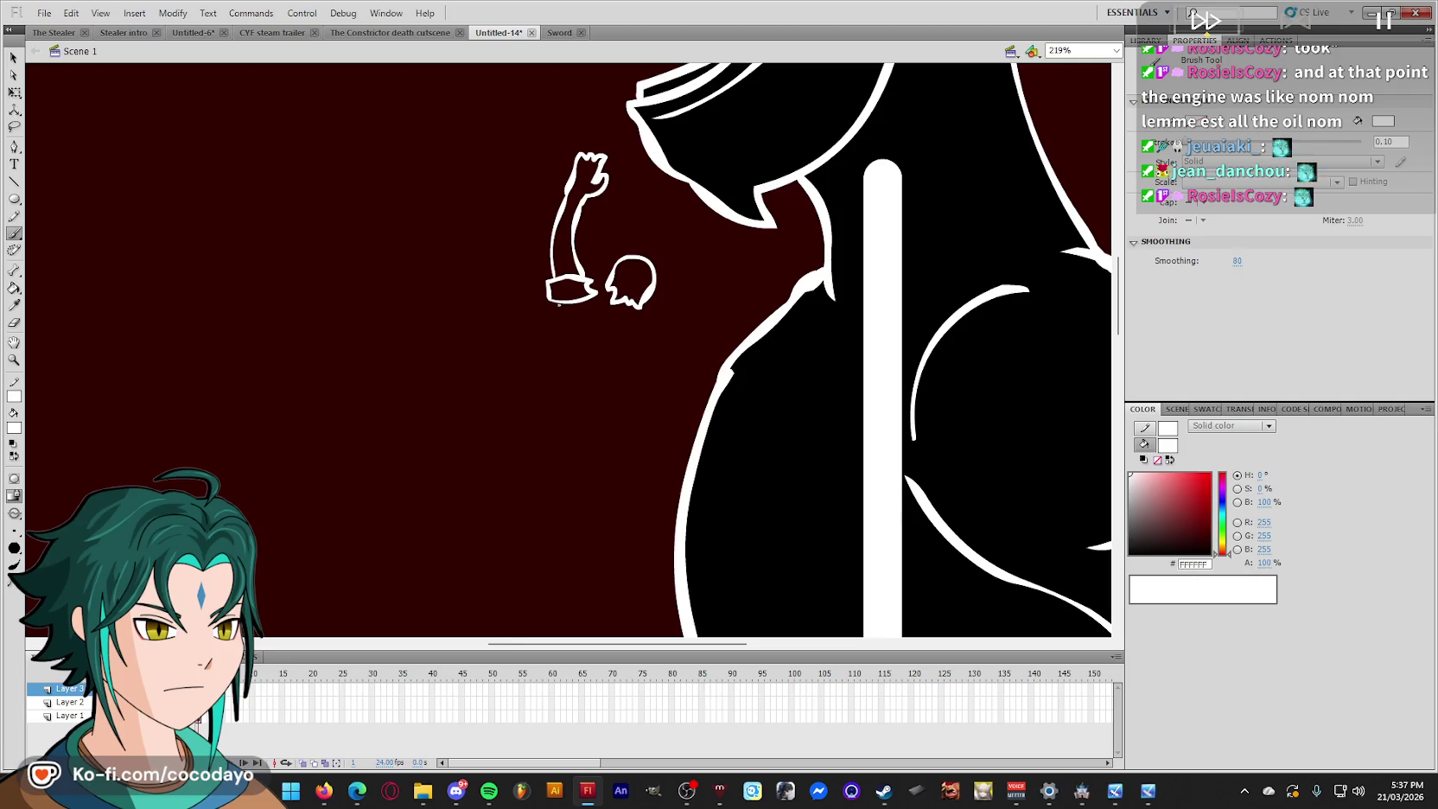
Brush white strokes for the figure's body line, bottom curve, cuff end and head edge.
{"action": "left_click_drag", "start_coordinate": [562, 316], "coordinate": [576, 320]}
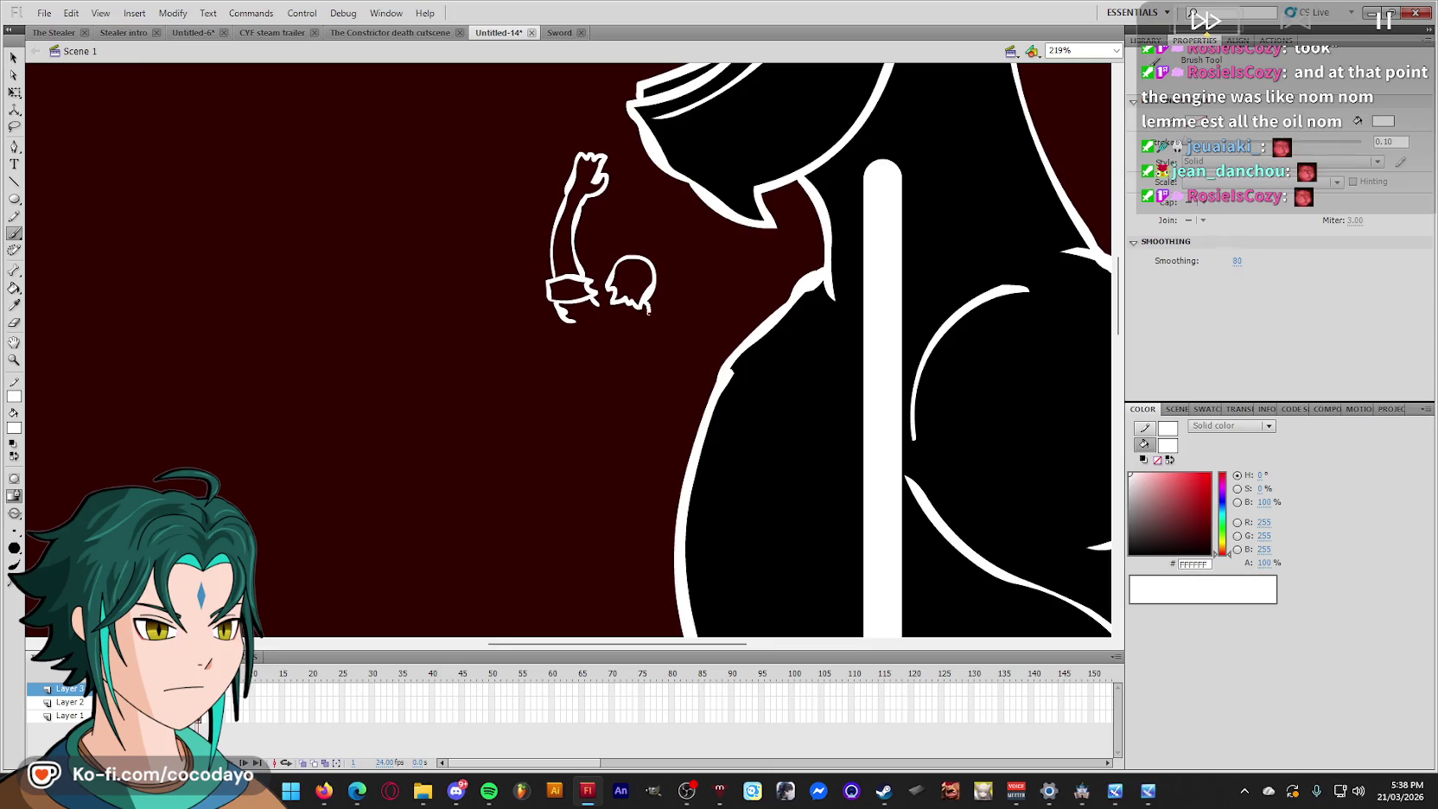
{"action": "left_click_drag", "start_coordinate": [647, 310], "coordinate": [635, 335]}
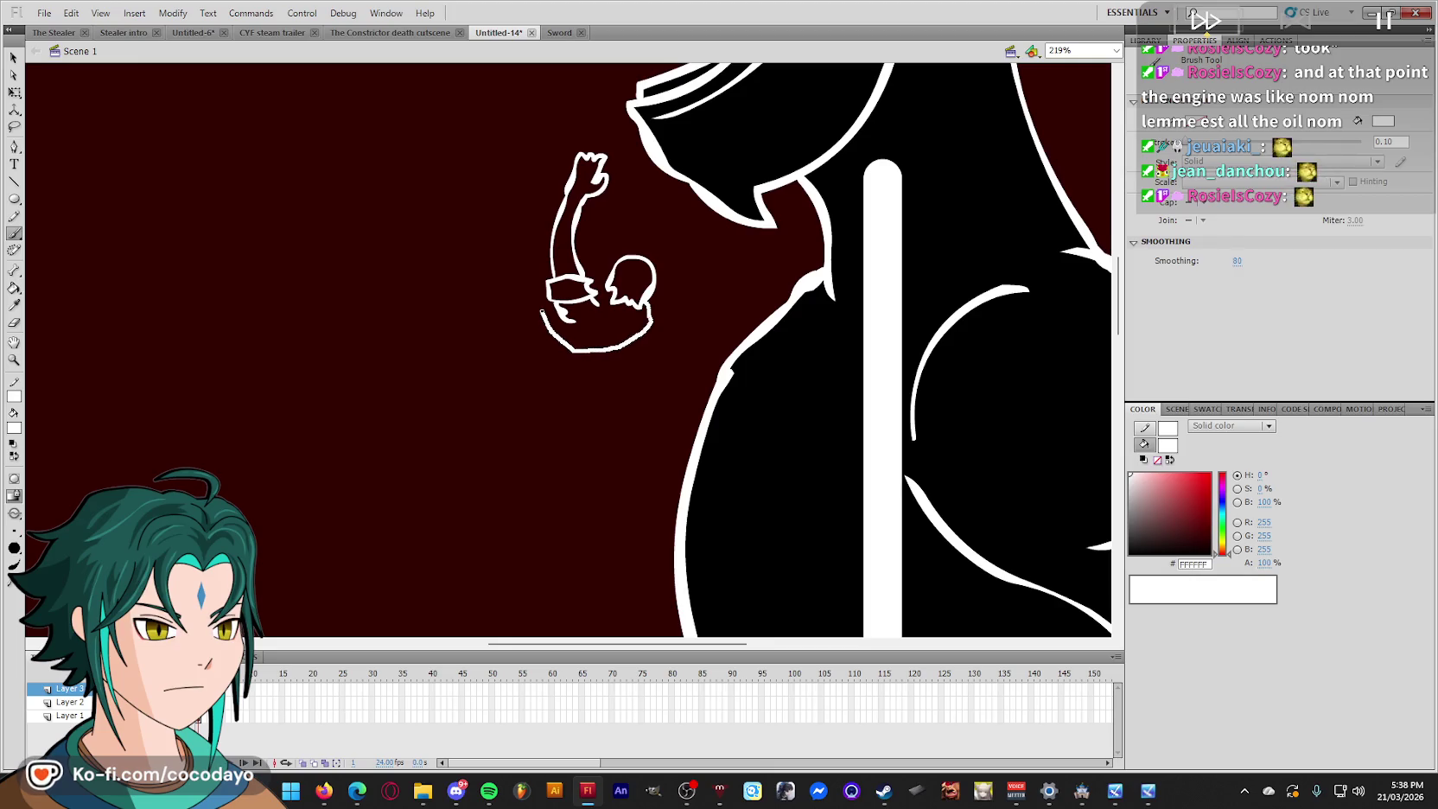
{"action": "left_click_drag", "start_coordinate": [541, 310], "coordinate": [567, 342]}
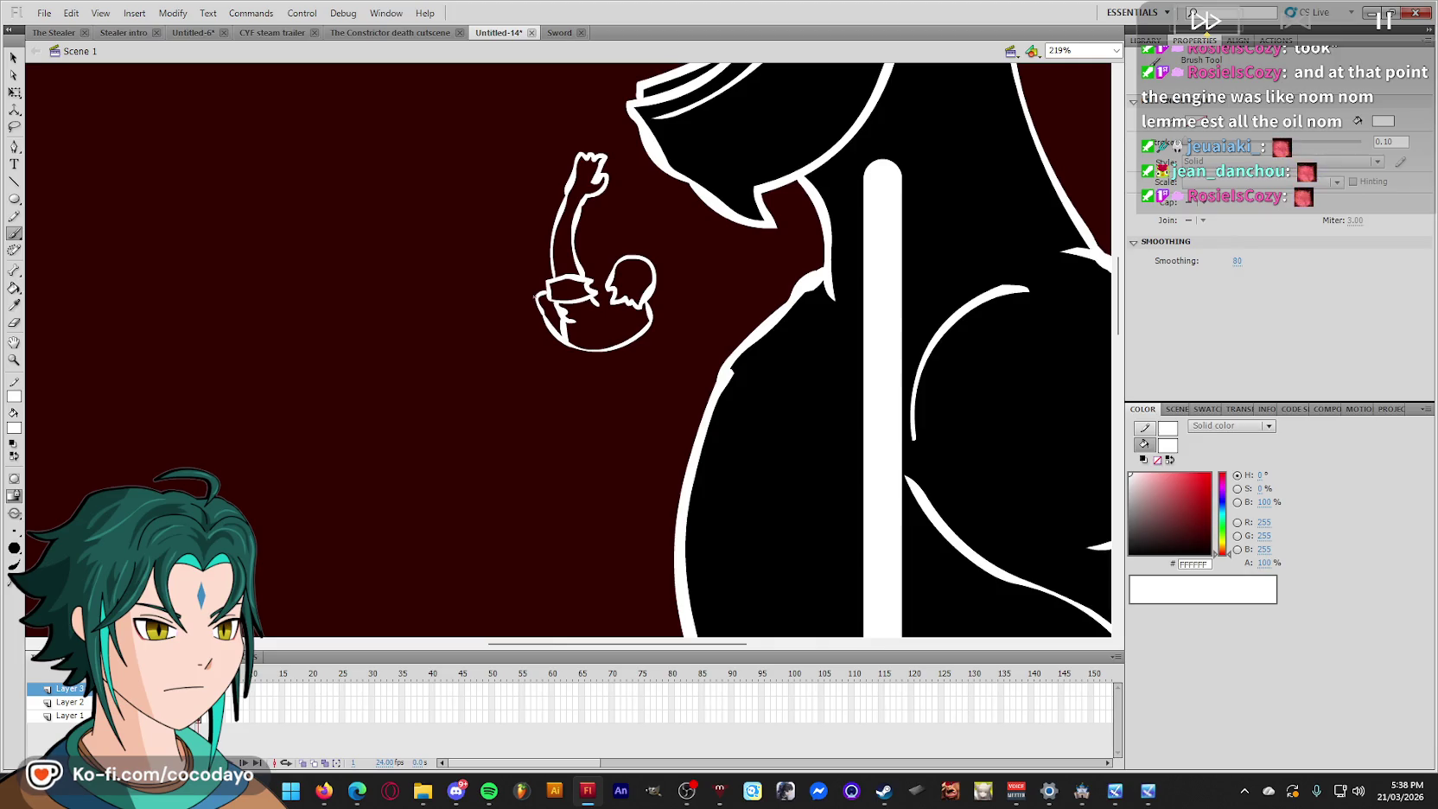
{"action": "mouse_move", "coordinate": [544, 280]}
{"action": "left_mouse_down"}
{"action": "mouse_move", "coordinate": [537, 296]}
{"action": "mouse_move", "coordinate": [545, 259]}
{"action": "left_mouse_up"}
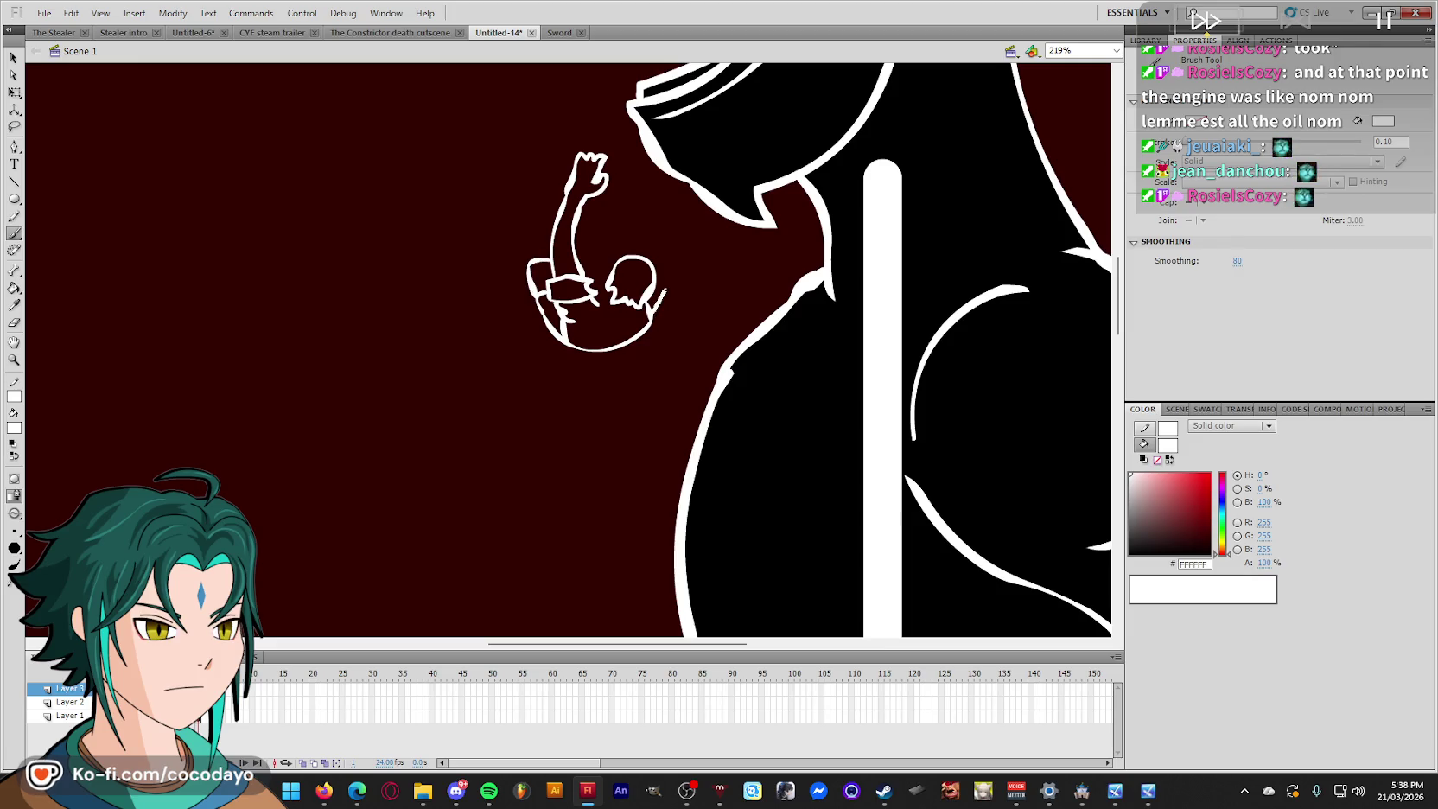
{"action": "left_click_drag", "start_coordinate": [654, 281], "coordinate": [665, 291]}
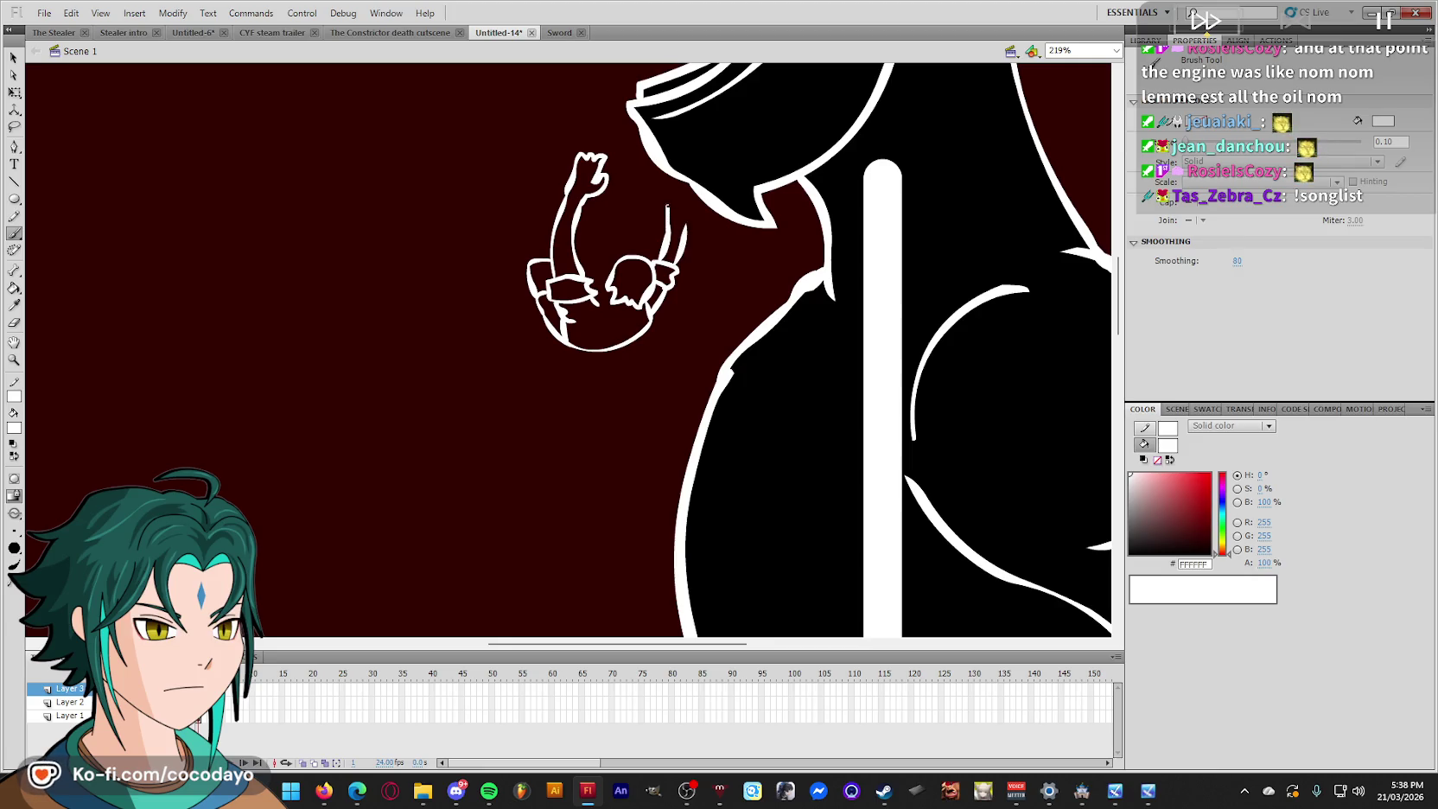
Sketch a second raised arm beside the head, then select the whole sketch.
{"action": "mouse_move", "coordinate": [667, 207]}
{"action": "left_mouse_down"}
{"action": "mouse_move", "coordinate": [677, 172]}
{"action": "mouse_move", "coordinate": [684, 226]}
{"action": "left_mouse_up"}
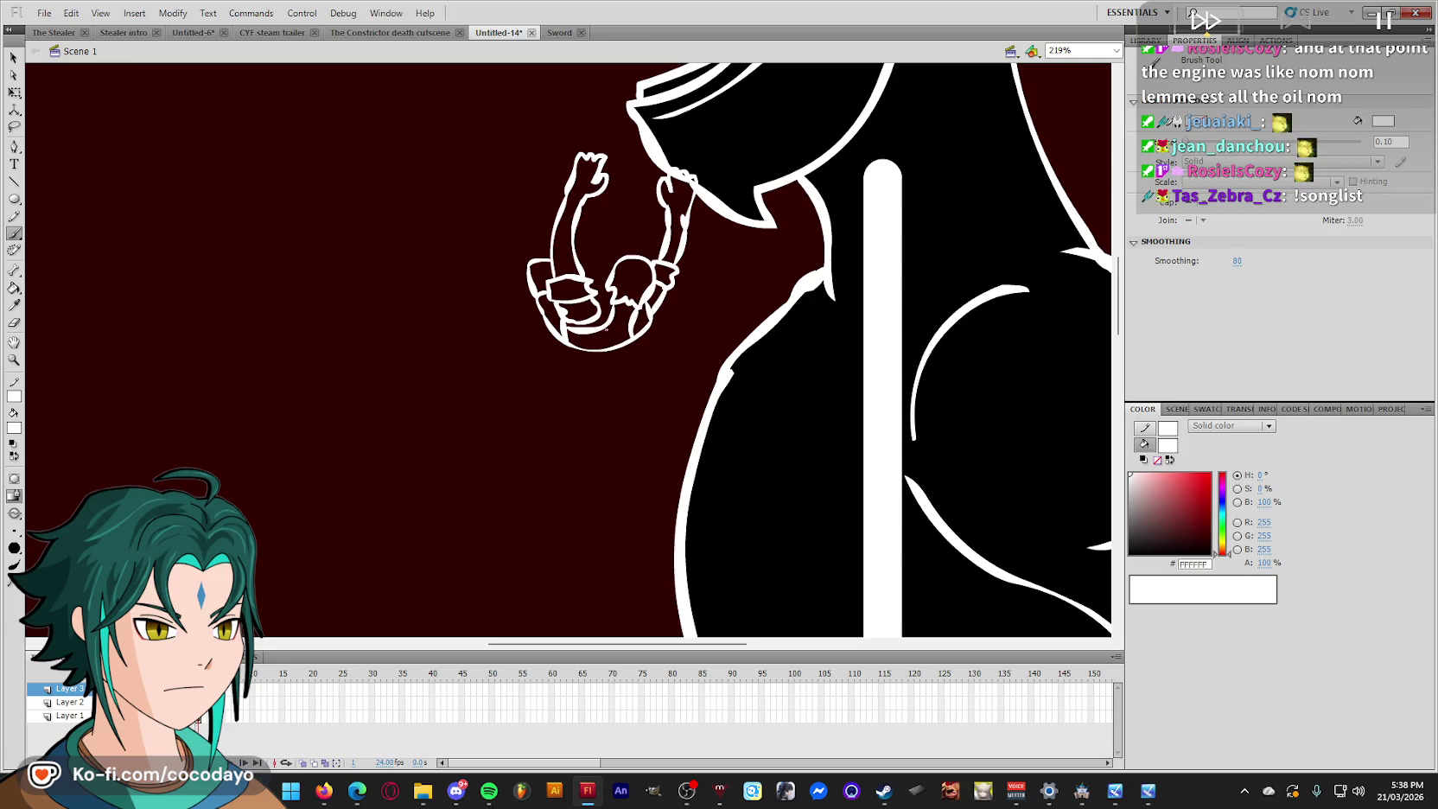
{"action": "key", "text": "q"}
{"action": "key", "text": "b"}
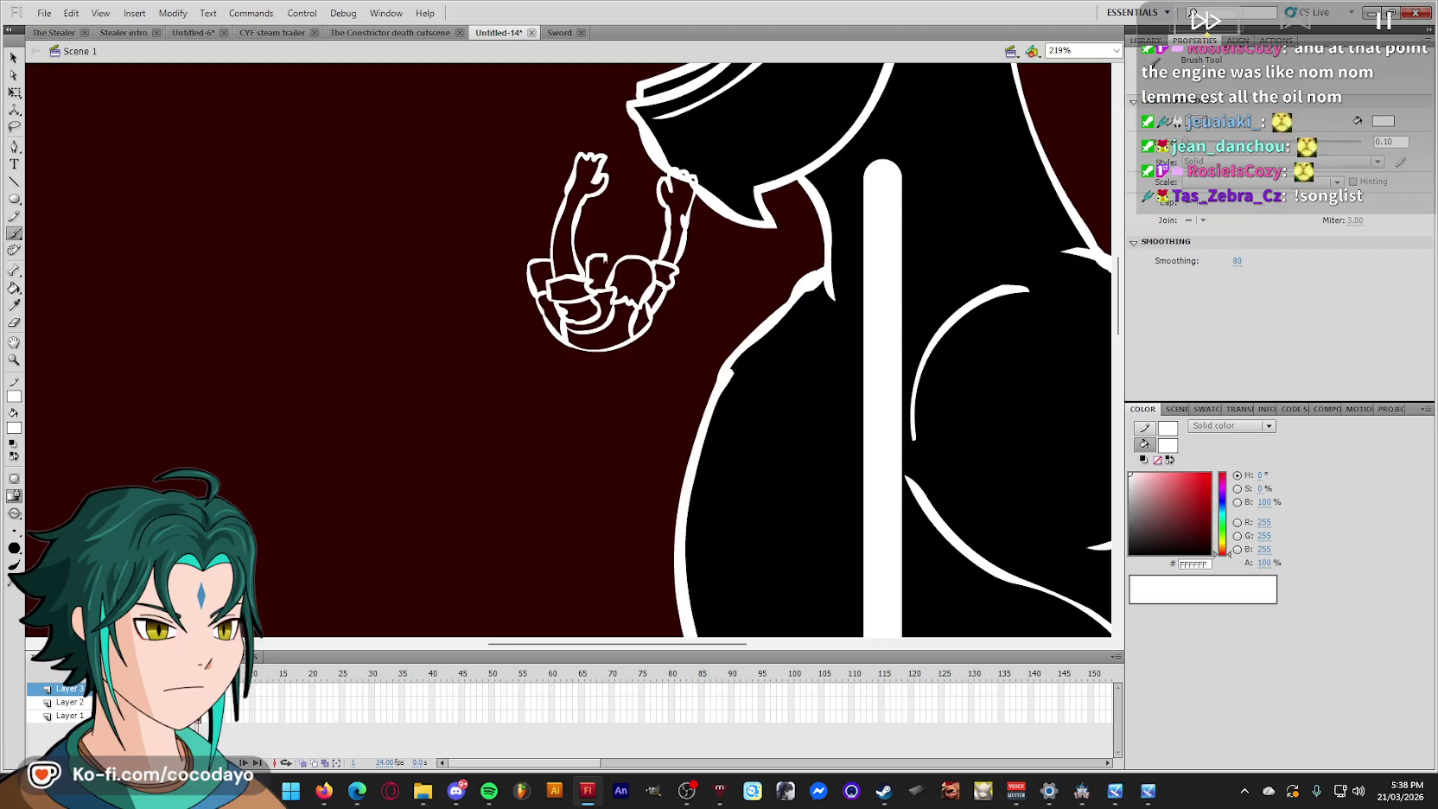
{"action": "key", "text": "ctrl+a"}
Move the sketch down and left, zoom out, and place it left of the monster's neck.
{"action": "key", "text": "q"}
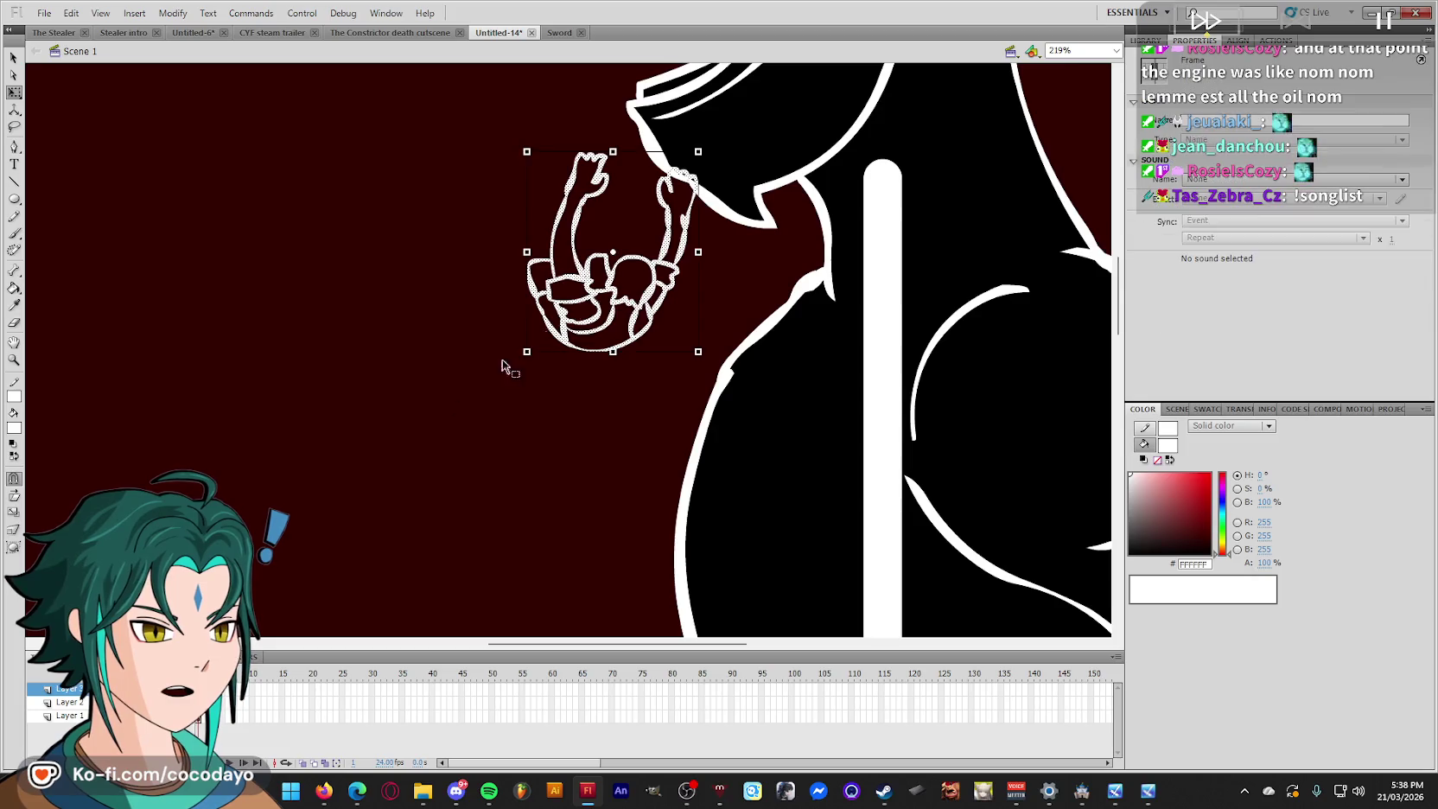
{"action": "left_click_drag", "start_coordinate": [659, 293], "coordinate": [550, 391]}
{"action": "left_click", "coordinate": [593, 499]}
{"action": "scroll", "coordinate": [610, 453], "scroll_direction": "down", "scroll_amount": 2}
{"action": "key", "text": "ctrl+minus"}
{"action": "key", "text": "ctrl+a"}
{"action": "mouse_move", "coordinate": [565, 347]}
{"action": "left_mouse_down"}
{"action": "mouse_move", "coordinate": [752, 246]}
{"action": "mouse_move", "coordinate": [488, 324]}
{"action": "left_mouse_up"}
{"action": "left_click", "coordinate": [517, 435]}
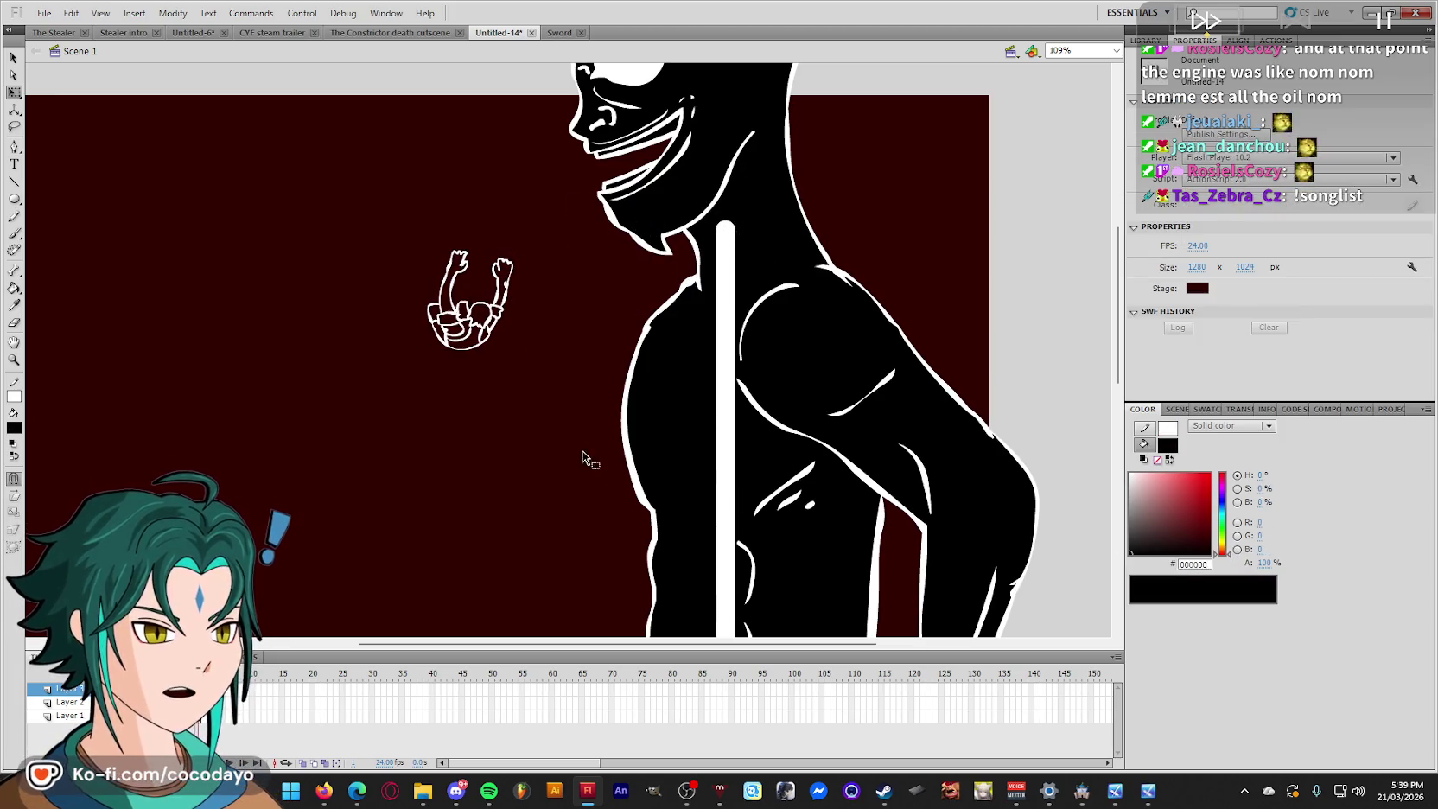
Bring the swordsman from the CYF steam trailer into Untitled-14 and zoom in on both figures.
{"action": "left_click", "coordinate": [418, 33]}
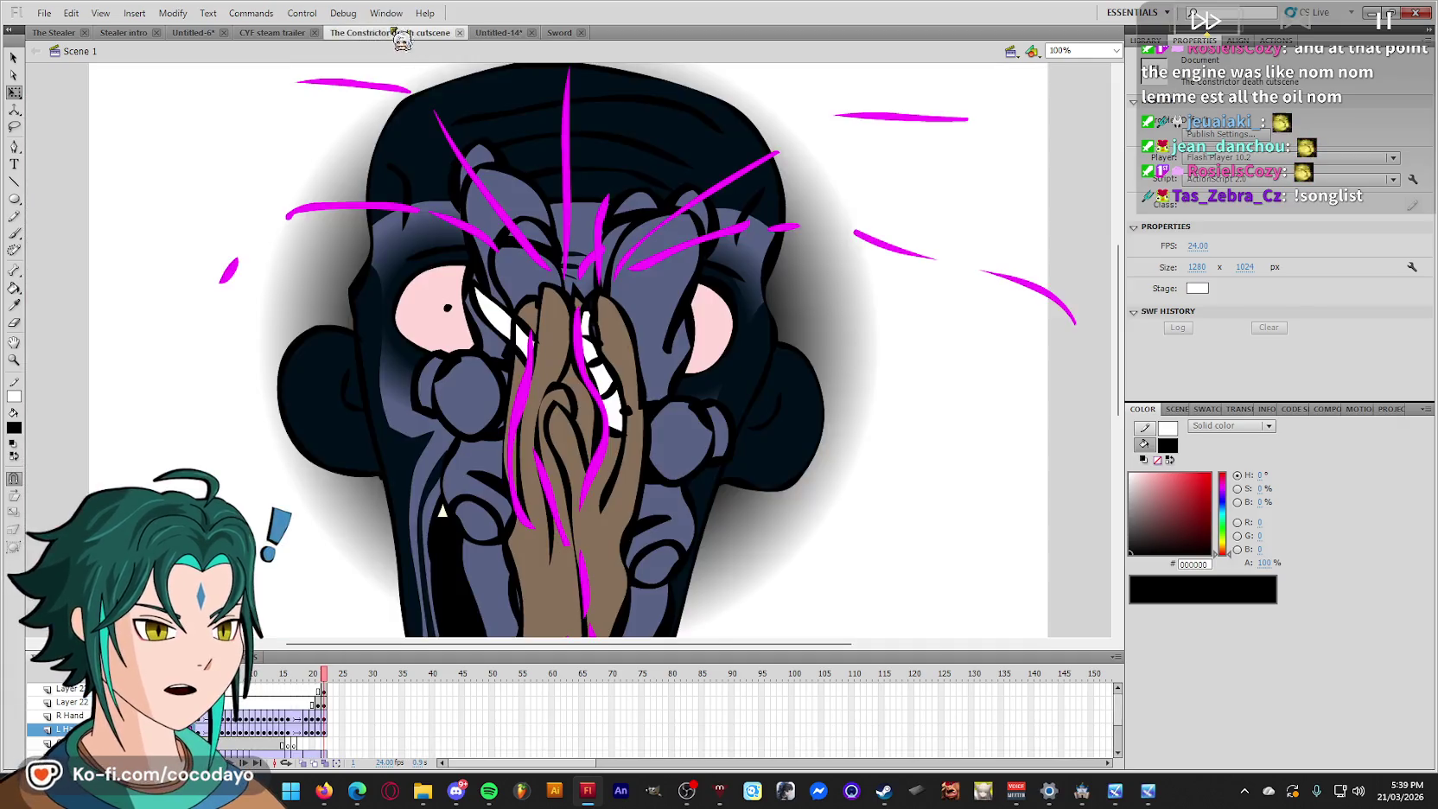
{"action": "left_click", "coordinate": [281, 33]}
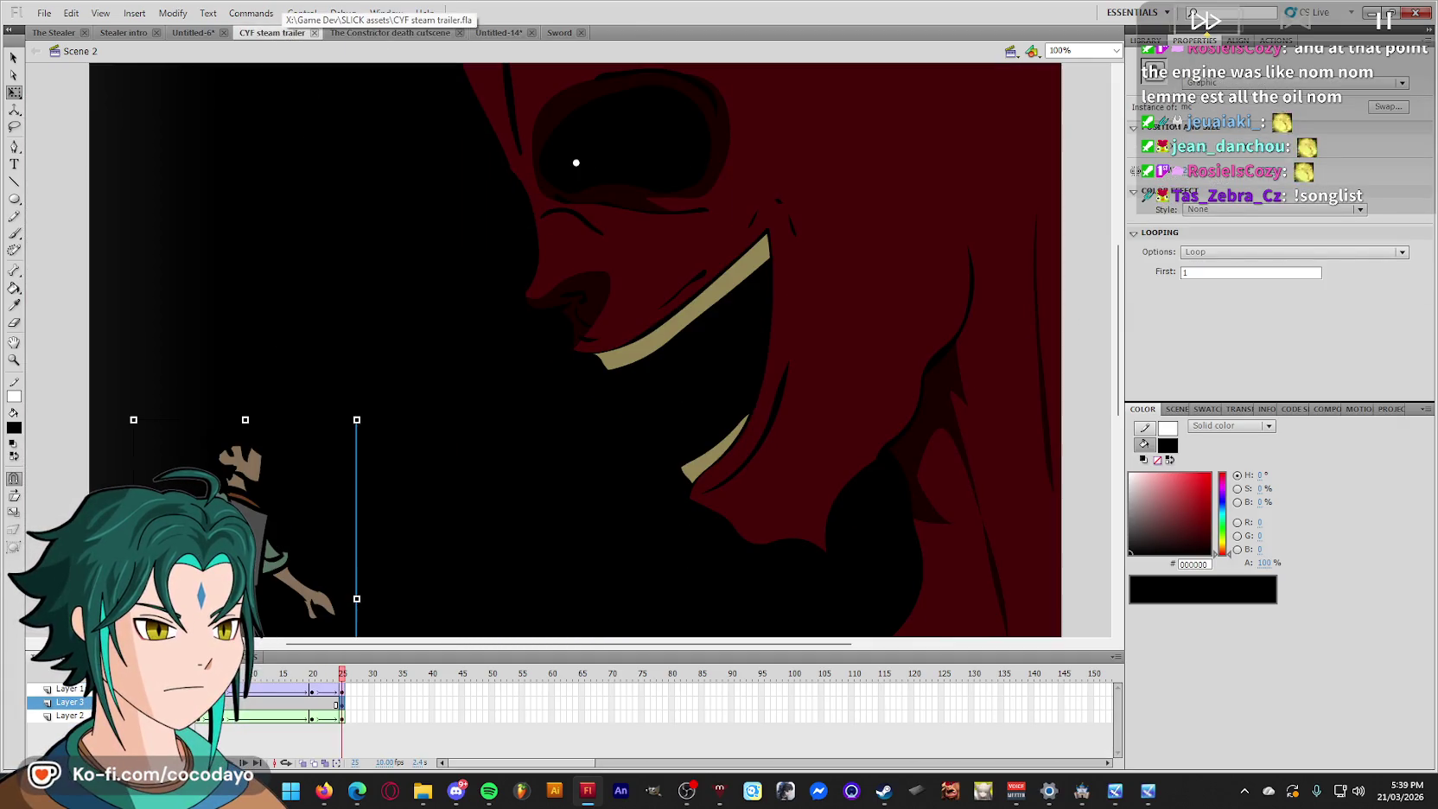
{"action": "left_click", "coordinate": [499, 33]}
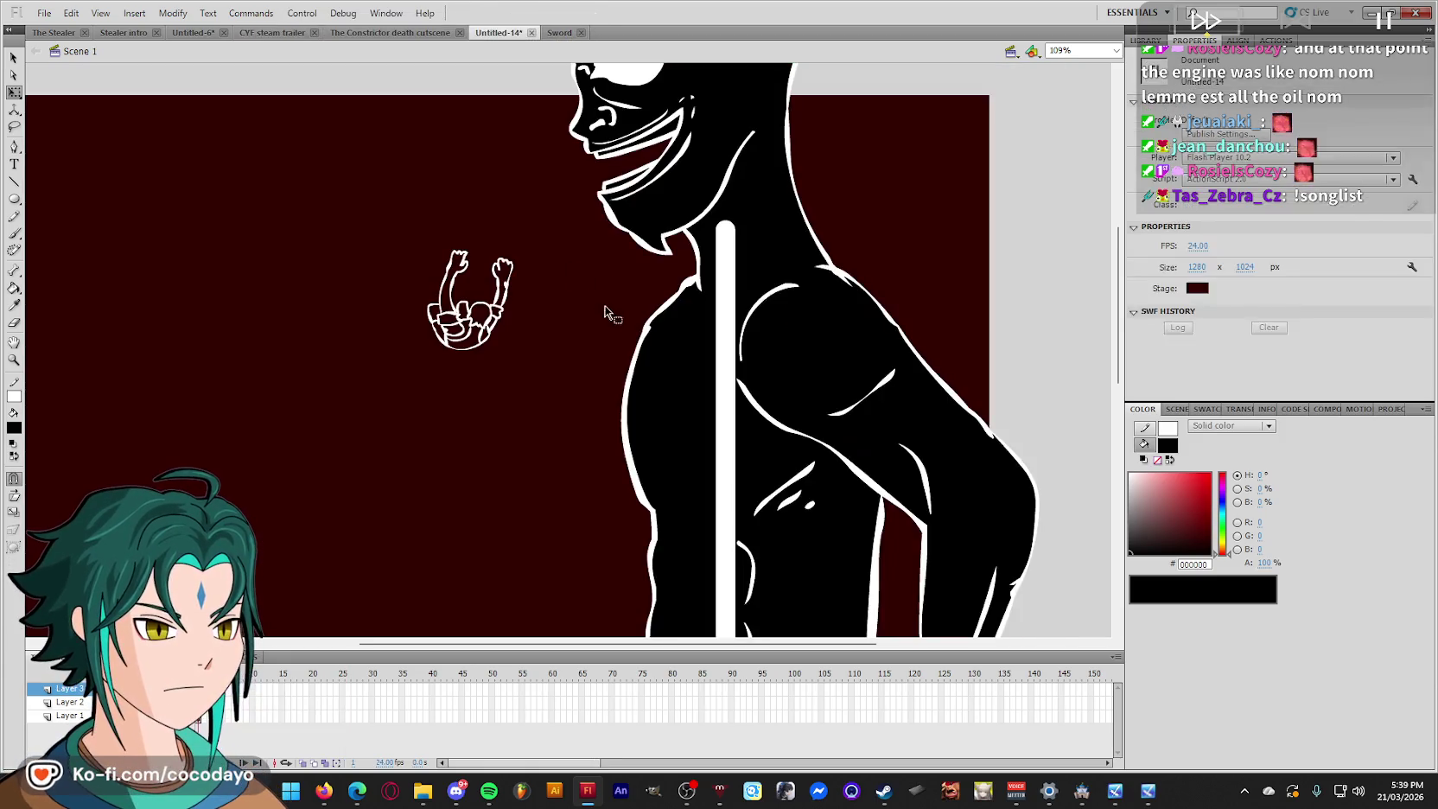
{"action": "key", "text": "ctrl+z"}
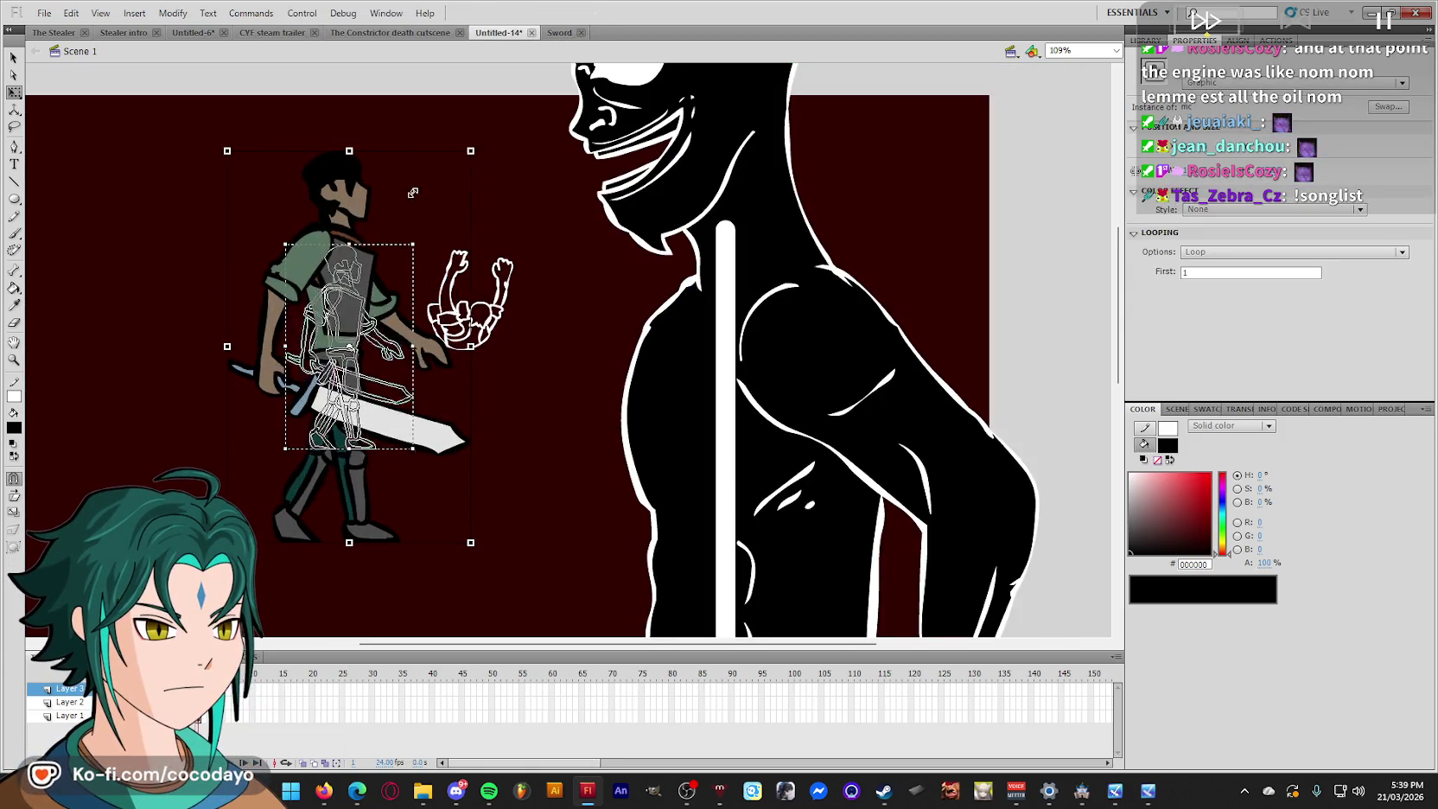
{"action": "key", "text": "z"}
{"action": "left_click_drag", "start_coordinate": [570, 393], "coordinate": [350, 161]}
{"action": "key", "text": "q"}
{"action": "left_click", "coordinate": [620, 295]}
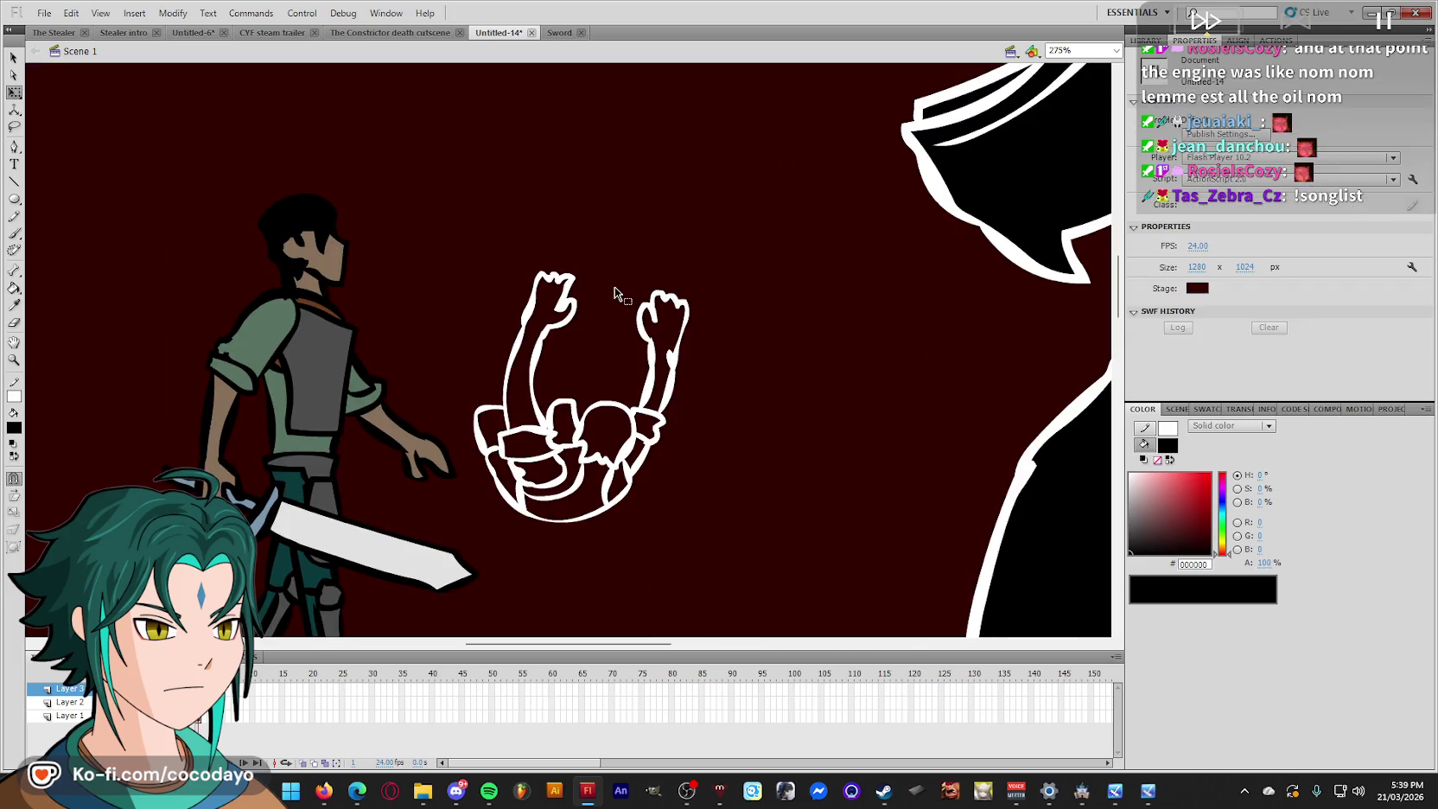
Fill the figure's hair dark grey and both arms skin brown.
{"action": "key", "text": "k"}
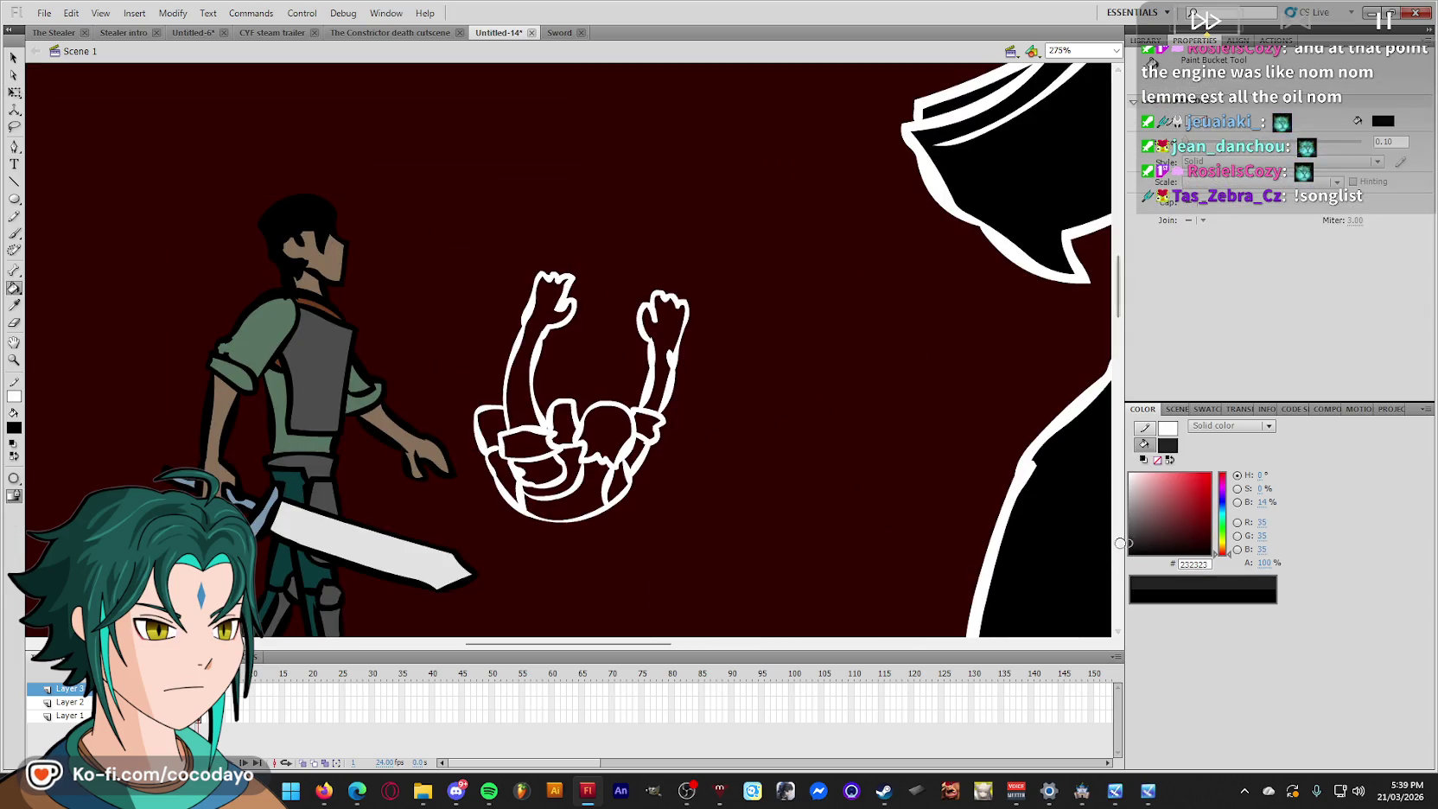
{"action": "left_click", "coordinate": [605, 430]}
{"action": "key", "text": "u"}
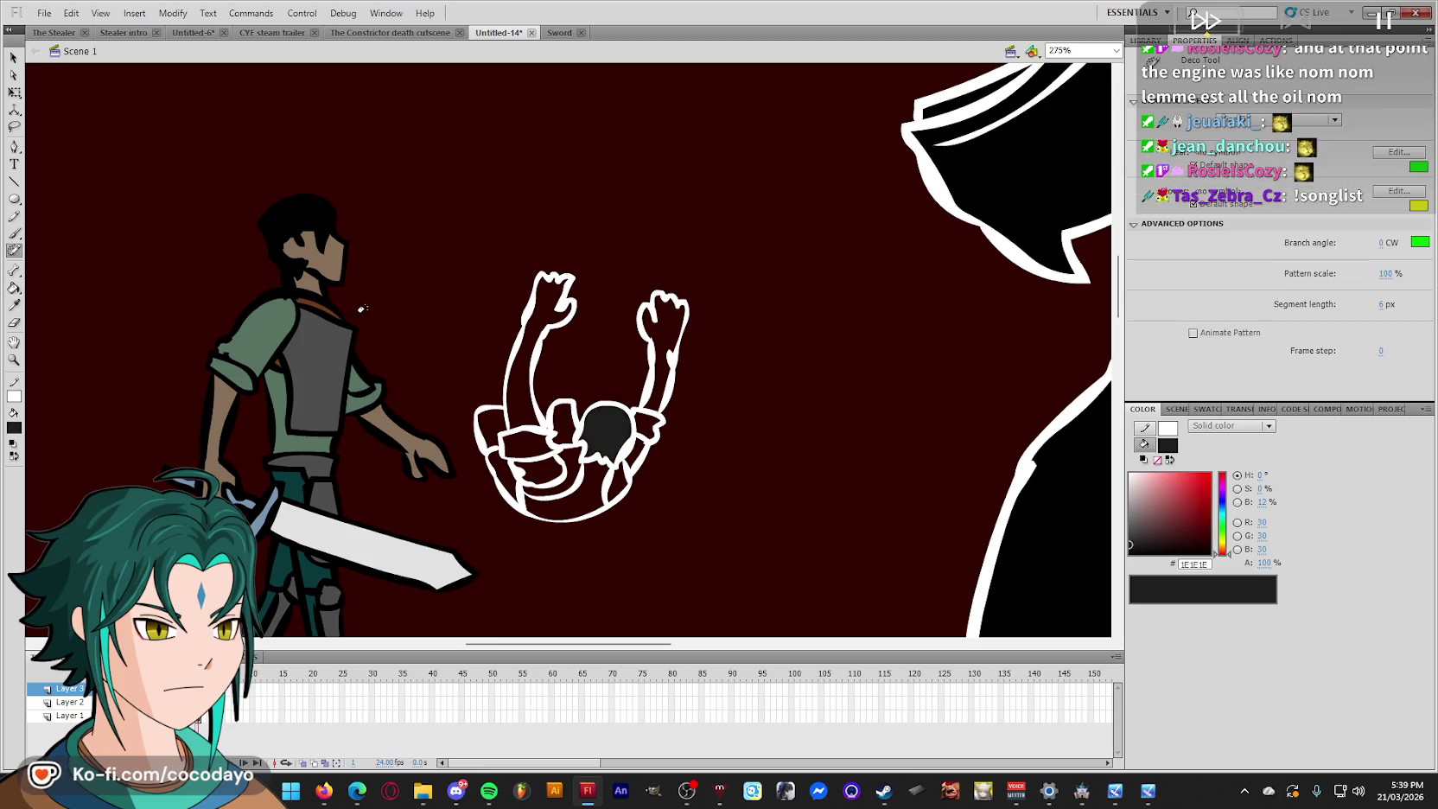
{"action": "key", "text": "i"}
{"action": "left_click", "coordinate": [325, 268]}
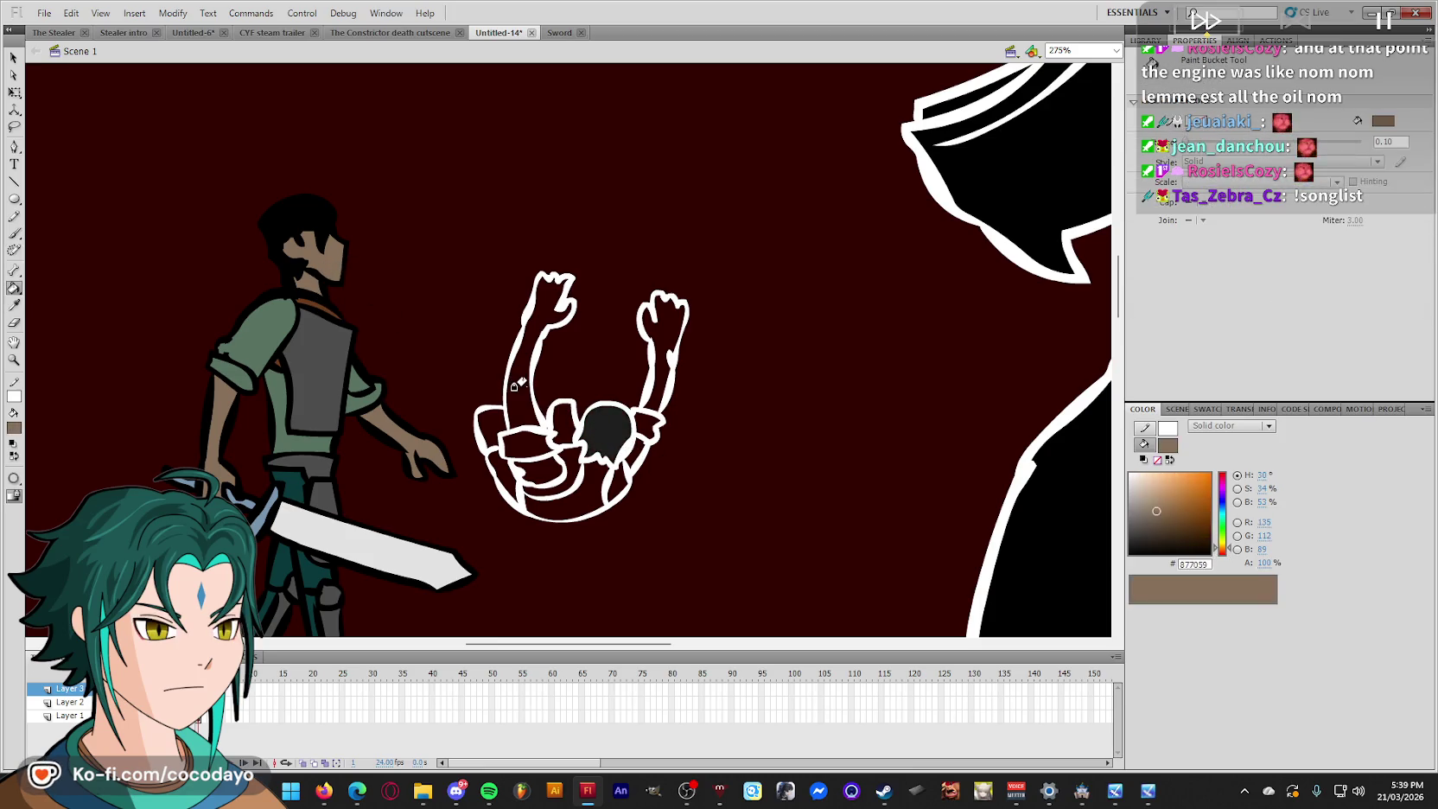
{"action": "left_click", "coordinate": [523, 363]}
{"action": "left_click", "coordinate": [652, 386]}
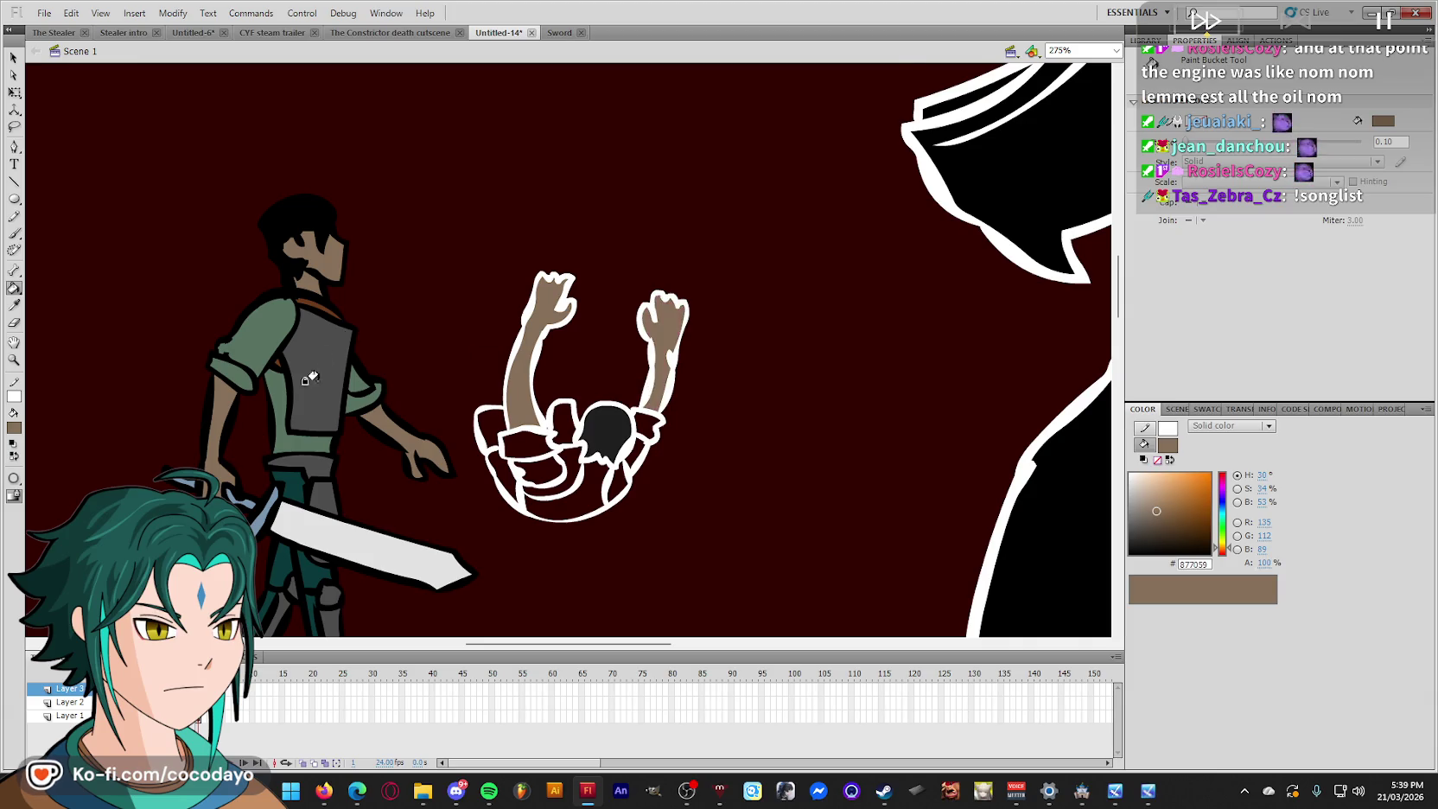
Sample the reference's dark teal and fill both sleeve cuffs with it.
{"action": "scroll", "coordinate": [321, 501], "scroll_direction": "down", "scroll_amount": 3}
{"action": "key", "text": "i"}
{"action": "left_click", "coordinate": [322, 501]}
{"action": "left_click", "coordinate": [491, 358]}
{"action": "left_click", "coordinate": [560, 354]}
Fill the torso with the reference's shirt green and the strap sections brown.
{"action": "left_click", "coordinate": [317, 311]}
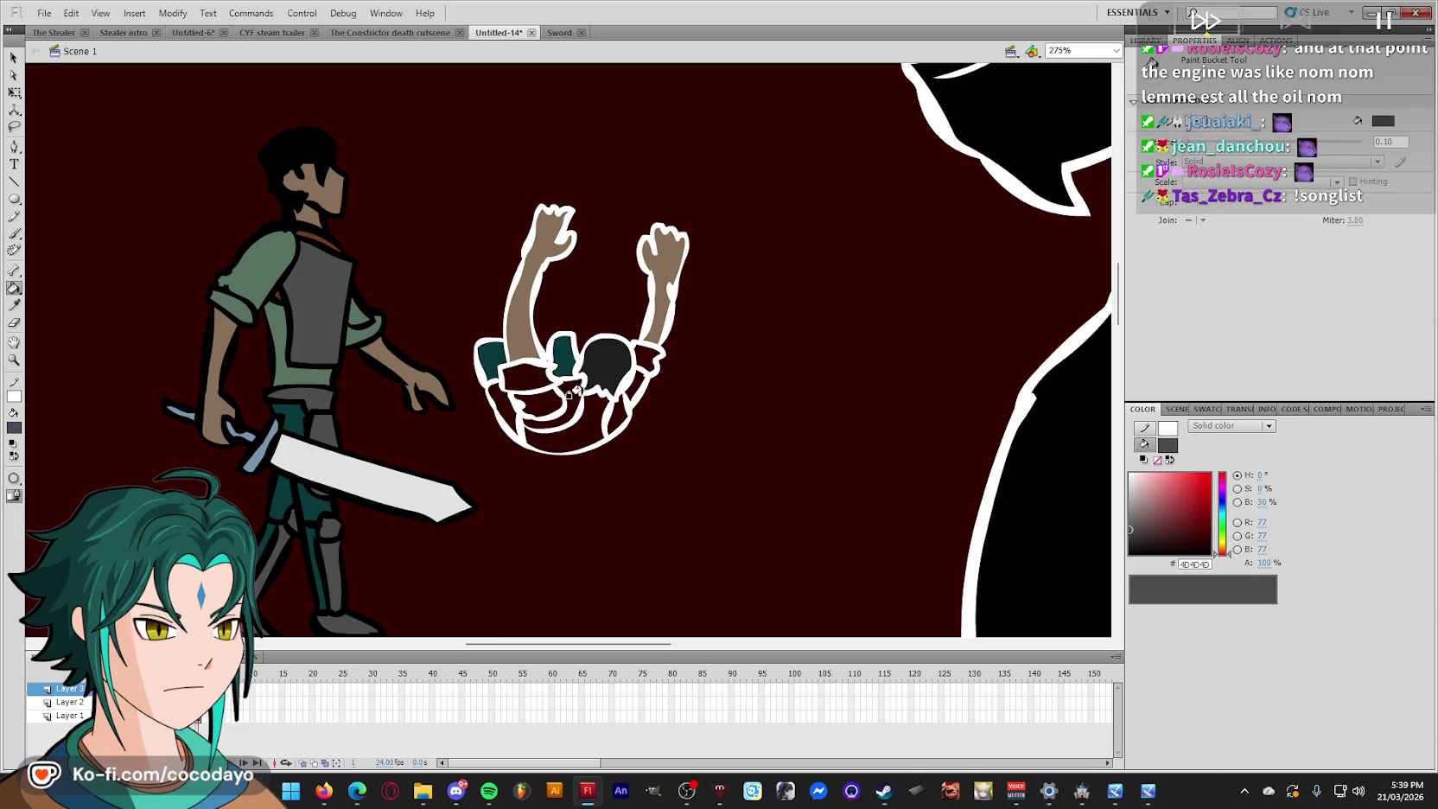
{"action": "left_click", "coordinate": [287, 252], "text": "alt"}
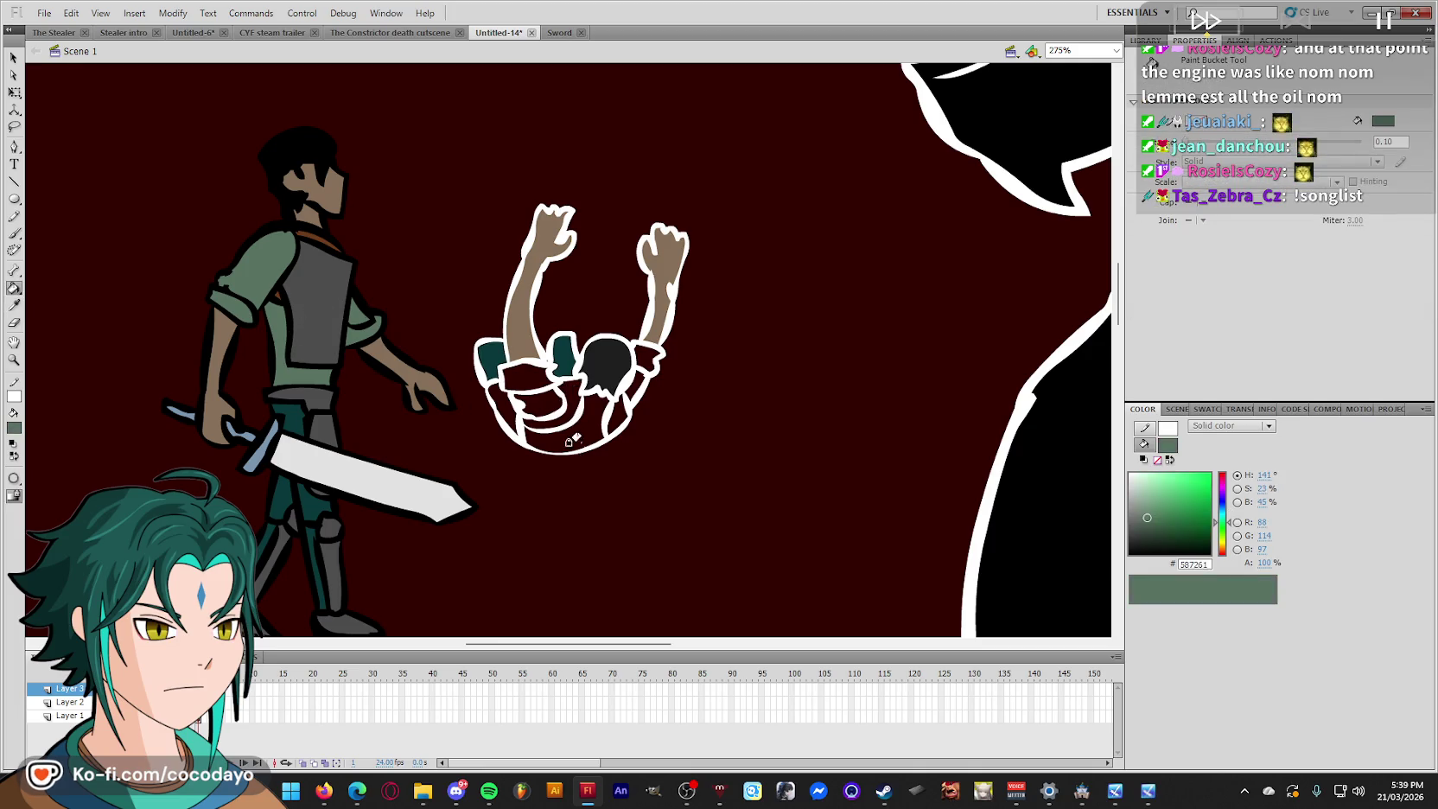
{"action": "left_click", "coordinate": [566, 432]}
{"action": "left_click", "coordinate": [298, 240], "text": "alt"}
{"action": "left_click", "coordinate": [569, 391]}
{"action": "left_click", "coordinate": [613, 414]}
{"action": "left_click", "coordinate": [553, 436], "text": "alt"}
{"action": "left_click", "coordinate": [531, 398]}
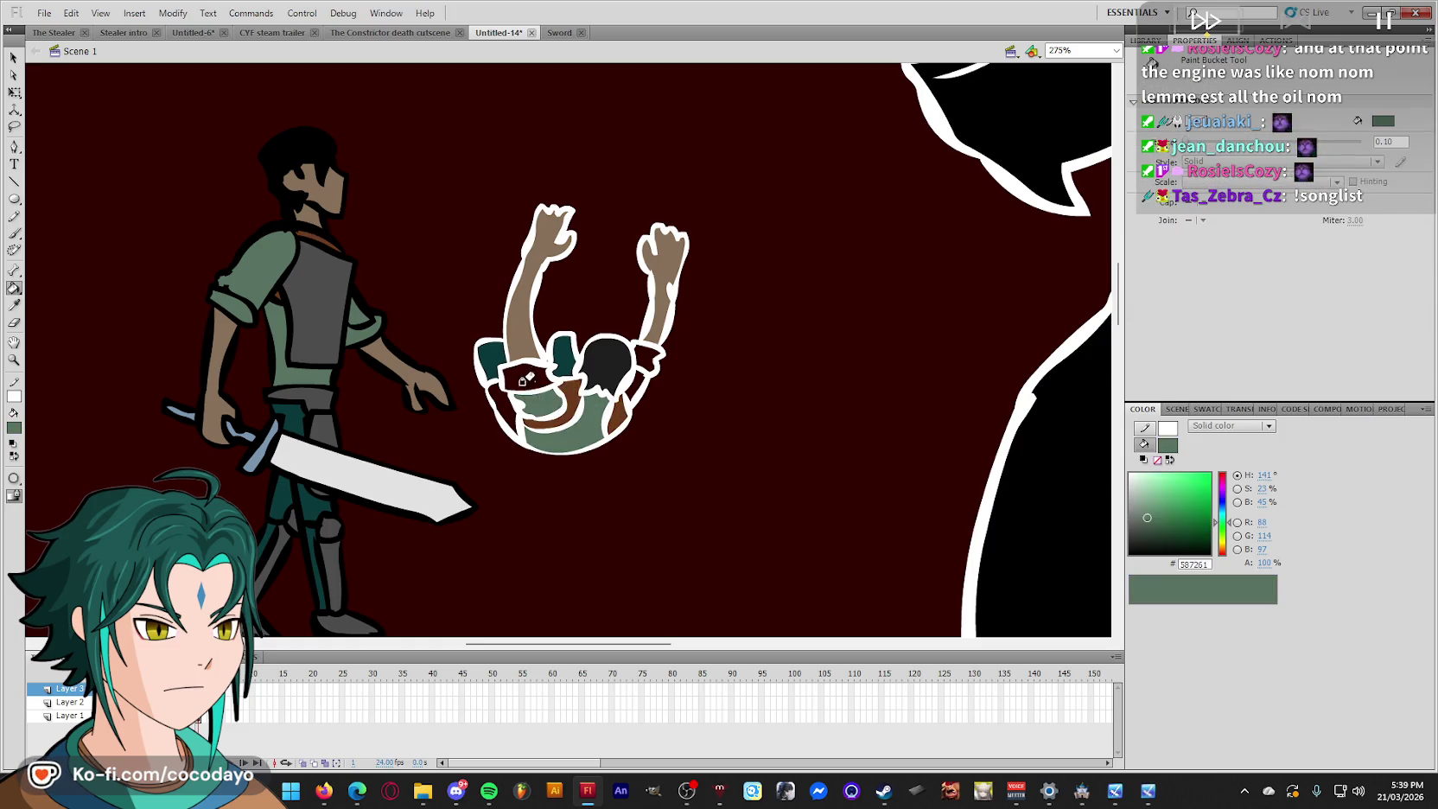
Sample the white outline, vest grey and dark teal colours, then select the falling figure.
{"action": "key", "text": "alt"}
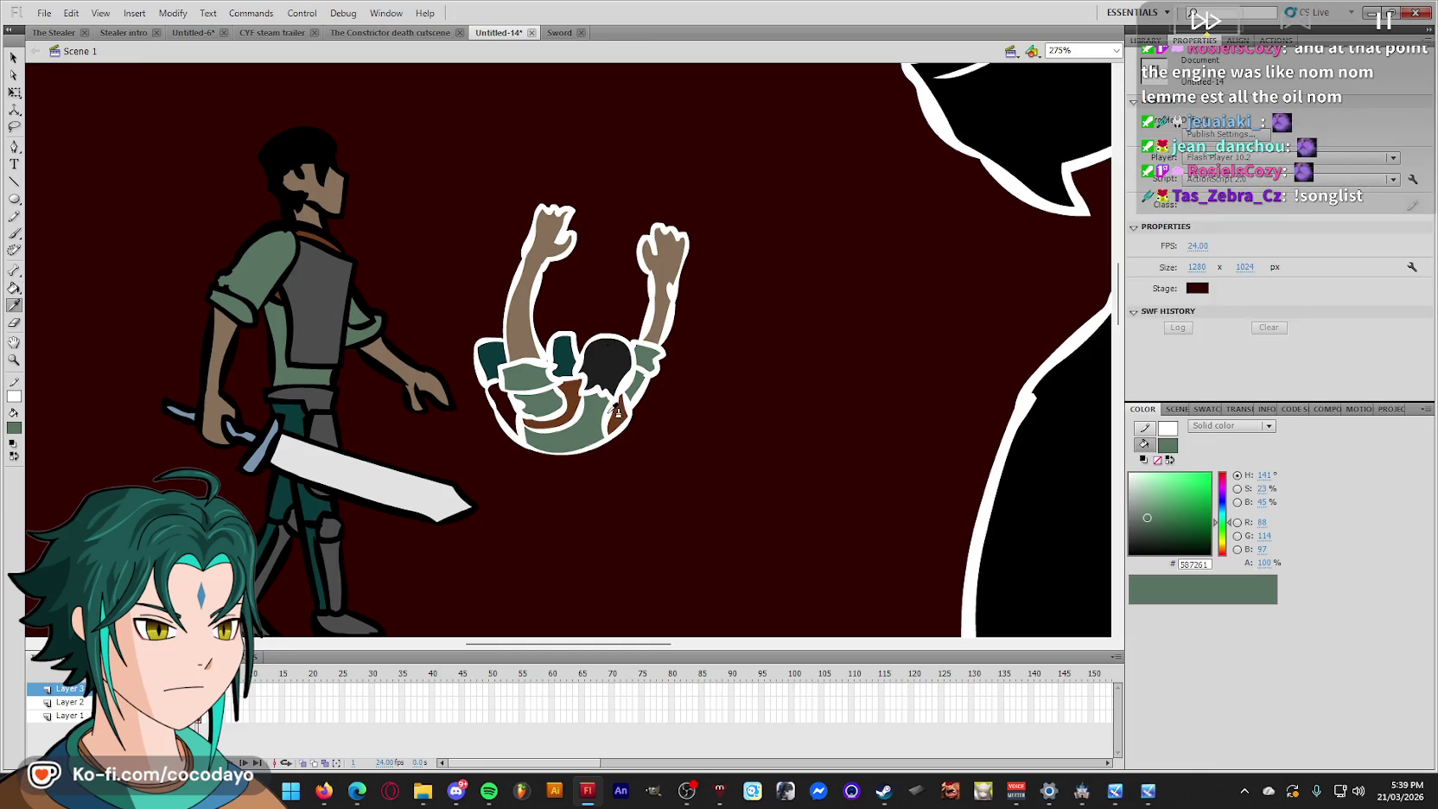
{"action": "left_click", "coordinate": [607, 411]}
{"action": "key", "text": "b"}
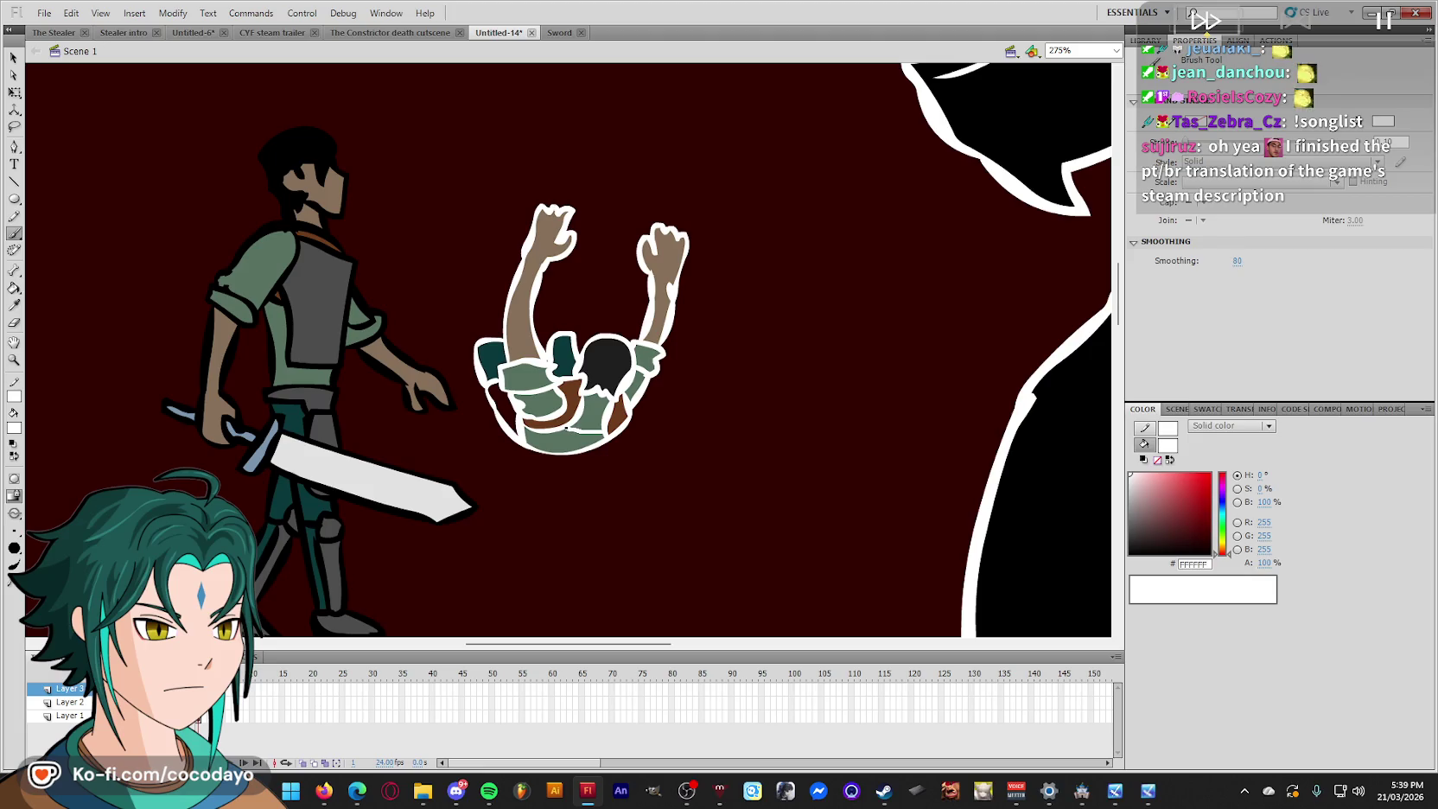
{"action": "key", "text": "alt"}
{"action": "left_click", "coordinate": [346, 320]}
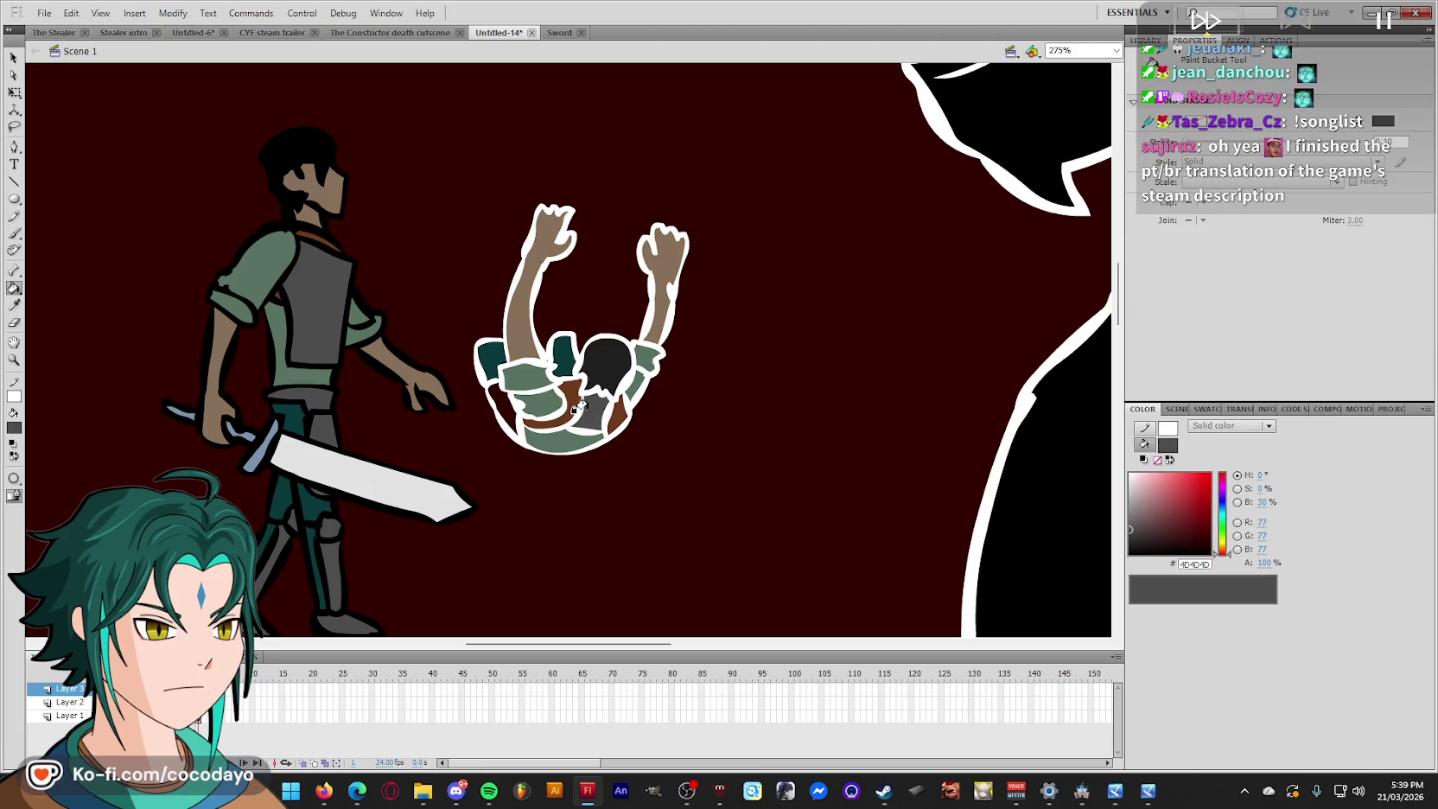
{"action": "left_click", "coordinate": [489, 363]}
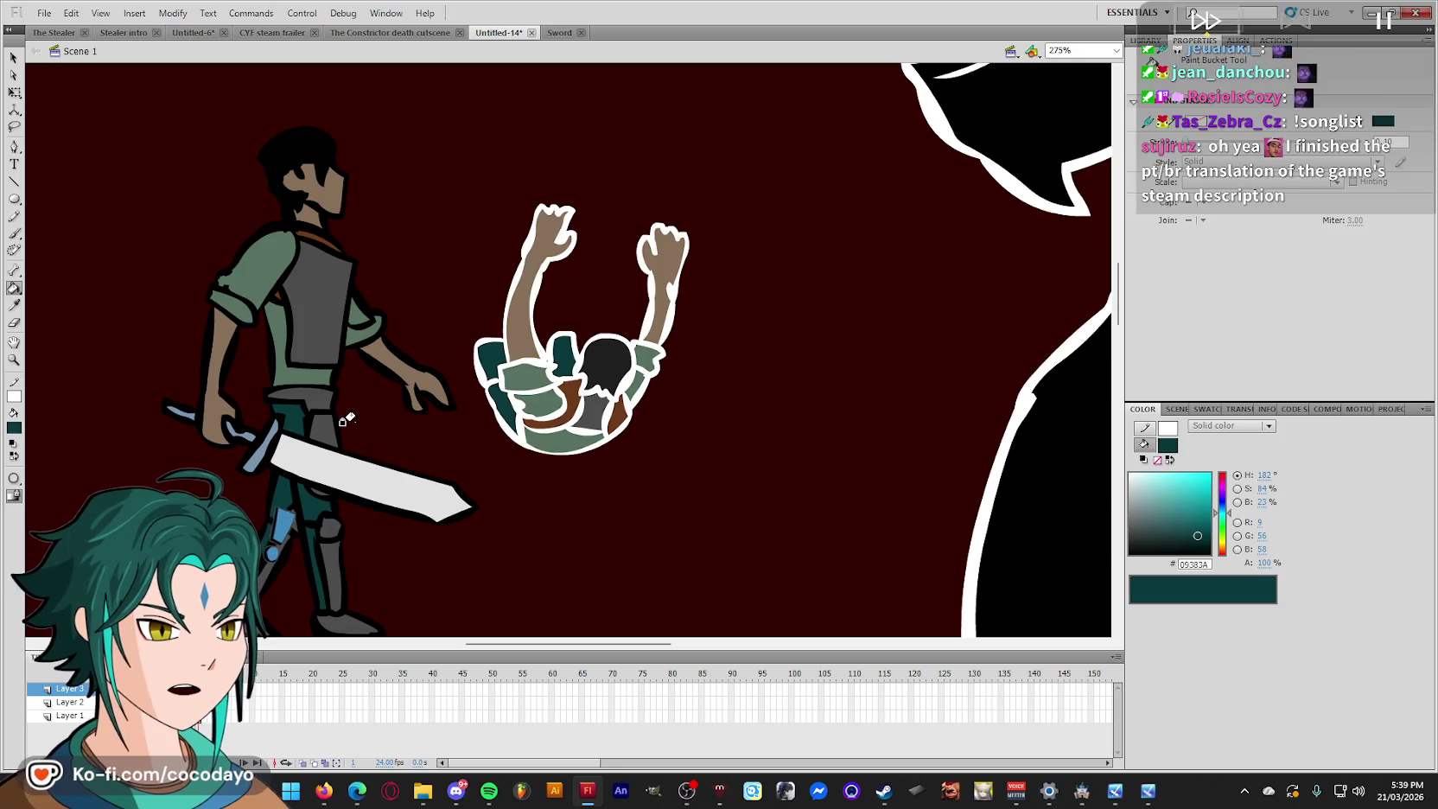
{"action": "key", "text": "q"}
{"action": "left_click", "coordinate": [577, 386]}
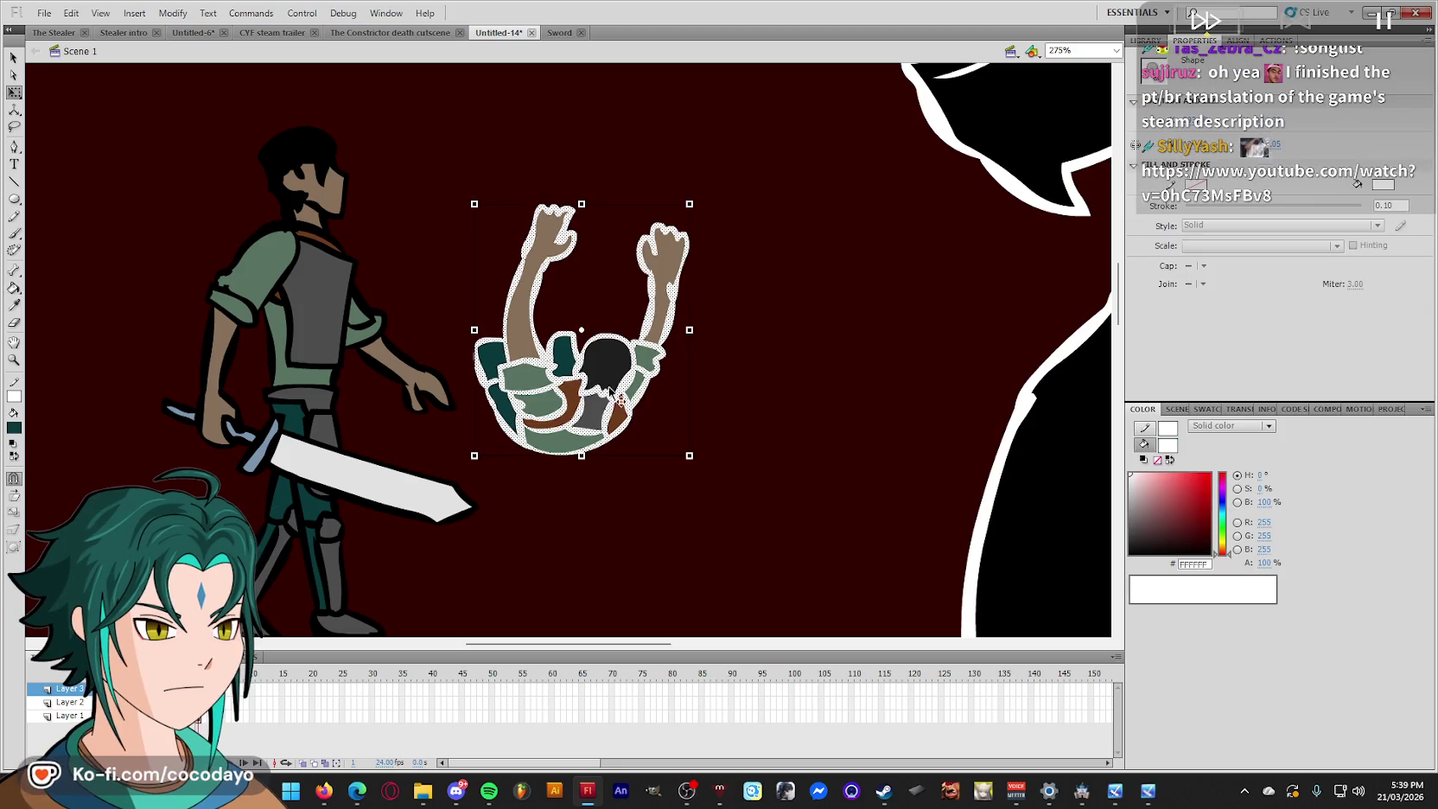
Turn the figure's outline black and delete the swordsman reference from the stage.
{"action": "key", "text": "ctrl+b"}
{"action": "left_click", "coordinate": [796, 496]}
{"action": "left_click", "coordinate": [385, 334]}
{"action": "key", "text": "Delete"}
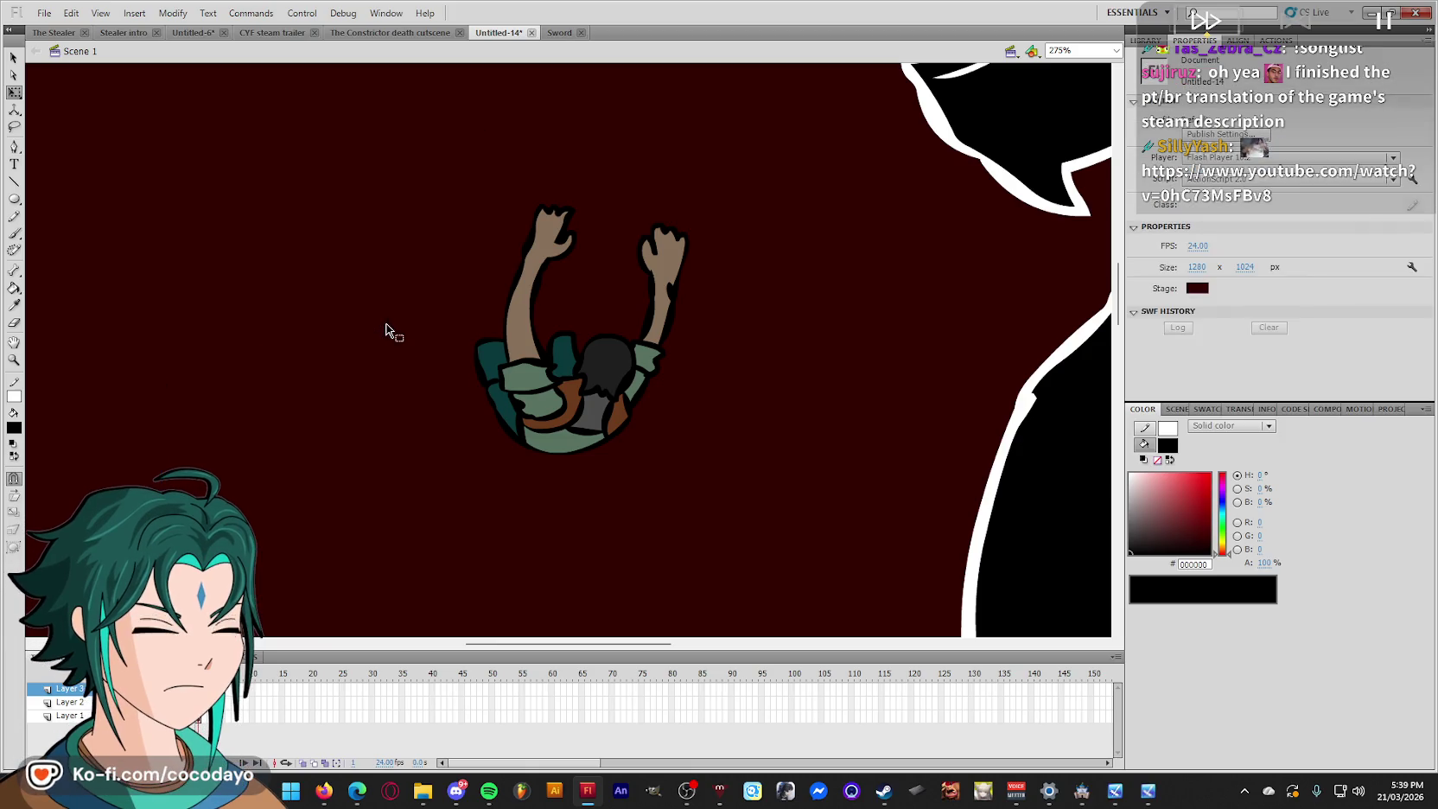
Convert the whole figure into a movie clip and move it onto the monster.
{"action": "left_click_drag", "start_coordinate": [404, 159], "coordinate": [808, 494]}
{"action": "key", "text": "F8"}
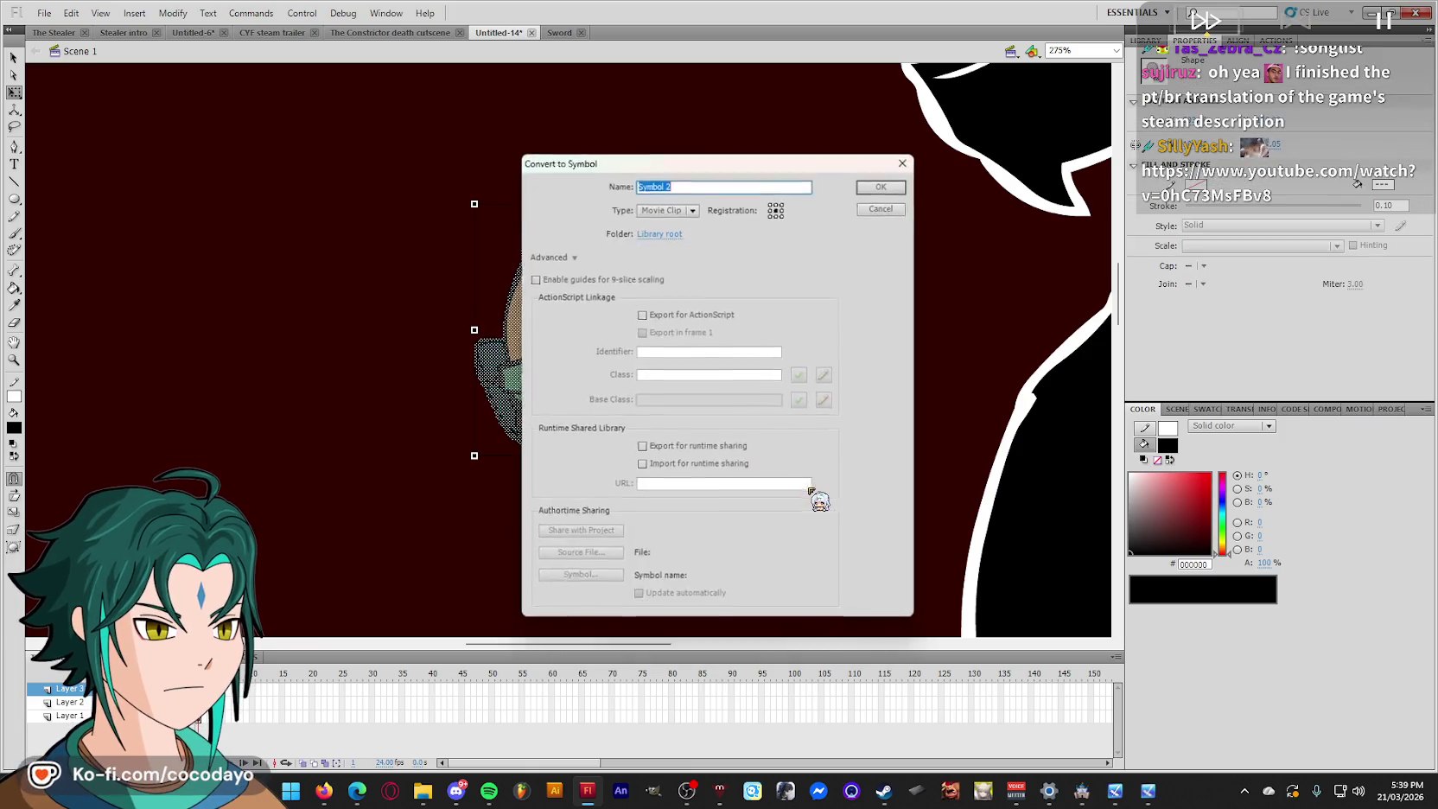
{"action": "key", "text": "Return"}
{"action": "key", "text": "ctrl+minus"}
{"action": "mouse_move", "coordinate": [582, 301]}
{"action": "left_mouse_down"}
{"action": "mouse_move", "coordinate": [920, 200]}
{"action": "mouse_move", "coordinate": [916, 353]}
{"action": "left_mouse_up"}
Drag the clip down the pole, nudge it slightly higher, and zoom out.
{"action": "scroll", "coordinate": [918, 328], "scroll_direction": "down", "scroll_amount": 3}
{"action": "scroll", "coordinate": [916, 354], "scroll_direction": "down", "scroll_amount": 3}
{"action": "left_click_drag", "start_coordinate": [950, 301], "coordinate": [952, 454]}
{"action": "left_click", "coordinate": [690, 414]}
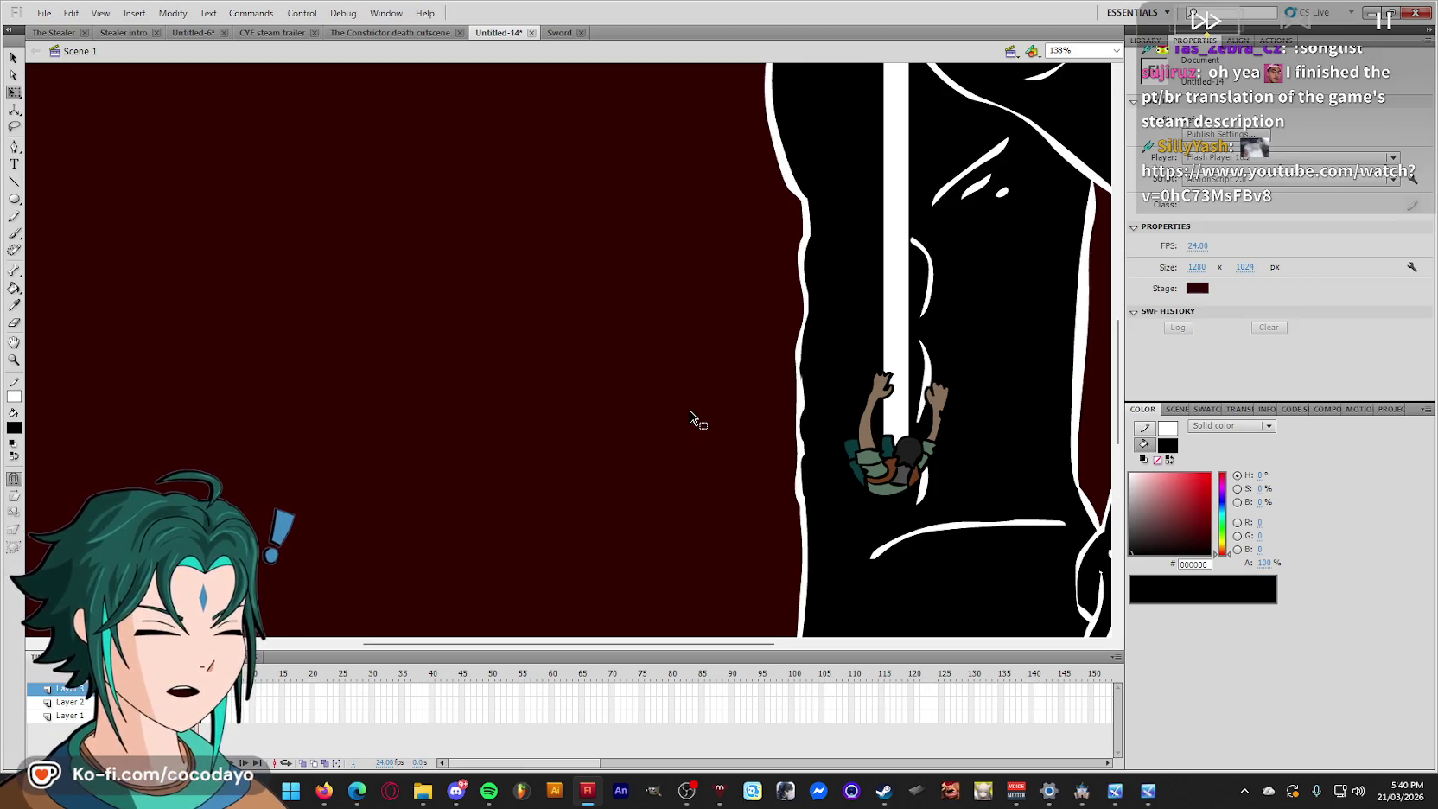
{"action": "left_click_drag", "start_coordinate": [871, 482], "coordinate": [872, 460]}
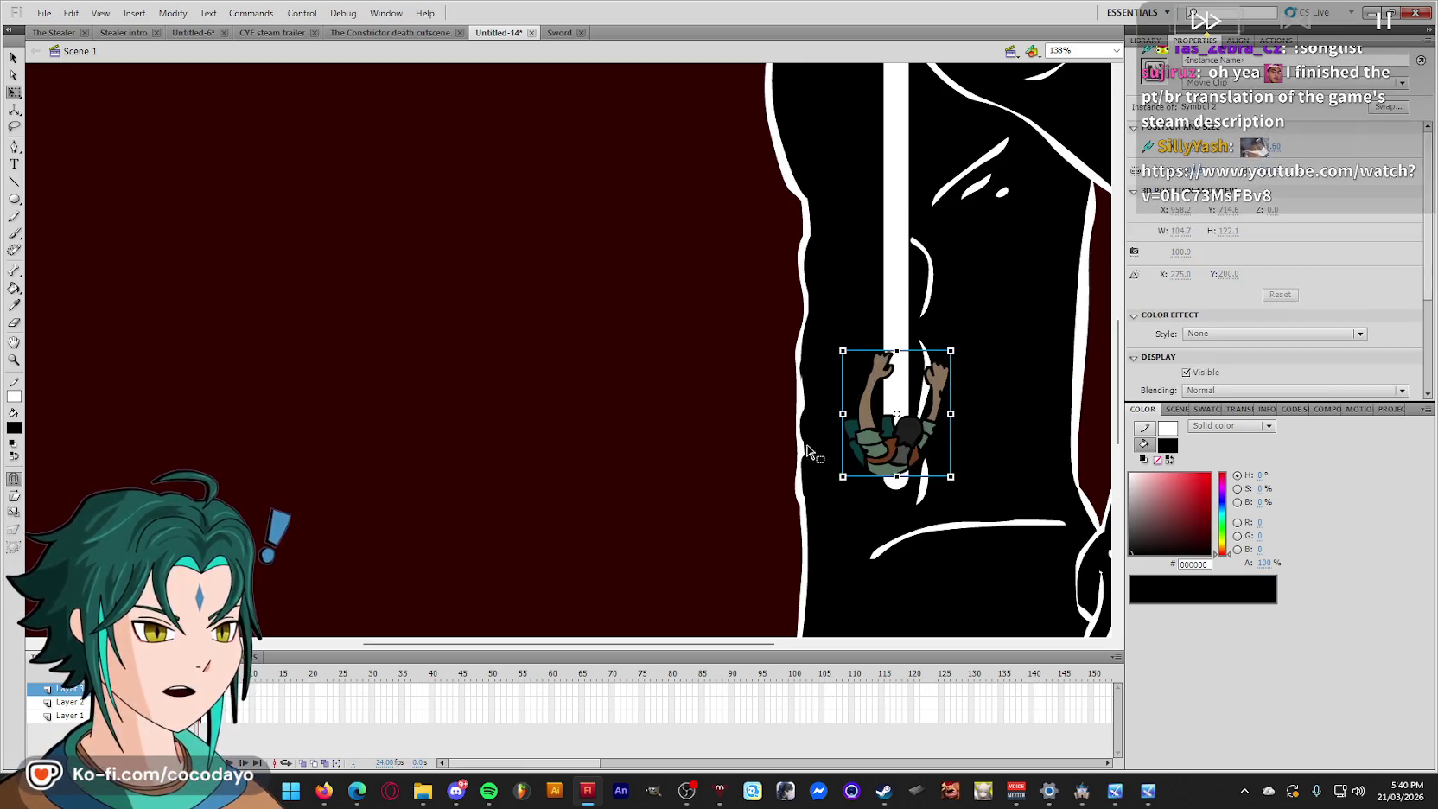
{"action": "left_click", "coordinate": [728, 434]}
{"action": "key", "text": "ctrl+minus"}
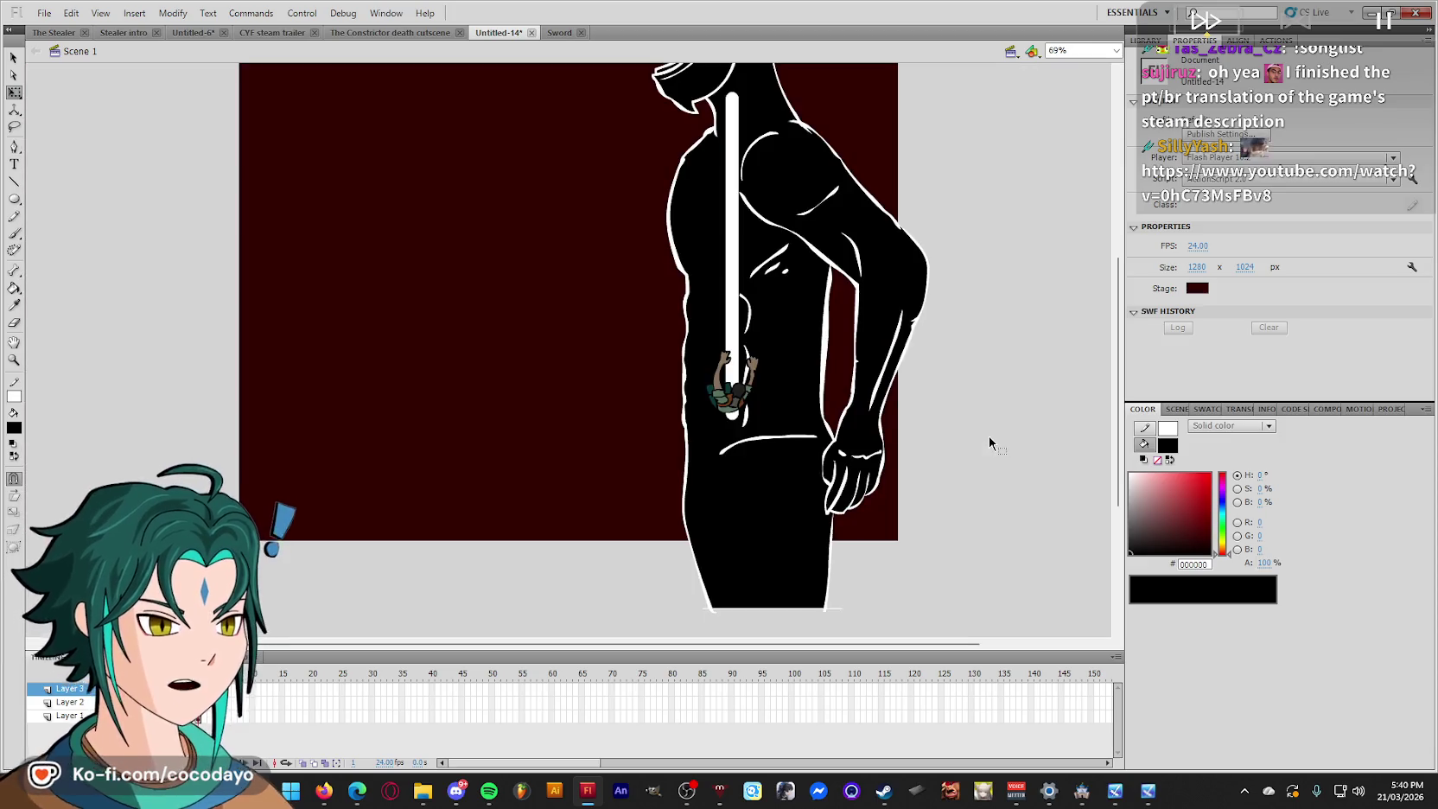
Select the black monster body and scale it larger.
{"action": "scroll", "coordinate": [1028, 431], "scroll_direction": "up", "scroll_amount": 2}
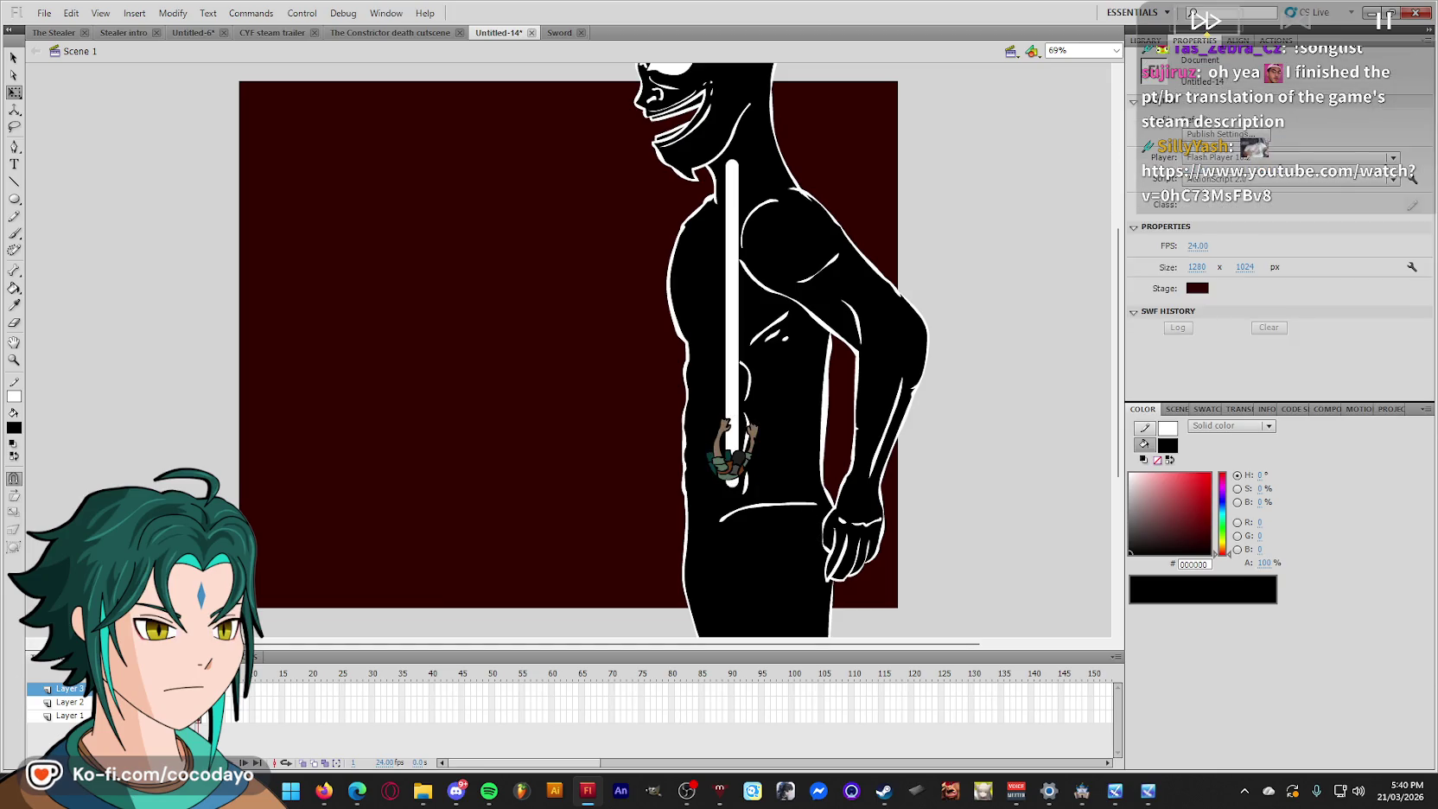
{"action": "left_click", "coordinate": [631, 311]}
{"action": "scroll", "coordinate": [679, 517], "scroll_direction": "down", "scroll_amount": 3}
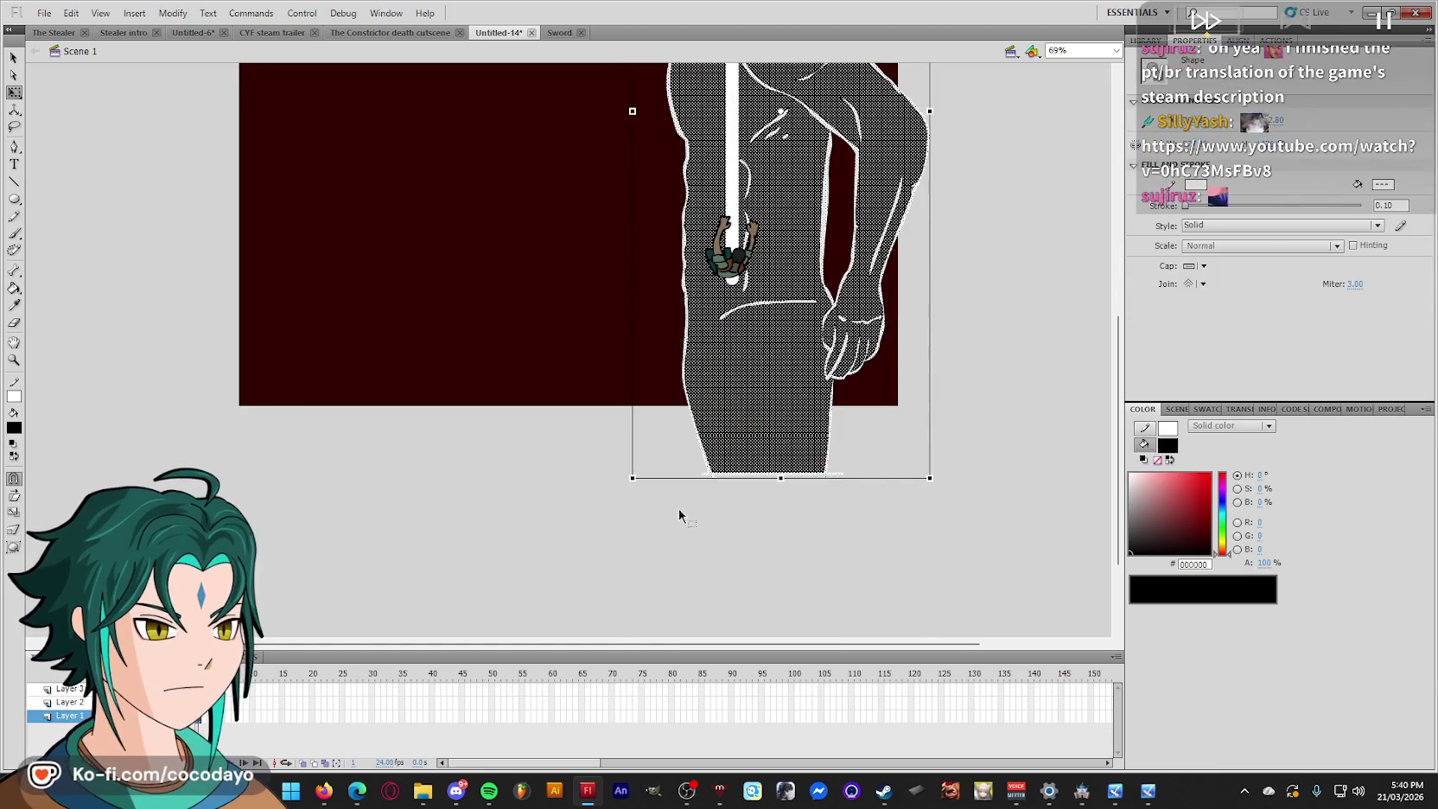
{"action": "left_click_drag", "start_coordinate": [631, 478], "coordinate": [594, 570]}
{"action": "scroll", "coordinate": [842, 450], "scroll_direction": "up", "scroll_amount": 2}
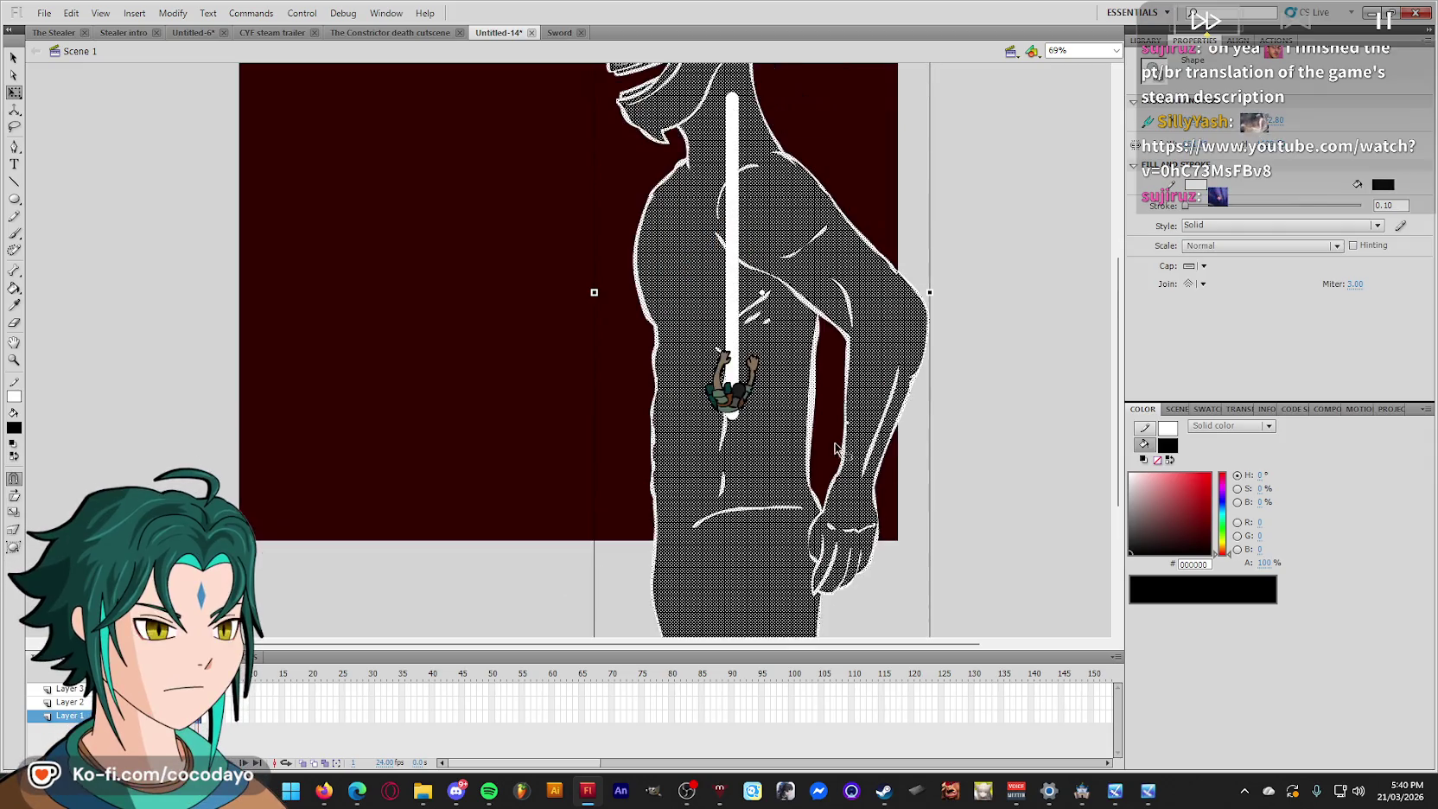
{"action": "scroll", "coordinate": [866, 435], "scroll_direction": "up", "scroll_amount": 2}
{"action": "scroll", "coordinate": [866, 435], "scroll_direction": "down", "scroll_amount": 1}
{"action": "left_click_drag", "start_coordinate": [867, 434], "coordinate": [900, 435]}
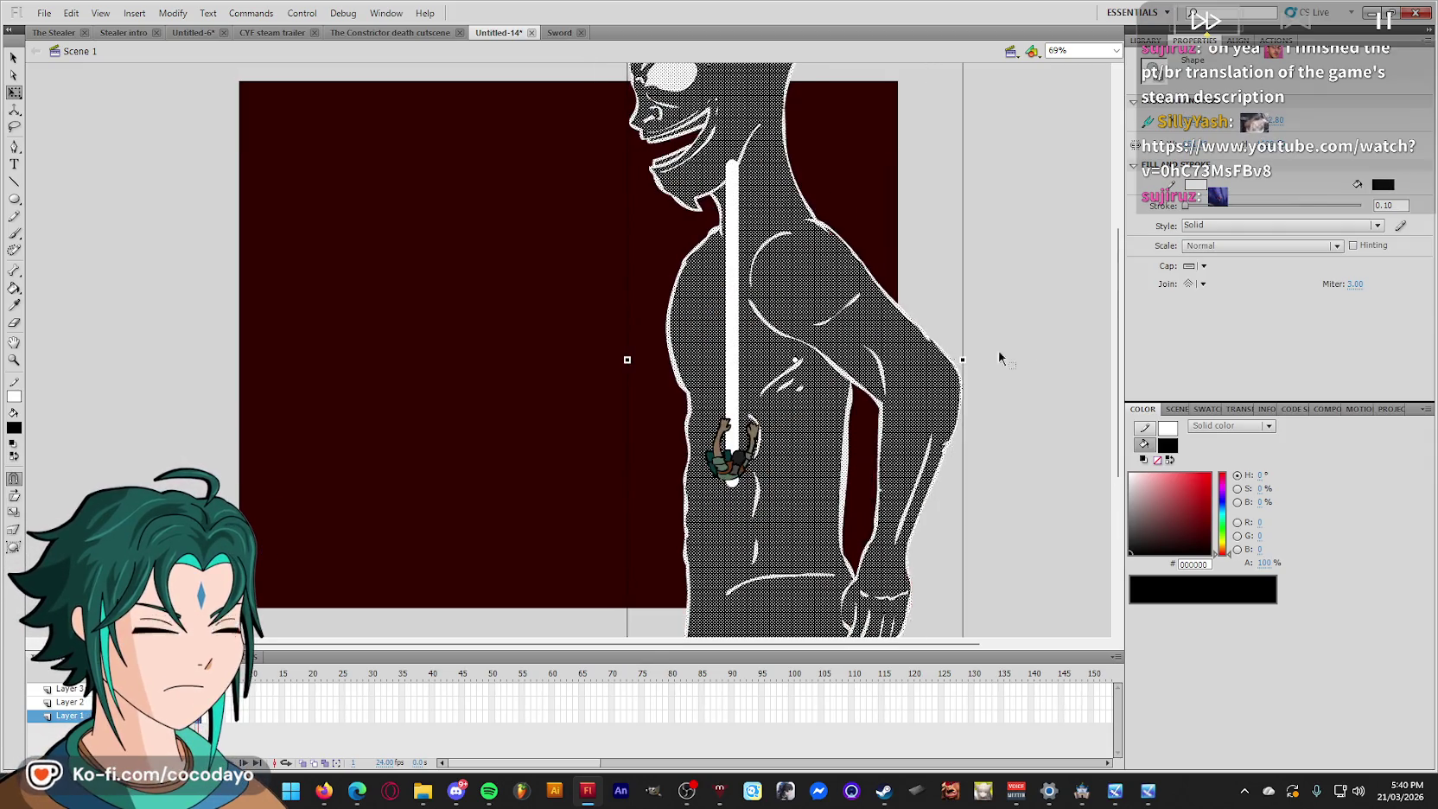
{"action": "left_click", "coordinate": [608, 531]}
Shift the white pole slightly right and down, then select the climber symbol.
{"action": "left_click", "coordinate": [732, 345]}
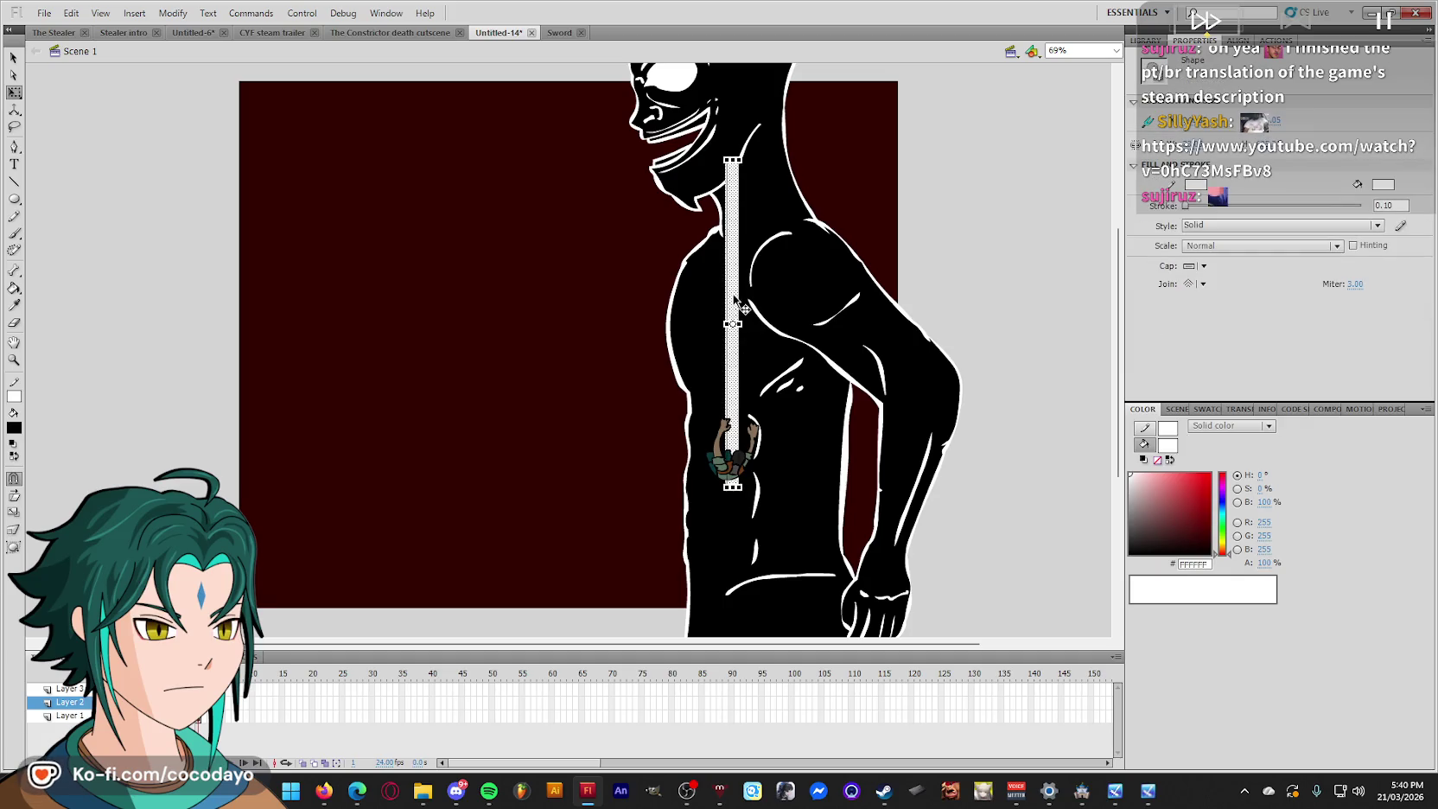
{"action": "left_click_drag", "start_coordinate": [733, 294], "coordinate": [745, 320]}
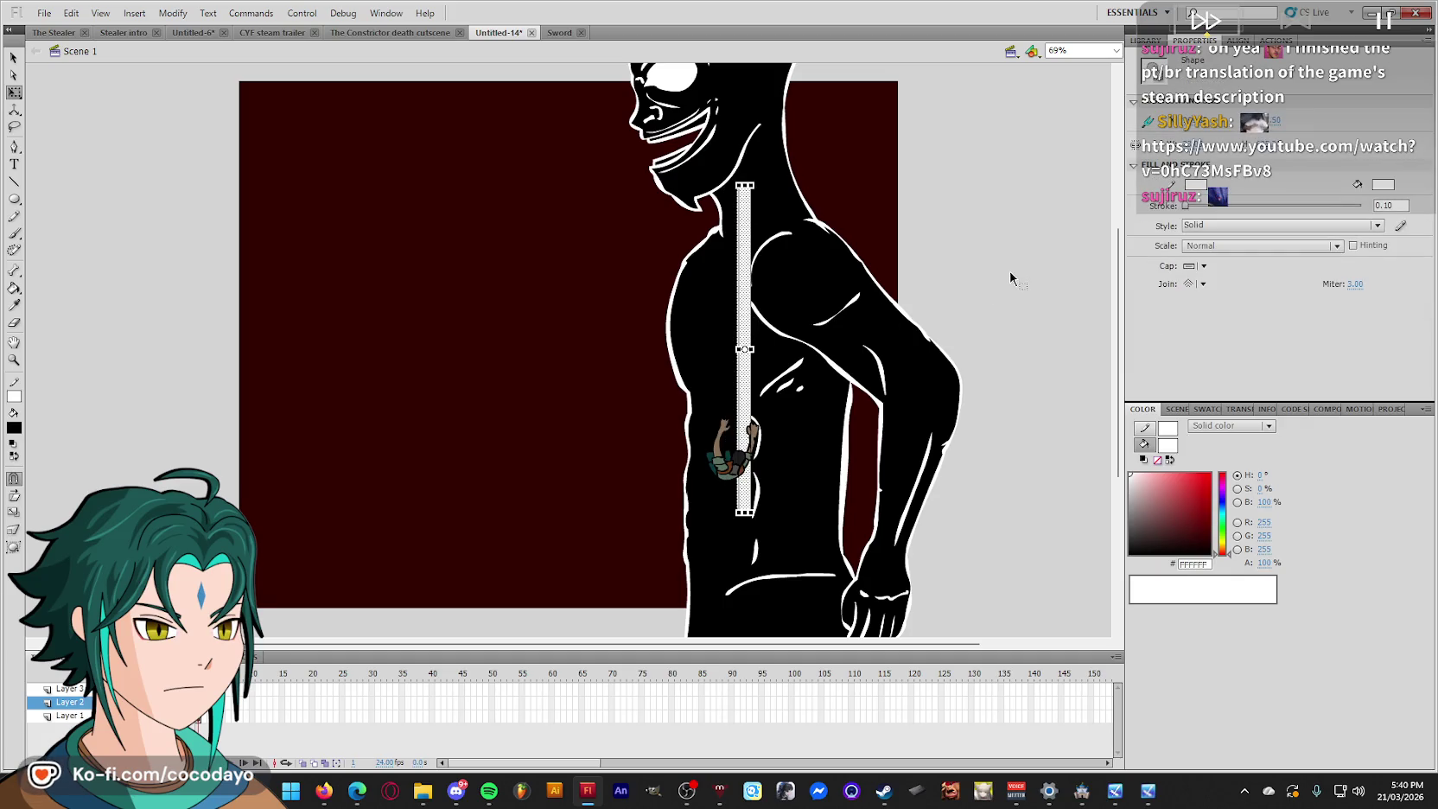
{"action": "left_click", "coordinate": [1051, 251]}
{"action": "left_click", "coordinate": [739, 463]}
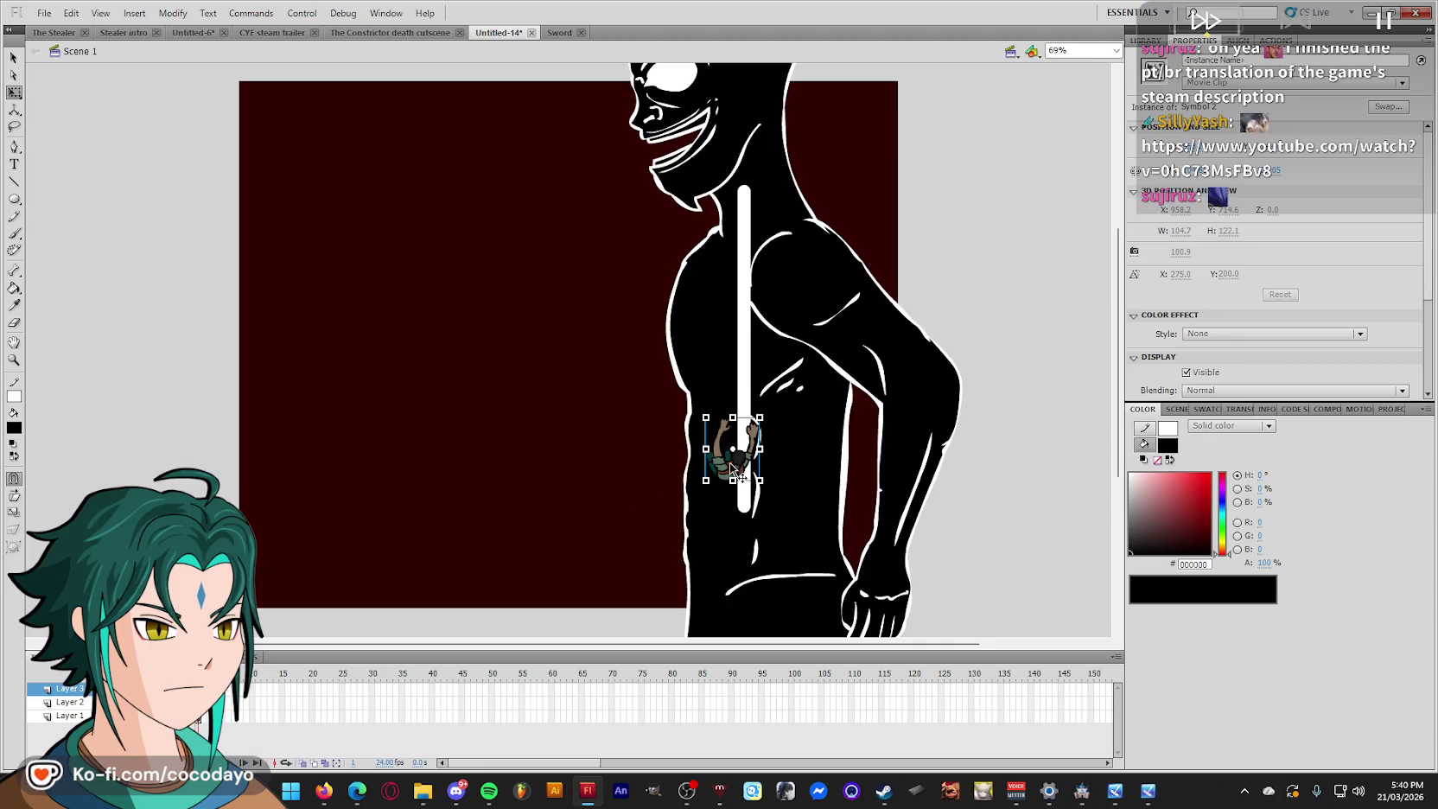
Edit the climber symbol, zoom in, and paste a copy of the character in place.
{"action": "key", "text": "ctrl+e"}
{"action": "key", "text": "ctrl+equal"}
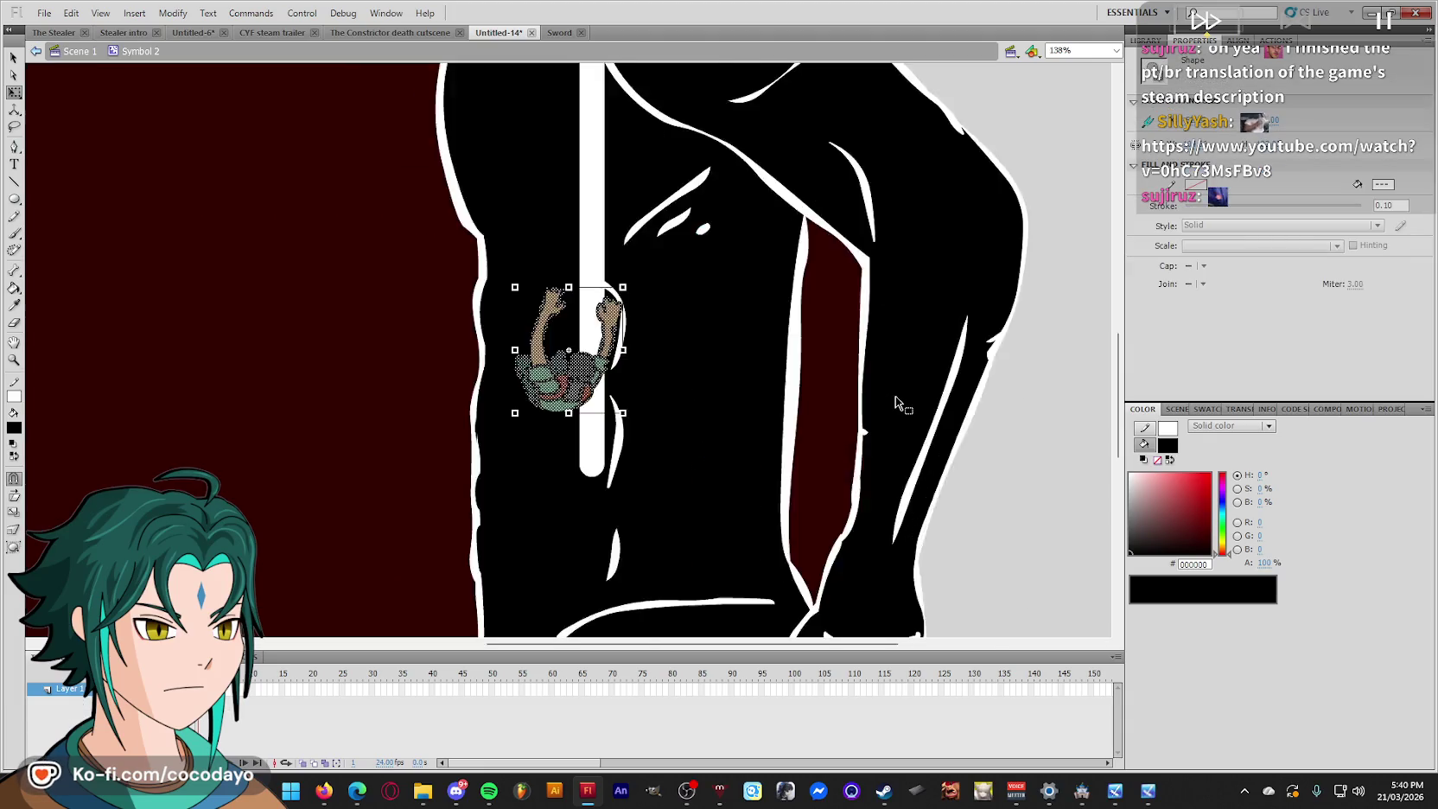
{"action": "key", "text": "ctrl+equal"}
{"action": "right_click", "coordinate": [65, 689]}
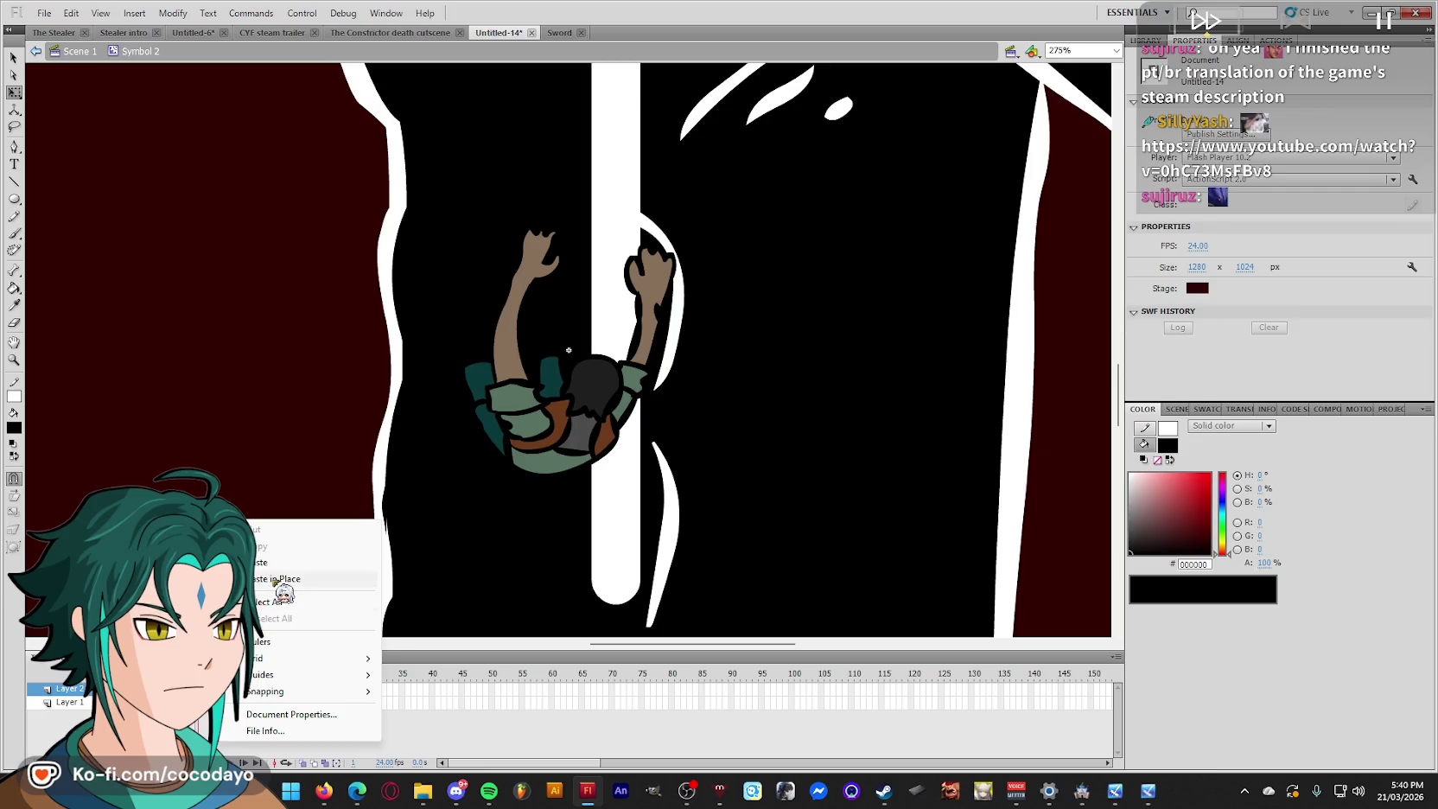
{"action": "left_click", "coordinate": [285, 497]}
Fill the pasted copy solid pink-red and add an outline around the silhouette.
{"action": "left_click", "coordinate": [1042, 498]}
{"action": "key", "text": "ctrl+a"}
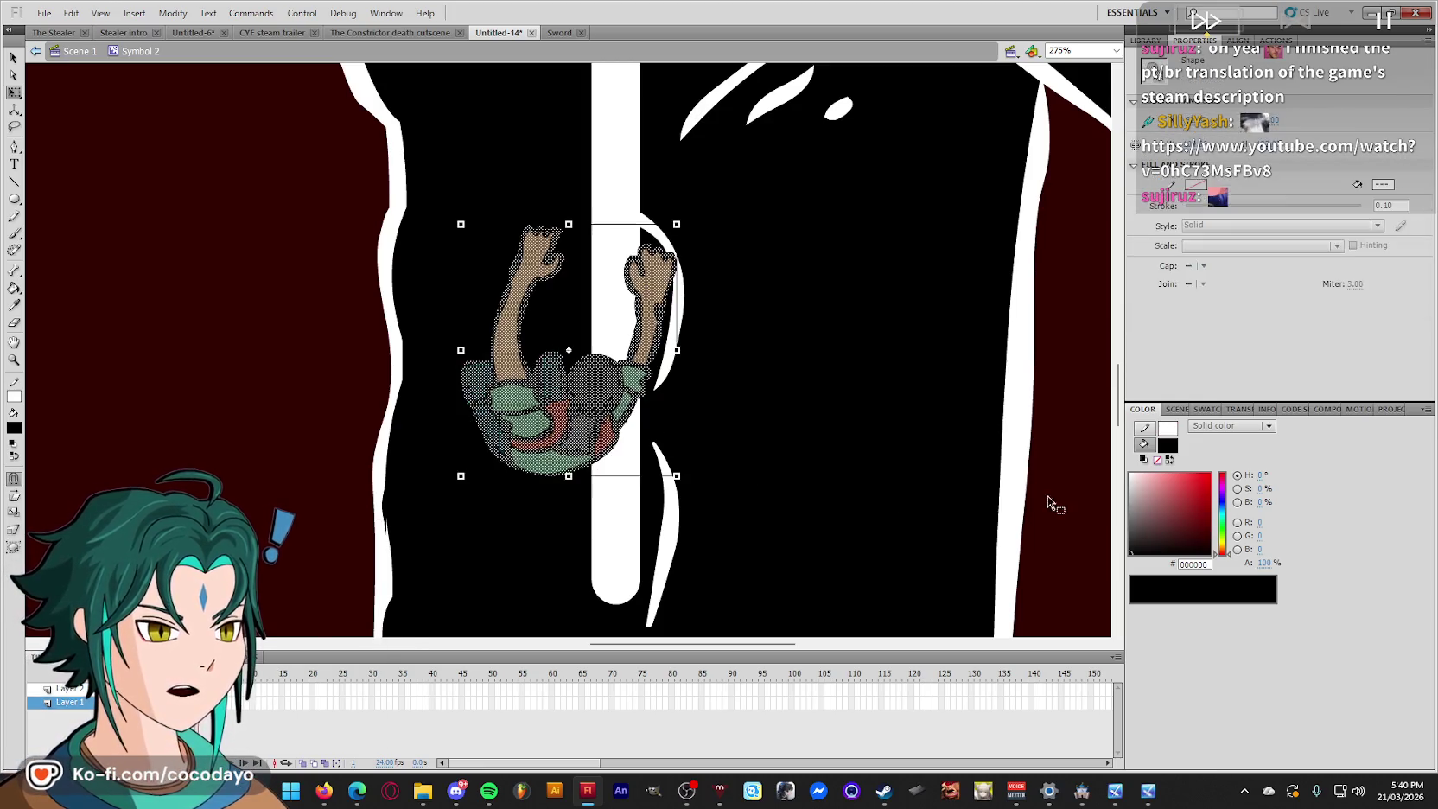
{"action": "left_click", "coordinate": [1173, 499]}
{"action": "key", "text": "s"}
{"action": "left_click", "coordinate": [529, 385]}
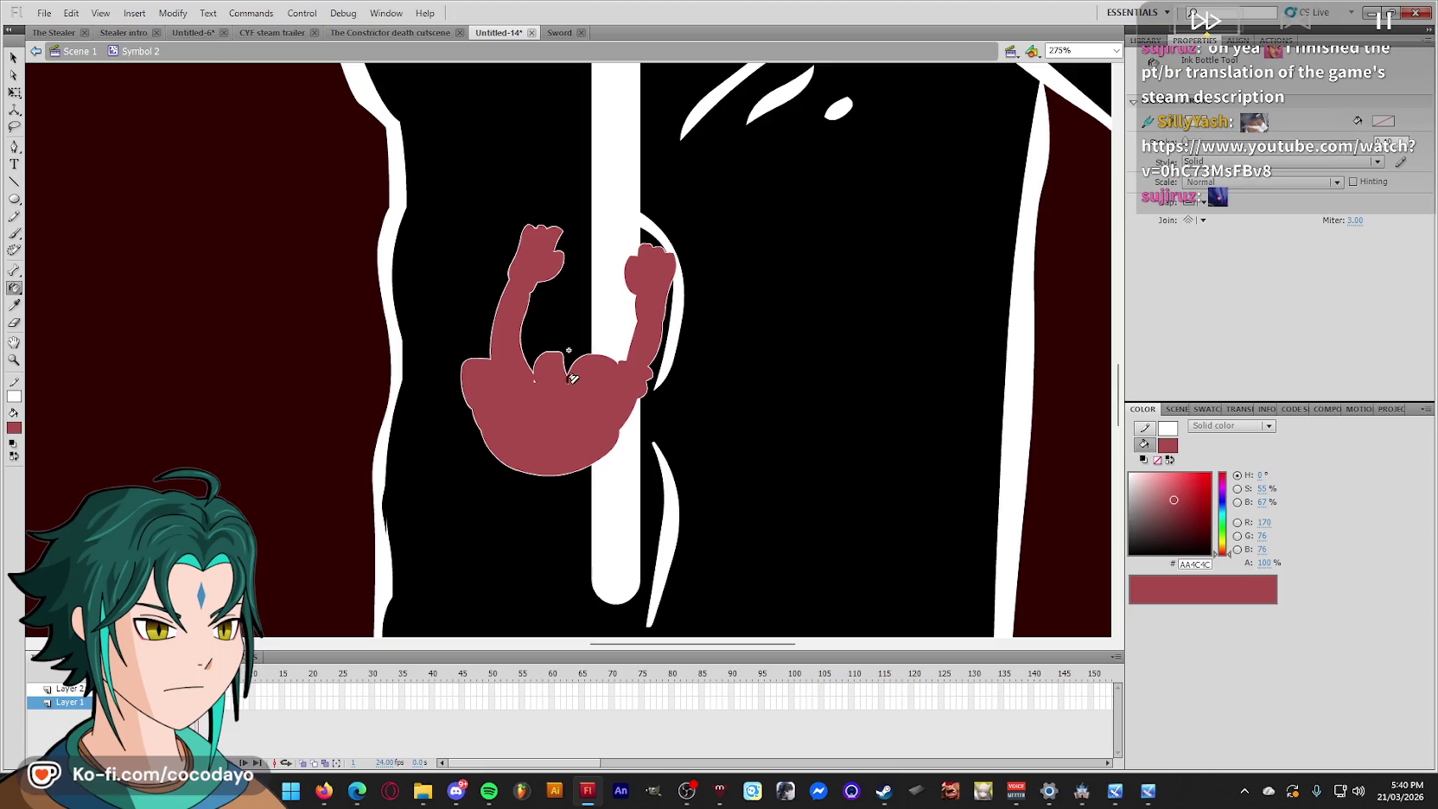
Undo the red fill, activate the upper layer, and select the lower-layer silhouette.
{"action": "key", "text": "b"}
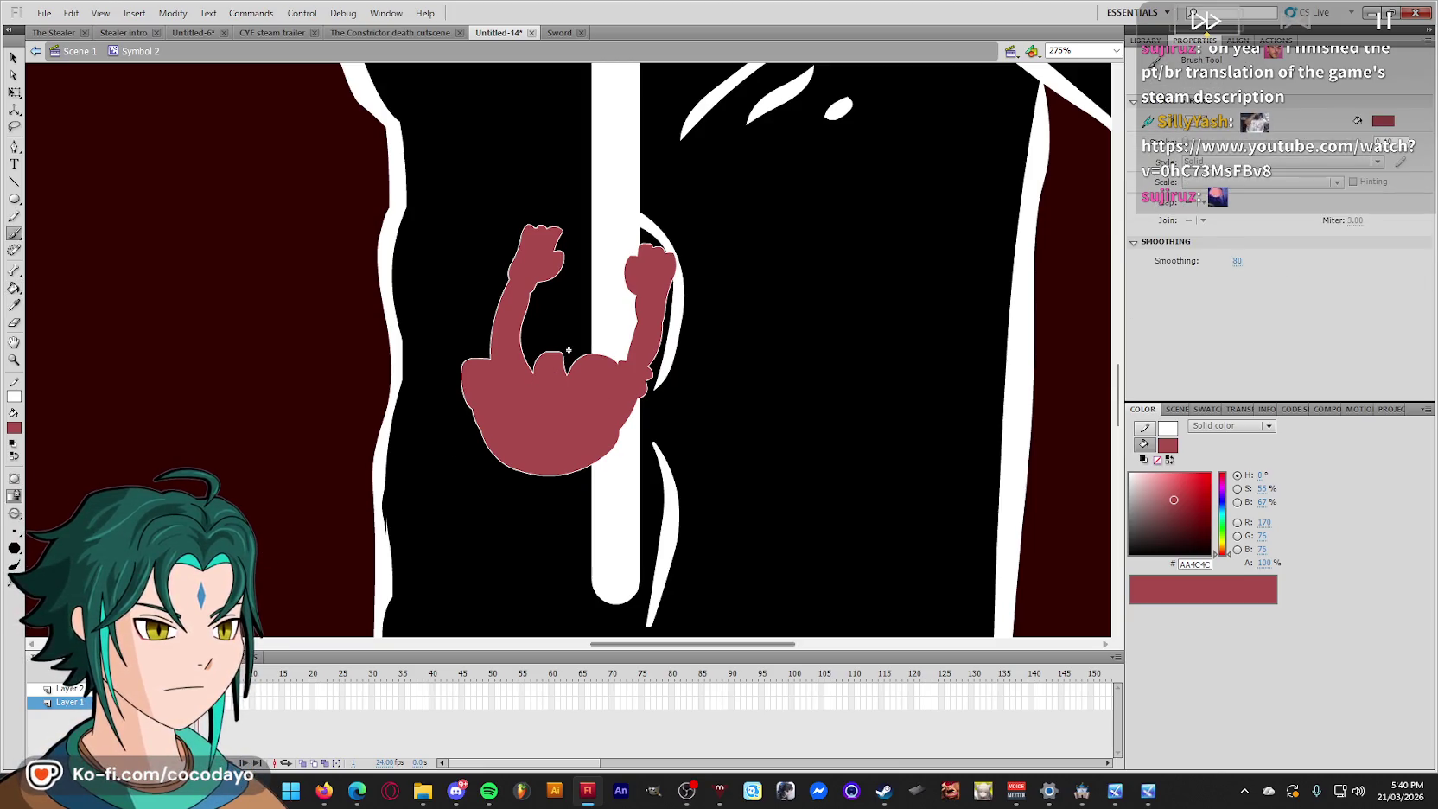
{"action": "key", "text": "ctrl+z"}
{"action": "left_click", "coordinate": [749, 424]}
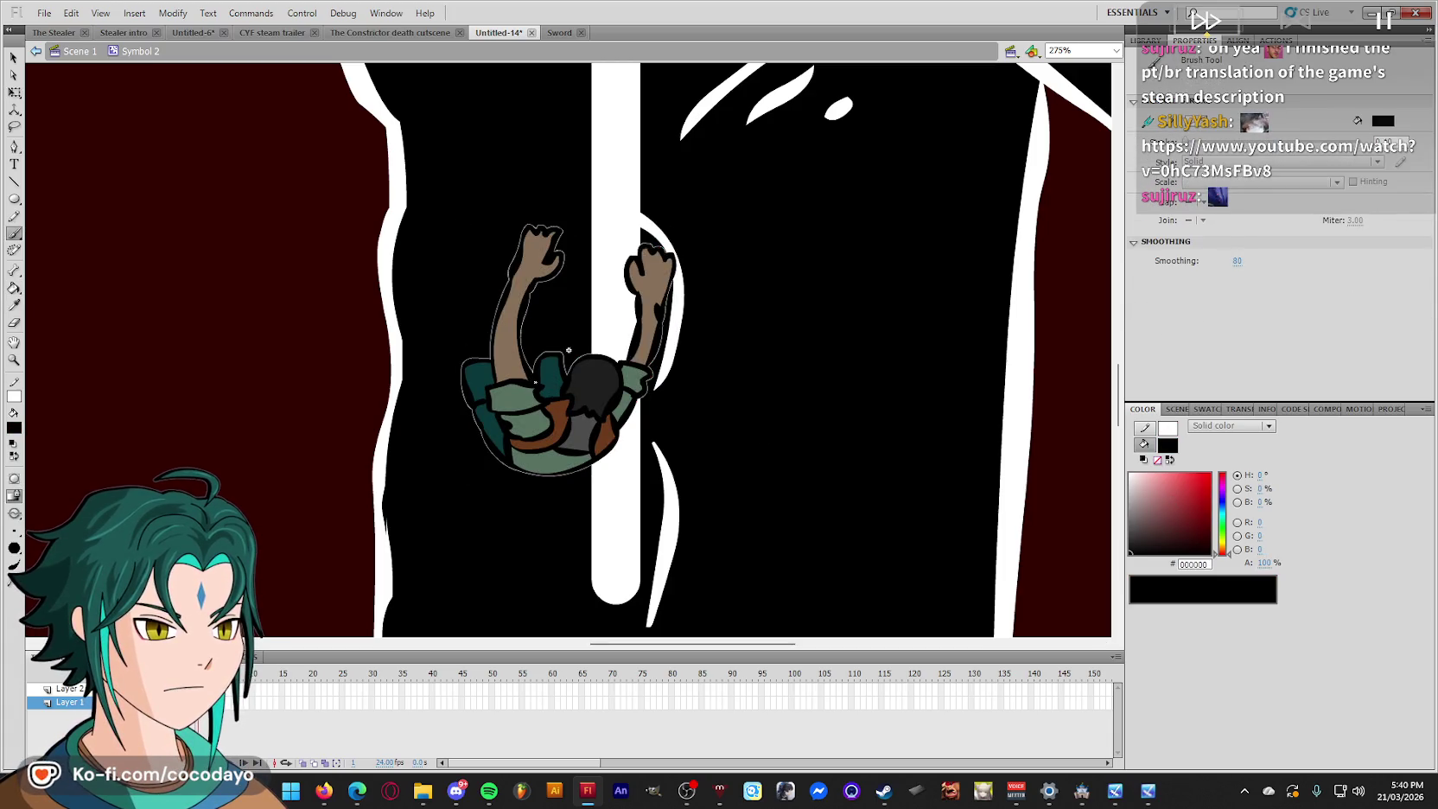
{"action": "left_click", "coordinate": [69, 688]}
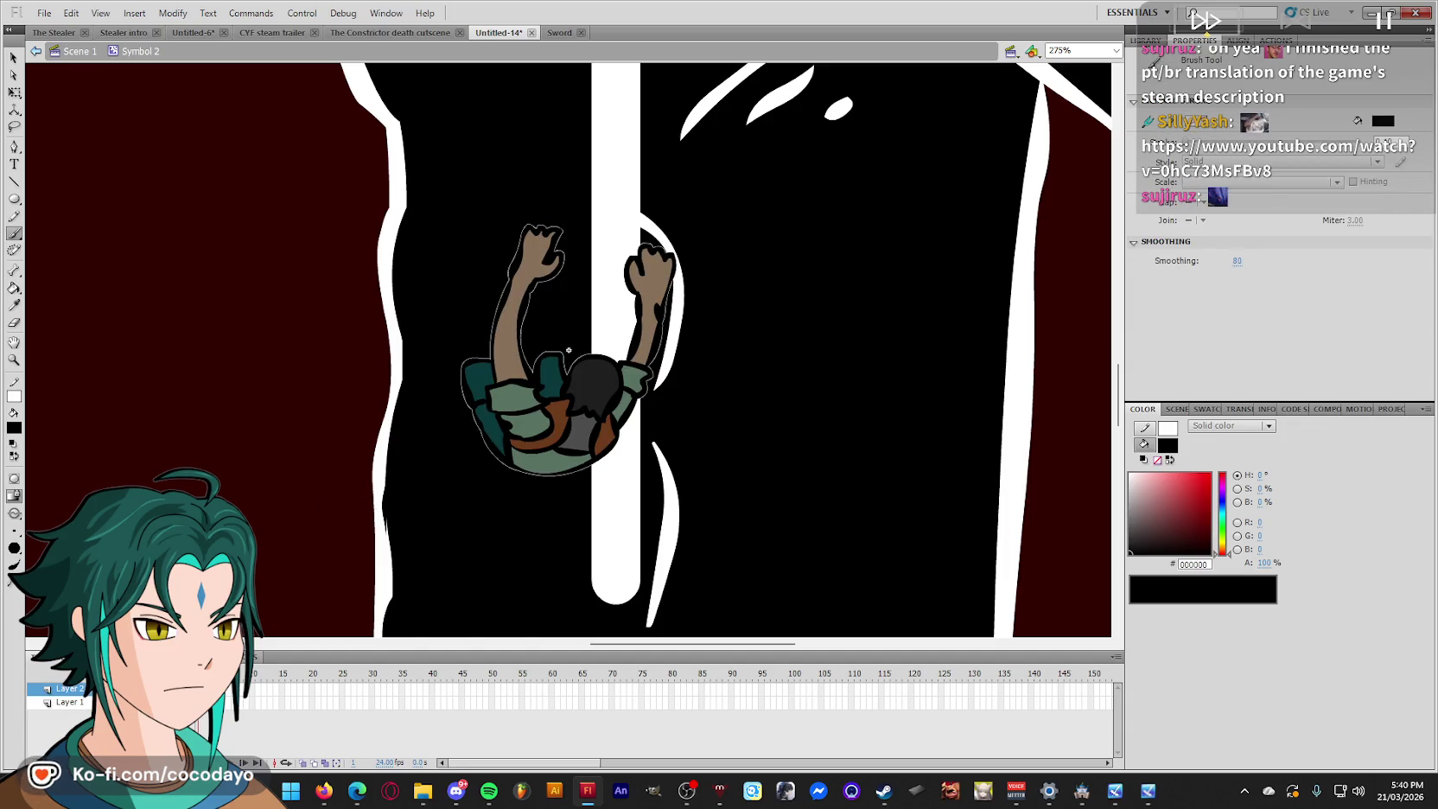
{"action": "left_click", "coordinate": [534, 378]}
Revert to the coloured character and thicken its white outline to 6.90.
{"action": "key", "text": "ctrl+z"}
{"action": "key", "text": "ctrl+z"}
{"action": "key", "text": "ctrl+z"}
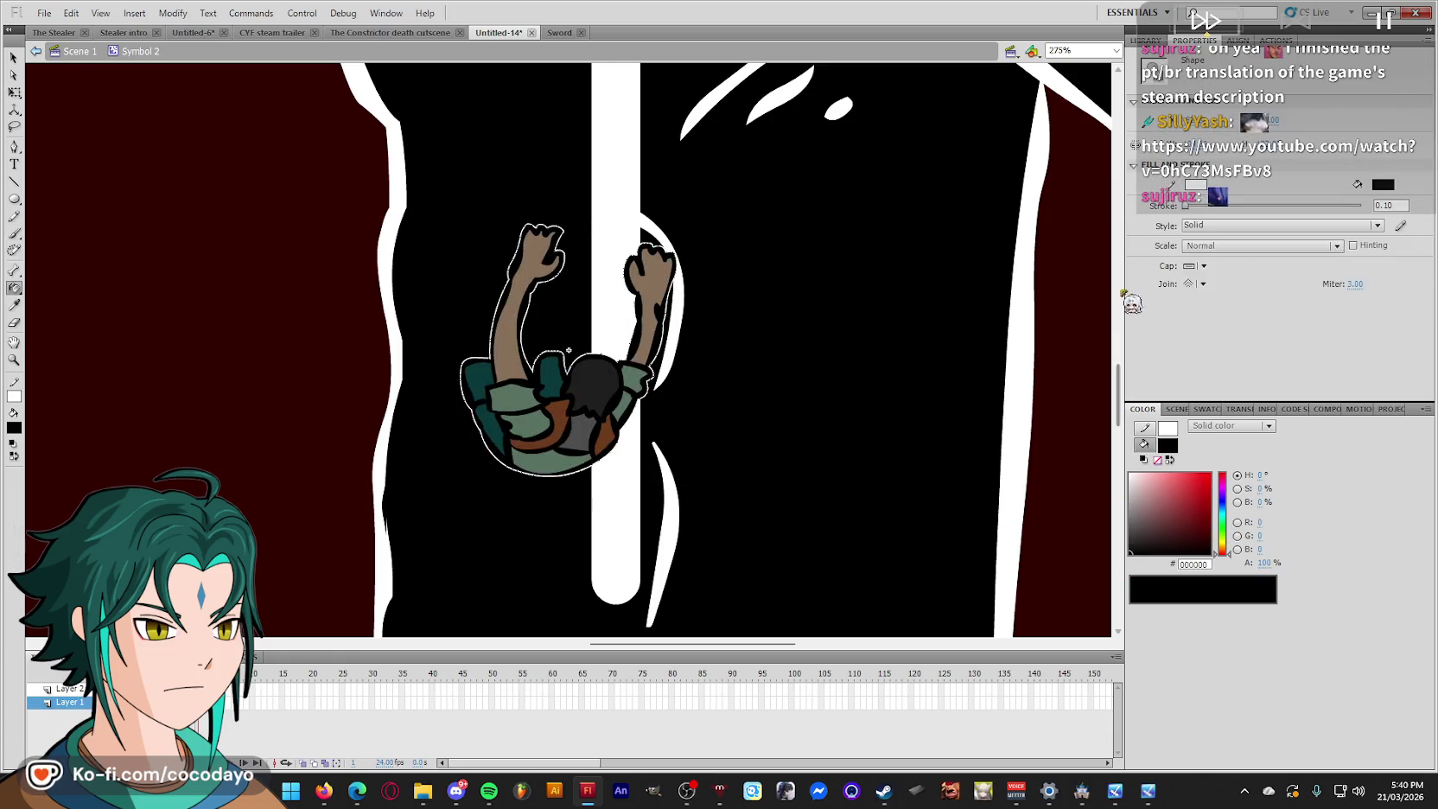
{"action": "left_click_drag", "start_coordinate": [1185, 206], "coordinate": [1192, 206]}
{"action": "key", "text": "q"}
Return to the main scene and move the climber up to the monster's neck.
{"action": "double_click", "coordinate": [1086, 316]}
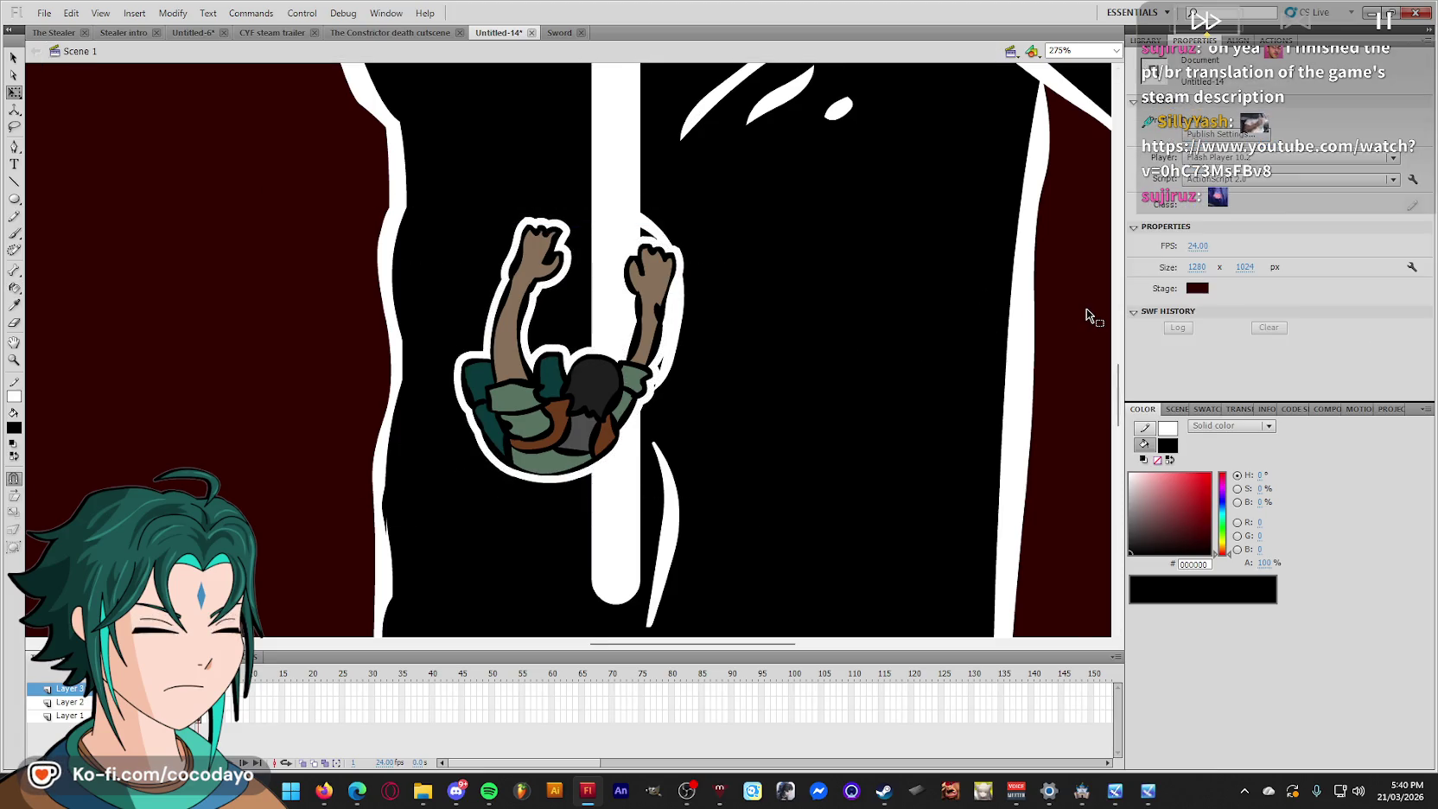
{"action": "scroll", "coordinate": [1090, 316], "scroll_direction": "down", "scroll_amount": 3}
{"action": "scroll", "coordinate": [991, 309], "scroll_direction": "up", "scroll_amount": 1}
{"action": "left_click_drag", "start_coordinate": [577, 422], "coordinate": [589, 146]}
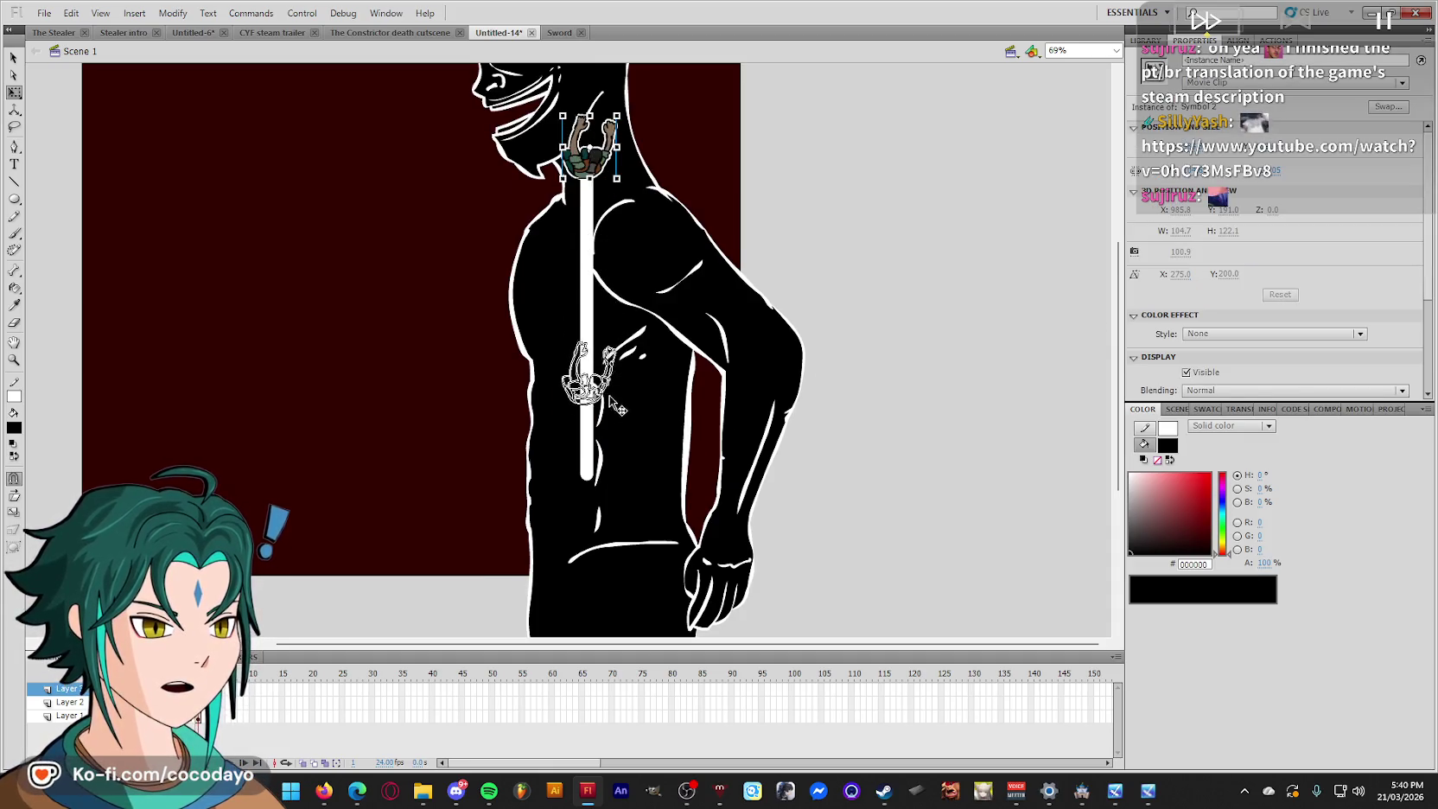
{"action": "key", "text": "ctrl+z"}
{"action": "left_click", "coordinate": [831, 135]}
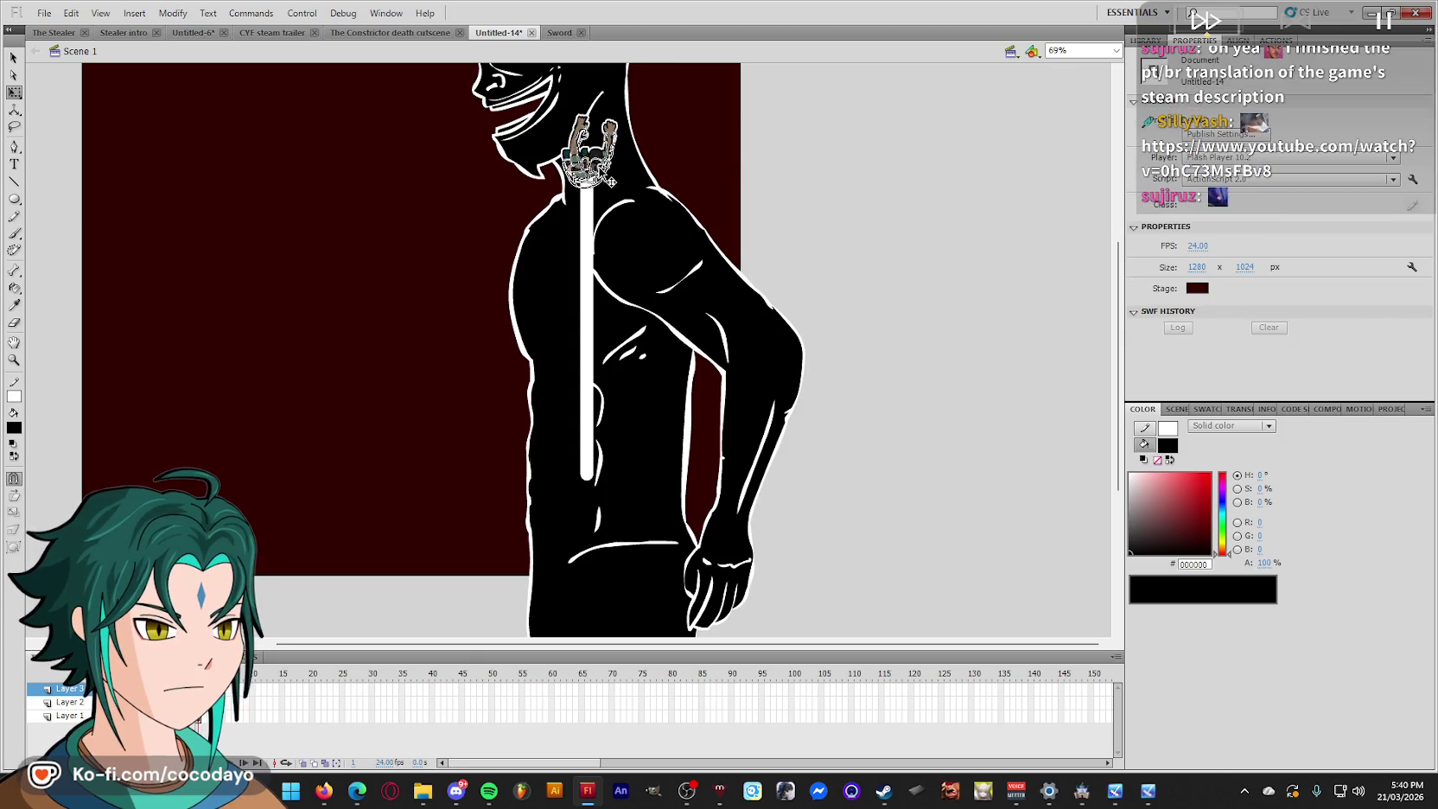
Save the file as 'Level indicator'.
{"action": "scroll", "coordinate": [830, 128], "scroll_direction": "up", "scroll_amount": 2}
{"action": "scroll", "coordinate": [808, 158], "scroll_direction": "down", "scroll_amount": 1}
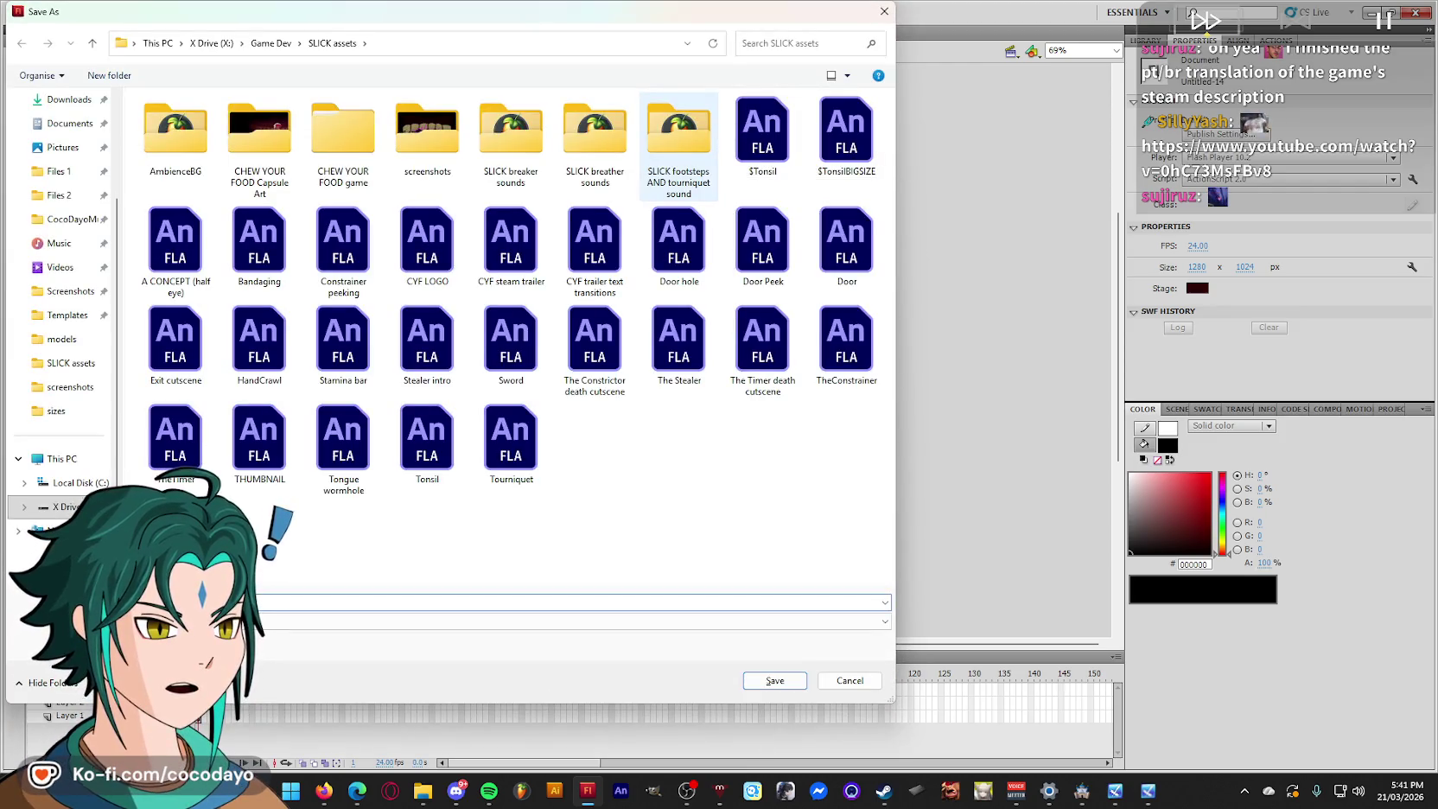
{"action": "key", "text": "Return"}
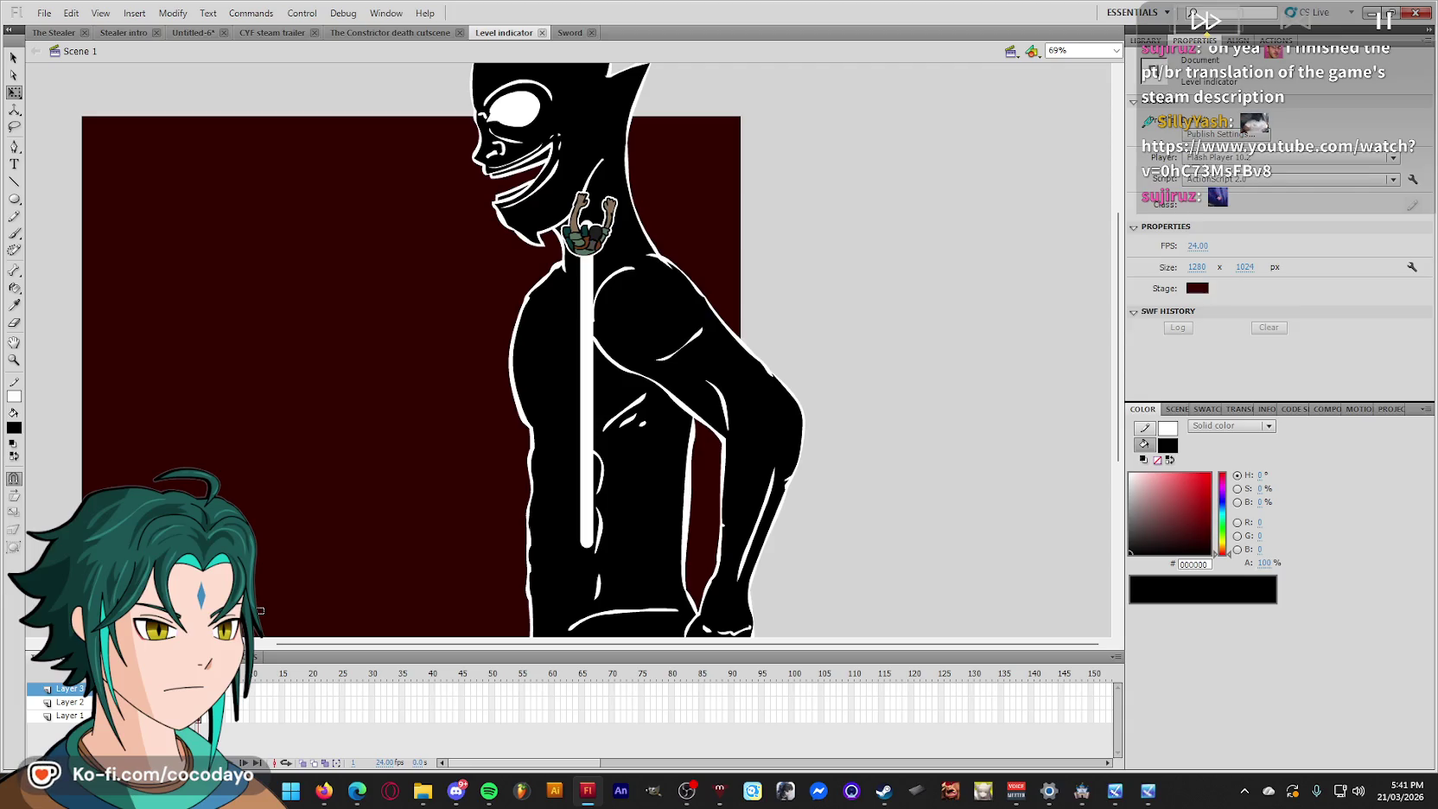
Look through the Sword and Constrictor death cutscene documents, ending on Level indicator.
{"action": "left_click", "coordinate": [569, 33]}
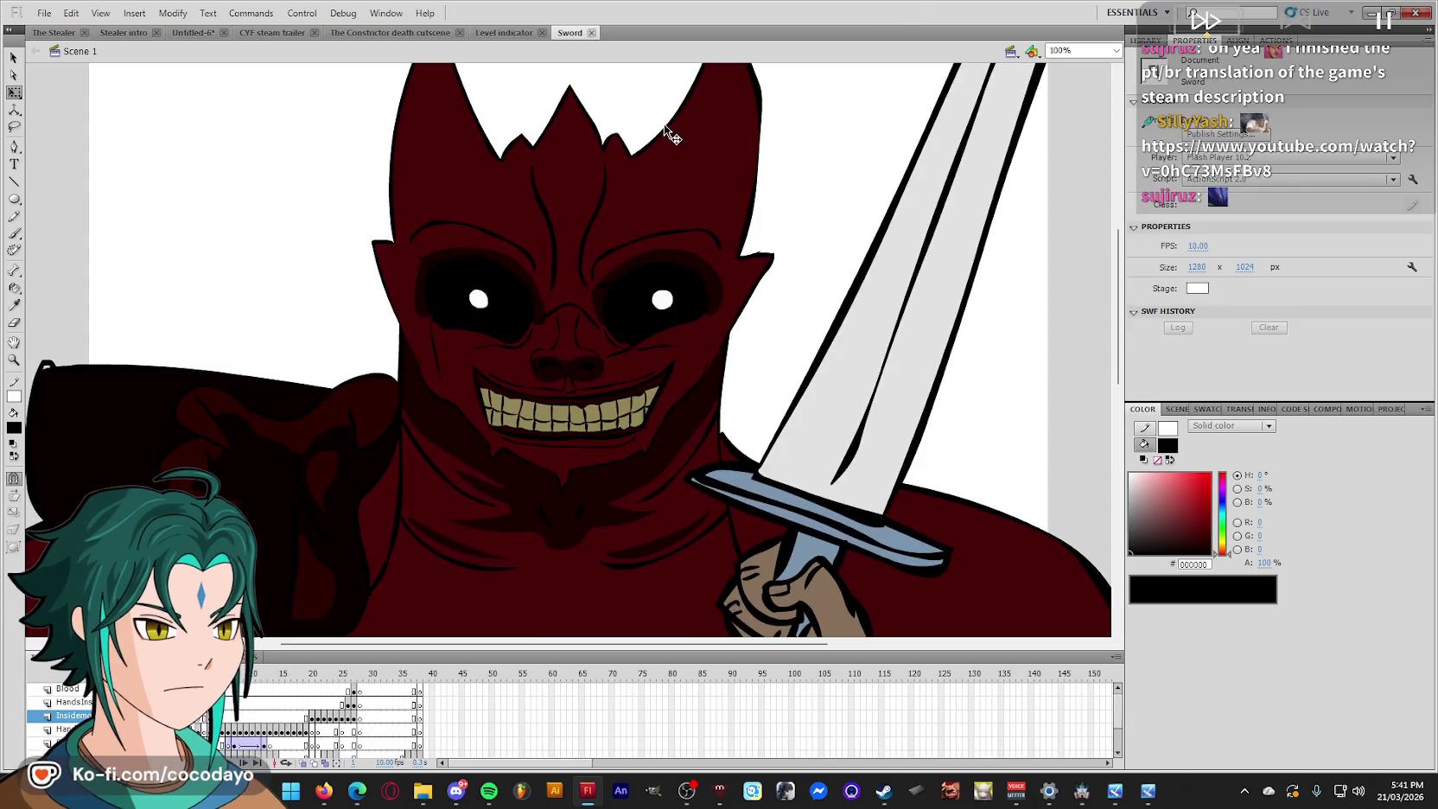
{"action": "left_click", "coordinate": [391, 32]}
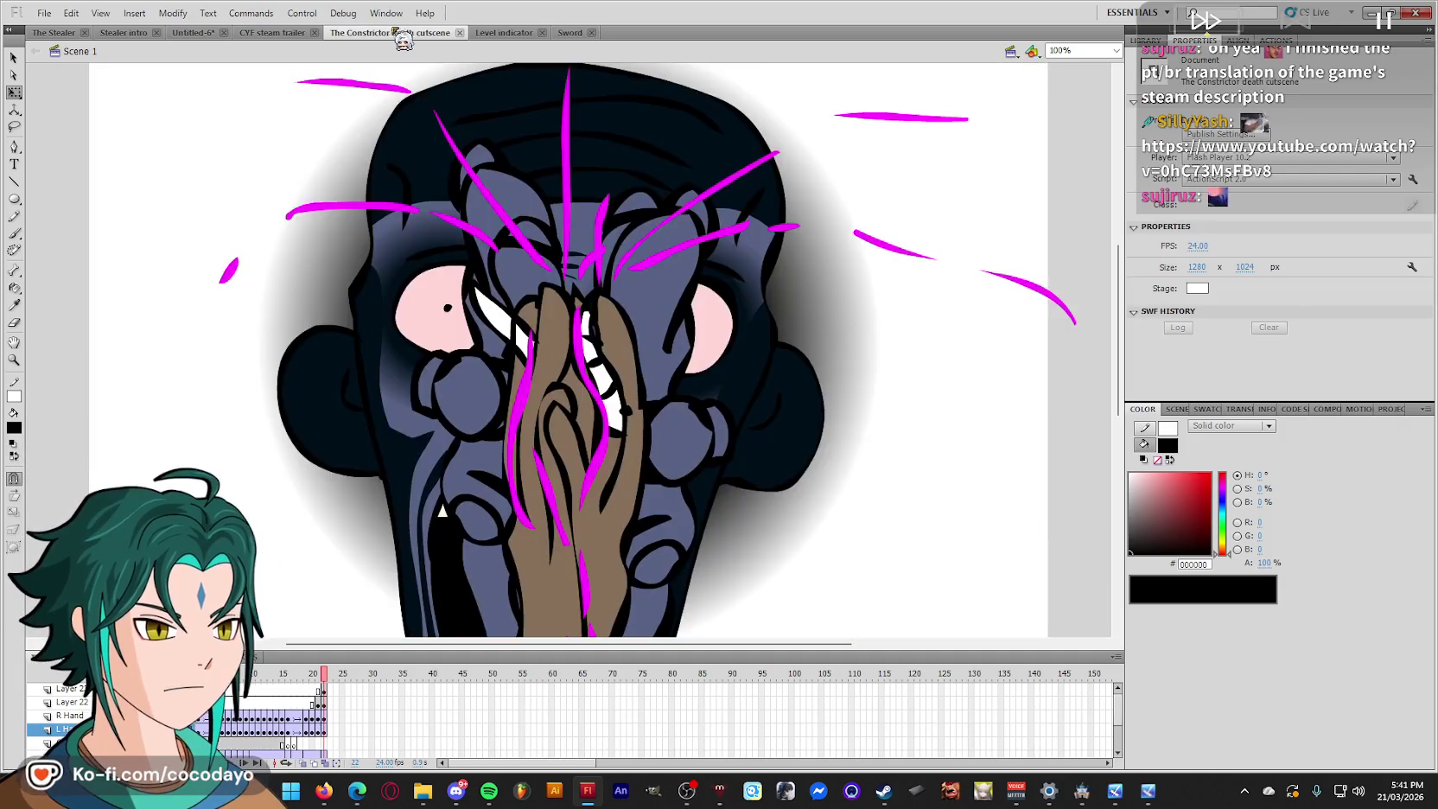
{"action": "left_click", "coordinate": [514, 33]}
{"action": "left_click", "coordinate": [567, 33]}
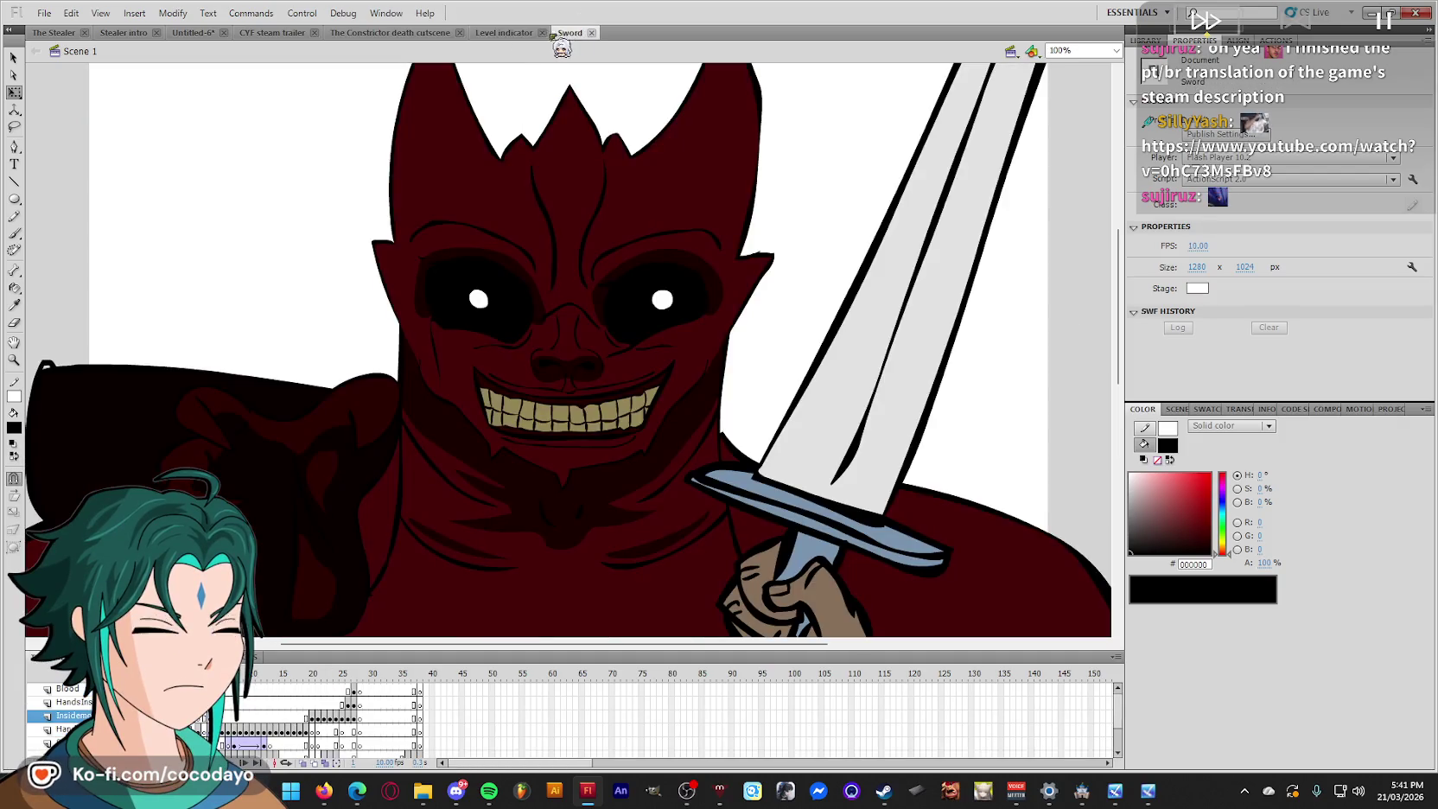
{"action": "left_click", "coordinate": [523, 36]}
Select the monster's head region and squash it shorter vertically.
{"action": "left_click", "coordinate": [603, 182]}
{"action": "left_click", "coordinate": [332, 122]}
{"action": "left_click_drag", "start_coordinate": [337, 113], "coordinate": [804, 264]}
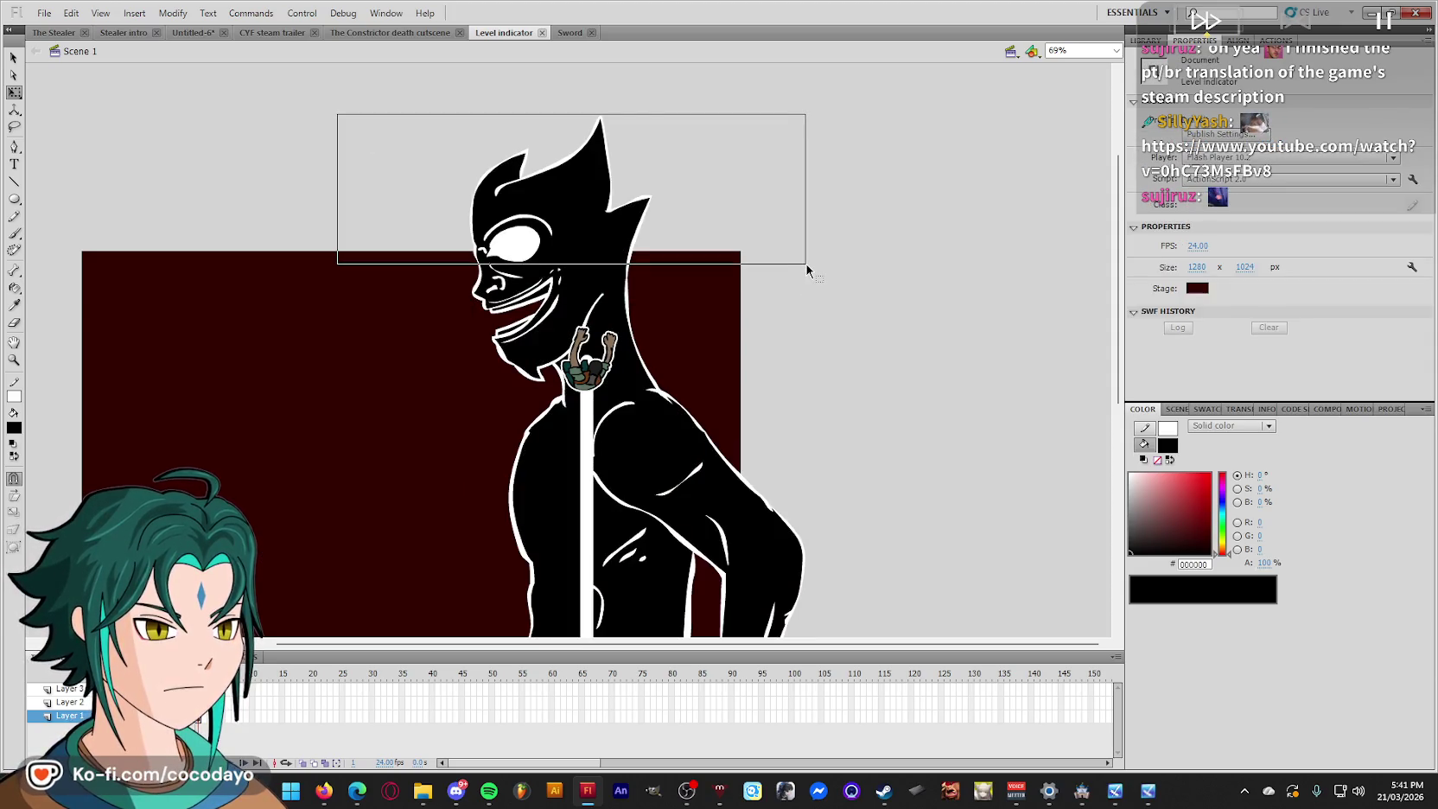
{"action": "left_click_drag", "start_coordinate": [561, 116], "coordinate": [561, 162]}
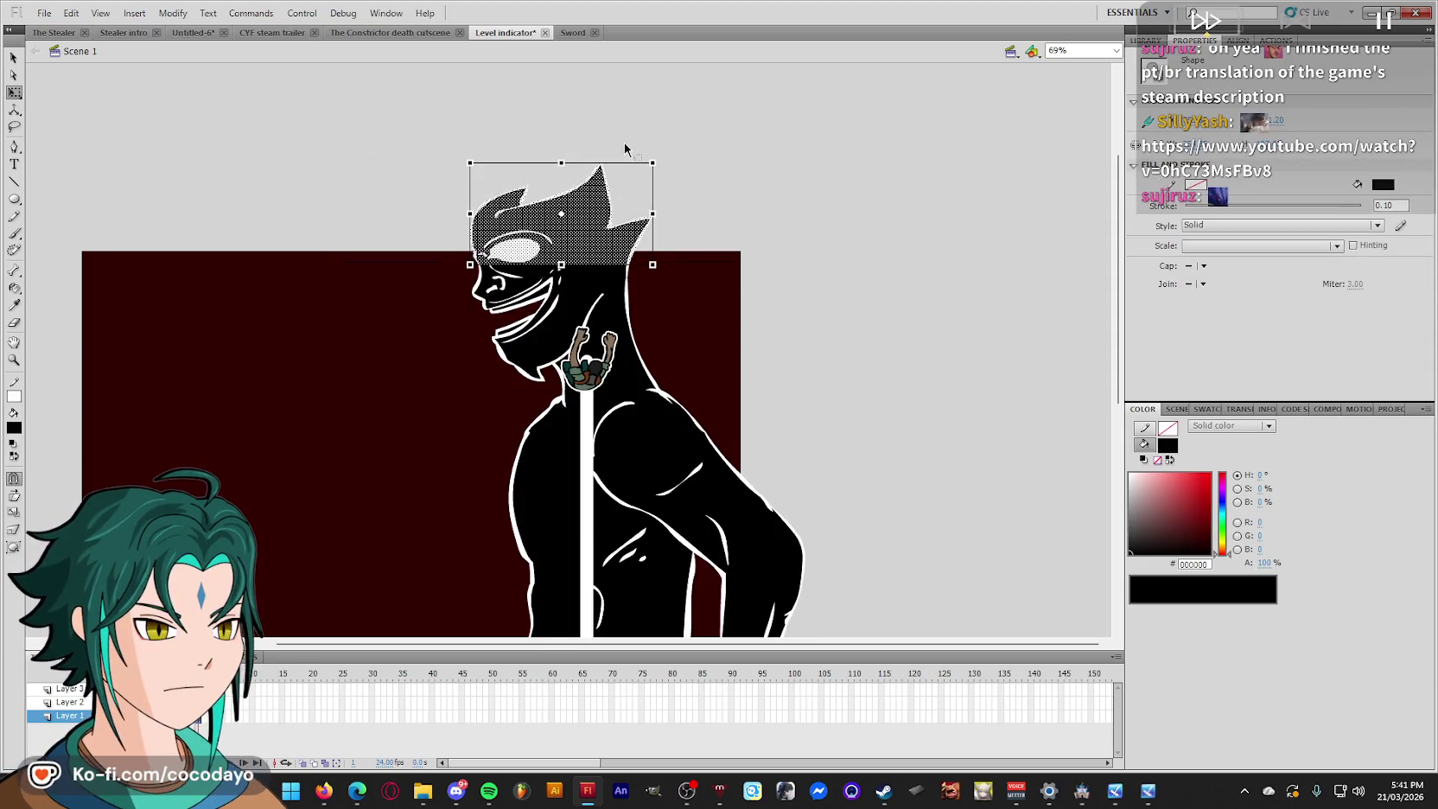
{"action": "left_click", "coordinate": [640, 142]}
Pick white and fill the character's eye solid white, discarding a trial brush stroke.
{"action": "key", "text": "k"}
{"action": "left_click", "coordinate": [517, 254]}
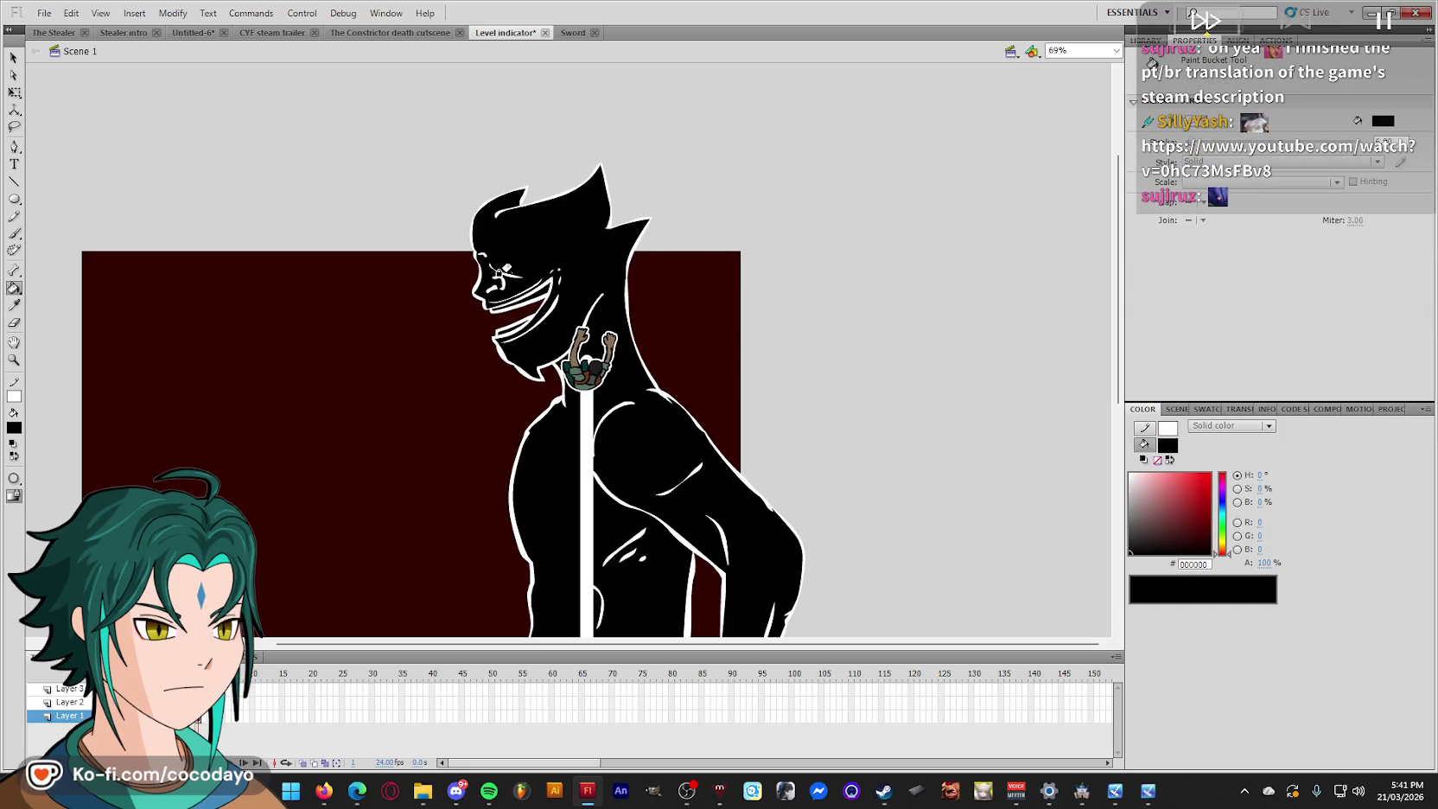
{"action": "key", "text": "i"}
{"action": "left_click", "coordinate": [484, 253]}
{"action": "key", "text": "b"}
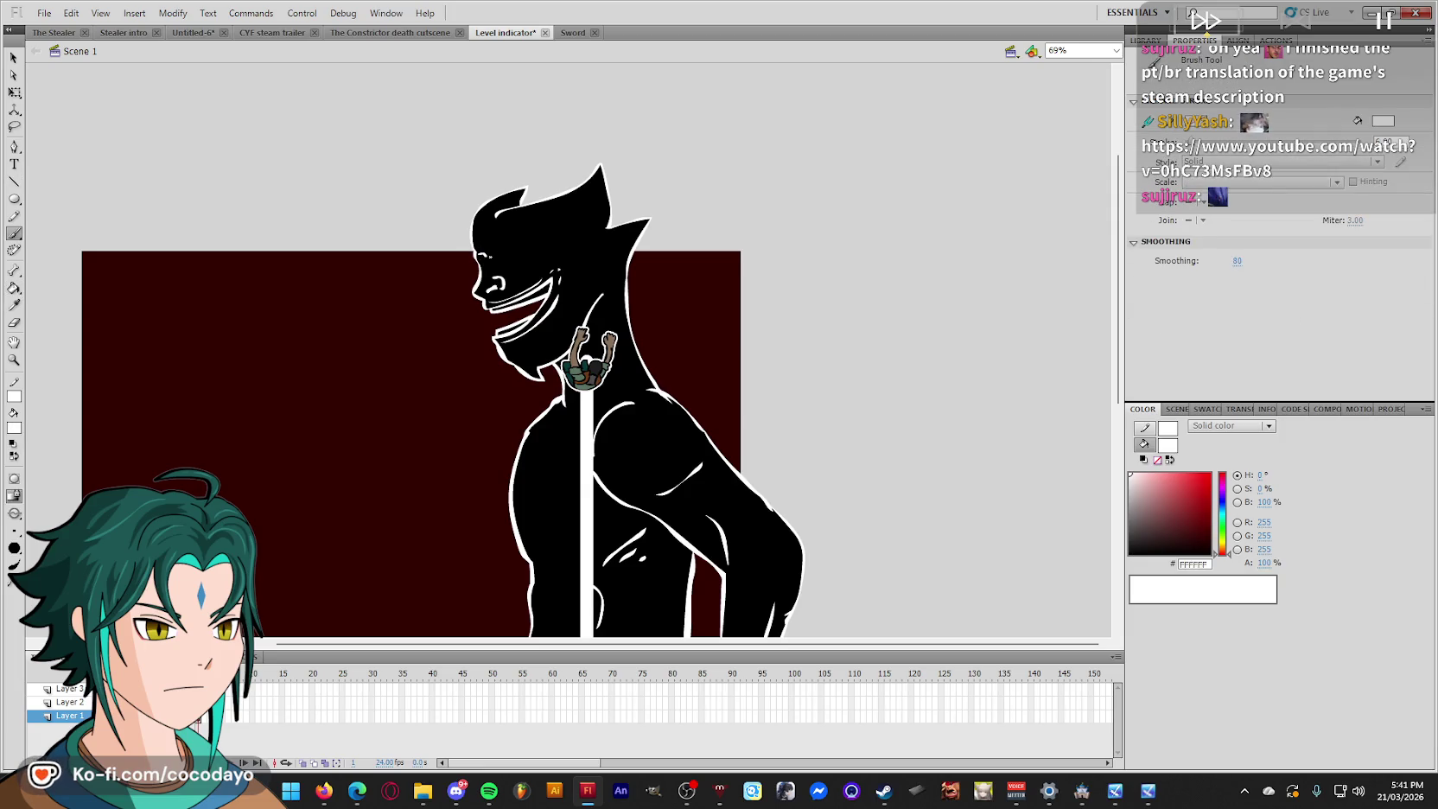
{"action": "left_click_drag", "start_coordinate": [513, 247], "coordinate": [542, 256]}
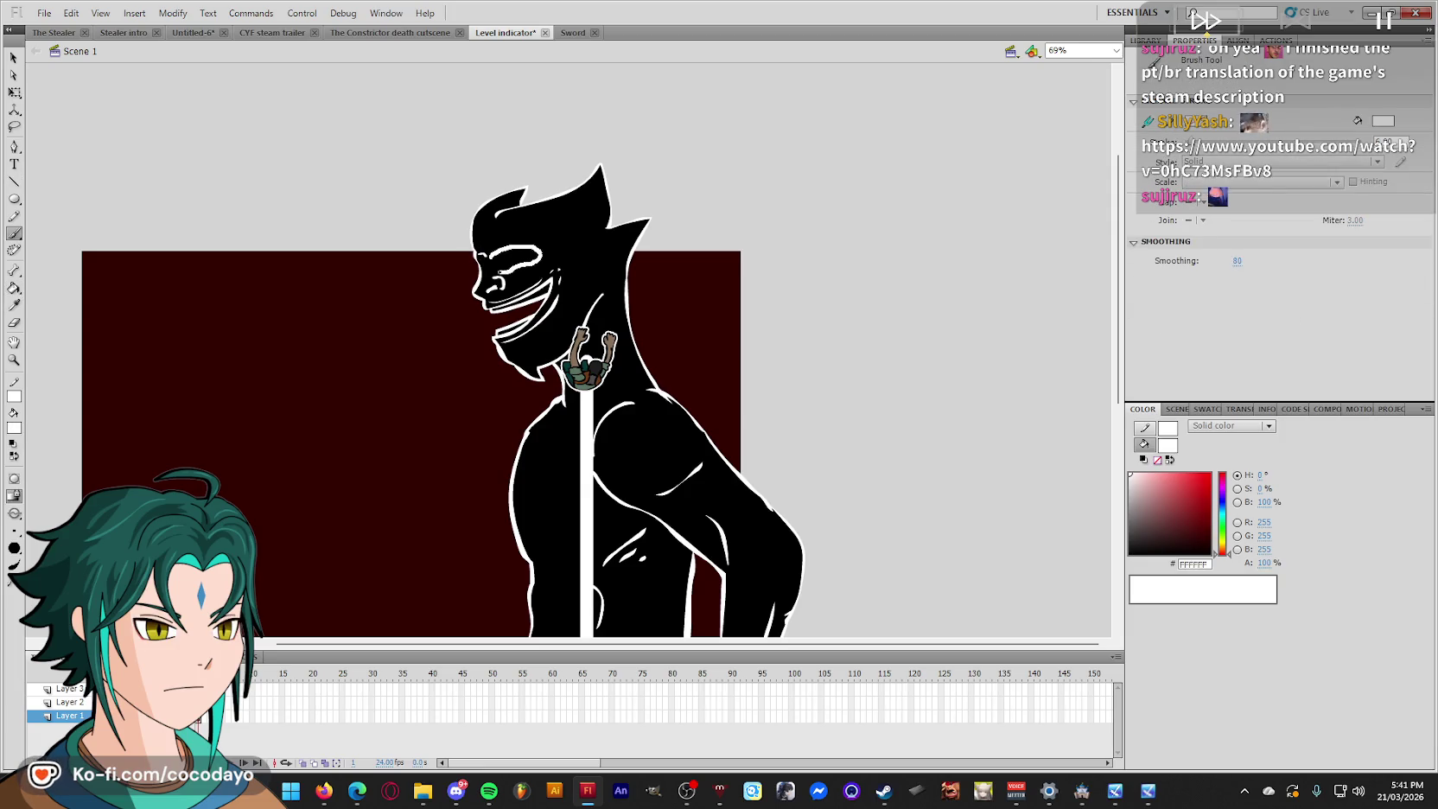
{"action": "key", "text": "ctrl+z"}
{"action": "key", "text": "k"}
{"action": "left_click", "coordinate": [510, 262]}
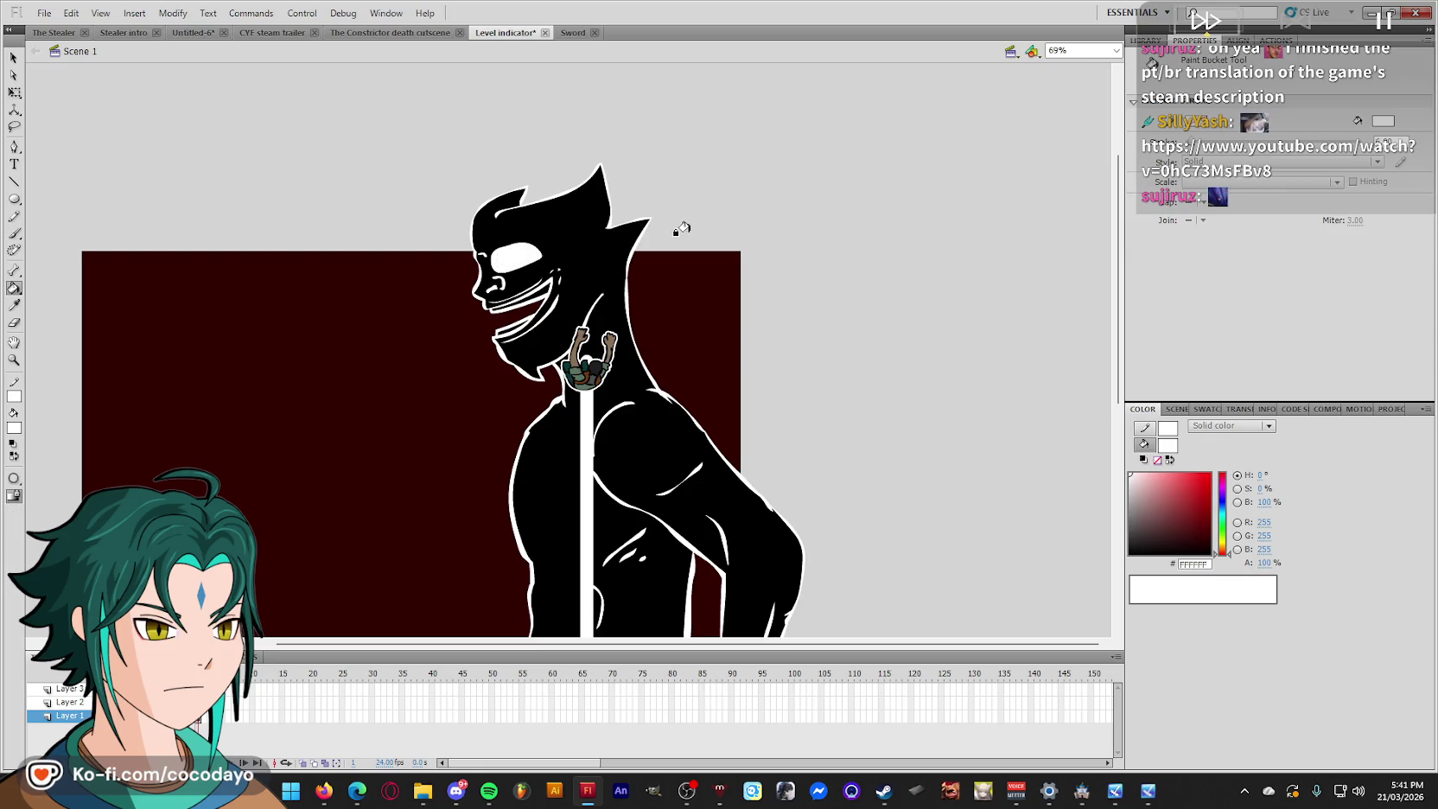
Check the Sword document, return to Level indicator, and select then deselect the character.
{"action": "scroll", "coordinate": [679, 228], "scroll_direction": "down", "scroll_amount": 3}
{"action": "scroll", "coordinate": [820, 234], "scroll_direction": "up", "scroll_amount": 3}
{"action": "scroll", "coordinate": [822, 234], "scroll_direction": "down", "scroll_amount": 2}
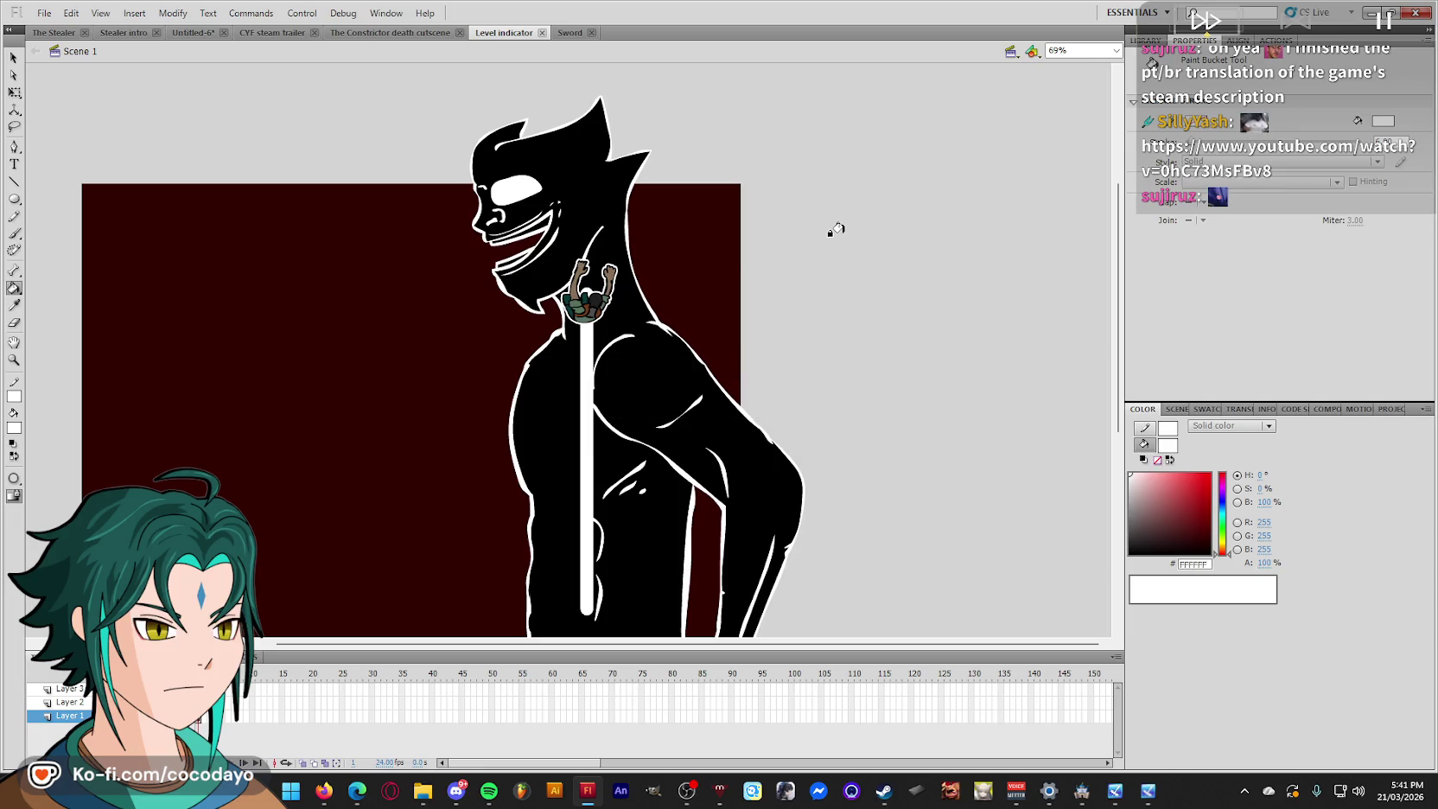
{"action": "left_click", "coordinate": [570, 33]}
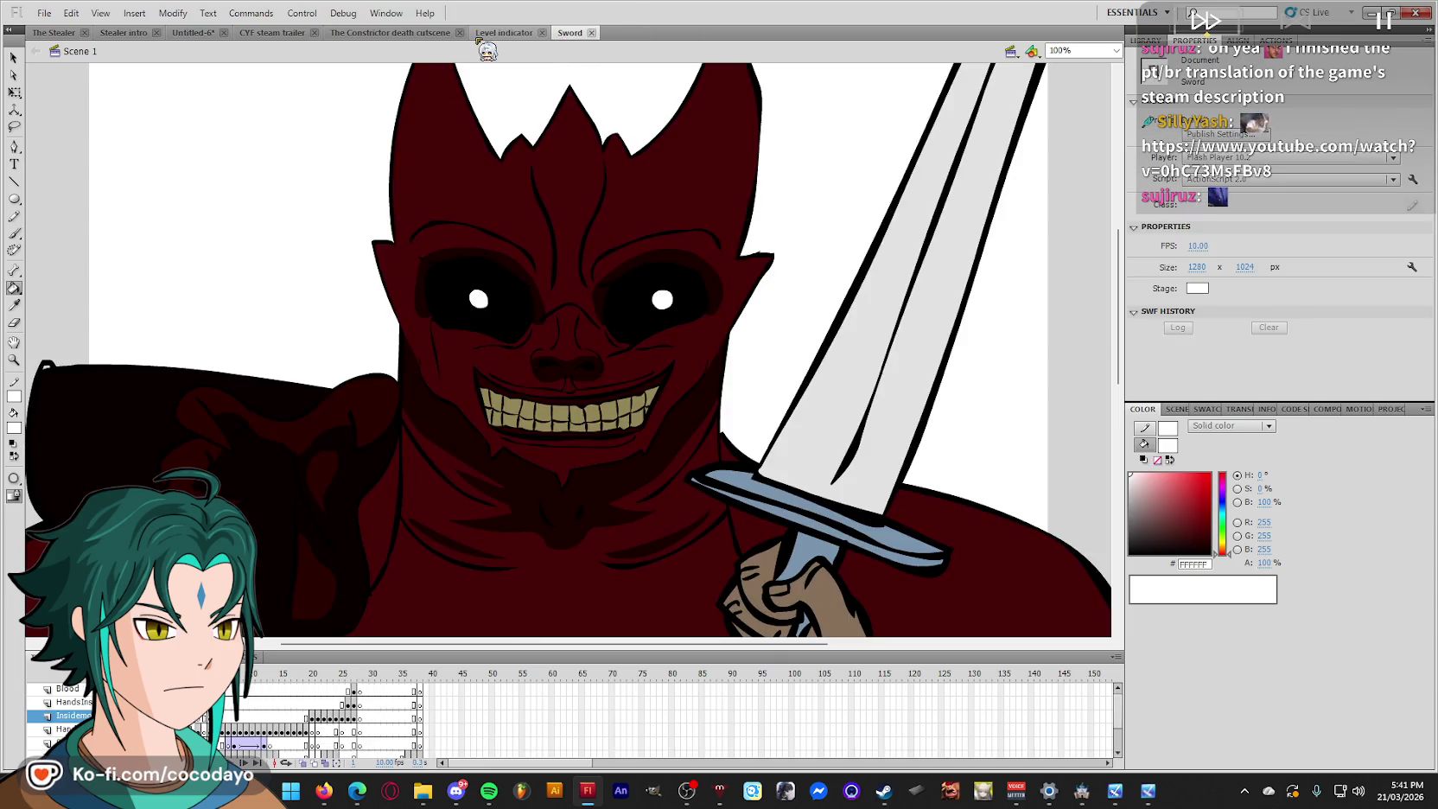
{"action": "left_click", "coordinate": [503, 33]}
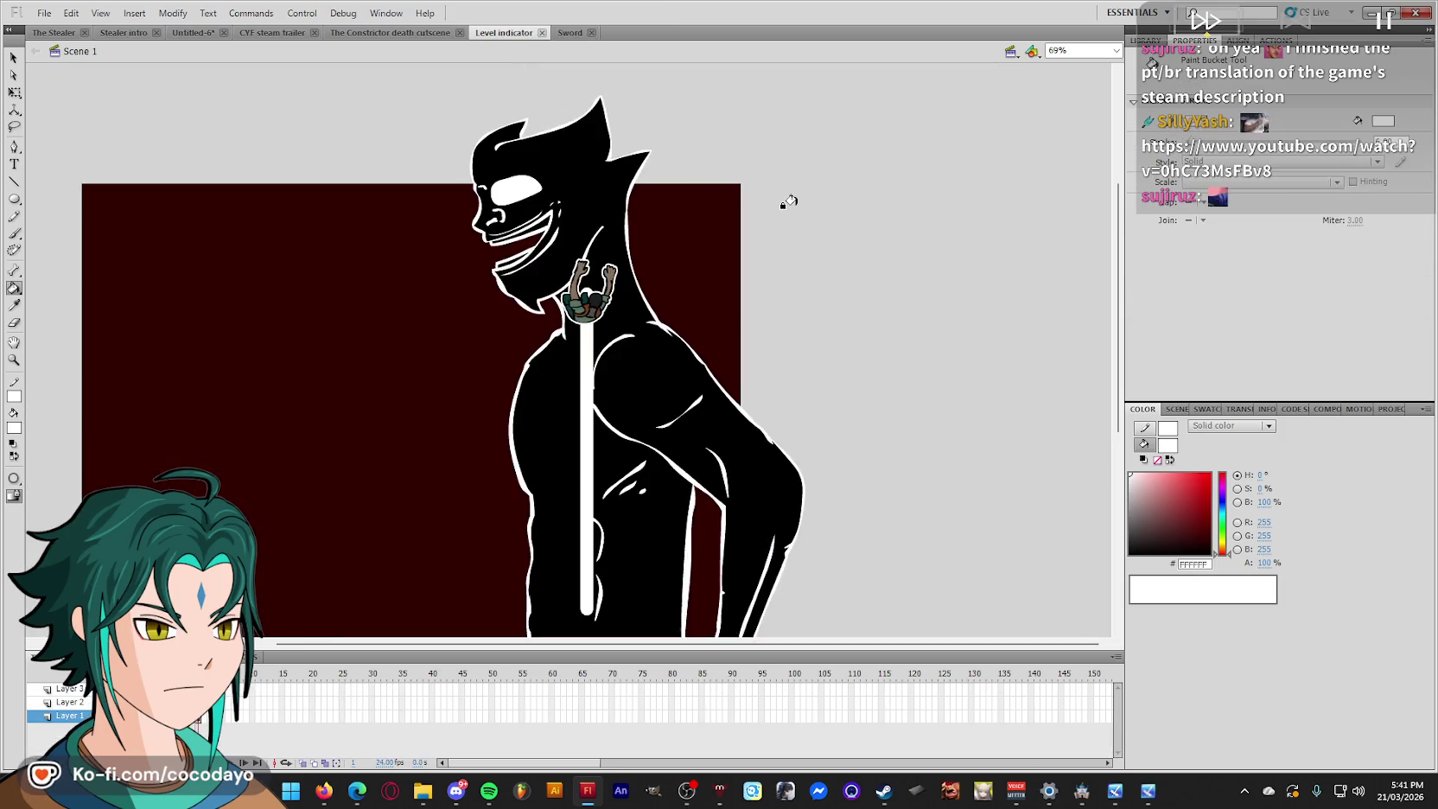
{"action": "scroll", "coordinate": [788, 201], "scroll_direction": "down", "scroll_amount": 5}
{"action": "scroll", "coordinate": [788, 200], "scroll_direction": "up", "scroll_amount": 2}
{"action": "scroll", "coordinate": [760, 373], "scroll_direction": "up", "scroll_amount": 1}
{"action": "key", "text": "q"}
{"action": "left_click", "coordinate": [760, 373]}
{"action": "left_click", "coordinate": [917, 281]}
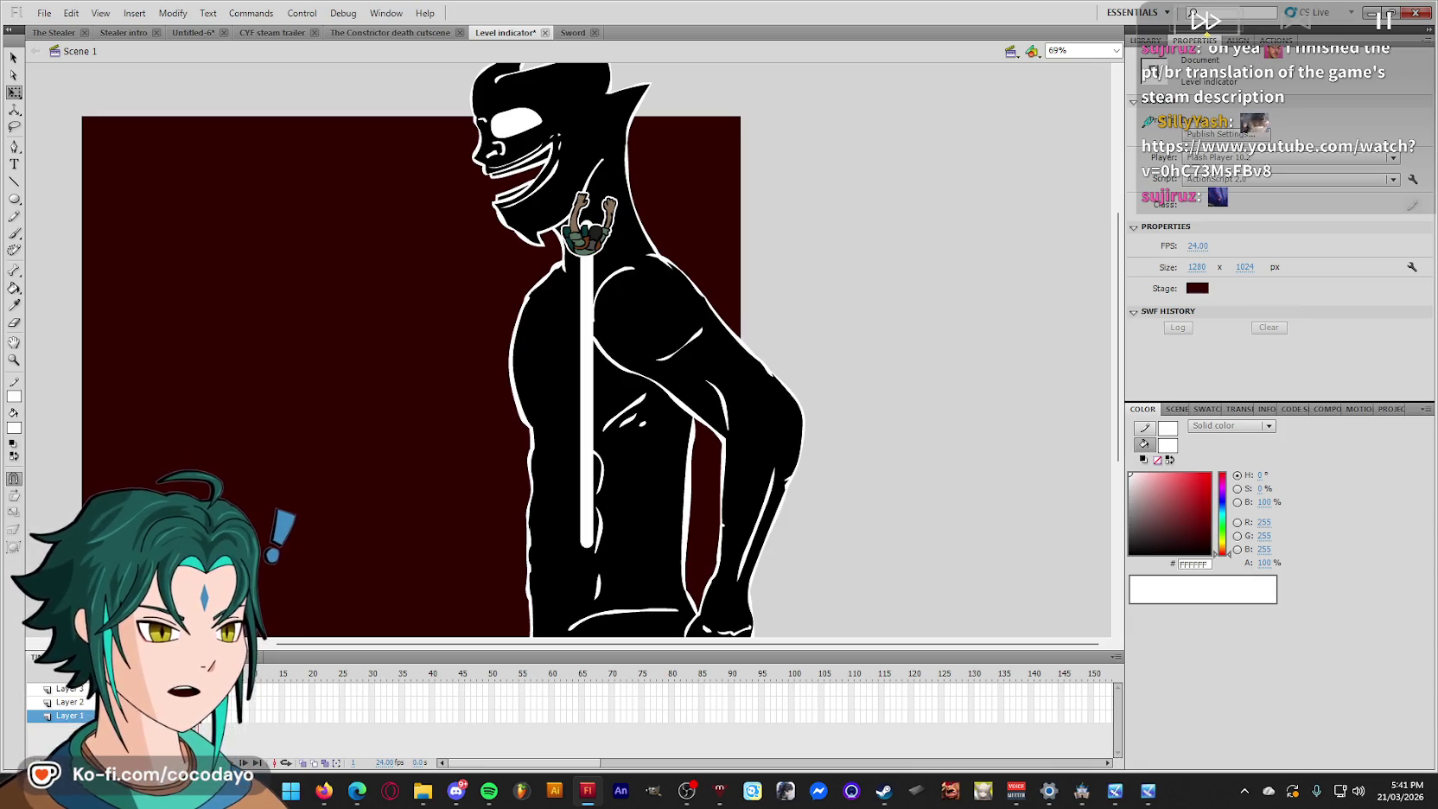
Turn off the shape outline, try a white rounded rectangle, then undo back to the bottom layer.
{"action": "left_click", "coordinate": [1157, 460]}
{"action": "left_click_drag", "start_coordinate": [731, 262], "coordinate": [996, 432]}
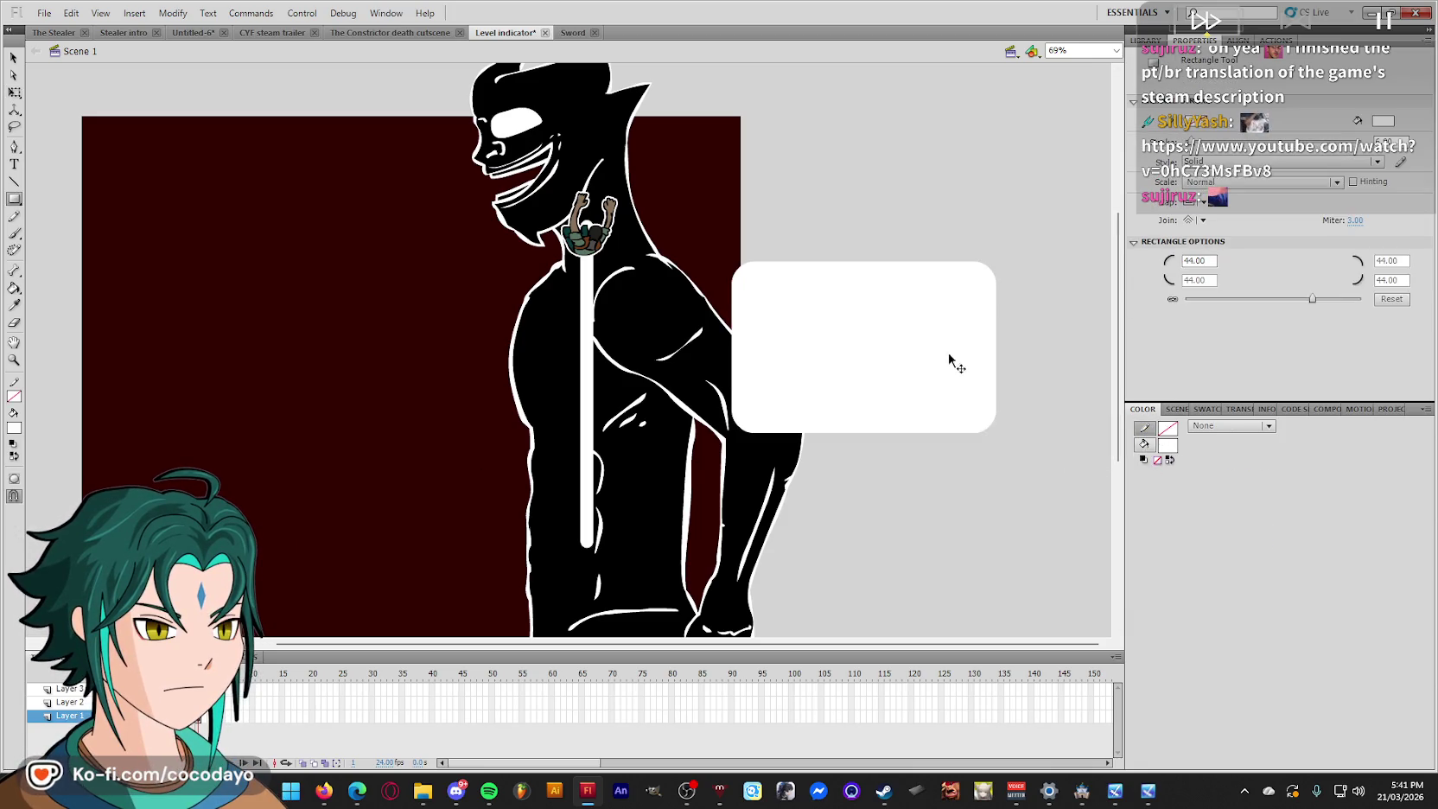
{"action": "key", "text": "e"}
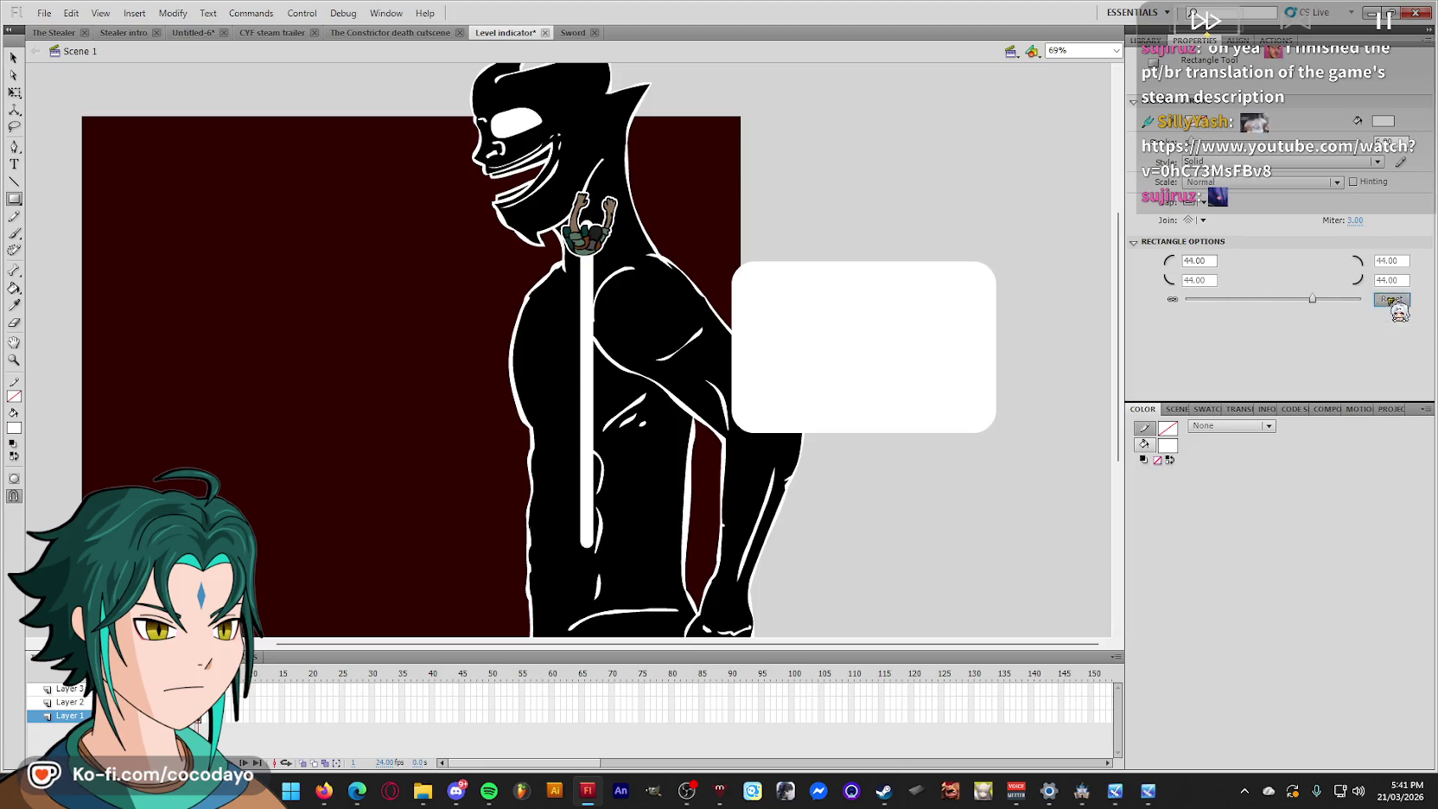
{"action": "left_click", "coordinate": [962, 296]}
{"action": "key", "text": "ctrl+z"}
{"action": "key", "text": "ctrl+z"}
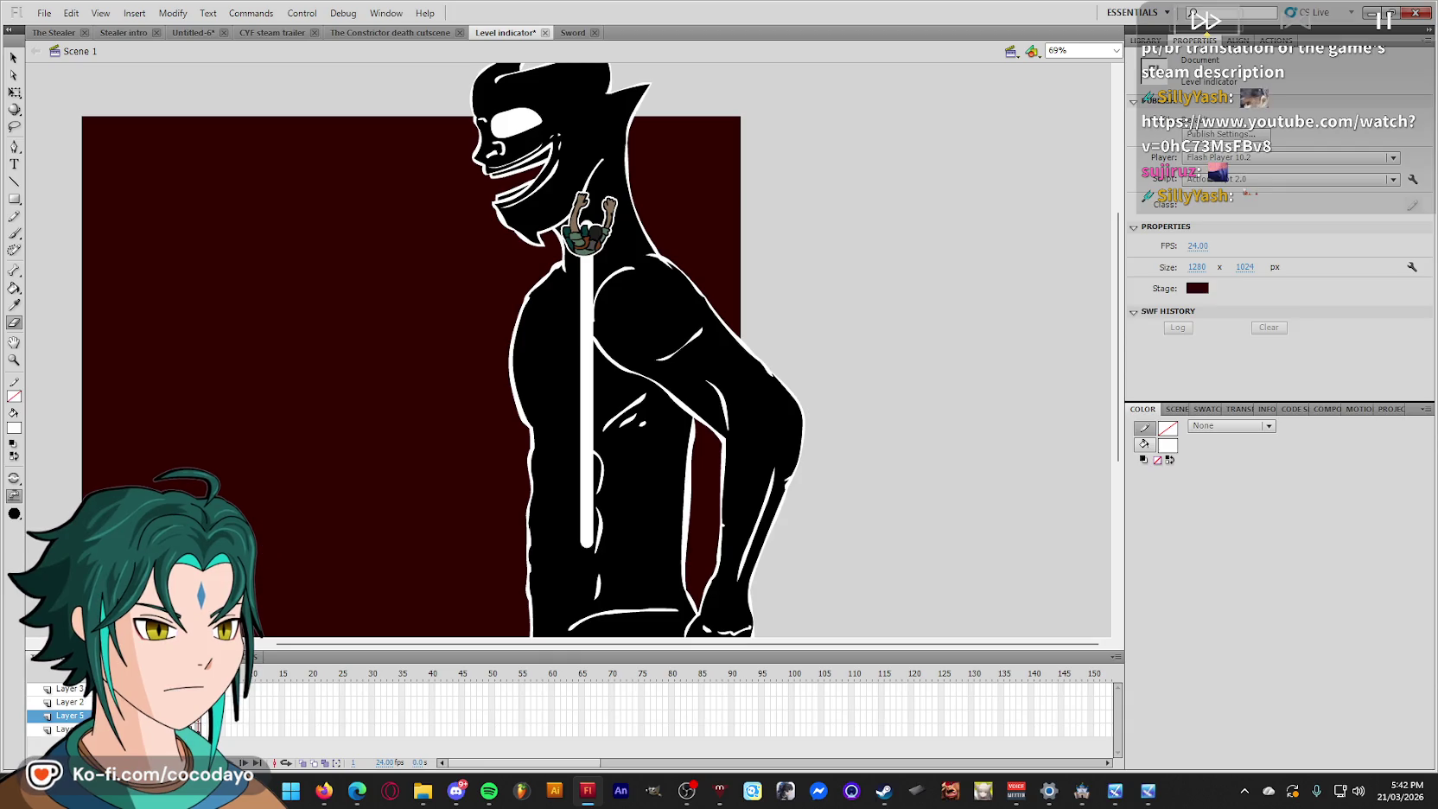
{"action": "key", "text": "ctrl+z"}
{"action": "key", "text": "r"}
{"action": "key", "text": "ctrl+z"}
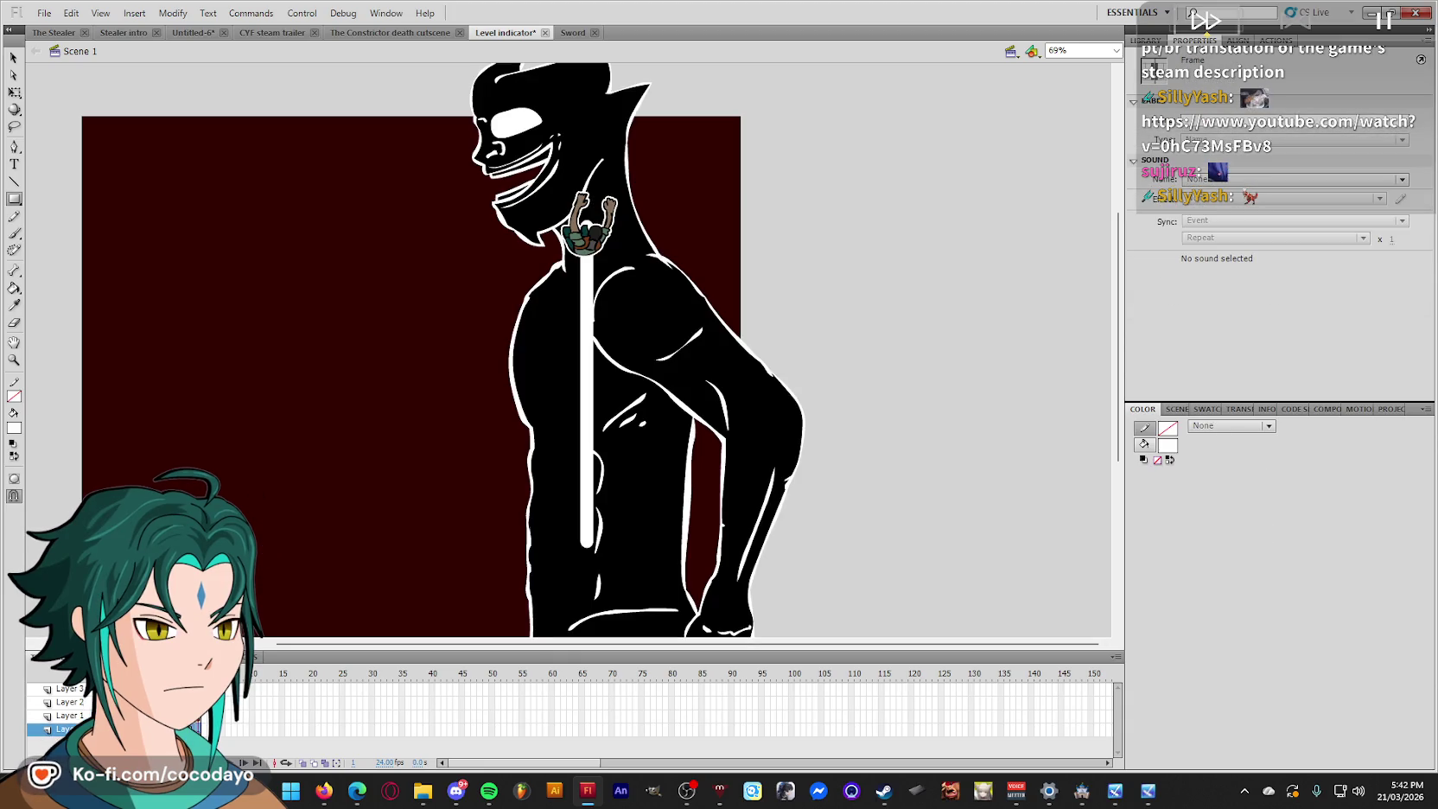
Draw a background rectangle and align it to the stage's size and position.
{"action": "left_click_drag", "start_coordinate": [955, 249], "coordinate": [844, 350]}
{"action": "key", "text": "q"}
{"action": "left_click", "coordinate": [950, 308]}
{"action": "left_click", "coordinate": [1237, 41]}
{"action": "left_click", "coordinate": [1168, 146]}
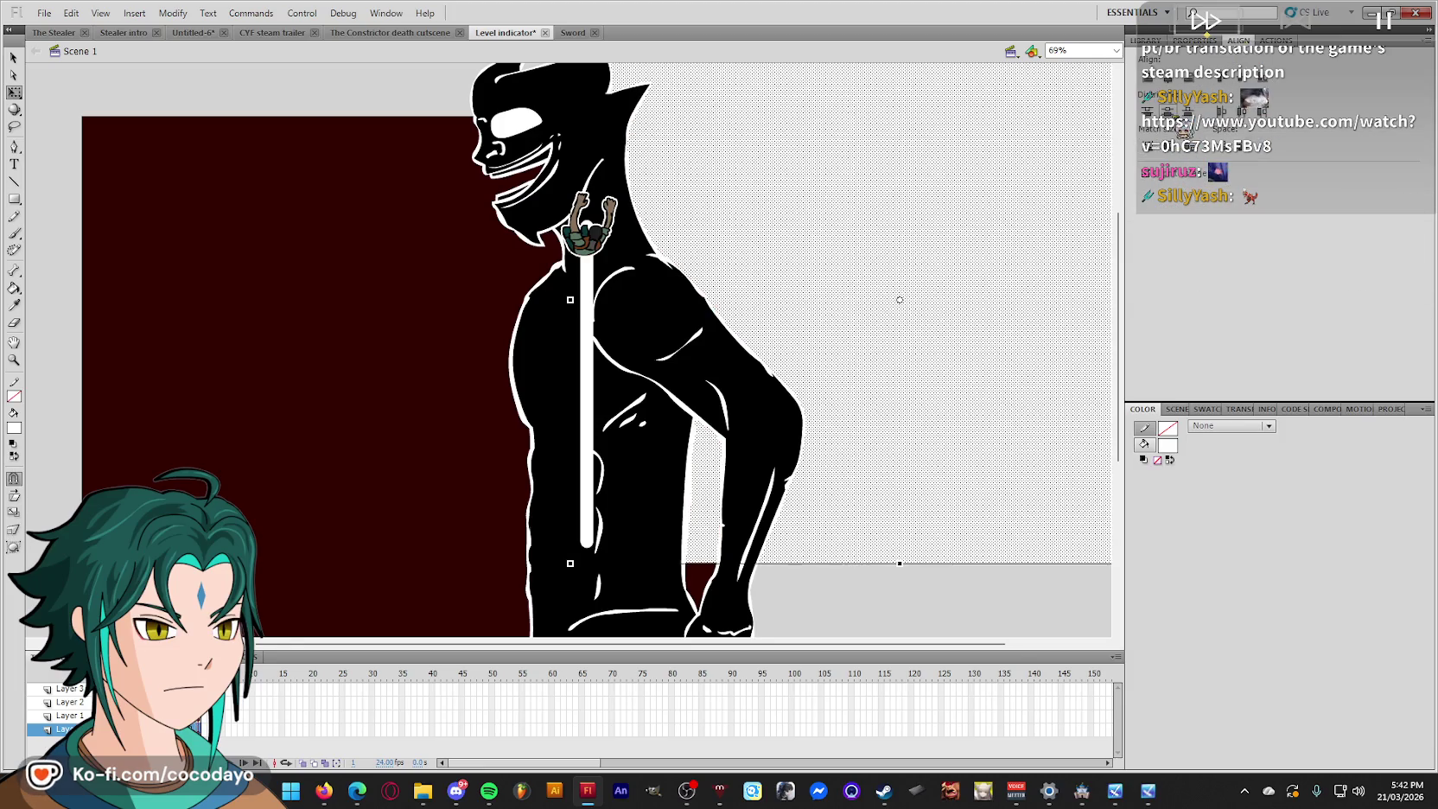
{"action": "left_click", "coordinate": [1148, 76]}
{"action": "left_click", "coordinate": [1210, 76]}
Fill the rectangle with a radial gradient from dark red #3D0000 to black, both stops 100% opacity.
{"action": "left_click", "coordinate": [1143, 444]}
{"action": "left_click", "coordinate": [1268, 425]}
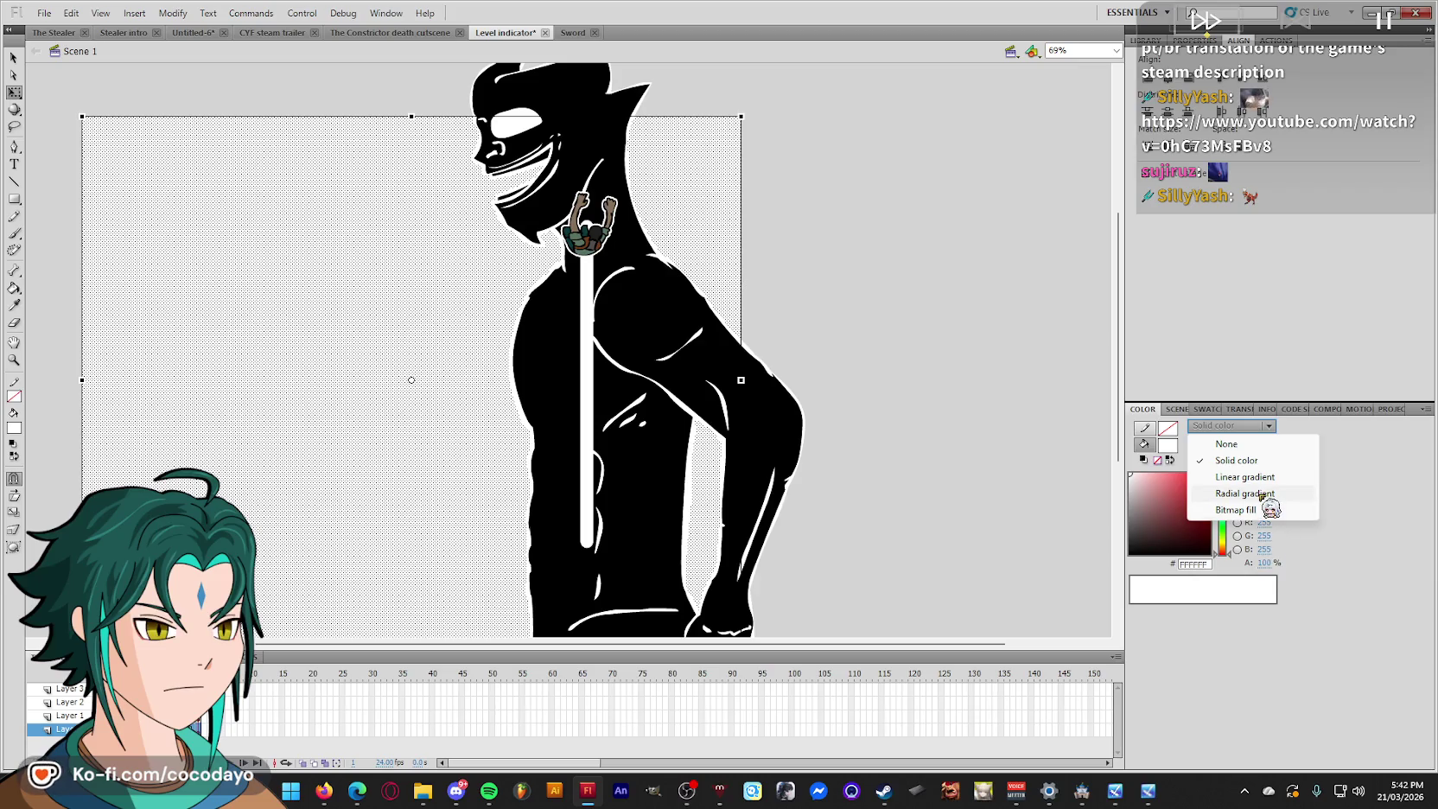
{"action": "left_click", "coordinate": [1263, 497]}
{"action": "left_click", "coordinate": [1263, 563]}
{"action": "type", "text": "100"}
{"action": "key", "text": "Return"}
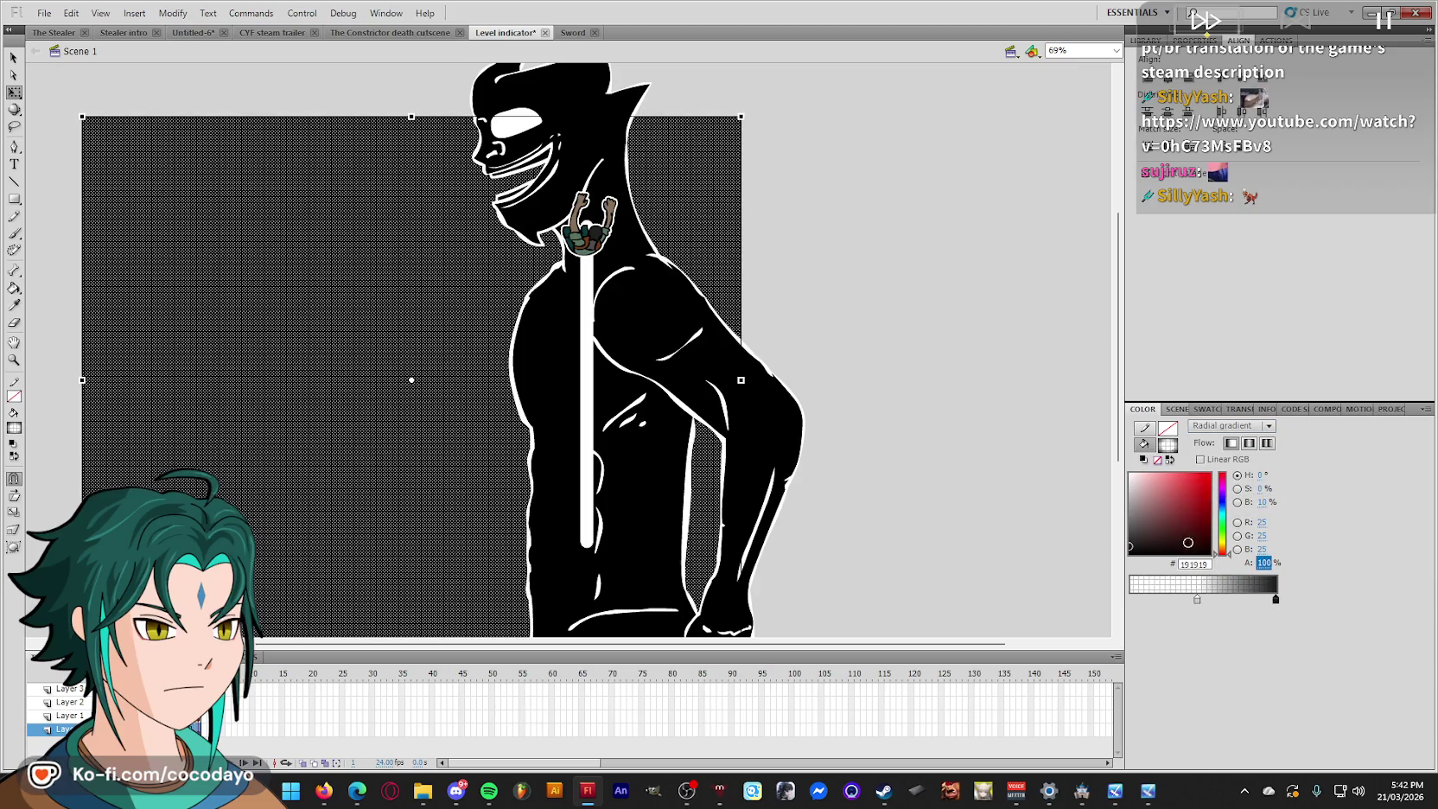
{"action": "left_click", "coordinate": [1196, 598]}
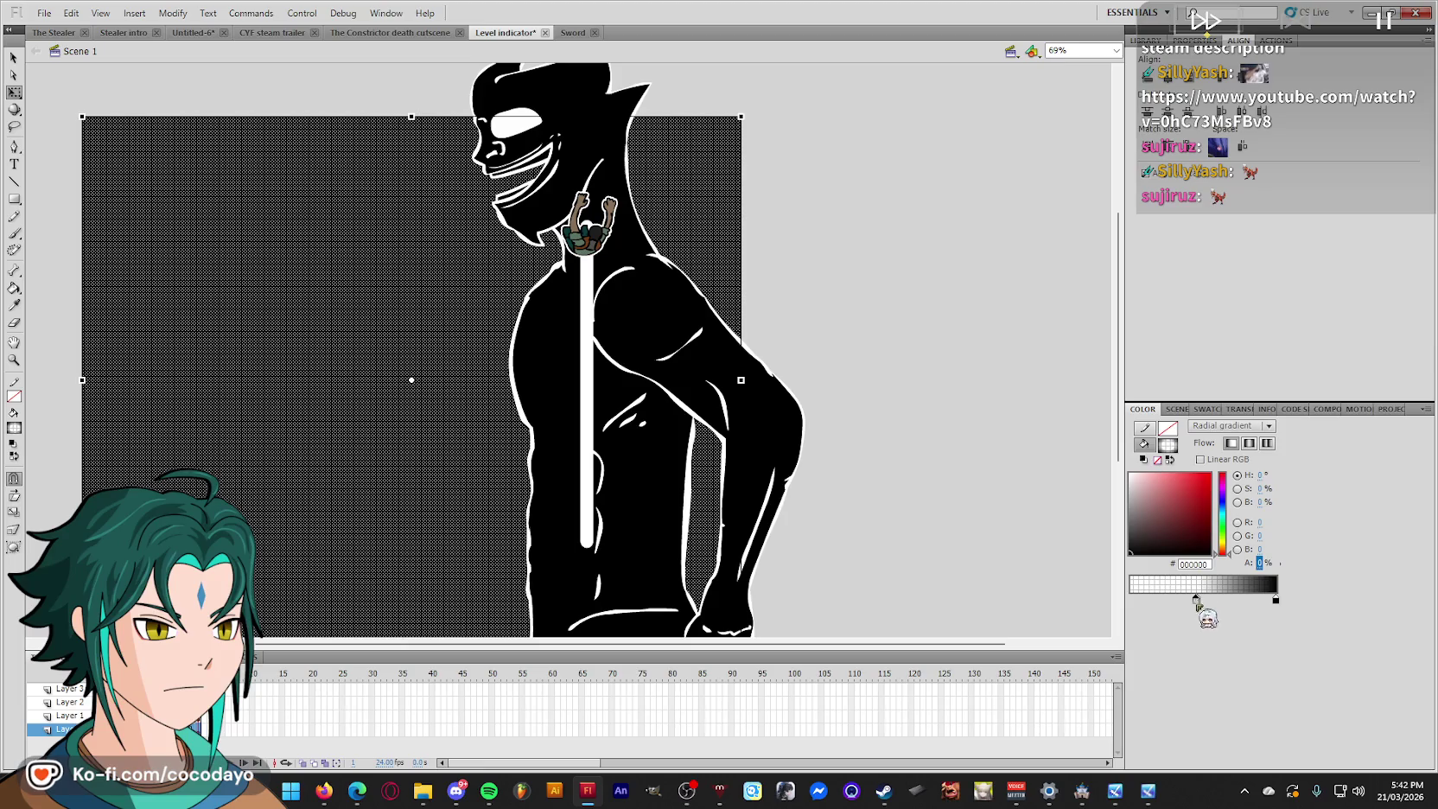
{"action": "left_click", "coordinate": [1263, 563]}
{"action": "type", "text": "100"}
{"action": "key", "text": "Return"}
{"action": "left_click", "coordinate": [1208, 535]}
{"action": "left_click_drag", "start_coordinate": [1196, 598], "coordinate": [1131, 598]}
Shift the gradient's bright focal point to the left and save the Level indicator document.
{"action": "left_click", "coordinate": [976, 434]}
{"action": "left_click", "coordinate": [430, 359]}
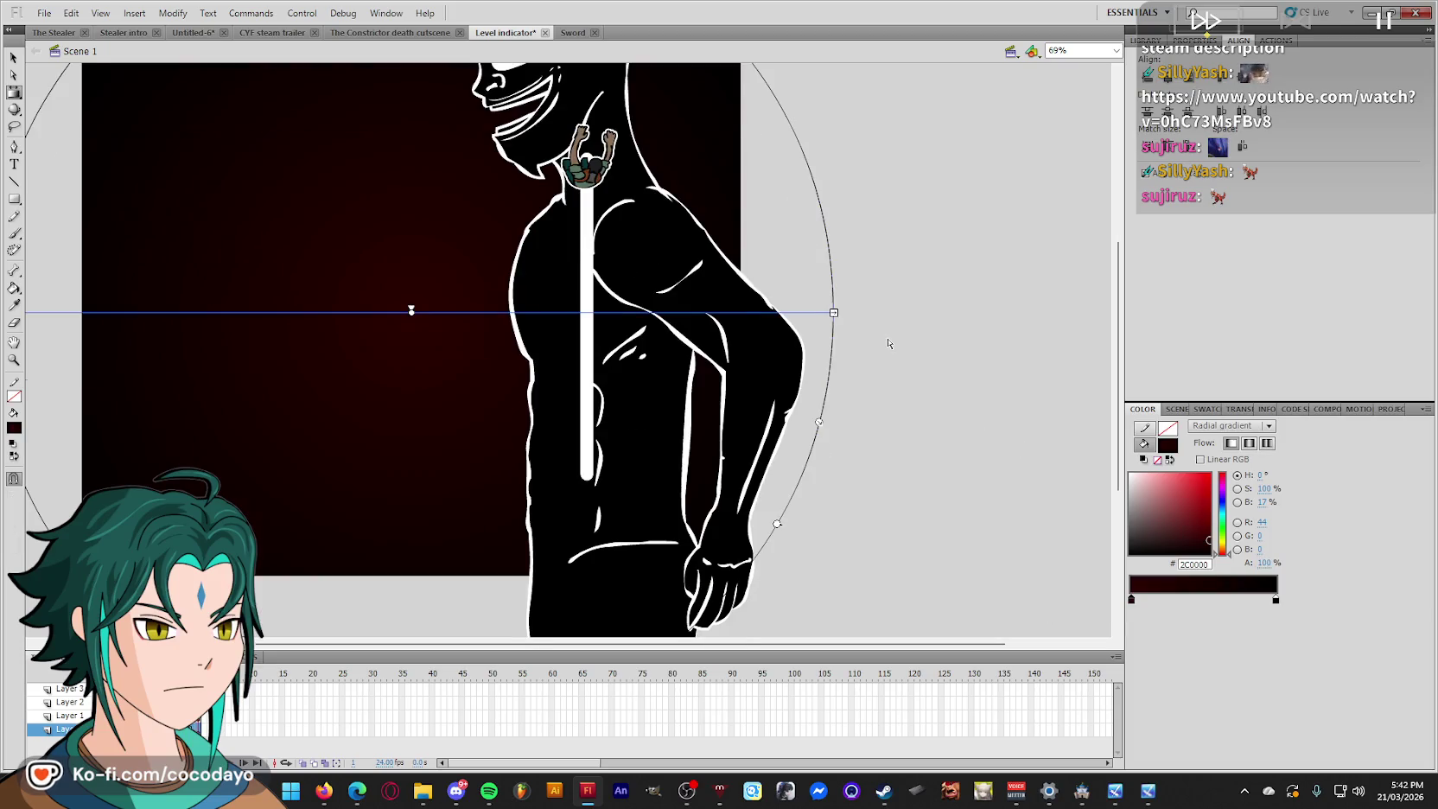
{"action": "left_click", "coordinate": [864, 328]}
{"action": "left_click", "coordinate": [411, 384]}
{"action": "key", "text": "q"}
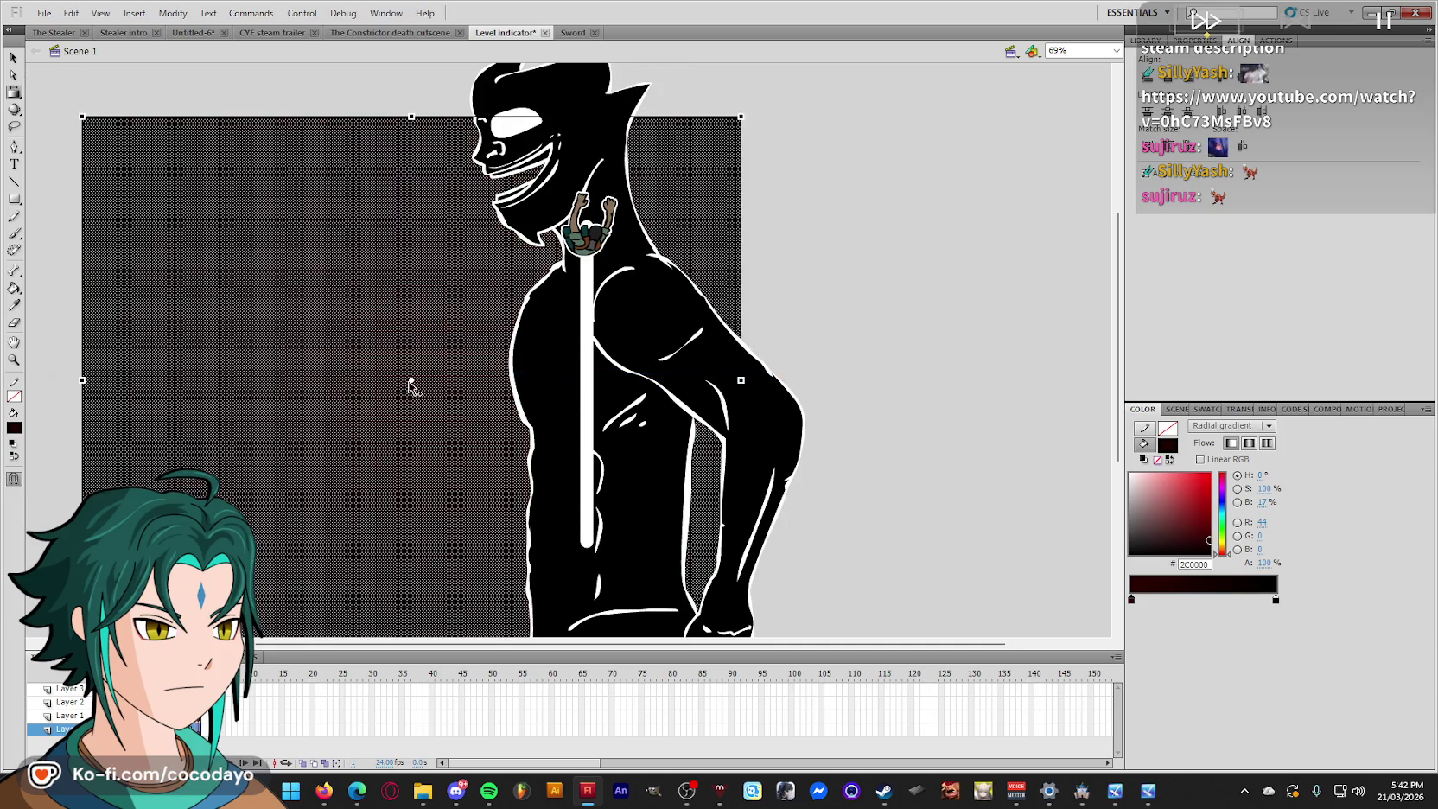
{"action": "left_click", "coordinate": [411, 383]}
{"action": "left_click_drag", "start_coordinate": [412, 379], "coordinate": [287, 375]}
{"action": "key", "text": "q"}
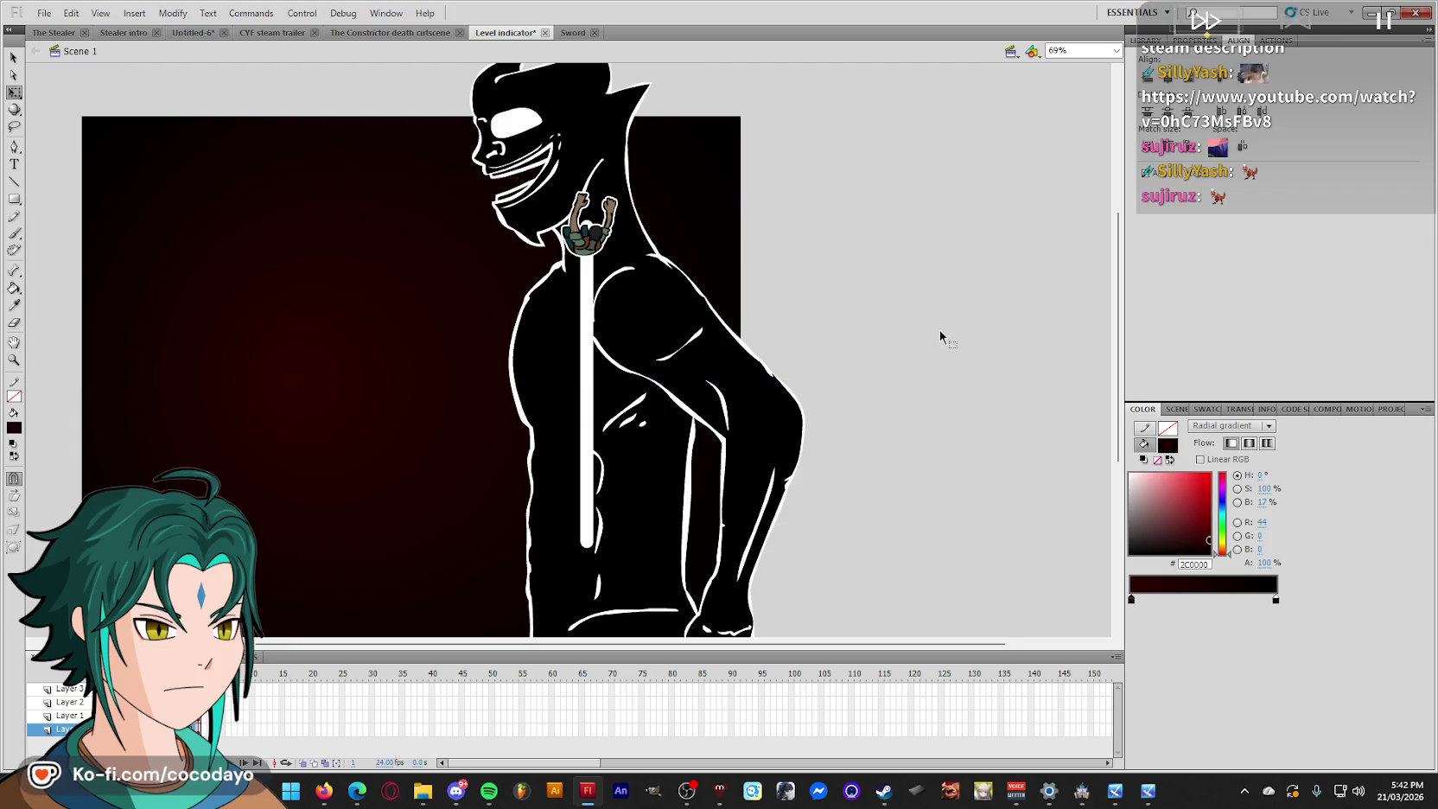
{"action": "key", "text": "ctrl+s"}
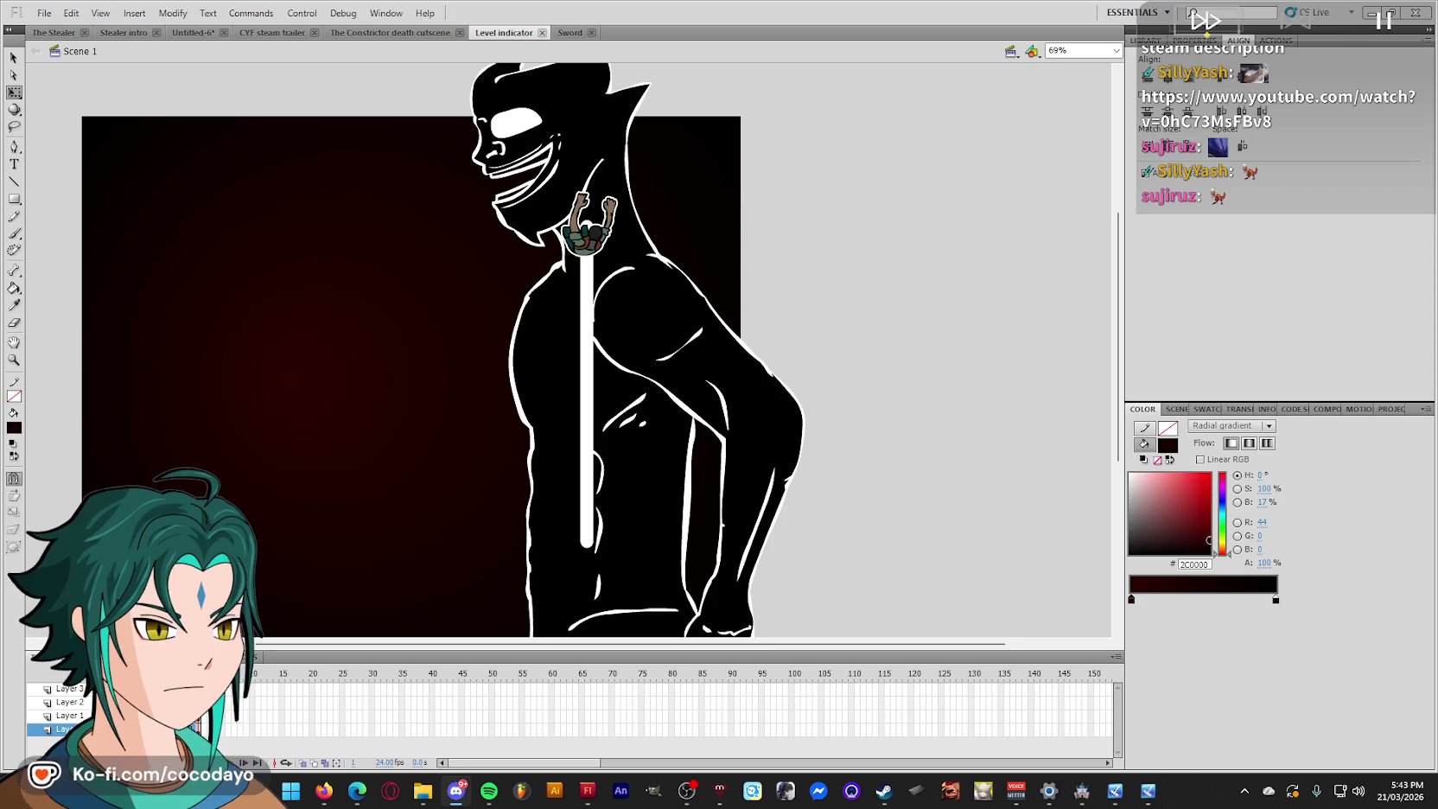
Alt+Tab from Flash over to Discord's game-dev channel.
{"action": "key", "text": "alt+Tab"}
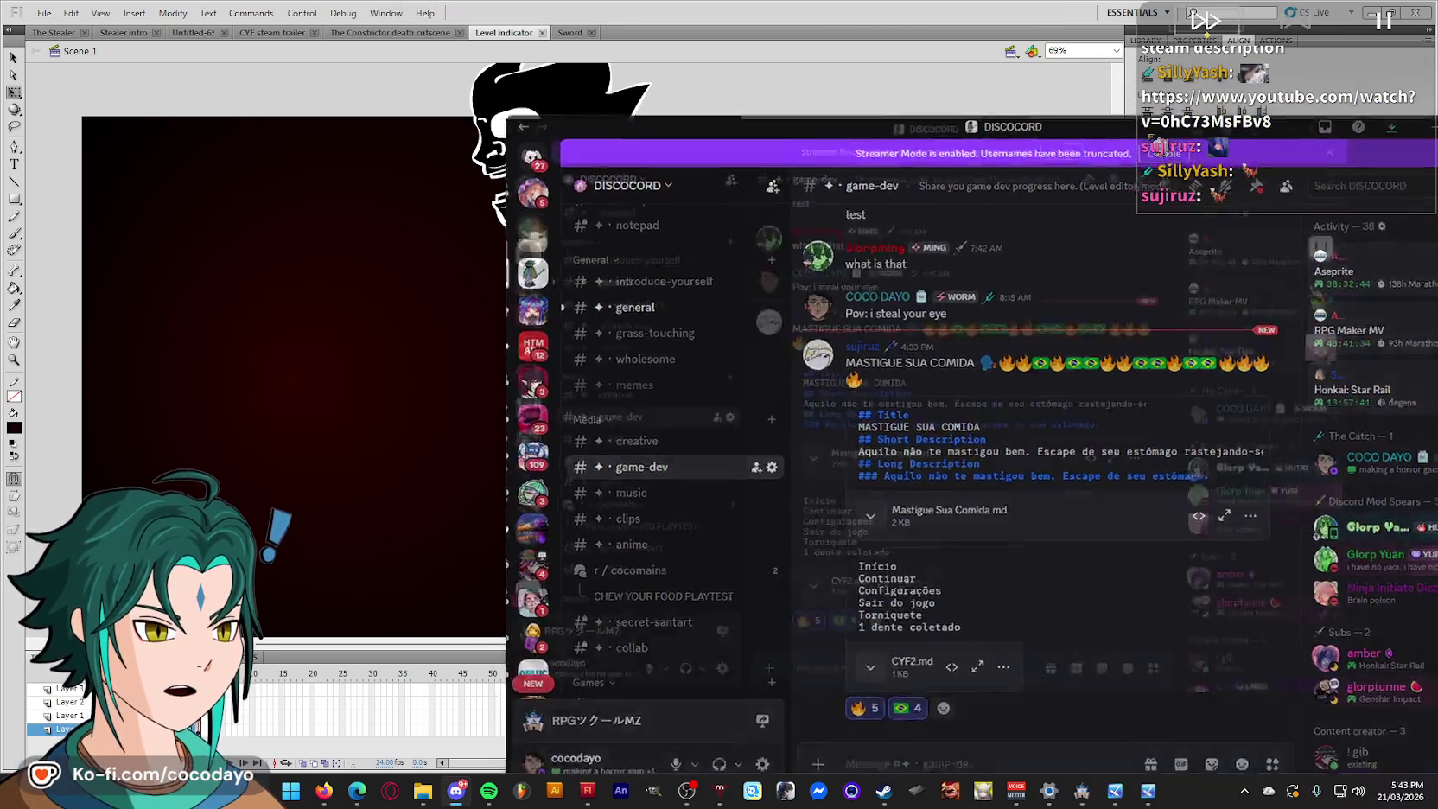
{"action": "mouse_move", "coordinate": [674, 449]}
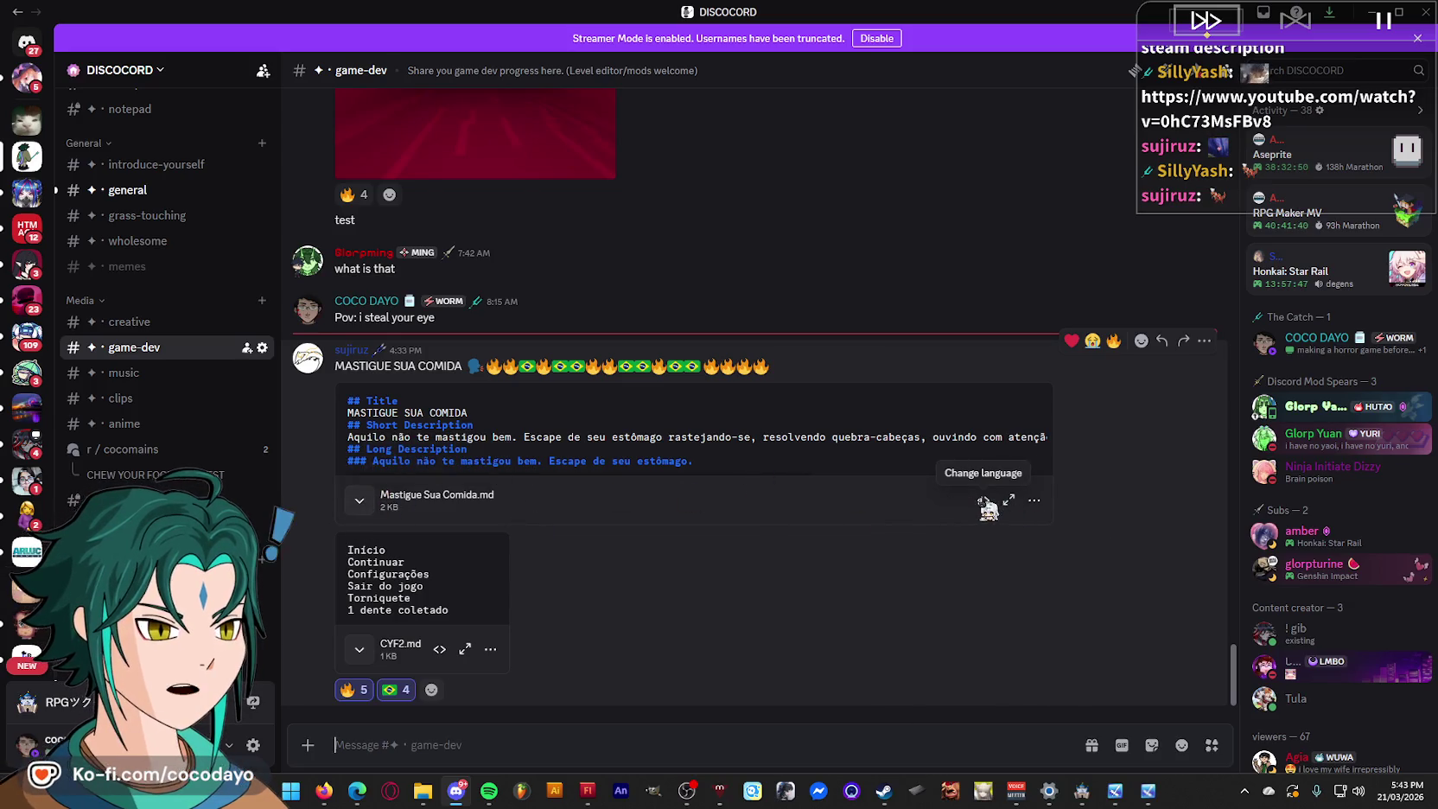
Expand the Mastigue Sua Comida.md attachment to read the whole file.
{"action": "left_click", "coordinate": [1009, 501]}
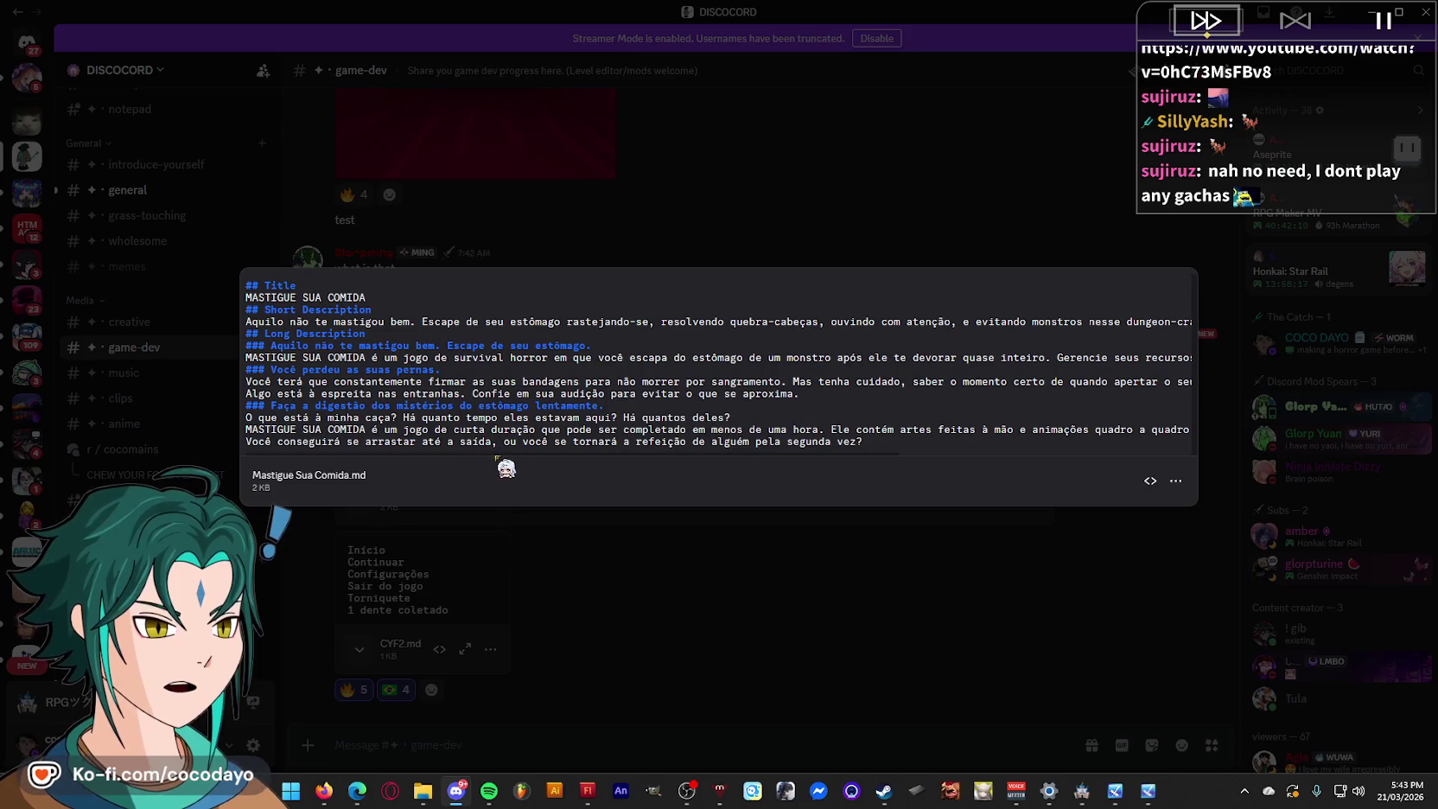
Read through Mastigue Sua Comida.md, then close the file viewer.
{"action": "scroll", "coordinate": [497, 449], "scroll_direction": "right", "scroll_amount": 2}
{"action": "scroll", "coordinate": [631, 432], "scroll_direction": "right", "scroll_amount": 1}
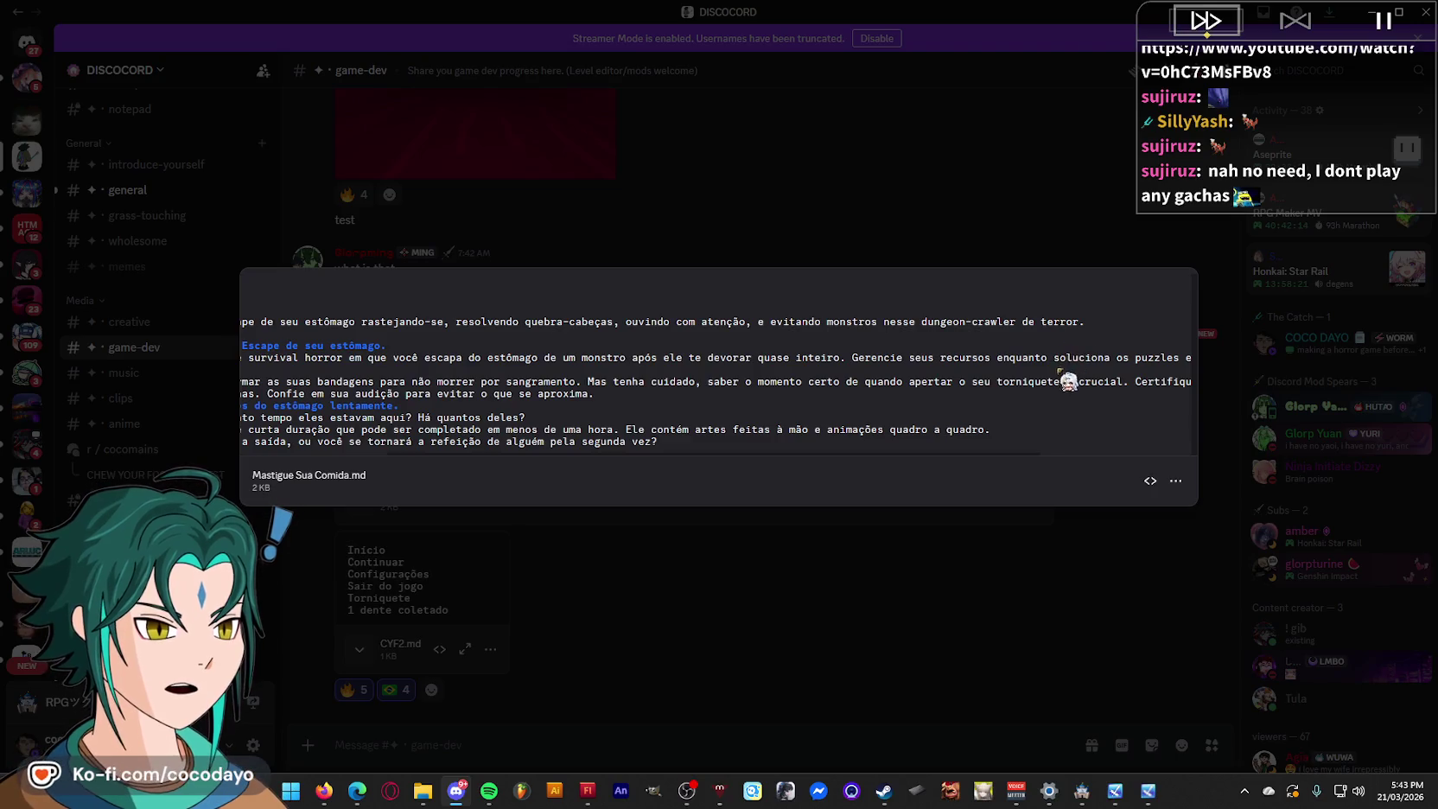
{"action": "scroll", "coordinate": [928, 451], "scroll_direction": "left", "scroll_amount": 2}
{"action": "scroll", "coordinate": [941, 452], "scroll_direction": "left", "scroll_amount": 2}
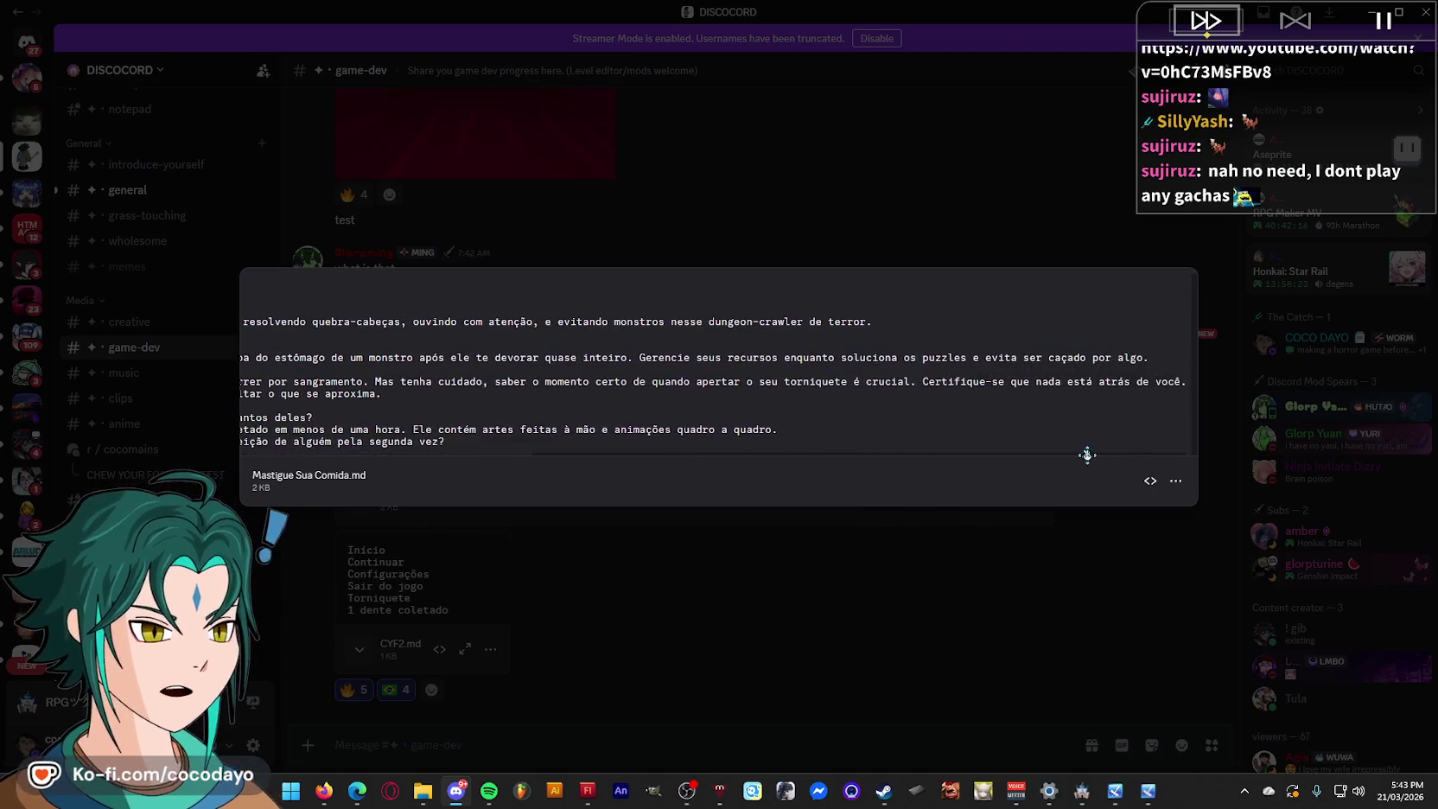
{"action": "scroll", "coordinate": [521, 425], "scroll_direction": "left", "scroll_amount": 2}
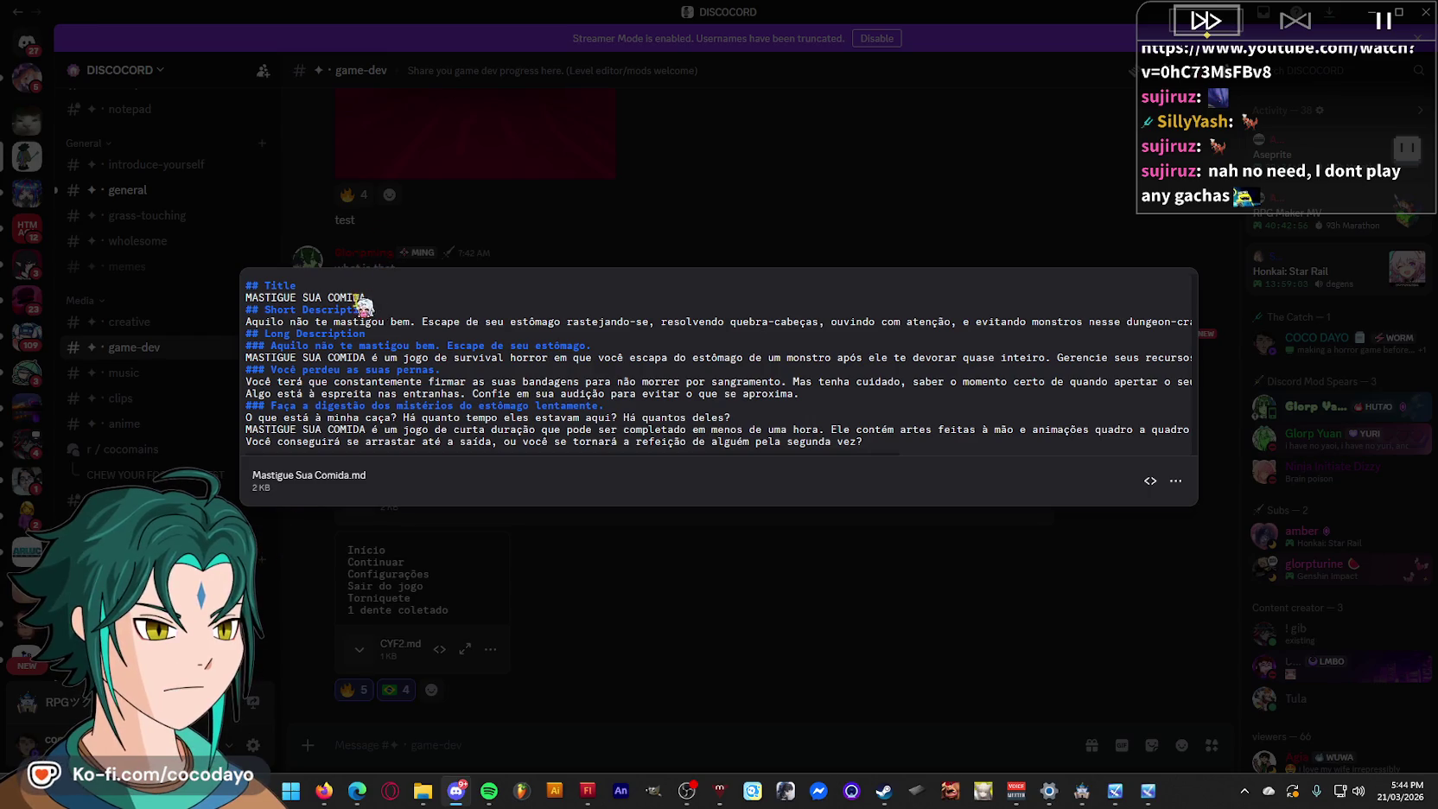
{"action": "left_click_drag", "start_coordinate": [366, 298], "coordinate": [245, 285]}
{"action": "left_click", "coordinate": [724, 248]}
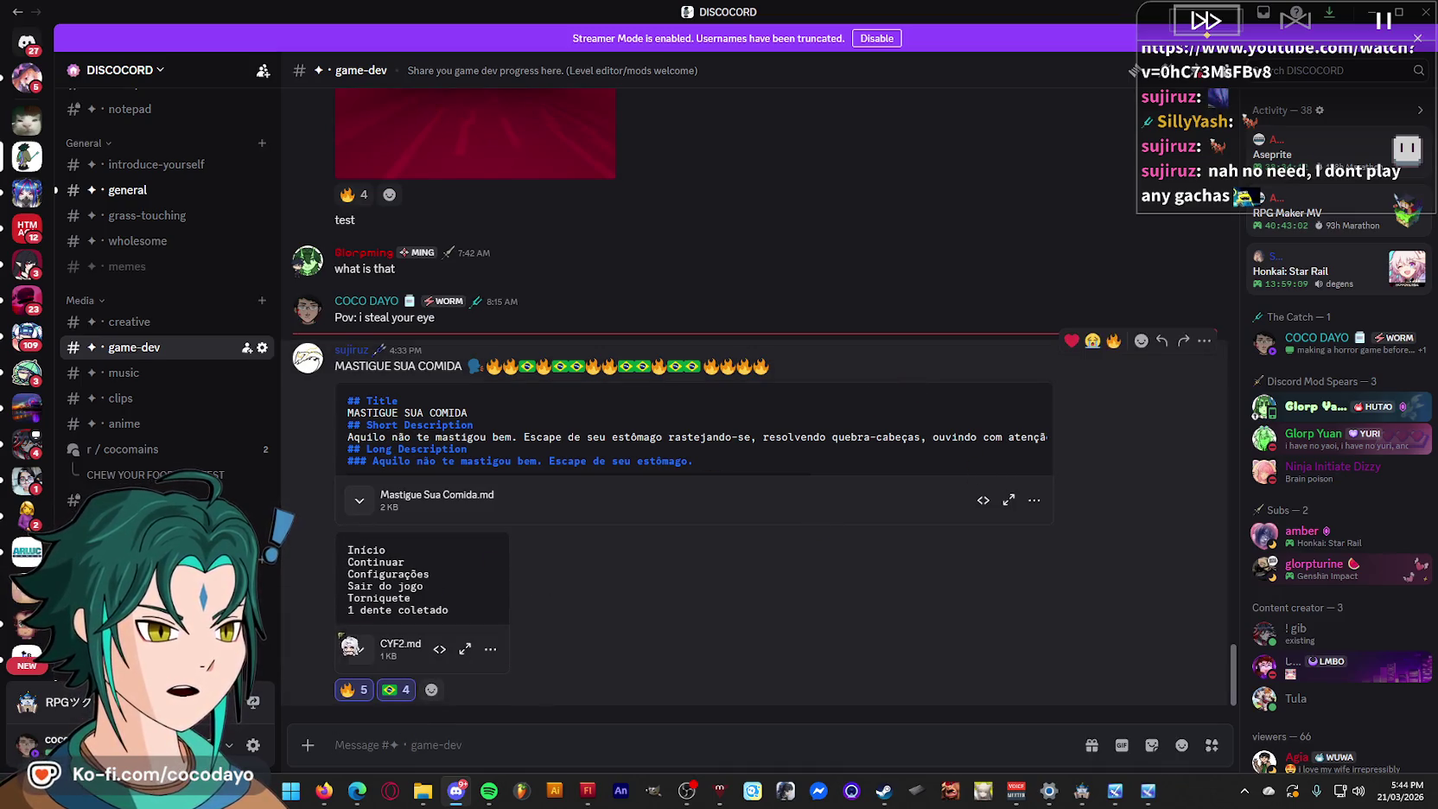
Read the whole CYF2.md file, close it, and return to Flash.
{"action": "left_click", "coordinate": [465, 648]}
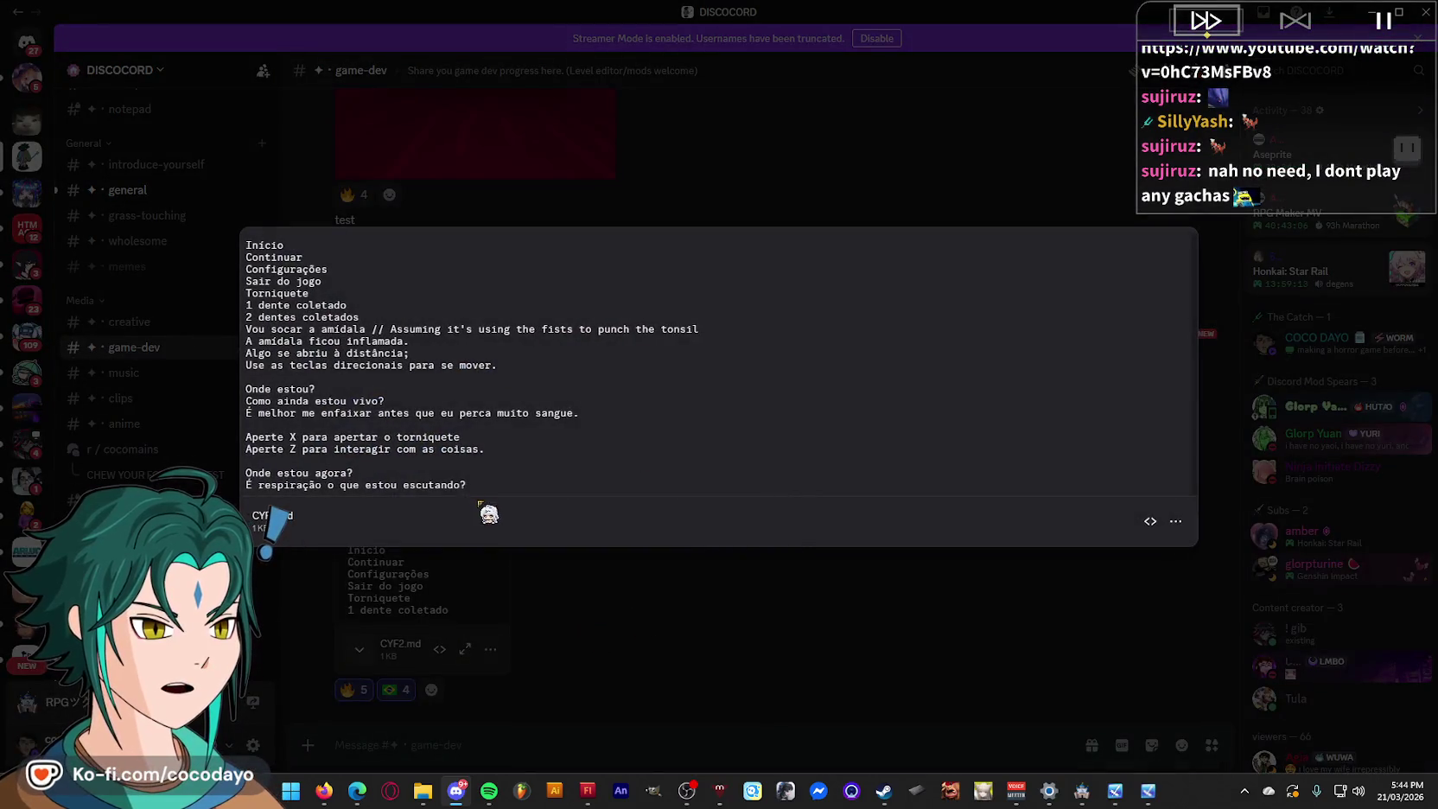
{"action": "left_click_drag", "start_coordinate": [313, 247], "coordinate": [218, 254]}
{"action": "left_click_drag", "start_coordinate": [311, 259], "coordinate": [182, 285]}
{"action": "left_click", "coordinate": [300, 417]}
{"action": "left_click", "coordinate": [855, 622]}
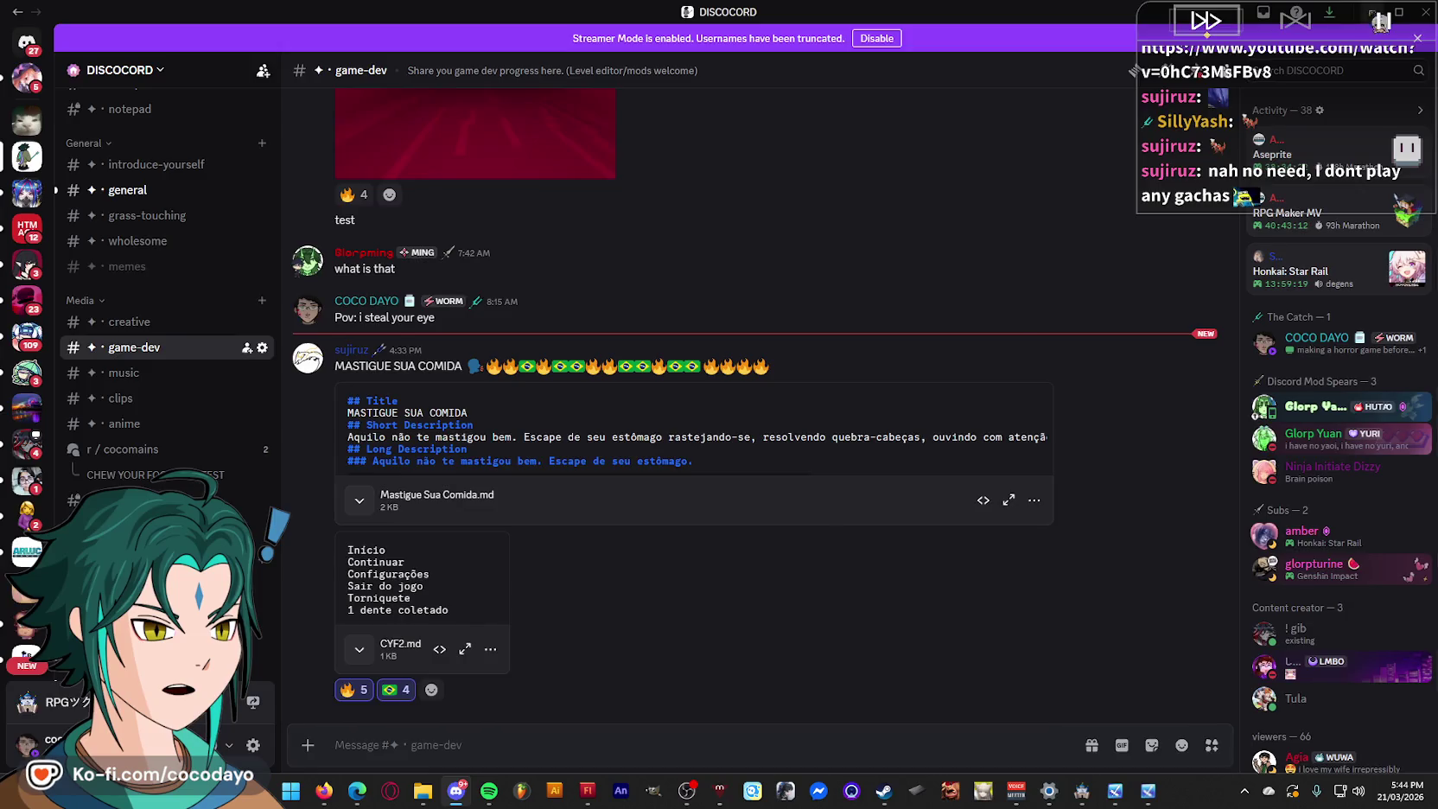
{"action": "key", "text": "alt+Tab"}
Add a black Glow filter to the charm on the character's neck.
{"action": "scroll", "coordinate": [885, 337], "scroll_direction": "down", "scroll_amount": 2}
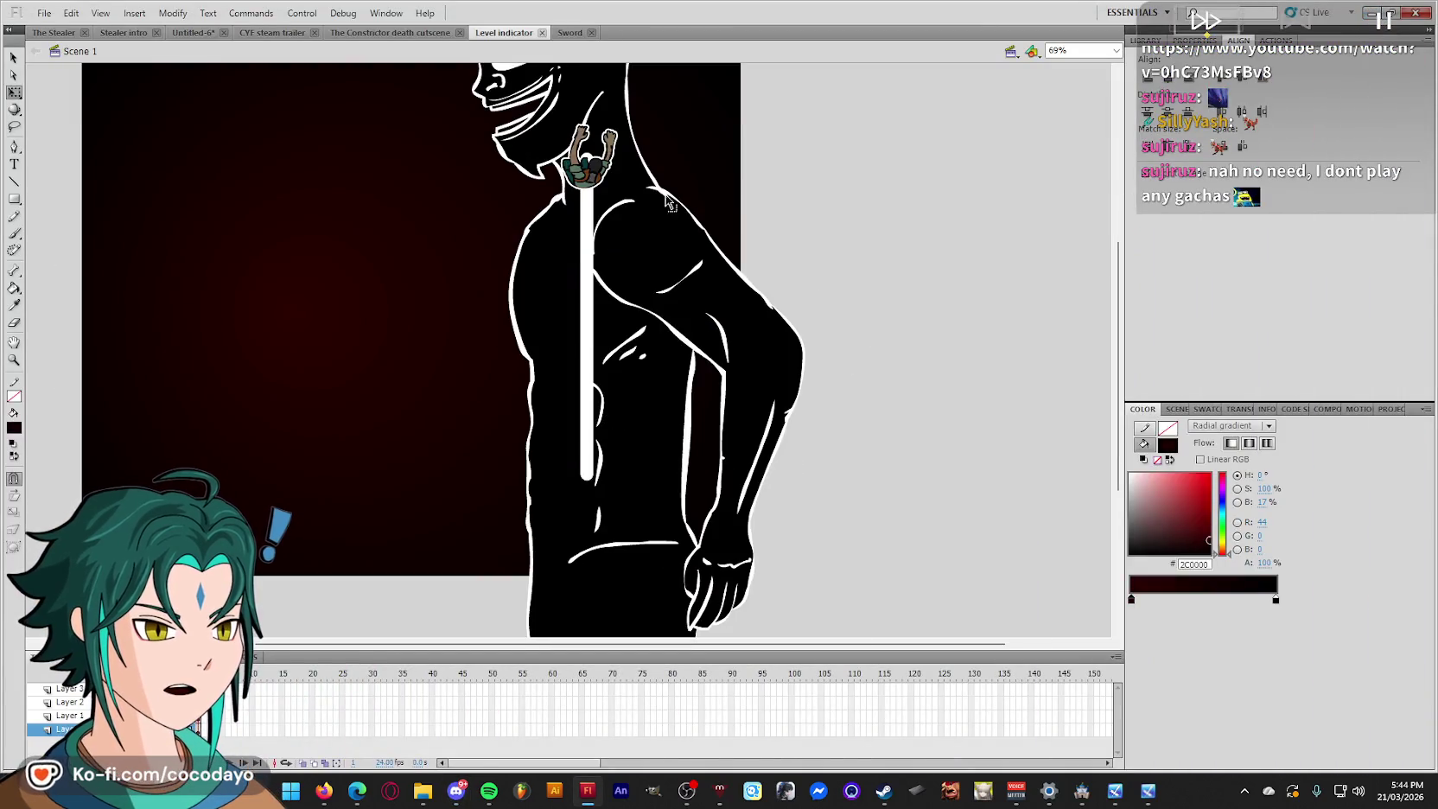
{"action": "left_click", "coordinate": [596, 175]}
{"action": "left_click", "coordinate": [1194, 41]}
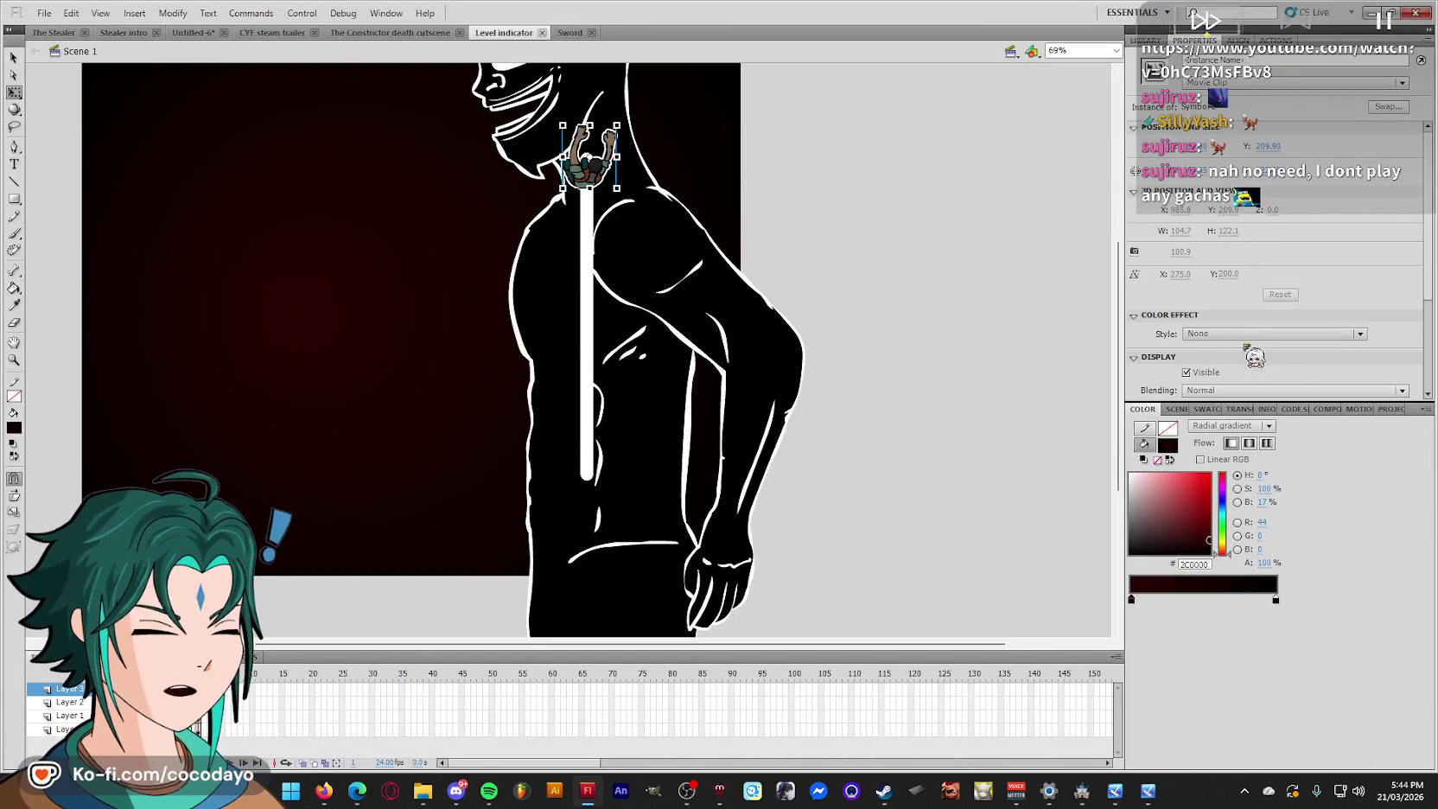
{"action": "left_click", "coordinate": [1131, 395]}
{"action": "left_click", "coordinate": [1174, 507]}
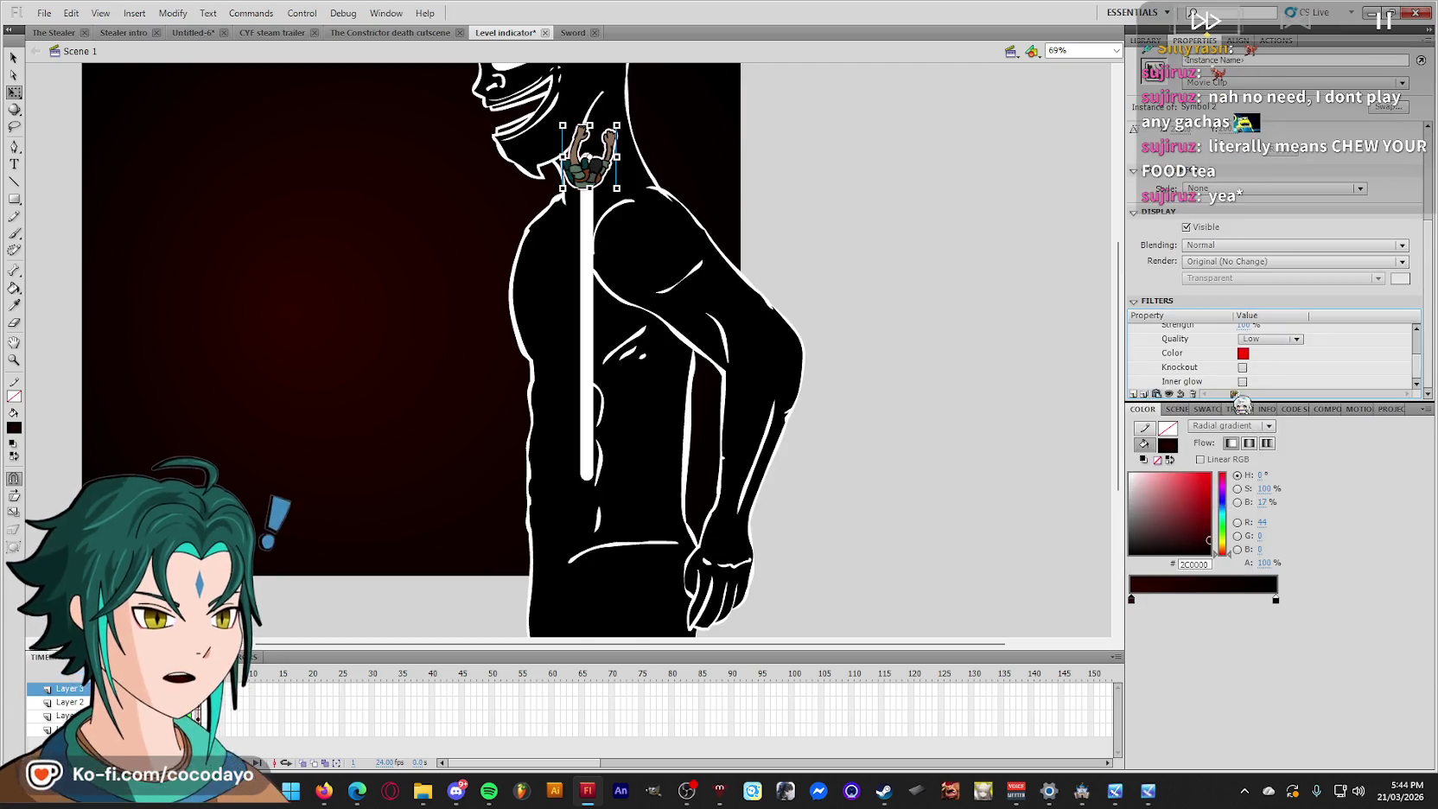
{"action": "left_click", "coordinate": [1242, 352]}
{"action": "left_click", "coordinate": [1223, 380]}
{"action": "scroll", "coordinate": [1270, 346], "scroll_direction": "up", "scroll_amount": 1}
{"action": "left_click", "coordinate": [1238, 337]}
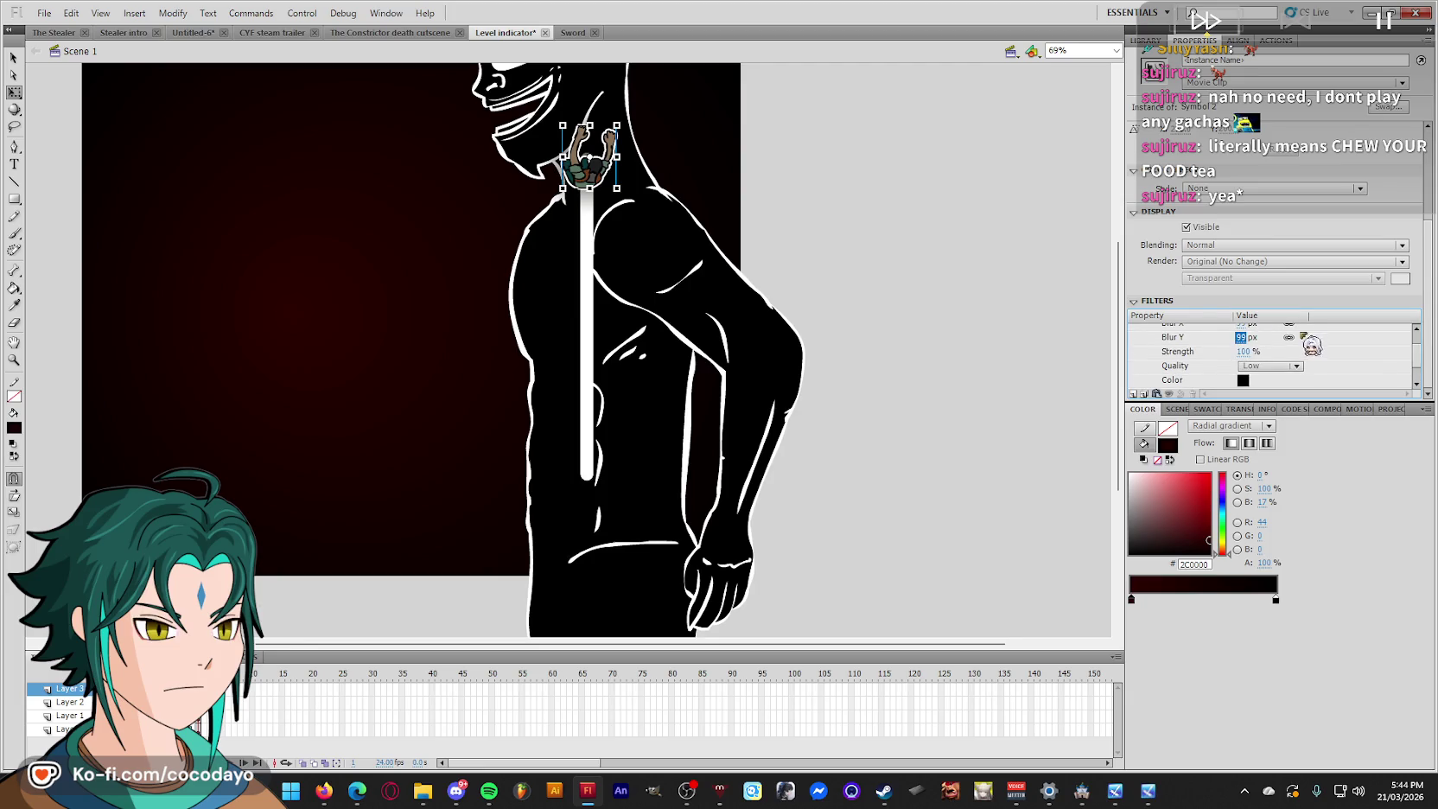
Try moving the charm down the neck, undo it, and save the Level indicator document.
{"action": "left_click", "coordinate": [987, 249]}
{"action": "scroll", "coordinate": [988, 249], "scroll_direction": "up", "scroll_amount": 3}
{"action": "left_click_drag", "start_coordinate": [620, 307], "coordinate": [622, 346]}
{"action": "left_click", "coordinate": [817, 262]}
{"action": "key", "text": "ctrl+z"}
{"action": "key", "text": "ctrl+s"}
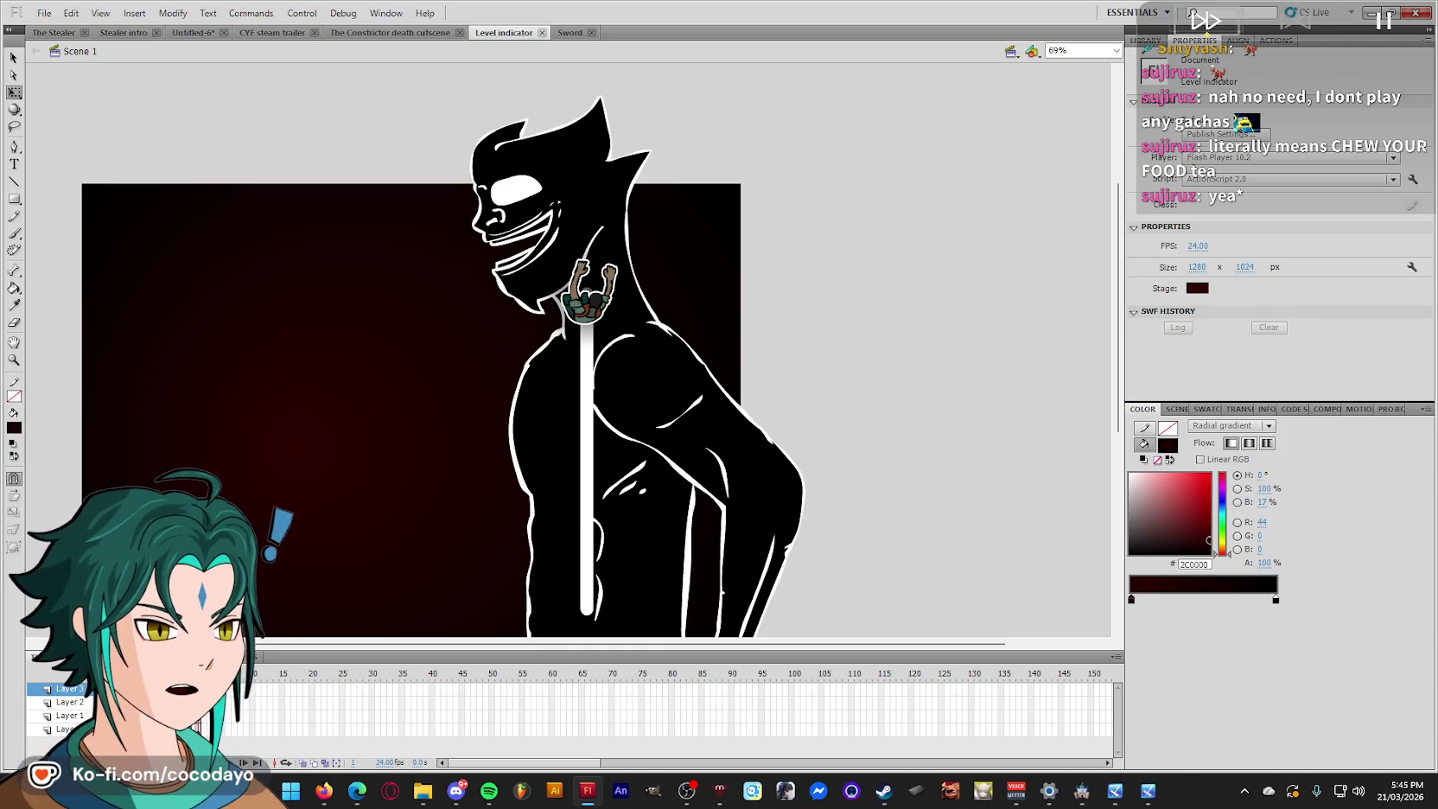
Glance at the song requests page and return to the Flash document.
{"action": "key", "text": "alt+Tab"}
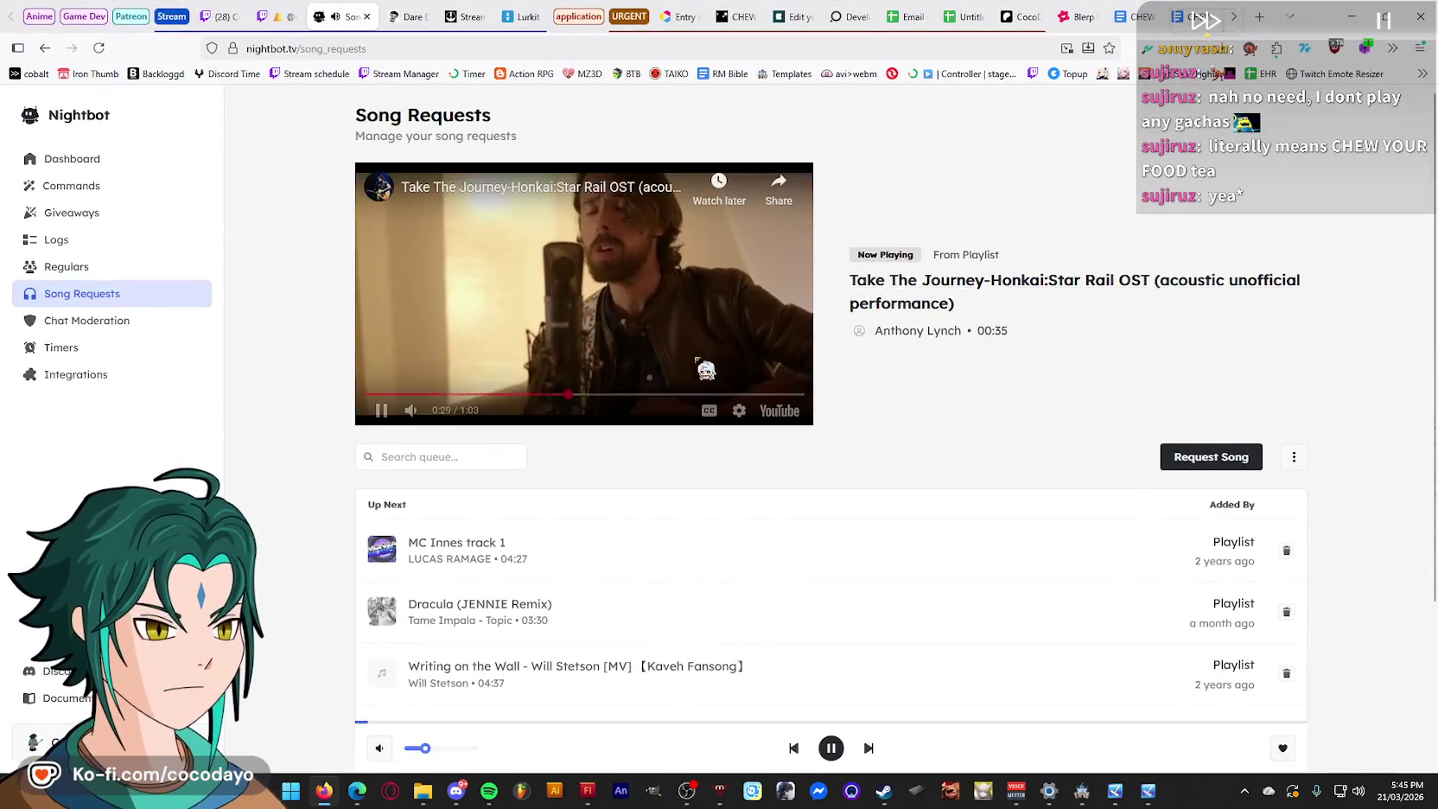
{"action": "scroll", "coordinate": [992, 441], "scroll_direction": "down", "scroll_amount": 3}
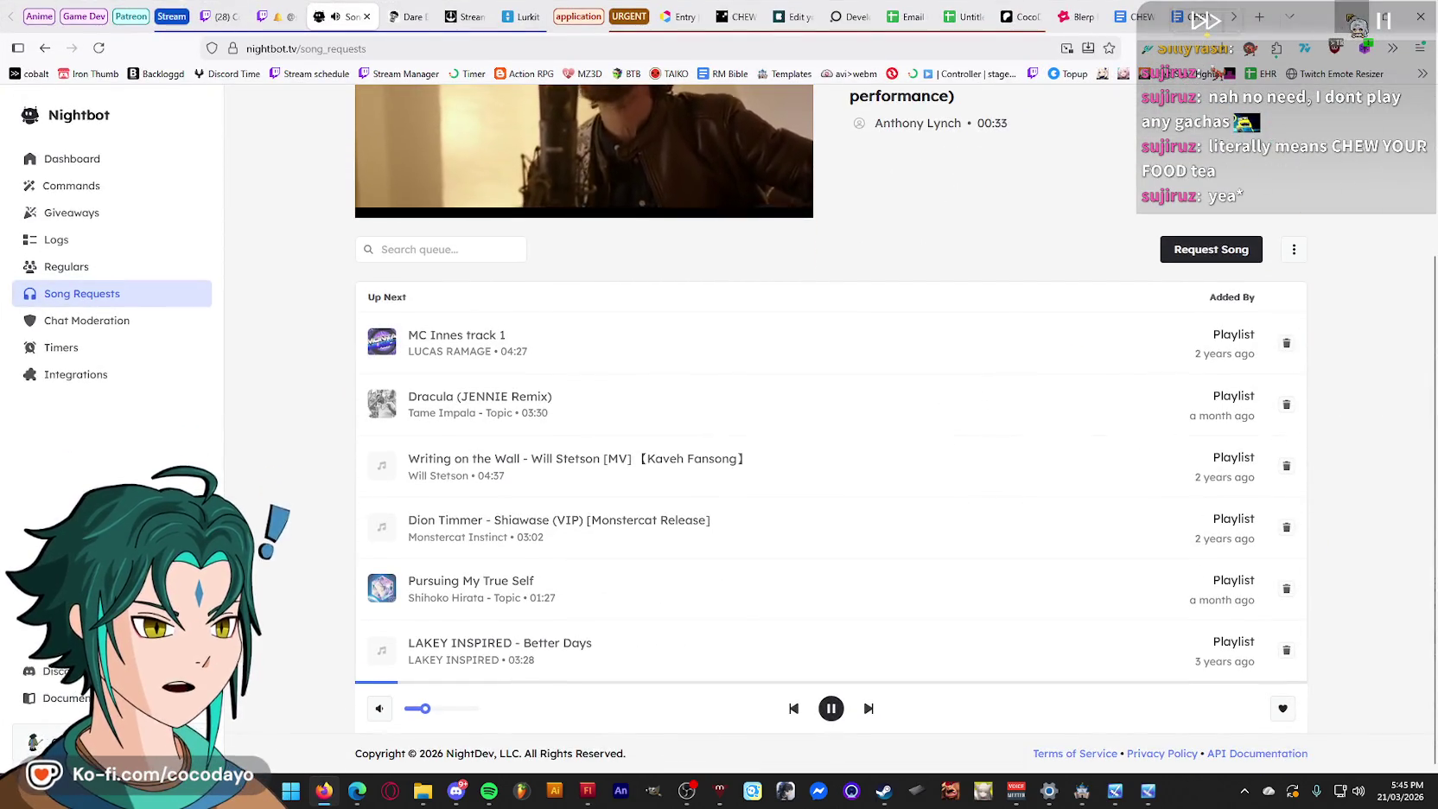
{"action": "key", "text": "alt+Tab"}
{"action": "scroll", "coordinate": [861, 407], "scroll_direction": "down", "scroll_amount": 3}
{"action": "scroll", "coordinate": [894, 361], "scroll_direction": "up", "scroll_amount": 2}
Give the white blade shape a solid black stroke of size 7.76.
{"action": "scroll", "coordinate": [898, 367], "scroll_direction": "down", "scroll_amount": 2}
{"action": "scroll", "coordinate": [914, 349], "scroll_direction": "up", "scroll_amount": 2}
{"action": "scroll", "coordinate": [753, 391], "scroll_direction": "down", "scroll_amount": 2}
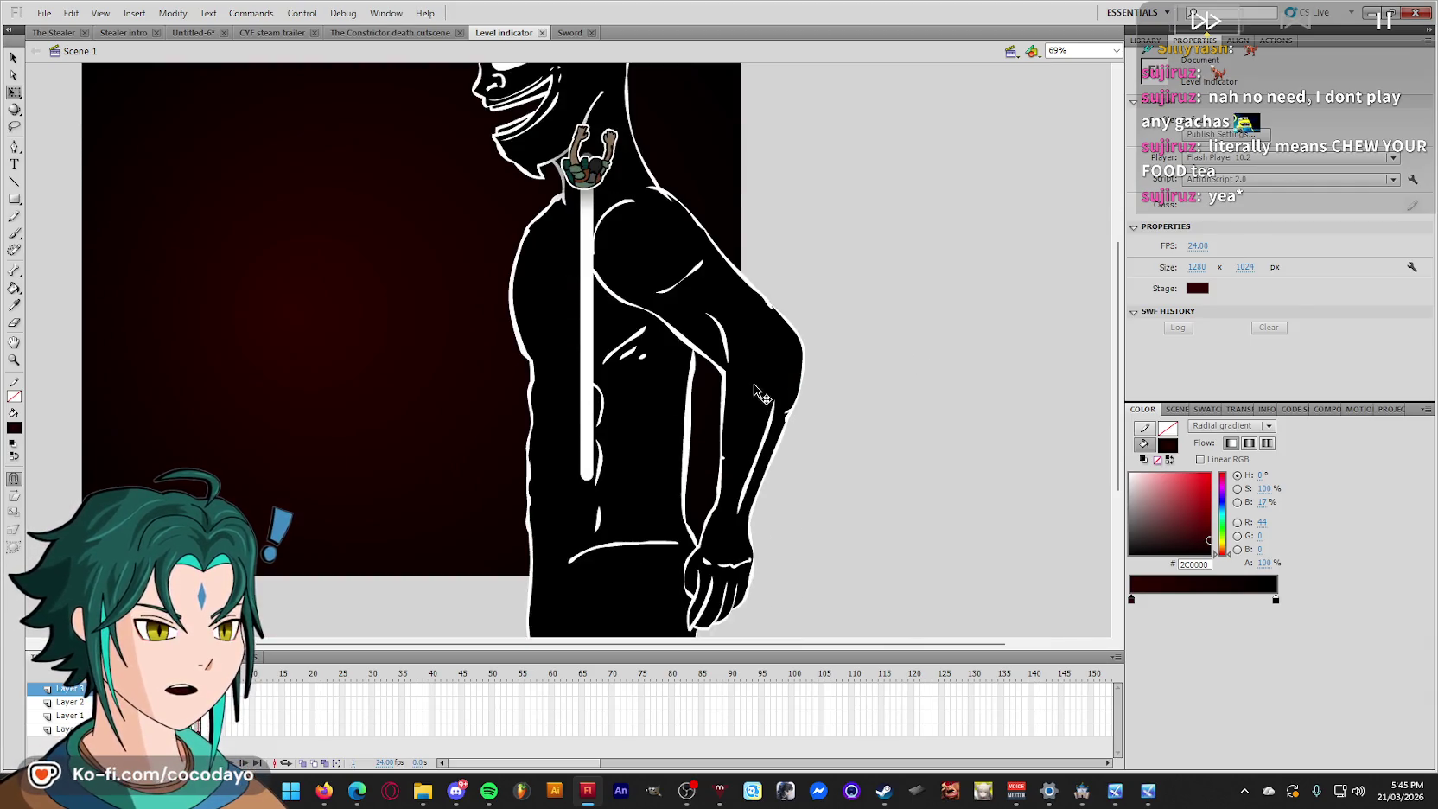
{"action": "left_click", "coordinate": [589, 168]}
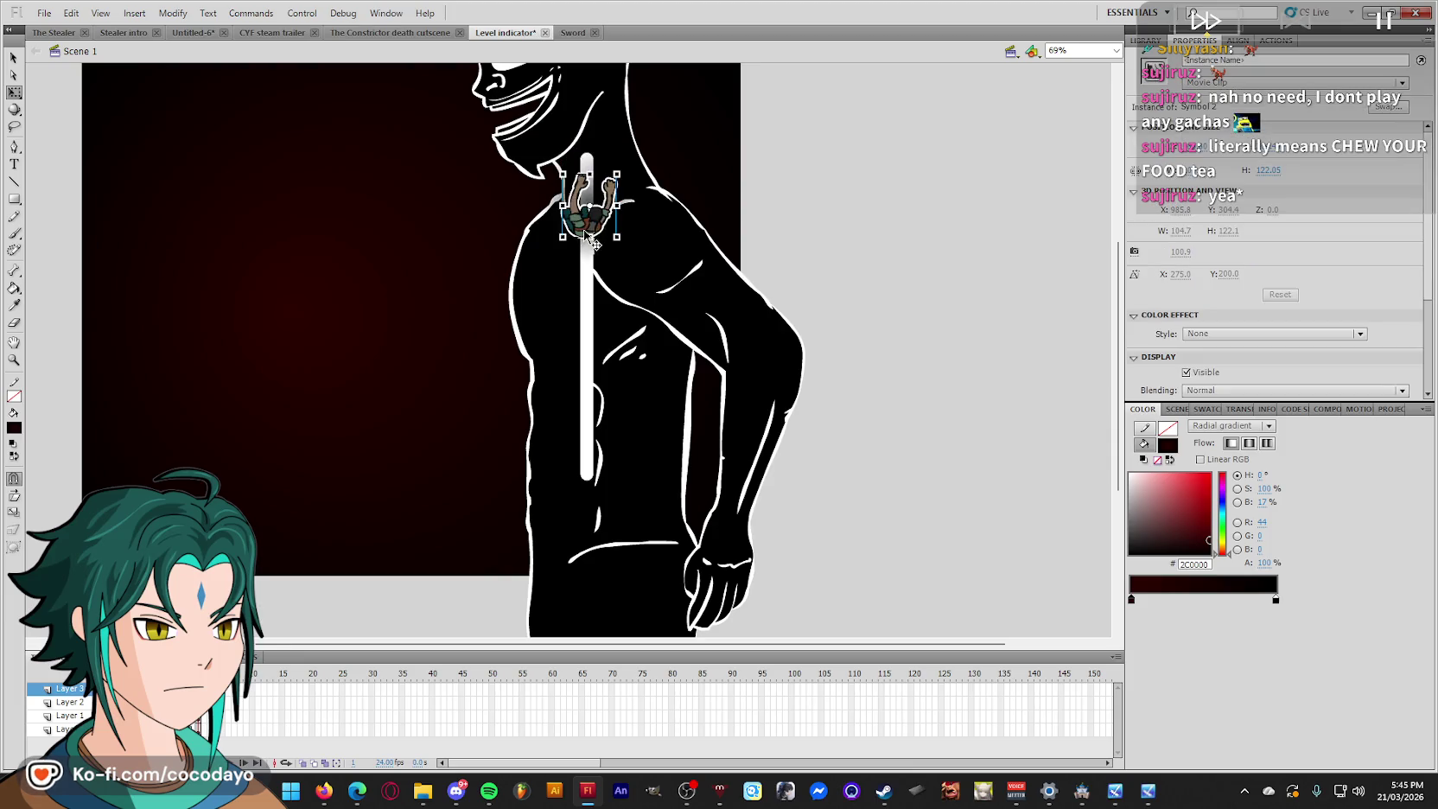
{"action": "left_click", "coordinate": [592, 426]}
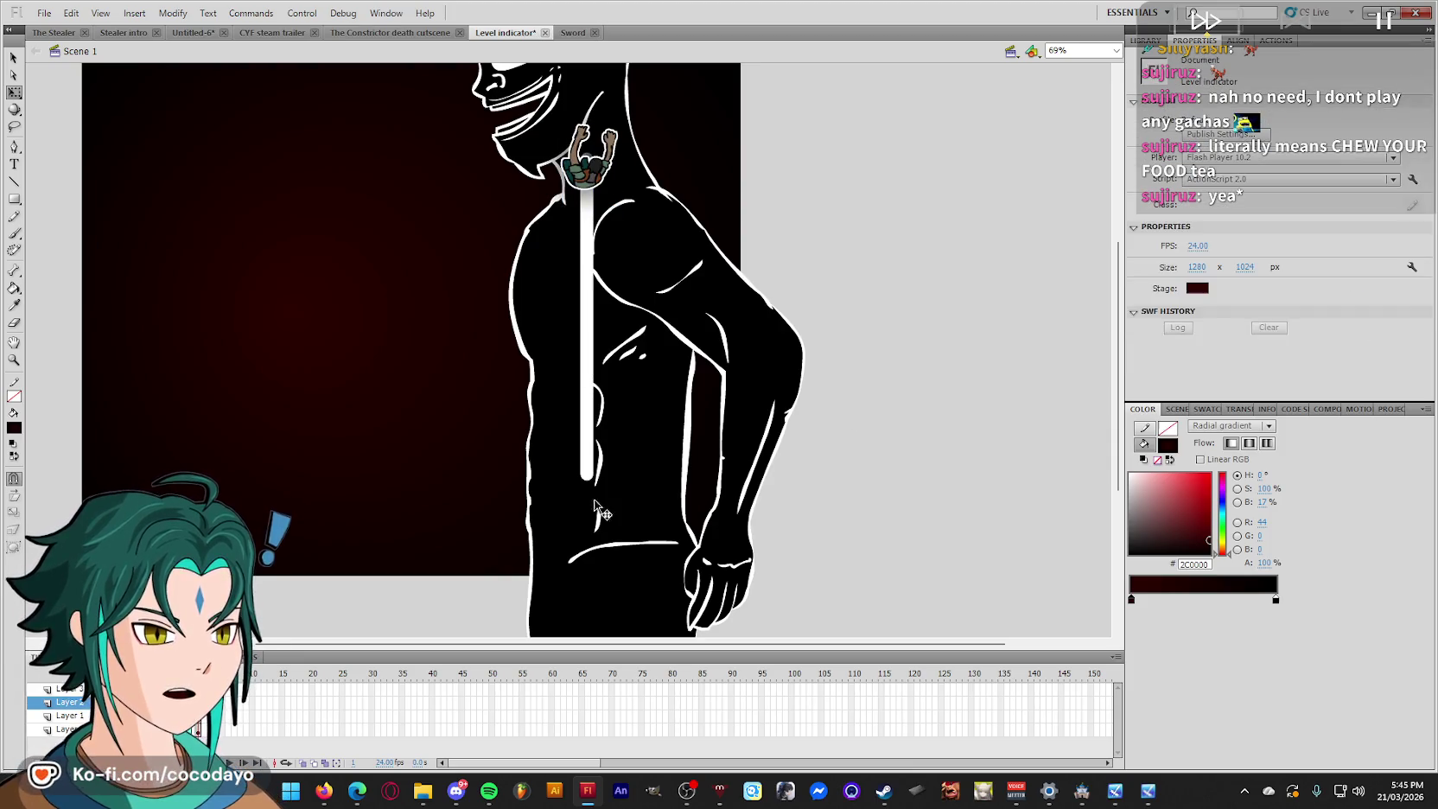
{"action": "left_click", "coordinate": [590, 467]}
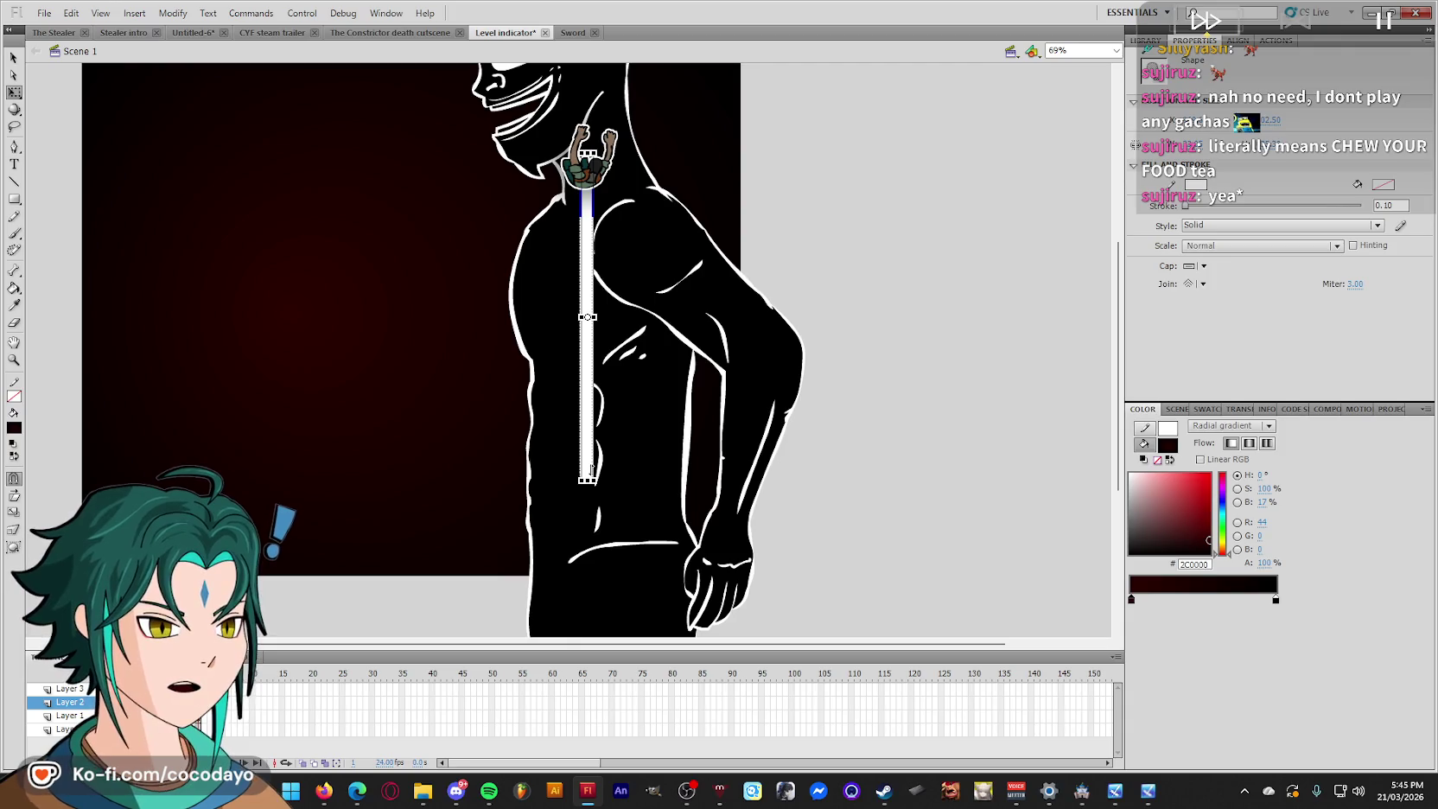
{"action": "left_click", "coordinate": [1142, 429]}
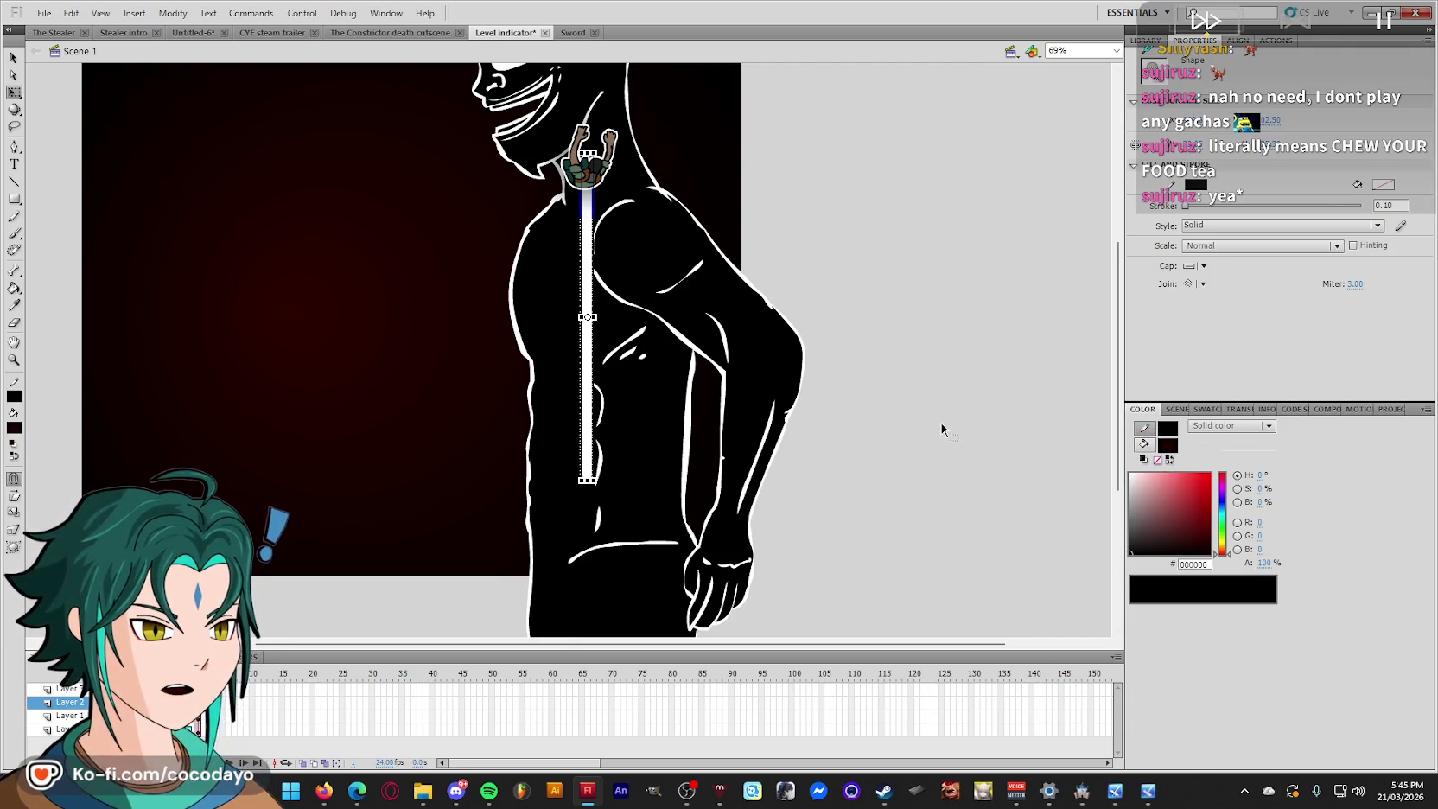
{"action": "left_click_drag", "start_coordinate": [1186, 207], "coordinate": [1195, 209]}
{"action": "left_click", "coordinate": [1033, 283]}
Save, try and undo moving the fist charm, then open and play The Constrictor death cutscene.
{"action": "scroll", "coordinate": [1032, 283], "scroll_direction": "up", "scroll_amount": 2}
{"action": "key", "text": "ctrl+s"}
{"action": "left_click_drag", "start_coordinate": [605, 251], "coordinate": [603, 330]}
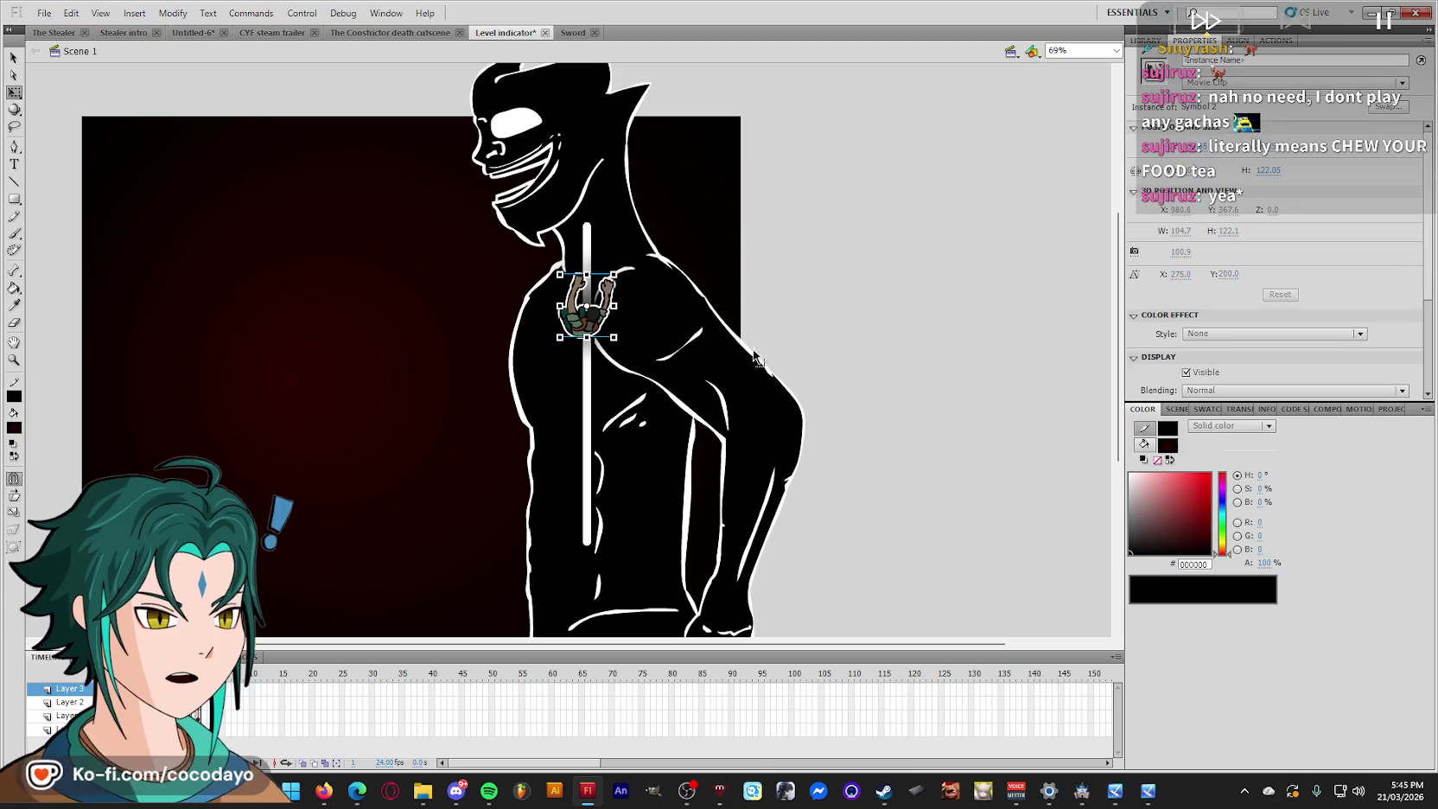
{"action": "key", "text": "ctrl+z"}
{"action": "key", "text": "ctrl+s"}
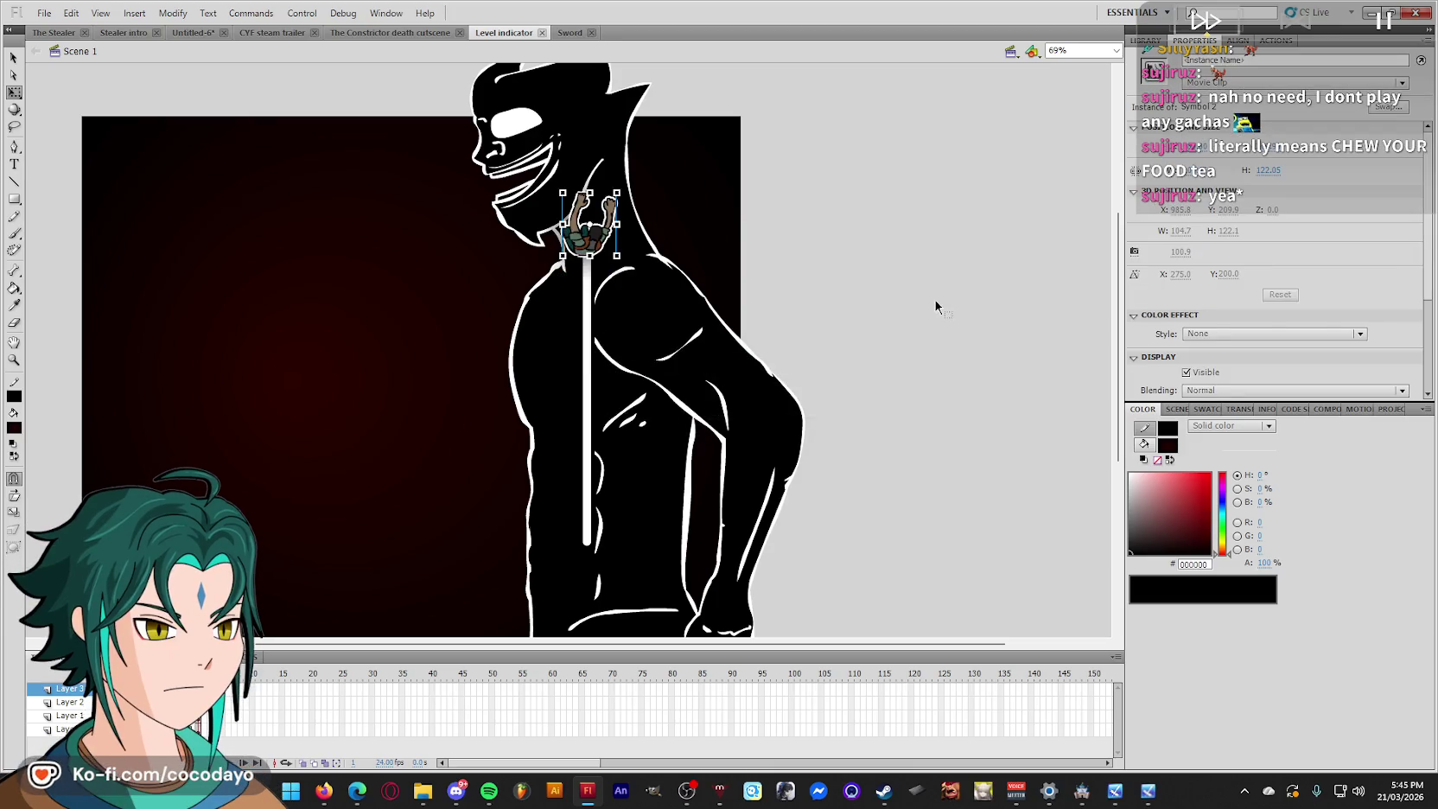
{"action": "left_click", "coordinate": [345, 33]}
{"action": "key", "text": "Return"}
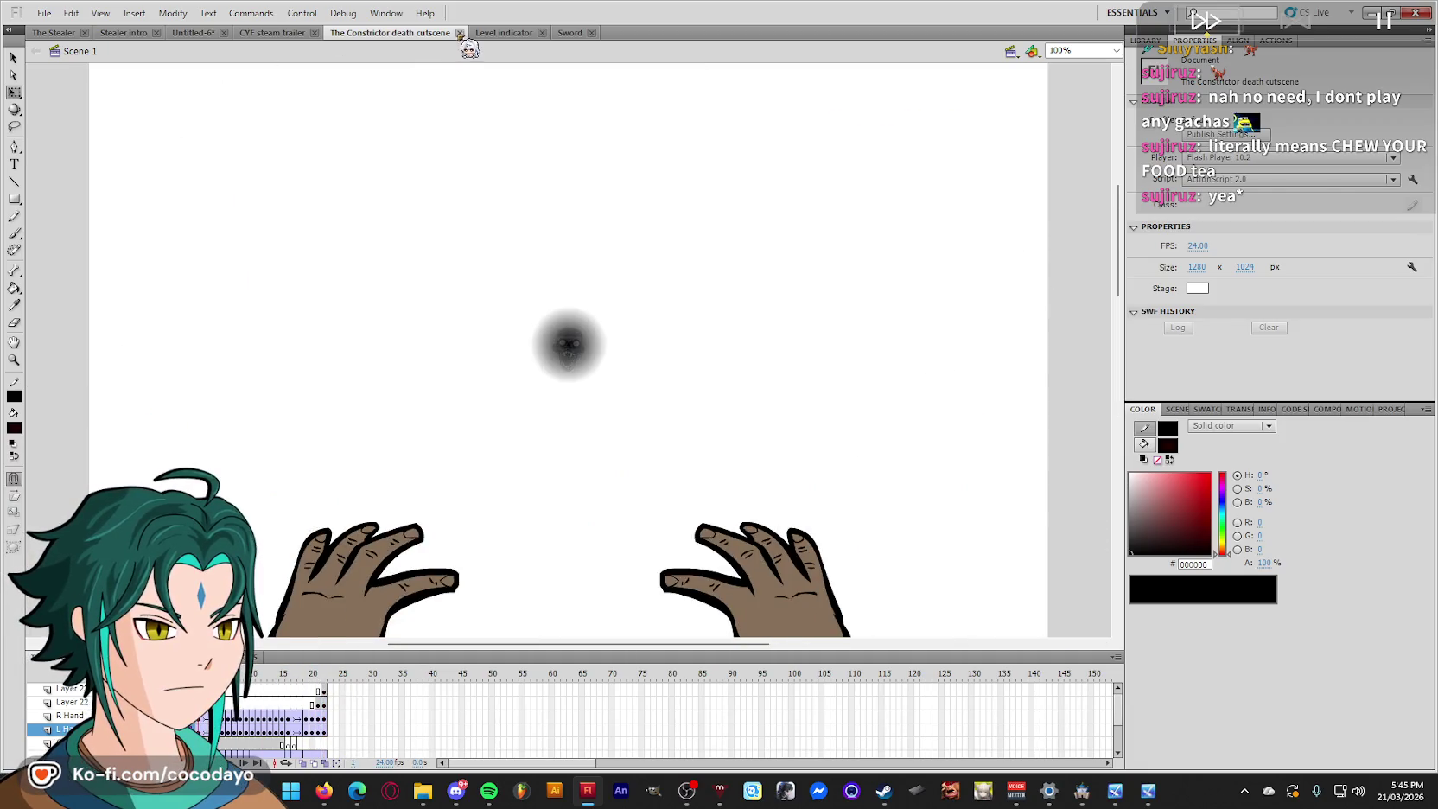
Close The Constrictor death cutscene and bring up the Stealer intro document.
{"action": "left_click", "coordinate": [458, 33]}
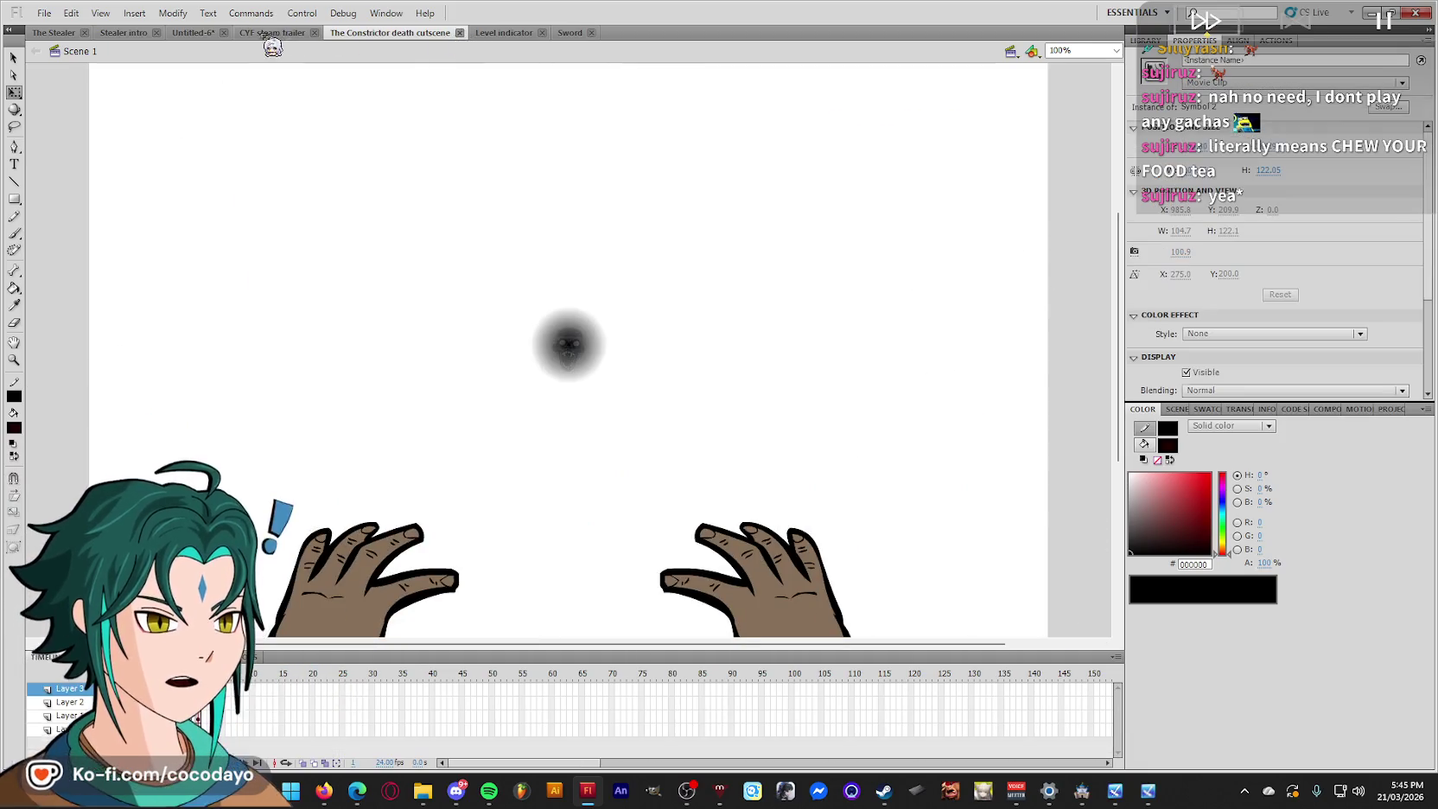
{"action": "left_click", "coordinate": [273, 33]}
{"action": "left_click", "coordinate": [123, 33]}
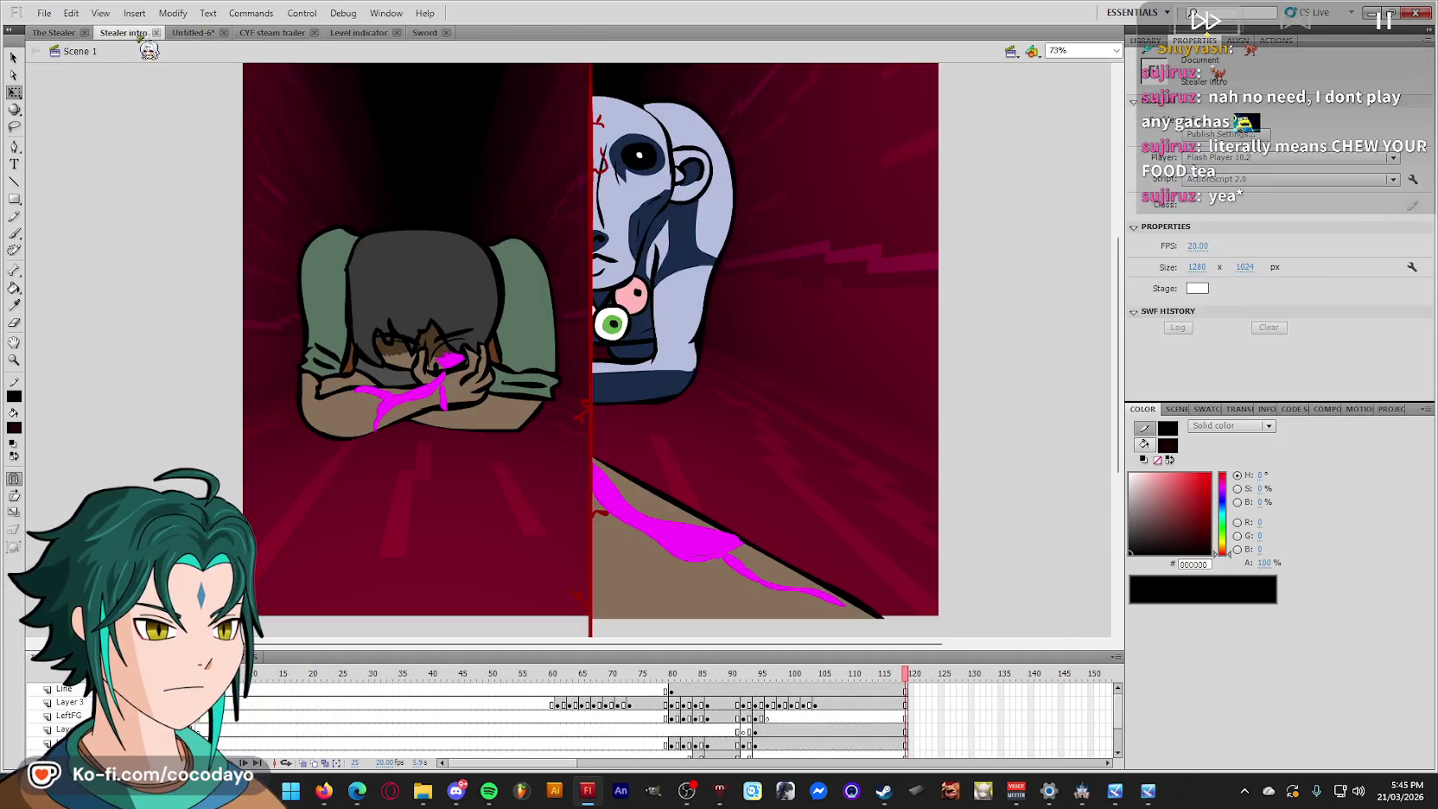
Play the Stealer intro from frames 78 and 64, then select and right-click frames near 89.
{"action": "mouse_move", "coordinate": [619, 674]}
{"action": "left_mouse_down"}
{"action": "mouse_move", "coordinate": [672, 685]}
{"action": "mouse_move", "coordinate": [623, 683]}
{"action": "left_mouse_up"}
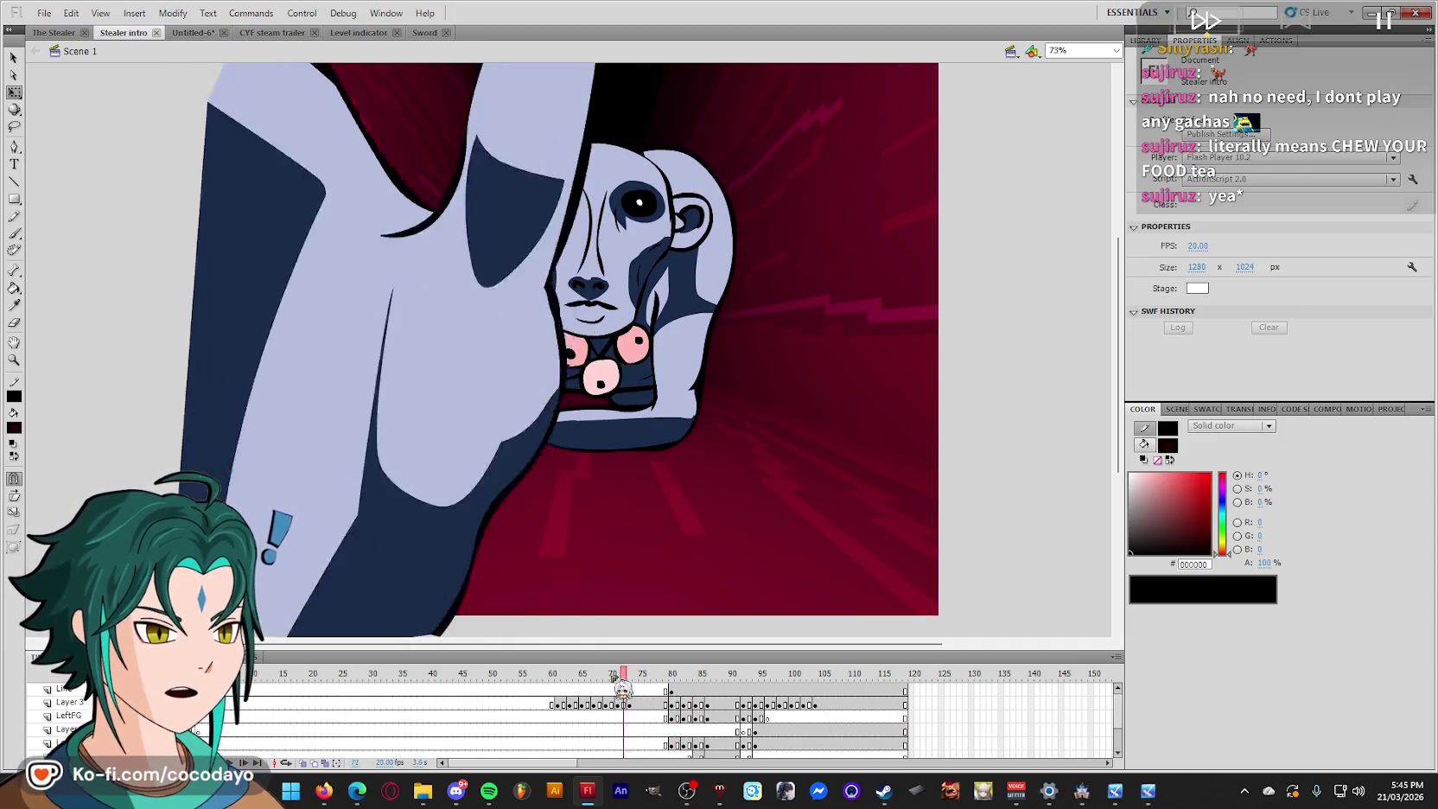
{"action": "key", "text": "Return"}
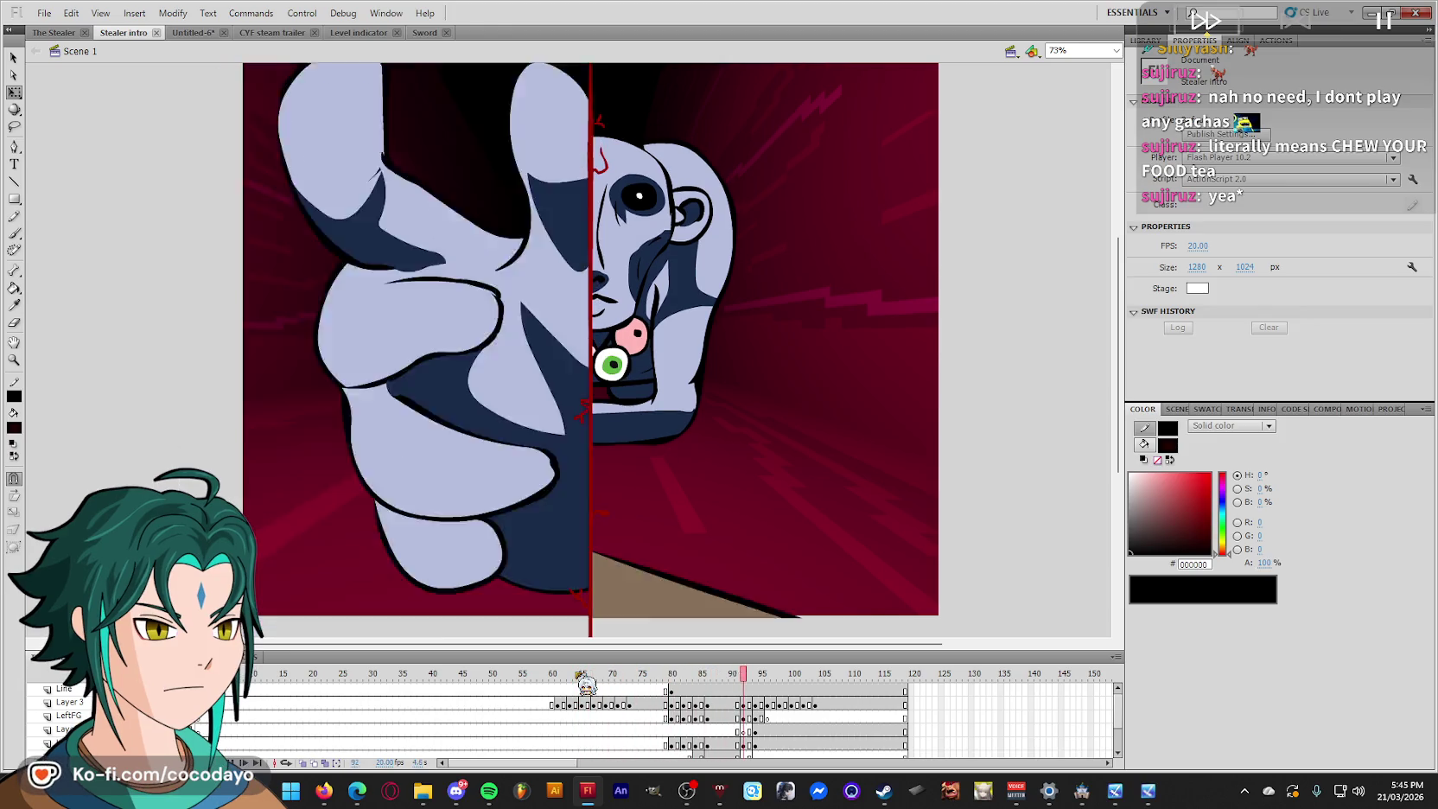
{"action": "left_click", "coordinate": [577, 682]}
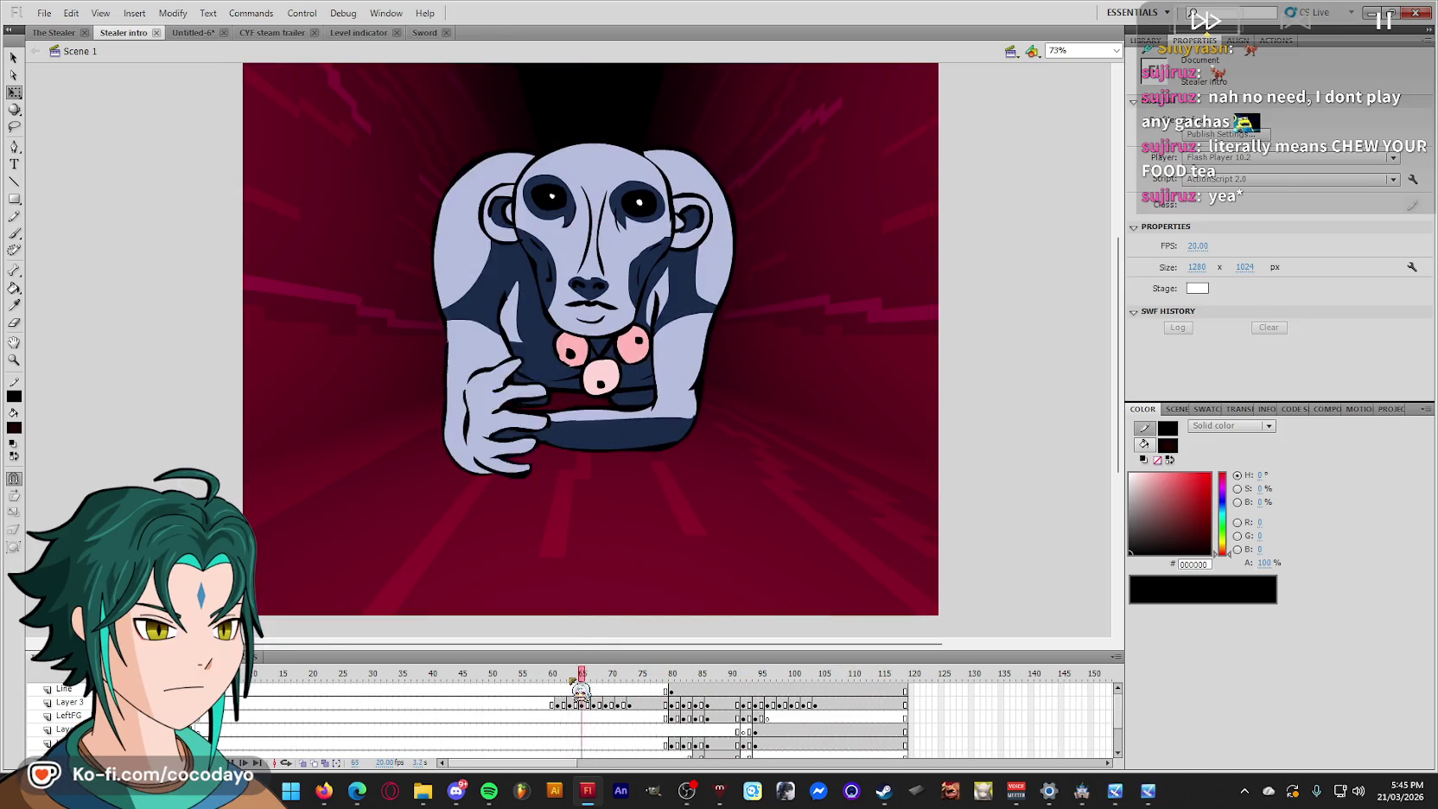
{"action": "key", "text": "Return"}
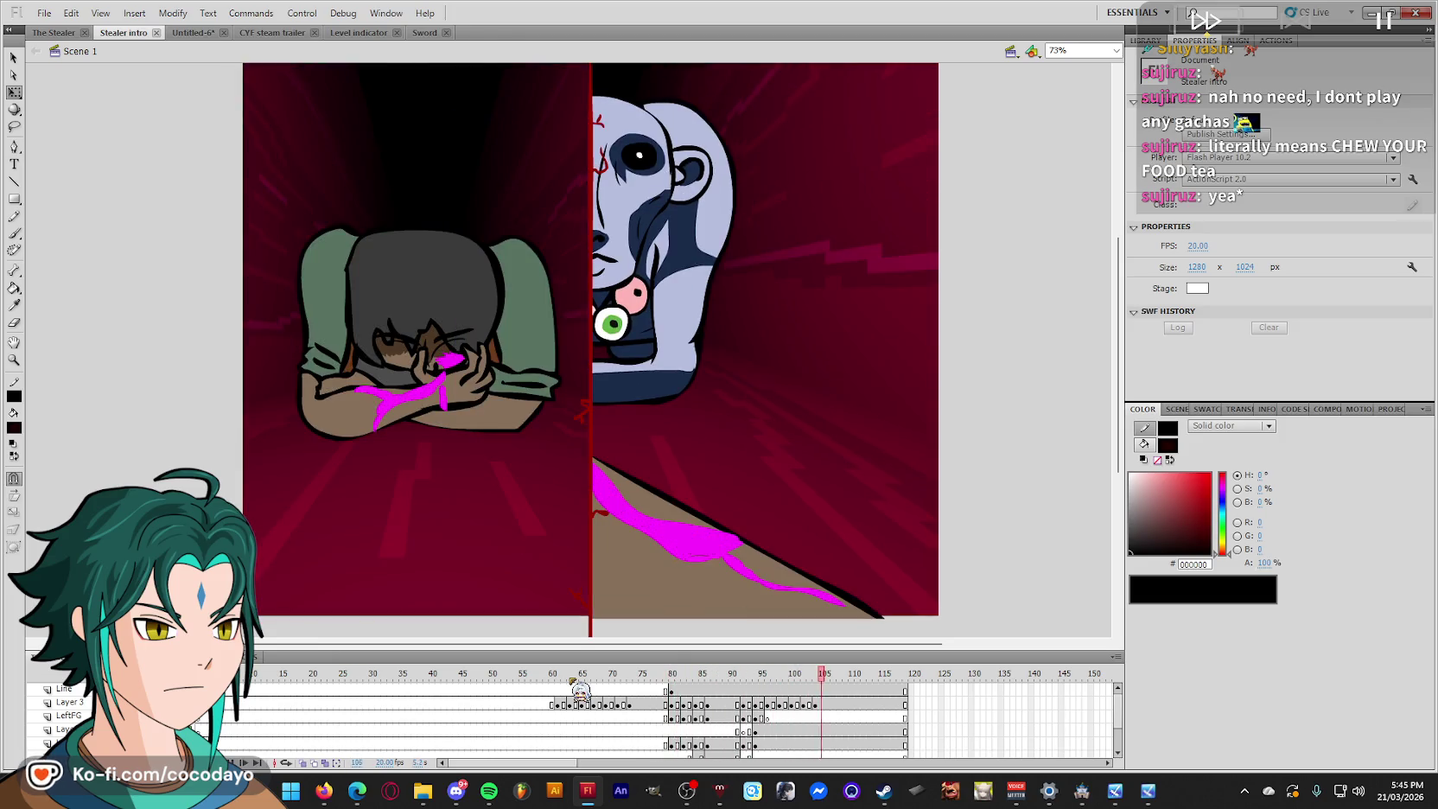
{"action": "mouse_move", "coordinate": [693, 674]}
{"action": "left_mouse_down"}
{"action": "mouse_move", "coordinate": [675, 674]}
{"action": "mouse_move", "coordinate": [725, 744]}
{"action": "left_mouse_up"}
{"action": "scroll", "coordinate": [739, 708], "scroll_direction": "down", "scroll_amount": 2}
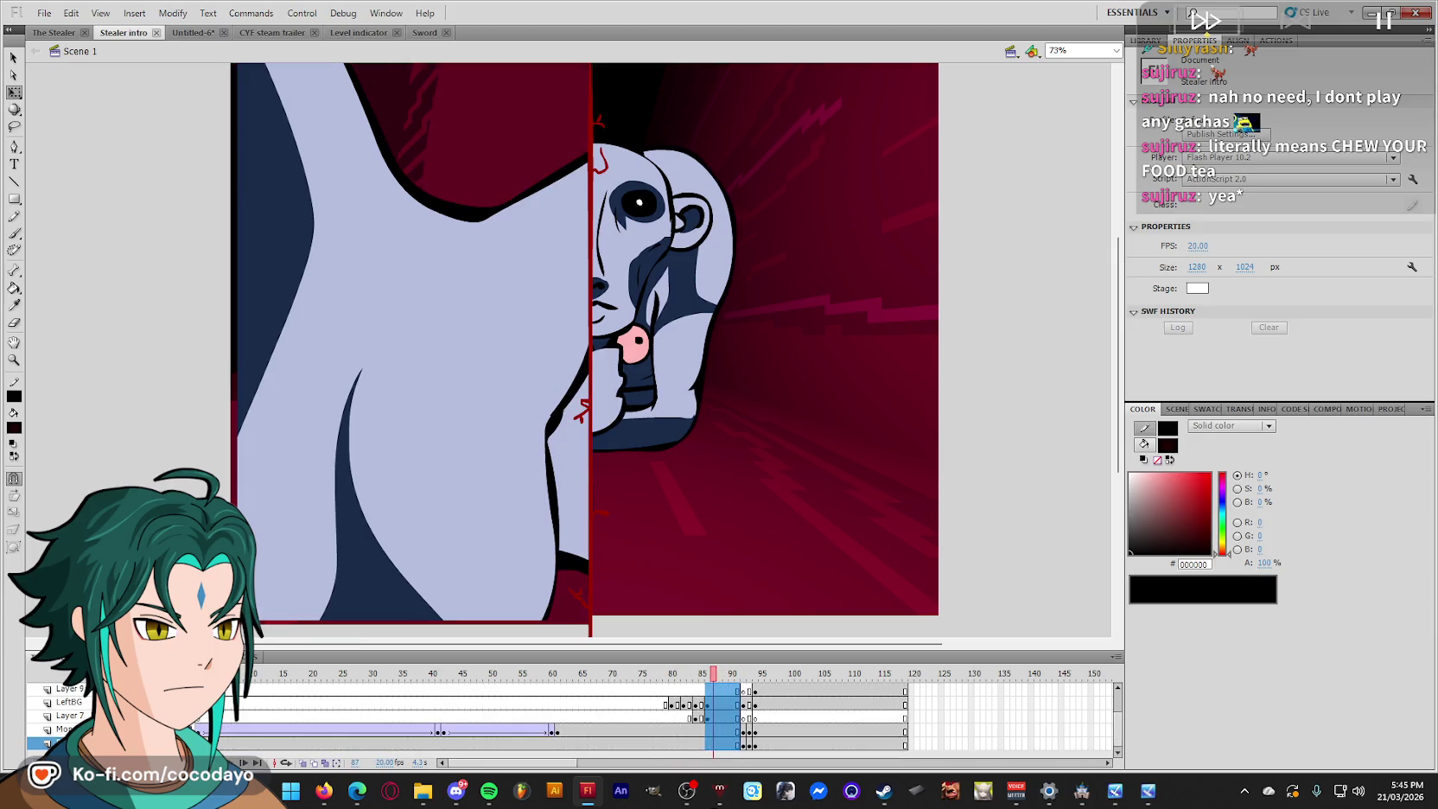
{"action": "right_click", "coordinate": [731, 735]}
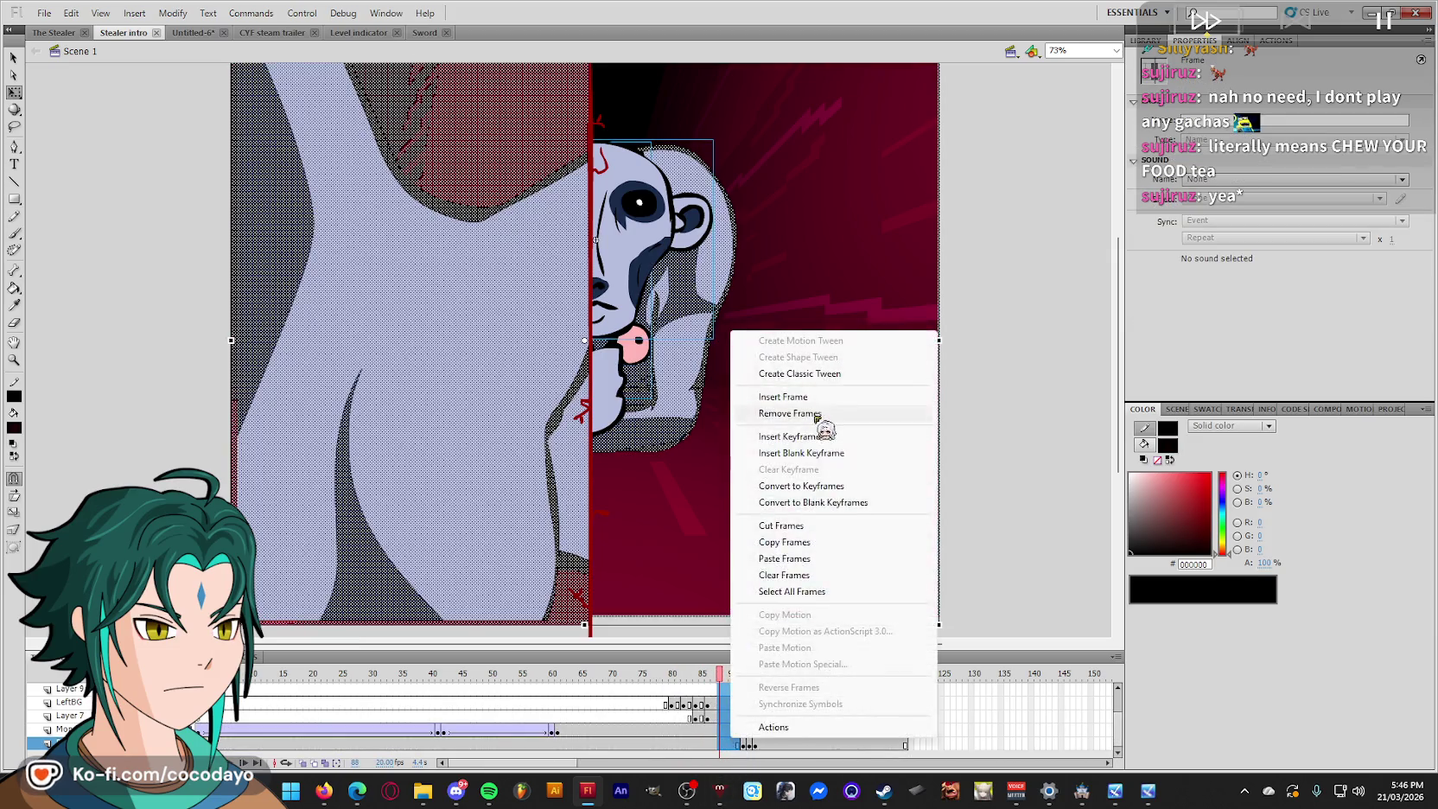
Remove the frames around 89, replay the shortened animation, and enter the hunched character's Symbol 2.
{"action": "left_click", "coordinate": [821, 413]}
{"action": "key", "text": "Return"}
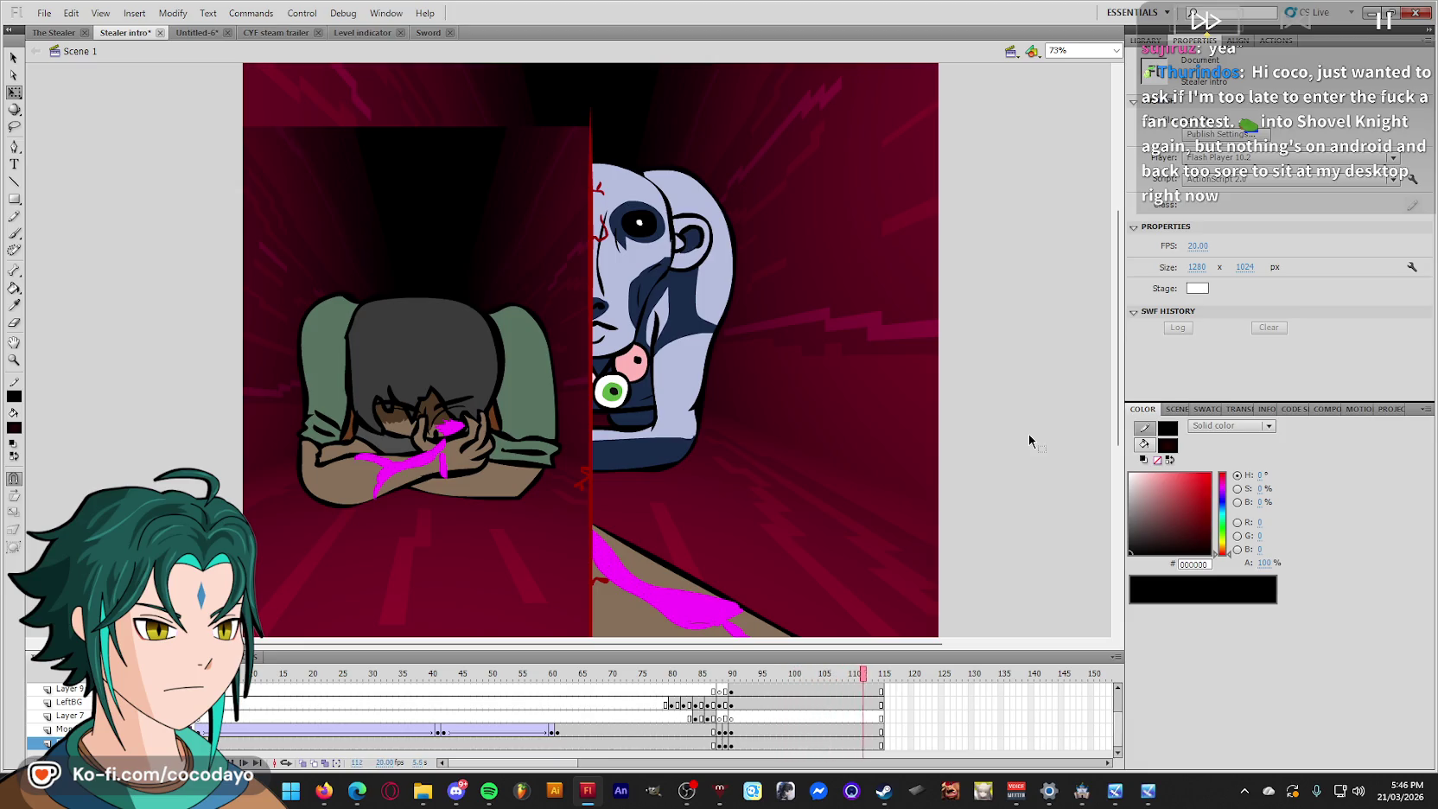
{"action": "left_click_drag", "start_coordinate": [802, 678], "coordinate": [732, 678]}
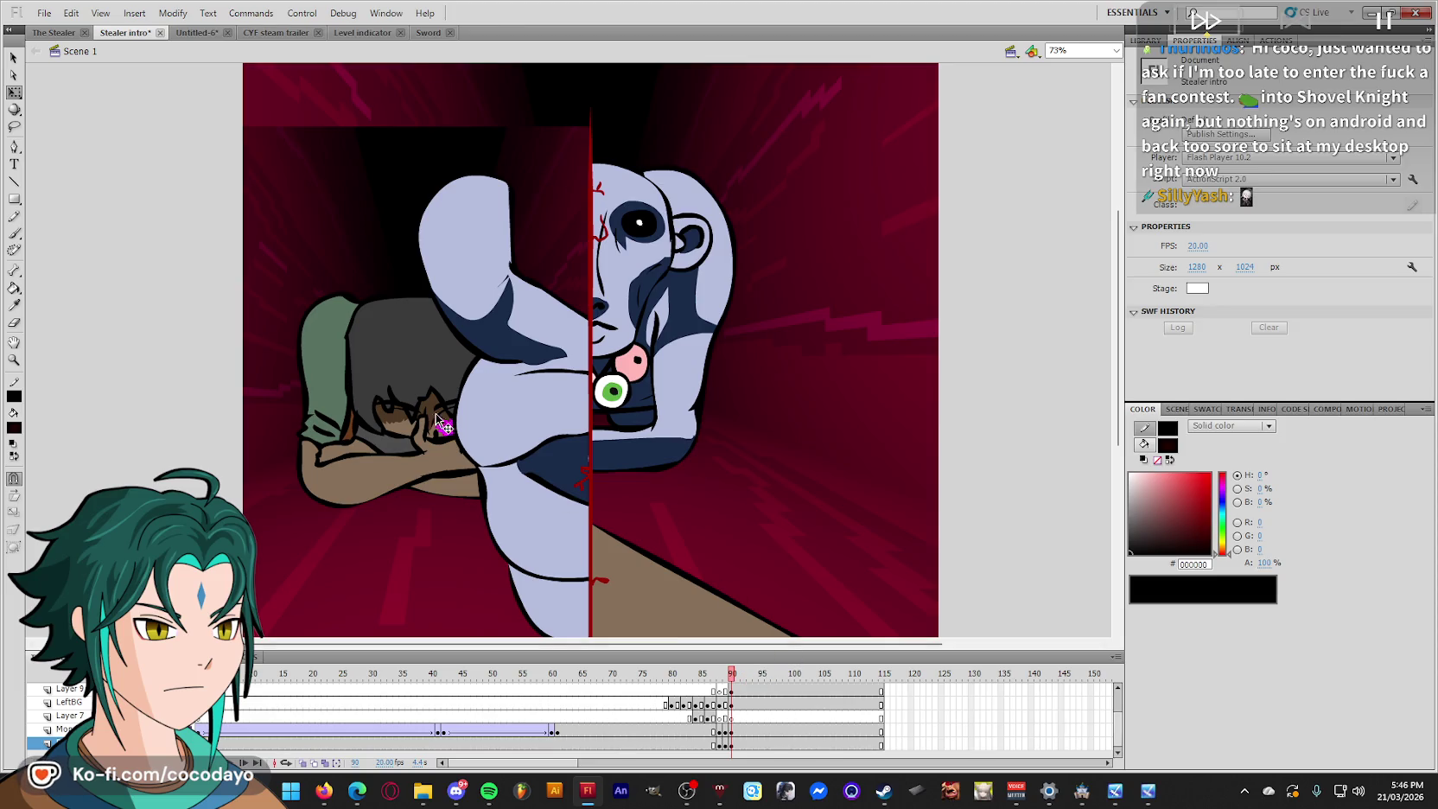
{"action": "left_click", "coordinate": [441, 384]}
{"action": "double_click", "coordinate": [430, 395]}
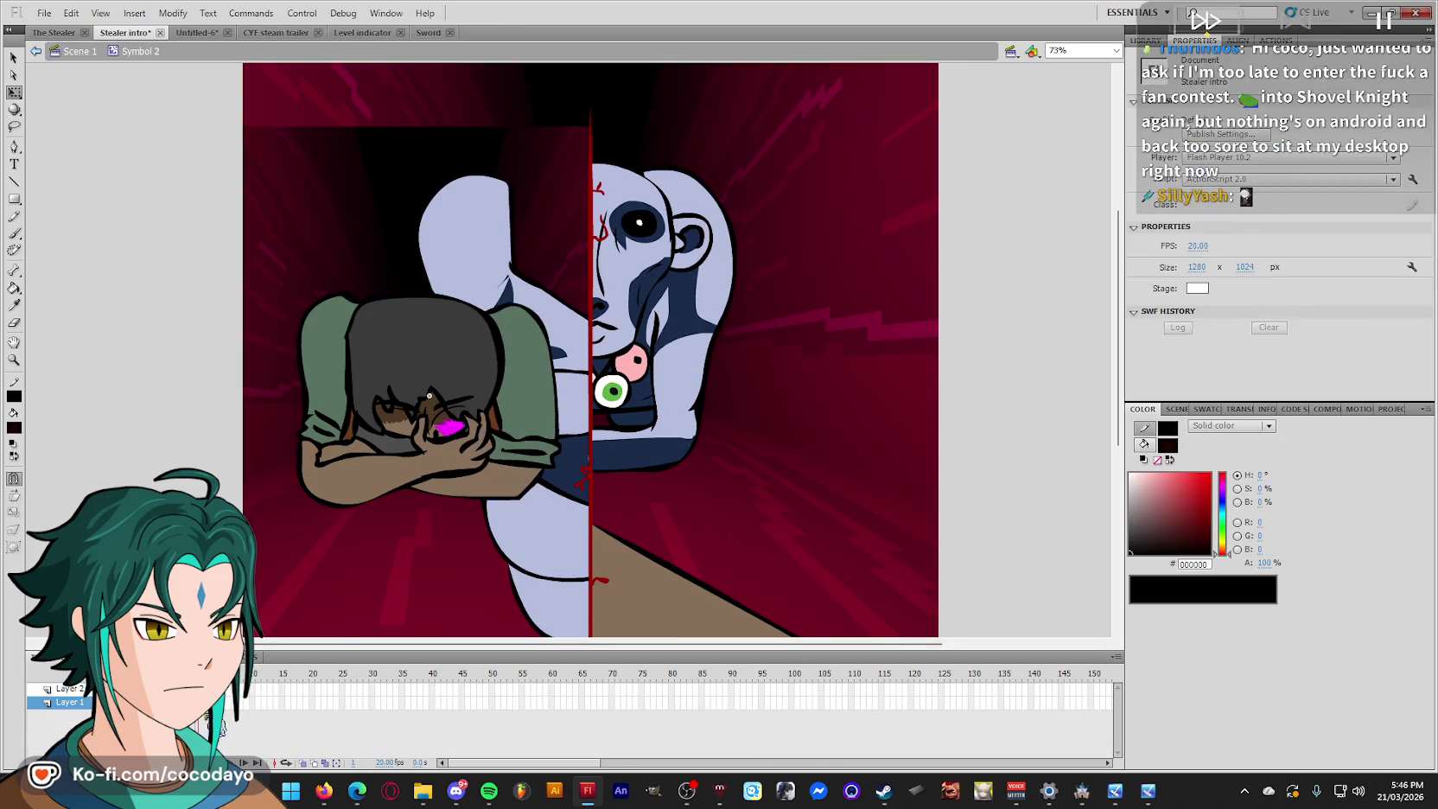
Zoom to 168% on the head and fill the hair and magenta patch with the brown skin colour.
{"action": "key", "text": "ctrl+a"}
{"action": "left_click", "coordinate": [669, 503]}
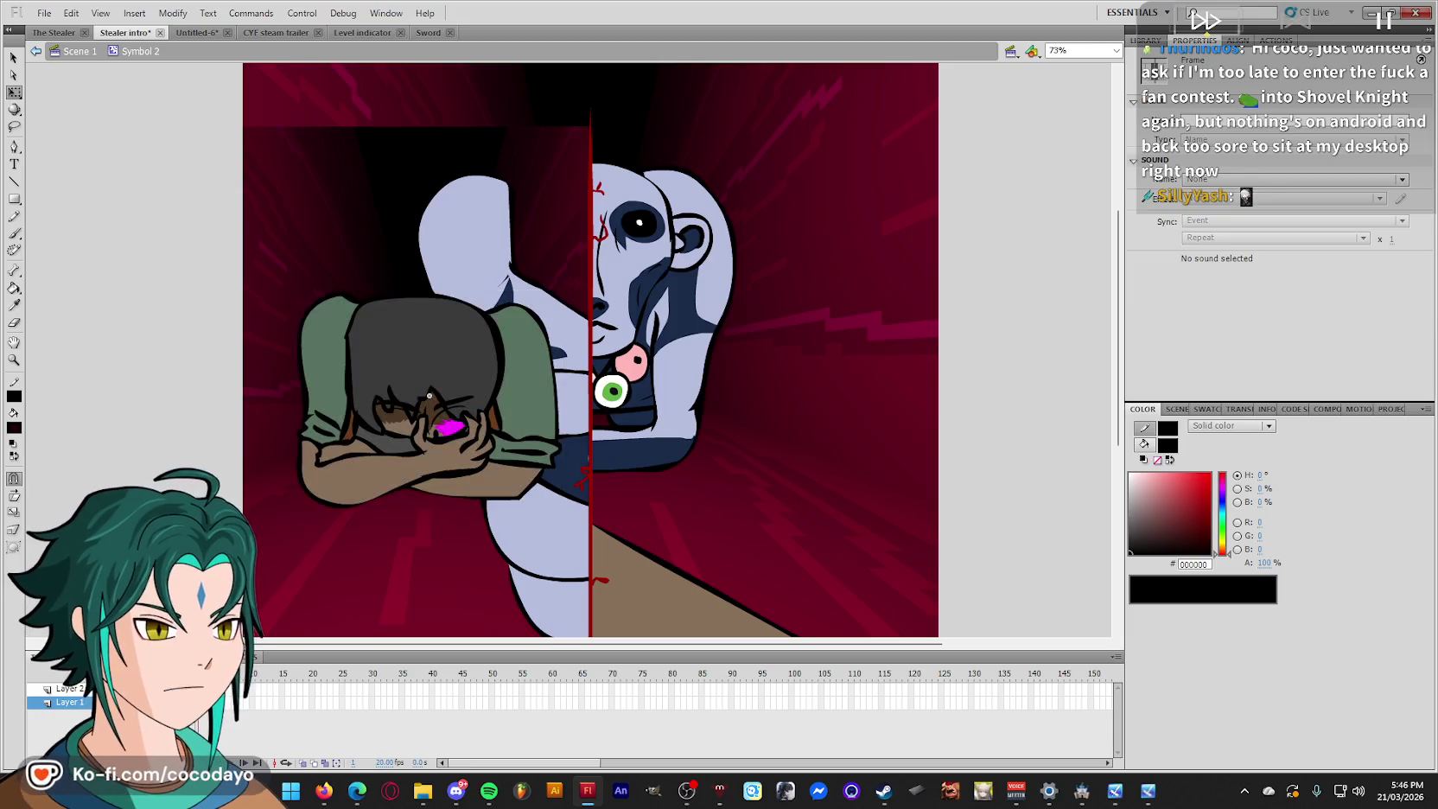
{"action": "key", "text": "z"}
{"action": "left_click_drag", "start_coordinate": [670, 504], "coordinate": [291, 252]}
{"action": "key", "text": "q"}
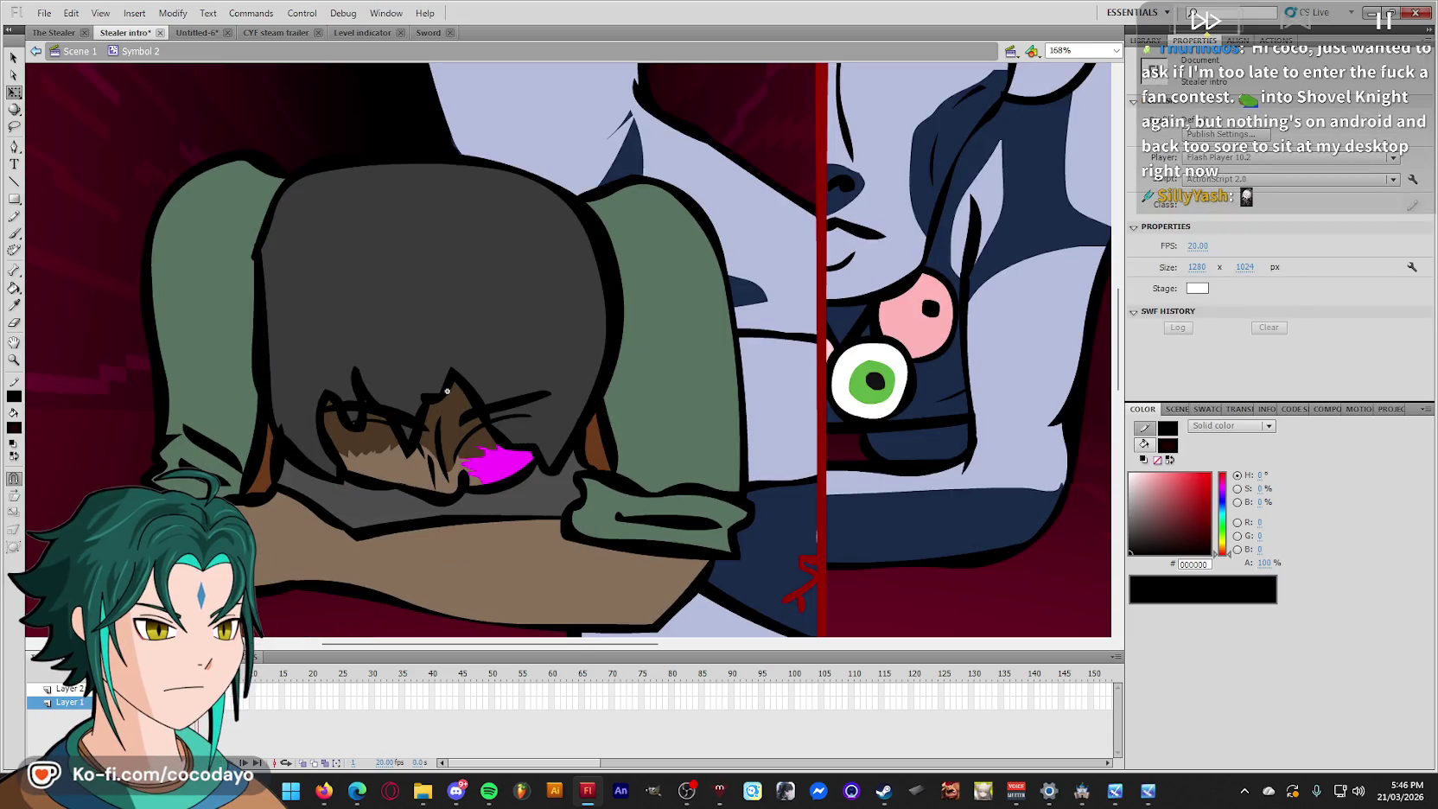
{"action": "key", "text": "i"}
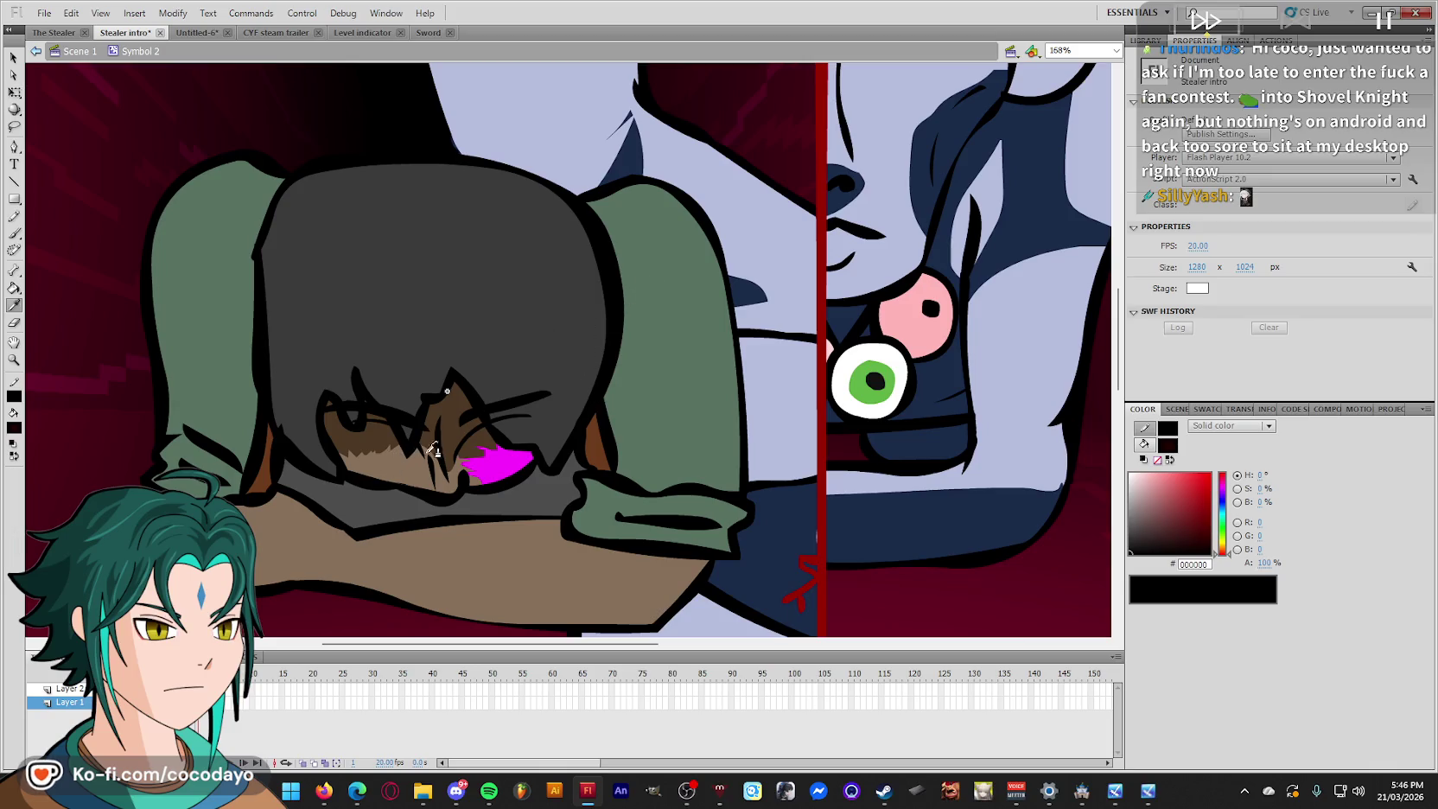
{"action": "left_click", "coordinate": [443, 414]}
{"action": "left_click", "coordinate": [485, 463]}
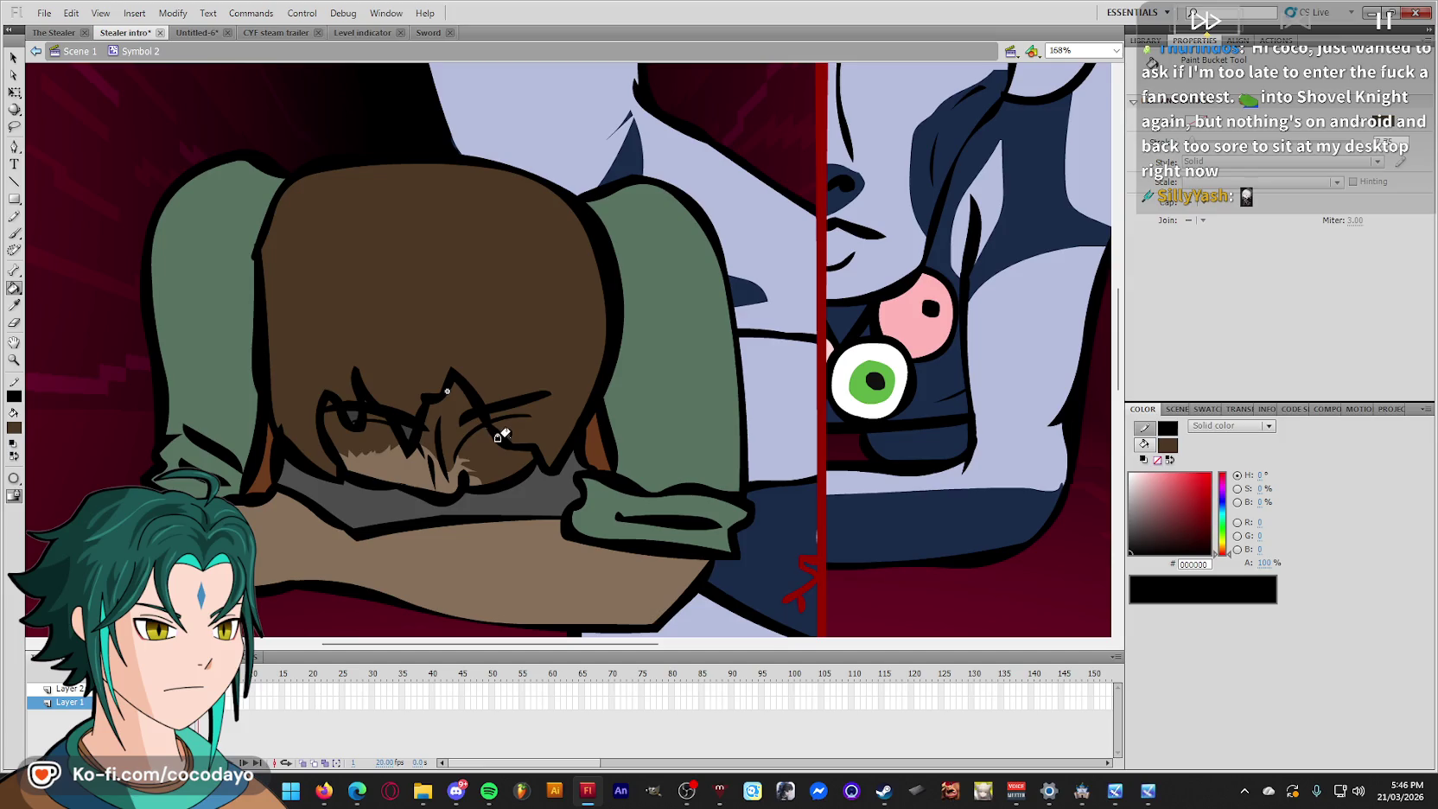
Repaint the face and hair sketch strokes in tan, then dark brown like the hair.
{"action": "key", "text": "b"}
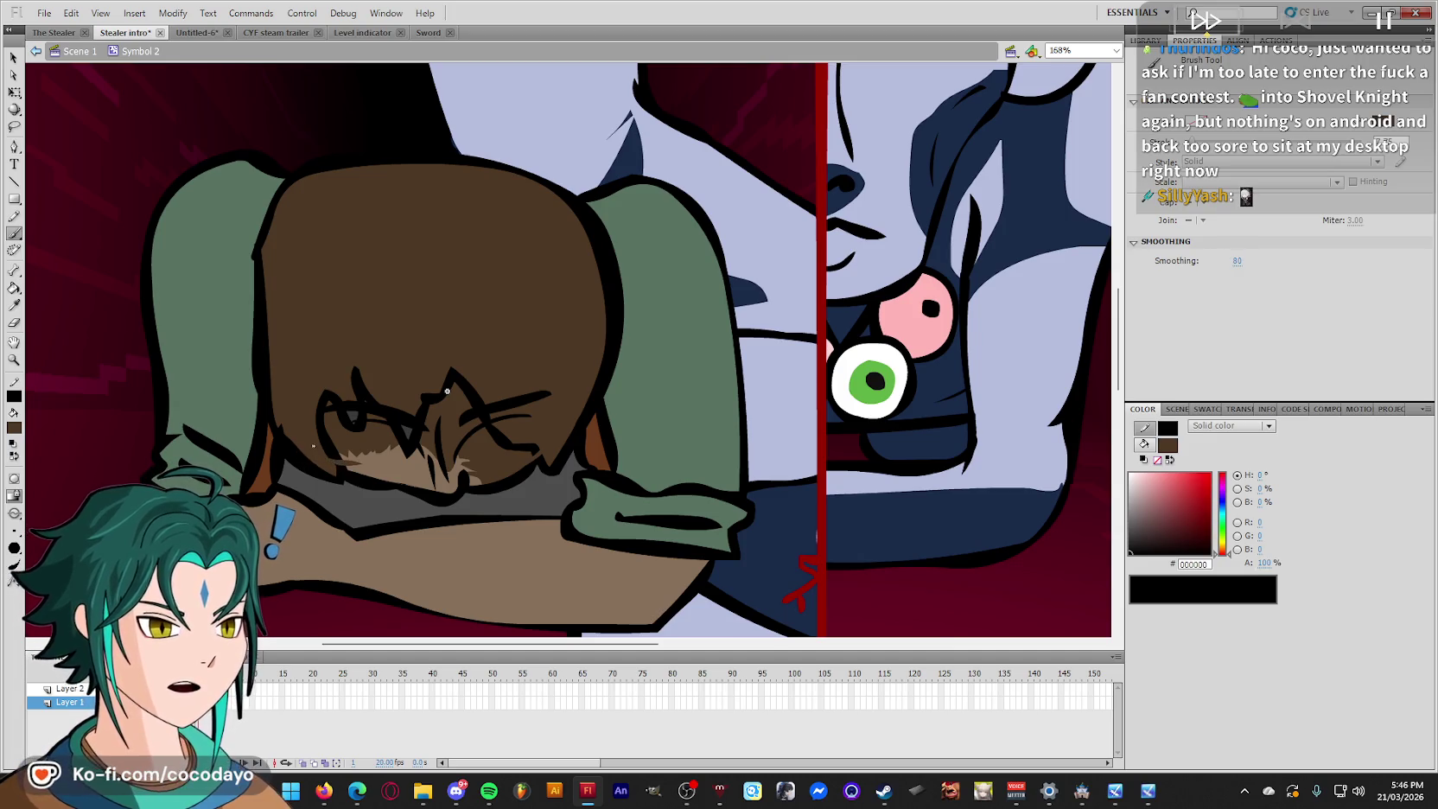
{"action": "key", "text": "i"}
{"action": "left_click", "coordinate": [381, 458]}
{"action": "left_click", "coordinate": [329, 424]}
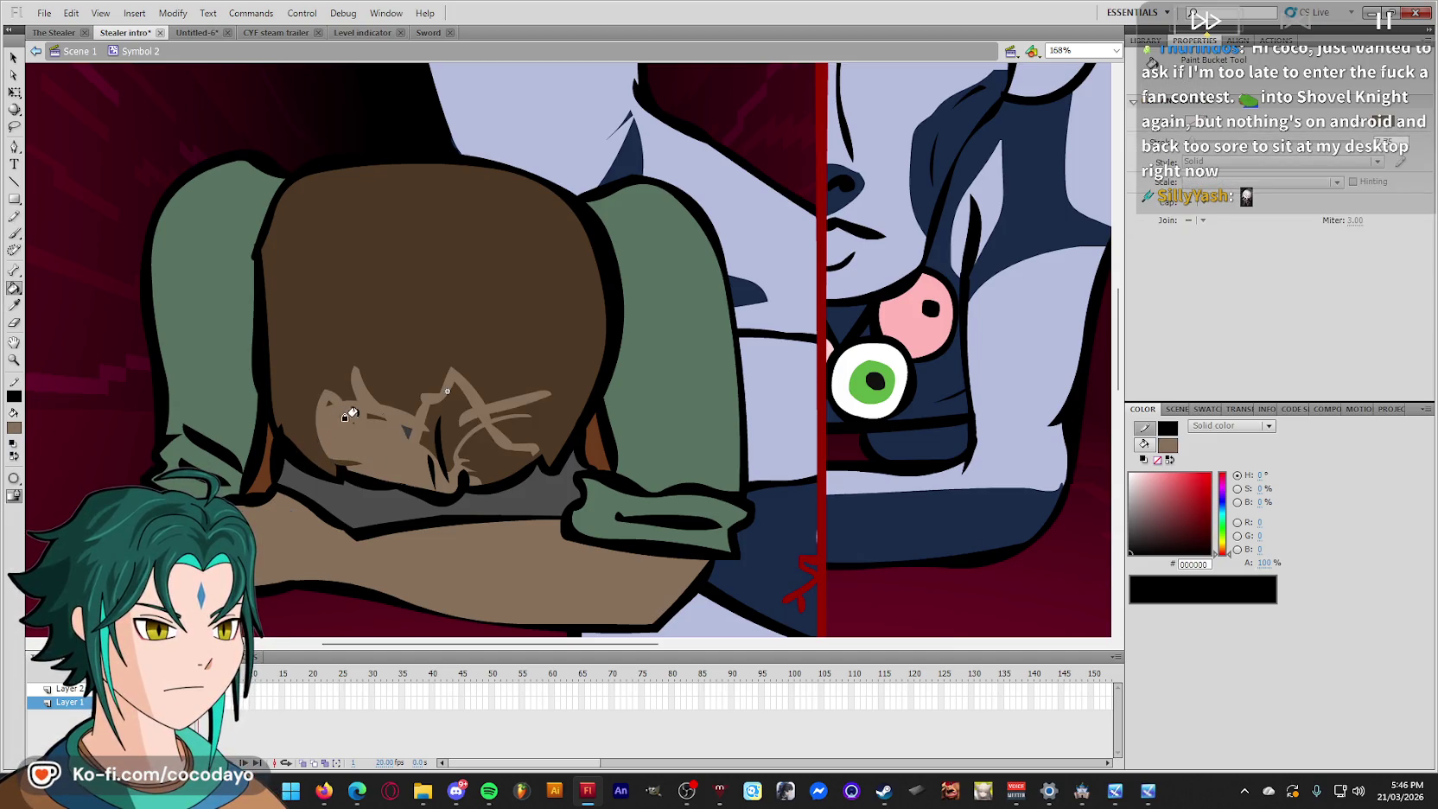
{"action": "key", "text": "i"}
{"action": "left_click", "coordinate": [503, 308]}
{"action": "left_click", "coordinate": [432, 434]}
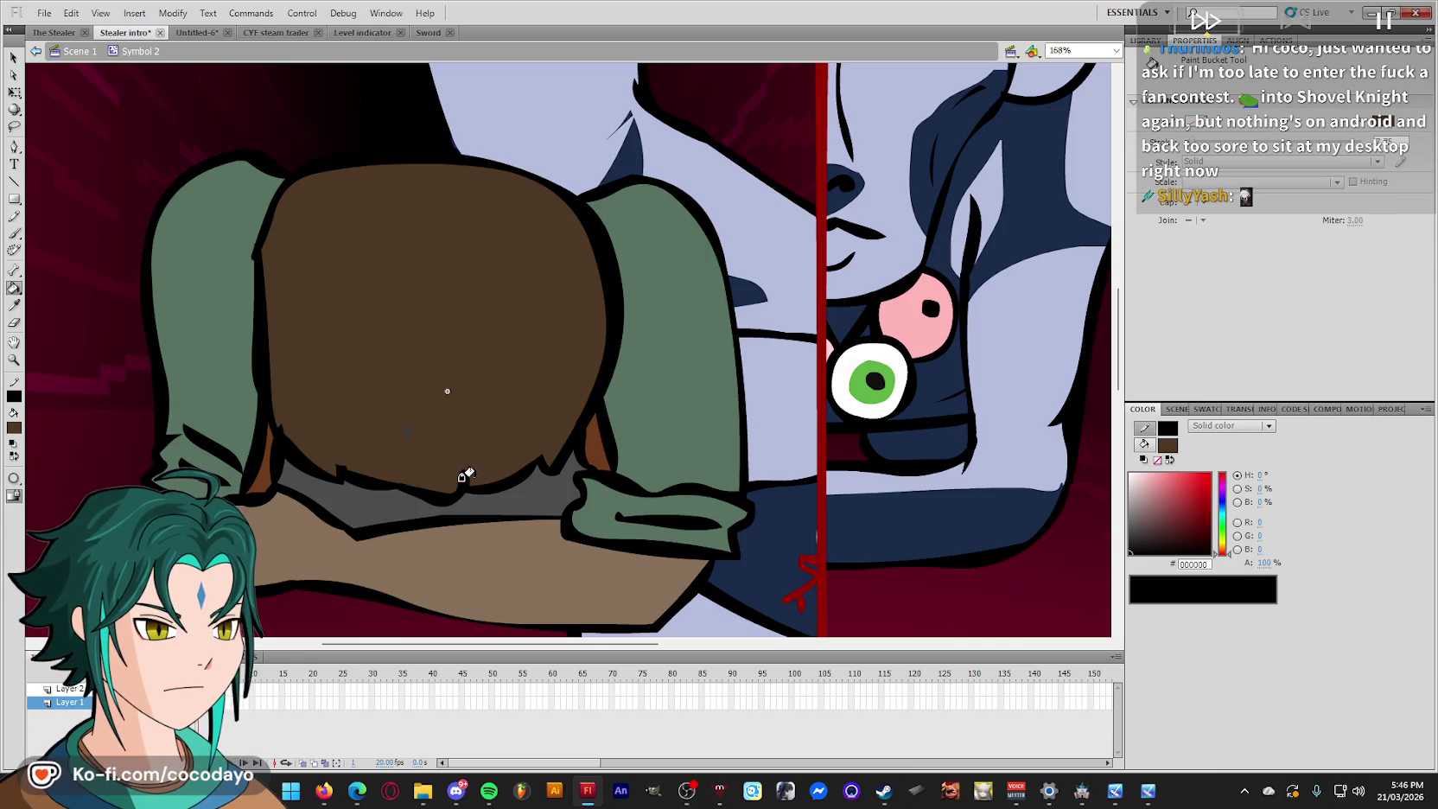
Select the brown hair shape on the character's back and delete it.
{"action": "scroll", "coordinate": [566, 426], "scroll_direction": "up", "scroll_amount": 2}
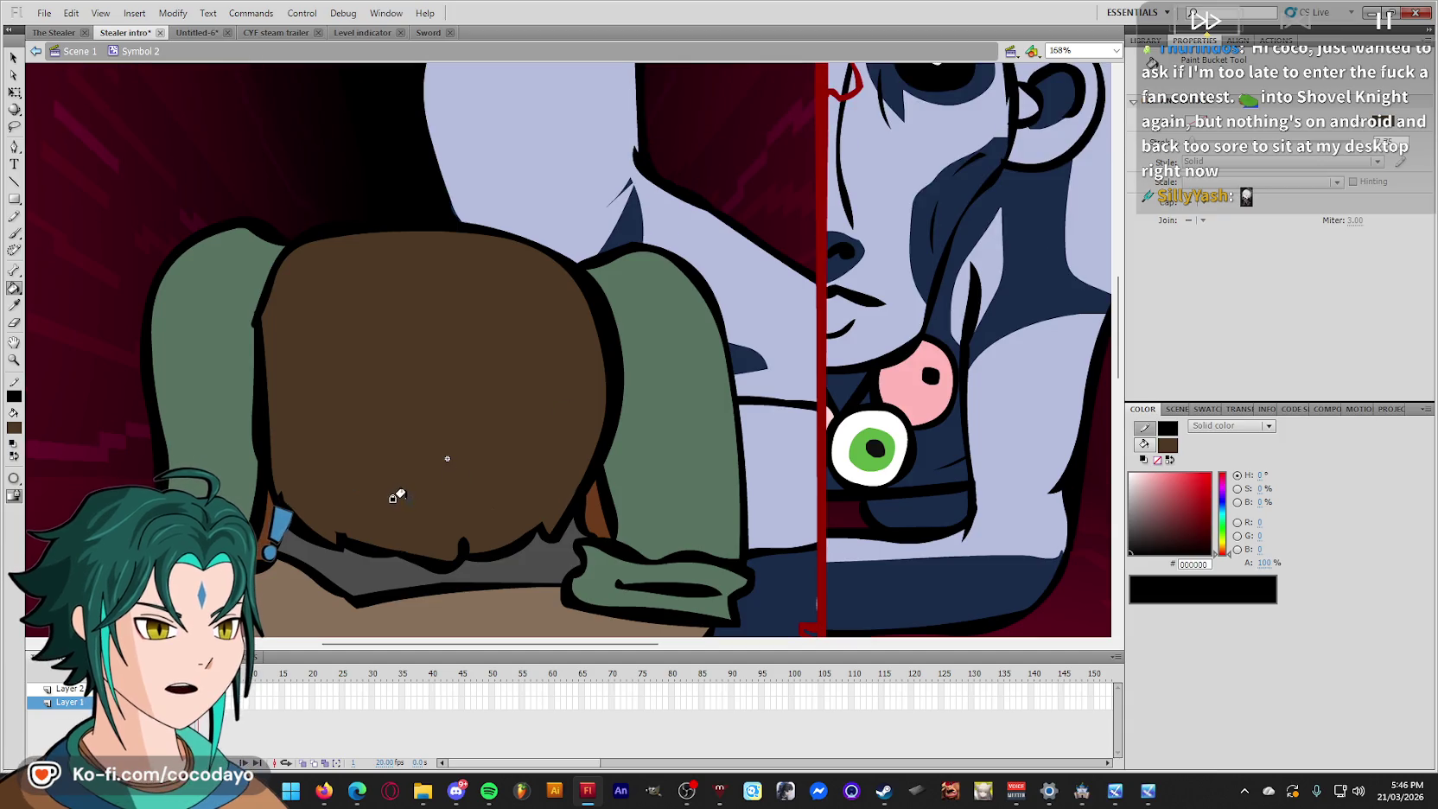
{"action": "key", "text": "q"}
{"action": "left_click", "coordinate": [449, 458]}
{"action": "key", "text": "Delete"}
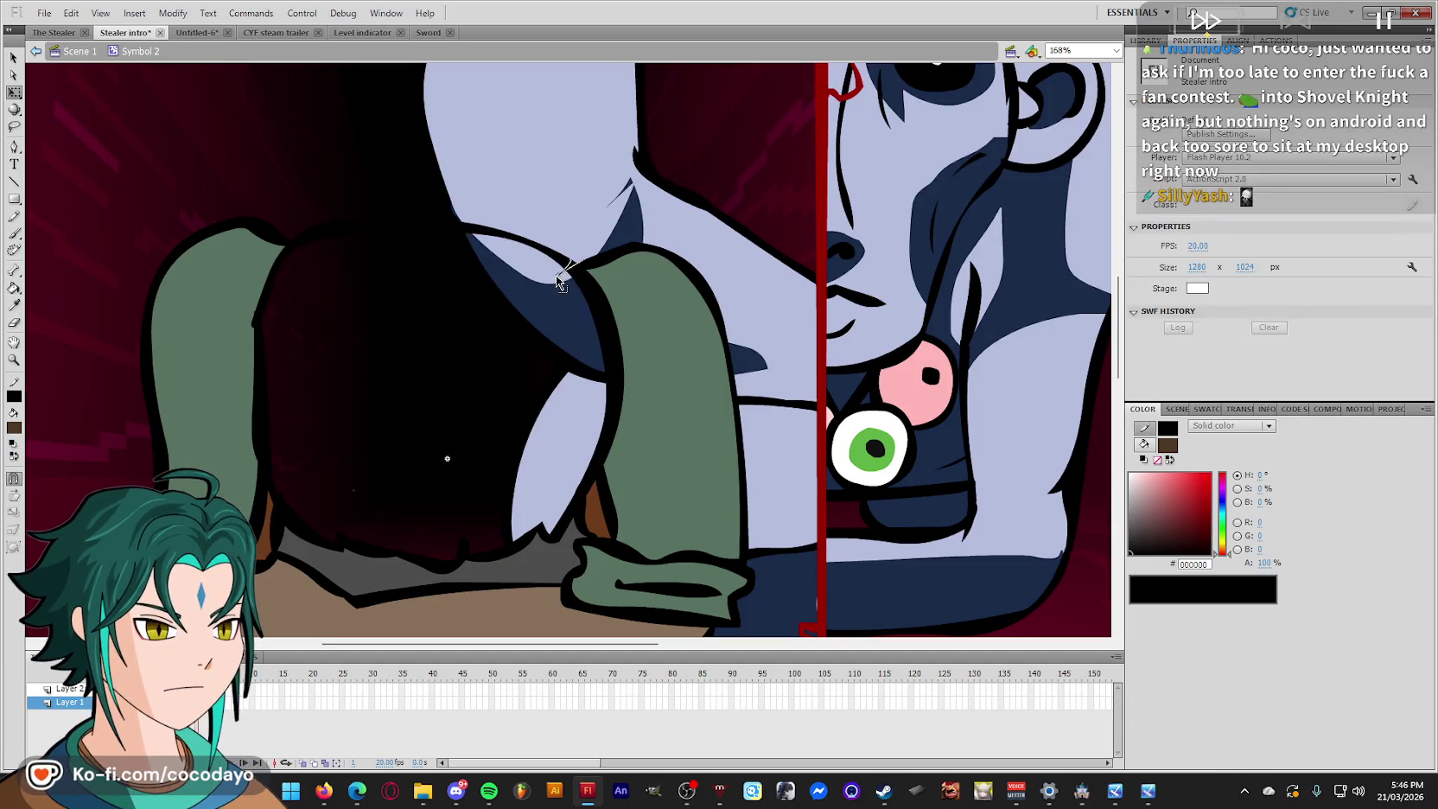
{"action": "key", "text": "e"}
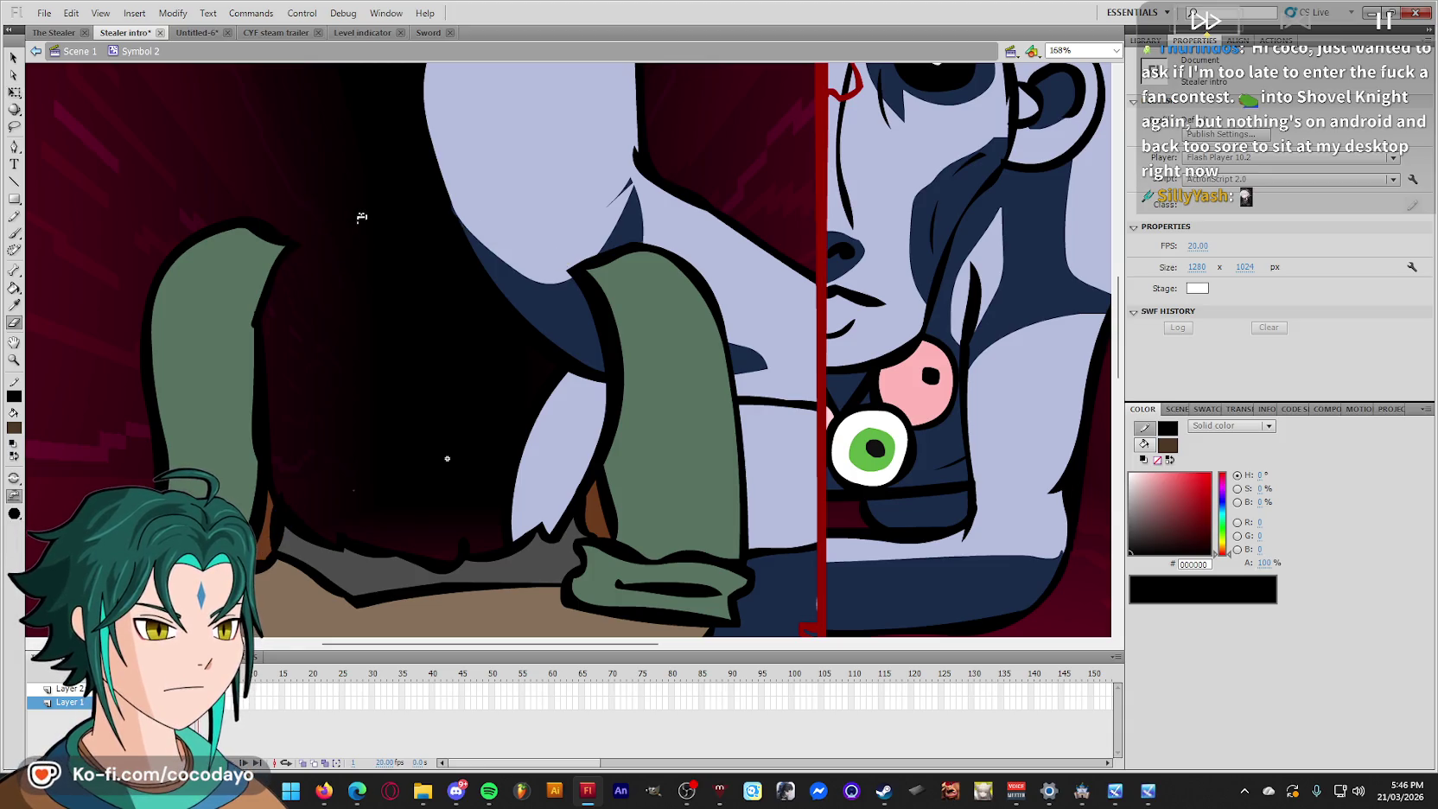
{"action": "key", "text": "k"}
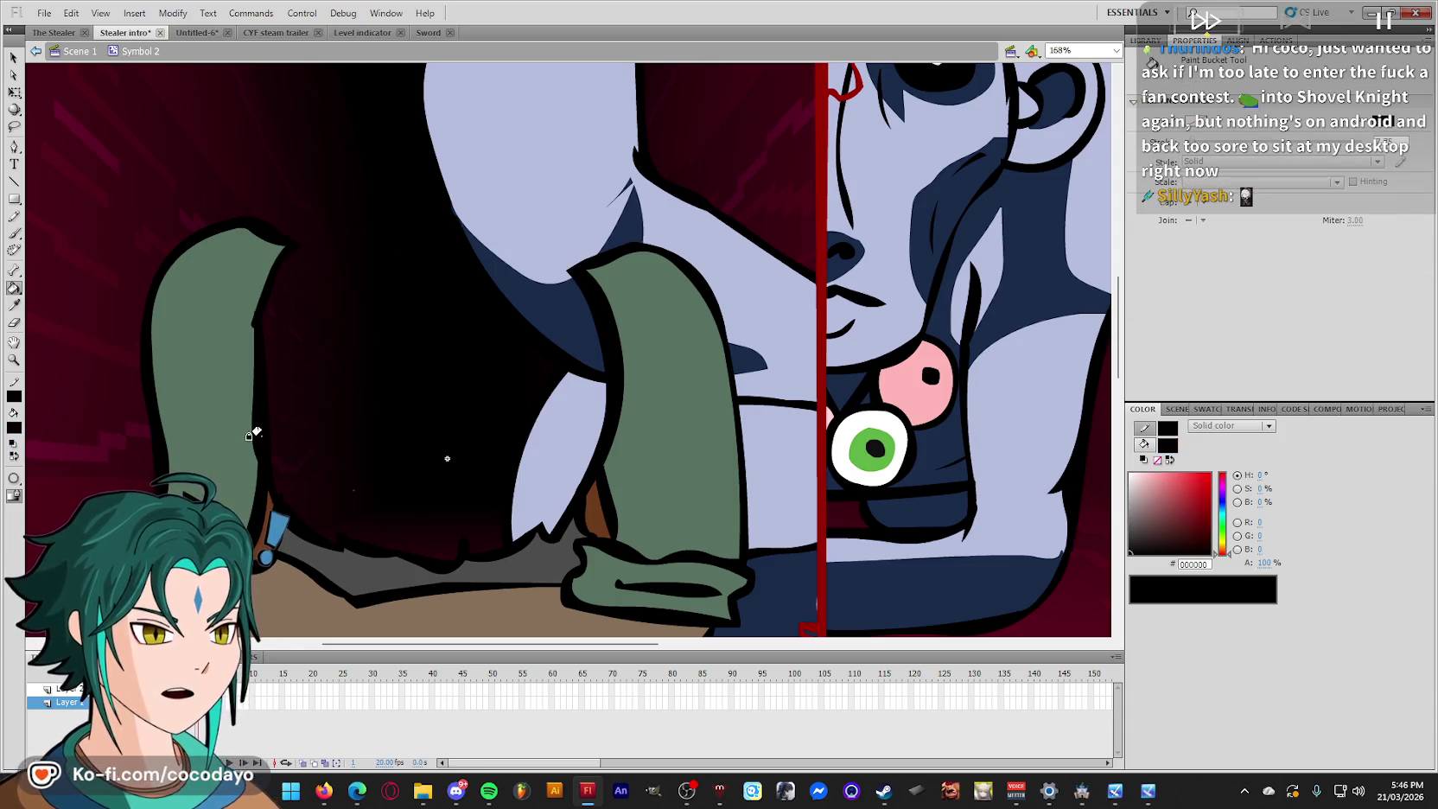
{"action": "key", "text": "ctrl+minus"}
{"action": "key", "text": "q"}
{"action": "left_click", "coordinate": [448, 434]}
{"action": "key", "text": "b"}
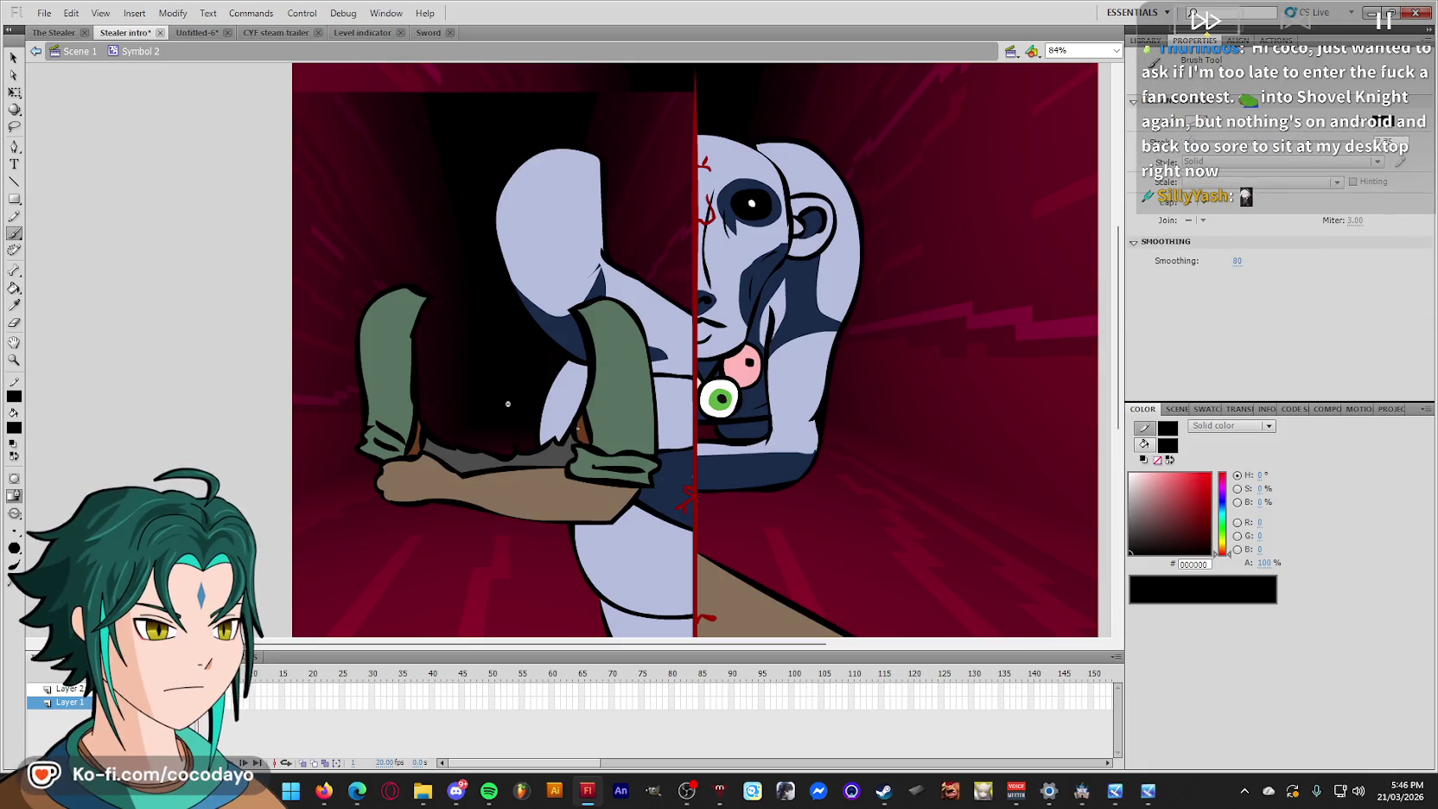
{"action": "key", "text": "i"}
{"action": "key", "text": "b"}
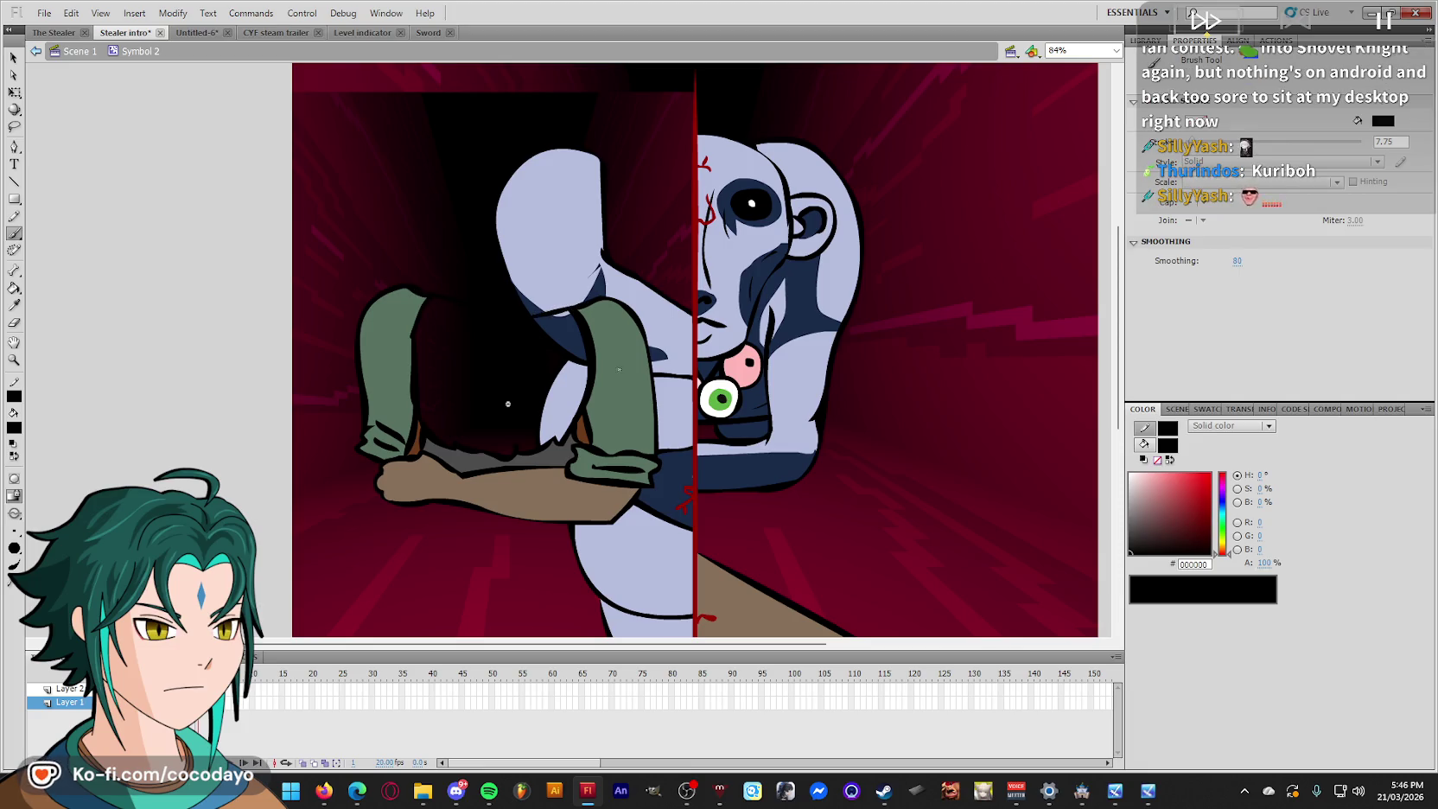
{"action": "key", "text": "i"}
{"action": "left_click", "coordinate": [622, 380]}
Fill the torso green and brush a black line across the shirt back.
{"action": "left_click", "coordinate": [522, 373]}
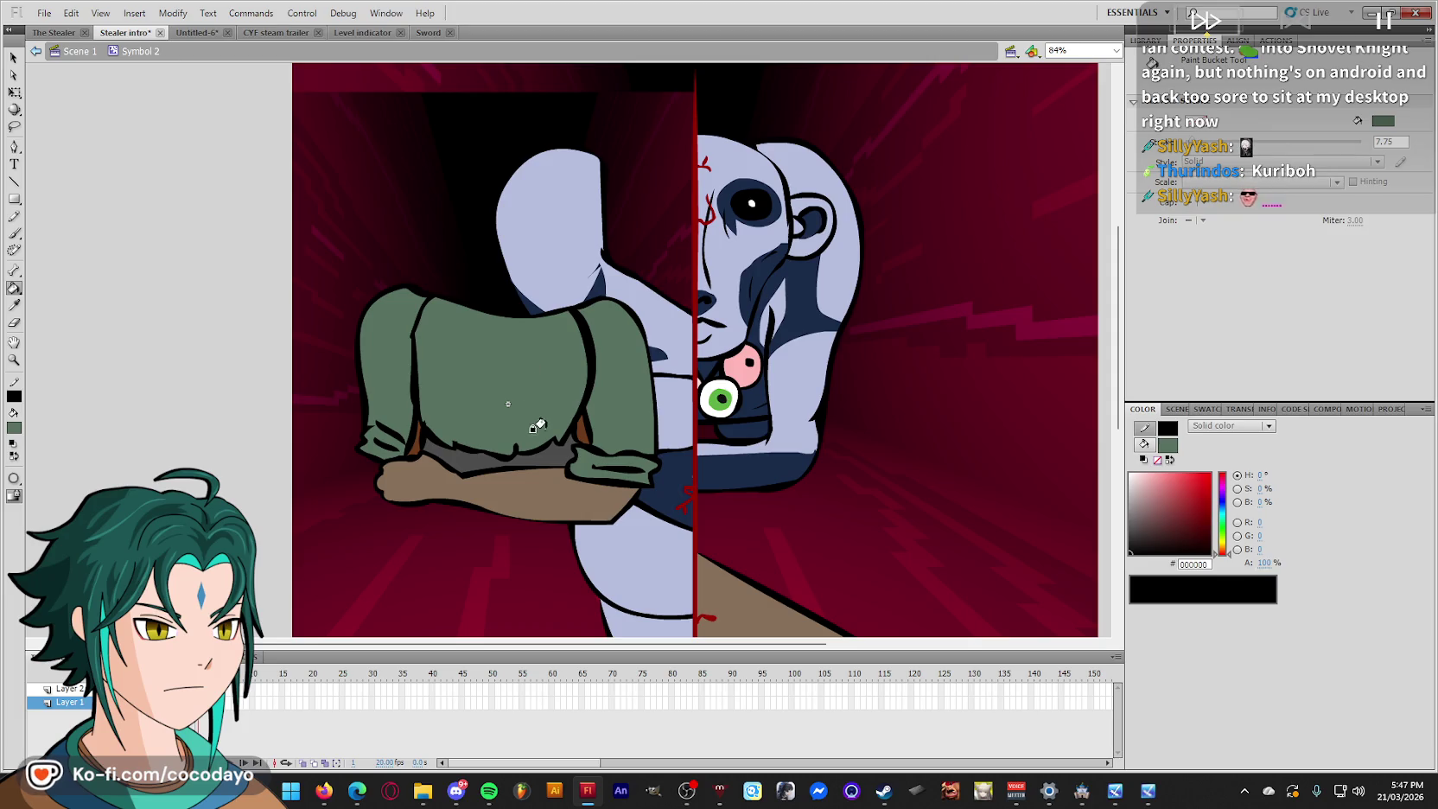
{"action": "key", "text": "i"}
{"action": "left_click", "coordinate": [579, 421]}
{"action": "key", "text": "b"}
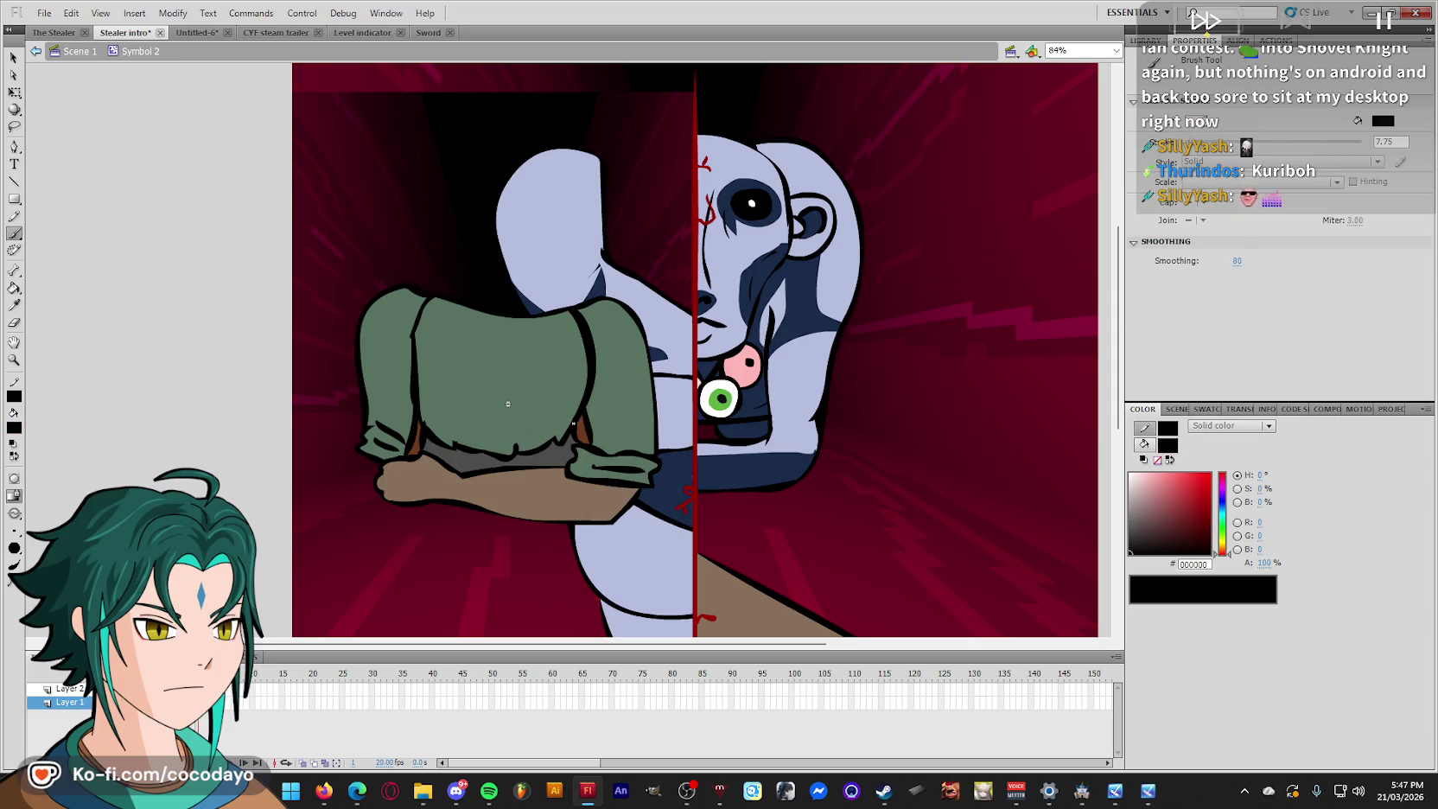
{"action": "left_click_drag", "start_coordinate": [563, 386], "coordinate": [475, 384]}
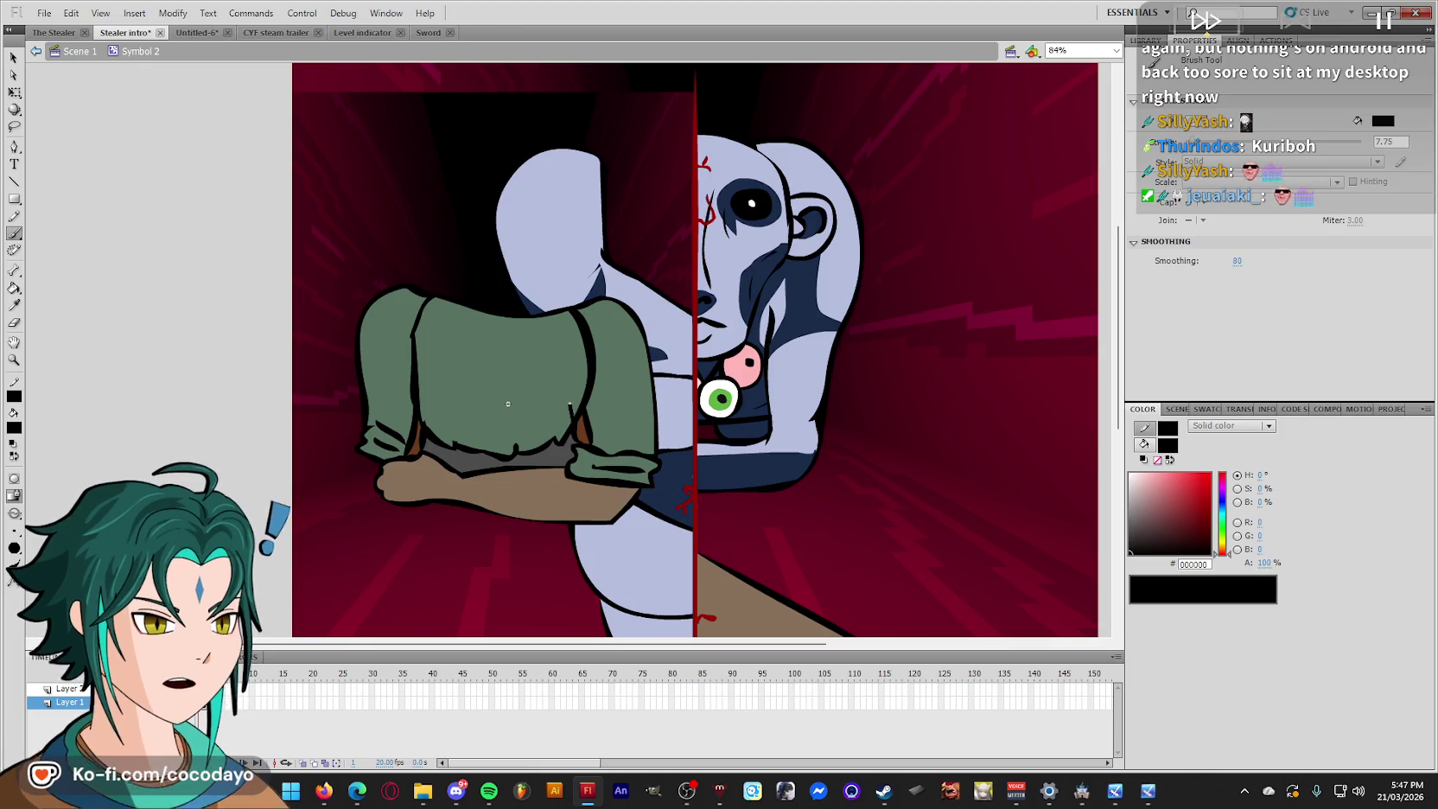
{"action": "key", "text": "ctrl+z"}
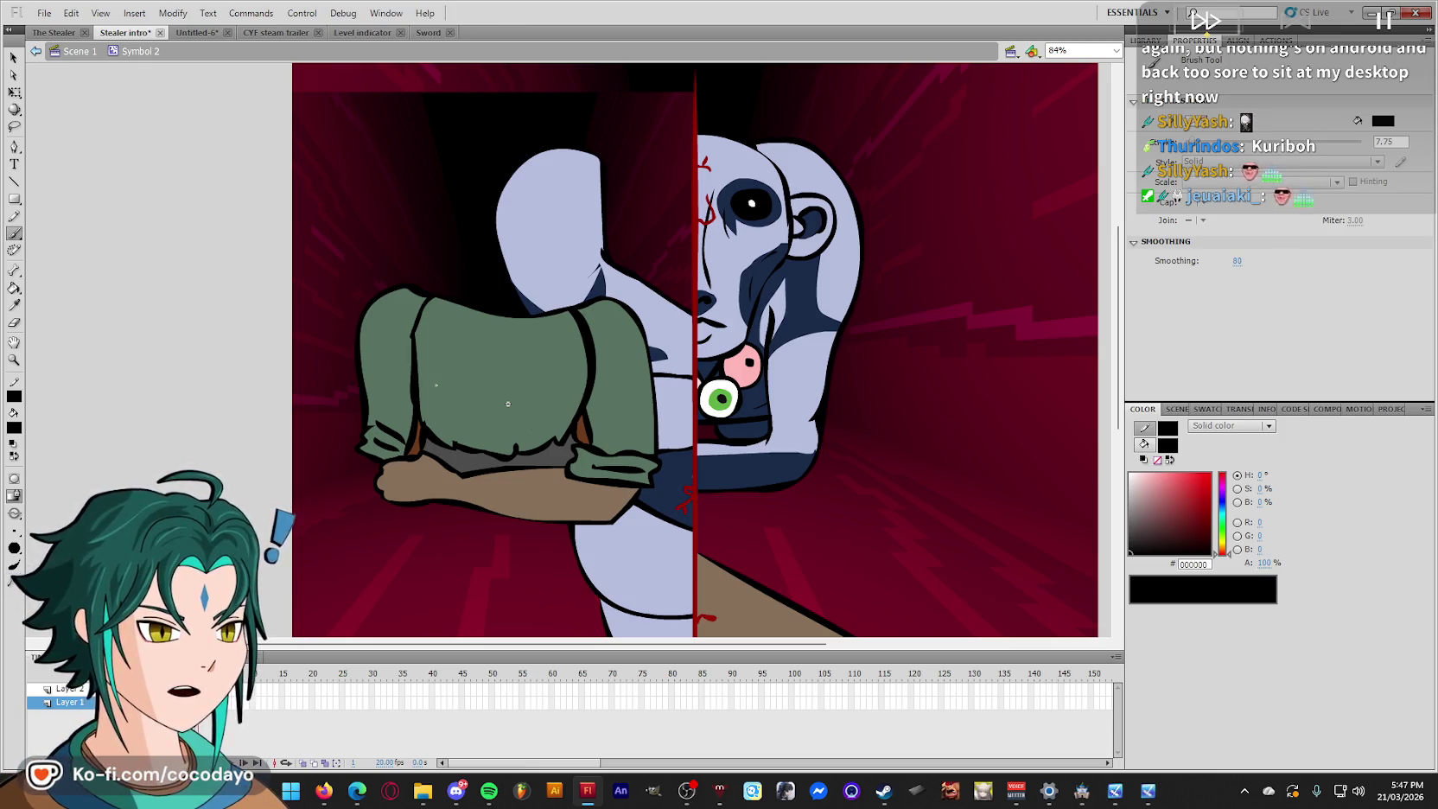
{"action": "left_click_drag", "start_coordinate": [433, 391], "coordinate": [569, 396]}
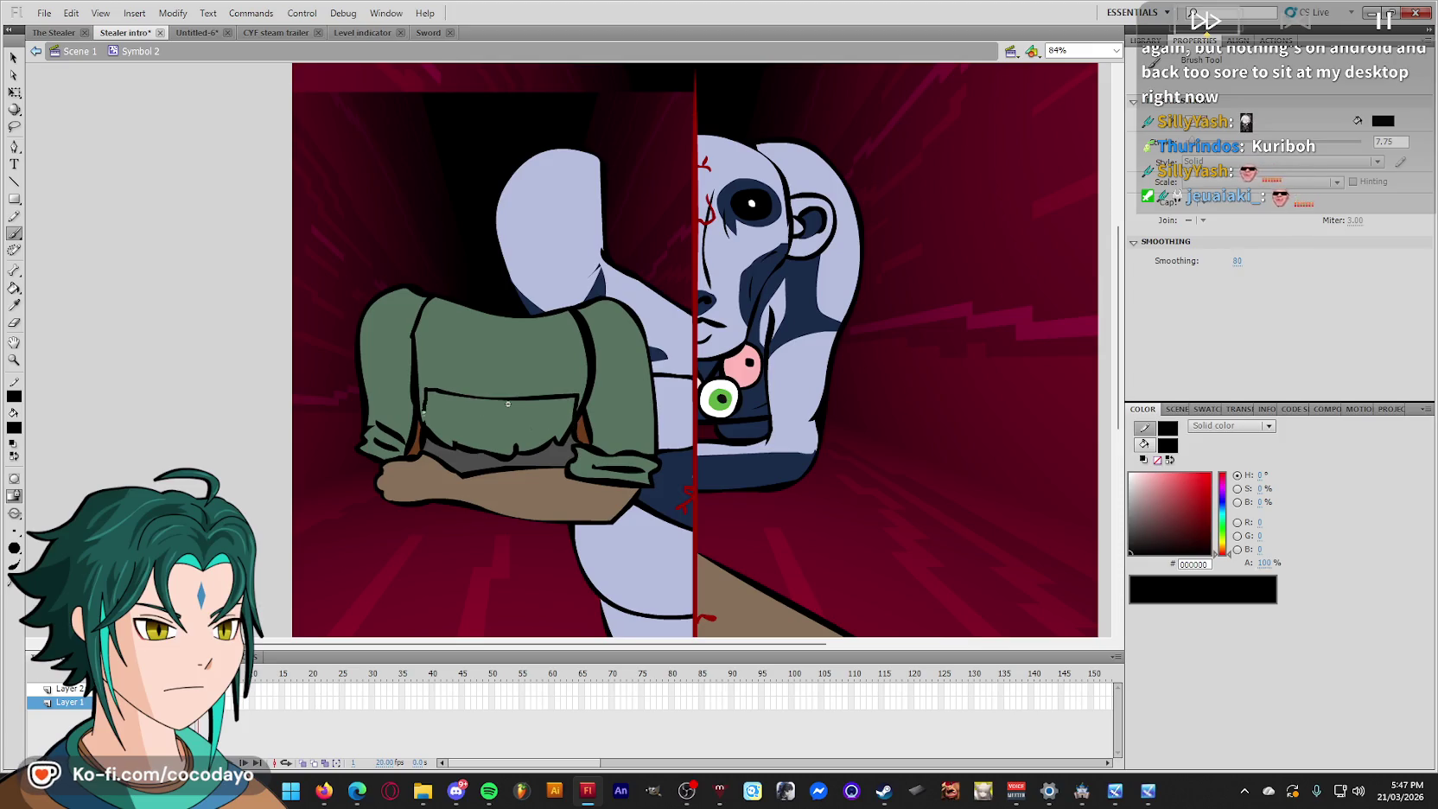
Fill the upper shirt band brown, with a black arch refilled green beneath it.
{"action": "key", "text": "i"}
{"action": "left_click", "coordinate": [420, 444]}
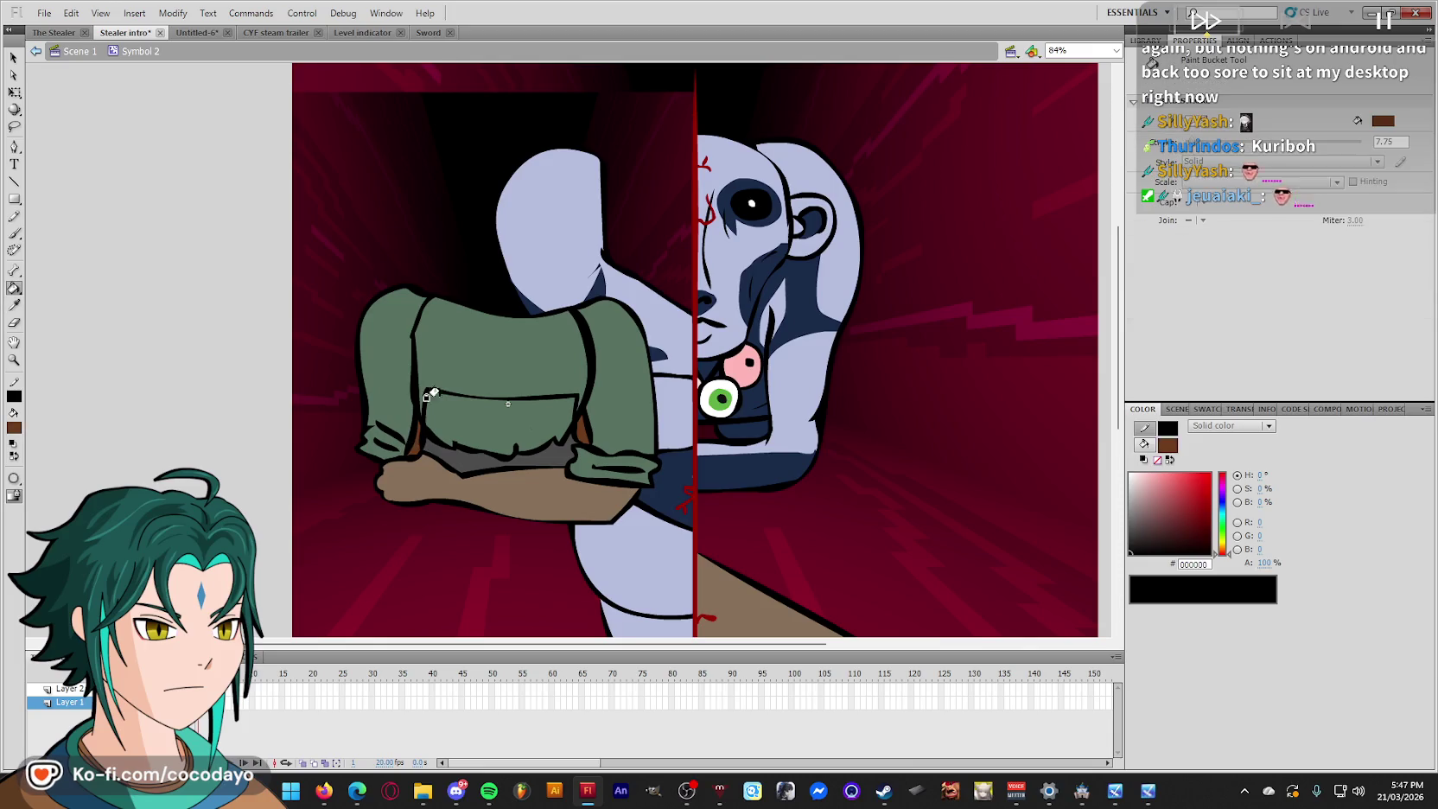
{"action": "left_click", "coordinate": [442, 367]}
{"action": "key", "text": "i"}
{"action": "left_click", "coordinate": [429, 391]}
{"action": "key", "text": "b"}
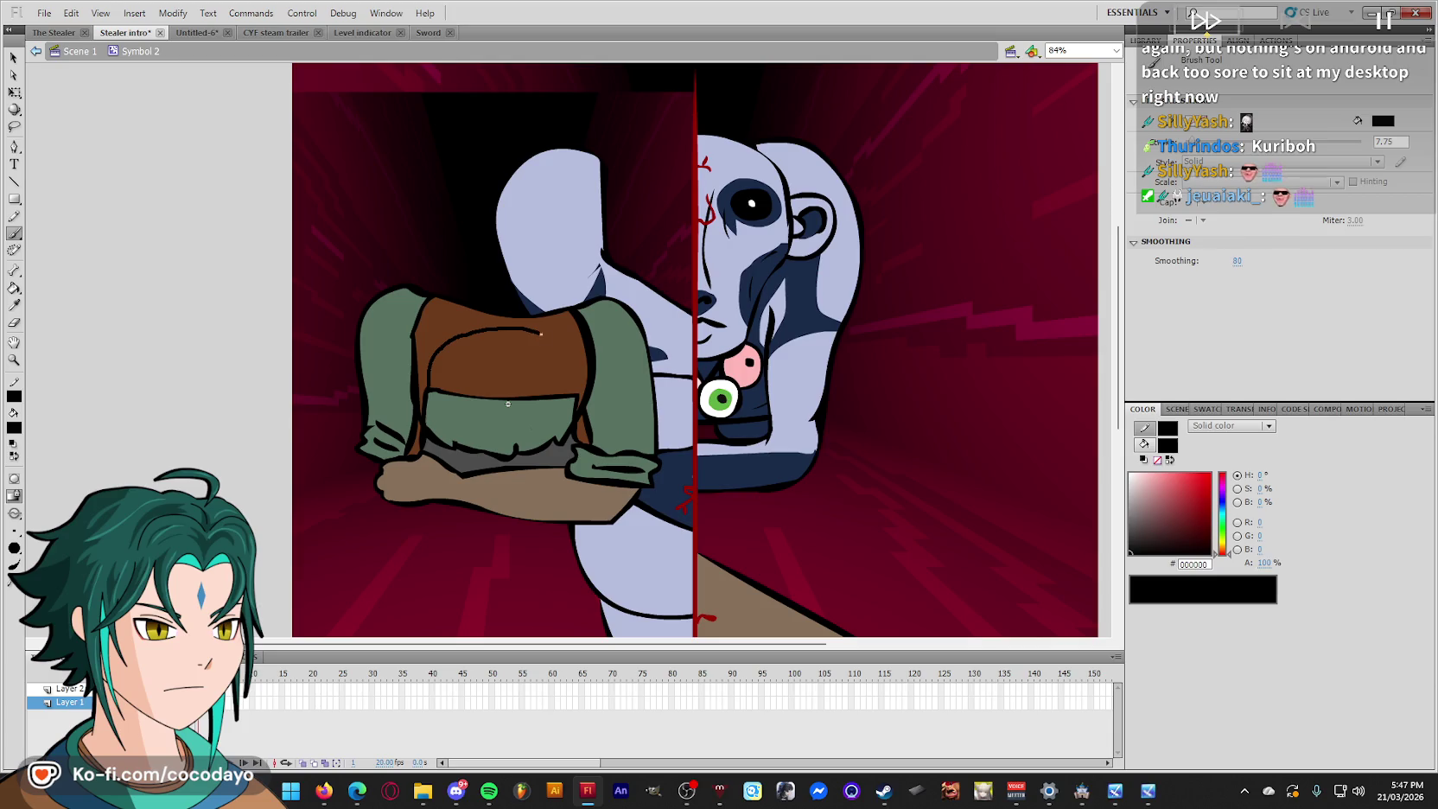
{"action": "left_click_drag", "start_coordinate": [577, 393], "coordinate": [577, 395]}
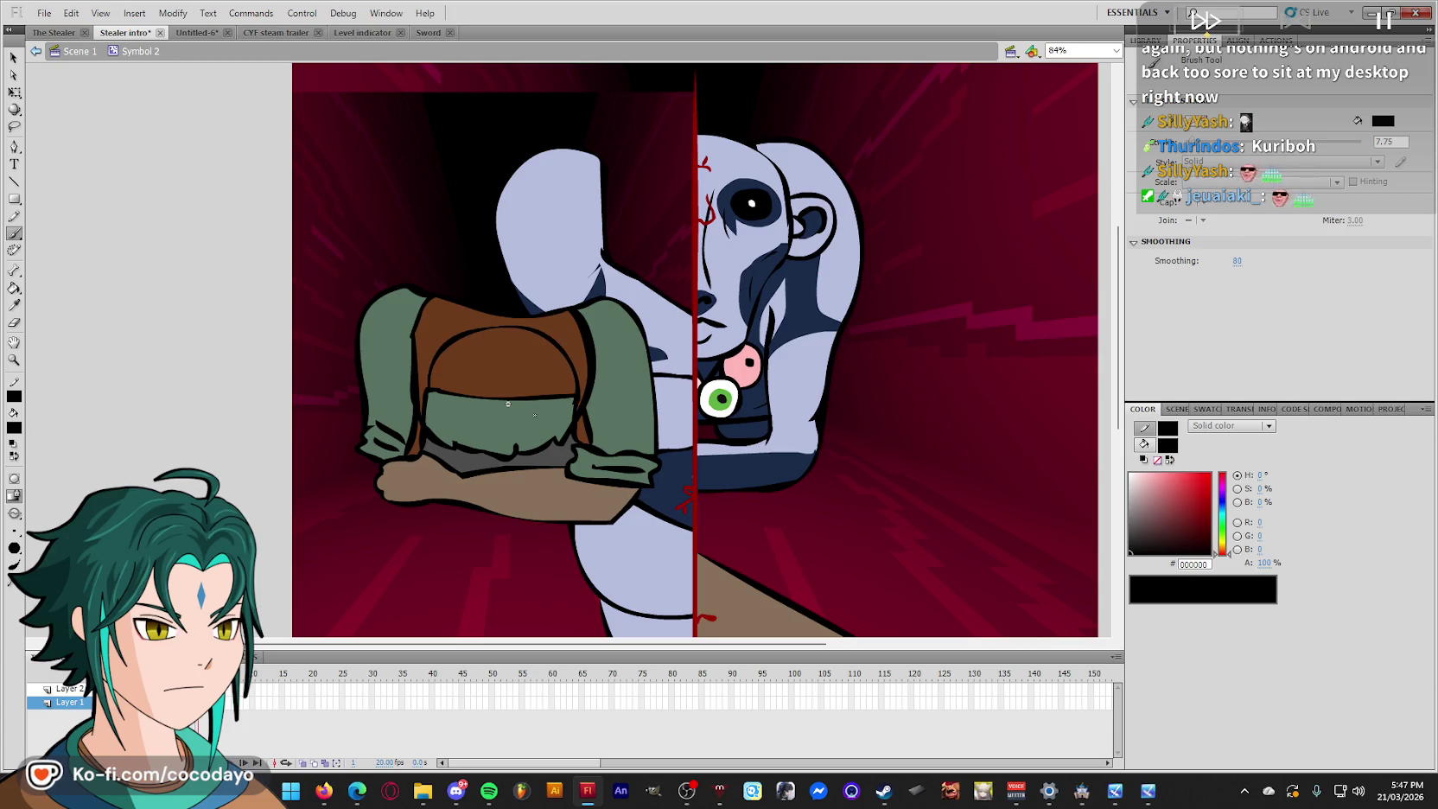
{"action": "key", "text": "i"}
{"action": "left_click", "coordinate": [535, 415]}
{"action": "left_click", "coordinate": [527, 385]}
{"action": "key", "text": "q"}
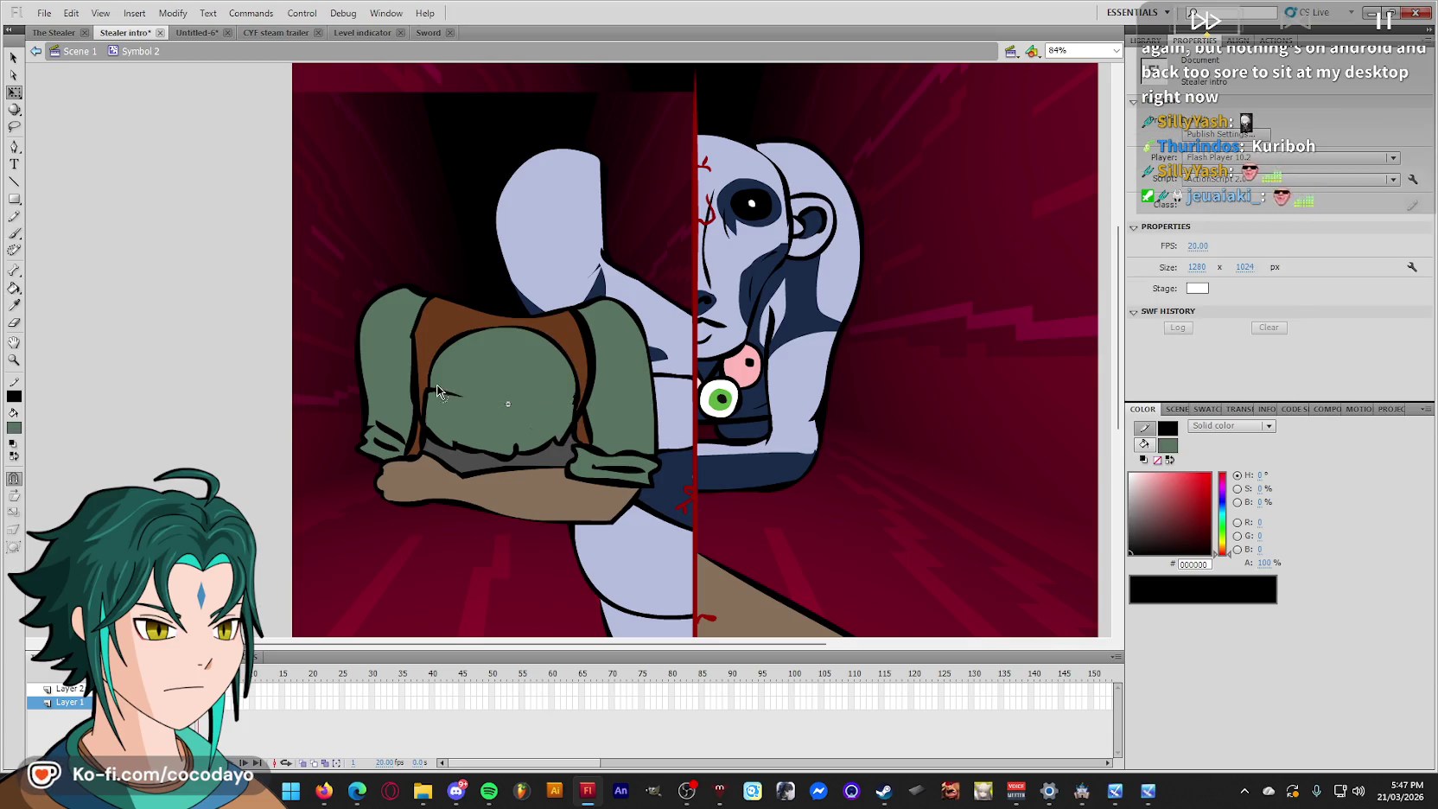
Brush a black line near the hem and fill the strip below it grey.
{"action": "key", "text": "k"}
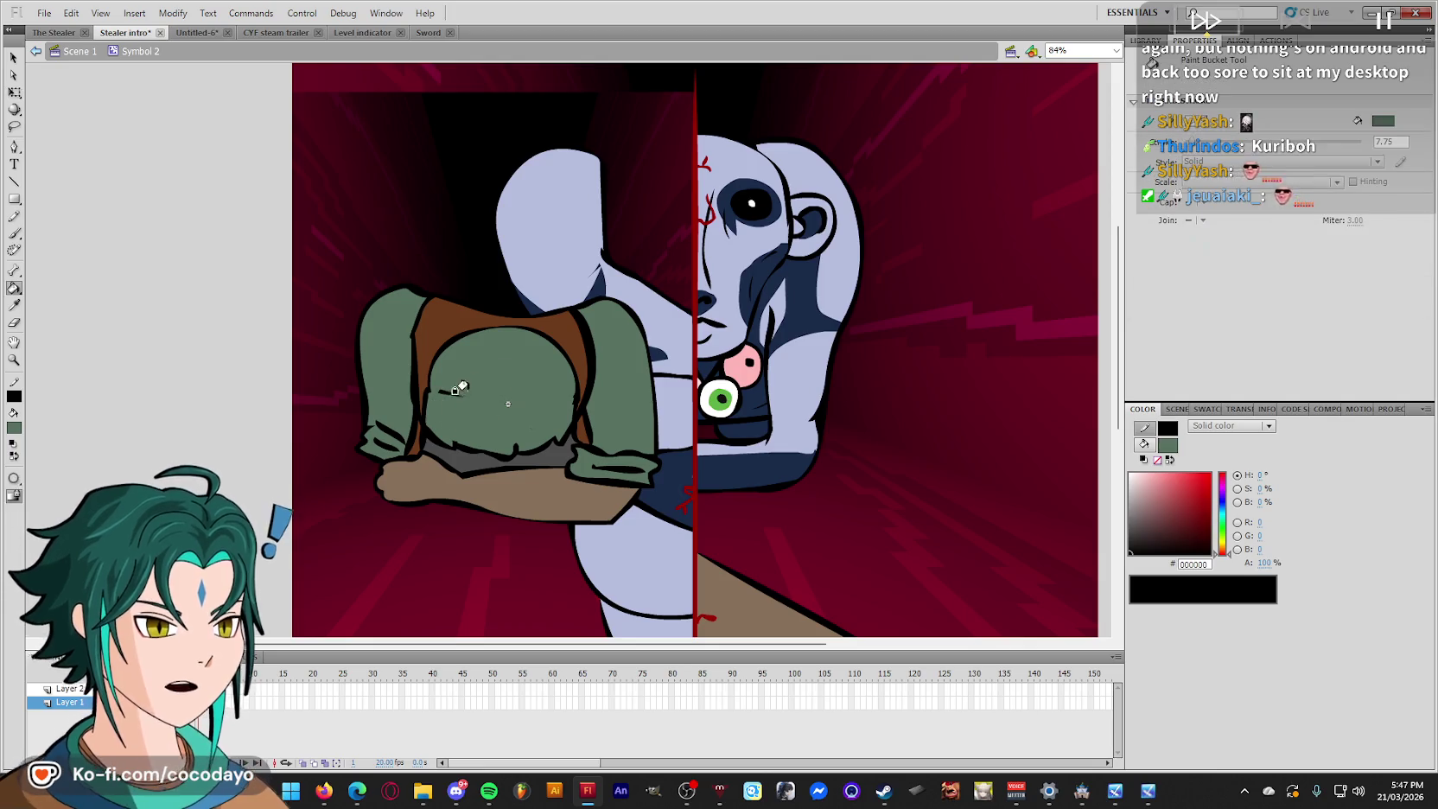
{"action": "key", "text": "i"}
{"action": "left_click", "coordinate": [424, 427]}
{"action": "key", "text": "b"}
{"action": "left_click_drag", "start_coordinate": [424, 426], "coordinate": [566, 427]}
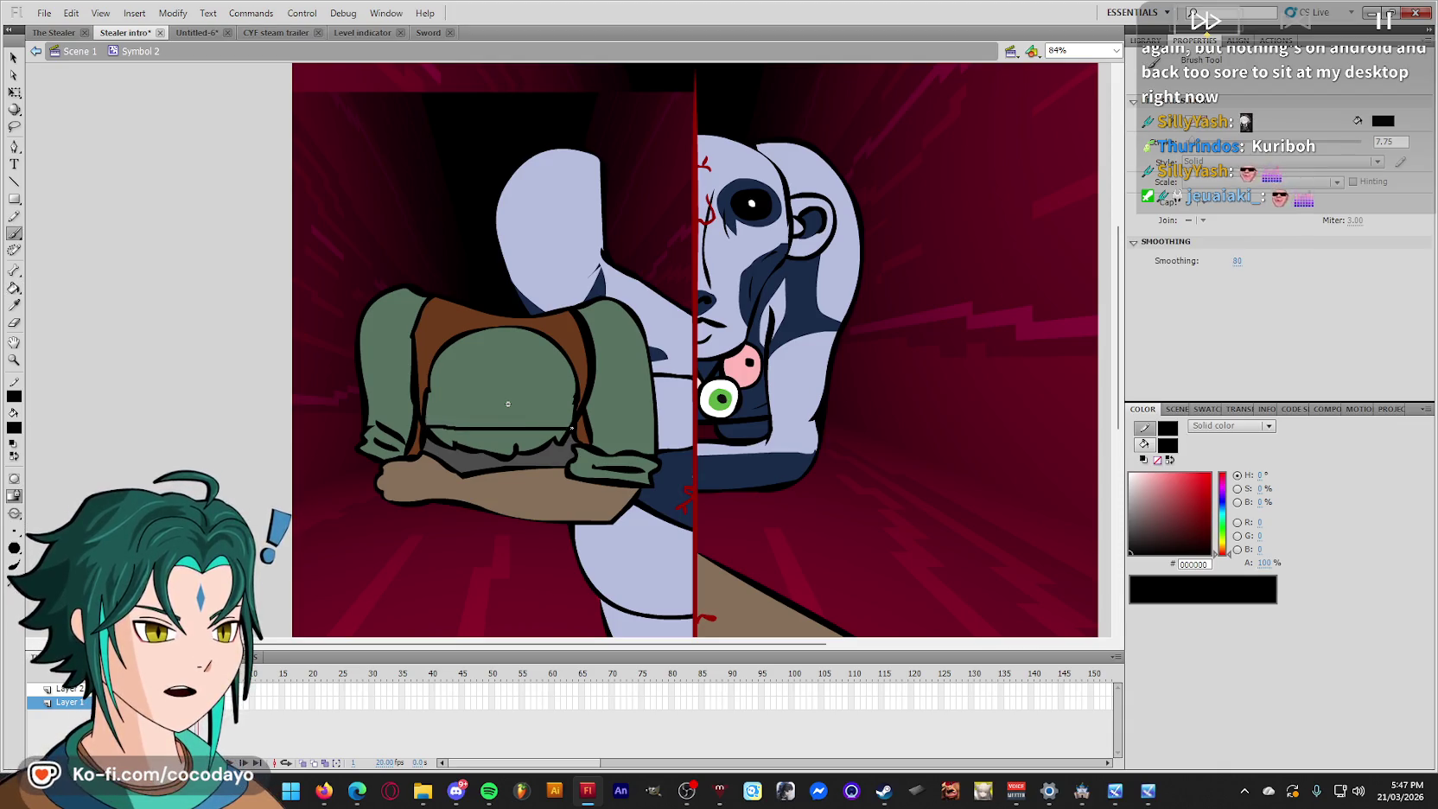
{"action": "key", "text": "q"}
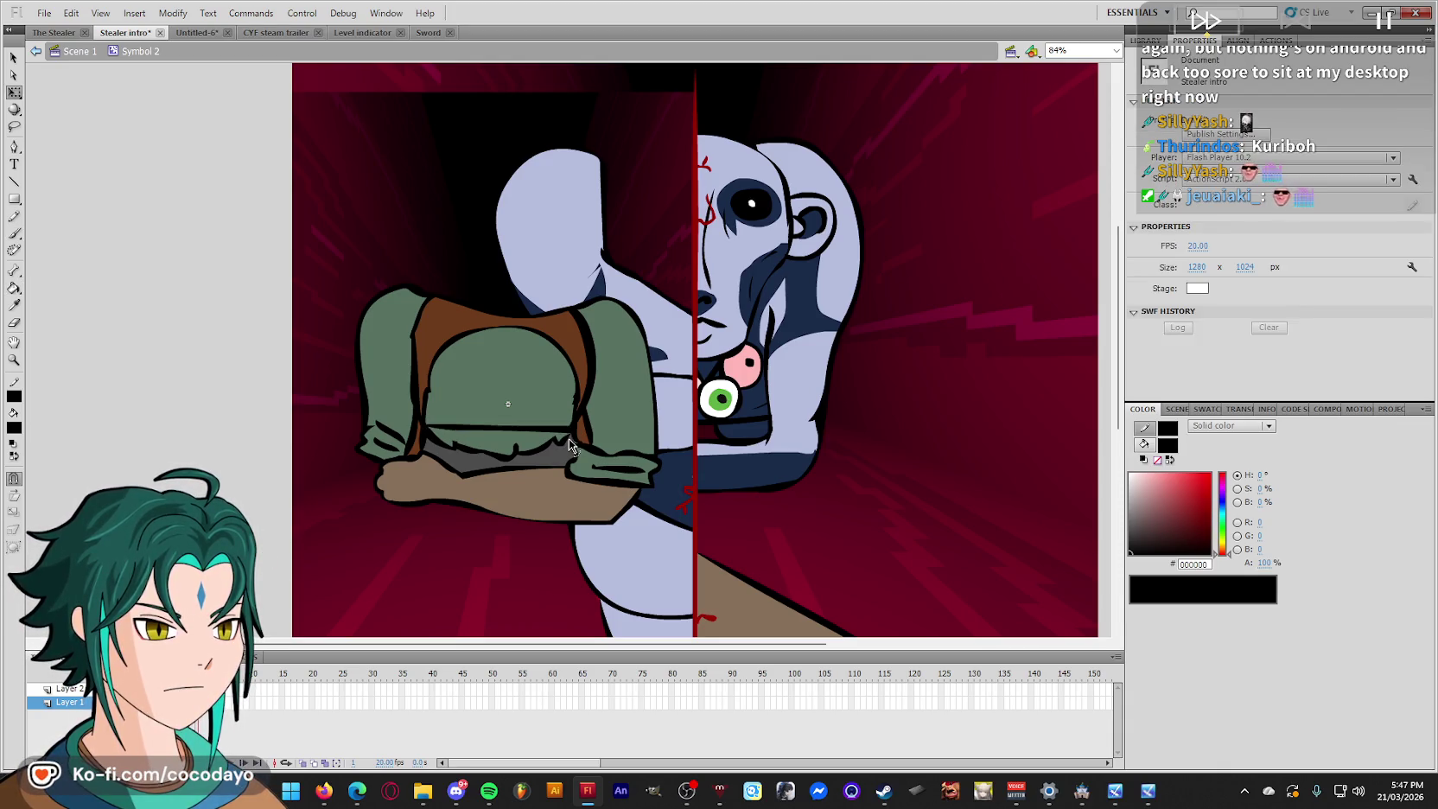
{"action": "key", "text": "i"}
{"action": "left_click", "coordinate": [437, 456]}
{"action": "left_click", "coordinate": [458, 438]}
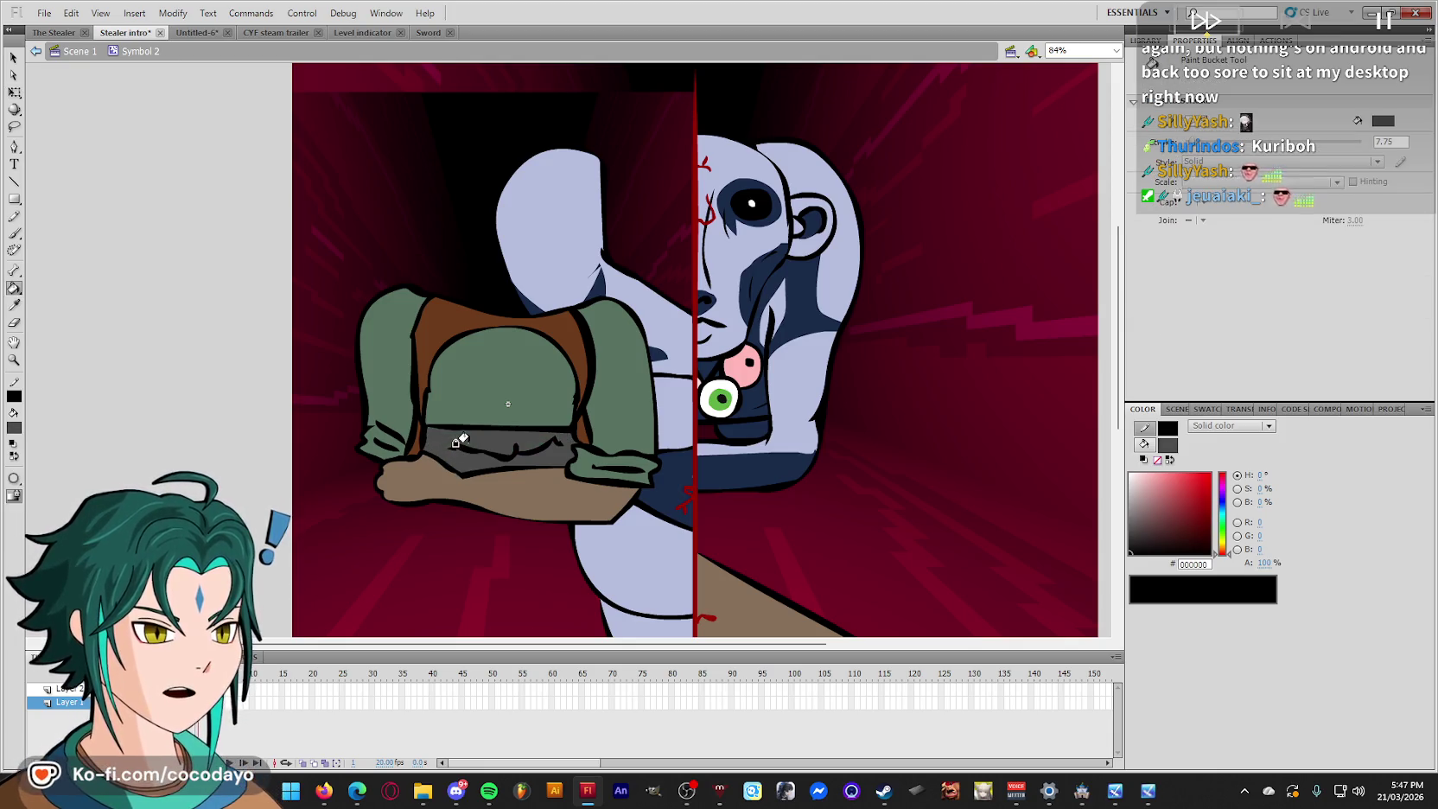
{"action": "key", "text": "q"}
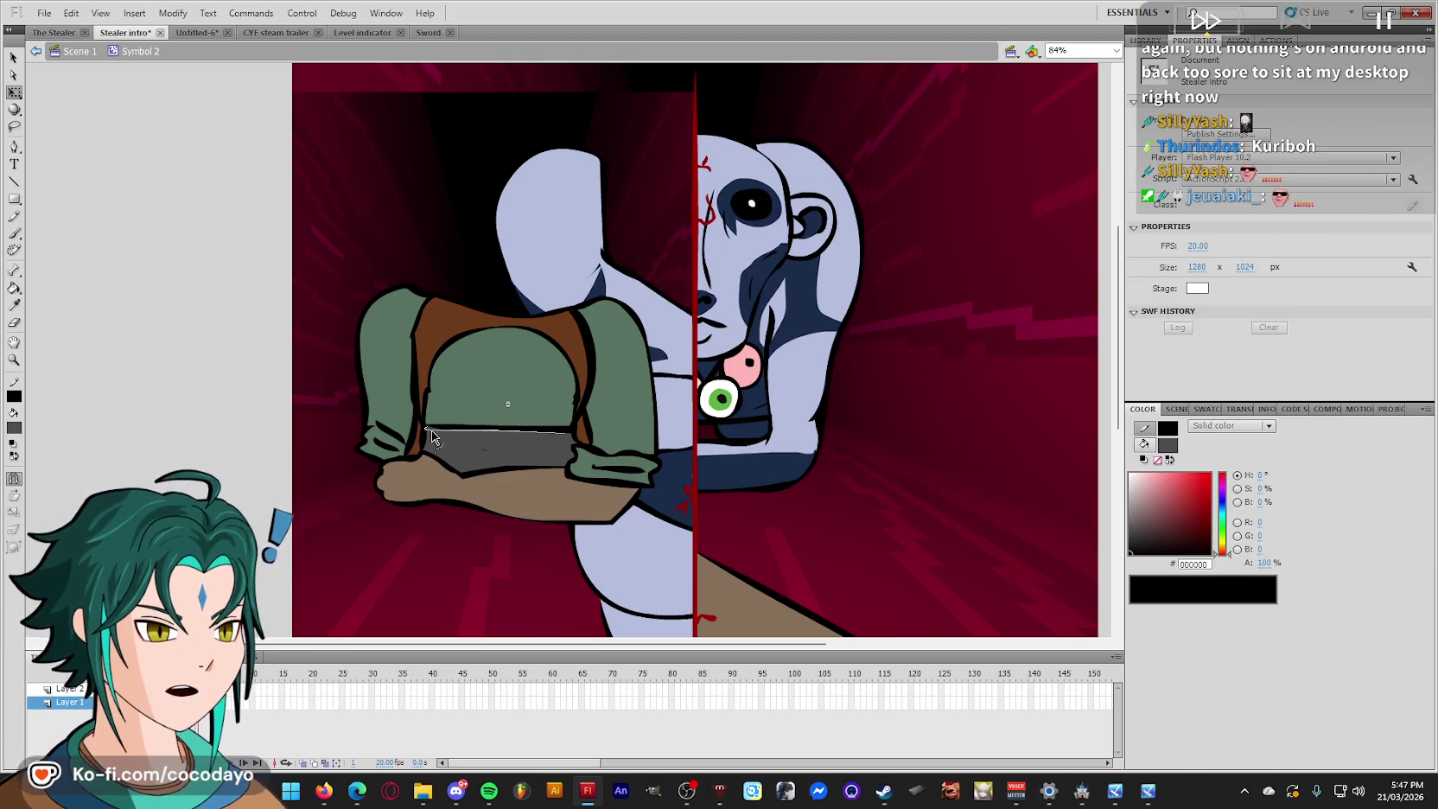
{"action": "key", "text": "b"}
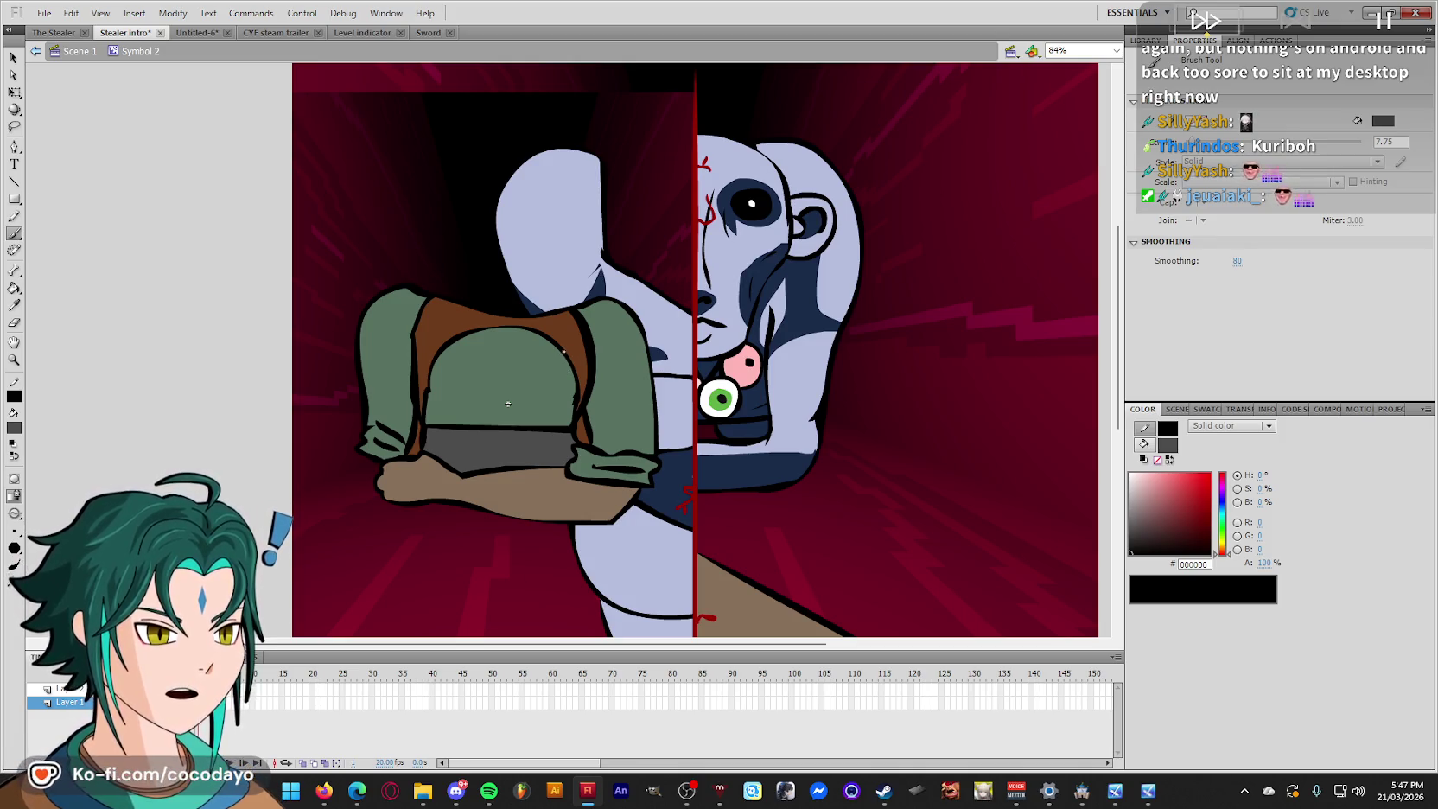
Drag the brown band's edges with the Selection tool to bend it into two suspender straps.
{"action": "key", "text": "q"}
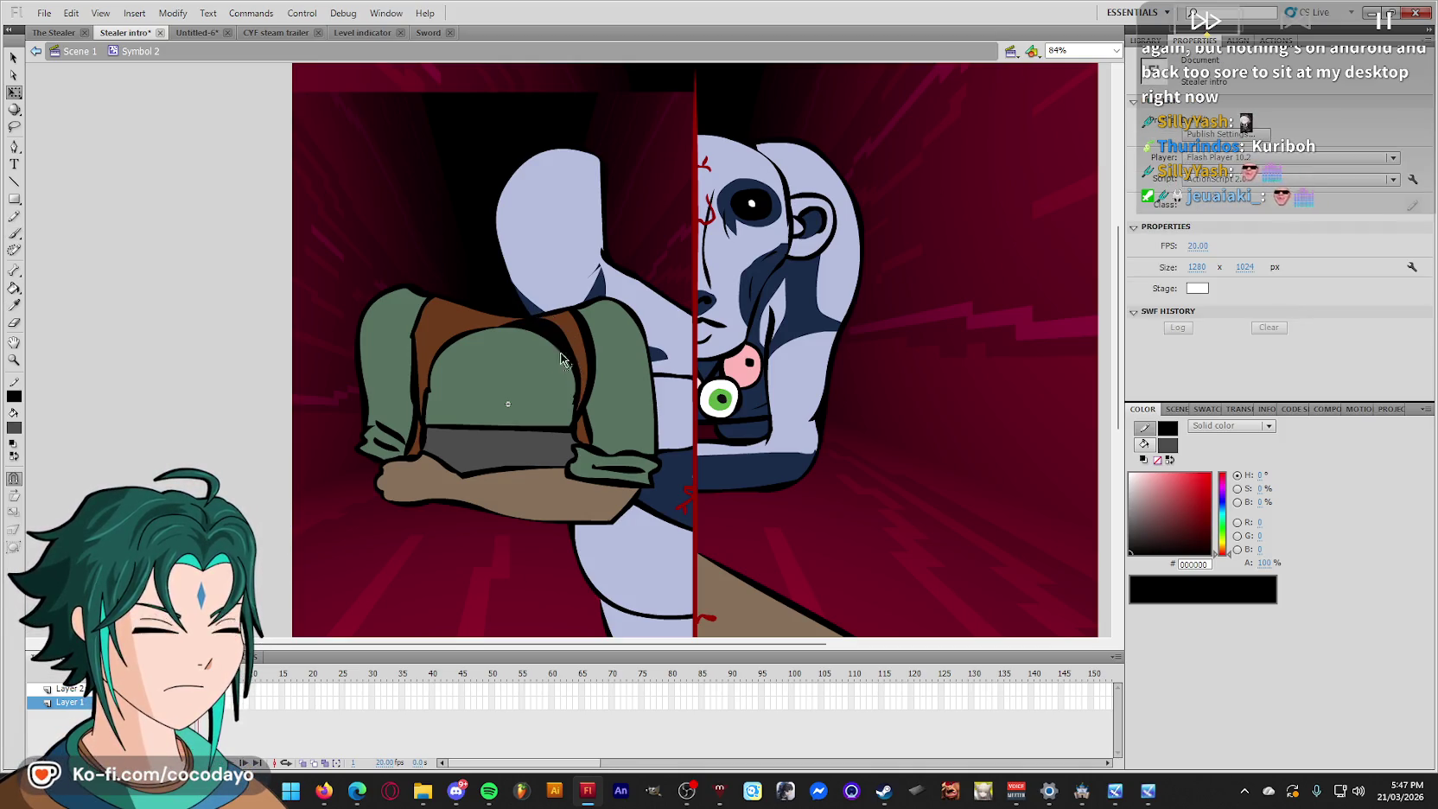
{"action": "left_click_drag", "start_coordinate": [454, 322], "coordinate": [441, 326]}
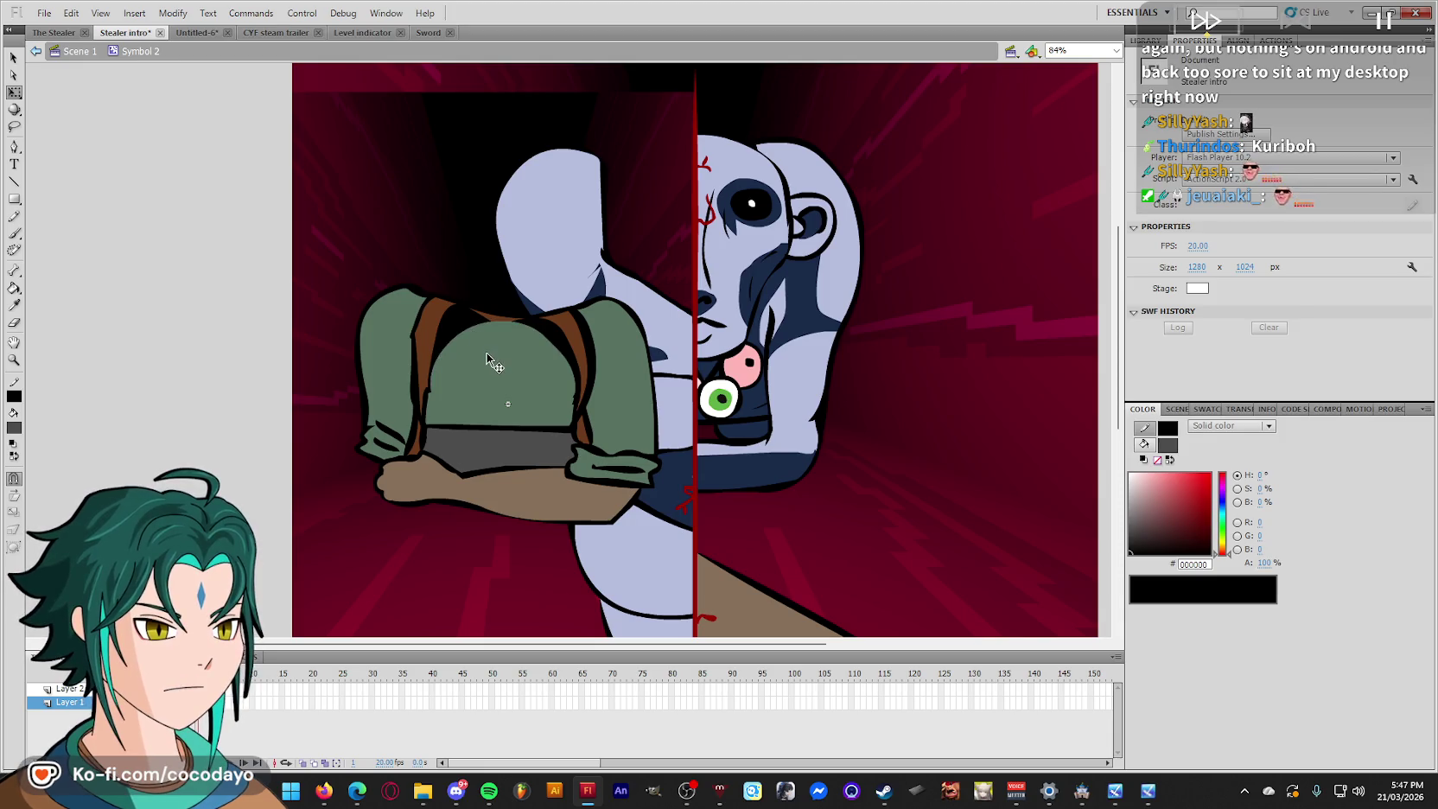
{"action": "left_click", "coordinate": [497, 321]}
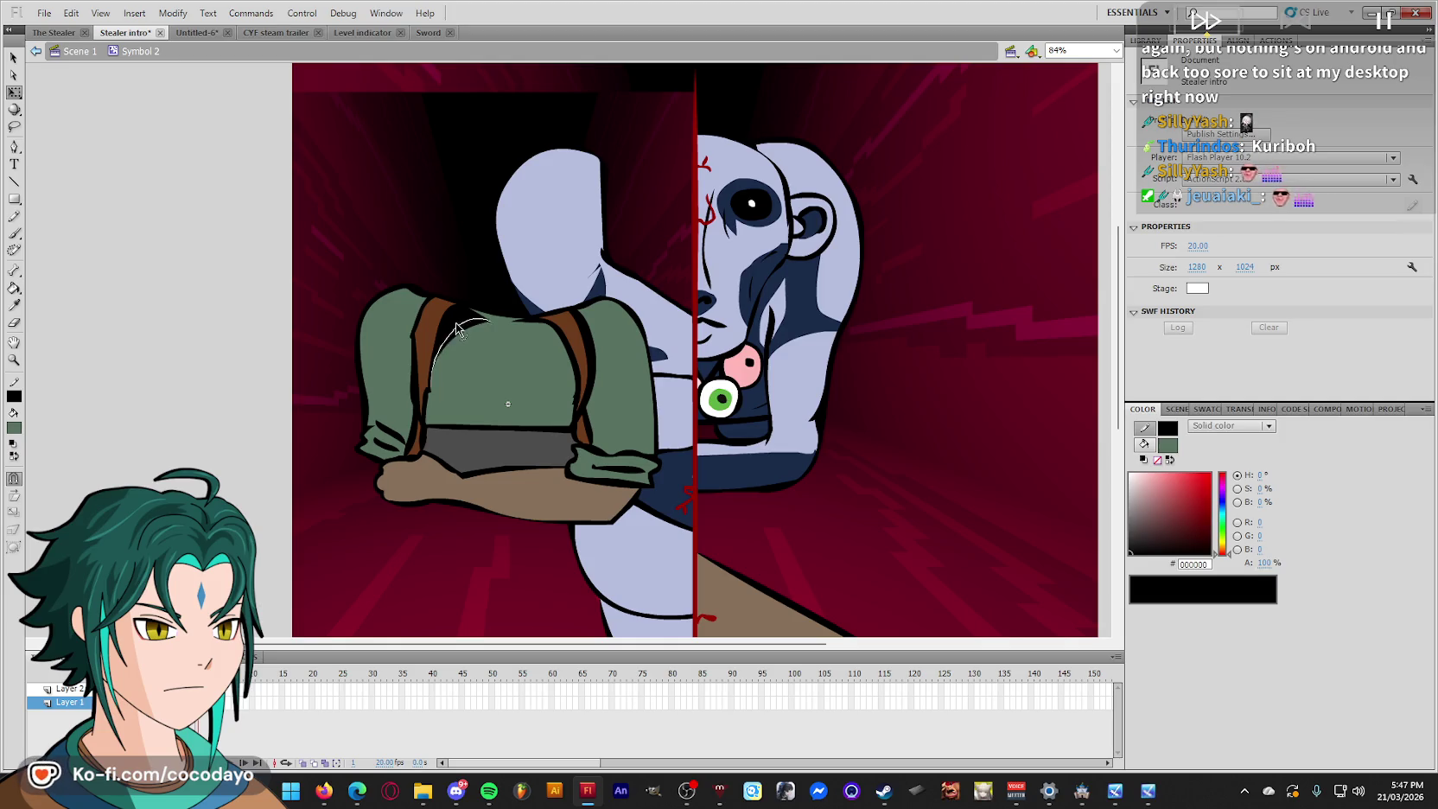
{"action": "left_click_drag", "start_coordinate": [458, 322], "coordinate": [446, 325]}
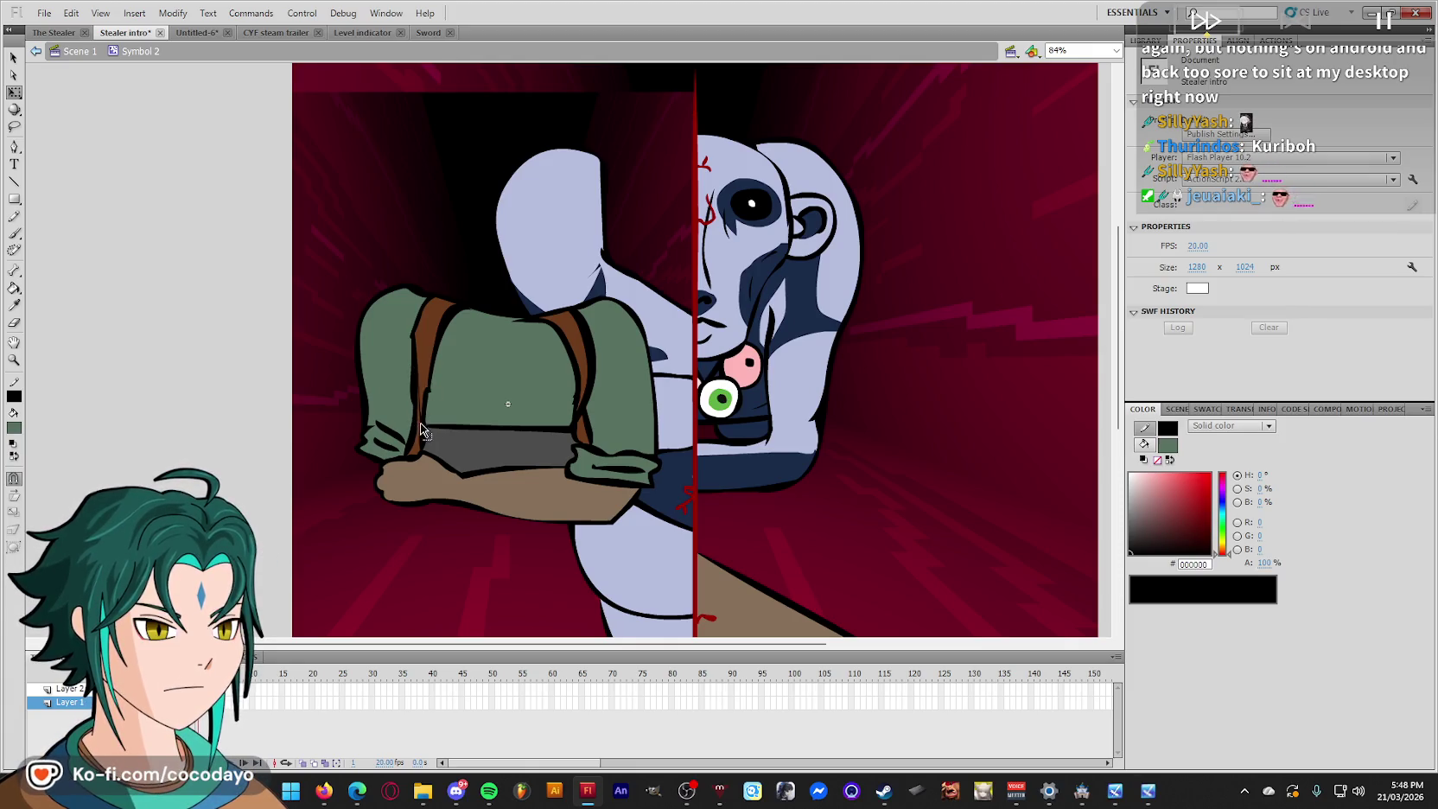
{"action": "left_click_drag", "start_coordinate": [422, 397], "coordinate": [418, 405]}
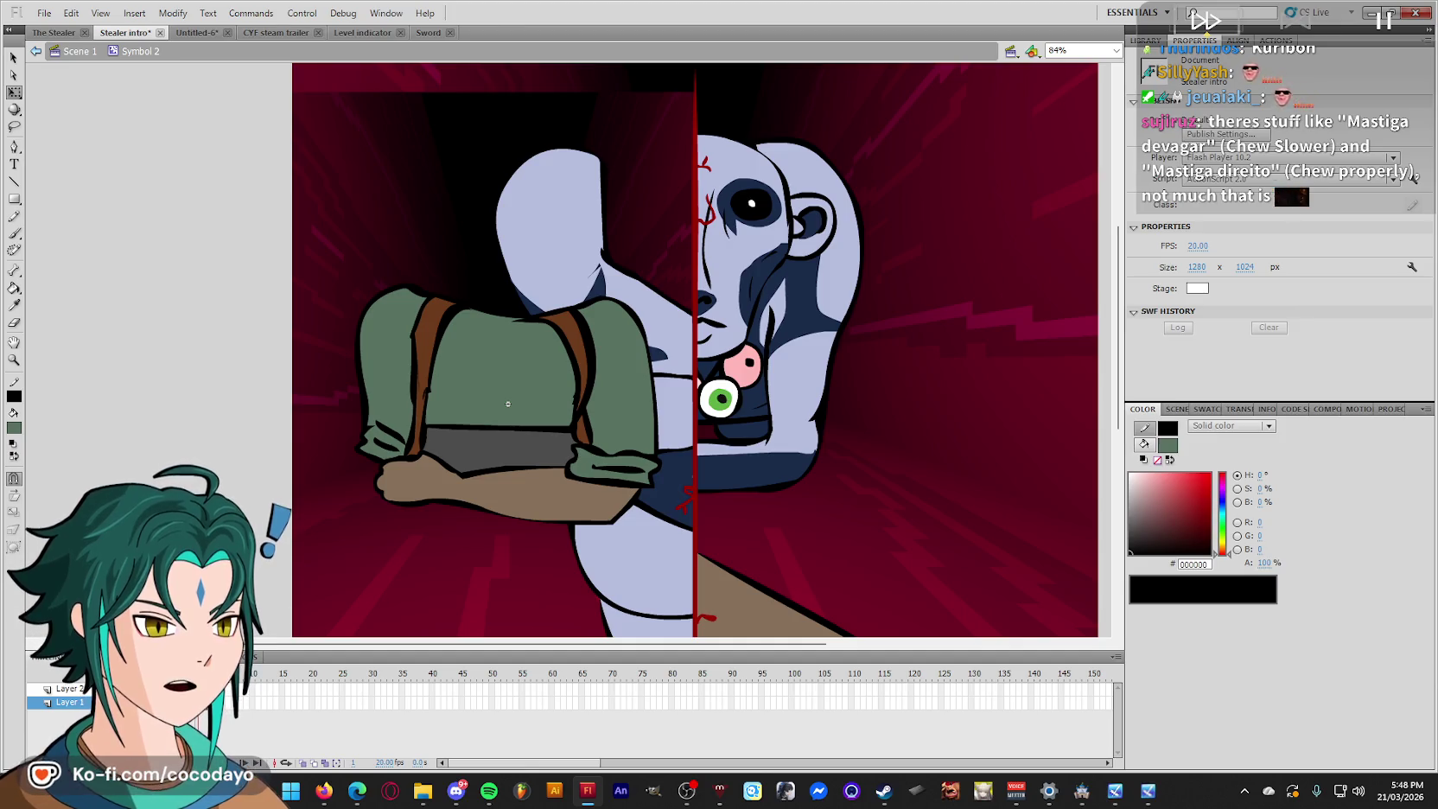
{"action": "left_click_drag", "start_coordinate": [536, 330], "coordinate": [525, 328]}
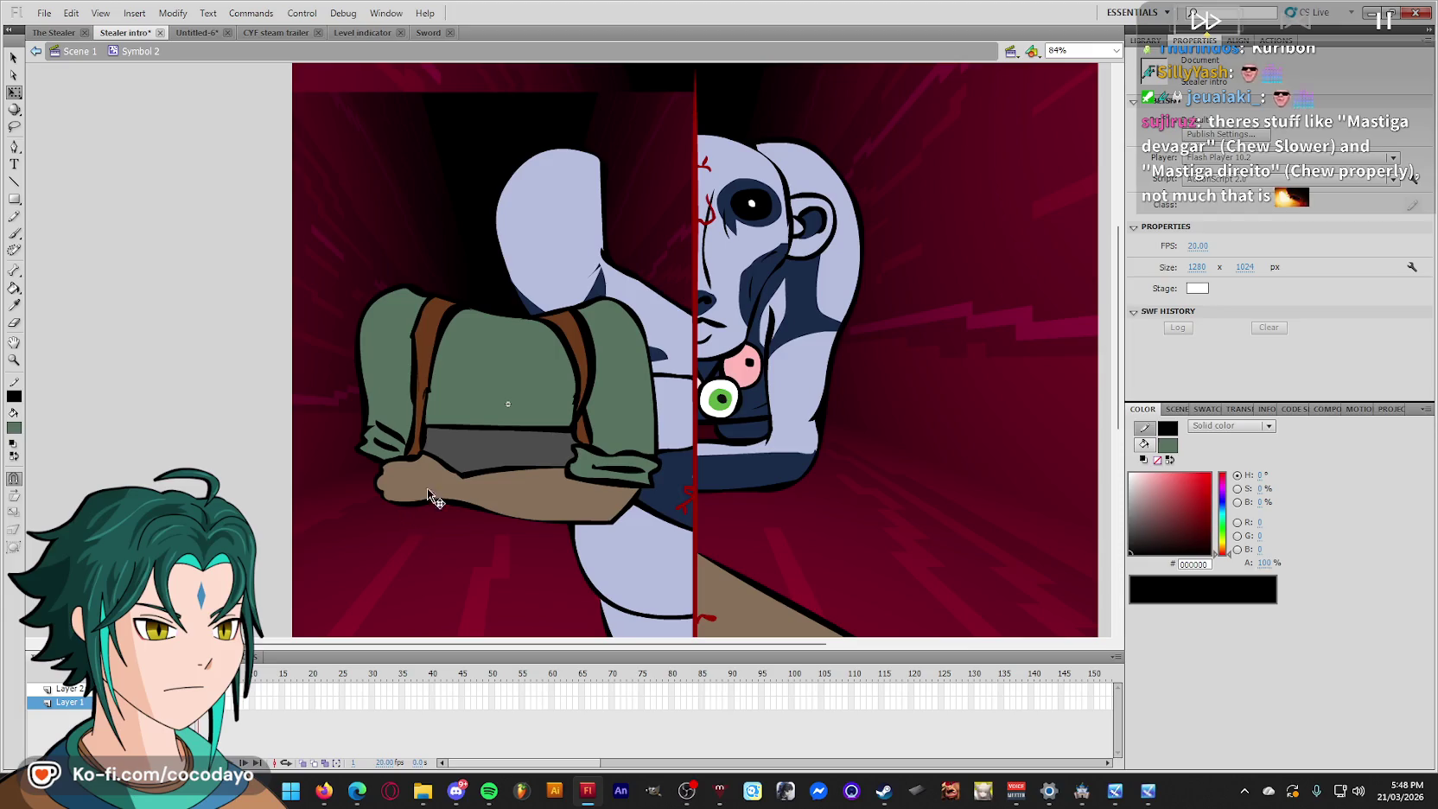
Select the crossed-arms layer and compare frame 1 against the head-down pose in frame 2.
{"action": "left_click", "coordinate": [69, 688]}
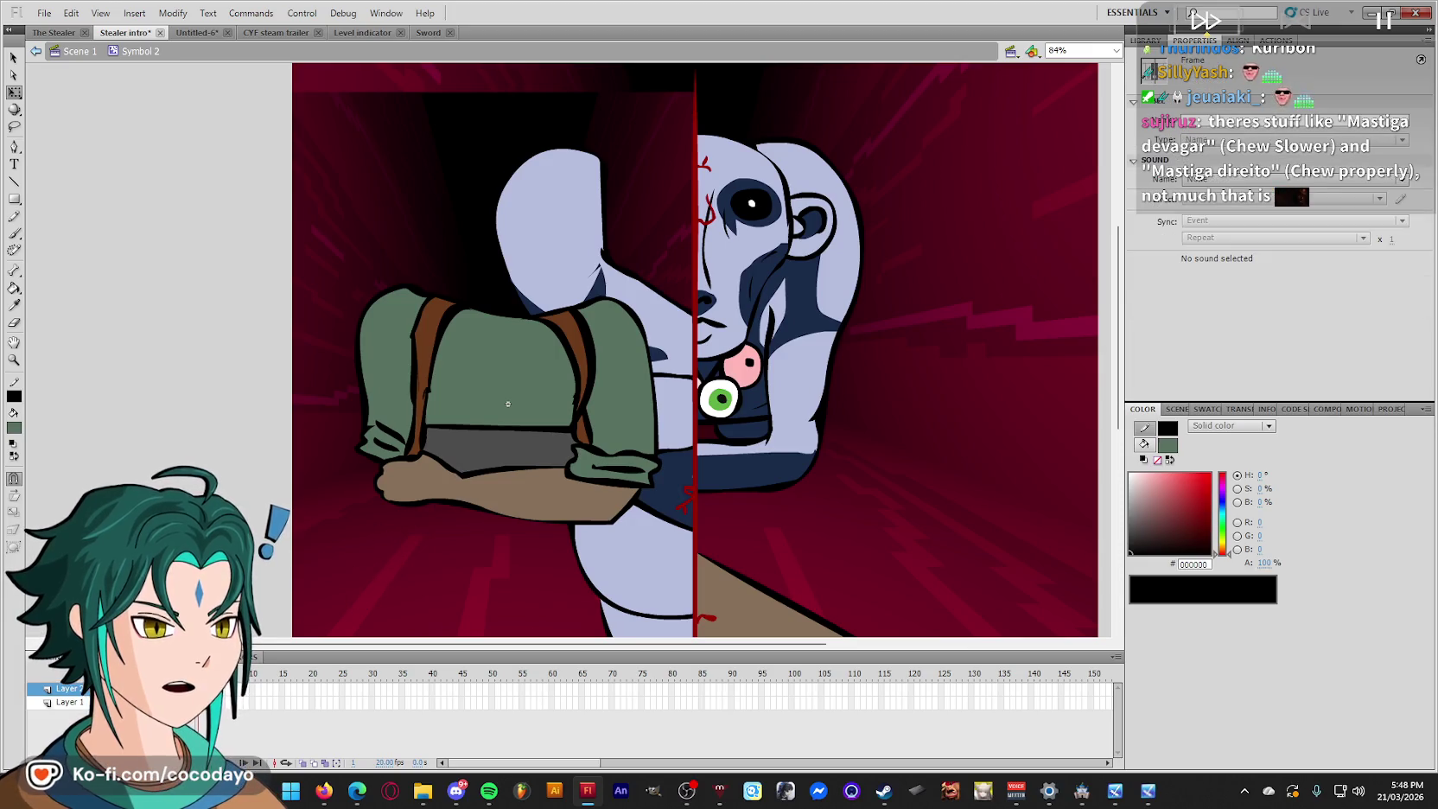
{"action": "left_click", "coordinate": [203, 688]}
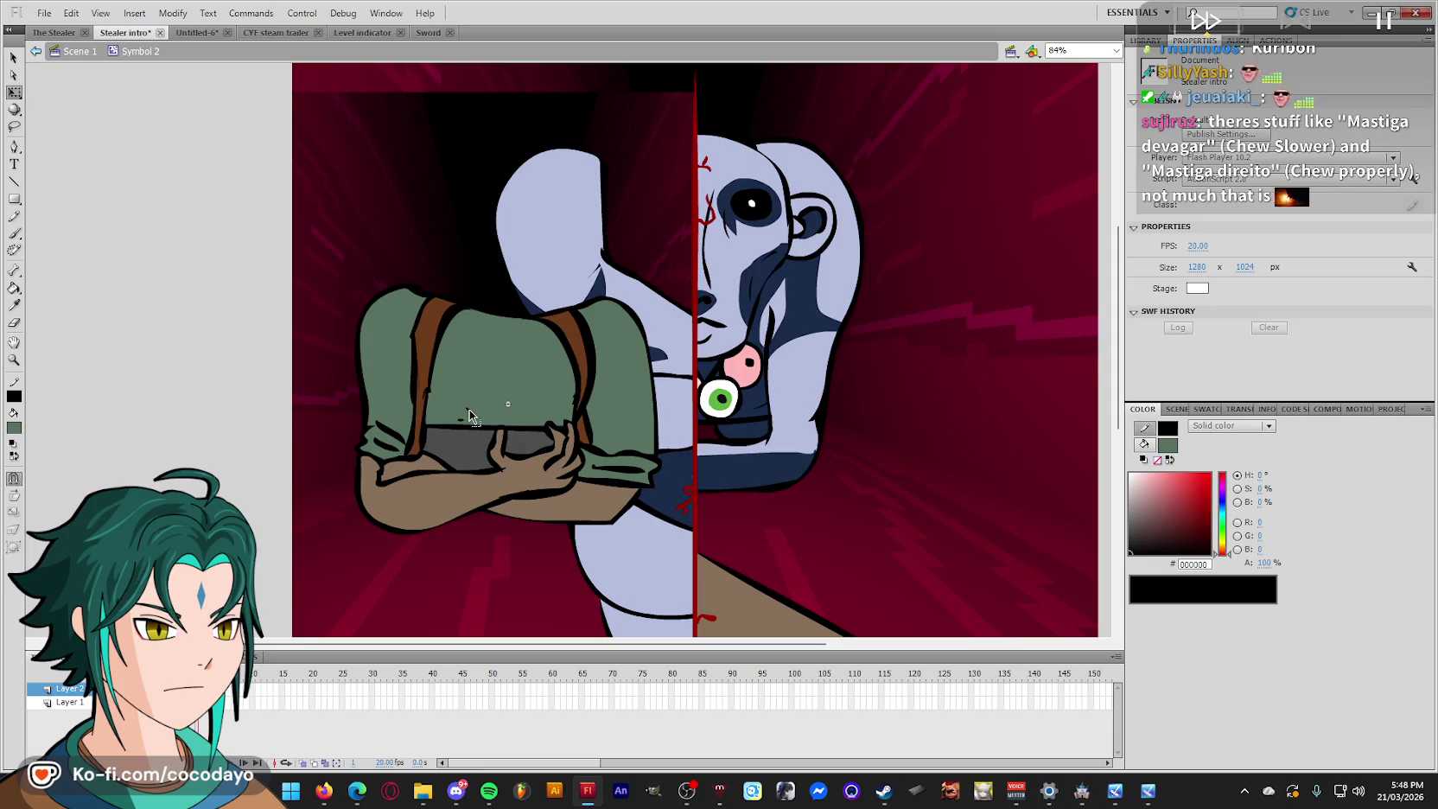
{"action": "key", "text": "e"}
{"action": "key", "text": "period"}
{"action": "key", "text": "comma"}
{"action": "key", "text": "period"}
{"action": "key", "text": "comma"}
{"action": "key", "text": "q"}
{"action": "key", "text": "ctrl+a"}
{"action": "key", "text": "Escape"}
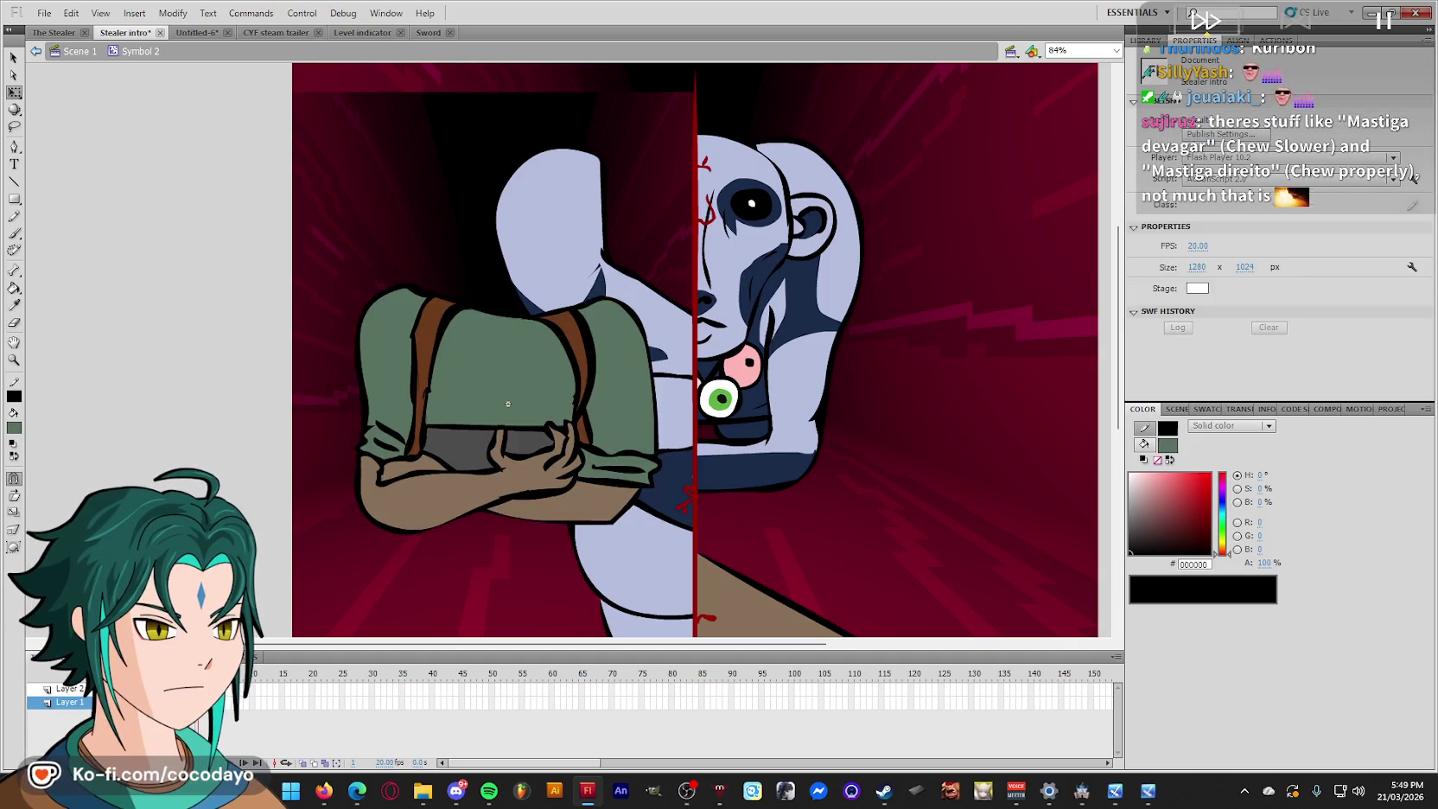
{"action": "key", "text": "period"}
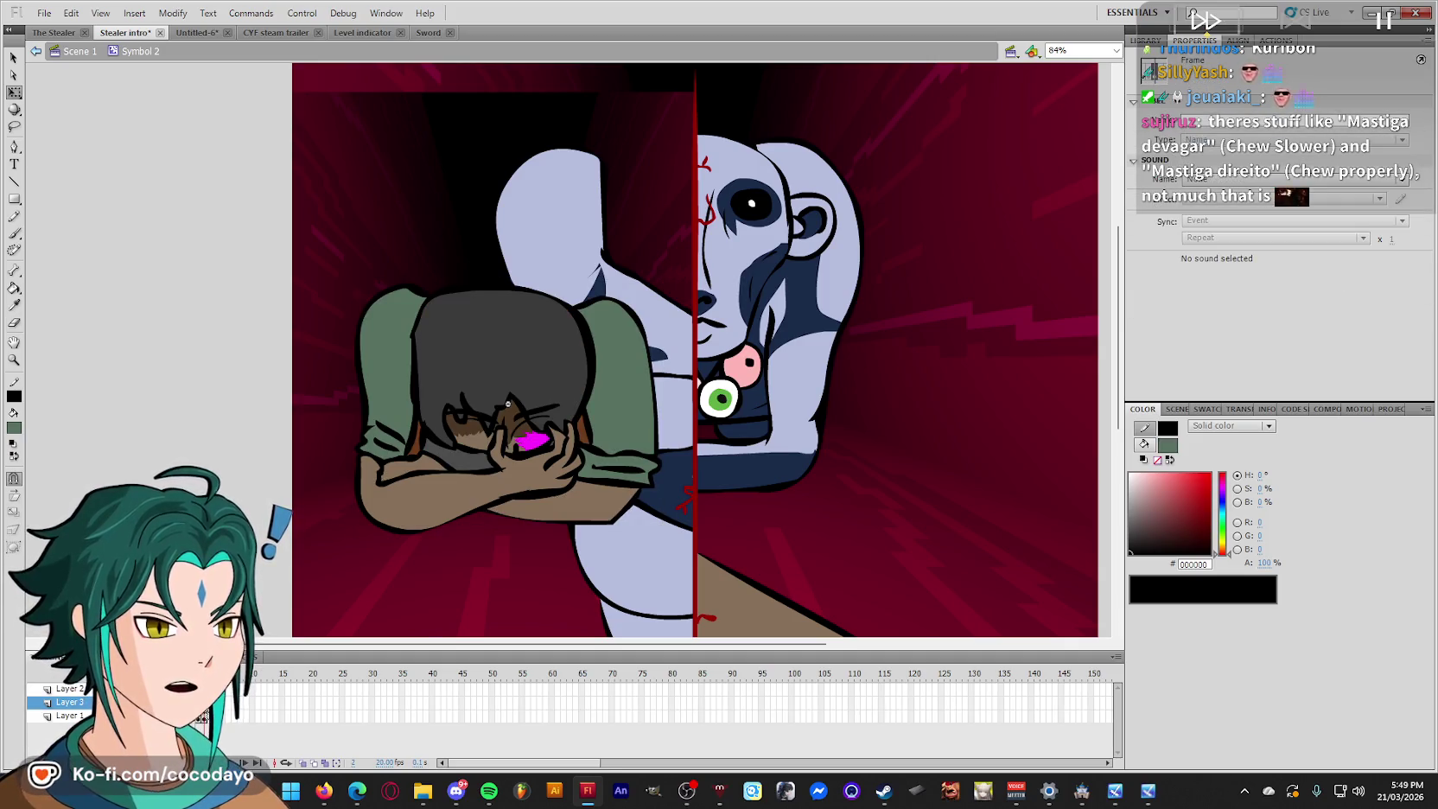
{"action": "key", "text": "comma"}
{"action": "key", "text": "b"}
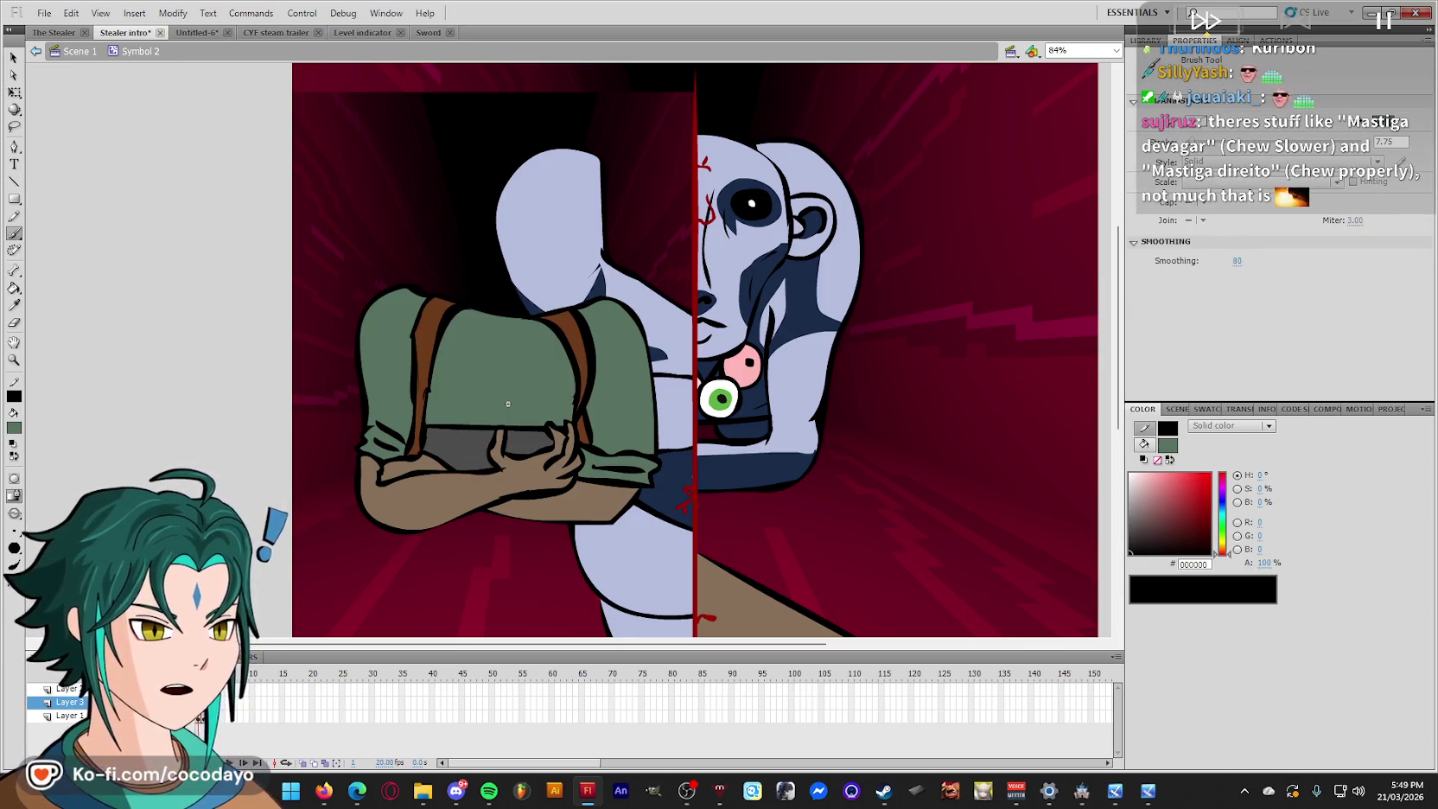
Undo the gripping hands, then brush a black curve down the green shirt.
{"action": "key", "text": "ctrl+z"}
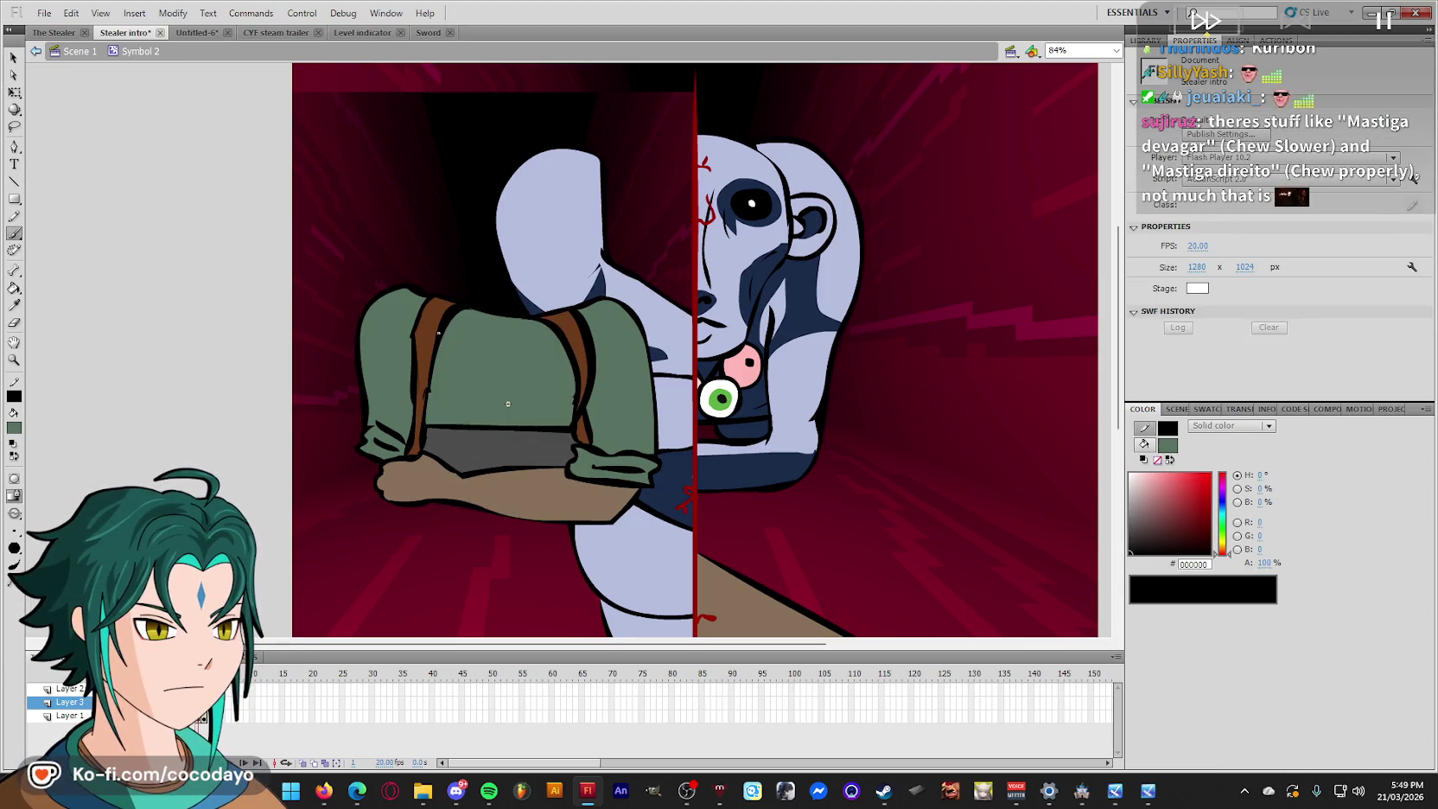
{"action": "key", "text": "b"}
{"action": "left_click", "coordinate": [1143, 443]}
{"action": "left_click", "coordinate": [1132, 551]}
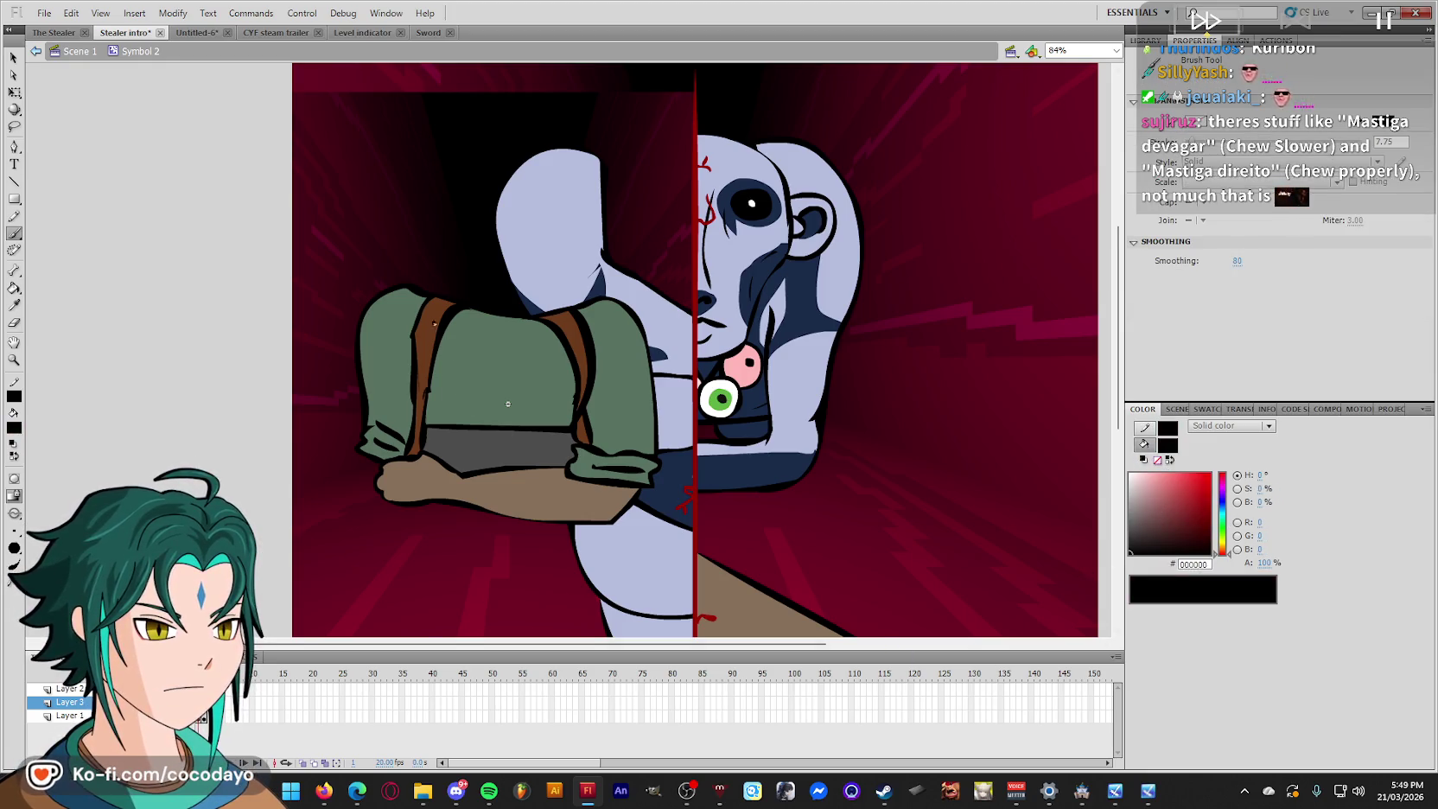
{"action": "left_click_drag", "start_coordinate": [476, 419], "coordinate": [499, 428]}
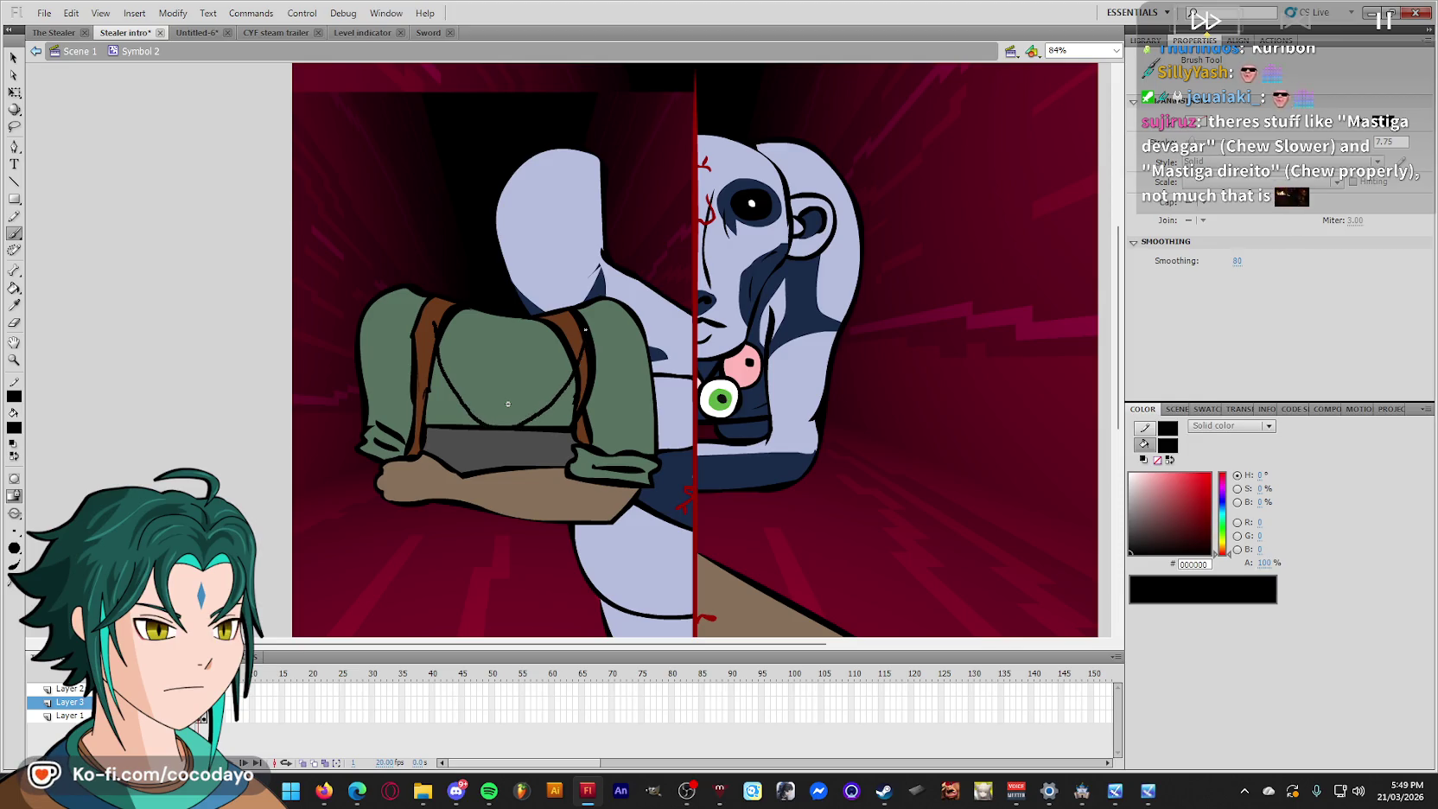
Reshape the strokes to close the head oval's outline above the shirt.
{"action": "key", "text": "q"}
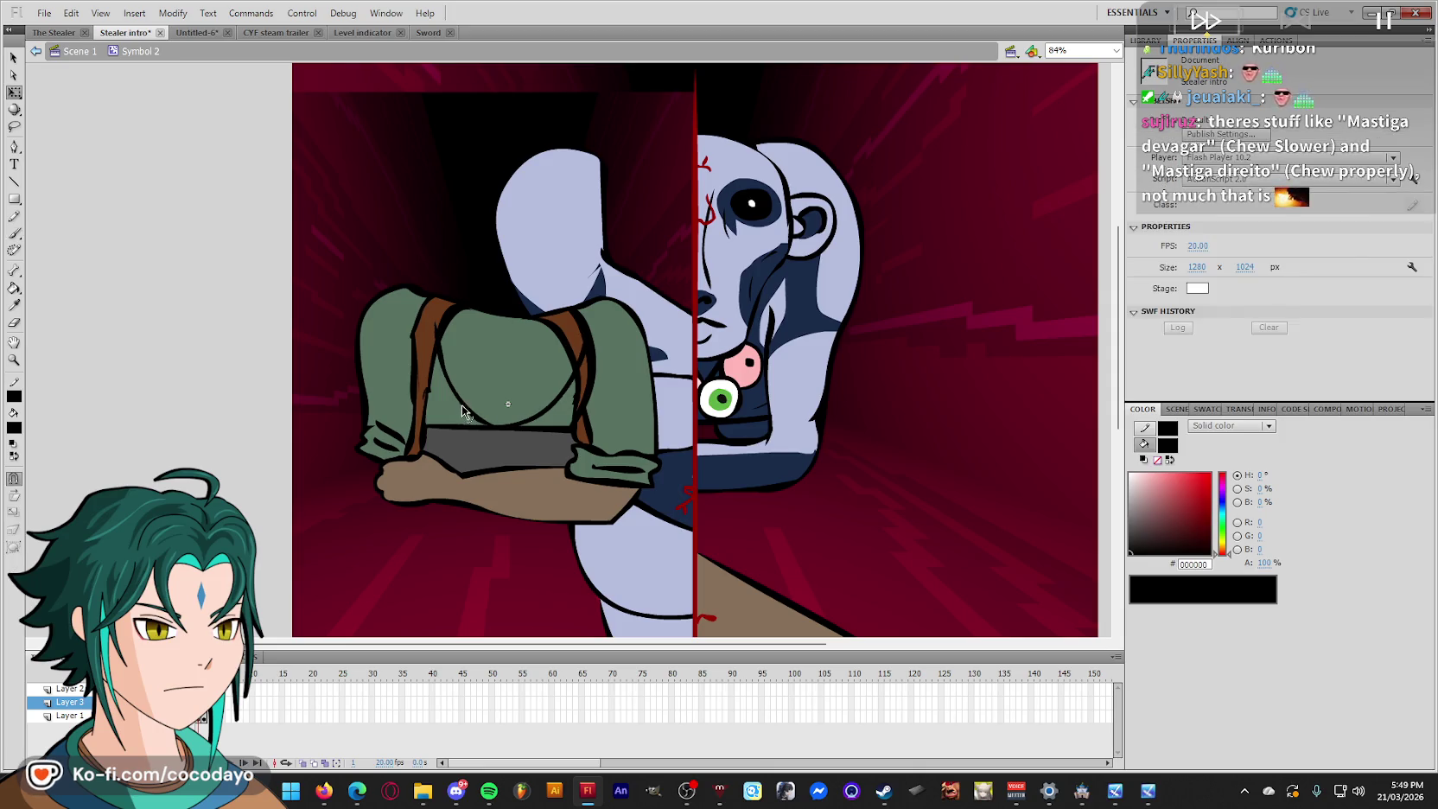
{"action": "left_click", "coordinate": [537, 415]}
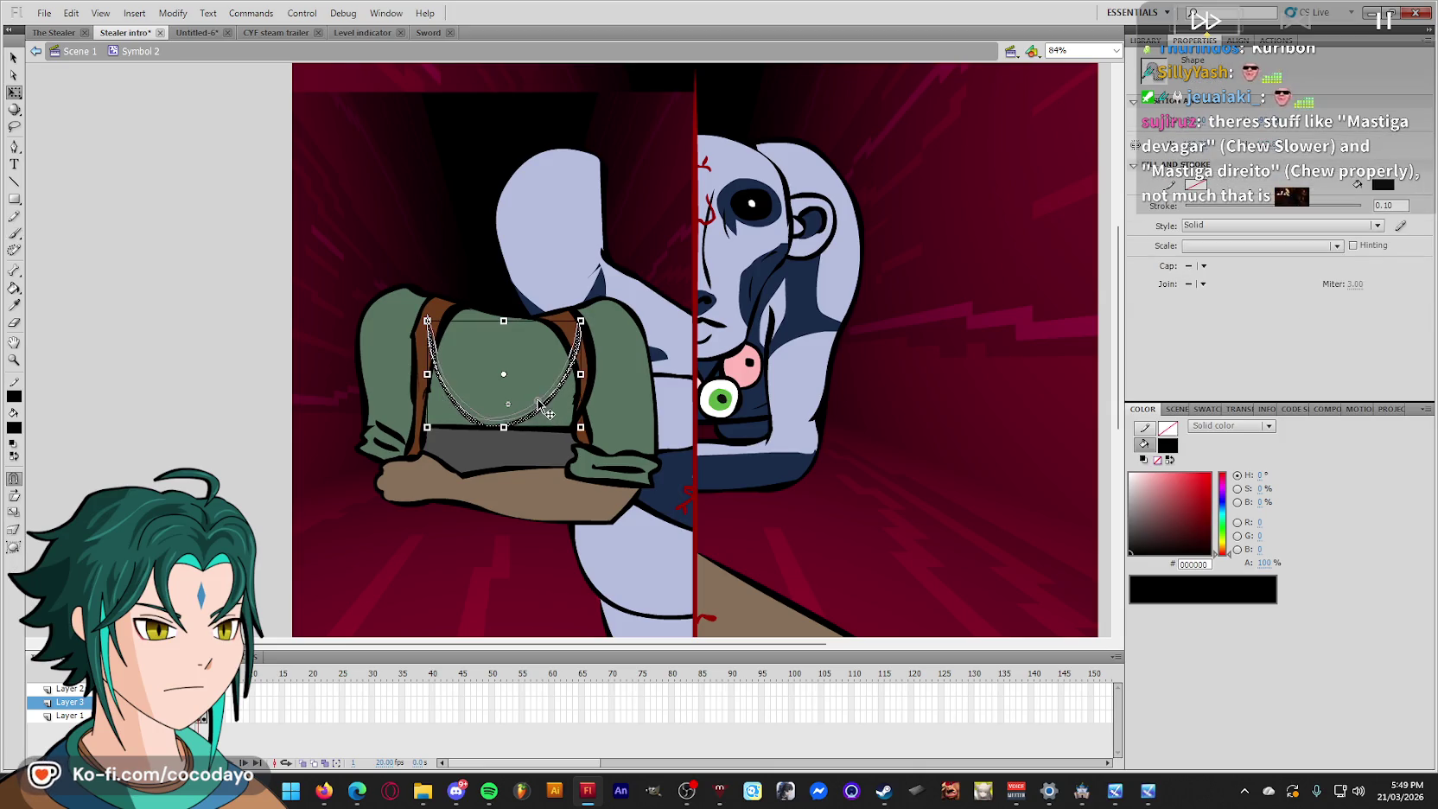
{"action": "left_click", "coordinate": [791, 429]}
{"action": "key", "text": "b"}
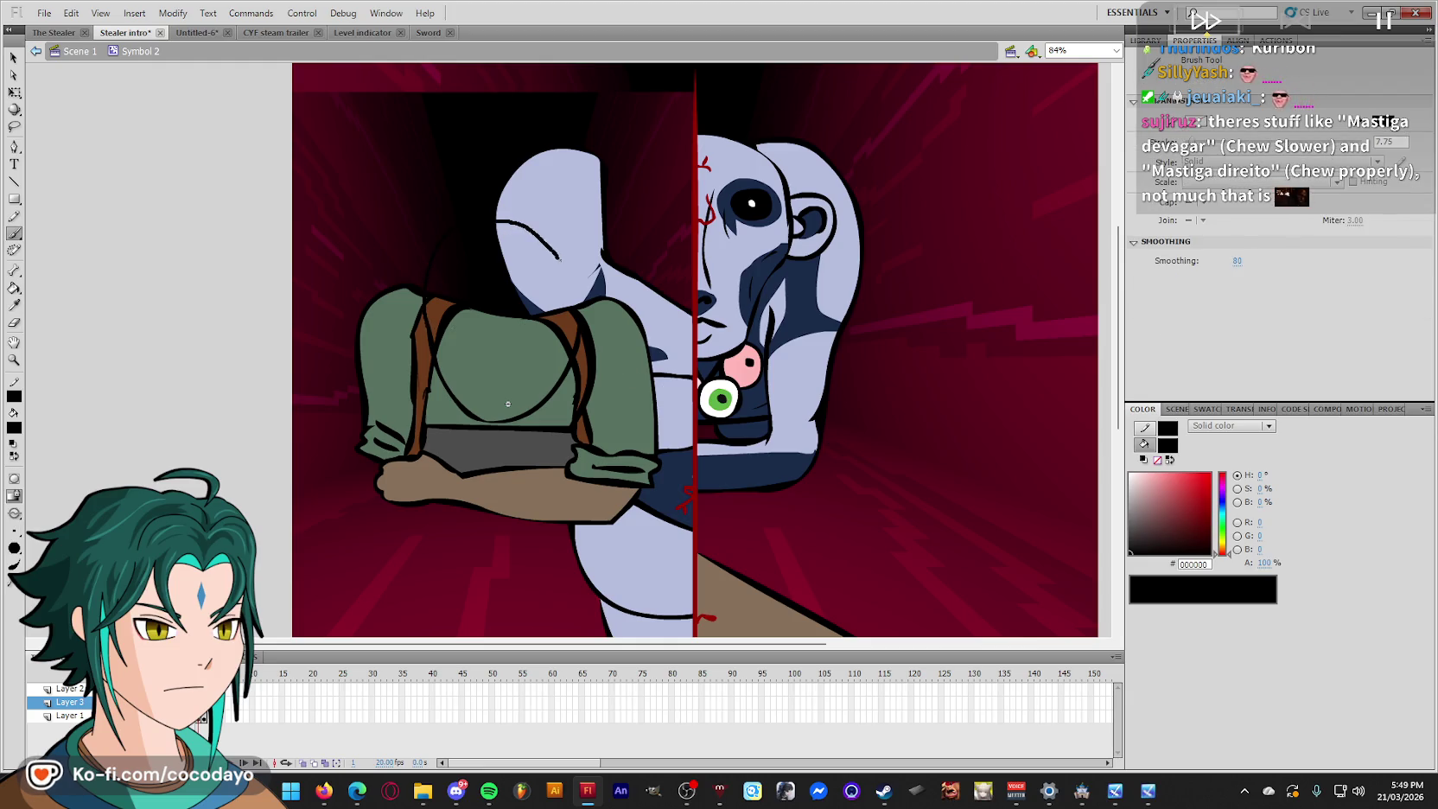
{"action": "key", "text": "ctrl+z"}
{"action": "key", "text": "q"}
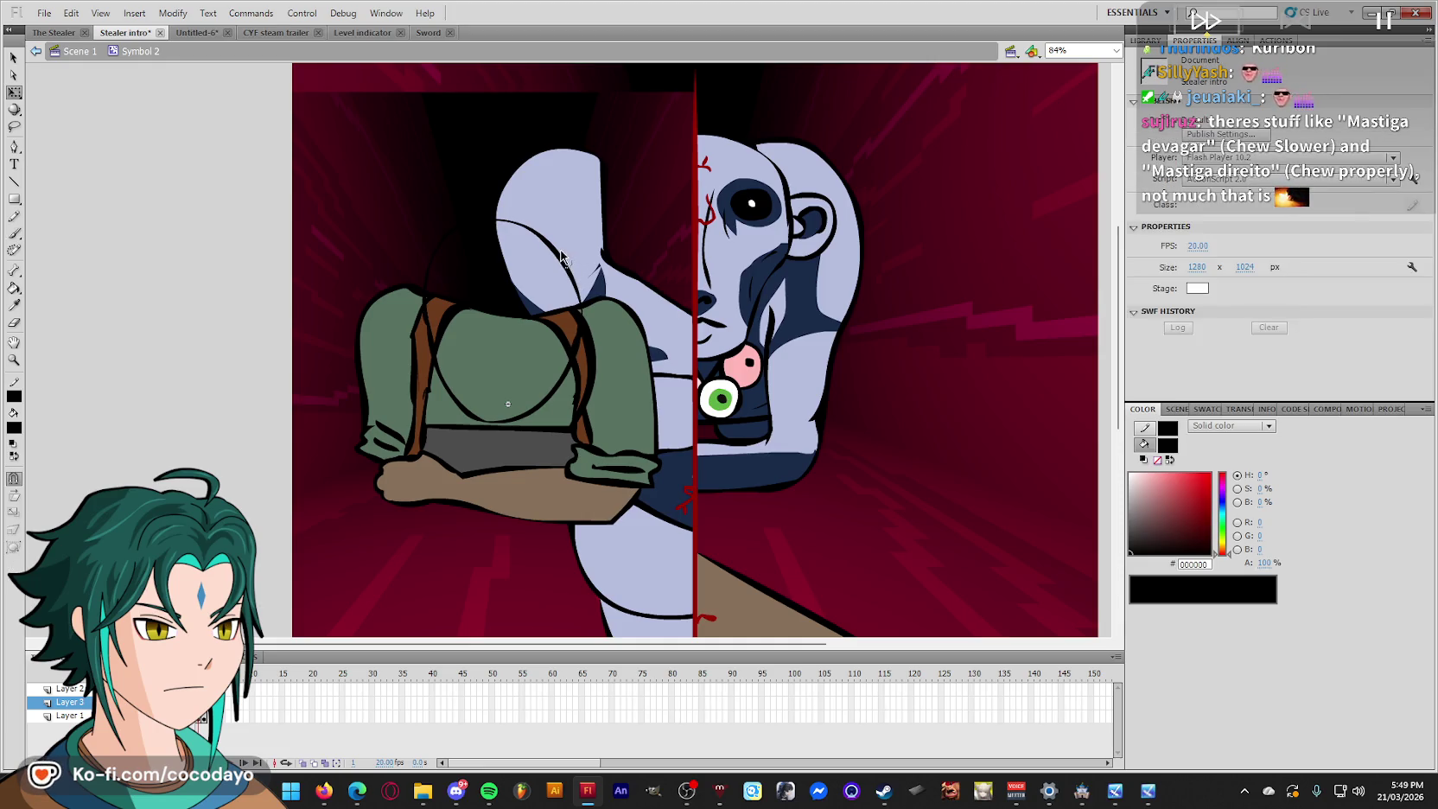
{"action": "left_click_drag", "start_coordinate": [572, 255], "coordinate": [569, 262]}
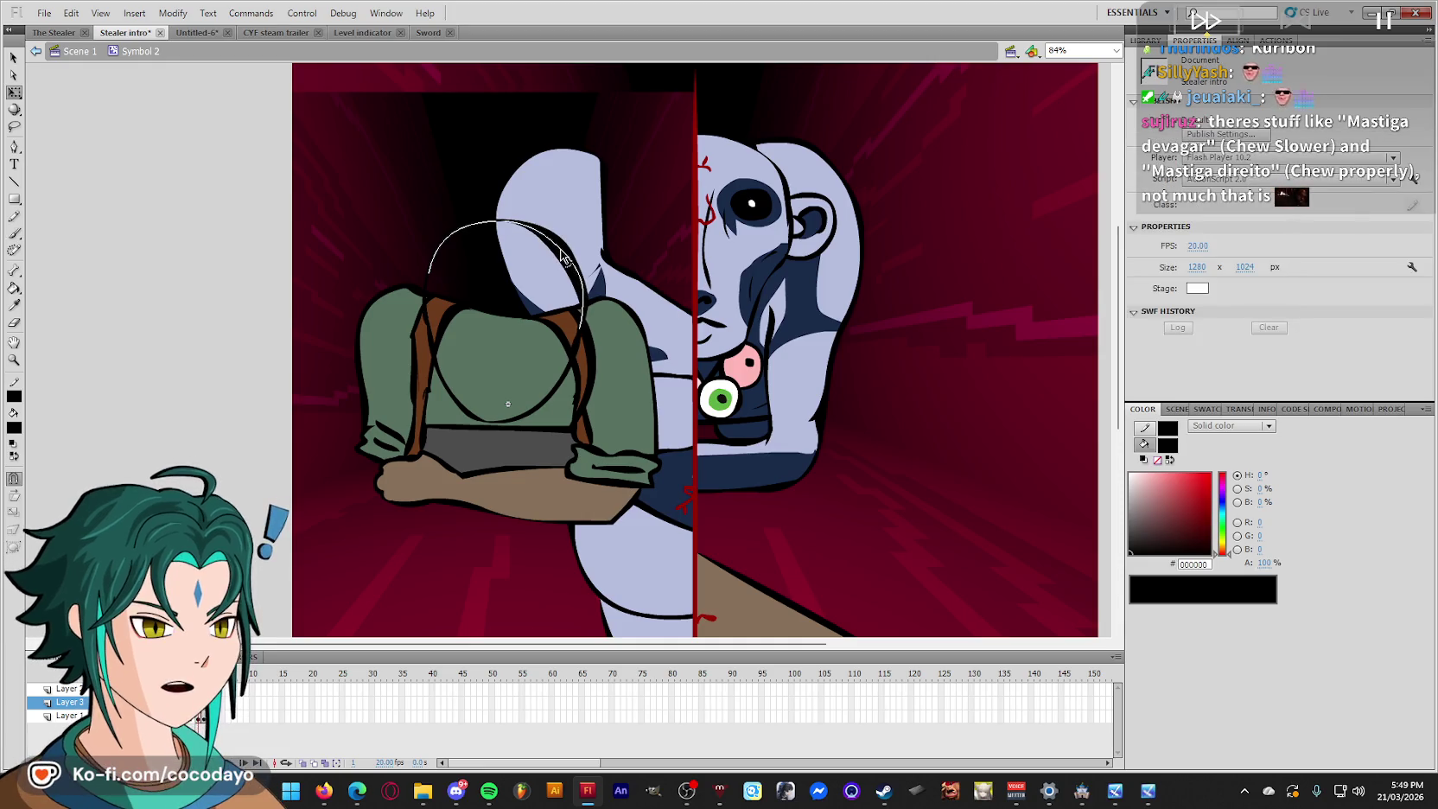
{"action": "left_click", "coordinate": [456, 401]}
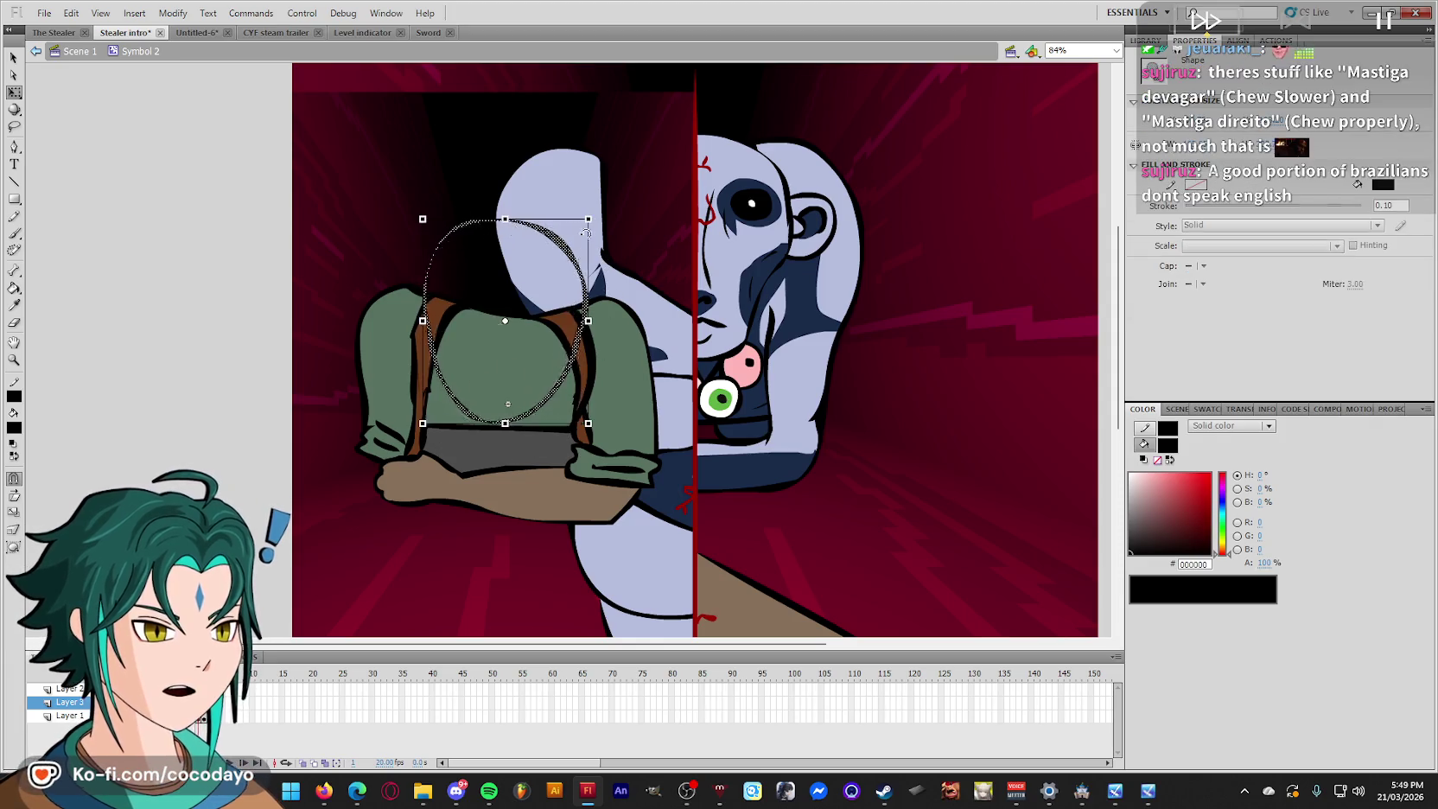
{"action": "left_click", "coordinate": [969, 489]}
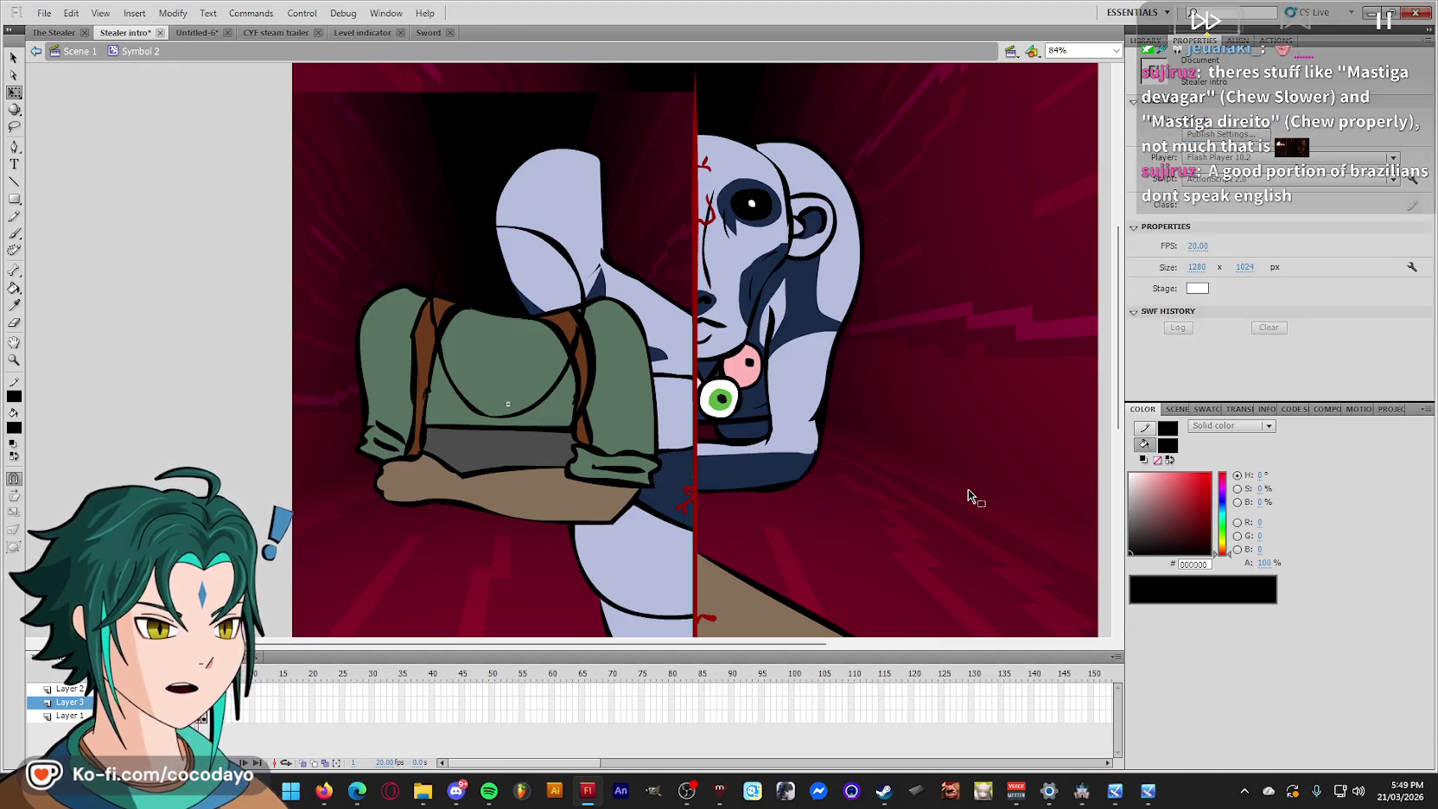
Fill the head oval with the arm's brown, check frame 2, and pick black.
{"action": "key", "text": "i"}
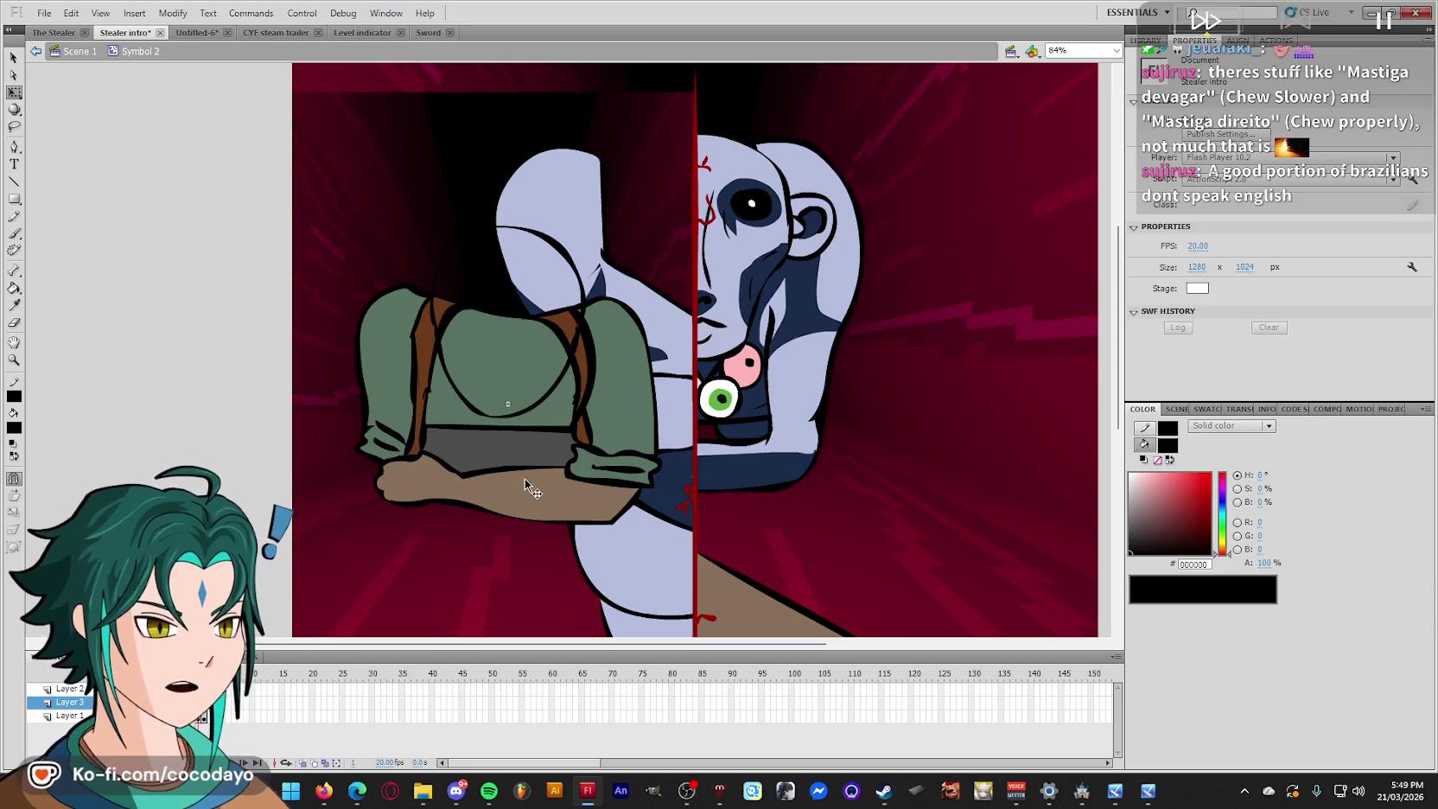
{"action": "left_click", "coordinate": [525, 479]}
{"action": "left_click", "coordinate": [506, 250]}
{"action": "key", "text": "q"}
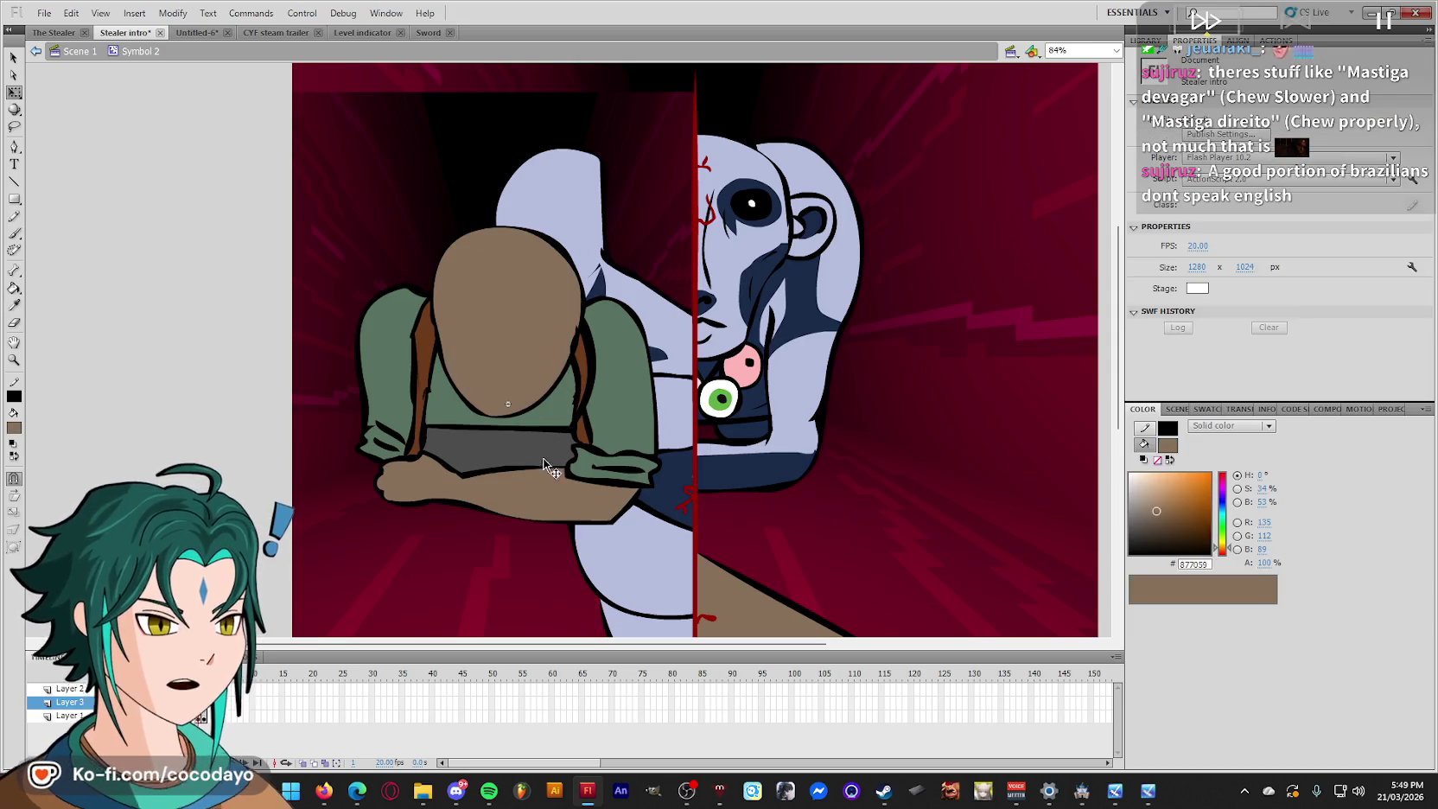
{"action": "key", "text": "."}
{"action": "key", "text": "i"}
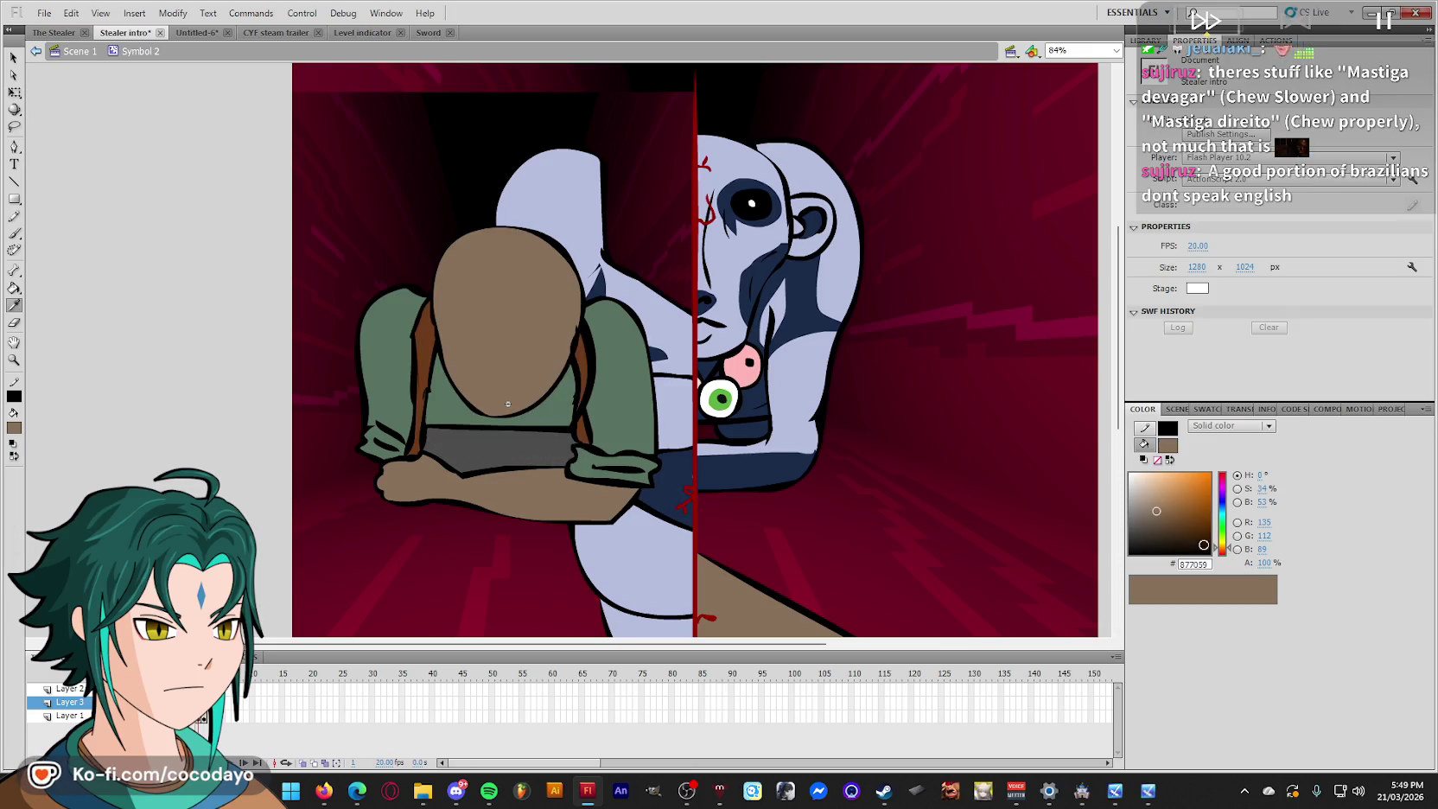
{"action": "left_click", "coordinate": [508, 403]}
{"action": "key", "text": "b"}
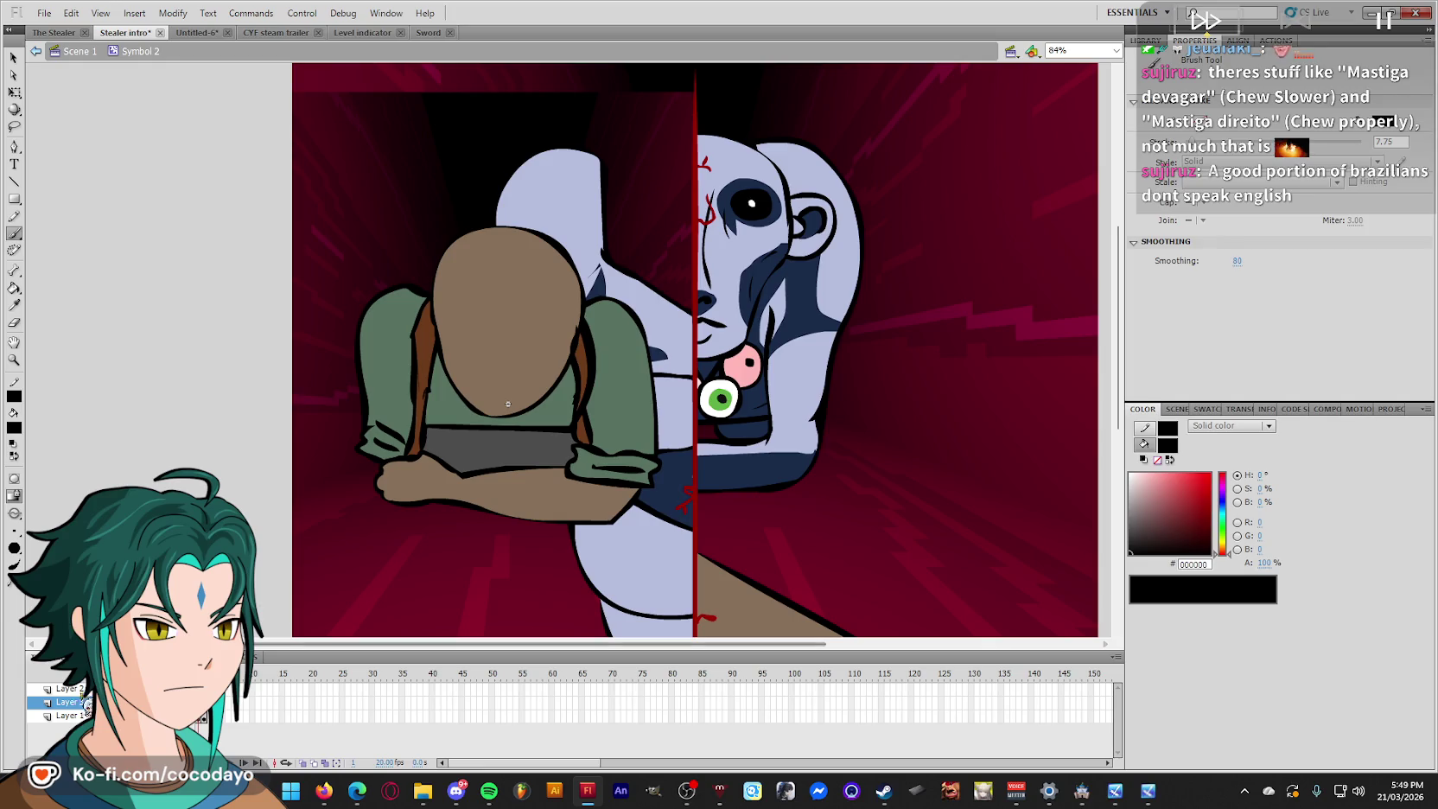
Select the brown head oval, add a new Layer 4, and bring up the SLICK assets folder.
{"action": "key", "text": "v"}
{"action": "left_click", "coordinate": [508, 404]}
{"action": "key", "text": "q"}
{"action": "left_click", "coordinate": [838, 373]}
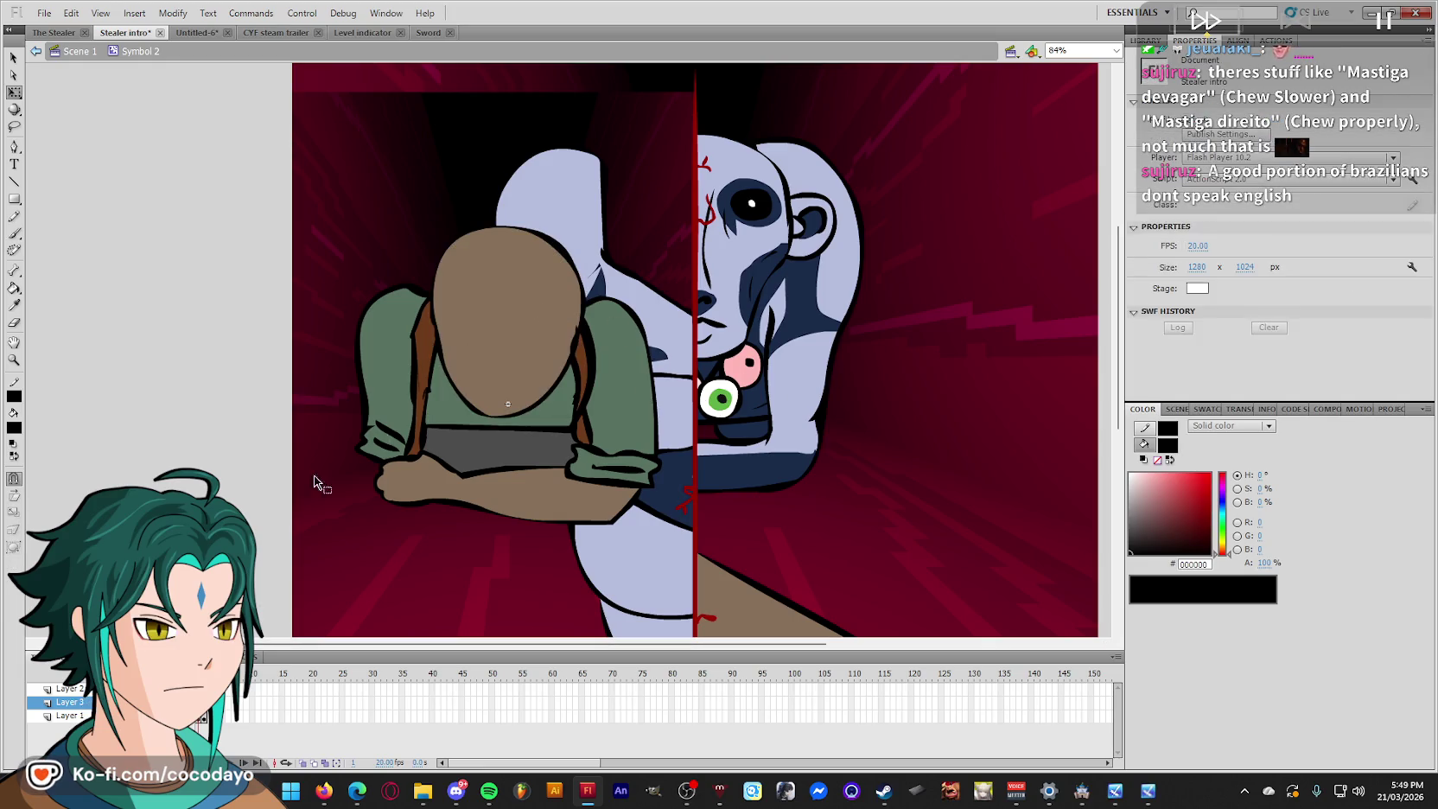
{"action": "left_click", "coordinate": [508, 403]}
{"action": "key", "text": "ctrl+shift+d"}
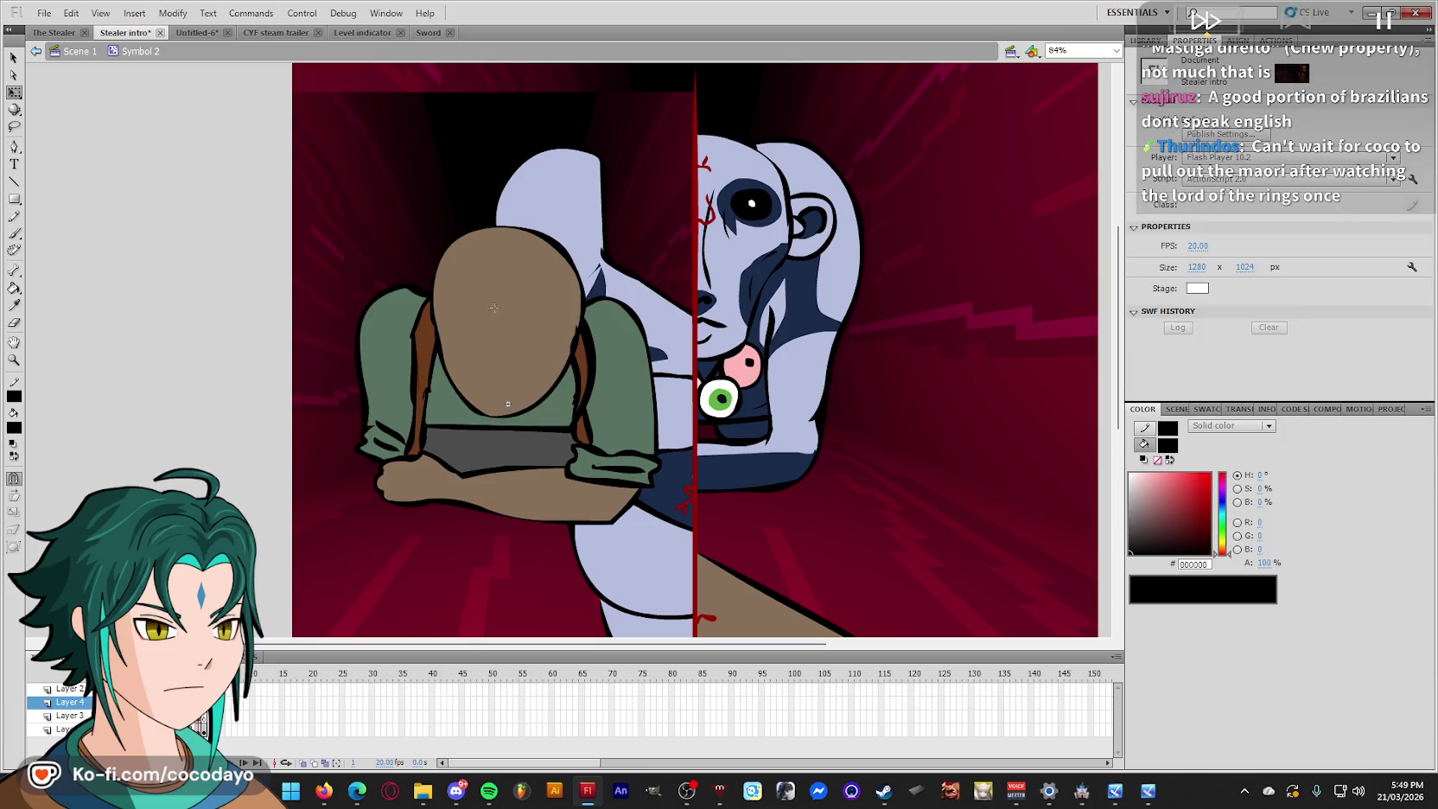
{"action": "key", "text": "b"}
{"action": "left_click", "coordinate": [438, 802]}
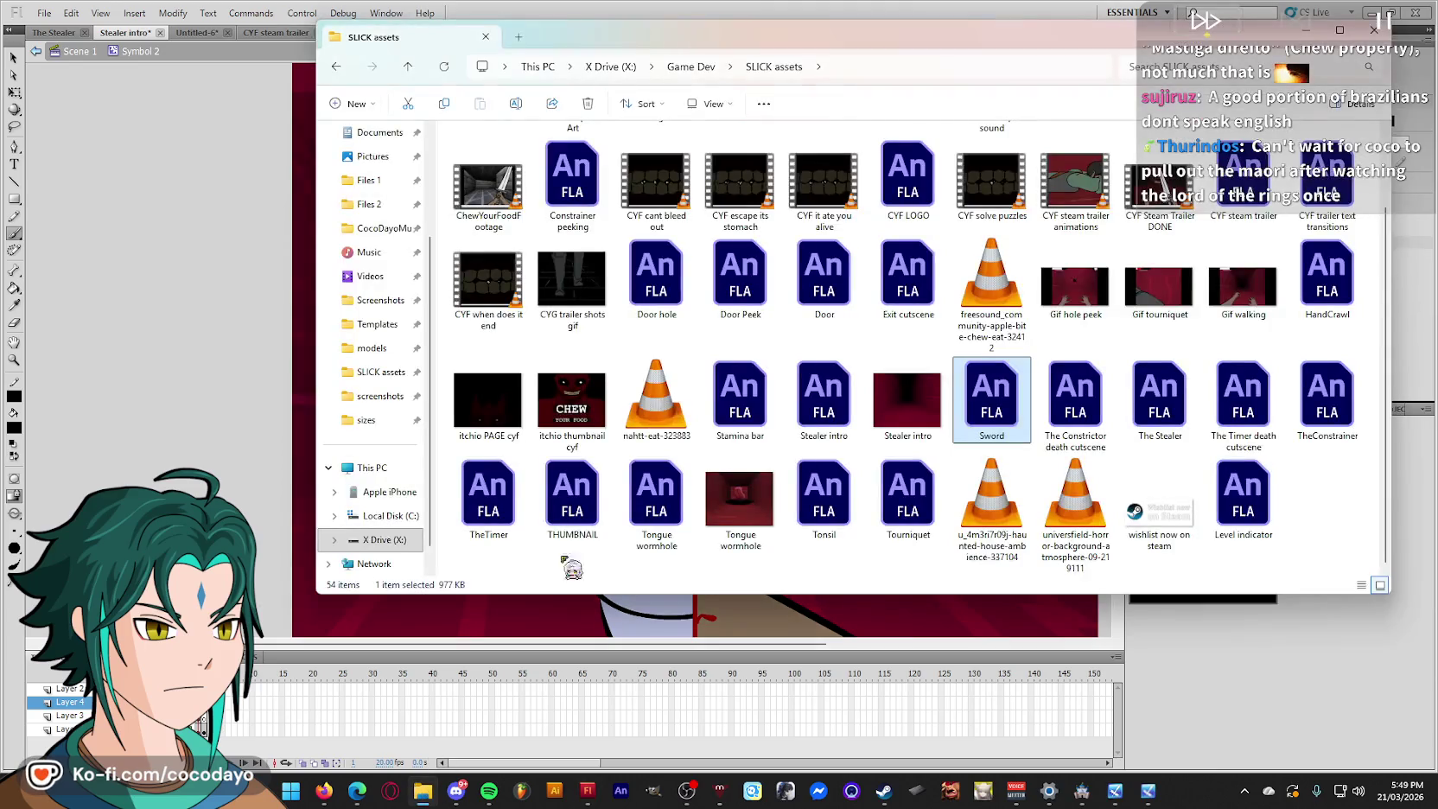
View CYF capsule art (no nose).png from CHEW YOUR FOOD Capsule Art, then return to Flash.
{"action": "scroll", "coordinate": [570, 259], "scroll_direction": "up", "scroll_amount": 5}
{"action": "left_click", "coordinate": [603, 170]}
{"action": "double_click", "coordinate": [603, 170]}
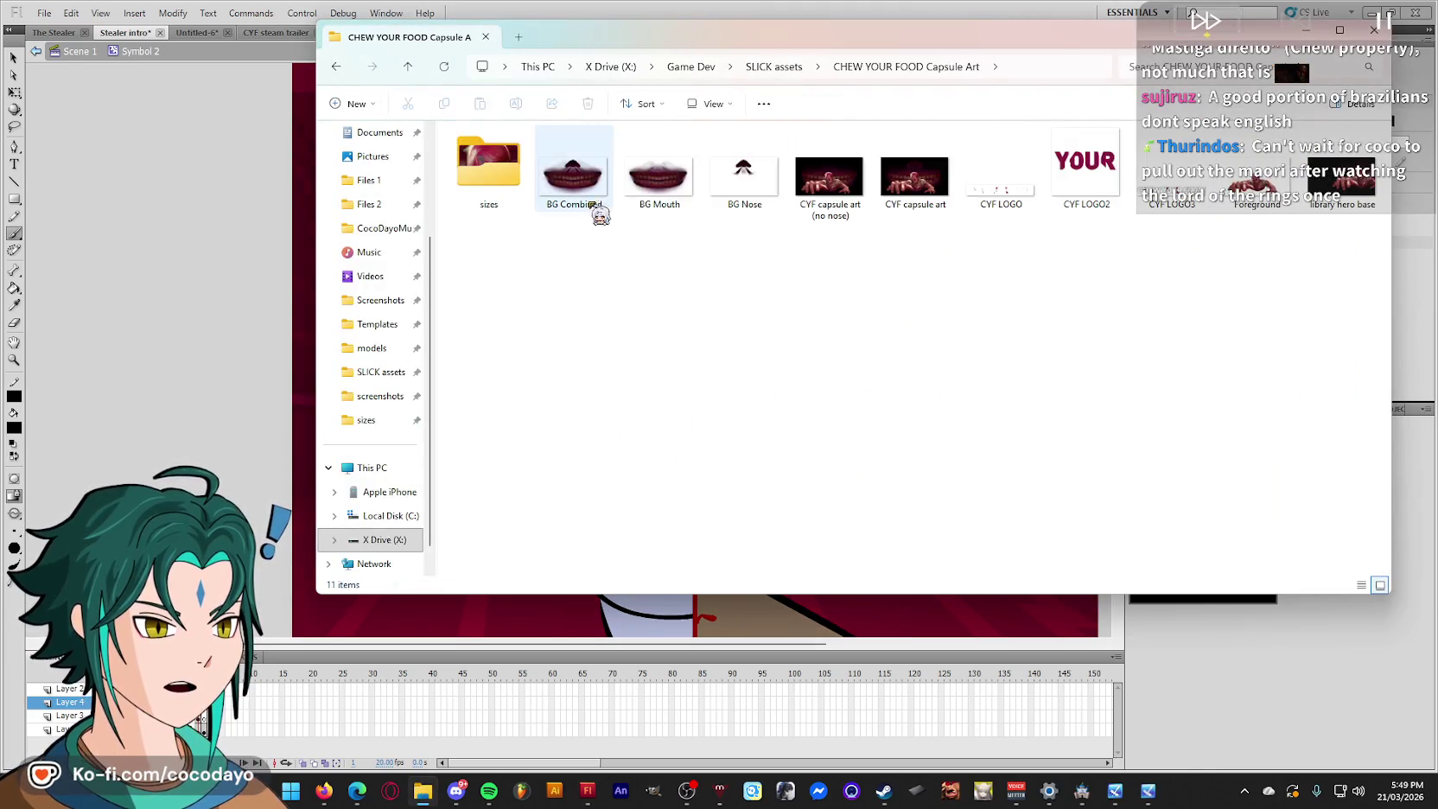
{"action": "left_click", "coordinate": [842, 184]}
{"action": "double_click", "coordinate": [843, 183]}
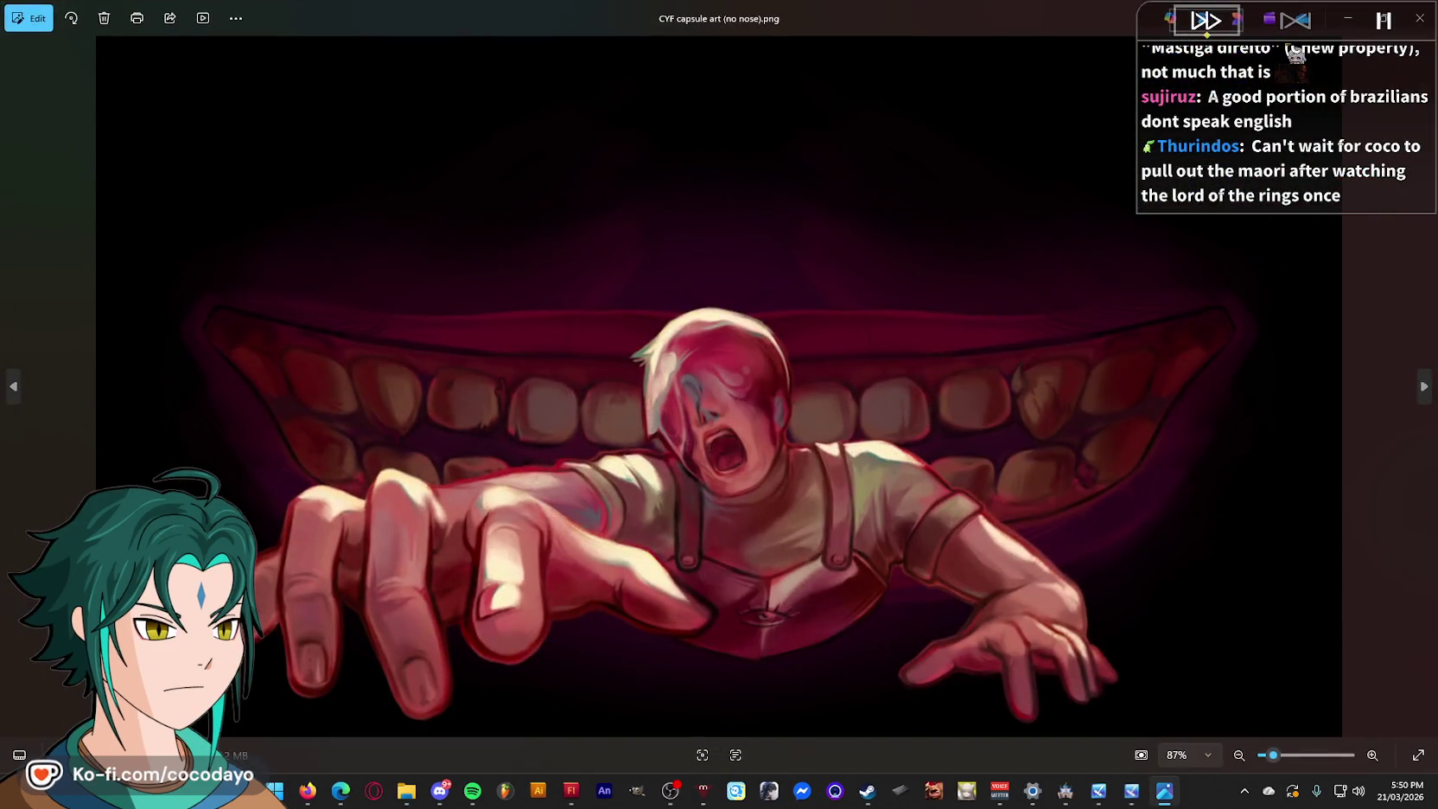
{"action": "key", "text": "alt+F4"}
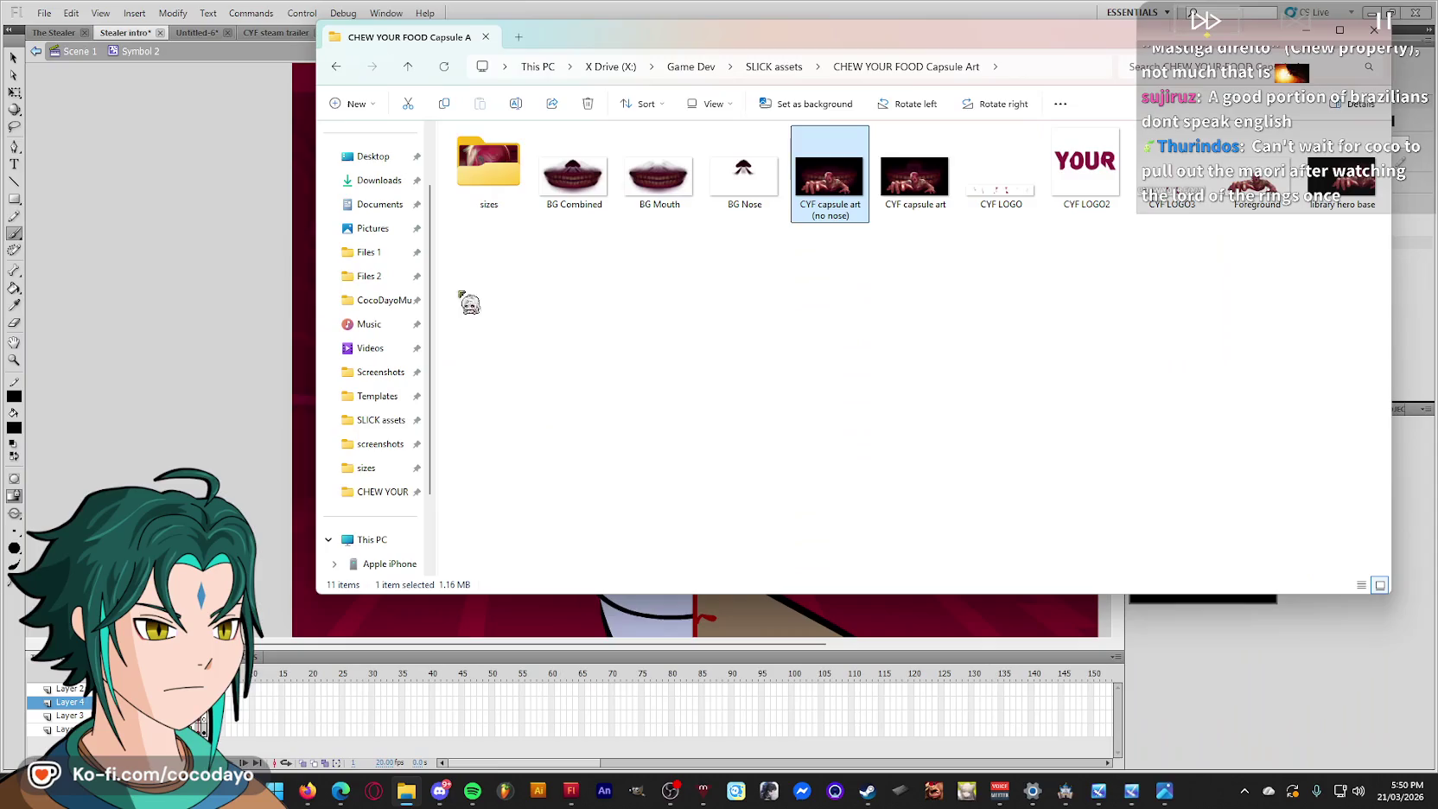
{"action": "key", "text": "alt+Tab"}
{"action": "left_click", "coordinate": [564, 341]}
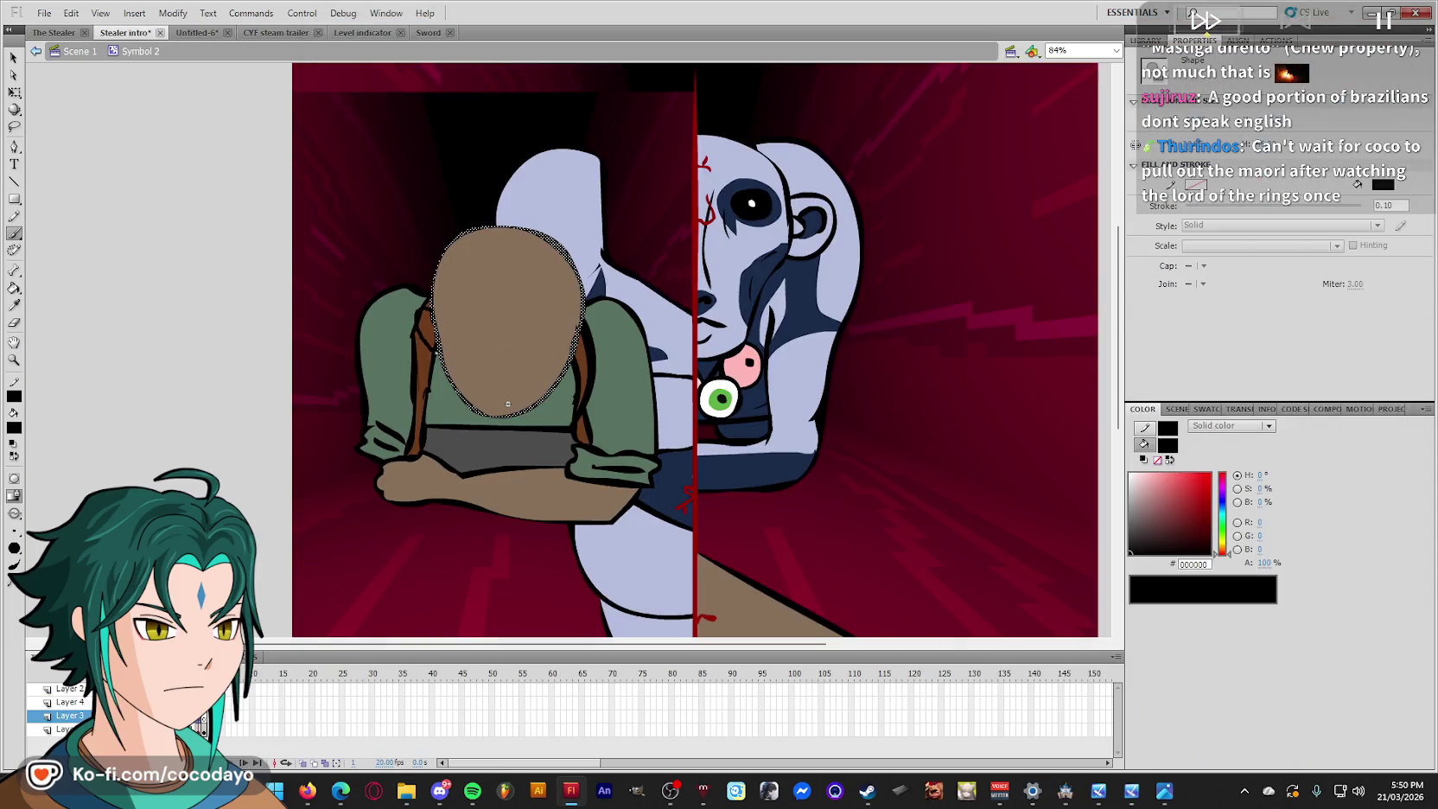
Brush a small stroke beside the head, sample the head's brown, and move to Layer 4.
{"action": "key", "text": "Escape"}
{"action": "left_click_drag", "start_coordinate": [579, 311], "coordinate": [593, 328]}
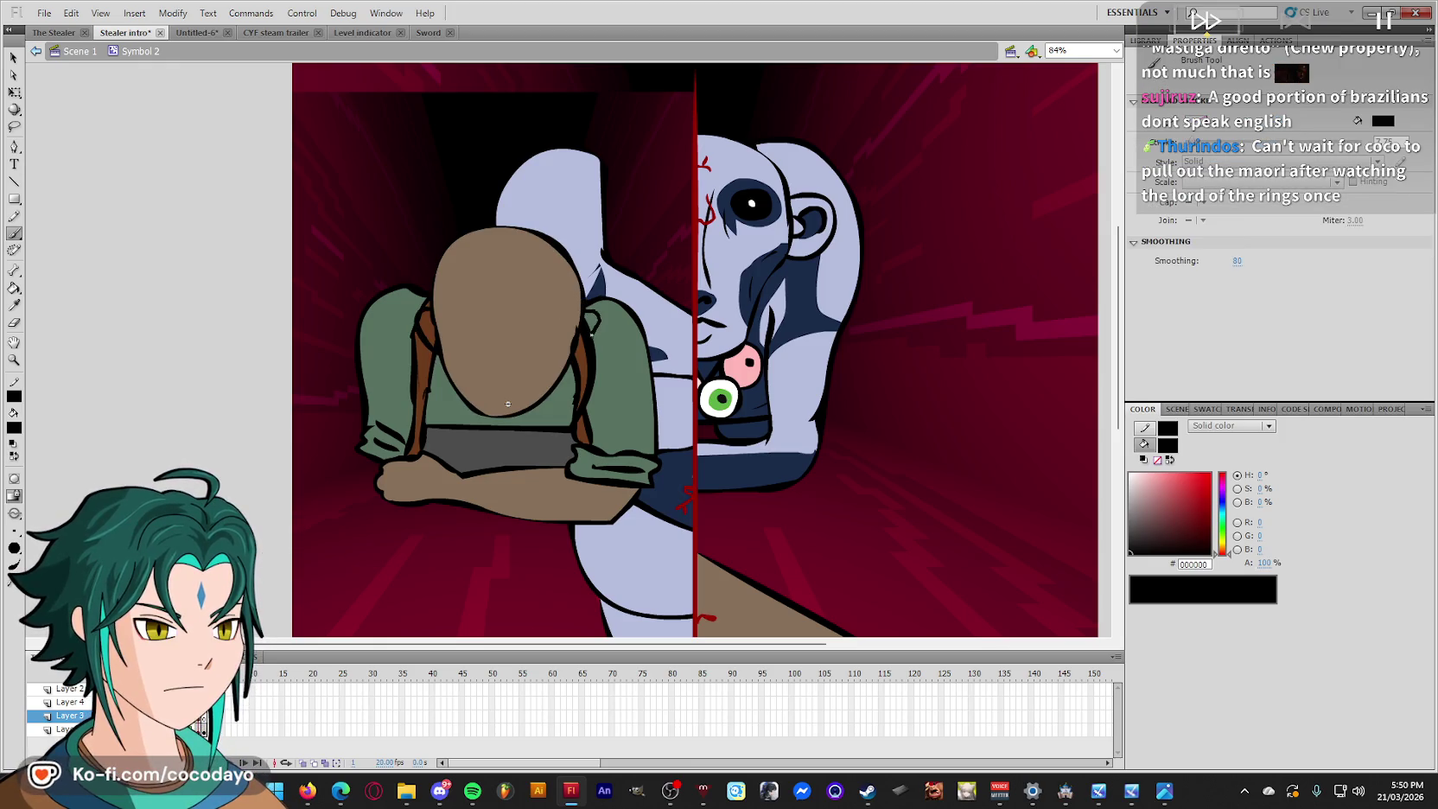
{"action": "key", "text": "i"}
{"action": "left_click", "coordinate": [560, 323]}
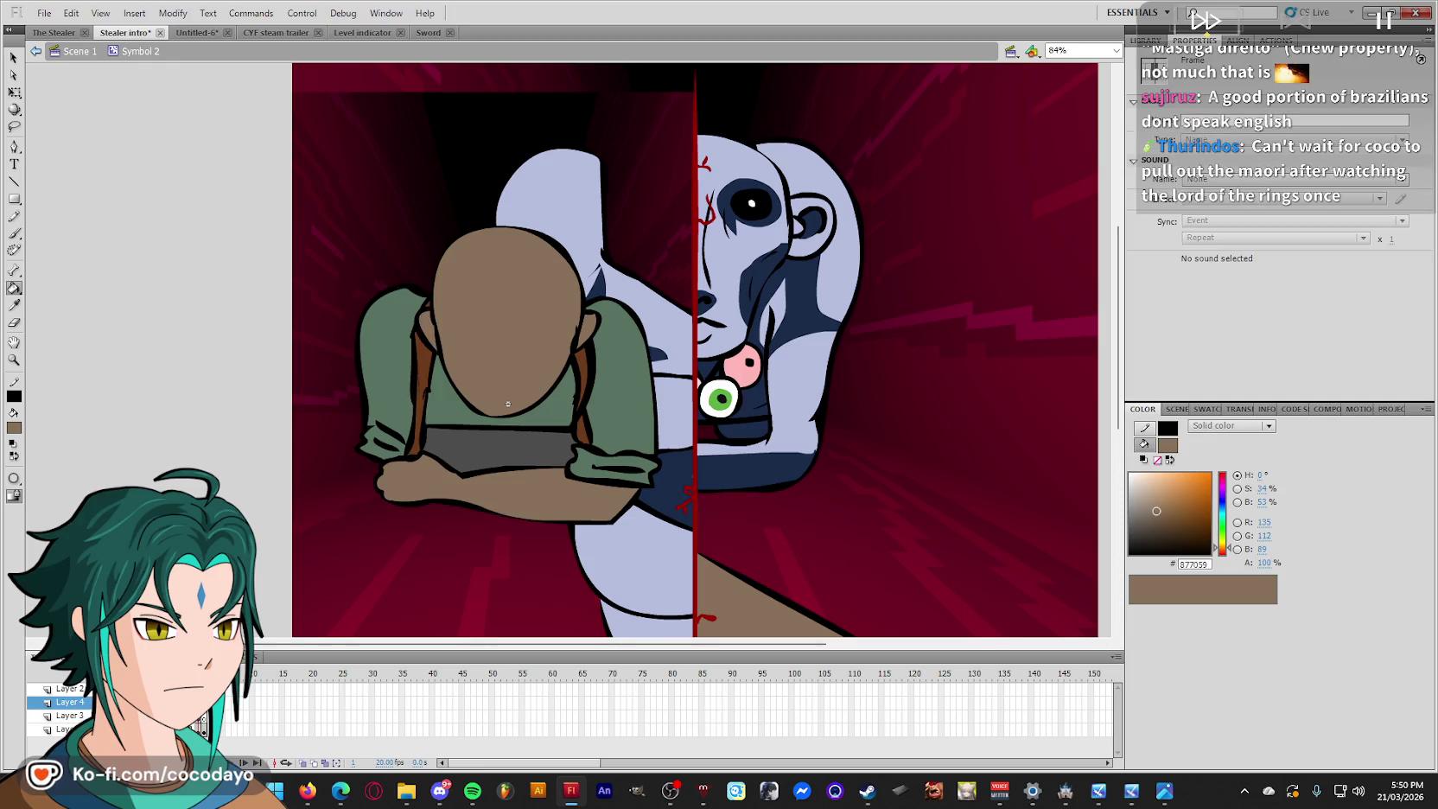
{"action": "left_click", "coordinate": [532, 702]}
{"action": "key", "text": "b"}
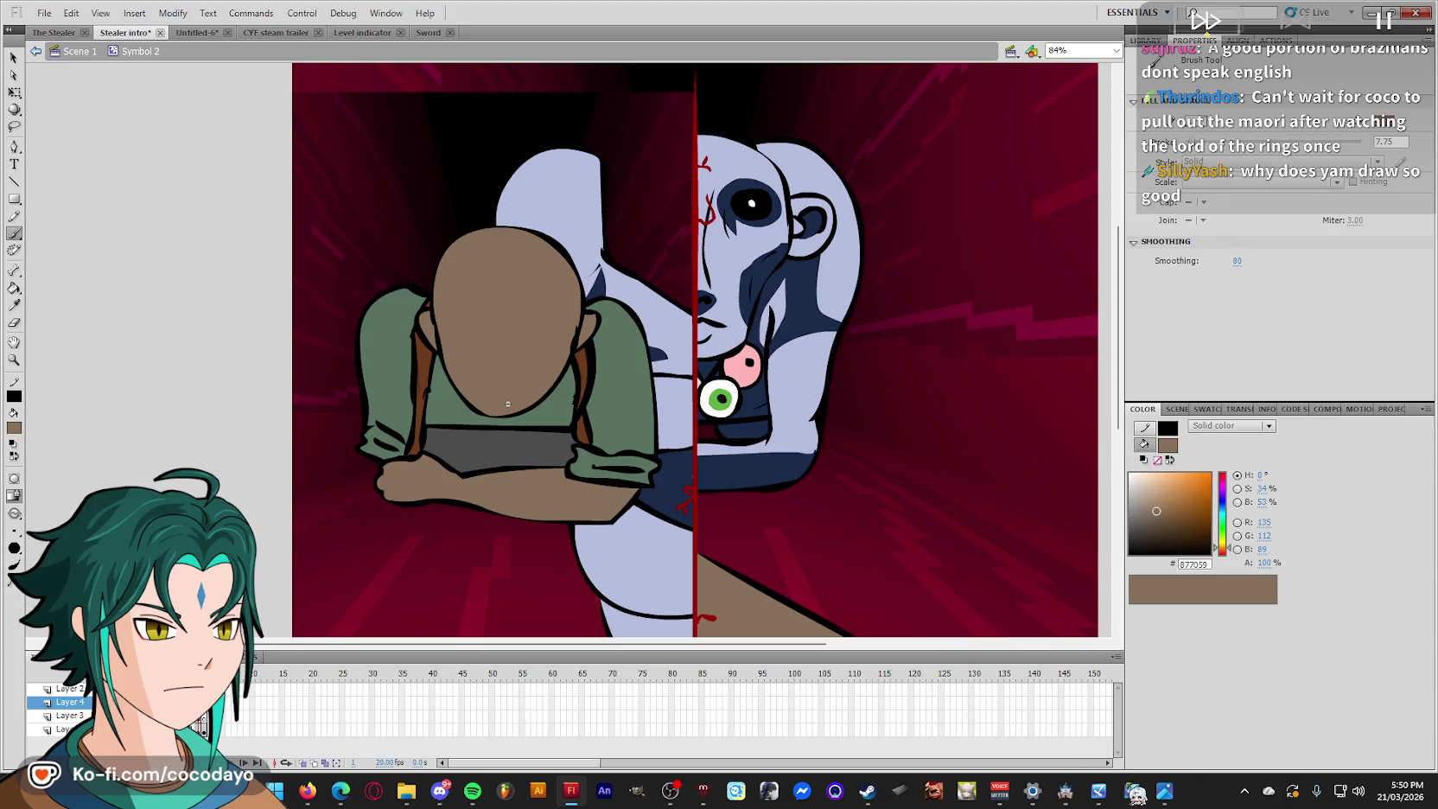
Glance at the capsule reference, pick black, and undo a trial hooked stroke on the head.
{"action": "left_click", "coordinate": [1164, 790]}
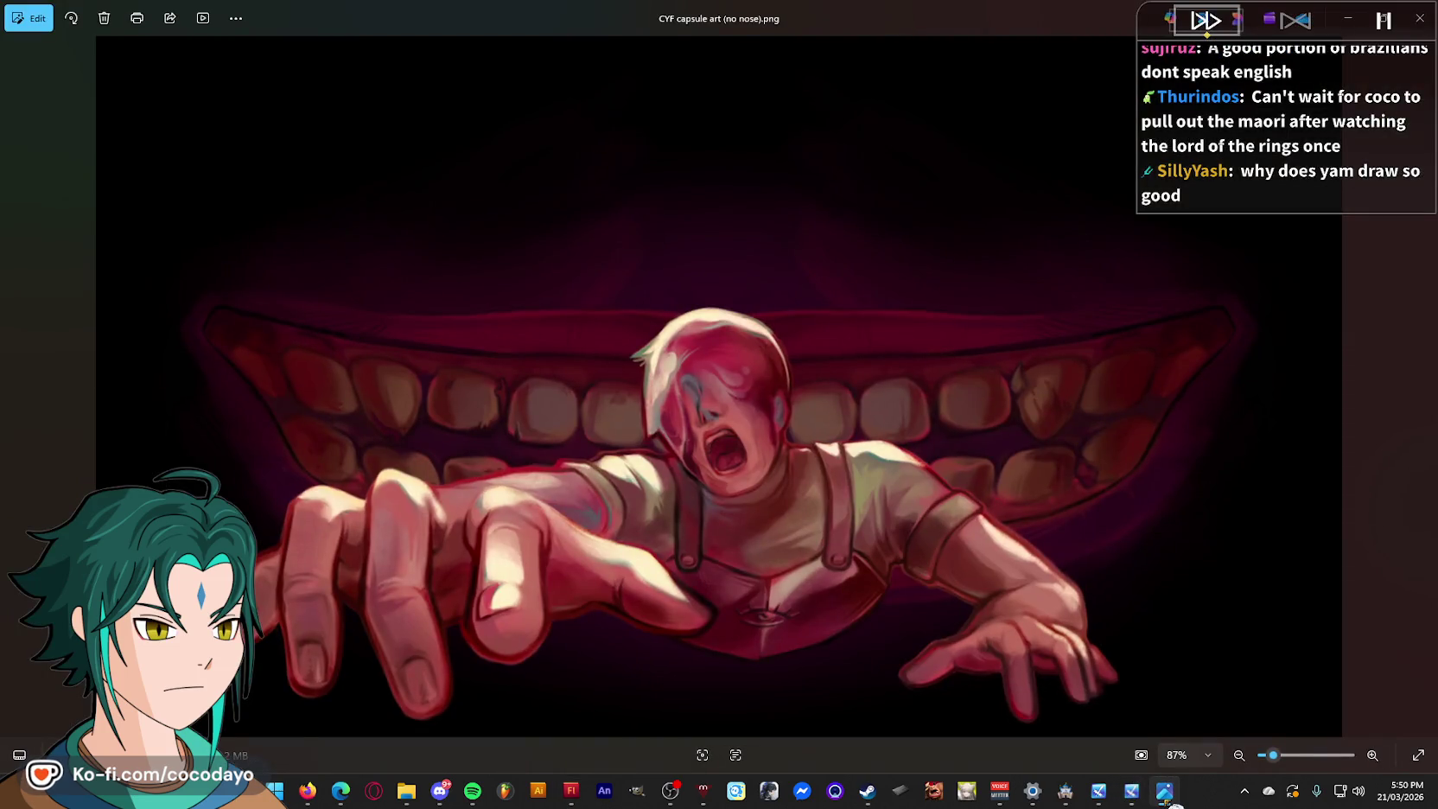
{"action": "left_click", "coordinate": [1164, 790]}
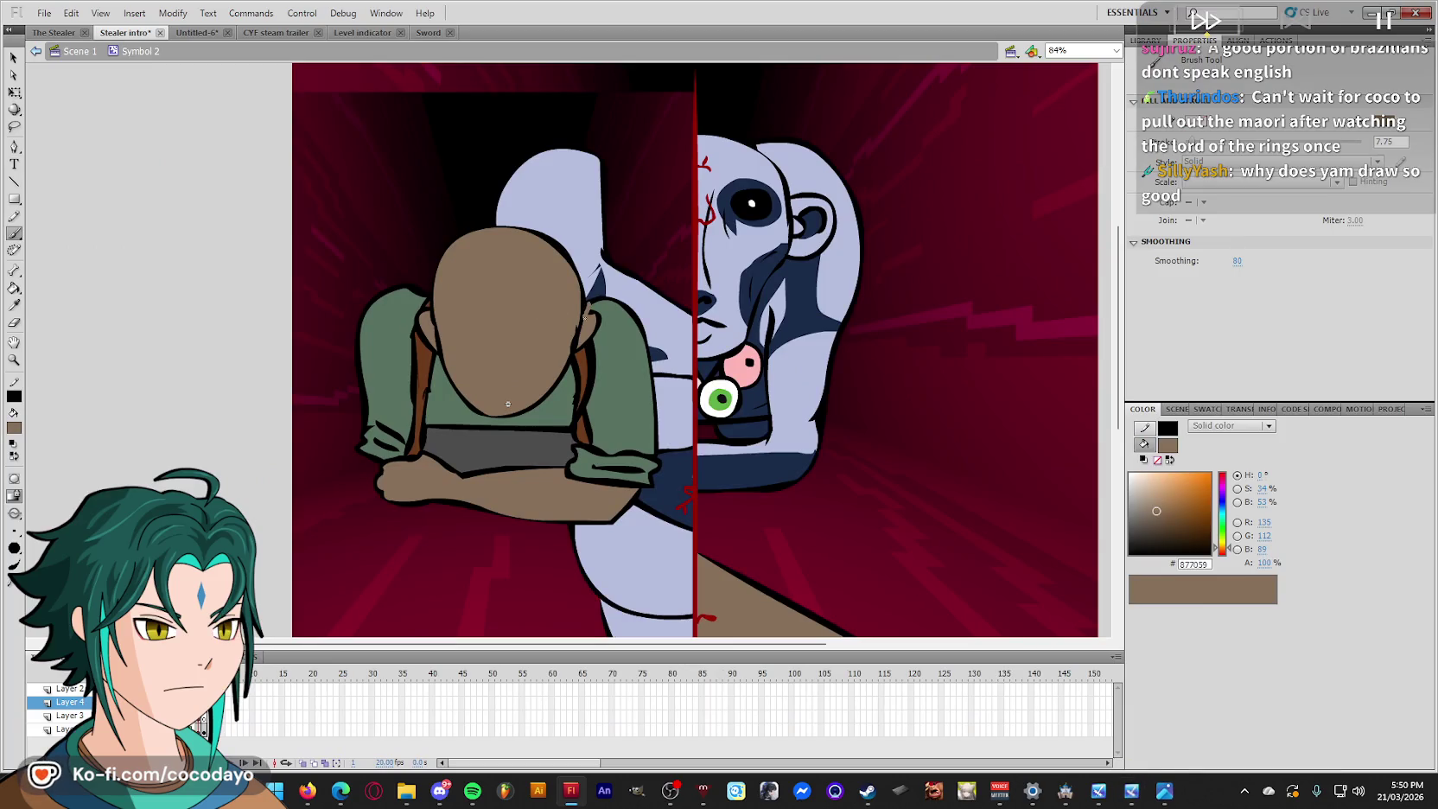
{"action": "left_click_drag", "start_coordinate": [1183, 552], "coordinate": [1130, 552]}
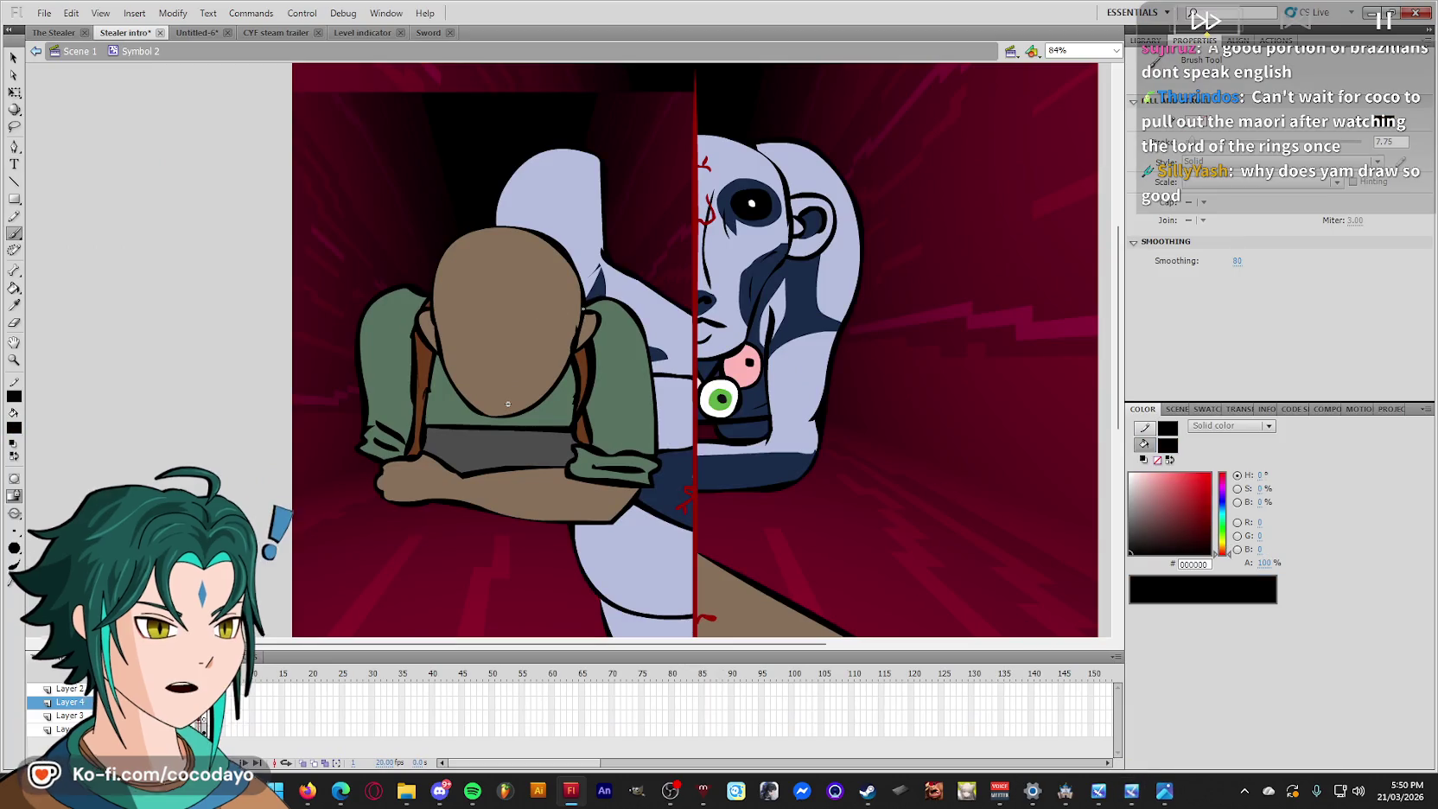
{"action": "left_click_drag", "start_coordinate": [572, 322], "coordinate": [544, 309]}
{"action": "key", "text": "ctrl+z"}
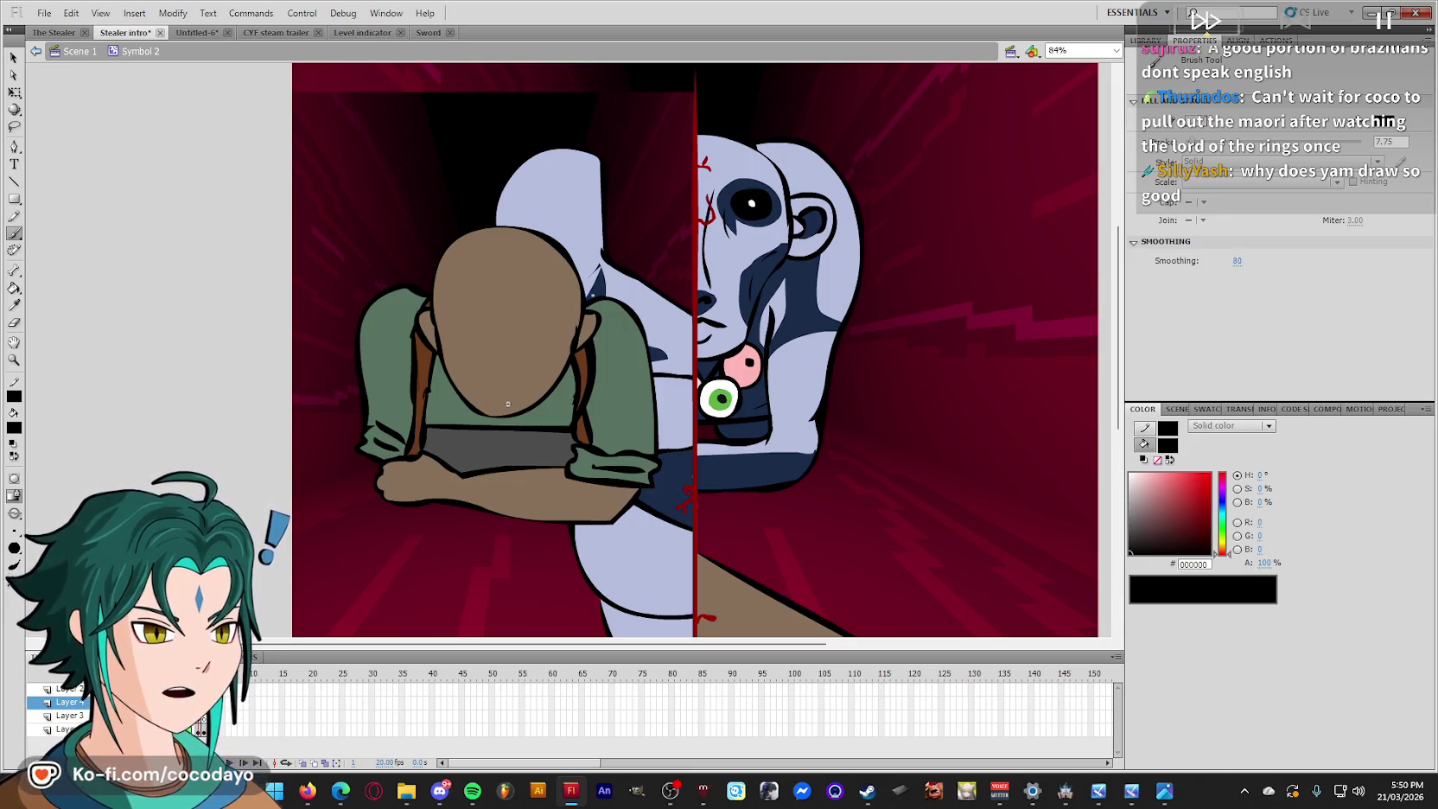
Brush two hair strands over the head, erase stray marks above it, then show the capsule reference.
{"action": "left_click_drag", "start_coordinate": [520, 273], "coordinate": [535, 356]}
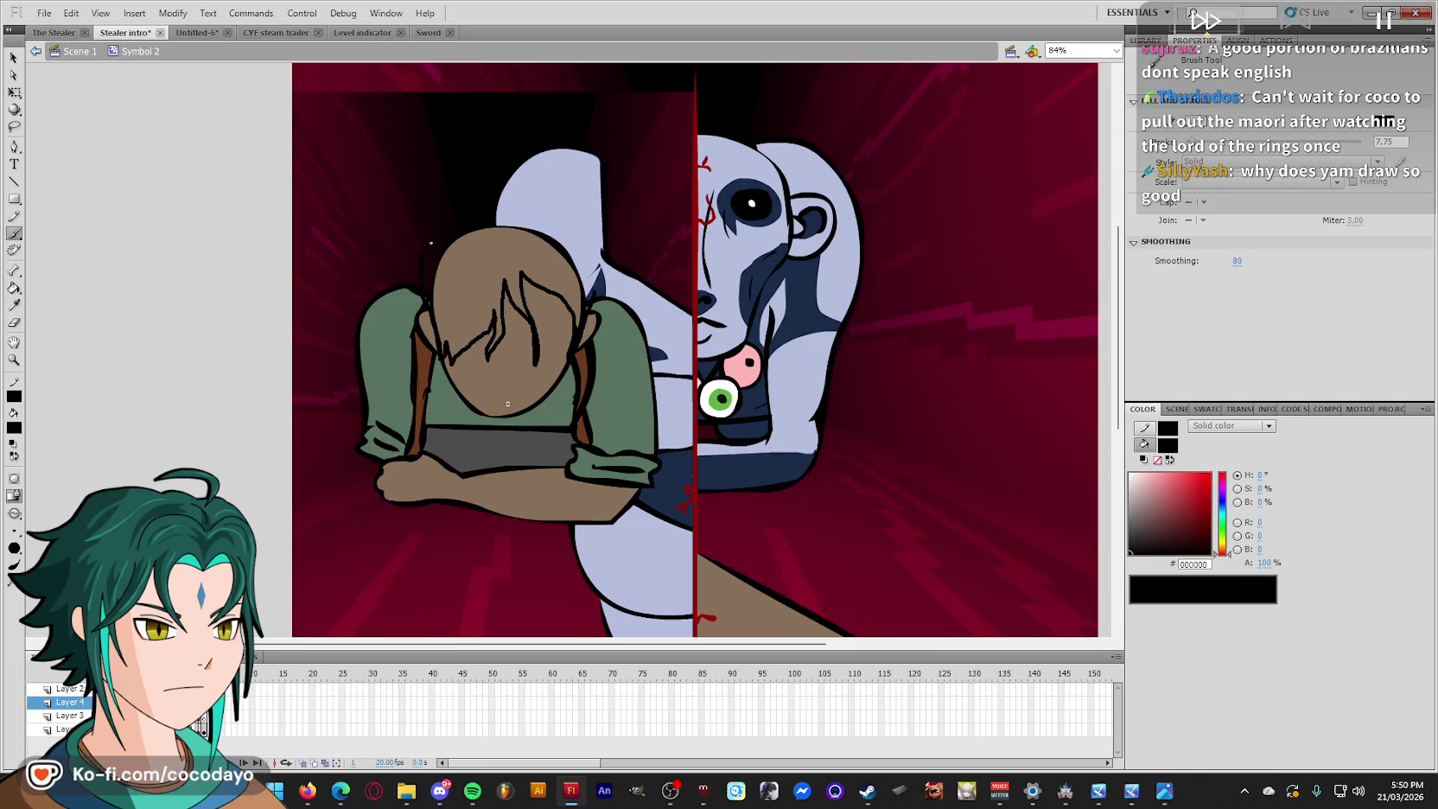
{"action": "mouse_move", "coordinate": [498, 210]}
{"action": "left_mouse_down"}
{"action": "mouse_move", "coordinate": [552, 230]}
{"action": "mouse_move", "coordinate": [534, 356]}
{"action": "left_mouse_up"}
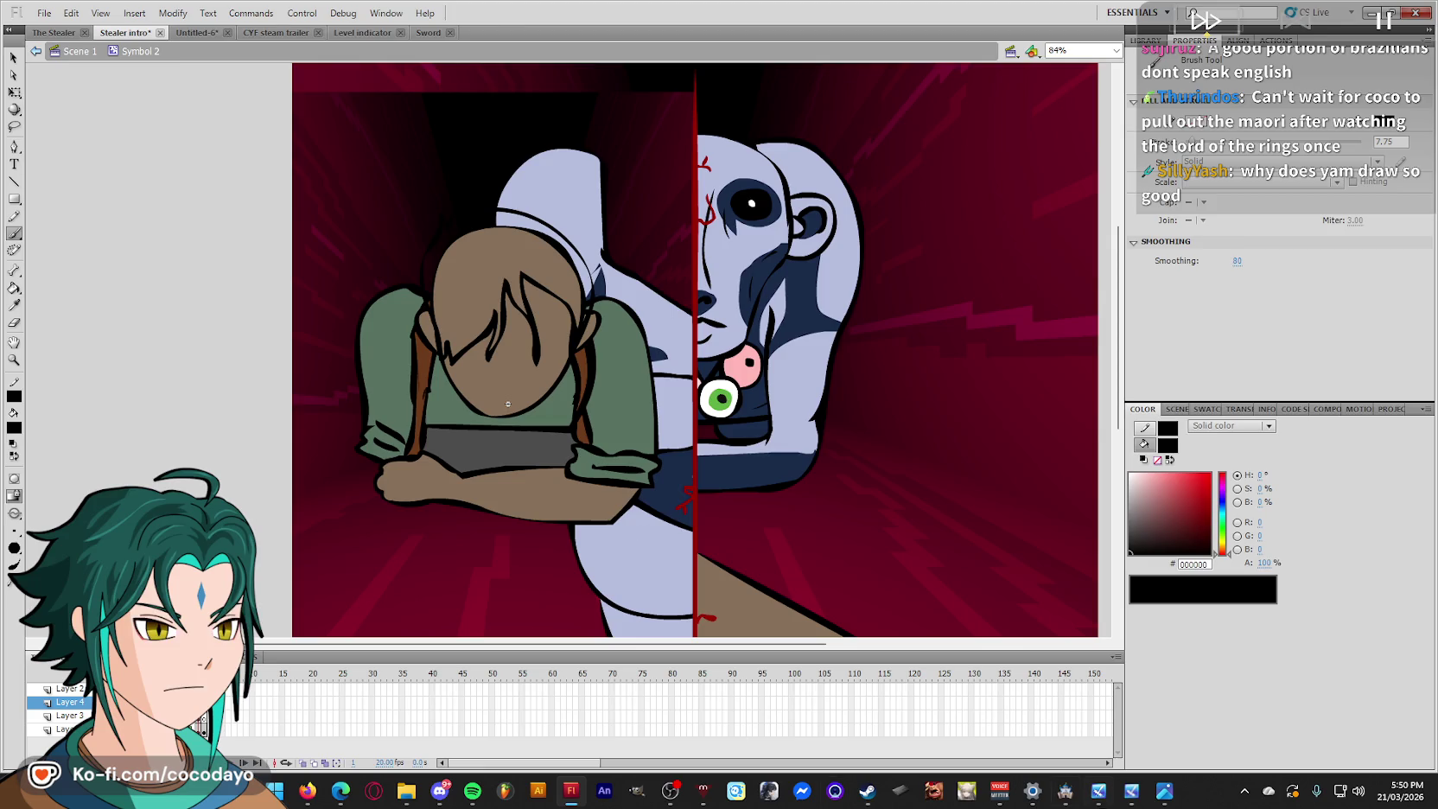
{"action": "key", "text": "alt+Tab"}
{"action": "key", "text": "alt+Tab"}
{"action": "key", "text": "e"}
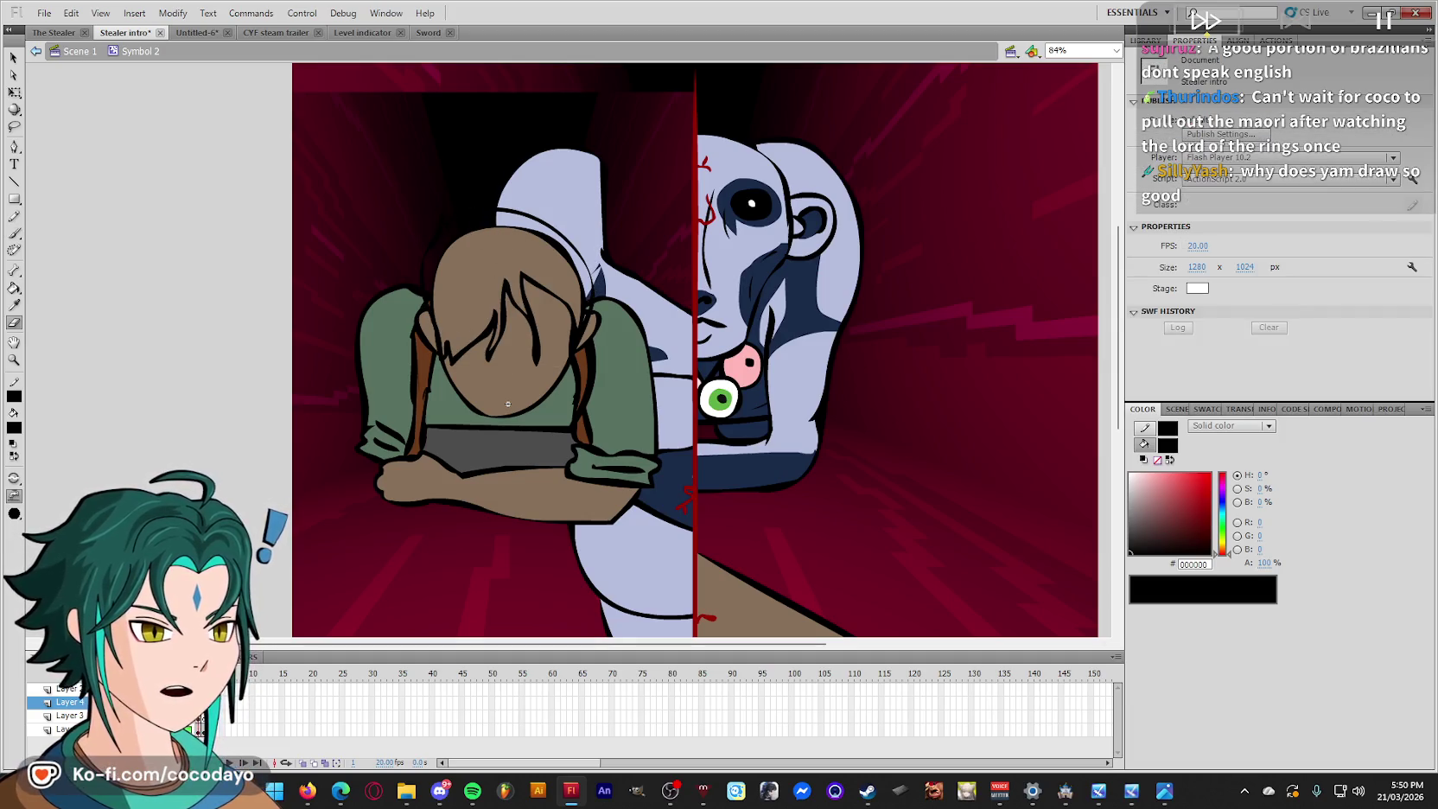
{"action": "left_click_drag", "start_coordinate": [419, 249], "coordinate": [471, 194]}
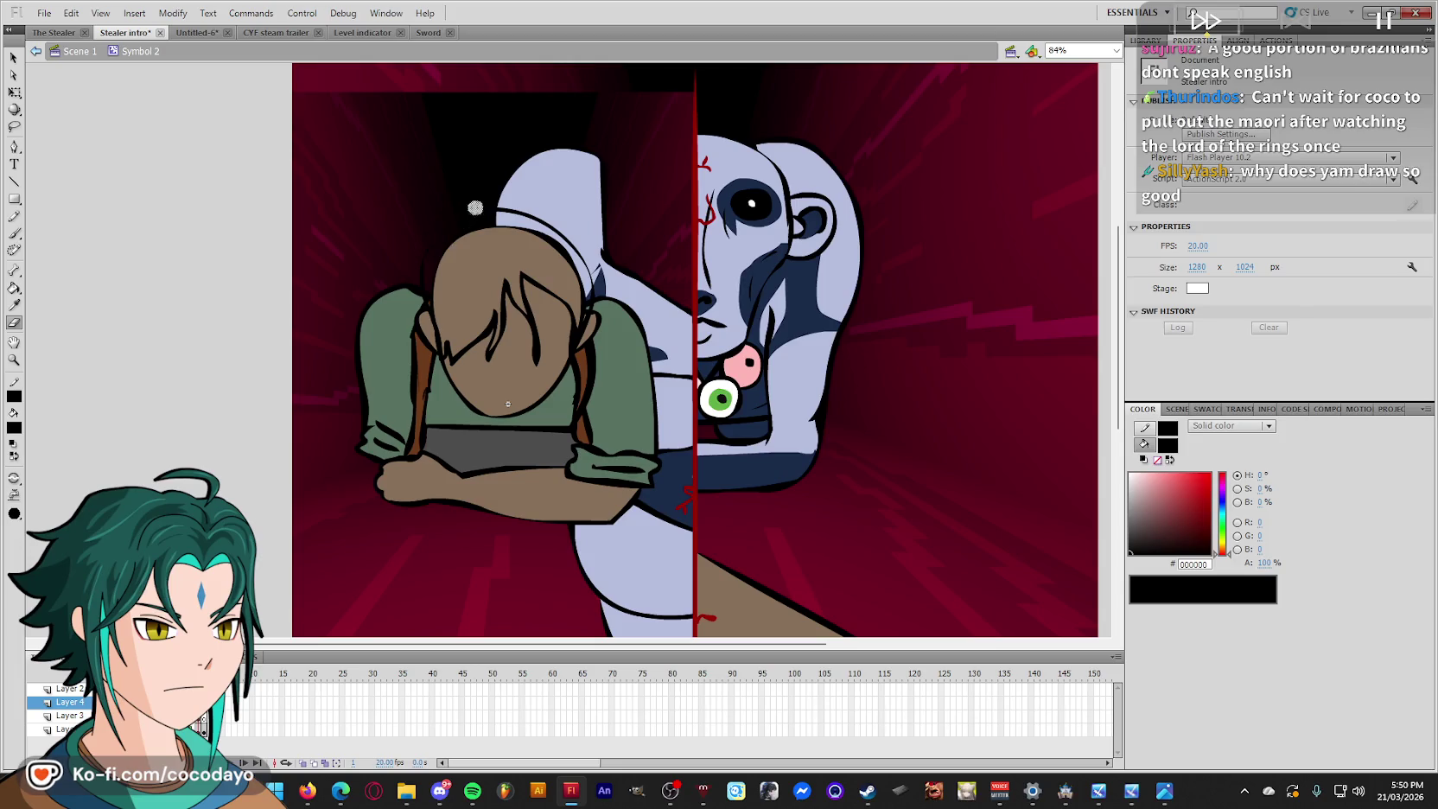
{"action": "key", "text": "q"}
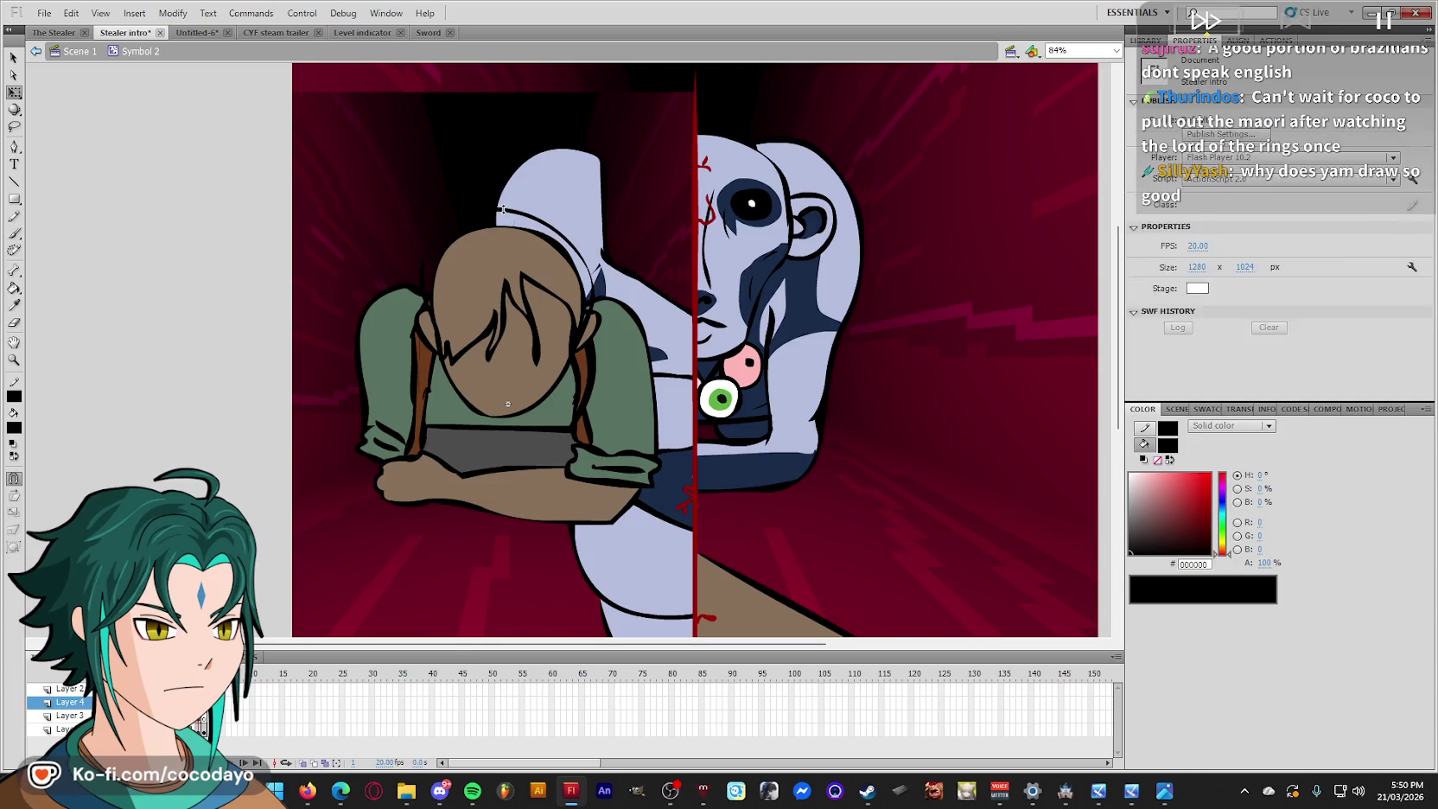
{"action": "left_click", "coordinate": [507, 287]}
{"action": "key", "text": "b"}
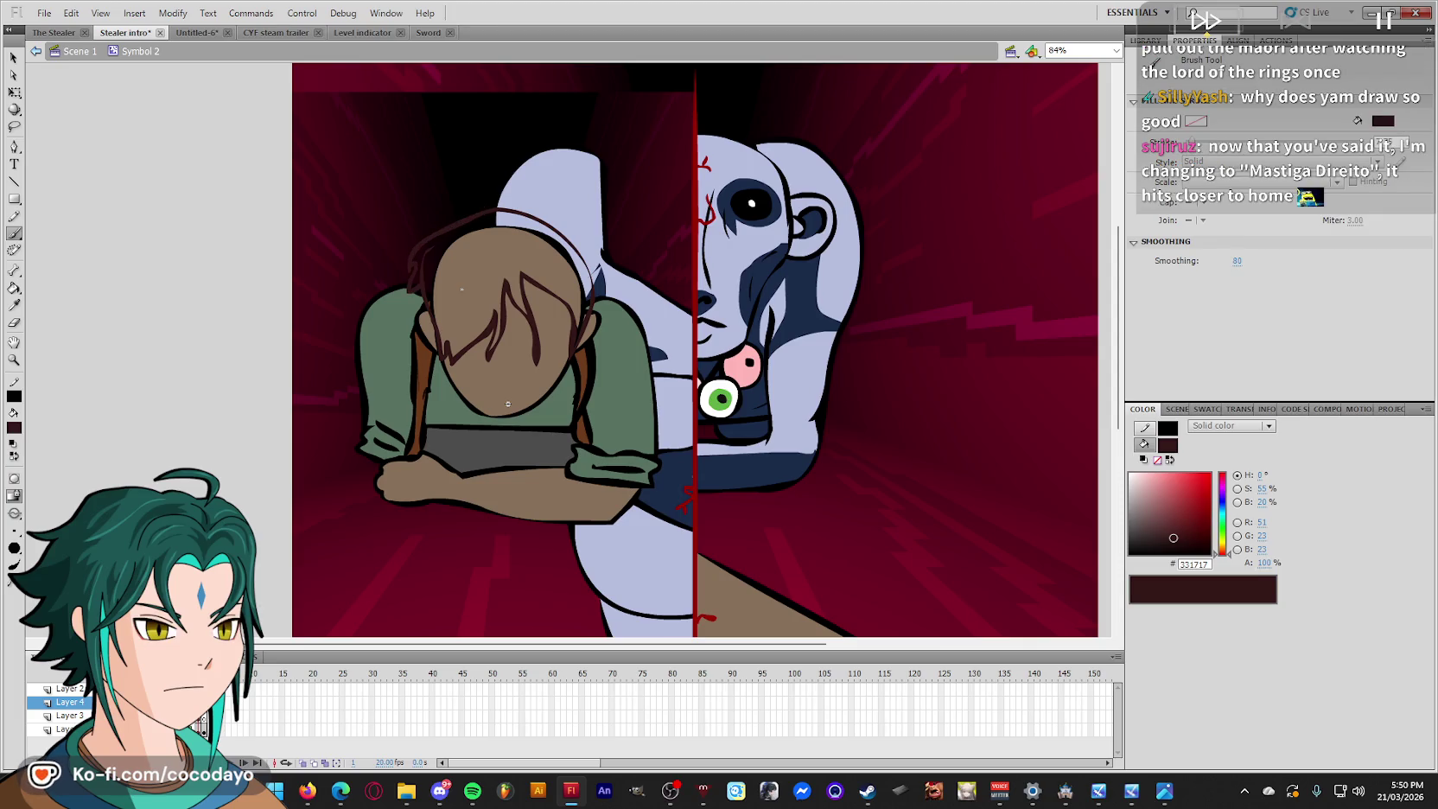
{"action": "left_click", "coordinate": [1164, 793]}
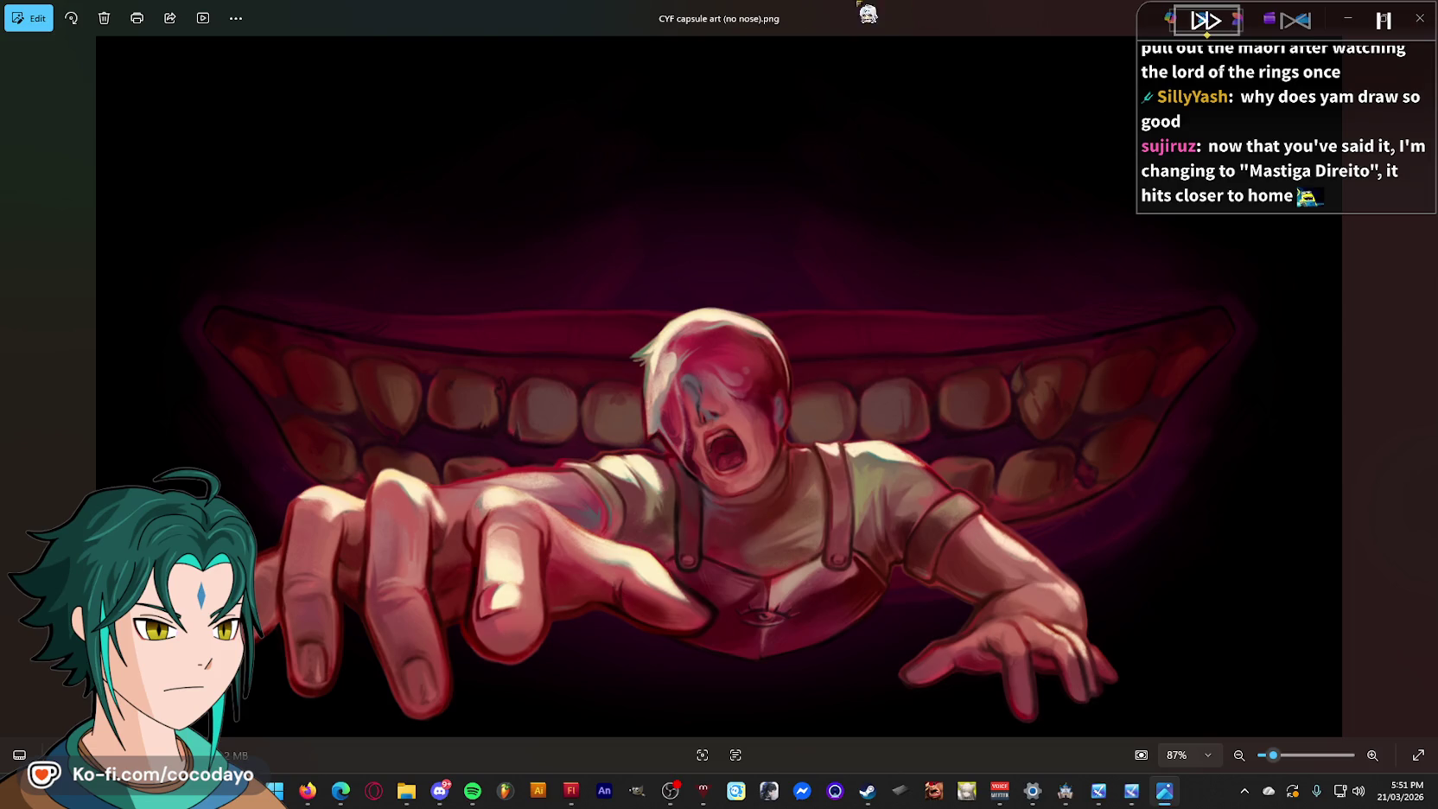
Minimize the Photos window showing CYF capsule art (no nose).png.
{"action": "left_click", "coordinate": [1346, 18]}
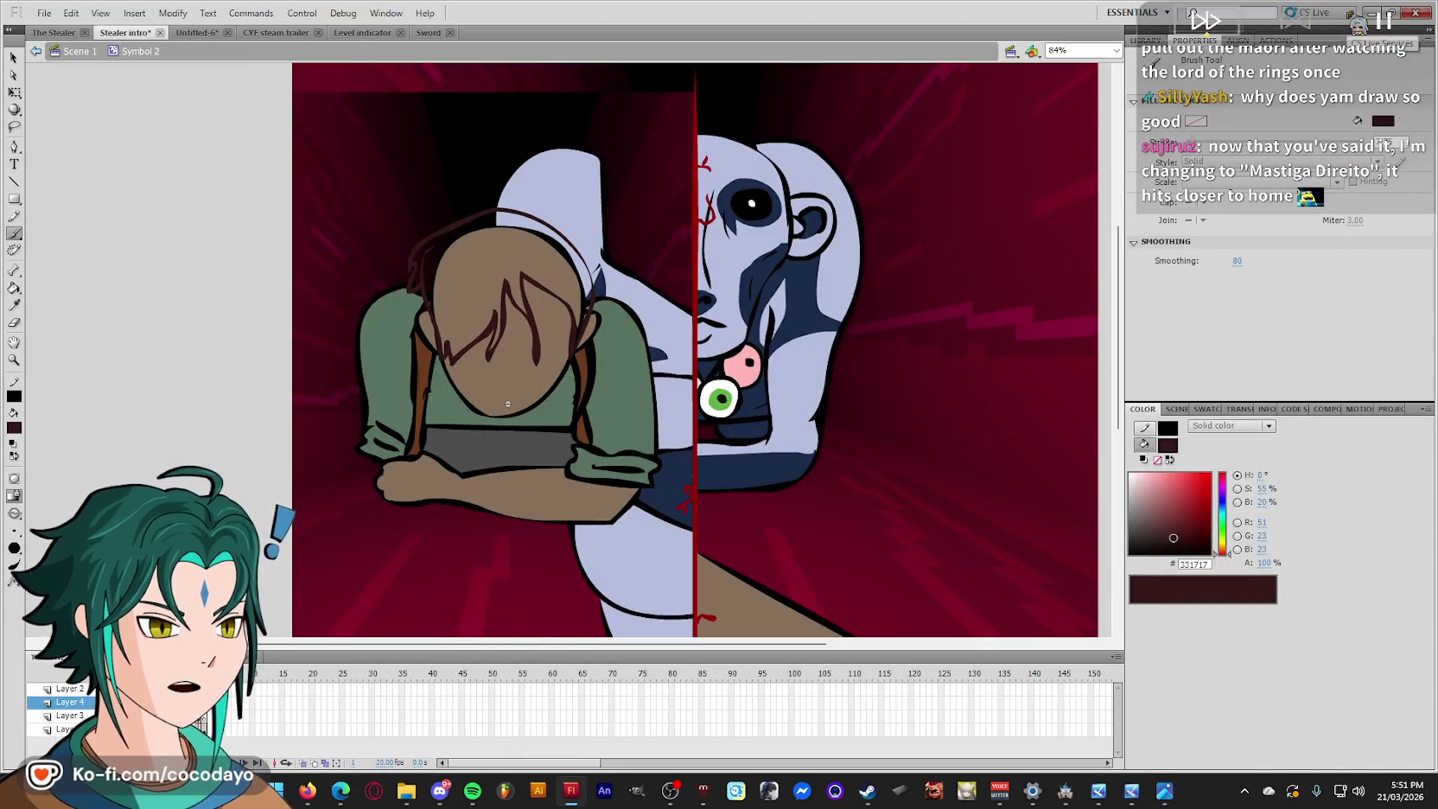
On Layer 3, brush a #4D3823 shadow patch over one eye and a black nose, then zoom in.
{"action": "key", "text": "q"}
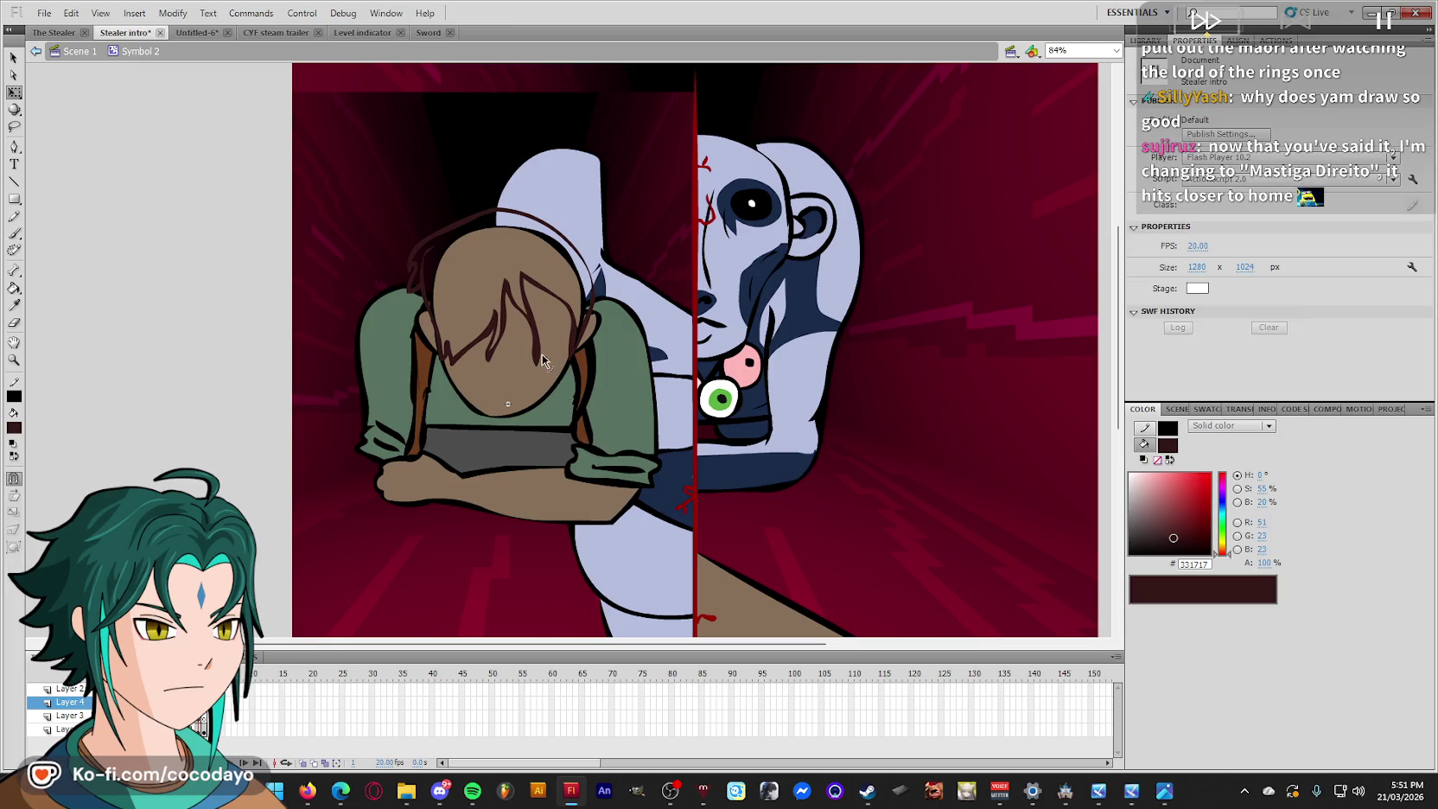
{"action": "left_click", "coordinate": [542, 358]}
{"action": "key", "text": "b"}
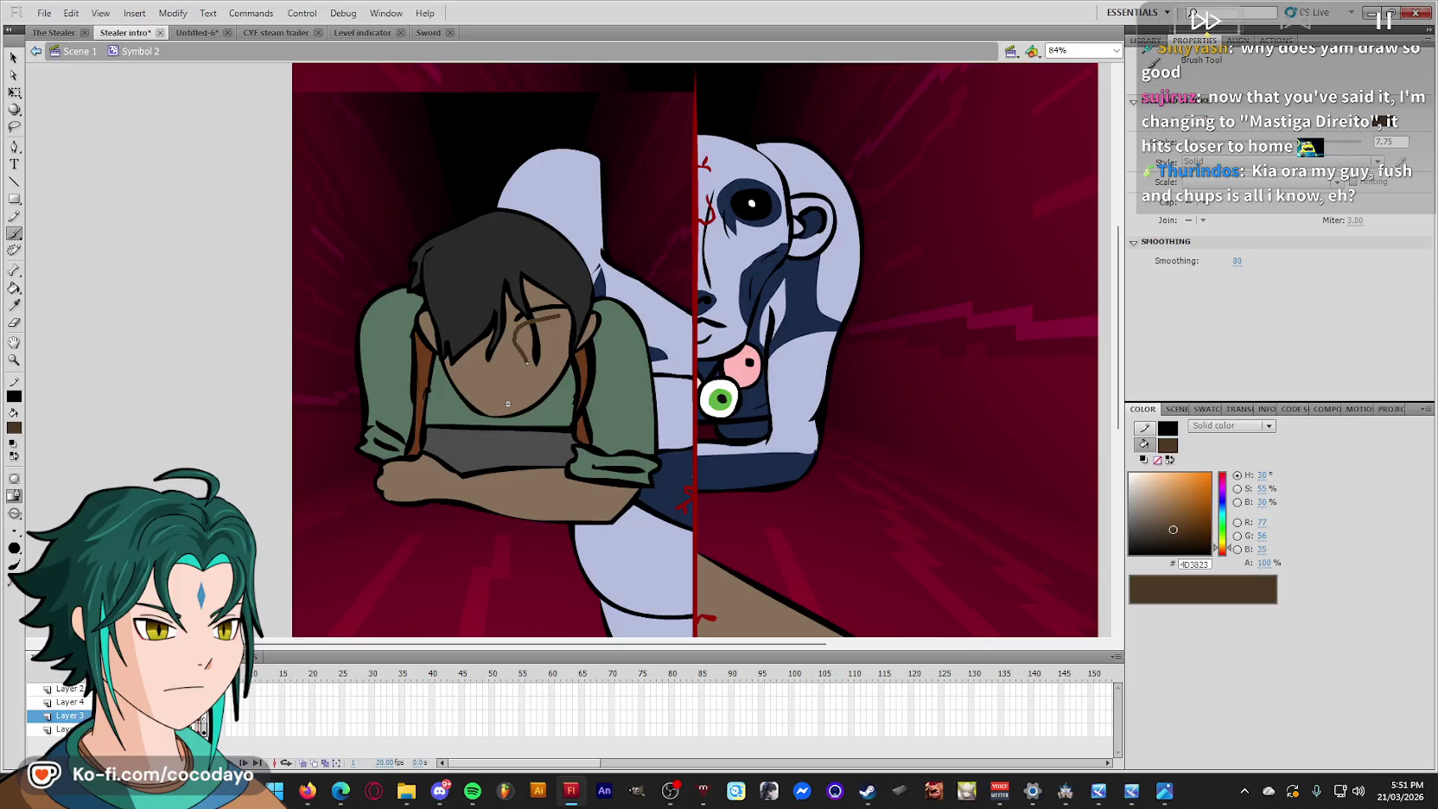
{"action": "left_click_drag", "start_coordinate": [566, 319], "coordinate": [553, 318]}
{"action": "key", "text": "q"}
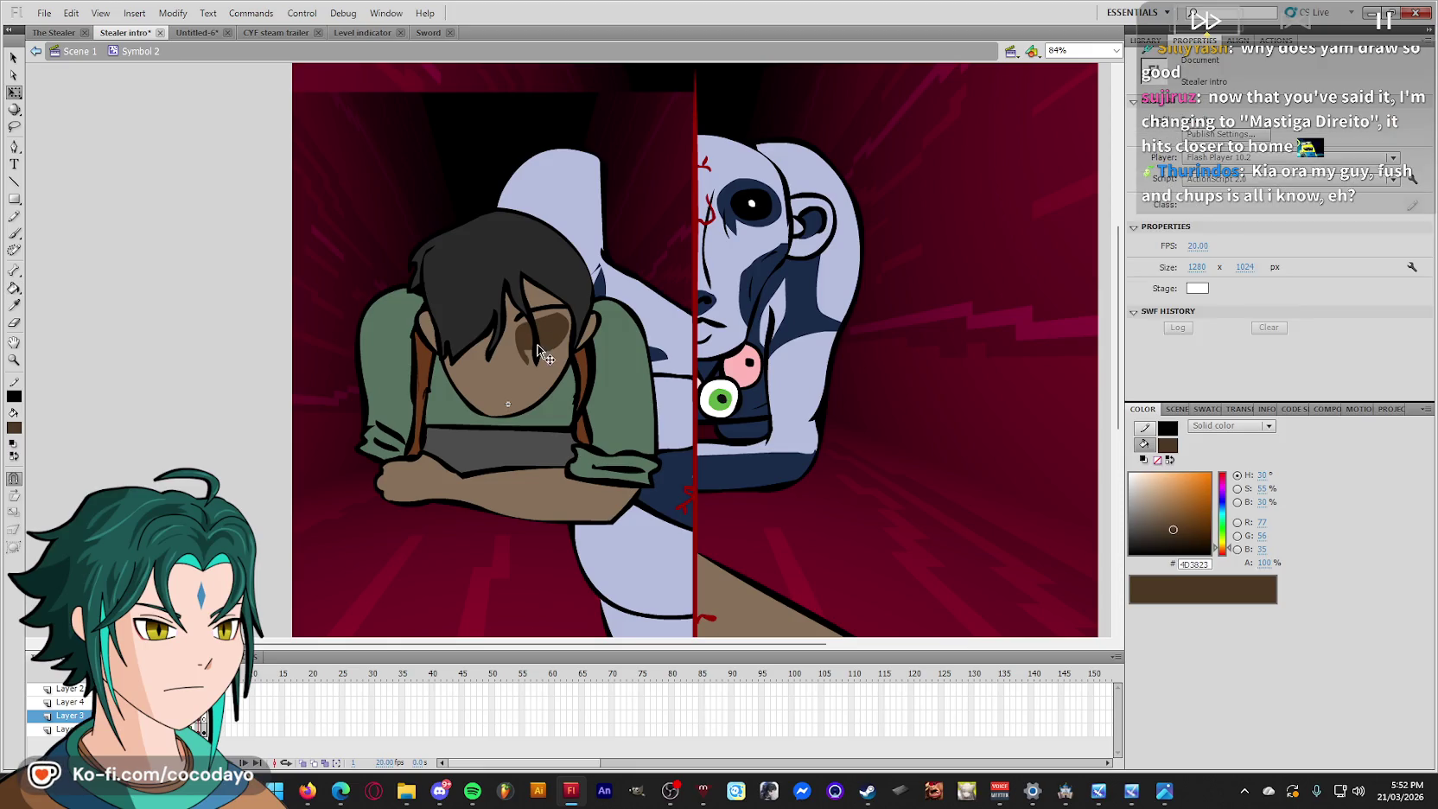
{"action": "key", "text": "i"}
{"action": "left_click", "coordinate": [494, 330]}
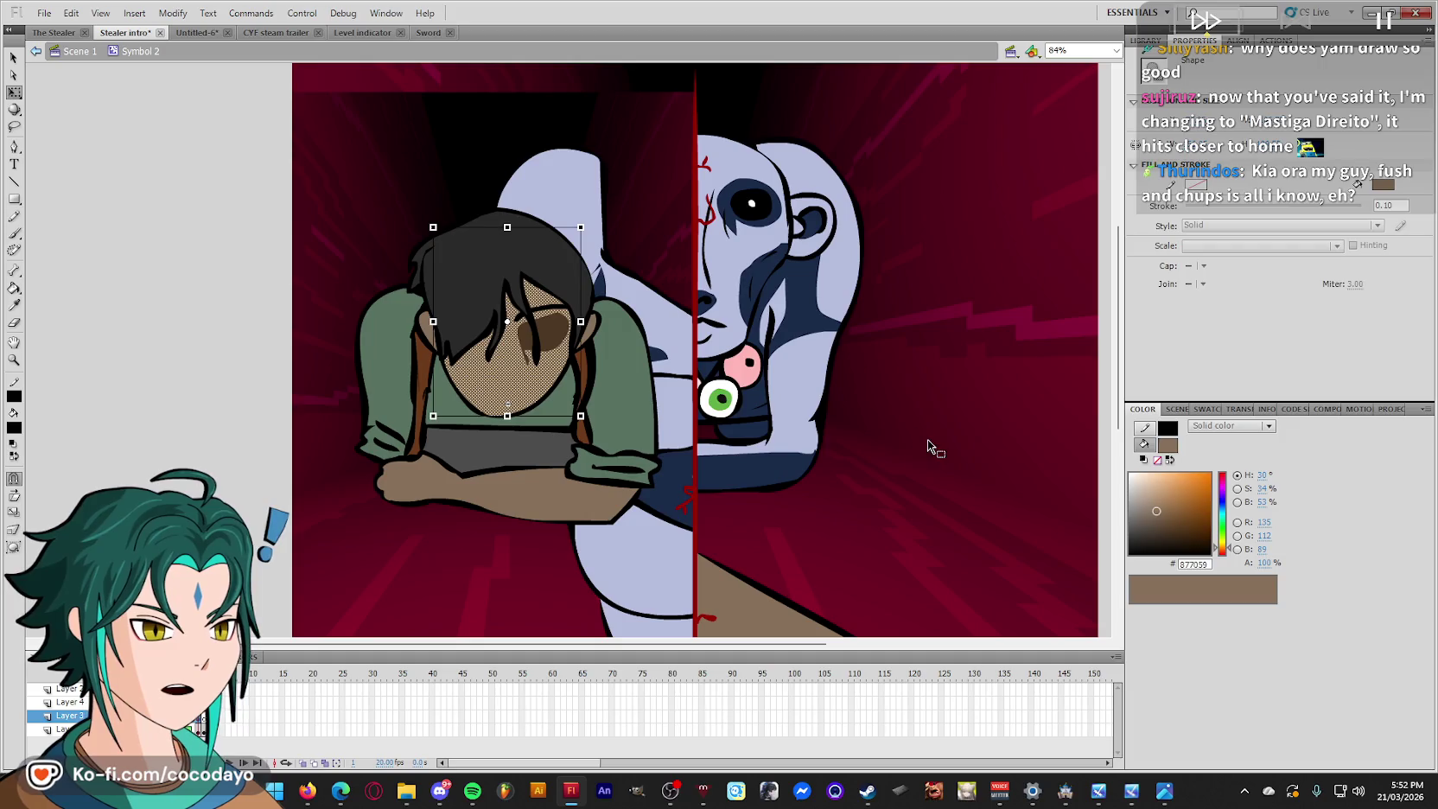
{"action": "key", "text": "b"}
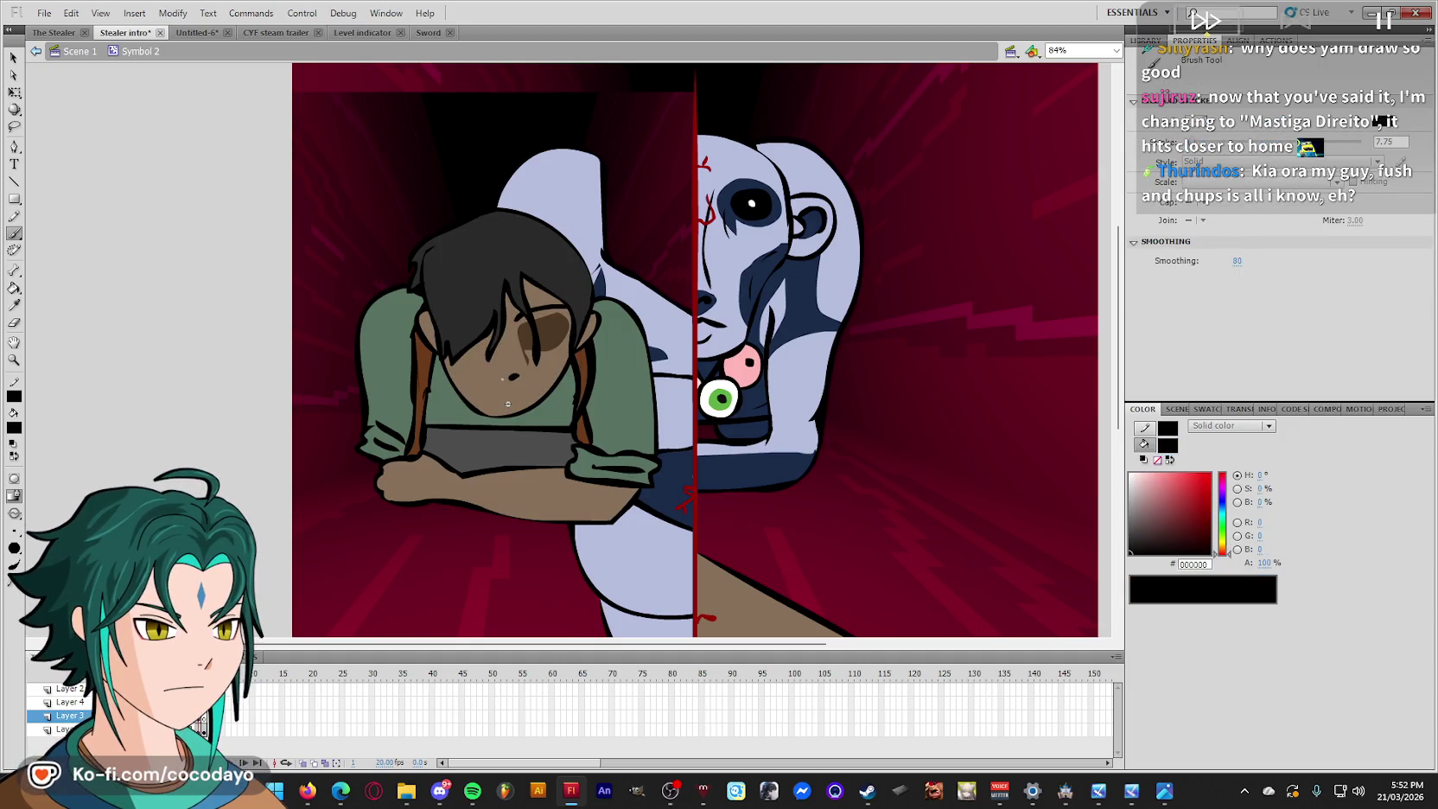
{"action": "key", "text": "q"}
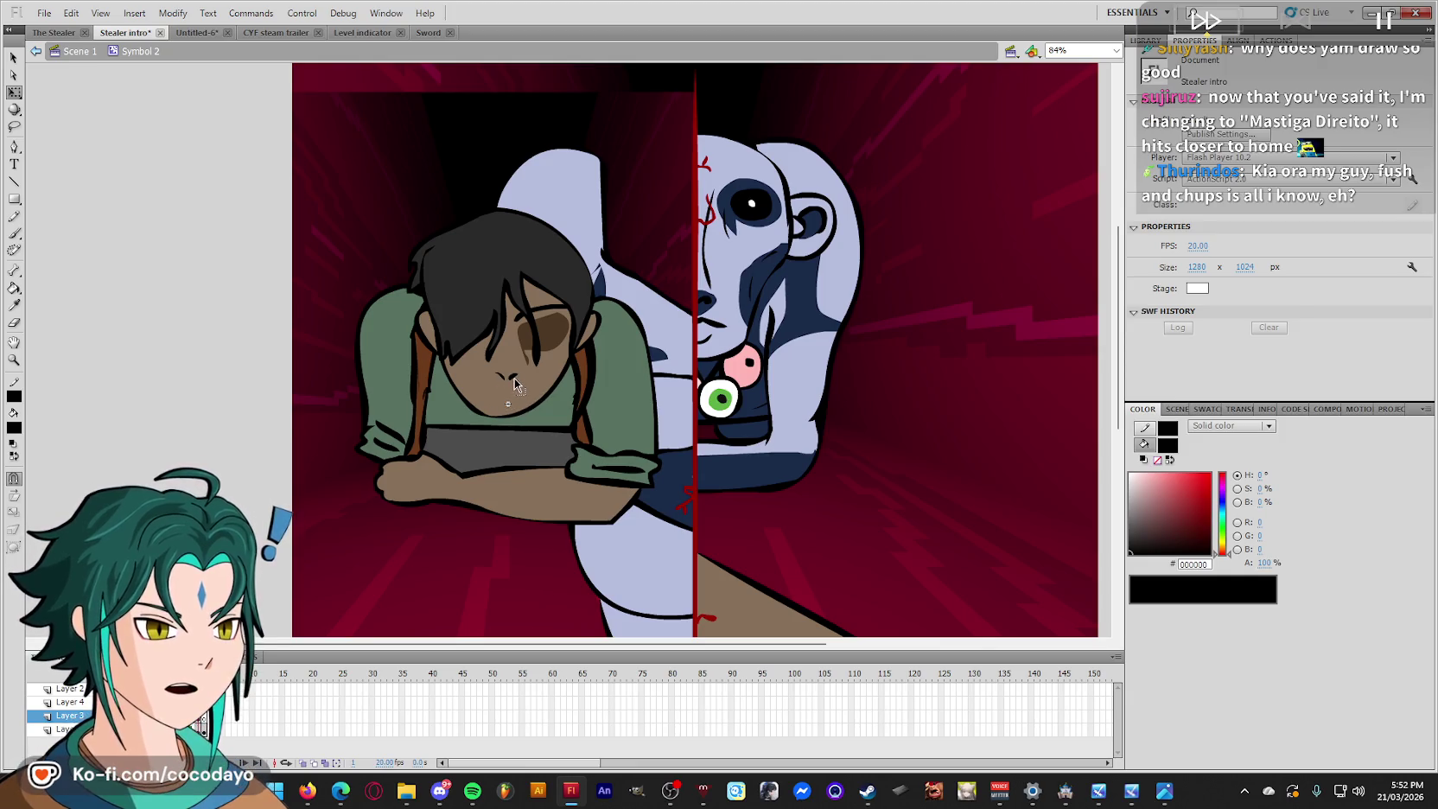
{"action": "key", "text": "ctrl+equal"}
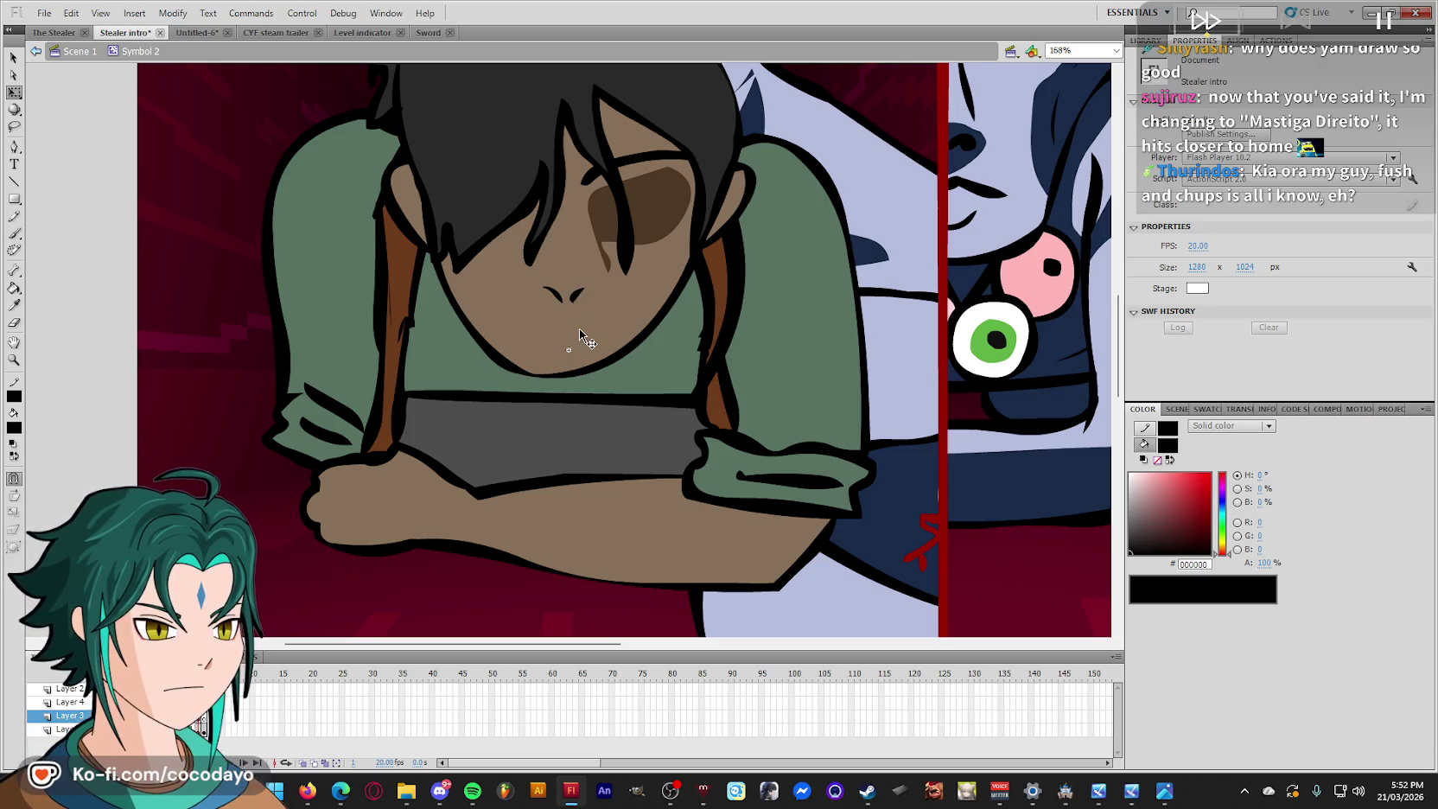
Darken the nose line and brush wavy closed lips beneath it.
{"action": "scroll", "coordinate": [579, 331], "scroll_direction": "up", "scroll_amount": 2}
{"action": "key", "text": "b"}
{"action": "left_click_drag", "start_coordinate": [577, 266], "coordinate": [577, 268]}
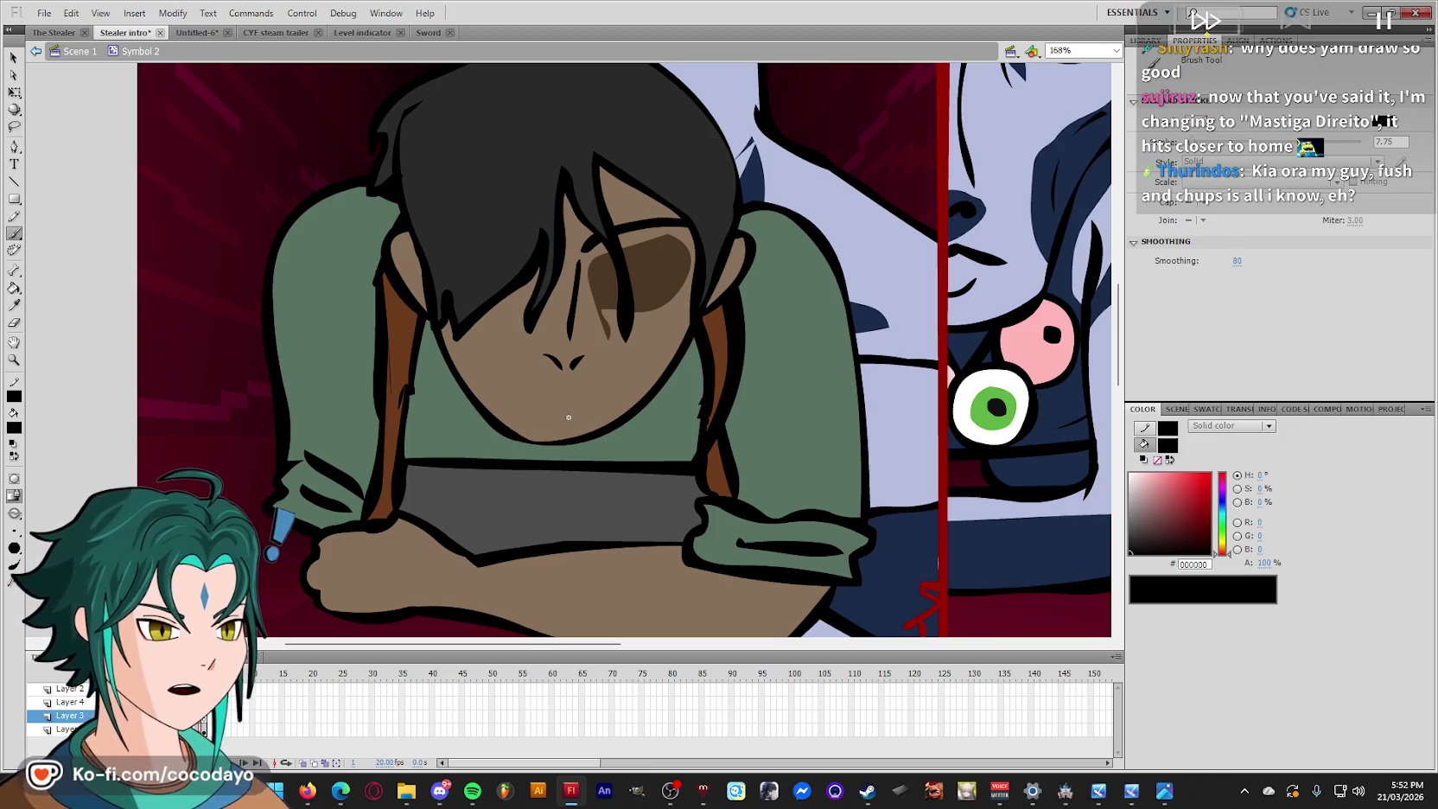
{"action": "scroll", "coordinate": [516, 284], "scroll_direction": "up", "scroll_amount": 2}
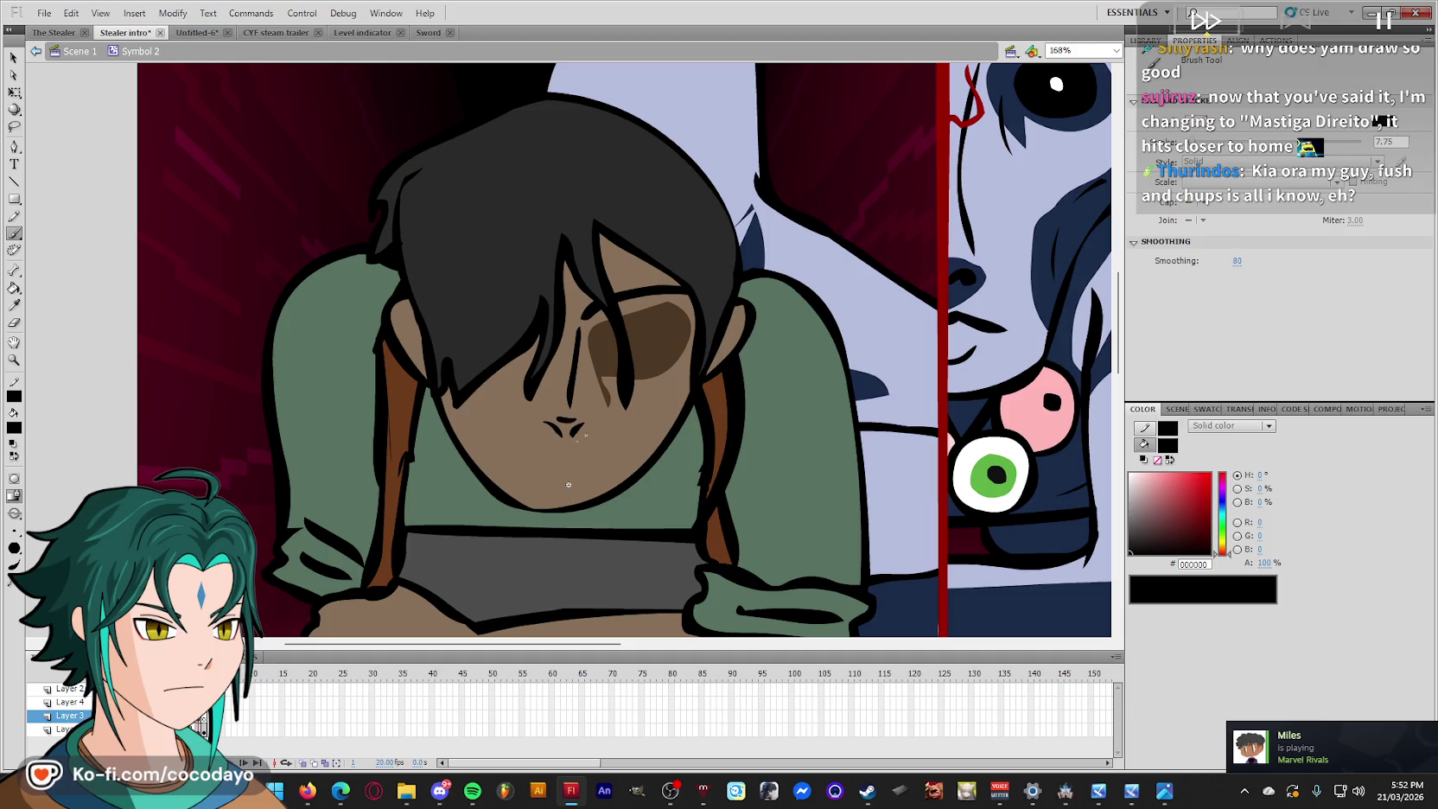
{"action": "left_click_drag", "start_coordinate": [558, 450], "coordinate": [600, 473]}
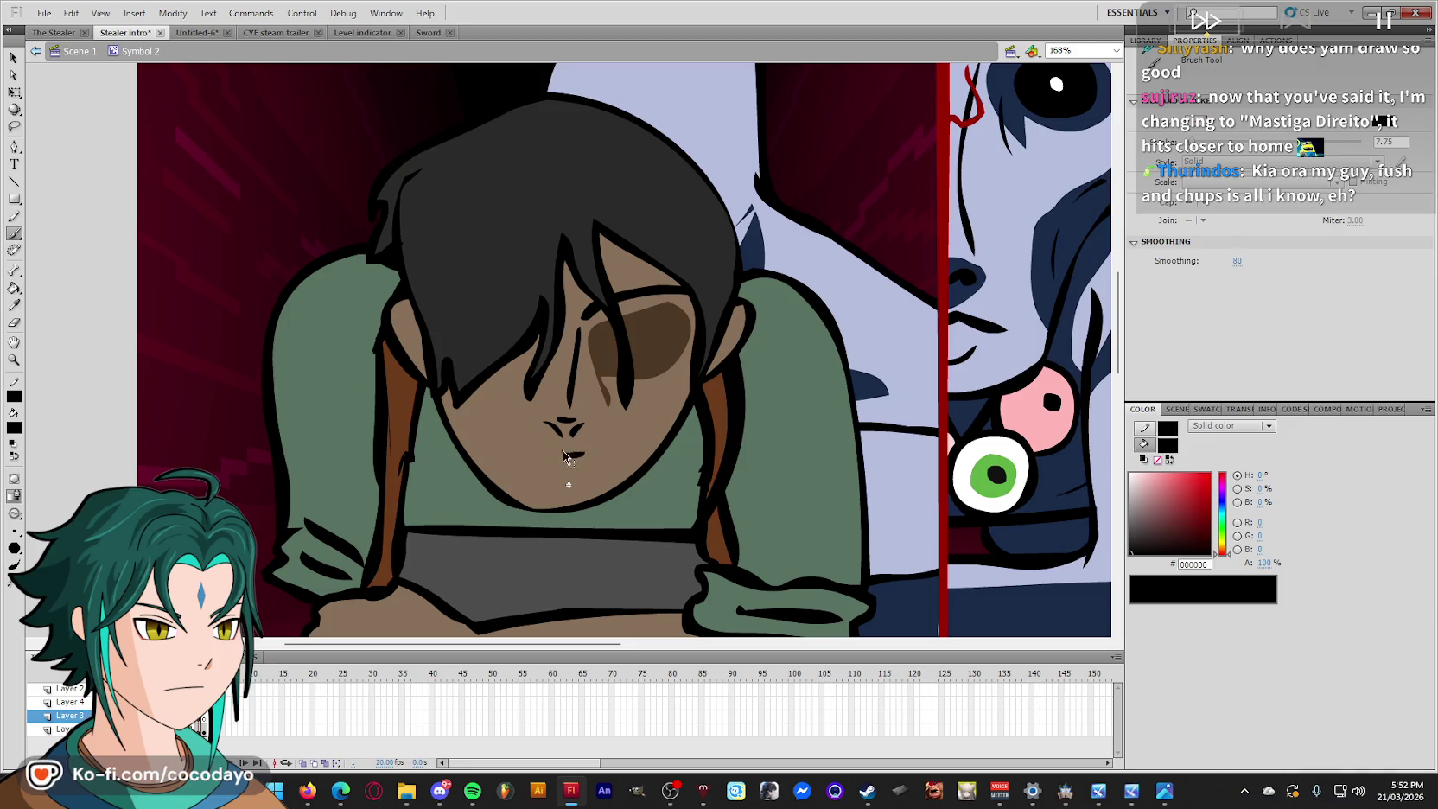
{"action": "left_click_drag", "start_coordinate": [572, 456], "coordinate": [592, 462]}
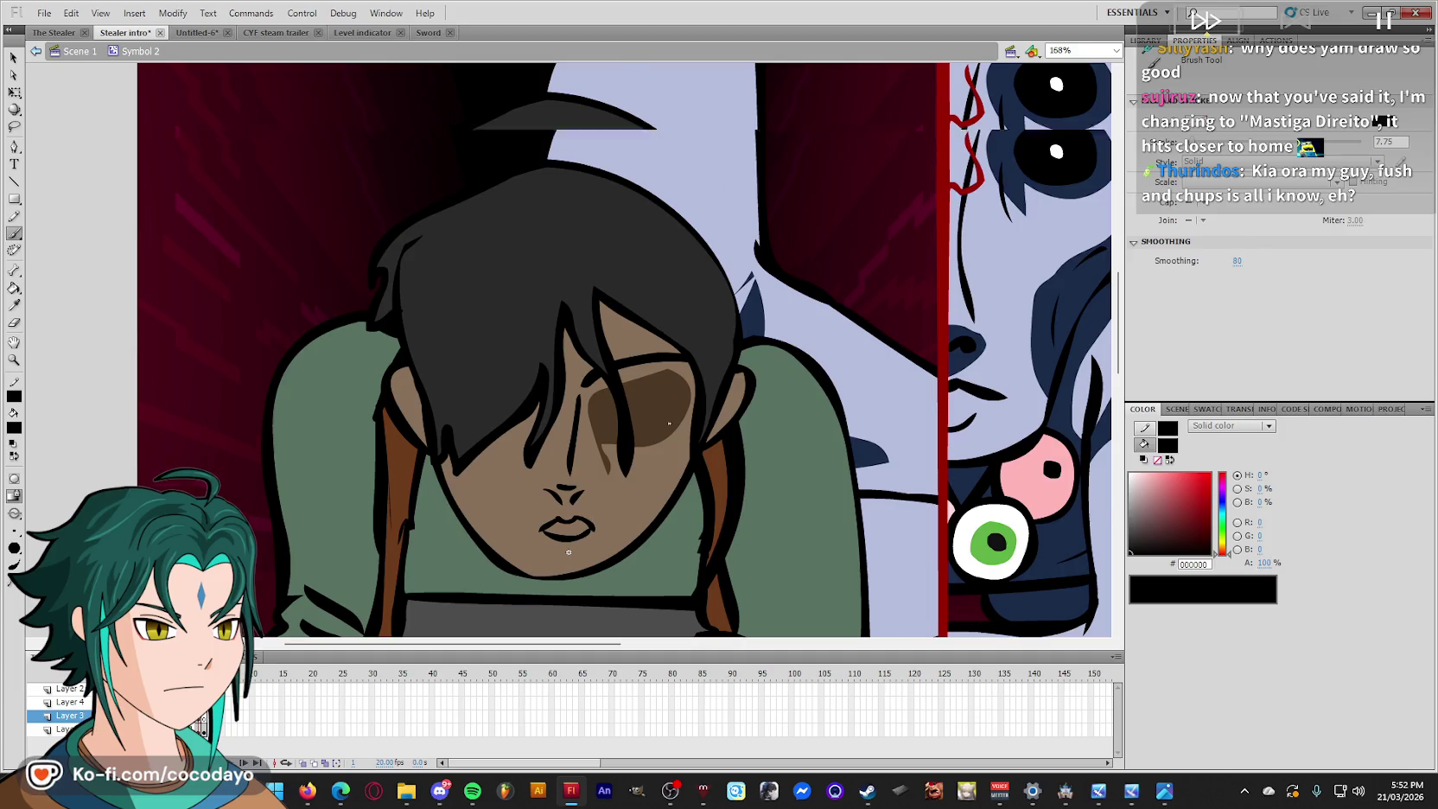
Outline the shadowed eye with a curve and fill the eye socket solid black.
{"action": "key", "text": "q"}
{"action": "key", "text": "b"}
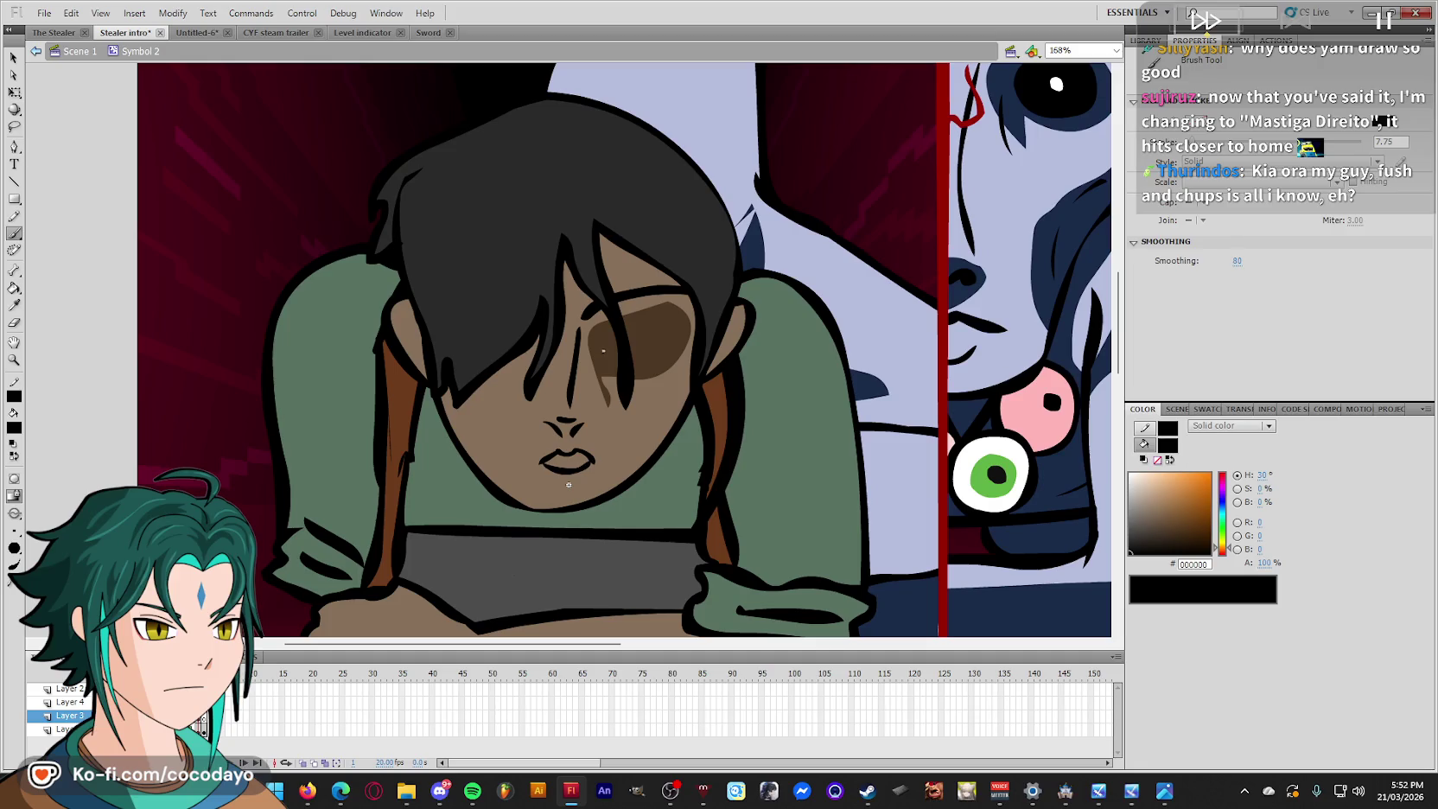
{"action": "mouse_move", "coordinate": [671, 339]}
{"action": "left_mouse_down"}
{"action": "mouse_move", "coordinate": [642, 329]}
{"action": "mouse_move", "coordinate": [622, 363]}
{"action": "left_mouse_up"}
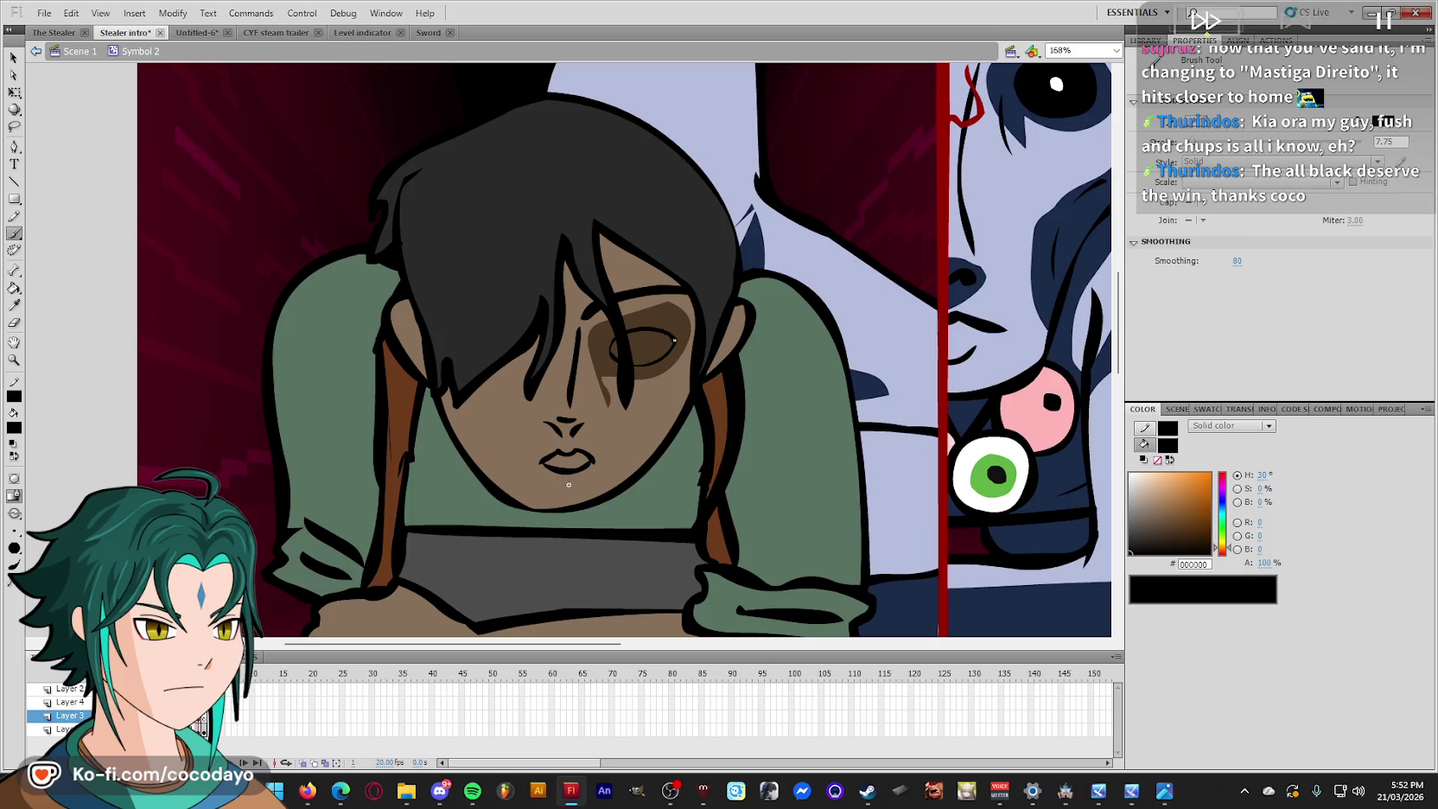
{"action": "key", "text": "k"}
{"action": "left_click", "coordinate": [658, 343]}
{"action": "scroll", "coordinate": [656, 337], "scroll_direction": "down", "scroll_amount": 3}
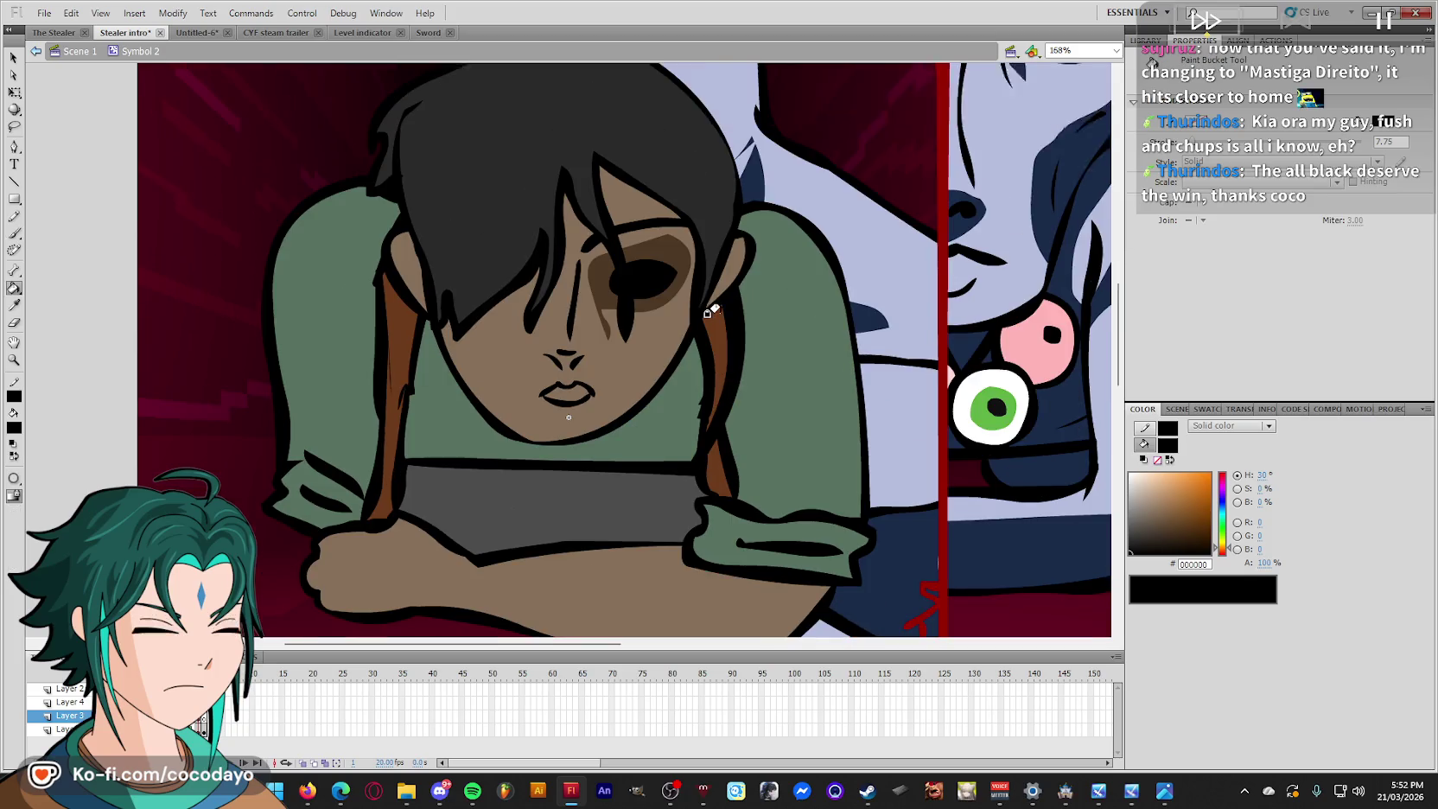
Sample the dark brown #4D3823 and draw a 0.10 pencil line across the face.
{"action": "scroll", "coordinate": [652, 320], "scroll_direction": "up", "scroll_amount": 3}
{"action": "key", "text": "i"}
{"action": "left_click", "coordinate": [635, 350]}
{"action": "key", "text": "y"}
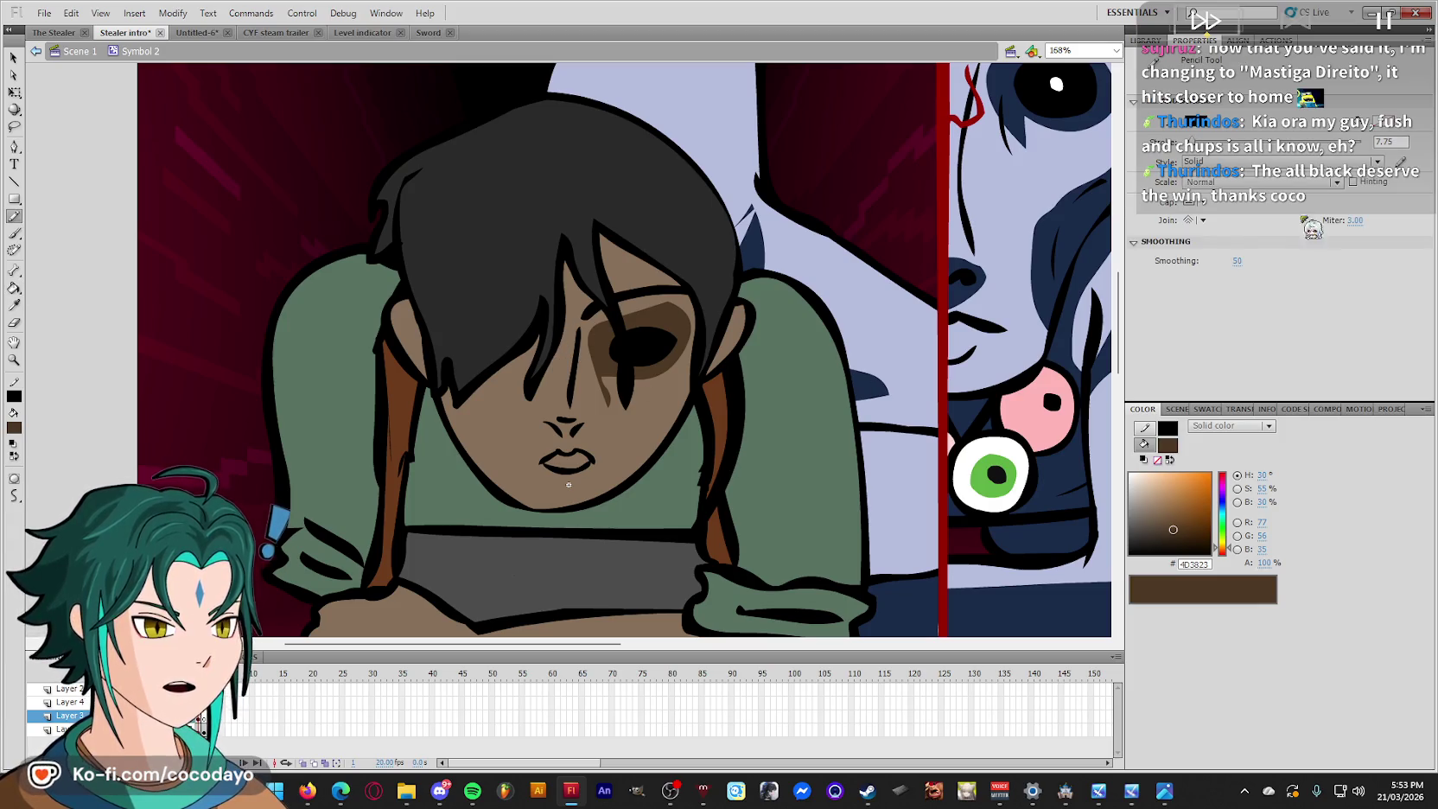
{"action": "left_click_drag", "start_coordinate": [1197, 142], "coordinate": [1179, 142]}
{"action": "mouse_move", "coordinate": [563, 333]}
{"action": "left_mouse_down"}
{"action": "mouse_move", "coordinate": [550, 387]}
{"action": "mouse_move", "coordinate": [472, 389]}
{"action": "left_mouse_up"}
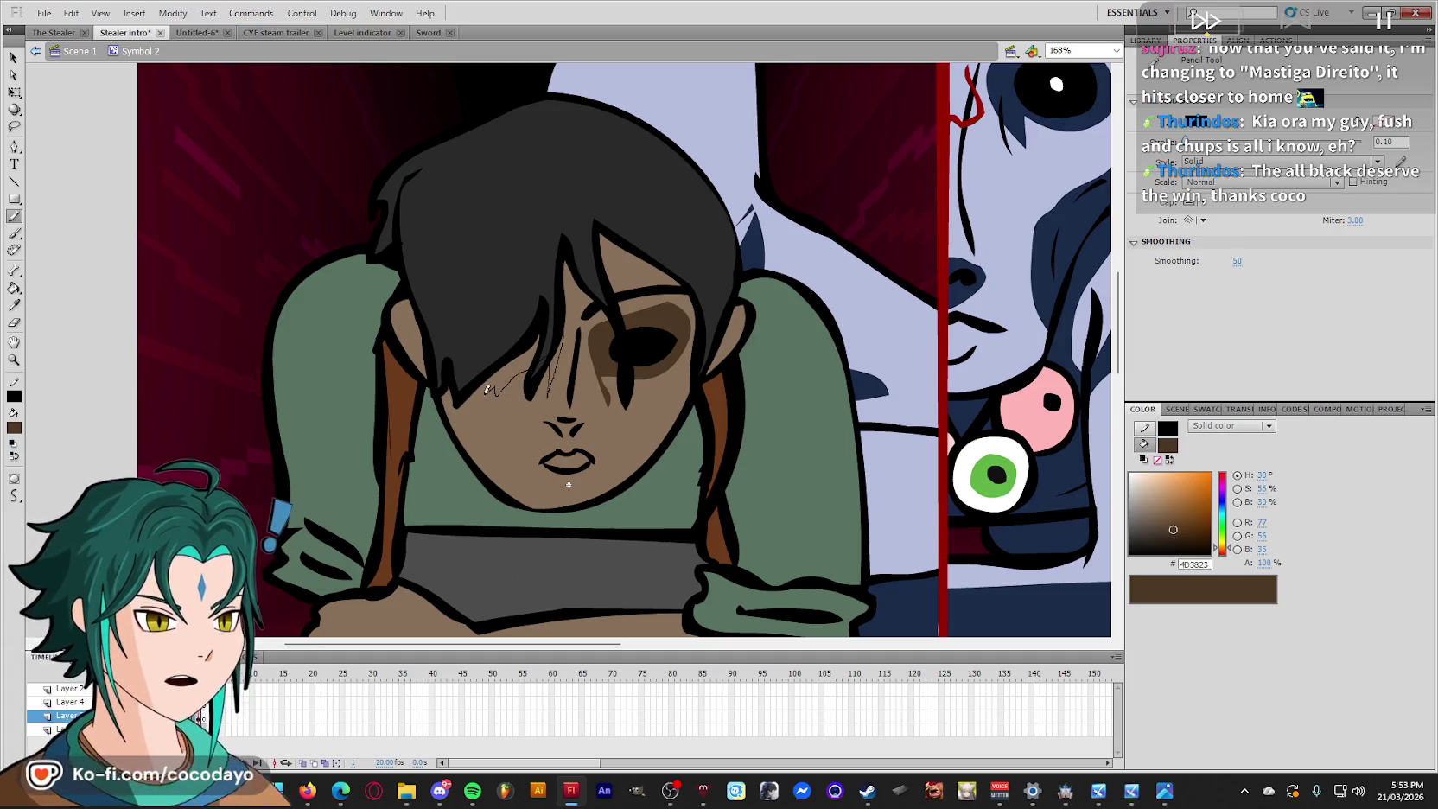
Undo an accidental darker face fill and cut the jagged pencil stroke out.
{"action": "key", "text": "o"}
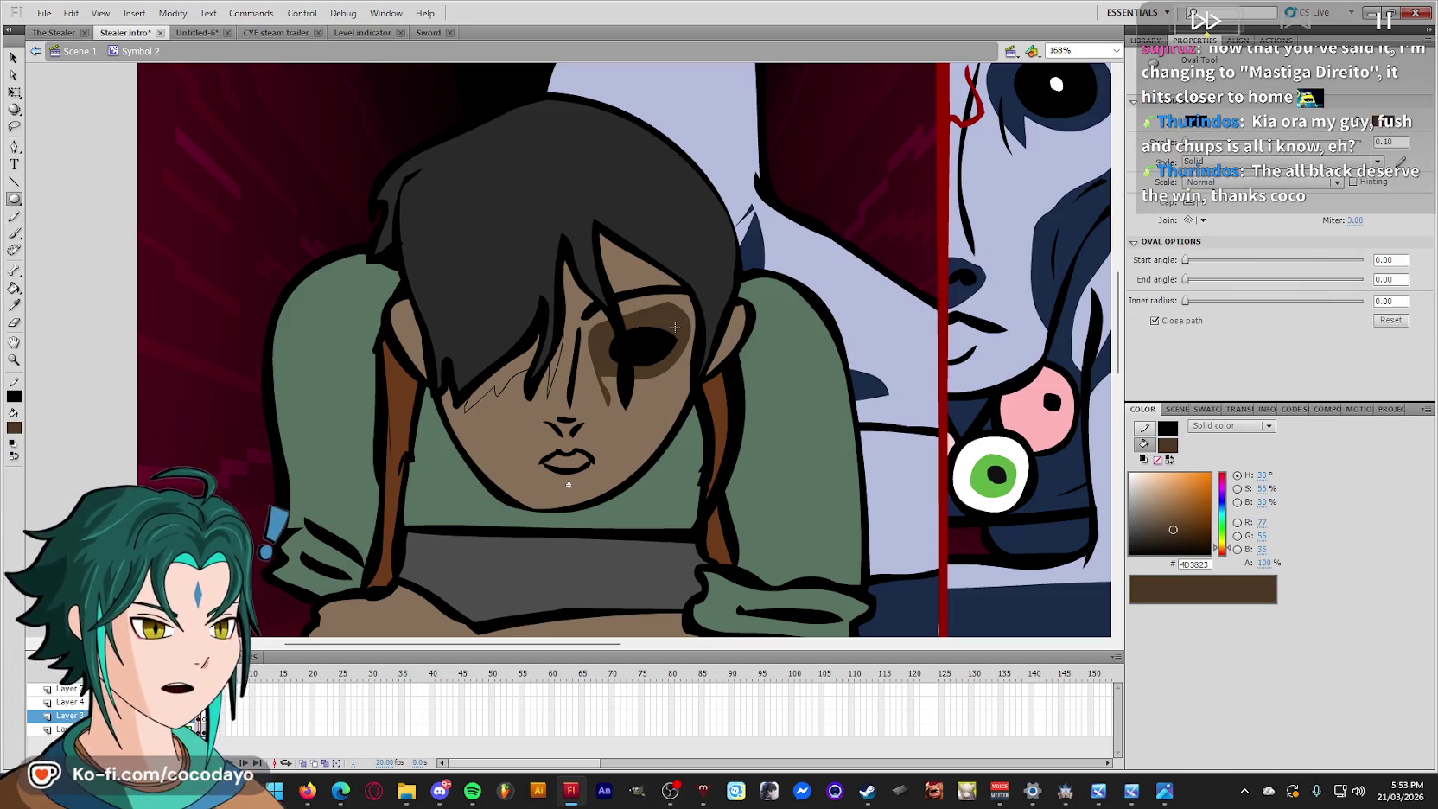
{"action": "key", "text": "k"}
{"action": "left_click", "coordinate": [545, 364]}
{"action": "key", "text": "ctrl+z"}
{"action": "key", "text": "q"}
{"action": "left_click", "coordinate": [534, 387]}
{"action": "key", "text": "Delete"}
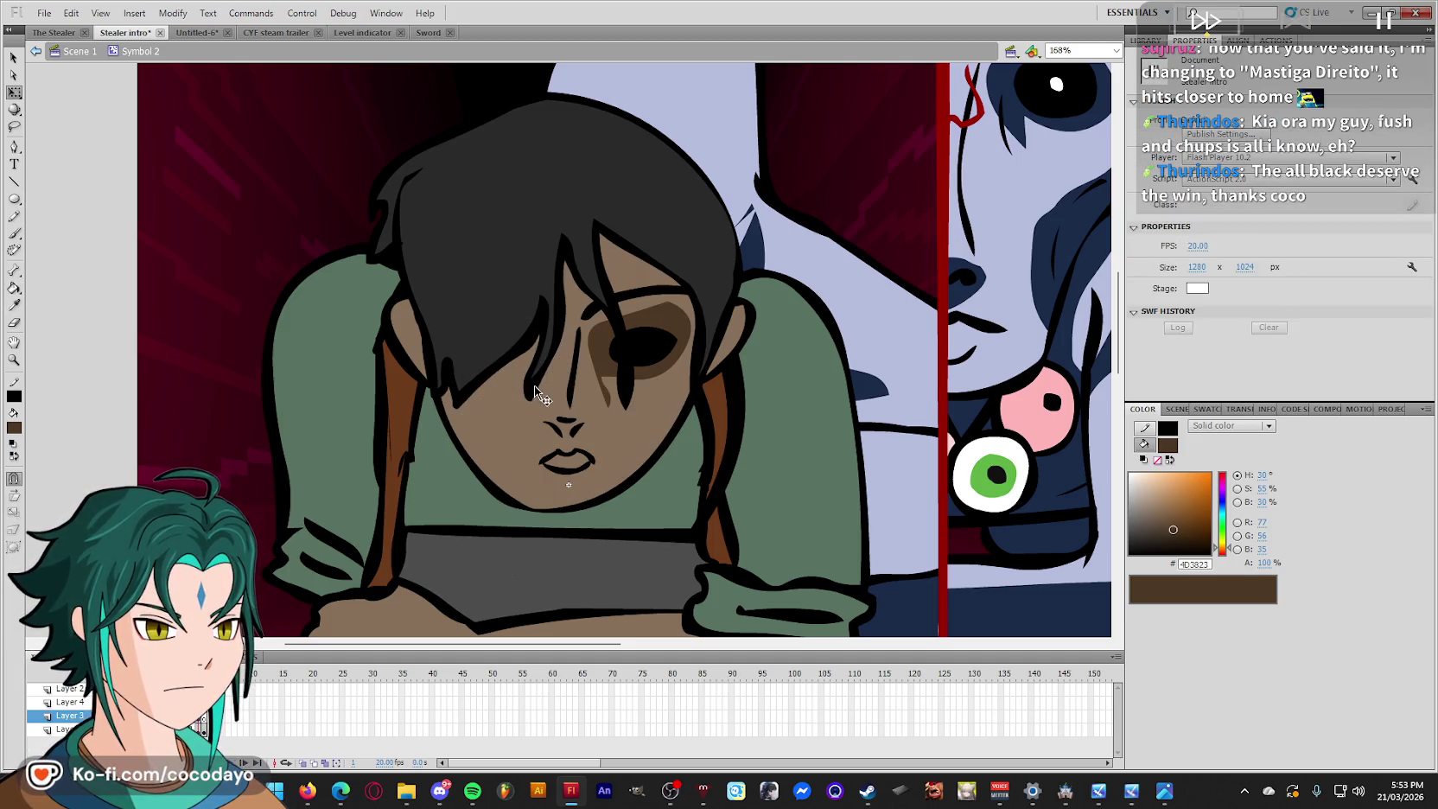
Paste the stroke in place on the hair and fill the shadow under the fringe brown.
{"action": "left_click", "coordinate": [531, 389]}
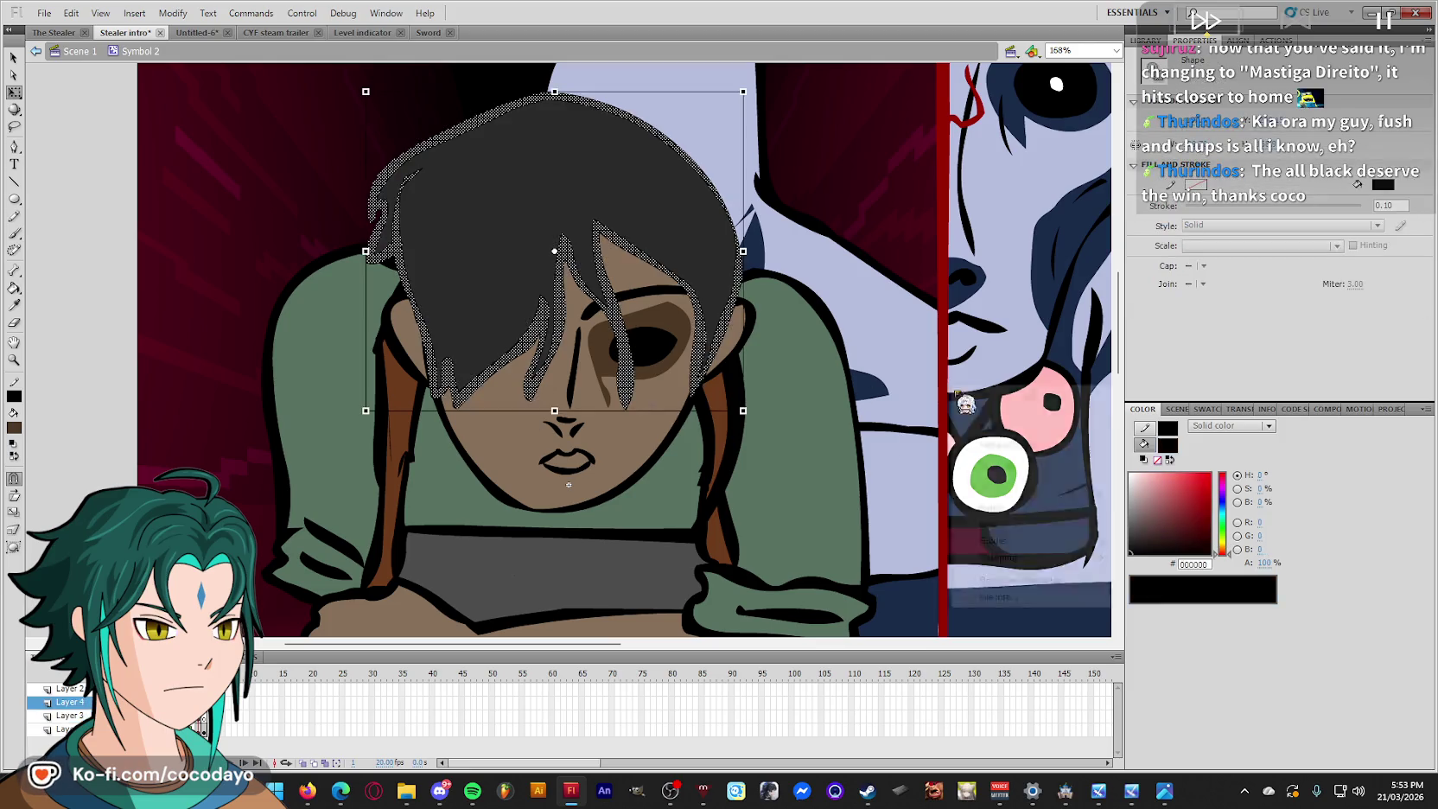
{"action": "right_click", "coordinate": [950, 385]}
{"action": "left_click", "coordinate": [1000, 445]}
{"action": "left_click", "coordinate": [522, 400]}
{"action": "key", "text": "k"}
{"action": "key", "text": "q"}
{"action": "left_click", "coordinate": [521, 365]}
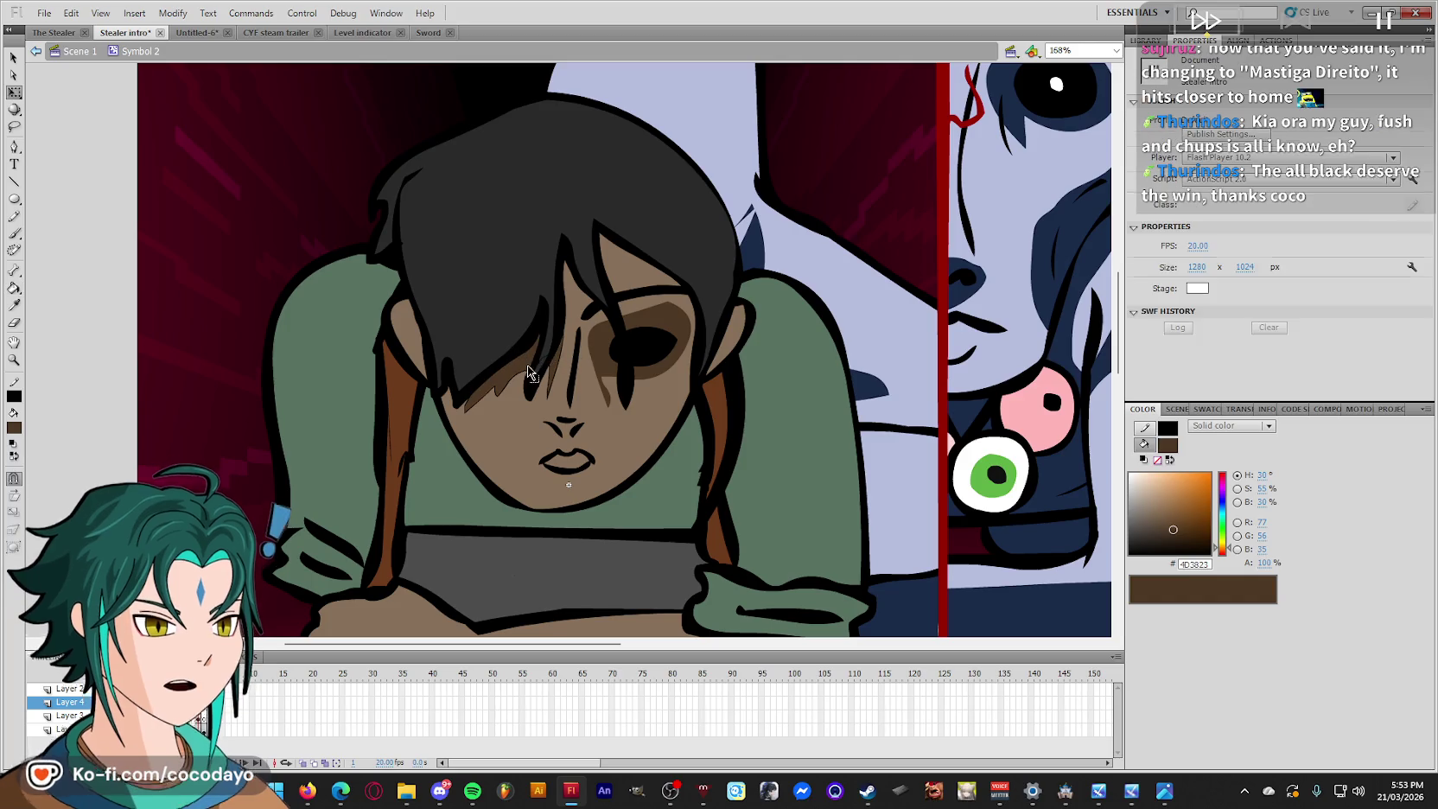
{"action": "key", "text": "Escape"}
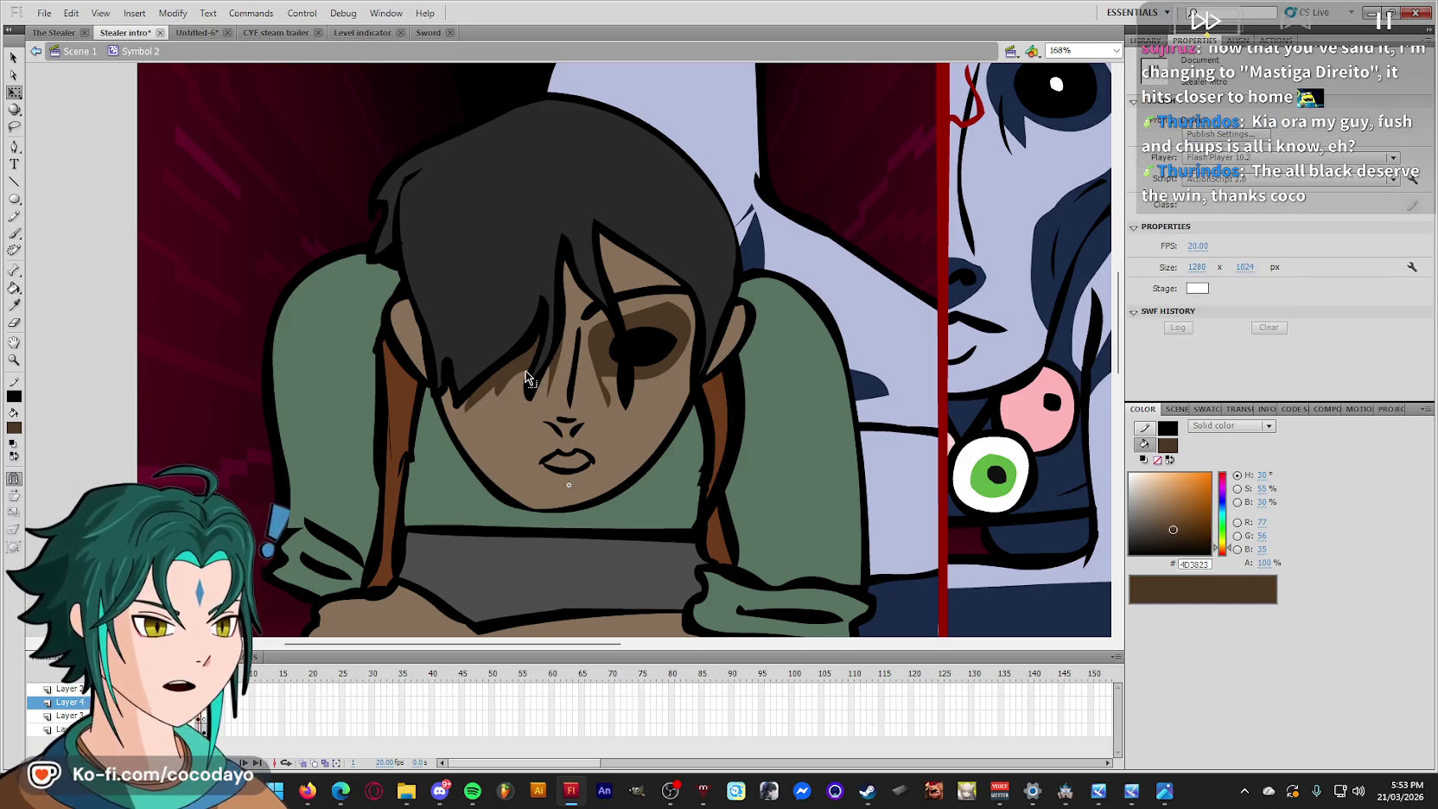
{"action": "key", "text": "ctrl+minus"}
{"action": "key", "text": "z"}
{"action": "left_click_drag", "start_coordinate": [470, 362], "coordinate": [660, 461]}
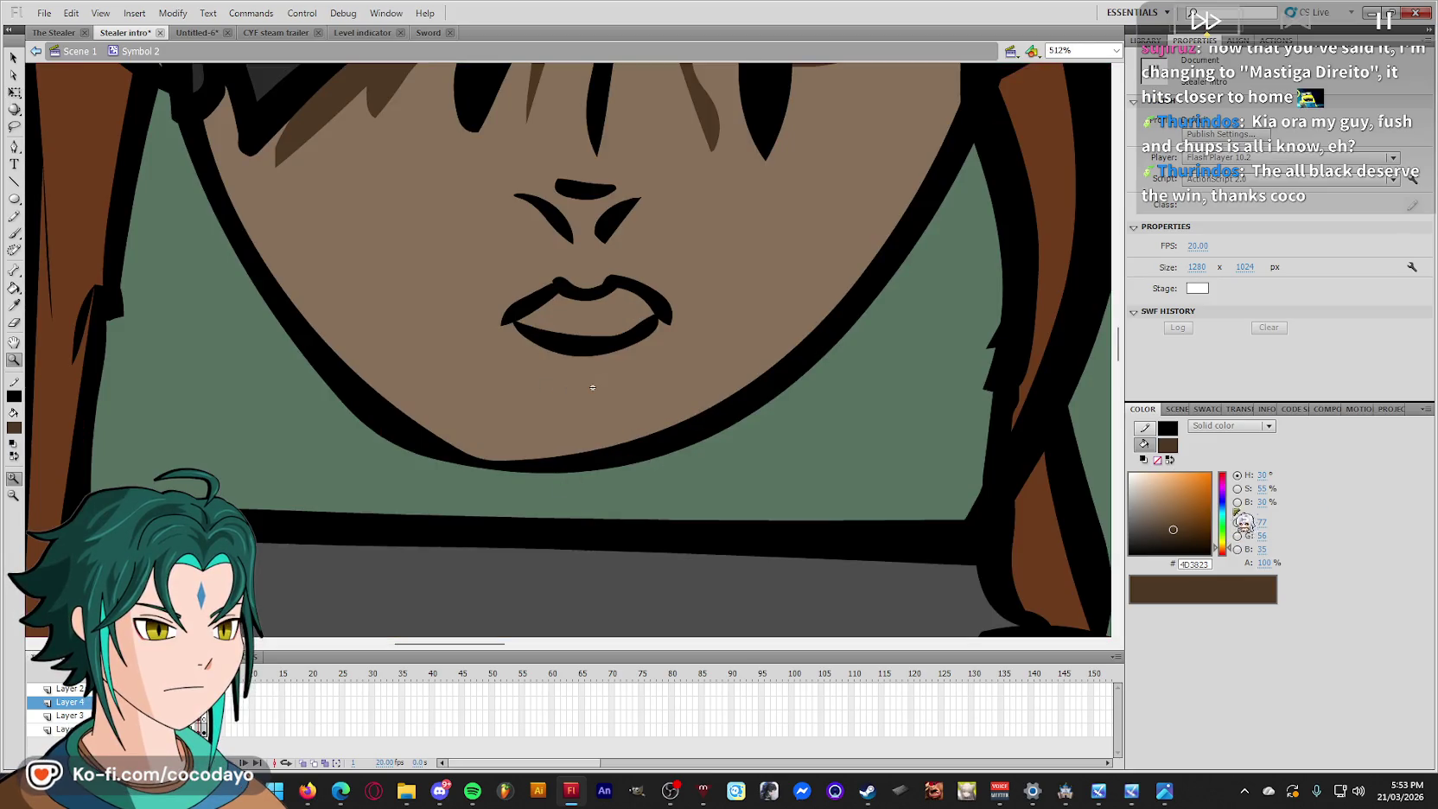
Fill the lips with dark red #4A0000.
{"action": "left_click", "coordinate": [1203, 517]}
{"action": "left_click", "coordinate": [1222, 473]}
{"action": "left_click", "coordinate": [1209, 531]}
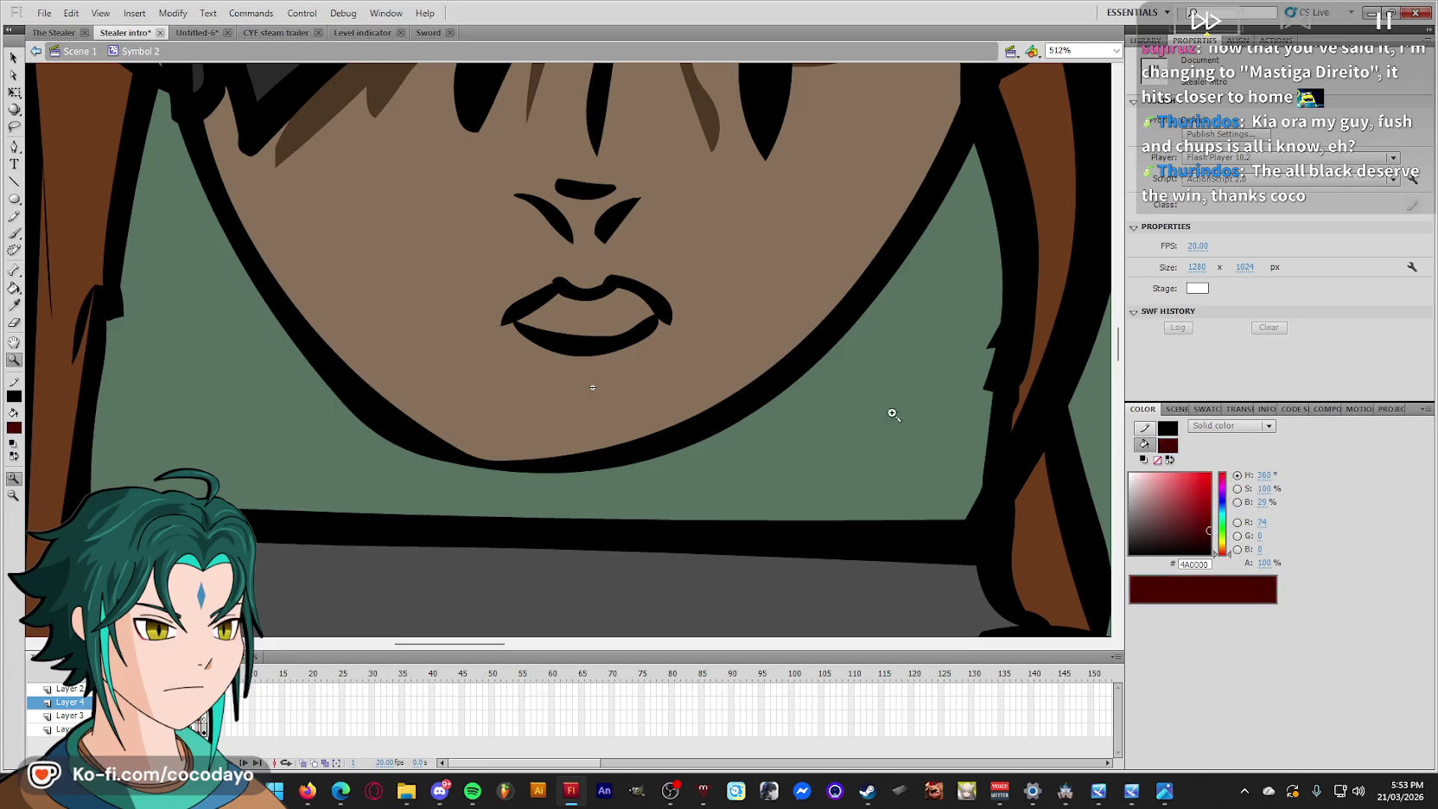
{"action": "key", "text": "k"}
{"action": "left_click", "coordinate": [605, 312]}
{"action": "key", "text": "q"}
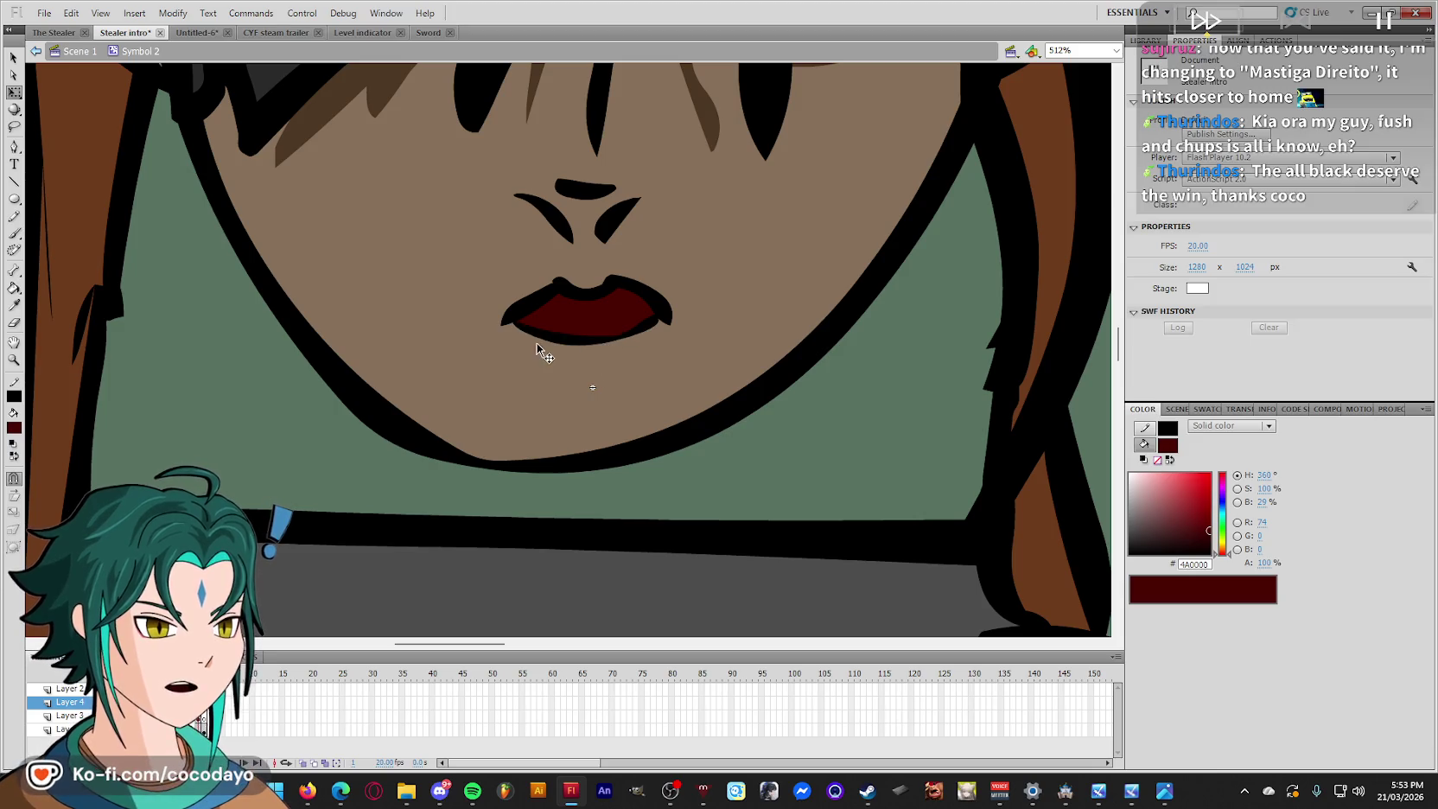
Draw a pencil outline around the nose, fill it brown, then undo that fill and outline.
{"action": "left_click", "coordinate": [605, 279]}
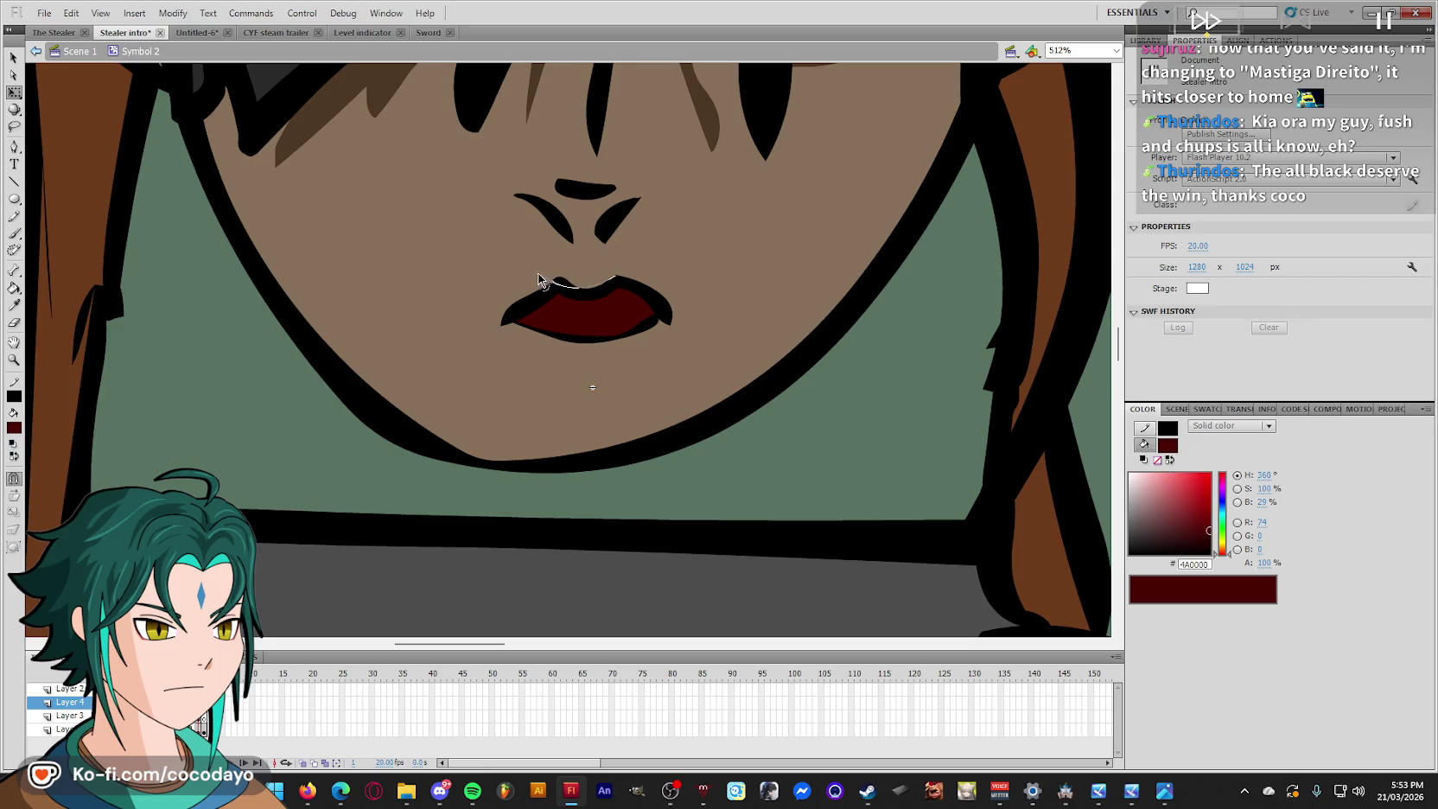
{"action": "scroll", "coordinate": [749, 274], "scroll_direction": "up", "scroll_amount": 2}
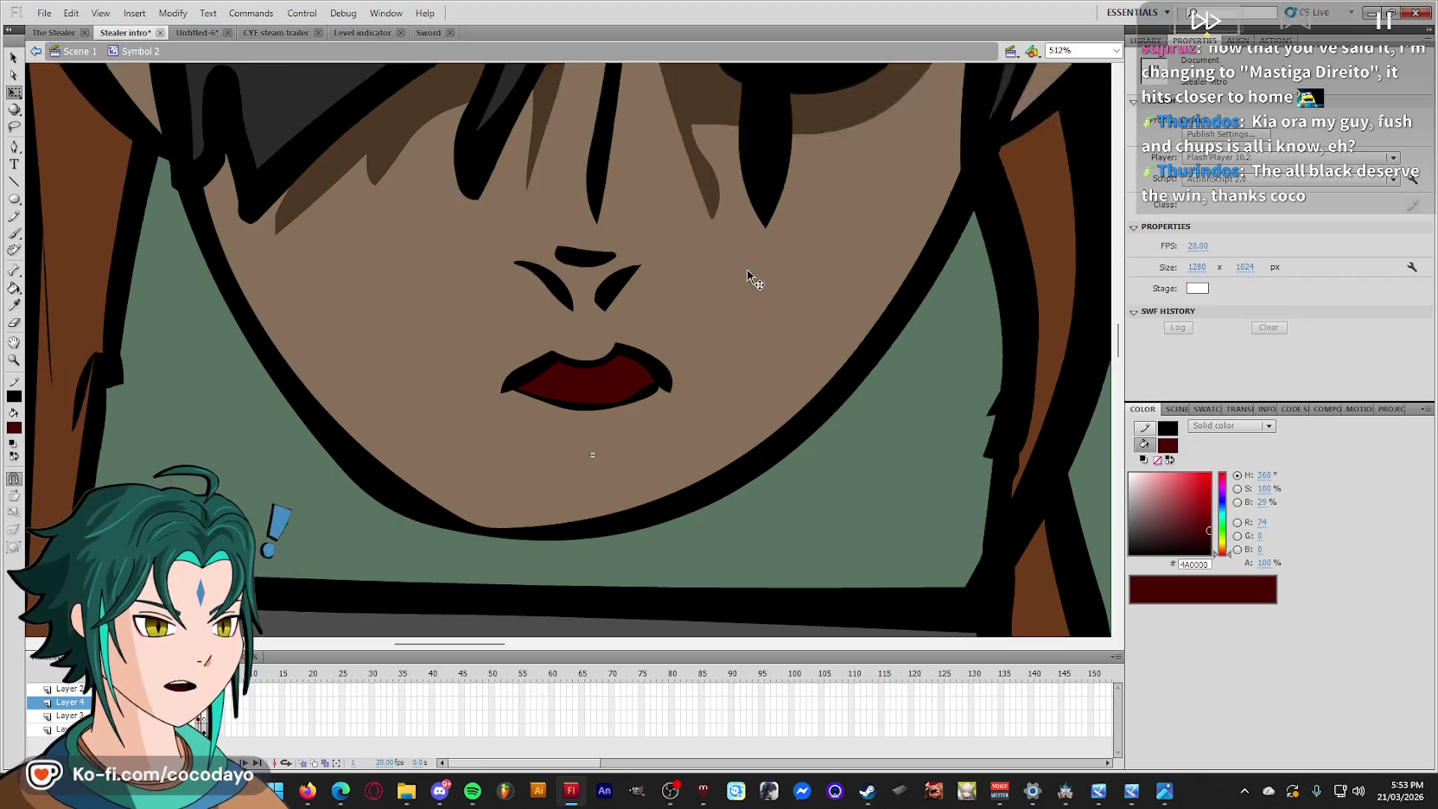
{"action": "scroll", "coordinate": [749, 275], "scroll_direction": "up", "scroll_amount": 2}
{"action": "scroll", "coordinate": [630, 347], "scroll_direction": "up", "scroll_amount": 2}
{"action": "key", "text": "y"}
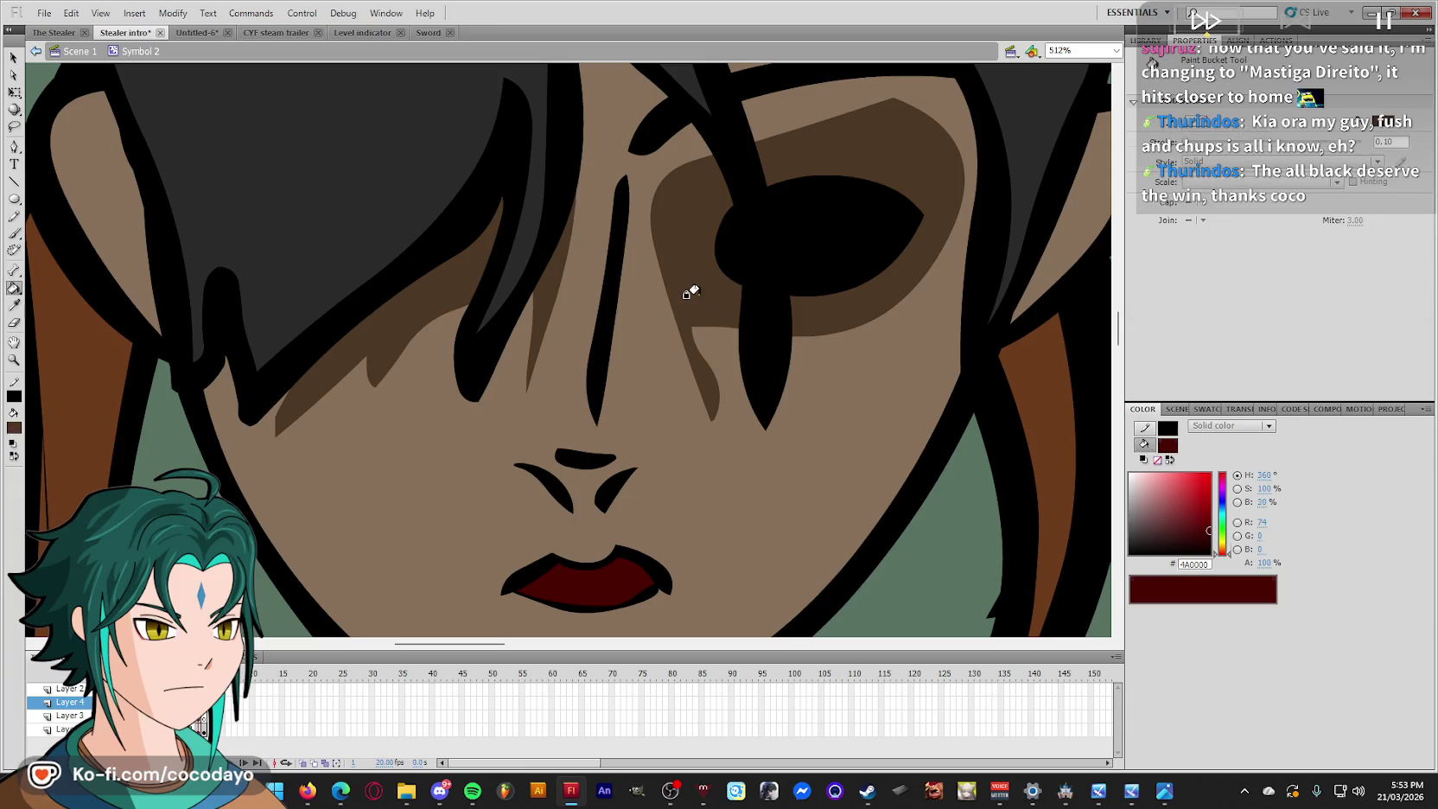
{"action": "scroll", "coordinate": [679, 298], "scroll_direction": "down", "scroll_amount": 2}
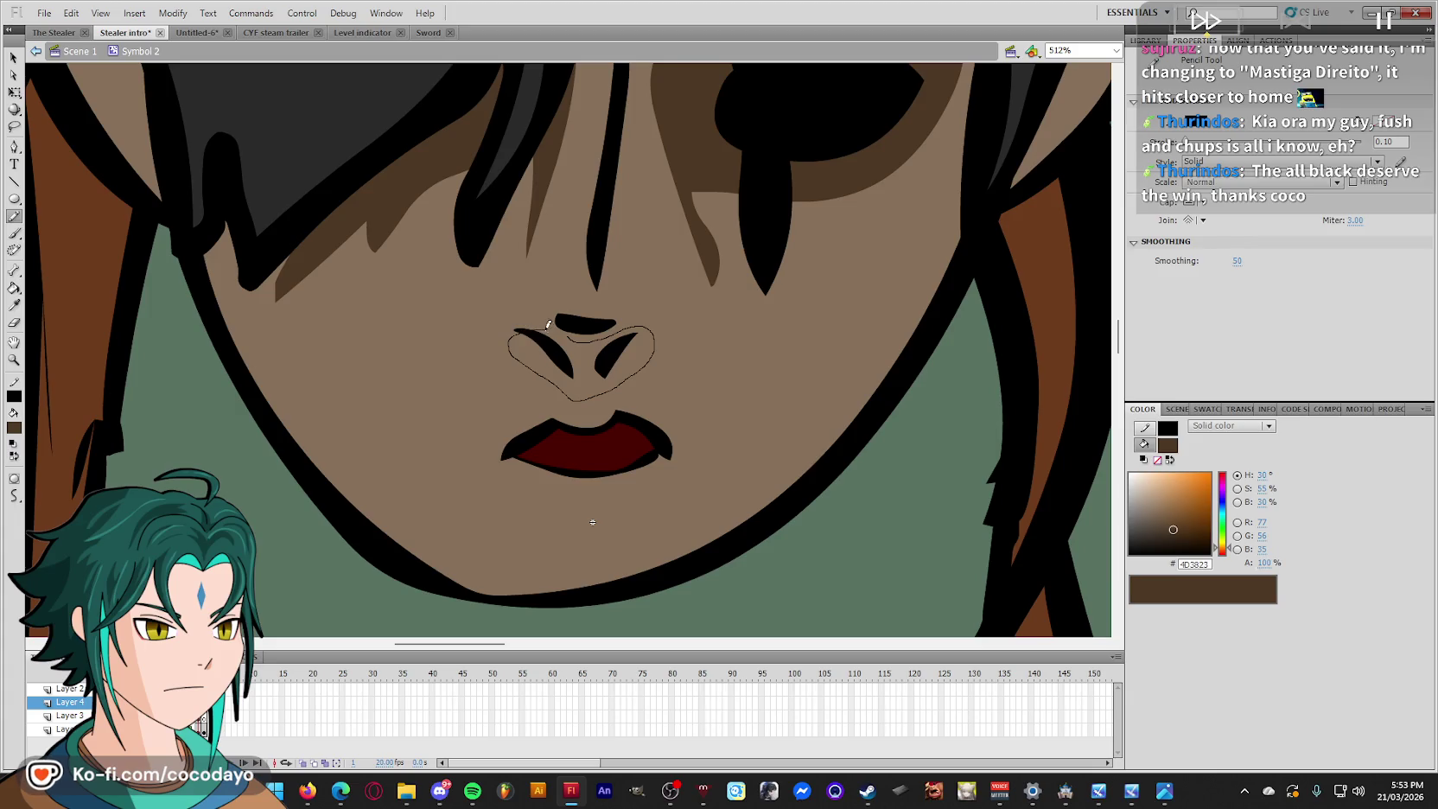
{"action": "key", "text": "k"}
{"action": "left_click", "coordinate": [586, 345]}
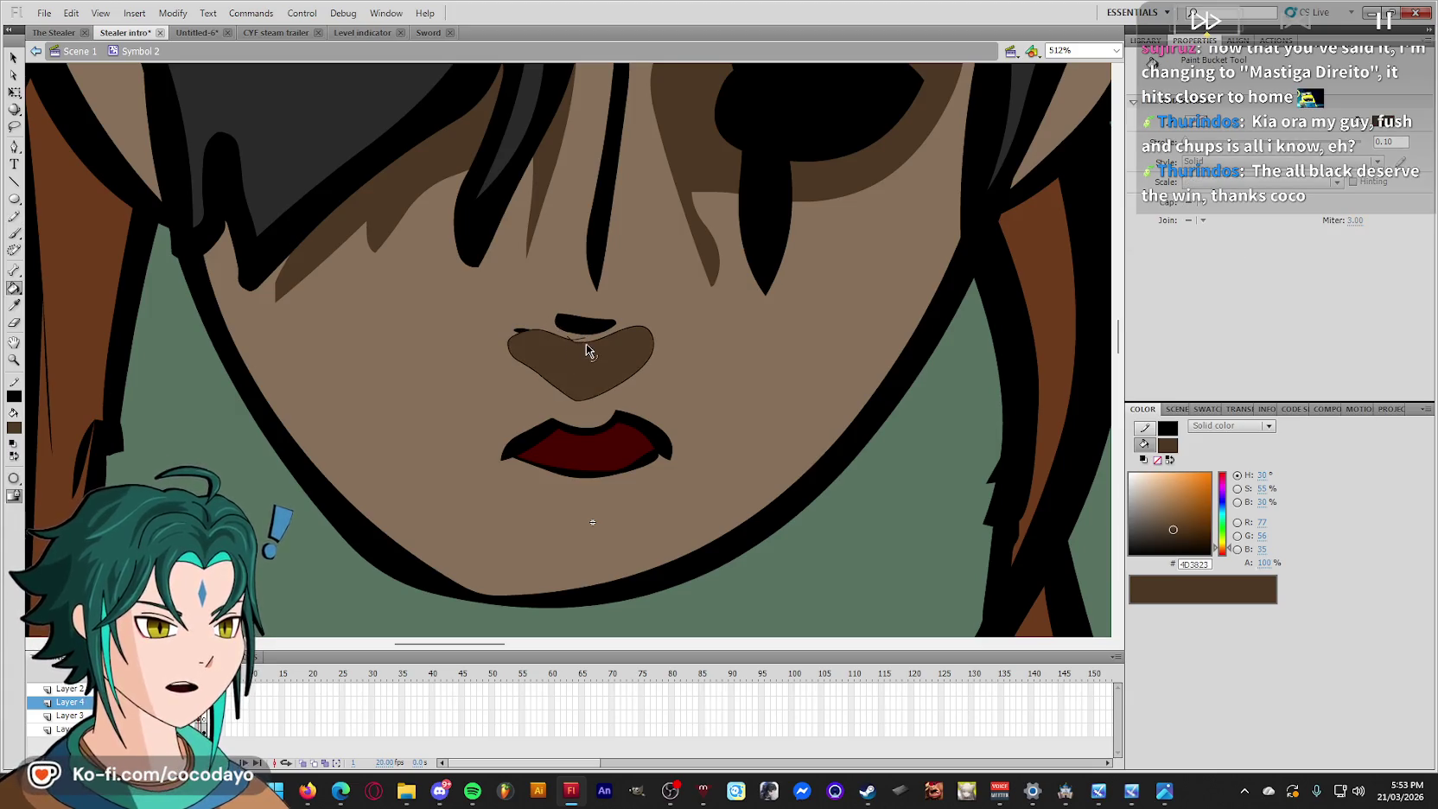
{"action": "key", "text": "q"}
{"action": "key", "text": "ctrl+z"}
{"action": "key", "text": "ctrl+z"}
Paste the nose shadow shape in place on the face and refine the stroke beside the nose.
{"action": "left_click", "coordinate": [585, 346]}
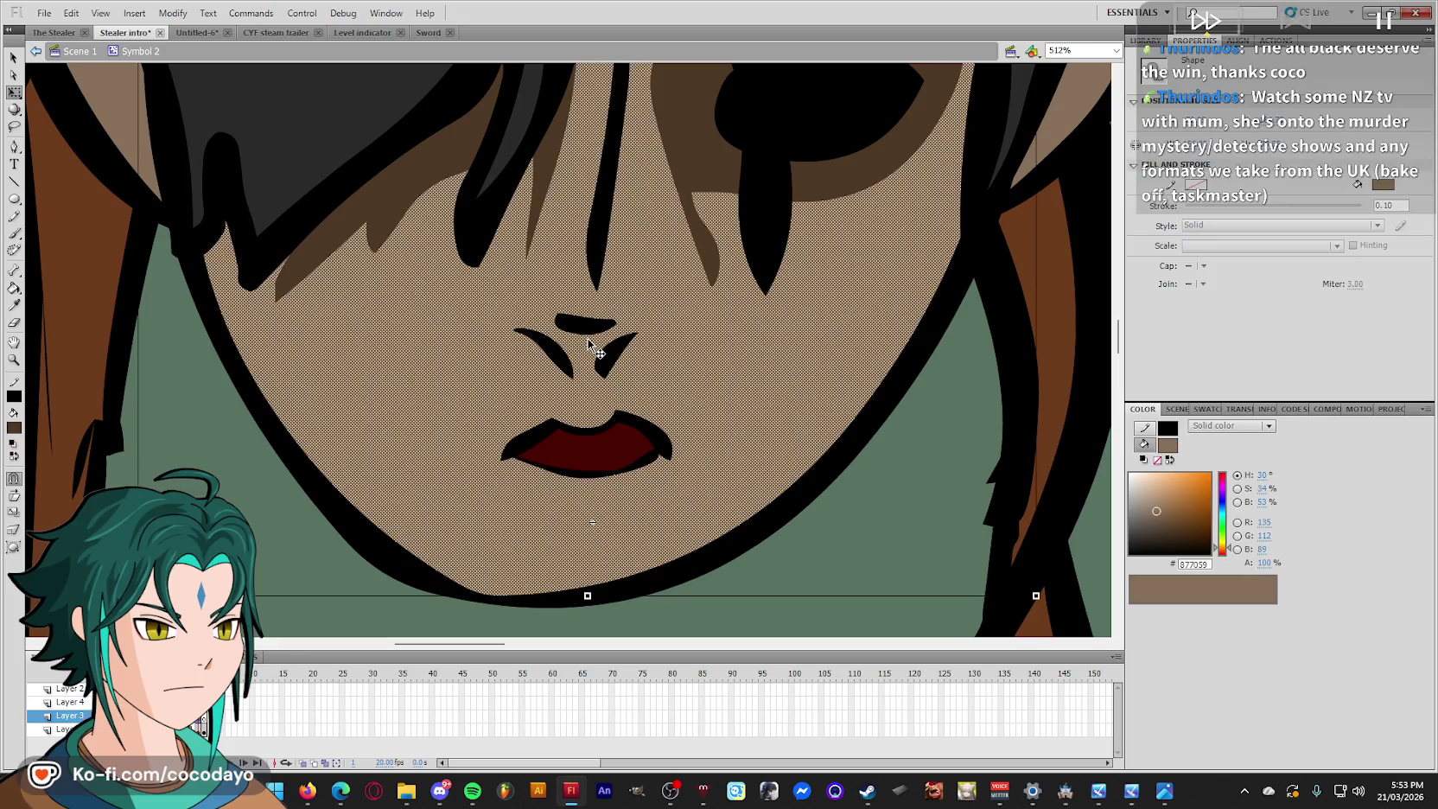
{"action": "key", "text": "ctrl+minus"}
{"action": "right_click", "coordinate": [94, 373]}
{"action": "left_click", "coordinate": [148, 426]}
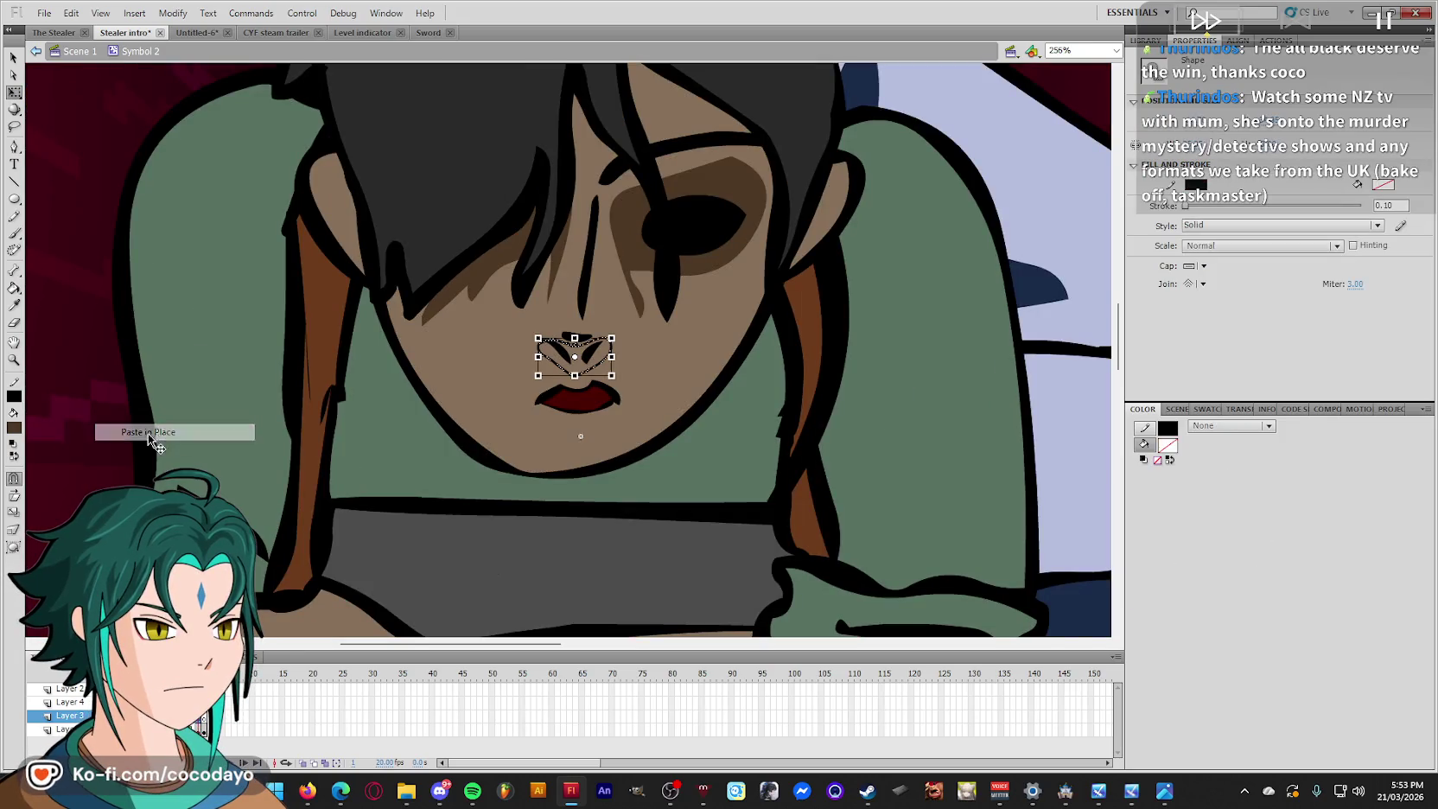
{"action": "left_click", "coordinate": [582, 350]}
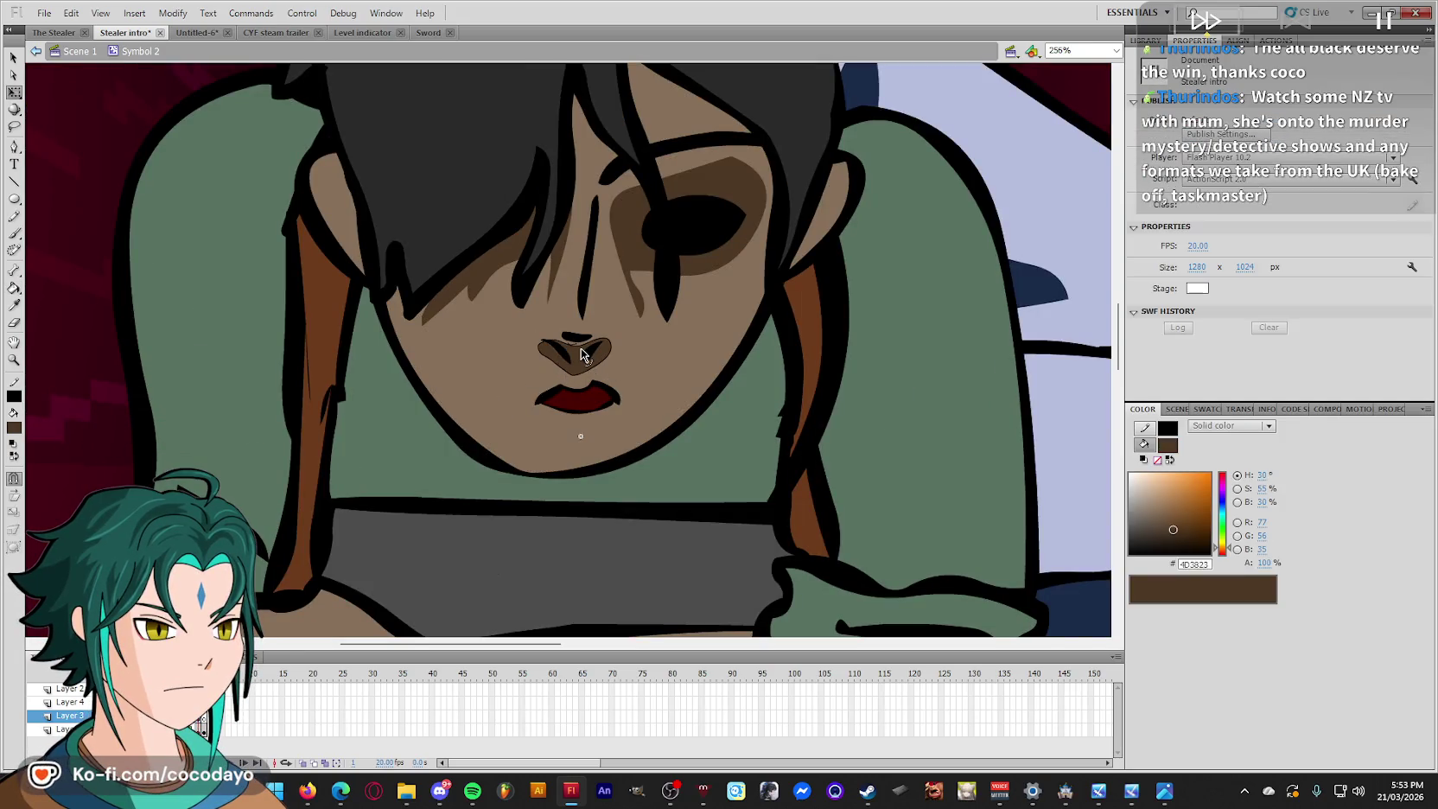
{"action": "key", "text": "Escape"}
{"action": "key", "text": "ctrl+z"}
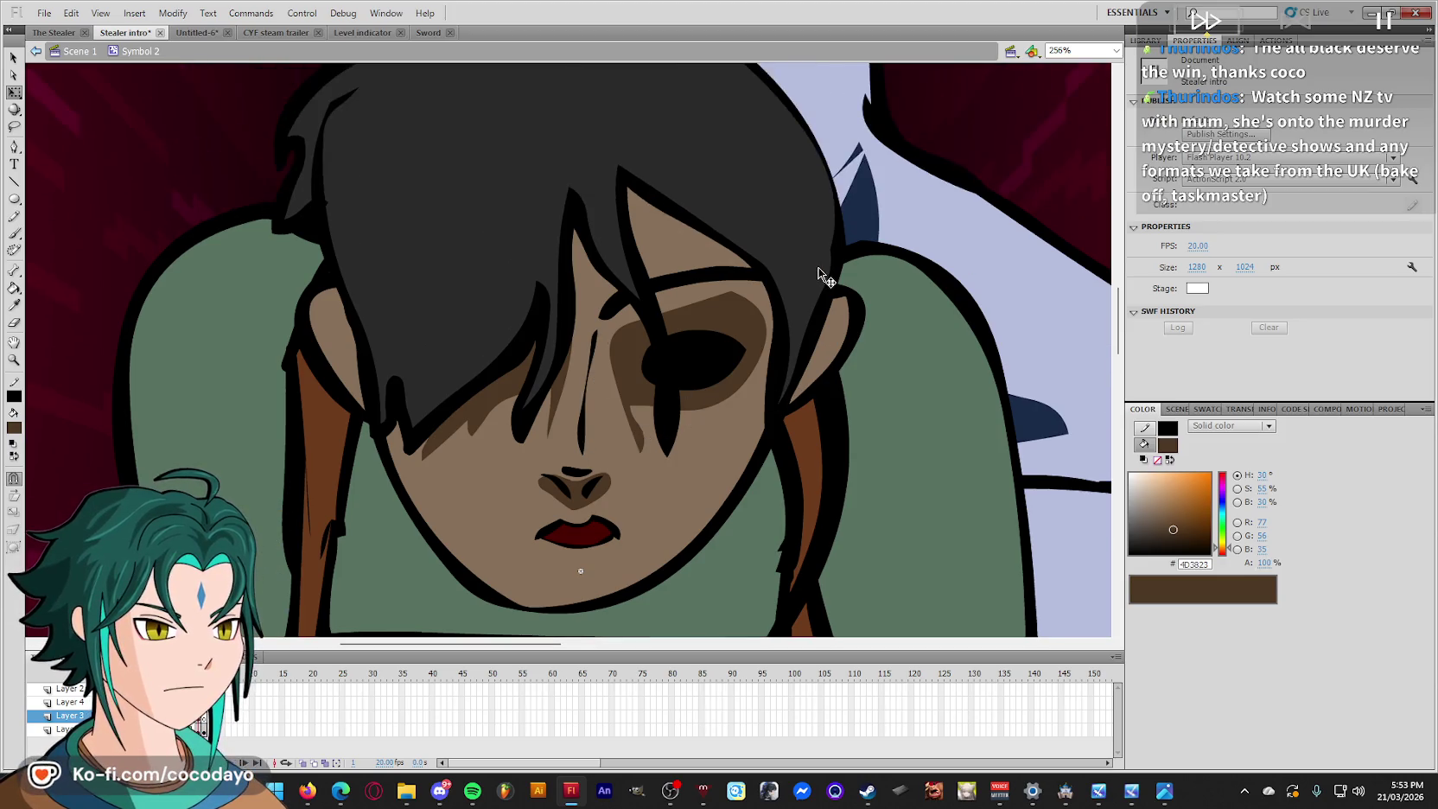
{"action": "key", "text": "ctrl+minus"}
{"action": "key", "text": "ctrl+minus"}
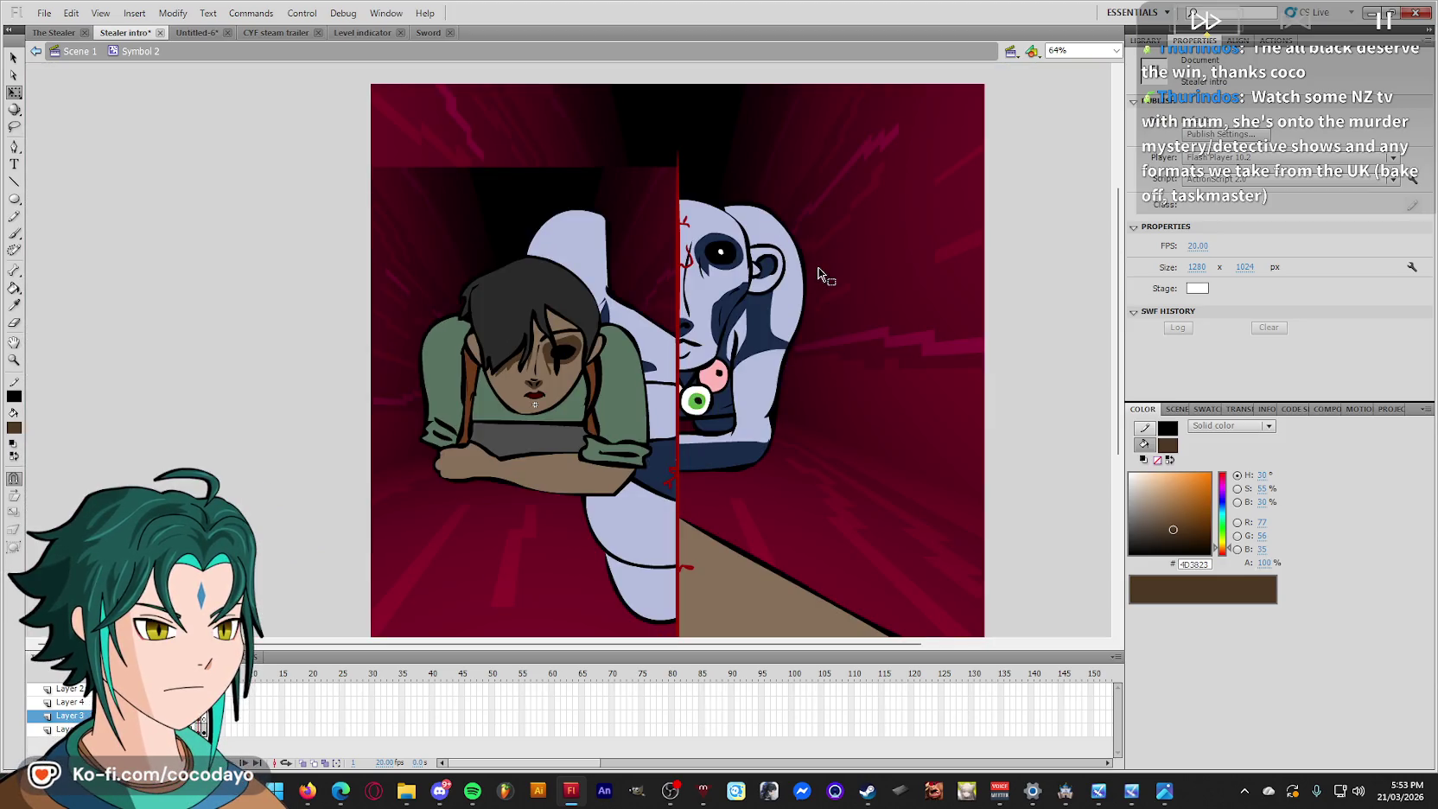
Exit the character symbol to Scene 1 and step the playhead back to frame 89.
{"action": "key", "text": "ctrl+z"}
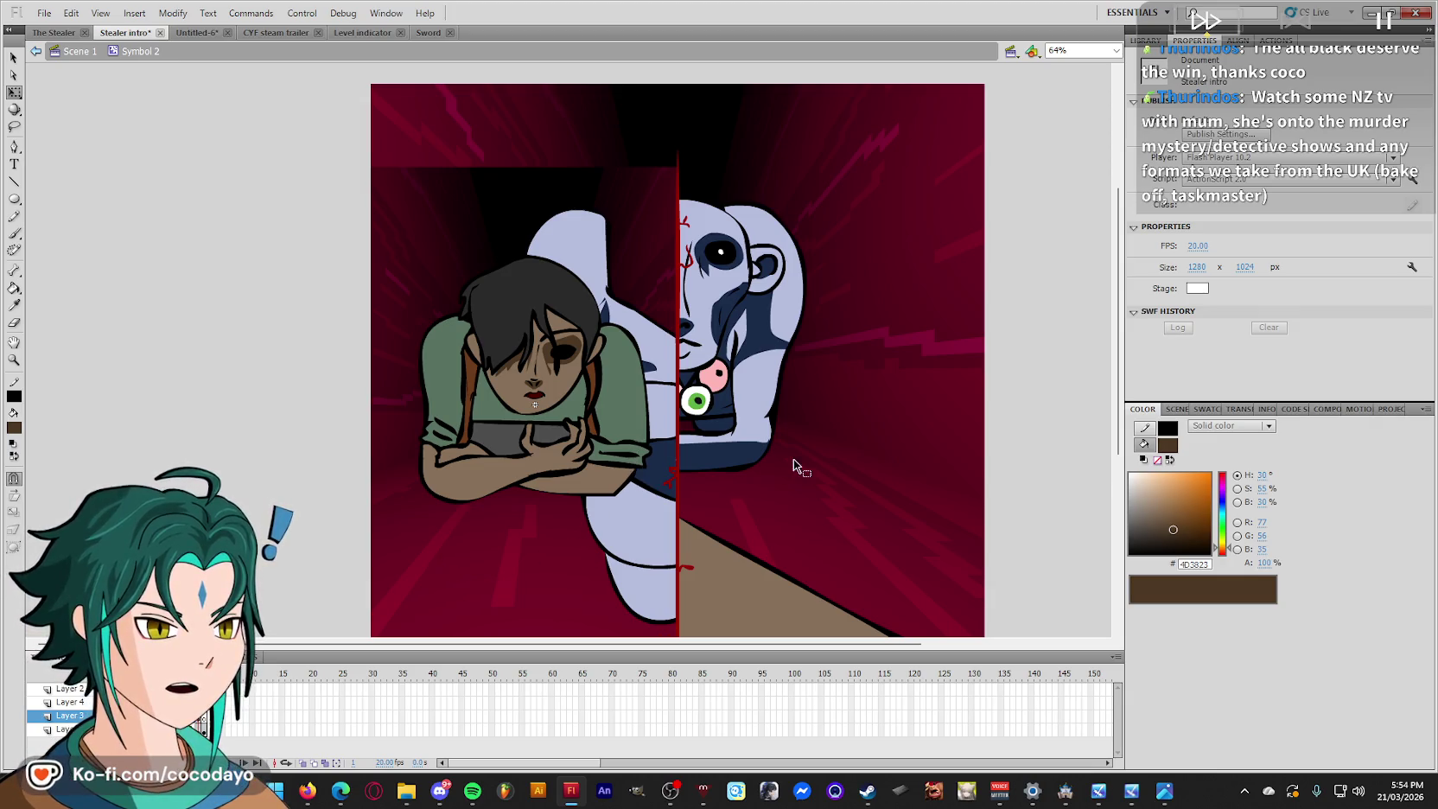
{"action": "scroll", "coordinate": [792, 457], "scroll_direction": "down", "scroll_amount": 1}
{"action": "double_click", "coordinate": [284, 441]}
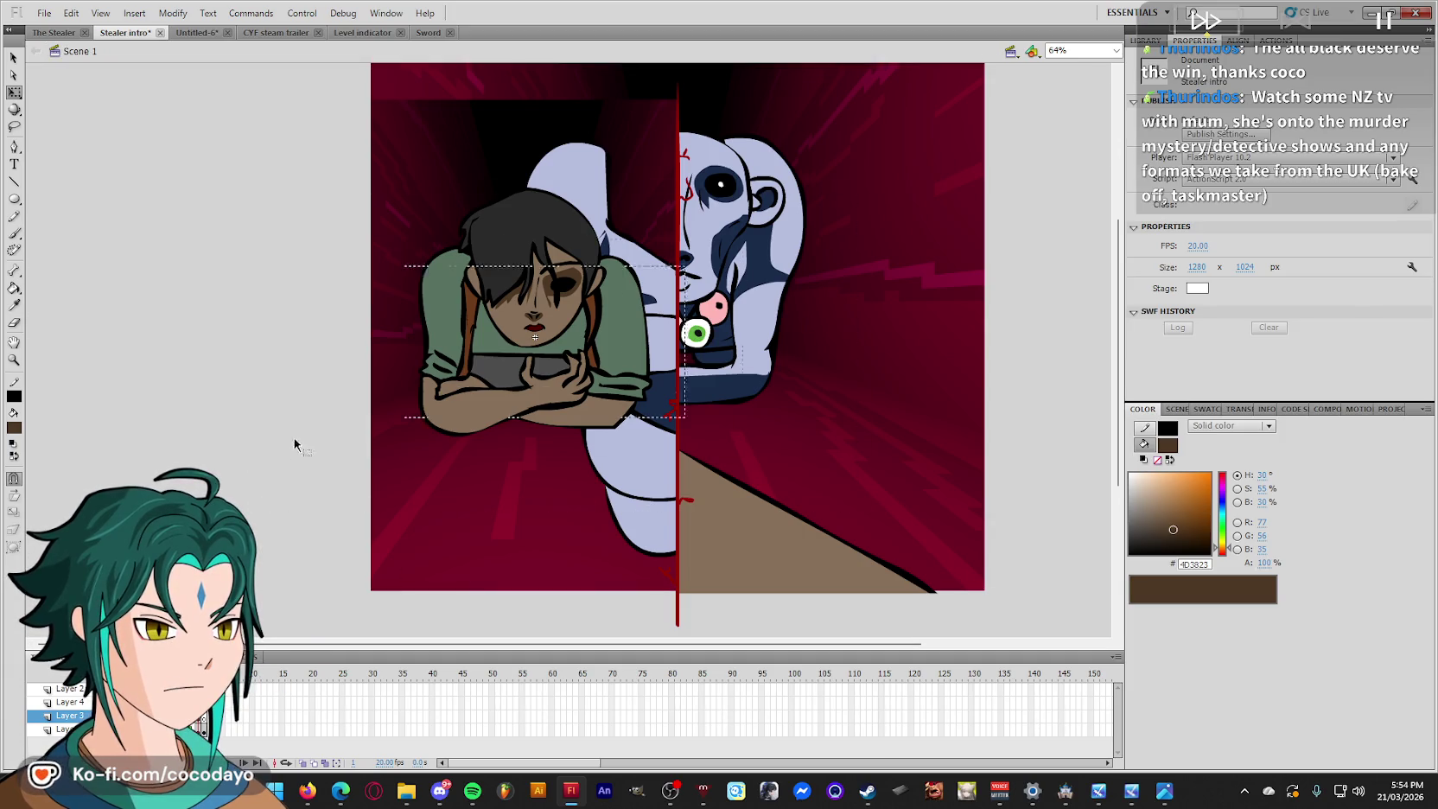
{"action": "mouse_move", "coordinate": [731, 673]}
{"action": "left_mouse_down"}
{"action": "mouse_move", "coordinate": [710, 689]}
{"action": "mouse_move", "coordinate": [758, 694]}
{"action": "left_mouse_up"}
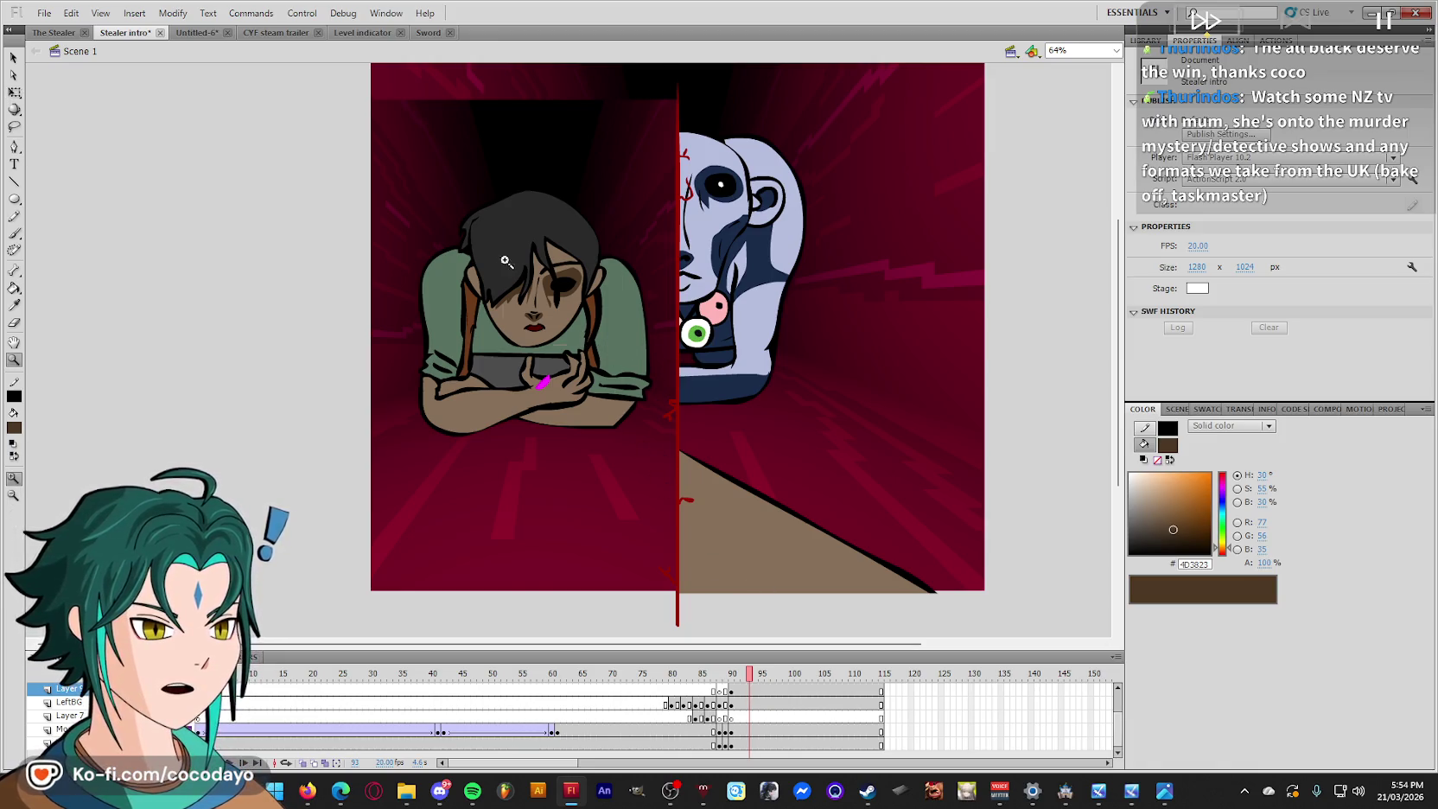
{"action": "scroll", "coordinate": [564, 293], "scroll_direction": "up", "scroll_amount": 5}
Check the character and the magenta mark on her arms while scrubbing from frame 85 to 104.
{"action": "left_click", "coordinate": [598, 263]}
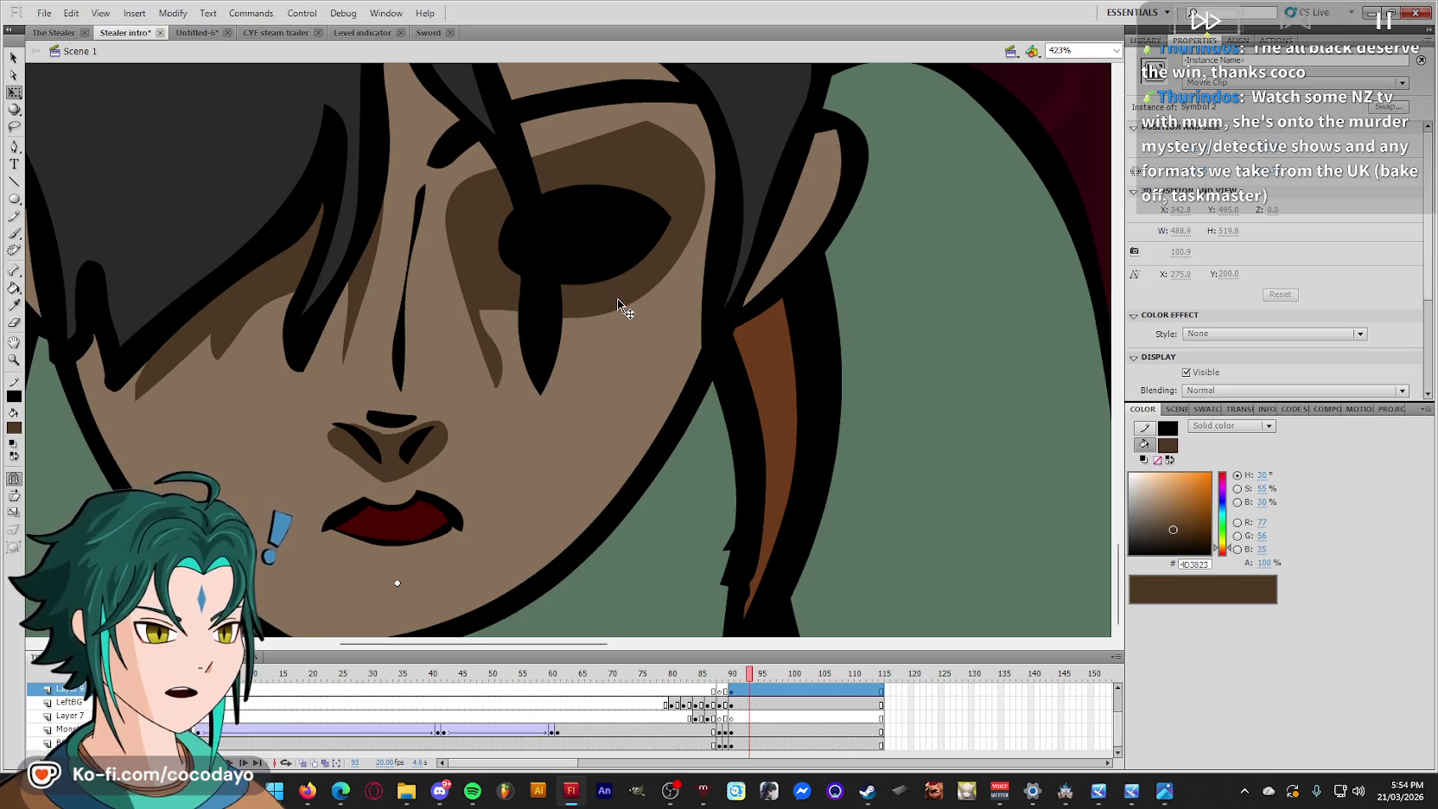
{"action": "scroll", "coordinate": [622, 307], "scroll_direction": "down", "scroll_amount": 3}
{"action": "scroll", "coordinate": [622, 307], "scroll_direction": "down", "scroll_amount": 2}
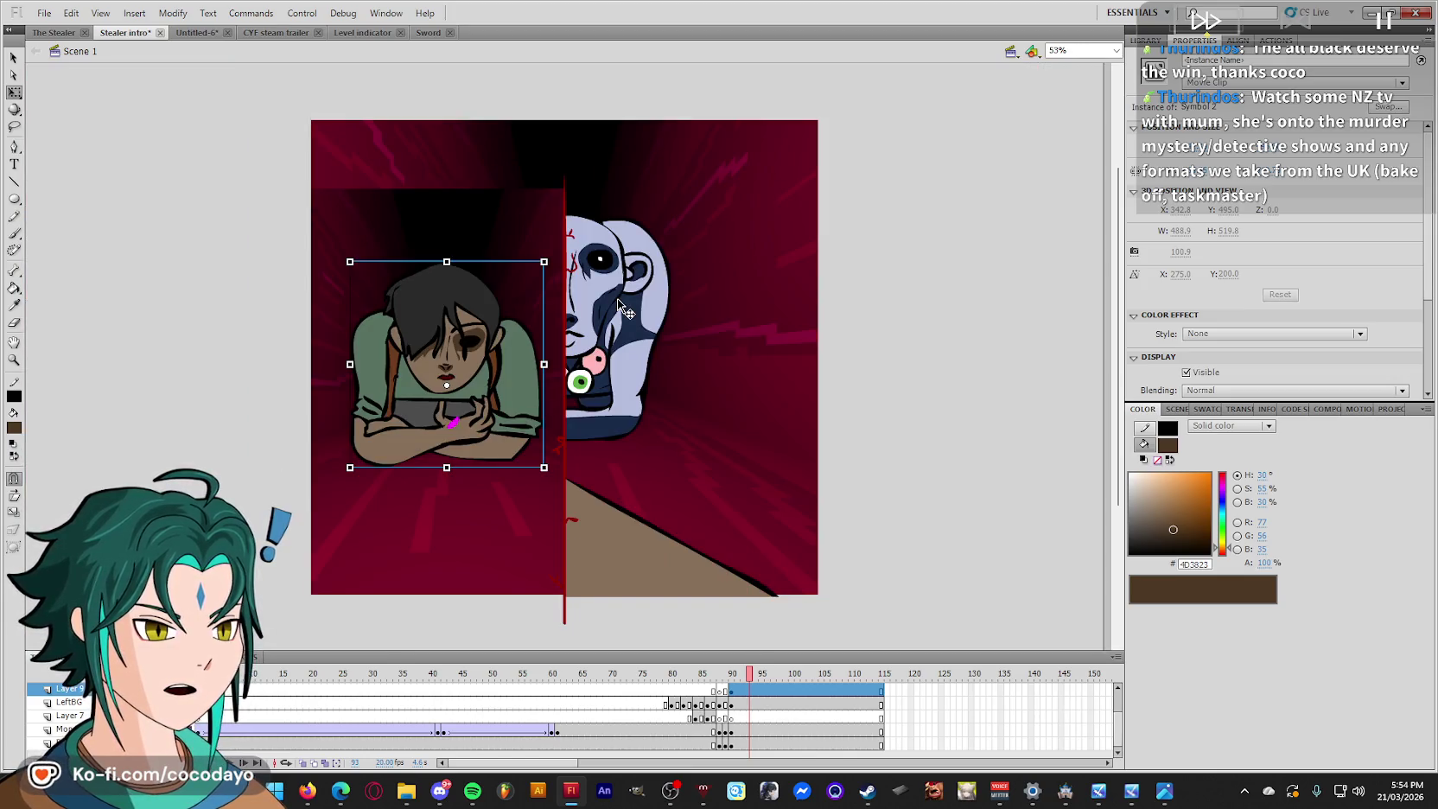
{"action": "left_click", "coordinate": [904, 322]}
{"action": "left_click_drag", "start_coordinate": [756, 673], "coordinate": [758, 695]}
{"action": "left_click", "coordinate": [702, 689]}
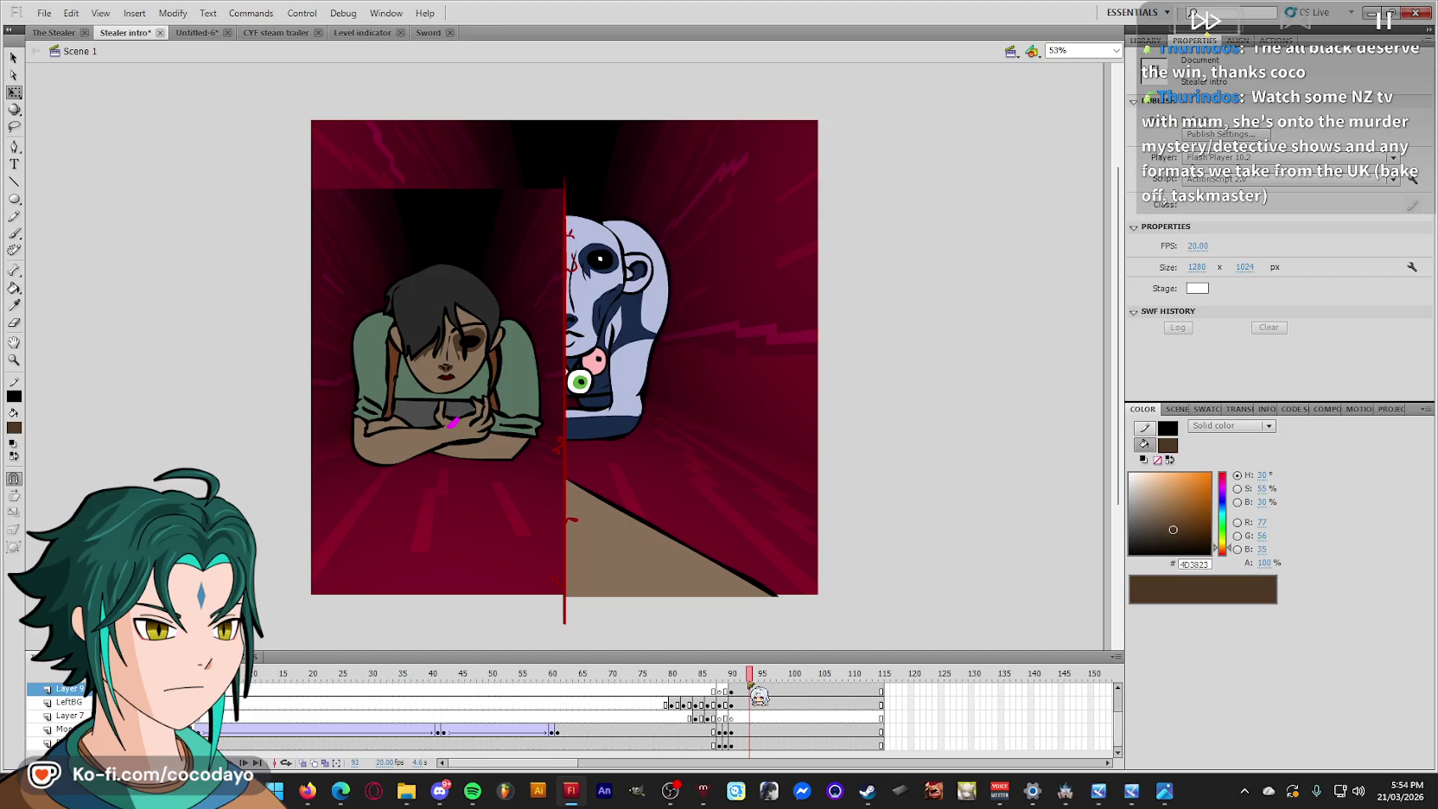
{"action": "left_click", "coordinate": [484, 426]}
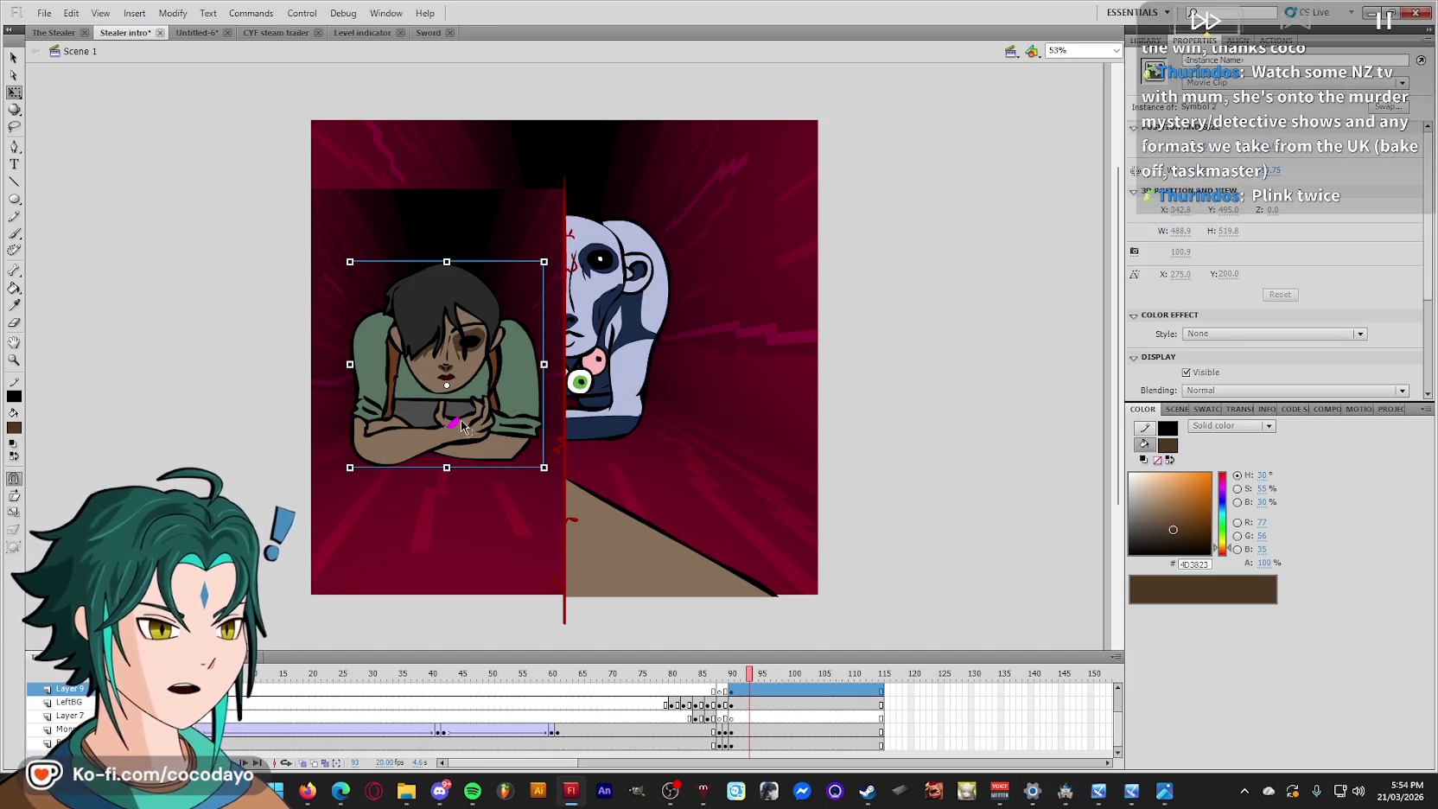
{"action": "left_click", "coordinate": [501, 420]}
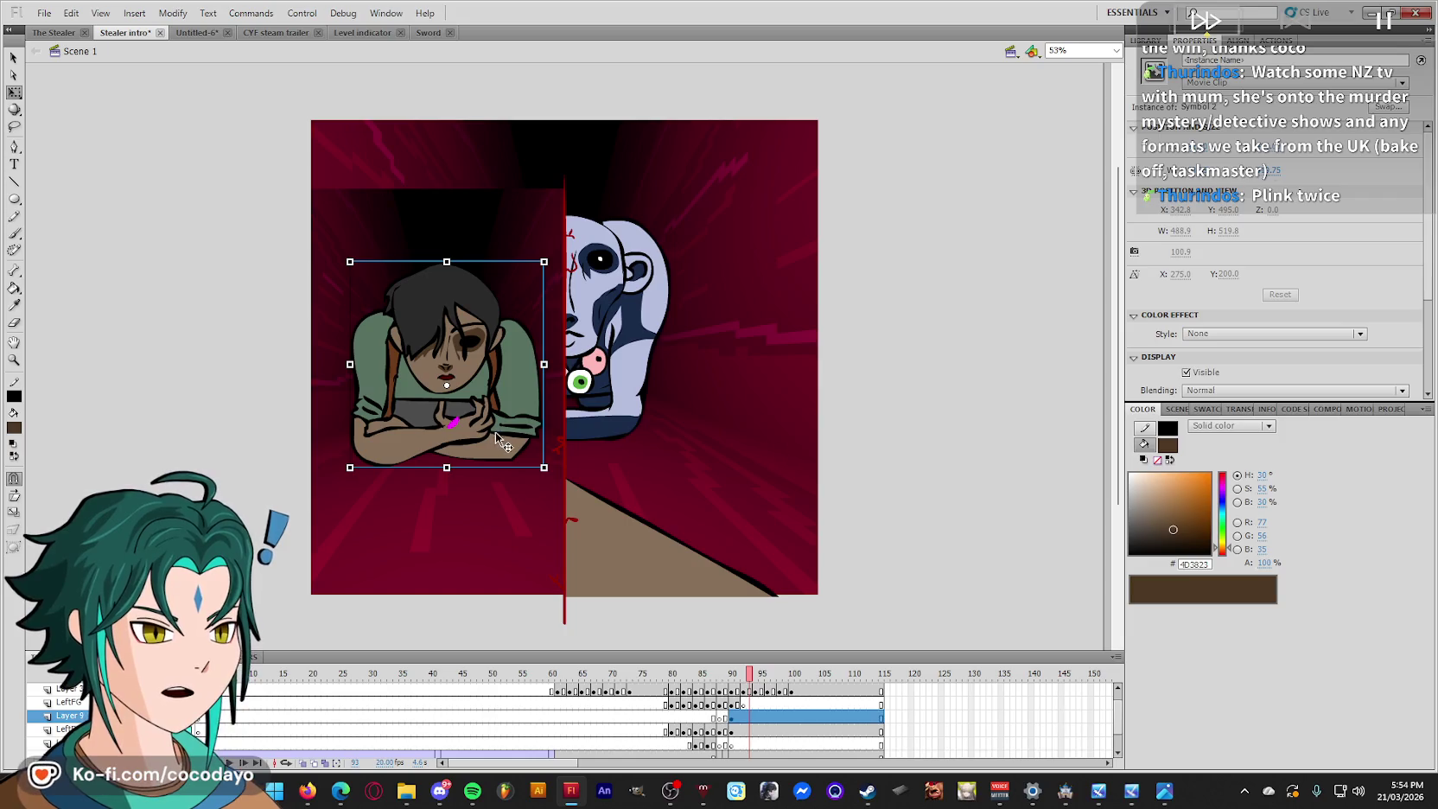
{"action": "left_click_drag", "start_coordinate": [750, 691], "coordinate": [813, 687]}
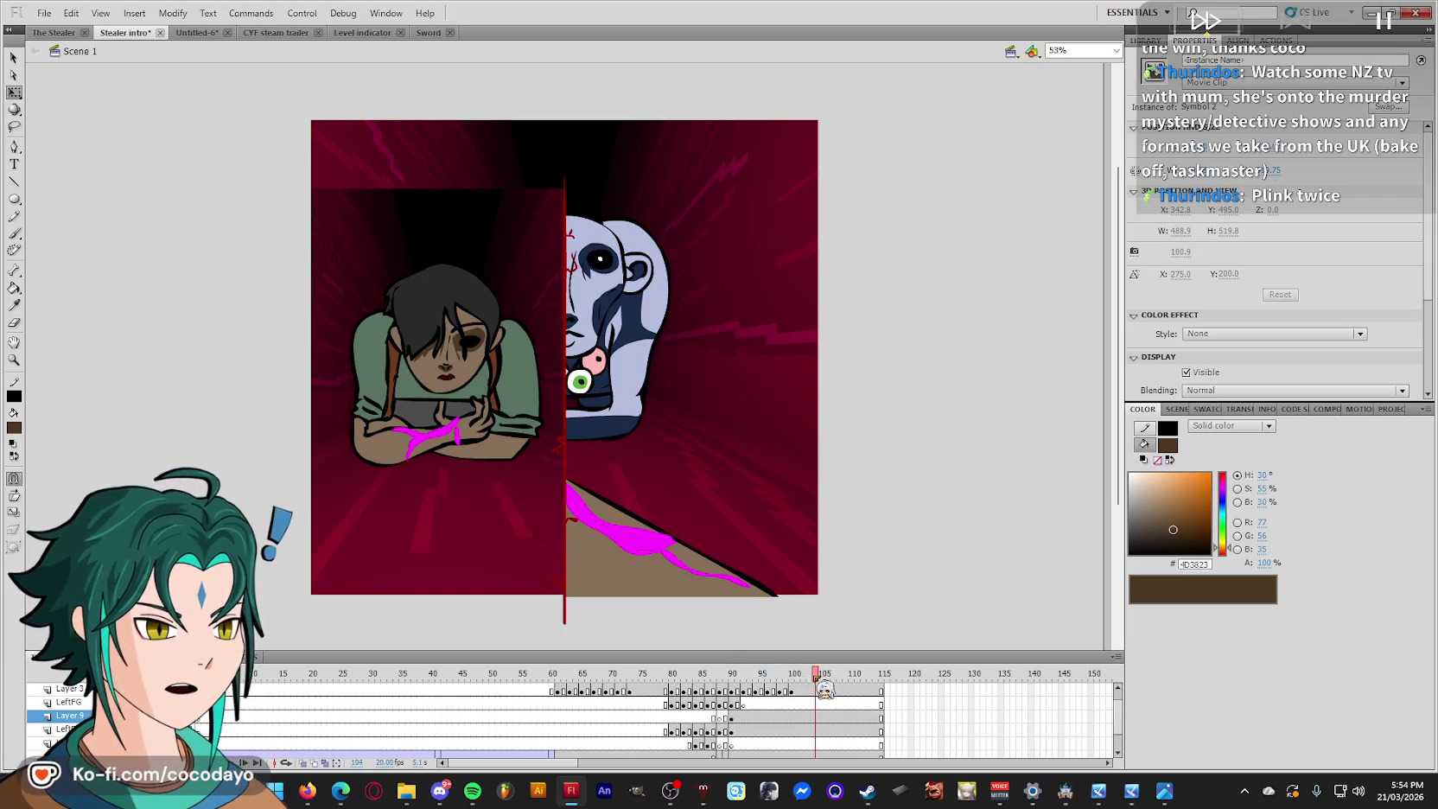
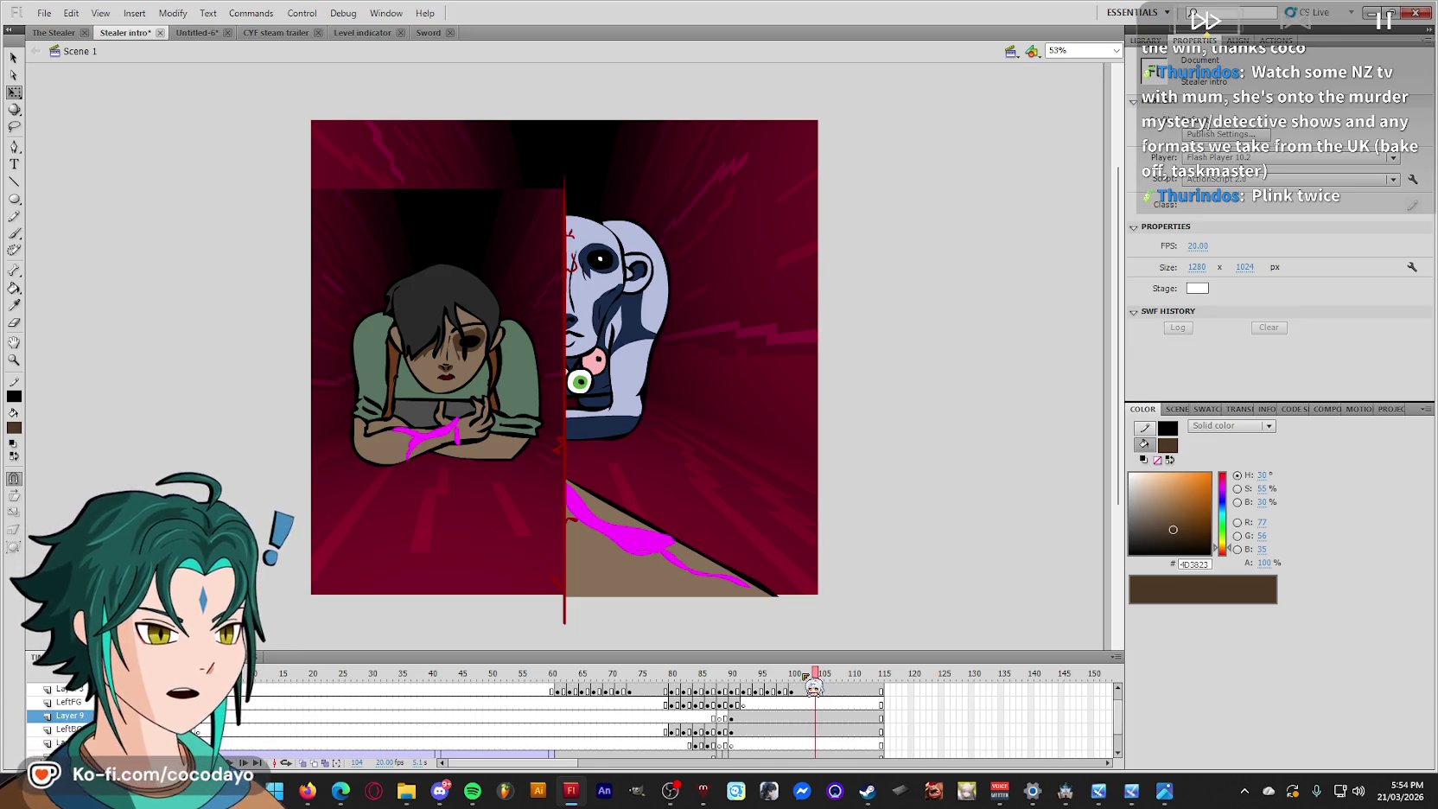
Save the Stealer intro file, then scrub and play the timeline to review the monster-hand frames.
{"action": "key", "text": "ctrl+s"}
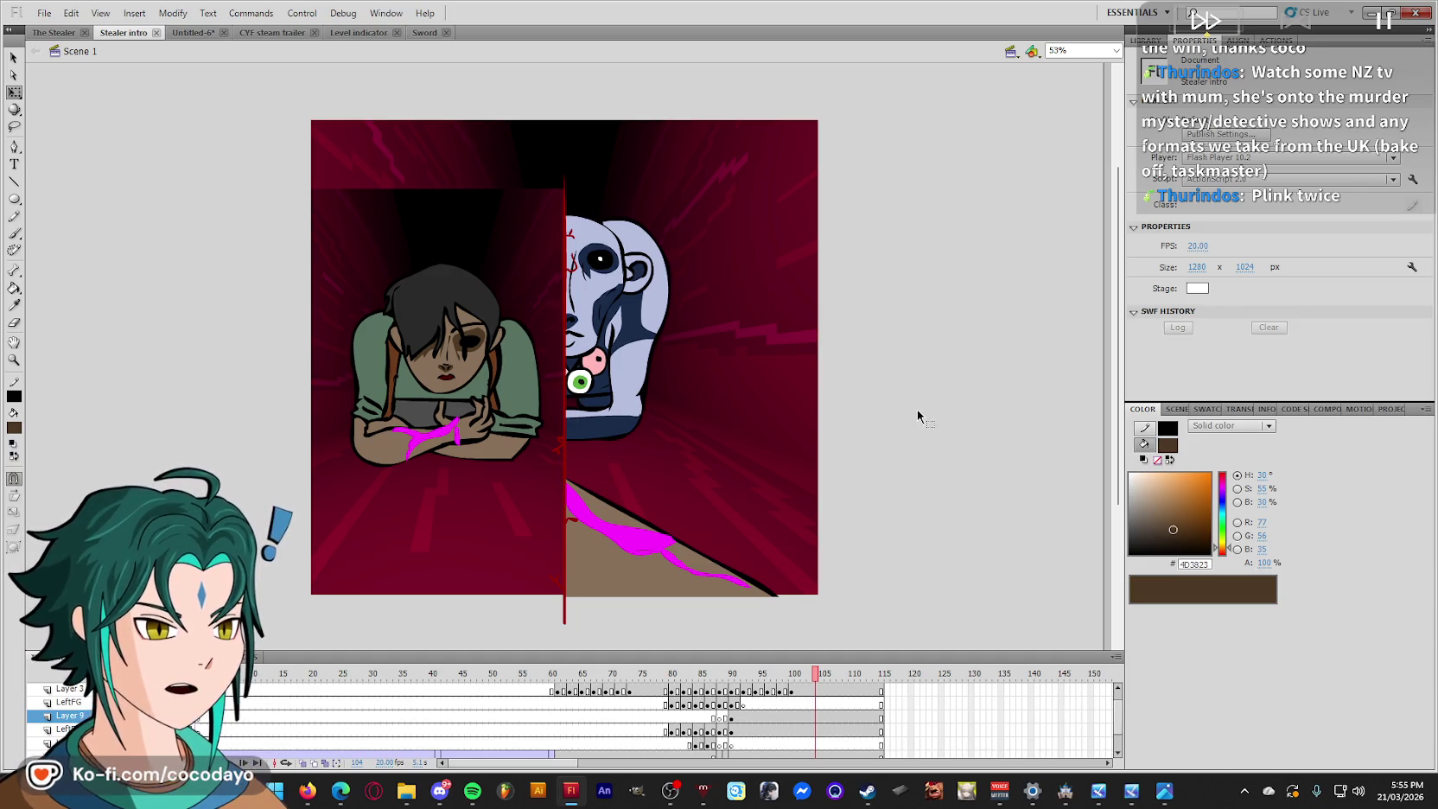
{"action": "left_click_drag", "start_coordinate": [762, 699], "coordinate": [636, 682]}
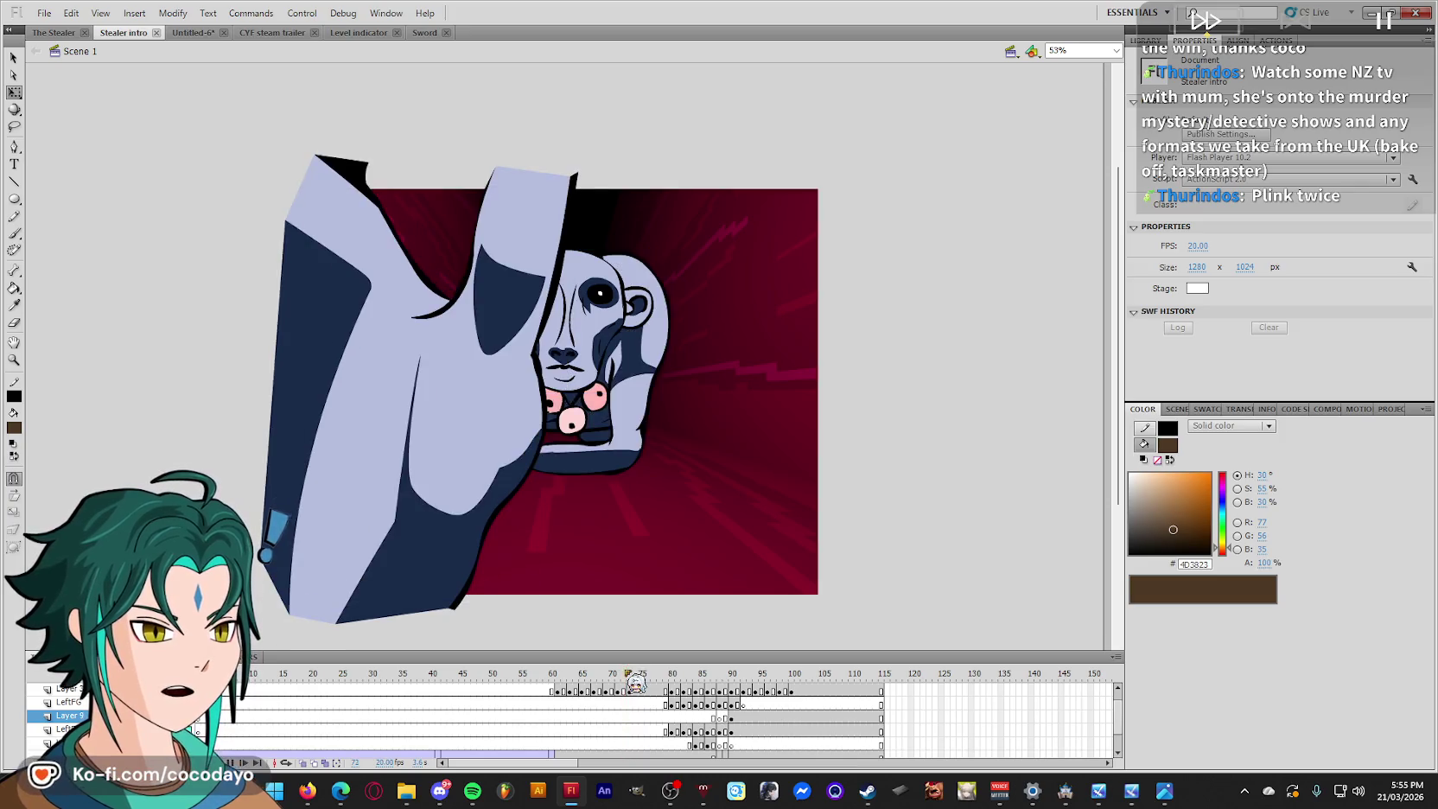
{"action": "key", "text": "Return"}
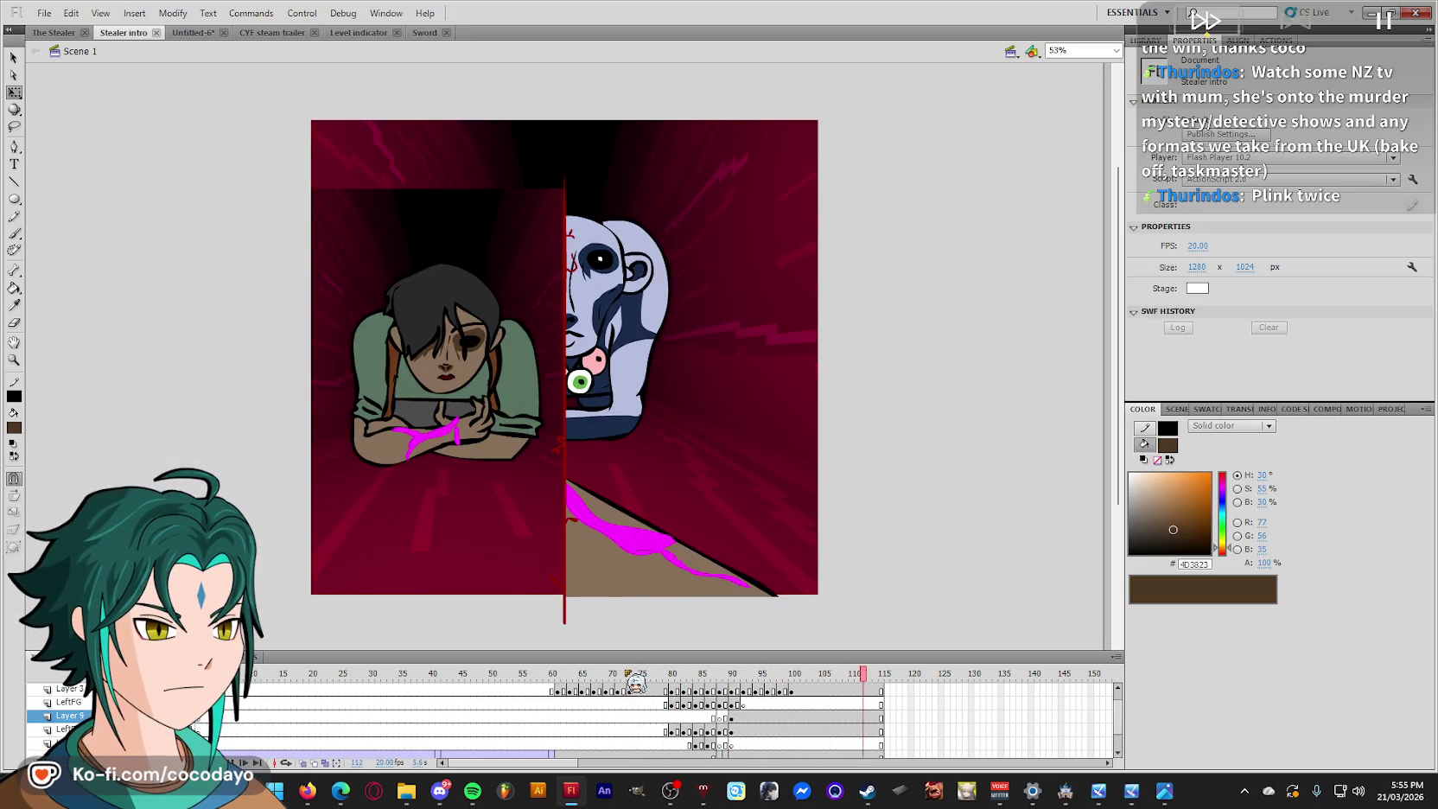
{"action": "mouse_move", "coordinate": [635, 682]}
{"action": "left_mouse_down"}
{"action": "mouse_move", "coordinate": [765, 687]}
{"action": "mouse_move", "coordinate": [735, 698]}
{"action": "left_mouse_up"}
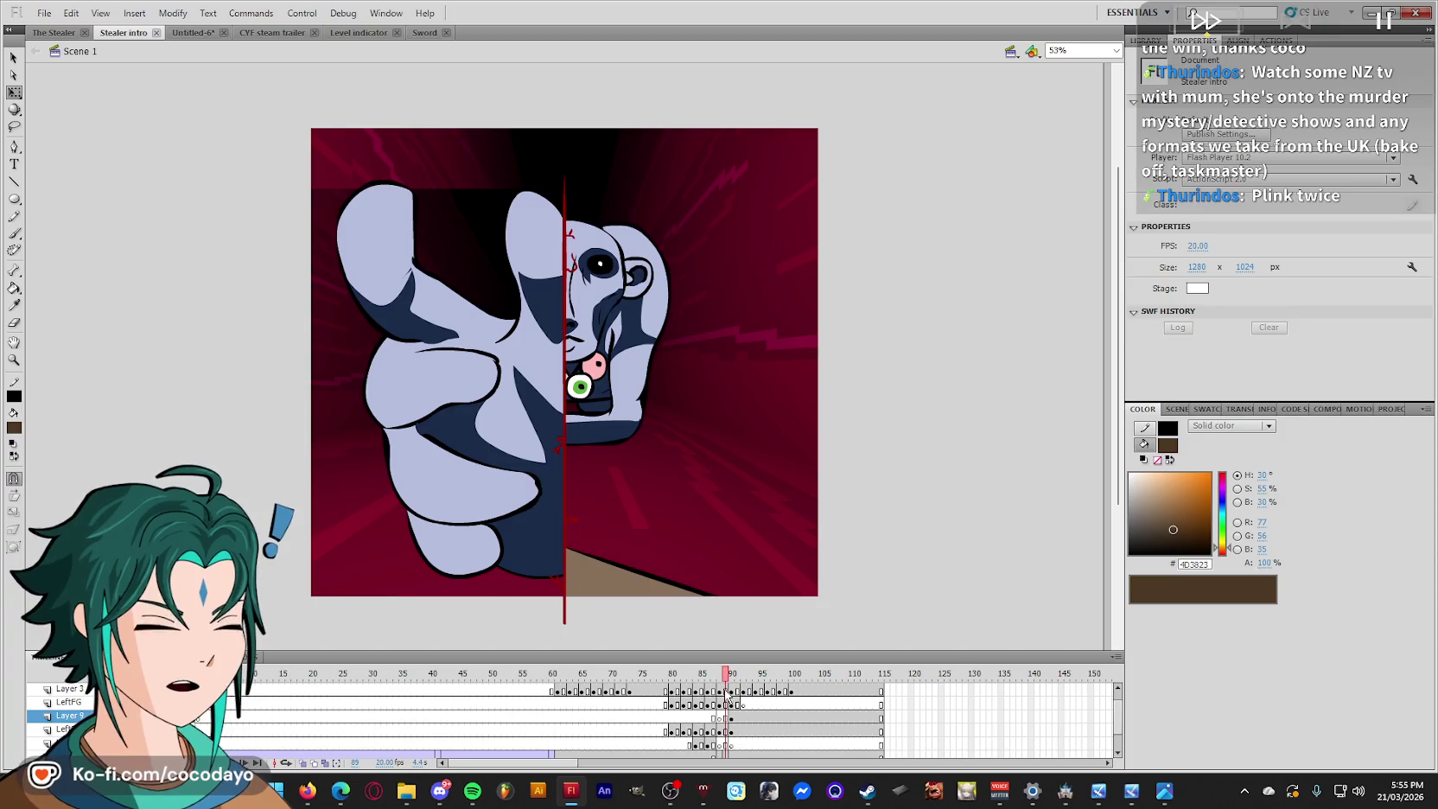
Move the monster's hand on LeftFG frame 89 slightly to the right.
{"action": "left_click", "coordinate": [719, 691]}
{"action": "scroll", "coordinate": [733, 700], "scroll_direction": "up", "scroll_amount": 1}
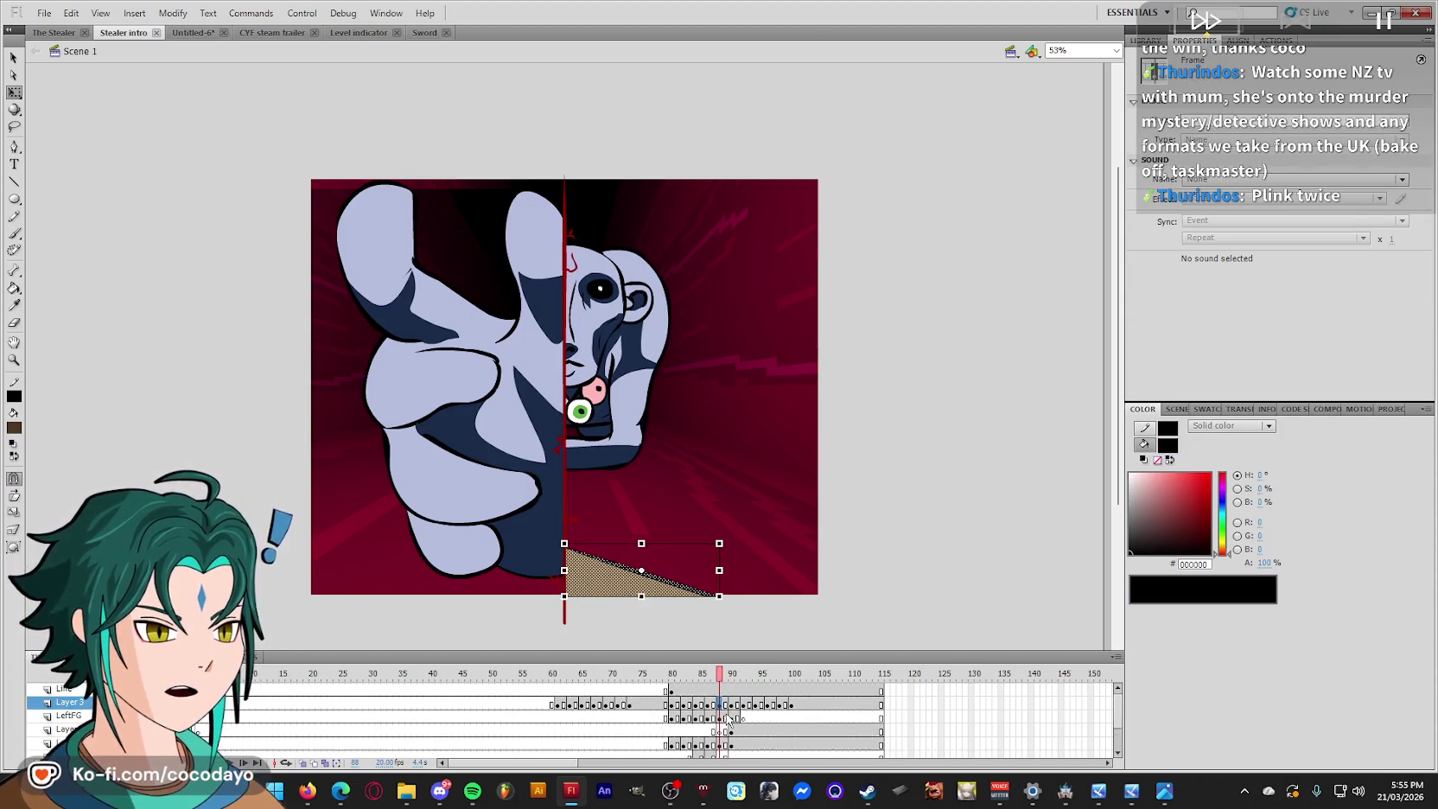
{"action": "left_click", "coordinate": [732, 705]}
{"action": "left_click", "coordinate": [726, 704]}
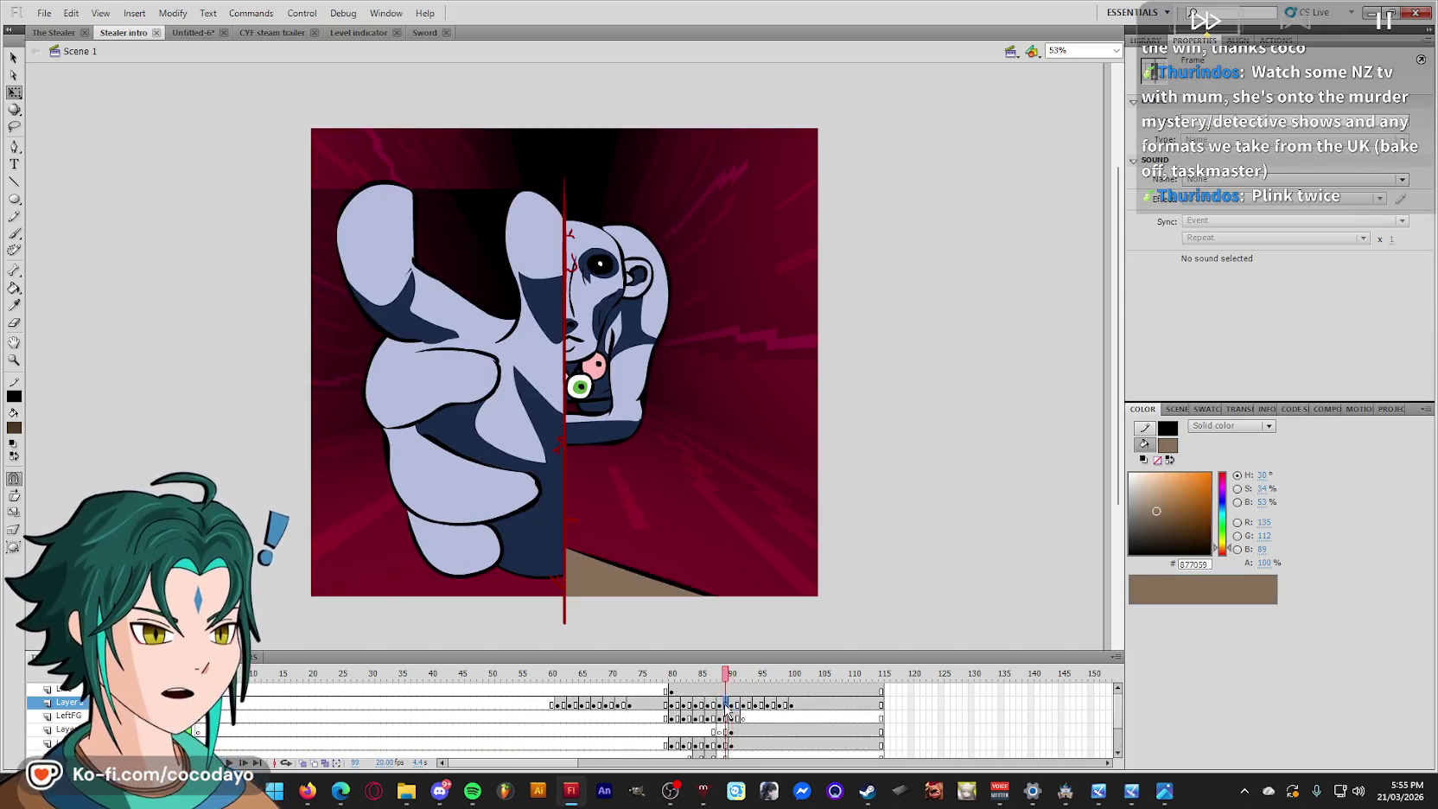
{"action": "left_click", "coordinate": [726, 718]}
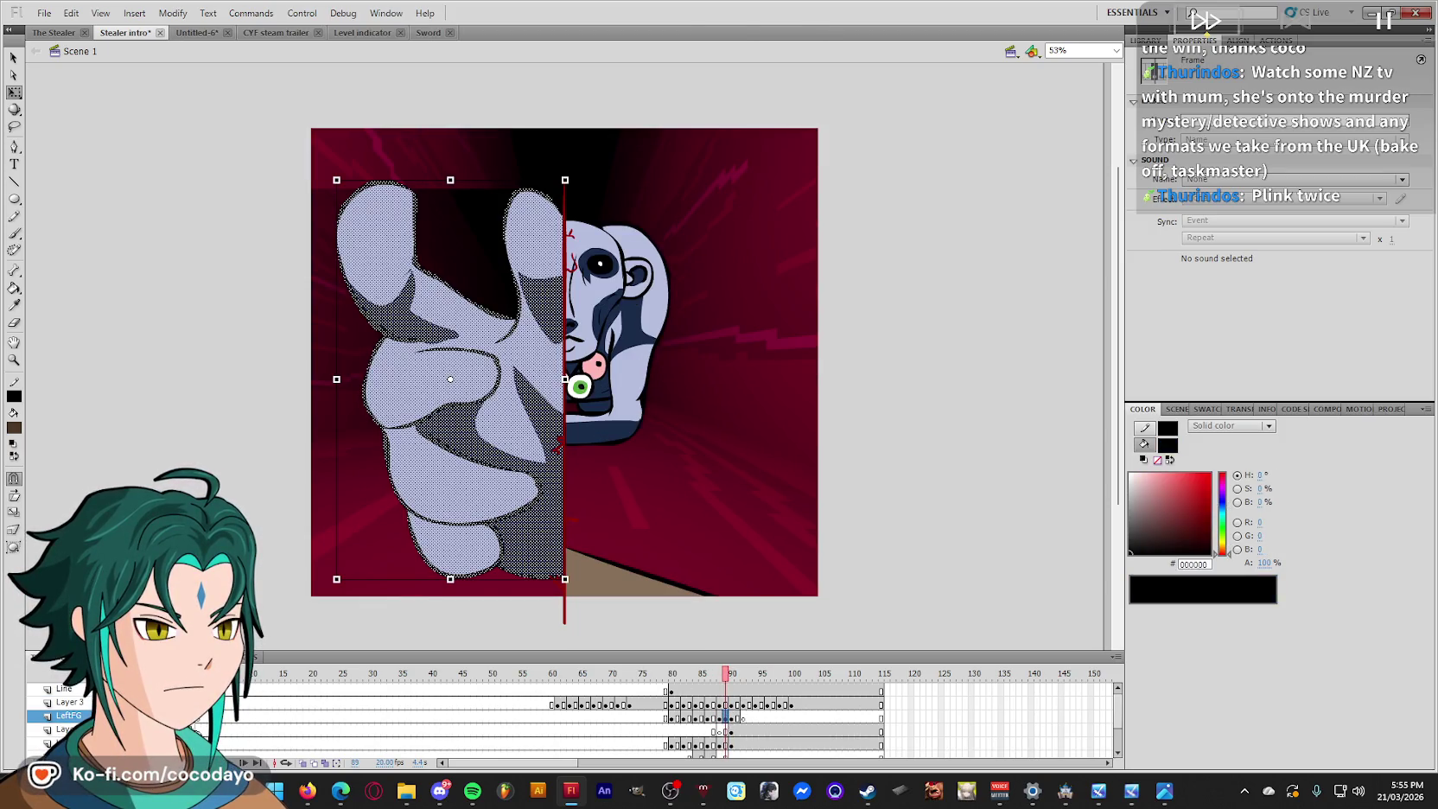
{"action": "left_click_drag", "start_coordinate": [464, 491], "coordinate": [478, 491]}
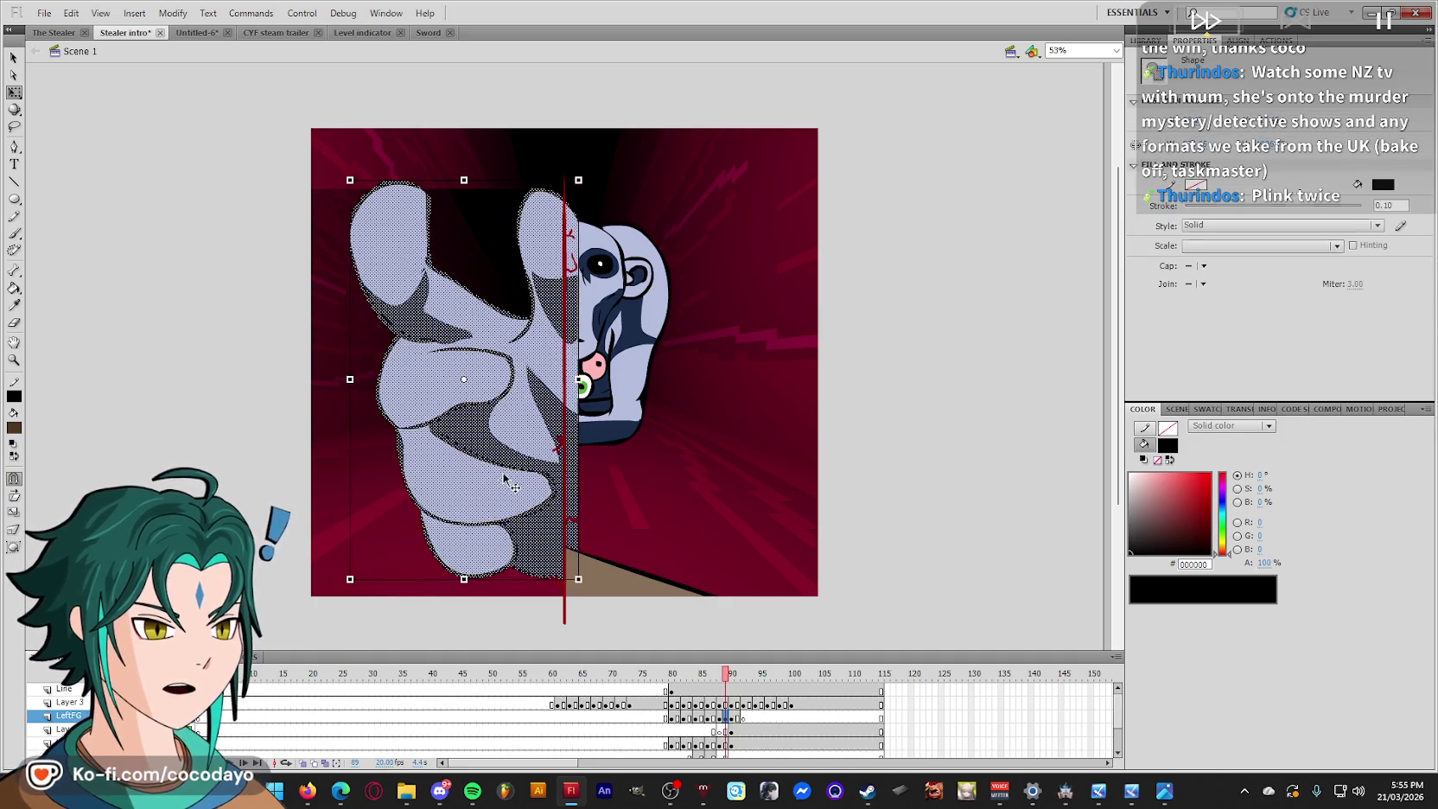
{"action": "left_click", "coordinate": [222, 733]}
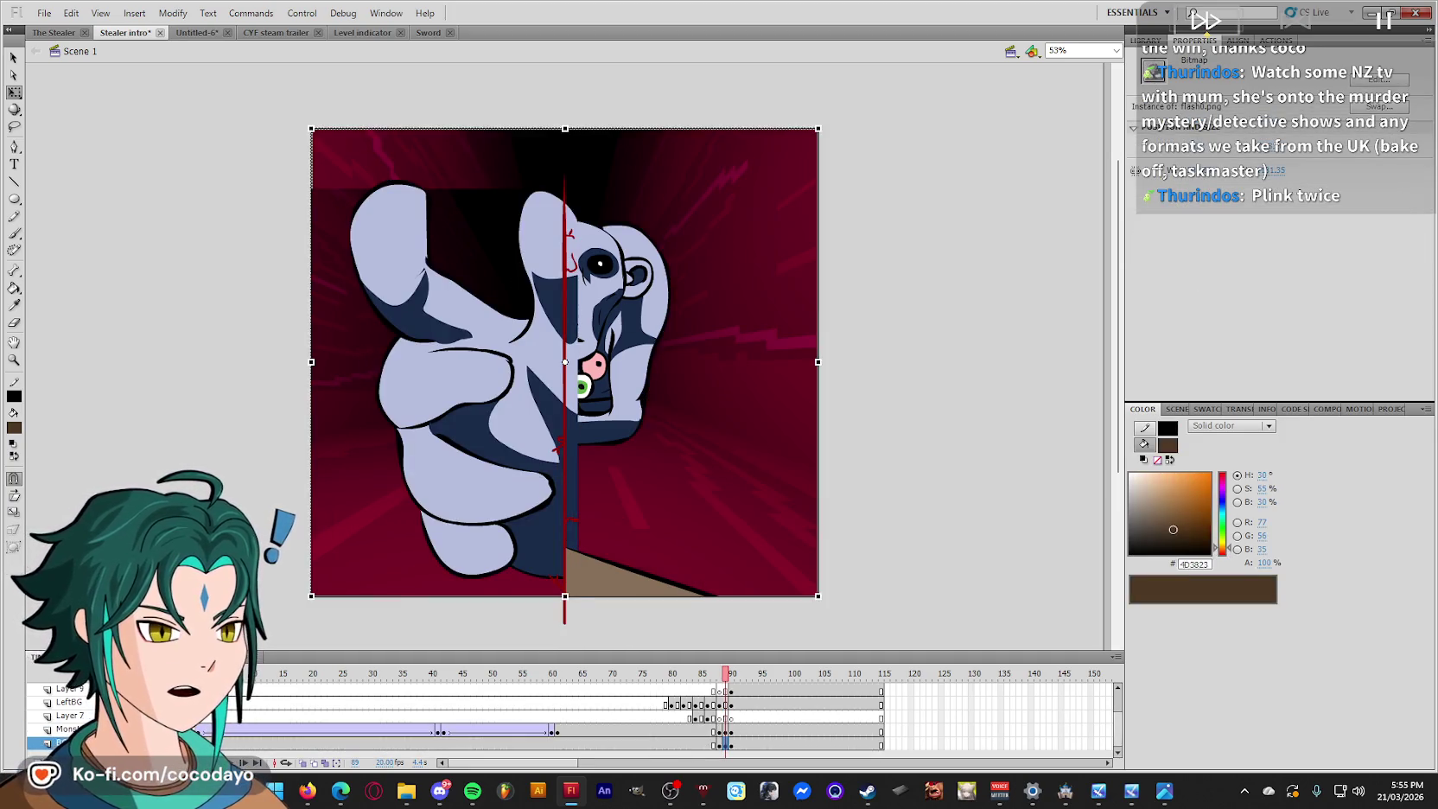
{"action": "left_click_drag", "start_coordinate": [702, 156], "coordinate": [564, 561]}
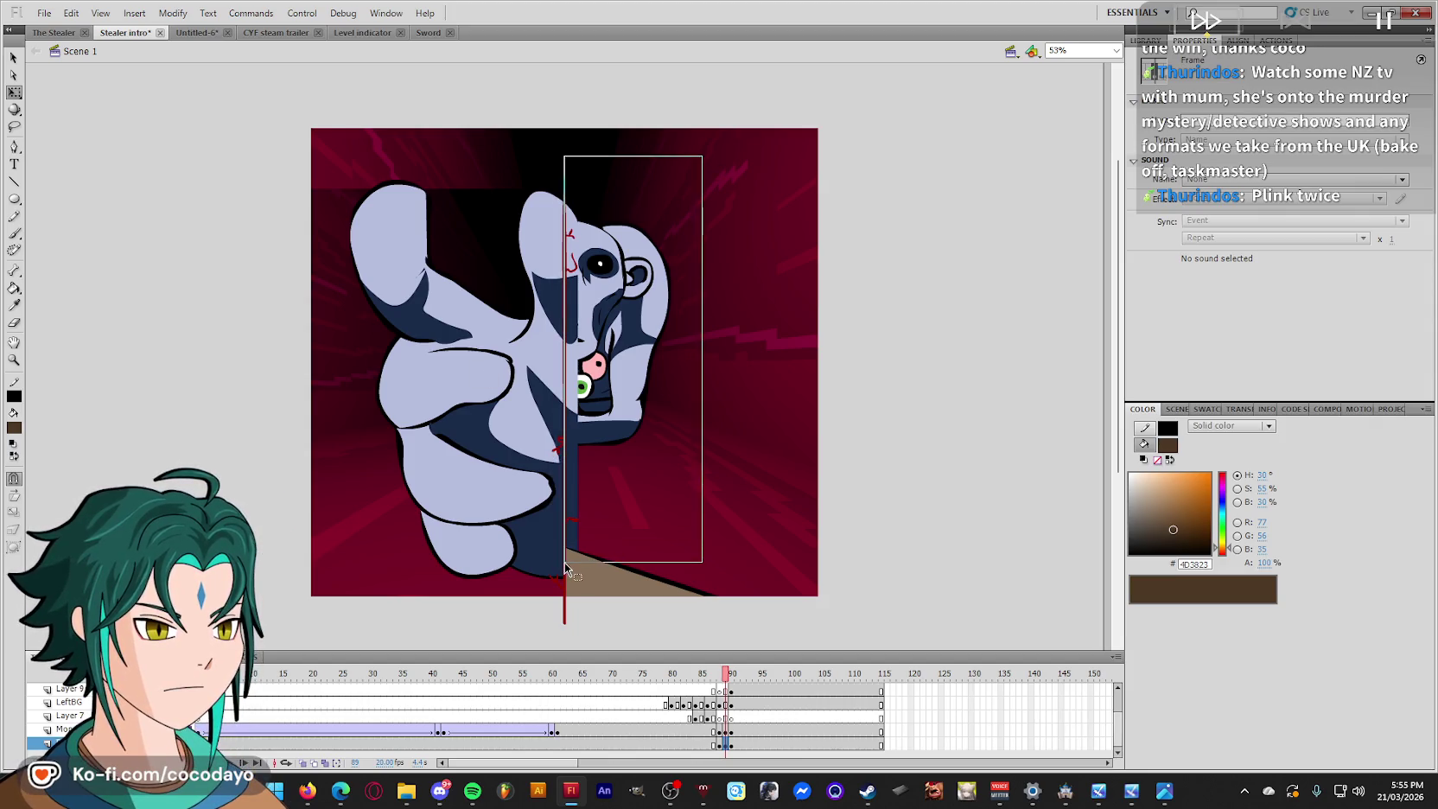
{"action": "left_click", "coordinate": [652, 520]}
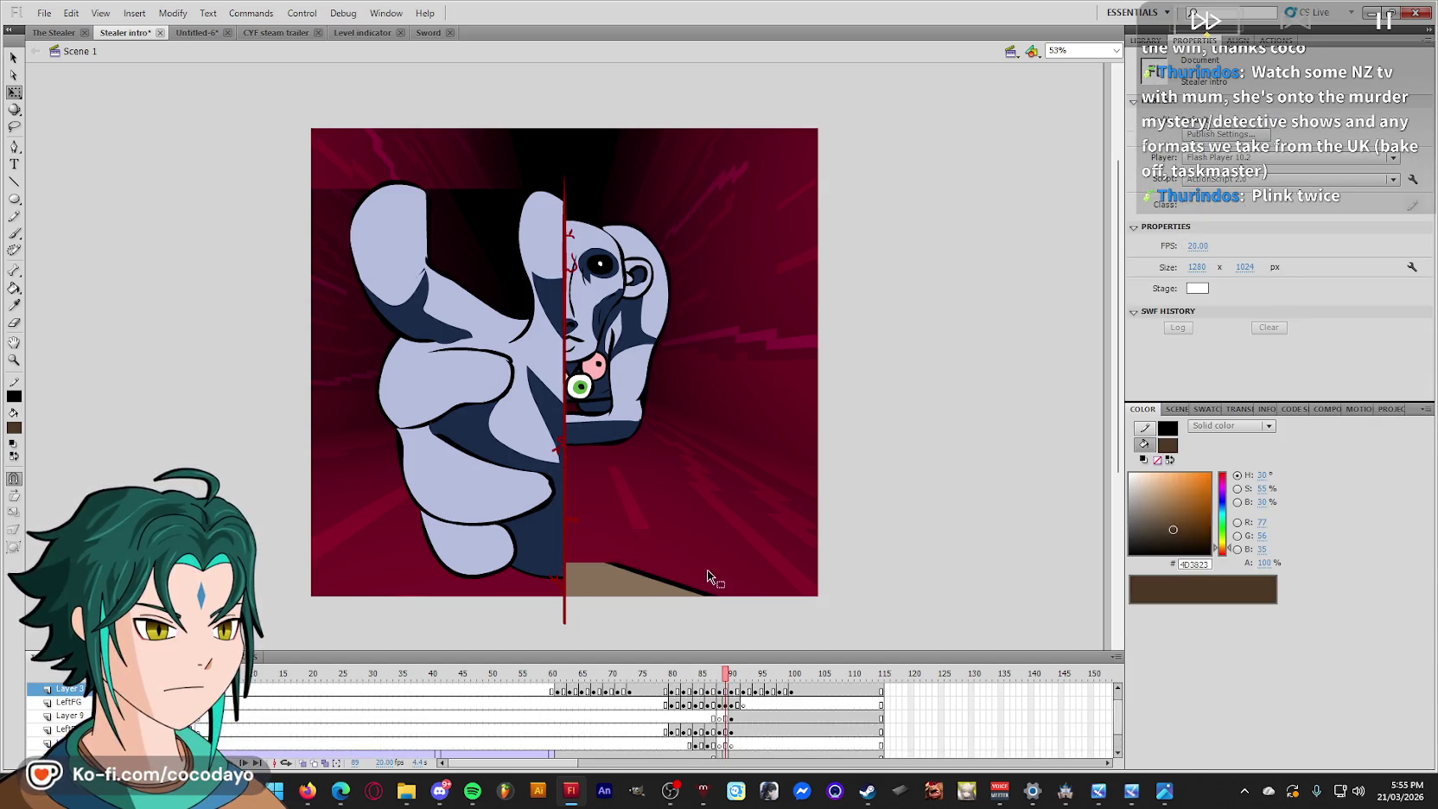
Shift the hand on frame 91 further right, then replay from frame 75.
{"action": "scroll", "coordinate": [708, 576], "scroll_direction": "up", "scroll_amount": 1}
{"action": "left_click", "coordinate": [735, 691]}
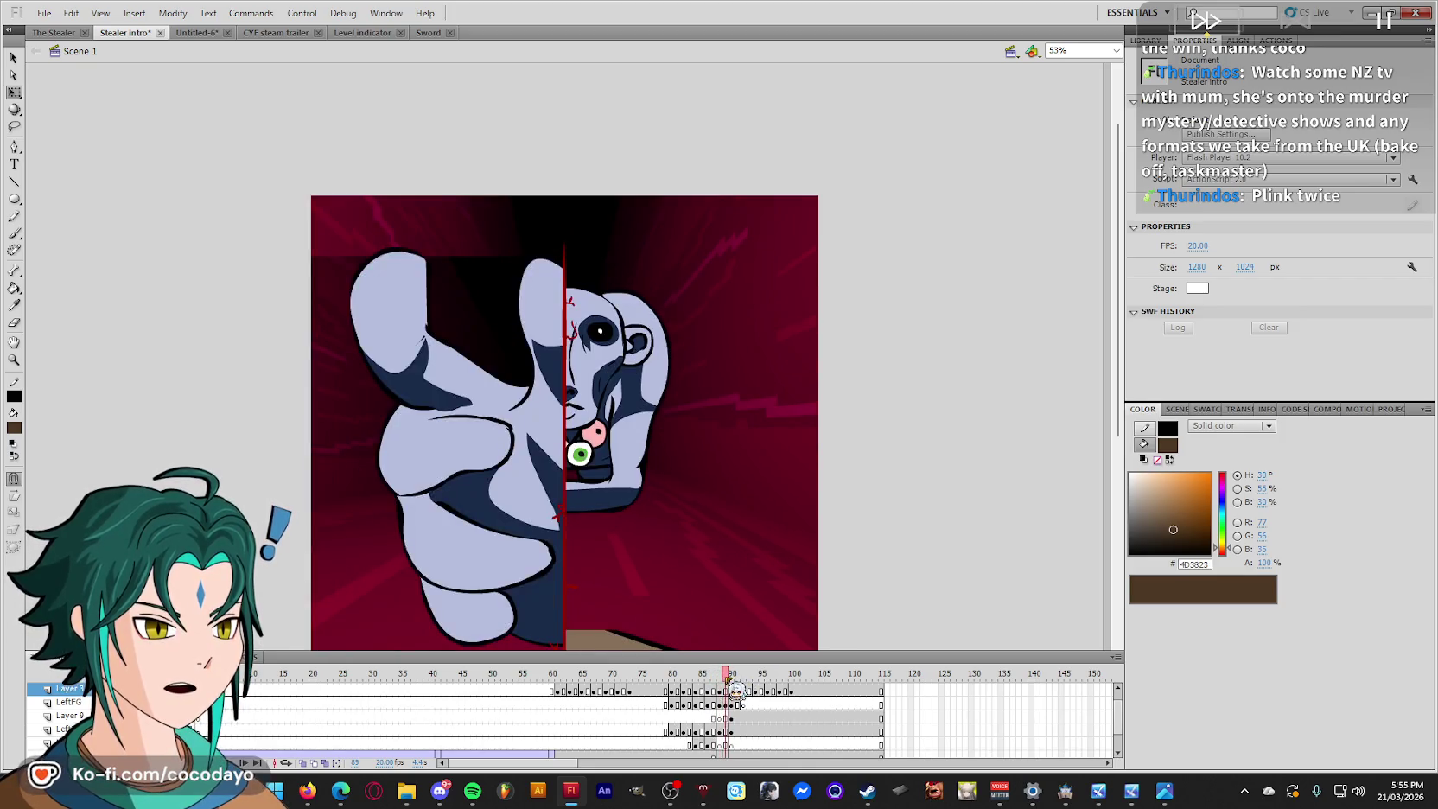
{"action": "left_click", "coordinate": [734, 704]}
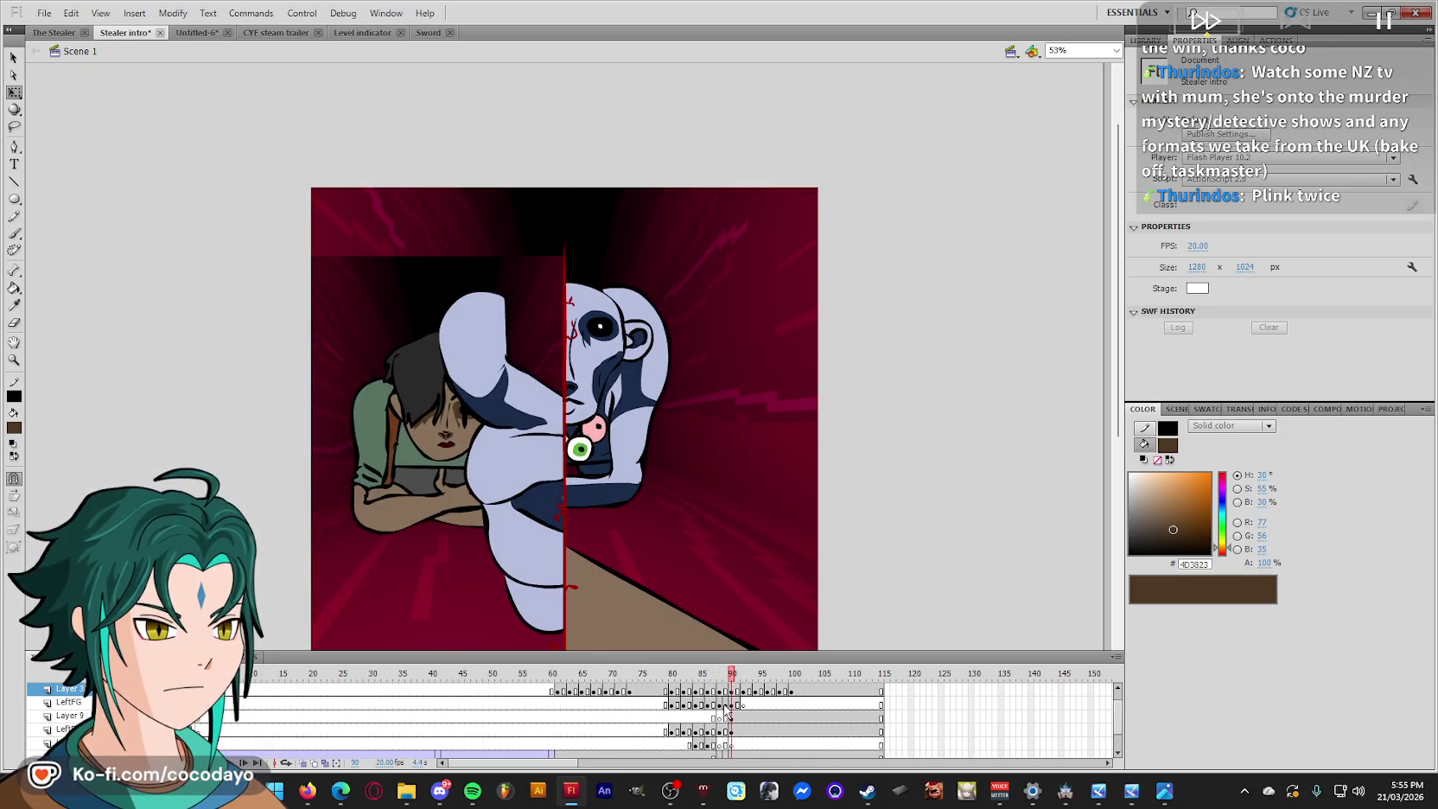
{"action": "left_click", "coordinate": [737, 705]}
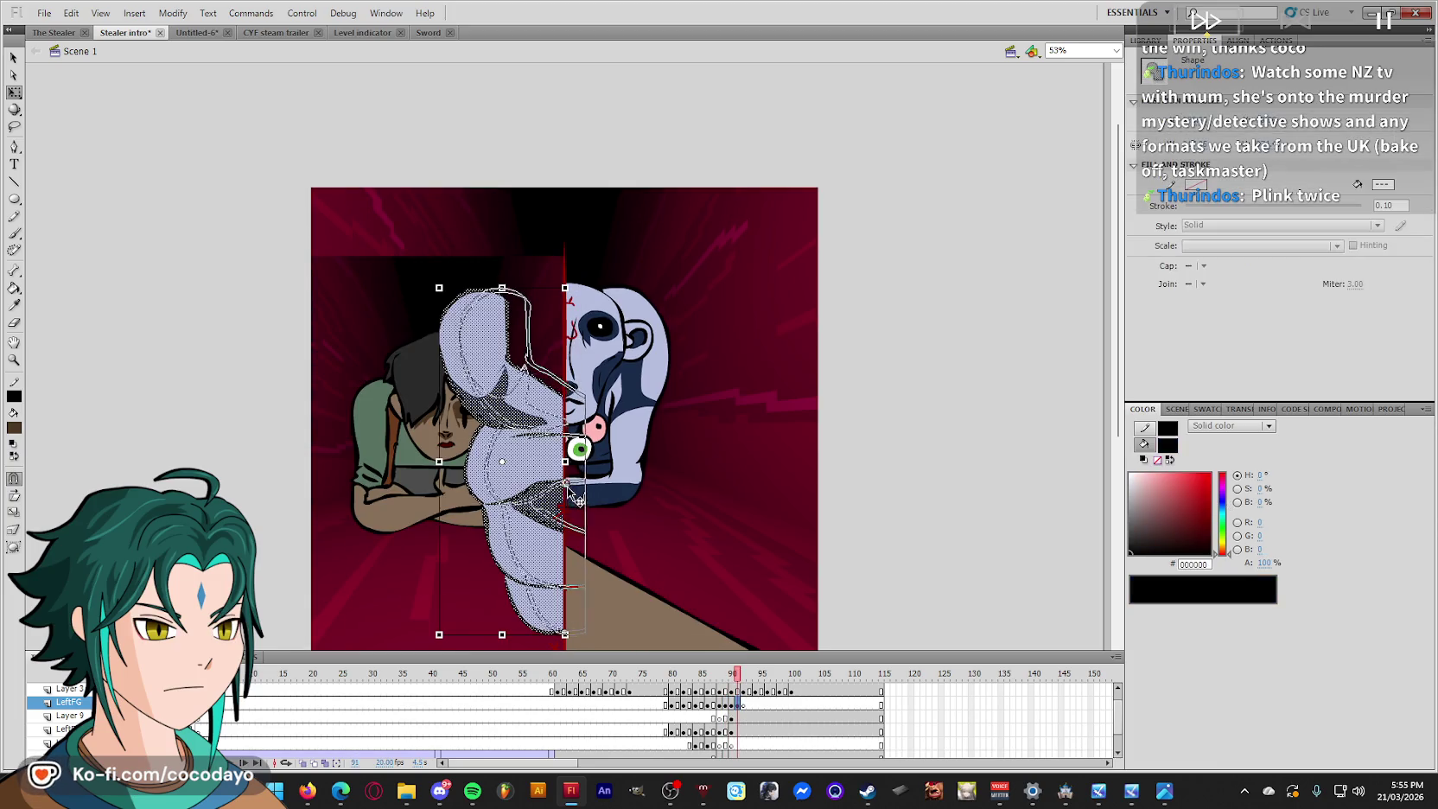
{"action": "left_click_drag", "start_coordinate": [537, 638], "coordinate": [565, 650]}
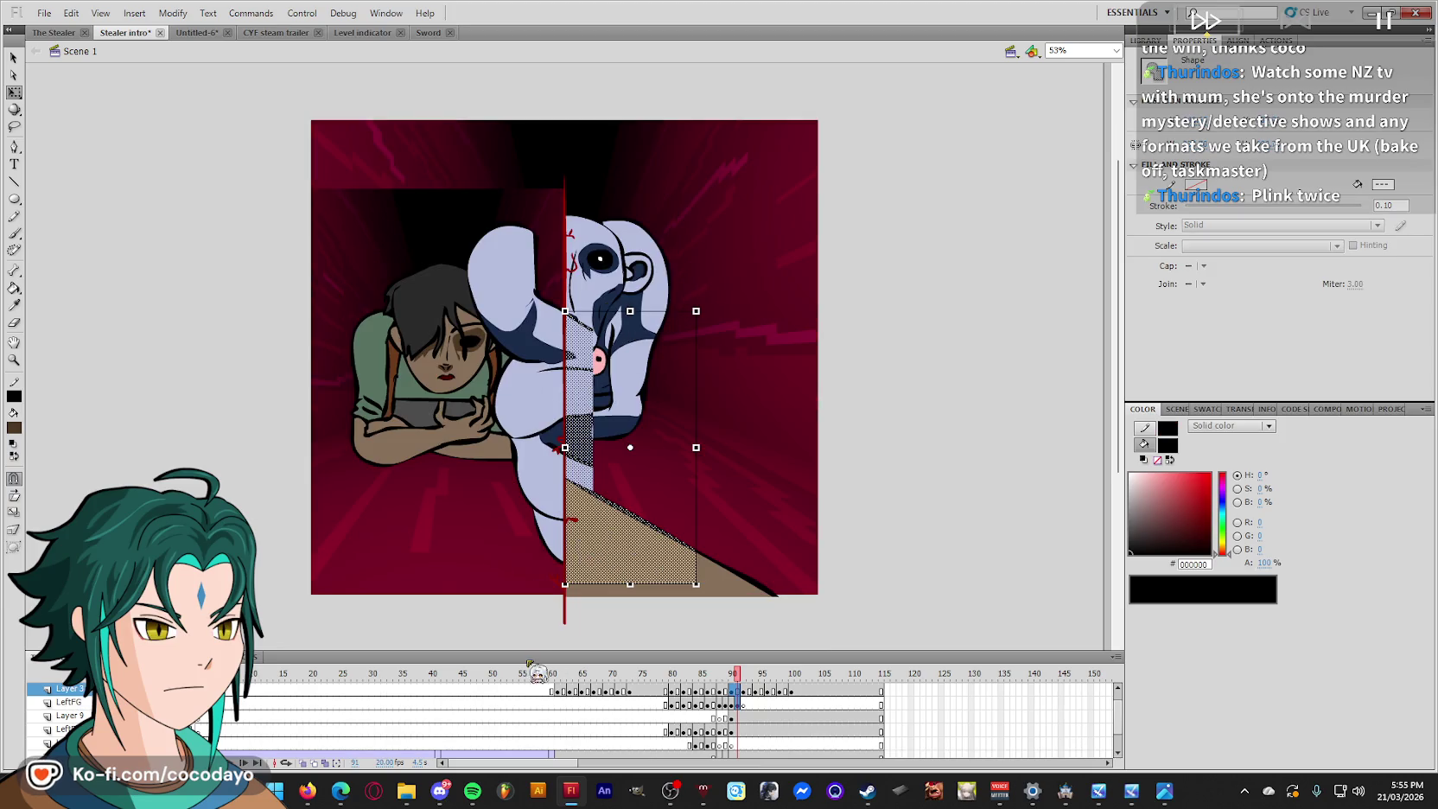
{"action": "scroll", "coordinate": [607, 615], "scroll_direction": "down", "scroll_amount": 3}
{"action": "left_click", "coordinate": [422, 602]}
{"action": "left_click", "coordinate": [505, 597]}
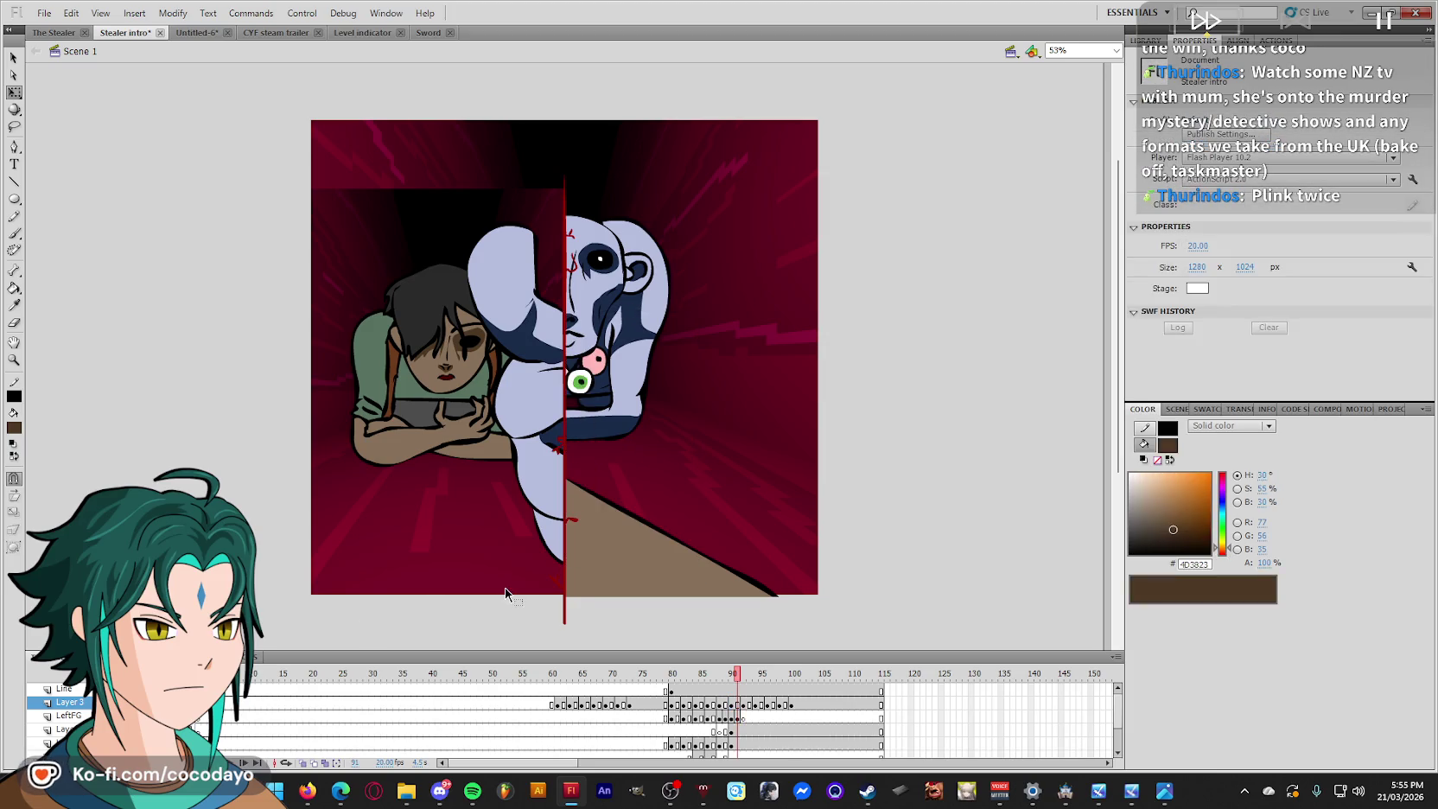
{"action": "left_click_drag", "start_coordinate": [748, 688], "coordinate": [640, 709]}
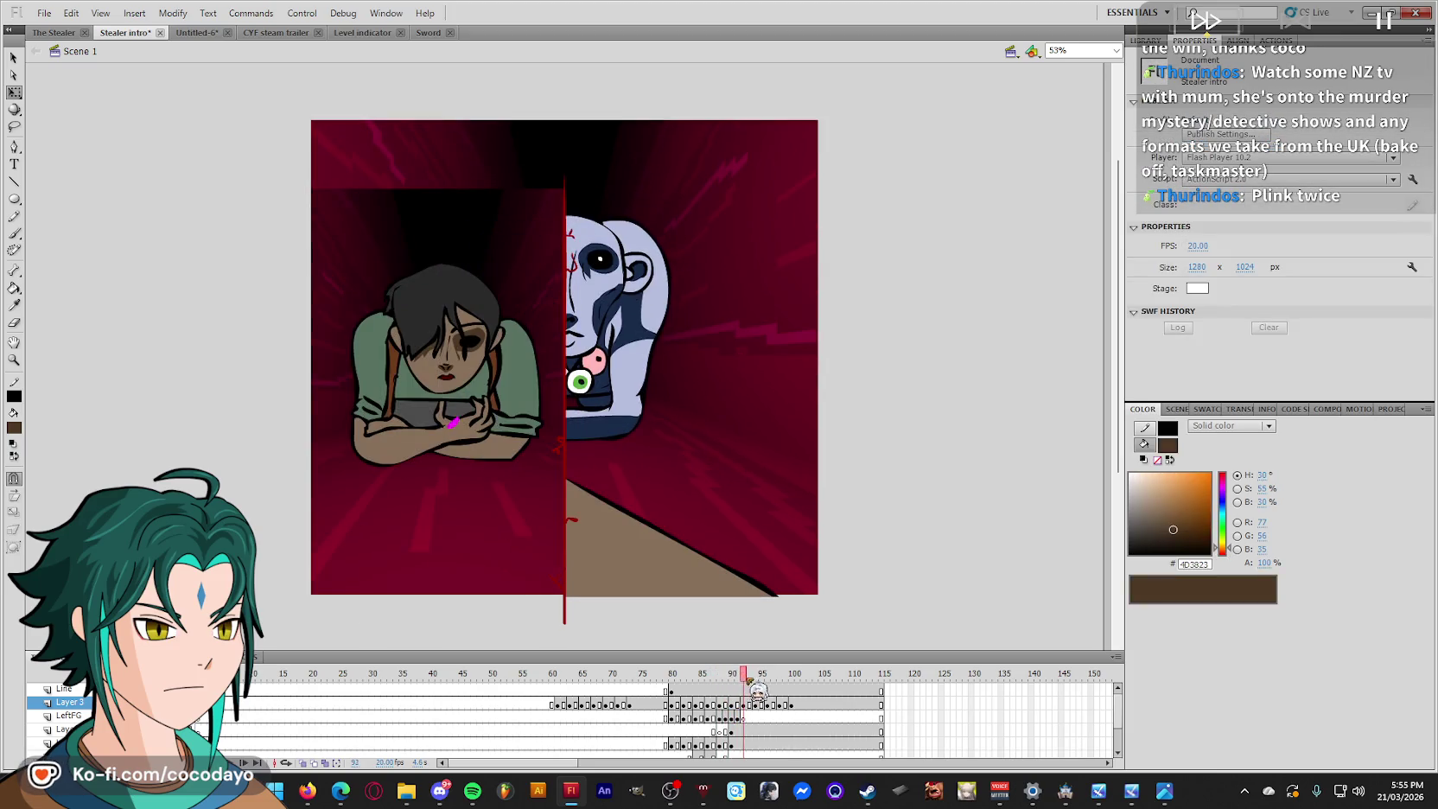
{"action": "key", "text": "Return"}
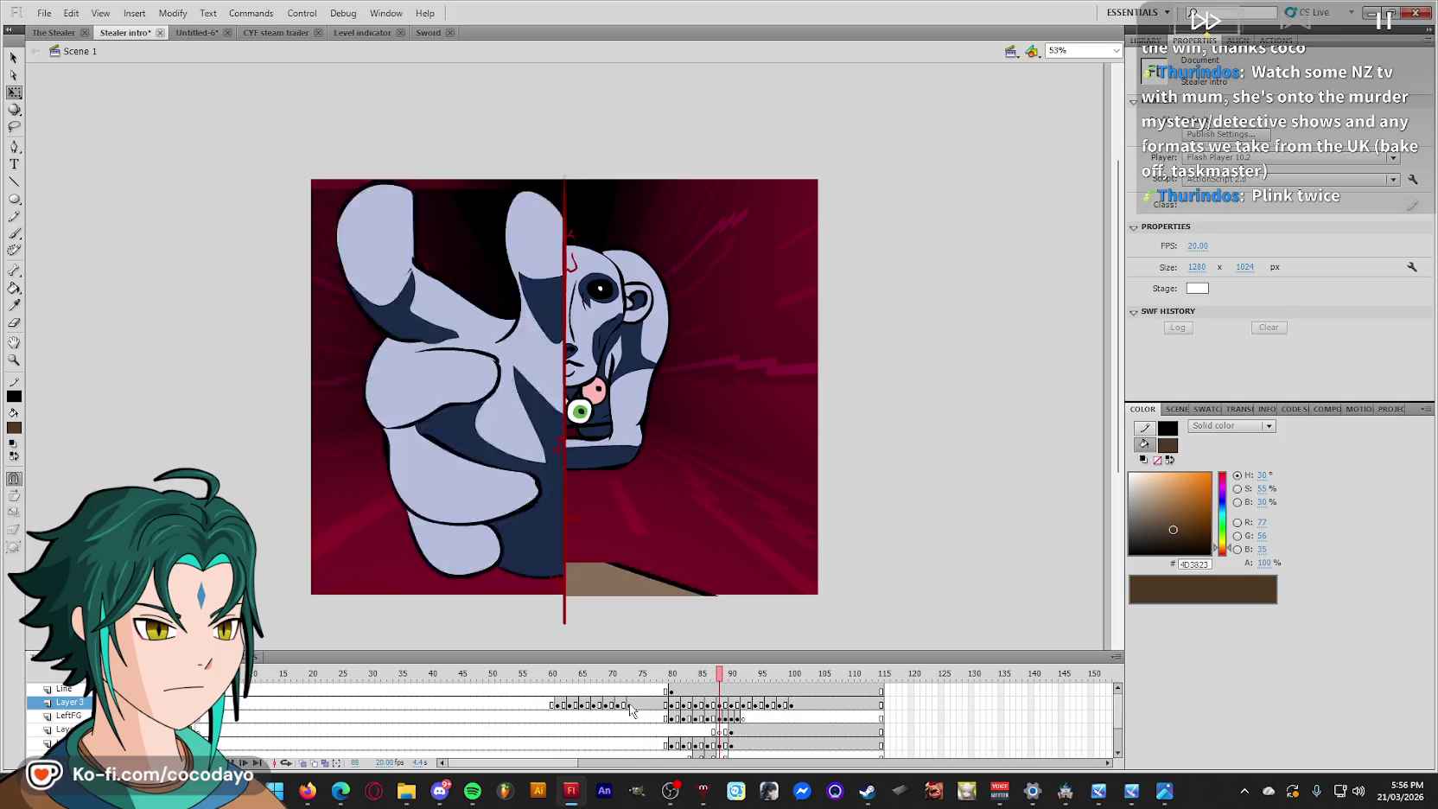
Replay from frame 75 and compare the hand poses on frames 86 to 88.
{"action": "left_click", "coordinate": [635, 682]}
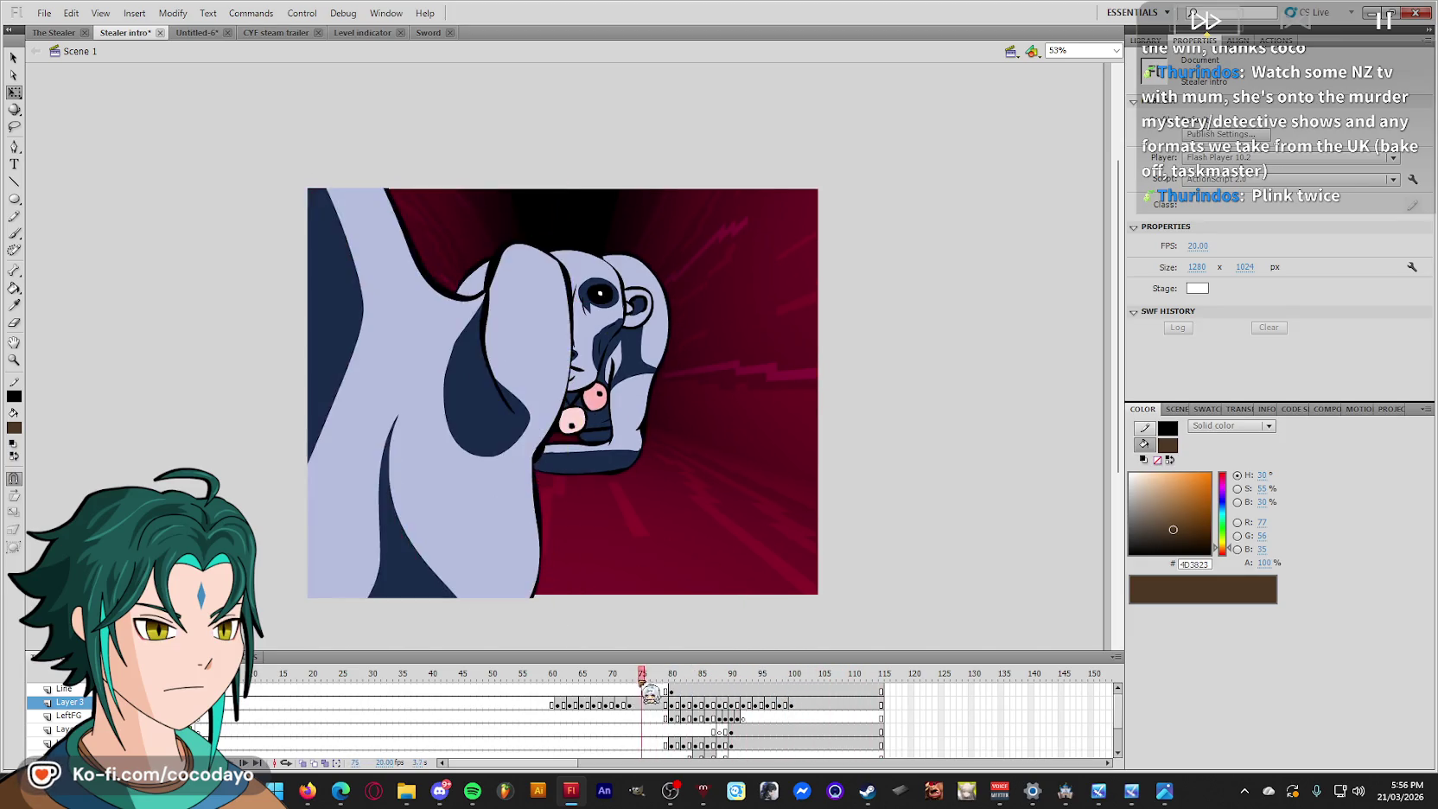
{"action": "key", "text": "Return"}
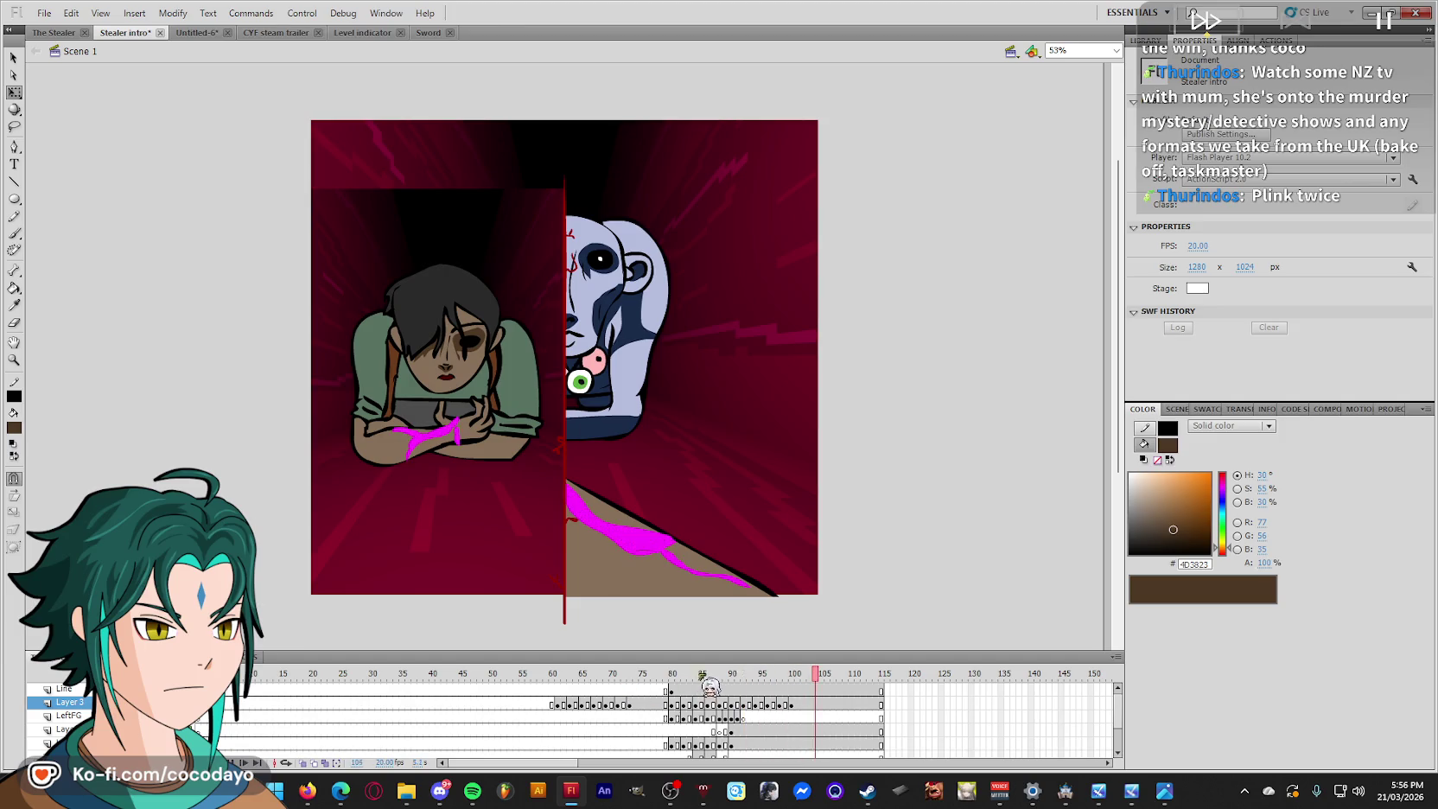
{"action": "left_click_drag", "start_coordinate": [696, 682], "coordinate": [723, 683]}
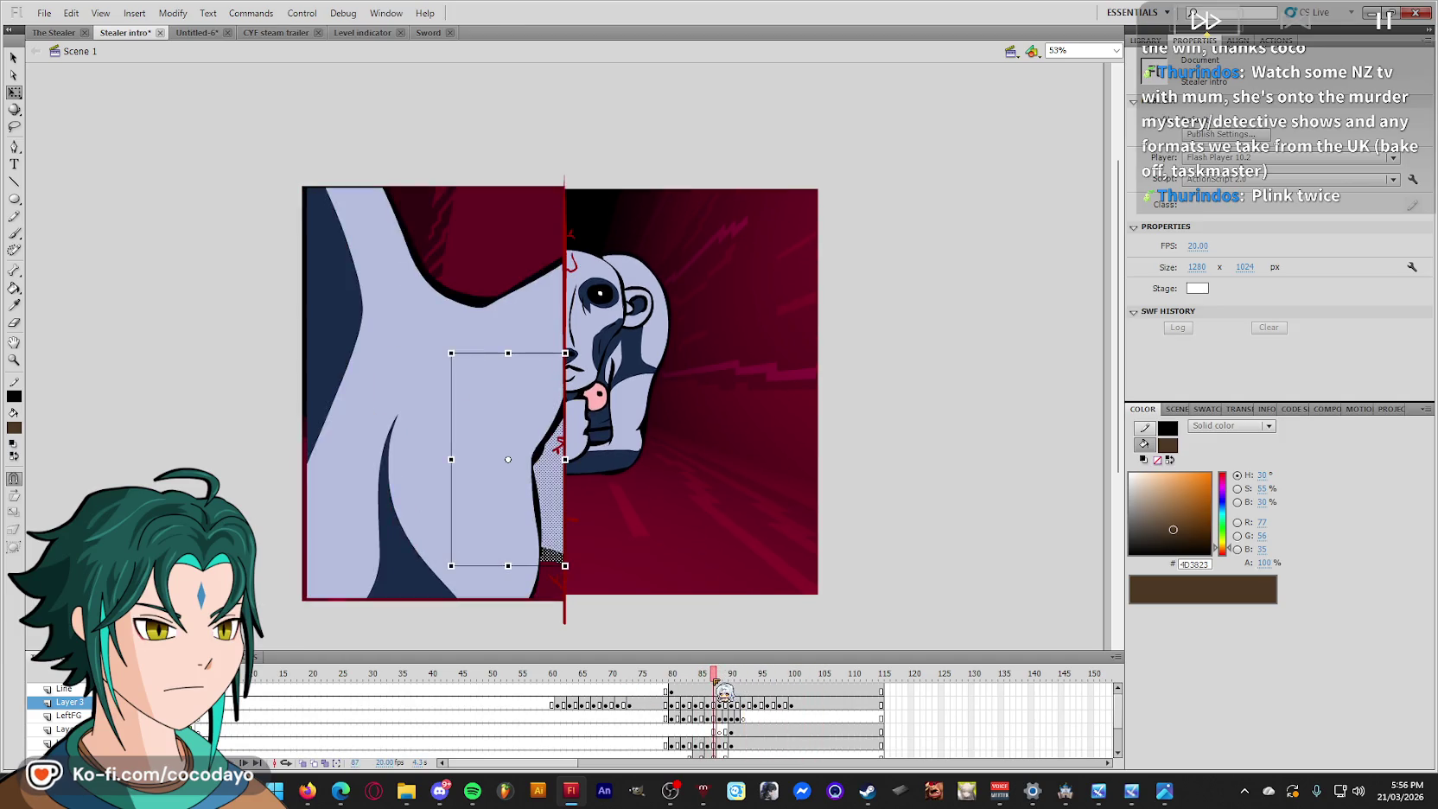
{"action": "left_click", "coordinate": [720, 718]}
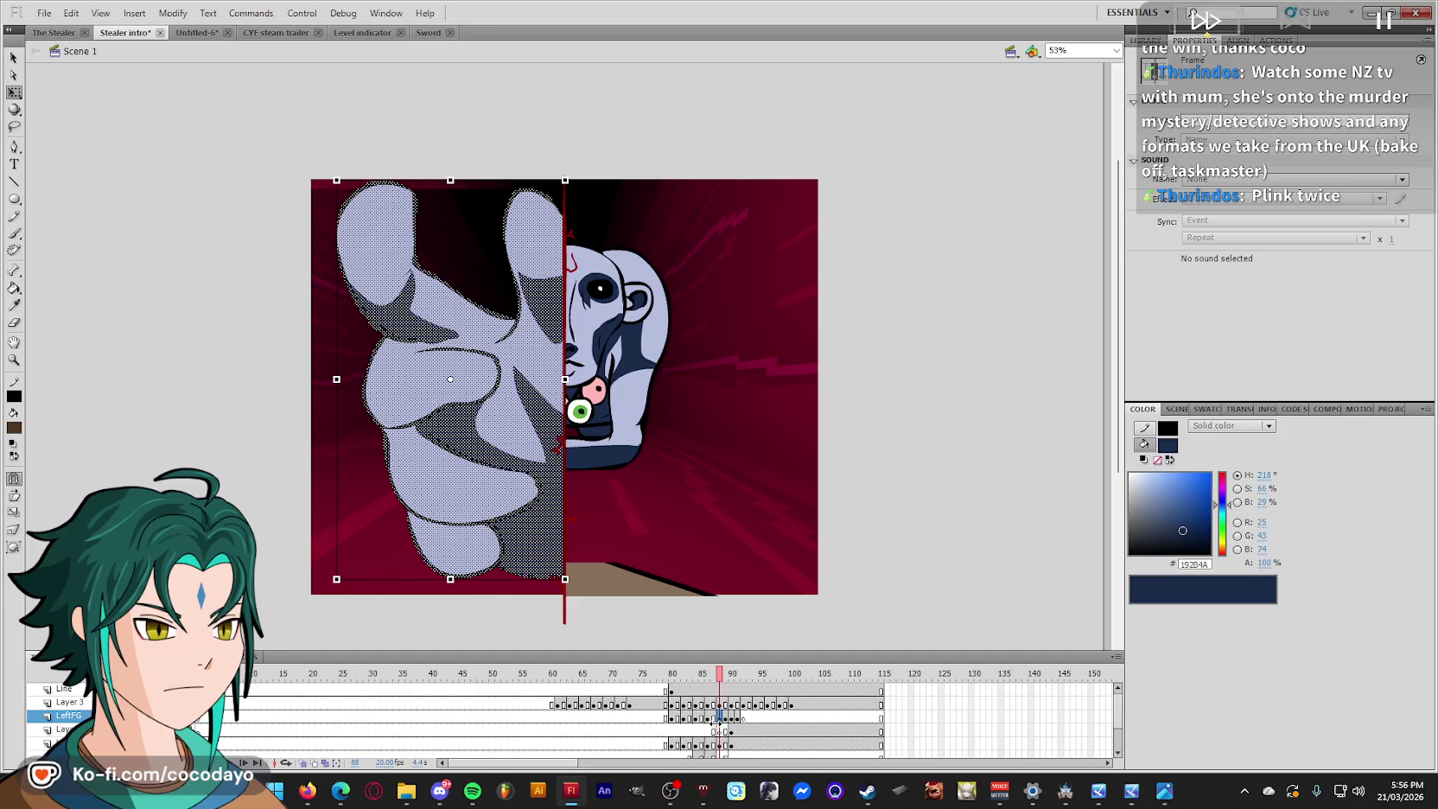
{"action": "left_click", "coordinate": [714, 719]}
{"action": "left_click", "coordinate": [708, 718]}
{"action": "key", "text": "comma"}
{"action": "key", "text": "period"}
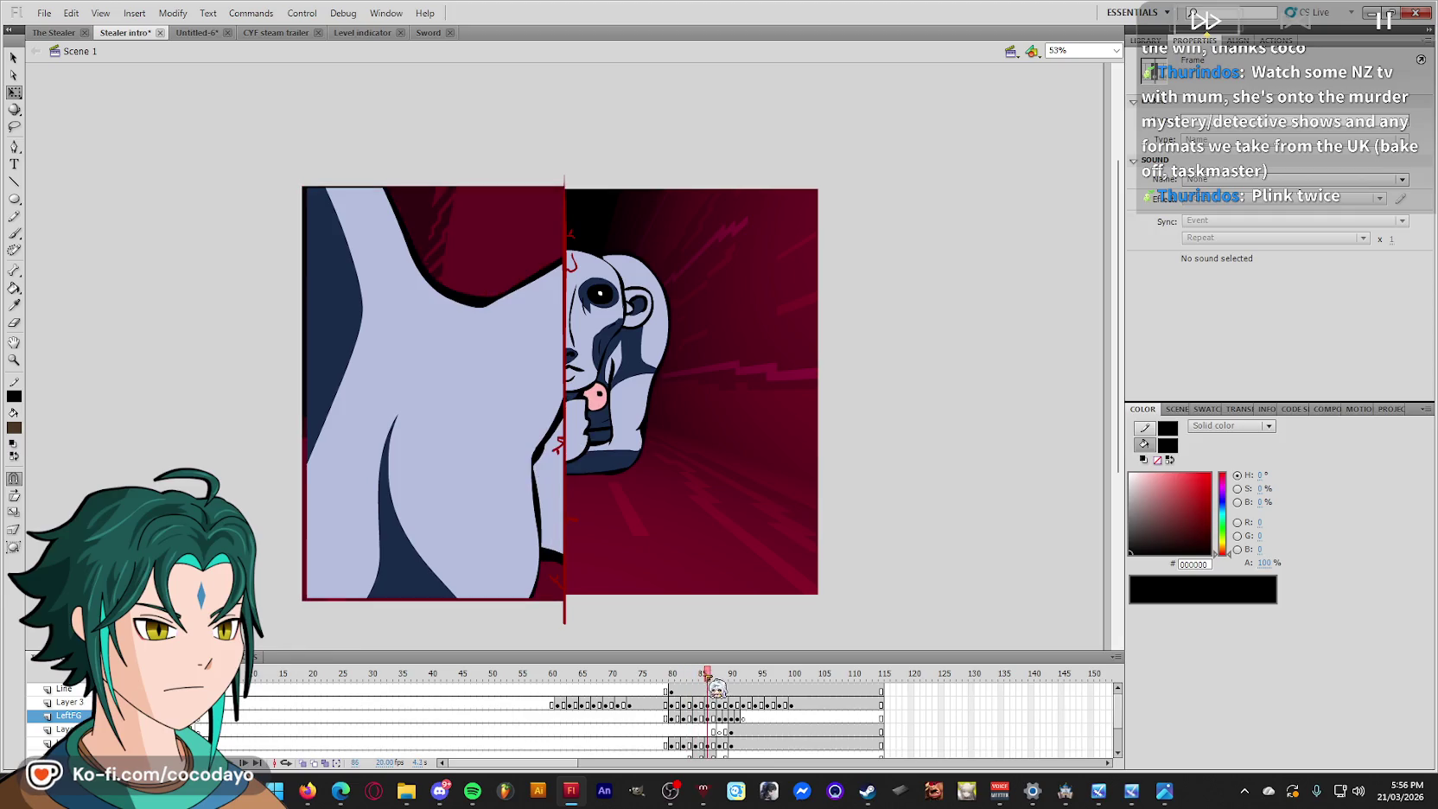
{"action": "left_click", "coordinate": [715, 718]}
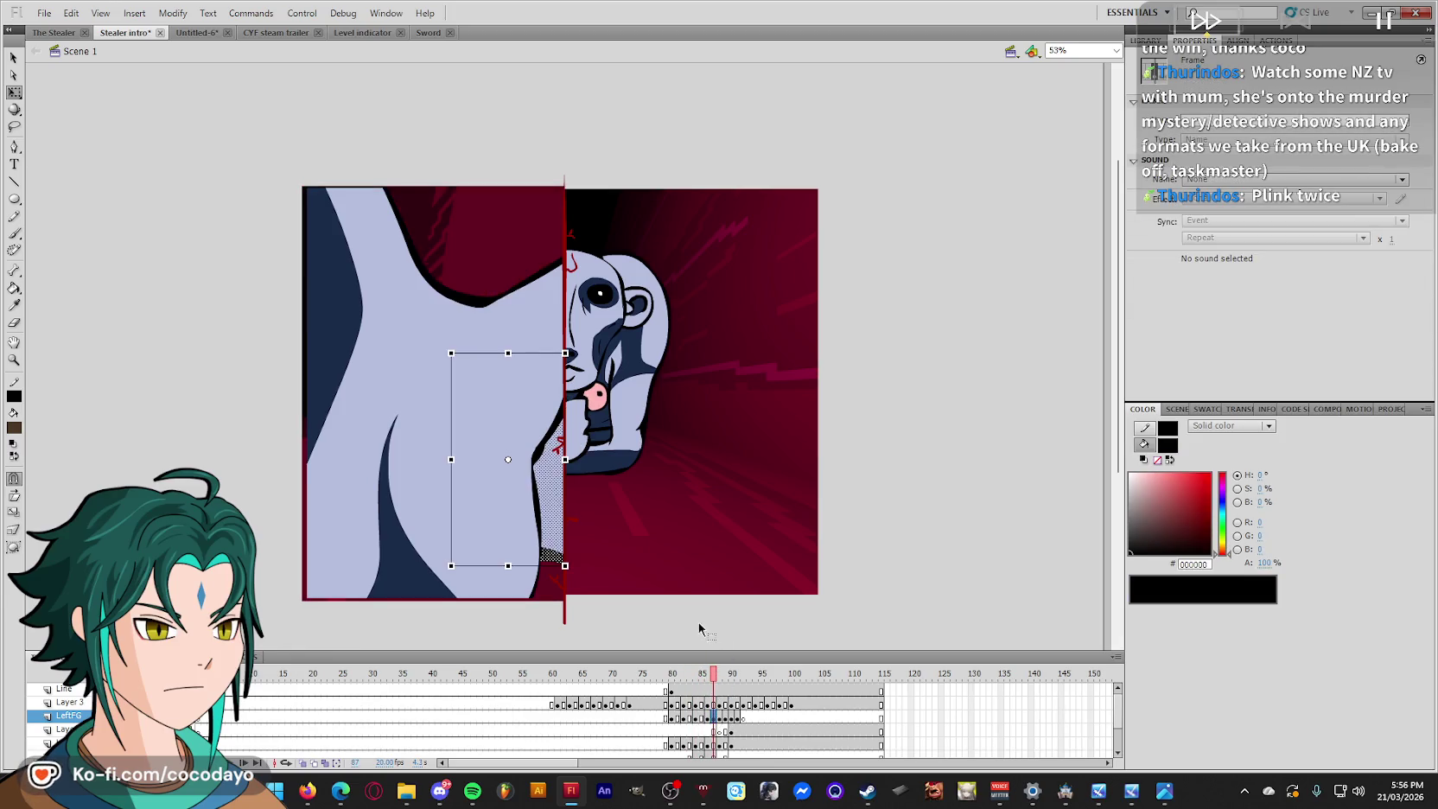
{"action": "left_click", "coordinate": [534, 544]}
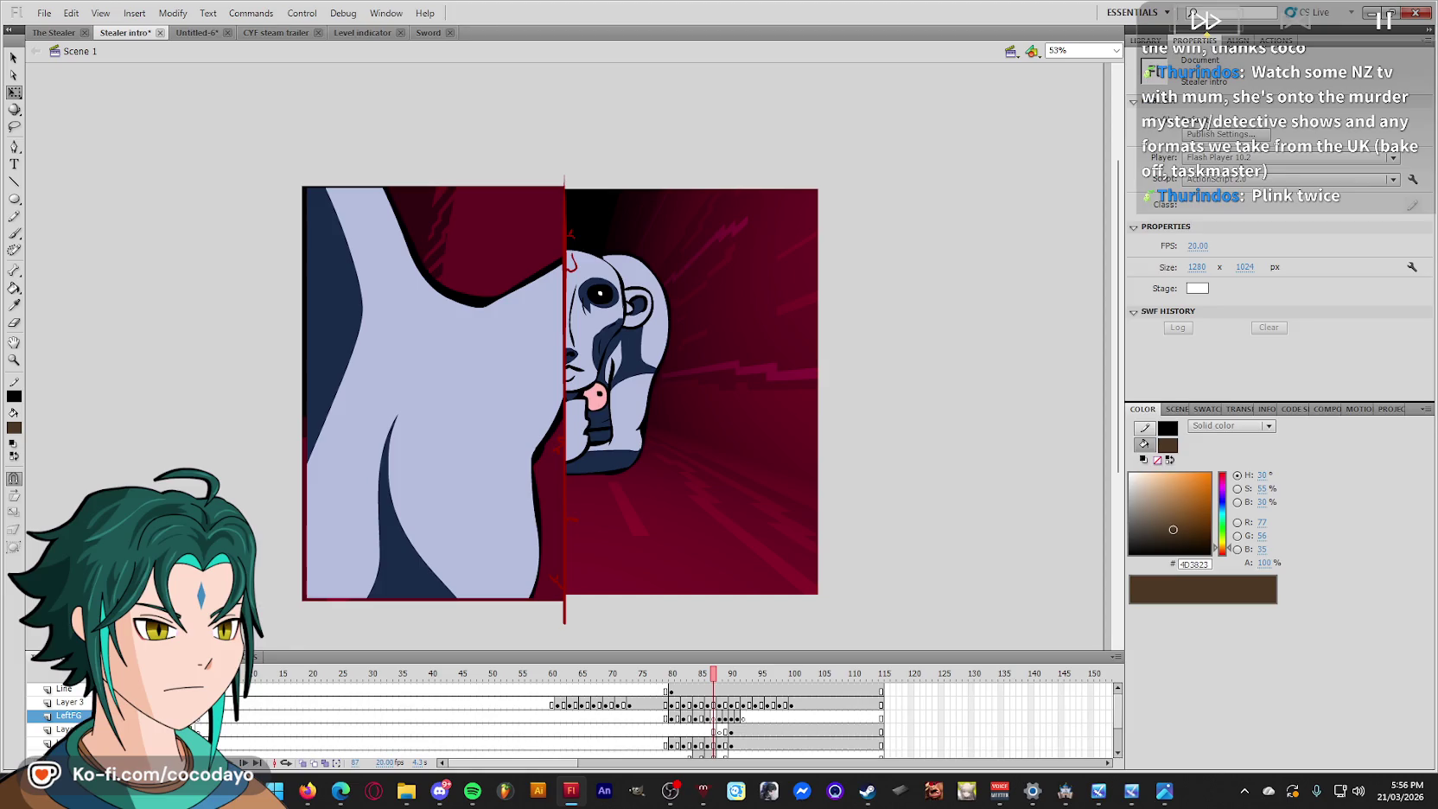
Replace frame 87's hand with an enlarged pasted copy, trim its overflow, and replay.
{"action": "left_click", "coordinate": [388, 705]}
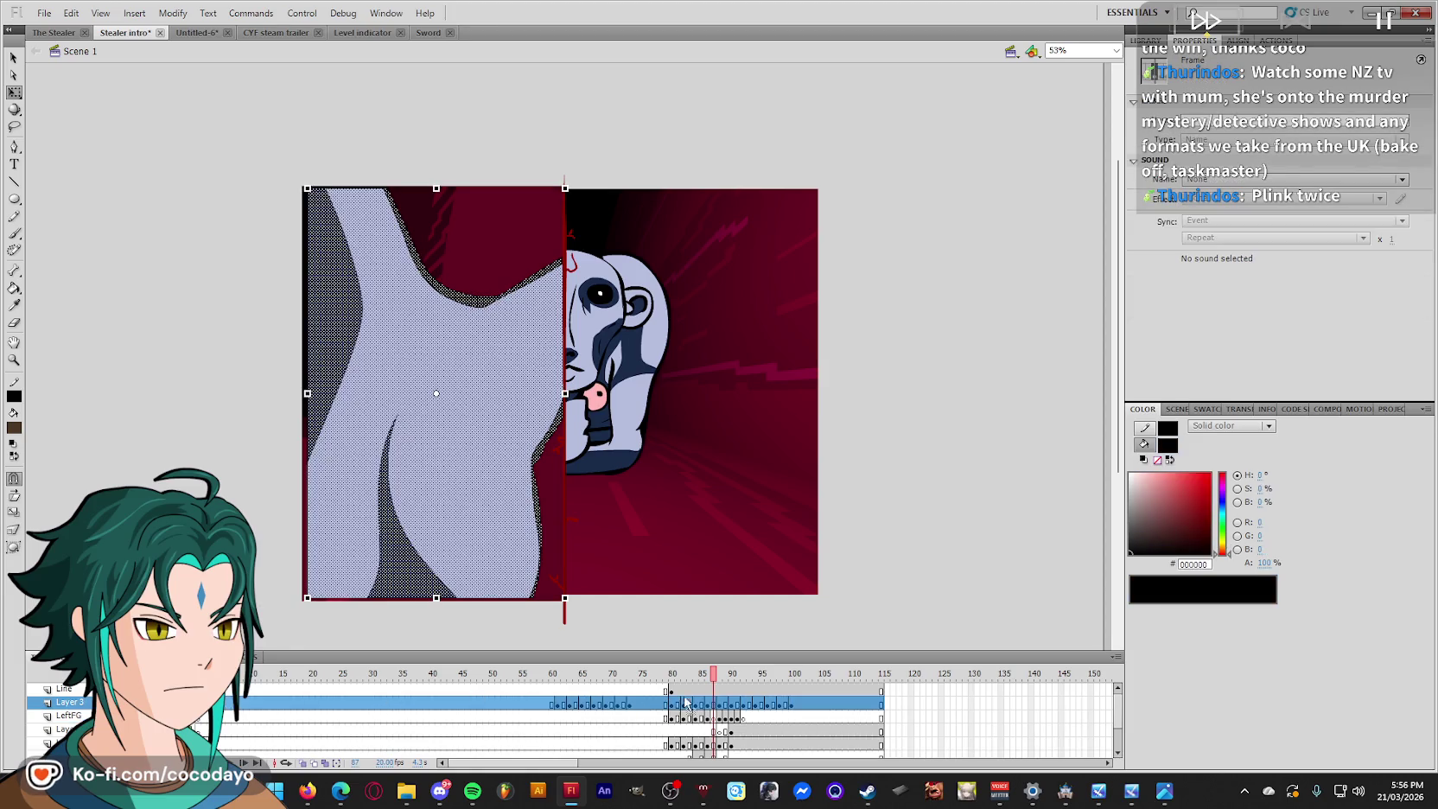
{"action": "left_click", "coordinate": [713, 705]}
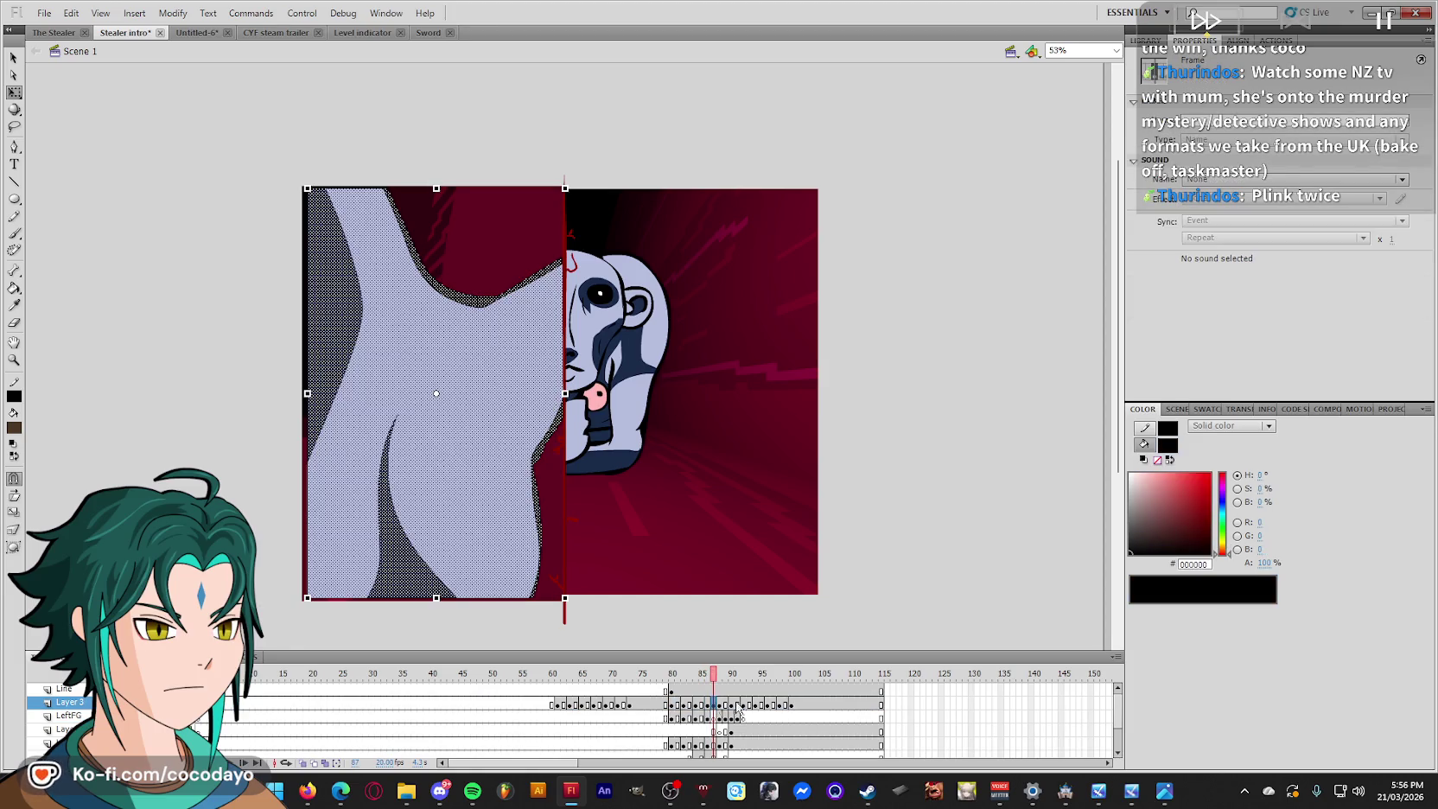
{"action": "key", "text": "Delete"}
{"action": "right_click", "coordinate": [966, 435]}
{"action": "left_click", "coordinate": [990, 504]}
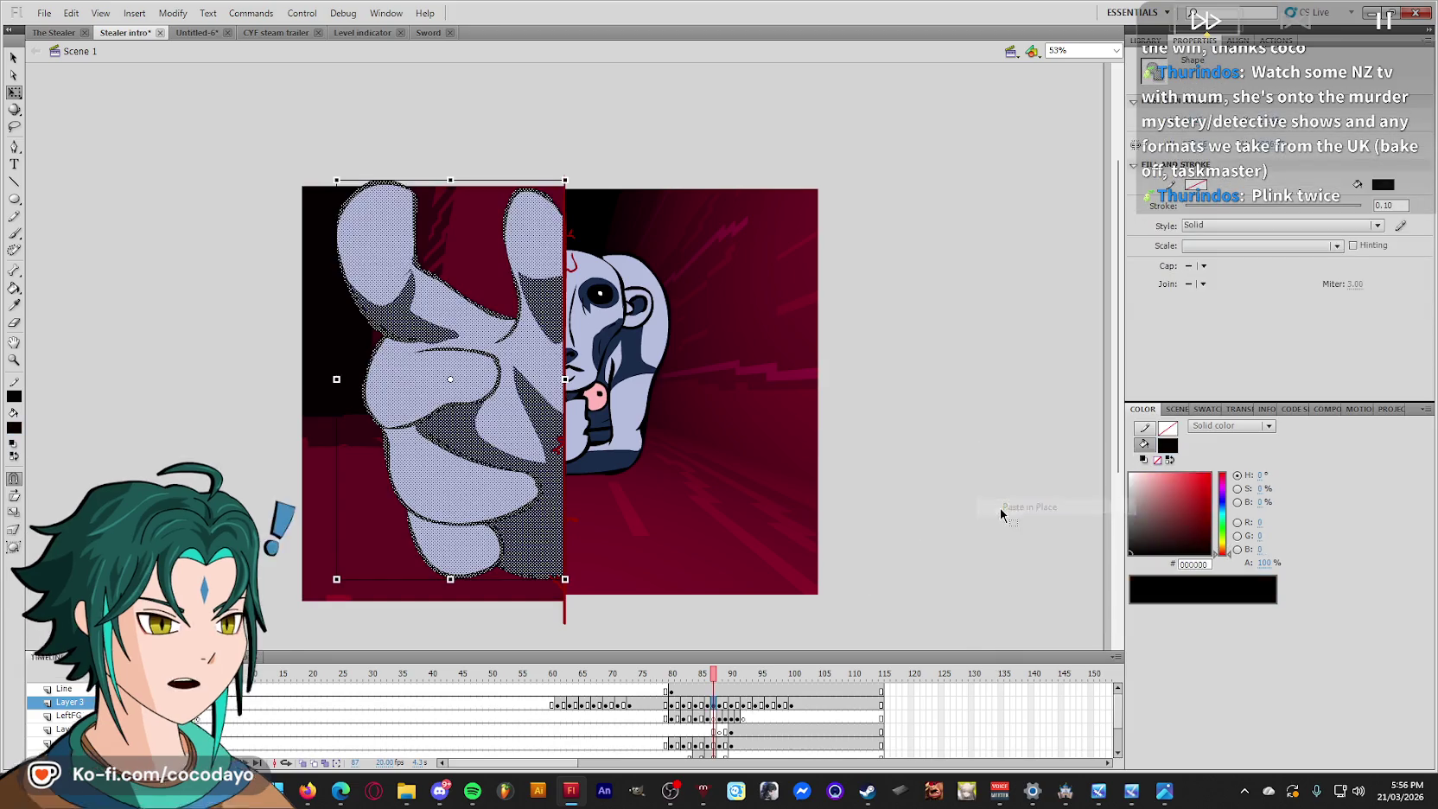
{"action": "mouse_move", "coordinate": [336, 179]}
{"action": "left_mouse_down"}
{"action": "mouse_move", "coordinate": [261, 124]}
{"action": "mouse_move", "coordinate": [258, 93]}
{"action": "mouse_move", "coordinate": [636, 186]}
{"action": "left_mouse_up"}
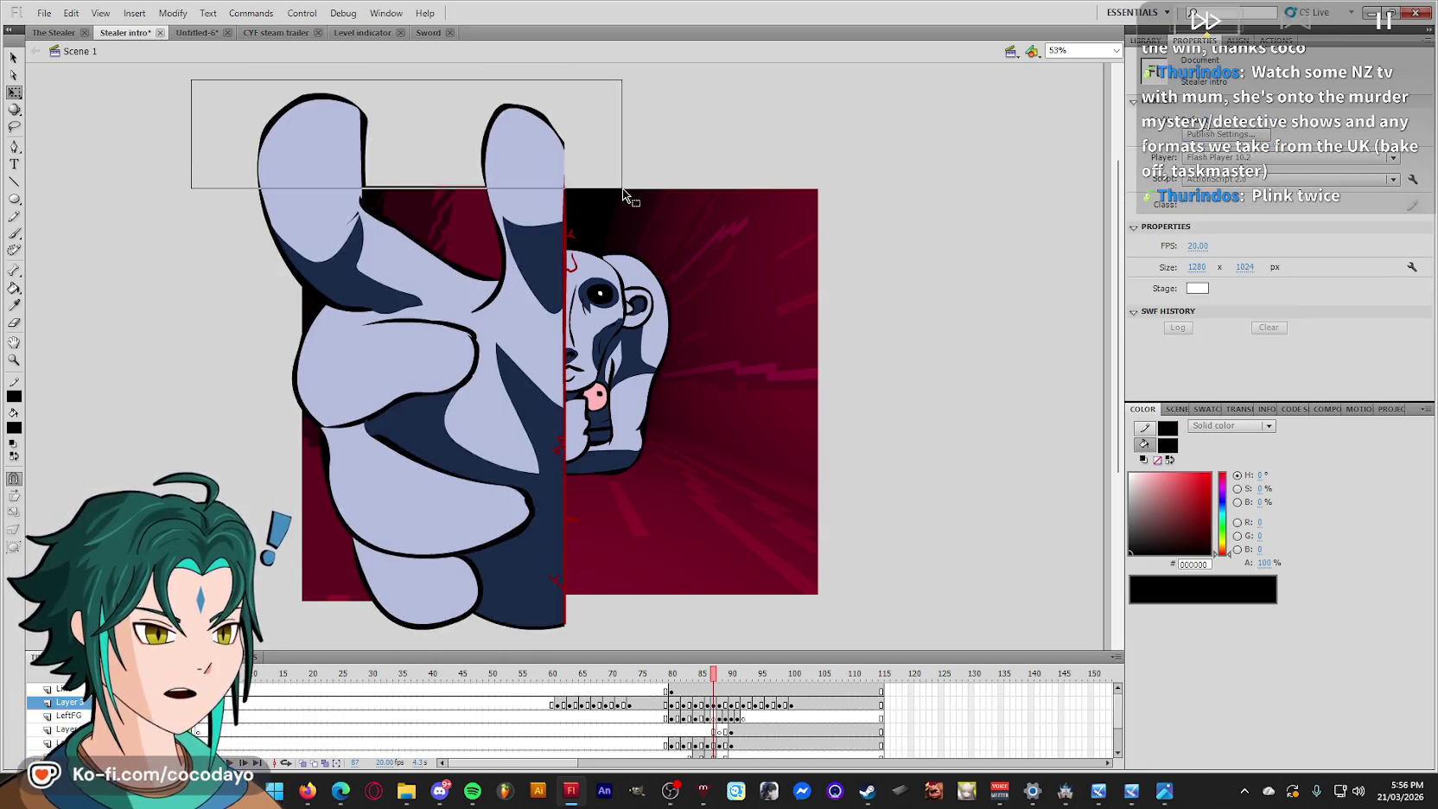
{"action": "key", "text": "Delete"}
{"action": "mouse_move", "coordinate": [184, 118]}
{"action": "left_mouse_down"}
{"action": "mouse_move", "coordinate": [302, 619]}
{"action": "mouse_move", "coordinate": [646, 599]}
{"action": "left_mouse_up"}
{"action": "key", "text": "Delete"}
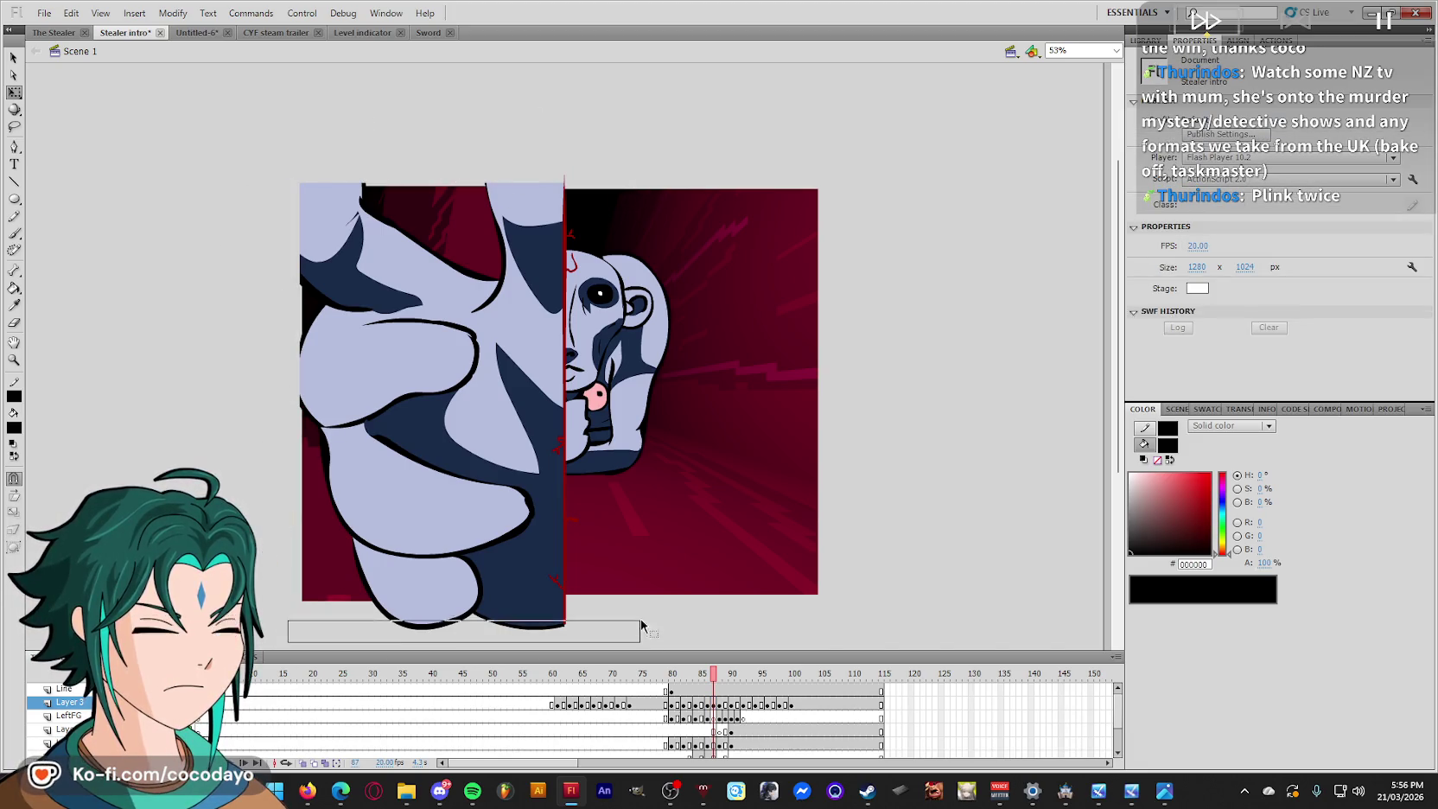
{"action": "left_click_drag", "start_coordinate": [287, 642], "coordinate": [644, 598]}
{"action": "key", "text": "Delete"}
{"action": "mouse_move", "coordinate": [721, 688]}
{"action": "left_mouse_down"}
{"action": "mouse_move", "coordinate": [659, 694]}
{"action": "mouse_move", "coordinate": [748, 691]}
{"action": "left_mouse_up"}
{"action": "key", "text": "Return"}
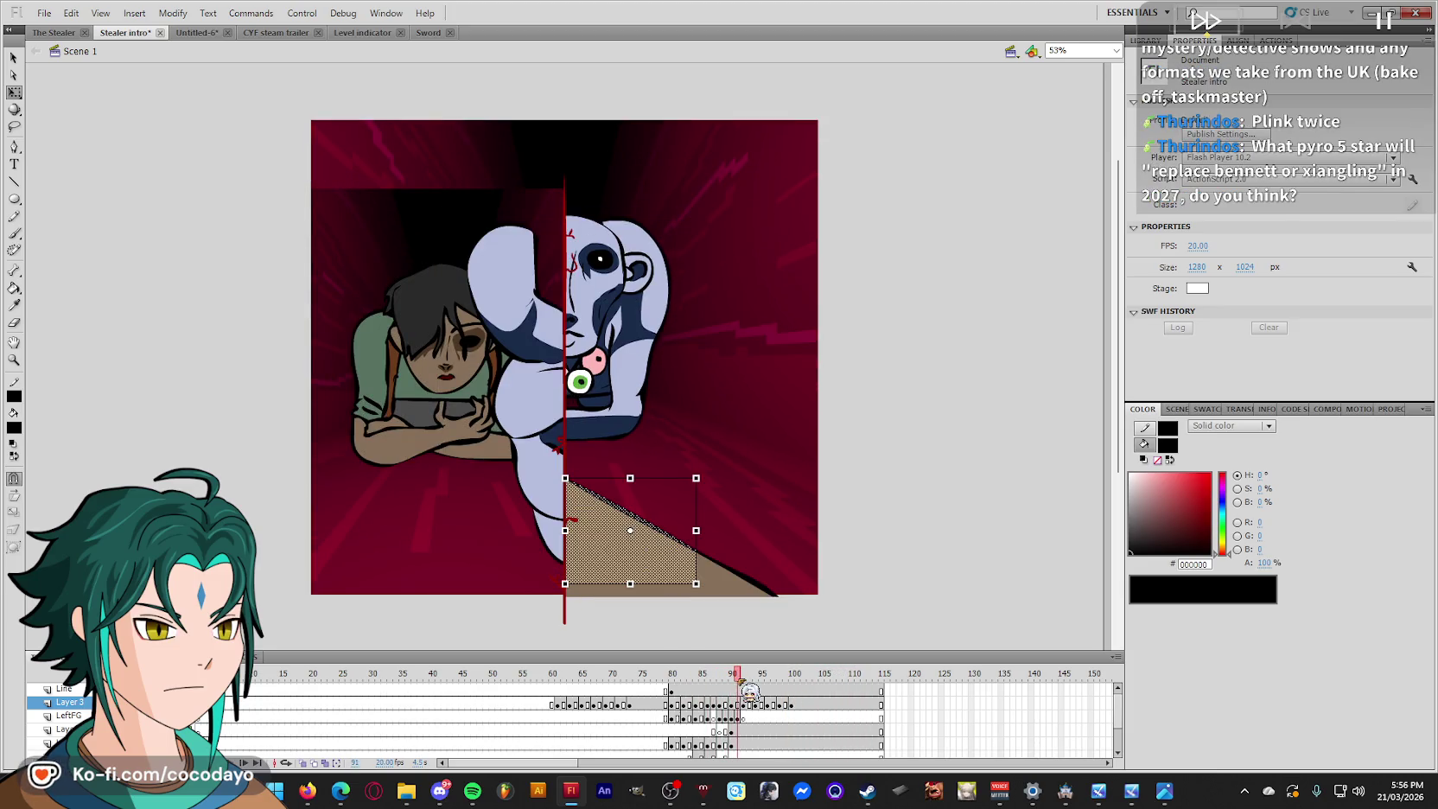
Nudge the pale blue body shape on frame 91 slightly right.
{"action": "left_click", "coordinate": [737, 717]}
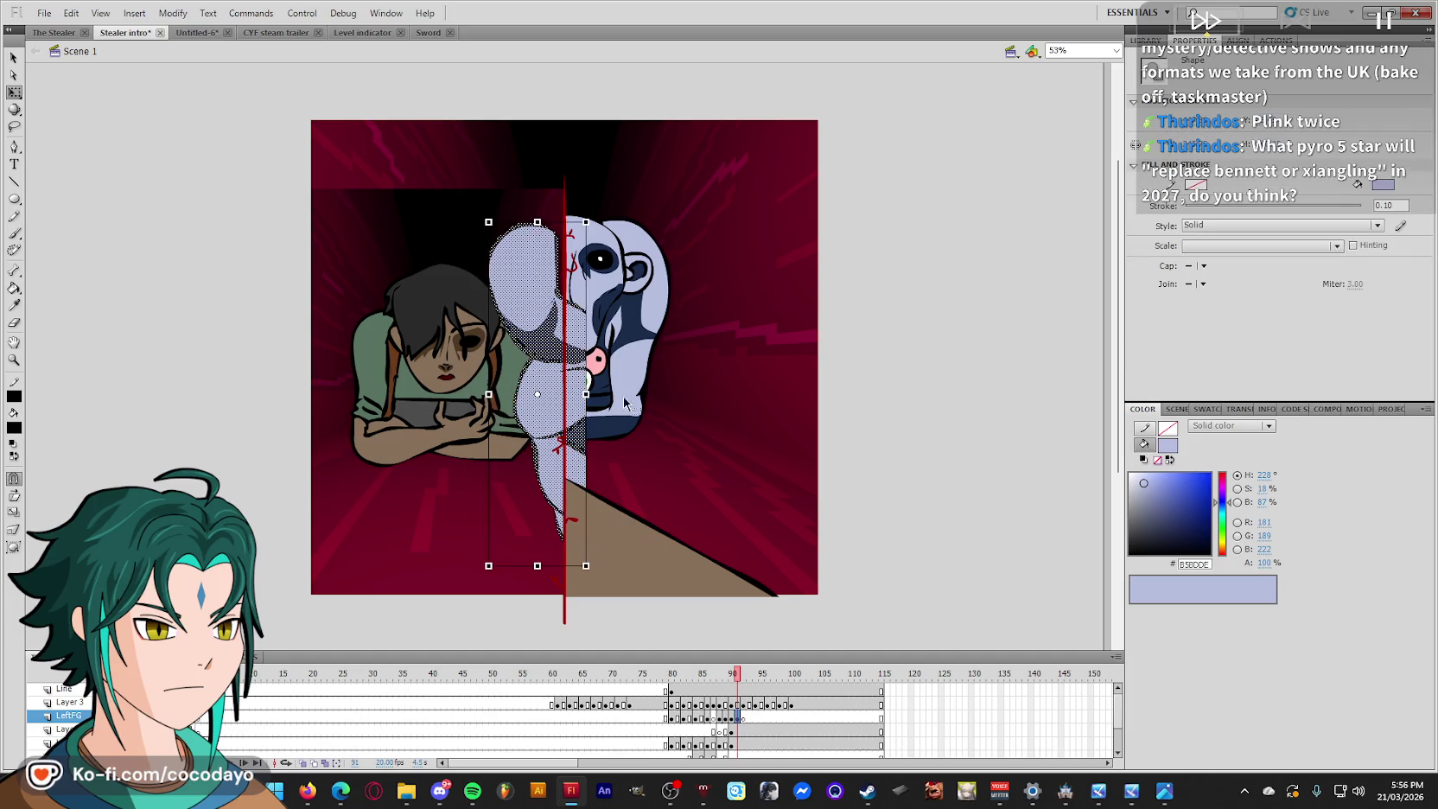
{"action": "key", "text": "shift+Right"}
{"action": "key", "text": "shift+Right"}
{"action": "key", "text": "shift+Right"}
{"action": "left_click_drag", "start_coordinate": [726, 158], "coordinate": [565, 641]}
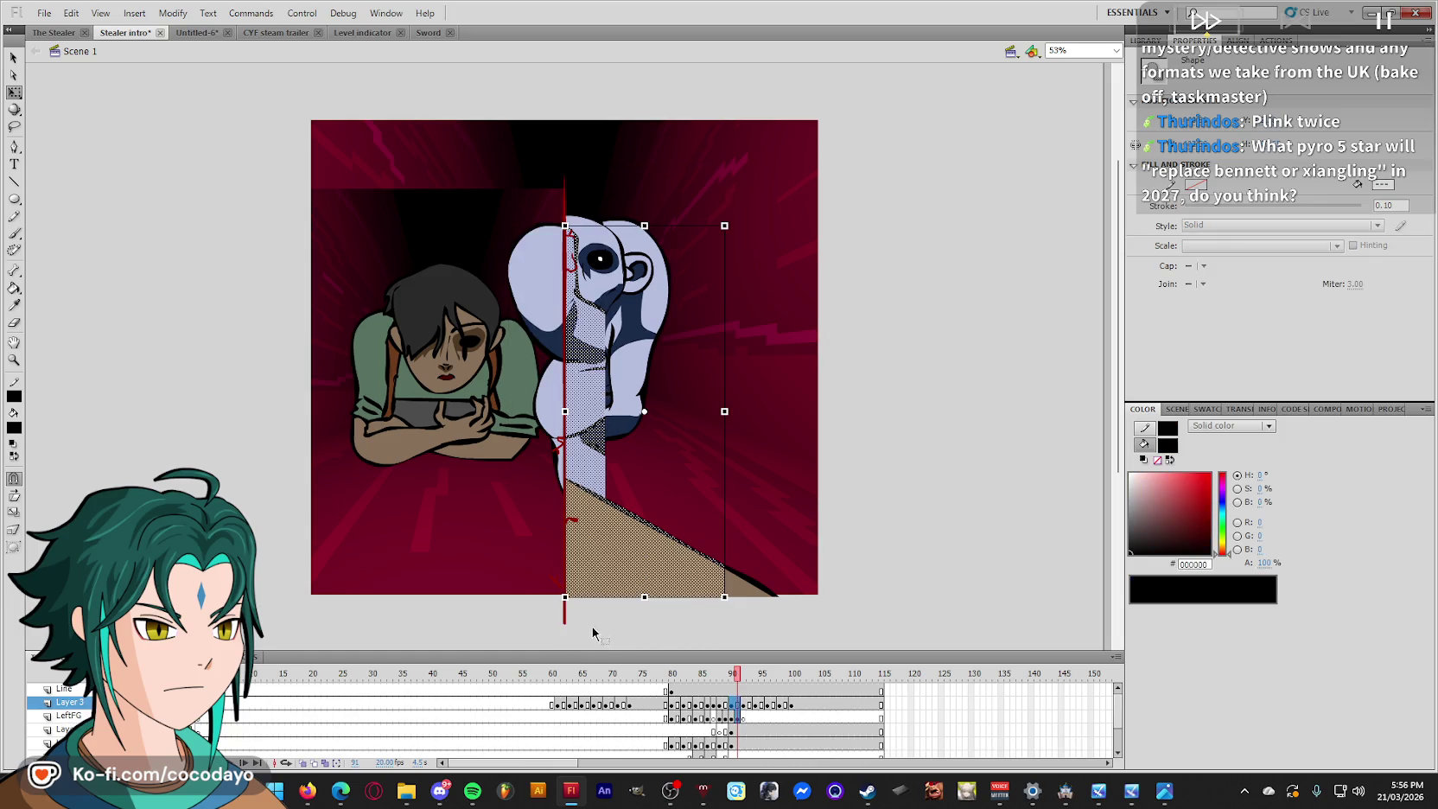
{"action": "left_click", "coordinate": [685, 624]}
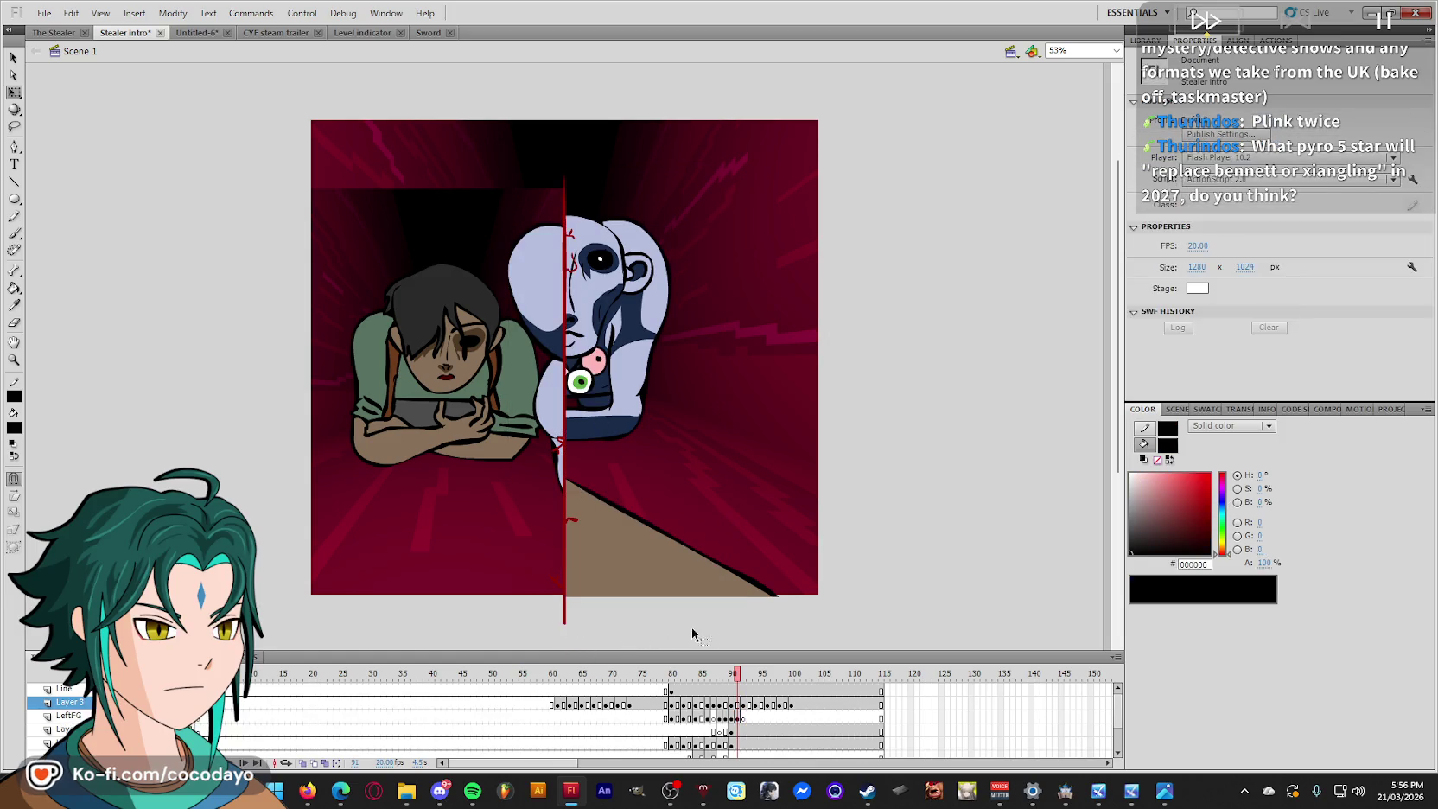
{"action": "left_click", "coordinate": [644, 553]}
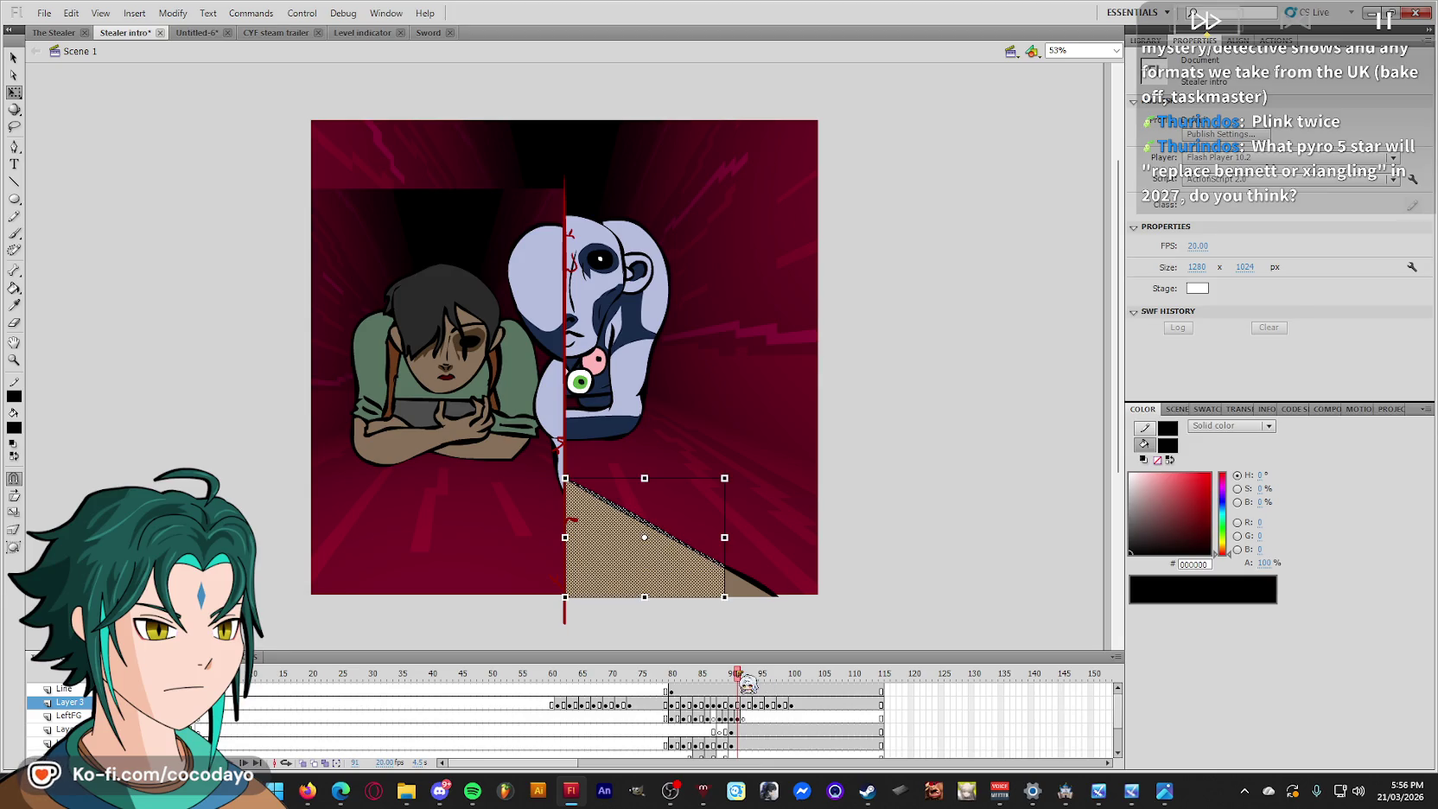
Replay the animation from around frames 82 and 72, then zoom in on the girl's face.
{"action": "left_click_drag", "start_coordinate": [748, 682], "coordinate": [688, 683]}
{"action": "key", "text": "Return"}
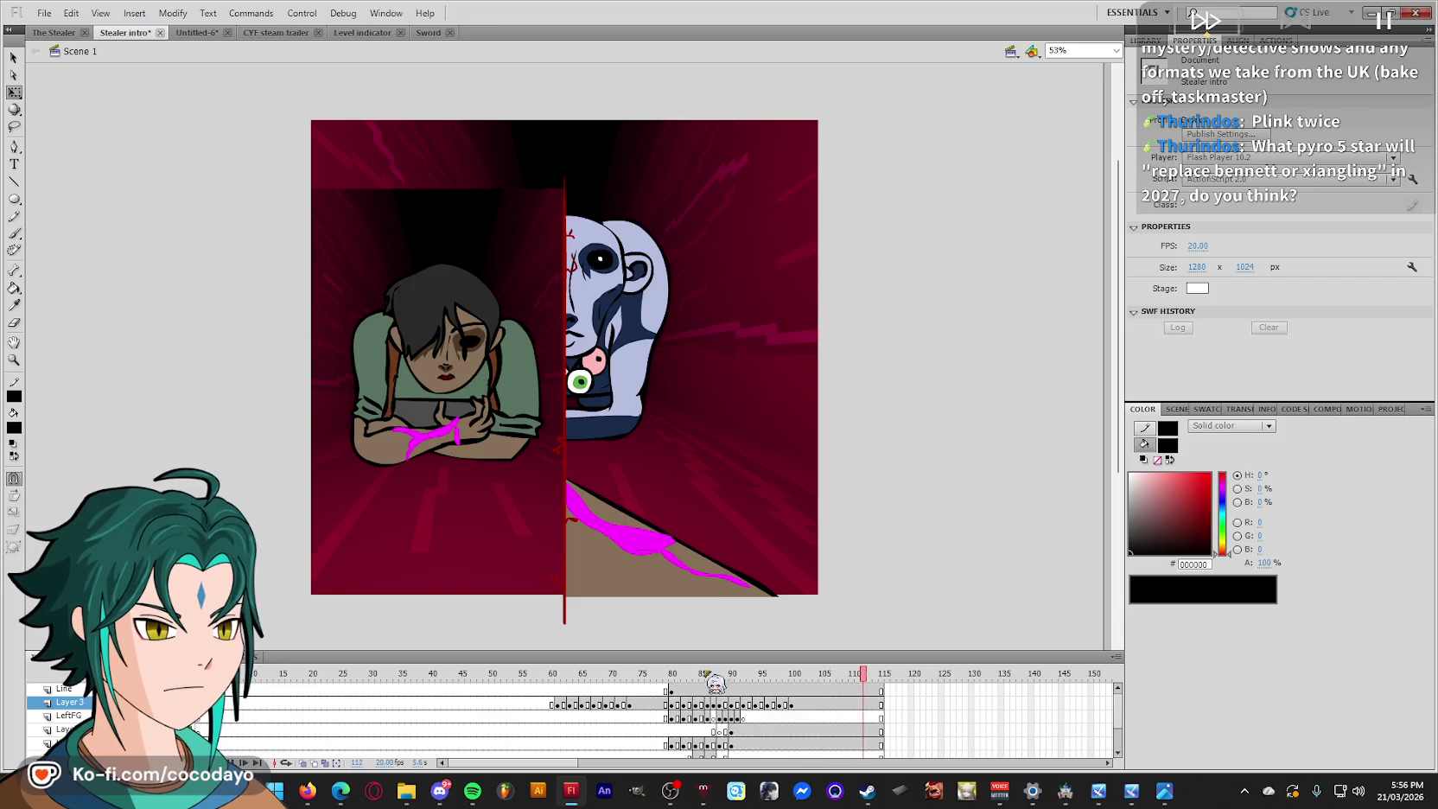
{"action": "left_click_drag", "start_coordinate": [674, 687], "coordinate": [619, 687]}
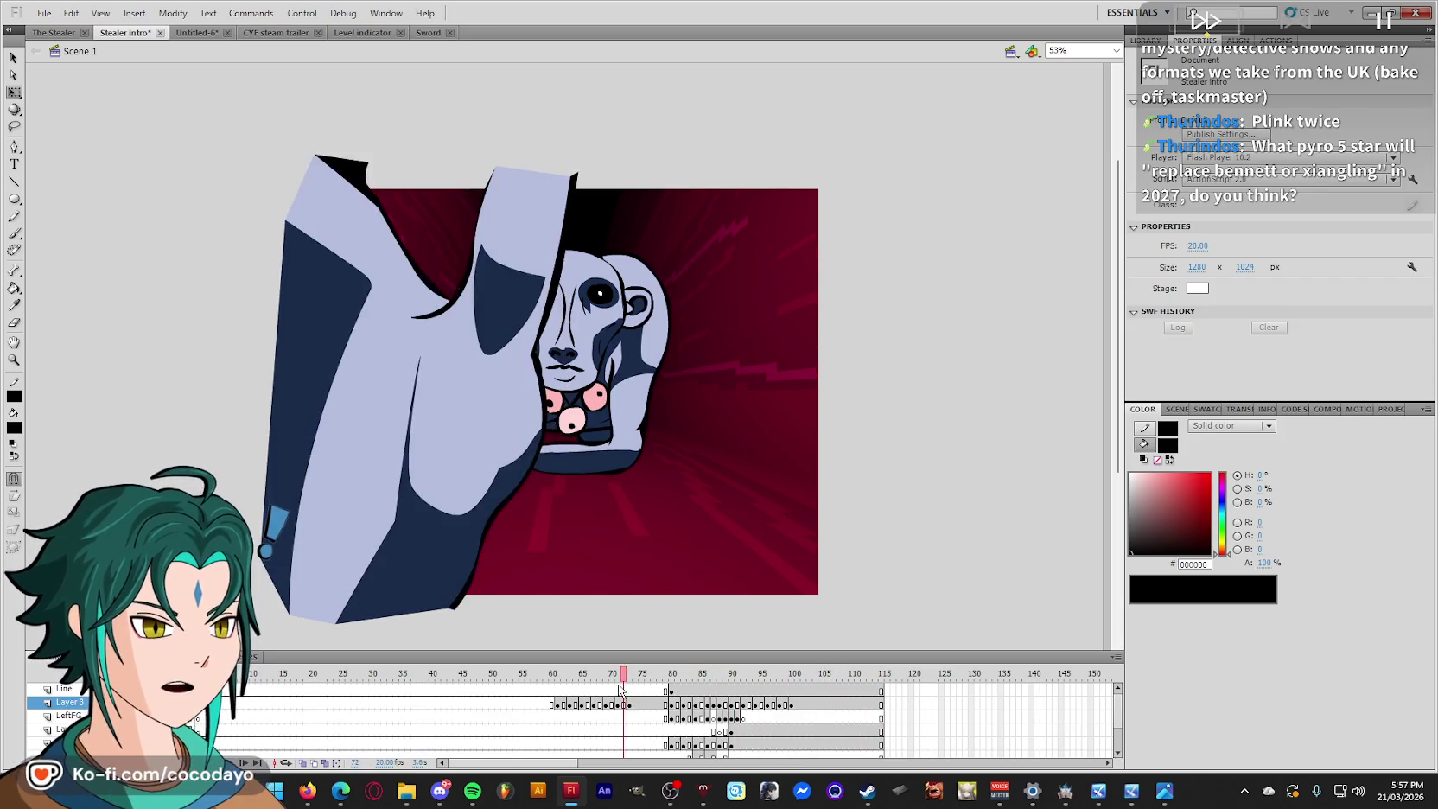
{"action": "key", "text": "Return"}
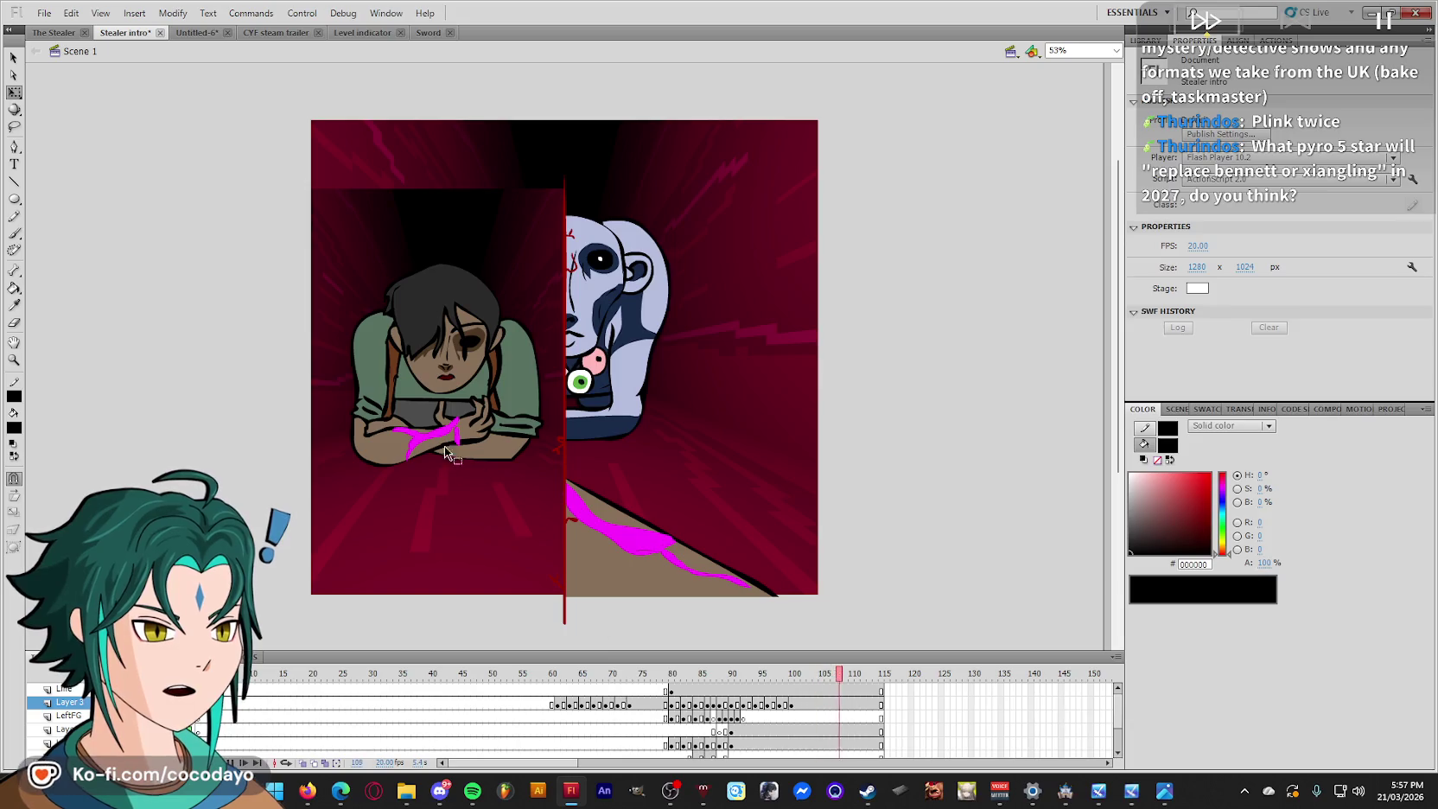
{"action": "left_click_drag", "start_coordinate": [551, 466], "coordinate": [361, 255]}
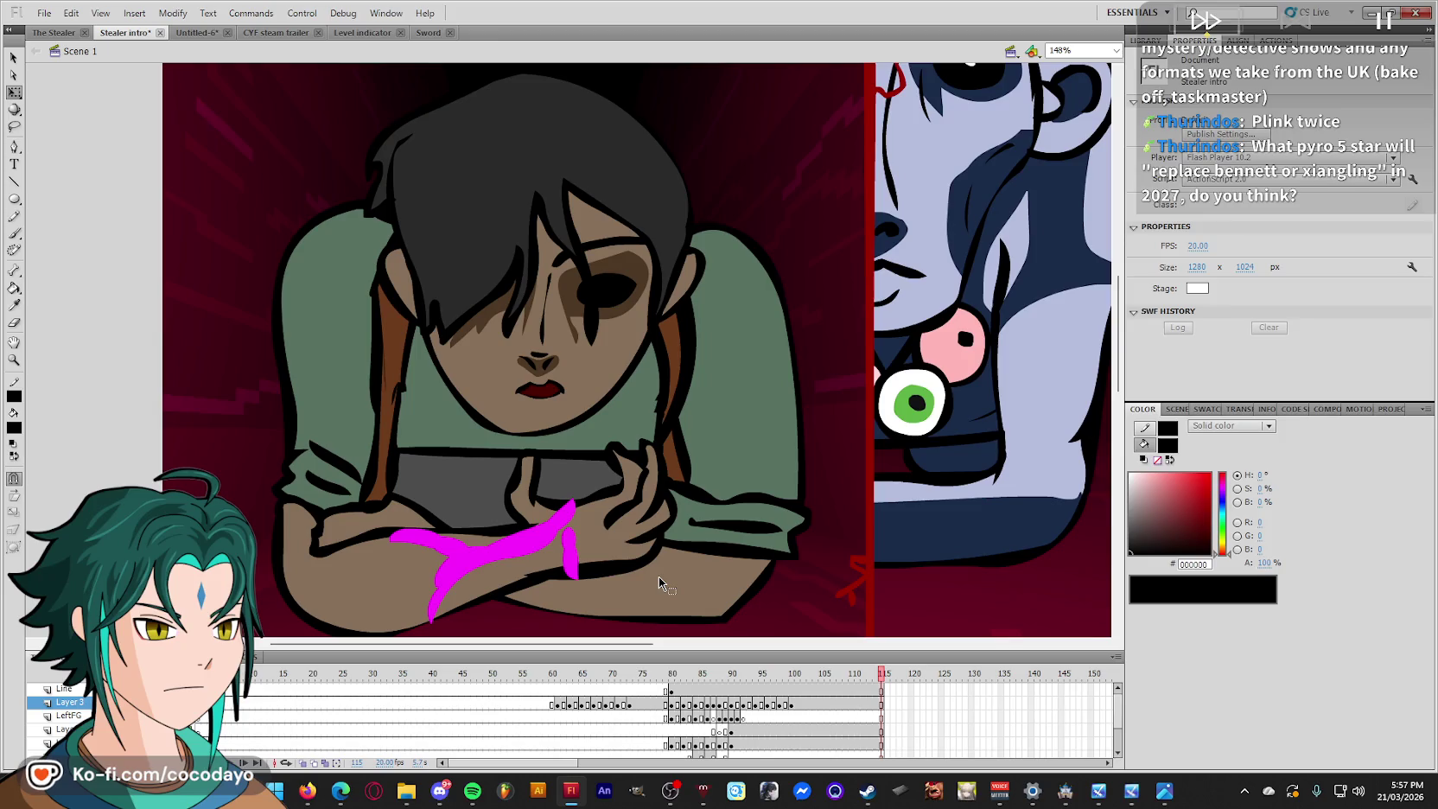
Set a magenta FF00FF fill and pick the Brush tool for painting blood.
{"action": "left_click_drag", "start_coordinate": [854, 688], "coordinate": [794, 690]}
{"action": "left_click", "coordinate": [73, 702]}
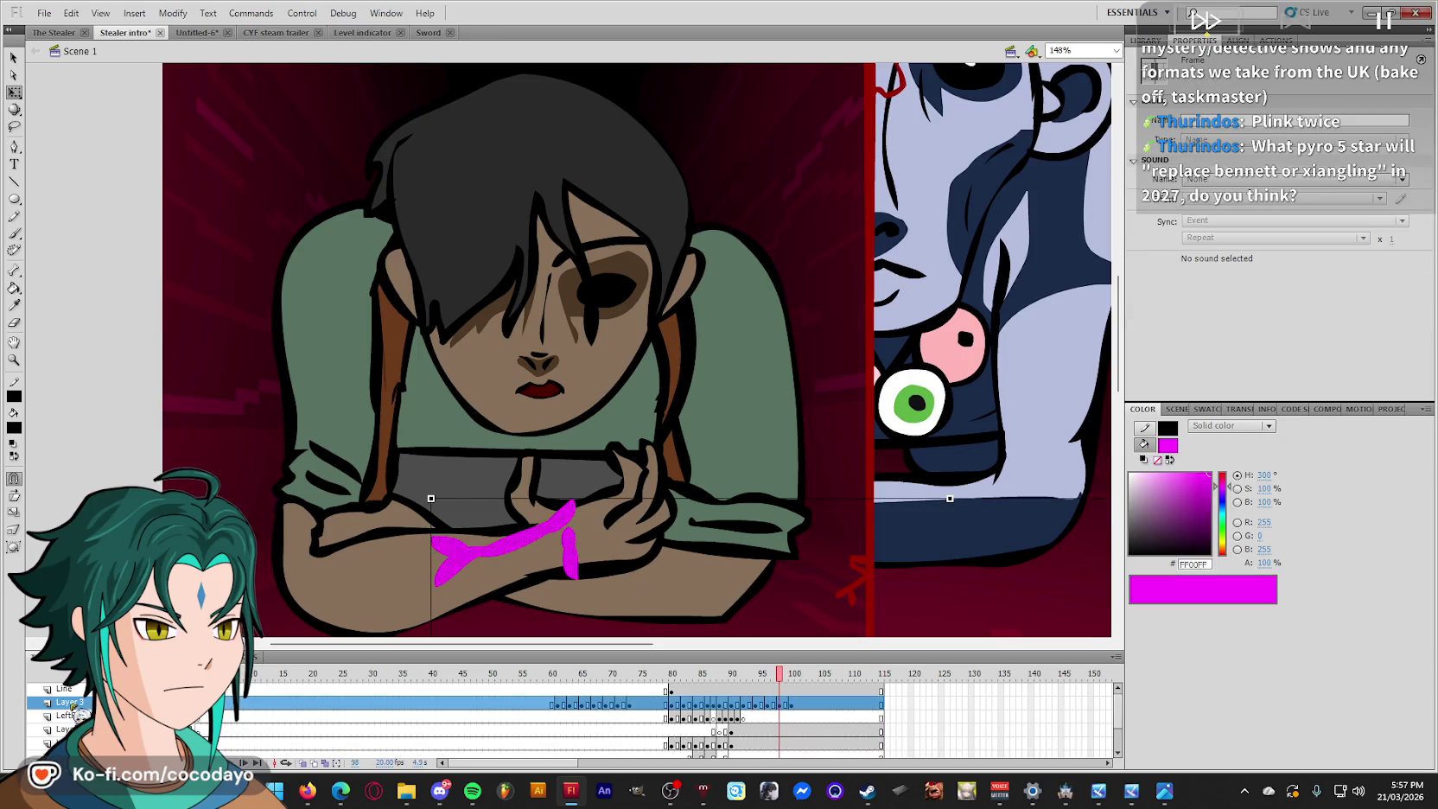
{"action": "mouse_move", "coordinate": [745, 703]}
{"action": "left_mouse_down"}
{"action": "mouse_move", "coordinate": [732, 704]}
{"action": "mouse_move", "coordinate": [743, 714]}
{"action": "left_mouse_up"}
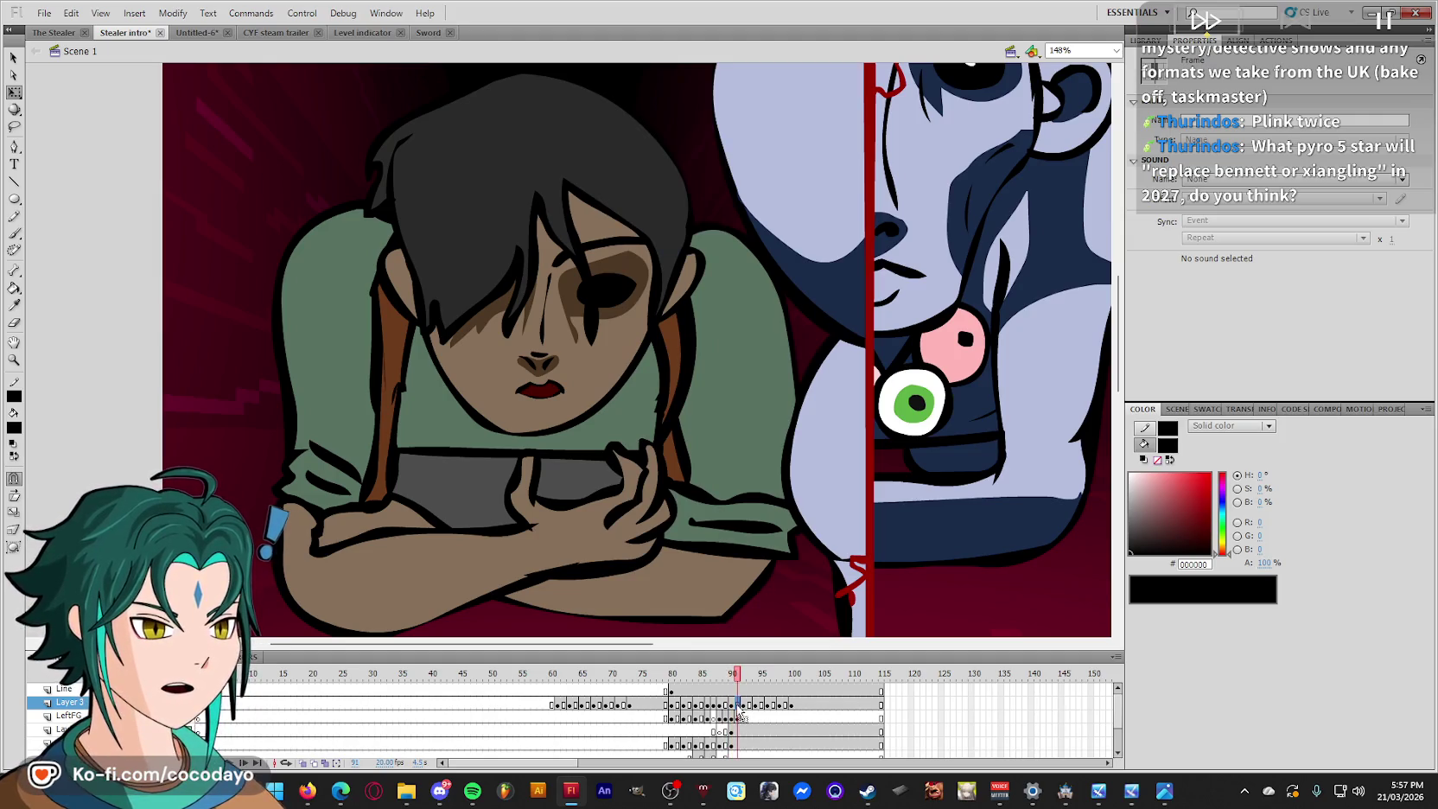
{"action": "left_click", "coordinate": [775, 601]}
{"action": "key", "text": "period"}
{"action": "key", "text": "i"}
{"action": "left_click", "coordinate": [559, 516]}
{"action": "key", "text": "comma"}
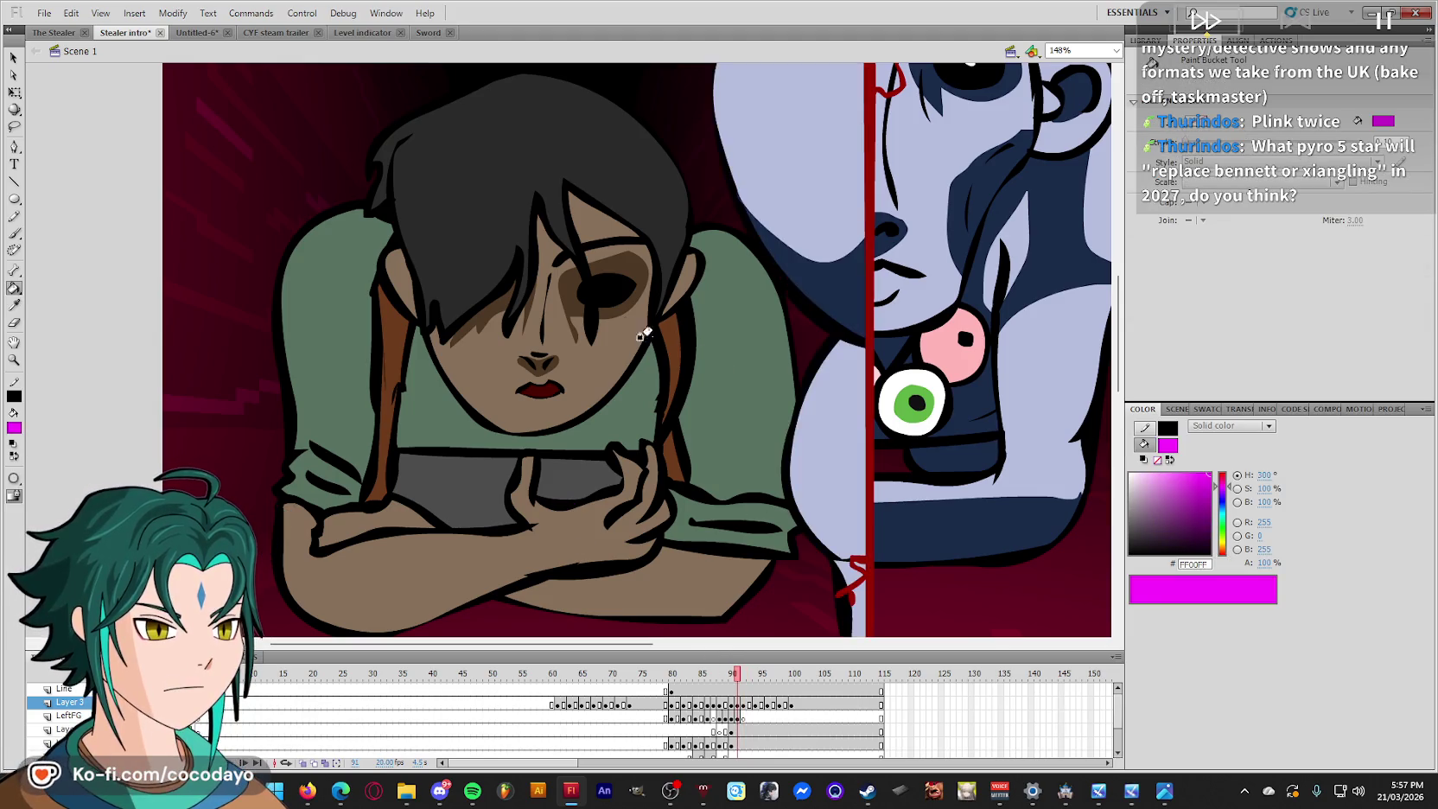
{"action": "key", "text": "n"}
{"action": "key", "text": "b"}
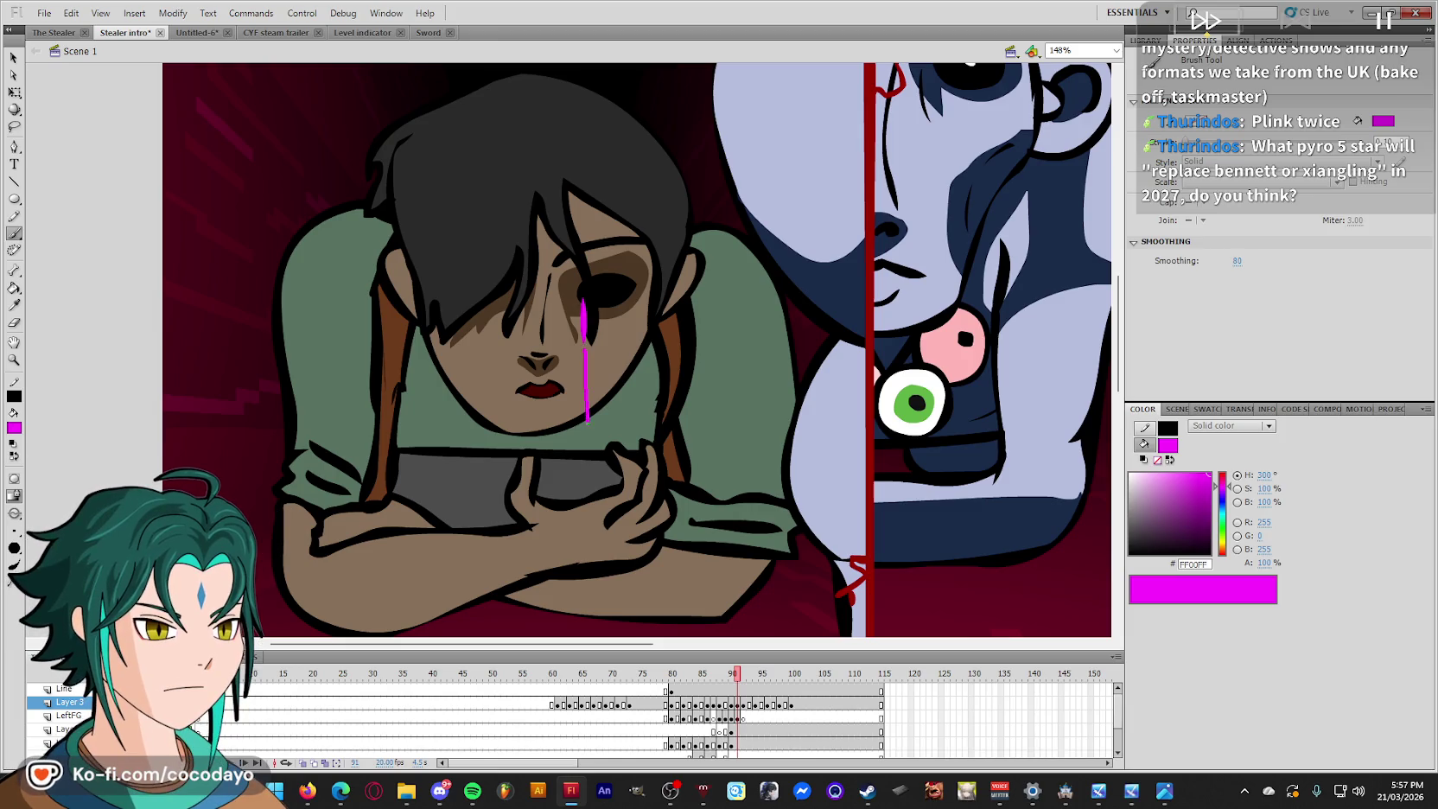
Paint magenta blood streaks down from the eye on frames 92, 94 and 96.
{"action": "left_click", "coordinate": [743, 704]}
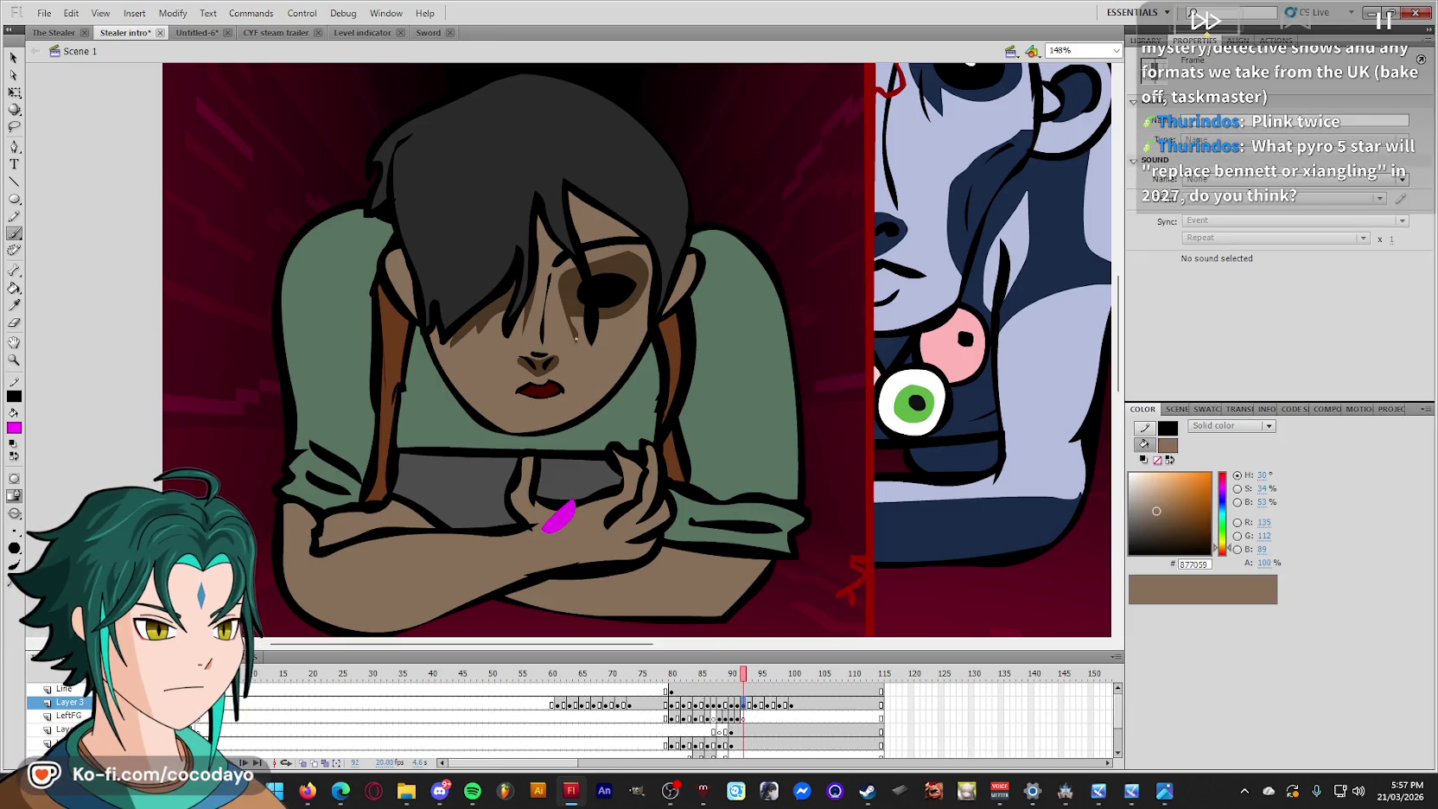
{"action": "left_click_drag", "start_coordinate": [582, 309], "coordinate": [582, 446]}
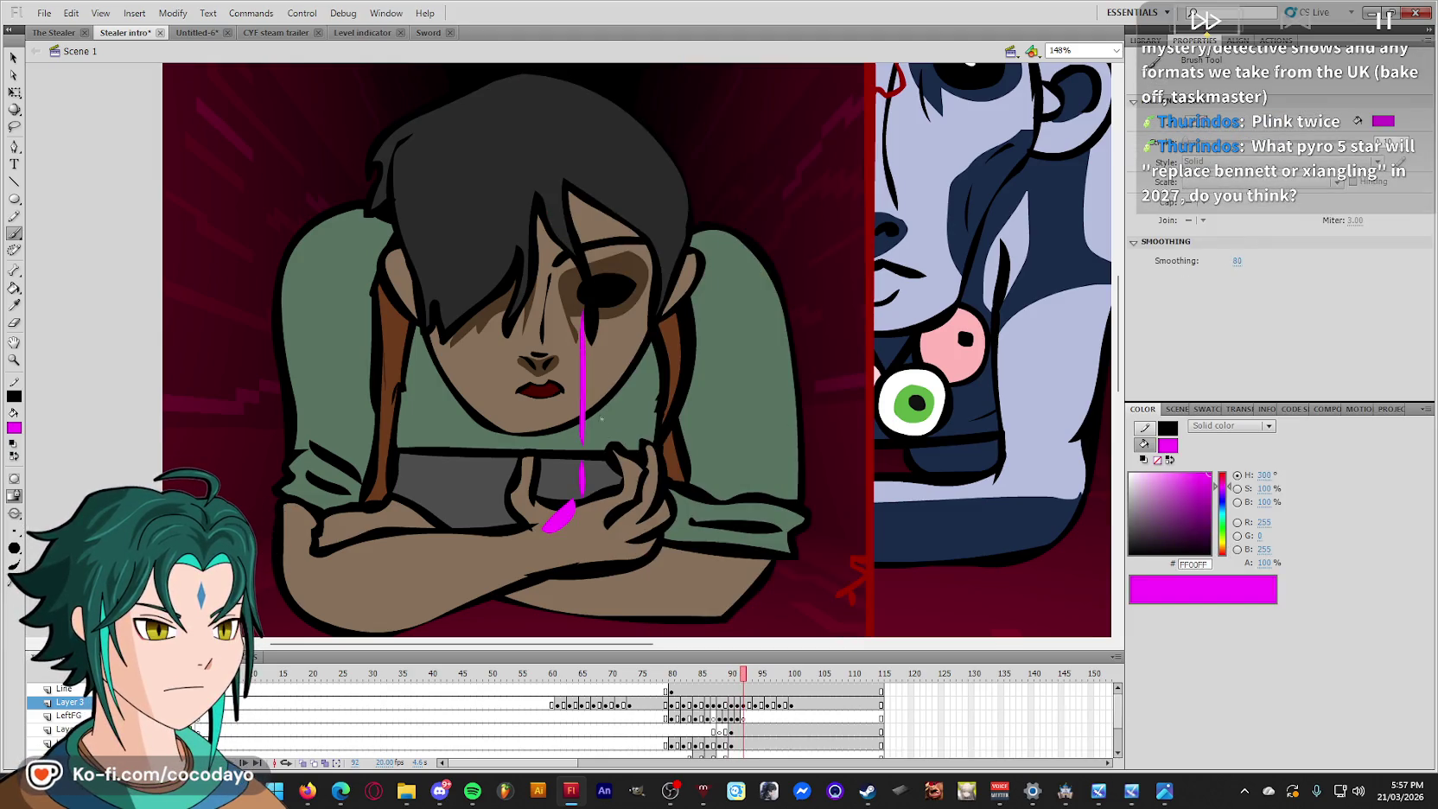
{"action": "left_click", "coordinate": [754, 705]}
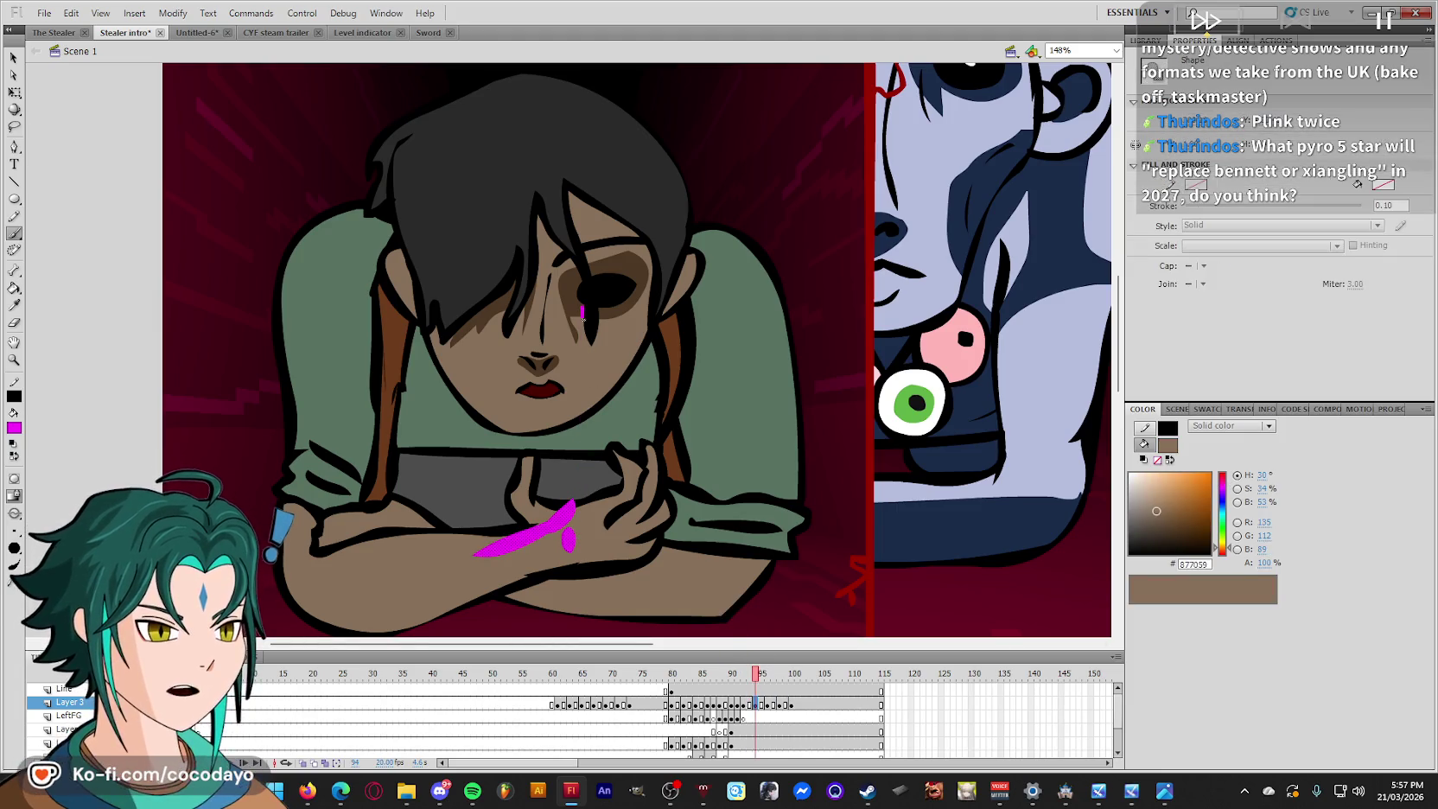
{"action": "left_click_drag", "start_coordinate": [581, 310], "coordinate": [581, 487]}
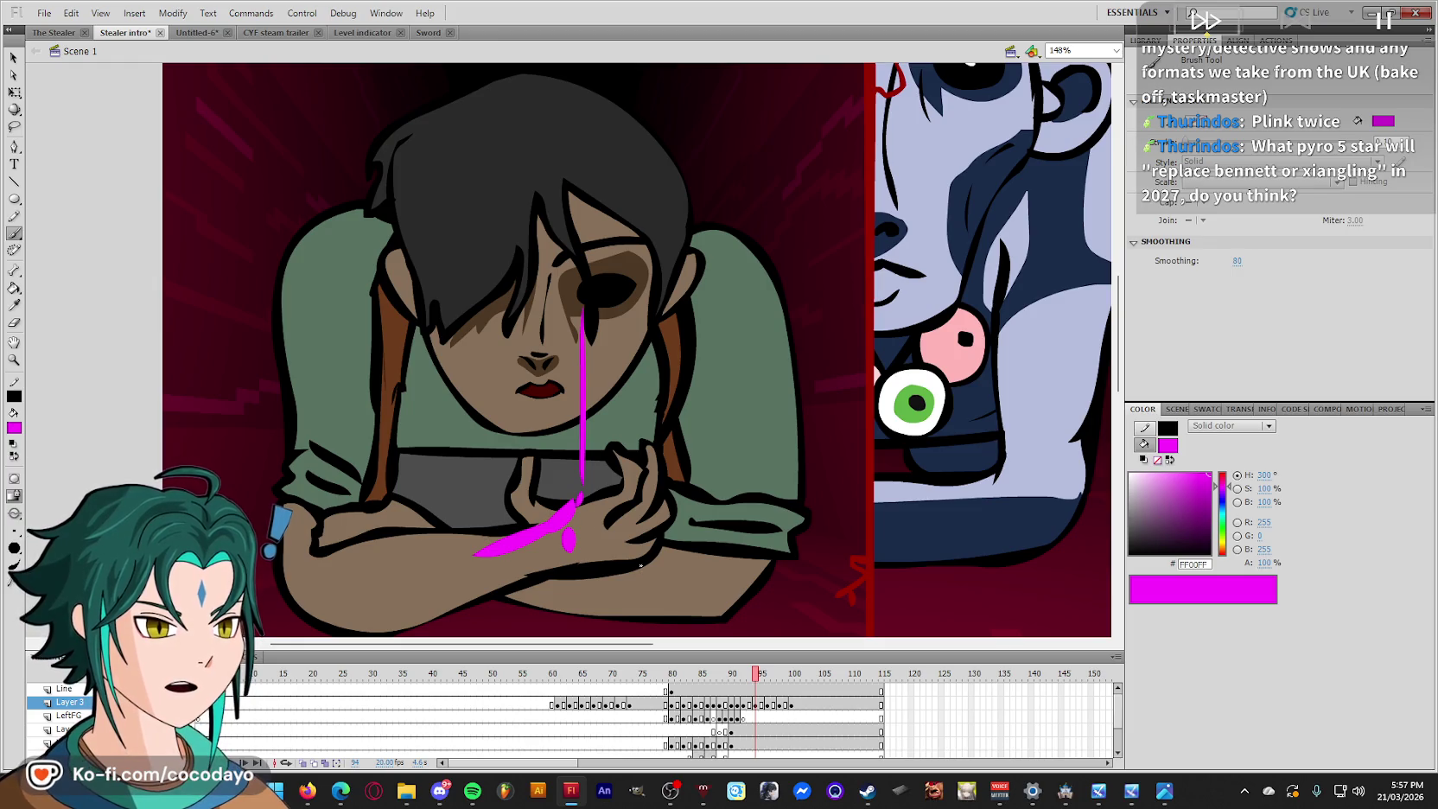
{"action": "left_click", "coordinate": [764, 705]}
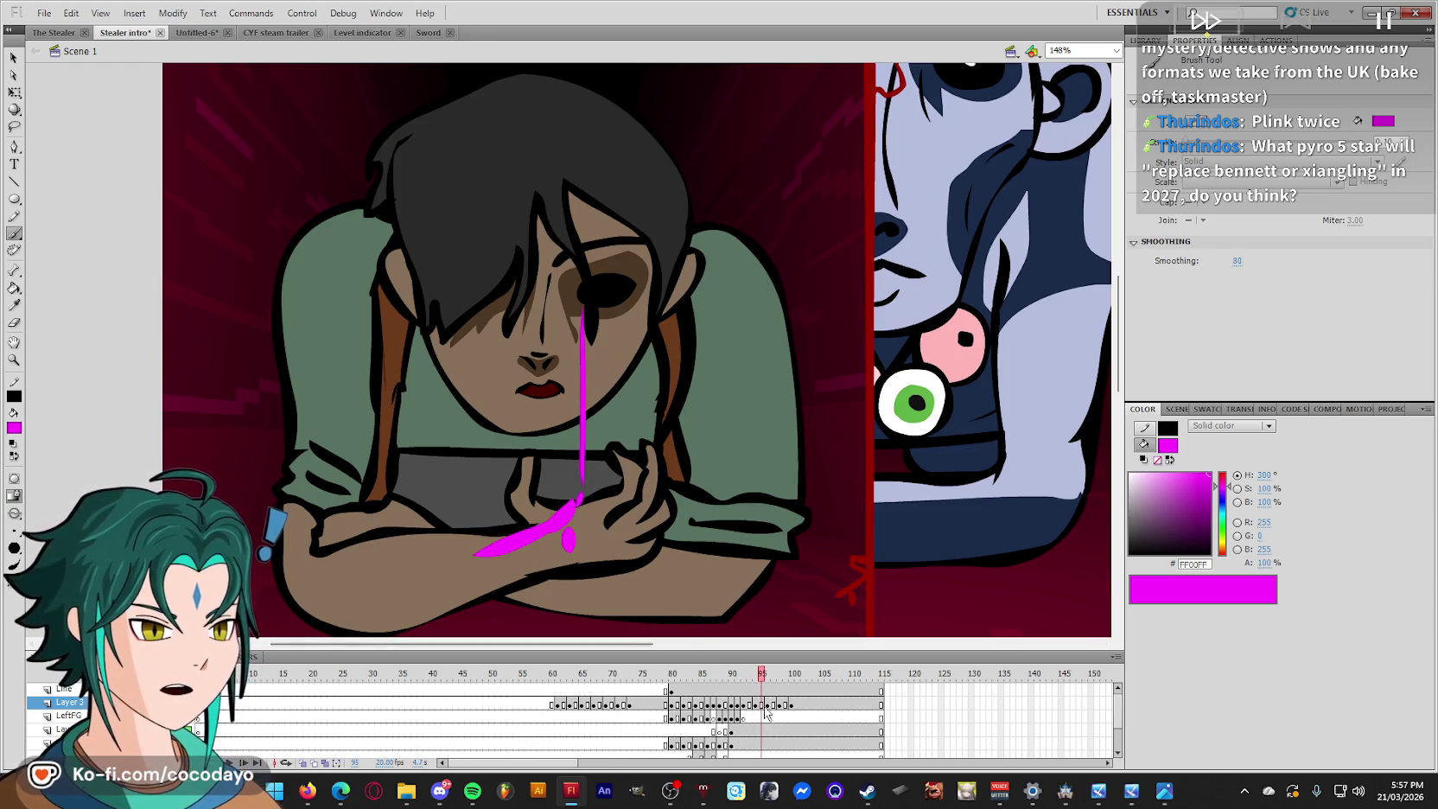
{"action": "left_click_drag", "start_coordinate": [581, 304], "coordinate": [579, 390]}
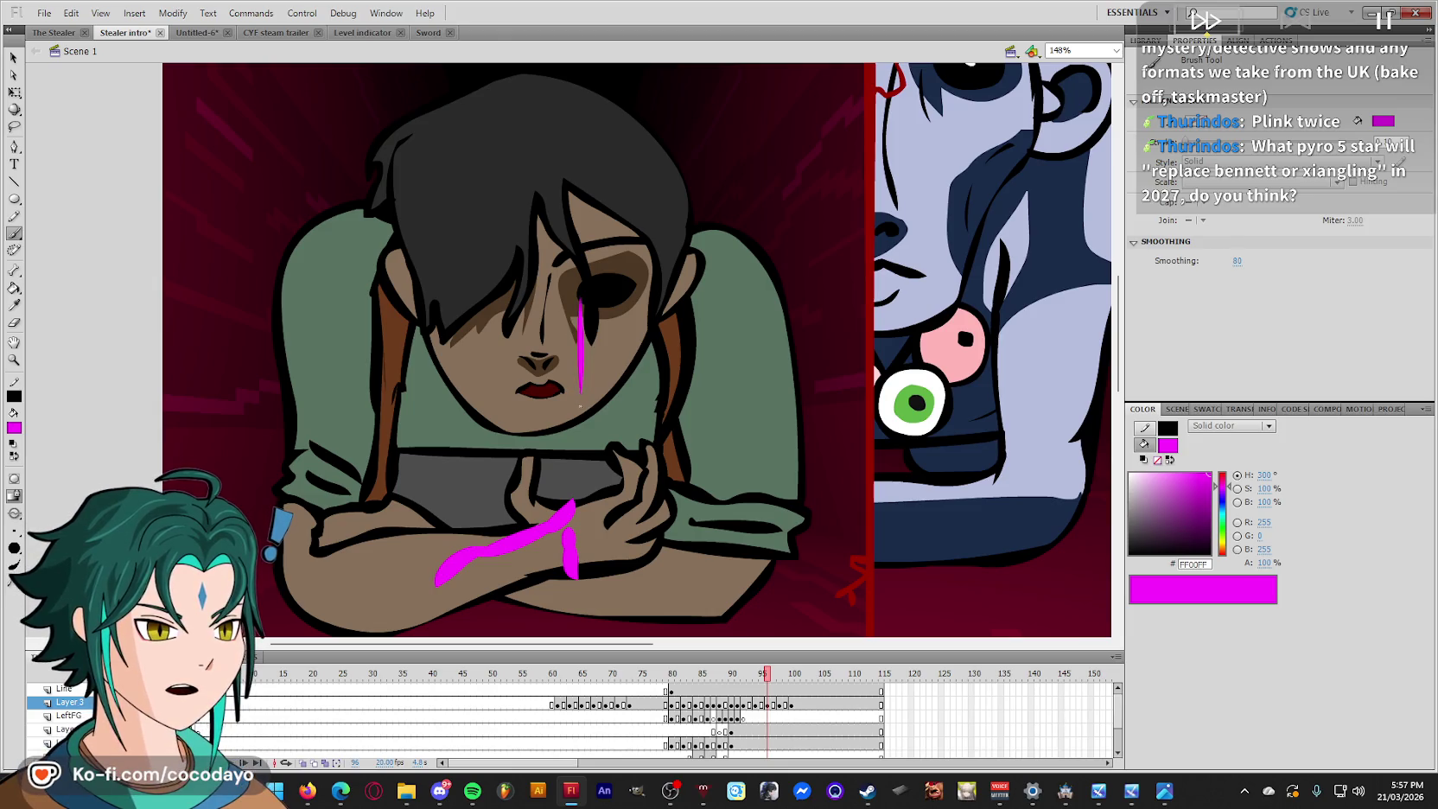
Add a long streak on frame 98 and a short one on frame 99, then play the frames.
{"action": "key", "text": "comma"}
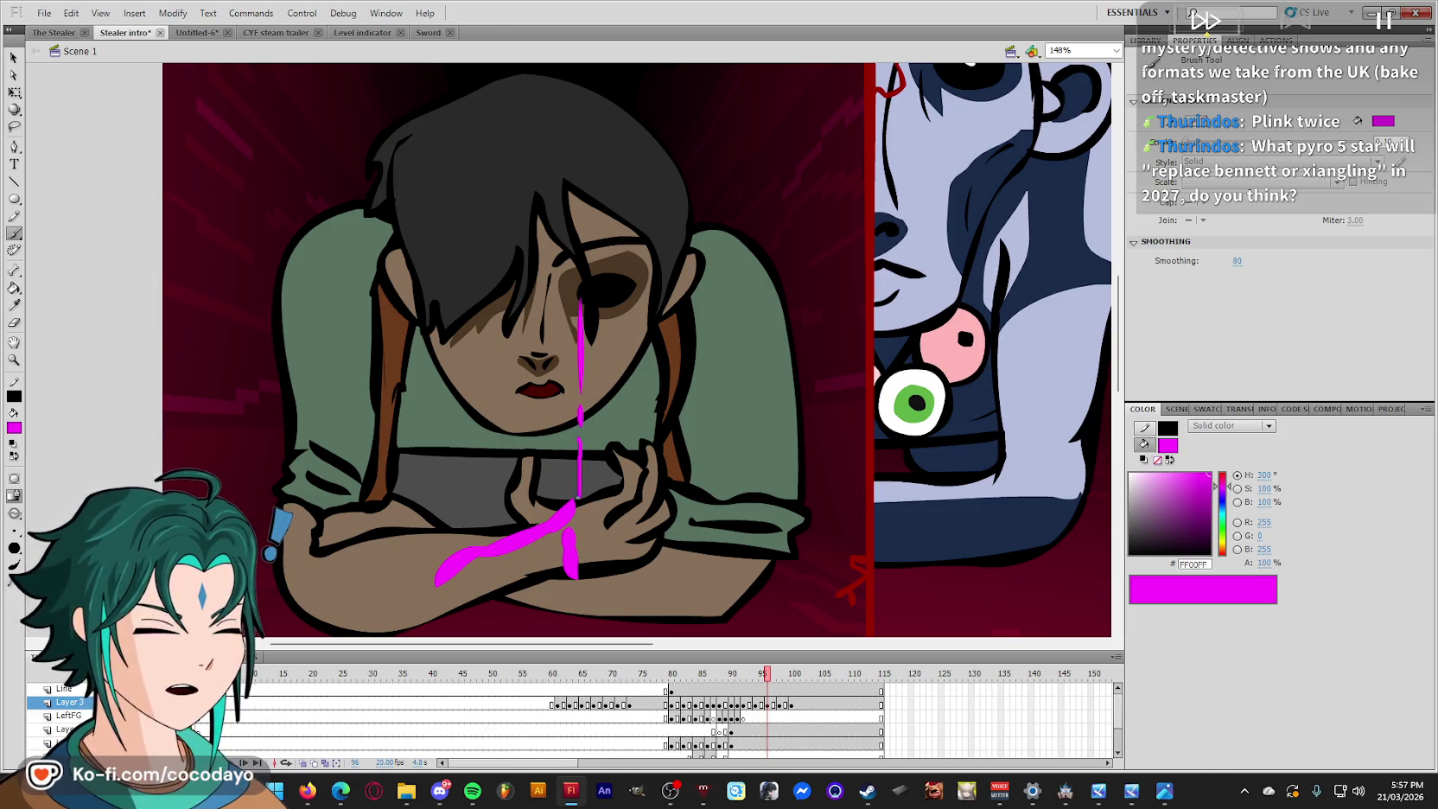
{"action": "key", "text": "period"}
{"action": "key", "text": "period"}
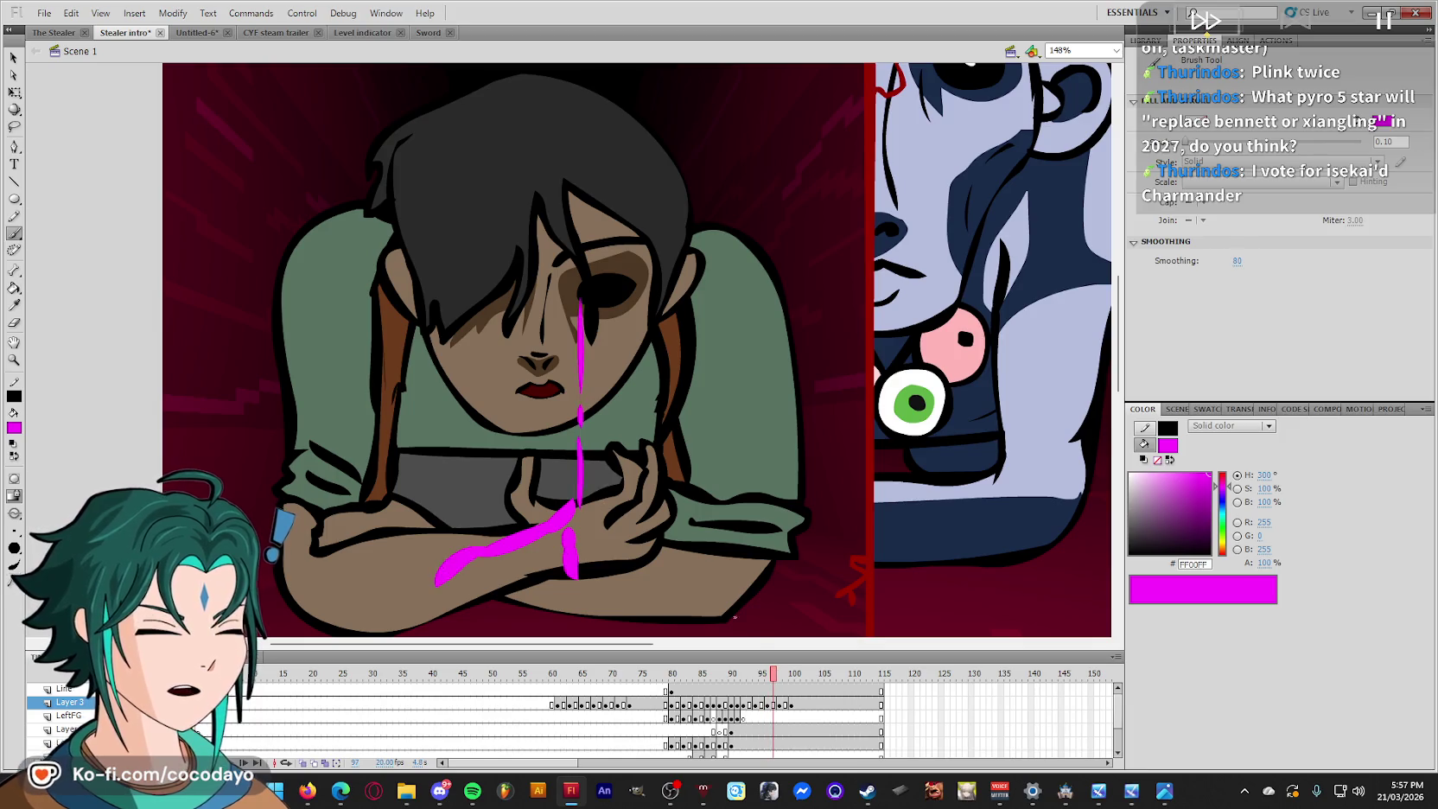
{"action": "key", "text": "period"}
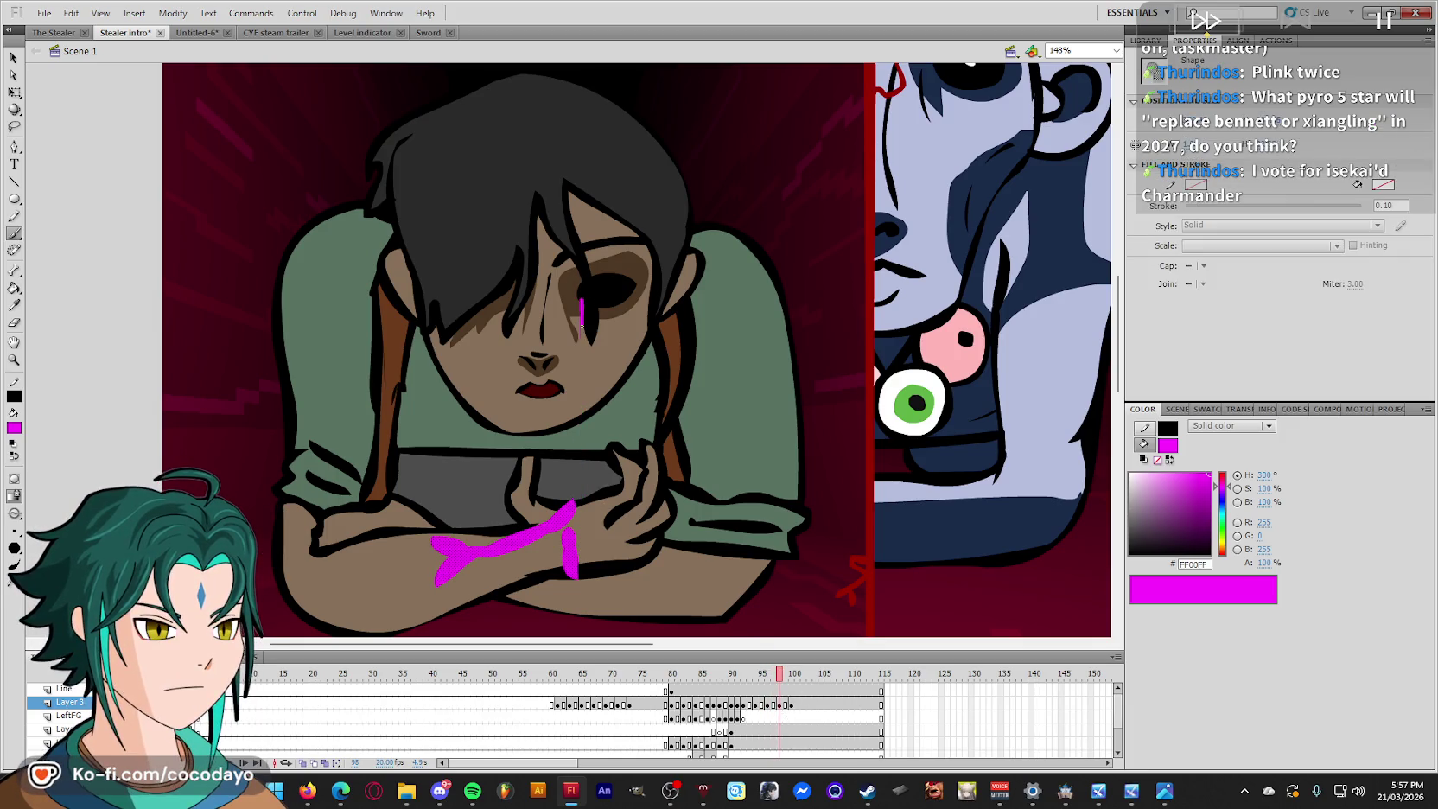
{"action": "left_click_drag", "start_coordinate": [582, 316], "coordinate": [577, 451]}
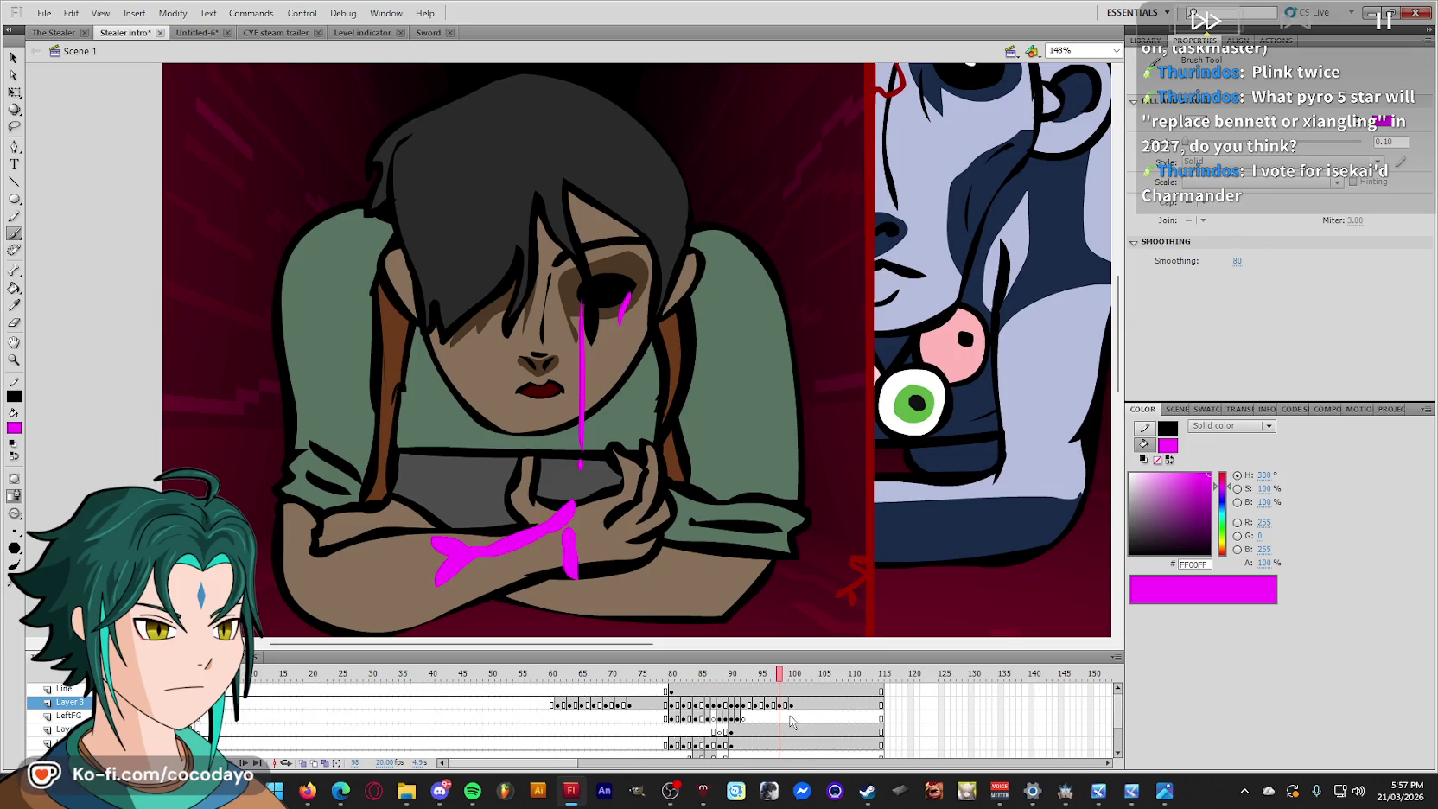
{"action": "key", "text": "comma"}
{"action": "key", "text": "comma"}
{"action": "key", "text": "period"}
{"action": "key", "text": "period"}
{"action": "key", "text": "period"}
{"action": "left_click_drag", "start_coordinate": [627, 308], "coordinate": [627, 323]}
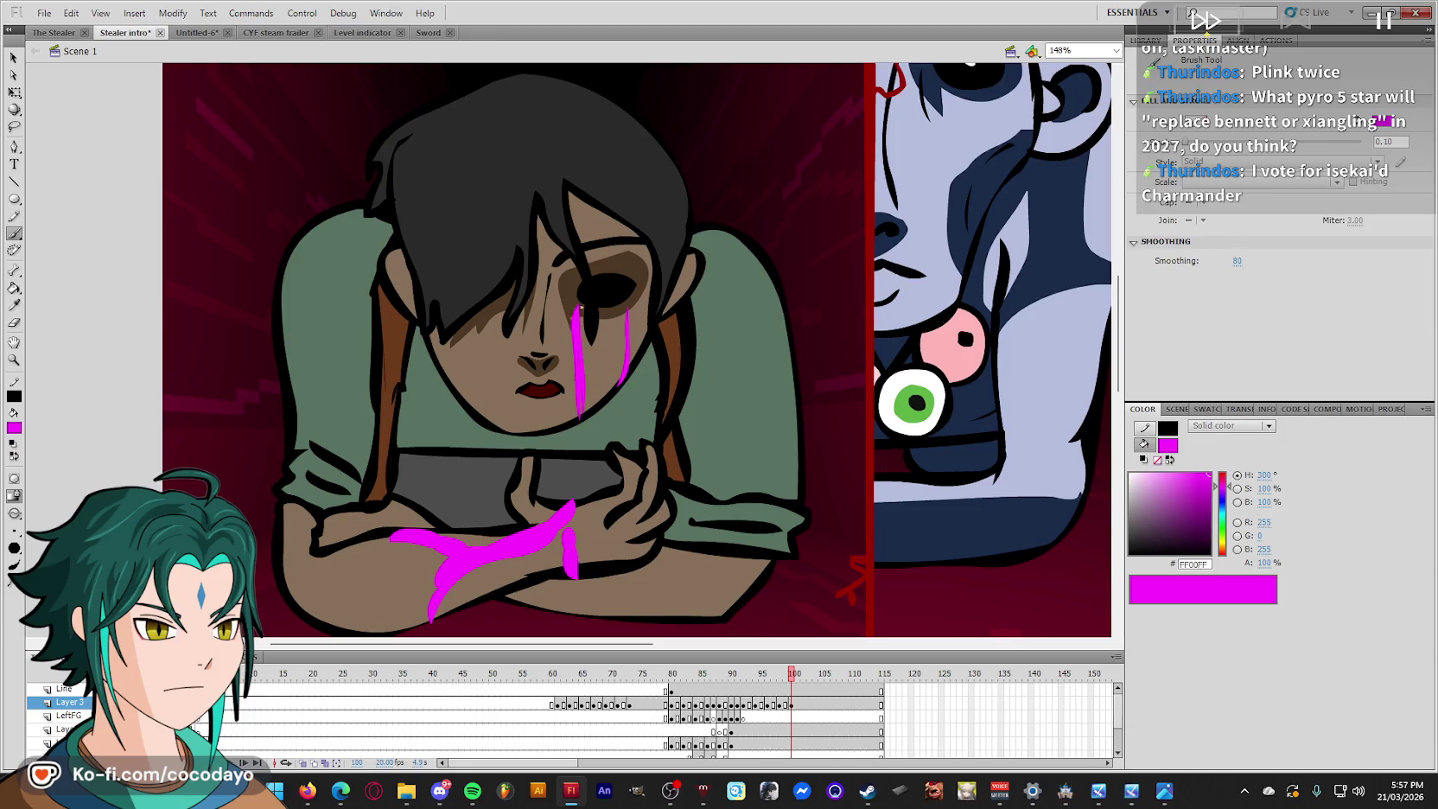
{"action": "key", "text": "Return"}
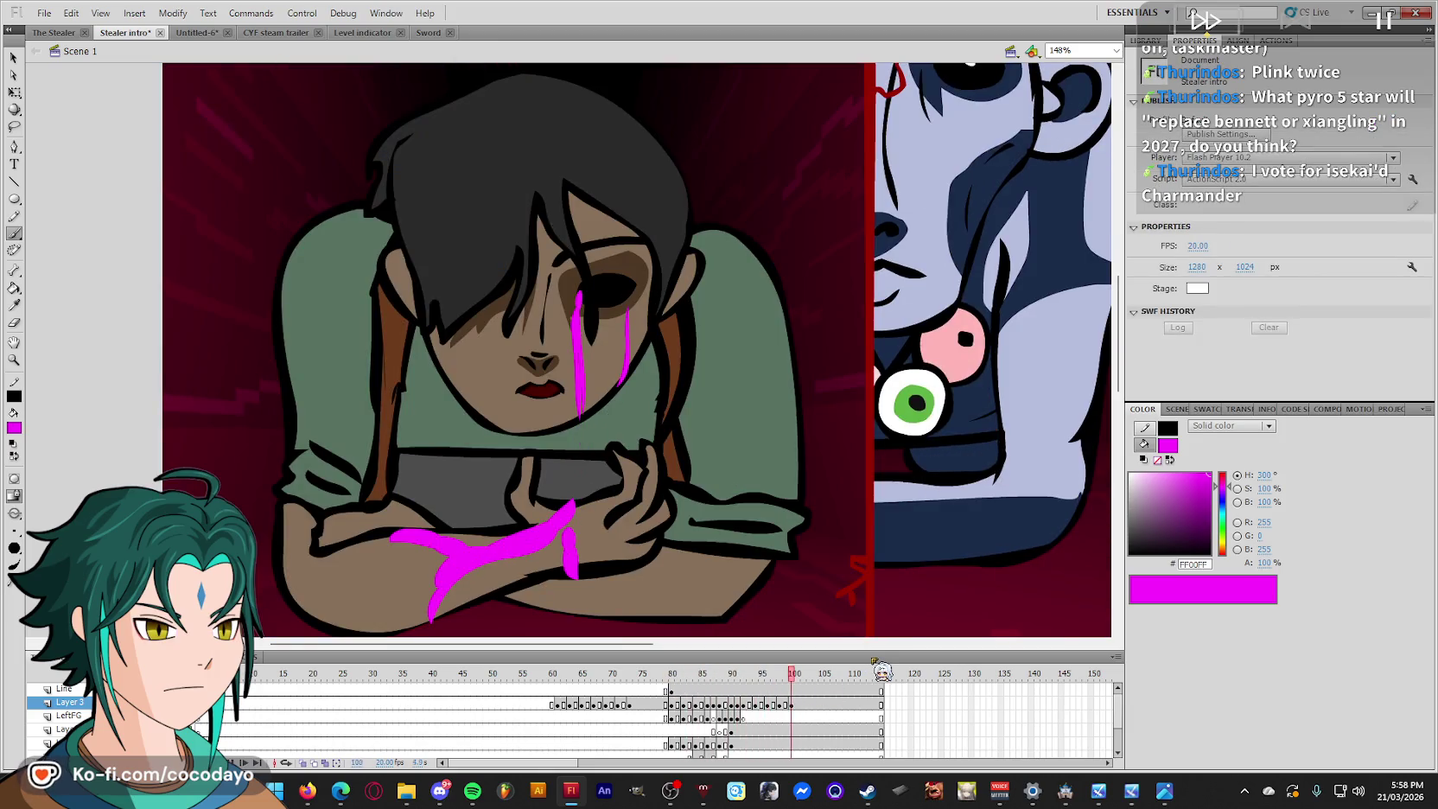
{"action": "key", "text": "ctrl+minus"}
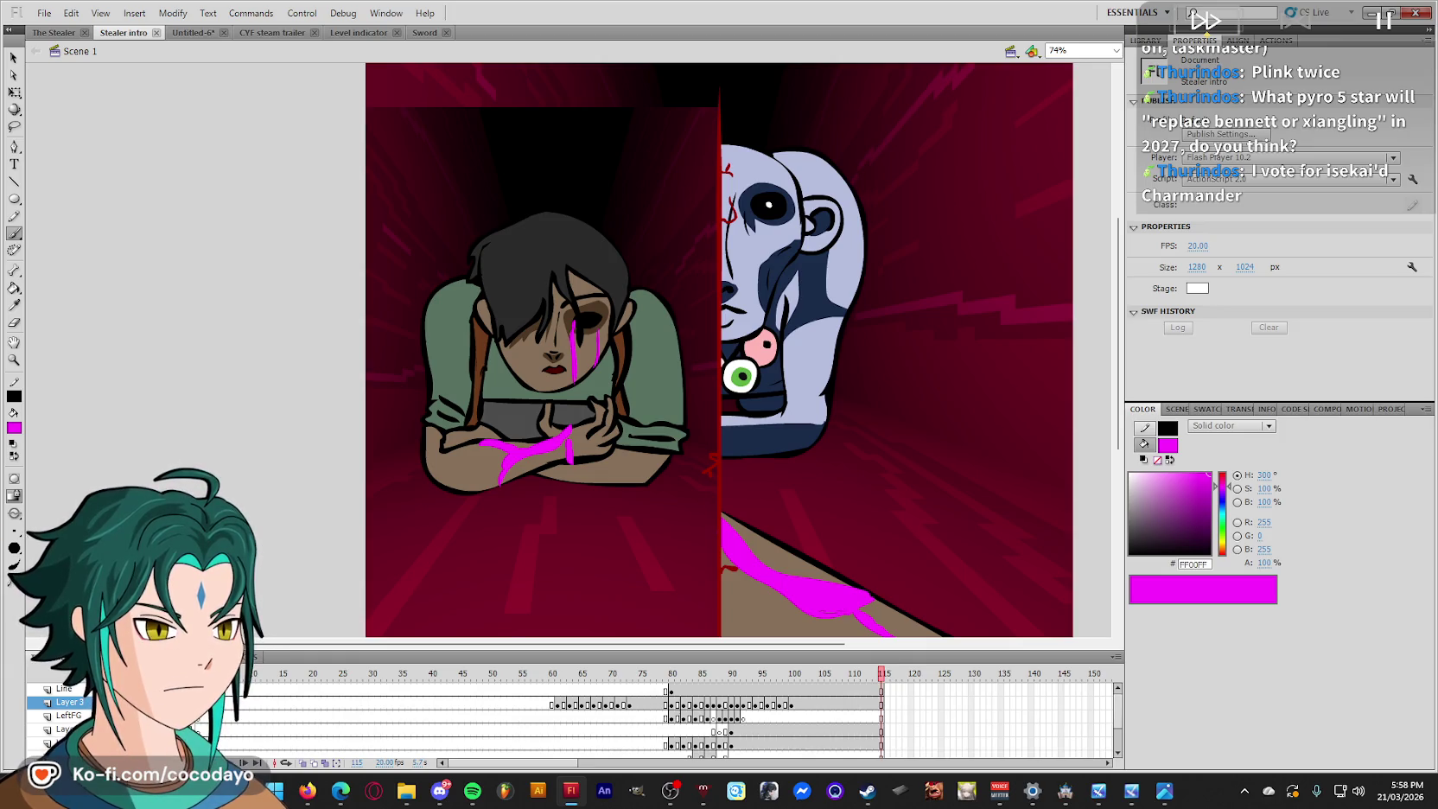
{"action": "left_click", "coordinate": [307, 790]}
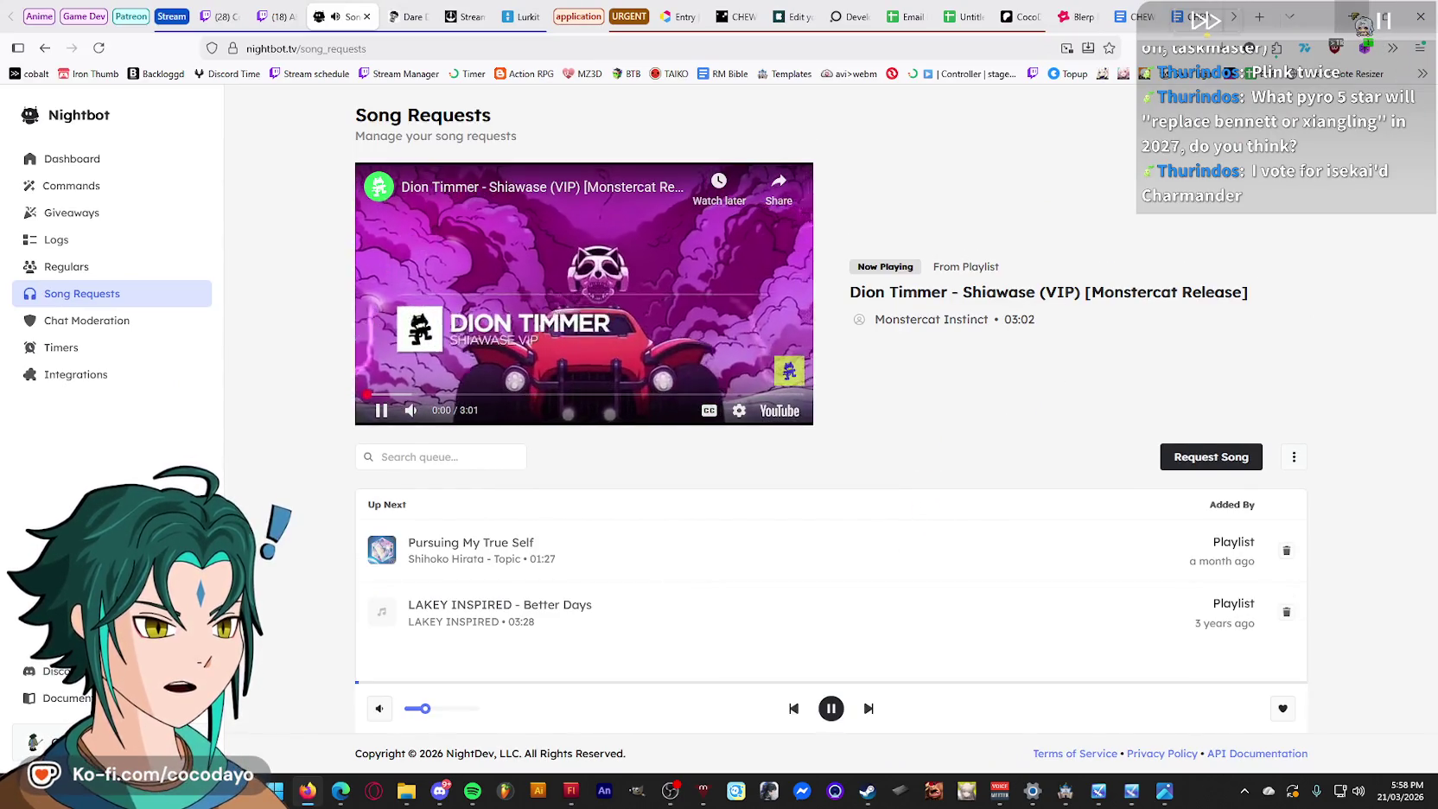
{"action": "left_click", "coordinate": [307, 791]}
{"action": "scroll", "coordinate": [1022, 356], "scroll_direction": "down", "scroll_amount": 2}
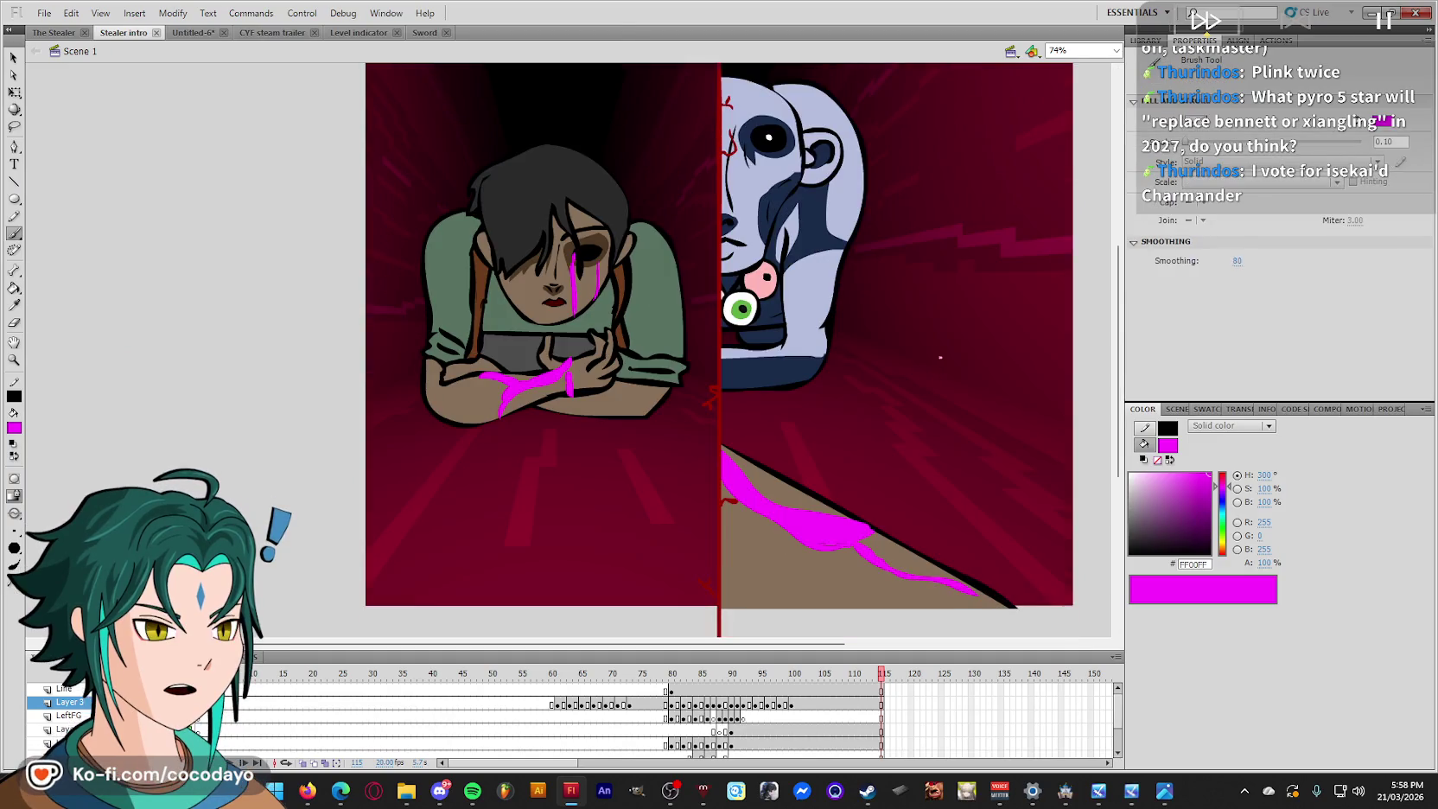
Play back the intro from frames 92, 73 and the opening frame to review it.
{"action": "left_click_drag", "start_coordinate": [885, 683], "coordinate": [676, 705]}
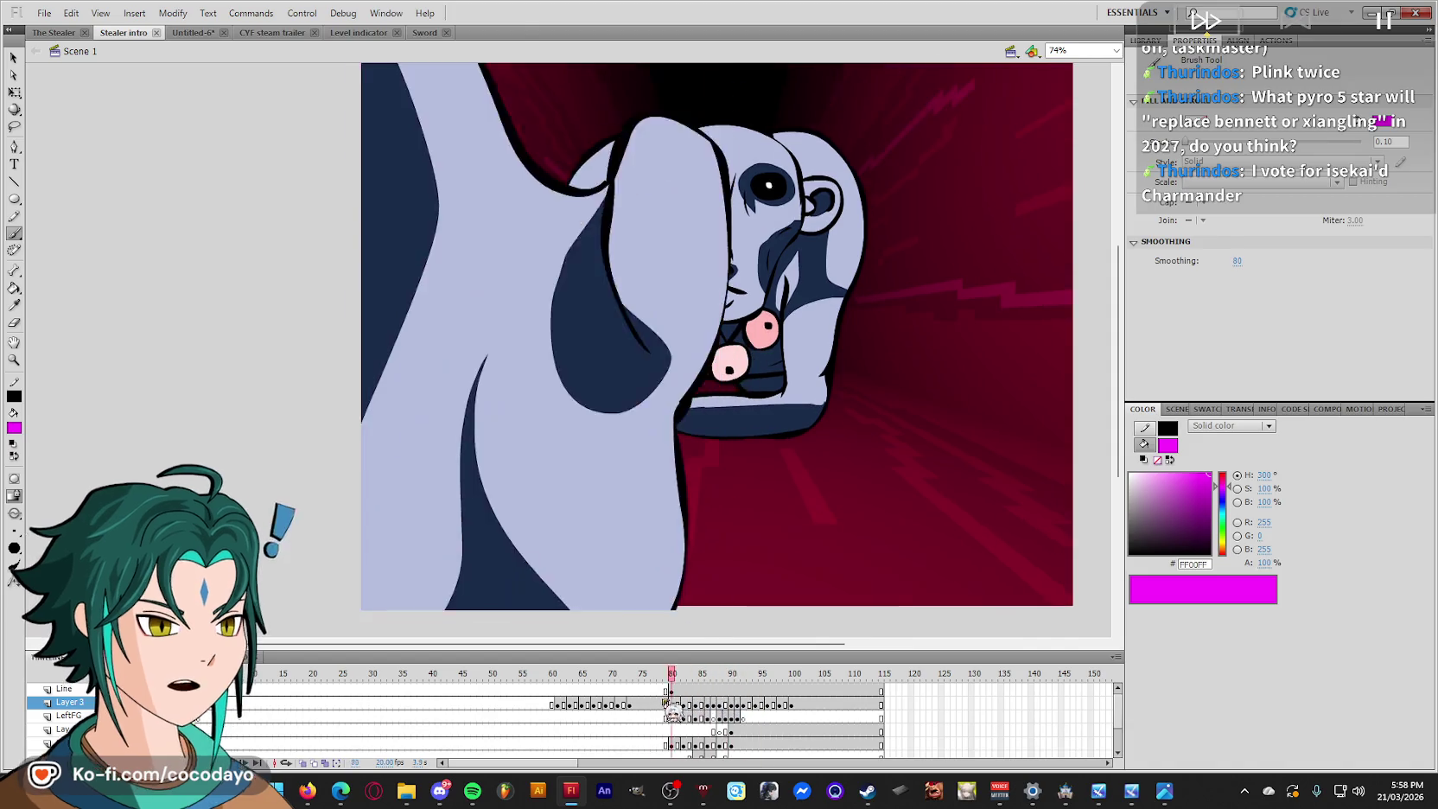
{"action": "key", "text": "Return"}
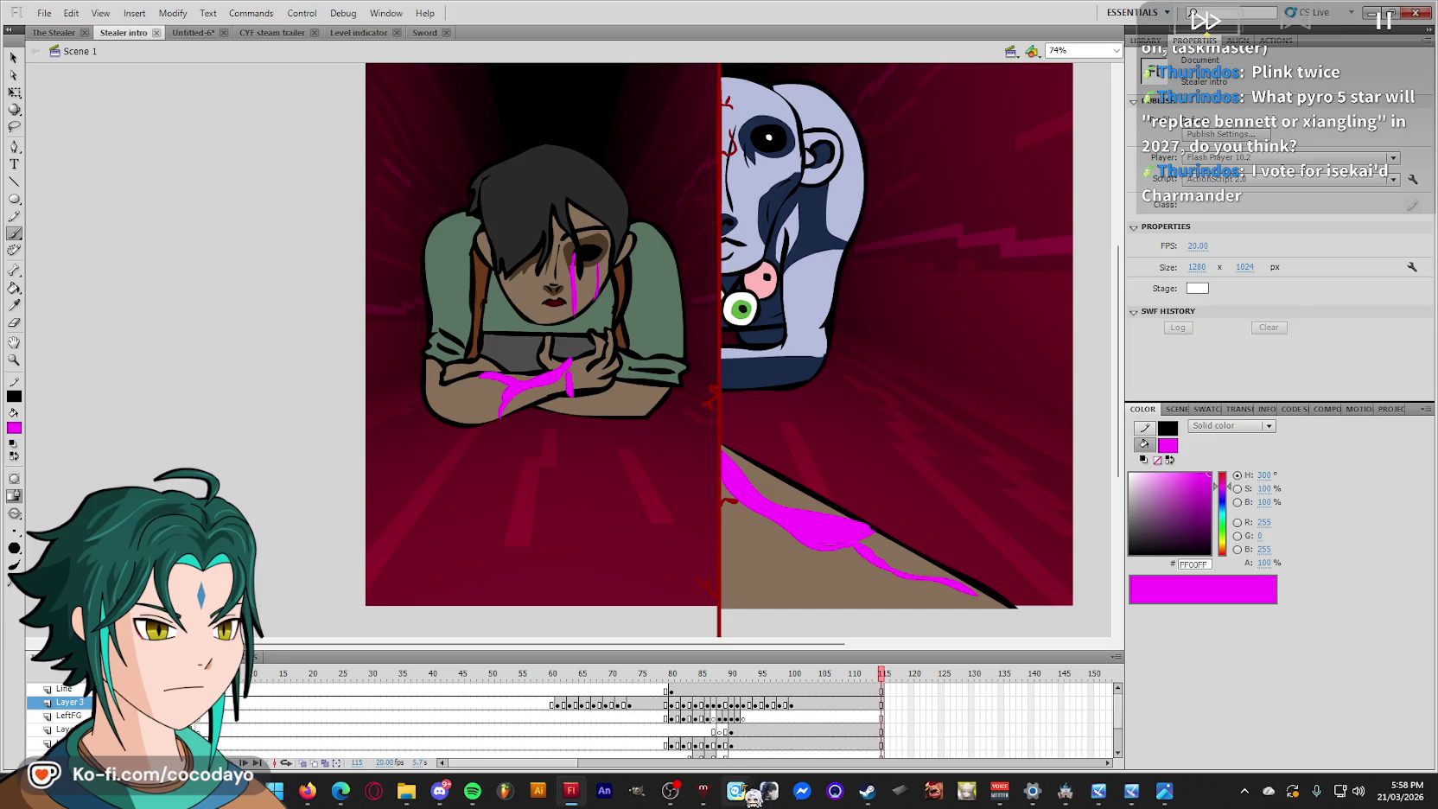
{"action": "left_click_drag", "start_coordinate": [875, 687], "coordinate": [637, 690]}
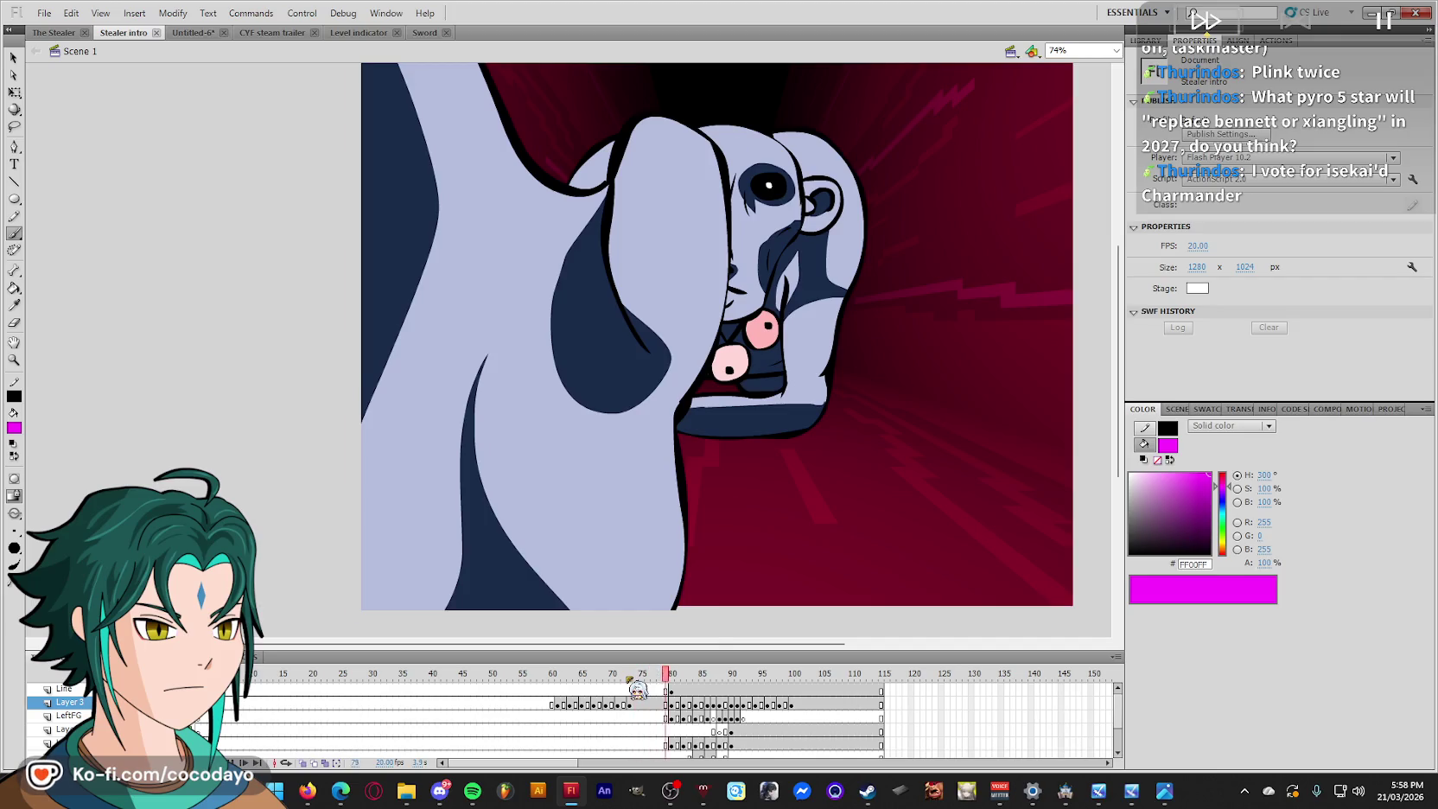
{"action": "key", "text": "Return"}
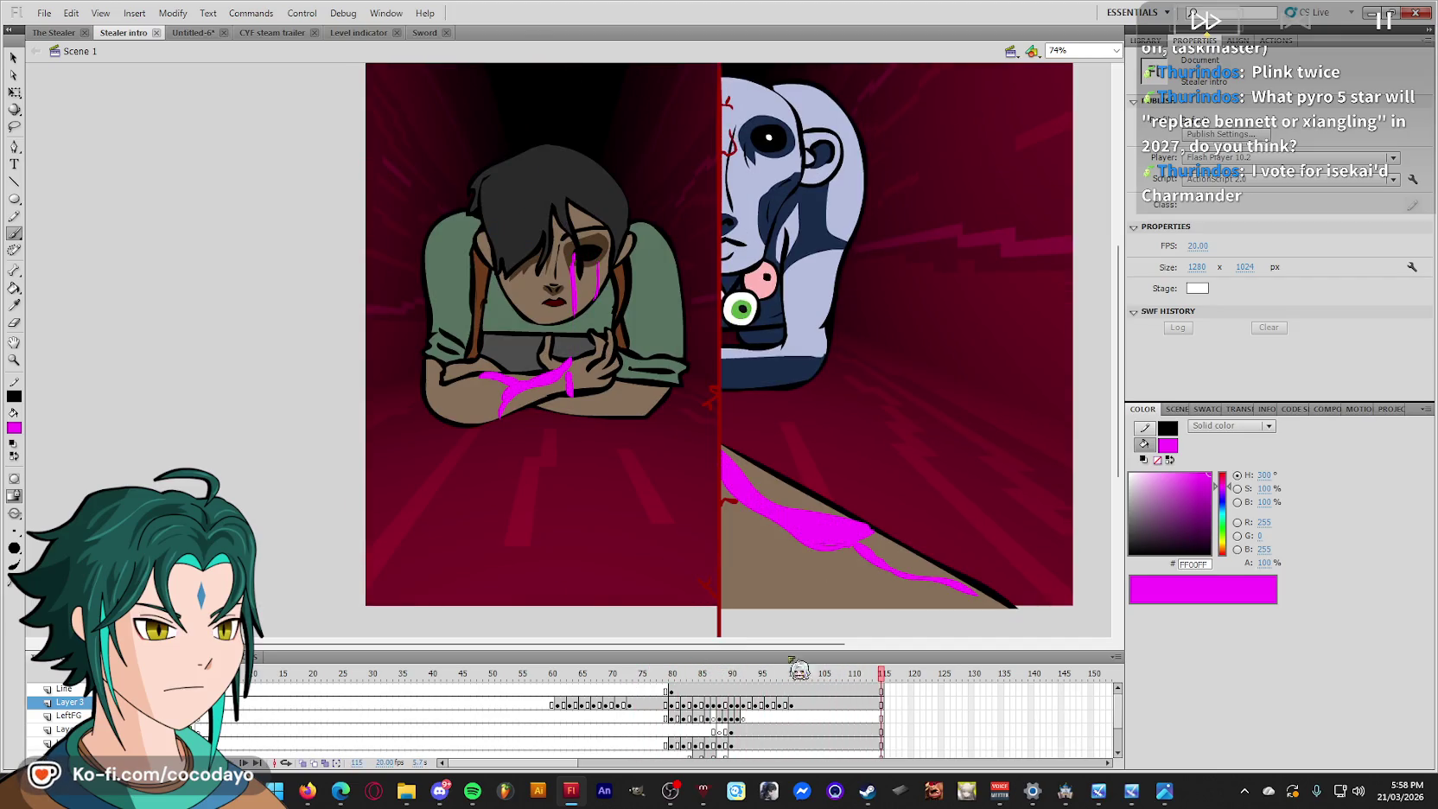
{"action": "left_click_drag", "start_coordinate": [881, 682], "coordinate": [254, 687]}
{"action": "key", "text": "Return"}
Insert a frame at 116 across all layers with F5.
{"action": "key", "text": "q"}
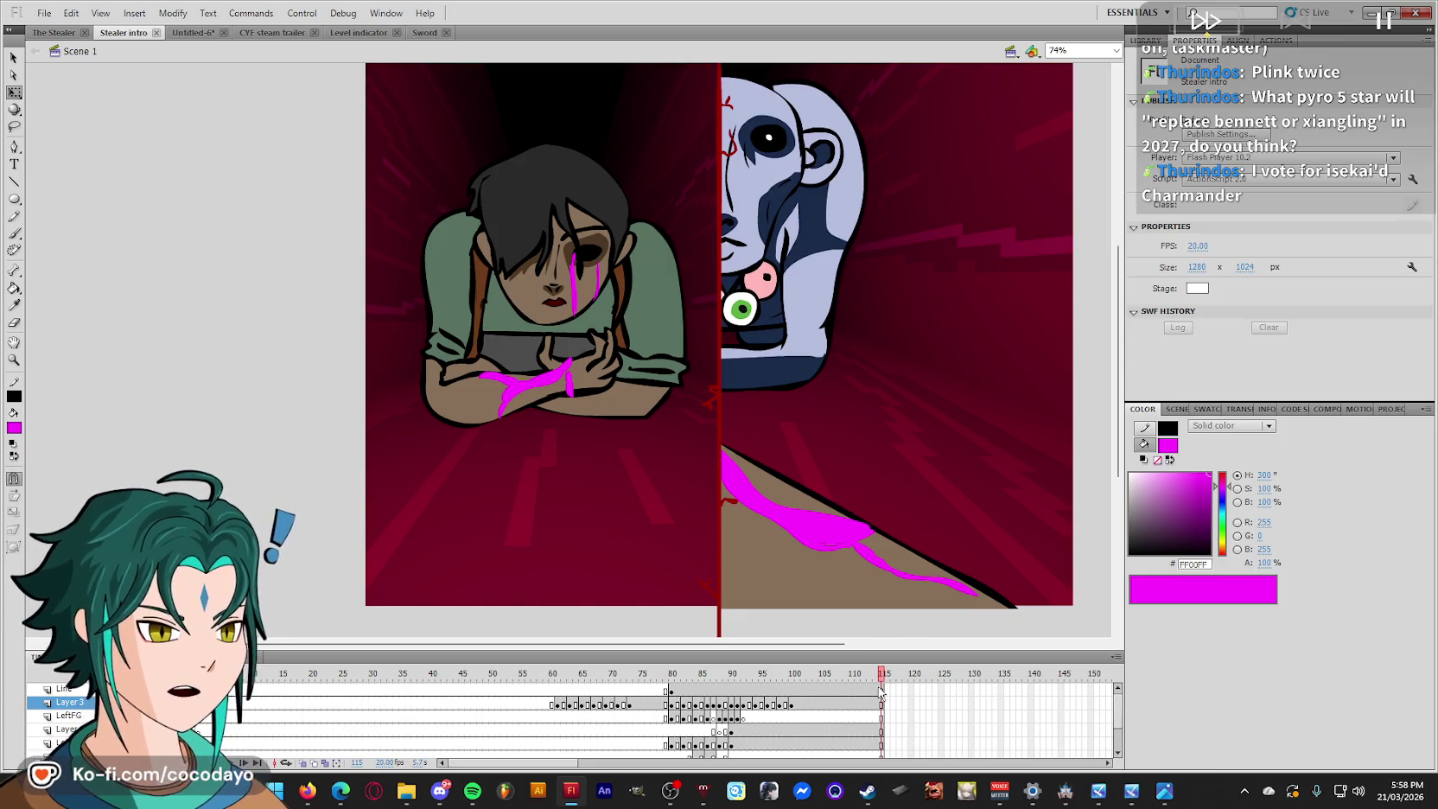
{"action": "mouse_move", "coordinate": [882, 678]}
{"action": "left_mouse_down"}
{"action": "mouse_move", "coordinate": [762, 685]}
{"action": "mouse_move", "coordinate": [855, 673]}
{"action": "left_mouse_up"}
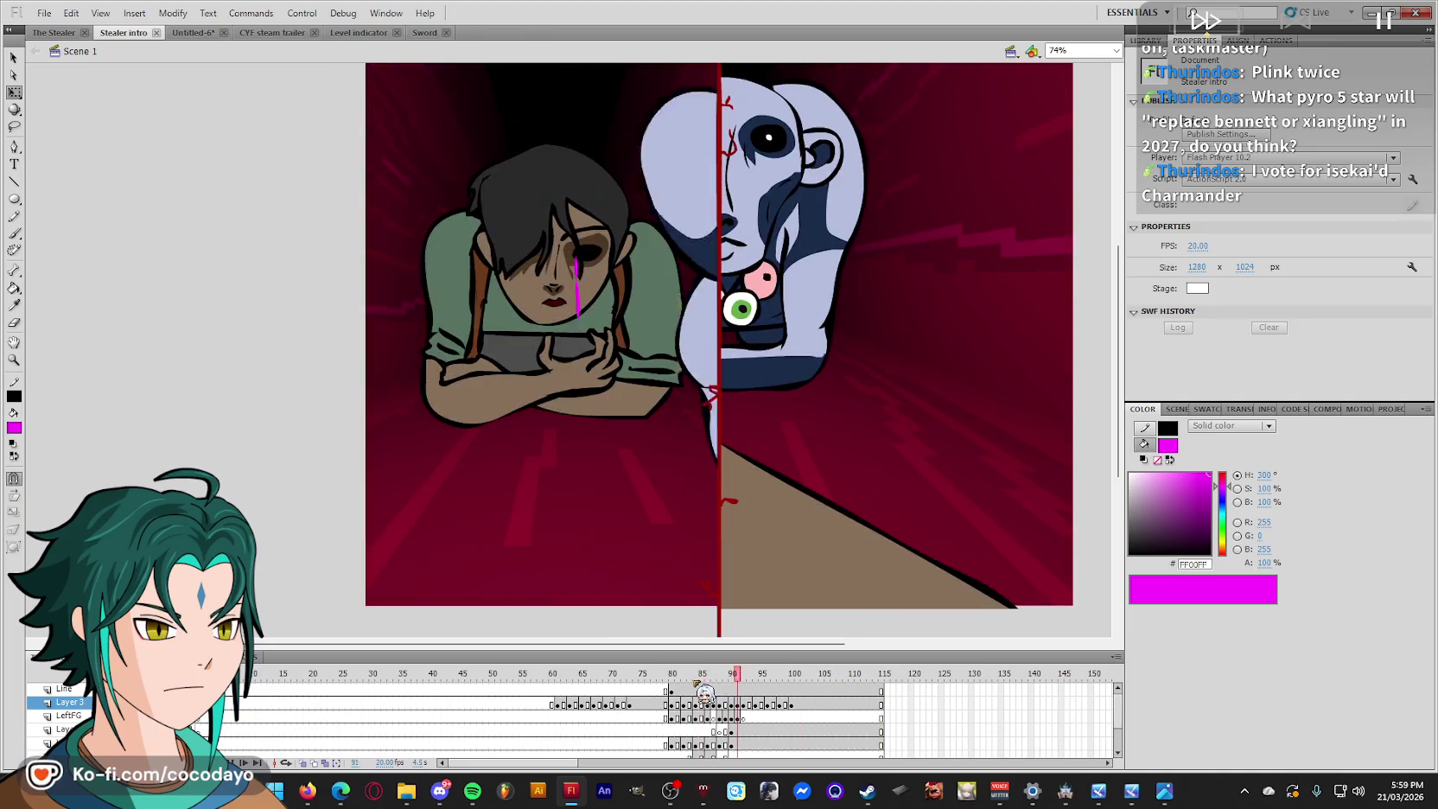
{"action": "key", "text": "Return"}
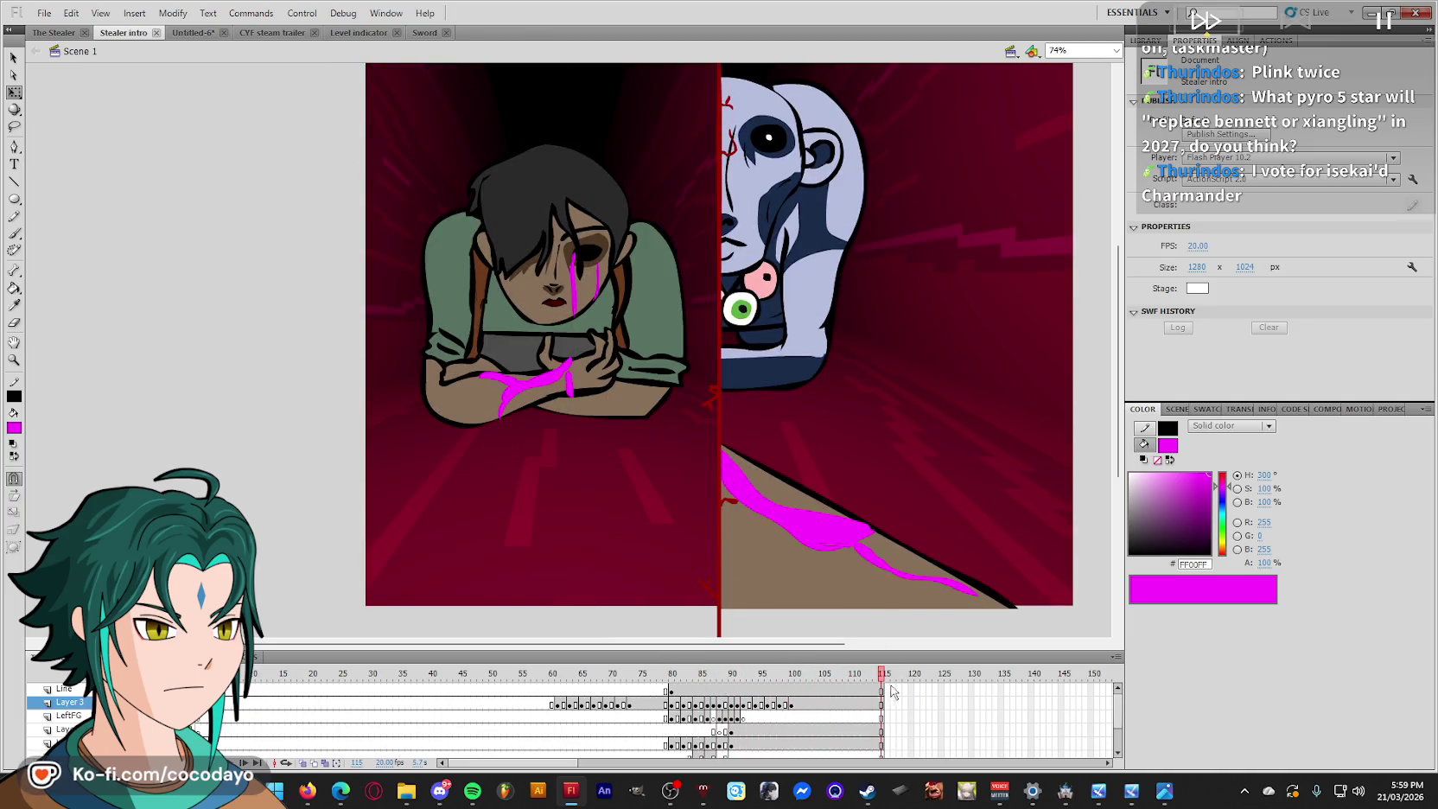
{"action": "left_click", "coordinate": [882, 704]}
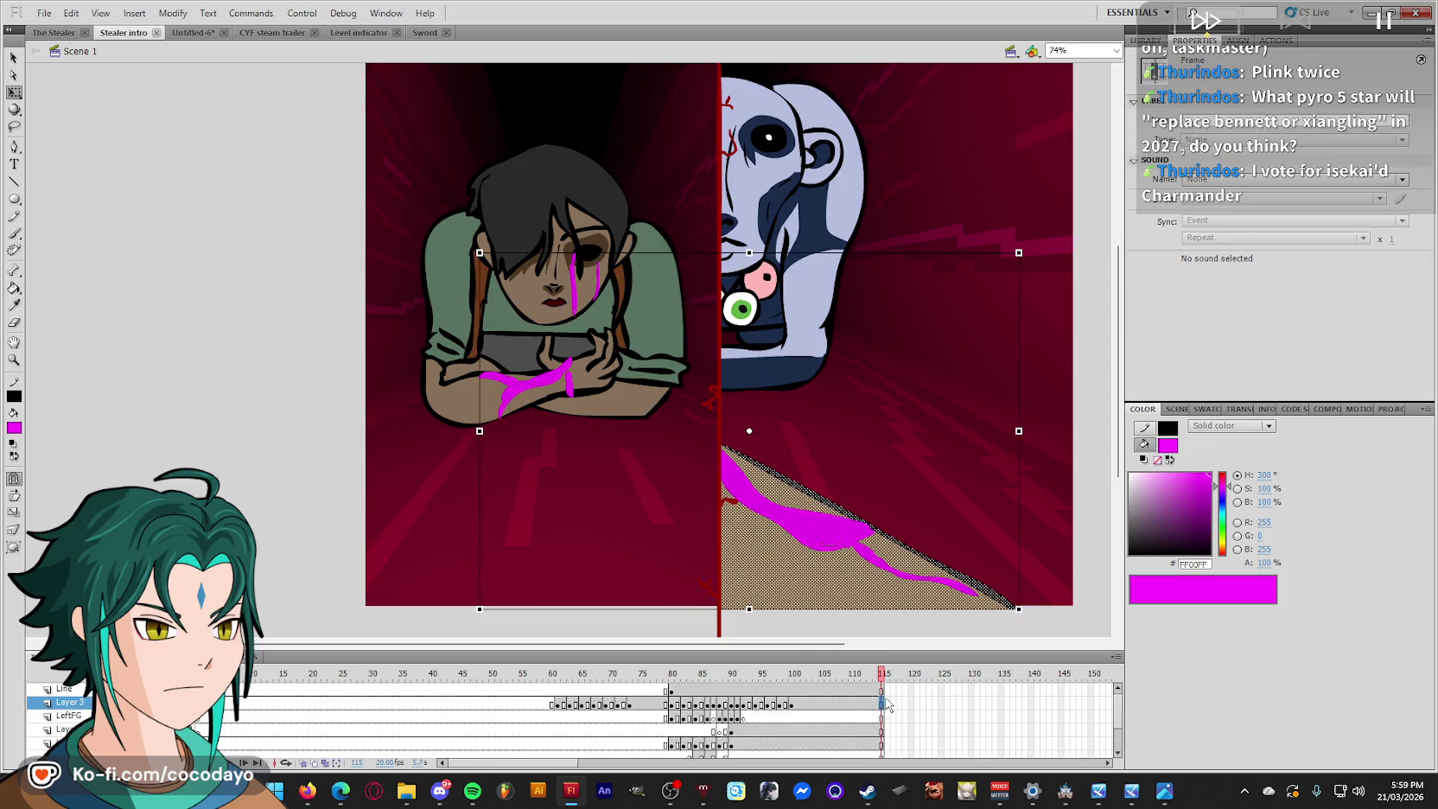
{"action": "left_click_drag", "start_coordinate": [889, 691], "coordinate": [889, 747]}
{"action": "key", "text": "F5"}
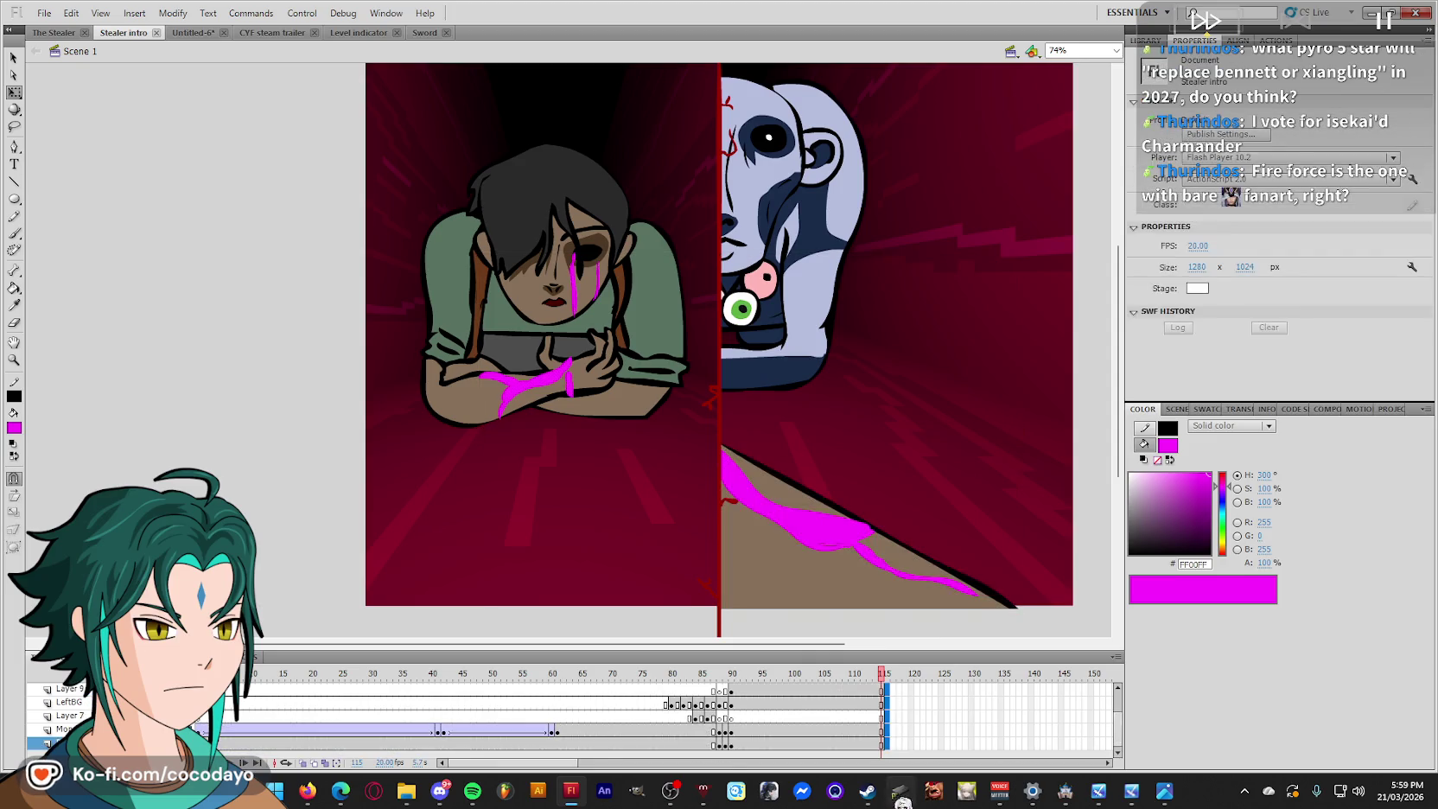
{"action": "left_click", "coordinate": [1076, 510]}
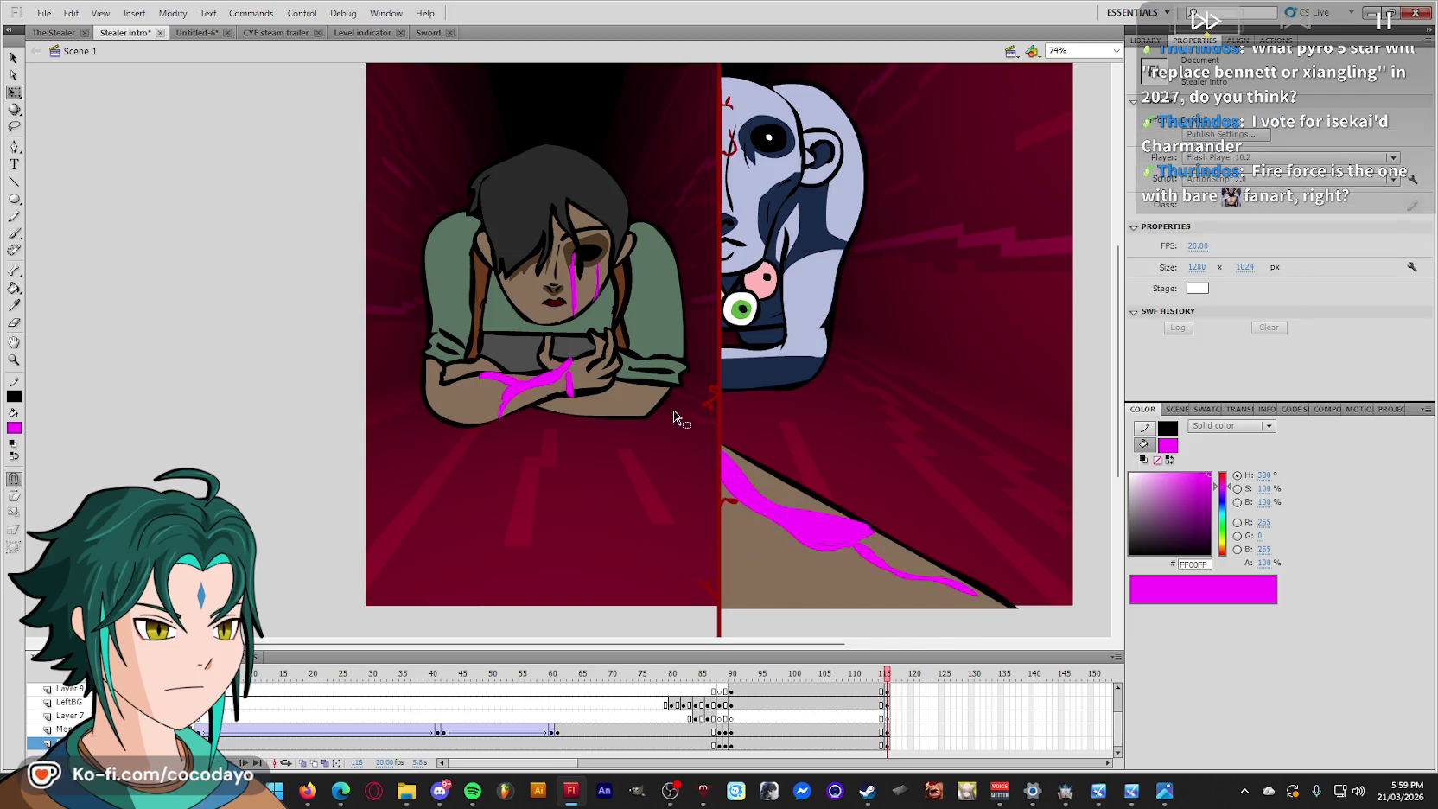
{"action": "scroll", "coordinate": [285, 723], "scroll_direction": "up", "scroll_amount": 1}
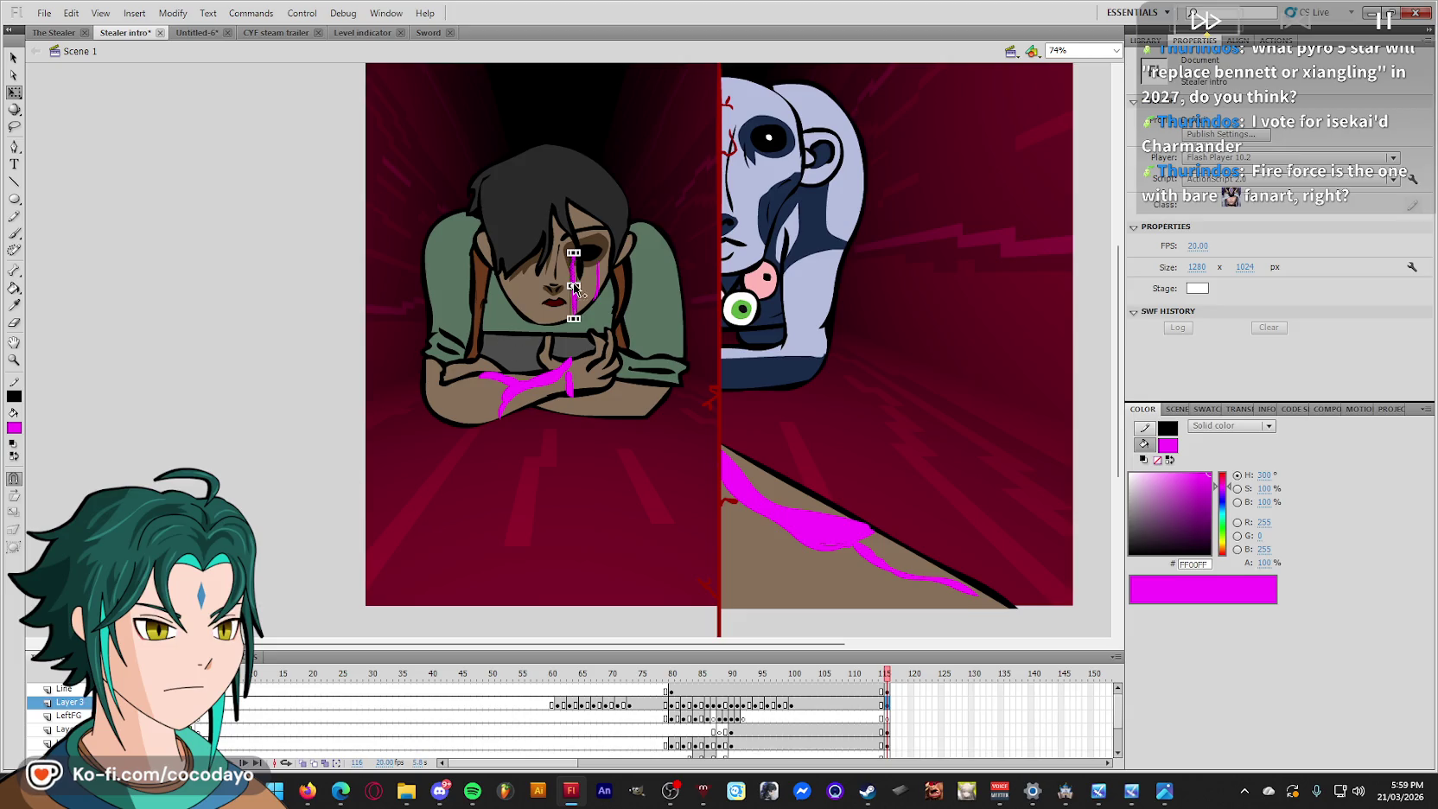
{"action": "double_click", "coordinate": [554, 312]}
Compare the symbol's two frames and inspect the hair, shirt and arms shapes.
{"action": "key", "text": "period"}
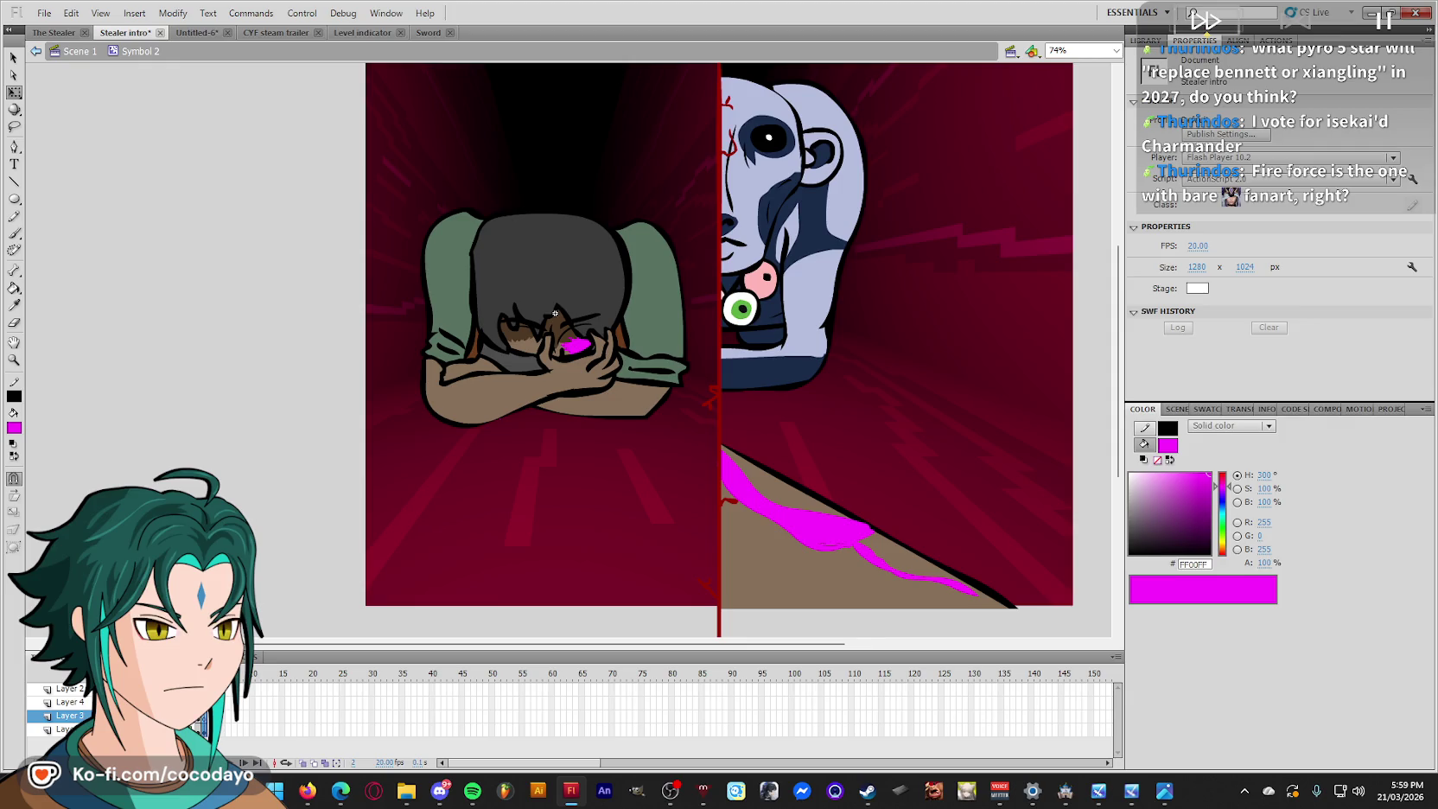
{"action": "key", "text": "ctrl+a"}
{"action": "key", "text": "comma"}
{"action": "key", "text": "comma"}
{"action": "key", "text": "period"}
{"action": "key", "text": "period"}
{"action": "key", "text": "comma"}
{"action": "key", "text": "comma"}
{"action": "left_click", "coordinate": [70, 702]}
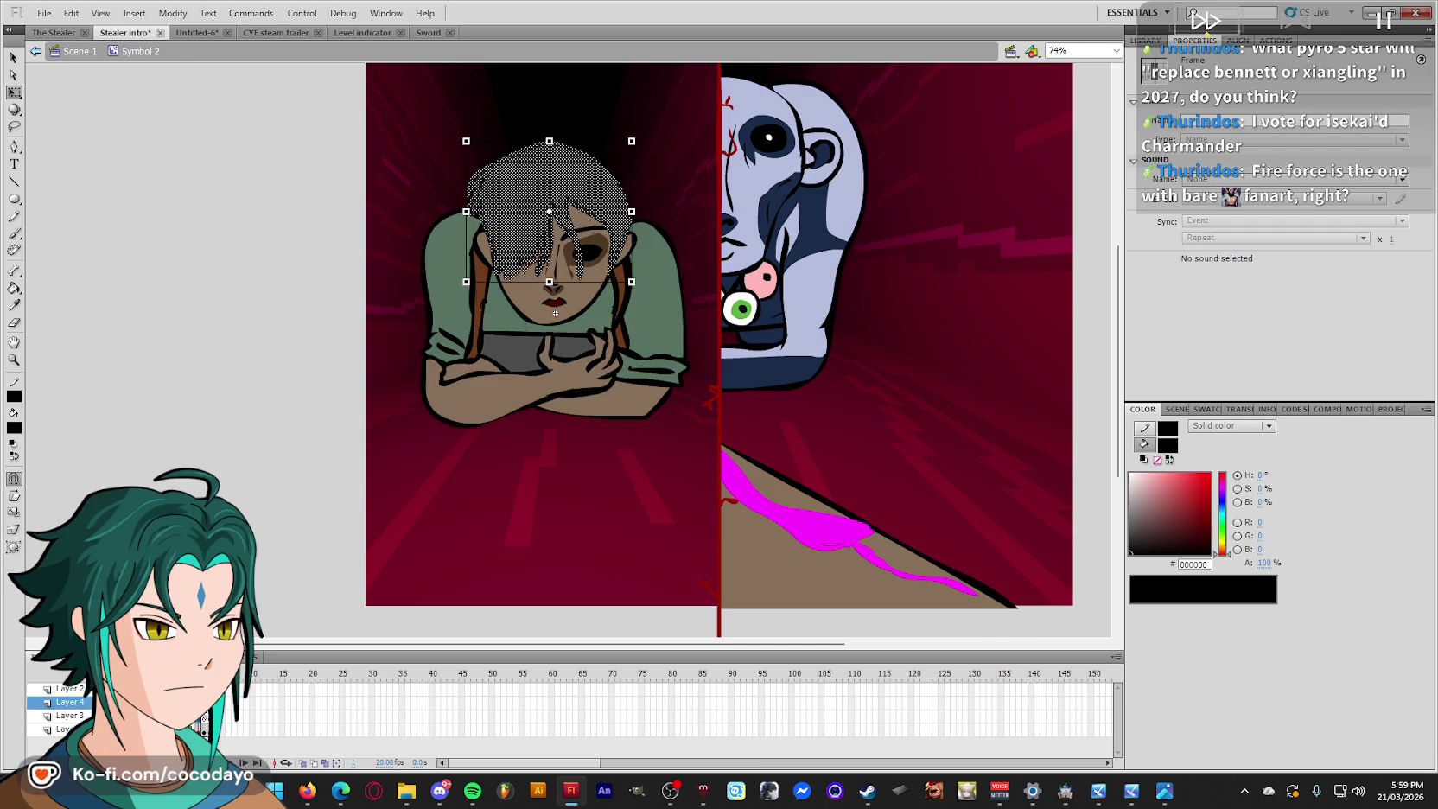
{"action": "key", "text": "period"}
{"action": "key", "text": "period"}
{"action": "key", "text": "z"}
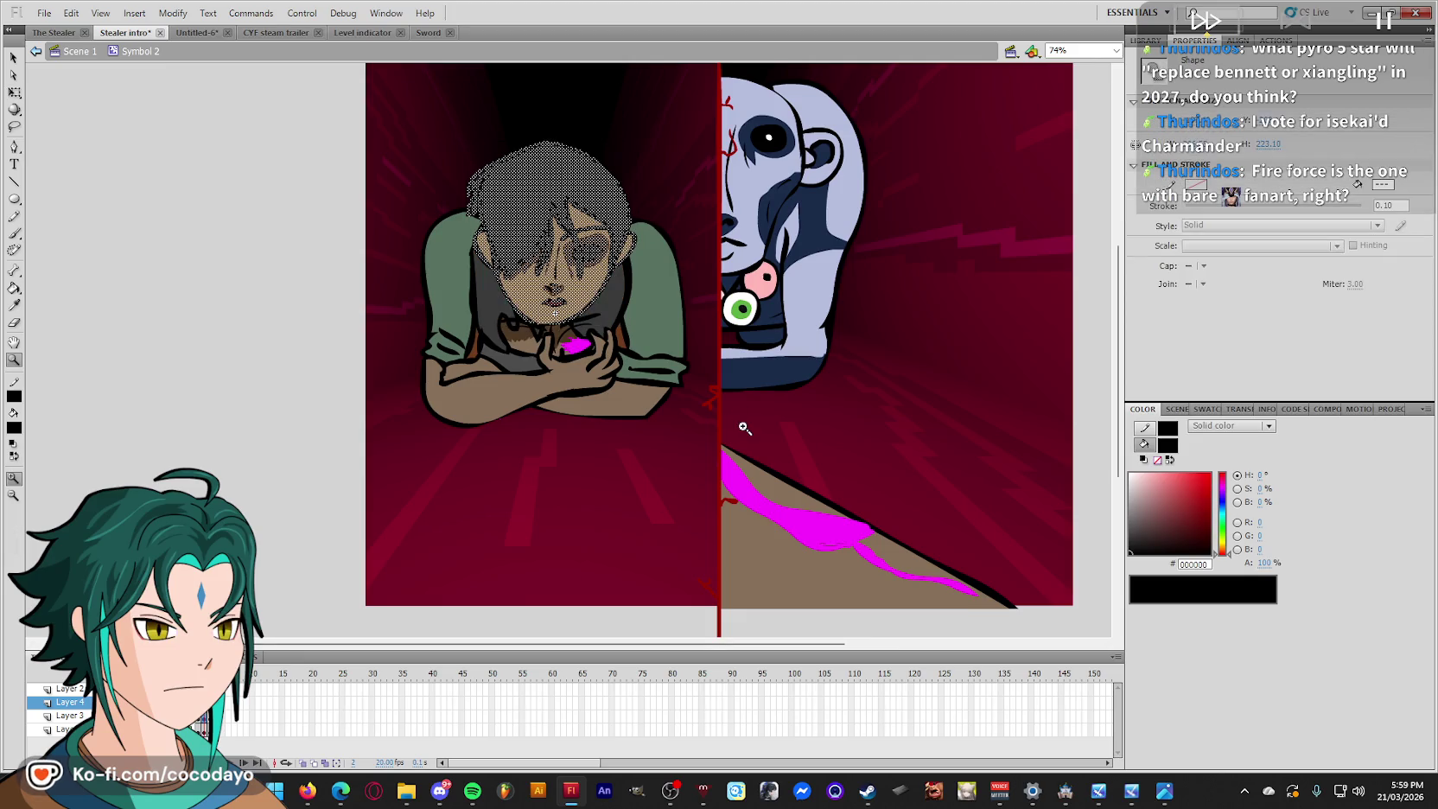
{"action": "key", "text": "q"}
{"action": "left_click", "coordinate": [203, 728]}
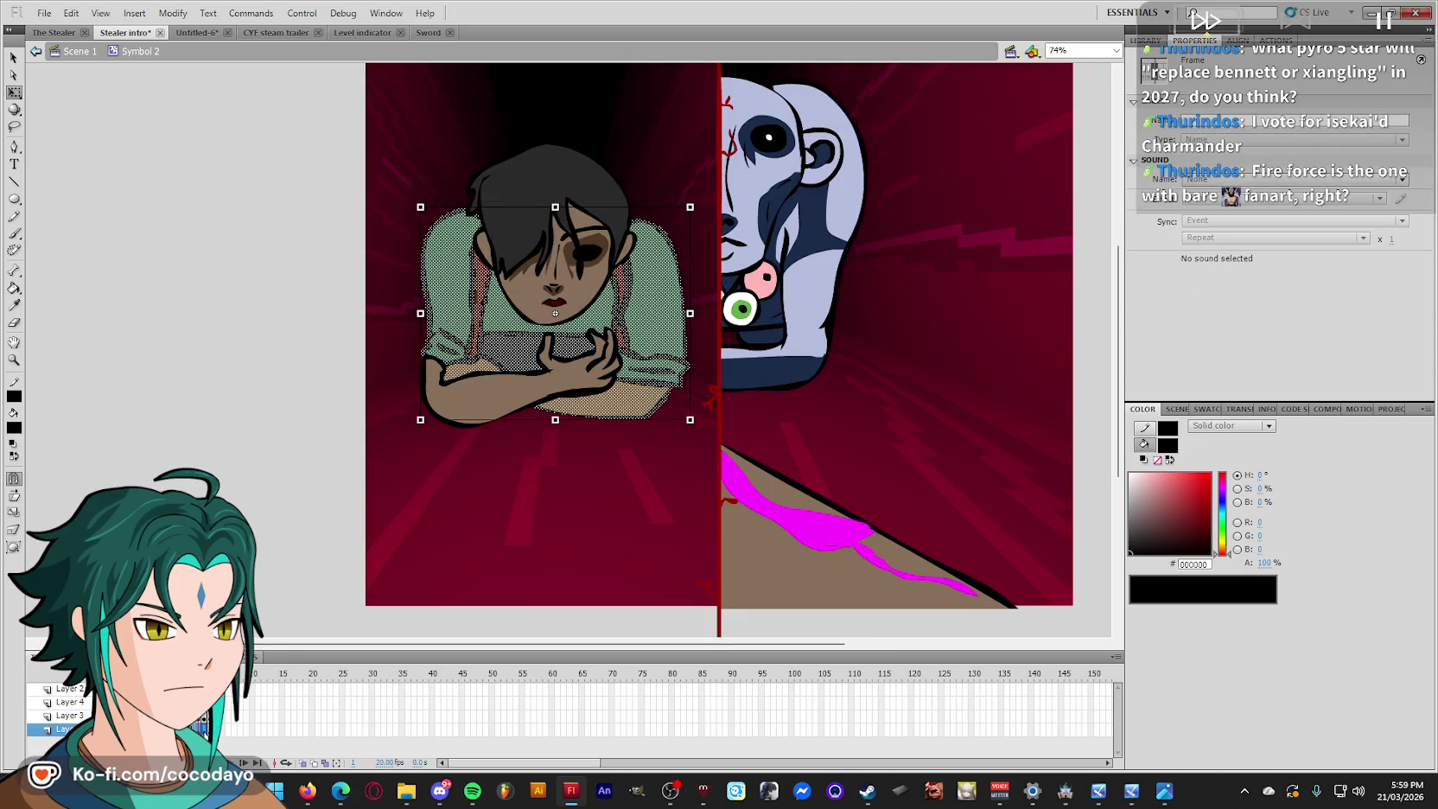
{"action": "left_click", "coordinate": [199, 687]}
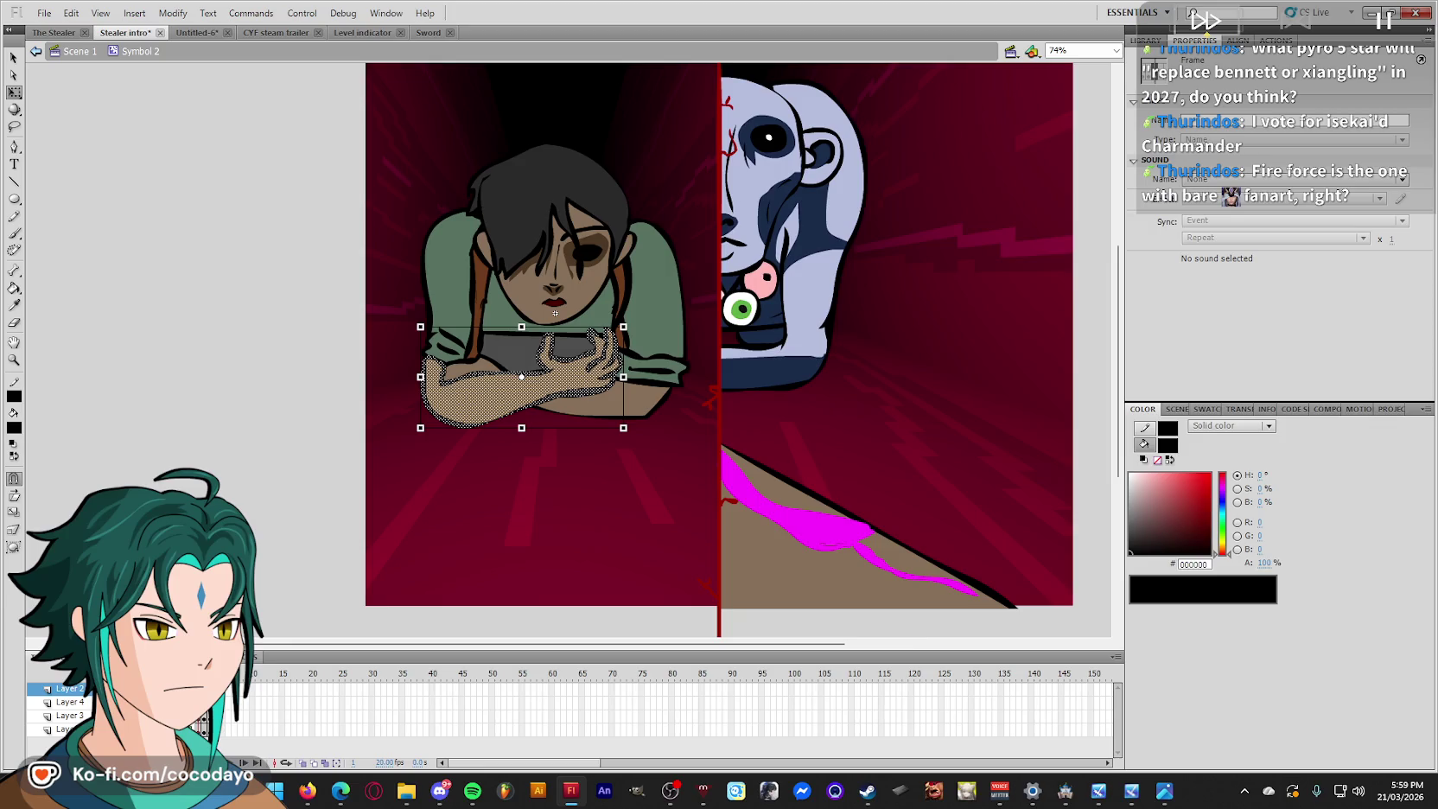
{"action": "left_click", "coordinate": [550, 540]}
Zoom in on the face, thin the chin outline, and fill the lips with sampled skin brown.
{"action": "key", "text": "z"}
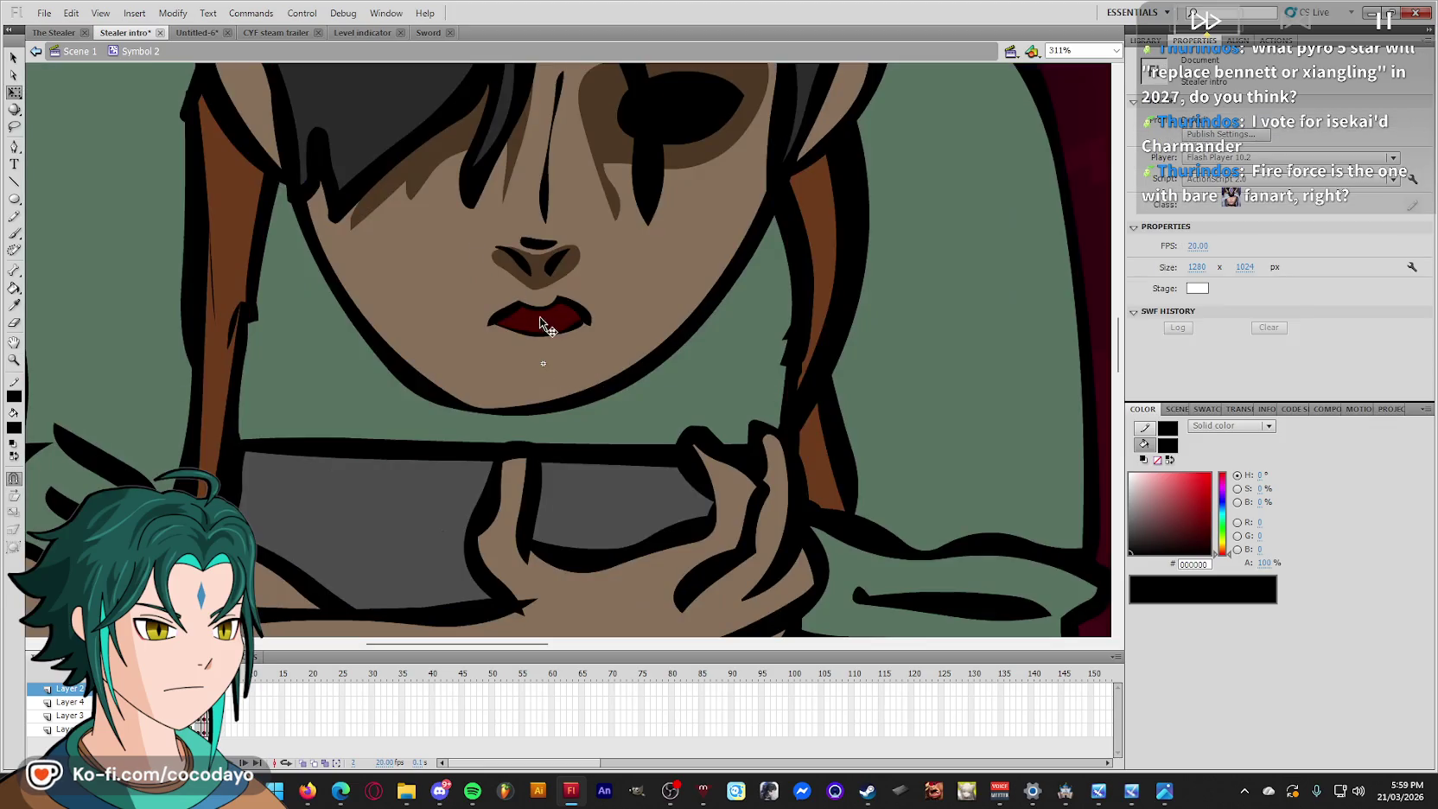
{"action": "left_click_drag", "start_coordinate": [450, 242], "coordinate": [674, 371]}
{"action": "scroll", "coordinate": [587, 317], "scroll_direction": "up", "scroll_amount": 1}
{"action": "left_click_drag", "start_coordinate": [604, 449], "coordinate": [583, 486]}
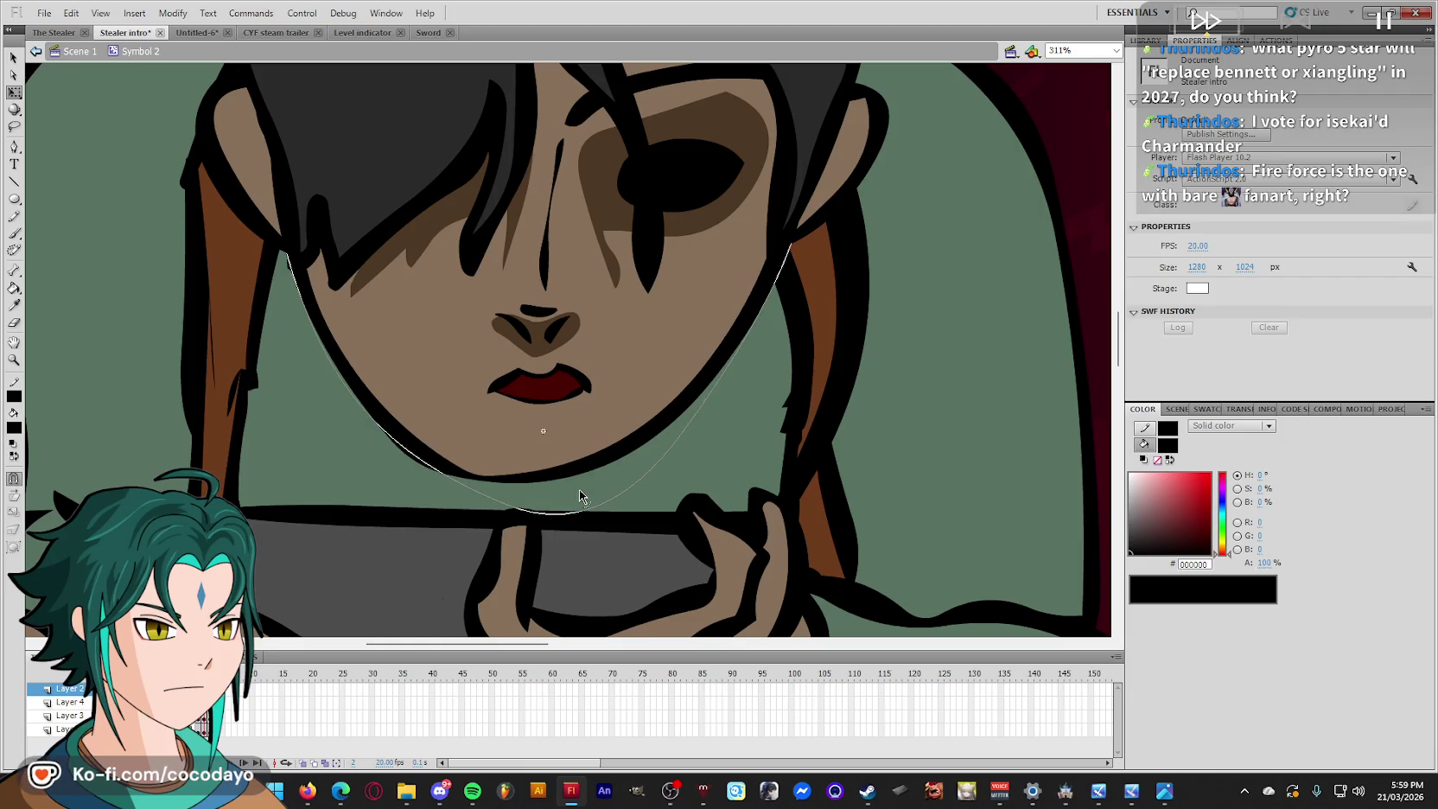
{"action": "left_click", "coordinate": [462, 490]}
{"action": "key", "text": "Escape"}
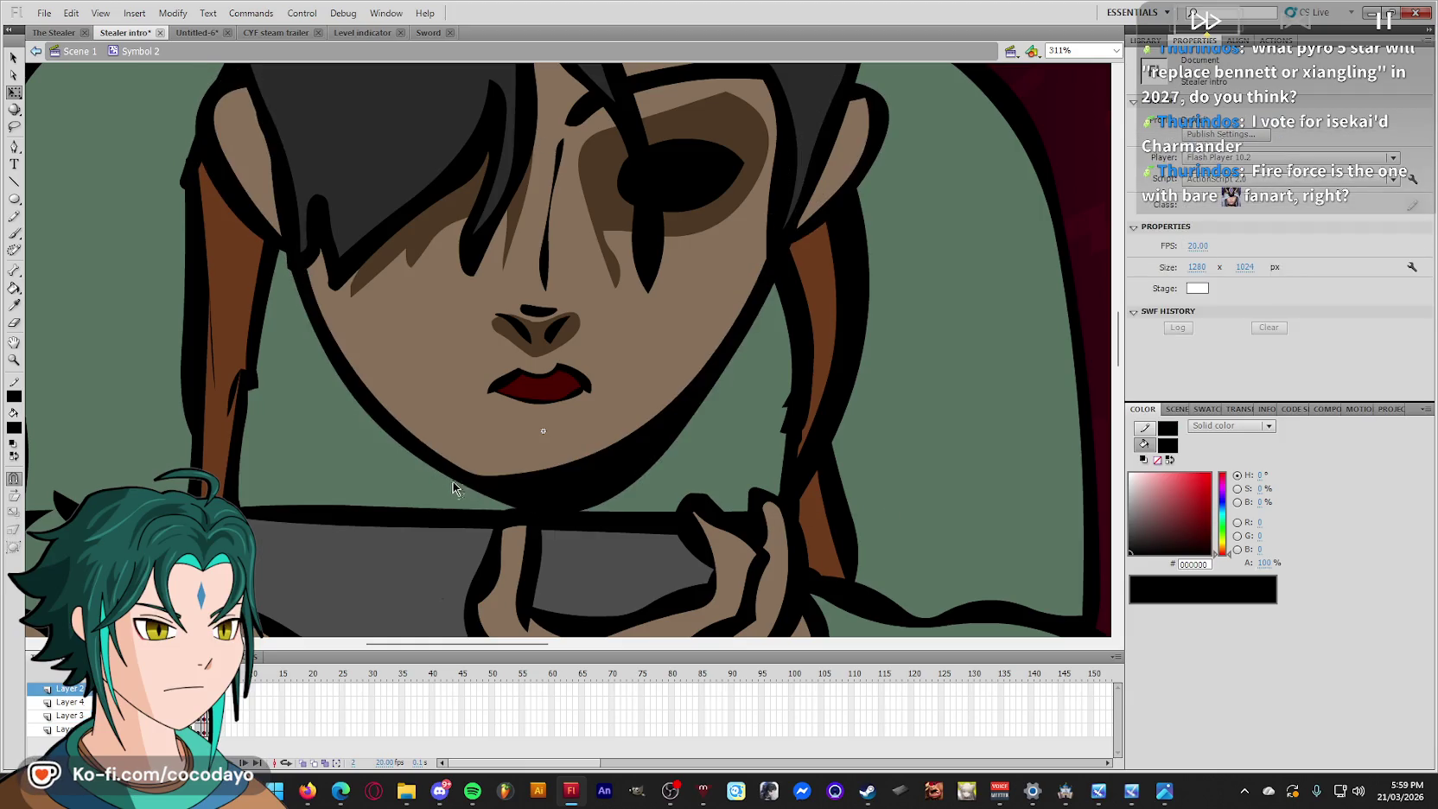
{"action": "left_click_drag", "start_coordinate": [570, 521], "coordinate": [553, 496]}
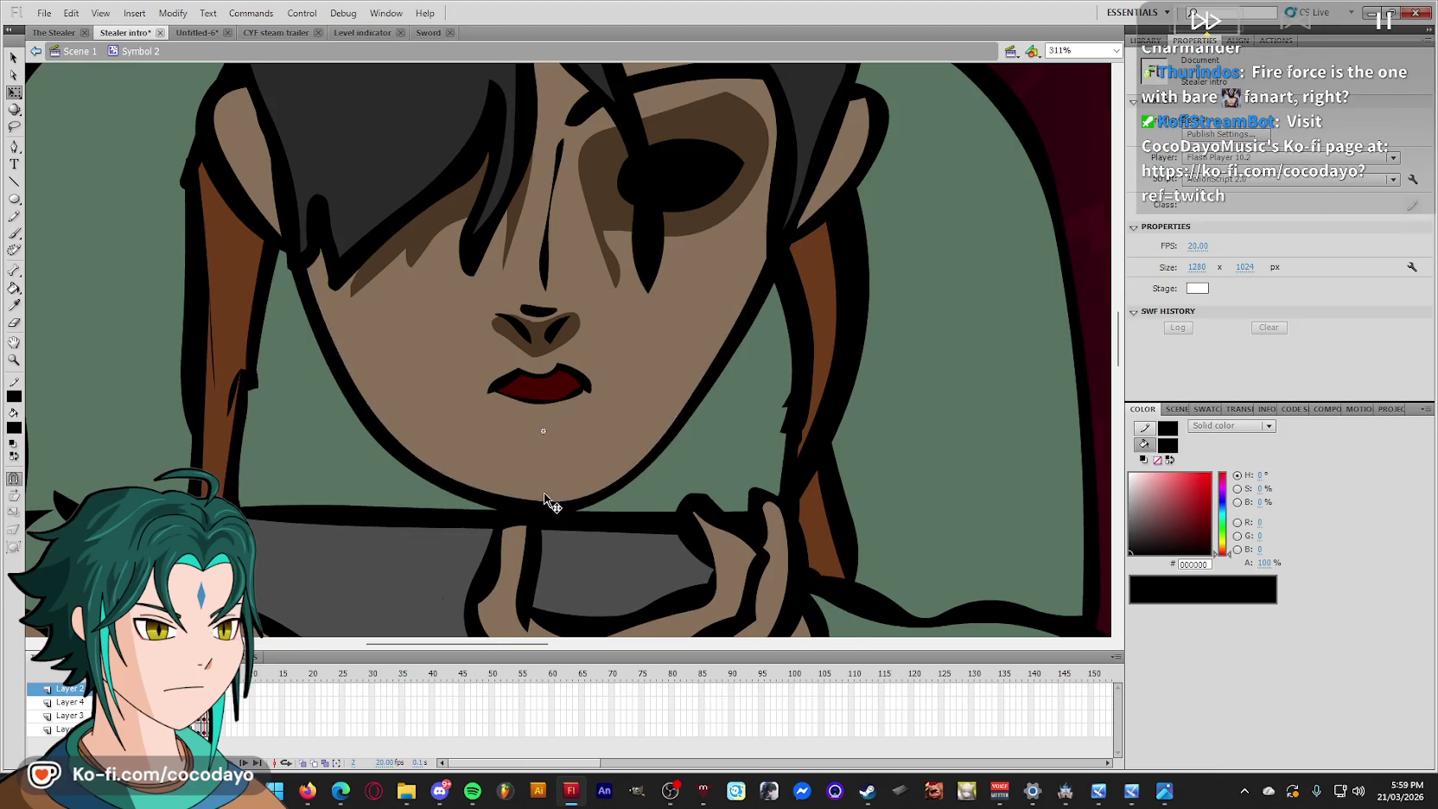
{"action": "scroll", "coordinate": [546, 499], "scroll_direction": "up", "scroll_amount": 2}
{"action": "key", "text": "i"}
{"action": "left_click", "coordinate": [572, 447]}
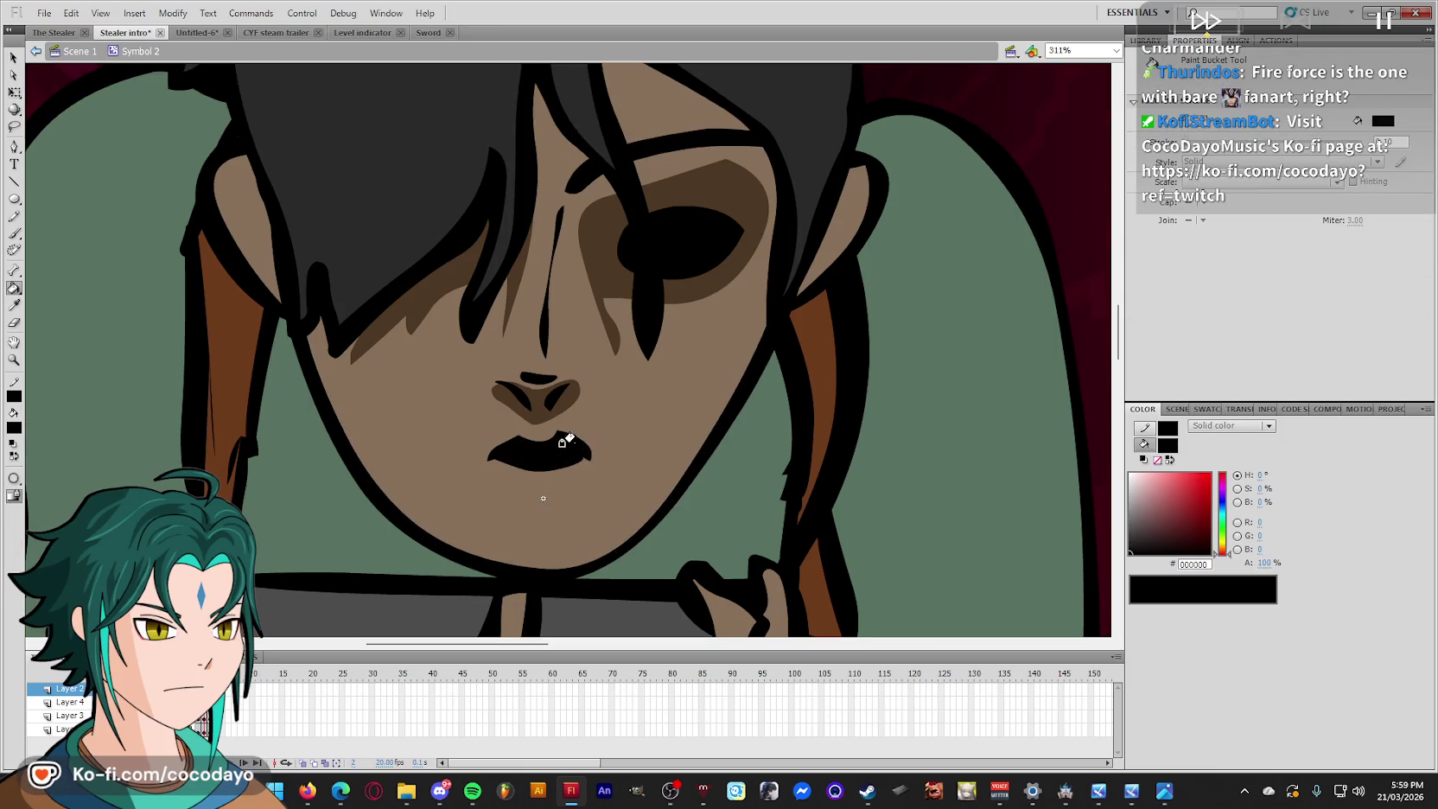
{"action": "left_click", "coordinate": [548, 446]}
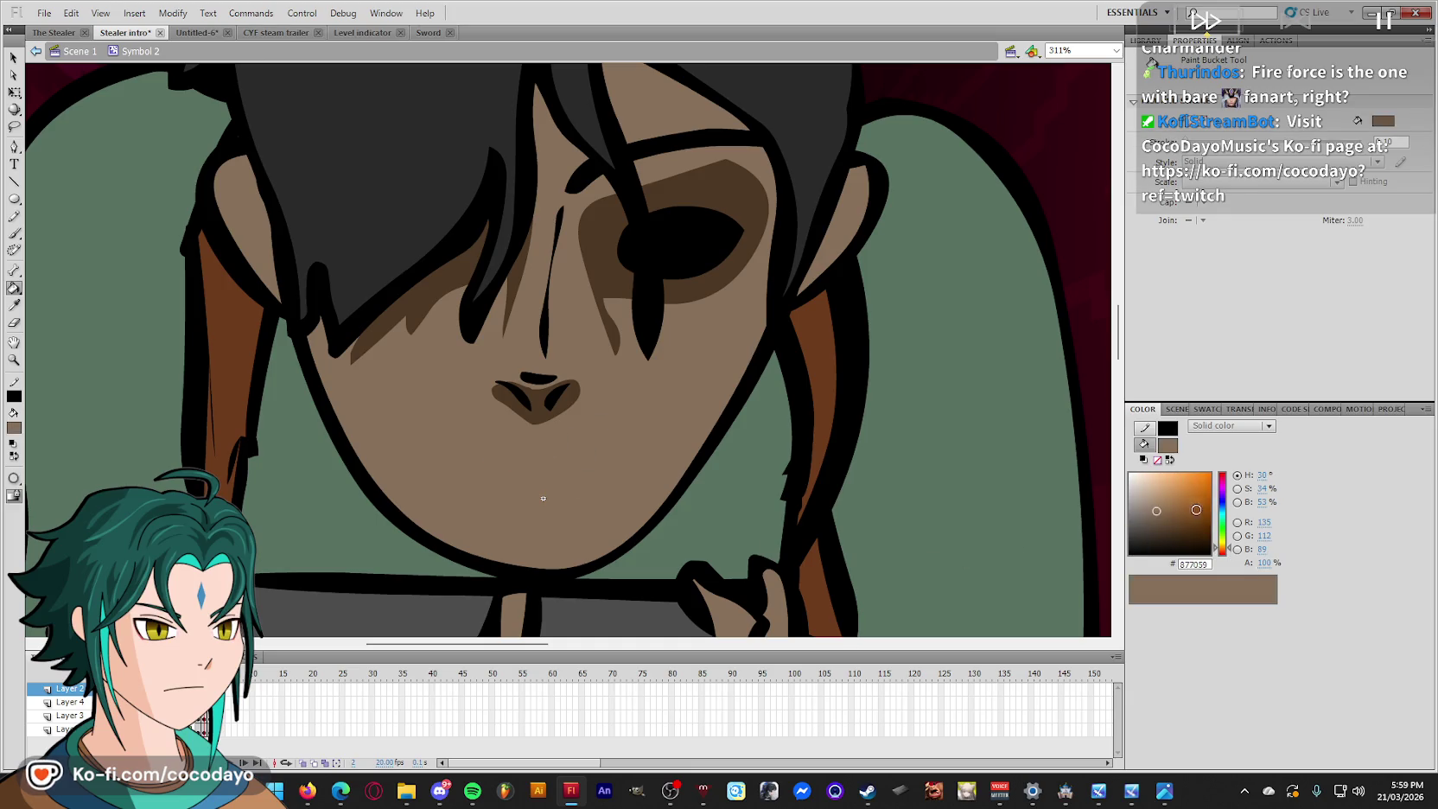
Brush the black upper lip, jaw sides, mouth curves, bottom lip and upper teeth line onto the face.
{"action": "key", "text": "b"}
{"action": "left_click_drag", "start_coordinate": [559, 446], "coordinate": [627, 442]}
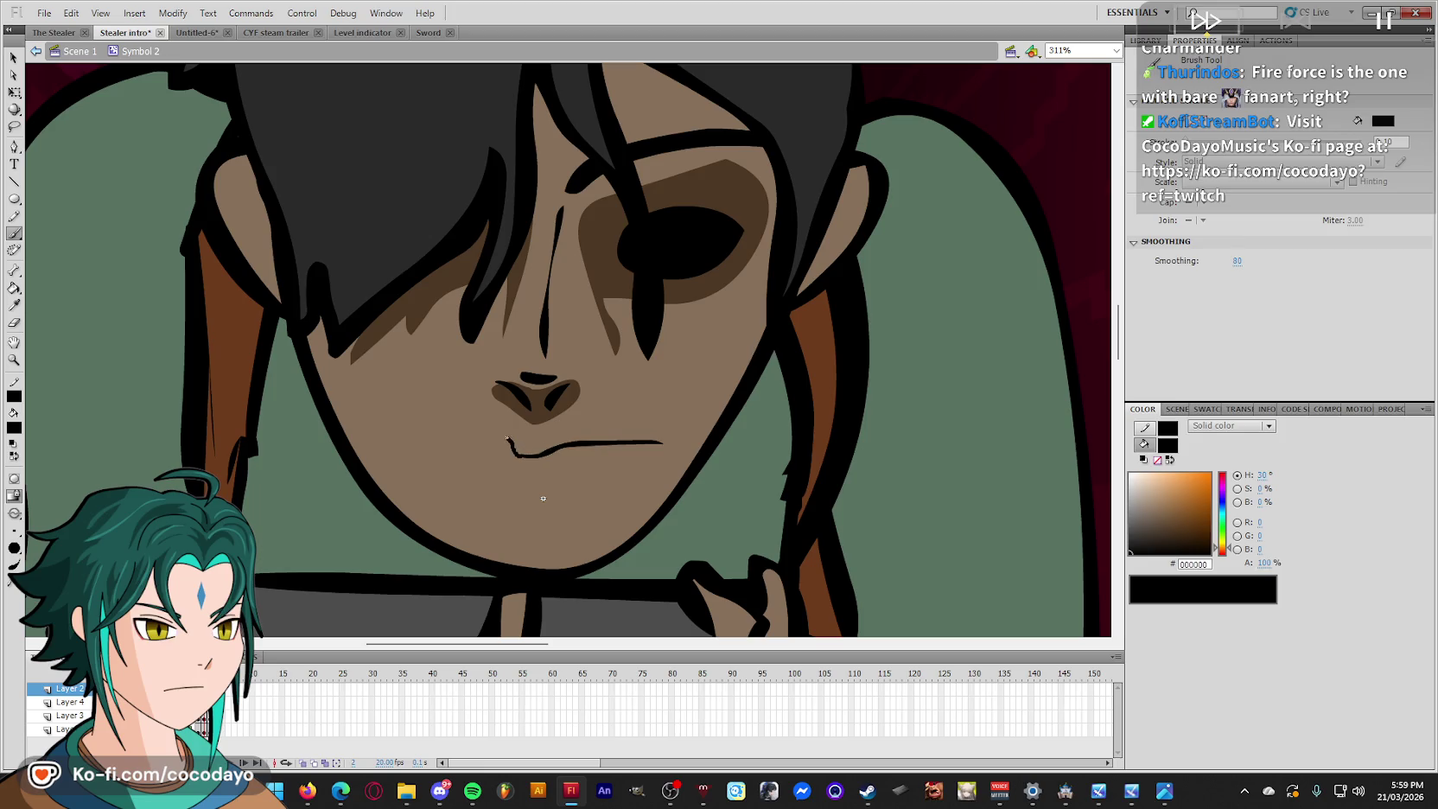
{"action": "left_click_drag", "start_coordinate": [397, 440], "coordinate": [460, 533]}
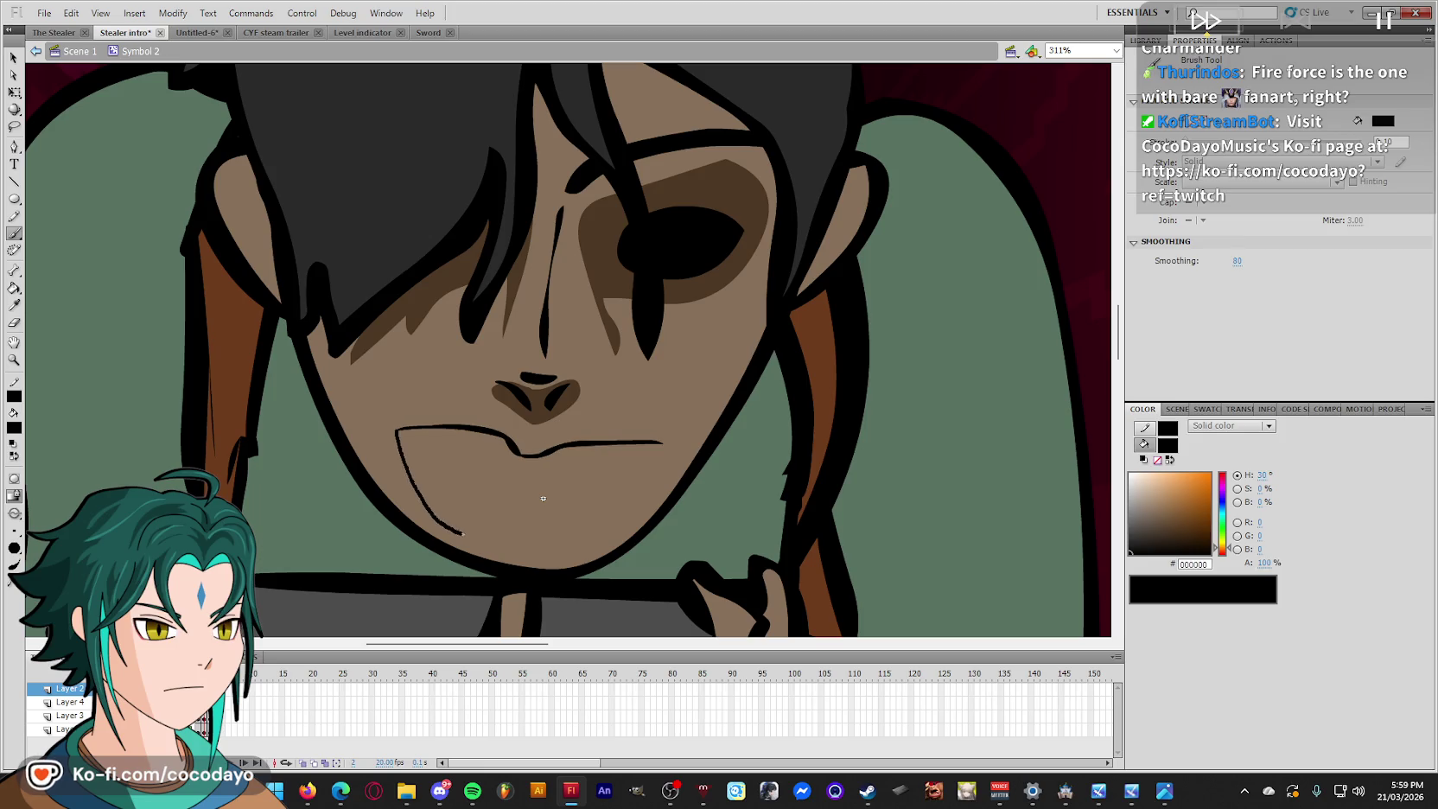
{"action": "left_click_drag", "start_coordinate": [654, 478], "coordinate": [662, 443]}
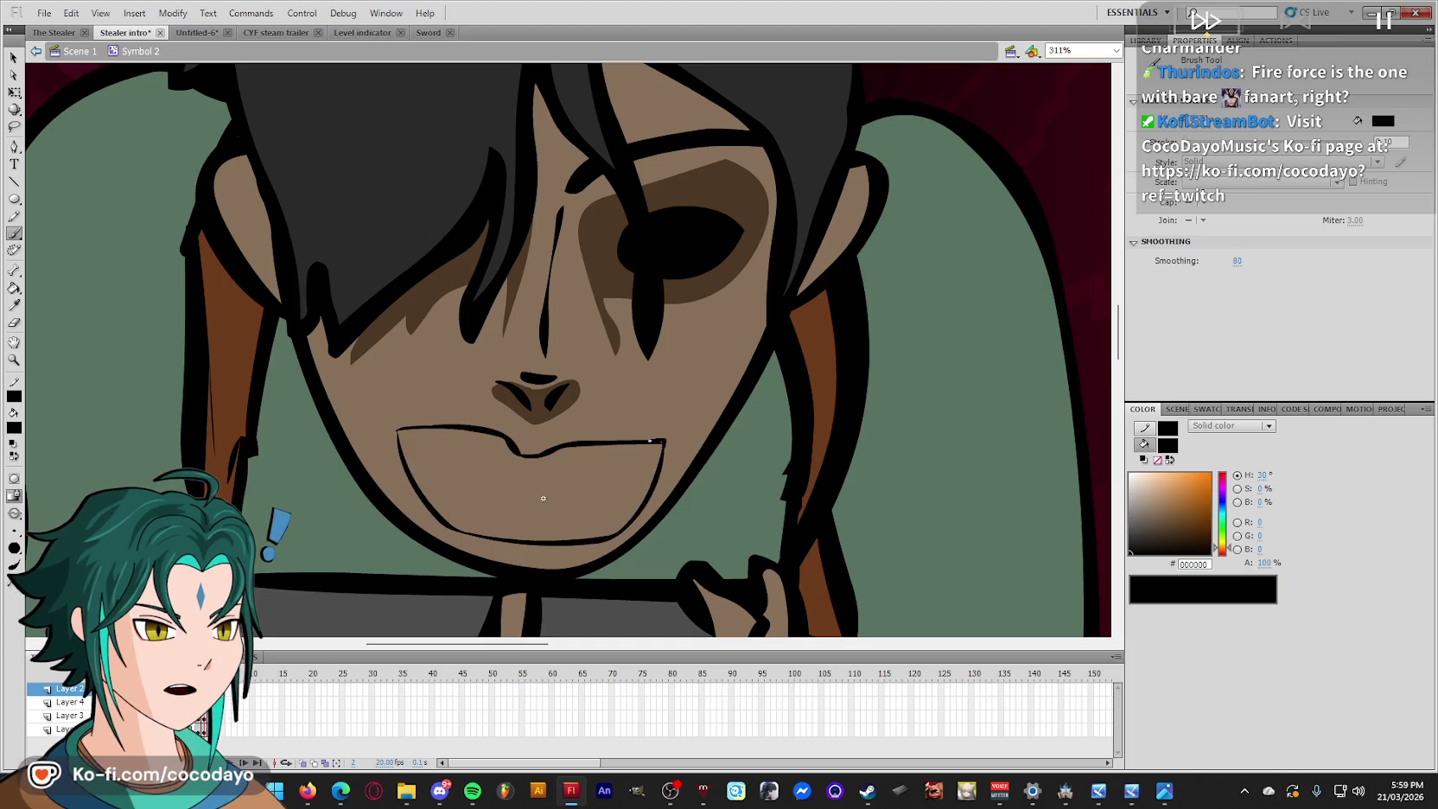
{"action": "left_click_drag", "start_coordinate": [543, 498], "coordinate": [543, 565]}
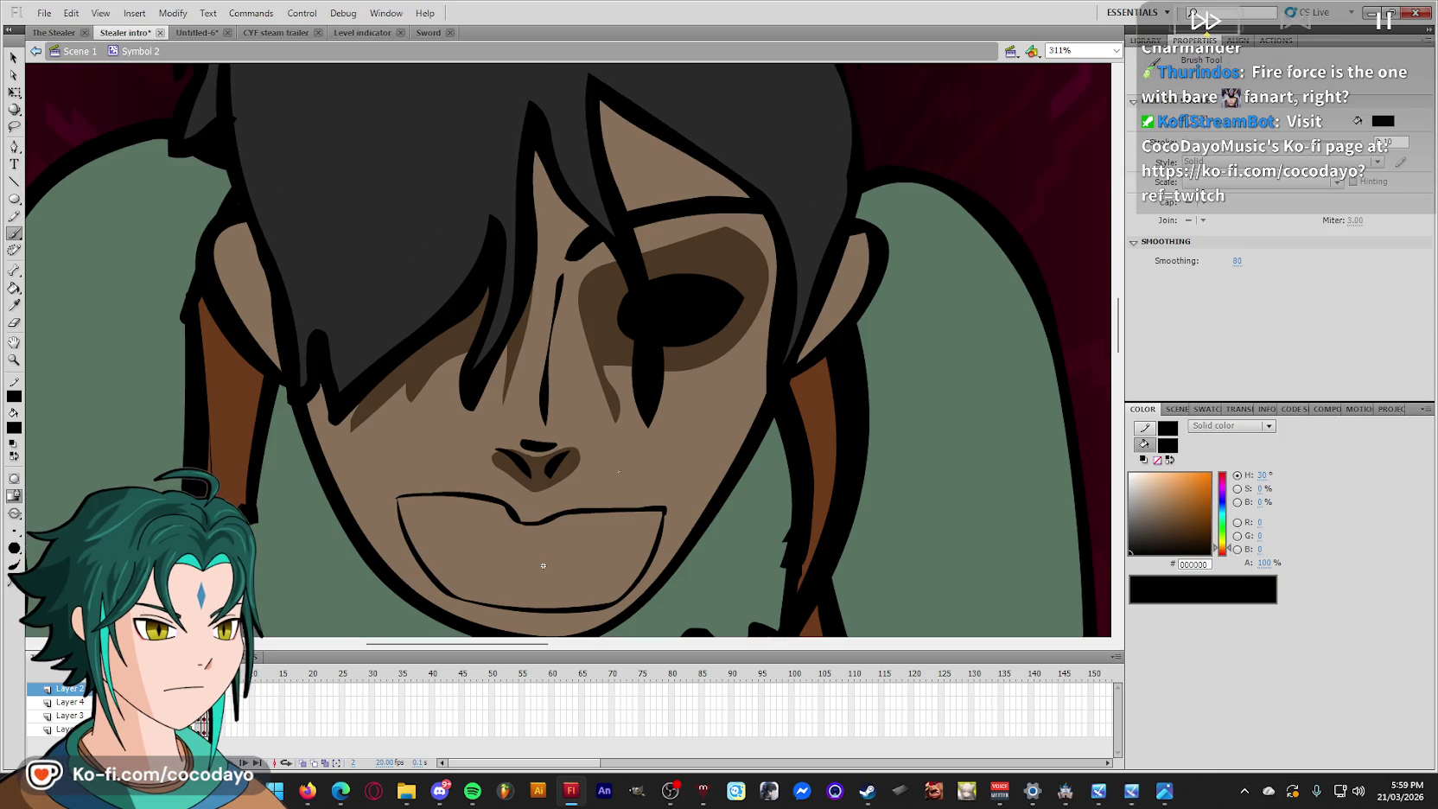
{"action": "left_click_drag", "start_coordinate": [431, 571], "coordinate": [436, 534]}
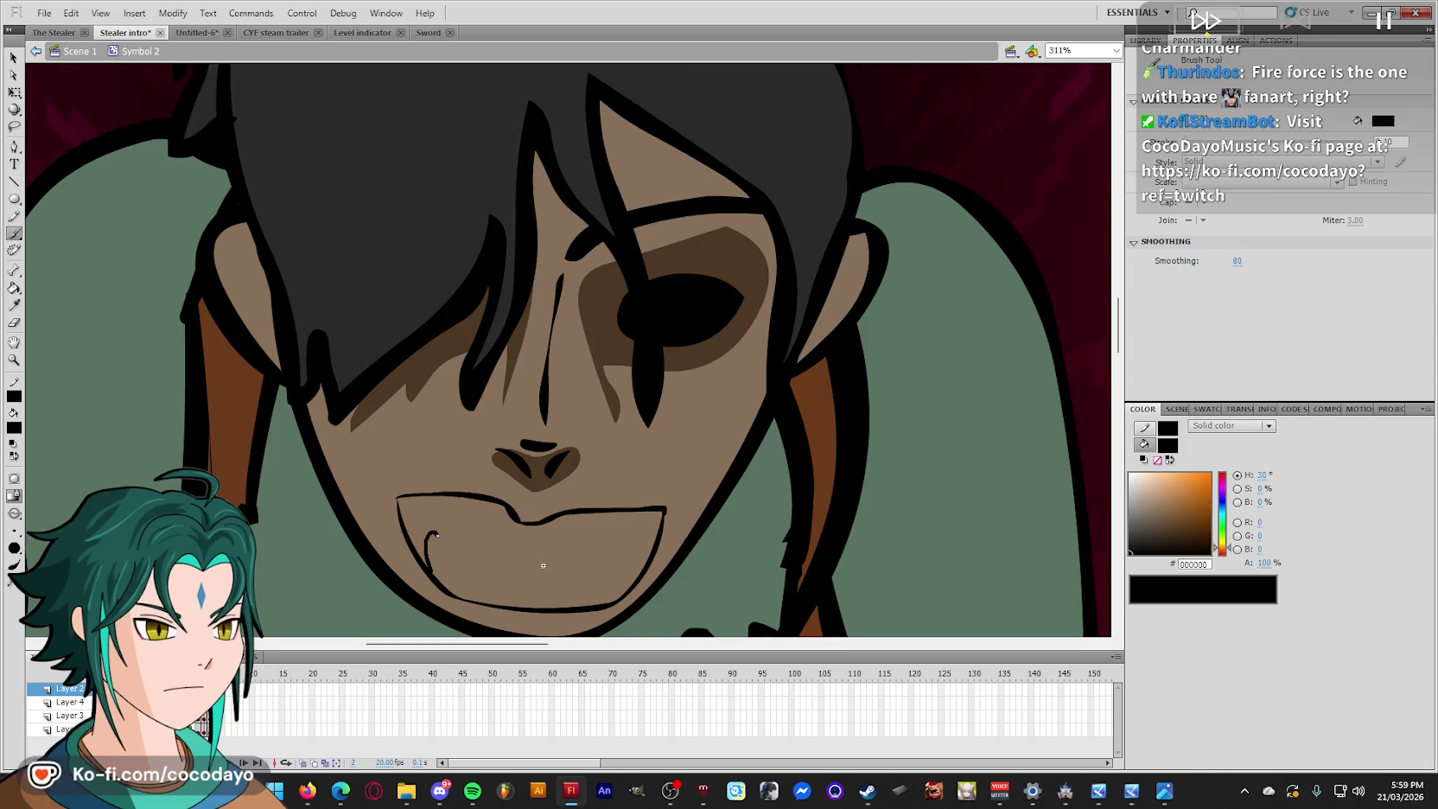
{"action": "mouse_move", "coordinate": [583, 592]}
{"action": "left_mouse_down"}
{"action": "mouse_move", "coordinate": [630, 546]}
{"action": "mouse_move", "coordinate": [623, 596]}
{"action": "left_mouse_up"}
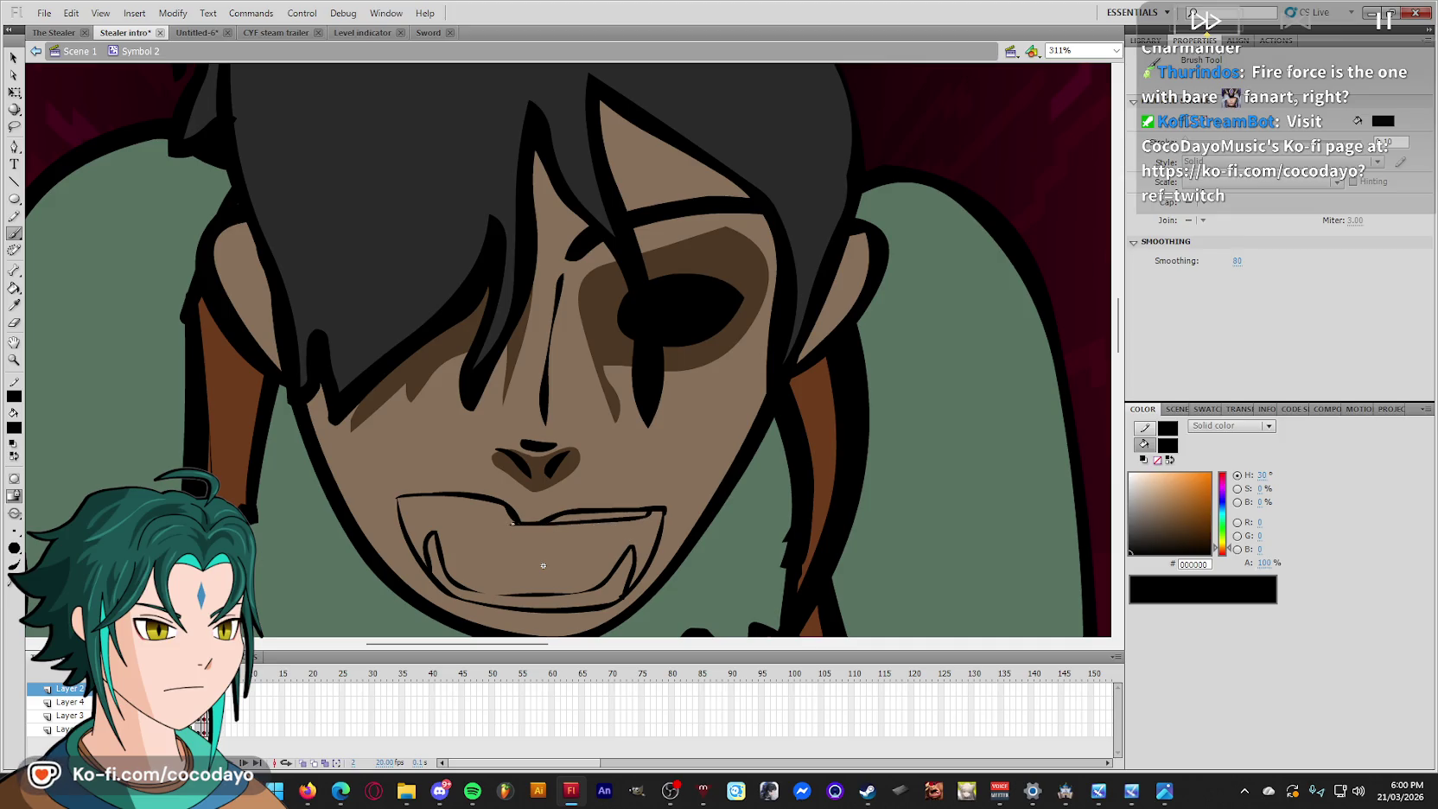
{"action": "left_click_drag", "start_coordinate": [451, 513], "coordinate": [413, 499]}
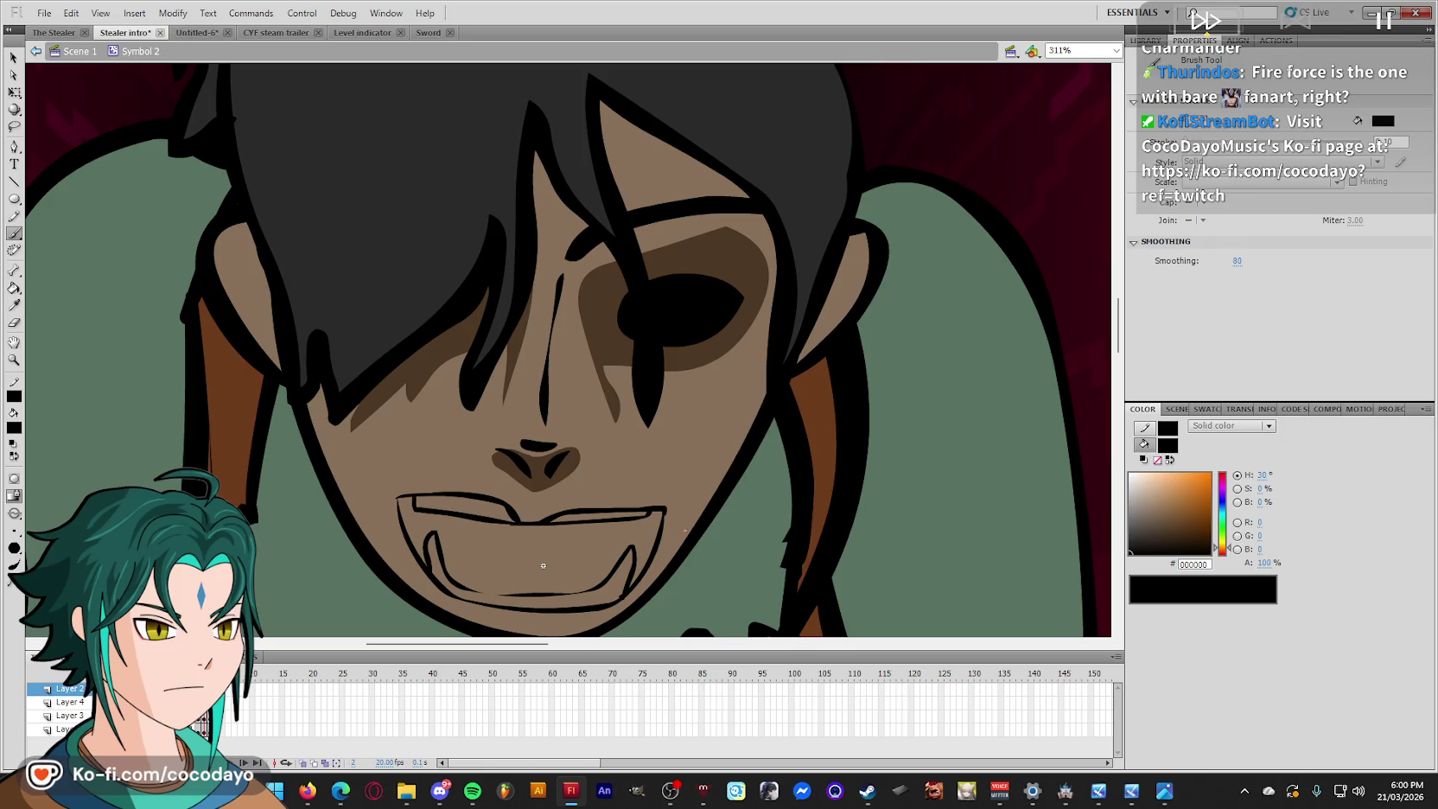
{"action": "key", "text": "comma"}
Fill frame 2's open mouth with the dark red sampled from the lips.
{"action": "key", "text": "i"}
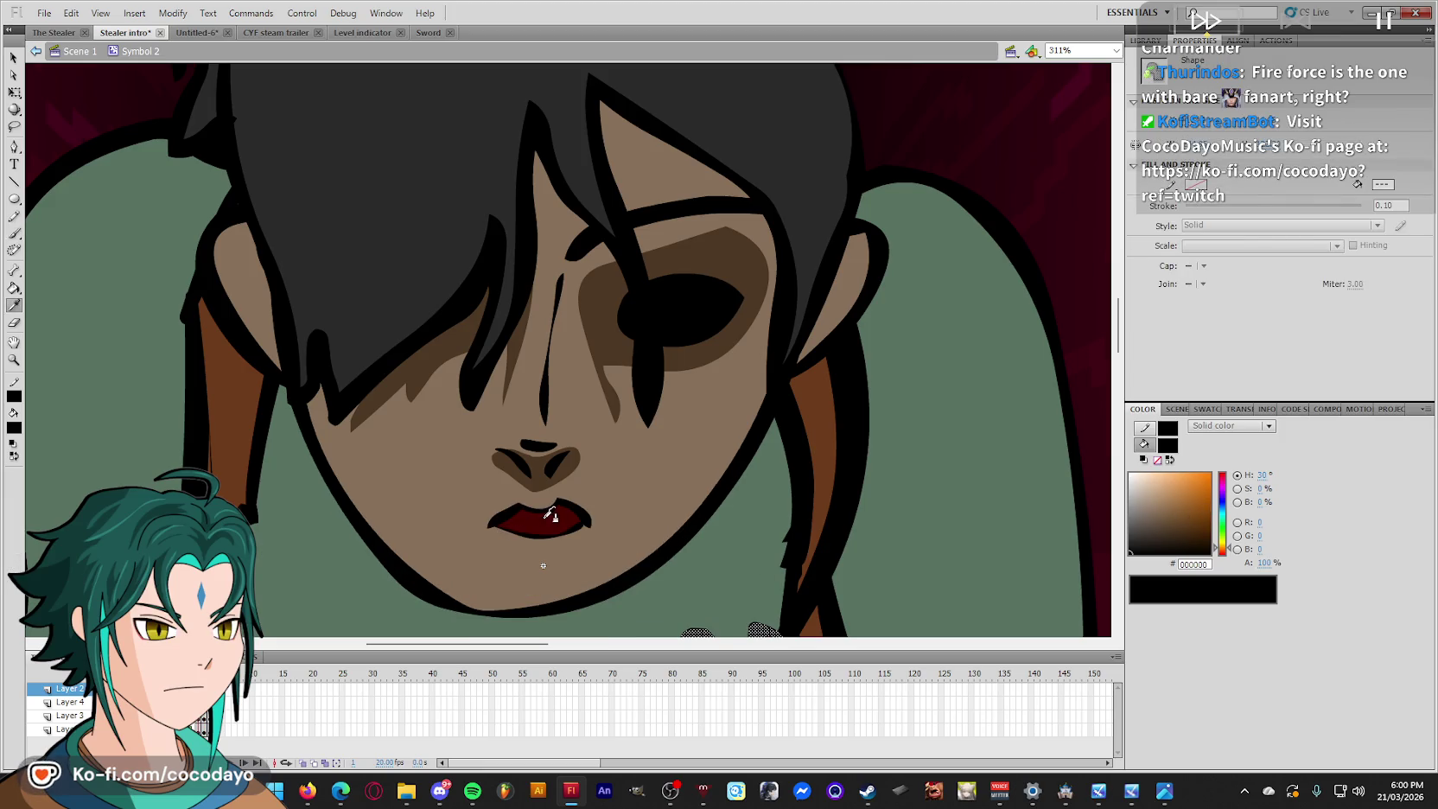
{"action": "left_click", "coordinate": [534, 529]}
{"action": "key", "text": "period"}
{"action": "left_click", "coordinate": [533, 558]}
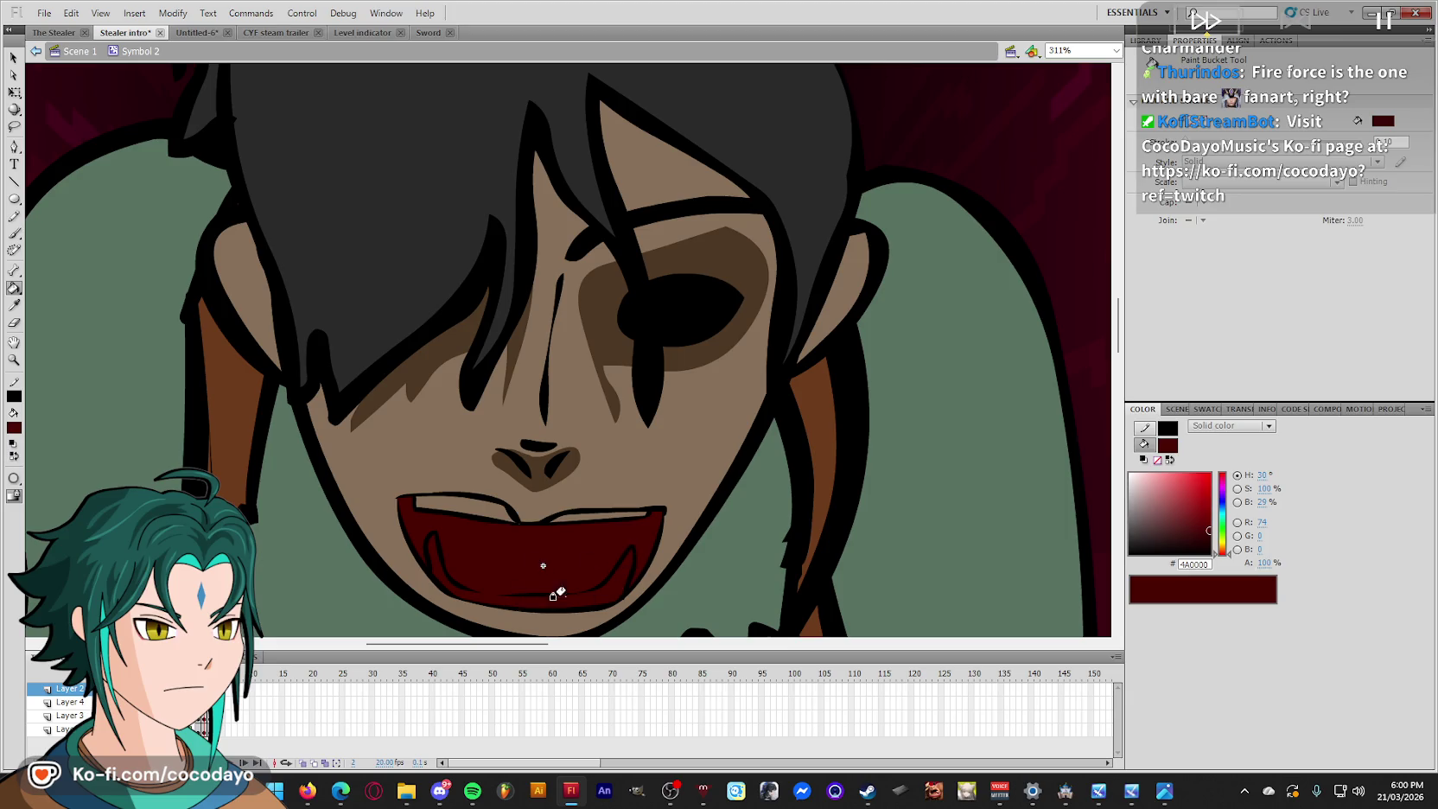
{"action": "key", "text": "i"}
{"action": "left_click", "coordinate": [530, 596]}
{"action": "key", "text": "b"}
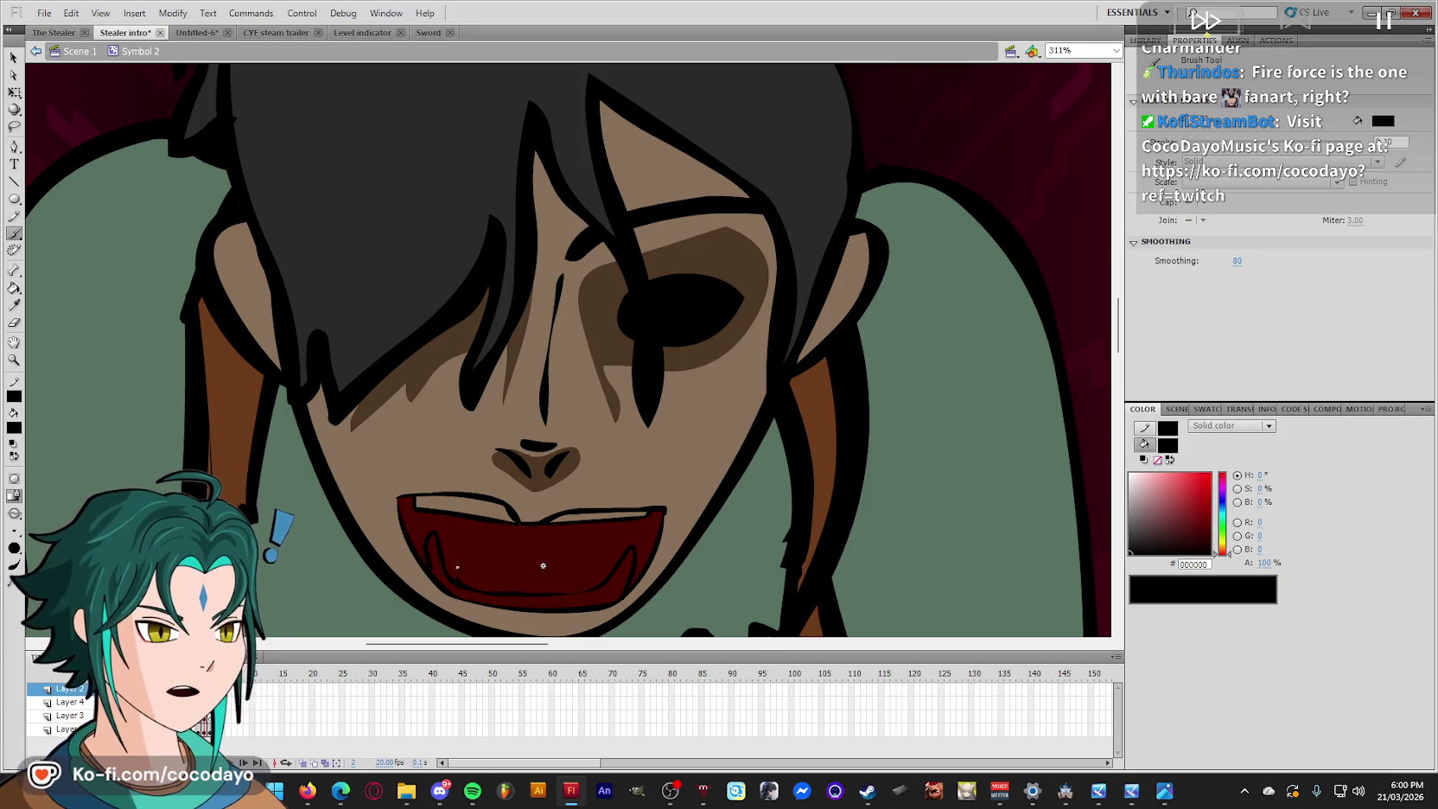
Fill the lower, upper and upper-left teeth white with the Paint Bucket.
{"action": "key", "text": "i"}
{"action": "left_click", "coordinate": [532, 506]}
{"action": "key", "text": "b"}
{"action": "left_click", "coordinate": [1129, 474]}
{"action": "key", "text": "k"}
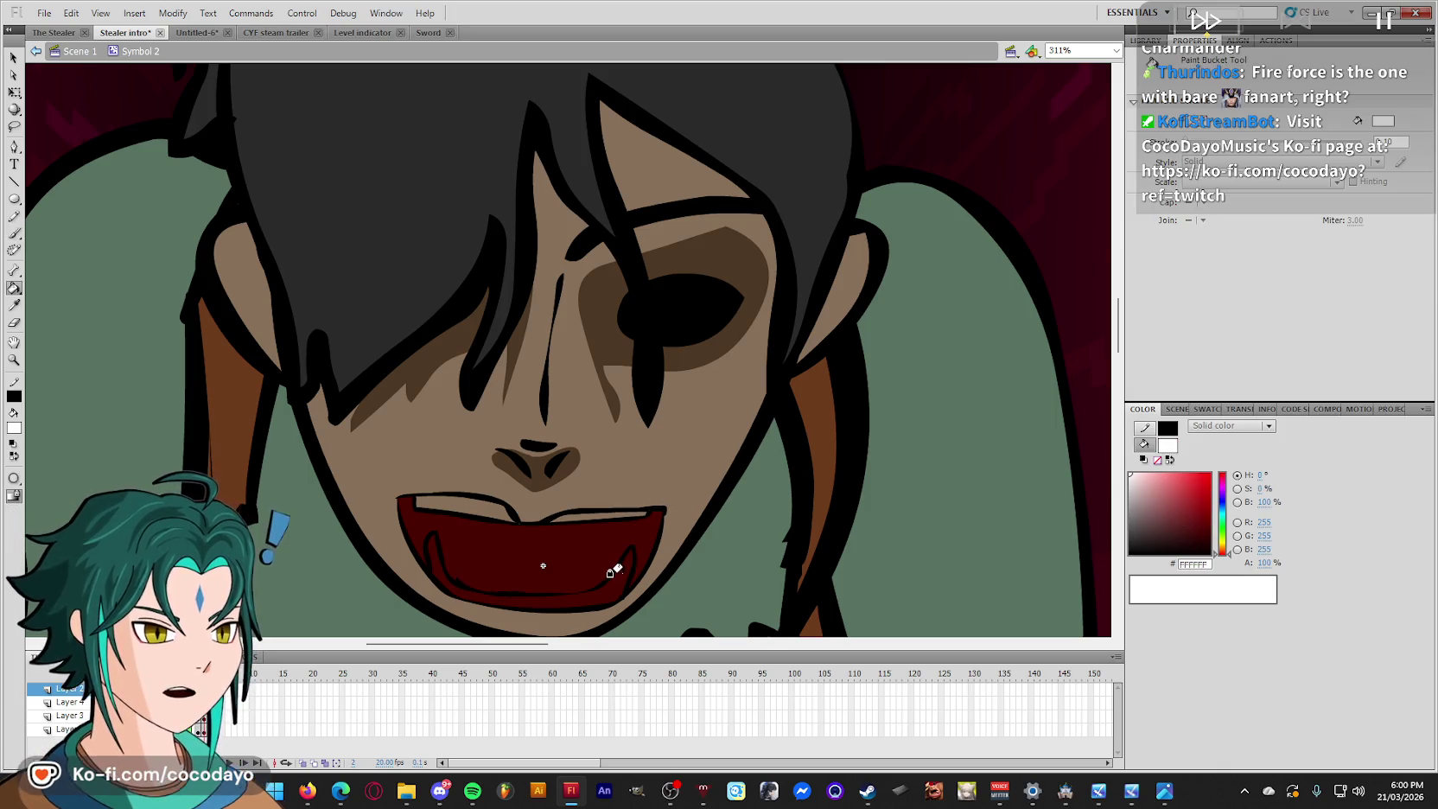
{"action": "left_click", "coordinate": [615, 566]}
{"action": "left_click", "coordinate": [587, 516]}
{"action": "left_click", "coordinate": [519, 517]}
{"action": "key", "text": "q"}
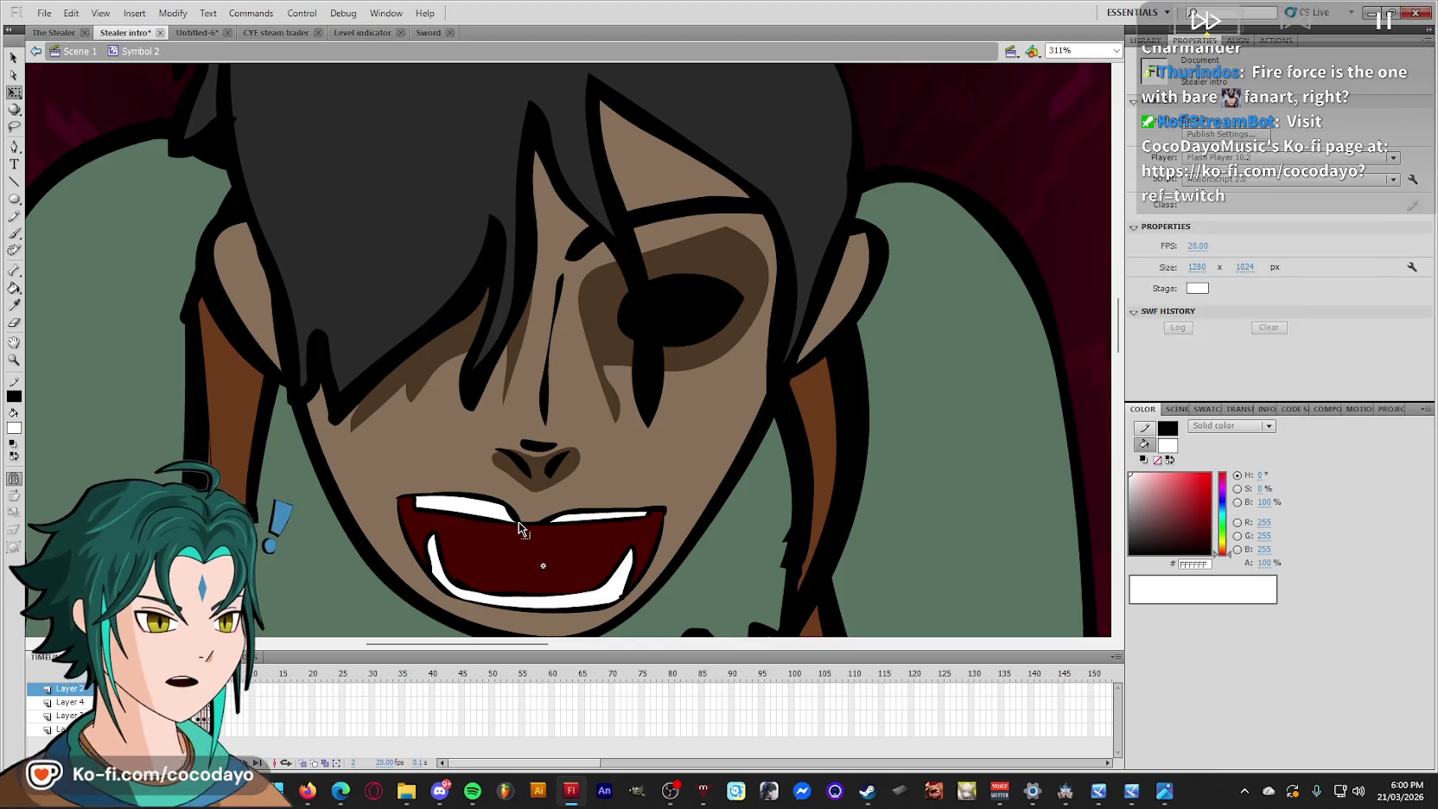
Reset the colour to black and compare the open-mouth frame with the closed-mouth frame.
{"action": "key", "text": "i"}
{"action": "left_click", "coordinate": [514, 516]}
{"action": "key", "text": "b"}
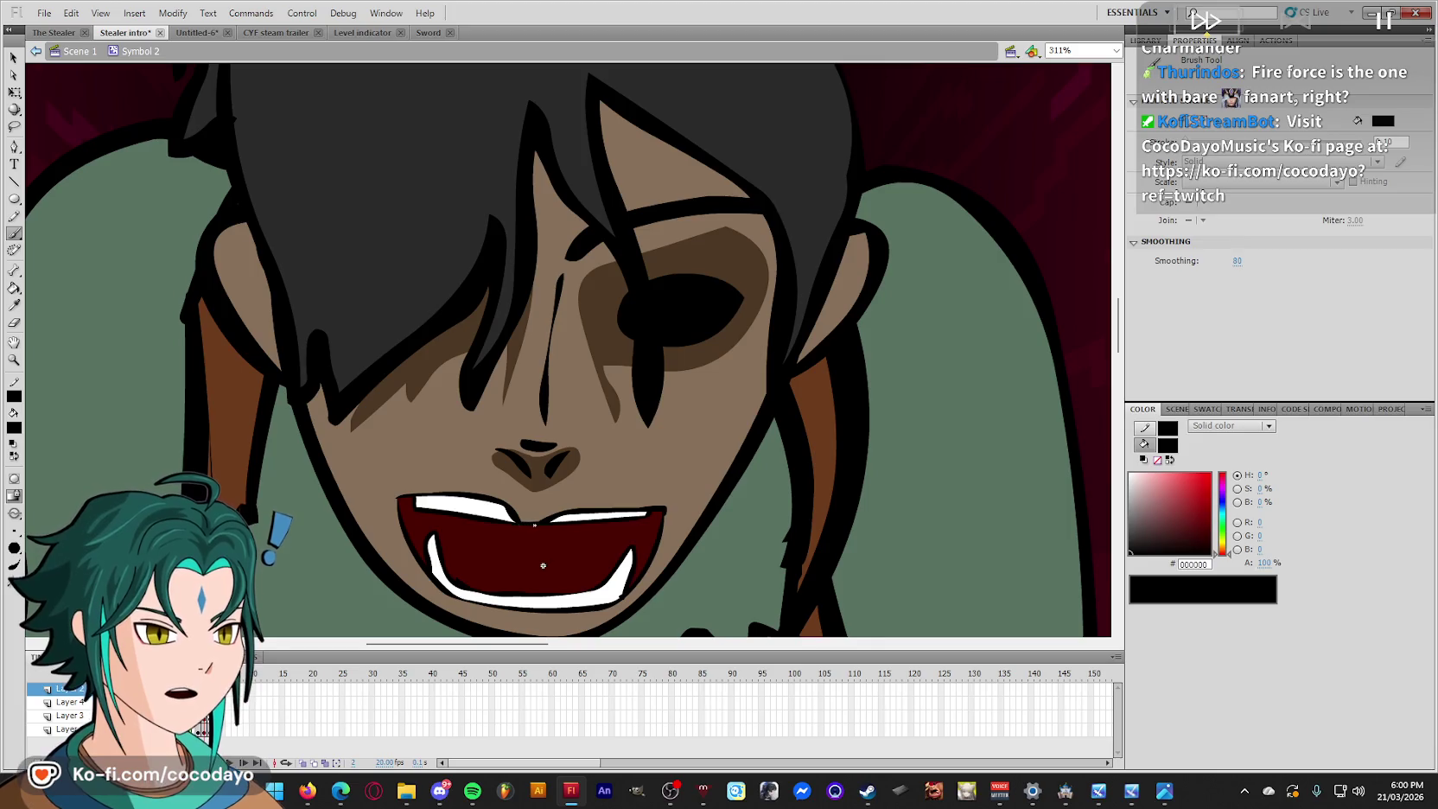
{"action": "scroll", "coordinate": [631, 515], "scroll_direction": "down", "scroll_amount": 2}
{"action": "key", "text": "q"}
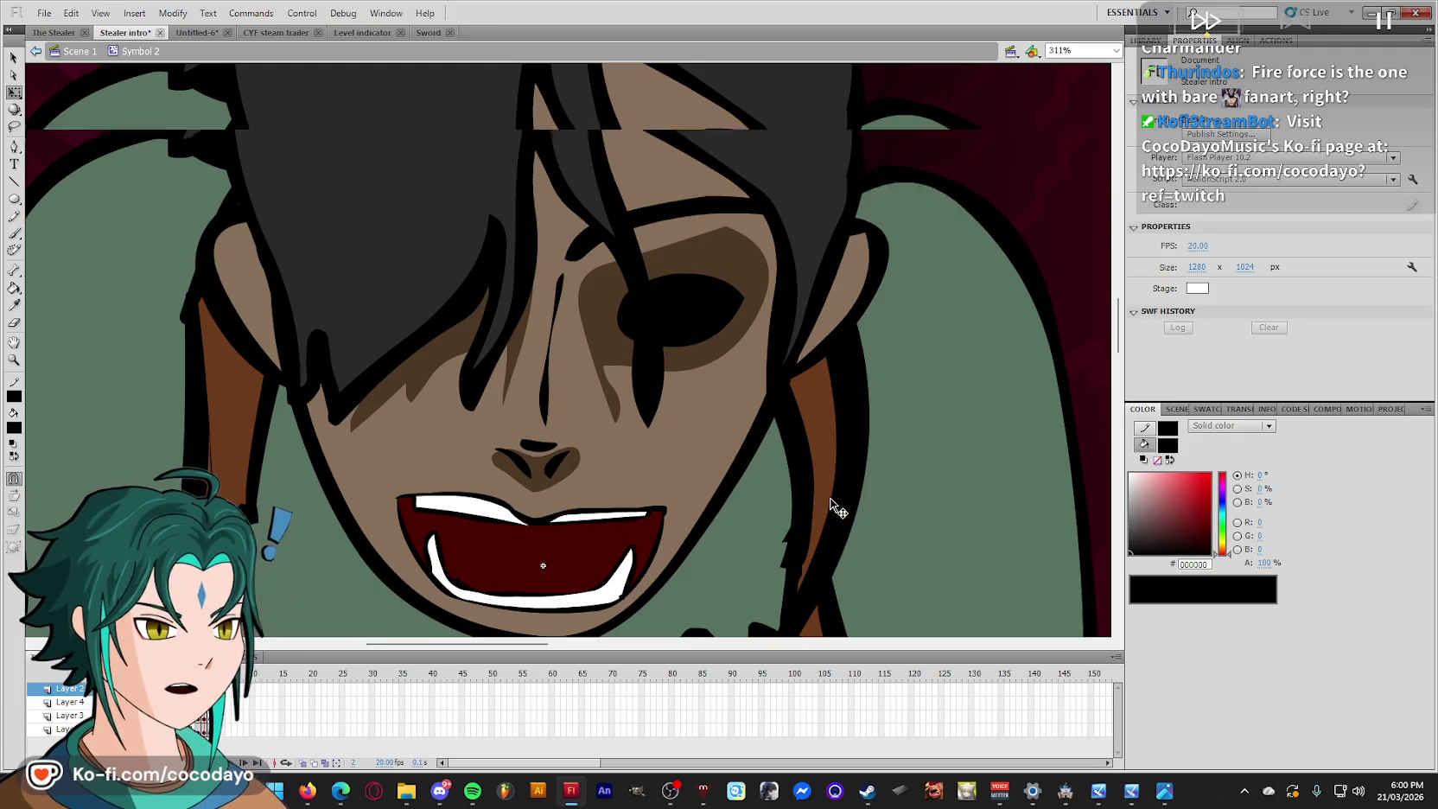
{"action": "key", "text": "period"}
{"action": "key", "text": "comma"}
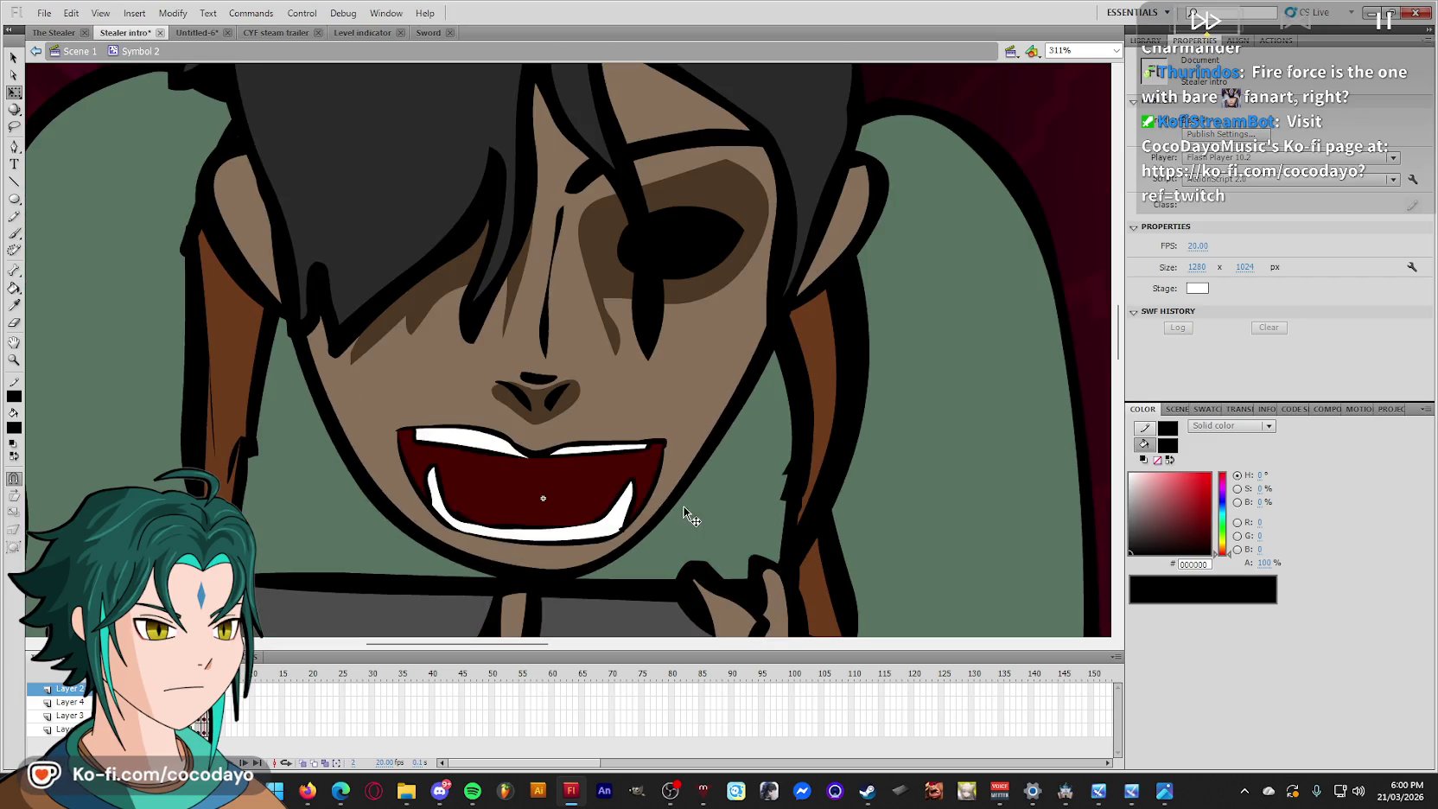
{"action": "key", "text": "b"}
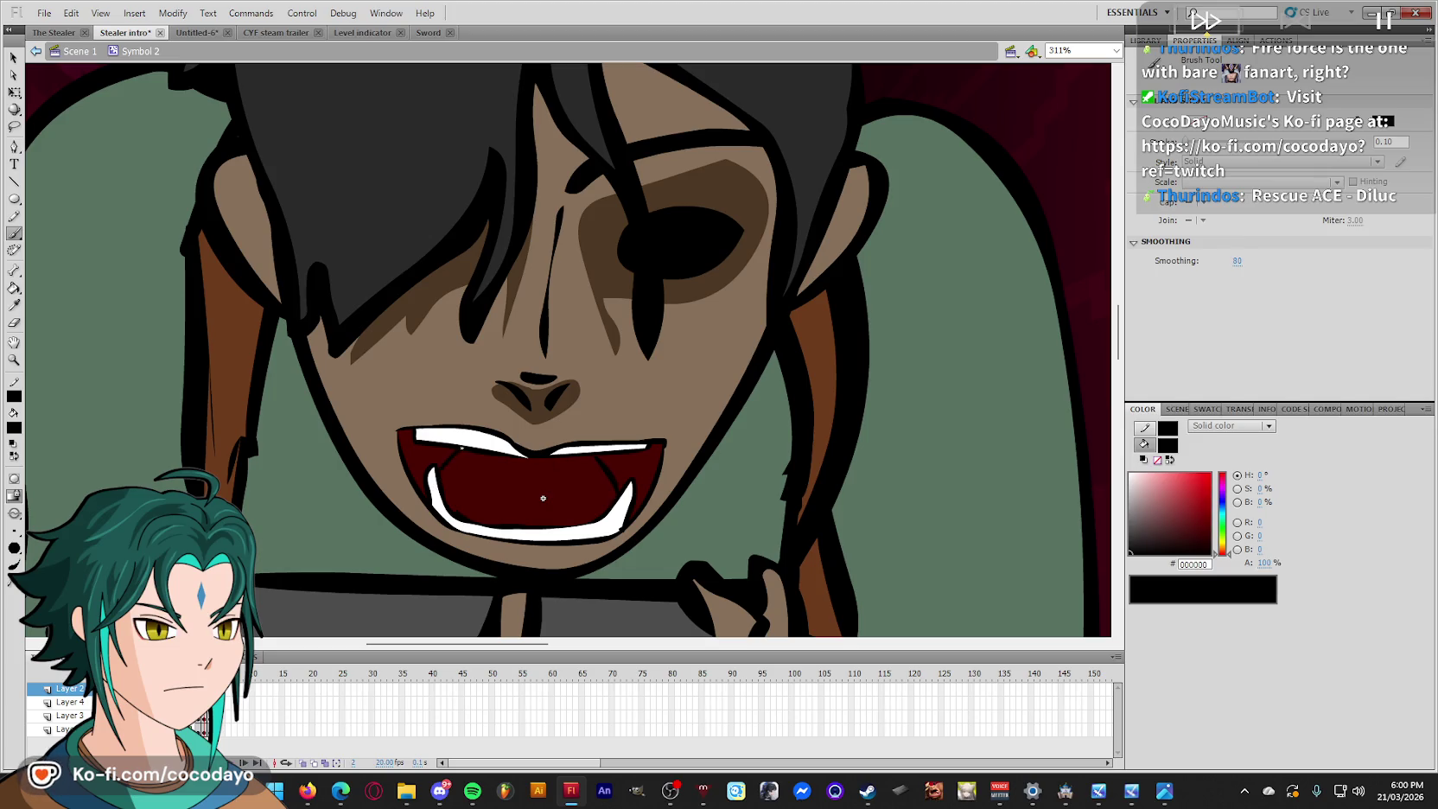
{"action": "key", "text": "q"}
Recolour the mouth interior a darker red and sample the brown face shadow for the brush.
{"action": "left_click", "coordinate": [437, 462]}
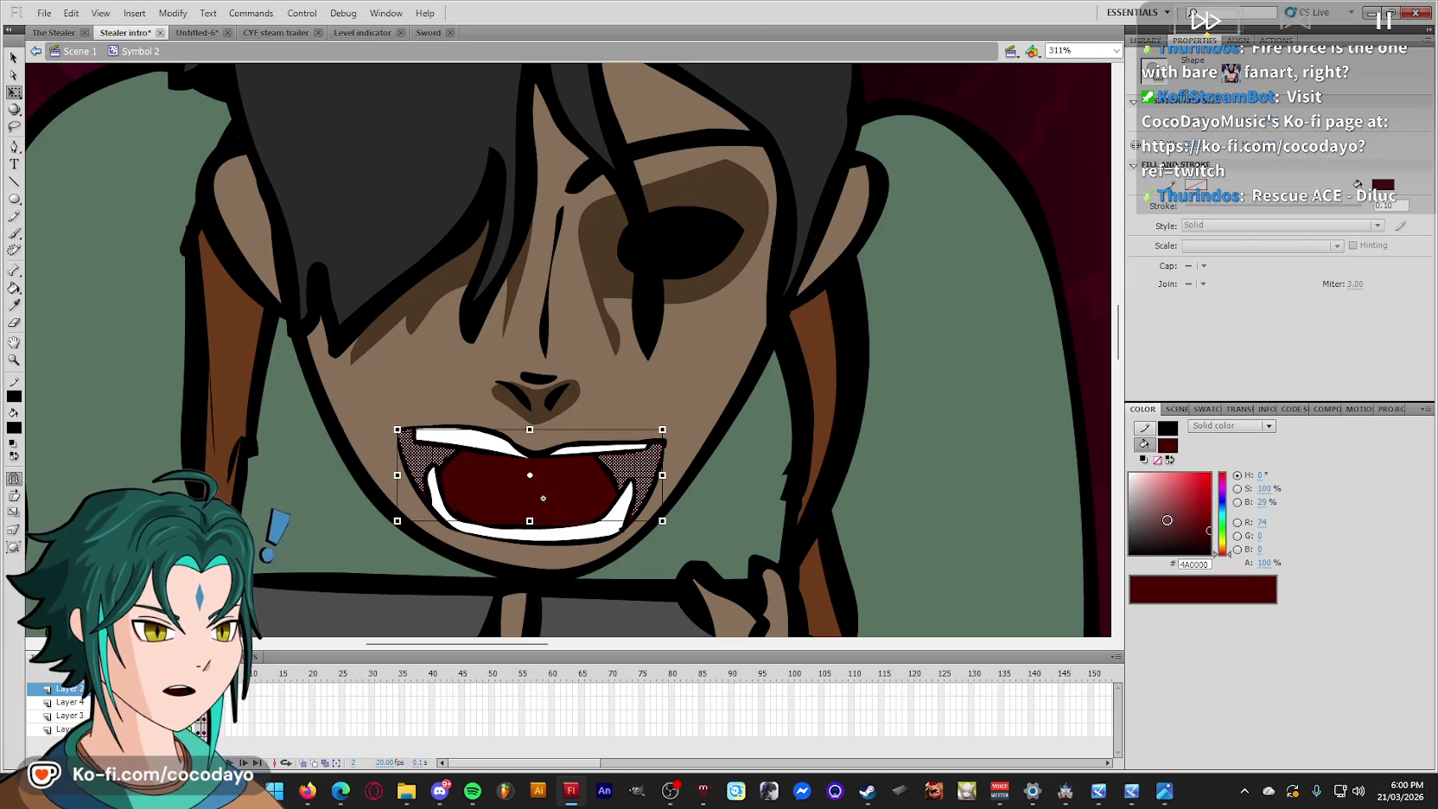
{"action": "left_click", "coordinate": [1208, 545]}
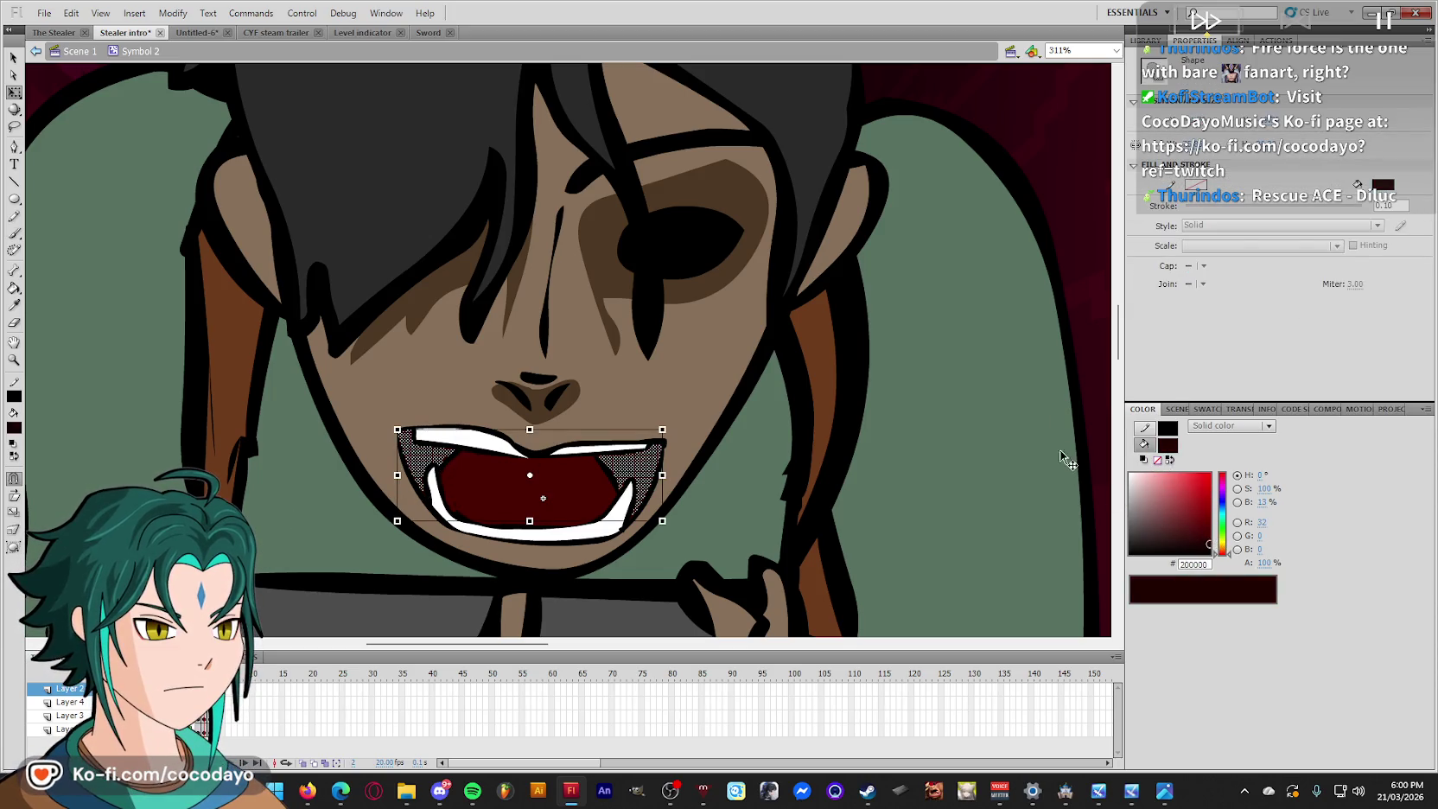
{"action": "left_click", "coordinate": [1095, 272]}
{"action": "key", "text": "i"}
{"action": "left_click", "coordinate": [609, 330]}
{"action": "key", "text": "b"}
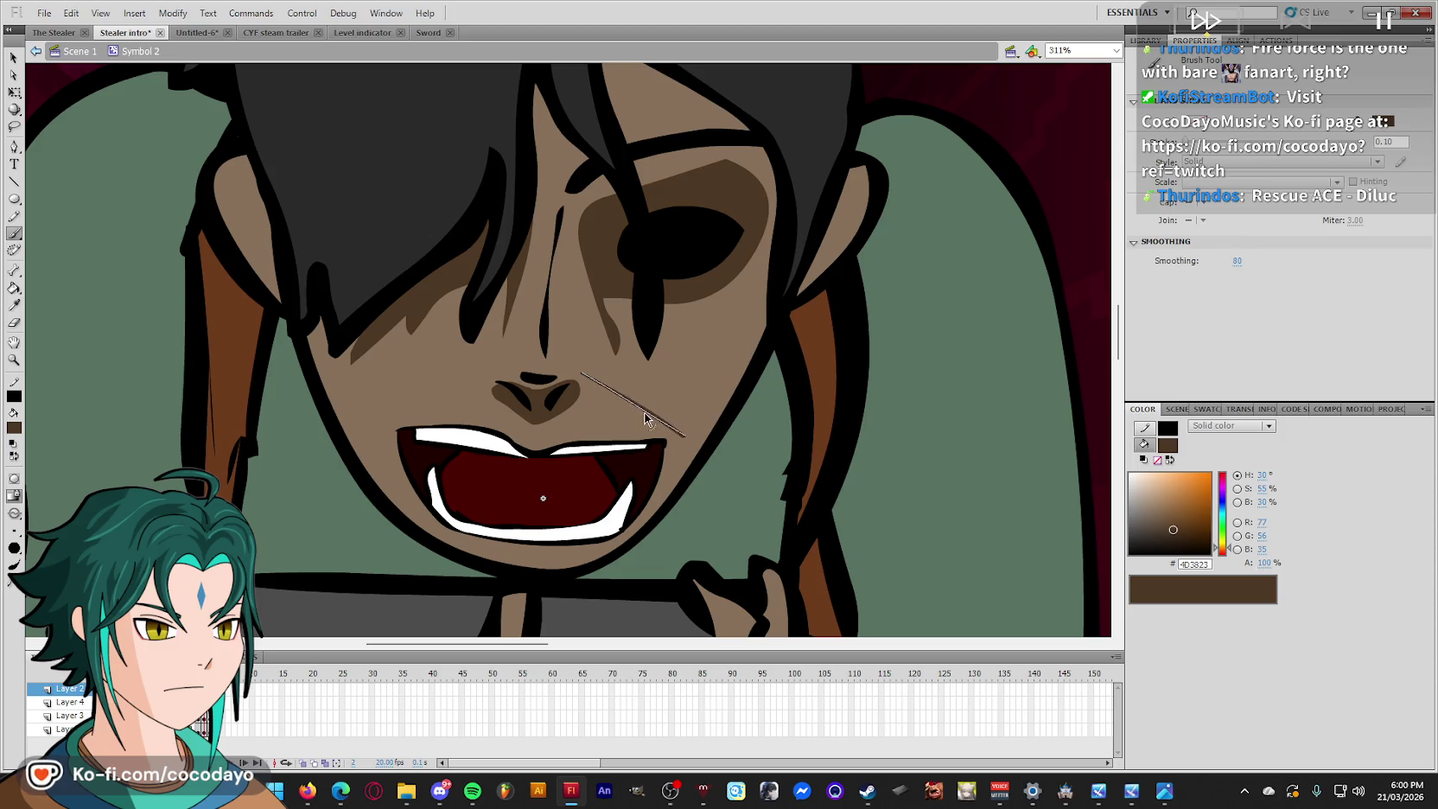
Paint brown creases on the left cheek and chin, then review frames 1 and 2 zoomed out.
{"action": "left_click_drag", "start_coordinate": [490, 370], "coordinate": [386, 420]}
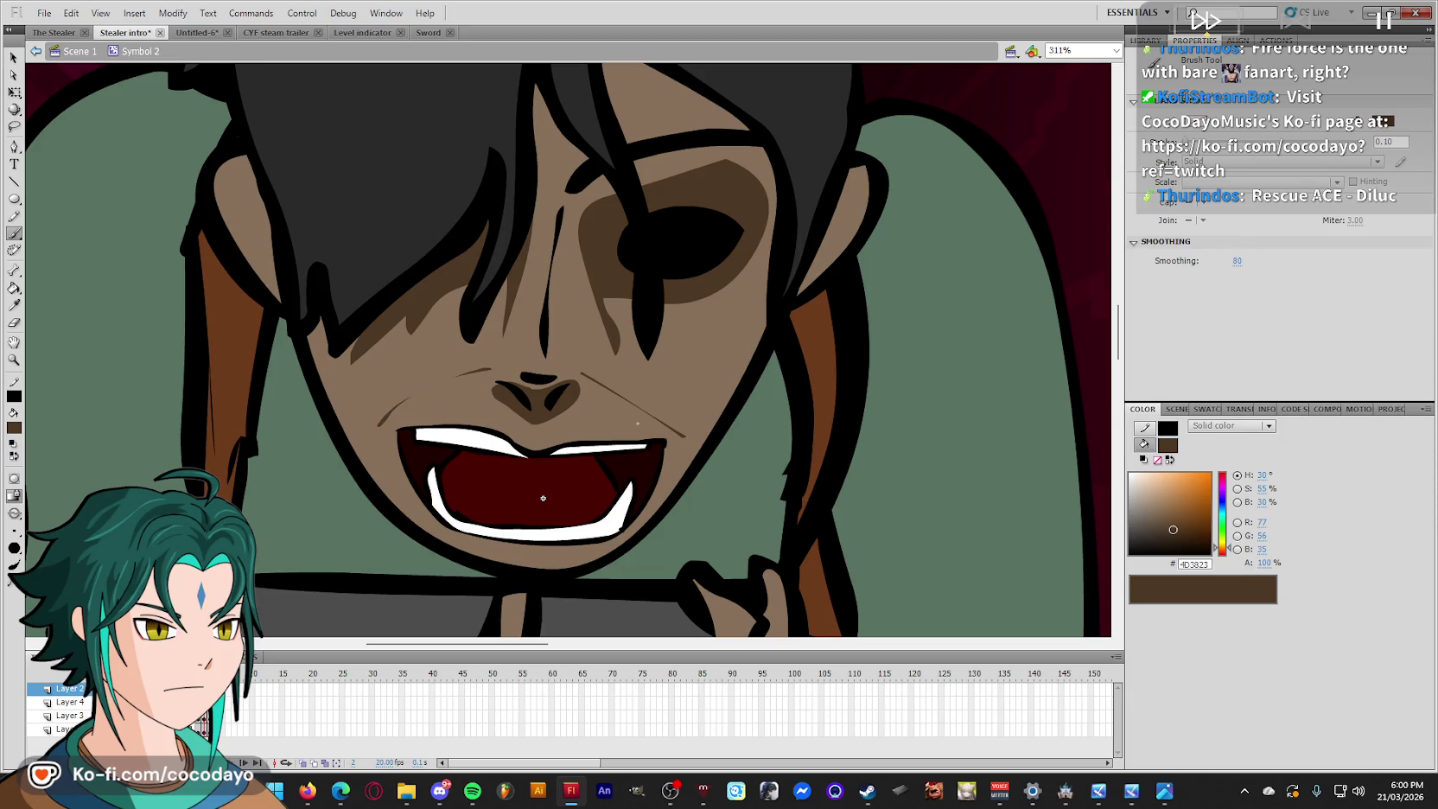
{"action": "left_click_drag", "start_coordinate": [487, 548], "coordinate": [515, 559]}
{"action": "key", "text": "comma"}
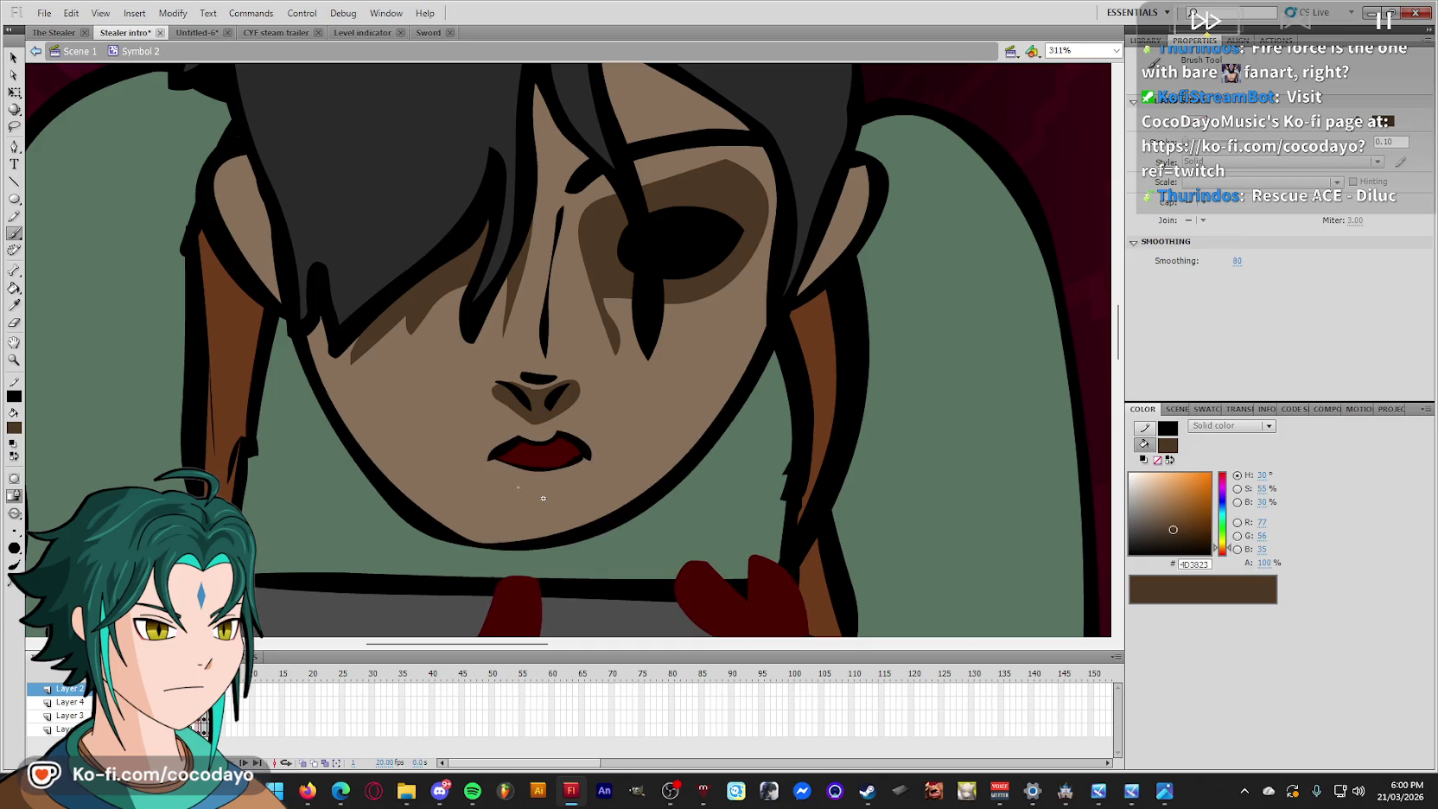
{"action": "left_click", "coordinate": [530, 482], "text": "ctrl"}
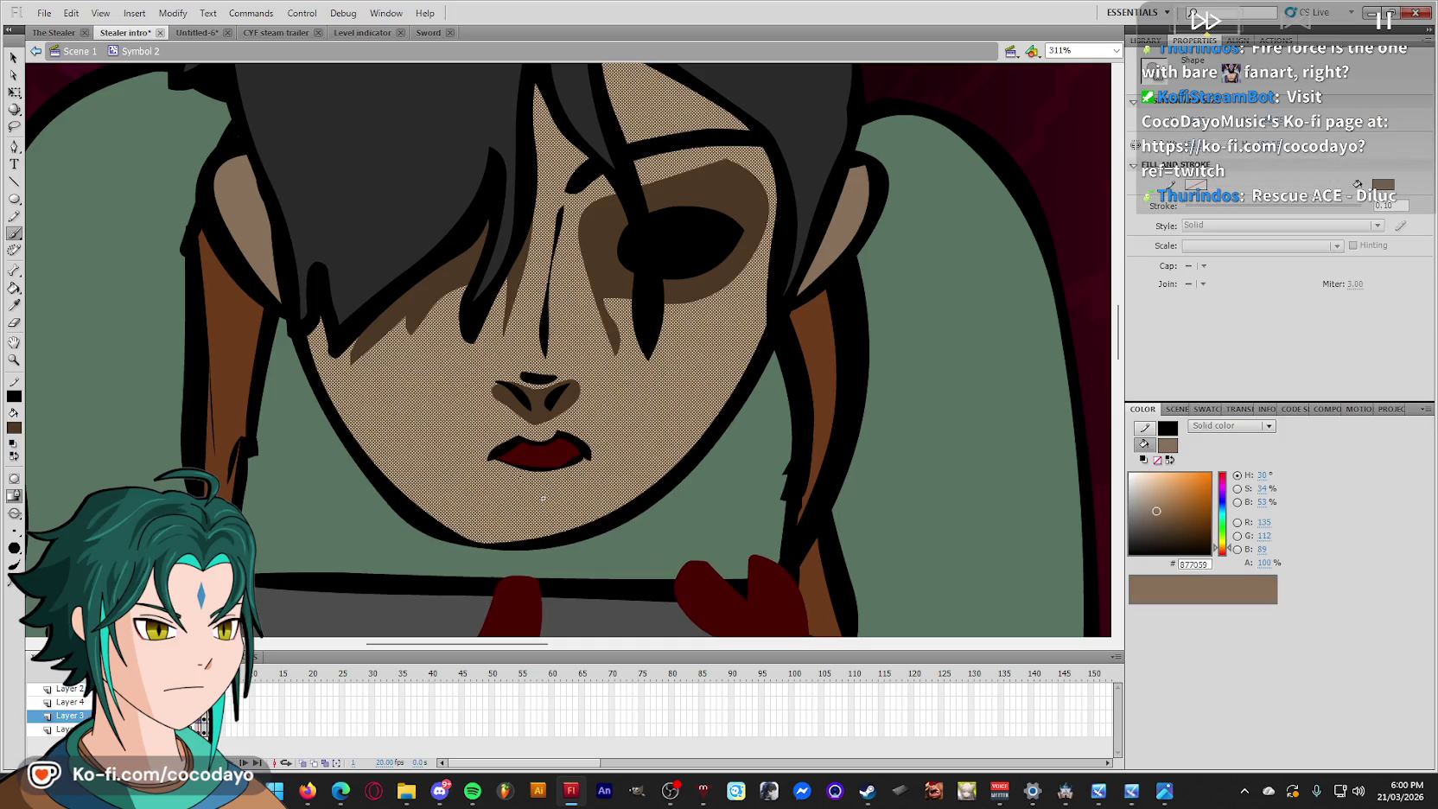
{"action": "key", "text": "ctrl+shift+a"}
{"action": "key", "text": "q"}
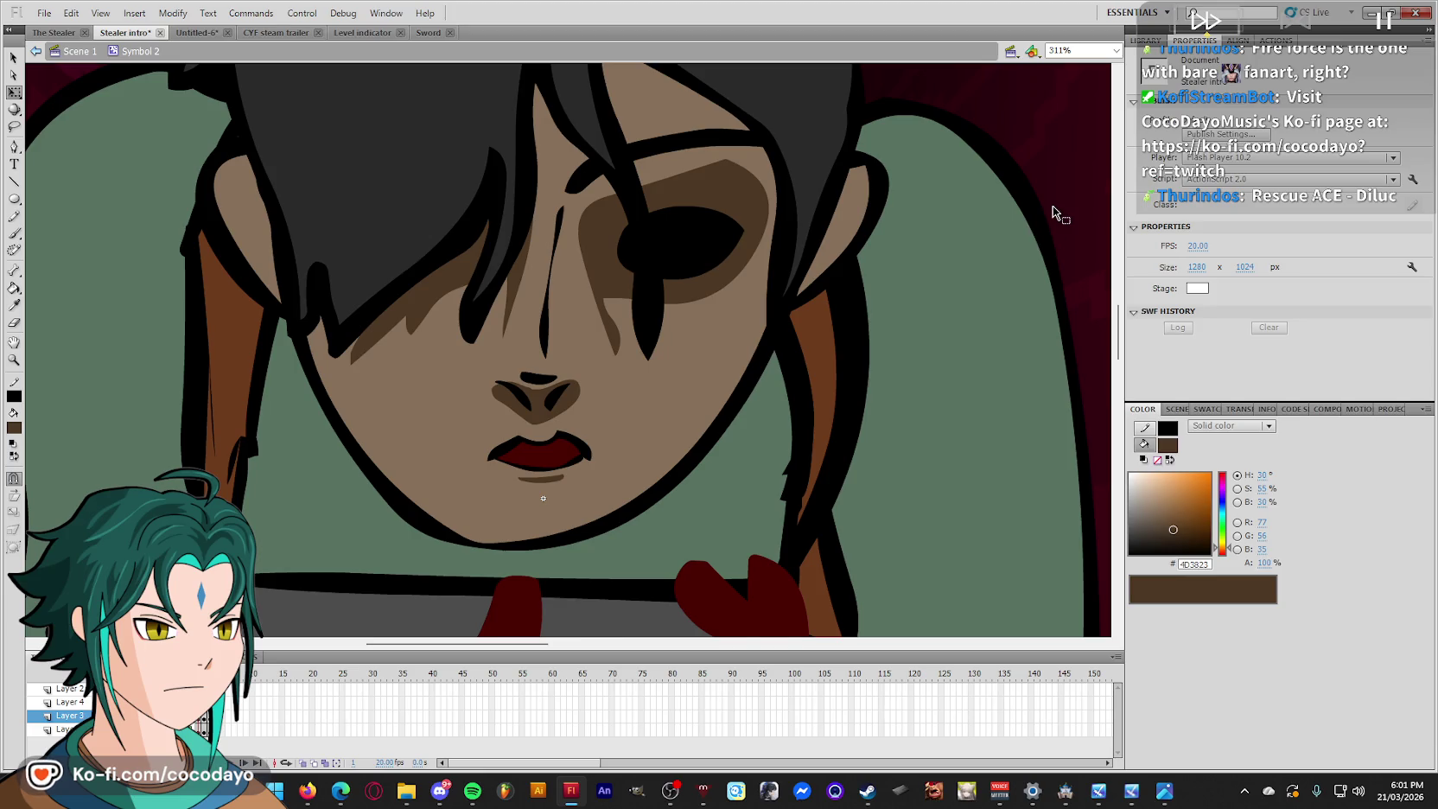
{"action": "key", "text": "period"}
{"action": "key", "text": "ctrl+minus"}
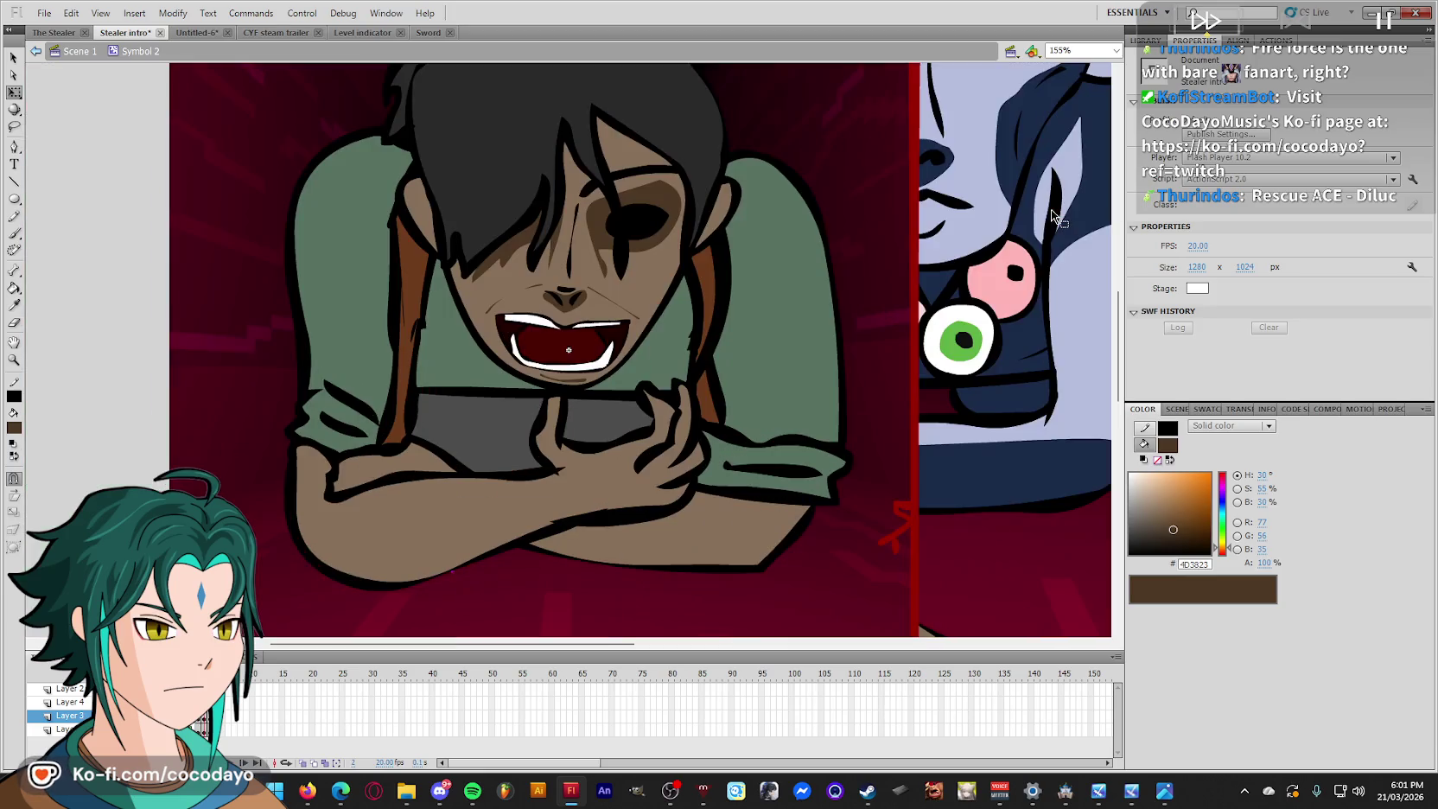
Select the hollow black eye and scale it down about its centre.
{"action": "left_click", "coordinate": [650, 221]}
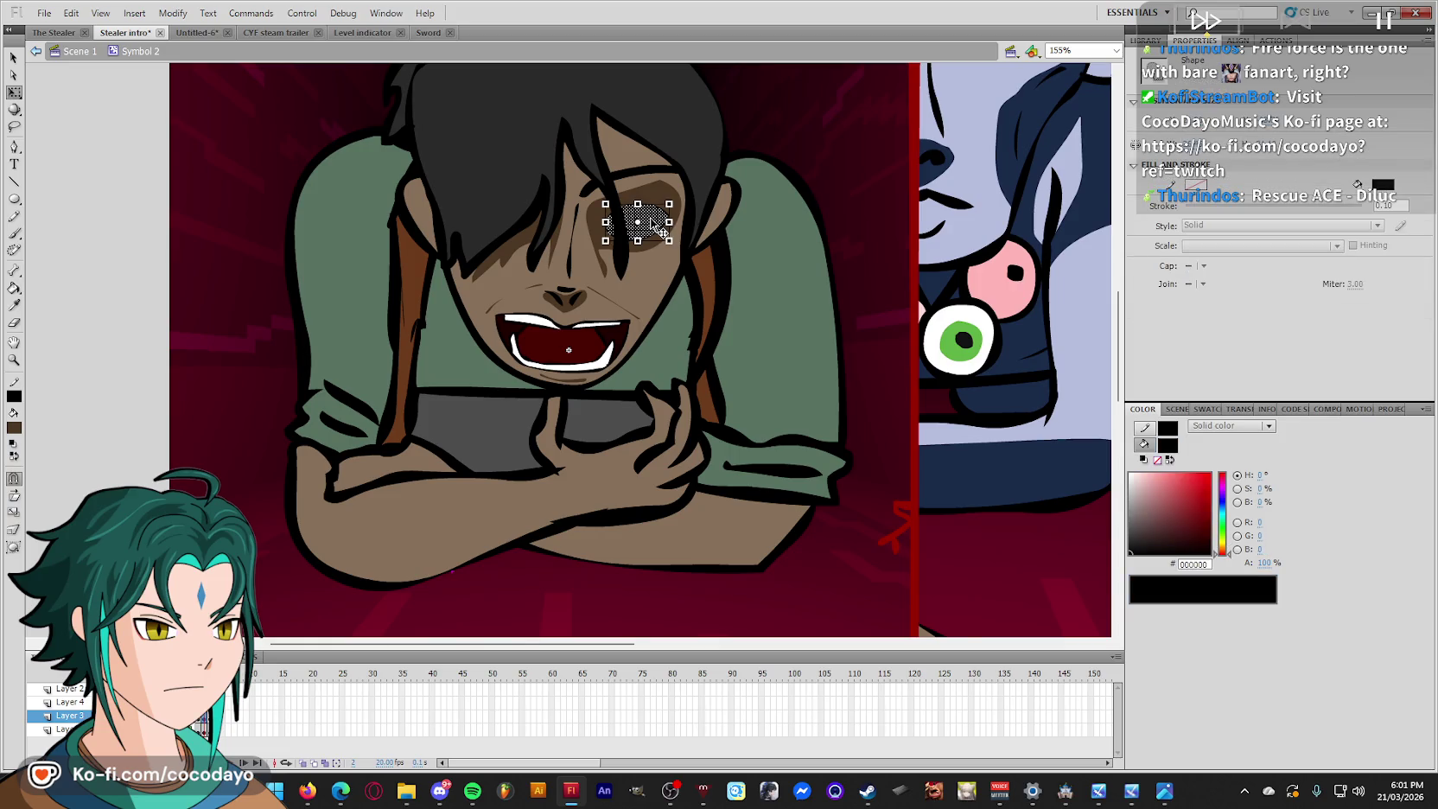
{"action": "key", "text": "ctrl+equal"}
{"action": "key", "text": "ctrl+equal"}
{"action": "left_click_drag", "start_coordinate": [698, 275], "coordinate": [686, 282]}
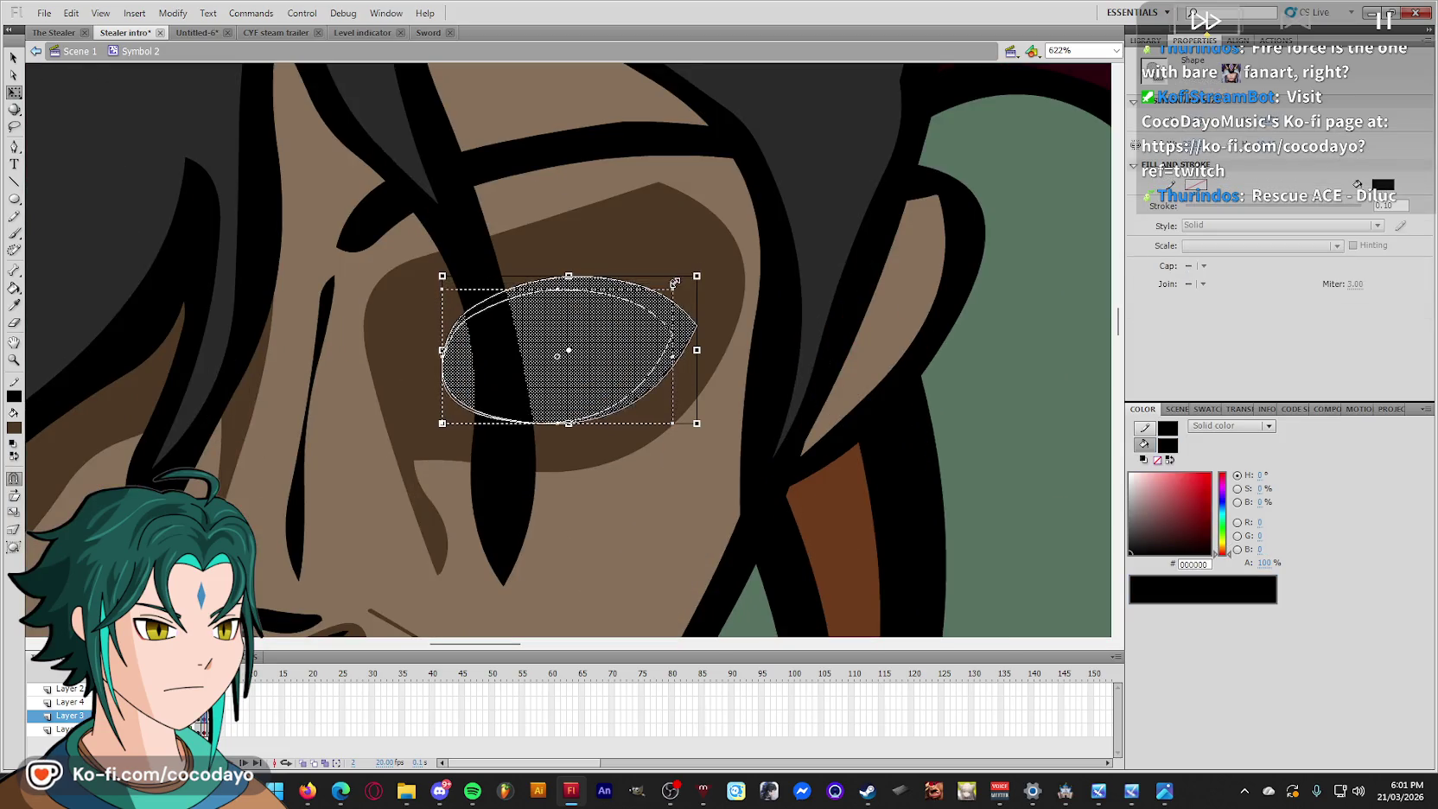
{"action": "scroll", "coordinate": [926, 204], "scroll_direction": "up", "scroll_amount": 4}
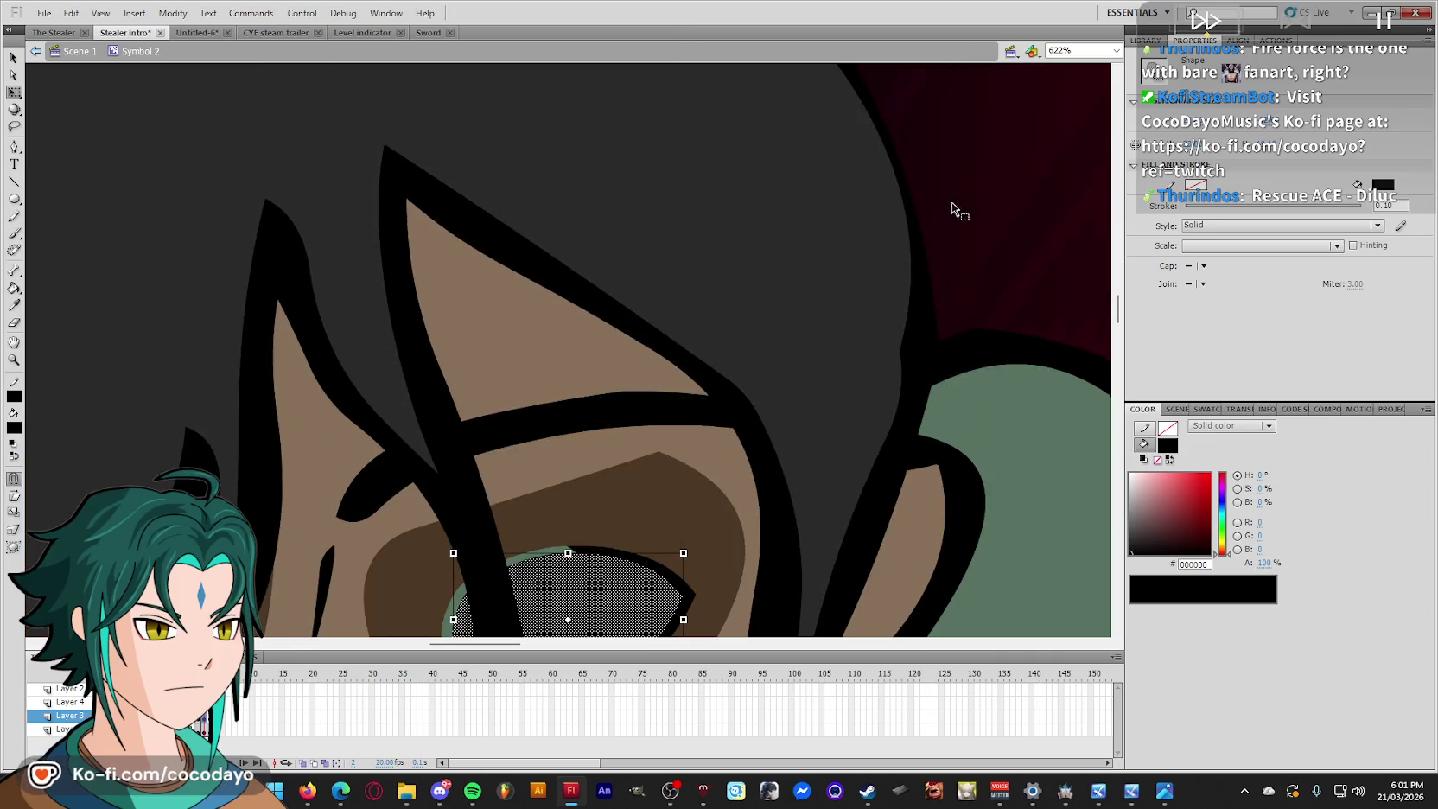
{"action": "scroll", "coordinate": [949, 205], "scroll_direction": "down", "scroll_amount": 3}
Fill the green rim around the eye with a darkened face-shadow brown, then exit to Scene 1.
{"action": "key", "text": "i"}
{"action": "left_click", "coordinate": [647, 337]}
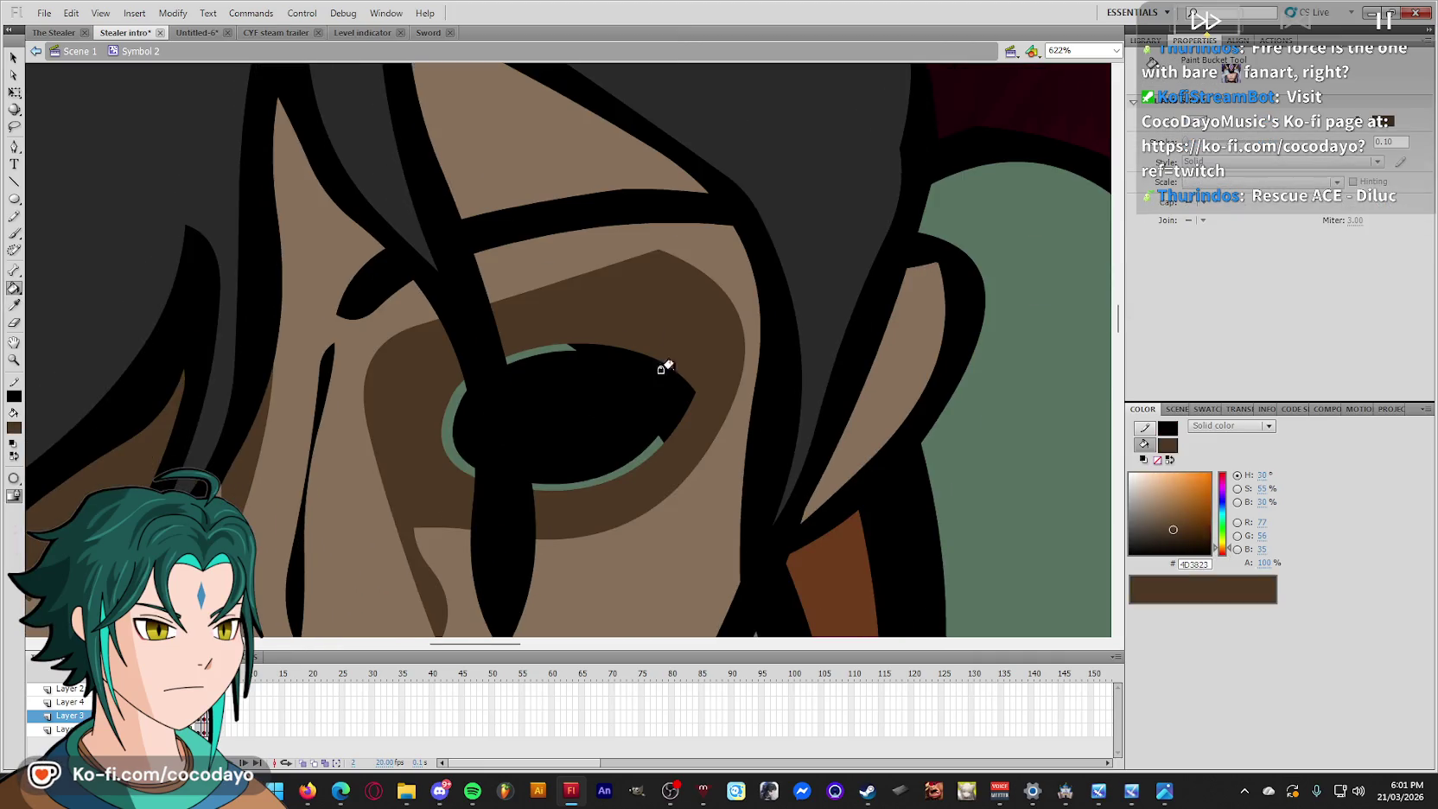
{"action": "left_click_drag", "start_coordinate": [1170, 530], "coordinate": [1180, 541]}
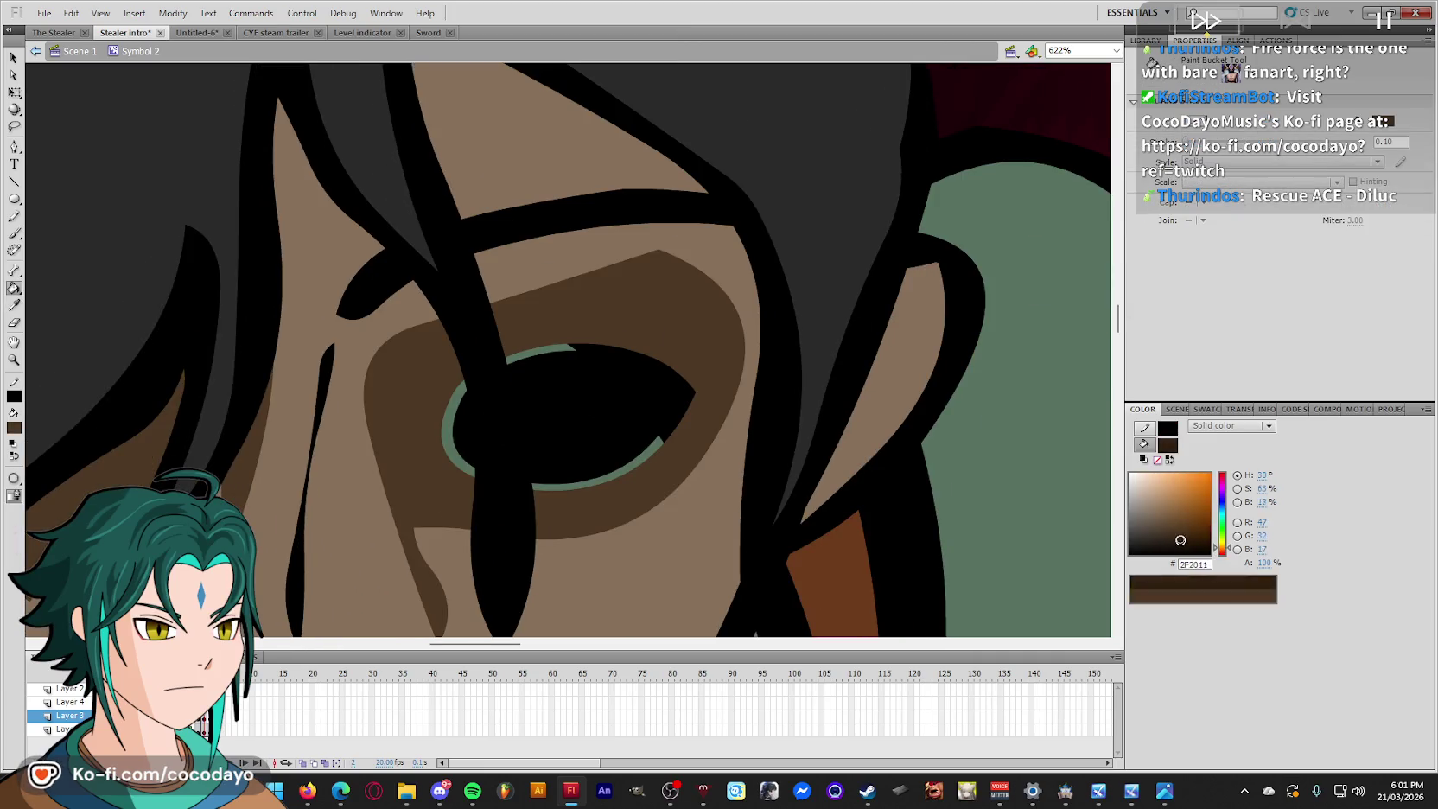
{"action": "left_click", "coordinate": [637, 457]}
{"action": "key", "text": "ctrl+1"}
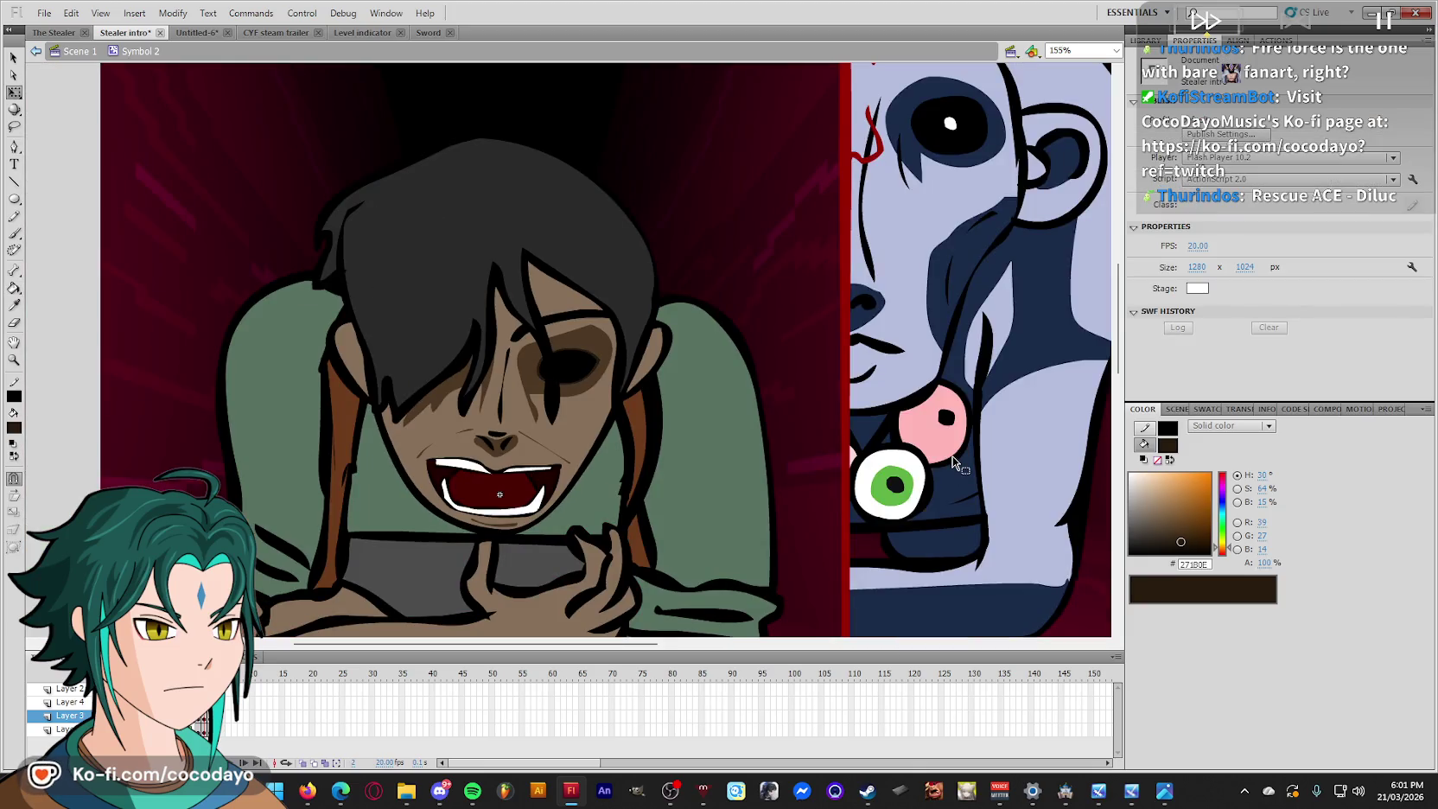
{"action": "key", "text": "q"}
{"action": "double_click", "coordinate": [965, 430]}
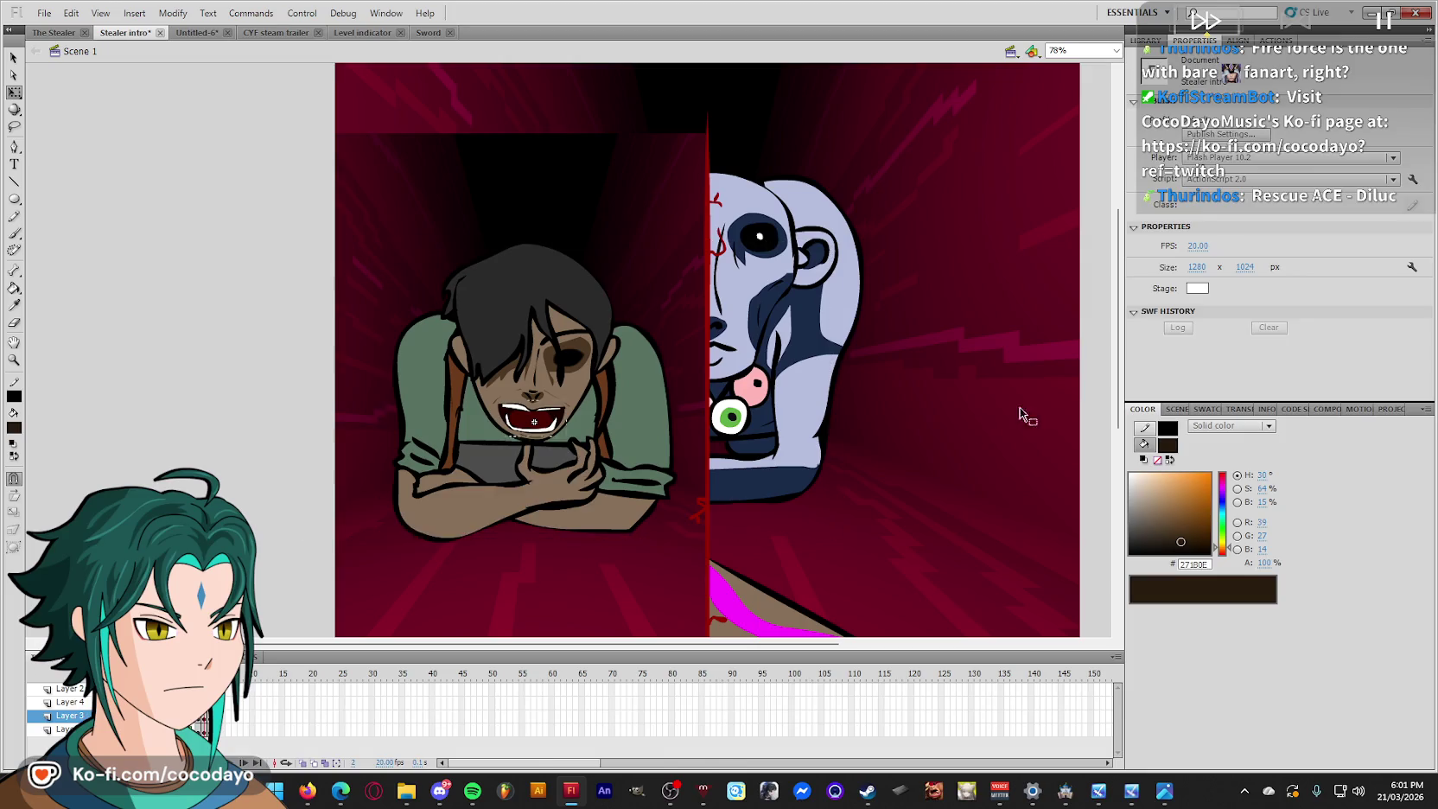
In the character symbol's first frame, delete the teeth shape around the mouth, leaving small lips.
{"action": "double_click", "coordinate": [530, 505]}
{"action": "key", "text": "period"}
{"action": "key", "text": "period"}
{"action": "key", "text": "comma"}
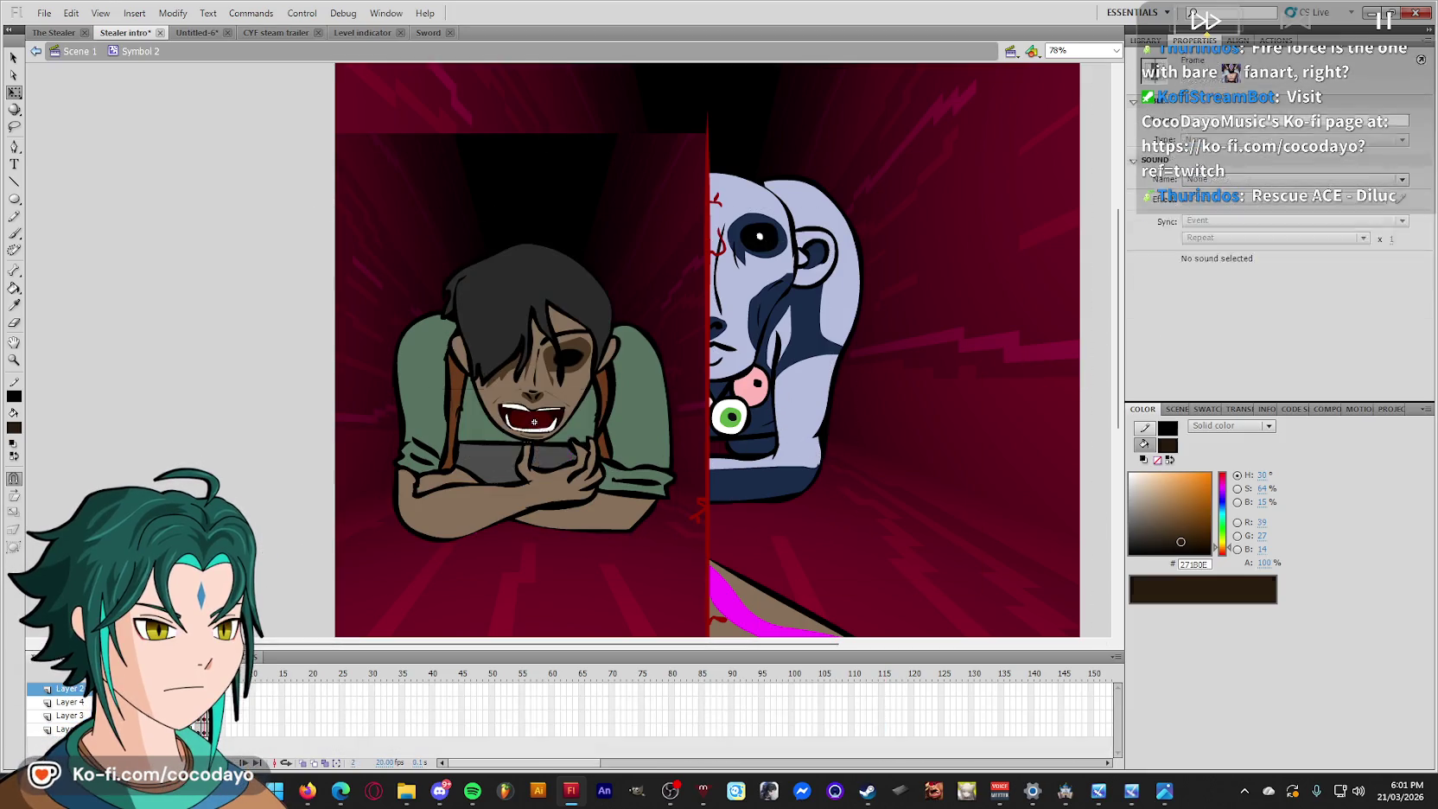
{"action": "left_click", "coordinate": [534, 422]}
{"action": "key", "text": "comma"}
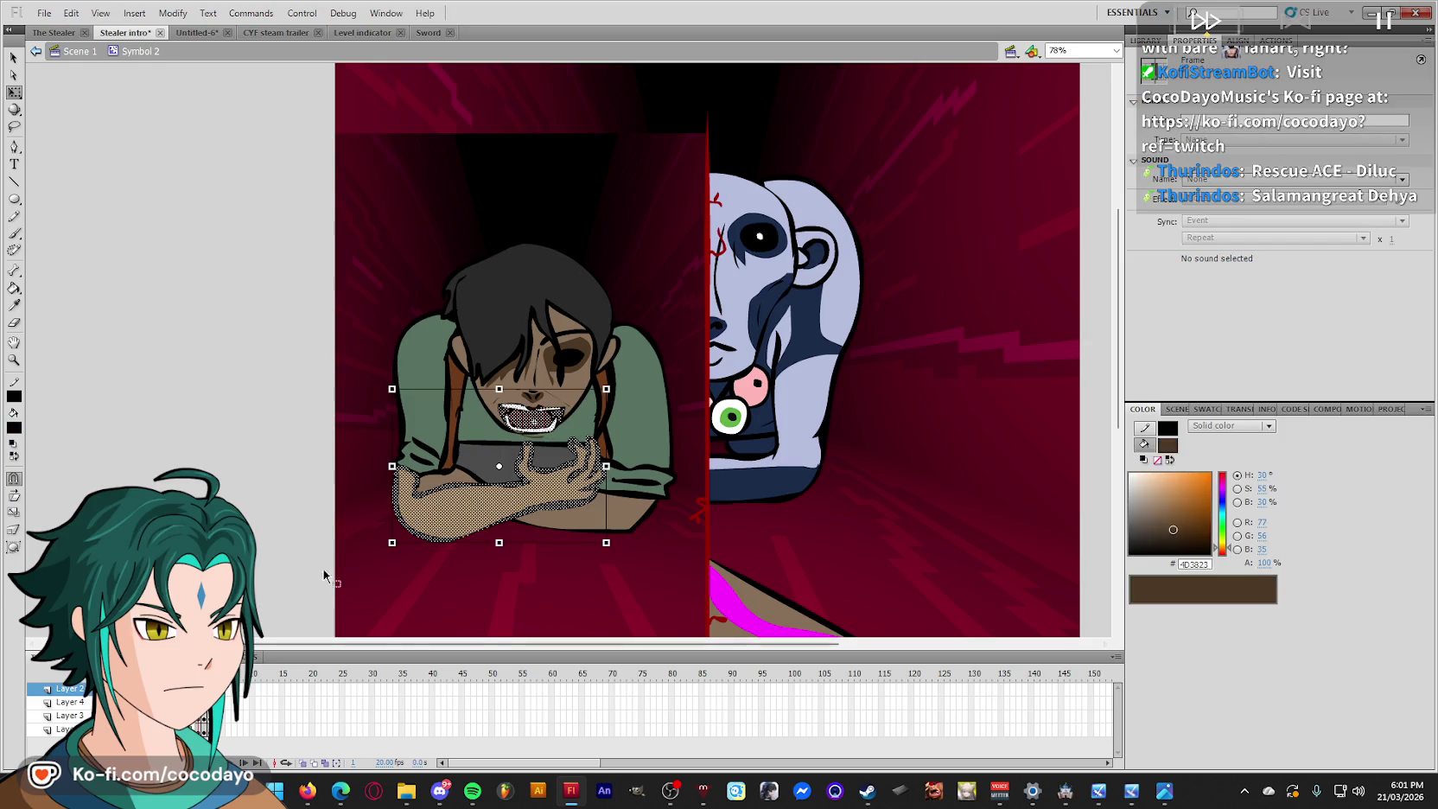
{"action": "left_click", "coordinate": [320, 562]}
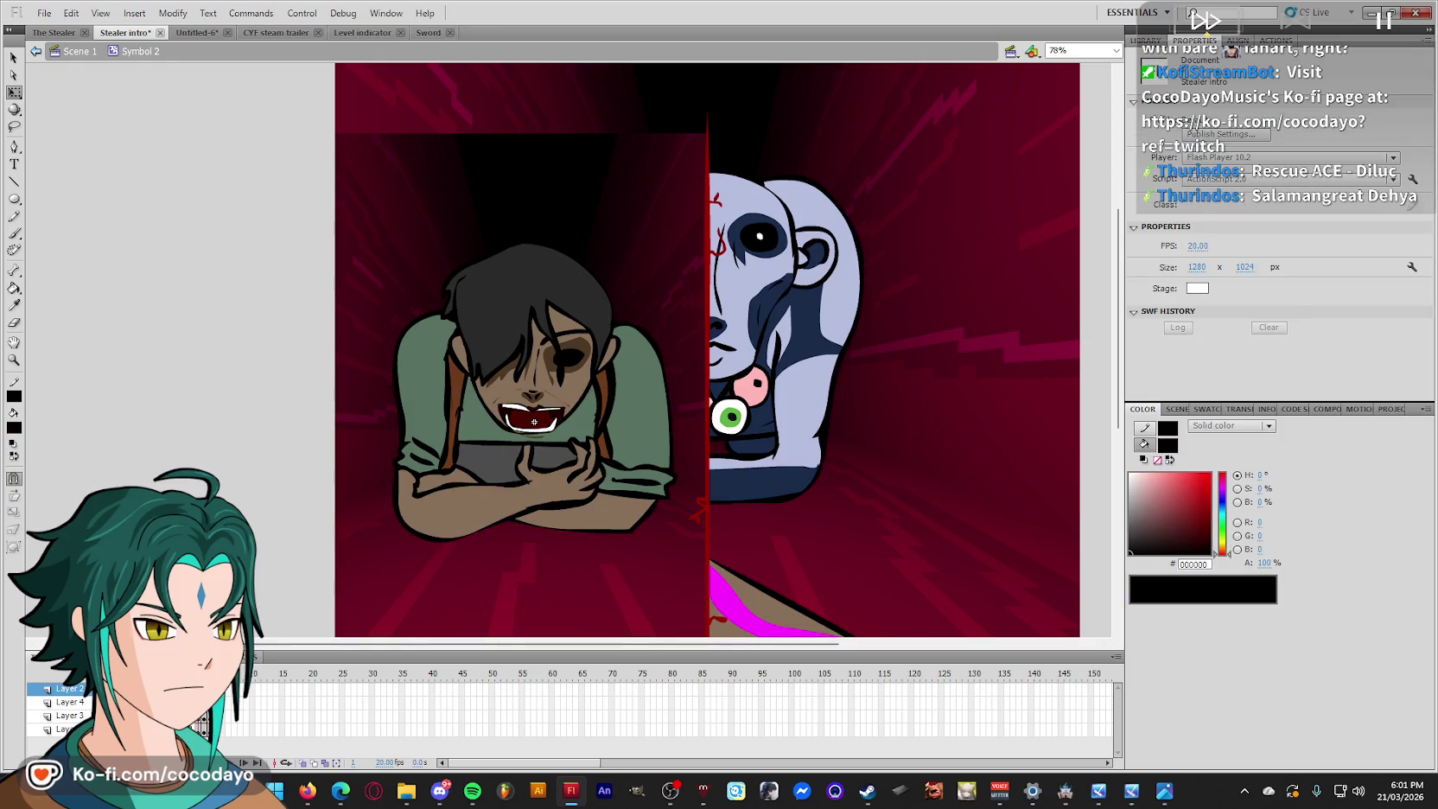
{"action": "left_click_drag", "start_coordinate": [451, 373], "coordinate": [567, 439]}
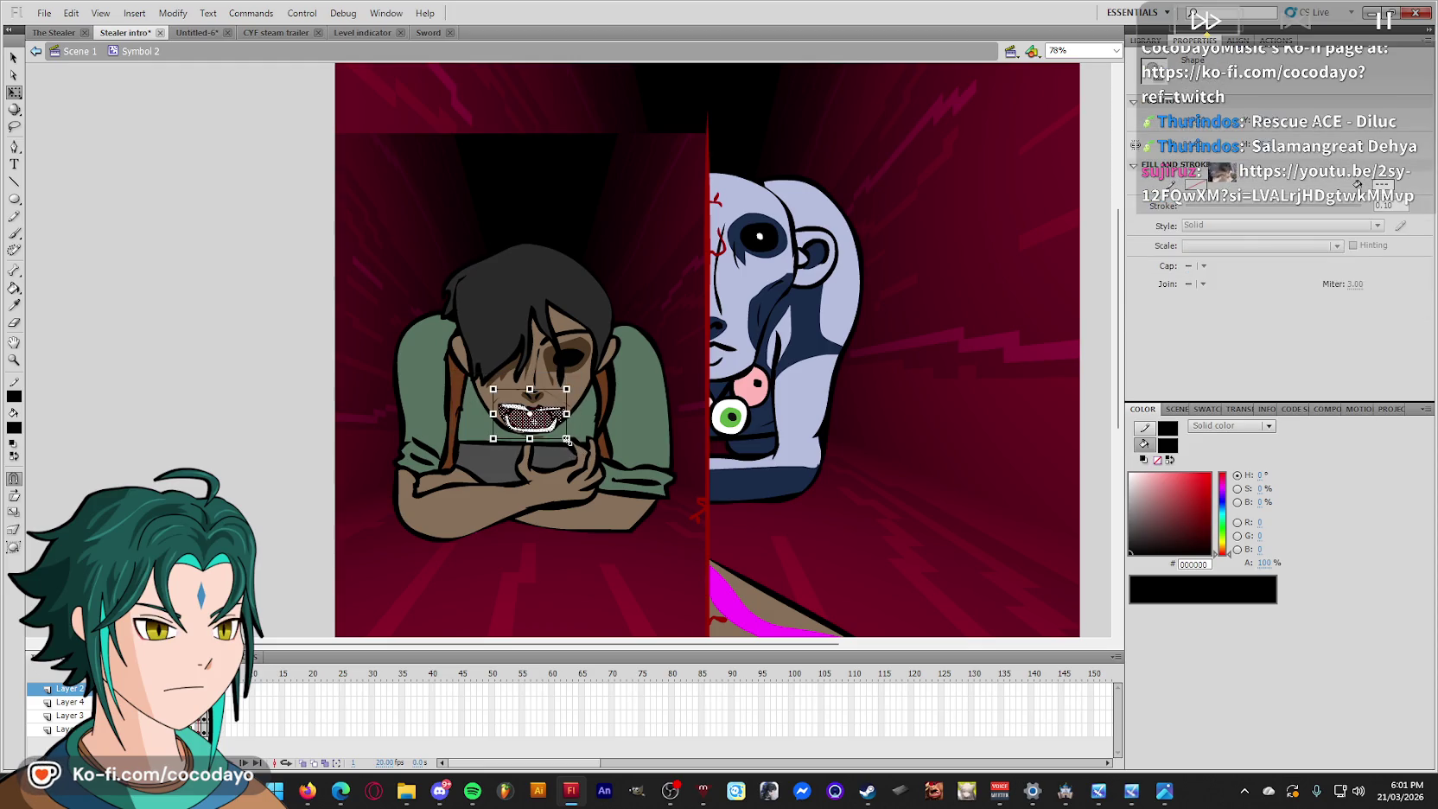
{"action": "key", "text": "Delete"}
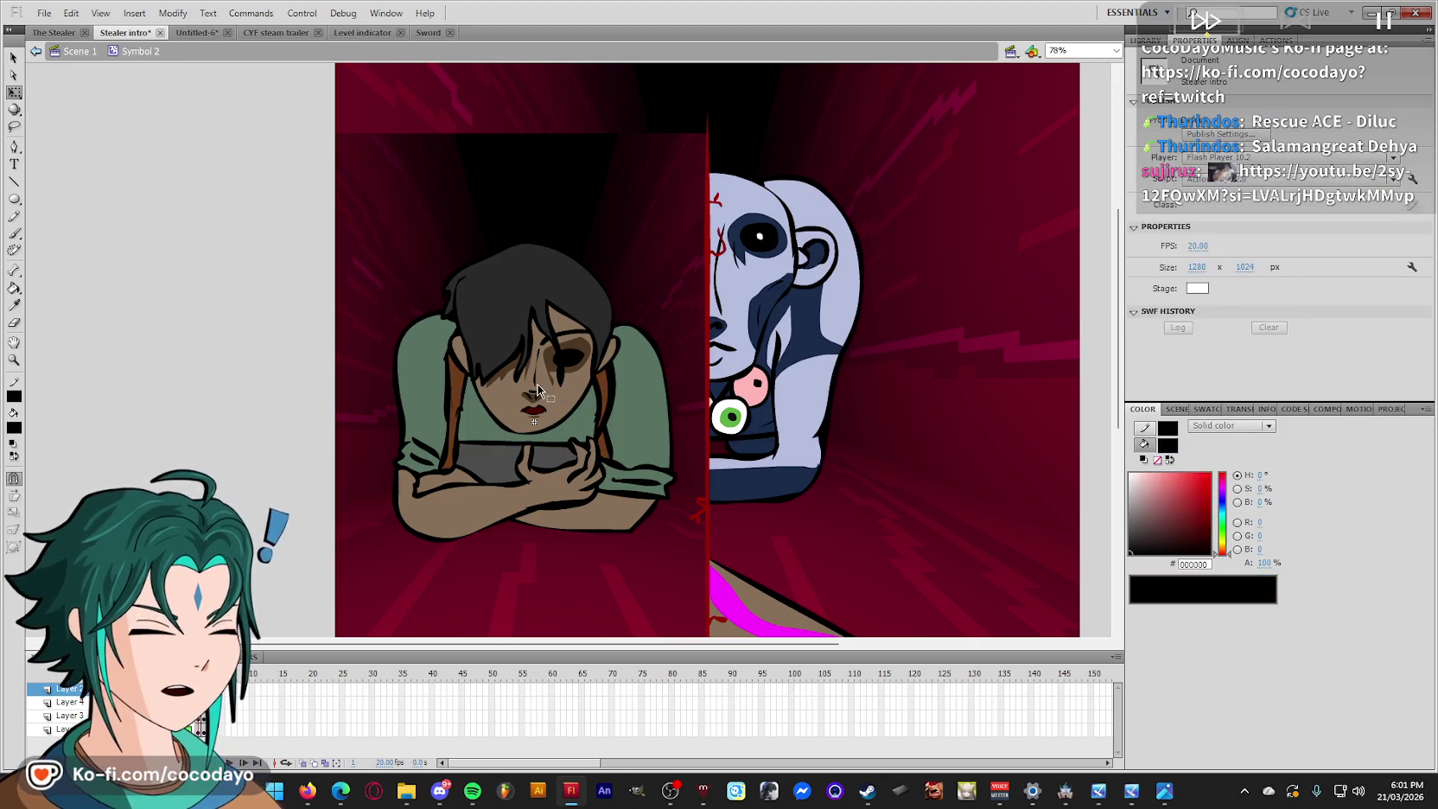
Back in Scene 1, make the character instance a Graphic showing a single frame.
{"action": "left_click", "coordinate": [201, 688]}
{"action": "left_click", "coordinate": [319, 499]}
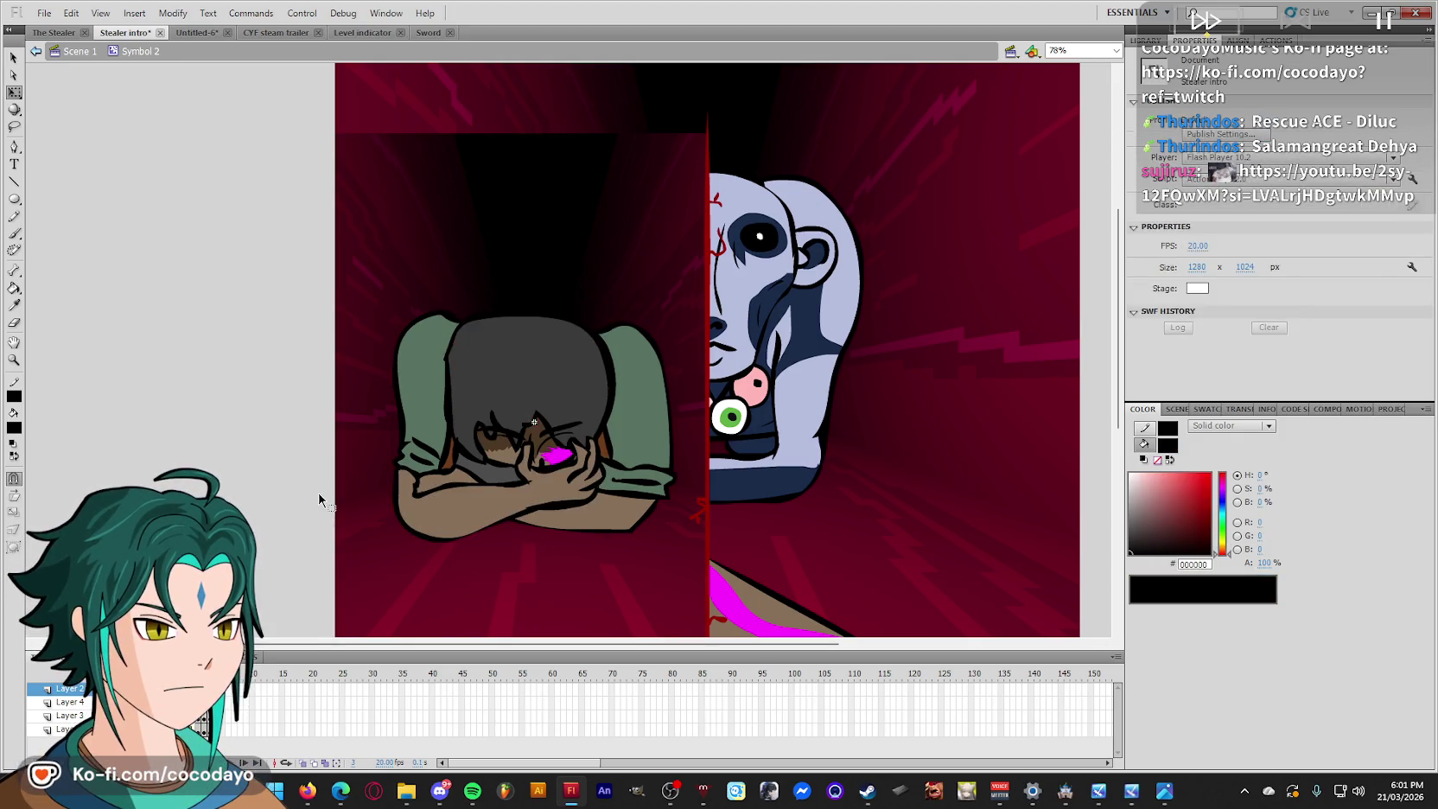
{"action": "double_click", "coordinate": [272, 550]}
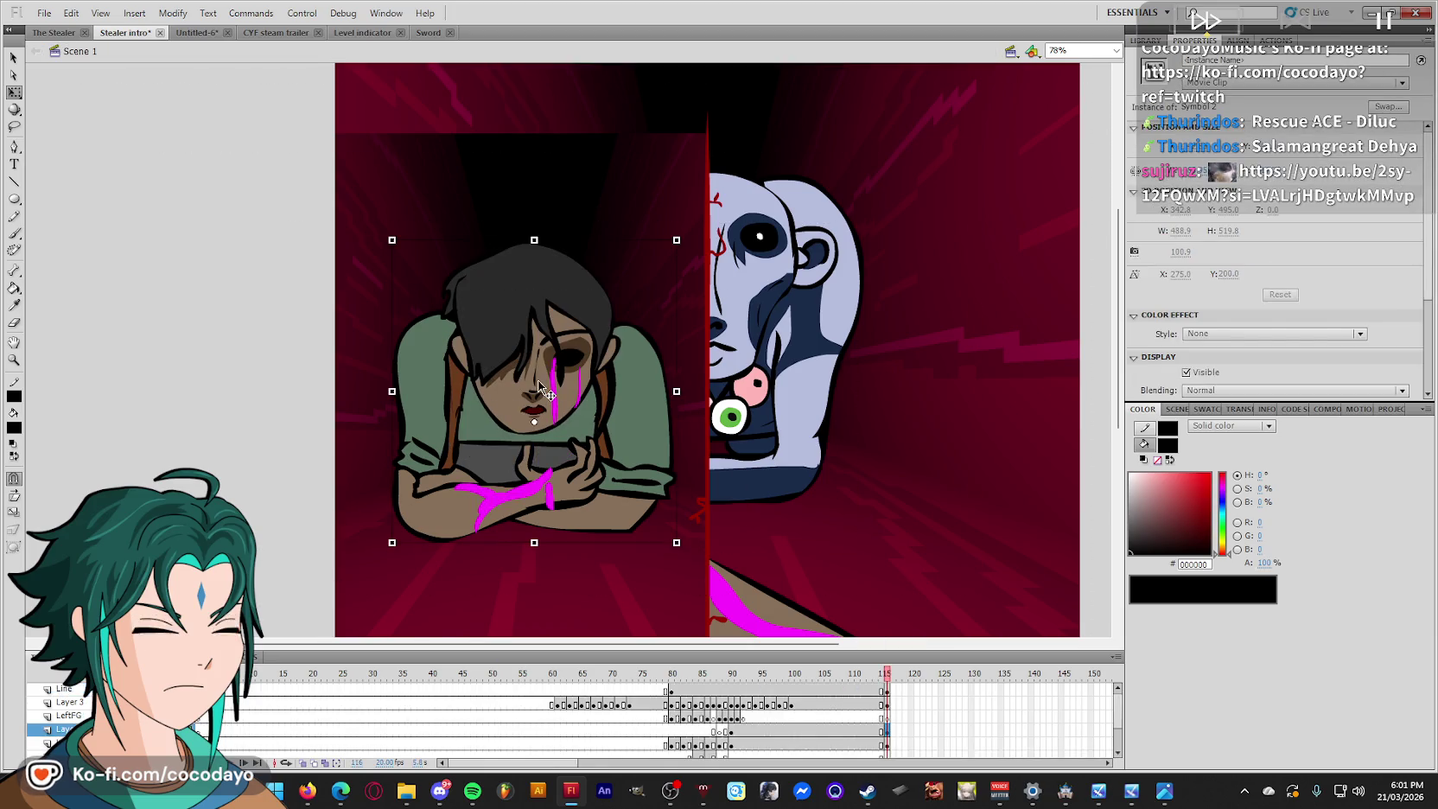
{"action": "left_click", "coordinate": [1304, 82]}
{"action": "left_click", "coordinate": [1270, 134]}
{"action": "left_click", "coordinate": [1287, 251]}
{"action": "left_click", "coordinate": [1245, 304]}
Move the playhead back to frame 51, reopen the girl's symbol and zoom in on her face.
{"action": "left_click", "coordinate": [1046, 358]}
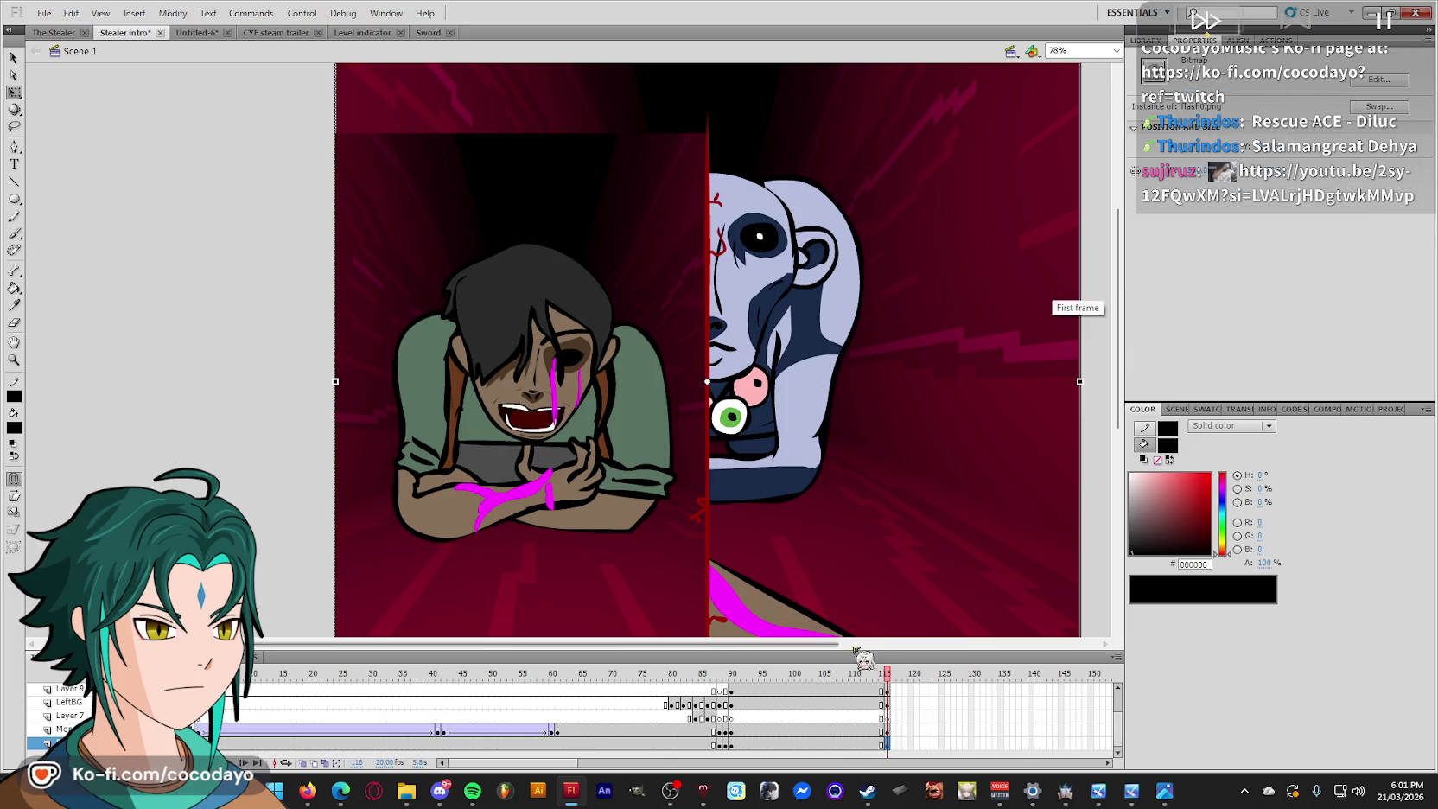
{"action": "left_click", "coordinate": [519, 501]}
{"action": "left_click_drag", "start_coordinate": [889, 673], "coordinate": [499, 673]}
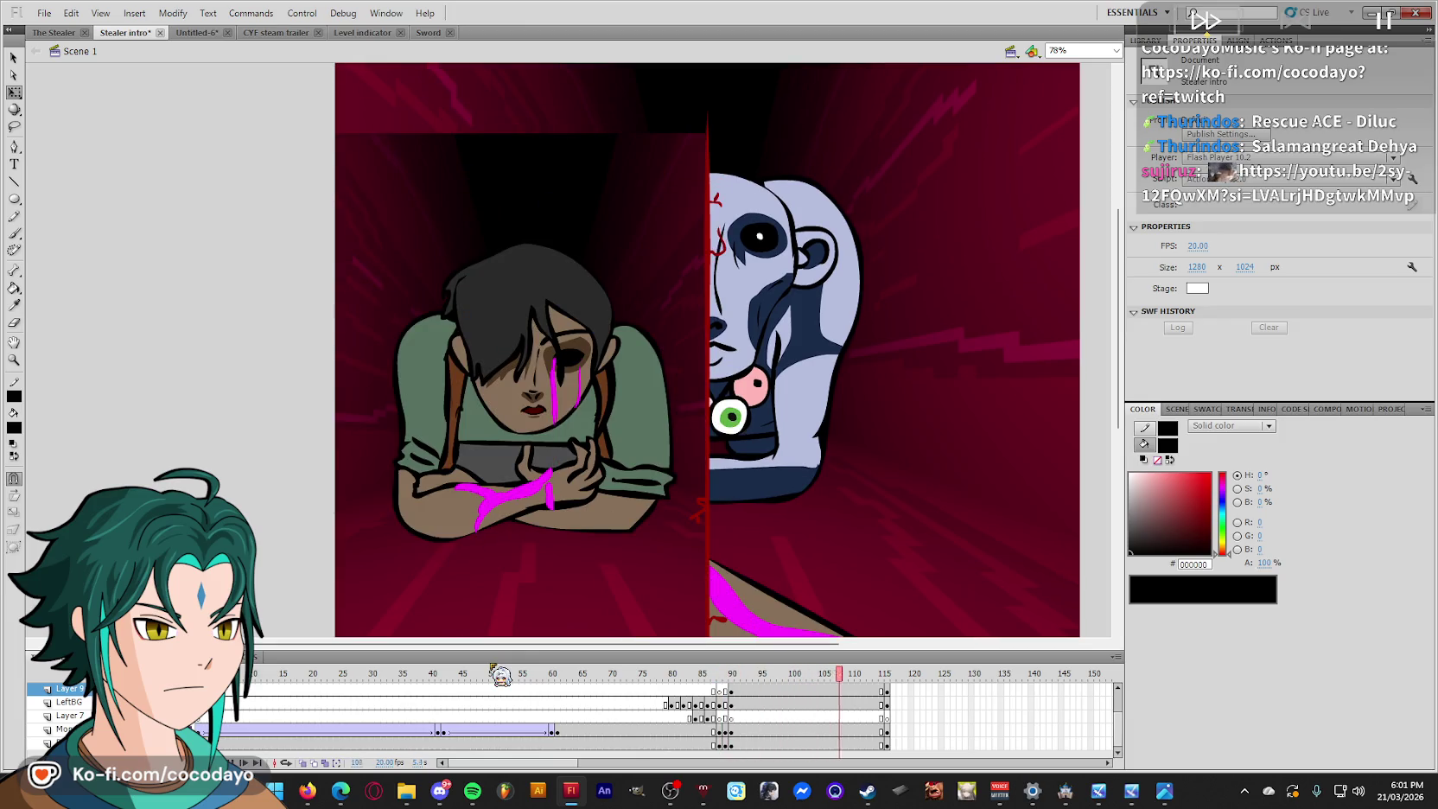
{"action": "left_click", "coordinate": [538, 350]}
{"action": "double_click", "coordinate": [538, 350]}
{"action": "left_click_drag", "start_coordinate": [626, 286], "coordinate": [494, 455]}
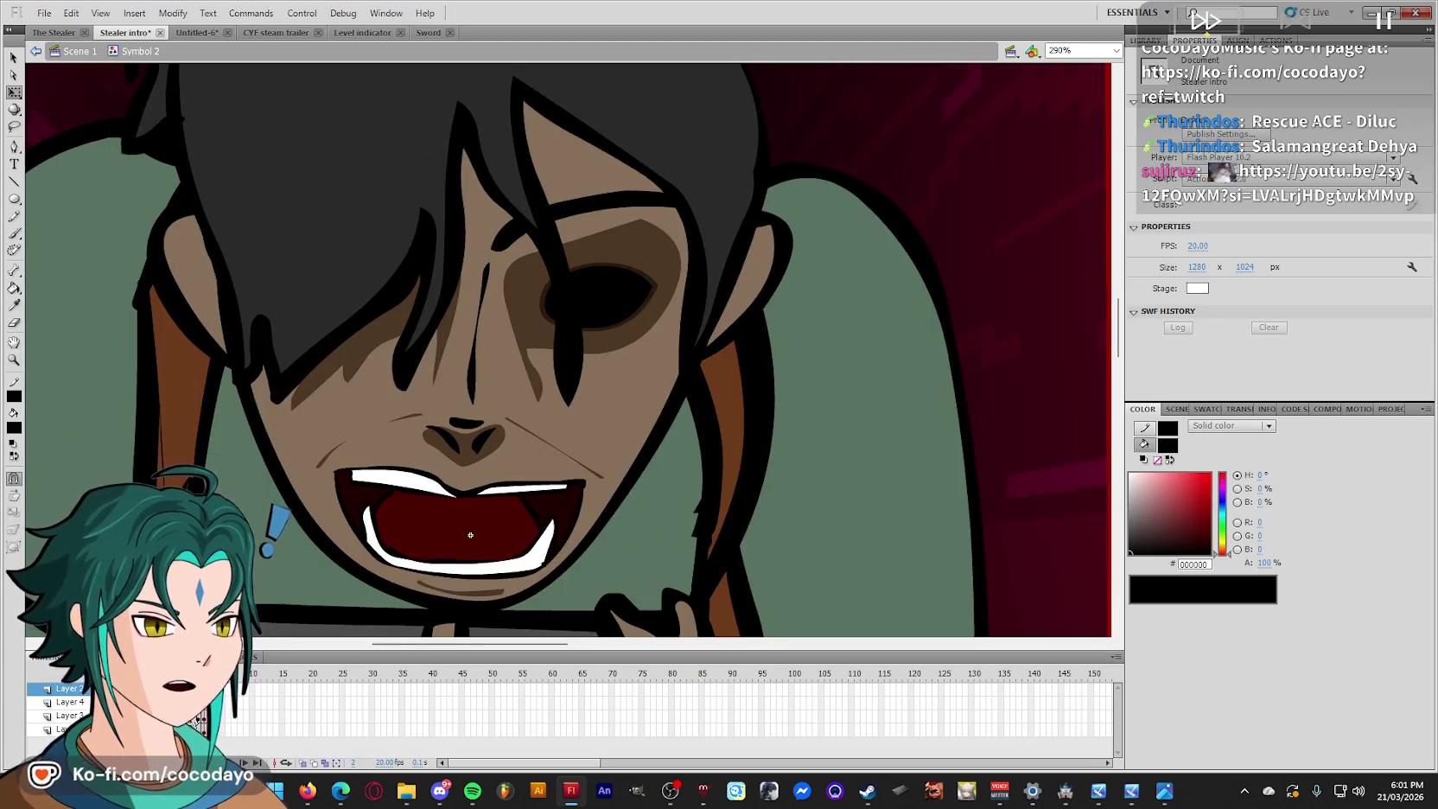
Select both ear shapes and drag them lower on the head.
{"action": "left_click", "coordinate": [674, 216]}
{"action": "scroll", "coordinate": [674, 216], "scroll_direction": "up", "scroll_amount": 3}
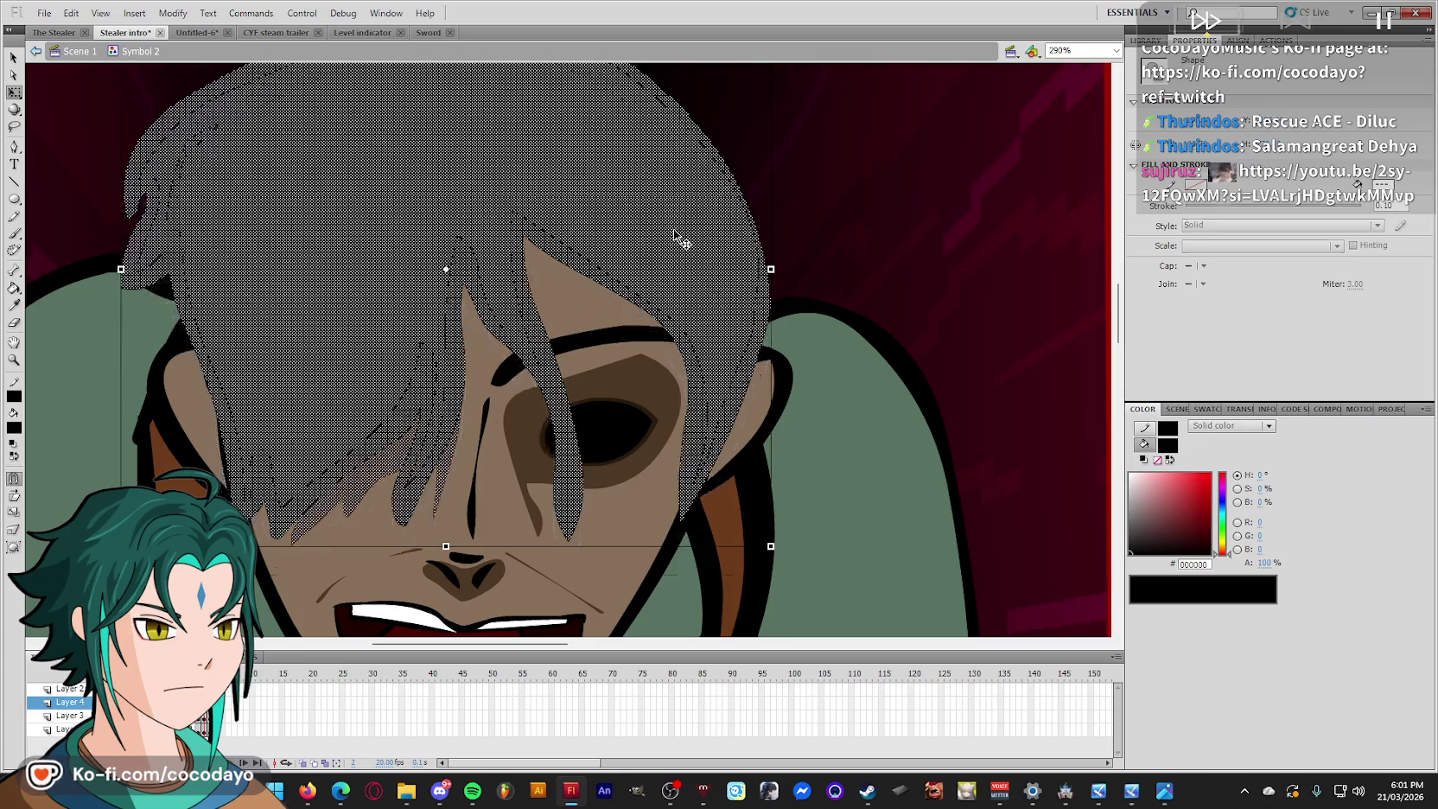
{"action": "left_click", "coordinate": [874, 269]}
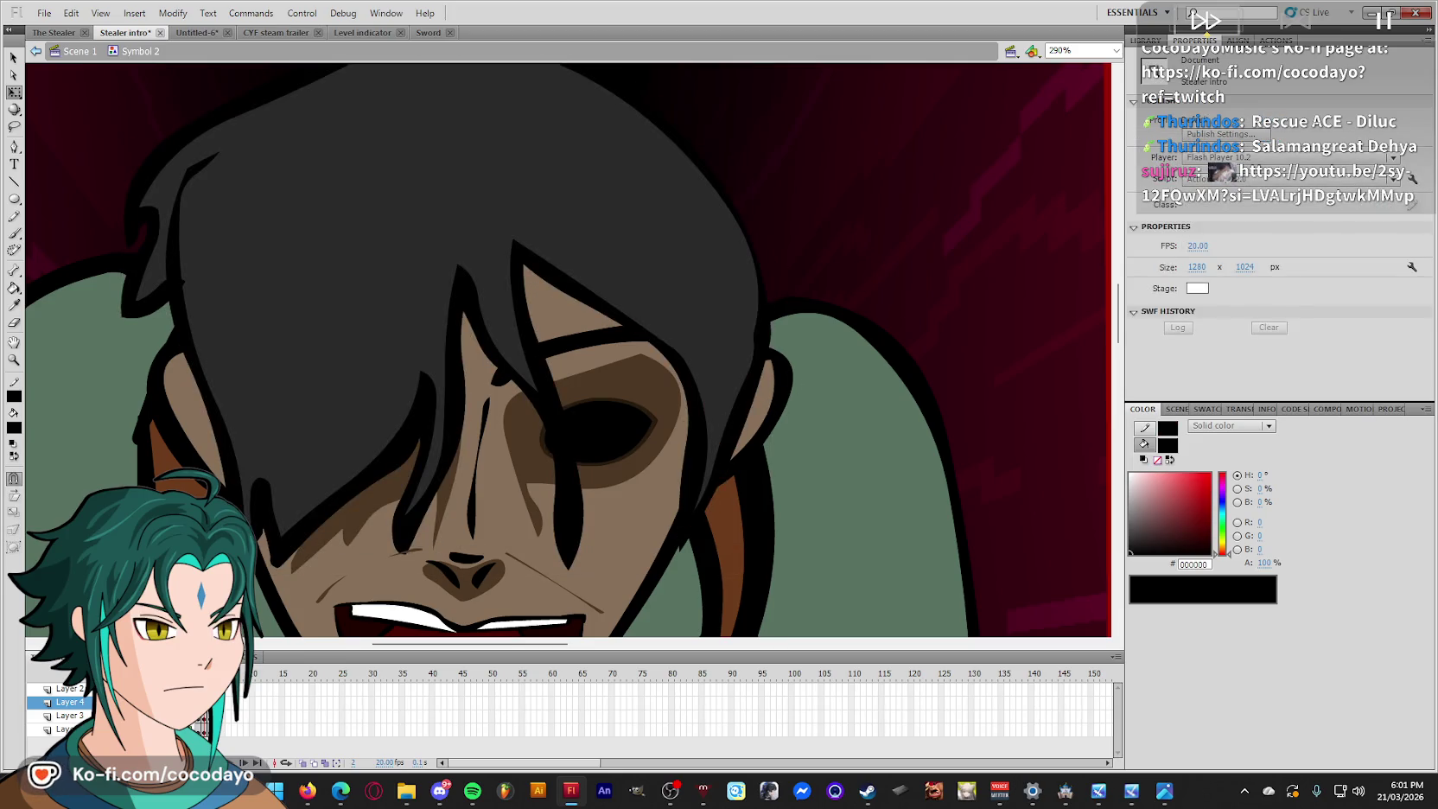
{"action": "left_click", "coordinate": [192, 419]}
{"action": "scroll", "coordinate": [639, 419], "scroll_direction": "down", "scroll_amount": 3}
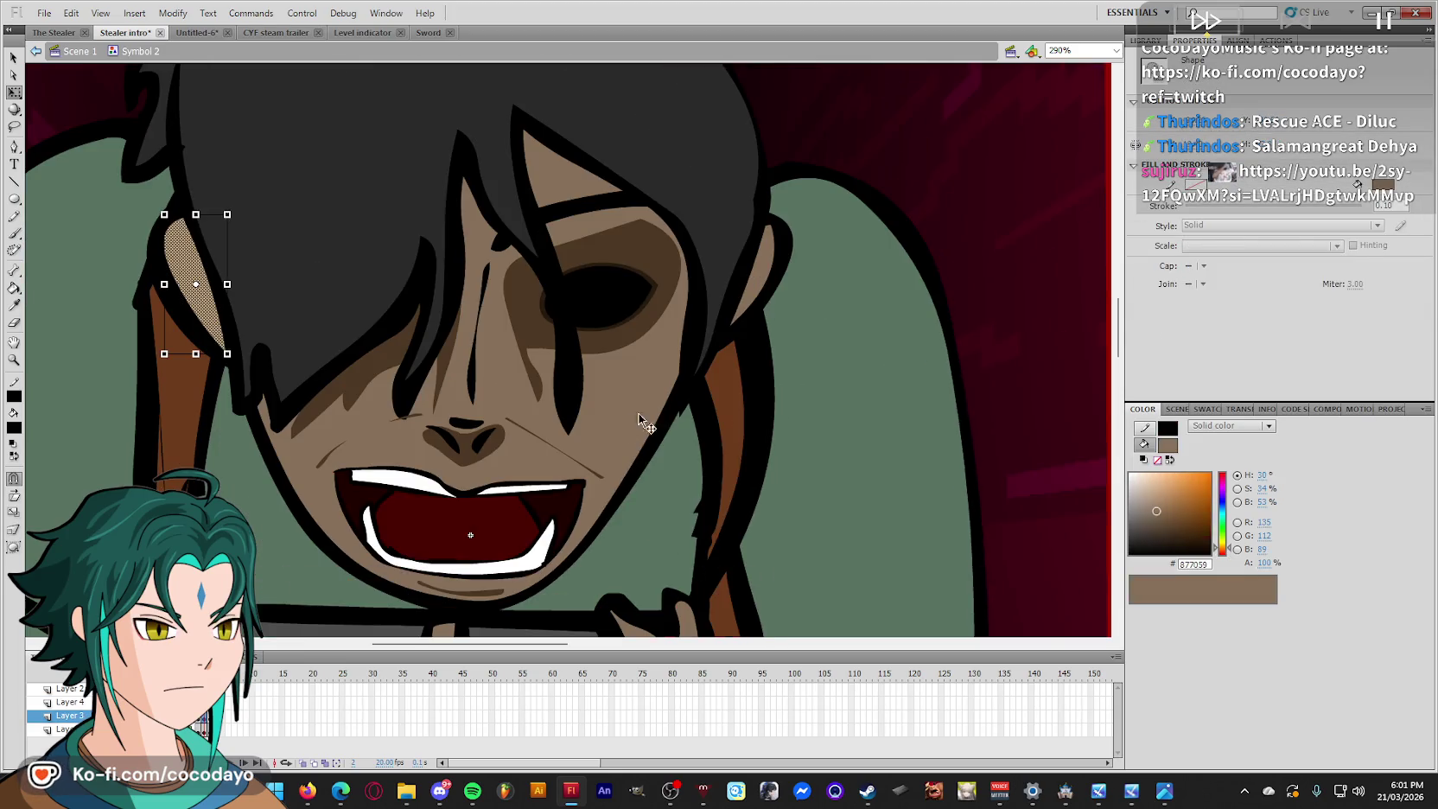
{"action": "left_click", "coordinate": [754, 273], "text": "shift"}
{"action": "left_click_drag", "start_coordinate": [755, 278], "coordinate": [768, 320]}
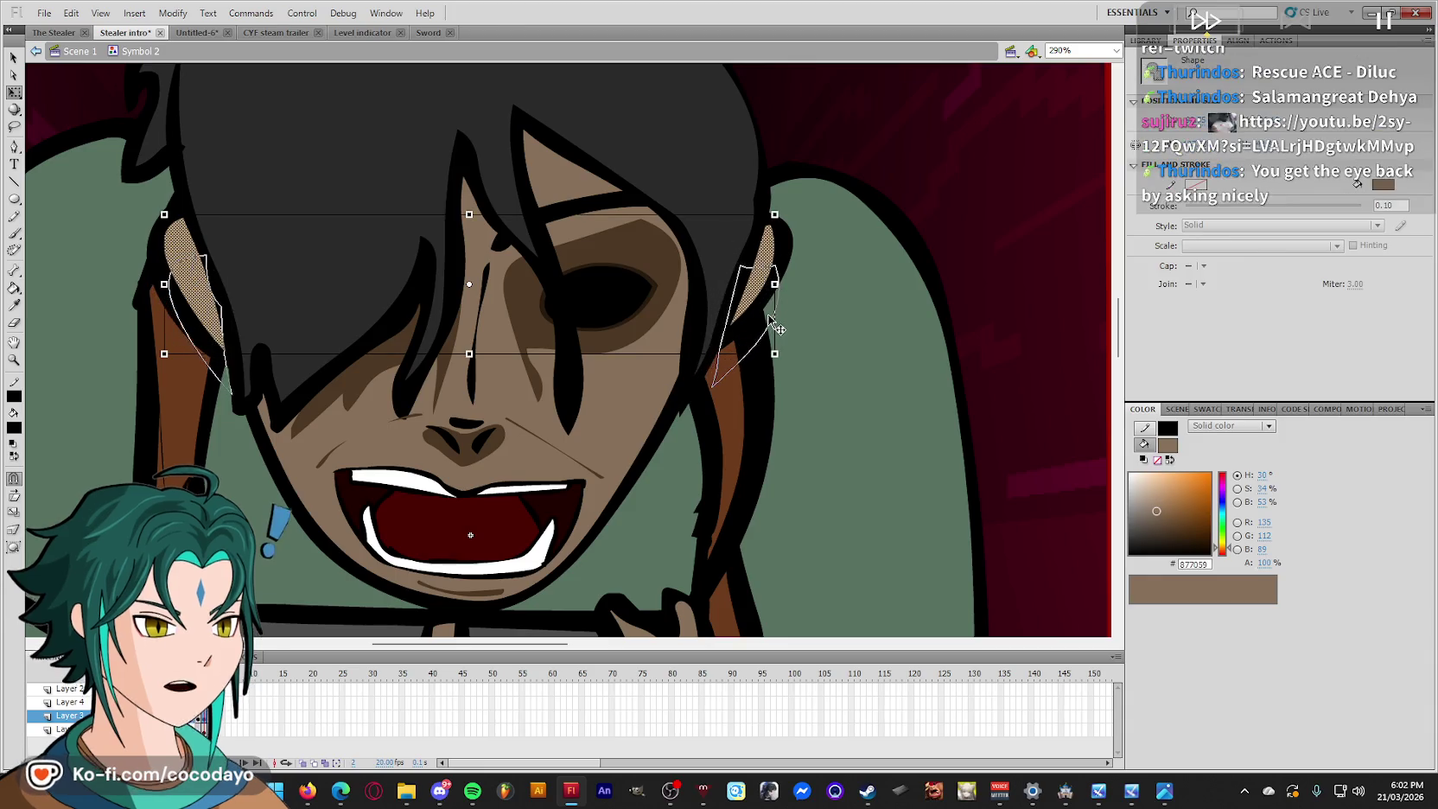
{"action": "left_click", "coordinate": [798, 322]}
Position the right ear, delete the stray black spike and bend the right ear's outline.
{"action": "left_click_drag", "start_coordinate": [749, 307], "coordinate": [750, 309]}
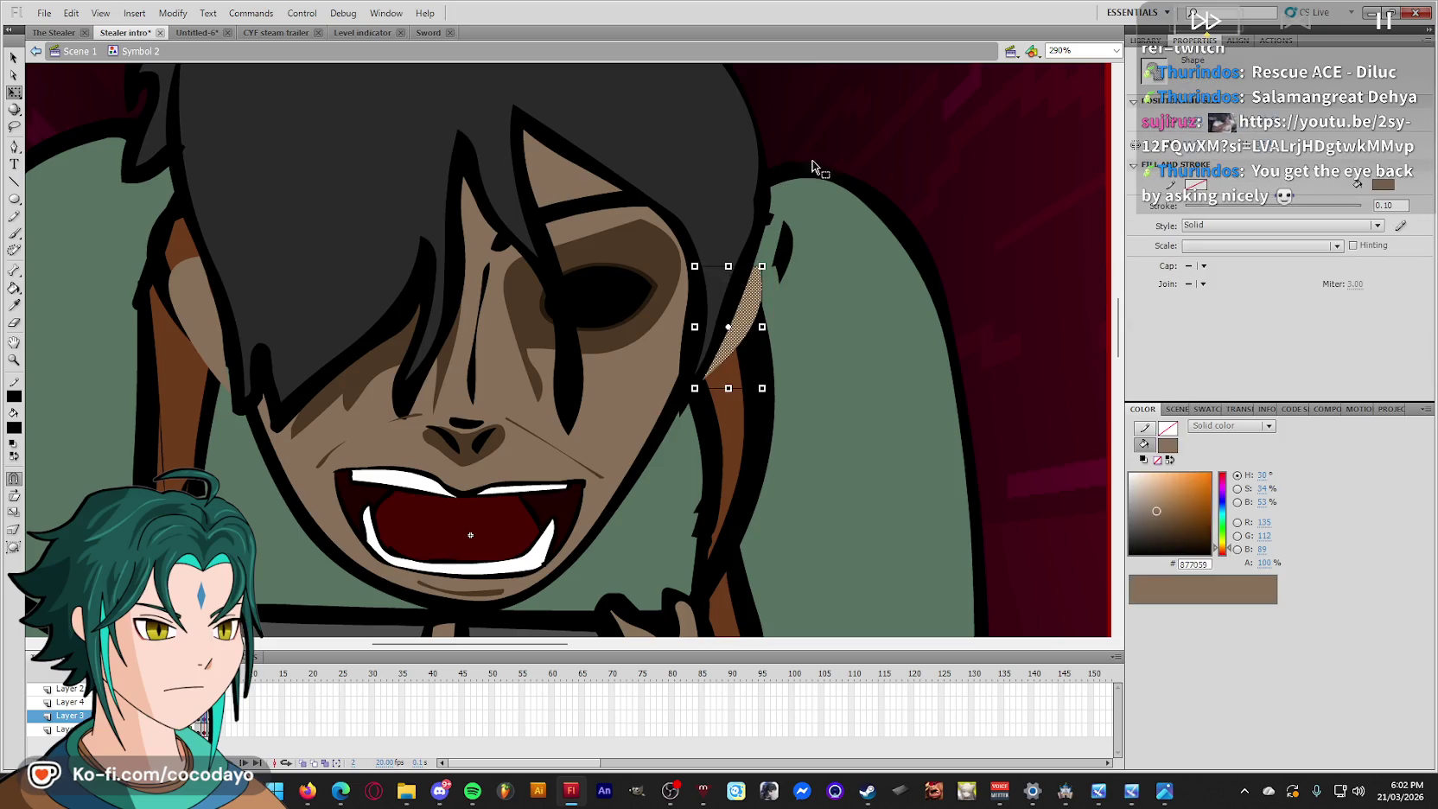
{"action": "left_click", "coordinate": [783, 251]}
{"action": "key", "text": "Delete"}
{"action": "left_click_drag", "start_coordinate": [782, 226], "coordinate": [761, 248]}
{"action": "left_click", "coordinate": [169, 260]}
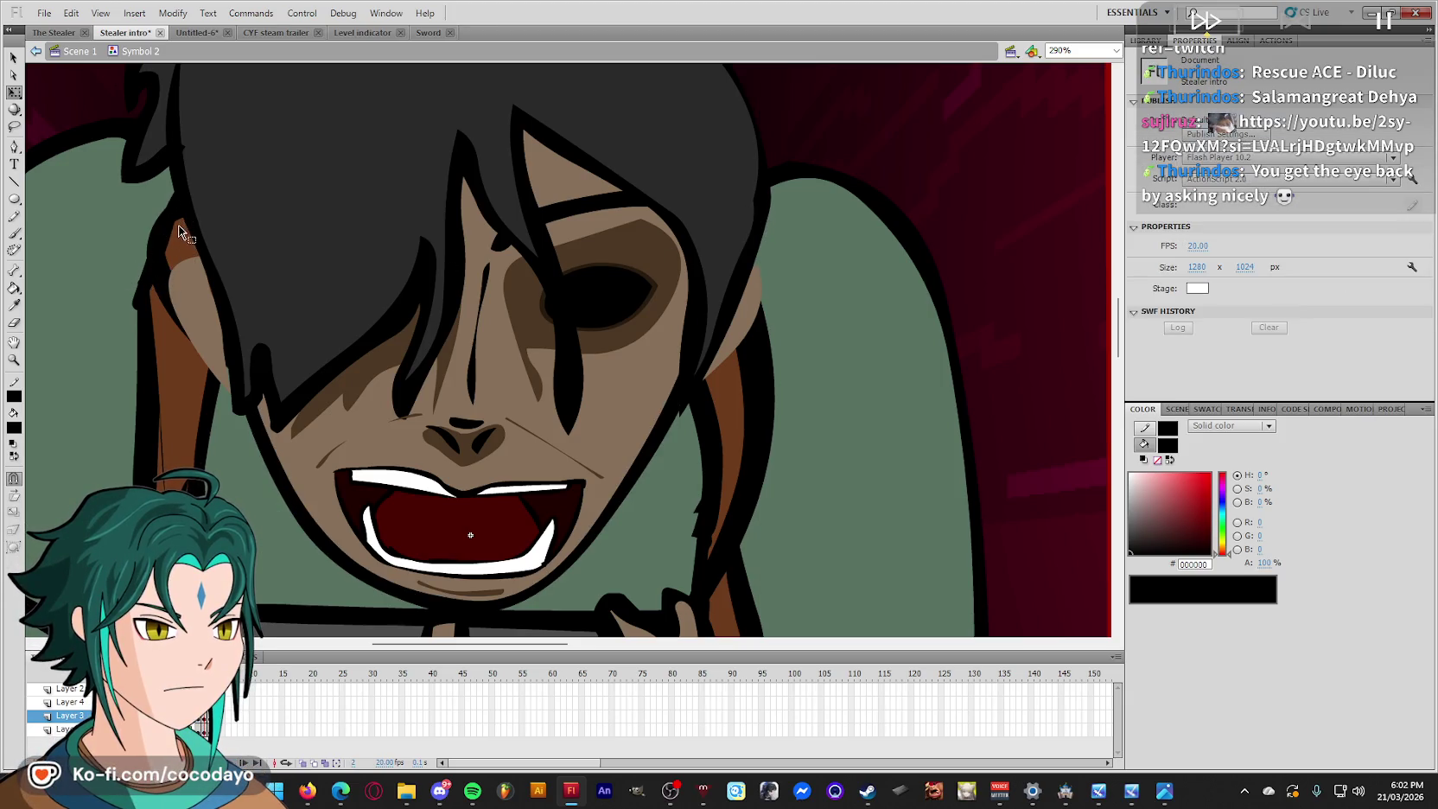
{"action": "left_click", "coordinate": [158, 255]}
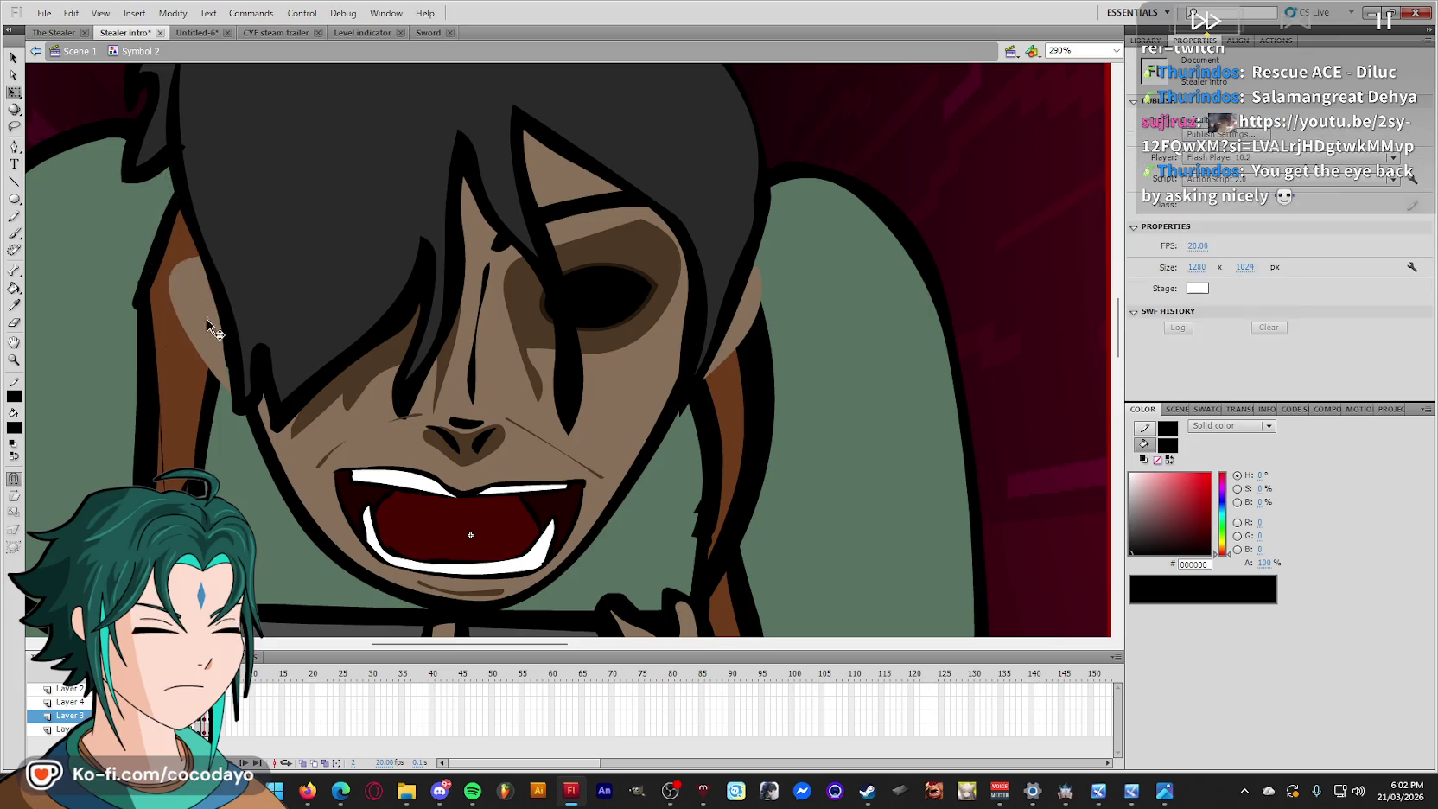
Zoom out and compare the closed-mouth frame with the open-mouth frame.
{"action": "key", "text": "i"}
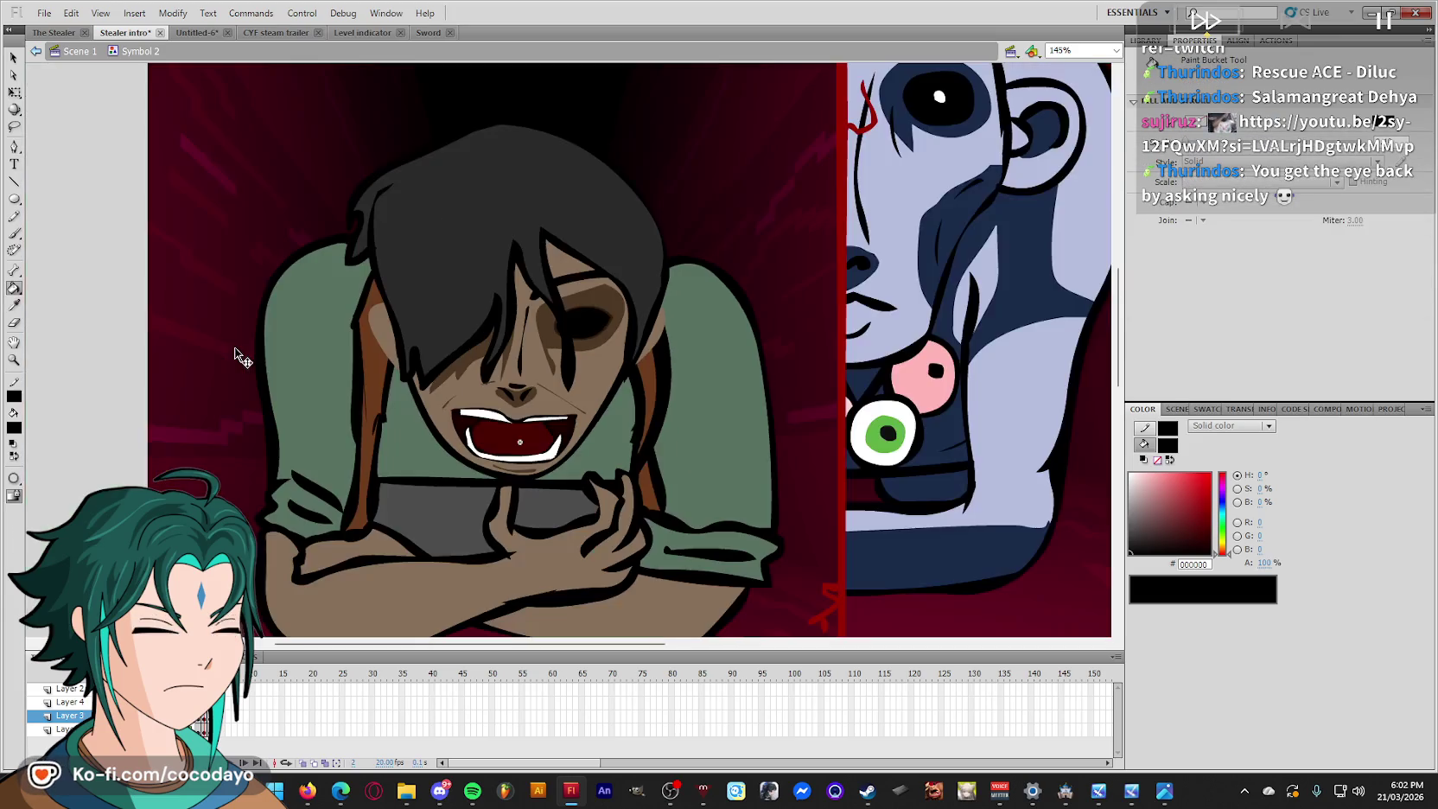
{"action": "key", "text": "ctrl+minus"}
{"action": "key", "text": "b"}
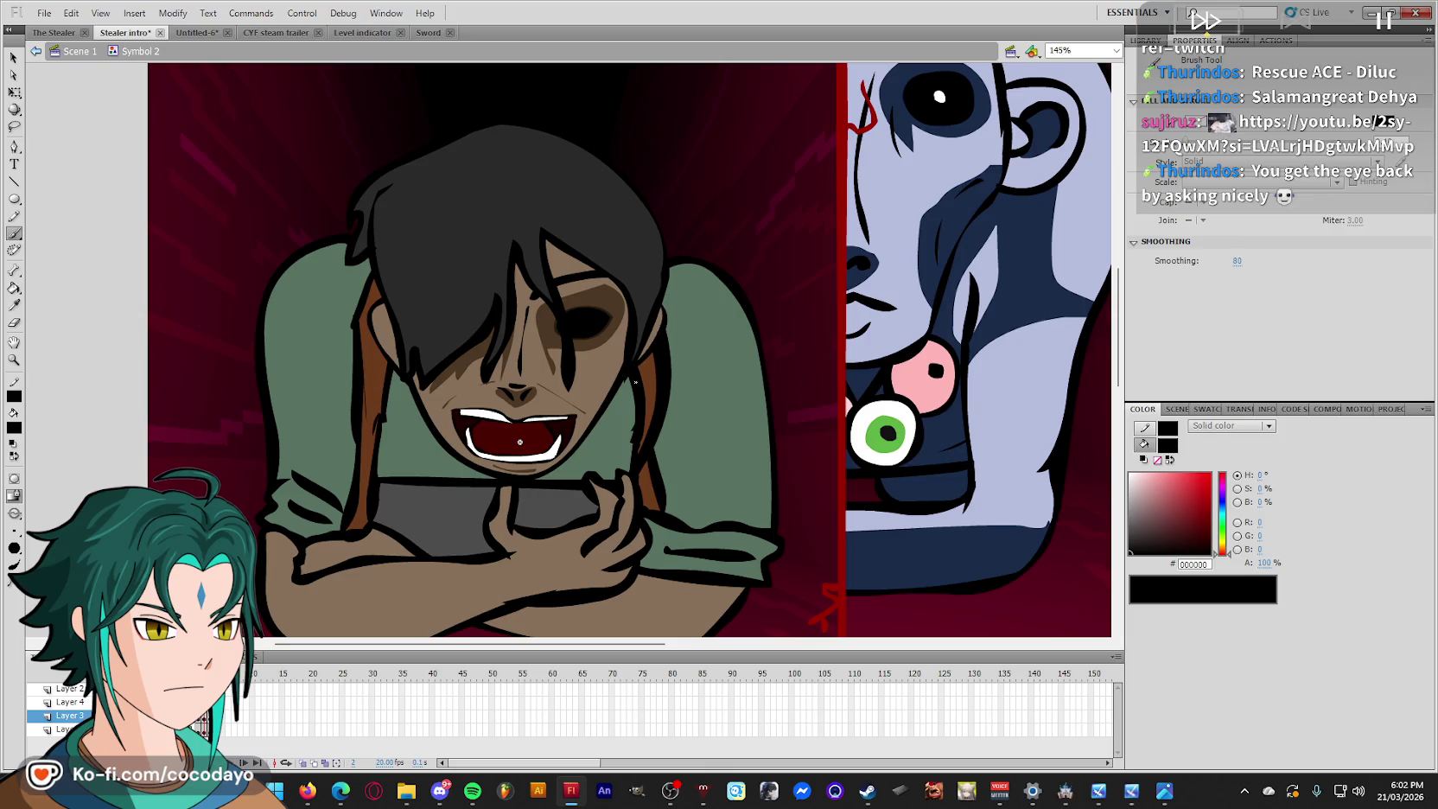
{"action": "key", "text": "comma"}
{"action": "key", "text": "period"}
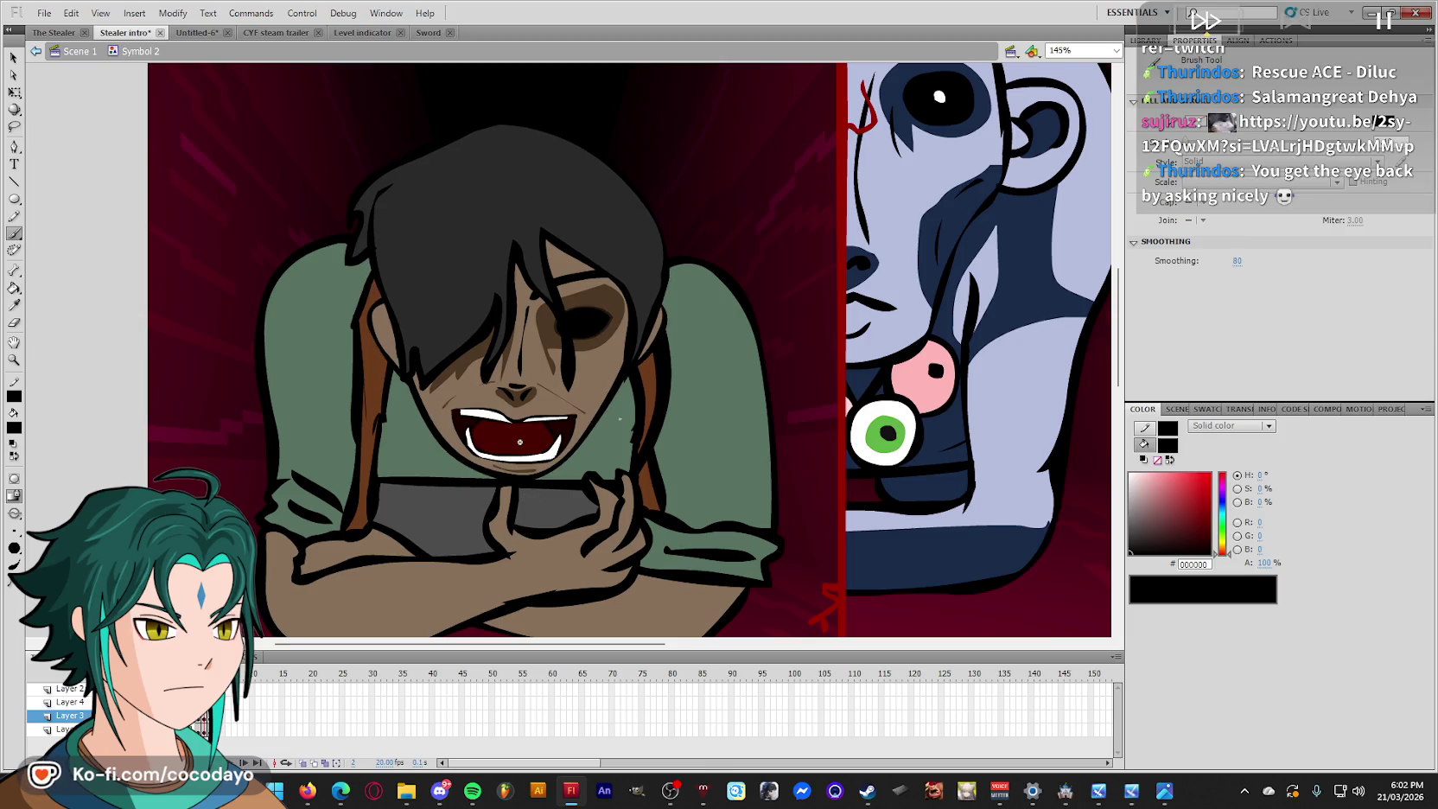
Select the nose and zoom in close on it with the Zoom tool.
{"action": "key", "text": "v"}
{"action": "left_click", "coordinate": [517, 394]}
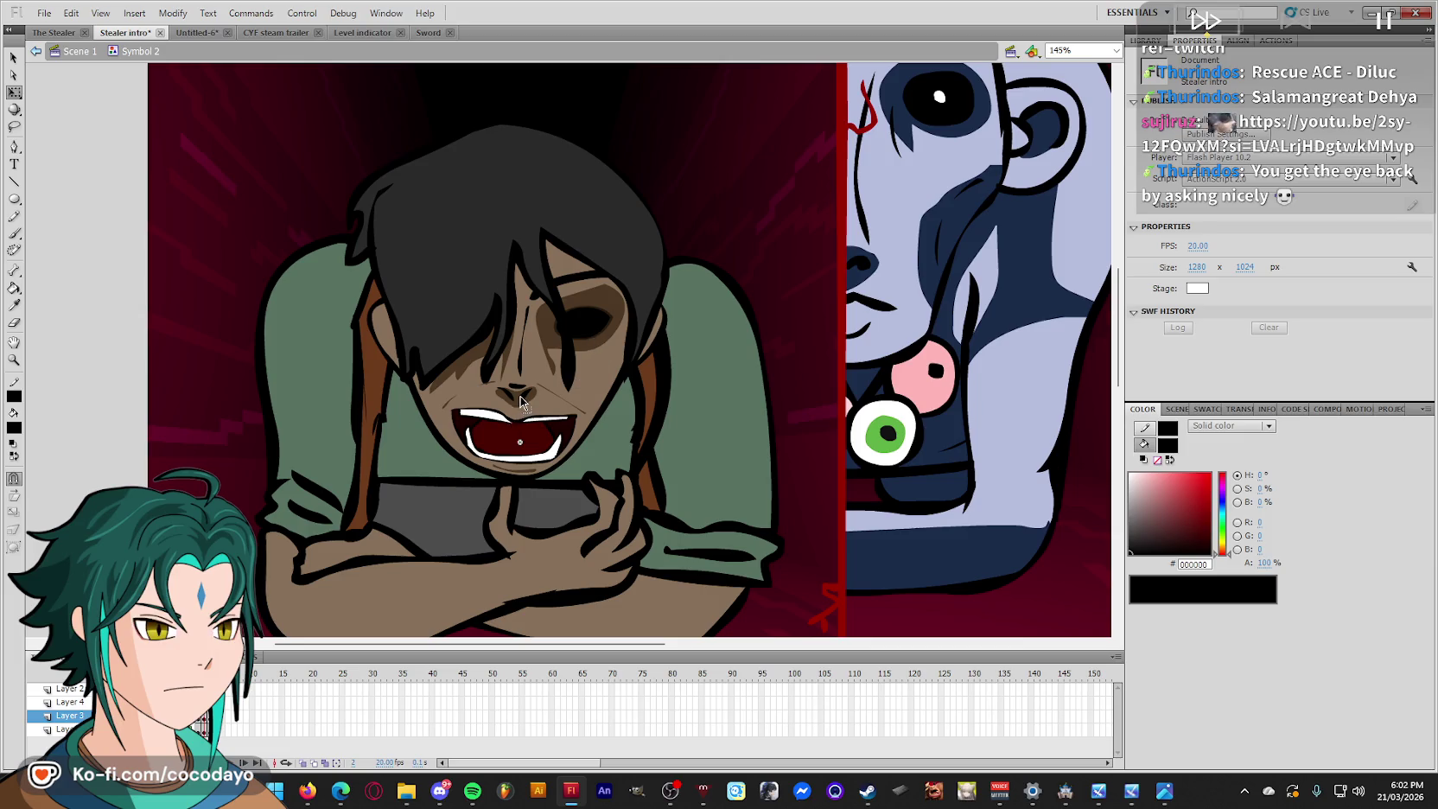
{"action": "key", "text": "z"}
{"action": "left_click", "coordinate": [598, 394]}
{"action": "left_click", "coordinate": [449, 373]}
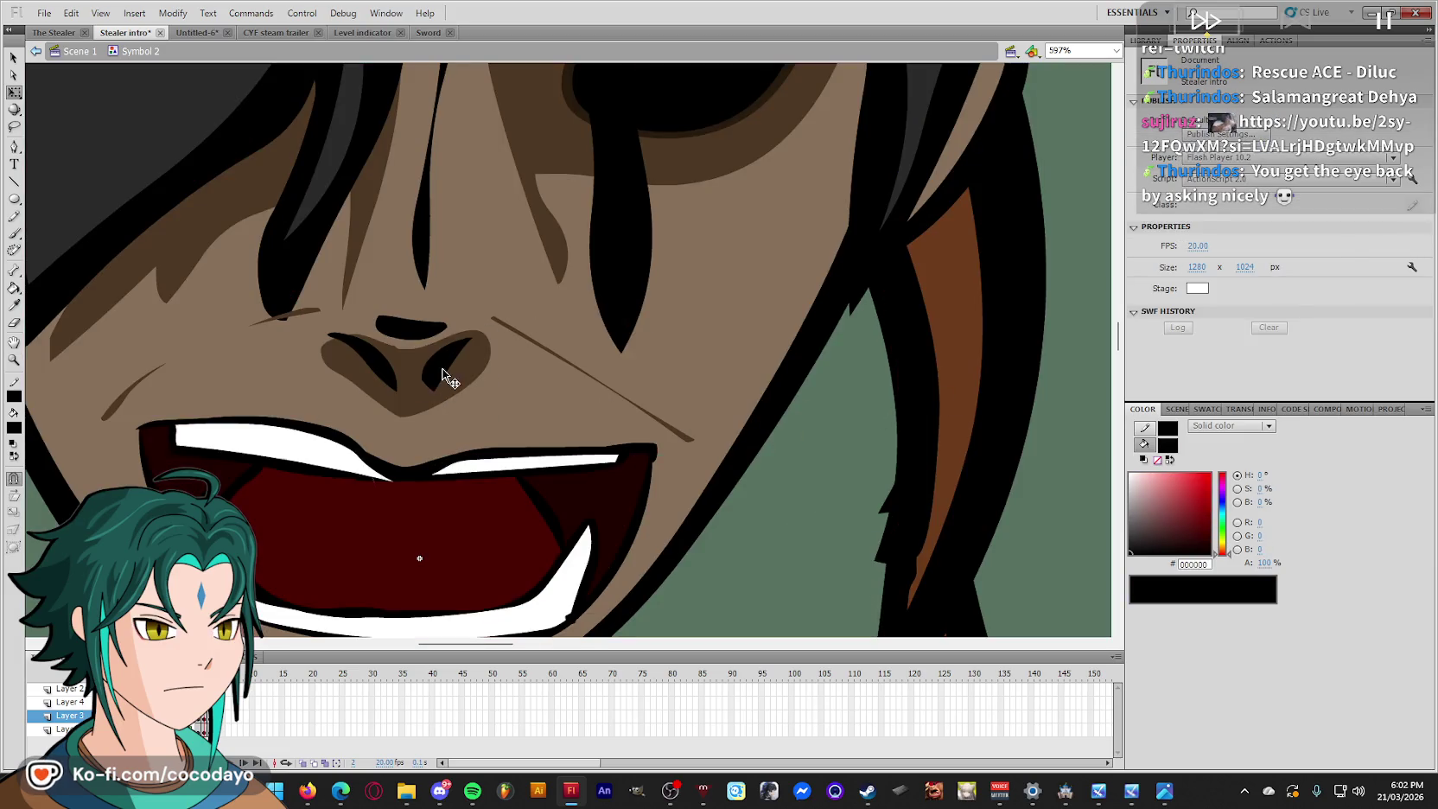
Delete the nostrils and nose shadow and fill the gap with the sampled skin tone.
{"action": "key", "text": "q"}
{"action": "left_click", "coordinate": [384, 370], "text": "shift"}
{"action": "left_click", "coordinate": [413, 327], "text": "shift"}
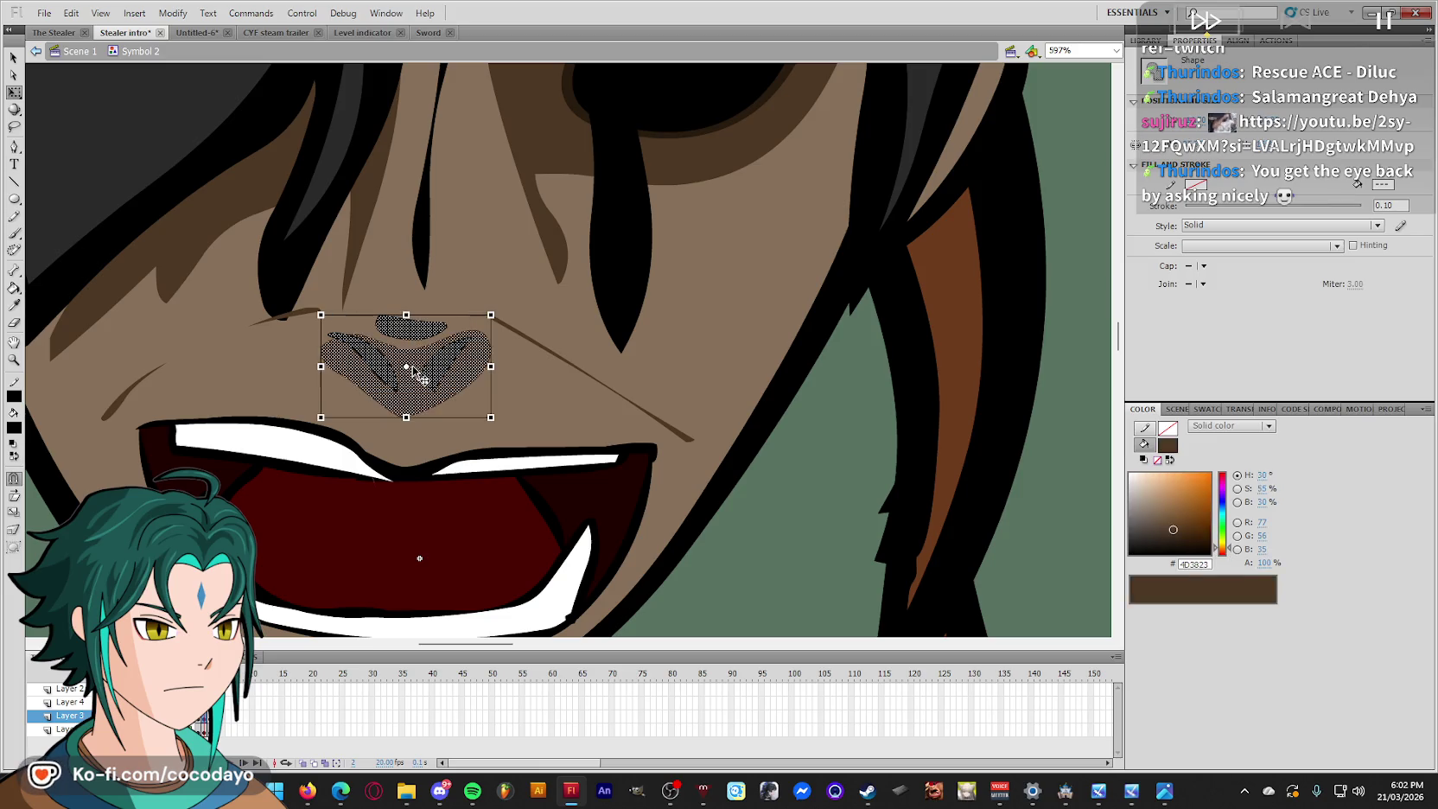
{"action": "left_click", "coordinate": [421, 367], "text": "shift"}
{"action": "key", "text": "Delete"}
{"action": "key", "text": "i"}
{"action": "left_click", "coordinate": [538, 393]}
{"action": "left_click", "coordinate": [436, 365]}
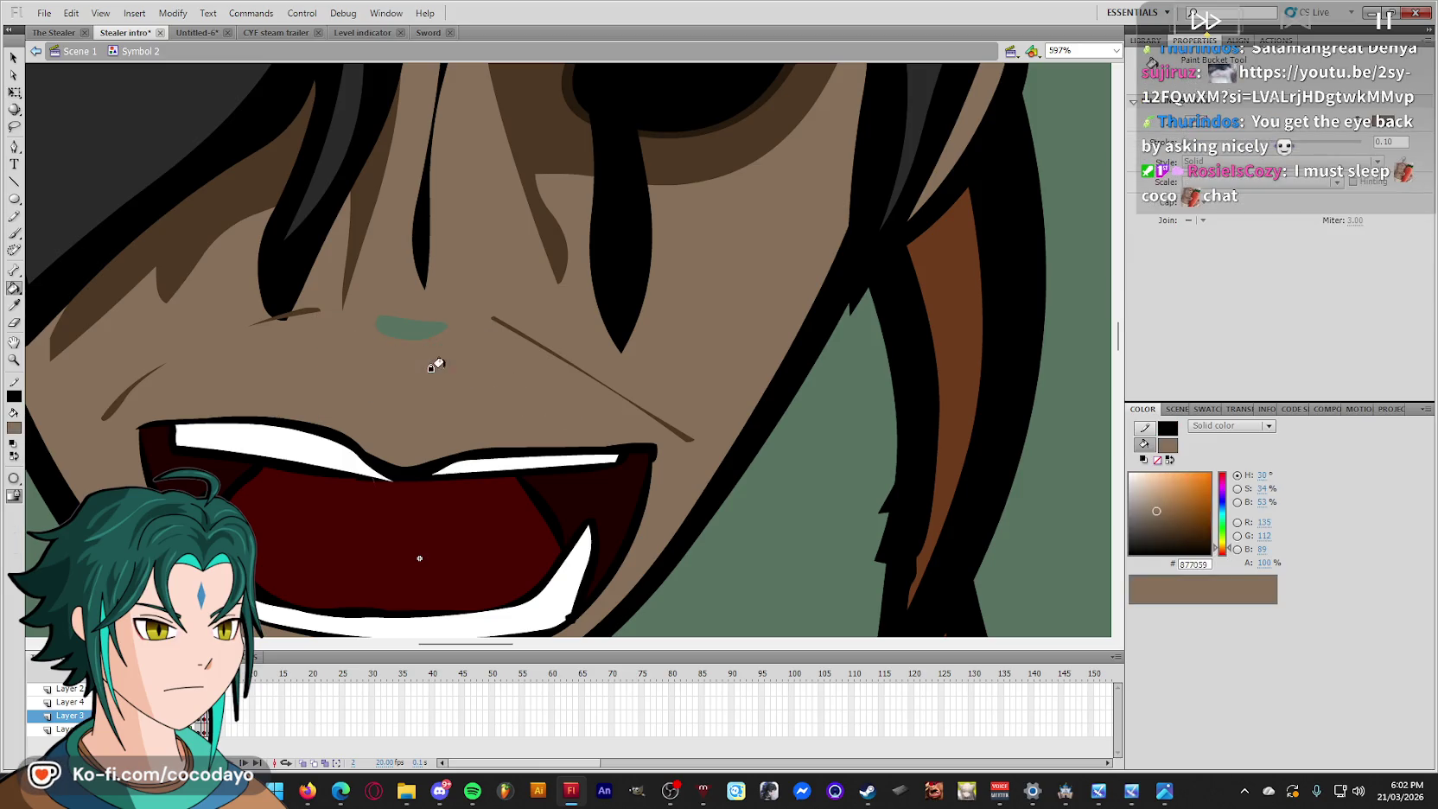
Paste the nose back in place and move it about 20 px lower.
{"action": "right_click", "coordinate": [819, 533]}
{"action": "left_click", "coordinate": [853, 589]}
{"action": "key", "text": "q"}
{"action": "left_click_drag", "start_coordinate": [453, 370], "coordinate": [453, 387]}
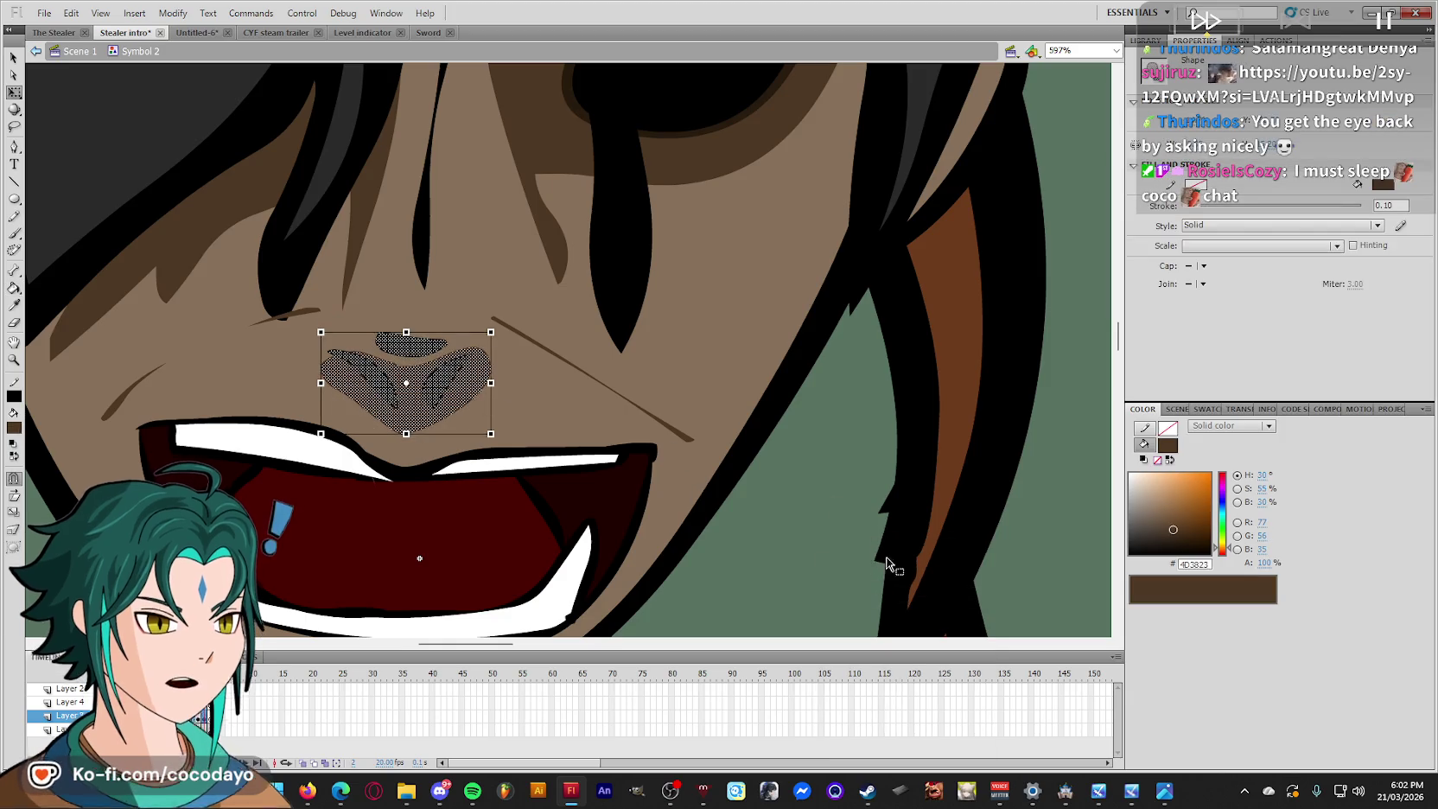
{"action": "key", "text": "Escape"}
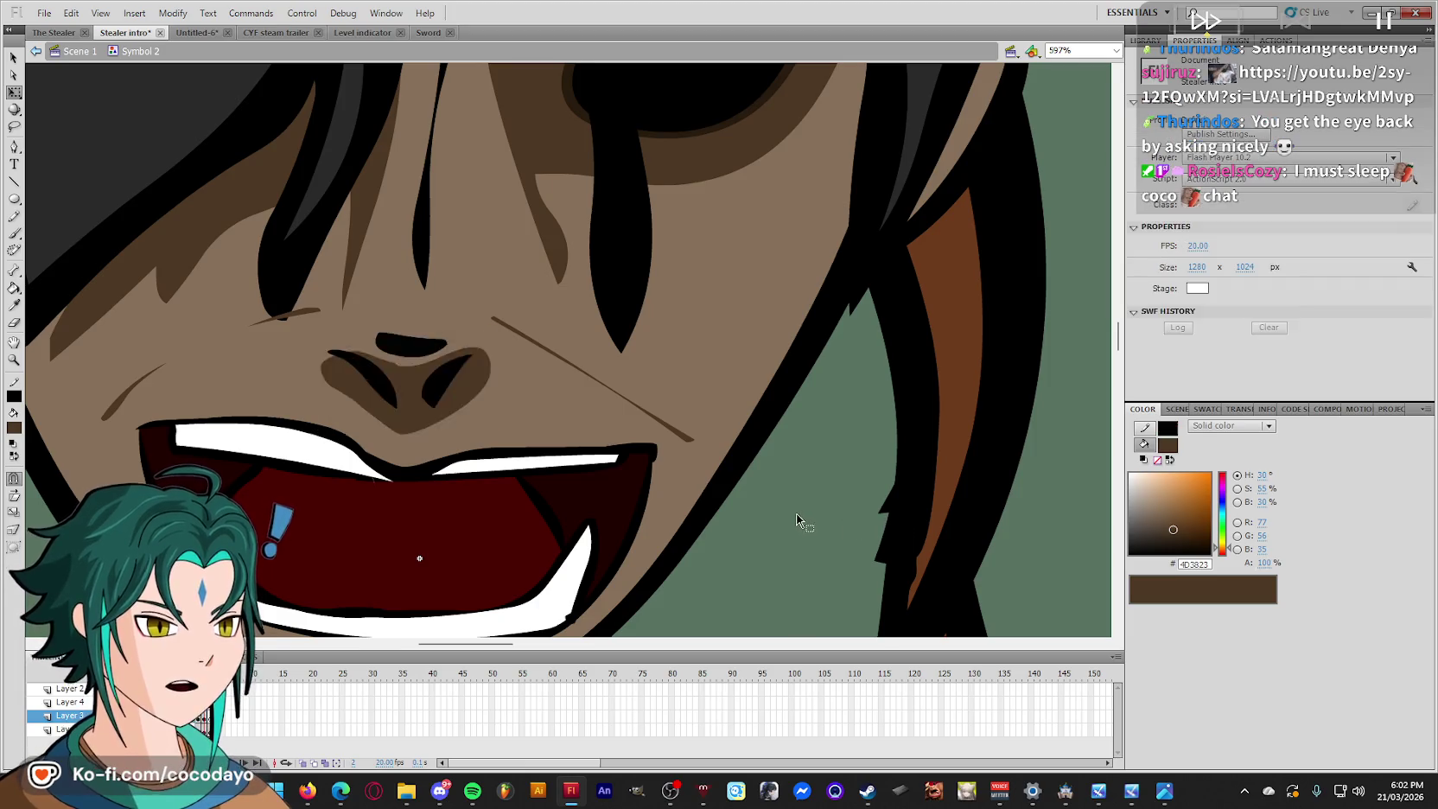
{"action": "scroll", "coordinate": [605, 449], "scroll_direction": "up", "scroll_amount": 3}
Paste the nose-bridge streak in place and try, then undo, a curve over the eyebrow.
{"action": "key", "text": "i"}
{"action": "left_click", "coordinate": [427, 389]}
{"action": "right_click", "coordinate": [796, 337]}
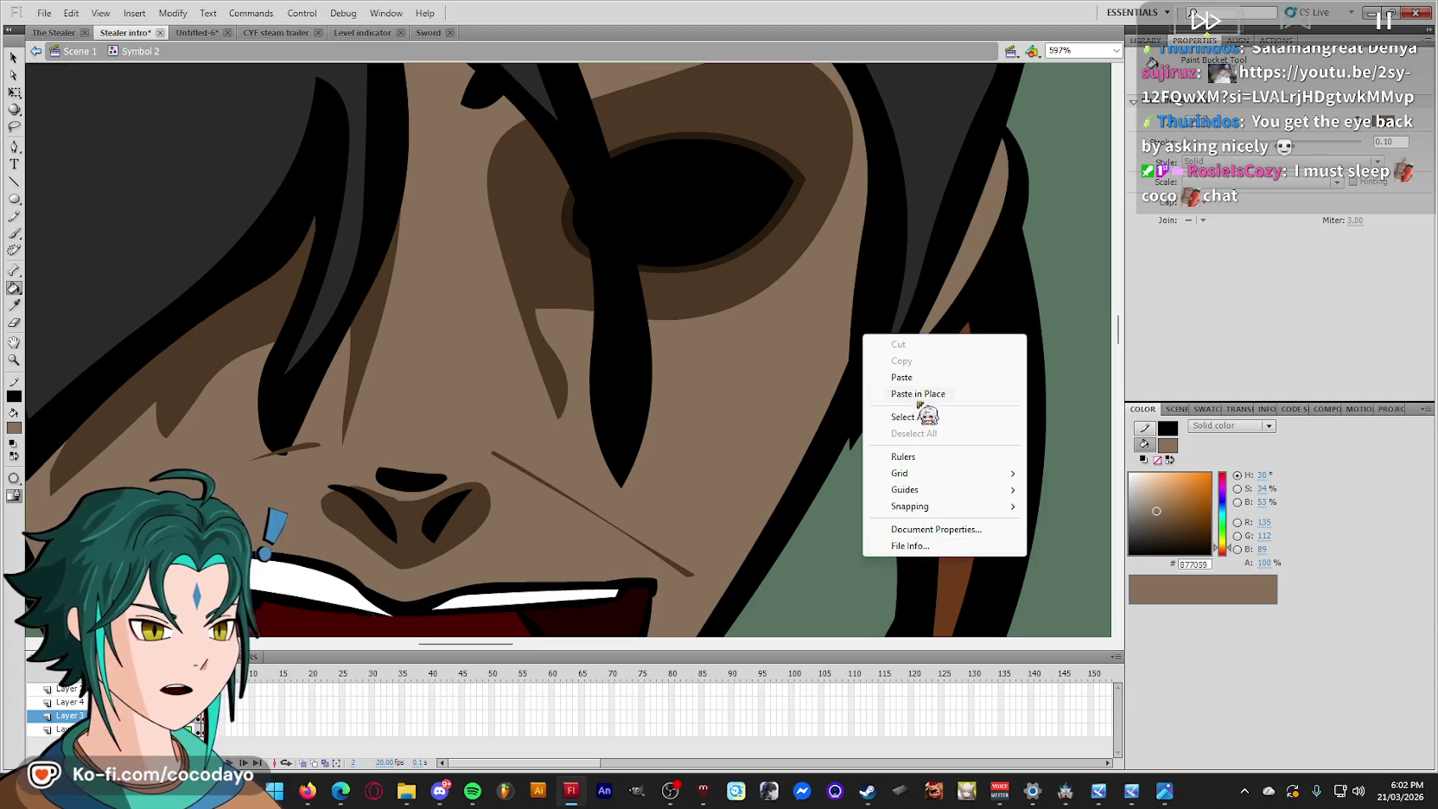
{"action": "left_click", "coordinate": [925, 411]}
{"action": "key", "text": "q"}
{"action": "key", "text": "ctrl+minus"}
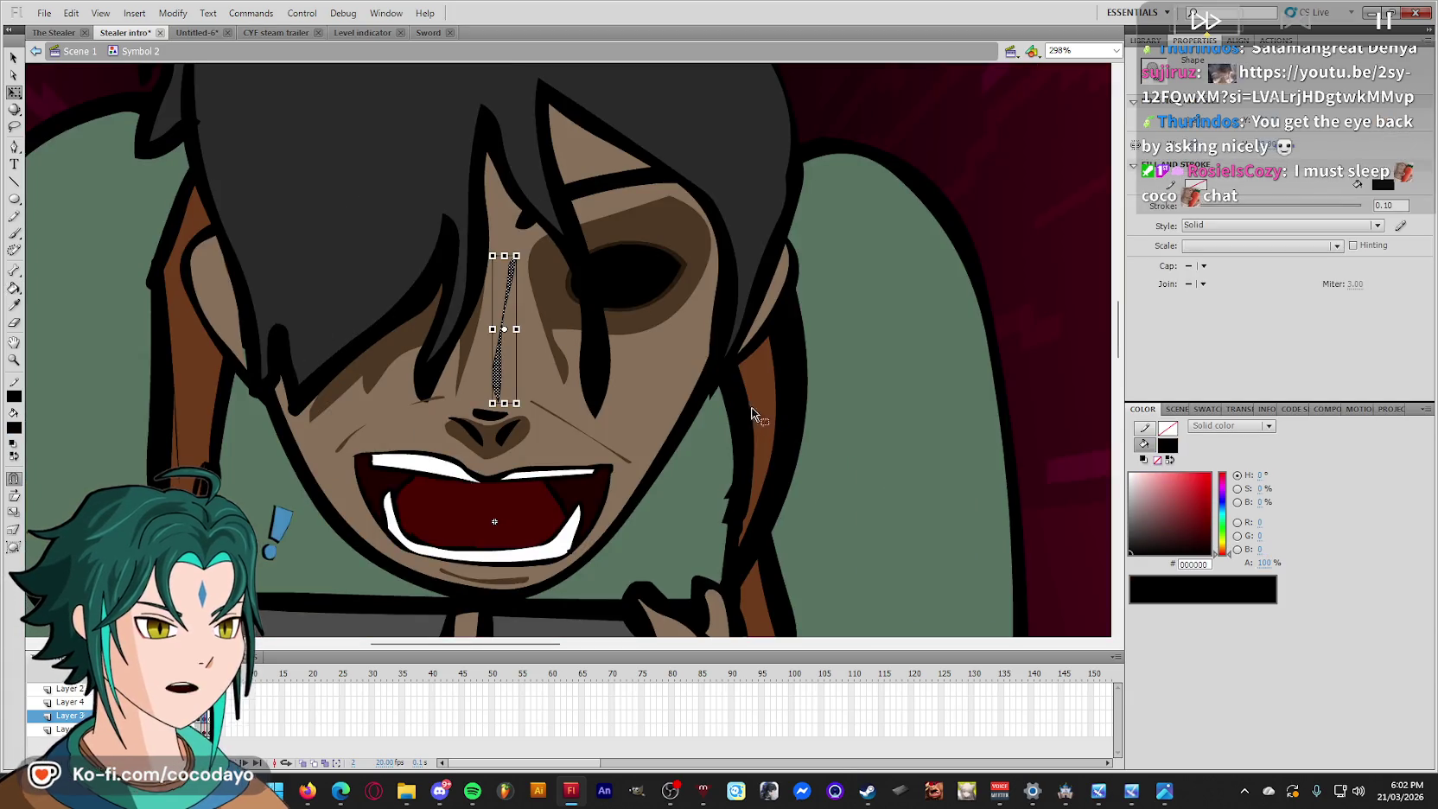
{"action": "left_click_drag", "start_coordinate": [530, 285], "coordinate": [683, 203]}
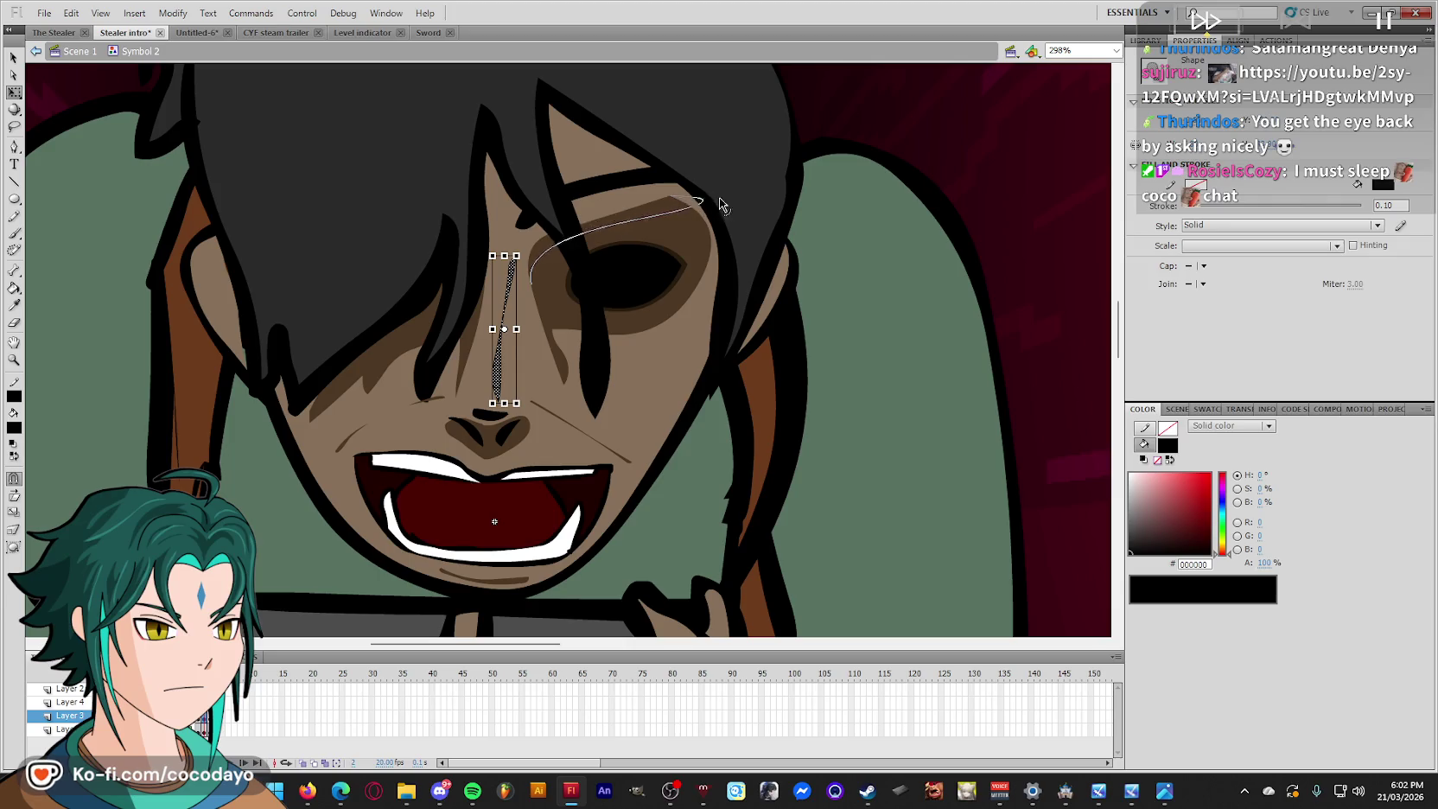
{"action": "key", "text": "ctrl+z"}
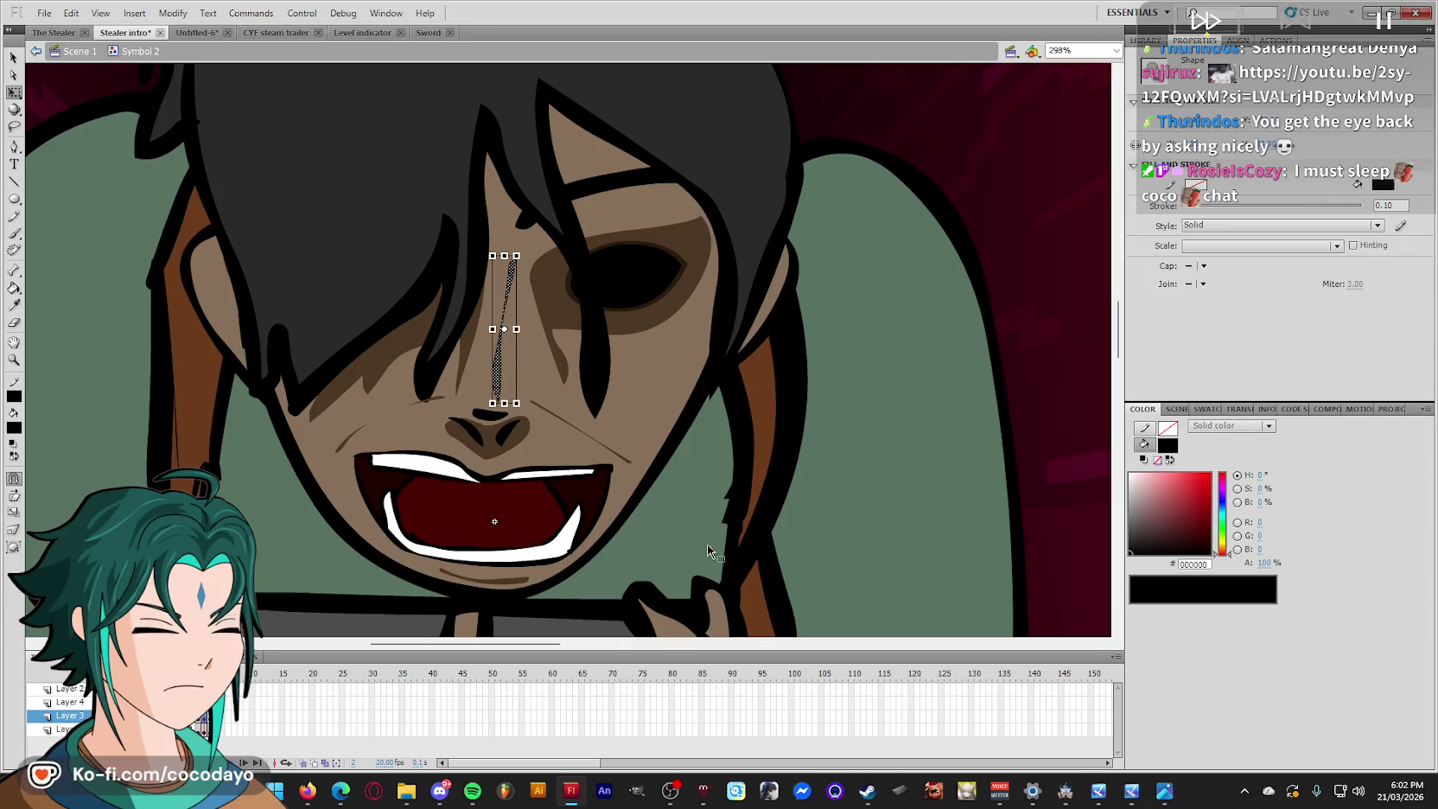
Recolour the hollow eye fill dark brown with the Paint Bucket and paste it in place.
{"action": "left_click", "coordinate": [678, 275]}
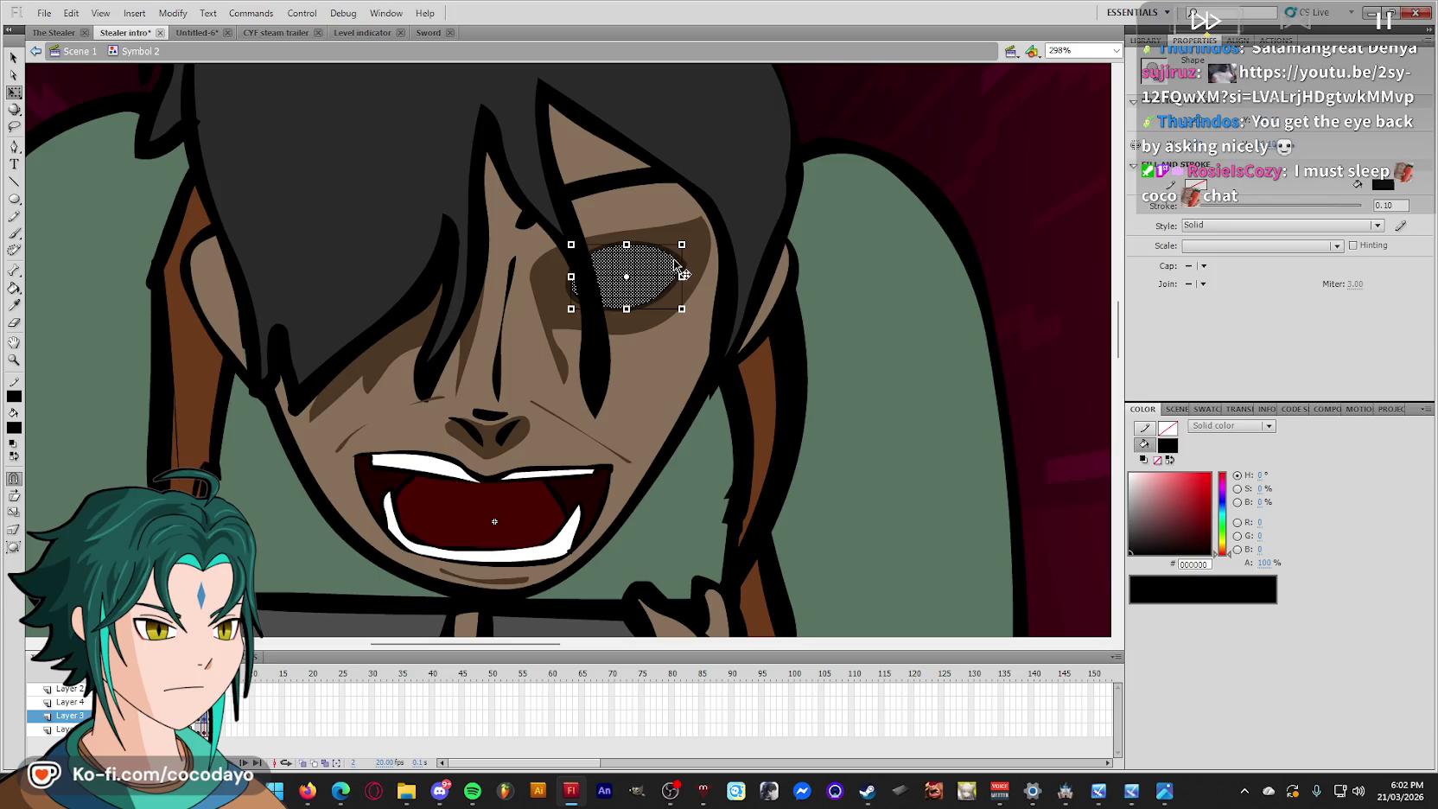
{"action": "left_click", "coordinate": [783, 277]}
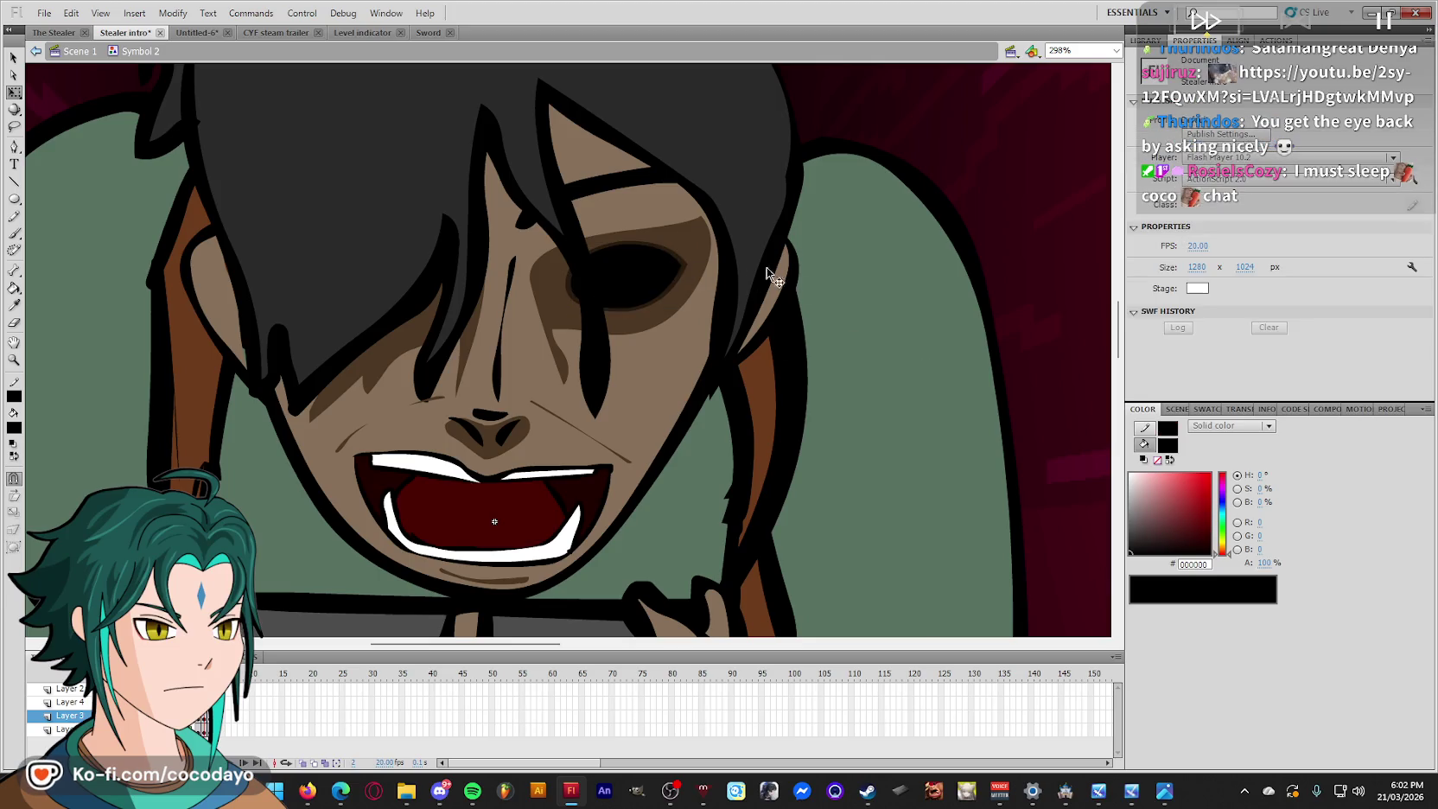
{"action": "left_click", "coordinate": [685, 269]}
{"action": "key", "text": "i"}
{"action": "left_click", "coordinate": [657, 233]}
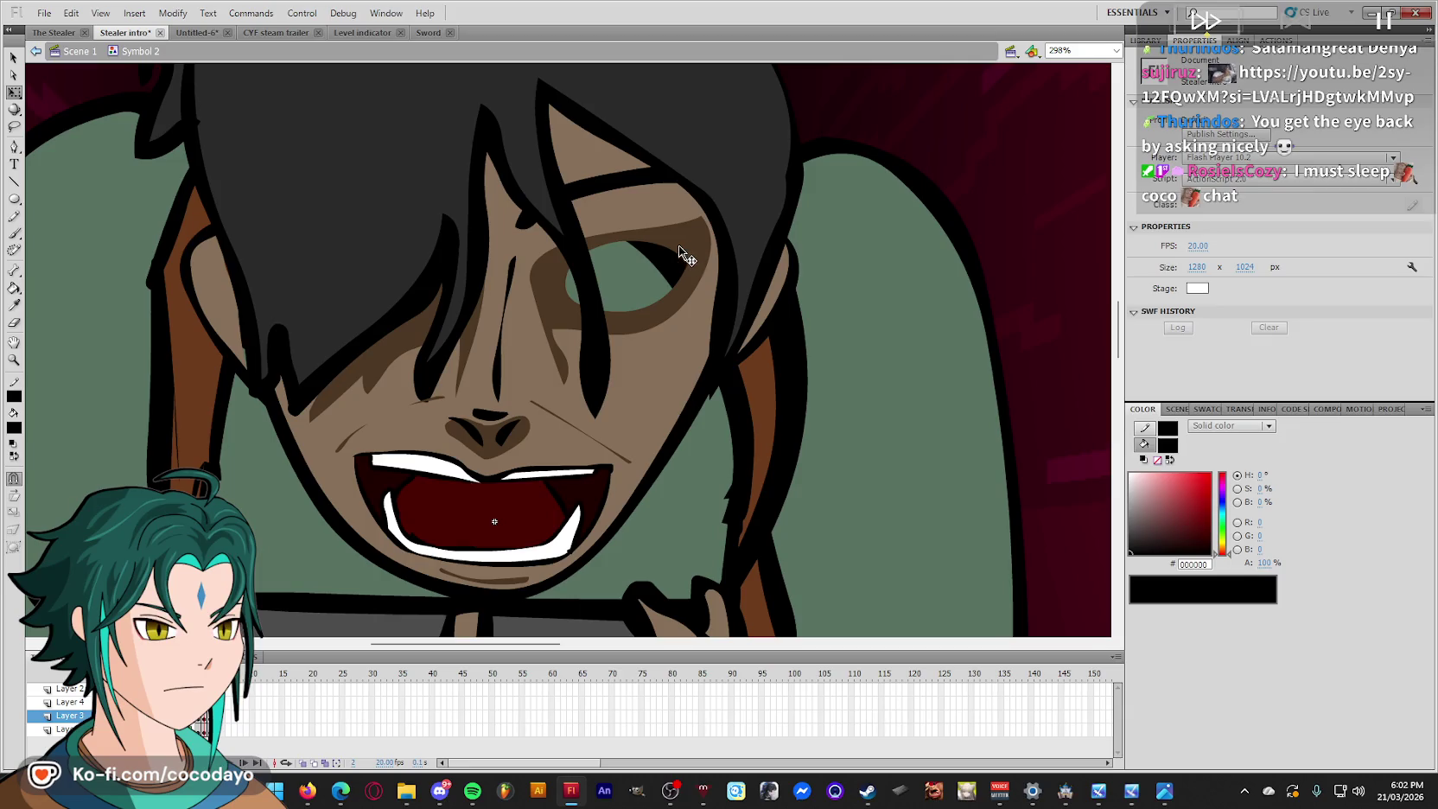
{"action": "right_click", "coordinate": [969, 153]}
{"action": "left_click", "coordinate": [1011, 213]}
{"action": "key", "text": "q"}
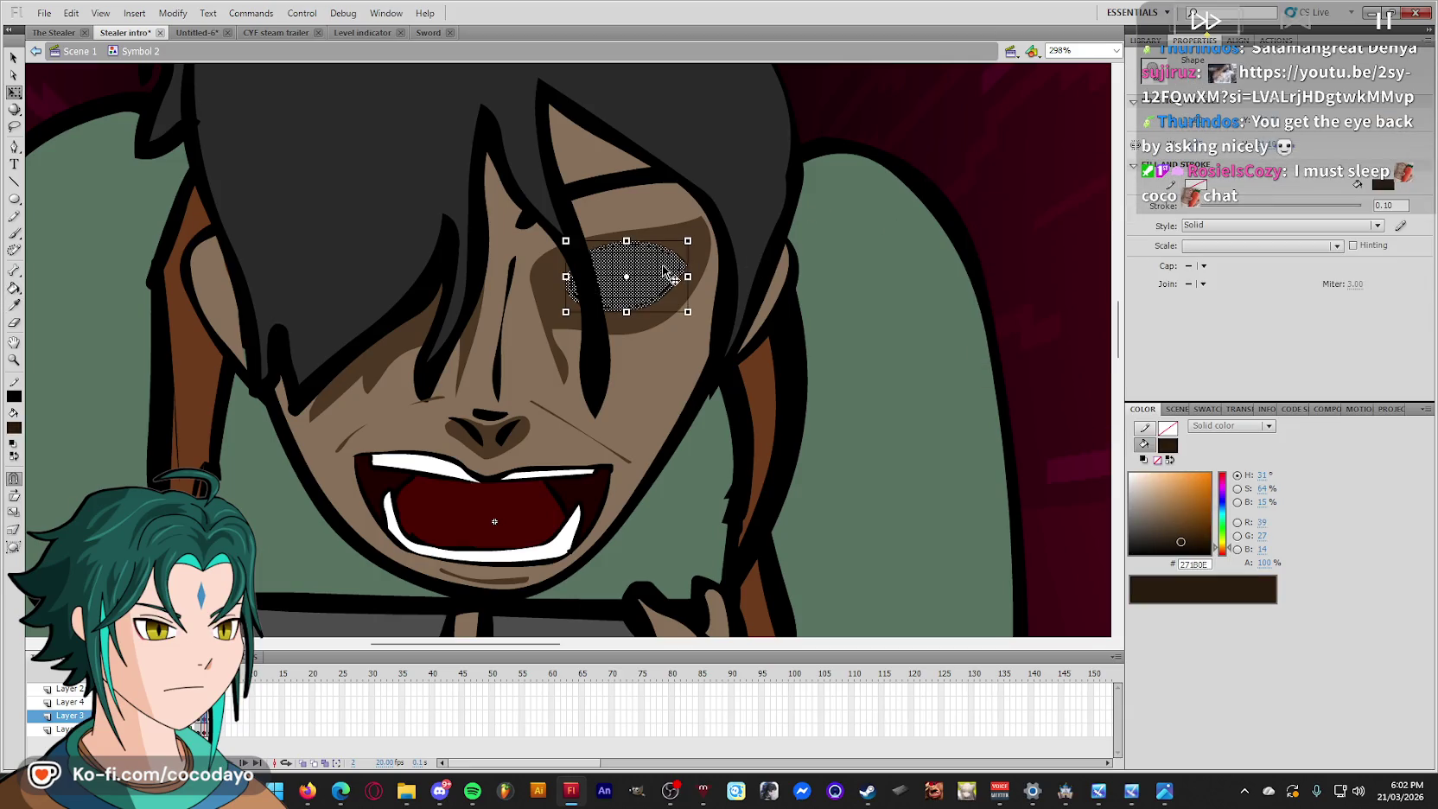
{"action": "left_click", "coordinate": [975, 193]}
Reselect the eyebrow, play back the face animation and zoom out to the whole character.
{"action": "key", "text": "Return"}
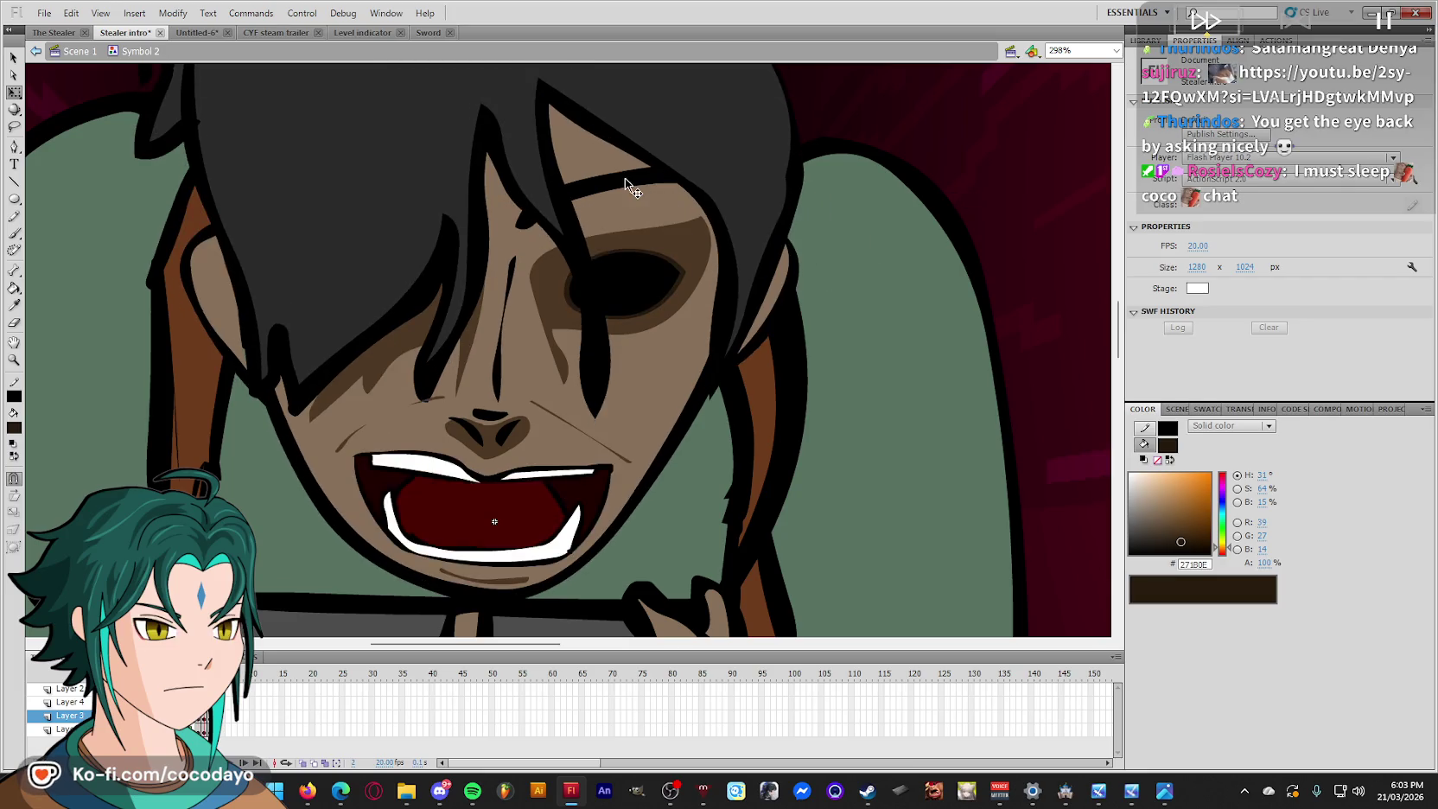
{"action": "left_click", "coordinate": [624, 182]}
{"action": "left_click", "coordinate": [616, 197]}
{"action": "right_click", "coordinate": [979, 146]}
{"action": "key", "text": "Escape"}
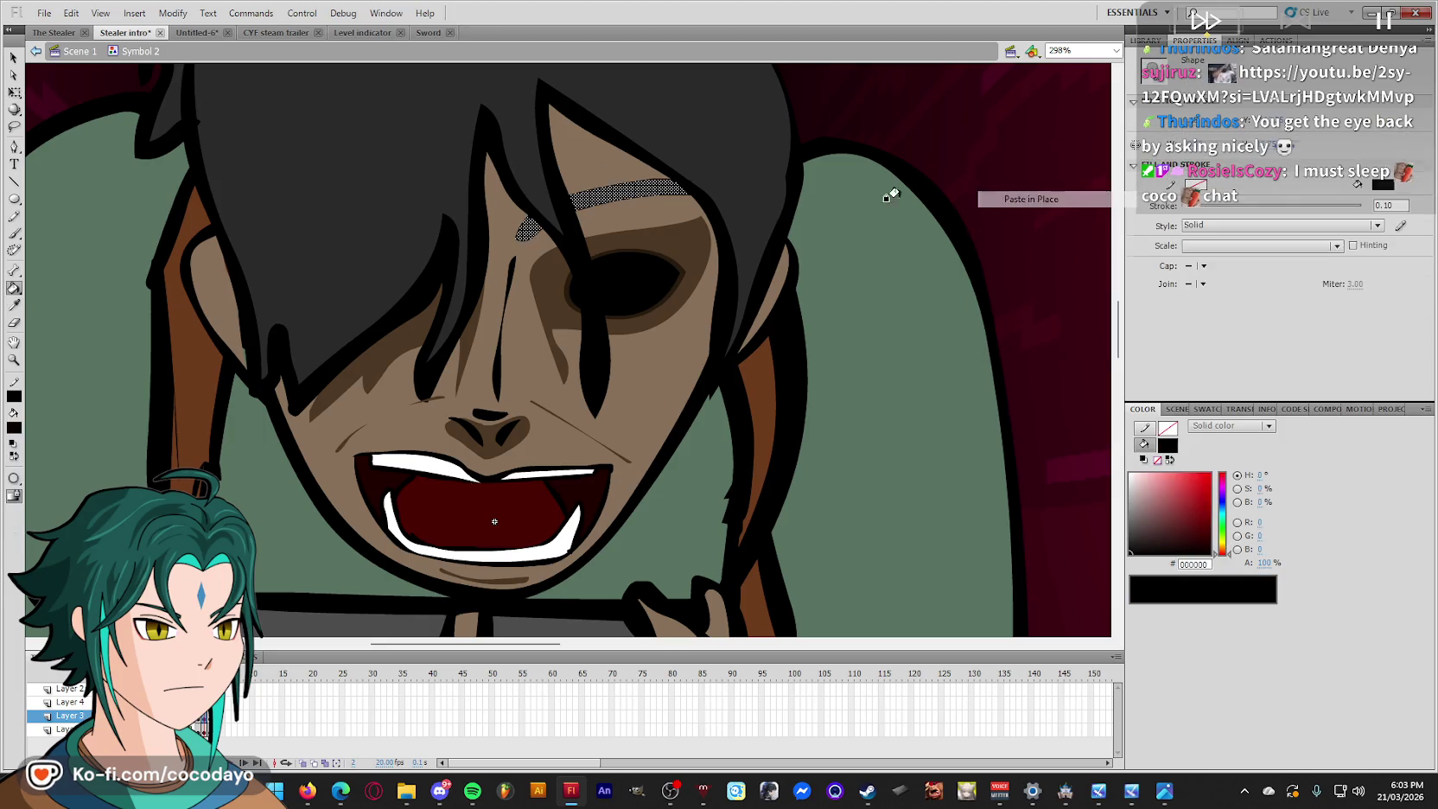
{"action": "key", "text": "Return"}
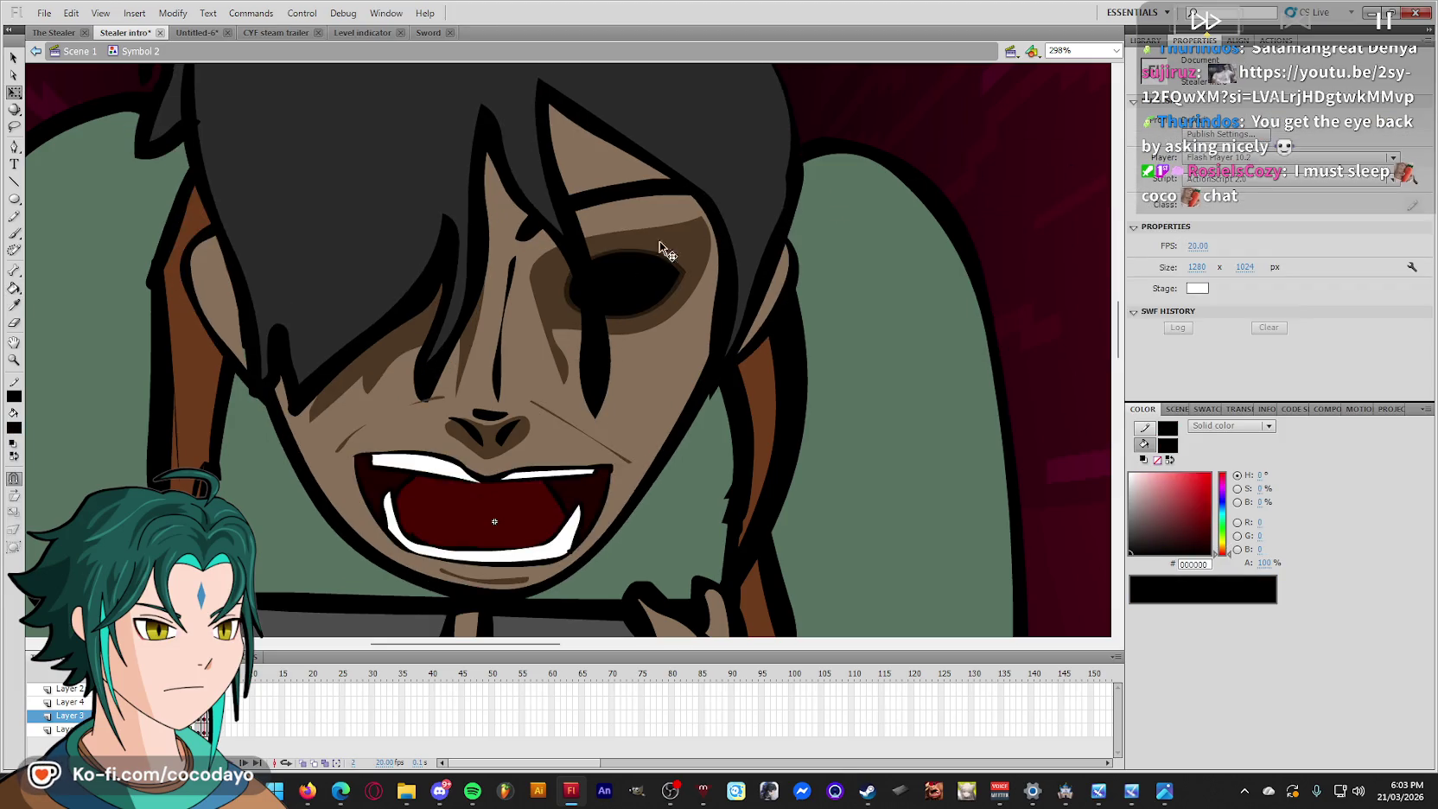
{"action": "key", "text": "Return"}
{"action": "key", "text": "Return"}
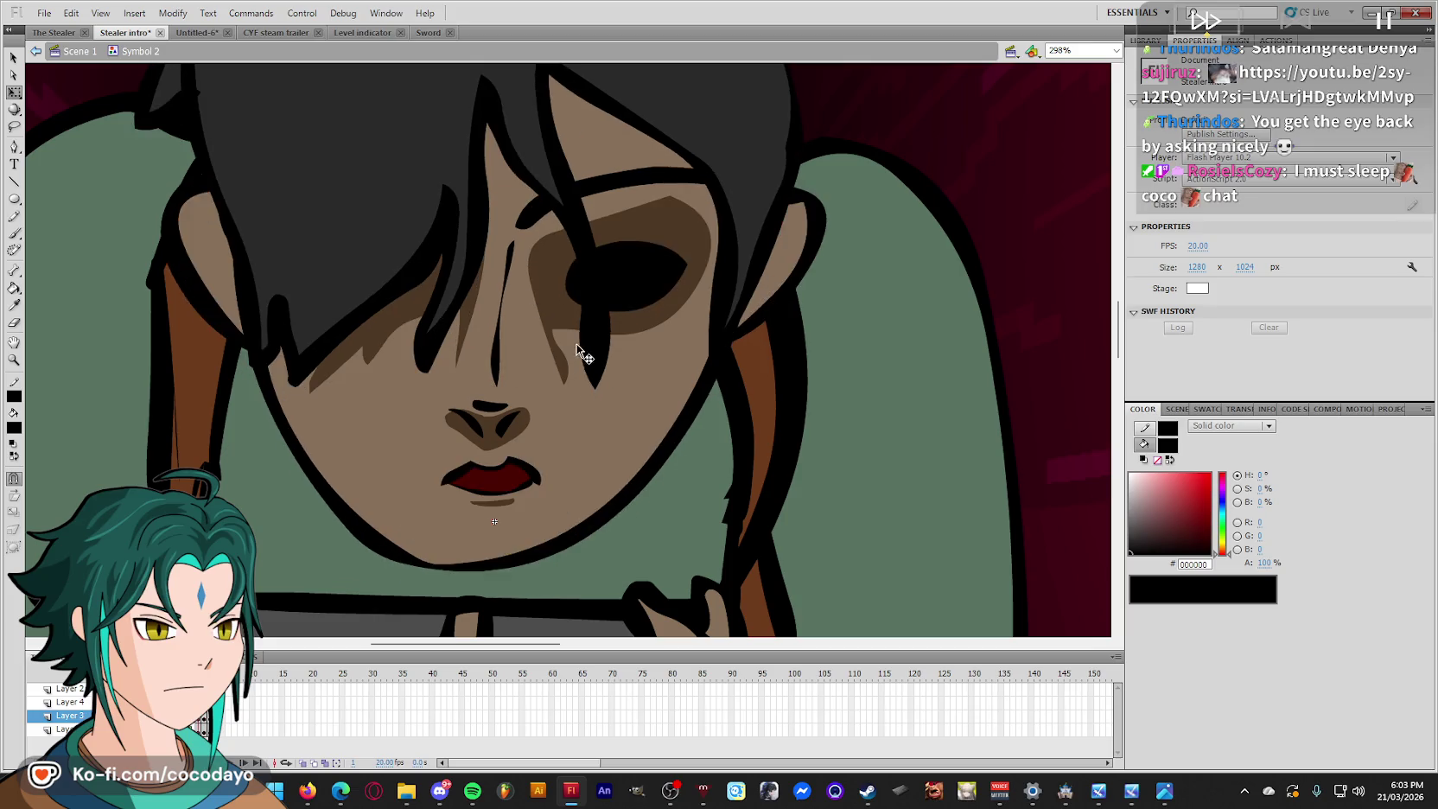
{"action": "key", "text": "ctrl+minus"}
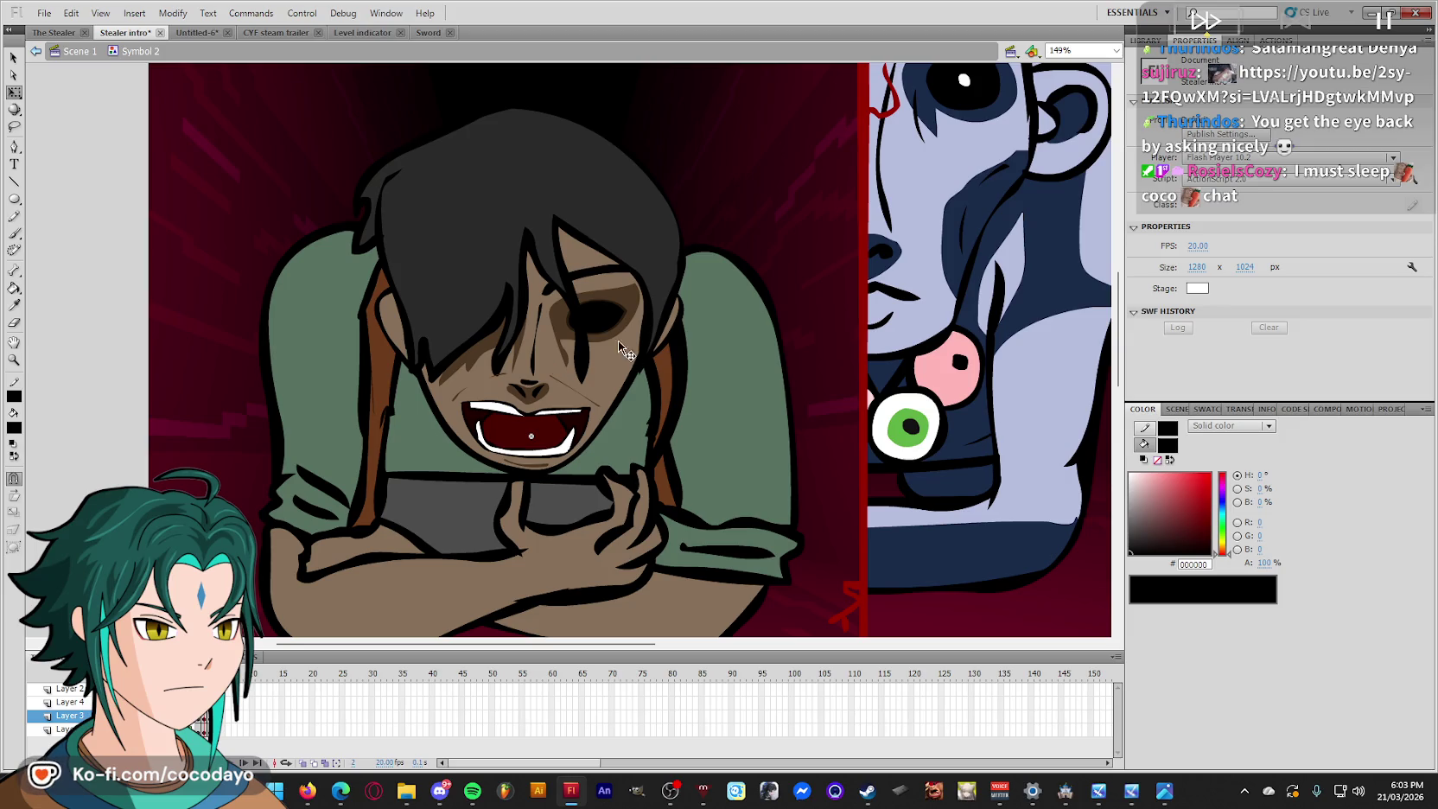
Step back and forth through Symbol 2's closed- and open-mouth frames to preview the mouth.
{"action": "key", "text": "comma"}
{"action": "key", "text": "period"}
{"action": "key", "text": "comma"}
{"action": "key", "text": "period"}
{"action": "key", "text": "comma"}
{"action": "key", "text": "period"}
Back in Scene 1, zoom out, scrub the timeline, and add keyframes around frame 150 on all layers.
{"action": "double_click", "coordinate": [791, 182]}
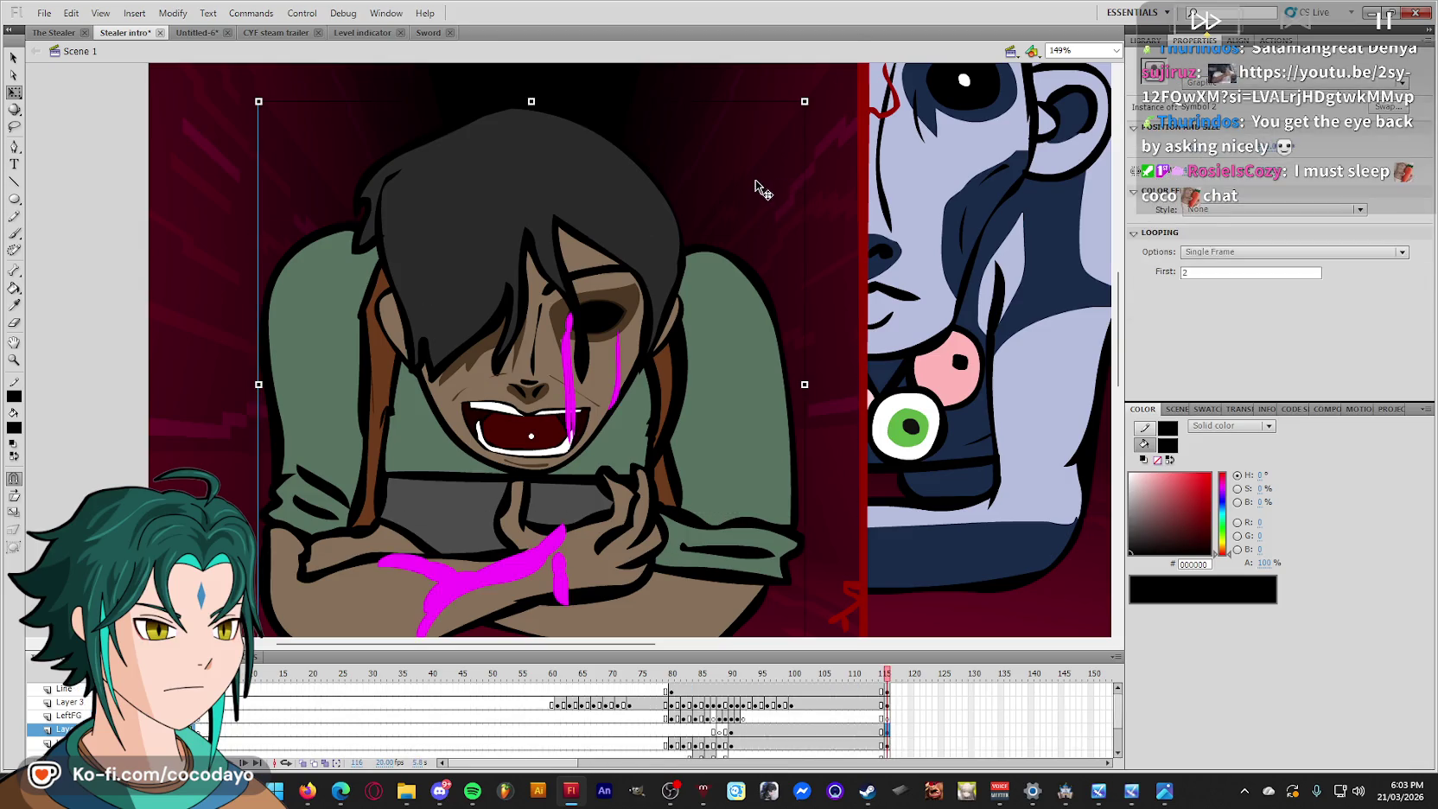
{"action": "key", "text": "ctrl+minus"}
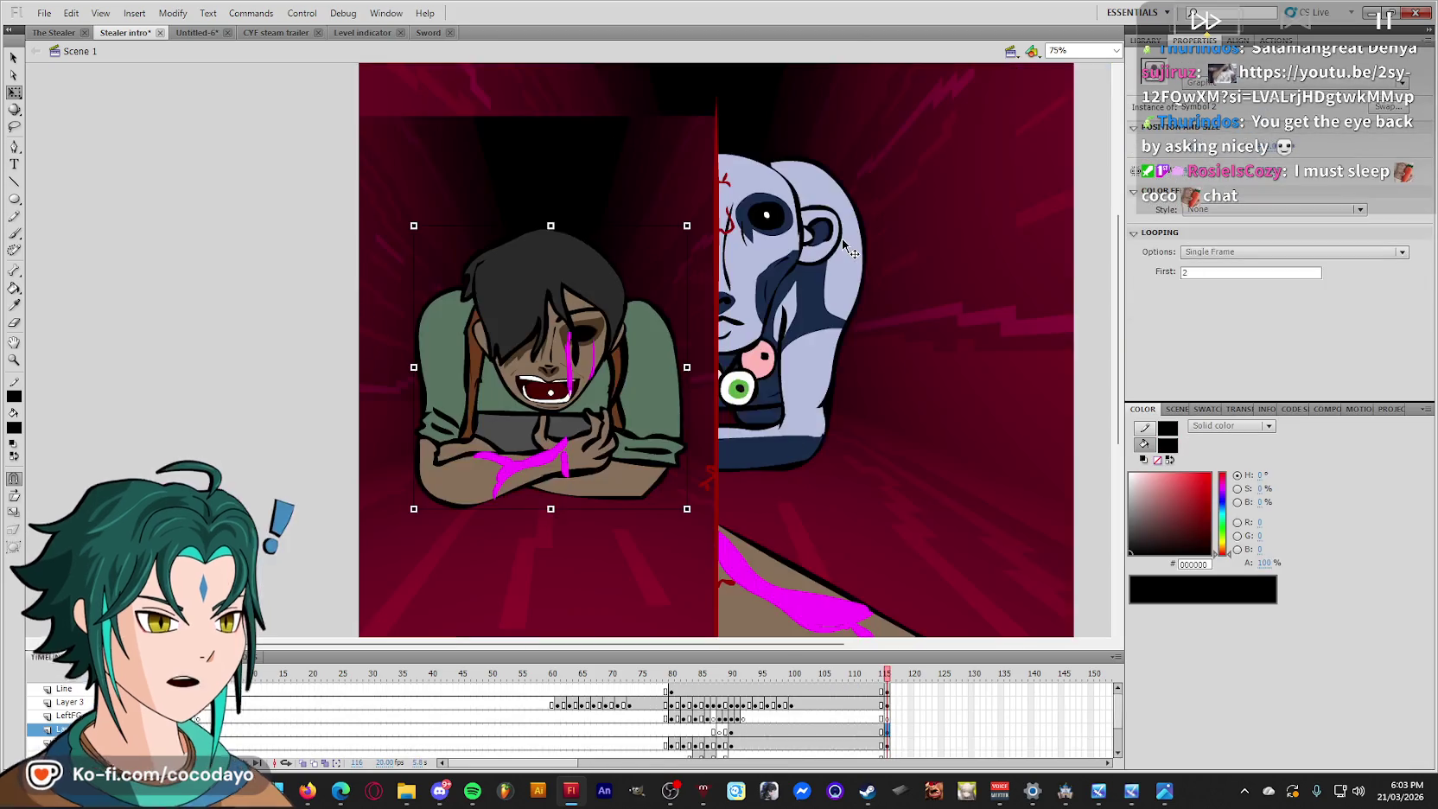
{"action": "left_click", "coordinate": [313, 344]}
{"action": "key", "text": "comma"}
{"action": "key", "text": "comma"}
{"action": "key", "text": "comma"}
{"action": "key", "text": "comma"}
{"action": "key", "text": "comma"}
{"action": "key", "text": "comma"}
{"action": "key", "text": "comma"}
{"action": "key", "text": "comma"}
{"action": "key", "text": "comma"}
{"action": "key", "text": "comma"}
{"action": "key", "text": "comma"}
{"action": "key", "text": "comma"}
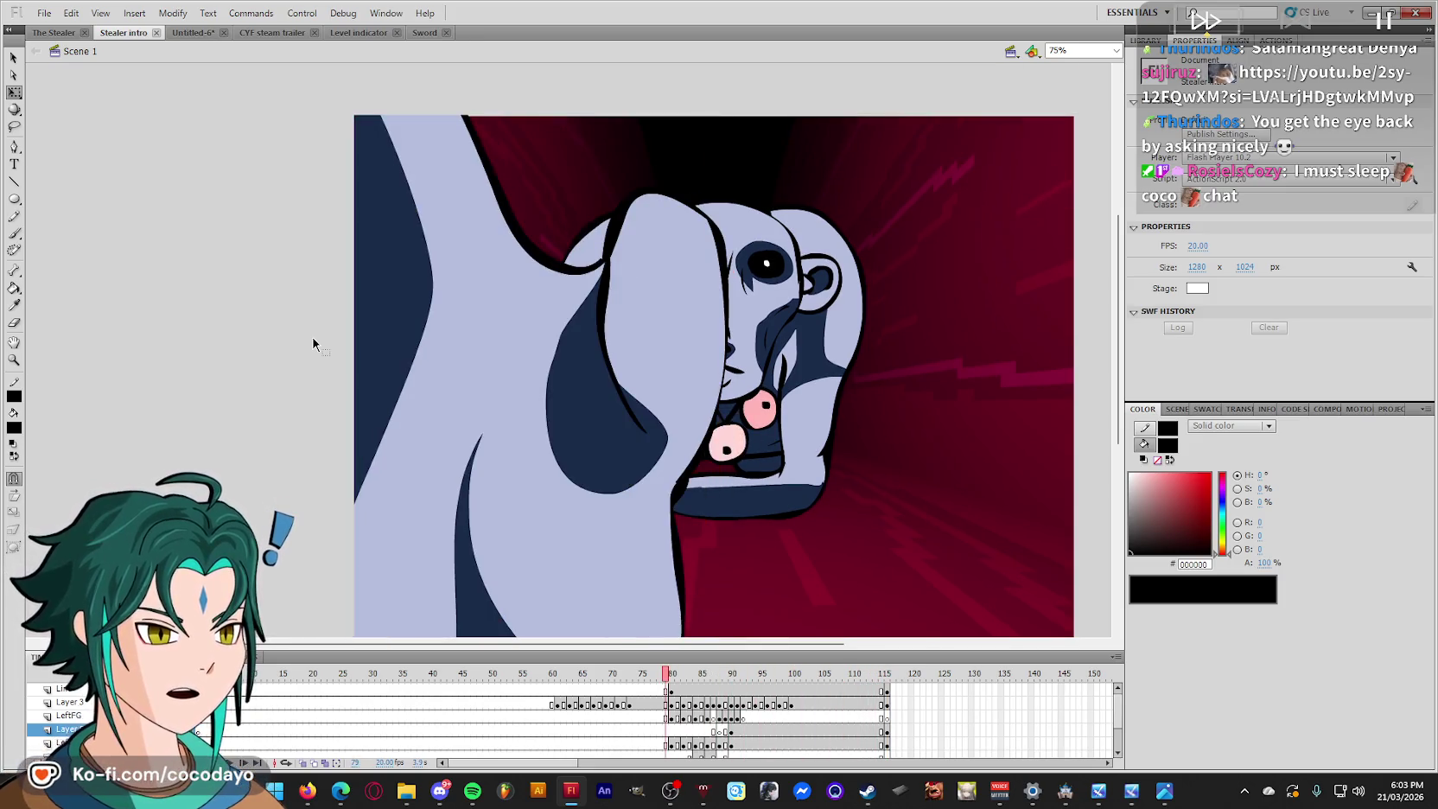
{"action": "key", "text": "Return"}
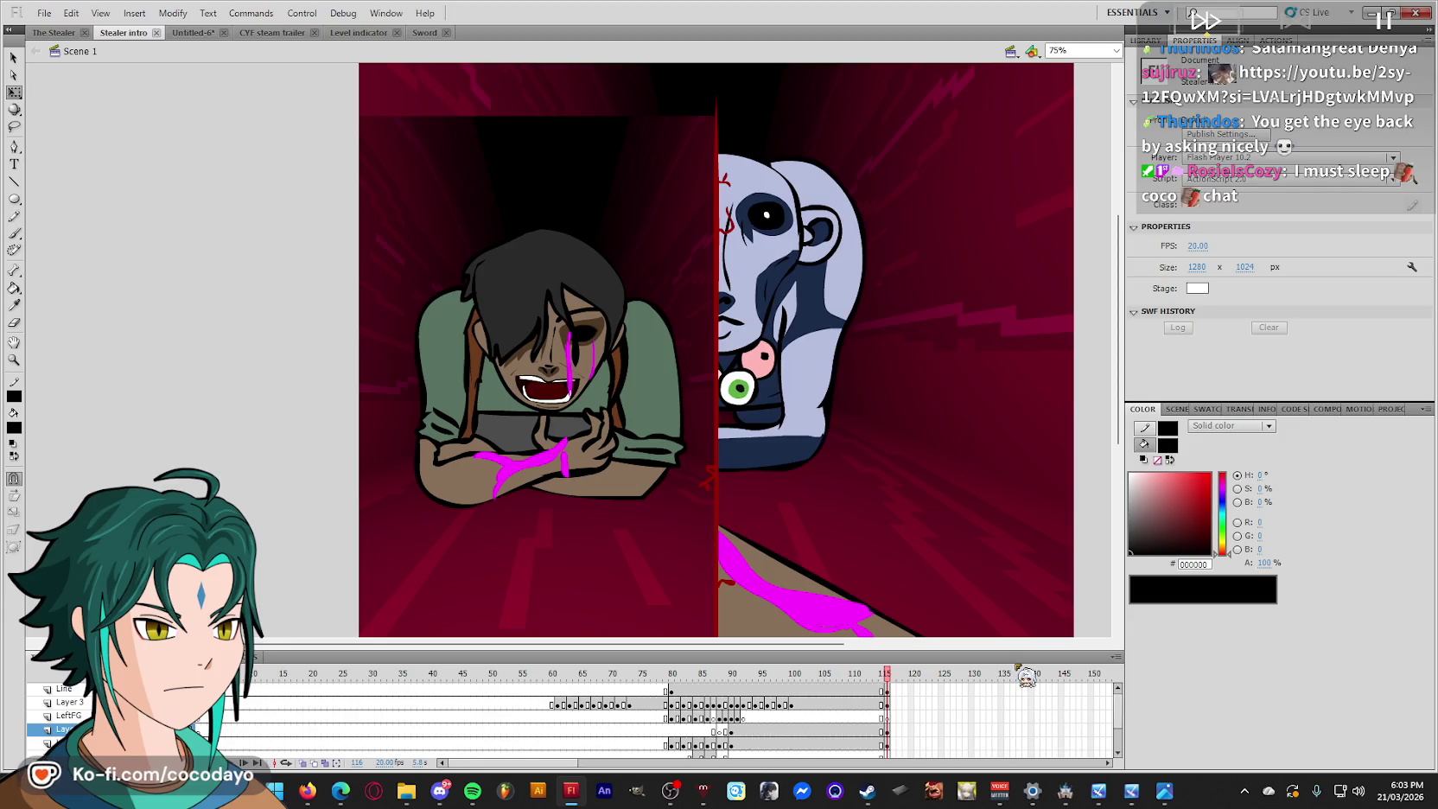
{"action": "scroll", "coordinate": [1019, 686], "scroll_direction": "down", "scroll_amount": 1}
{"action": "scroll", "coordinate": [966, 708], "scroll_direction": "up", "scroll_amount": 1}
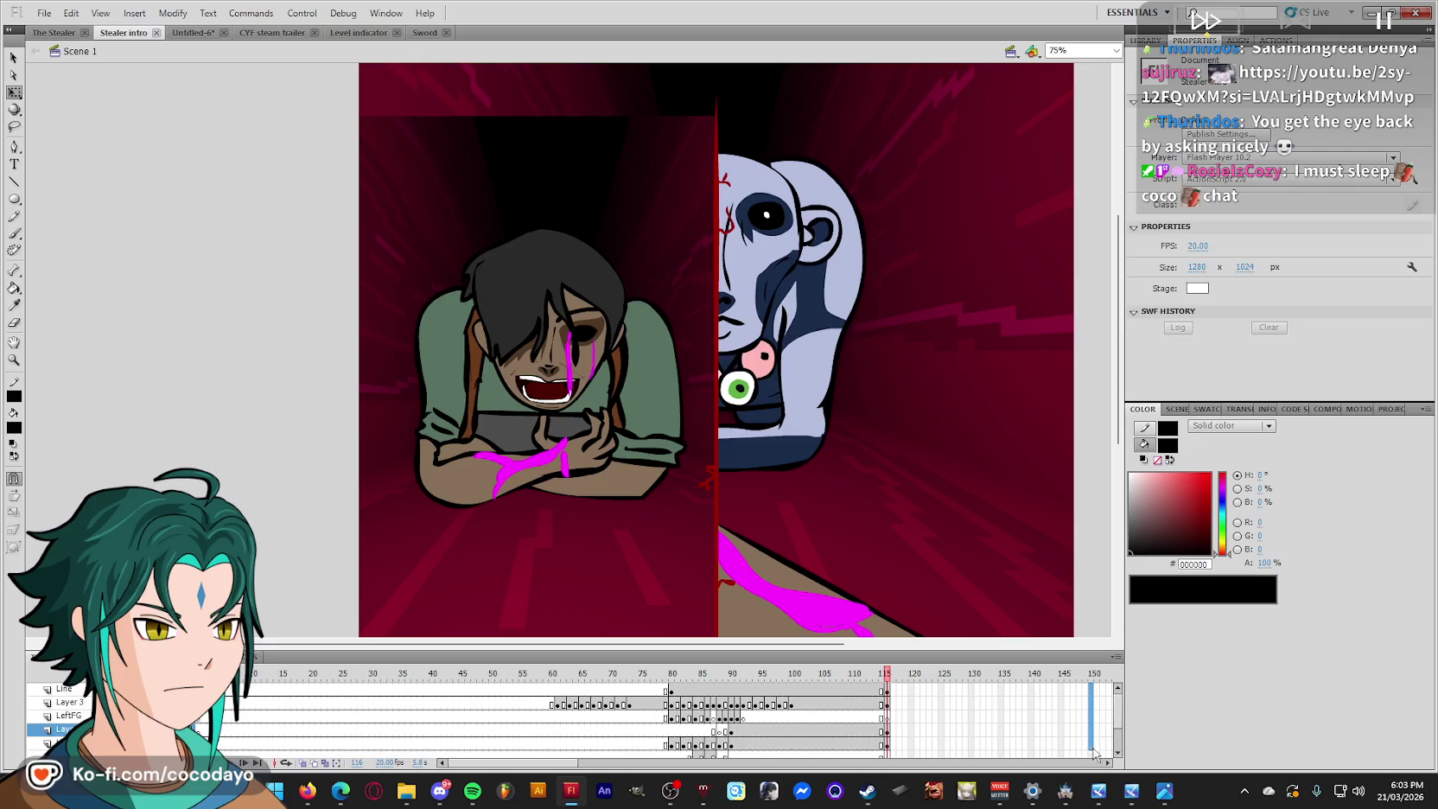
{"action": "scroll", "coordinate": [1093, 751], "scroll_direction": "down", "scroll_amount": 3}
{"action": "key", "text": "F6"}
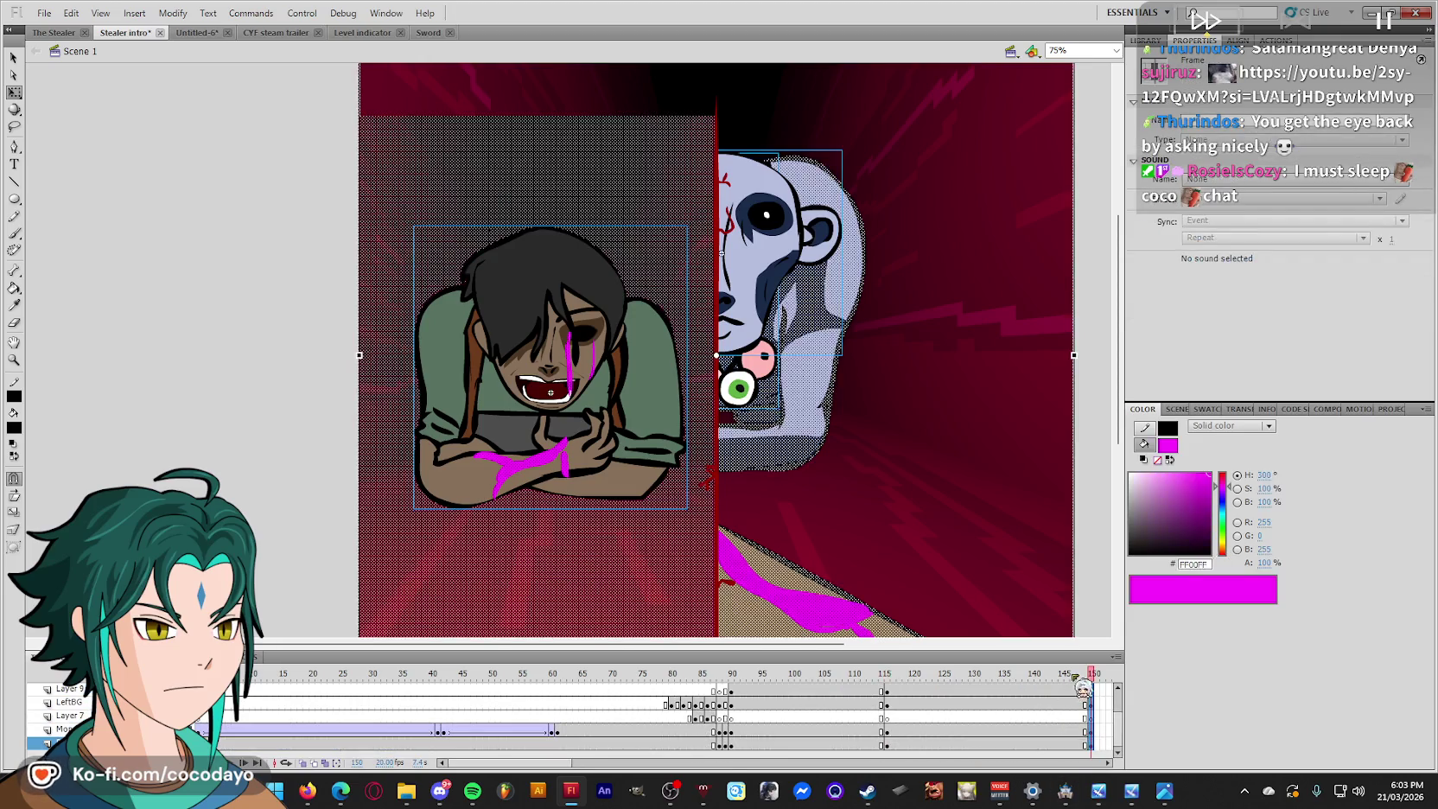
At frame 150, set the character instance's Looping First to 3 and enter Symbol 2.
{"action": "left_click", "coordinate": [969, 692]}
{"action": "left_click", "coordinate": [1088, 691]}
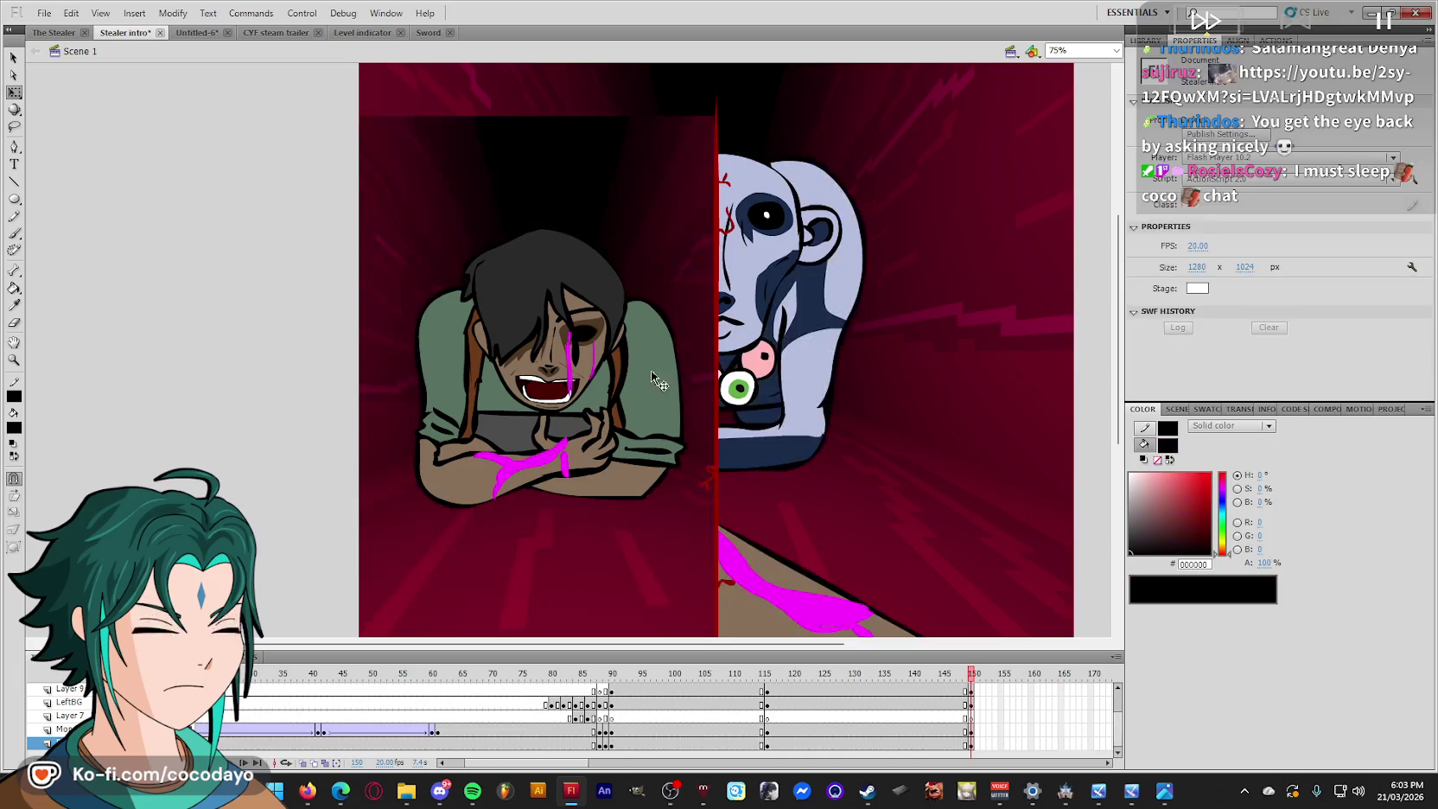
{"action": "left_click", "coordinate": [618, 290]}
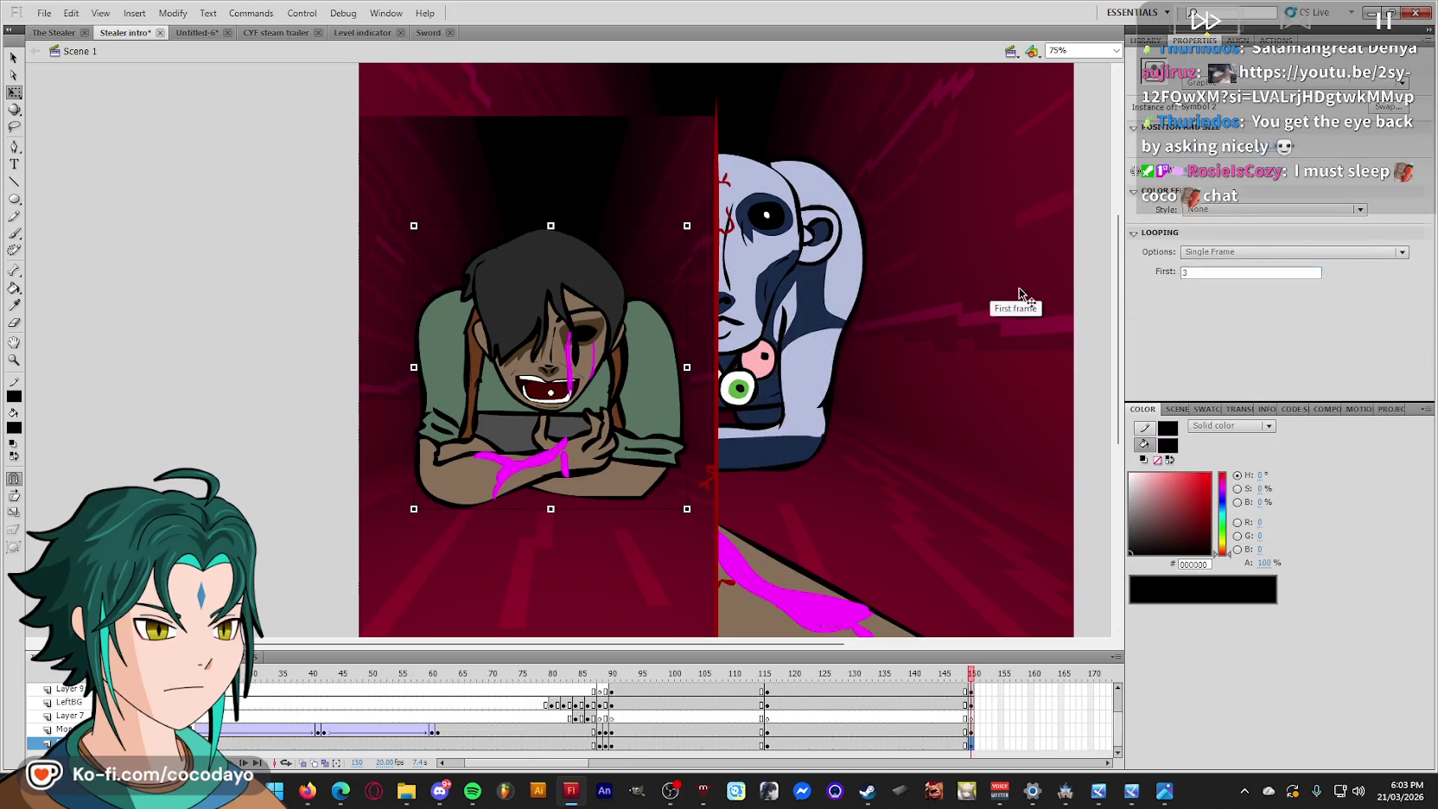
{"action": "left_click", "coordinate": [862, 354]}
{"action": "double_click", "coordinate": [523, 354]}
Zoom in and paint the magenta blood and dark hand patches skin brown #877059.
{"action": "key", "text": "z"}
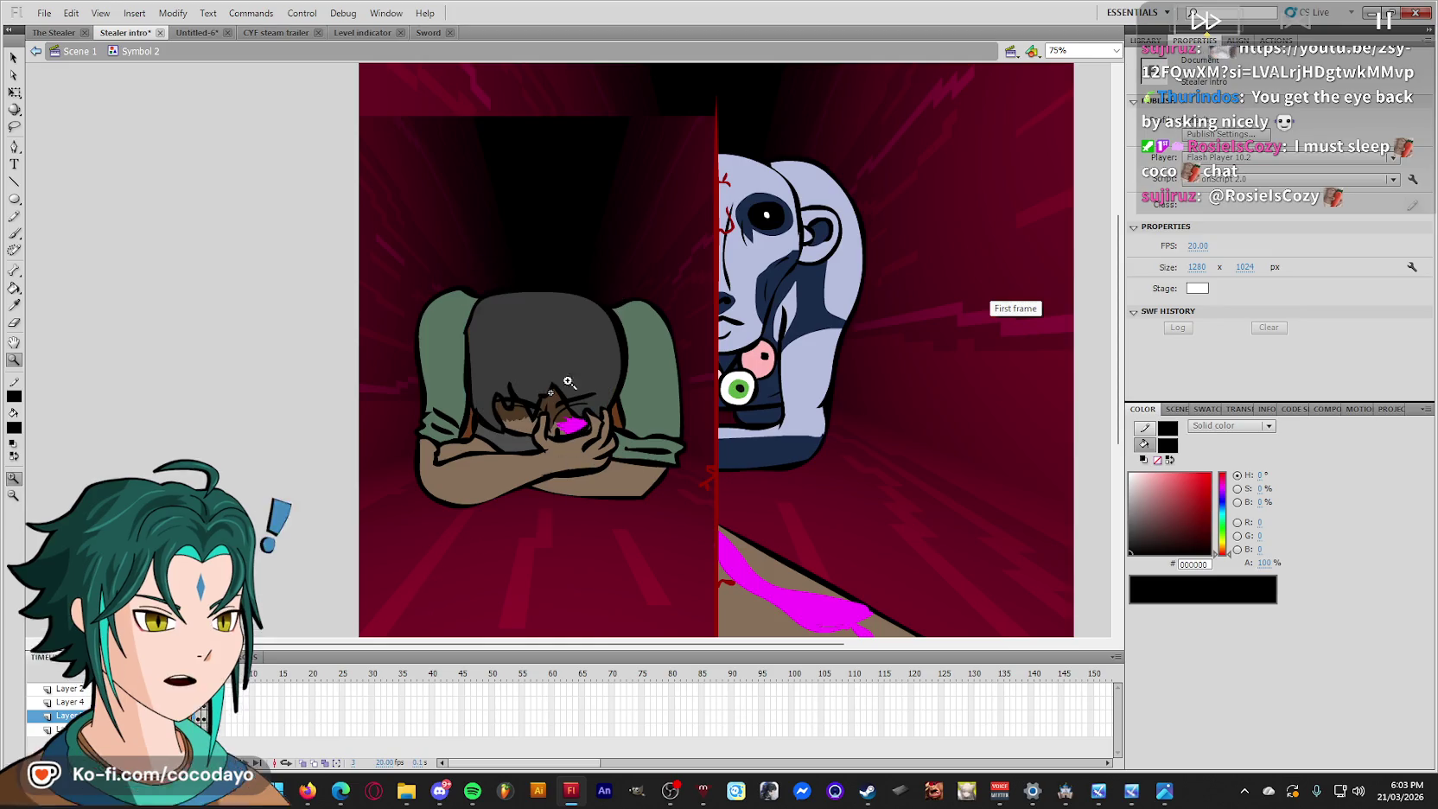
{"action": "left_click_drag", "start_coordinate": [388, 302], "coordinate": [674, 458]}
{"action": "key", "text": "i"}
{"action": "left_click", "coordinate": [637, 443]}
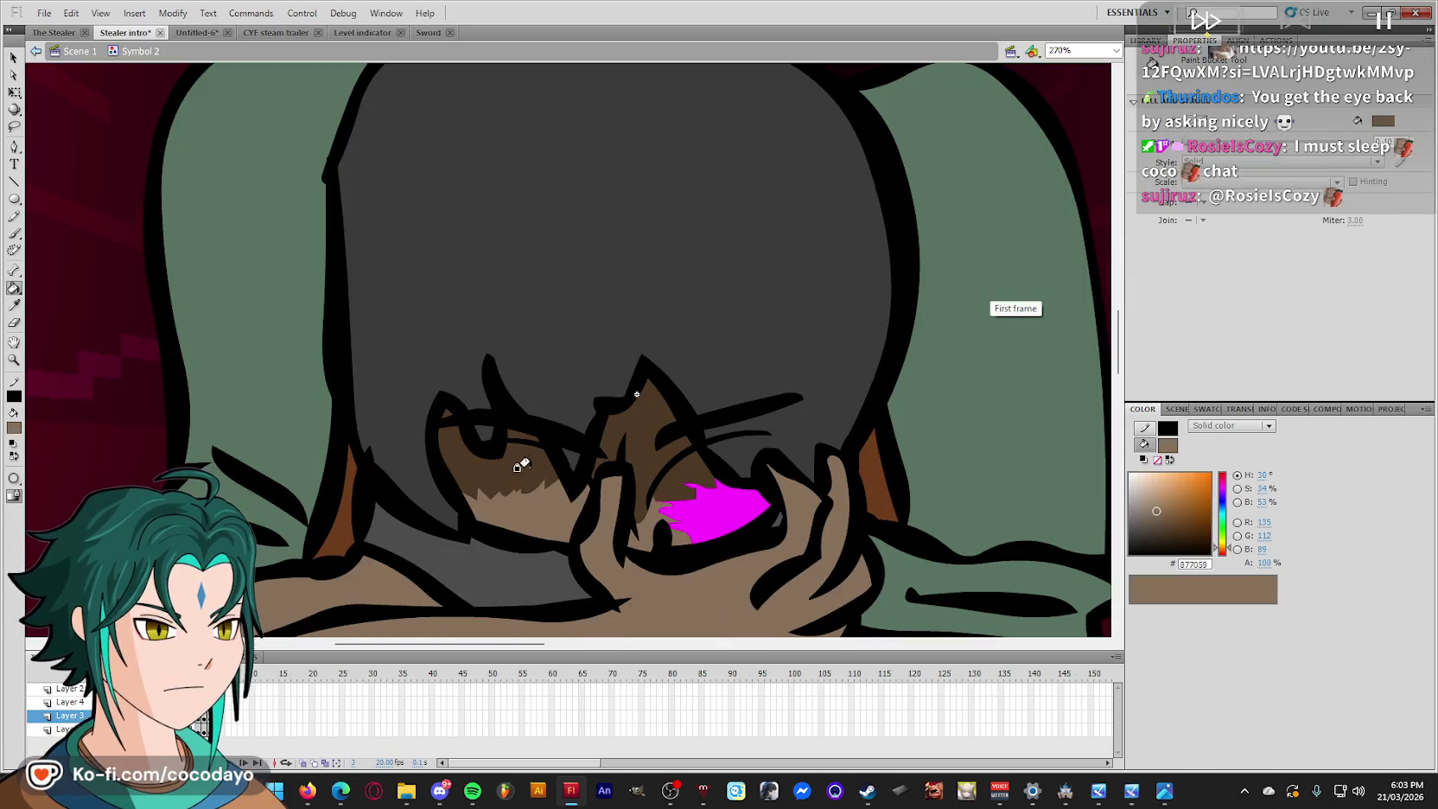
{"action": "left_click", "coordinate": [449, 510]}
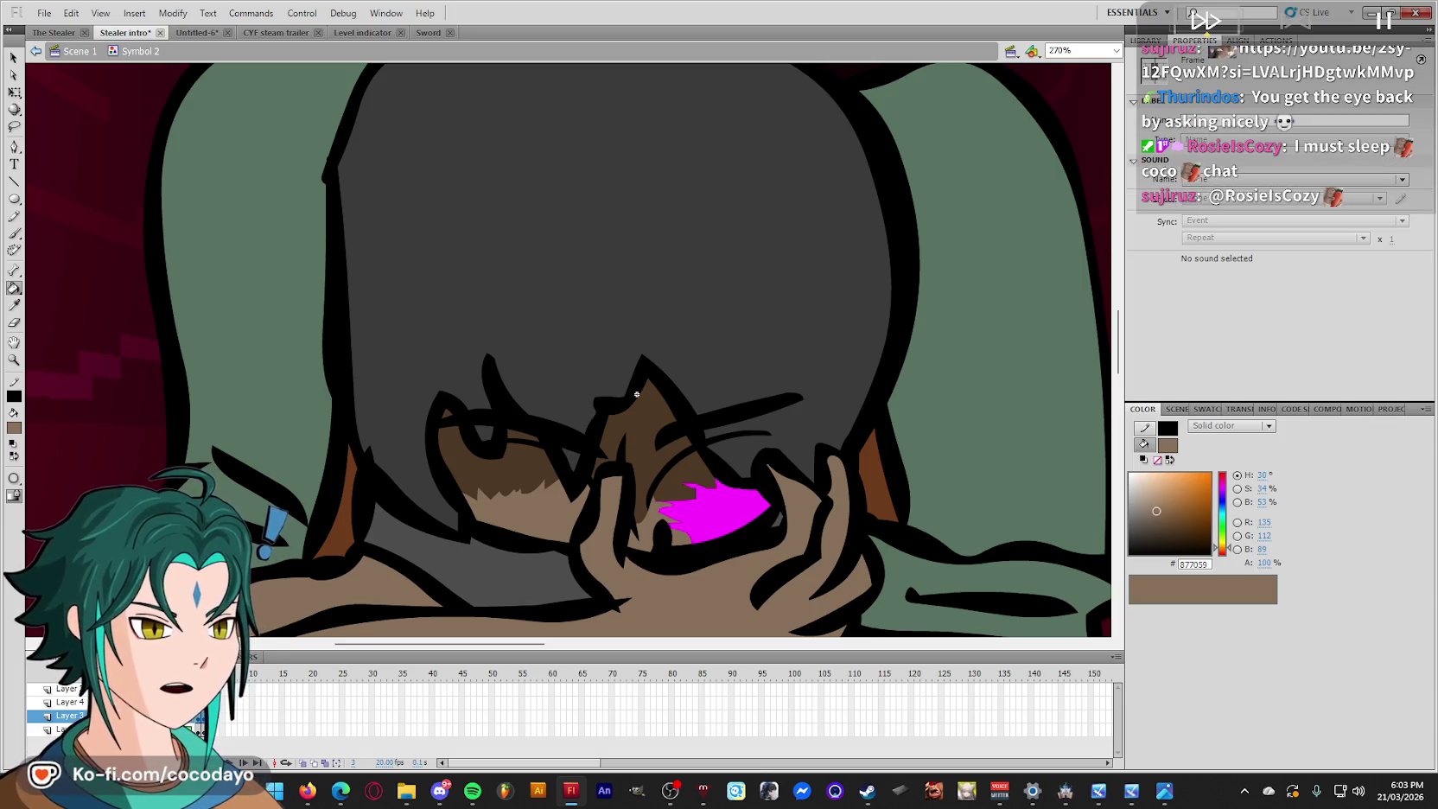
{"action": "left_click", "coordinate": [479, 481]}
{"action": "left_click", "coordinate": [700, 505]}
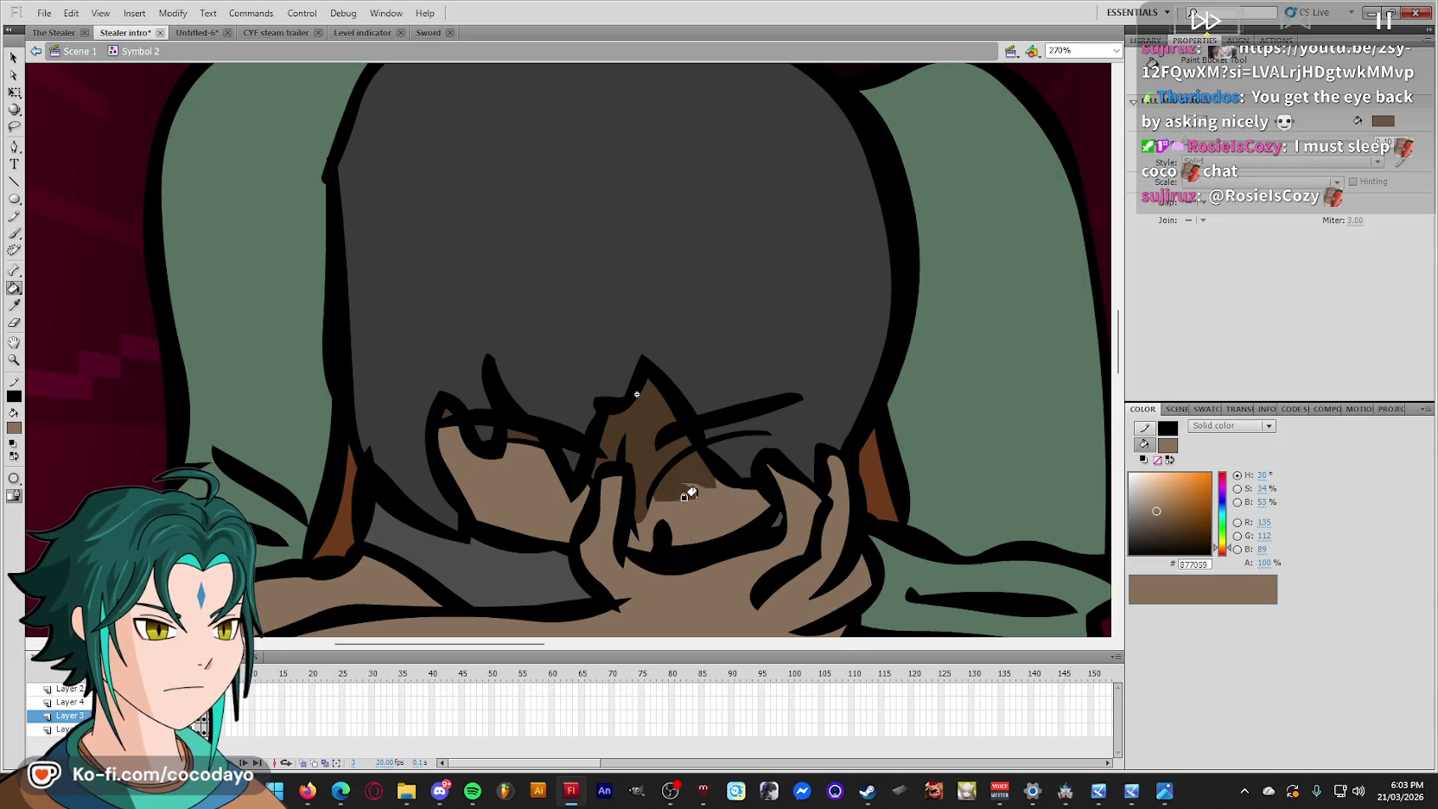
{"action": "left_click", "coordinate": [622, 458]}
{"action": "key", "text": "q"}
{"action": "left_click", "coordinate": [545, 391]}
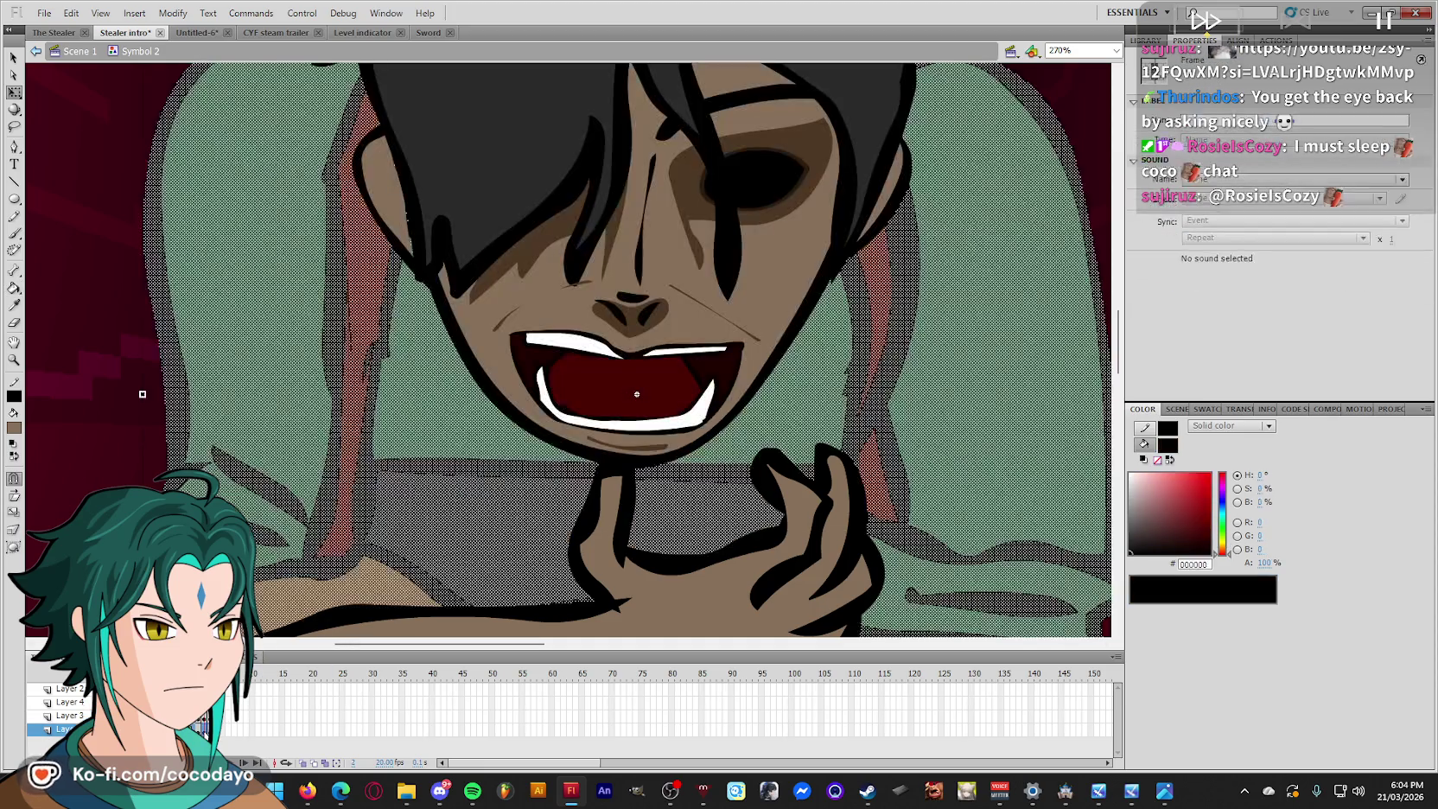
{"action": "key", "text": "."}
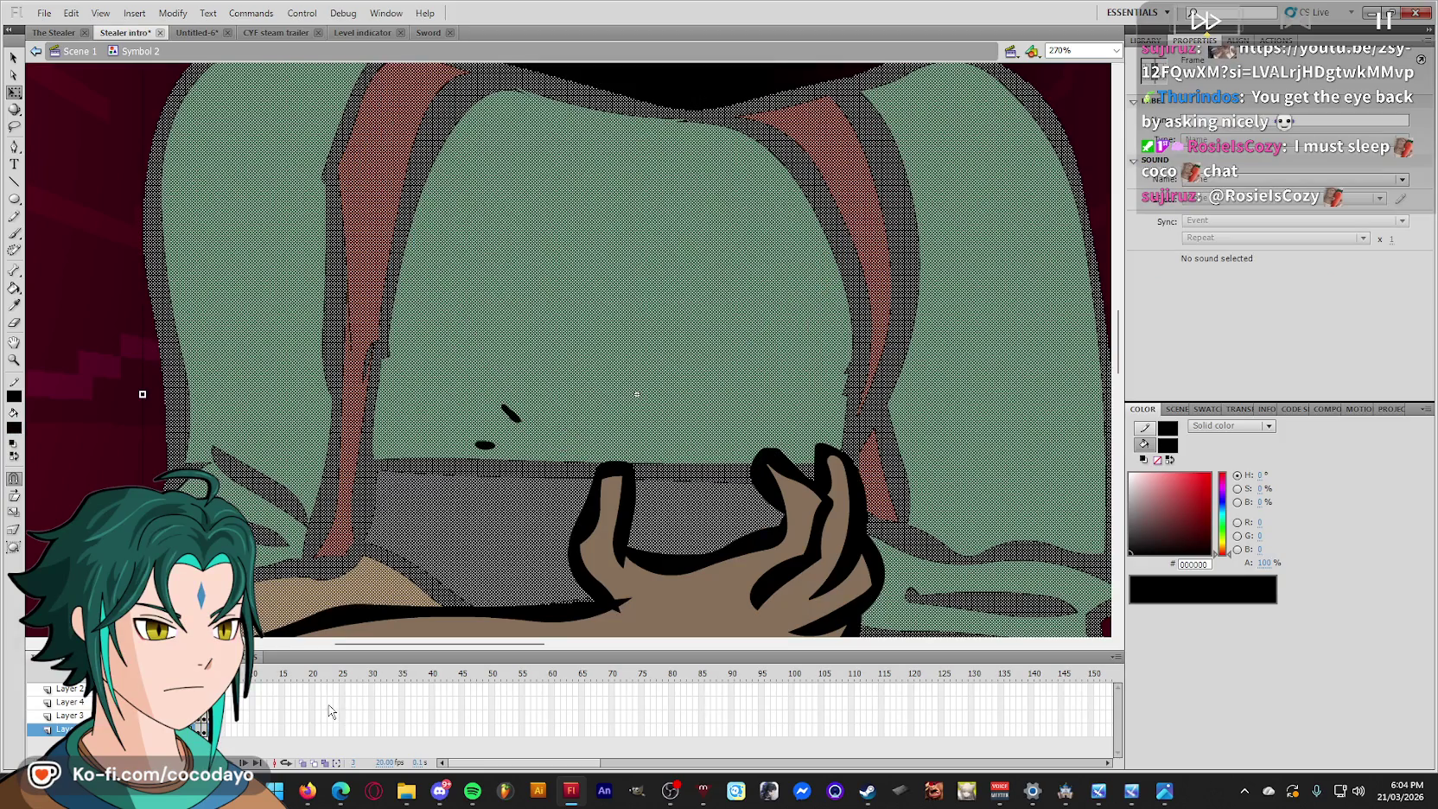
Move the selected drawing off the stage to the left on the head-down frame.
{"action": "key", "text": "comma"}
{"action": "key", "text": "ctrl+a"}
{"action": "key", "text": "ctrl+minus"}
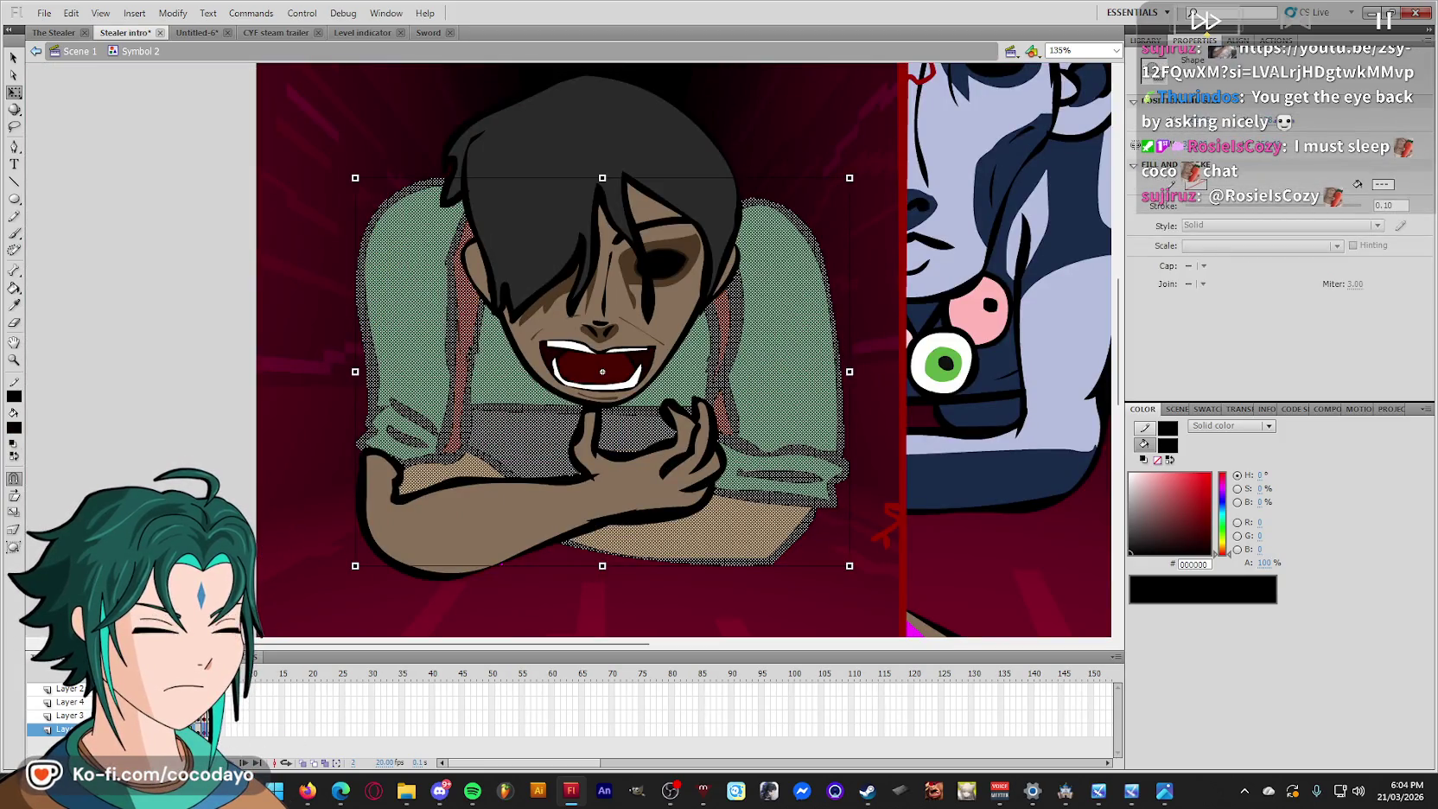
{"action": "key", "text": "."}
{"action": "left_click_drag", "start_coordinate": [602, 372], "coordinate": [15, 371]}
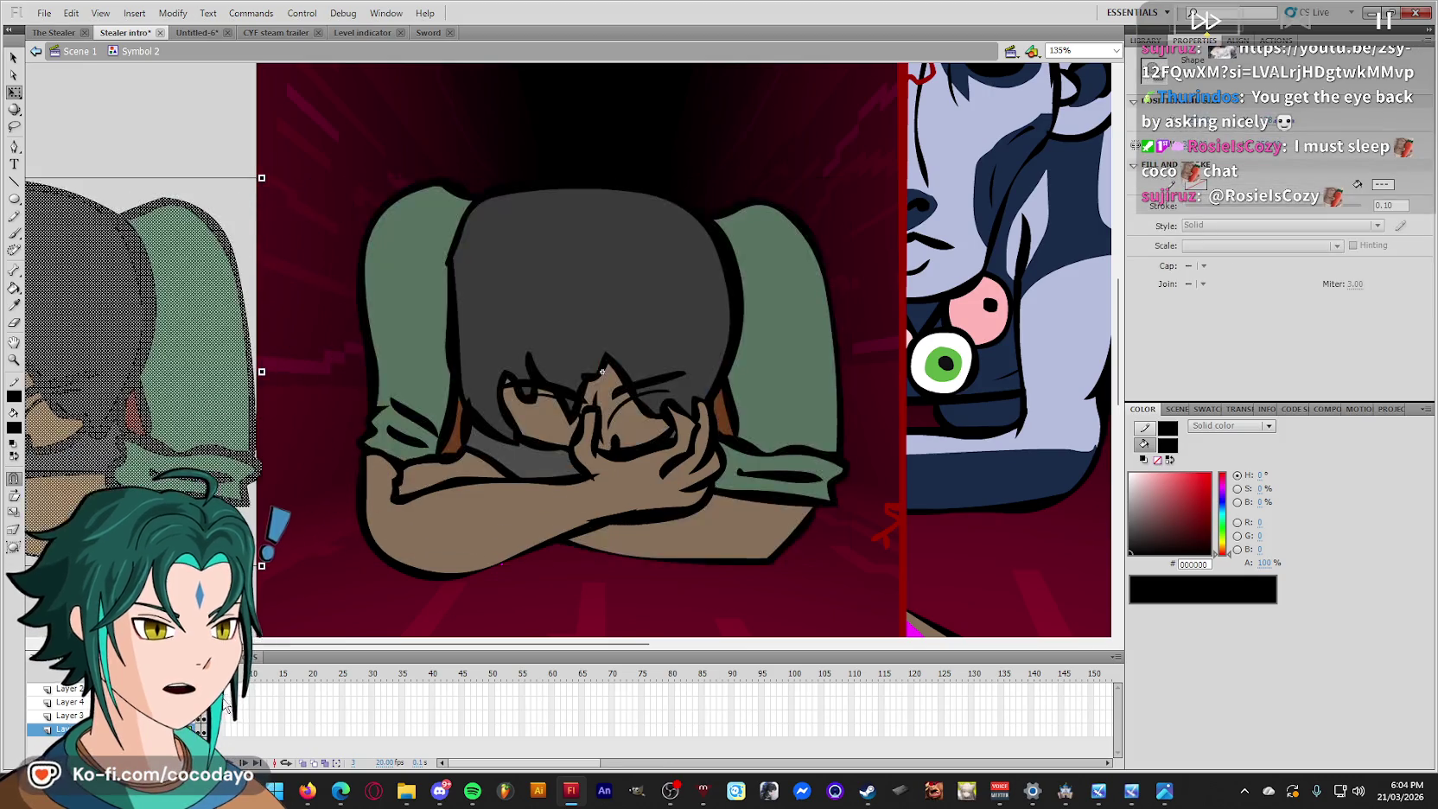
Replace frame 3's head-down drawing with the body from frame 2, pasted in place.
{"action": "key", "text": "comma"}
{"action": "key", "text": "ctrl+a"}
{"action": "key", "text": "shift+F5"}
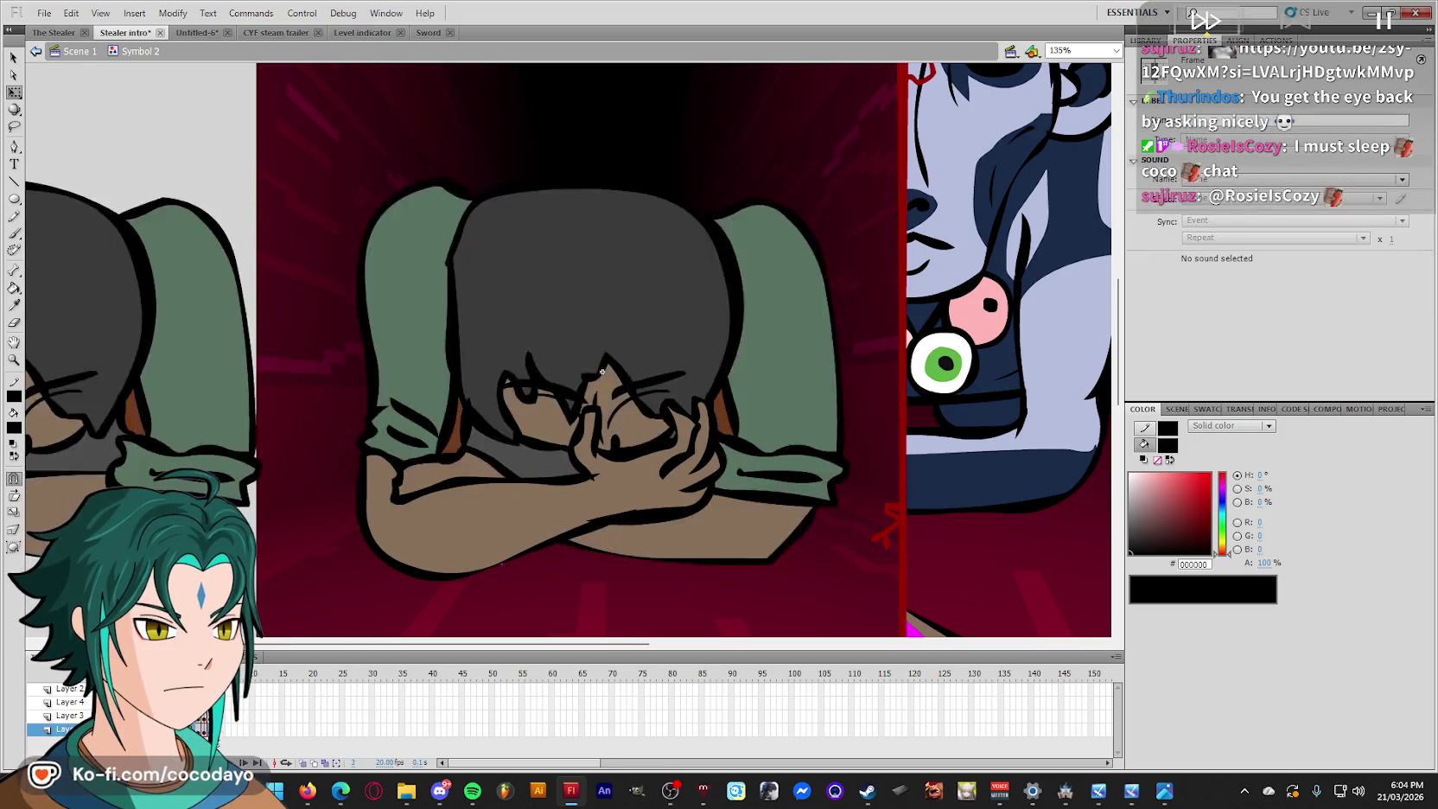
{"action": "key", "text": "period"}
{"action": "key", "text": "ctrl+a"}
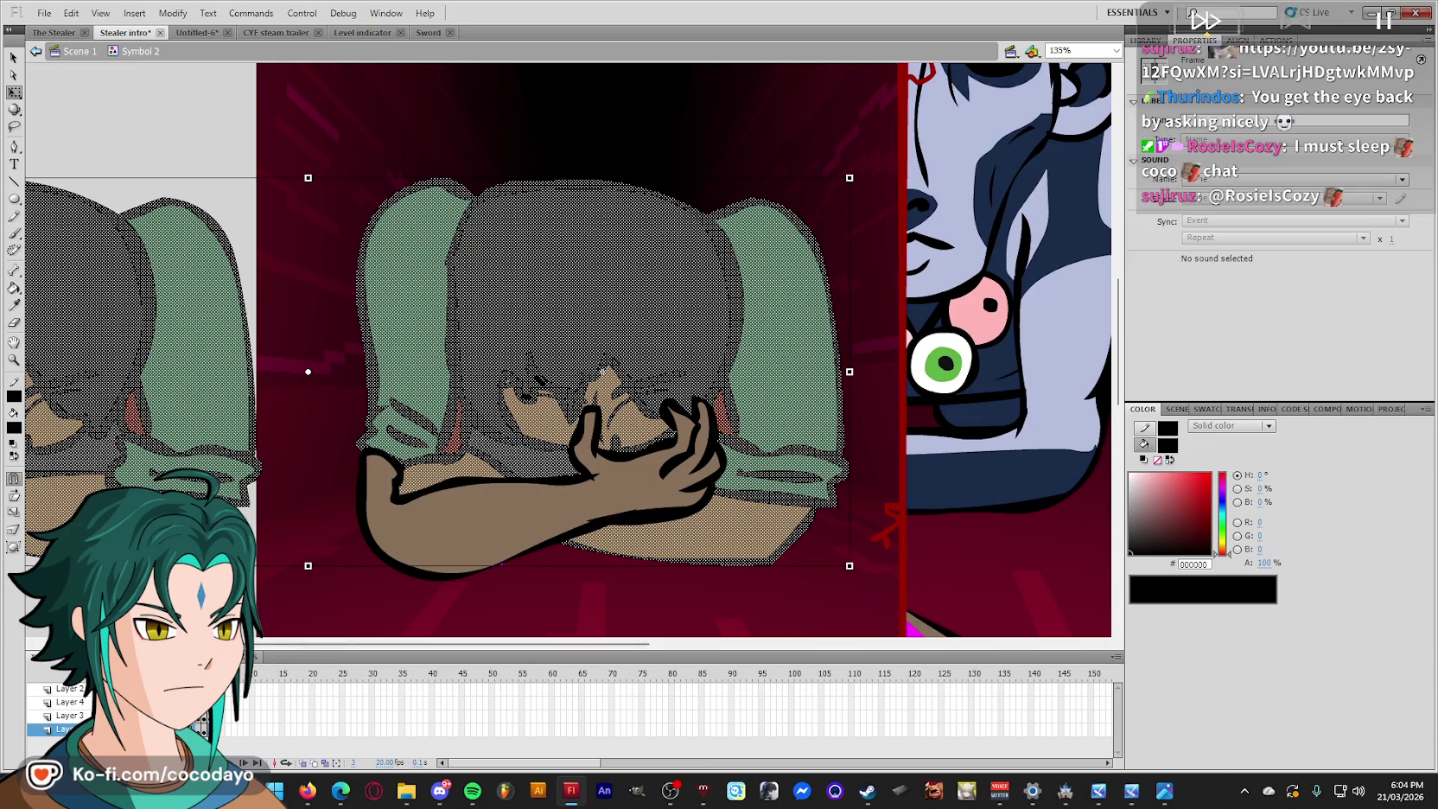
{"action": "left_click_drag", "start_coordinate": [928, 138], "coordinate": [306, 644]}
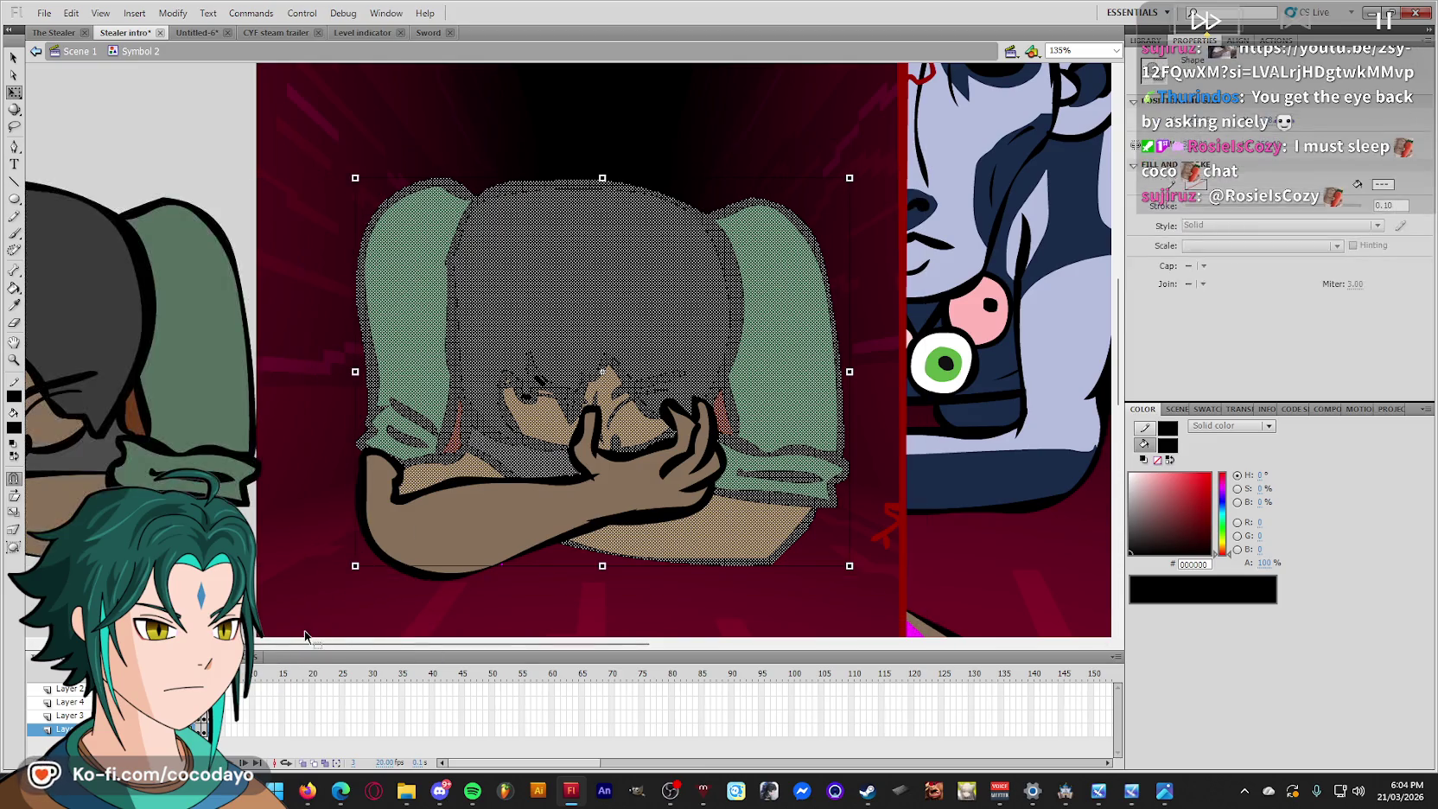
{"action": "key", "text": "Delete"}
{"action": "right_click", "coordinate": [428, 259]}
{"action": "left_click", "coordinate": [557, 319]}
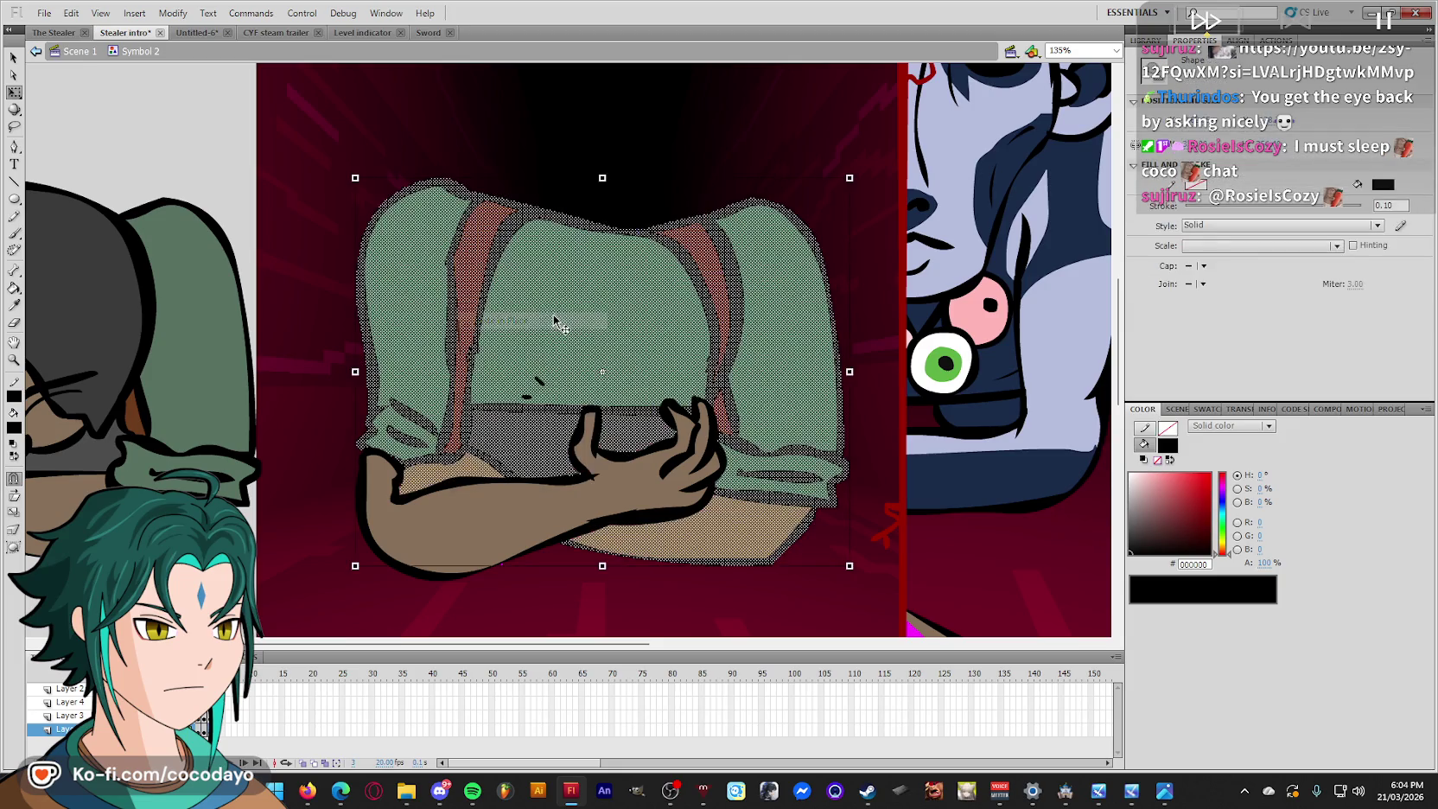
{"action": "left_click", "coordinate": [550, 115]}
Sample the shirt green, erase the two stray marks on the shirt, and save the file.
{"action": "key", "text": "i"}
{"action": "left_click", "coordinate": [559, 373]}
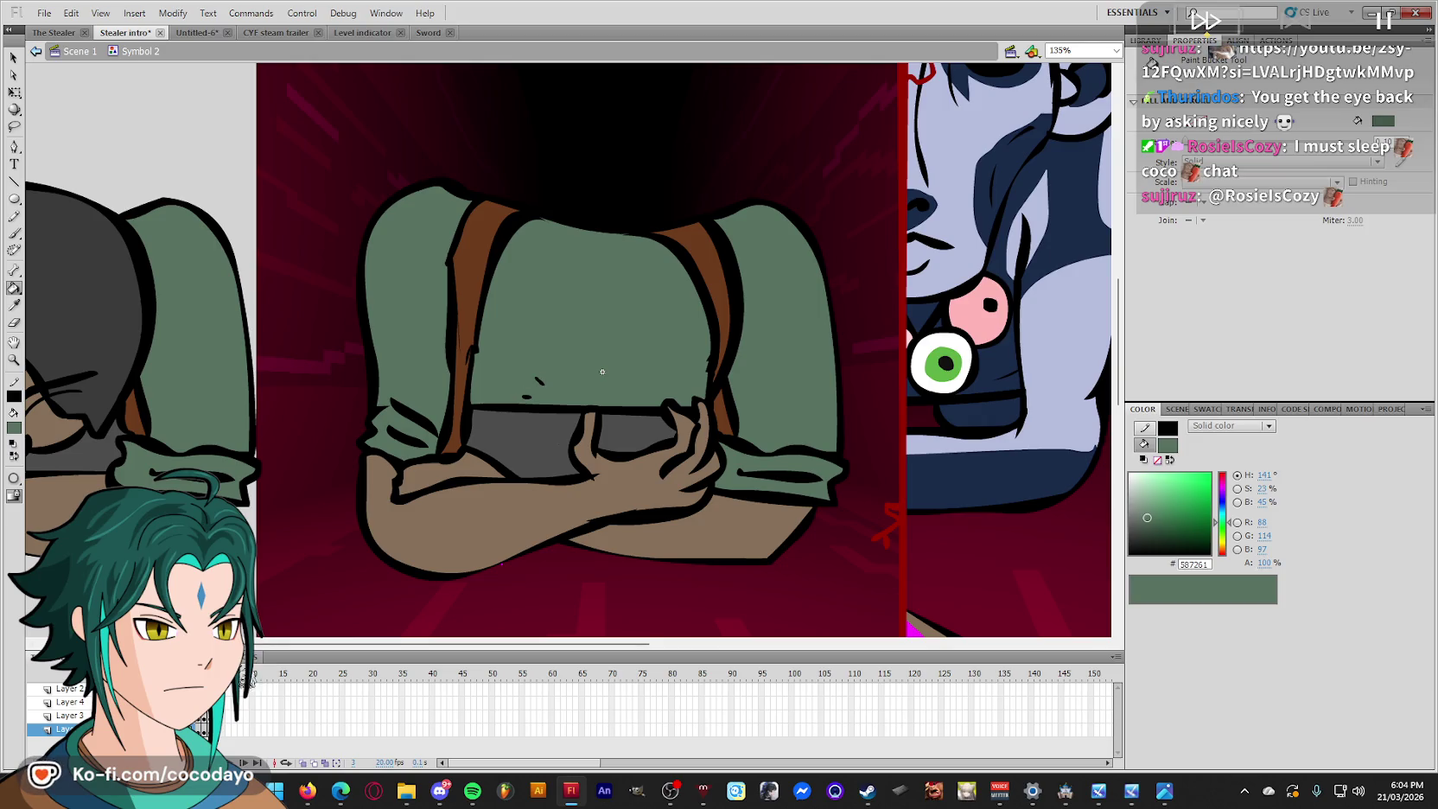
{"action": "key", "text": "e"}
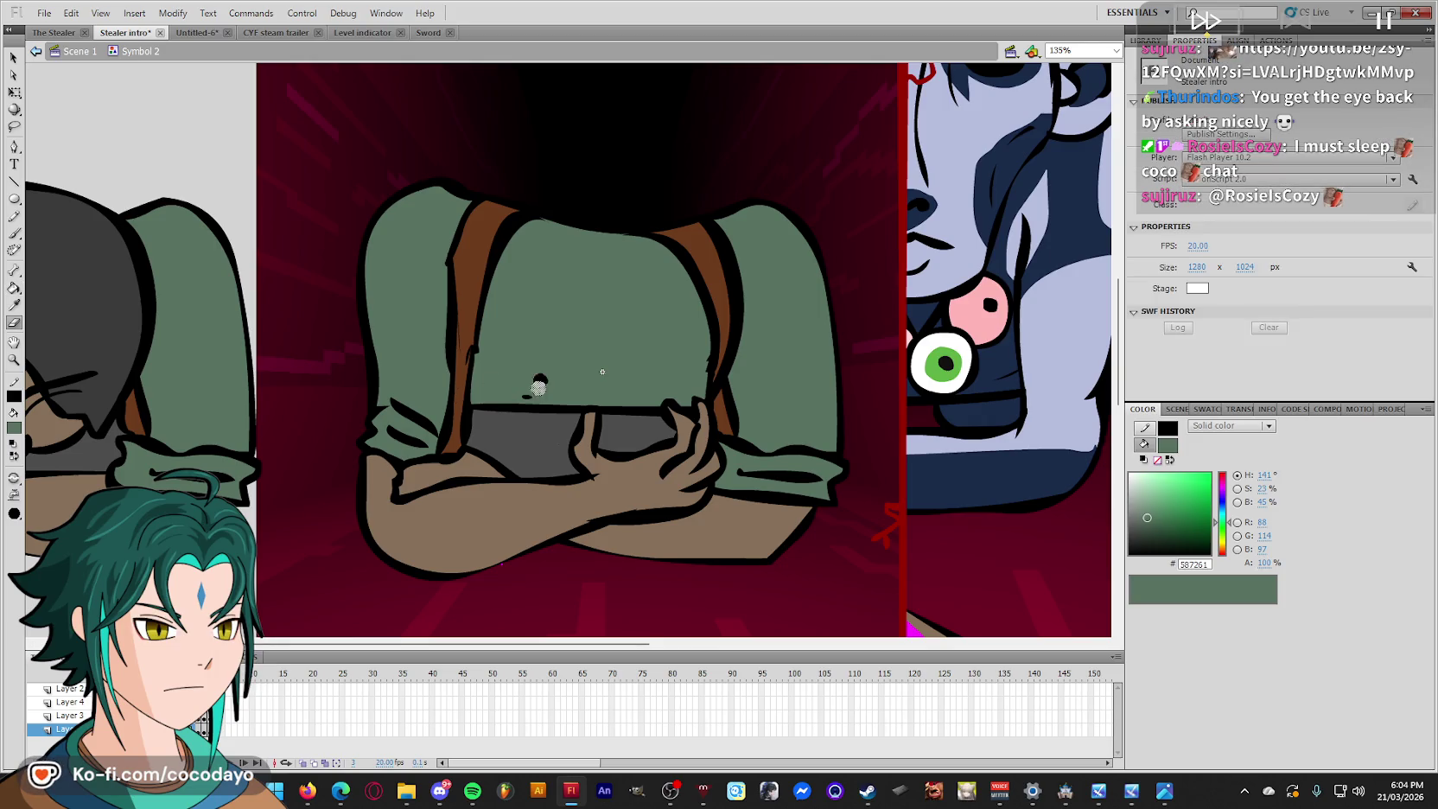
{"action": "left_click", "coordinate": [337, 588], "text": "ctrl"}
{"action": "left_click", "coordinate": [540, 382]}
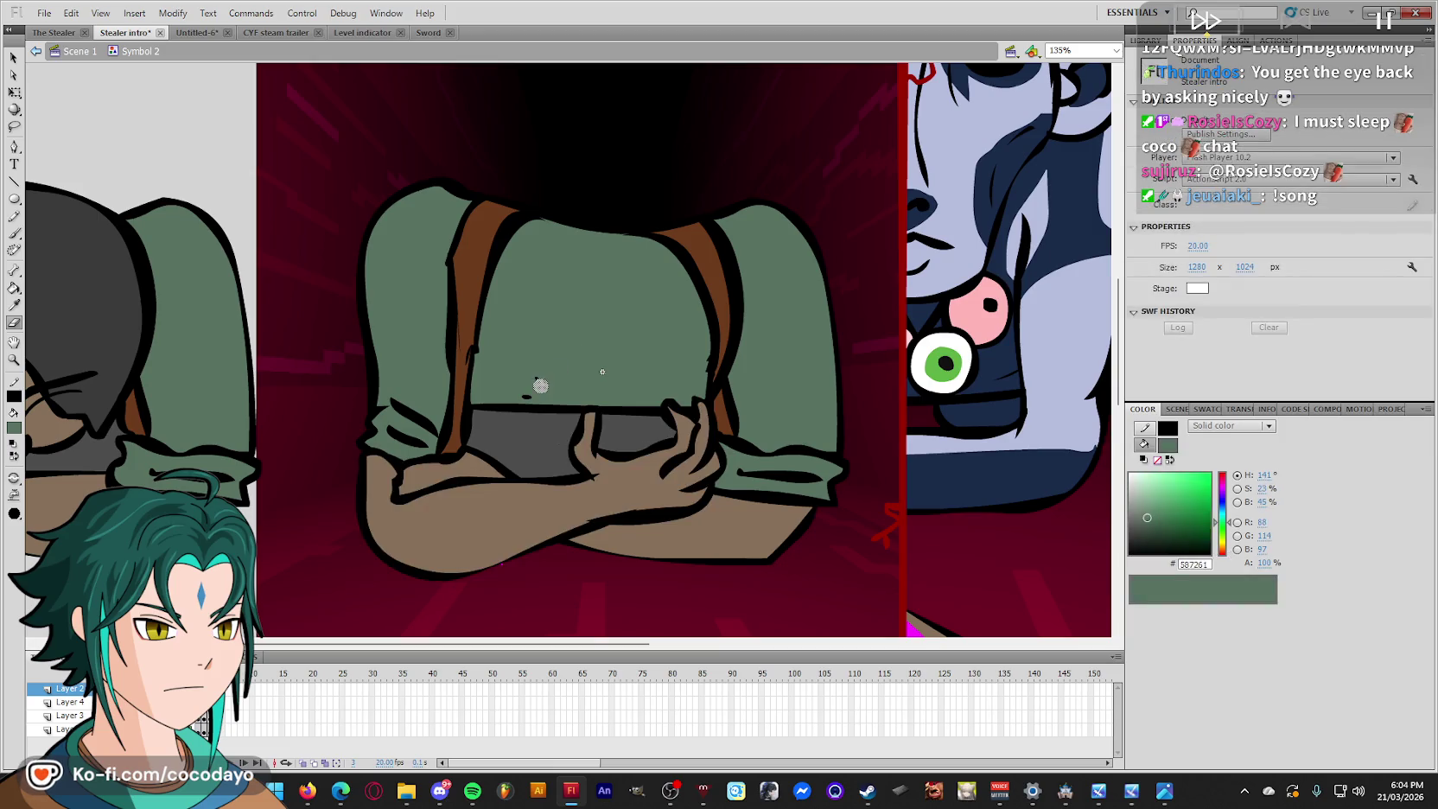
{"action": "key", "text": "v"}
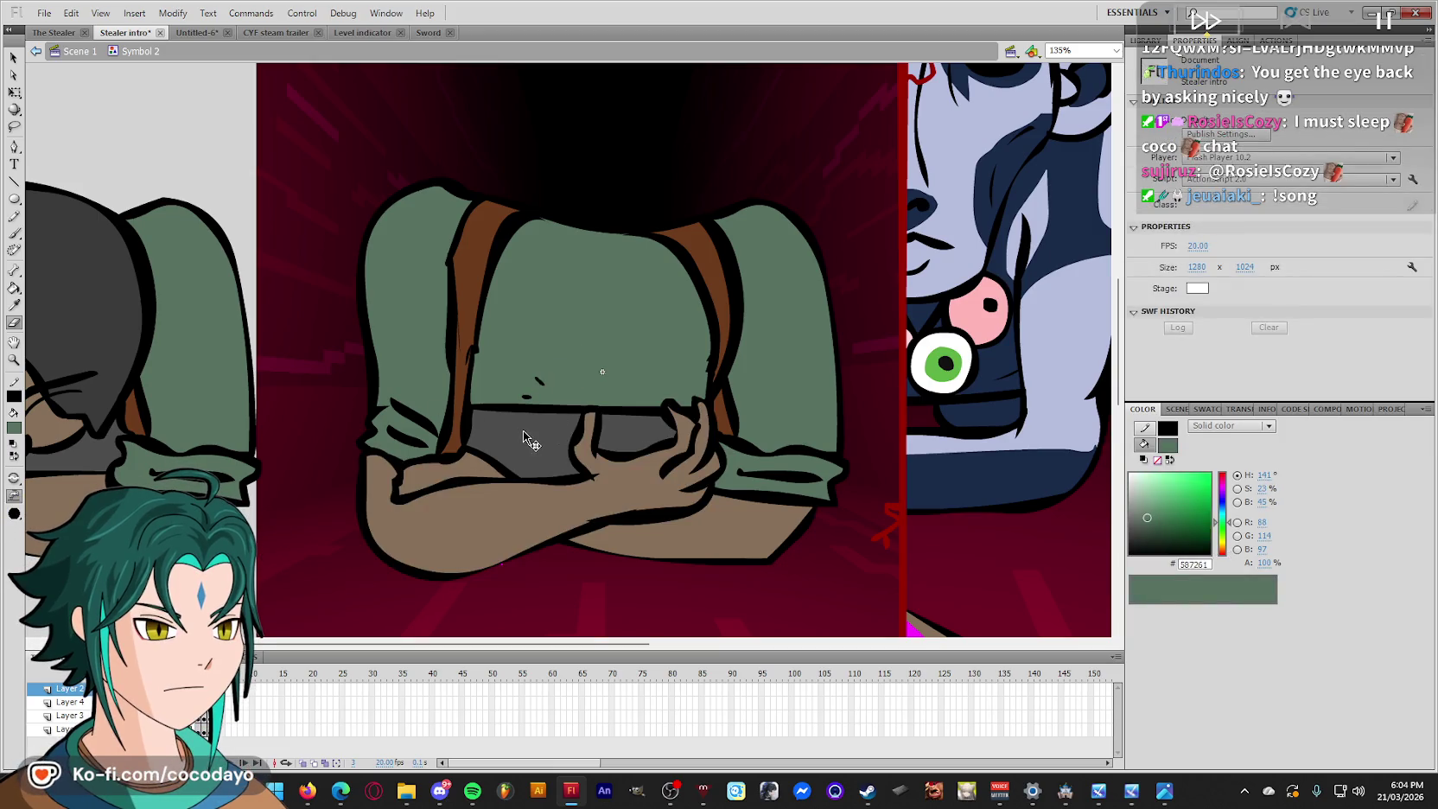
{"action": "key", "text": "q"}
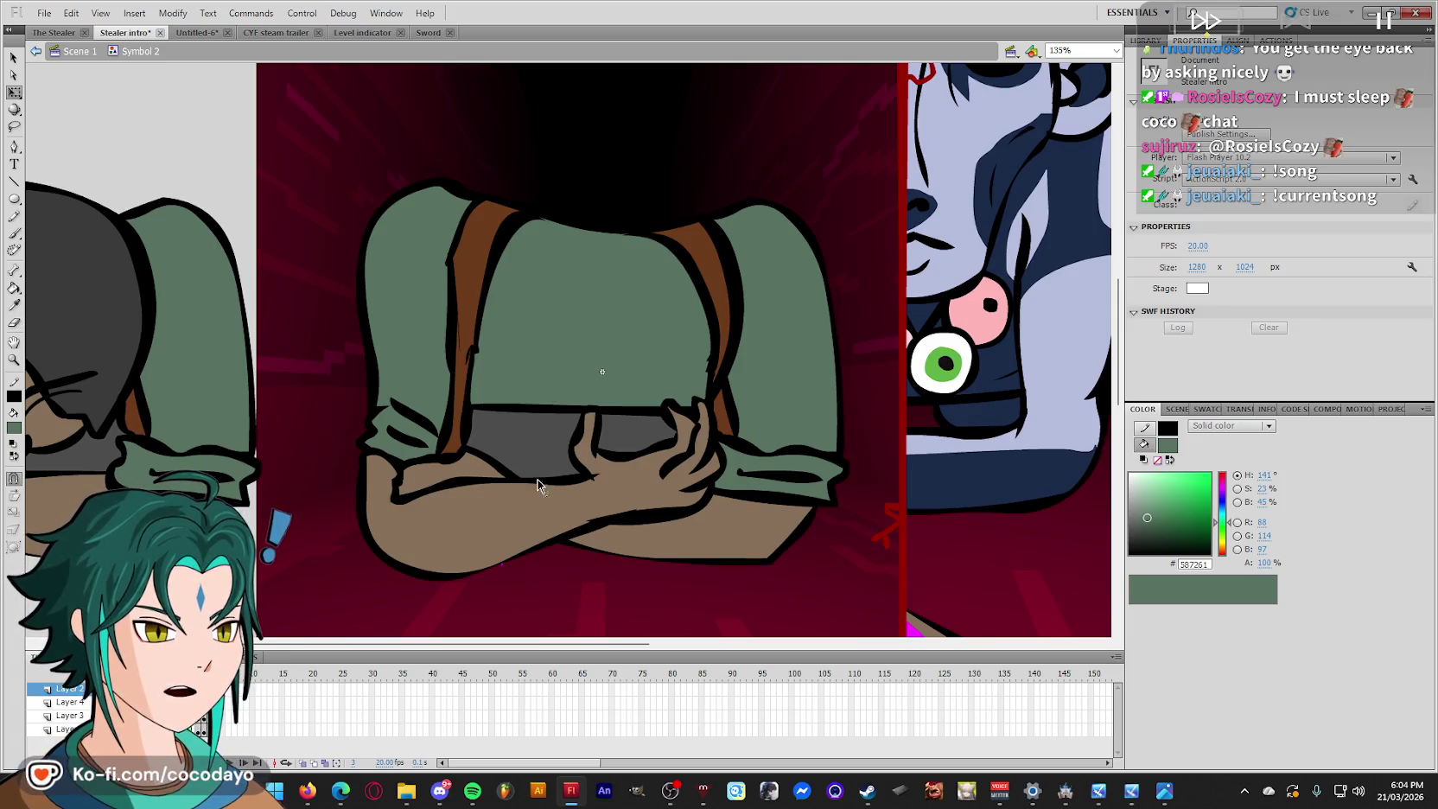
{"action": "key", "text": "ctrl+s"}
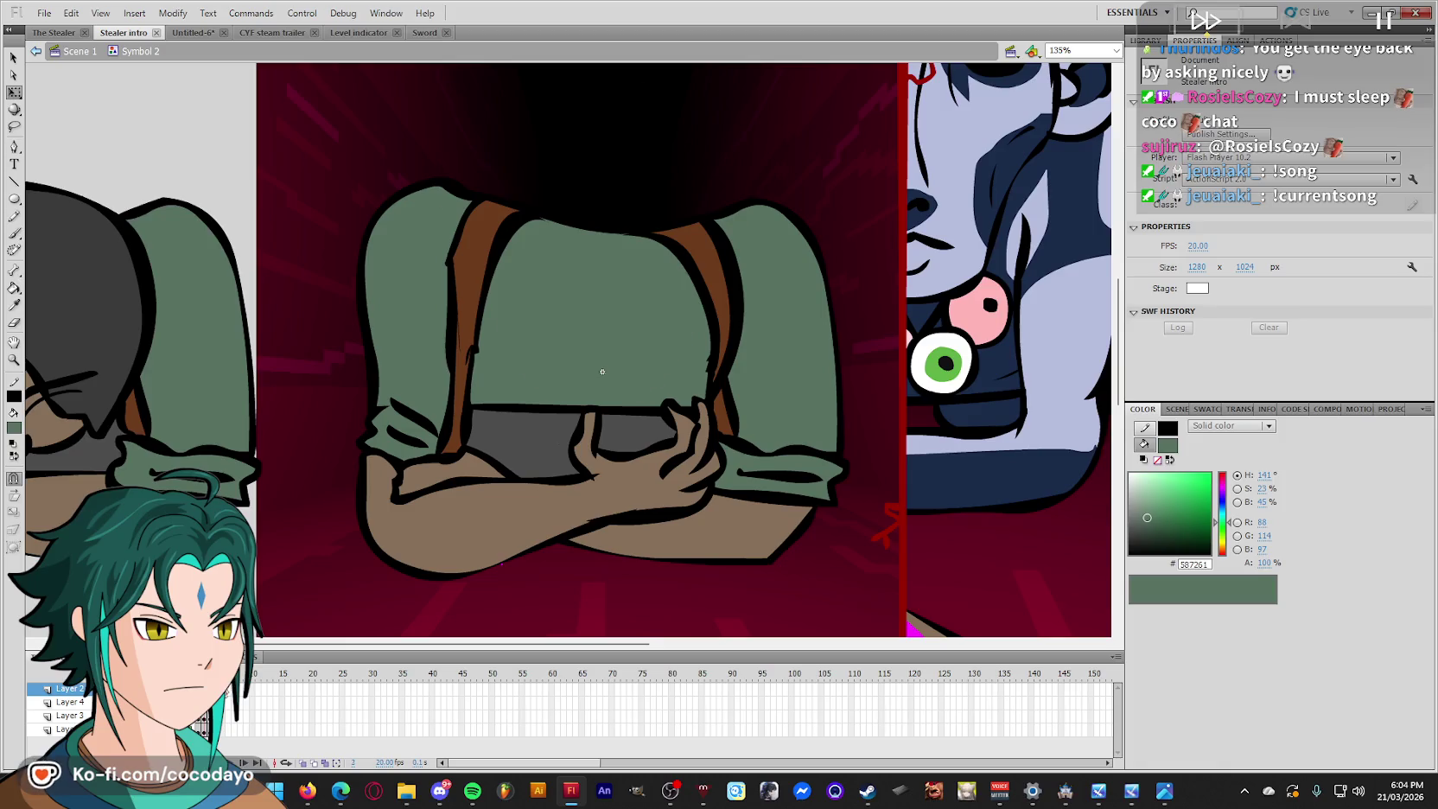
Go back to the face frame and choose black as the fill colour.
{"action": "key", "text": "comma"}
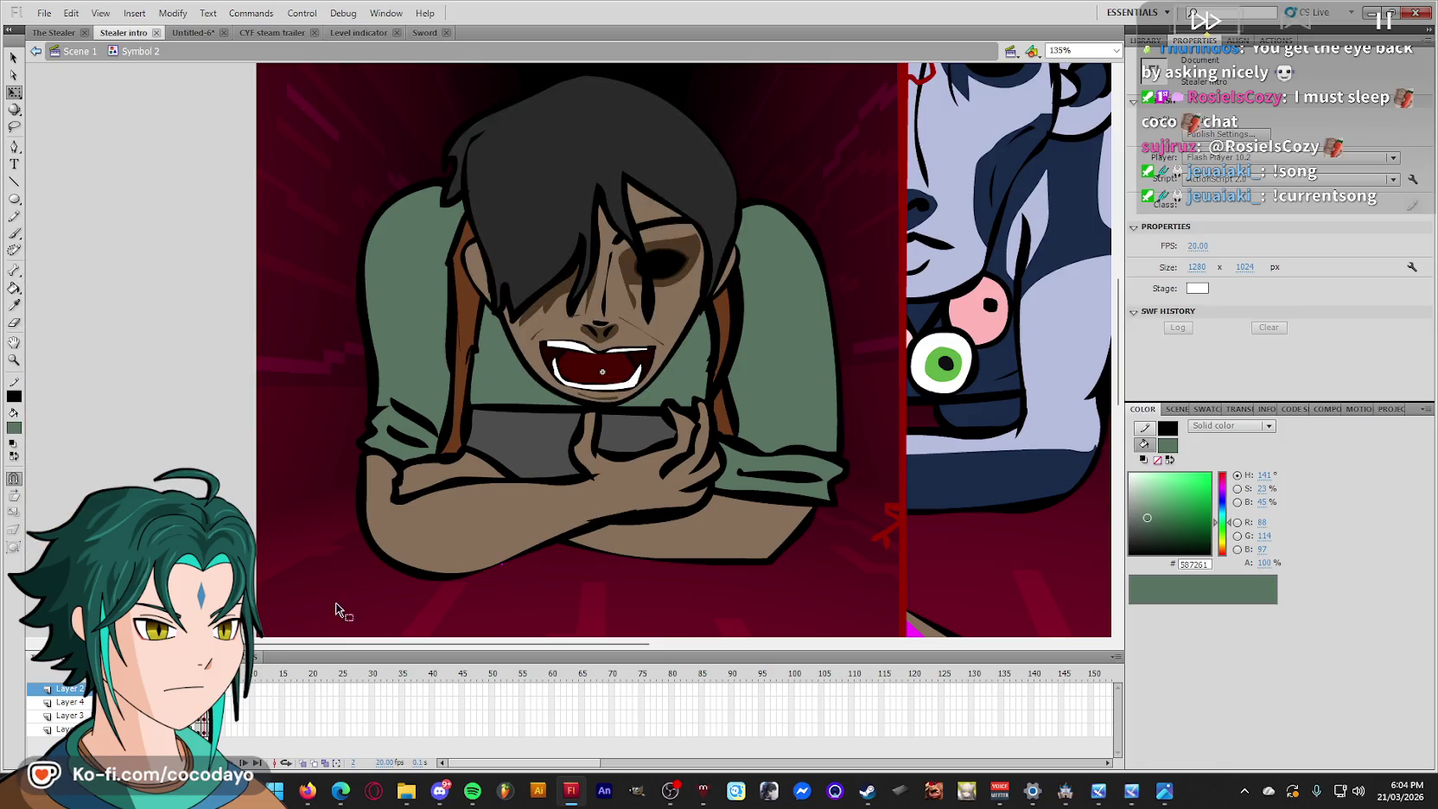
{"action": "key", "text": "i"}
{"action": "left_click", "coordinate": [631, 457]}
{"action": "scroll", "coordinate": [657, 406], "scroll_direction": "up", "scroll_amount": 2}
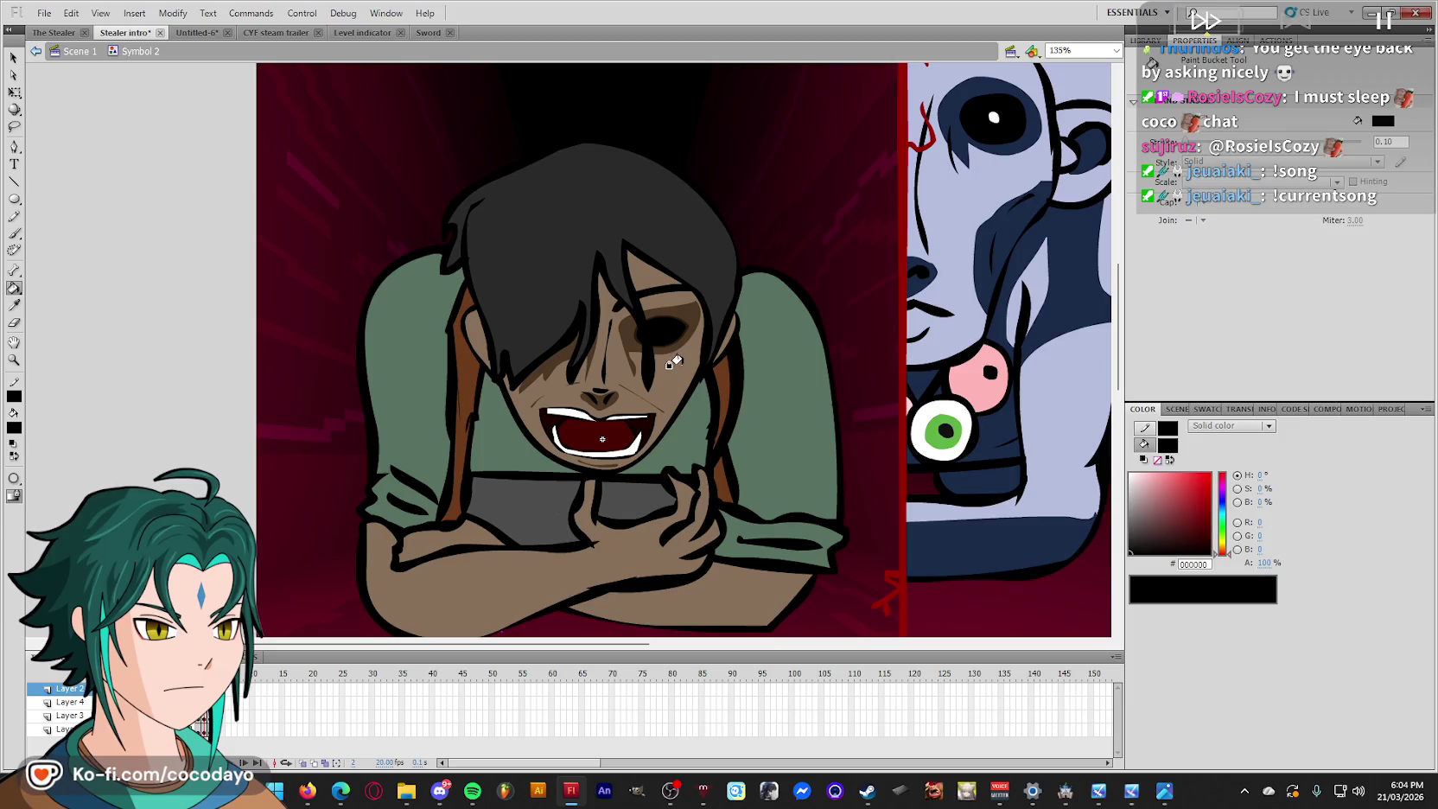
Brush black curves for the bowed head's outline and brow lines over the girl's chest.
{"action": "key", "text": "period"}
{"action": "key", "text": "b"}
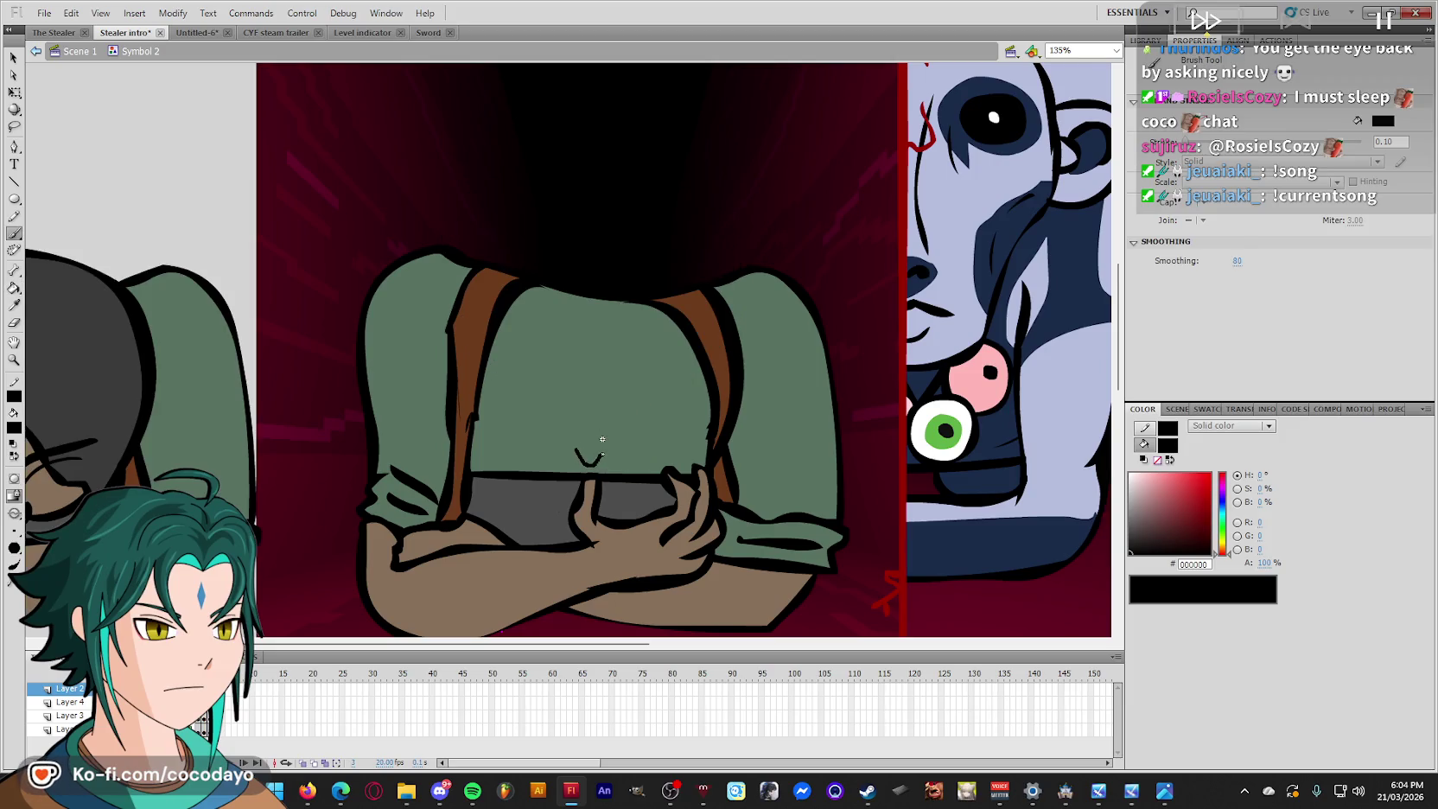
{"action": "left_click_drag", "start_coordinate": [665, 438], "coordinate": [687, 399]}
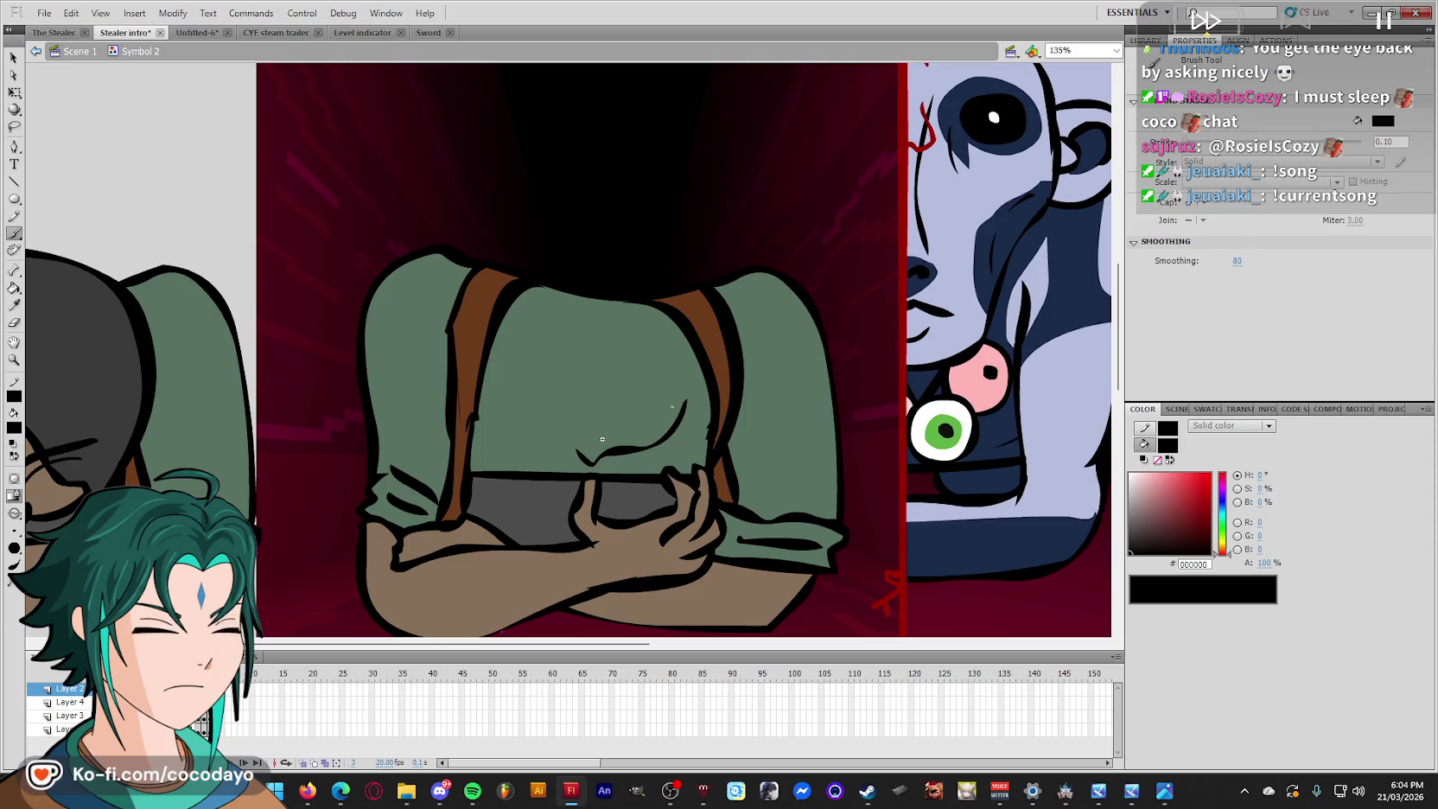
{"action": "left_click_drag", "start_coordinate": [577, 450], "coordinate": [562, 447]}
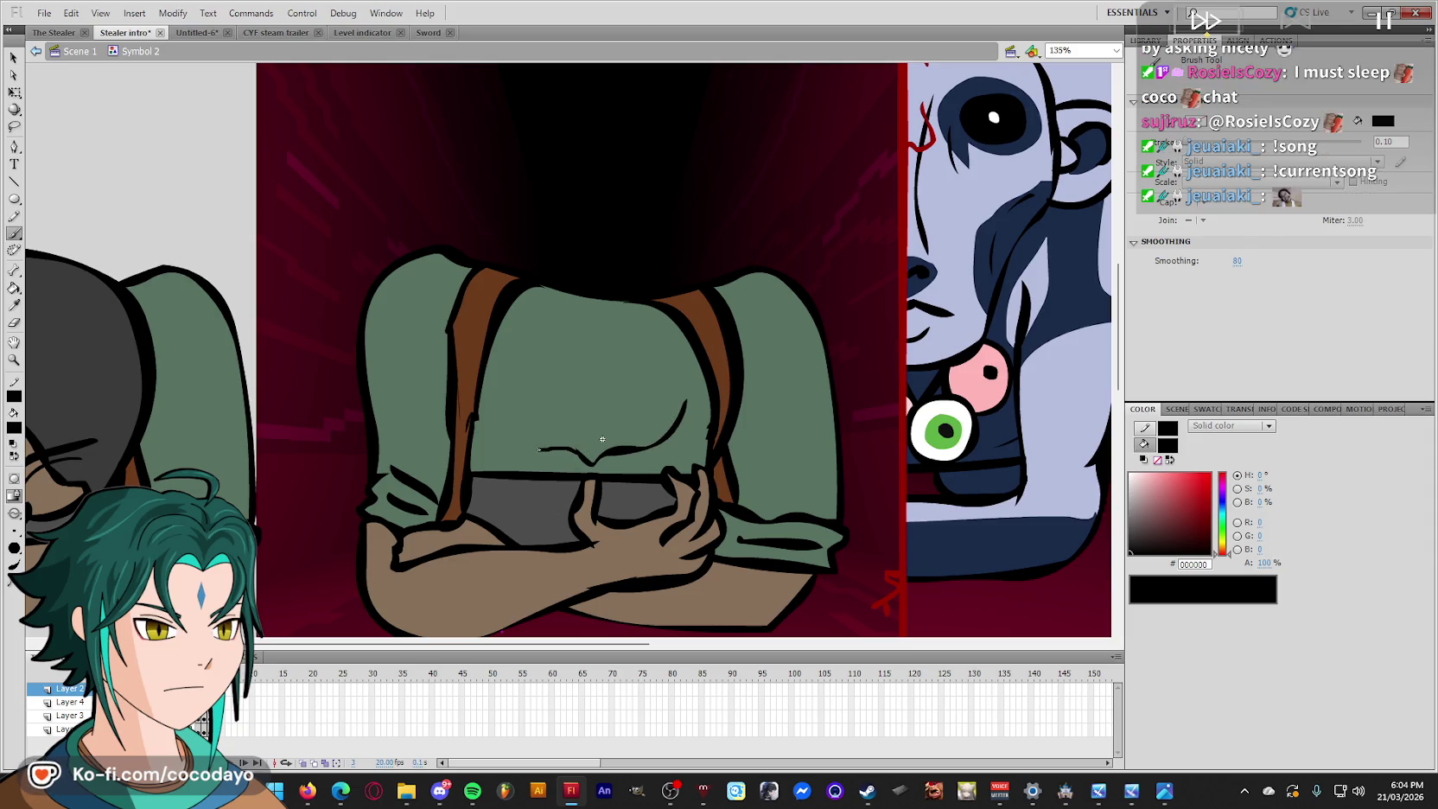
{"action": "left_click_drag", "start_coordinate": [596, 399], "coordinate": [603, 439]}
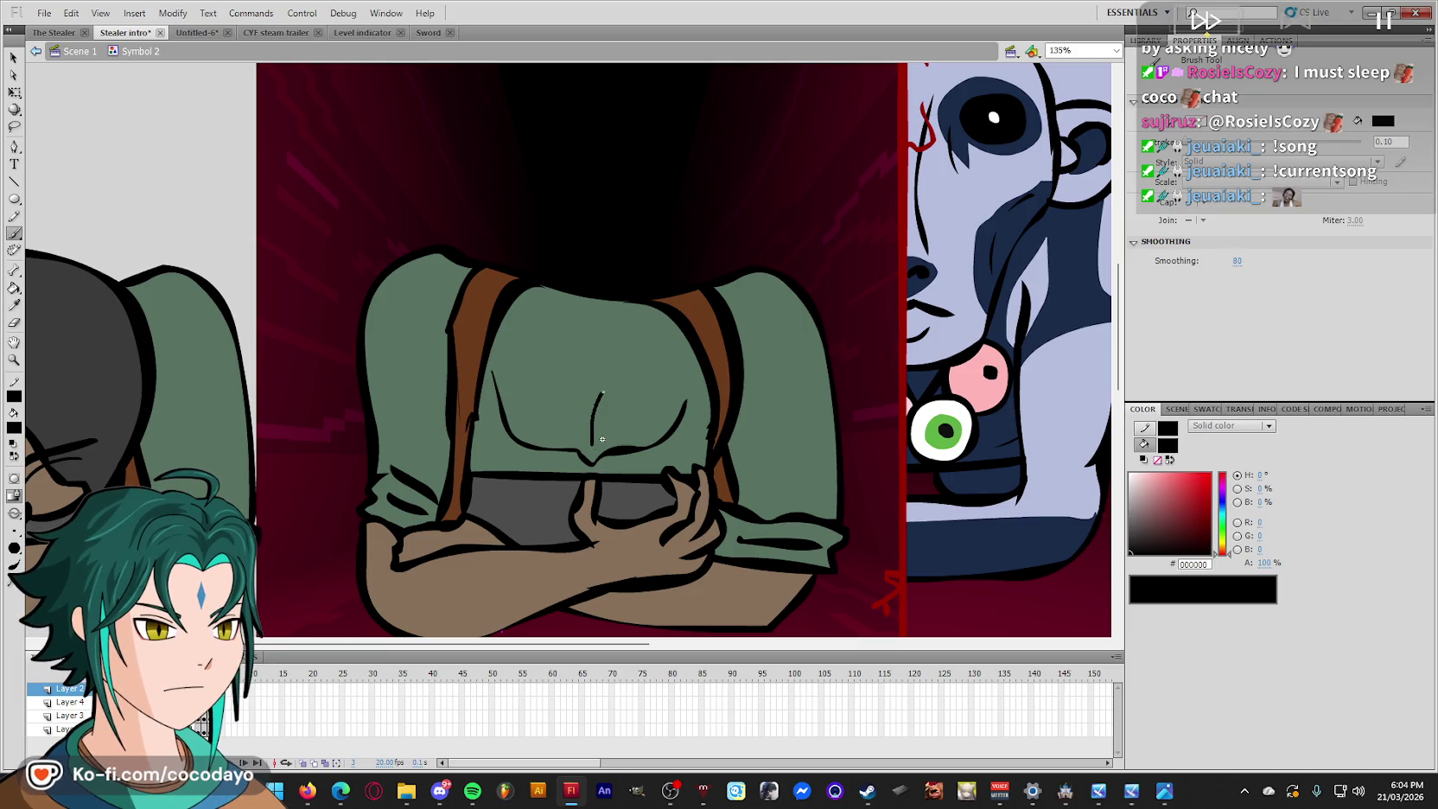
{"action": "left_click_drag", "start_coordinate": [602, 439], "coordinate": [516, 383]}
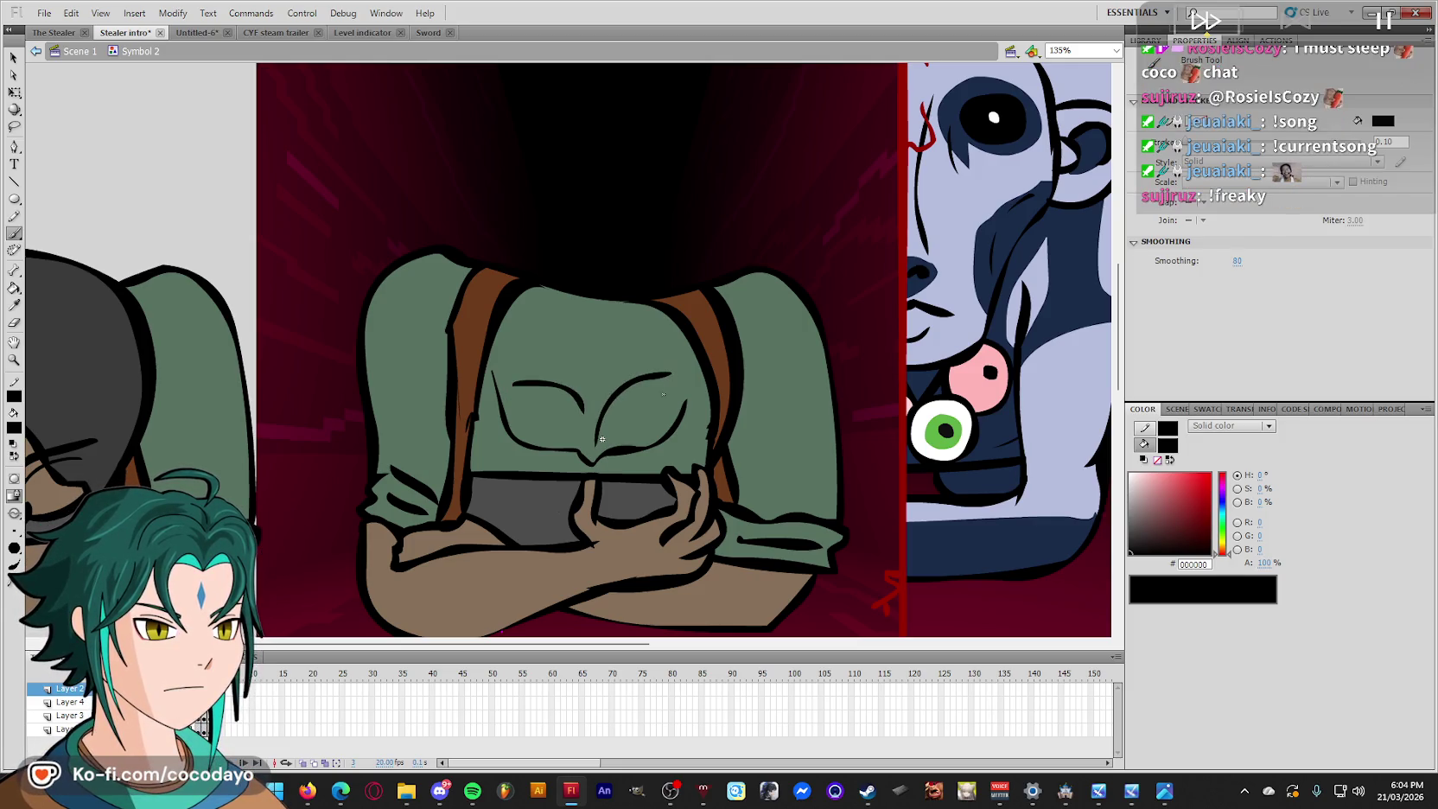
{"action": "left_click_drag", "start_coordinate": [664, 374], "coordinate": [674, 374]}
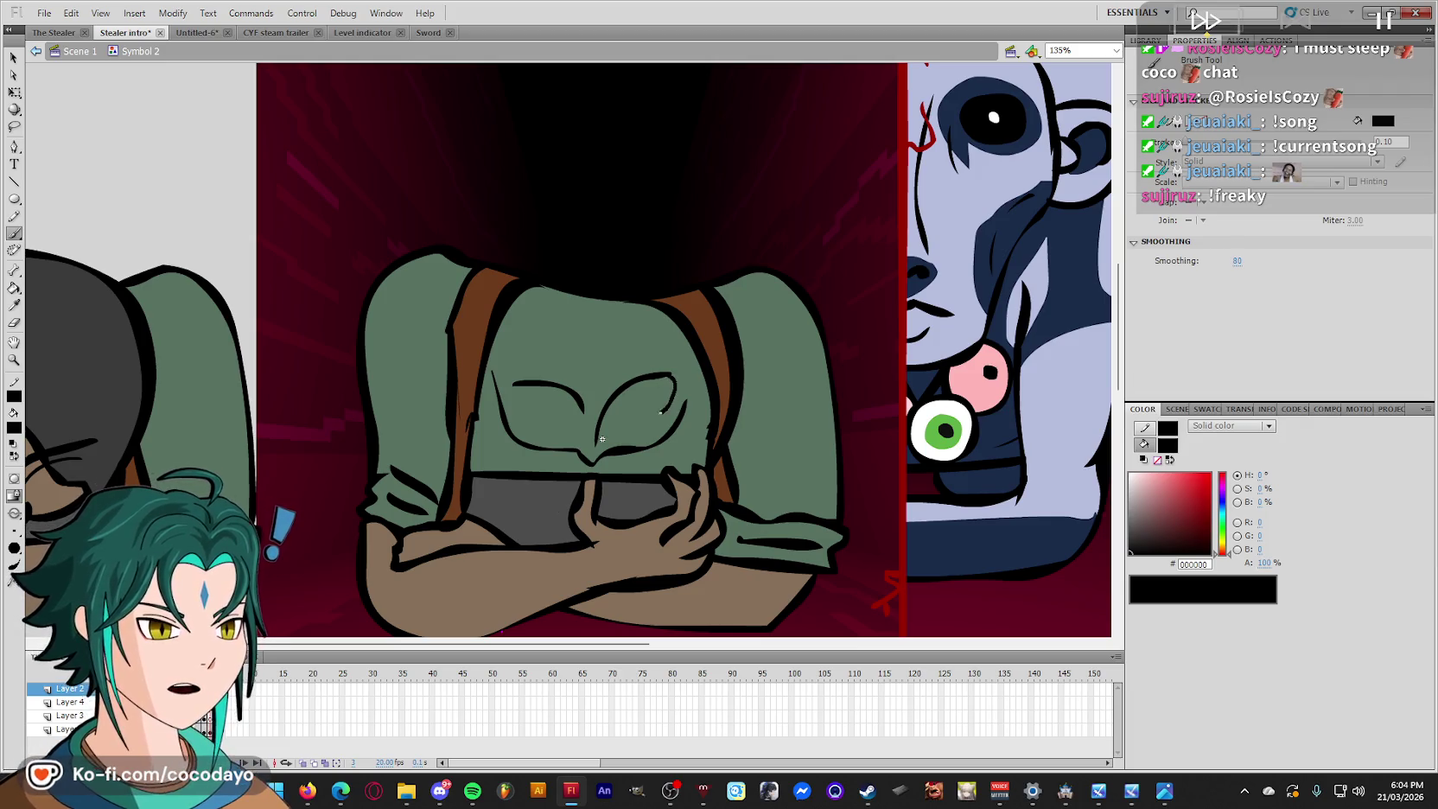
{"action": "left_click_drag", "start_coordinate": [603, 439], "coordinate": [602, 506]}
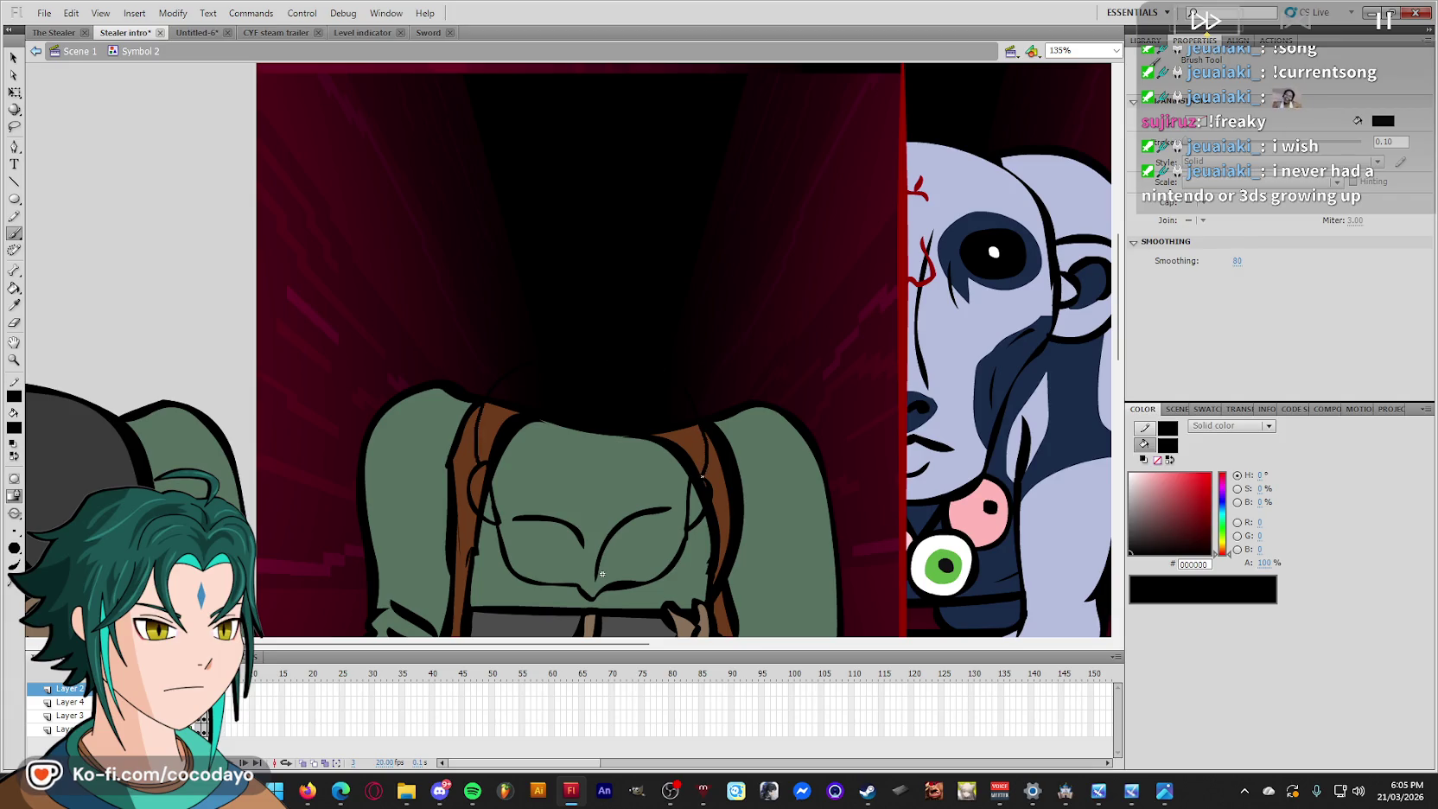
Fill the bowed head area with skin brown #877059.
{"action": "scroll", "coordinate": [622, 564], "scroll_direction": "down", "scroll_amount": 2}
{"action": "key", "text": "i"}
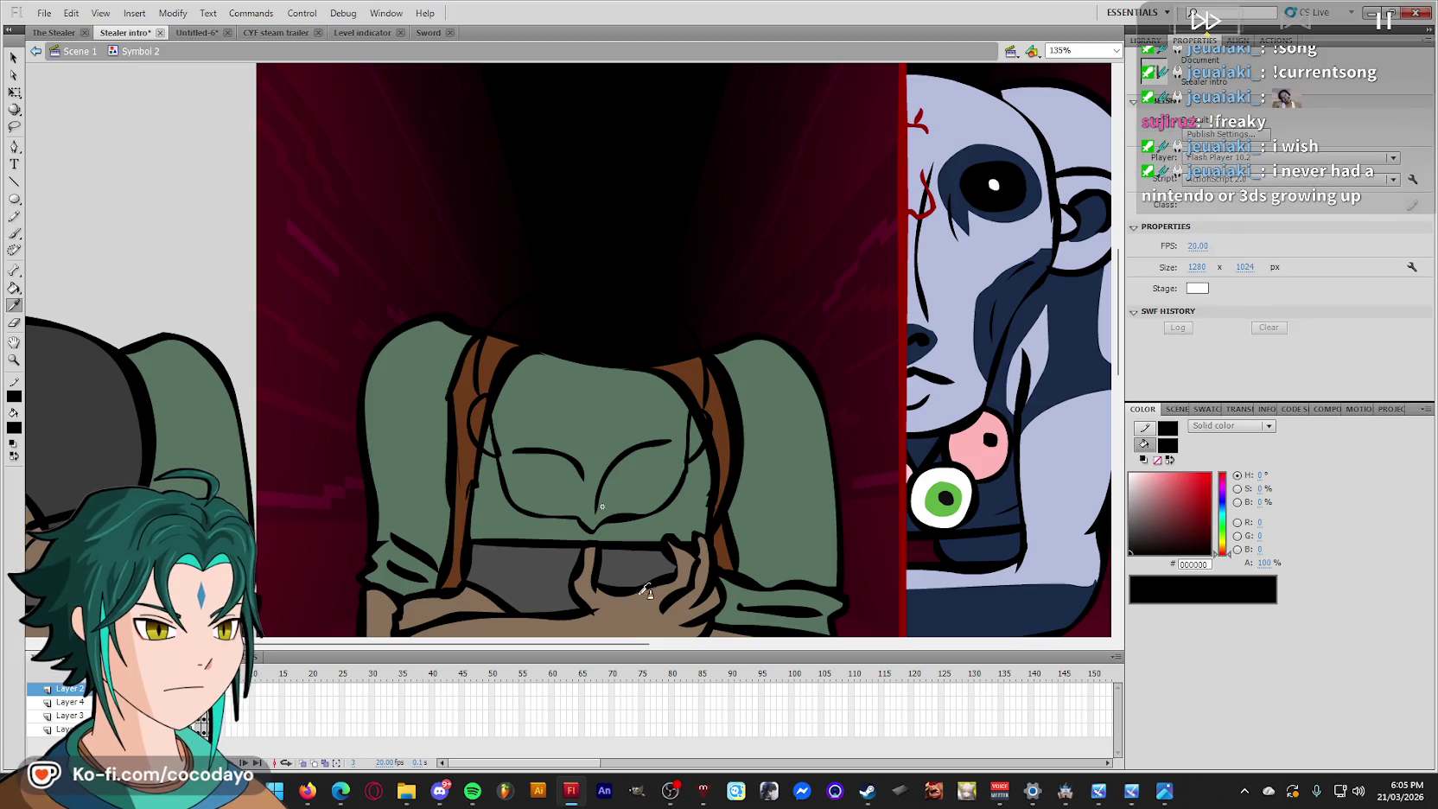
{"action": "left_click", "coordinate": [618, 596]}
{"action": "left_click", "coordinate": [642, 411]}
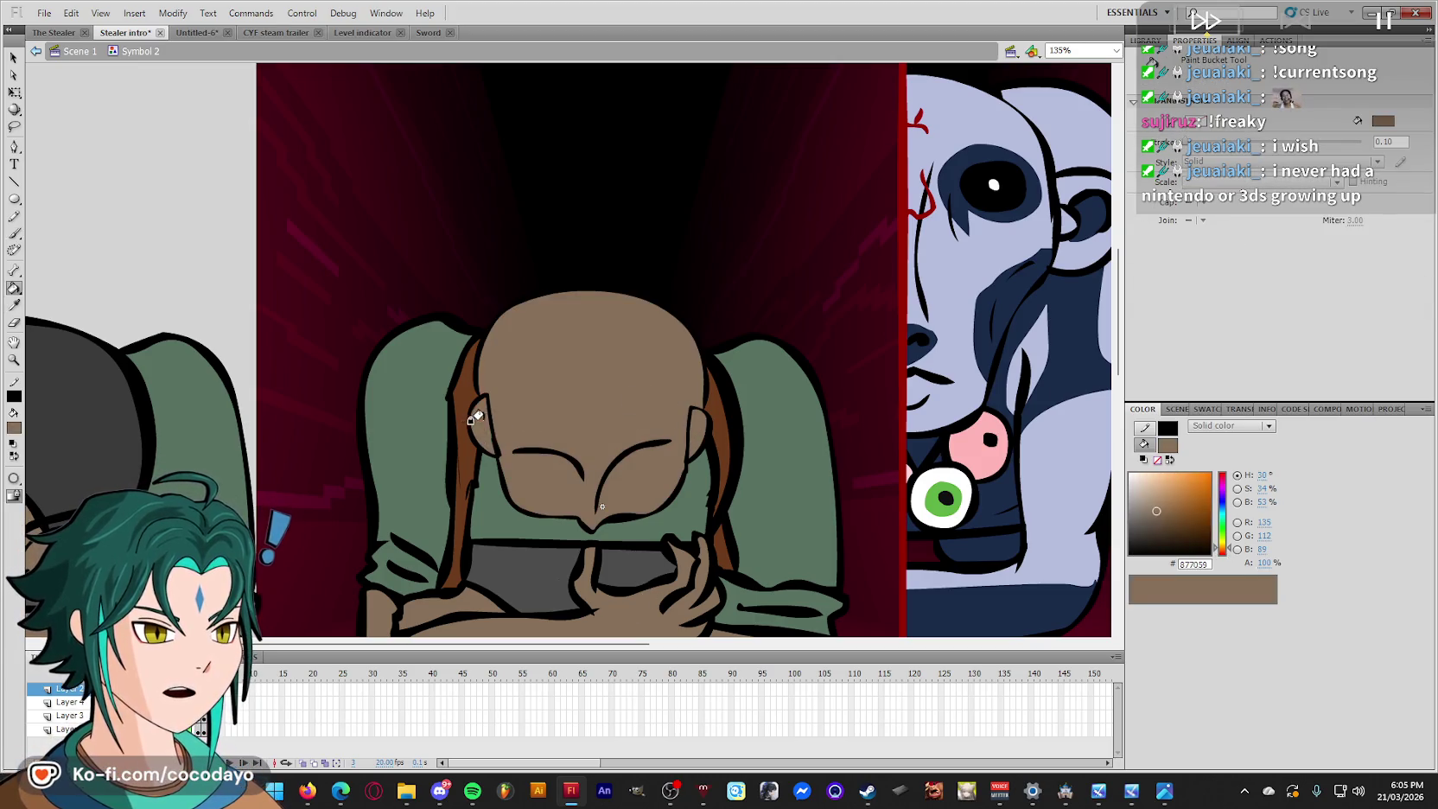
{"action": "key", "text": "q"}
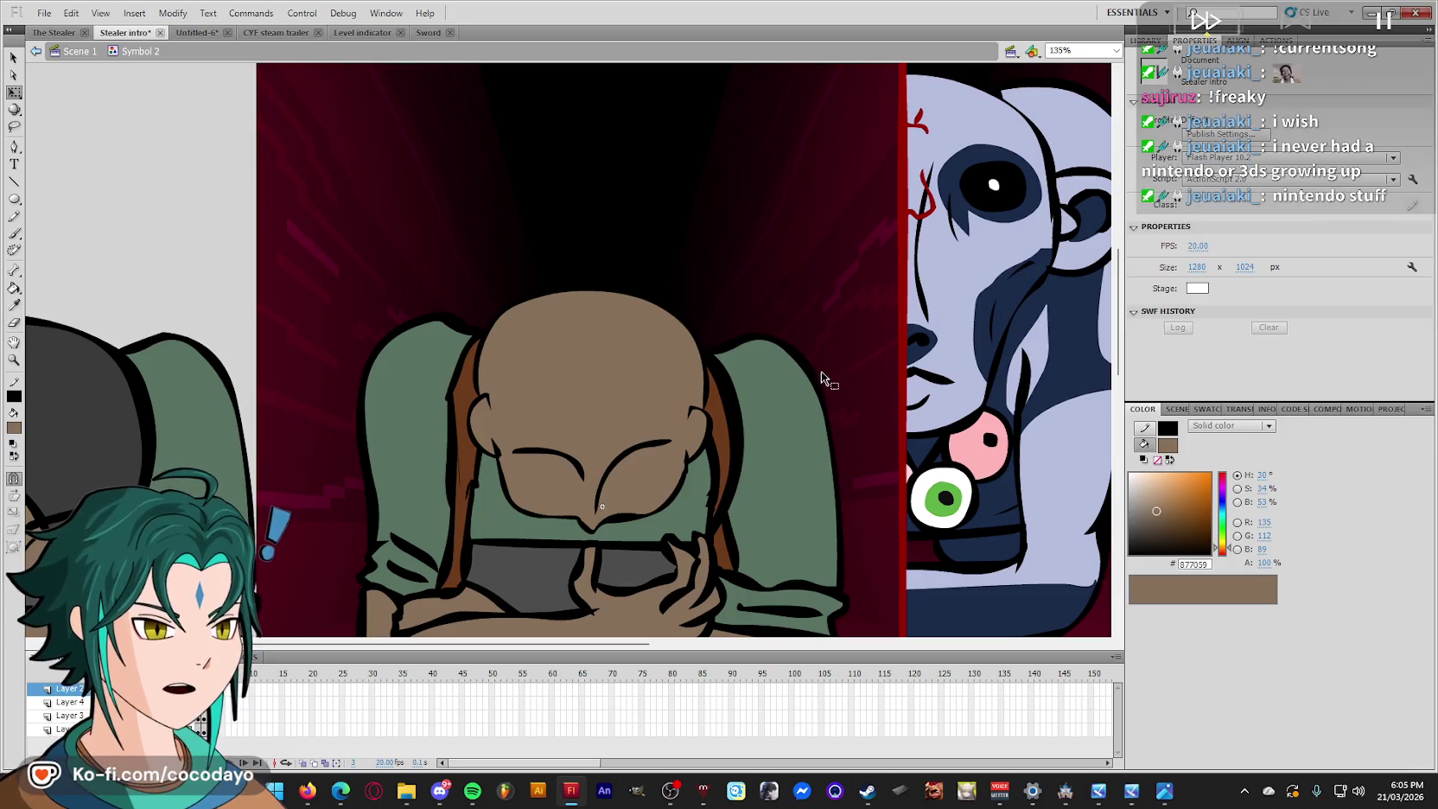
Flip between the raised-face and bowed-head frames to compare, then select the head shape.
{"action": "key", "text": "comma"}
{"action": "key", "text": "period"}
{"action": "key", "text": "comma"}
{"action": "key", "text": "period"}
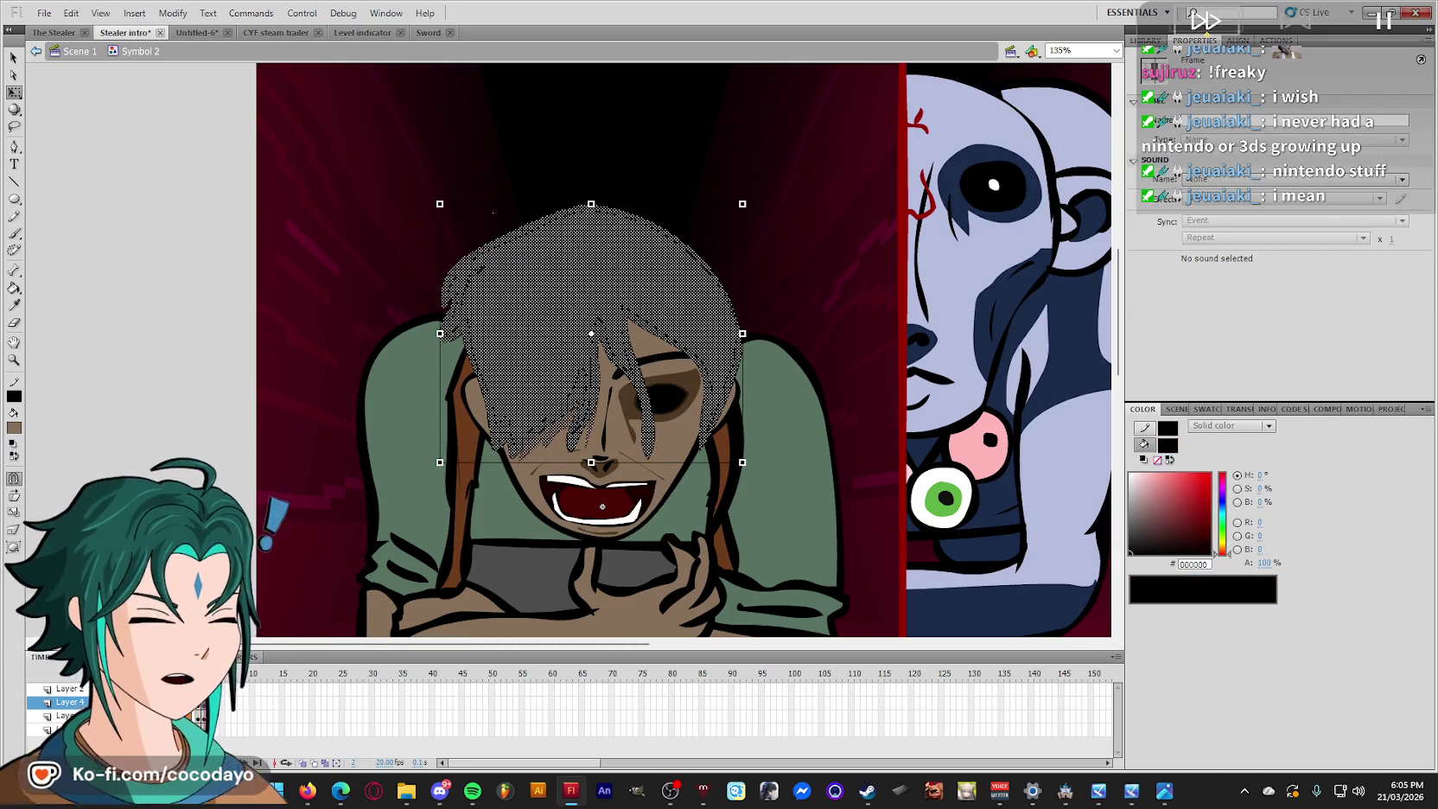
{"action": "left_click", "coordinate": [223, 702]}
{"action": "left_click", "coordinate": [223, 728]}
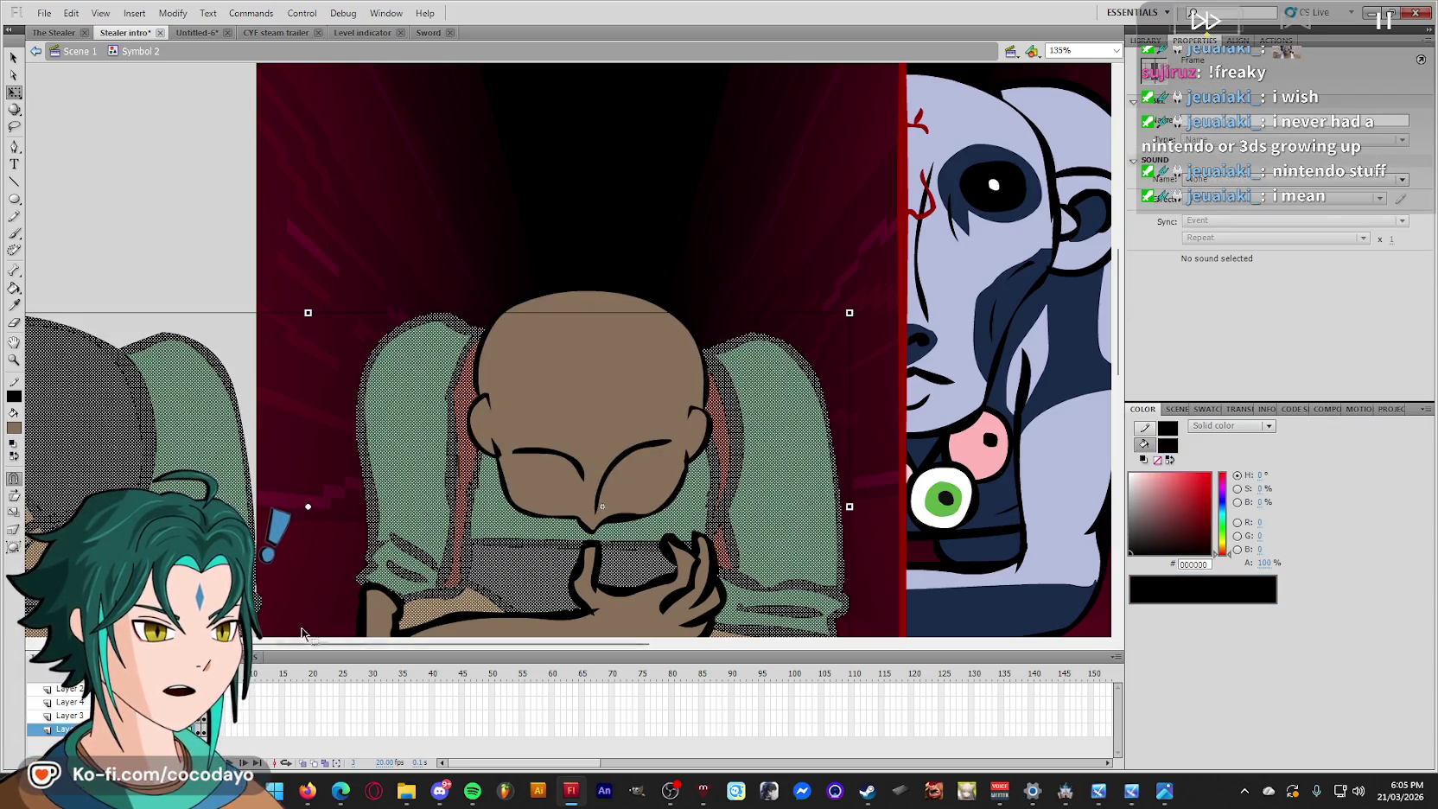
{"action": "left_click", "coordinate": [608, 453]}
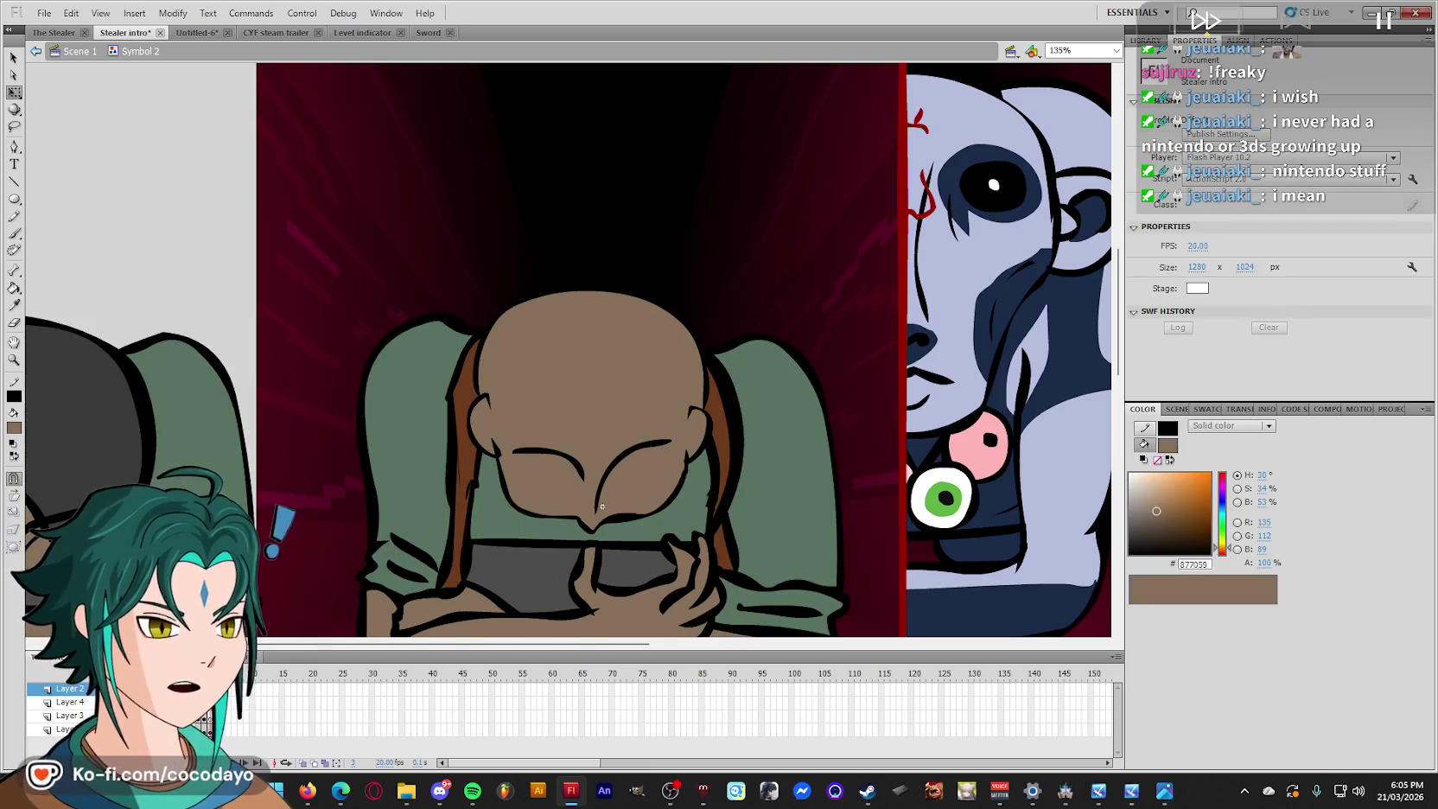
{"action": "left_click", "coordinate": [608, 453]}
{"action": "left_click", "coordinate": [719, 161]}
Cut the bowed head and paste it in place on Layer 3.
{"action": "left_click", "coordinate": [642, 363]}
{"action": "left_click", "coordinate": [636, 451]}
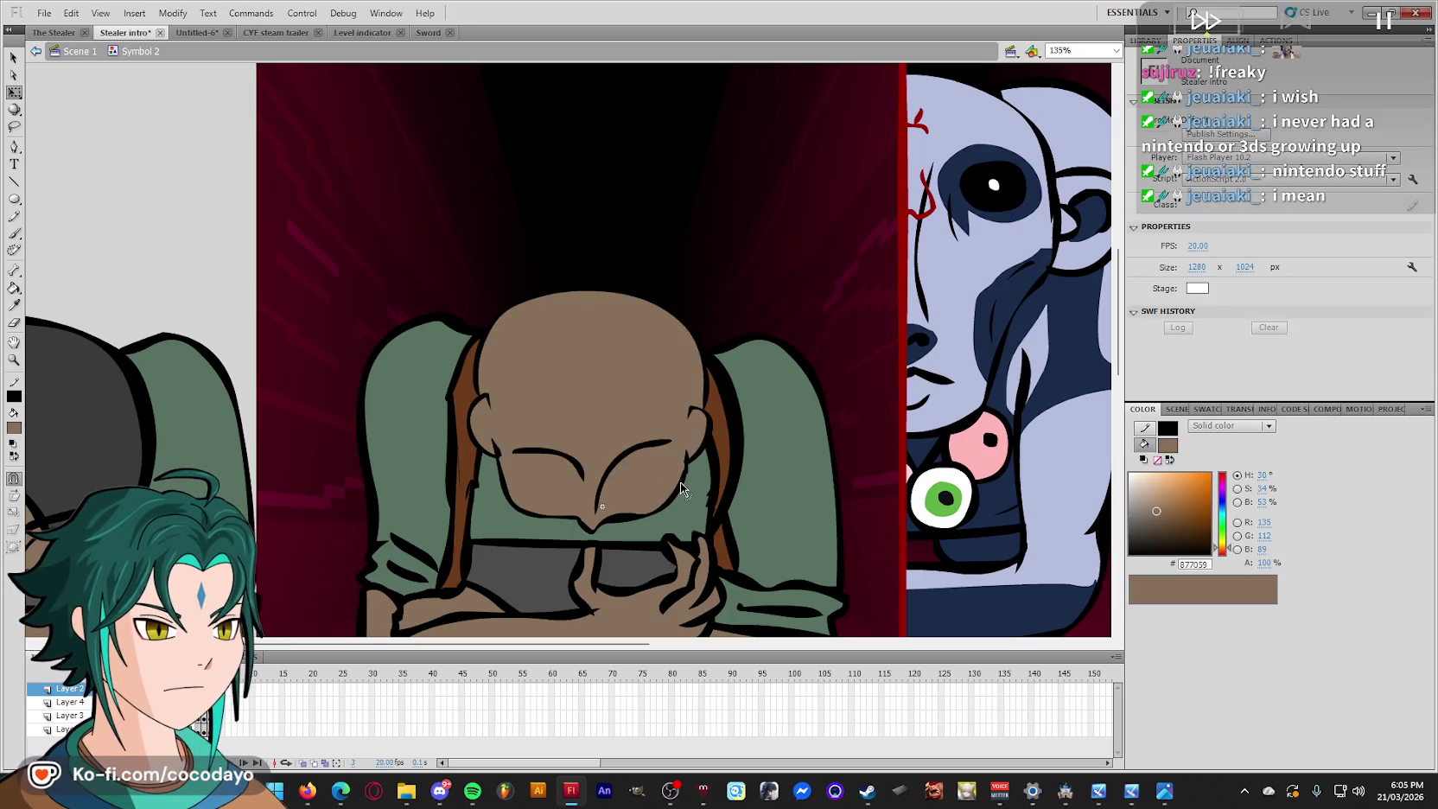
{"action": "left_click", "coordinate": [636, 451]}
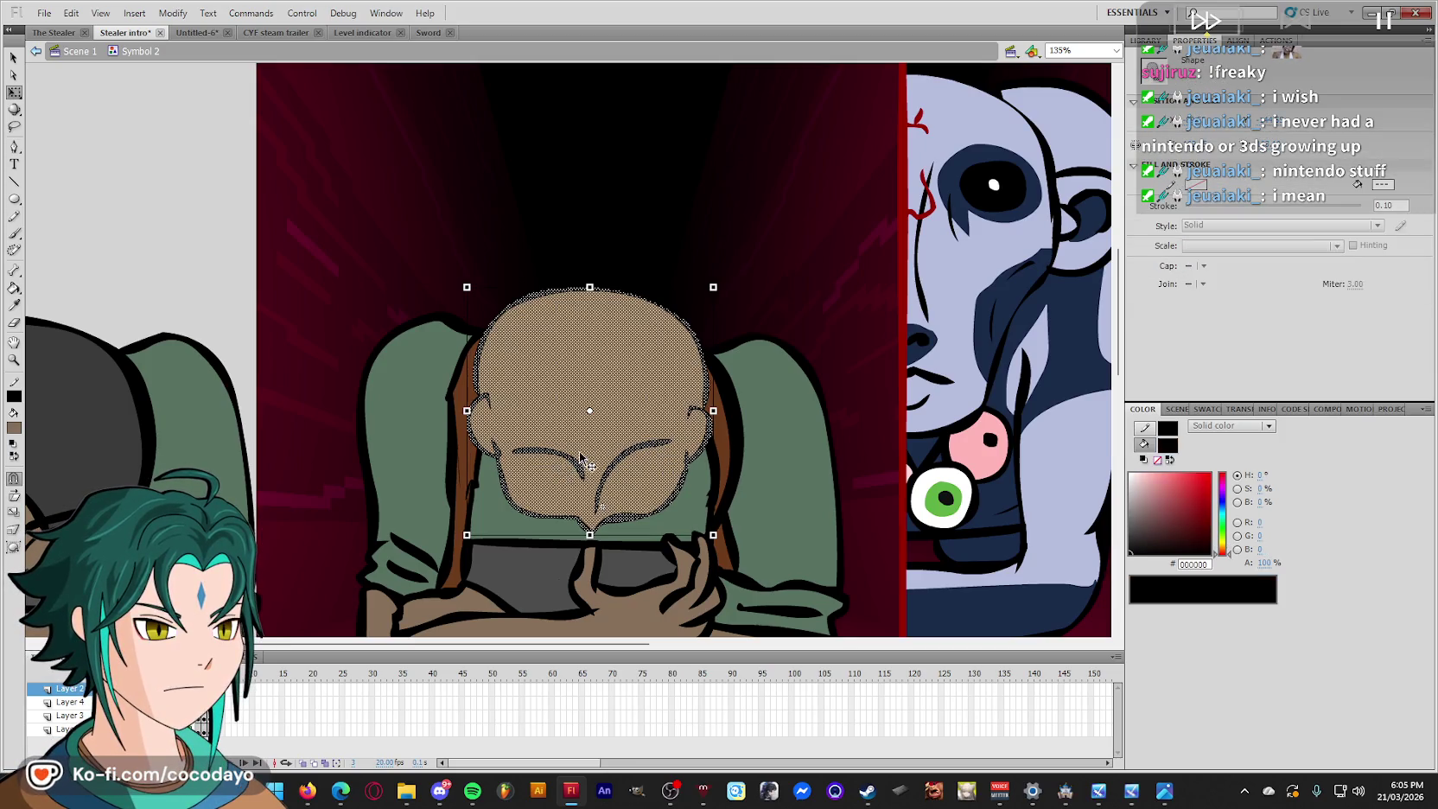
{"action": "key", "text": "ctrl+x"}
{"action": "right_click", "coordinate": [262, 382]}
{"action": "left_click", "coordinate": [324, 442]}
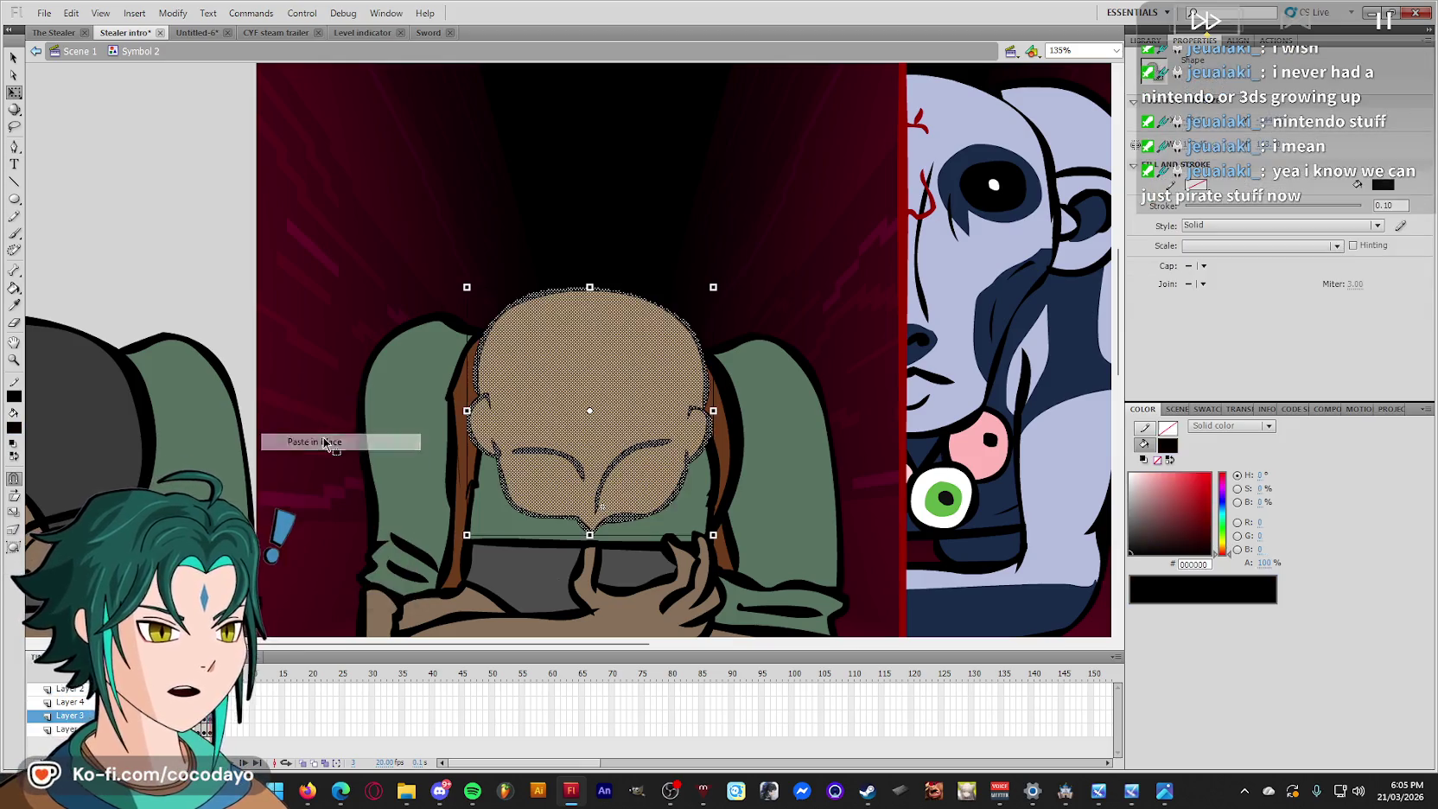
{"action": "left_click", "coordinate": [333, 337]}
{"action": "scroll", "coordinate": [341, 337], "scroll_direction": "down", "scroll_amount": 2}
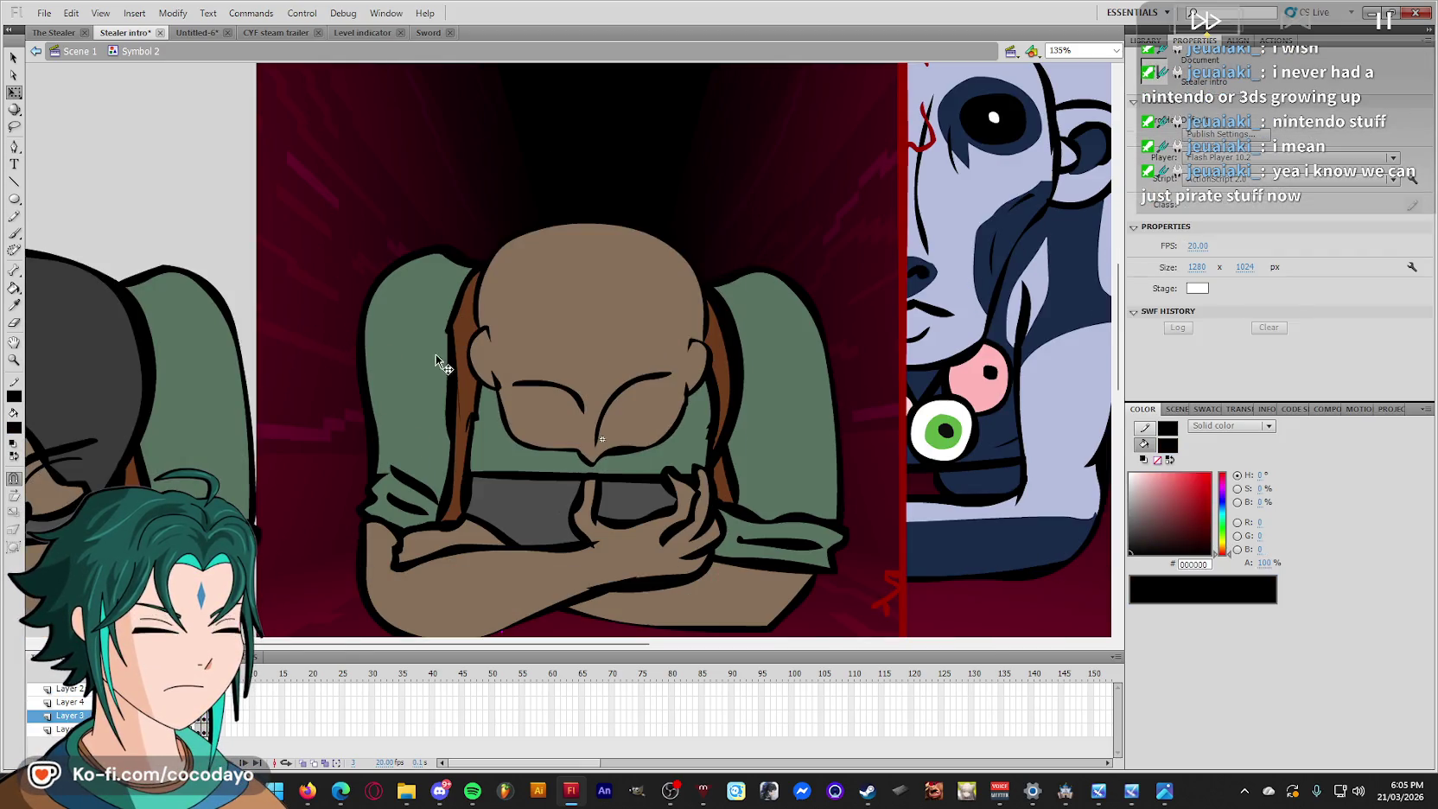
On Layer 4, brush hair strands up the head's centre and along its left edge.
{"action": "key", "text": "i"}
{"action": "left_click", "coordinate": [536, 352]}
{"action": "key", "text": "."}
{"action": "key", "text": "b"}
{"action": "key", "text": "."}
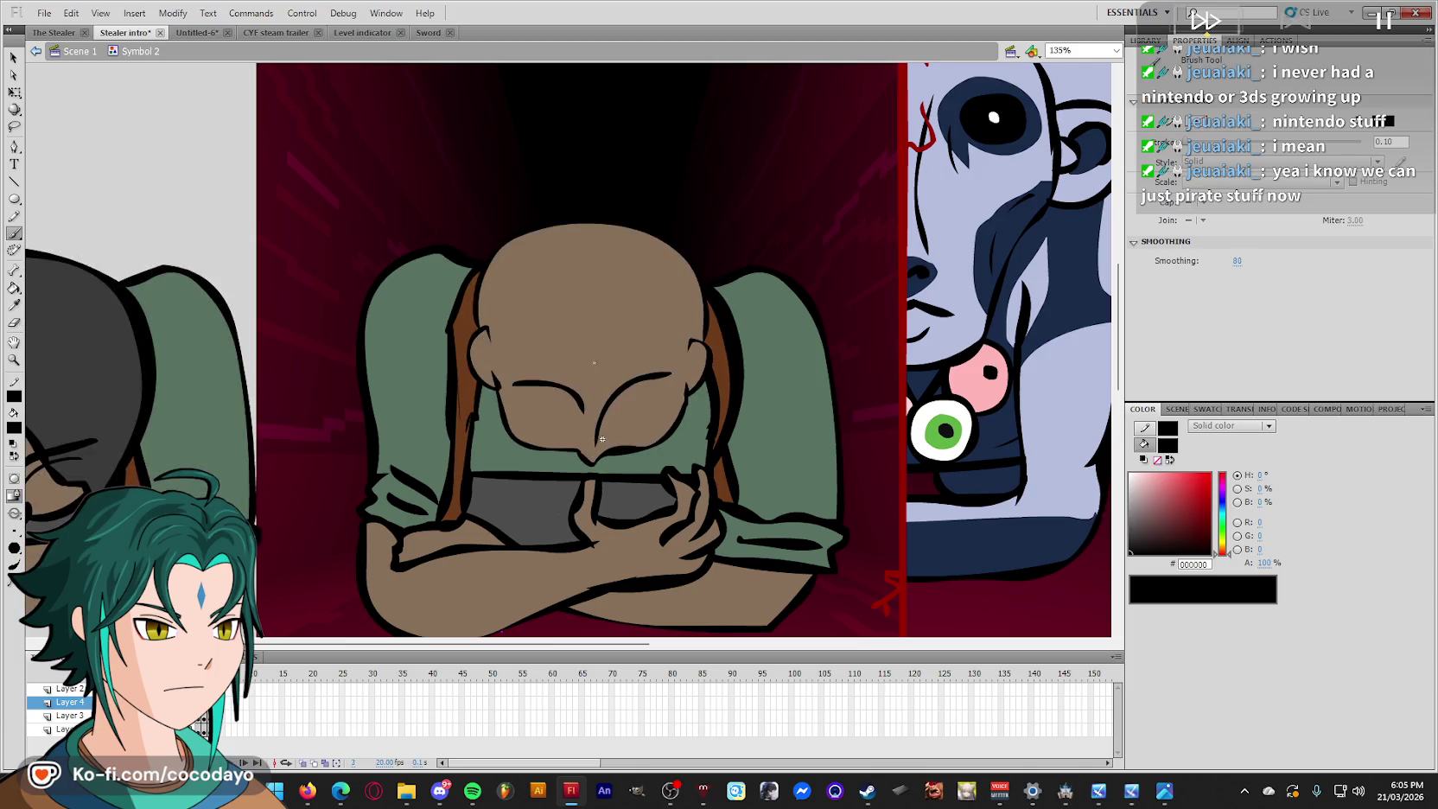
{"action": "left_click_drag", "start_coordinate": [609, 436], "coordinate": [633, 336]}
{"action": "key", "text": "."}
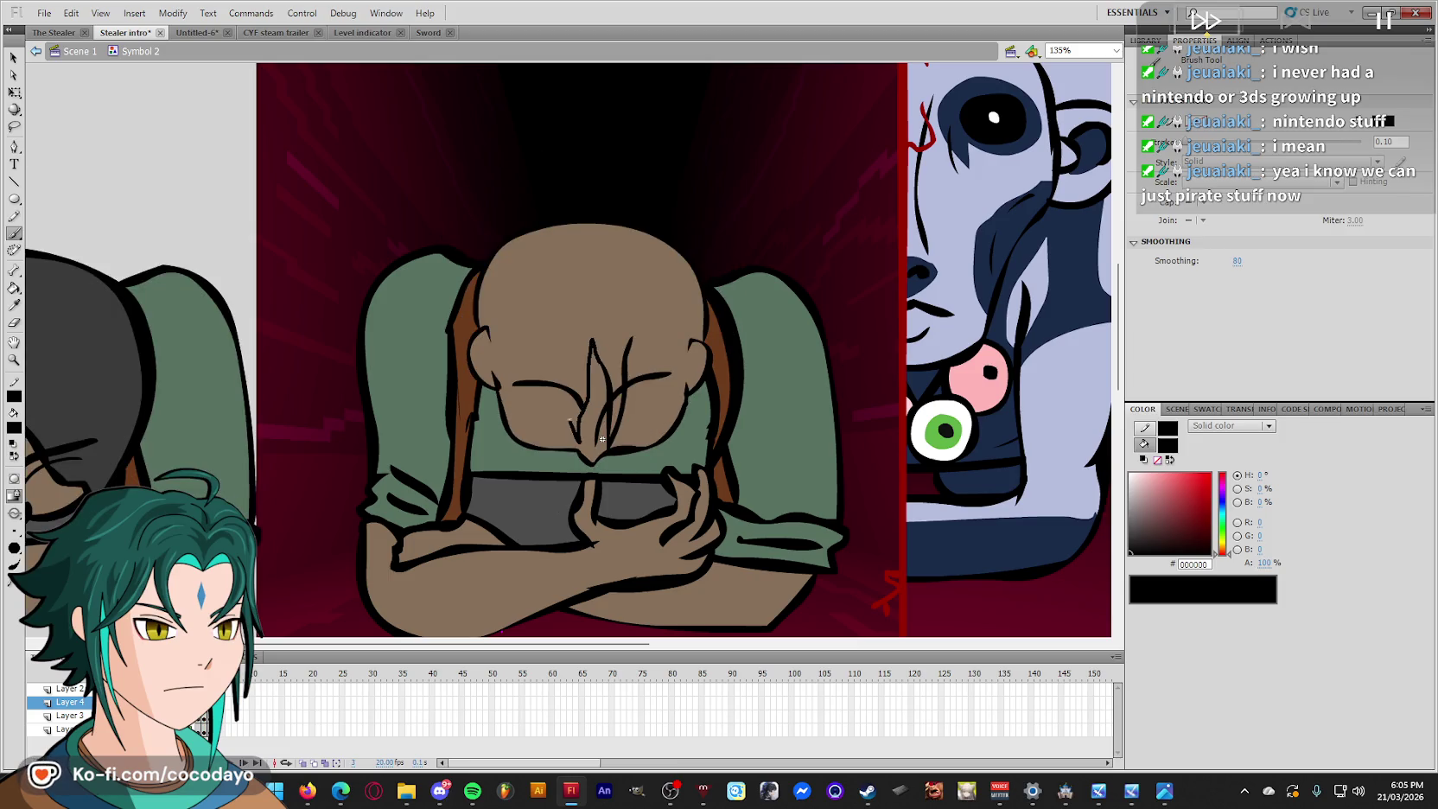
{"action": "key", "text": "."}
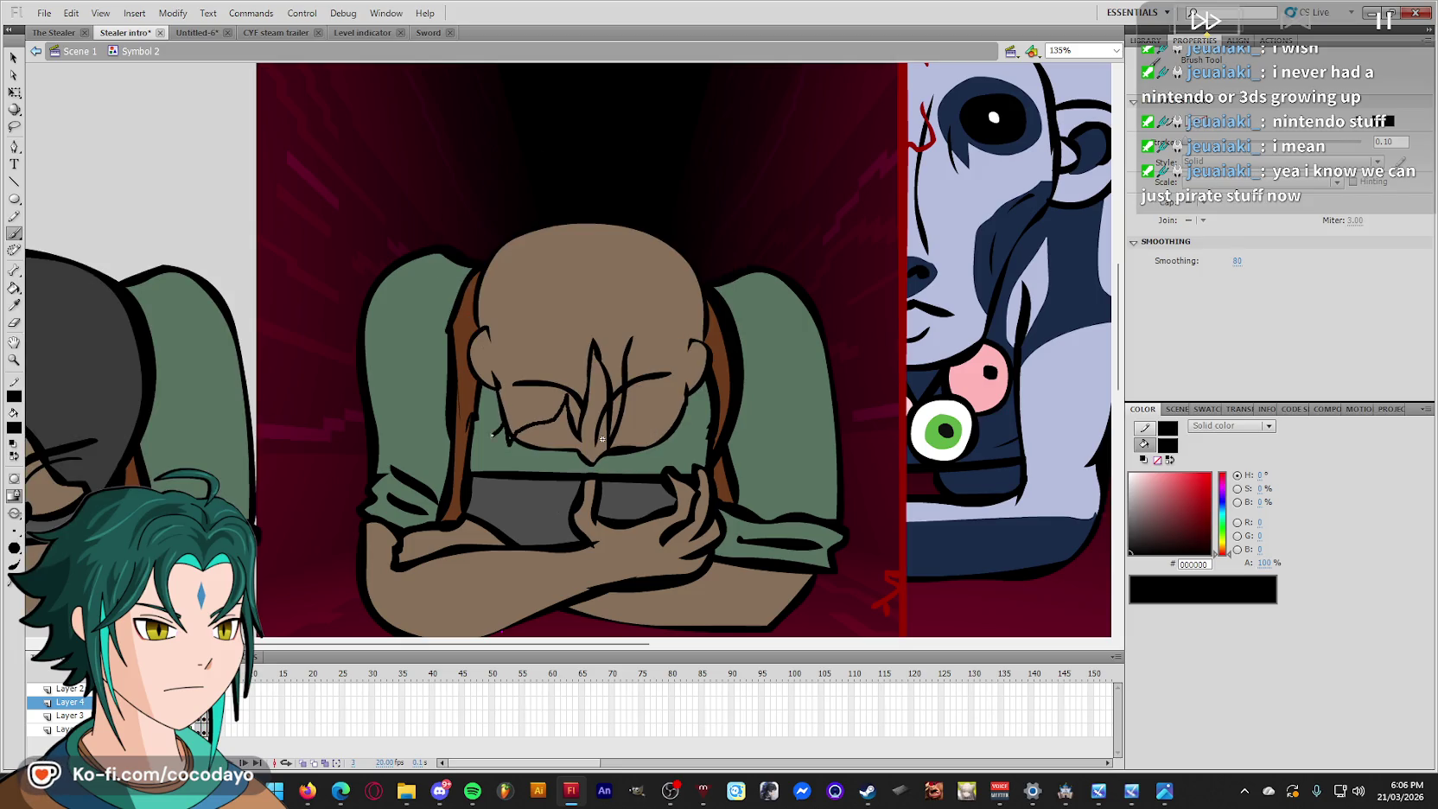
{"action": "left_click_drag", "start_coordinate": [493, 344], "coordinate": [486, 327]}
{"action": "scroll", "coordinate": [473, 320], "scroll_direction": "up", "scroll_amount": 3}
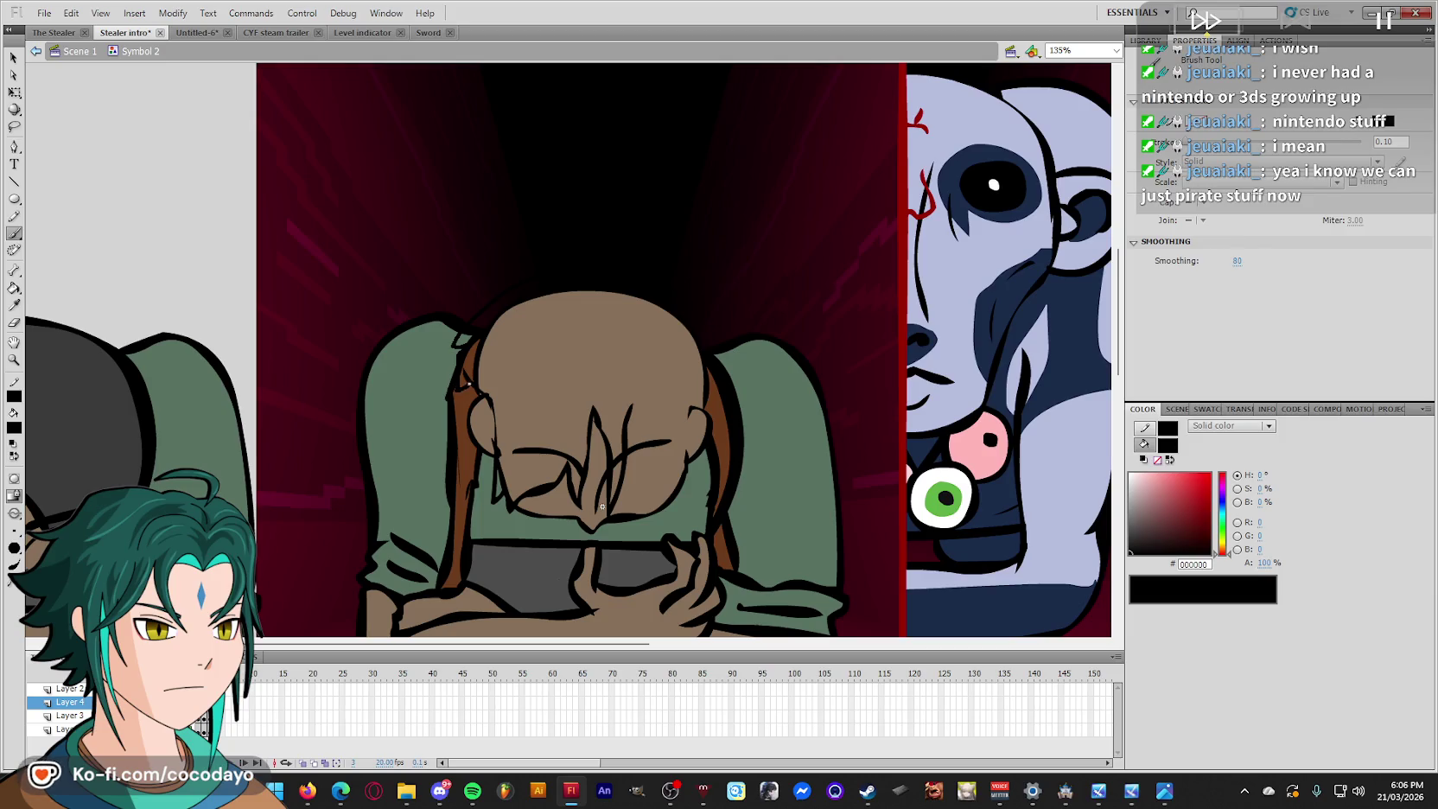
Brush hair strands down the head's right side and fill the hair dark grey #3A3A3A.
{"action": "key", "text": "q"}
{"action": "left_click", "coordinate": [479, 390]}
{"action": "key", "text": "b"}
{"action": "left_click_drag", "start_coordinate": [703, 412], "coordinate": [684, 442]}
{"action": "left_click_drag", "start_coordinate": [631, 404], "coordinate": [634, 403]}
{"action": "key", "text": "period"}
{"action": "key", "text": "comma"}
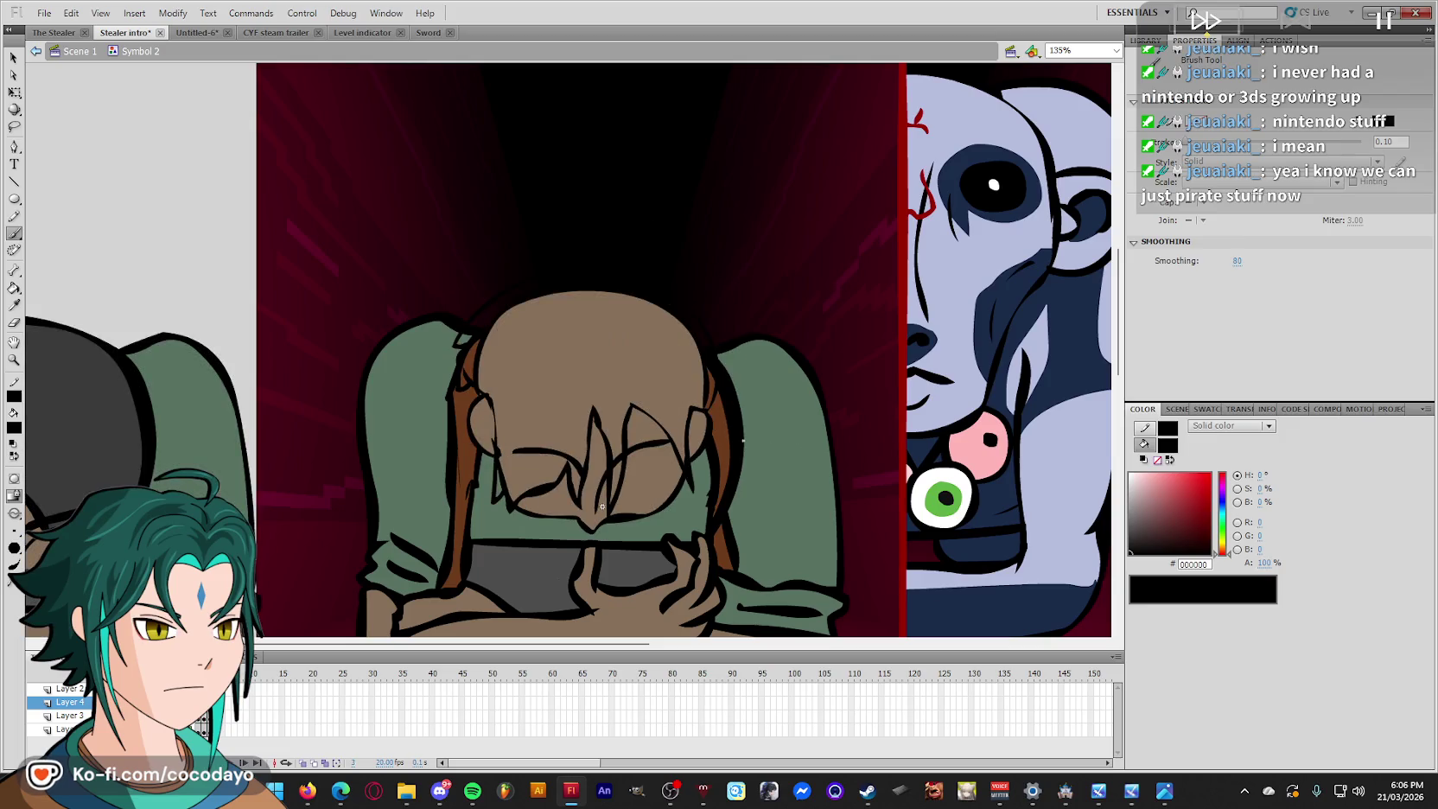
{"action": "key", "text": "i"}
{"action": "left_click", "coordinate": [130, 453]}
{"action": "left_click", "coordinate": [549, 371]}
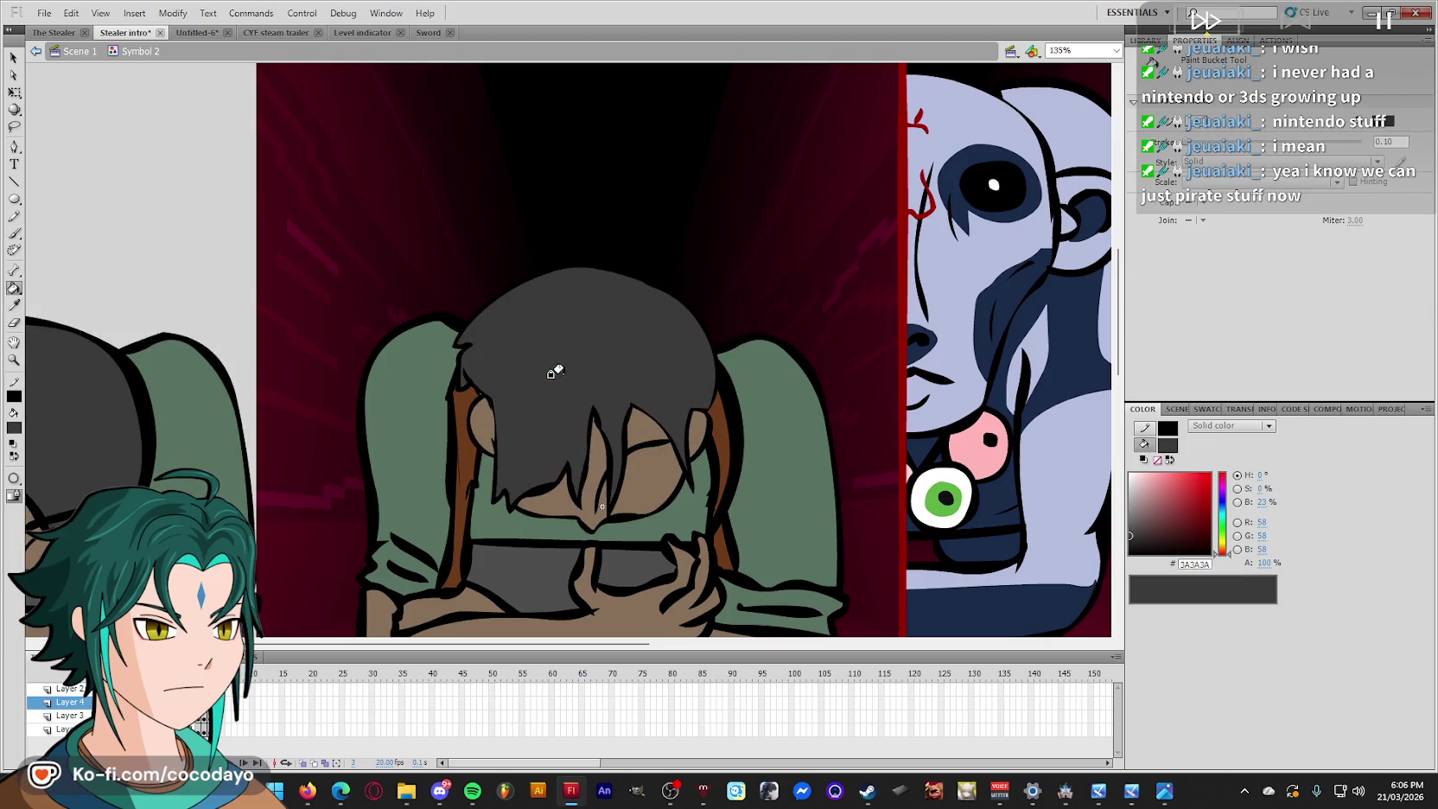
Pick dark brown 4D3823 and select the shoulder and face fills on the head-down frame.
{"action": "key", "text": "q"}
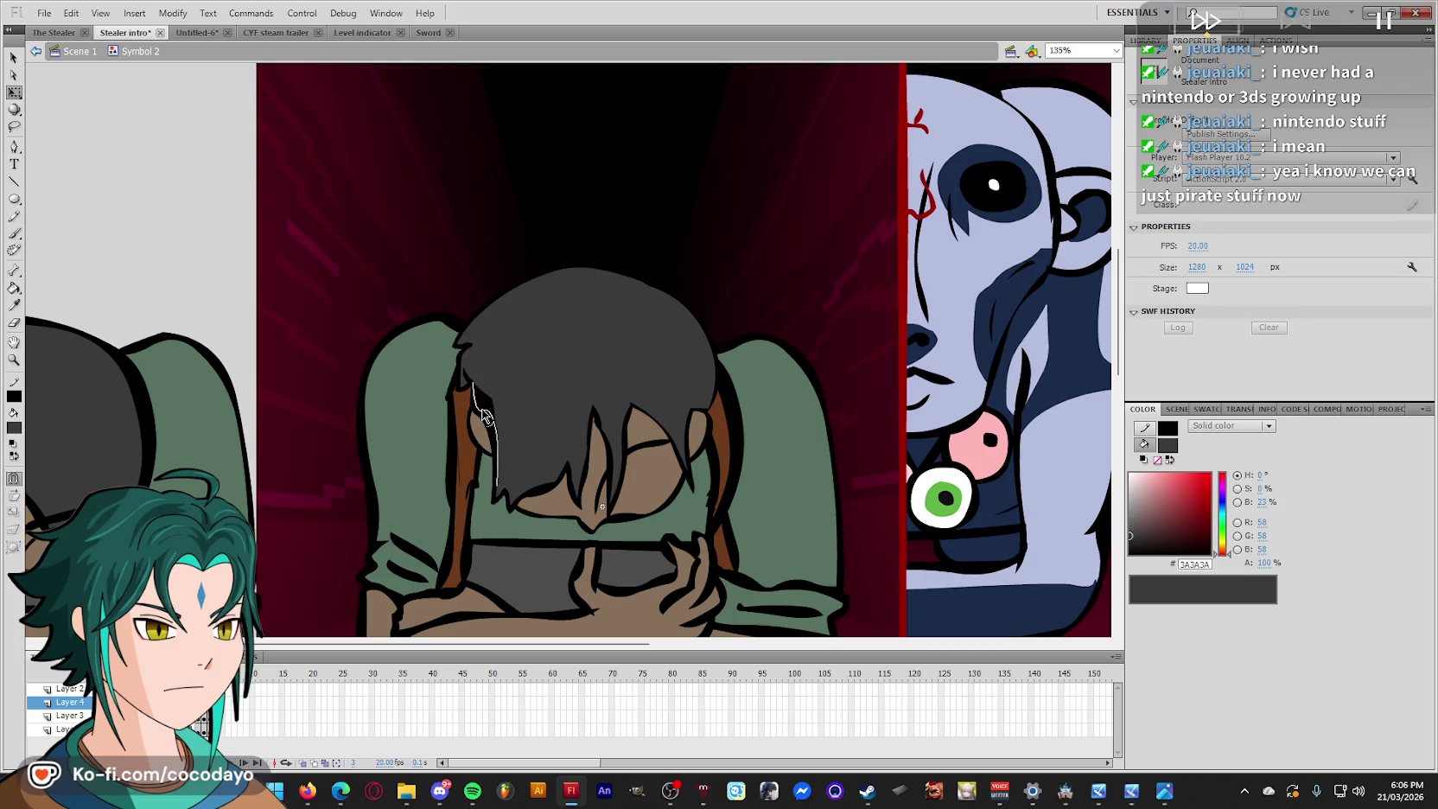
{"action": "key", "text": "comma"}
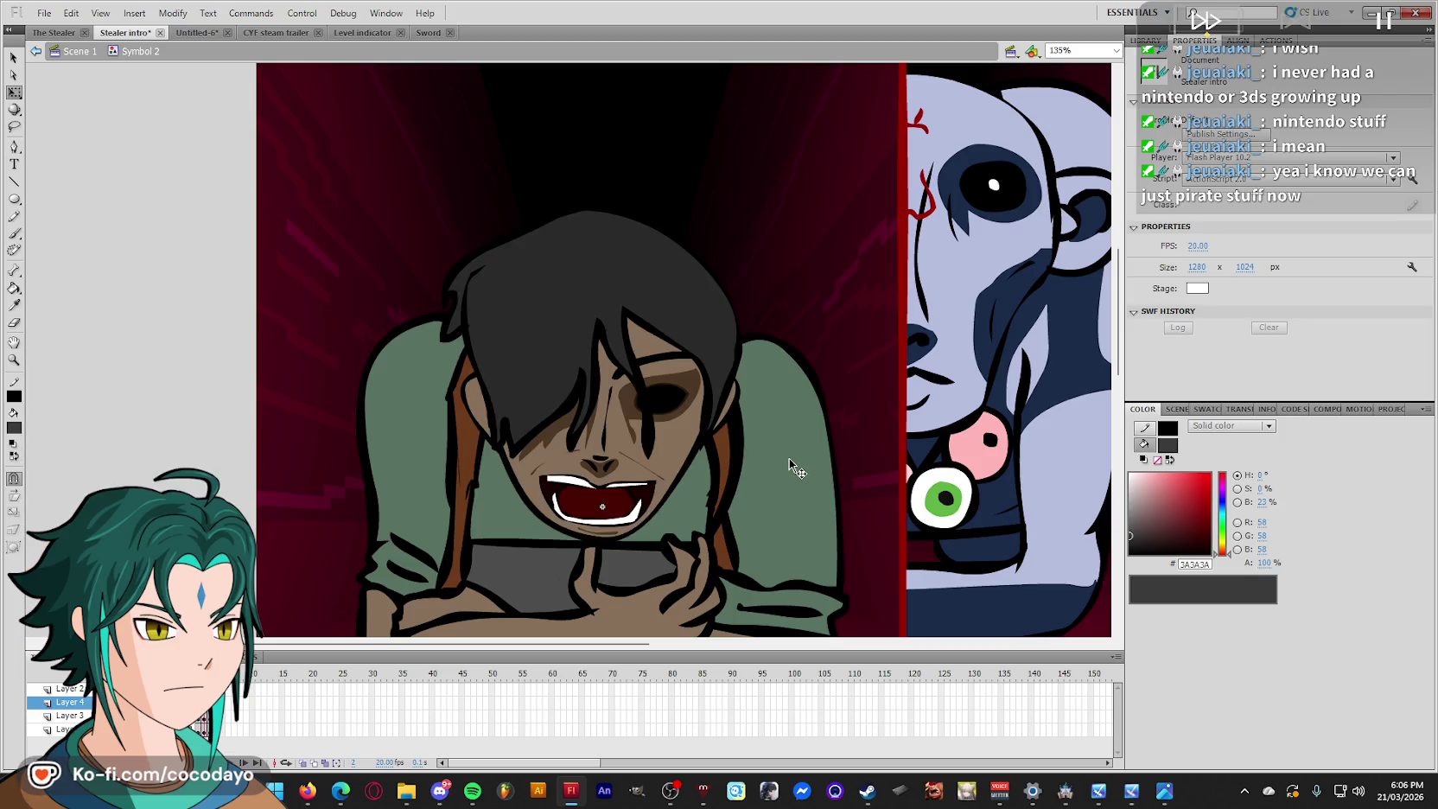
{"action": "key", "text": "i"}
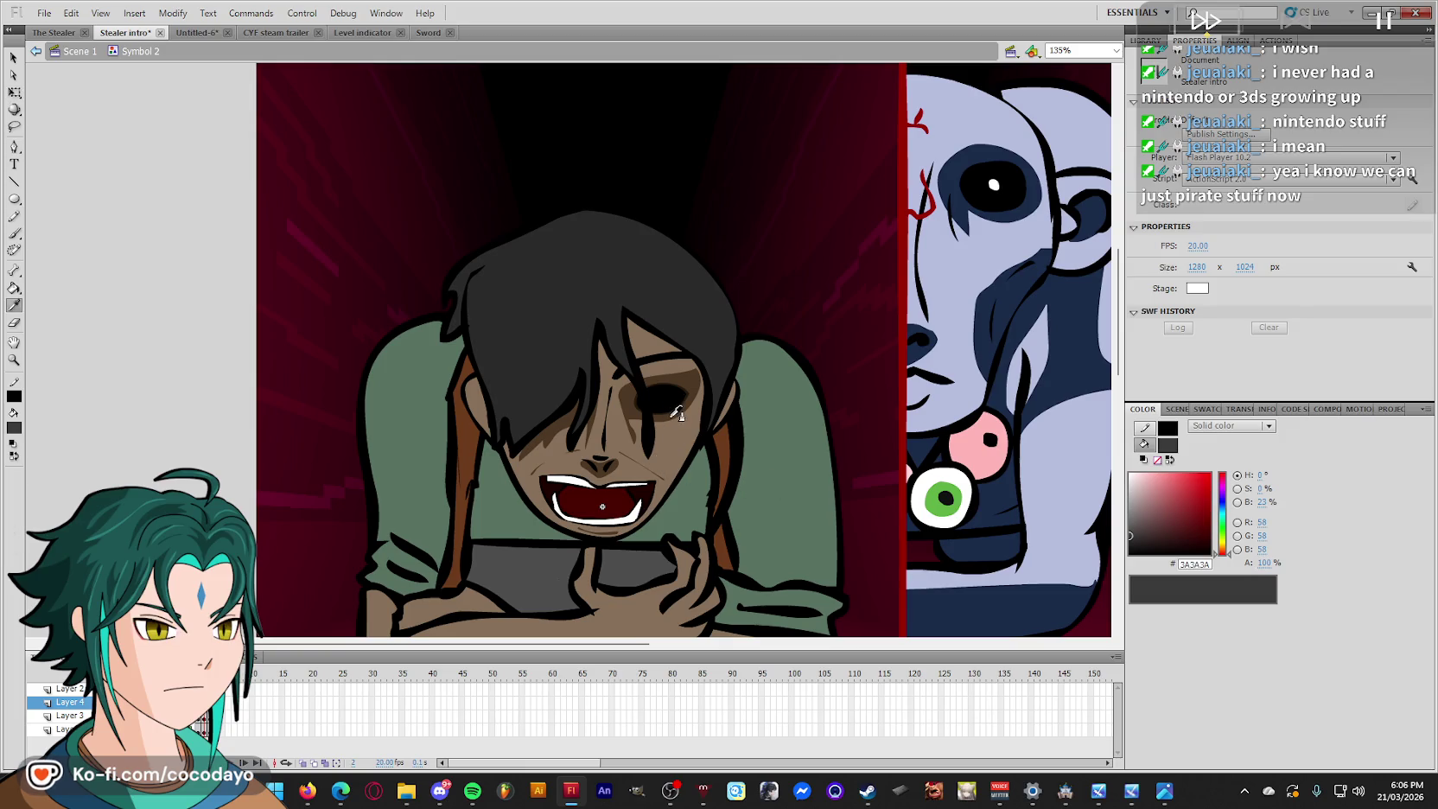
{"action": "left_click", "coordinate": [672, 410]}
{"action": "key", "text": "period"}
{"action": "key", "text": "v"}
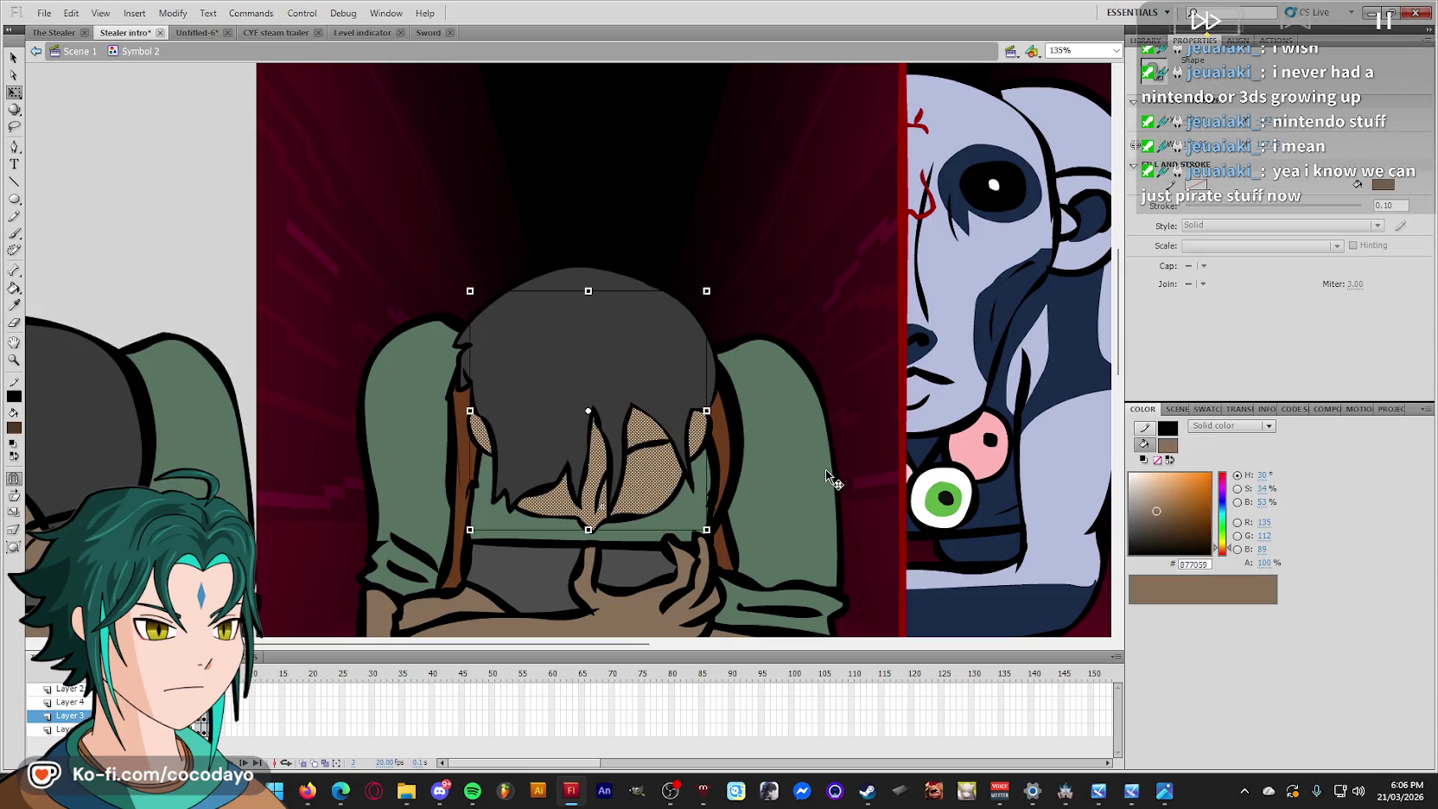
{"action": "left_click", "coordinate": [827, 479]}
{"action": "key", "text": "y"}
{"action": "left_click", "coordinate": [661, 484], "text": "ctrl"}
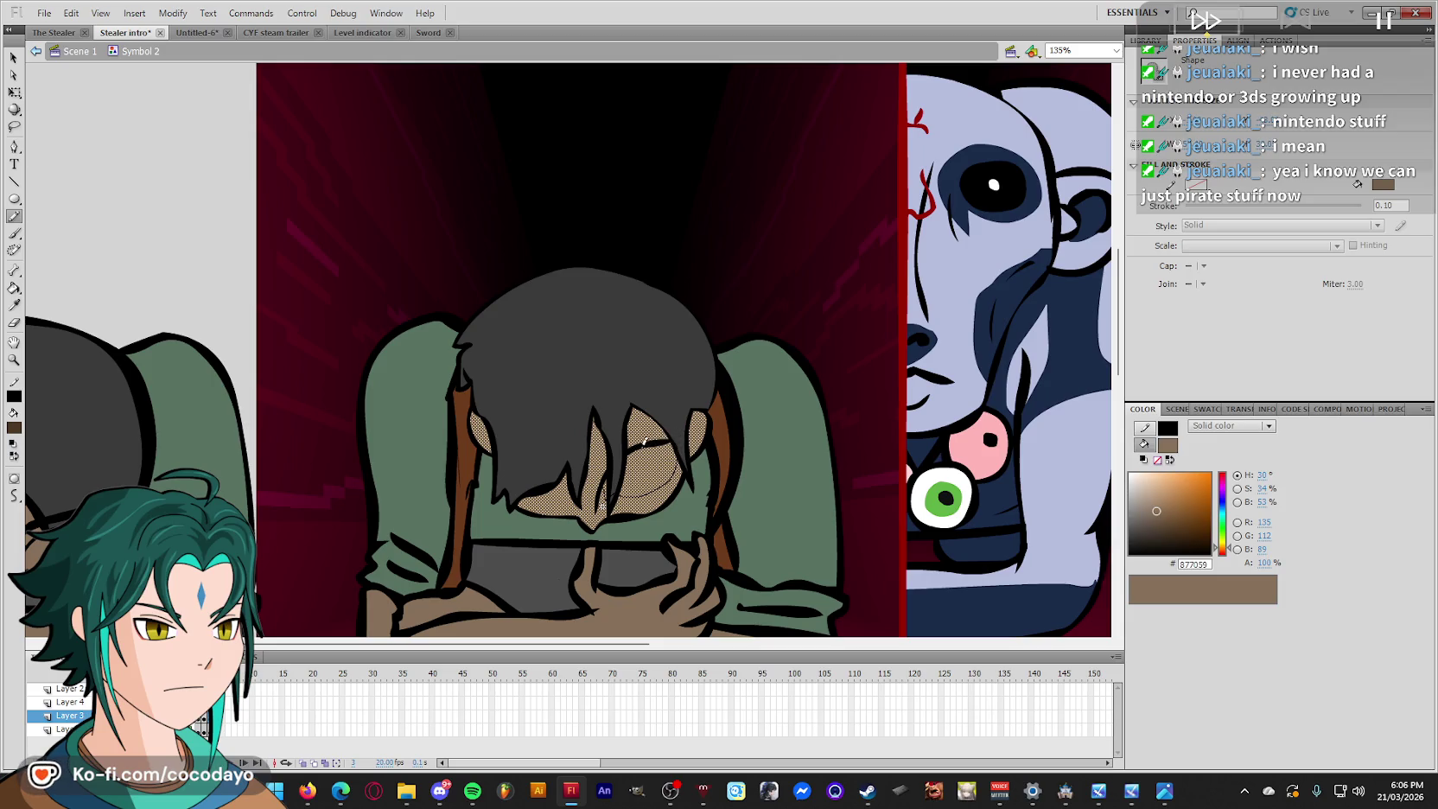
{"action": "key", "text": "ctrl+shift+a"}
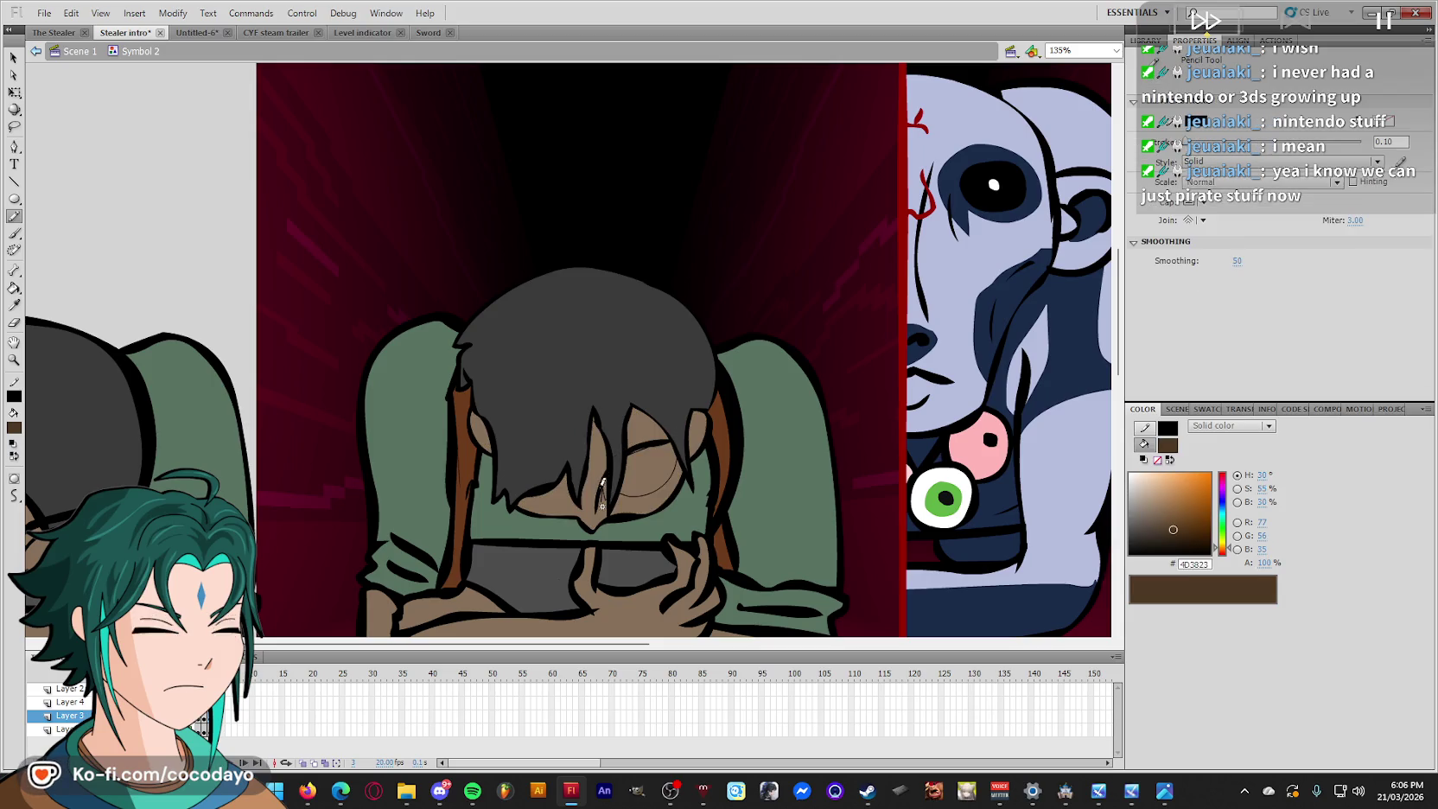
Sketch a closed-eye line on the face and fill the eye area with dark brown.
{"action": "mouse_move", "coordinate": [560, 494]}
{"action": "left_mouse_down"}
{"action": "mouse_move", "coordinate": [545, 497]}
{"action": "mouse_move", "coordinate": [578, 449]}
{"action": "mouse_move", "coordinate": [572, 480]}
{"action": "left_mouse_up"}
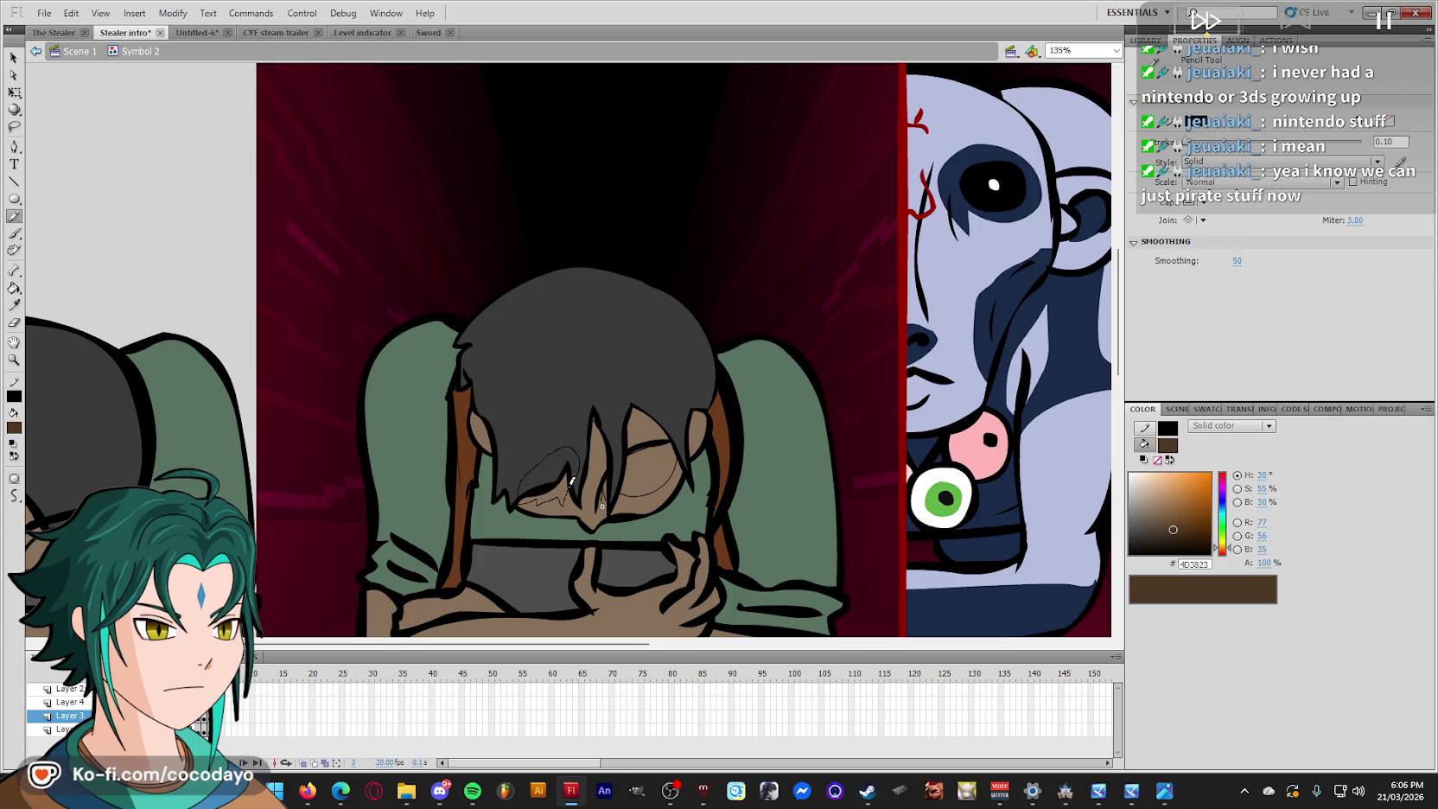
{"action": "key", "text": "k"}
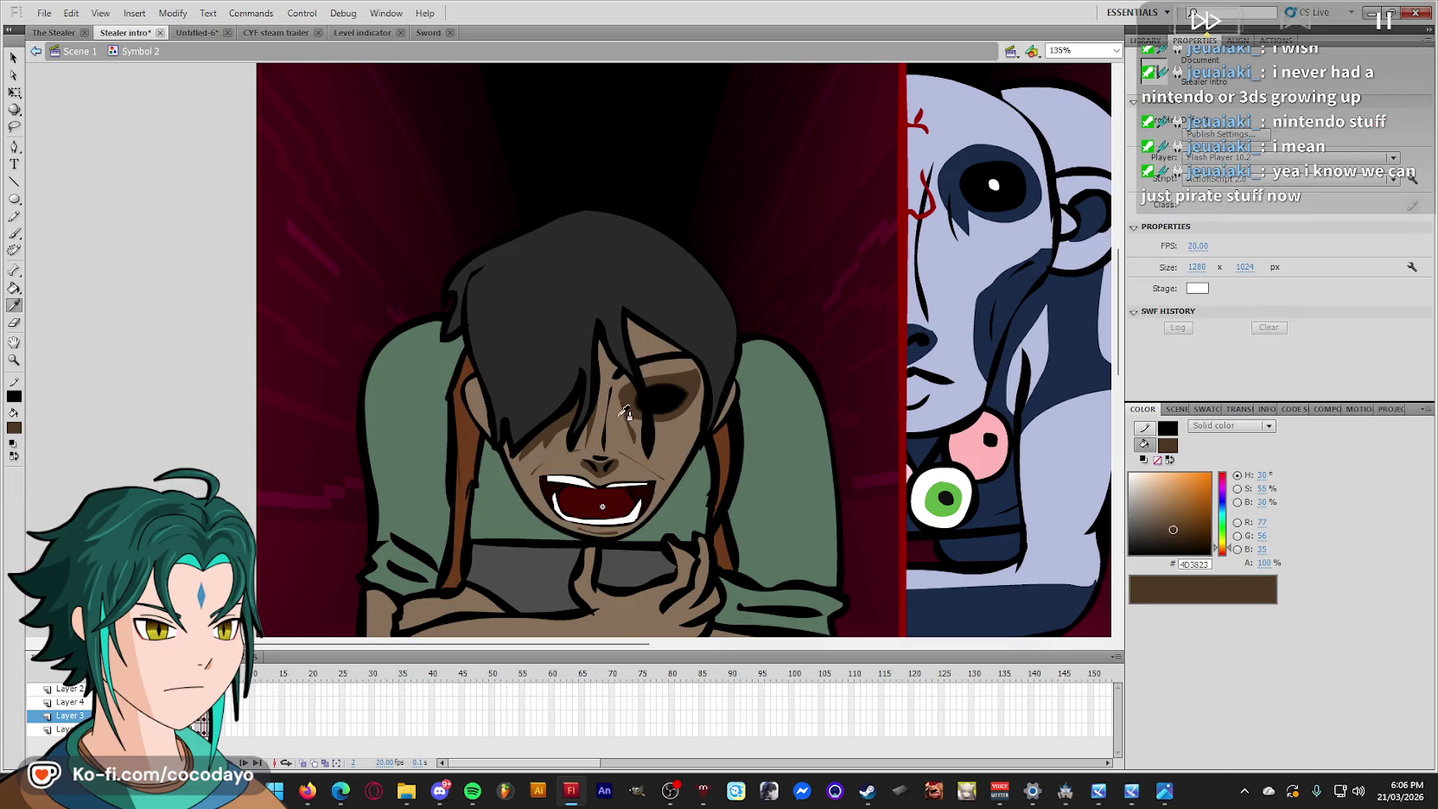
{"action": "key", "text": "."}
{"action": "left_click", "coordinate": [637, 490]}
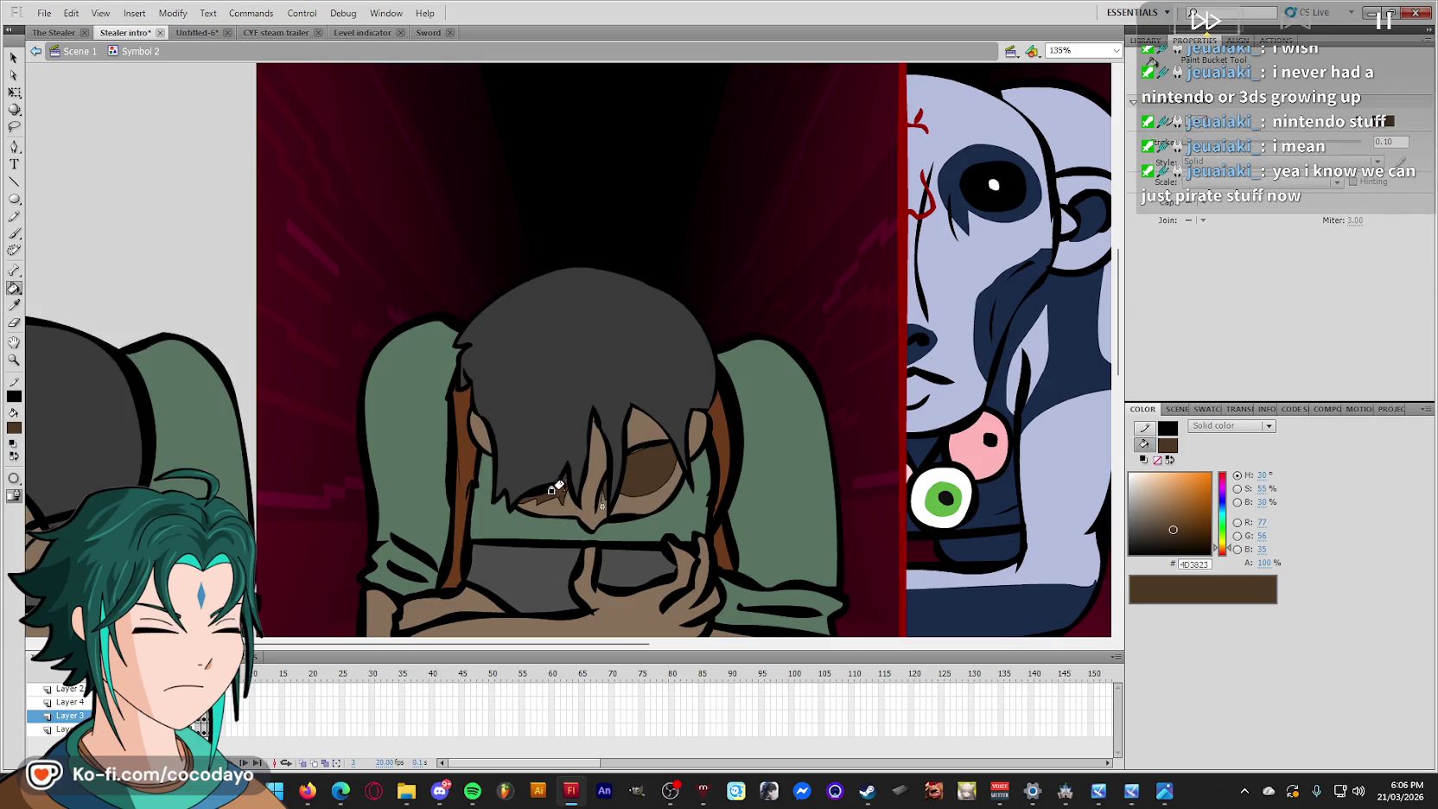
{"action": "key", "text": "q"}
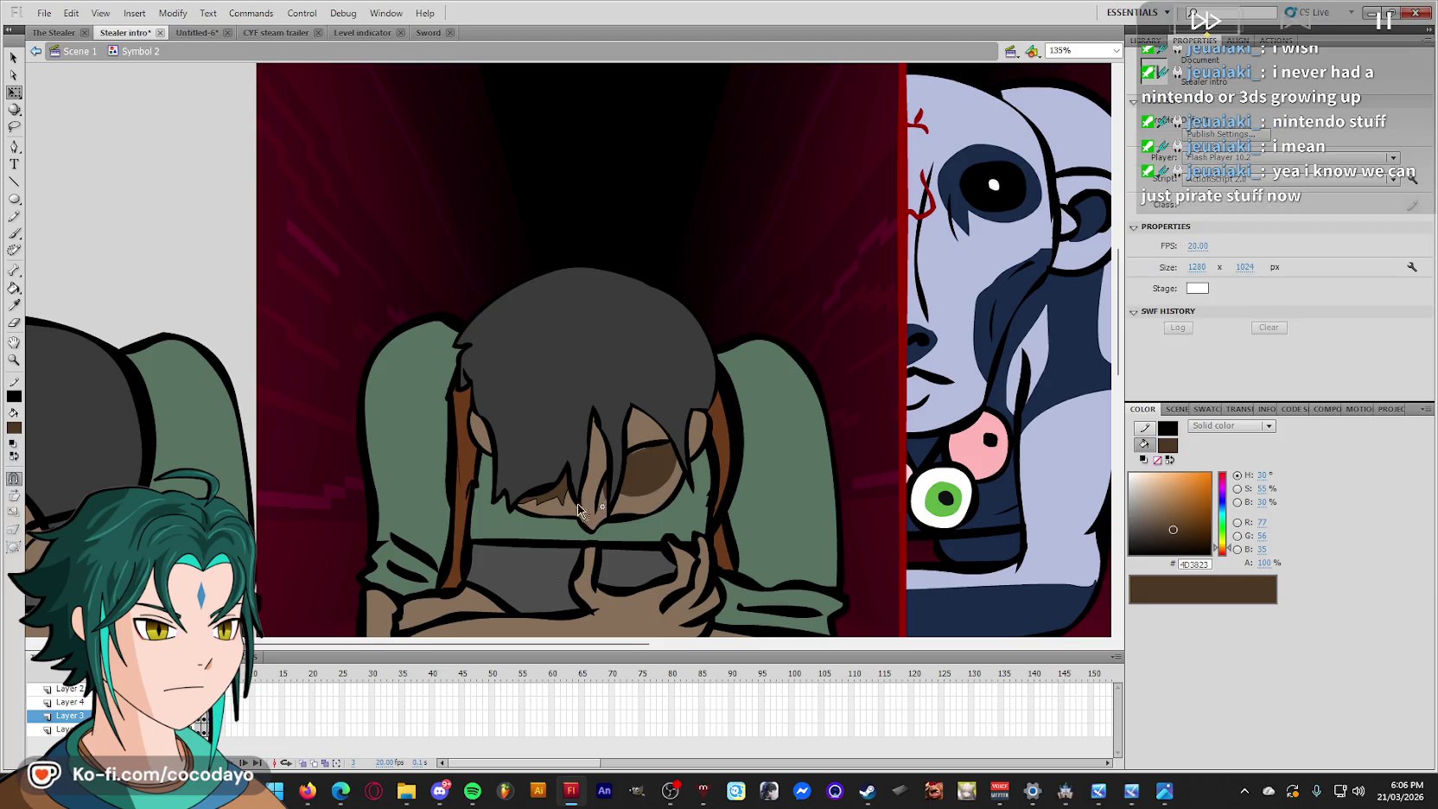
{"action": "left_click", "coordinate": [561, 508]}
{"action": "key", "text": "k"}
{"action": "key", "text": "period"}
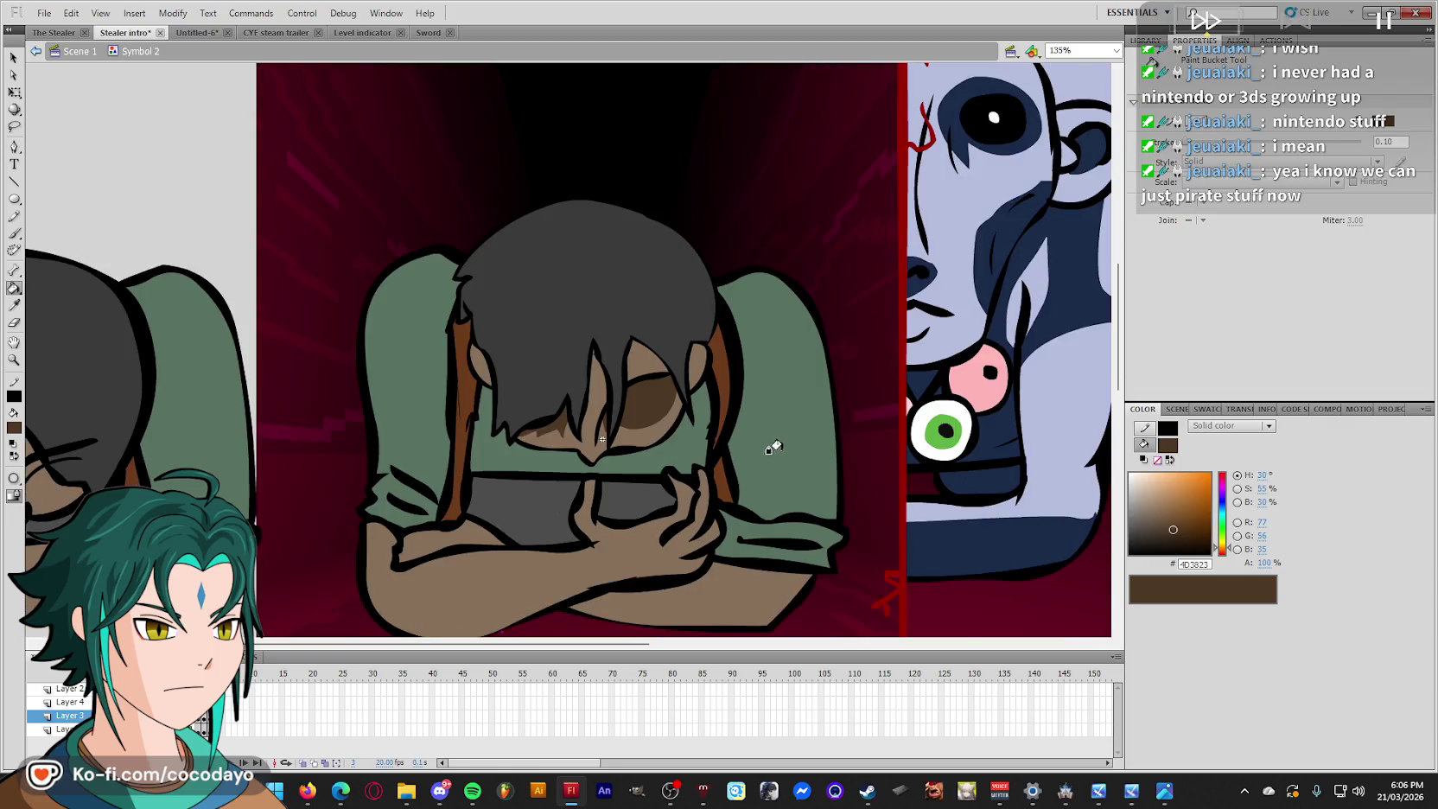
On head-down frame 3, brush the girl's right eye into a black oval.
{"action": "key", "text": "period"}
{"action": "key", "text": "comma"}
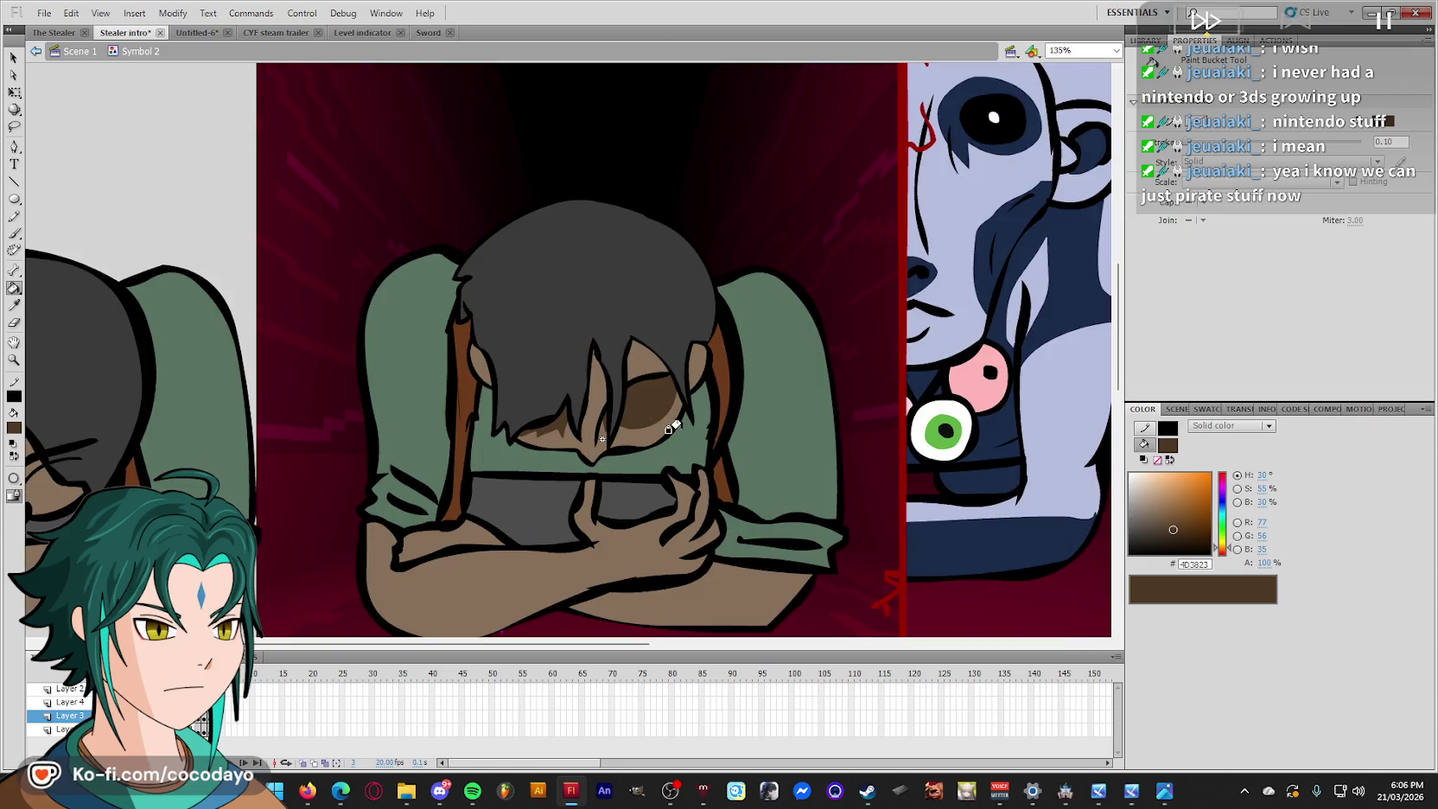
{"action": "key", "text": "comma"}
{"action": "key", "text": "n"}
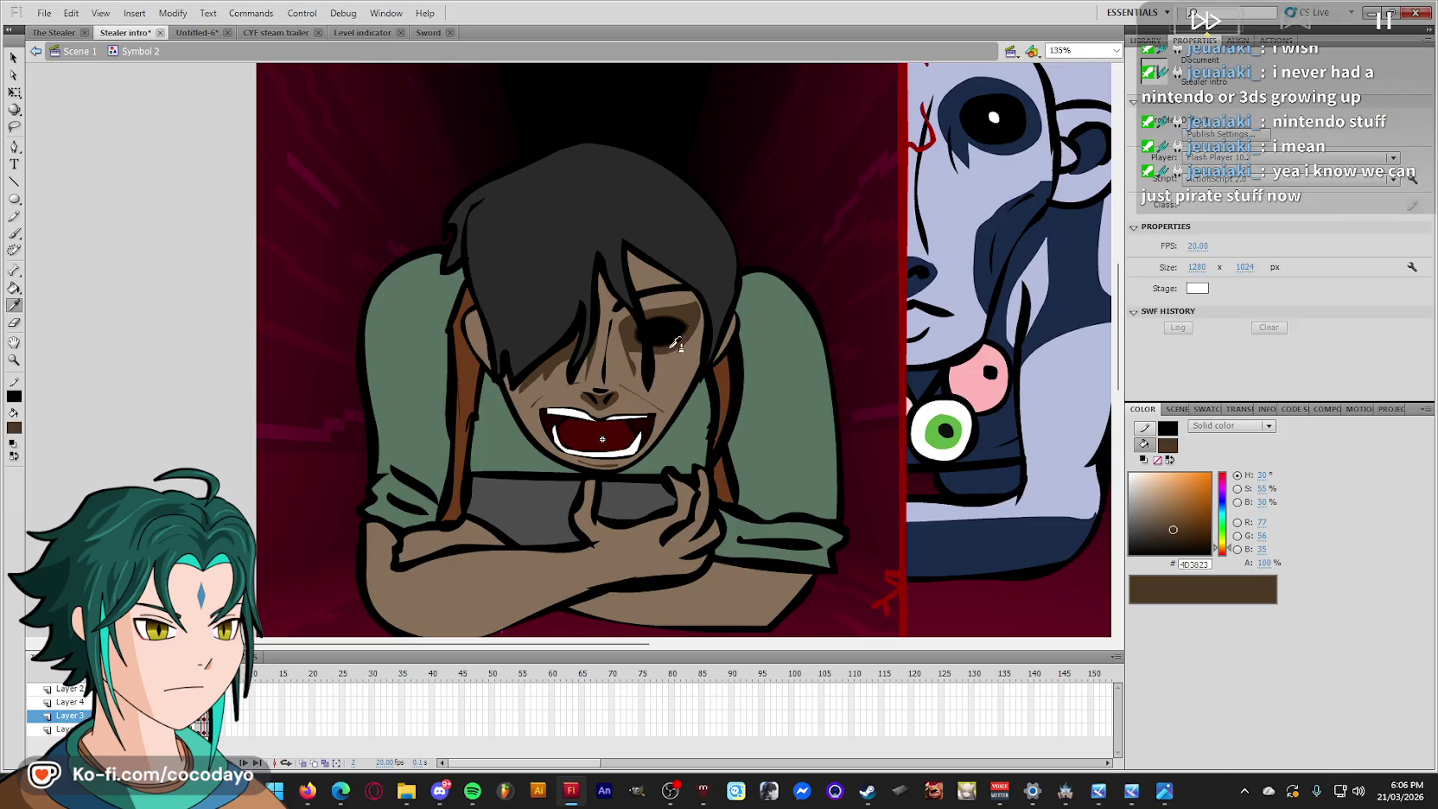
{"action": "key", "text": "period"}
{"action": "key", "text": "b"}
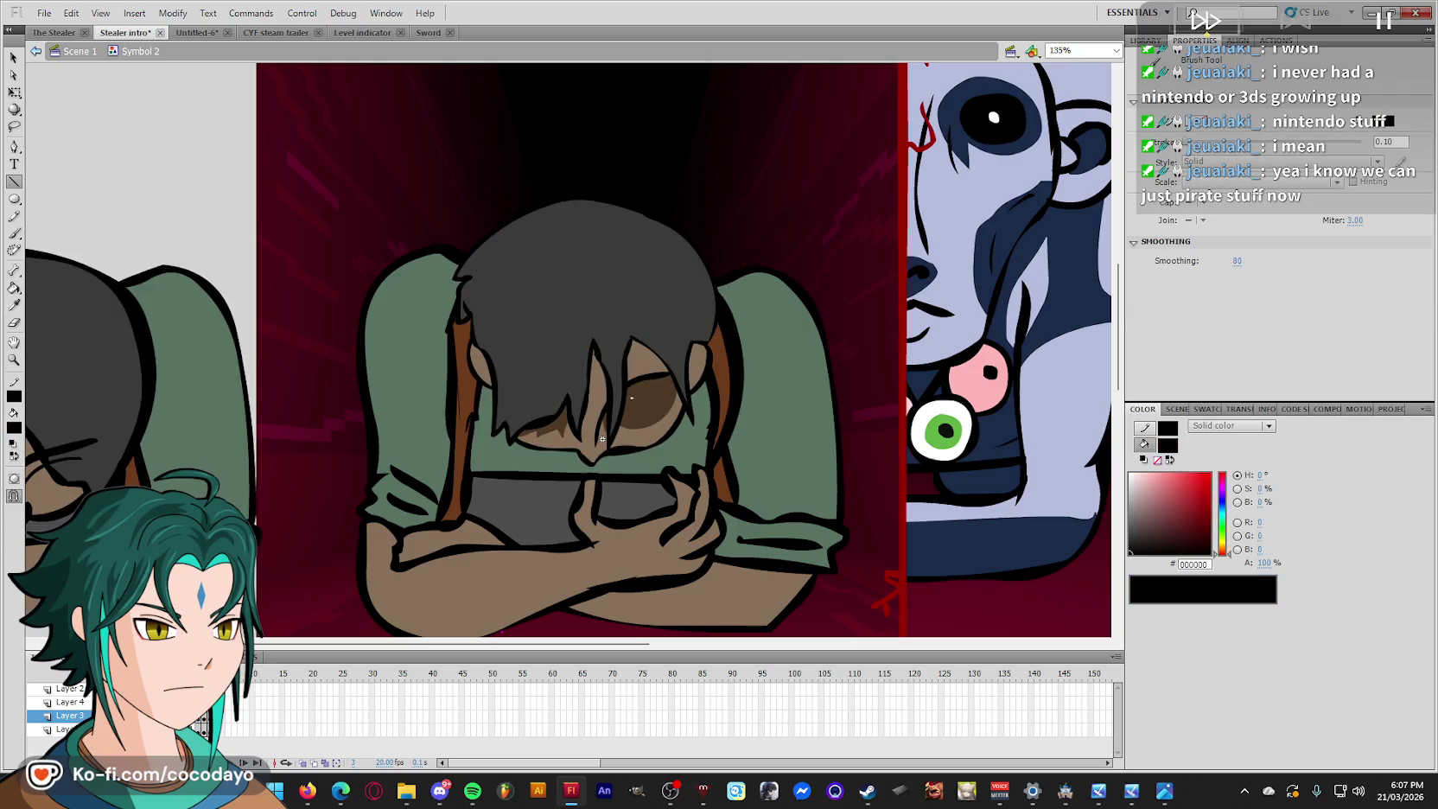
{"action": "left_click_drag", "start_coordinate": [627, 396], "coordinate": [649, 418]}
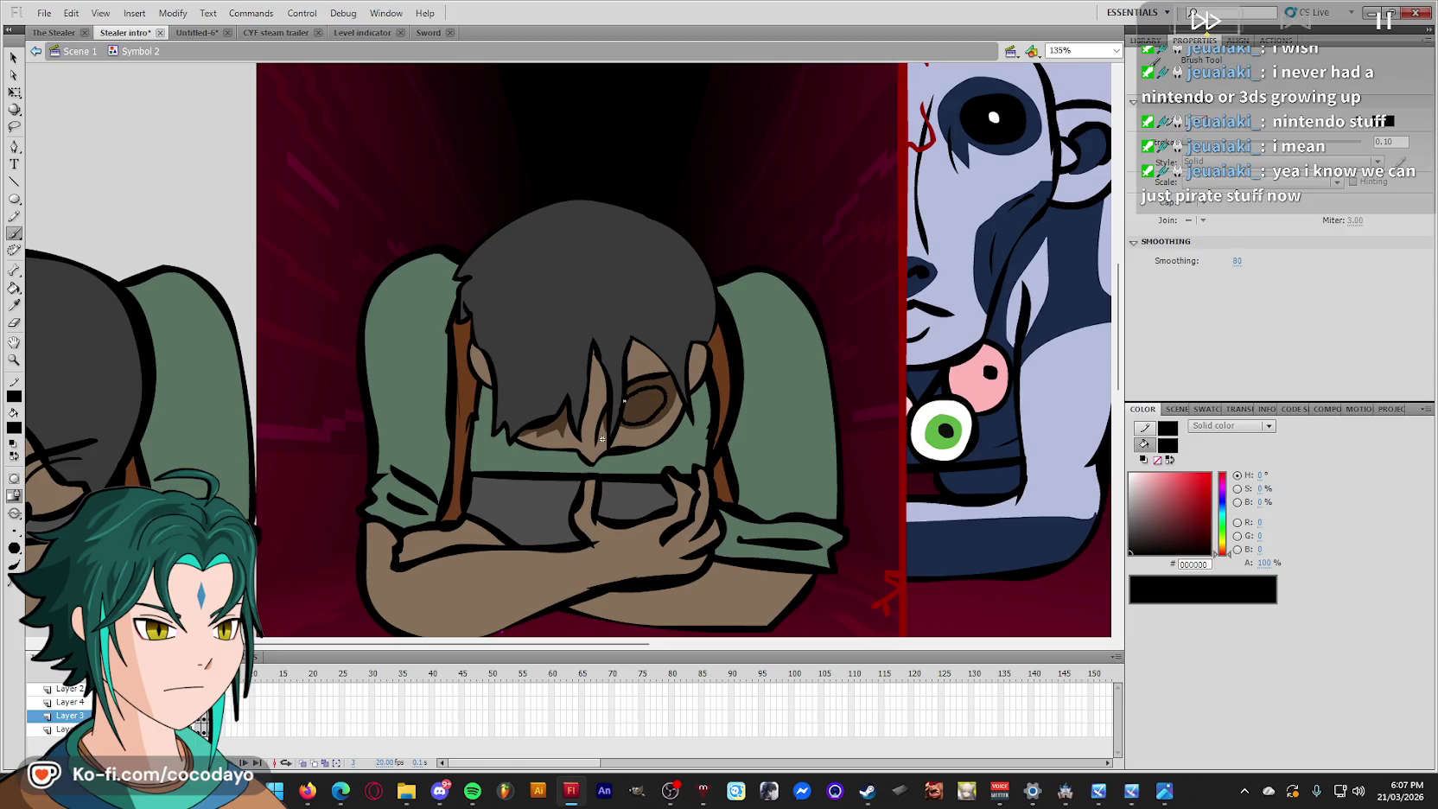
{"action": "left_click_drag", "start_coordinate": [634, 399], "coordinate": [649, 412]}
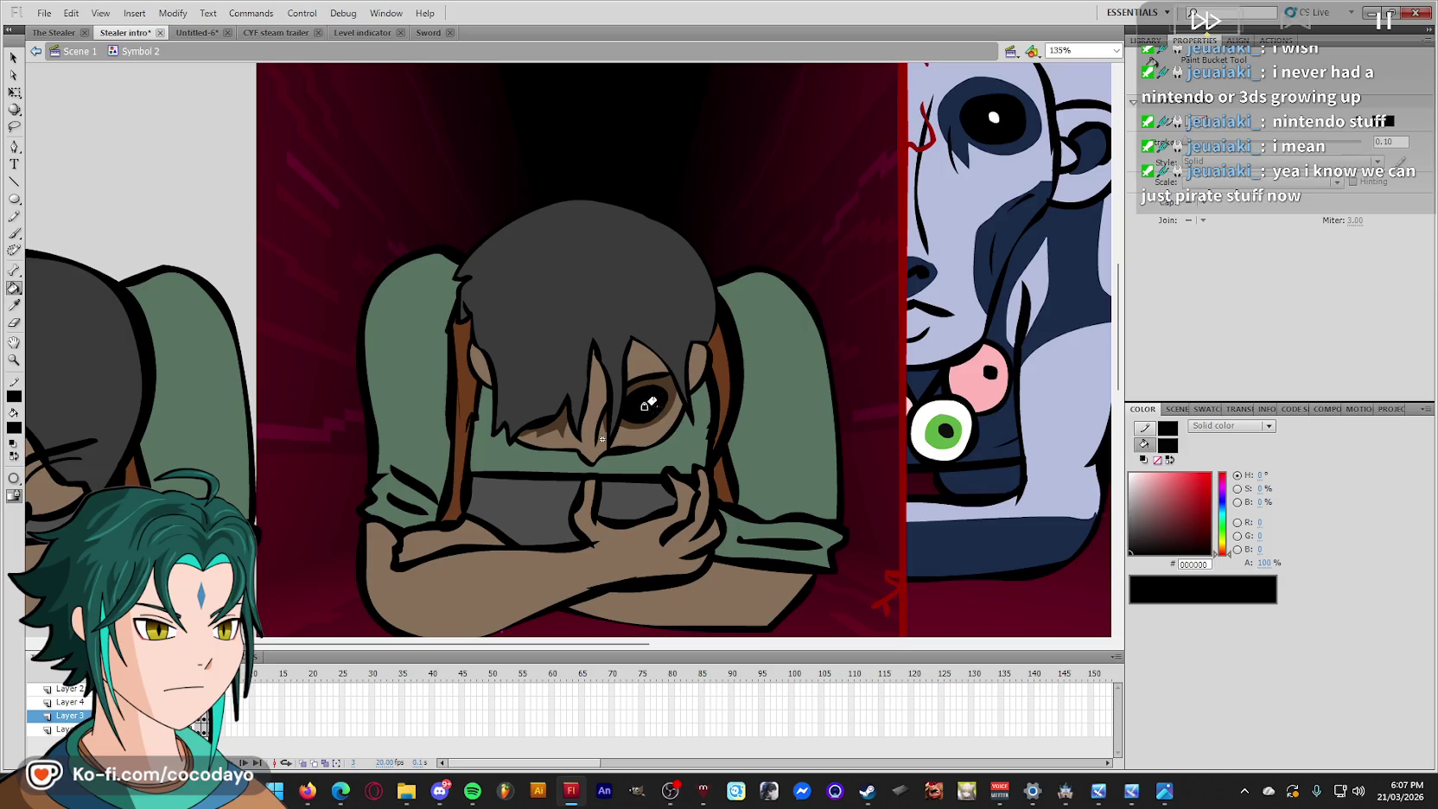
Remove the thin white curve over the eye, compare neighbouring frames, and return to Scene 1.
{"action": "key", "text": "q"}
{"action": "key", "text": "ctrl+z"}
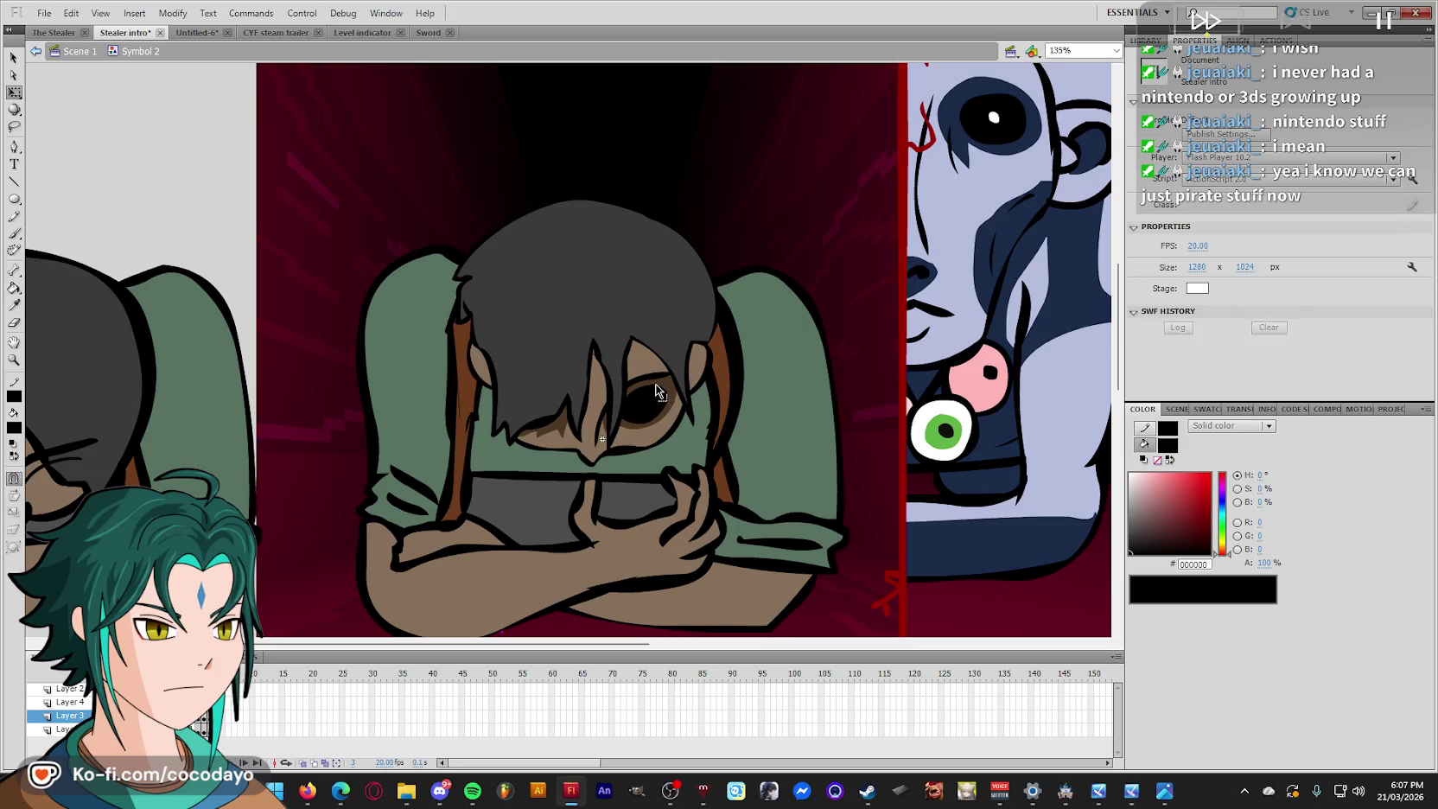
{"action": "scroll", "coordinate": [760, 434], "scroll_direction": "down", "scroll_amount": 2}
{"action": "key", "text": "period"}
{"action": "key", "text": "comma"}
{"action": "key", "text": "comma"}
{"action": "key", "text": "period"}
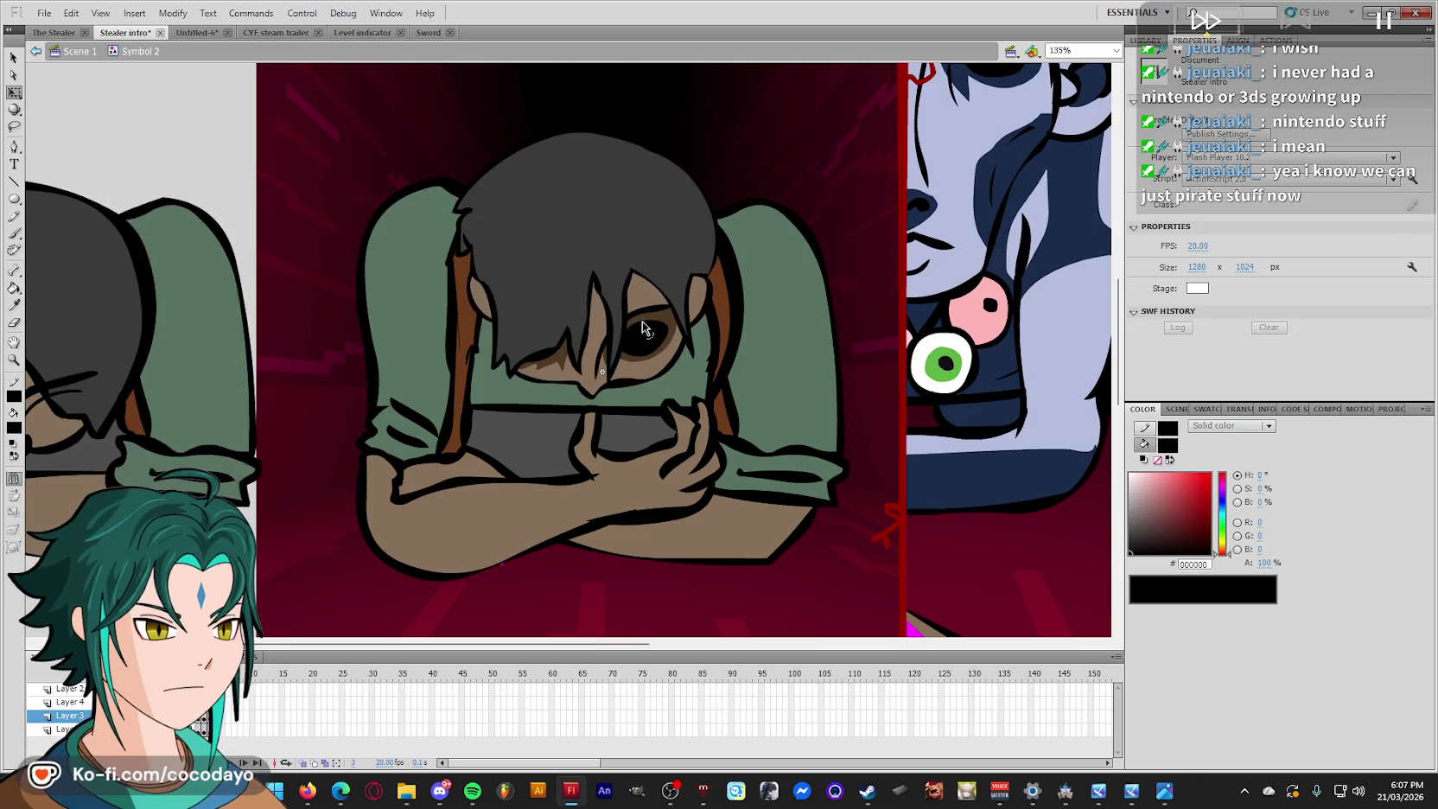
{"action": "key", "text": "ctrl+z"}
{"action": "key", "text": "ctrl+y"}
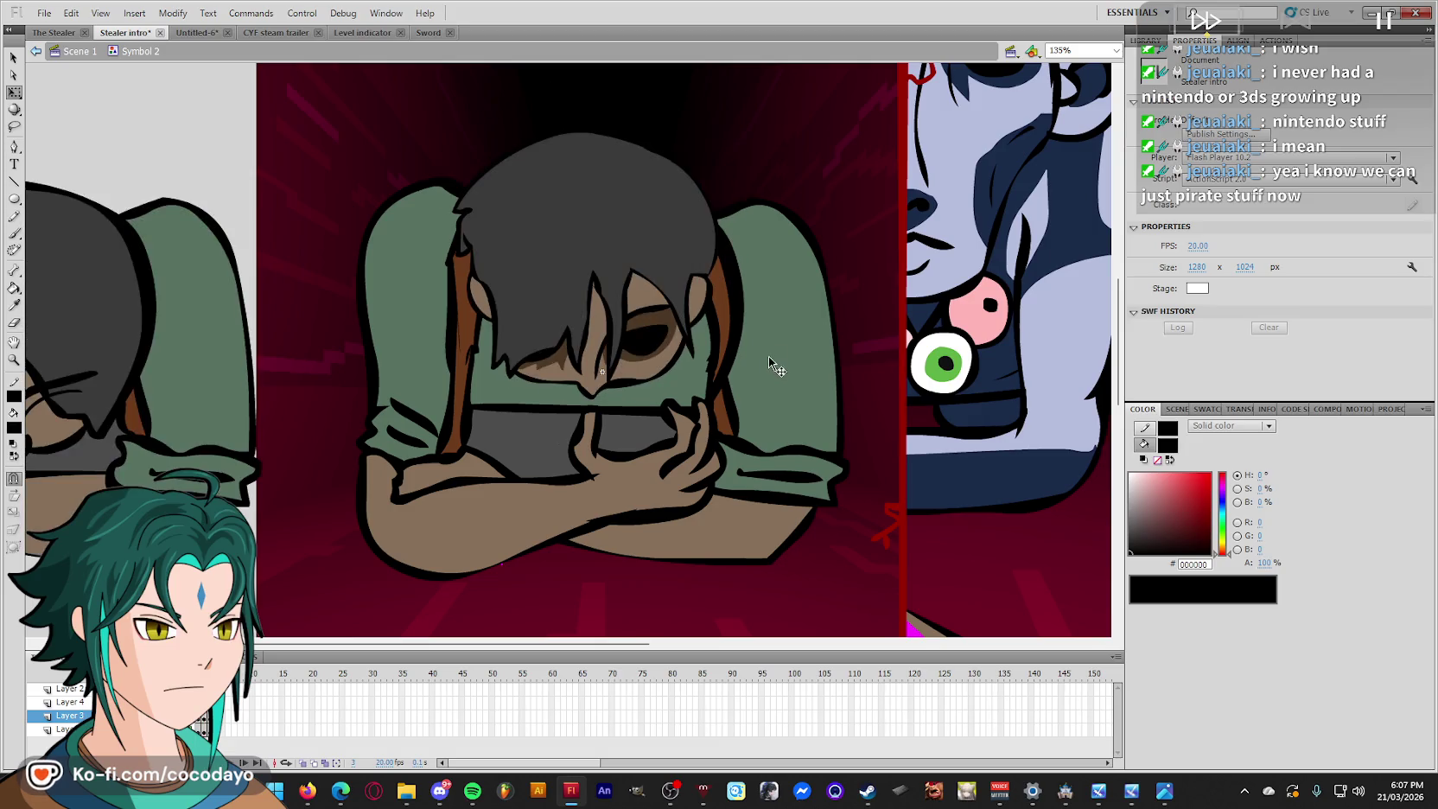
{"action": "double_click", "coordinate": [822, 193]}
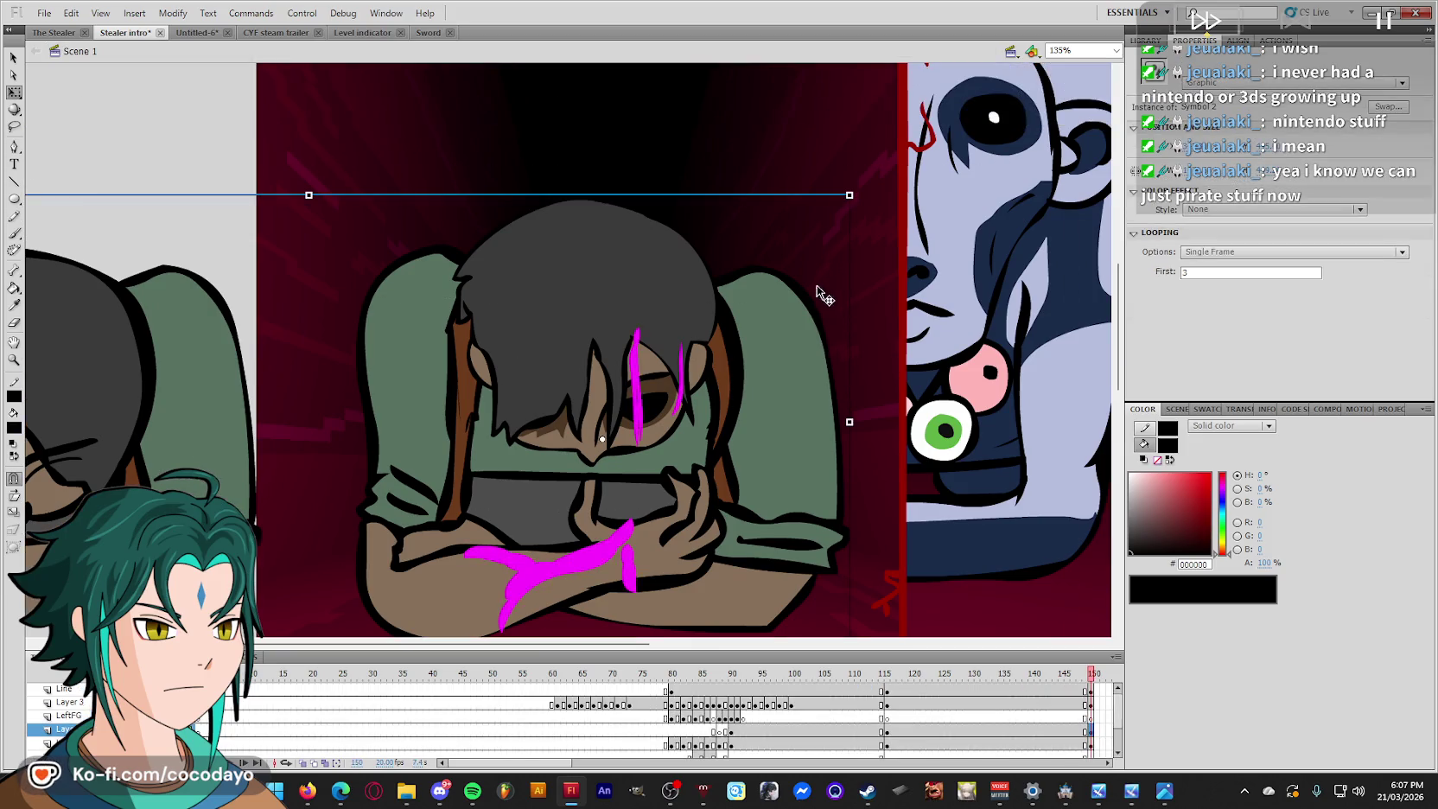
Delete the magenta strokes over the eye and brush a short new magenta stroke beside it.
{"action": "left_click", "coordinate": [637, 398]}
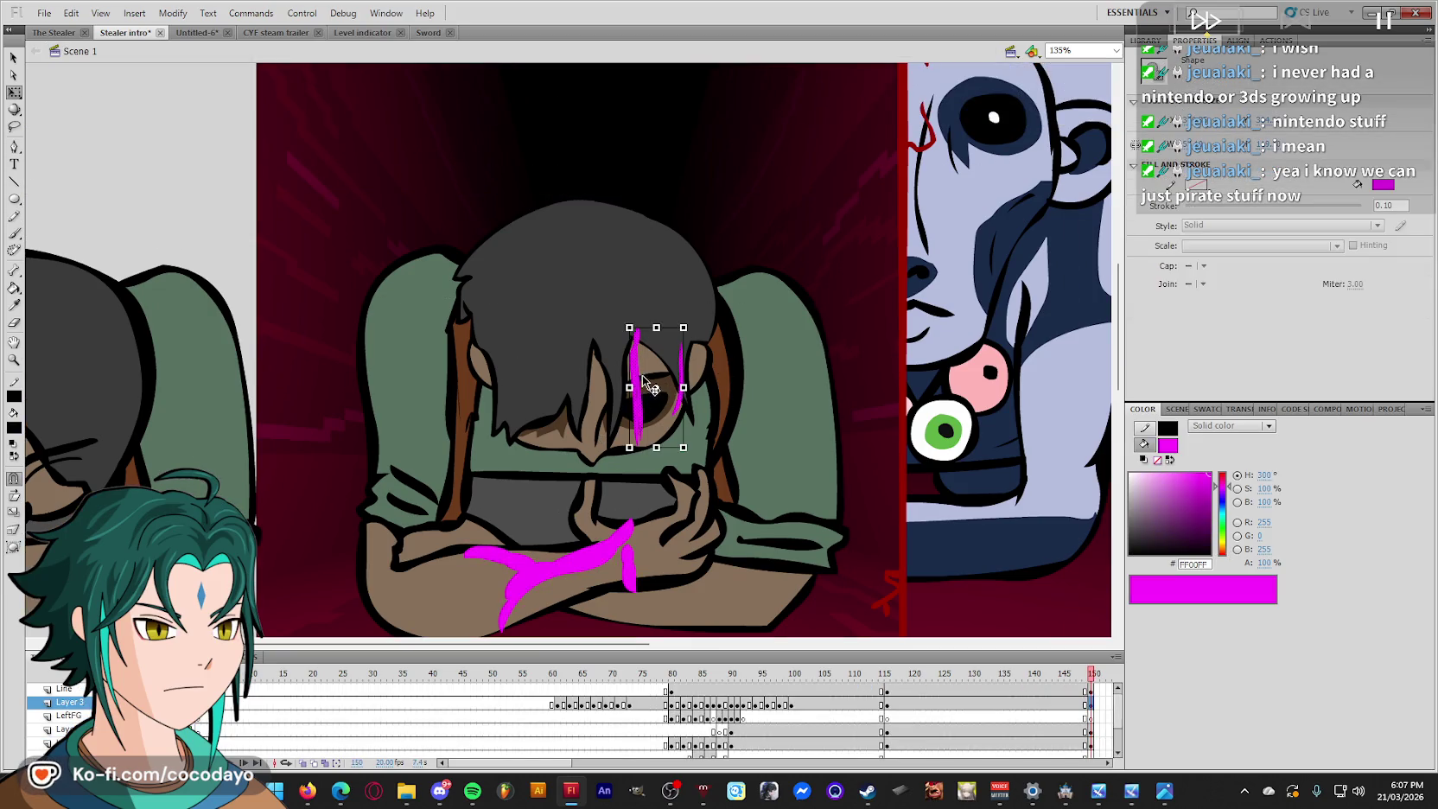
{"action": "left_click_drag", "start_coordinate": [646, 397], "coordinate": [641, 454]}
{"action": "key", "text": "Delete"}
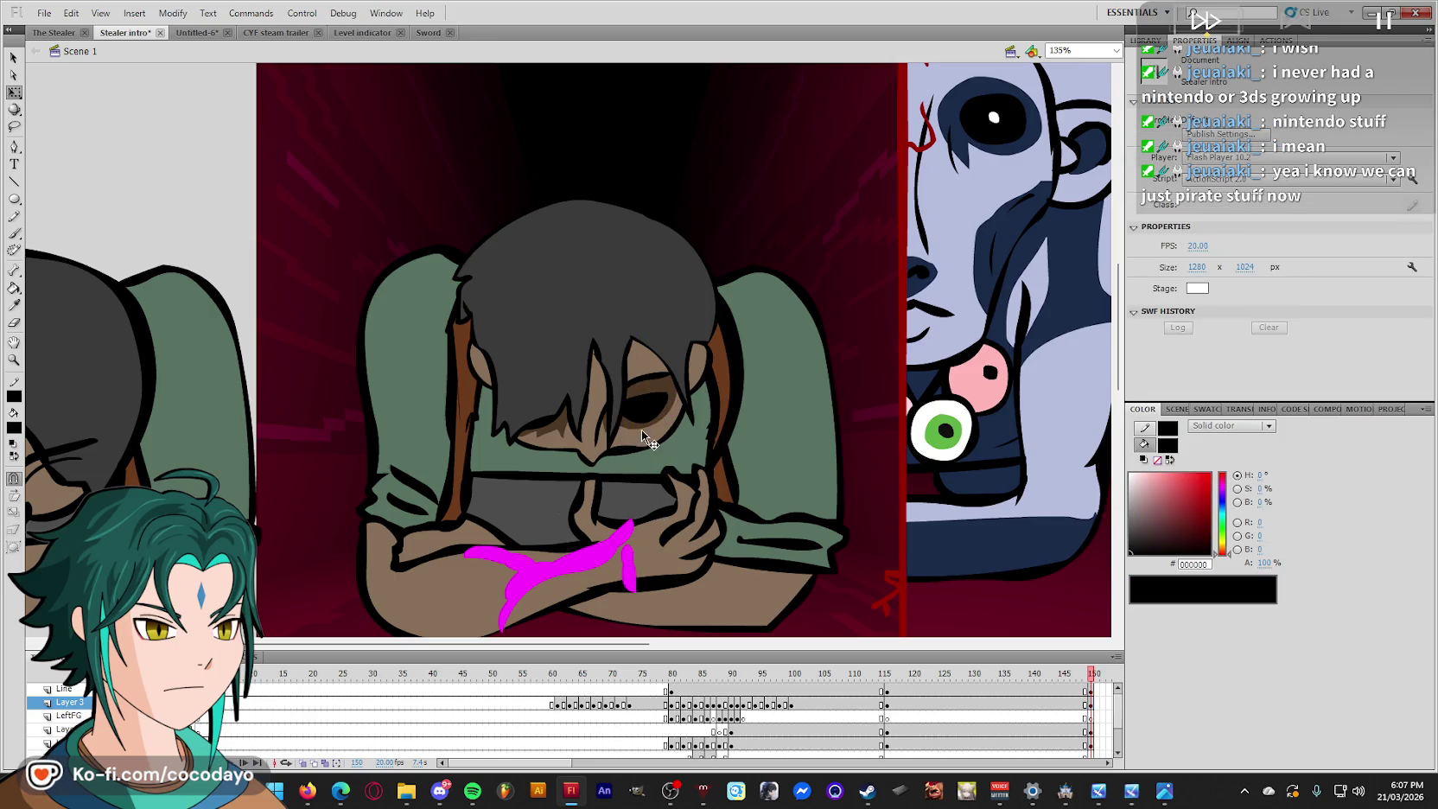
{"action": "key", "text": "b"}
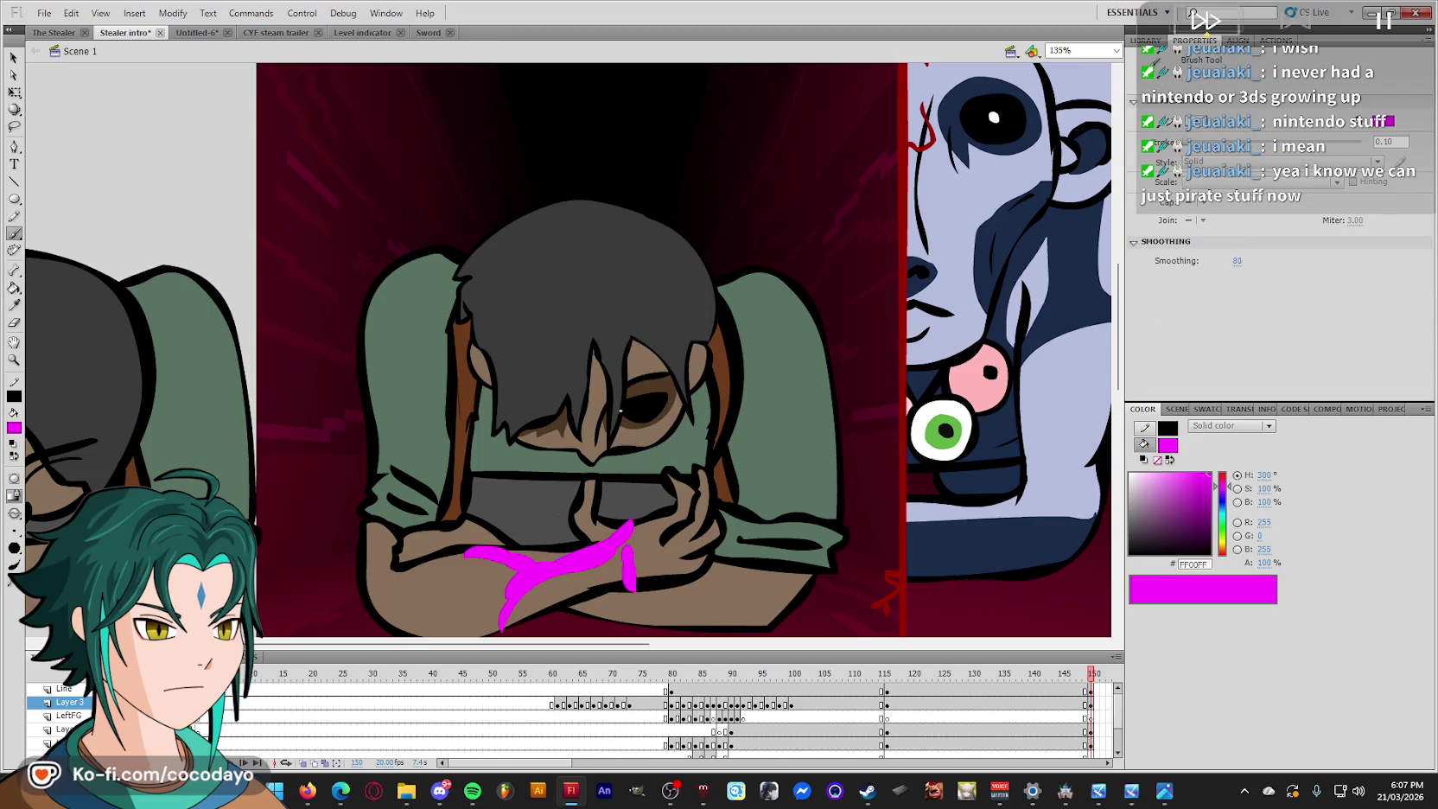
{"action": "mouse_move", "coordinate": [621, 413]}
{"action": "left_mouse_down"}
{"action": "mouse_move", "coordinate": [622, 441]}
{"action": "mouse_move", "coordinate": [662, 439]}
{"action": "left_mouse_up"}
Zoom out to the whole stage and open the girl character symbol (Symbol 2) for editing.
{"action": "key", "text": "ctrl+minus"}
{"action": "key", "text": "ctrl+minus"}
{"action": "key", "text": "comma"}
{"action": "key", "text": "comma"}
{"action": "key", "text": "comma"}
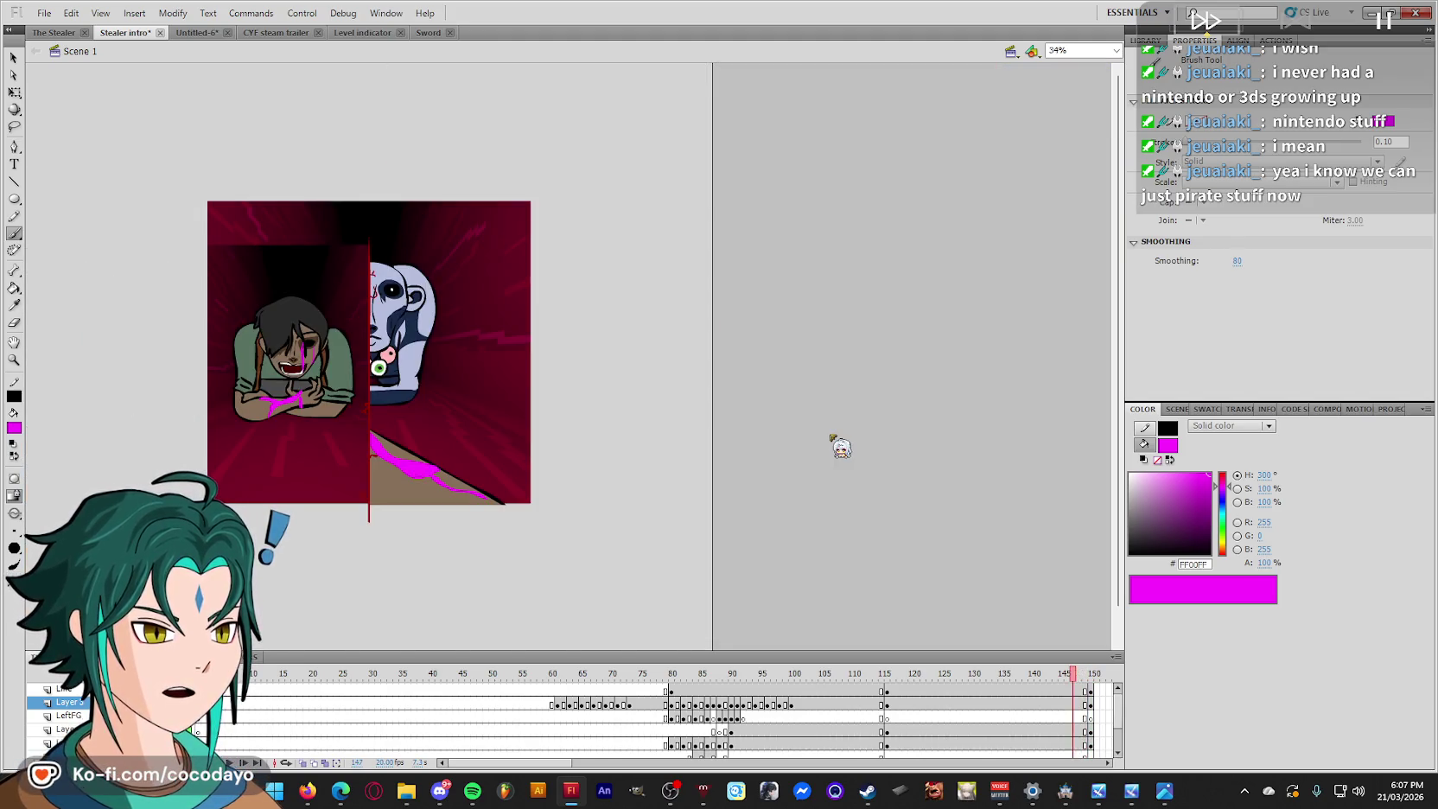
{"action": "key", "text": "comma"}
{"action": "key", "text": "comma"}
{"action": "key", "text": "comma"}
{"action": "key", "text": "q"}
{"action": "key", "text": "period"}
{"action": "key", "text": "period"}
{"action": "key", "text": "period"}
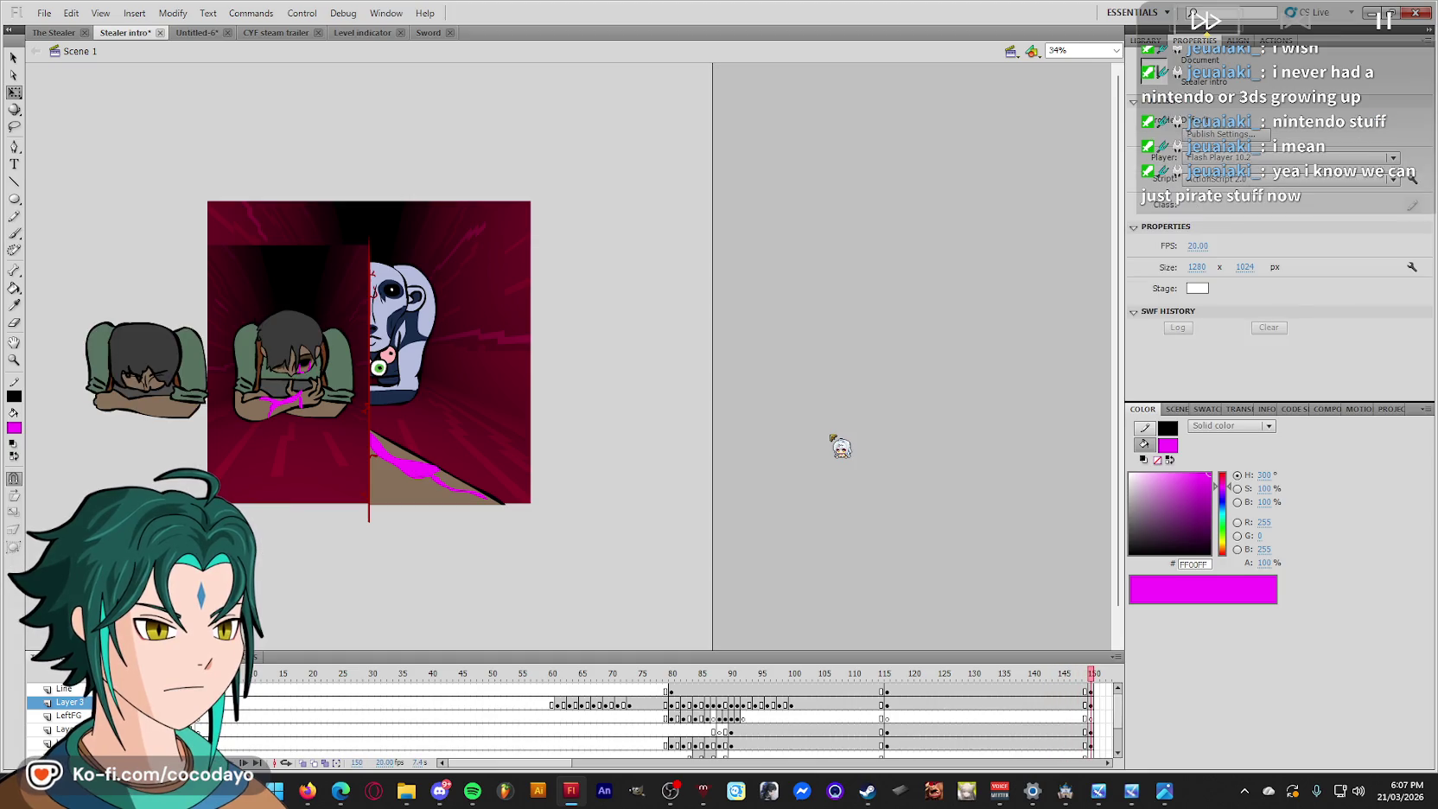
{"action": "left_click", "coordinate": [264, 344]}
{"action": "double_click", "coordinate": [270, 322]}
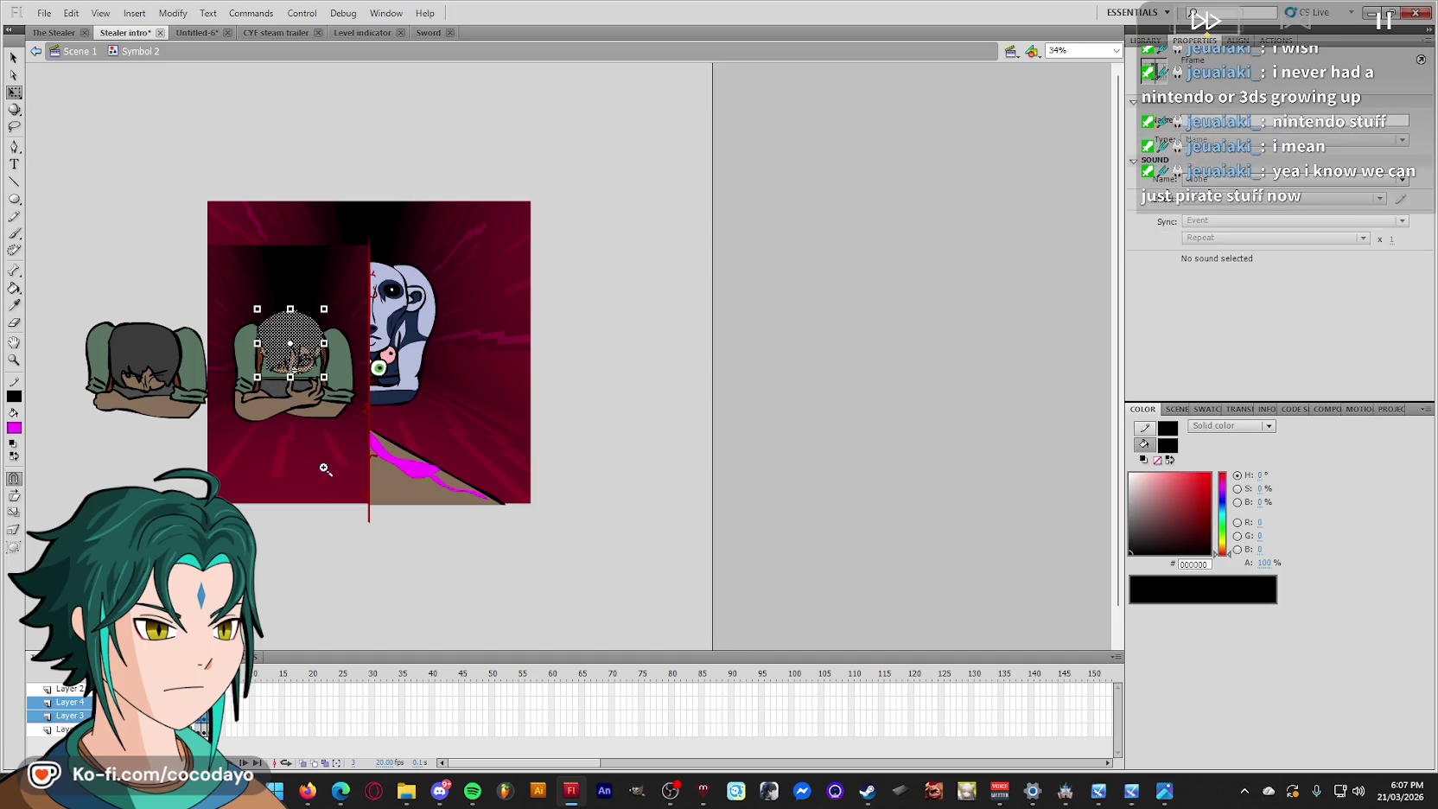
Stretch the girl's hair shape taller at the bottom.
{"action": "scroll", "coordinate": [555, 481], "scroll_direction": "up", "scroll_amount": 3}
{"action": "mouse_move", "coordinate": [616, 399]}
{"action": "left_mouse_down"}
{"action": "mouse_move", "coordinate": [616, 417]}
{"action": "mouse_move", "coordinate": [628, 395]}
{"action": "left_mouse_up"}
{"action": "left_click", "coordinate": [386, 263]}
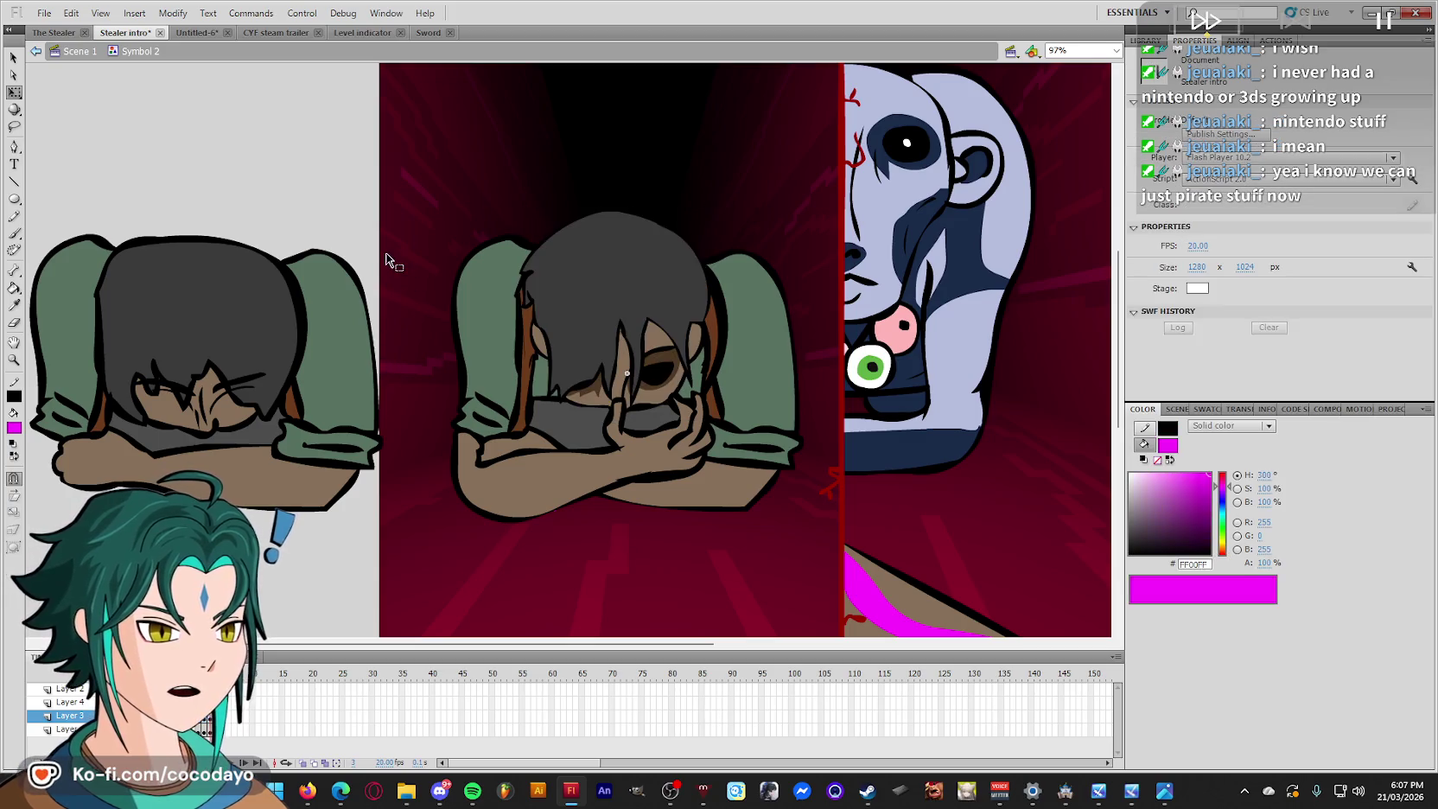
Back in Scene 1, move the magenta blood stroke down onto the girl's hand.
{"action": "double_click", "coordinate": [353, 225]}
{"action": "left_click", "coordinate": [323, 230]}
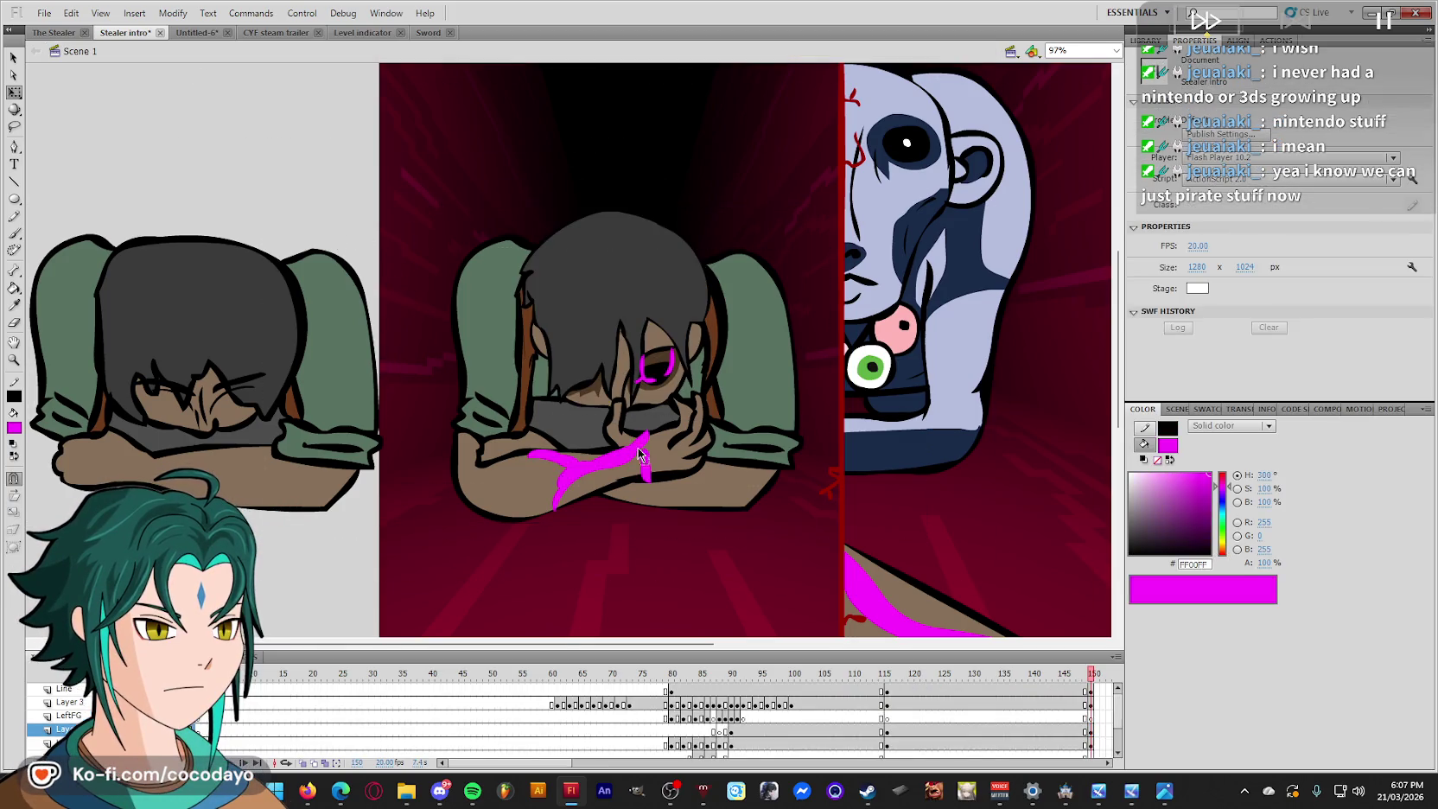
{"action": "left_click", "coordinate": [640, 373]}
{"action": "left_click_drag", "start_coordinate": [676, 369], "coordinate": [668, 394]}
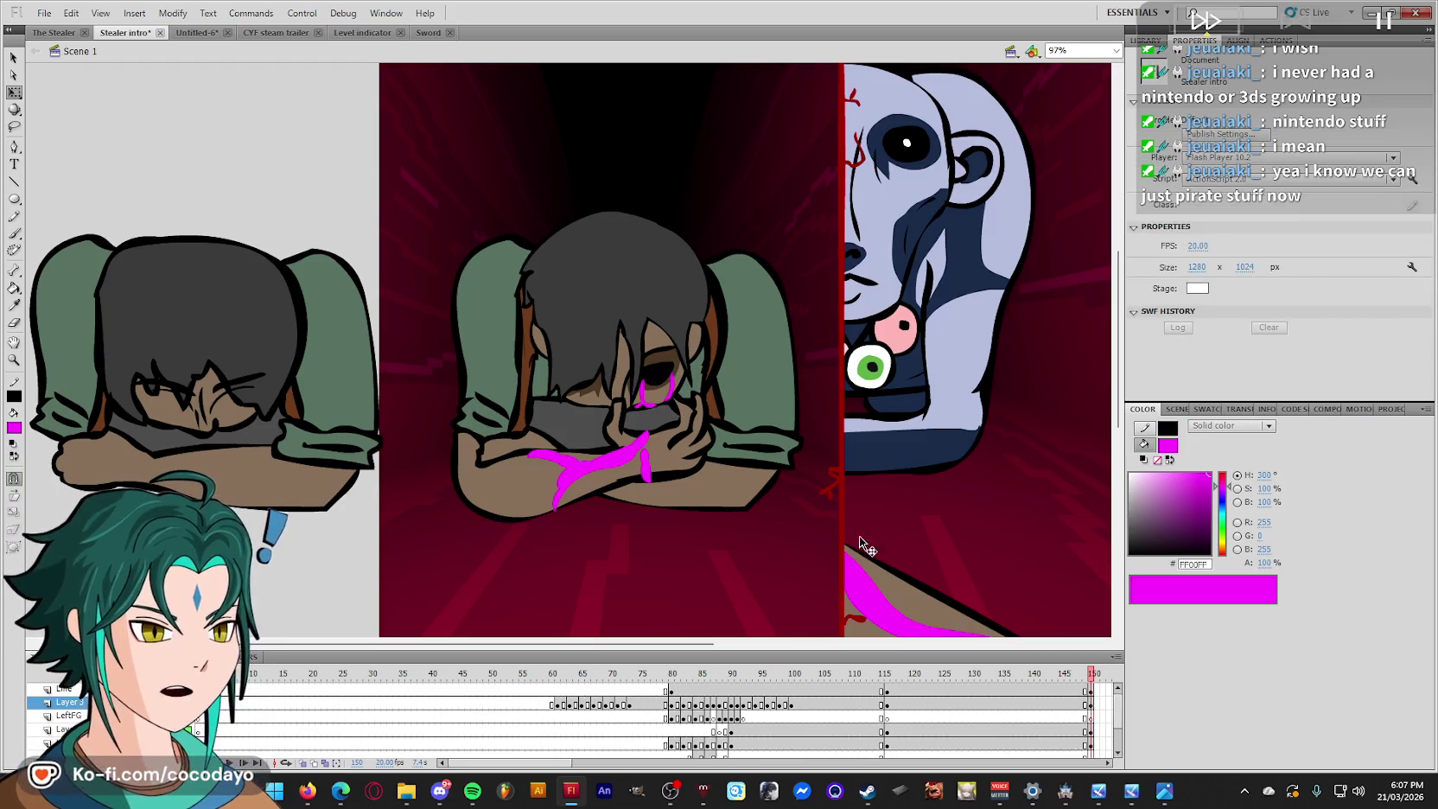
Play the animation from frame 109 to preview the blood, stopping around frames 115–117.
{"action": "left_click", "coordinate": [851, 687]}
{"action": "key", "text": "Return"}
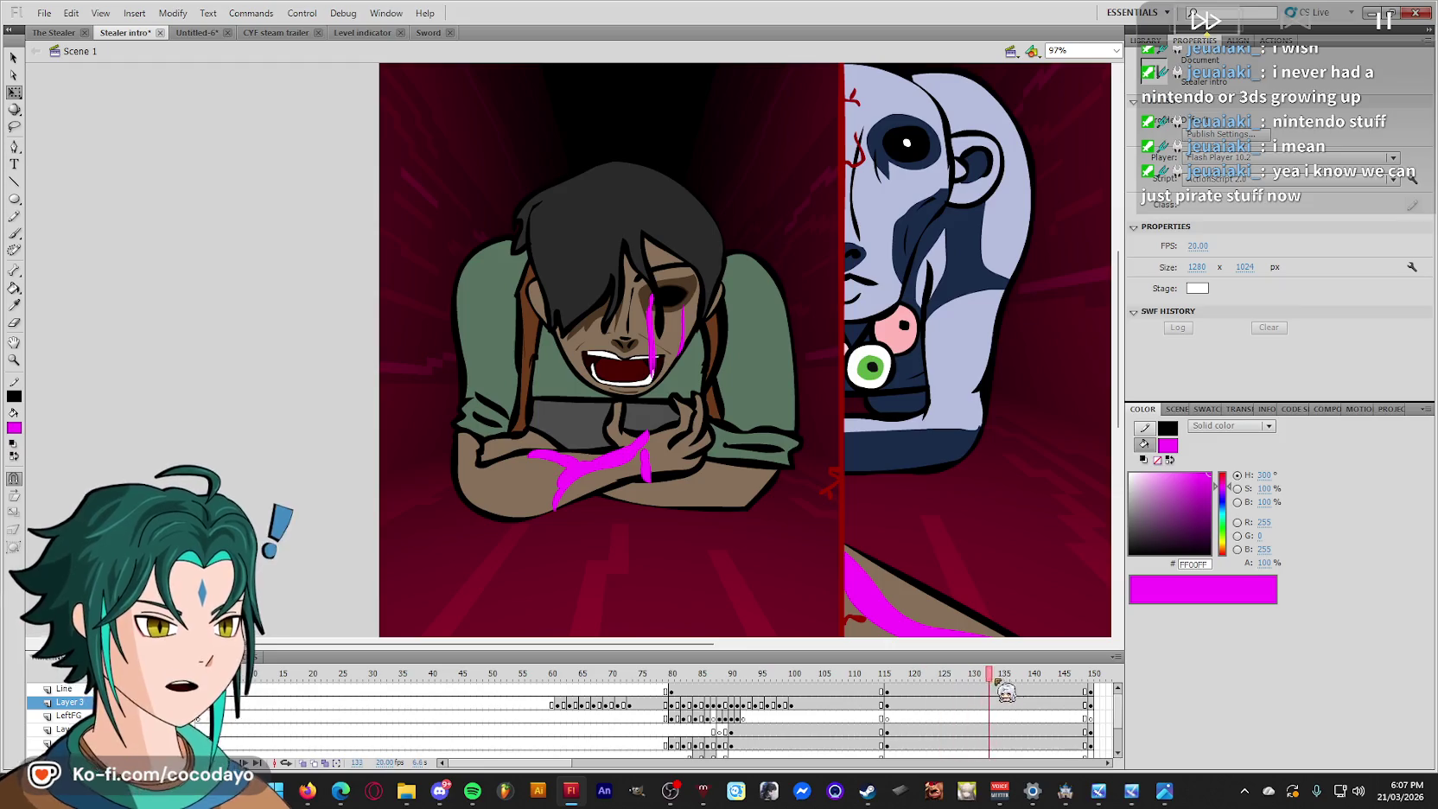
{"action": "left_click", "coordinate": [612, 689]}
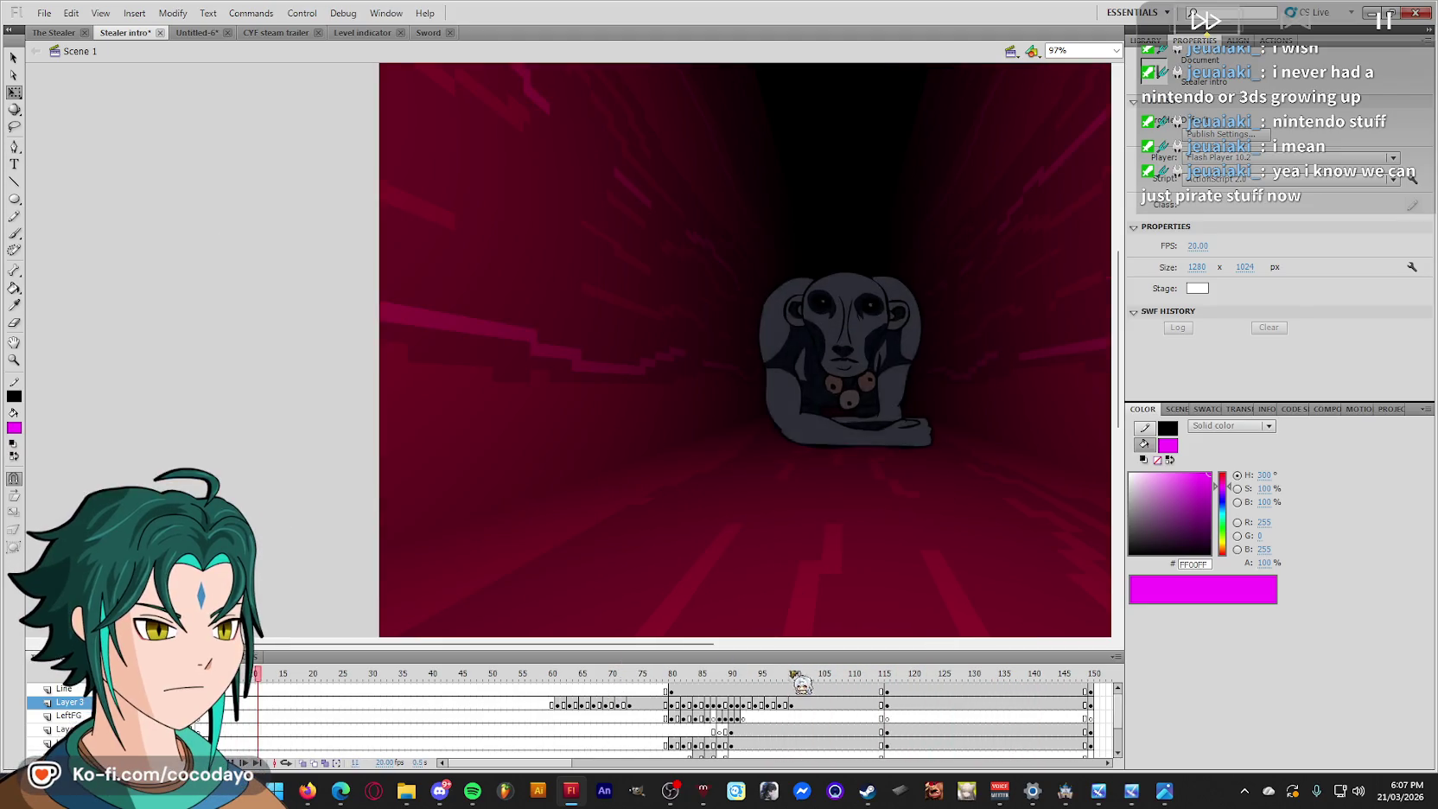
{"action": "left_click", "coordinate": [881, 681]}
{"action": "left_click", "coordinate": [890, 689]}
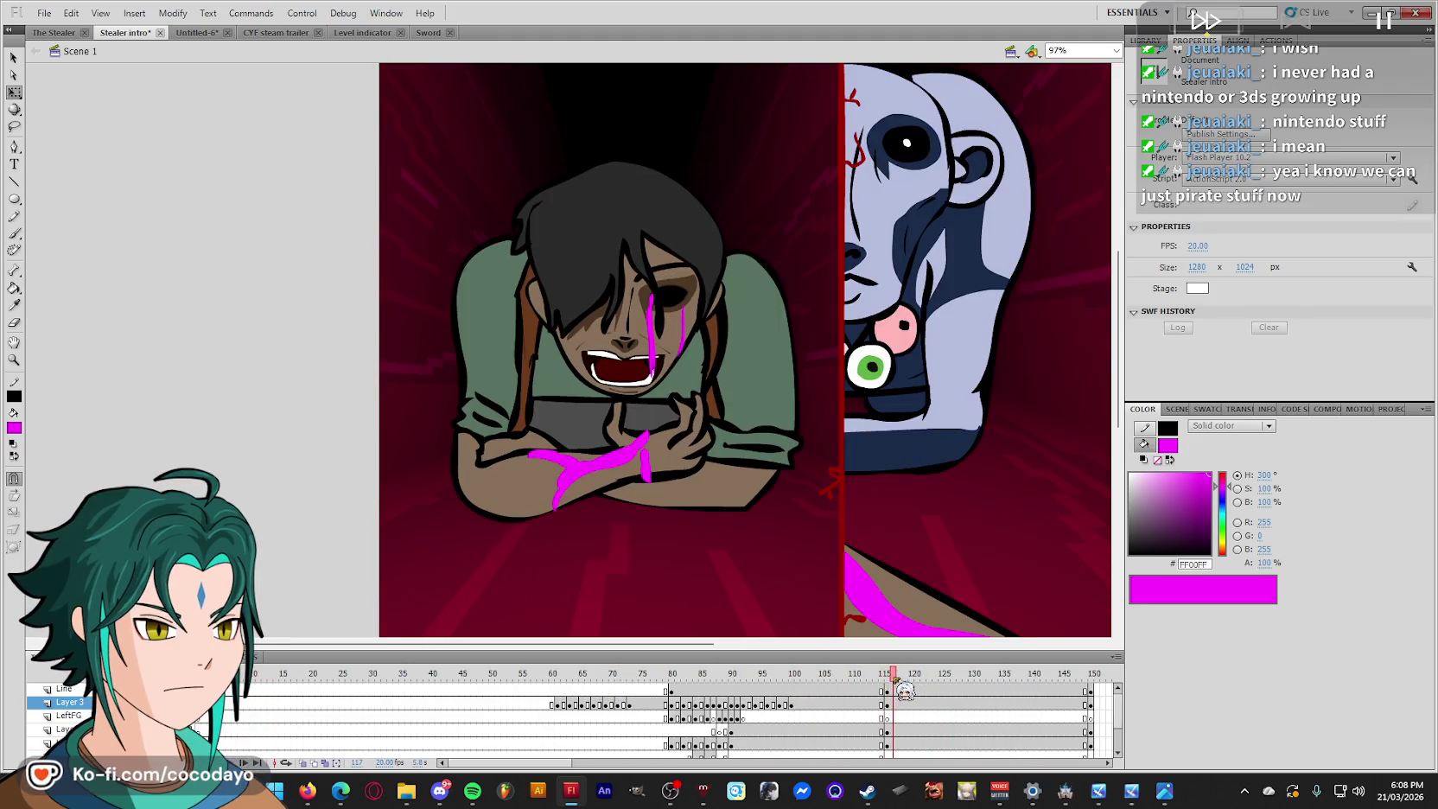
Inspect the two magenta strokes on the face and near the nose, checking their properties.
{"action": "left_click", "coordinate": [681, 345]}
{"action": "left_click", "coordinate": [897, 706]}
{"action": "left_click", "coordinate": [651, 333]}
{"action": "left_click", "coordinate": [315, 339]}
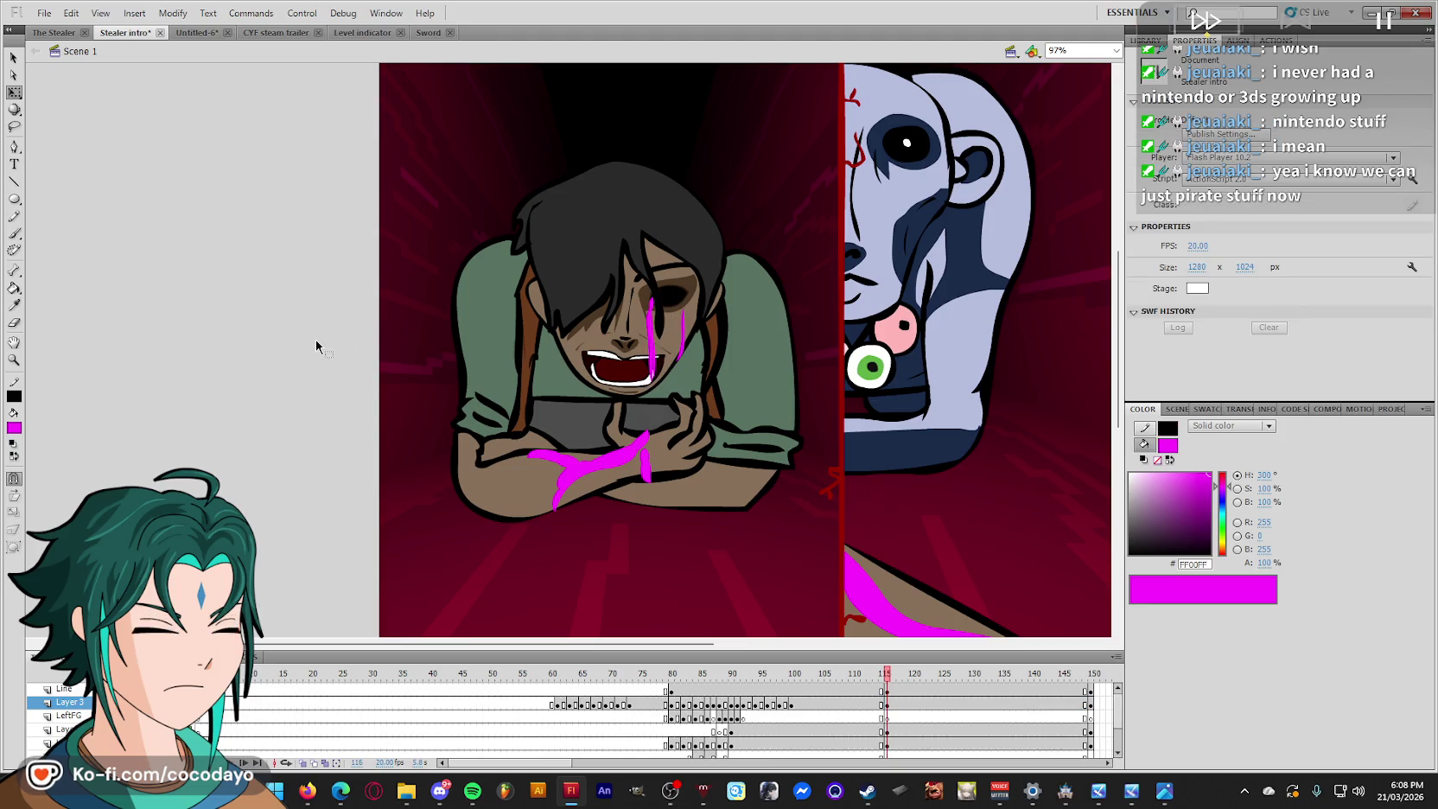
Scrub frames 115–117 around the mouth opening, then select frame 149 on the fourth layer.
{"action": "key", "text": "comma"}
{"action": "key", "text": "comma"}
{"action": "key", "text": "period"}
{"action": "key", "text": "period"}
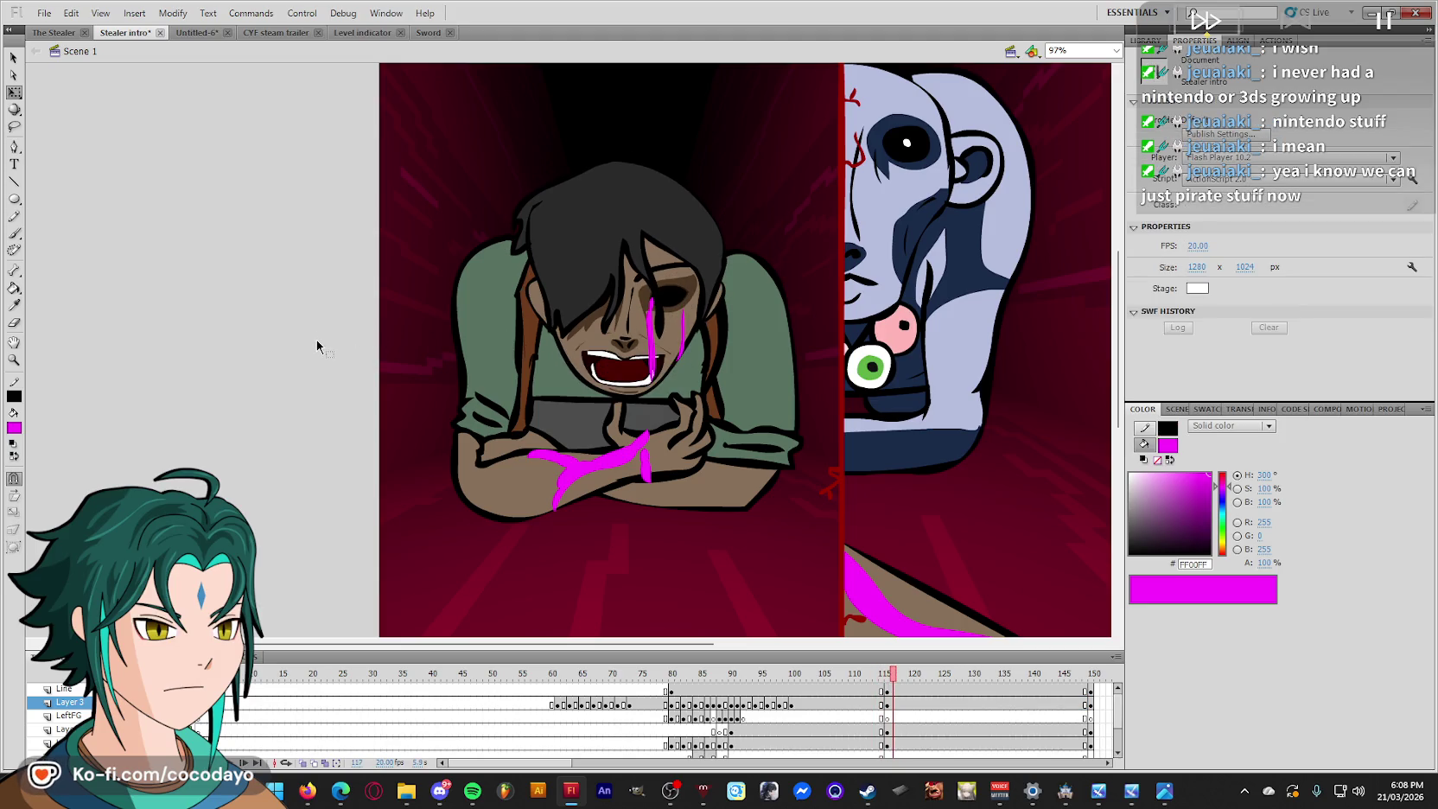
{"action": "key", "text": "comma"}
{"action": "key", "text": "comma"}
{"action": "key", "text": "comma"}
{"action": "key", "text": "period"}
{"action": "key", "text": "period"}
{"action": "key", "text": "period"}
{"action": "key", "text": "period"}
{"action": "key", "text": "period"}
{"action": "left_click_drag", "start_coordinate": [518, 762], "coordinate": [578, 762]}
{"action": "left_click_drag", "start_coordinate": [499, 673], "coordinate": [688, 686]}
{"action": "left_click", "coordinate": [679, 730]}
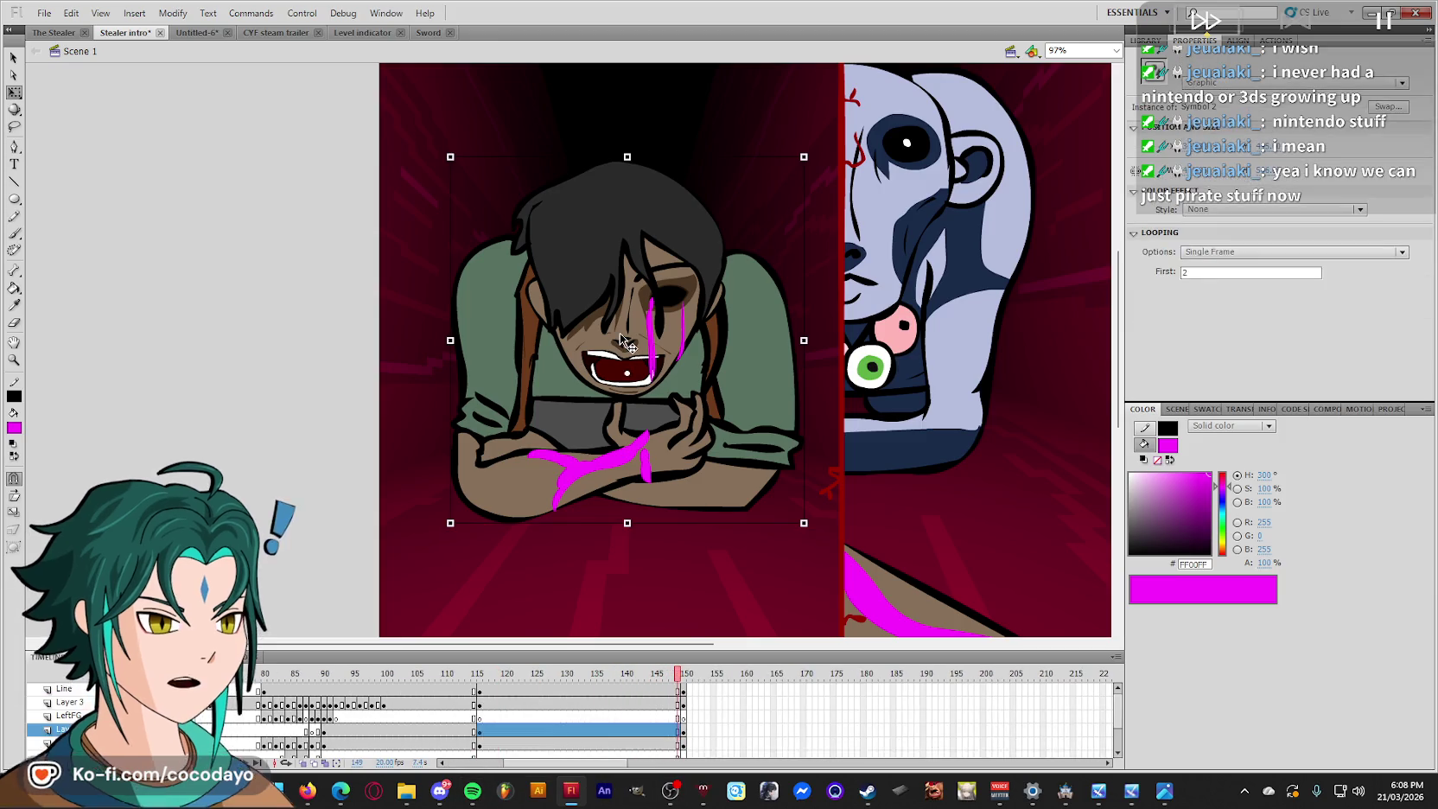
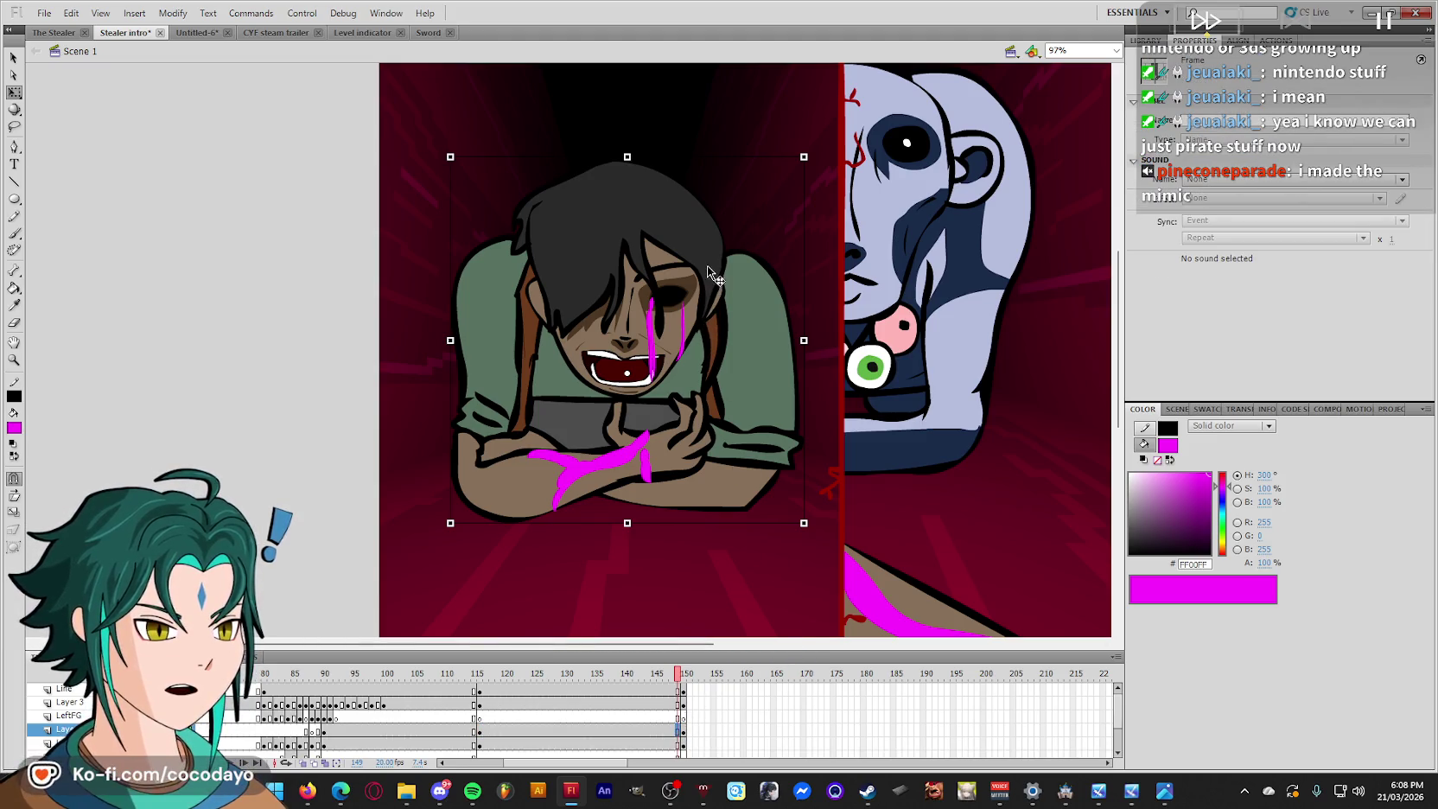
Duplicate the character symbol as 'DELETE' and enter it for editing.
{"action": "right_click", "coordinate": [705, 238]}
{"action": "left_click", "coordinate": [807, 668]}
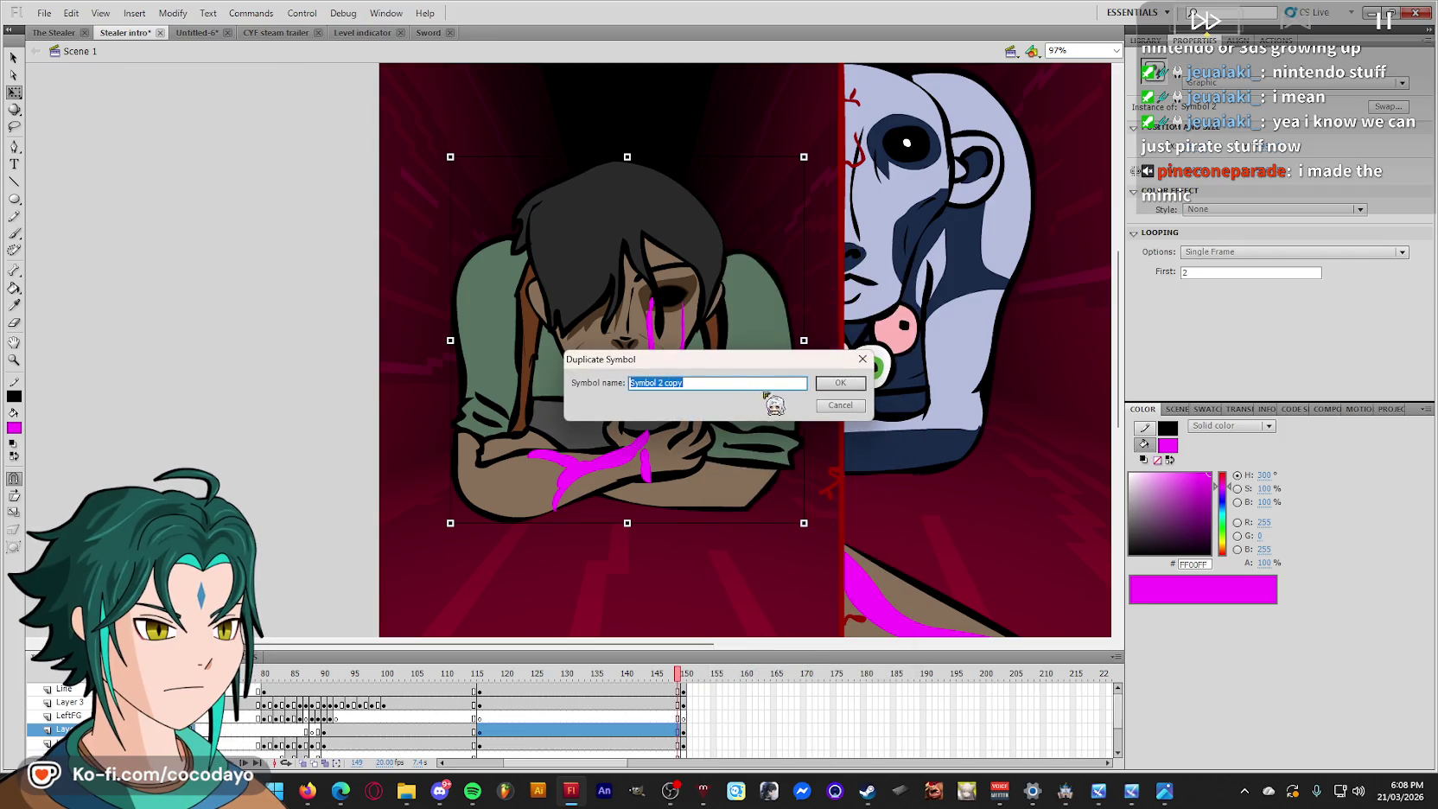
{"action": "type", "text": "DELETE"}
{"action": "key", "text": "Return"}
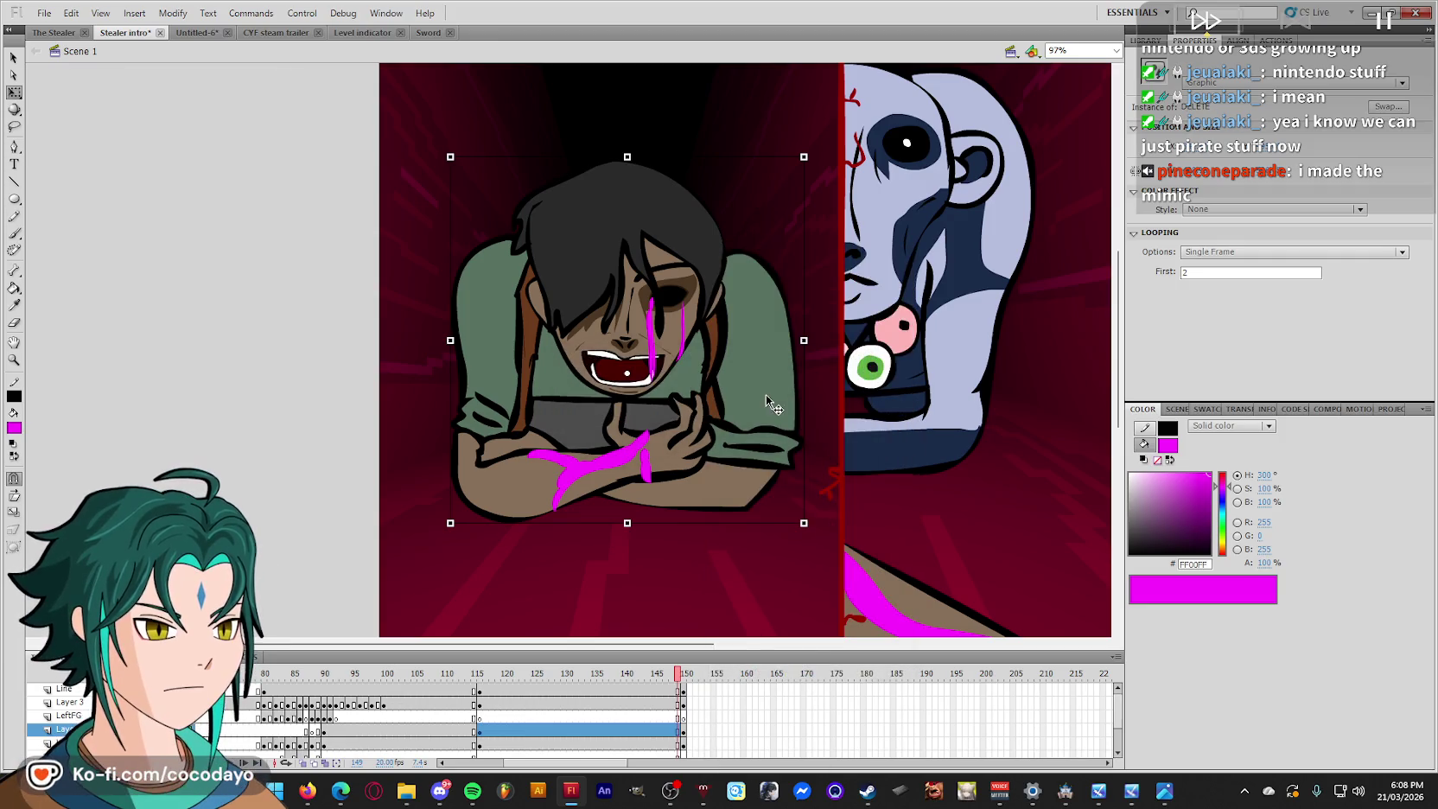
{"action": "double_click", "coordinate": [668, 274]}
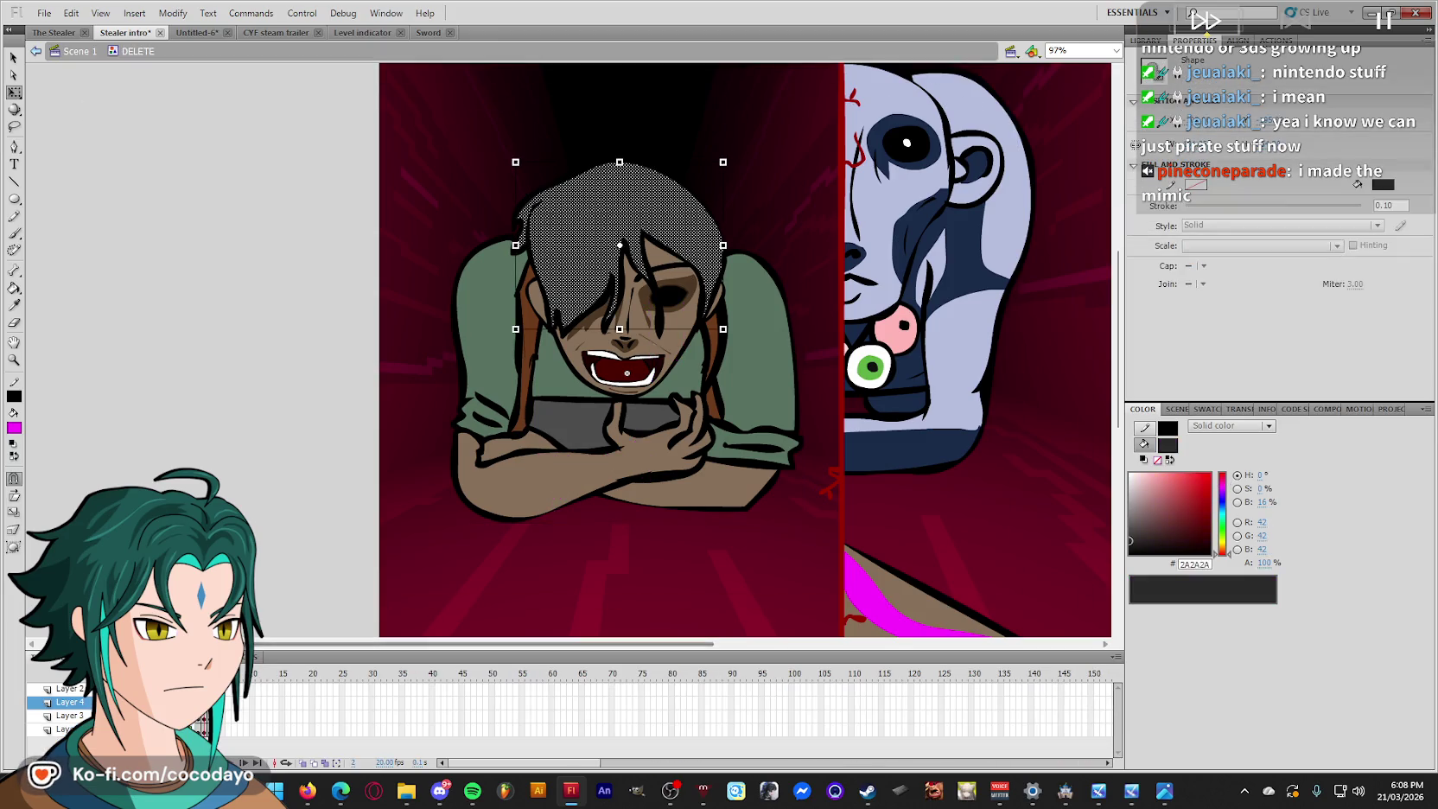
Clear the face and arm selection, then lasso-select the character's mouth.
{"action": "left_click", "coordinate": [665, 288], "text": "shift"}
{"action": "left_click", "coordinate": [519, 467], "text": "shift"}
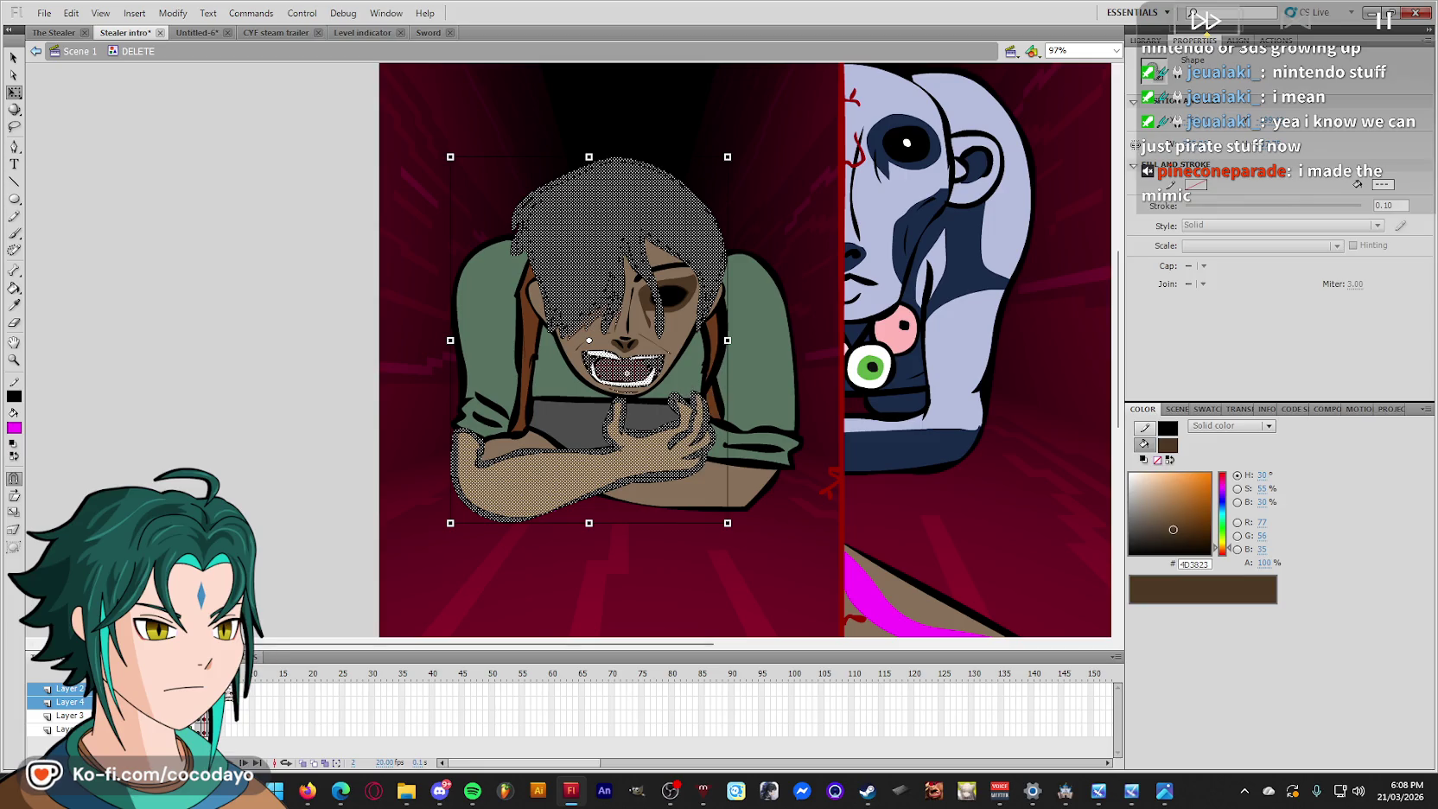
{"action": "key", "text": "ctrl+shift+a"}
{"action": "key", "text": "ctrl+z"}
{"action": "key", "text": "ctrl+shift+a"}
{"action": "key", "text": "l"}
{"action": "left_click_drag", "start_coordinate": [658, 395], "coordinate": [604, 385]}
{"action": "key", "text": "q"}
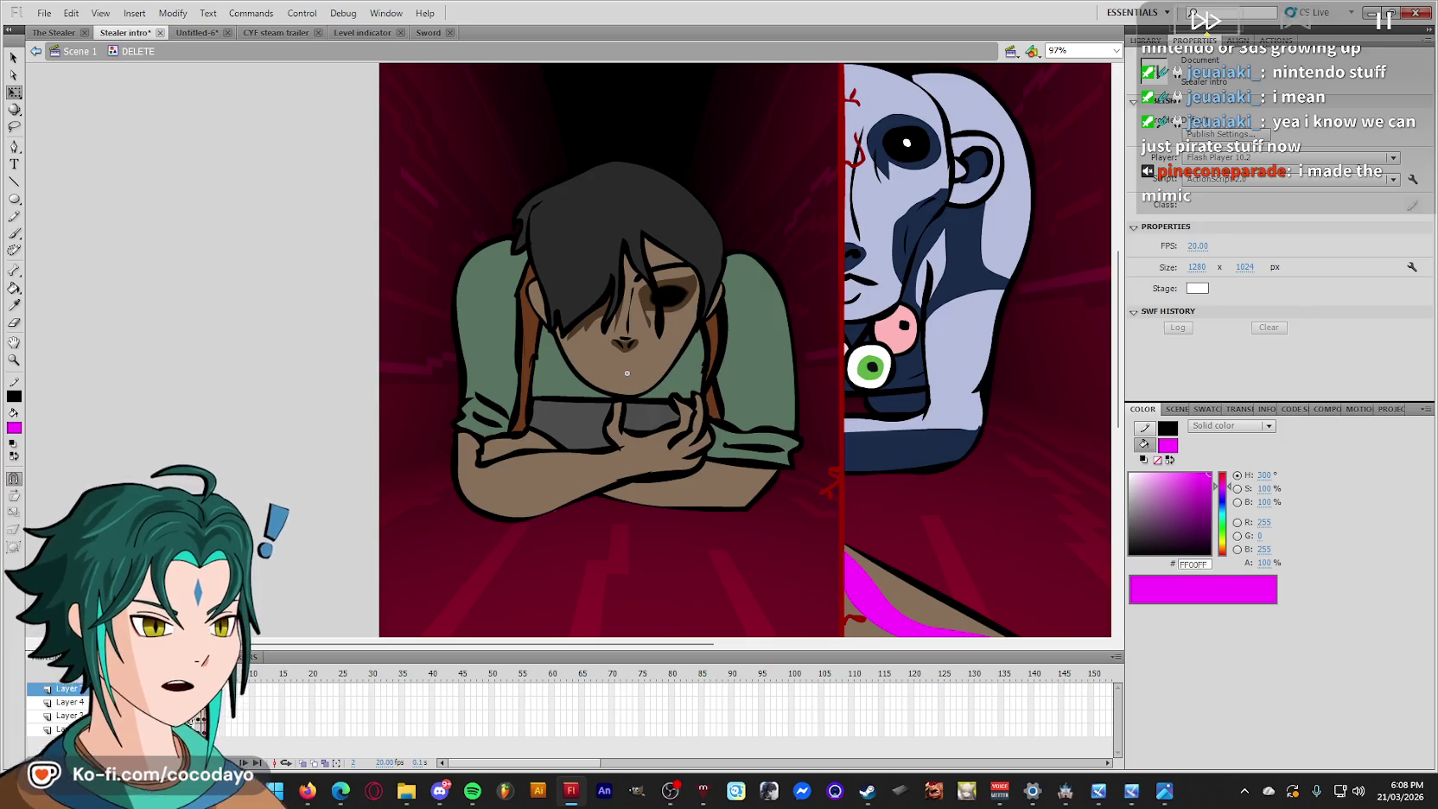
Paste the mouth back in place, select the hair and face, then return to Scene 1.
{"action": "left_click", "coordinate": [69, 701]}
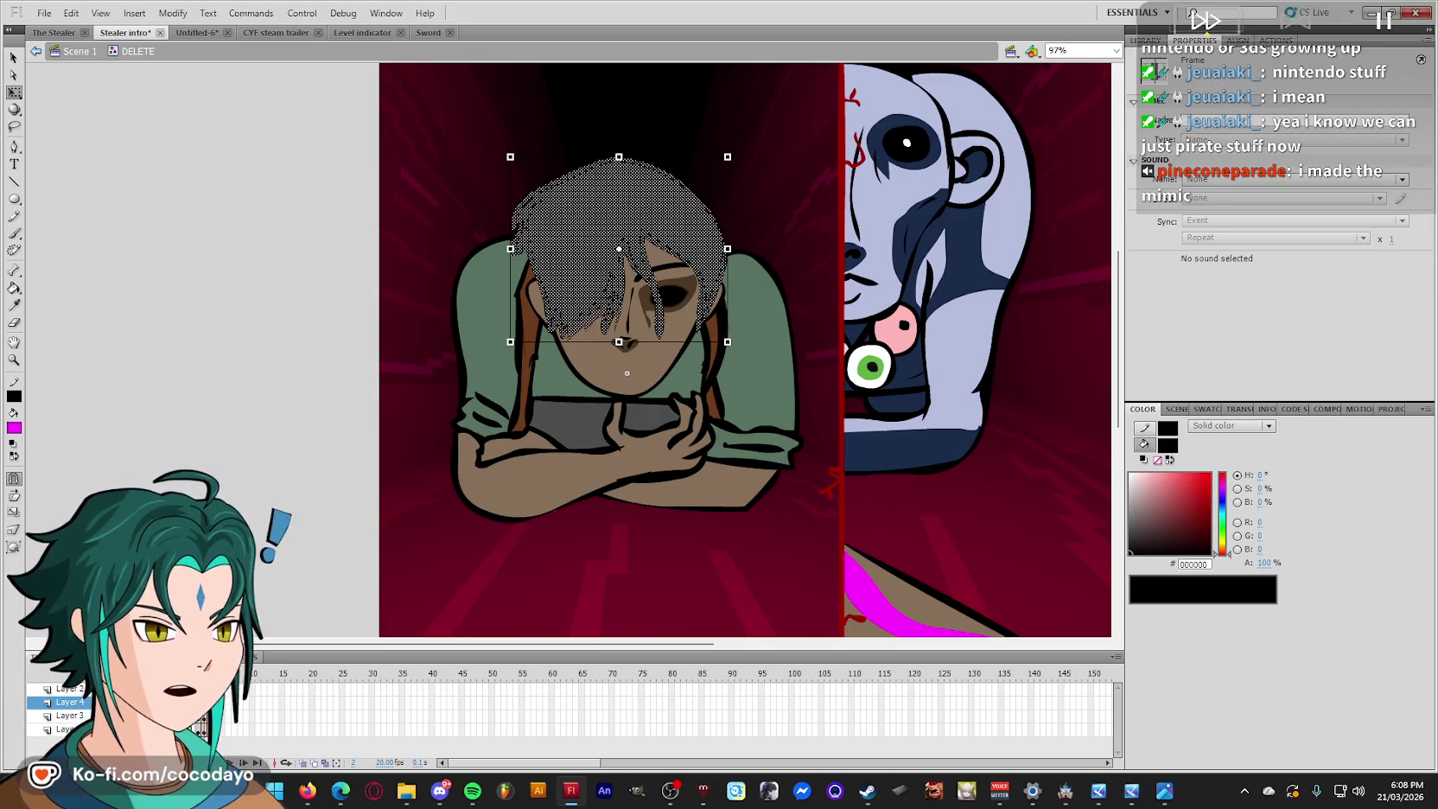
{"action": "right_click", "coordinate": [309, 423]}
{"action": "left_click", "coordinate": [353, 507]}
{"action": "left_click", "coordinate": [605, 224], "text": "shift"}
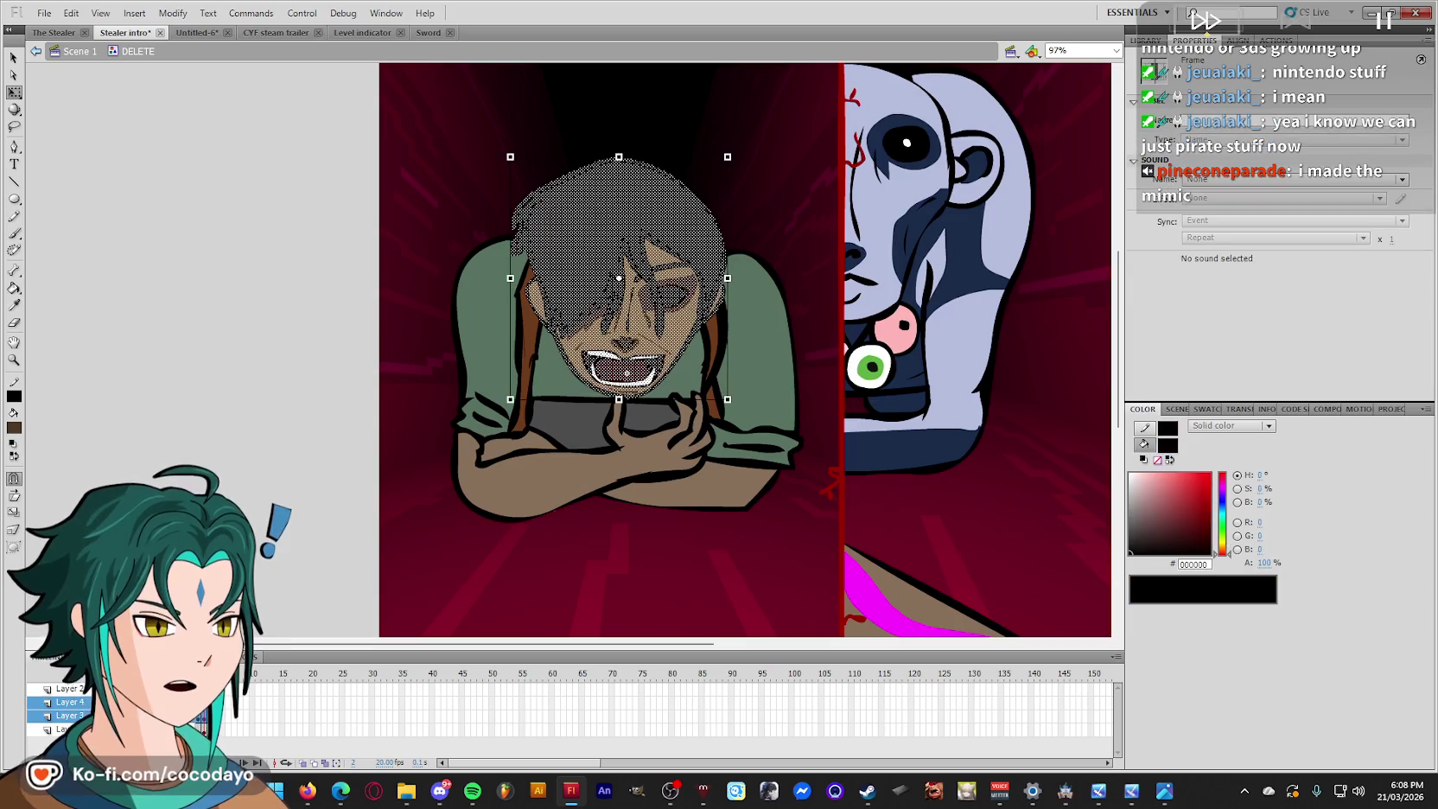
{"action": "left_click", "coordinate": [641, 393], "text": "shift"}
{"action": "left_click", "coordinate": [635, 330]}
{"action": "left_click", "coordinate": [604, 208], "text": "shift"}
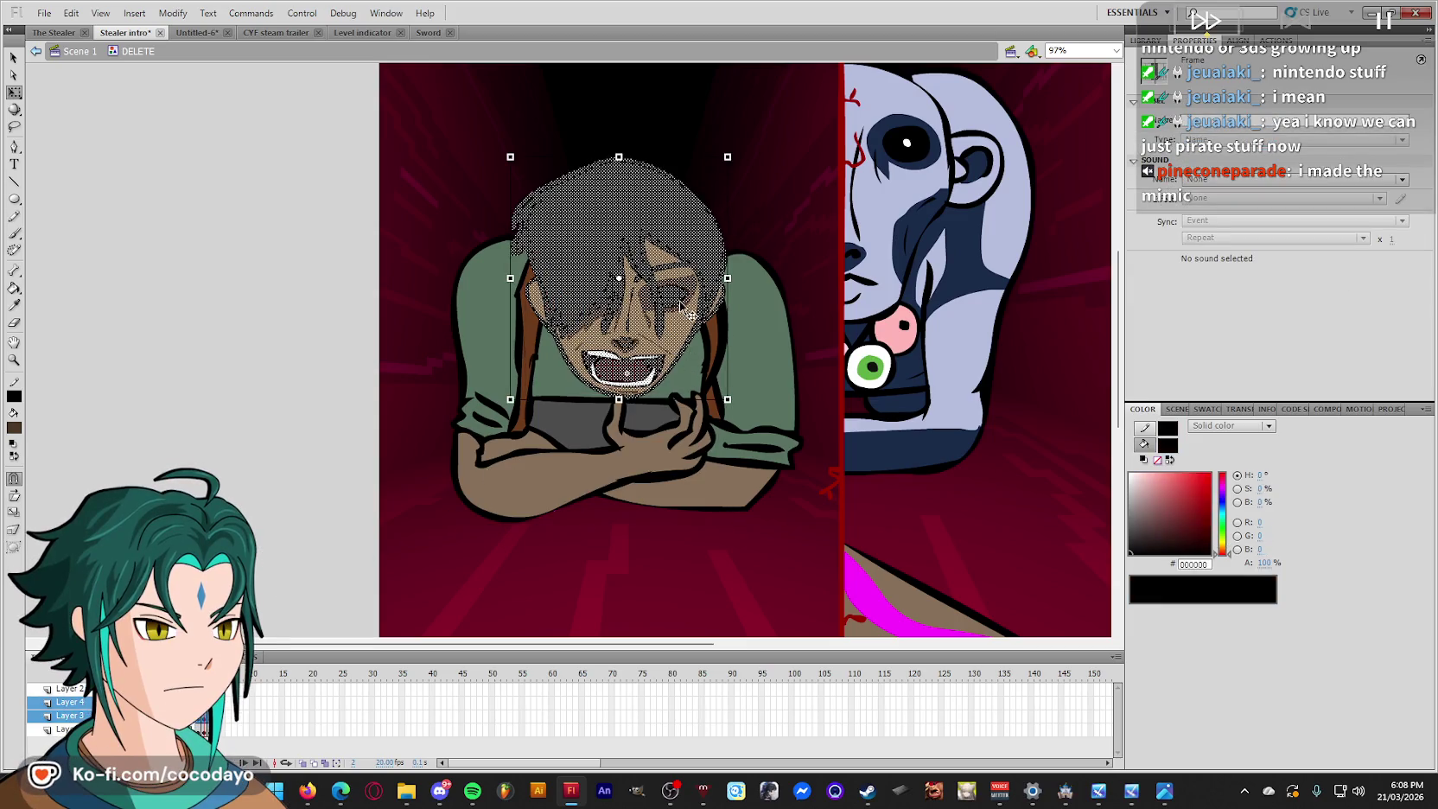
{"action": "double_click", "coordinate": [386, 356]}
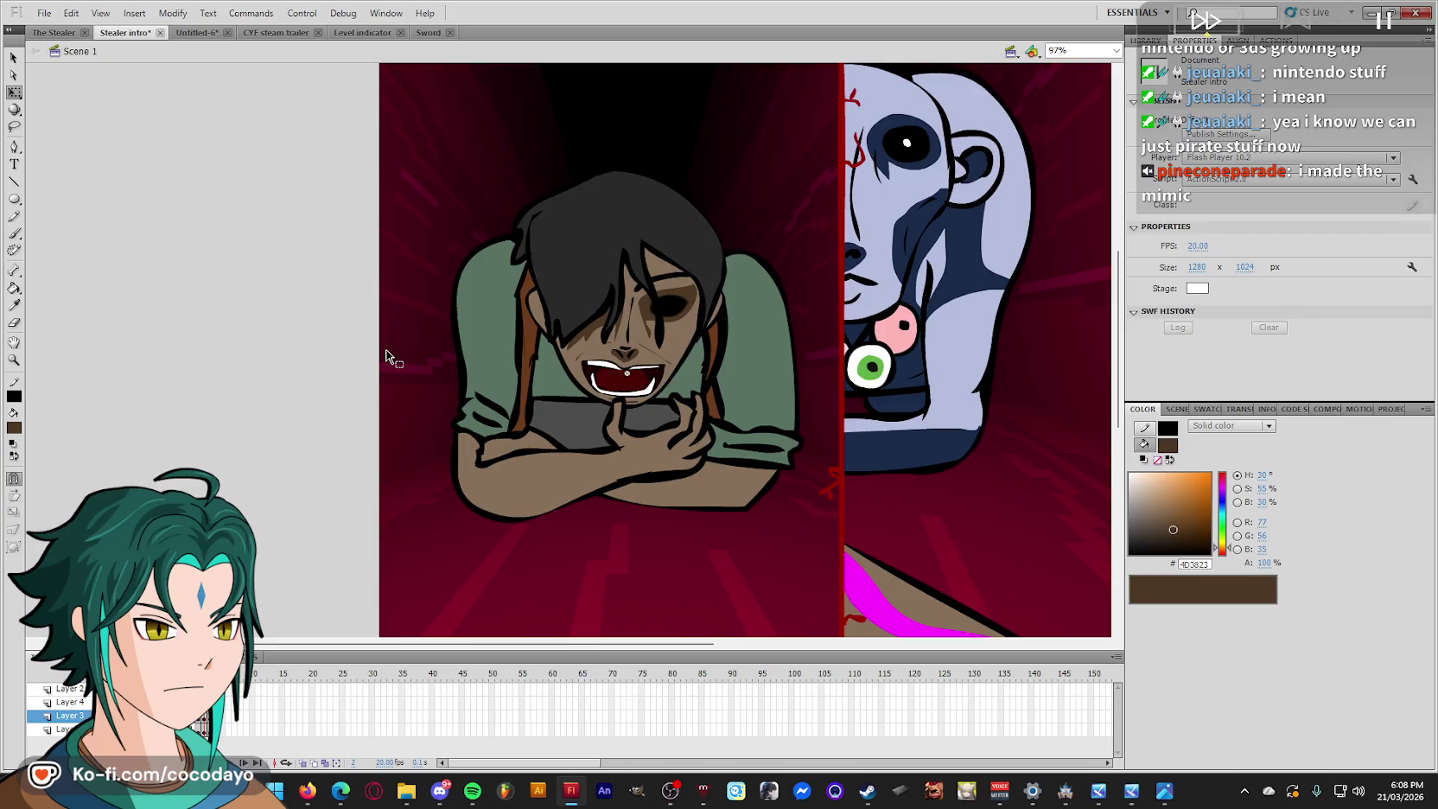
{"action": "left_click", "coordinate": [639, 242]}
{"action": "right_click", "coordinate": [640, 239]}
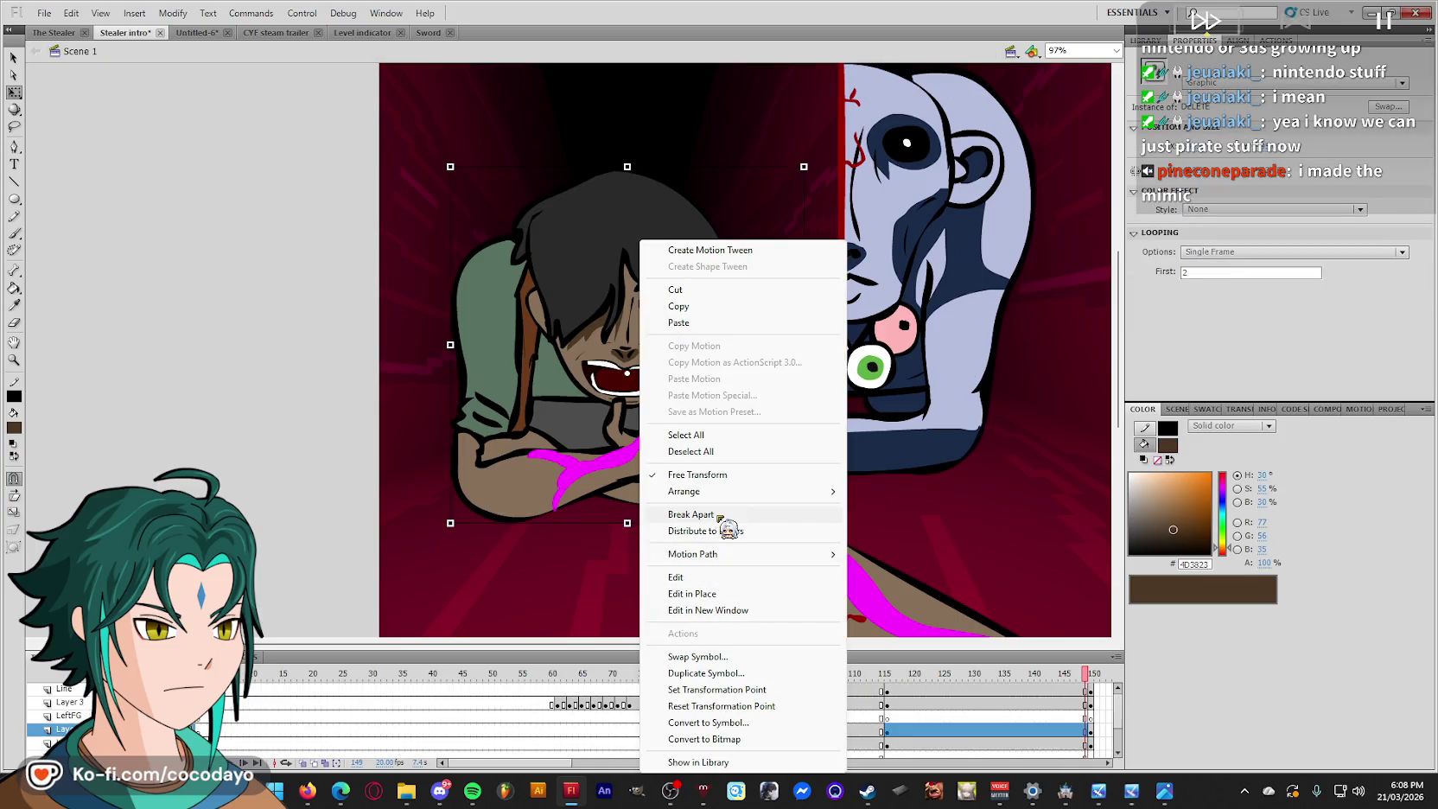
Inspect the magenta tear stroke and face shapes, stepping back to frame 146.
{"action": "left_click", "coordinate": [691, 514]}
{"action": "left_click", "coordinate": [652, 344]}
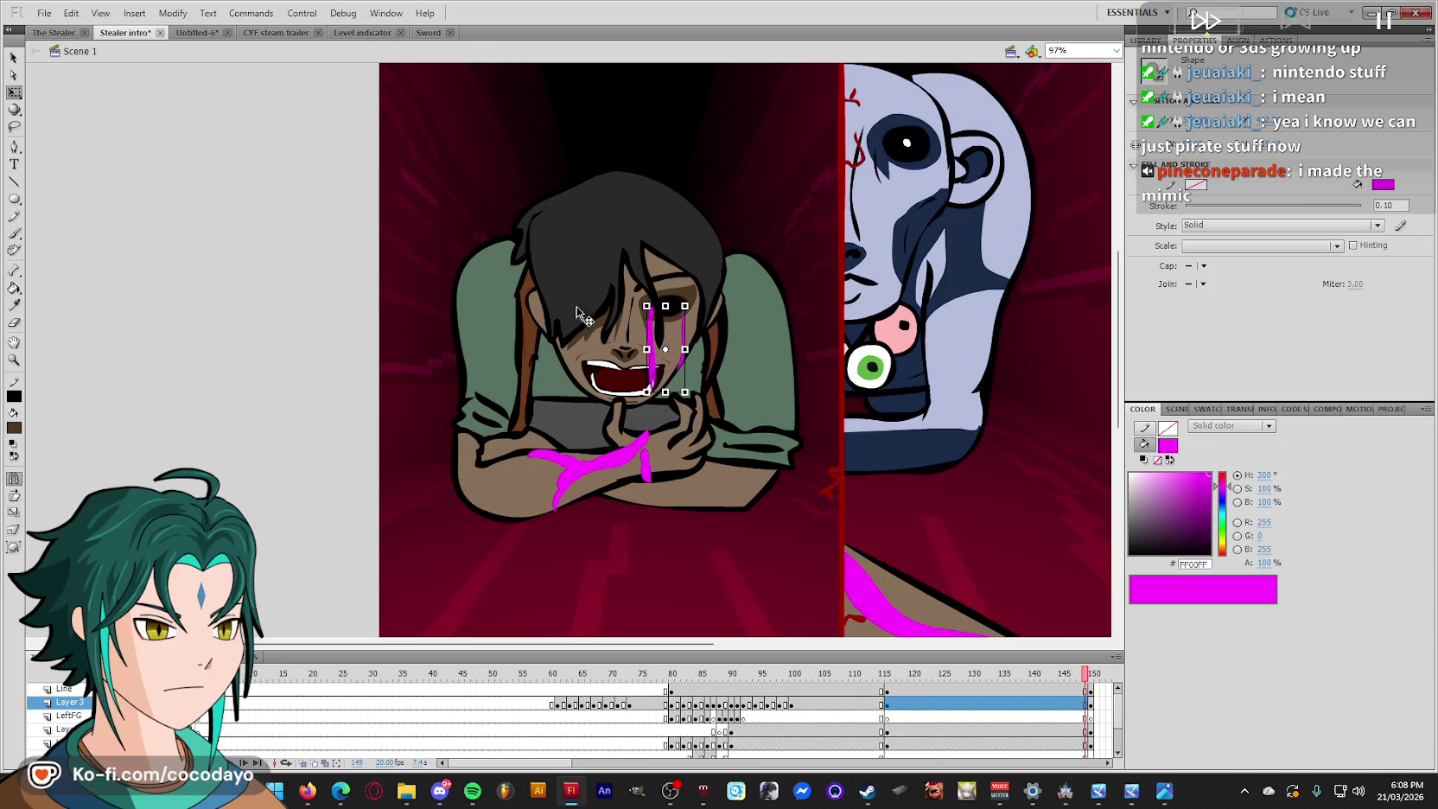
{"action": "left_click", "coordinate": [351, 370]}
{"action": "key", "text": "comma"}
{"action": "key", "text": "comma"}
{"action": "key", "text": "comma"}
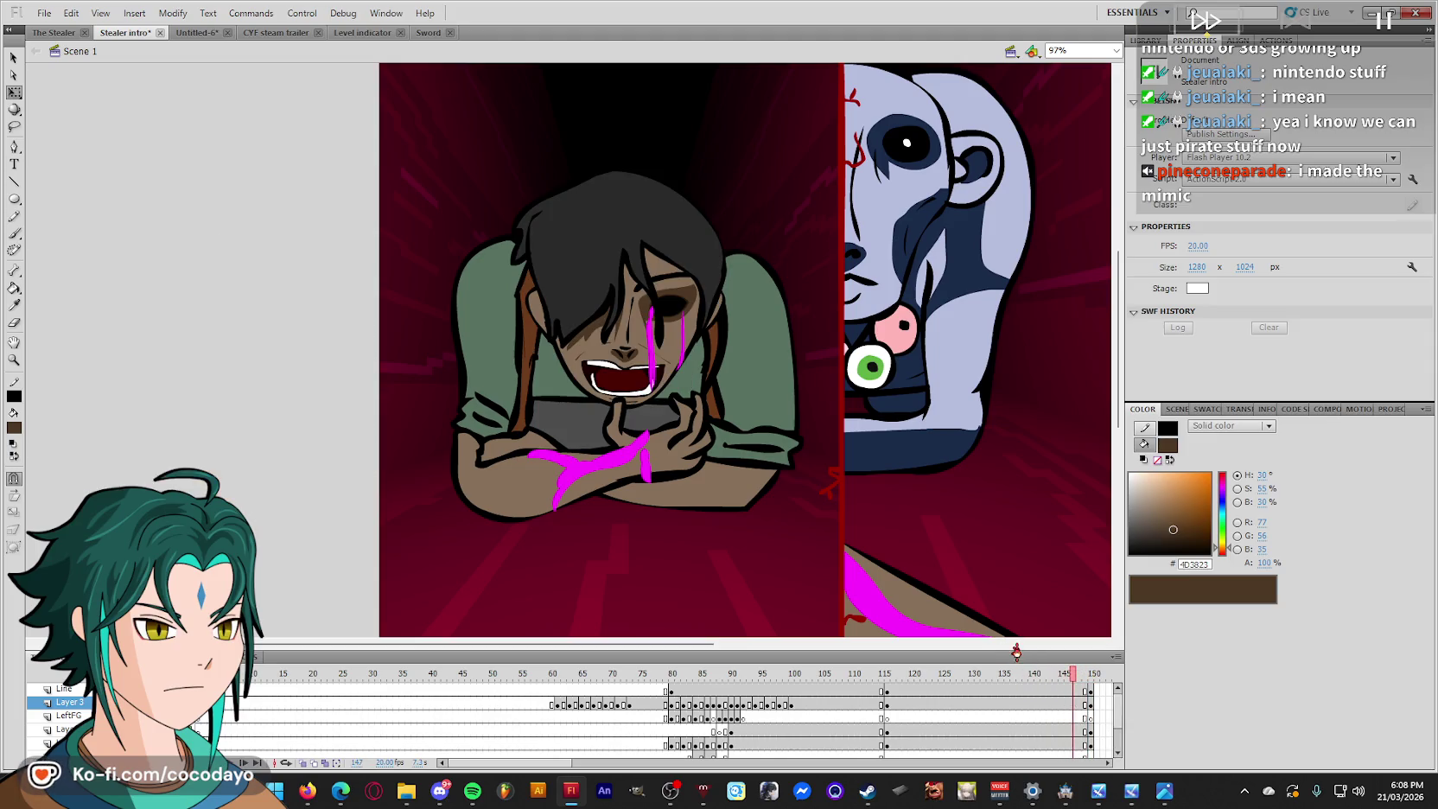
{"action": "left_click", "coordinate": [634, 311]}
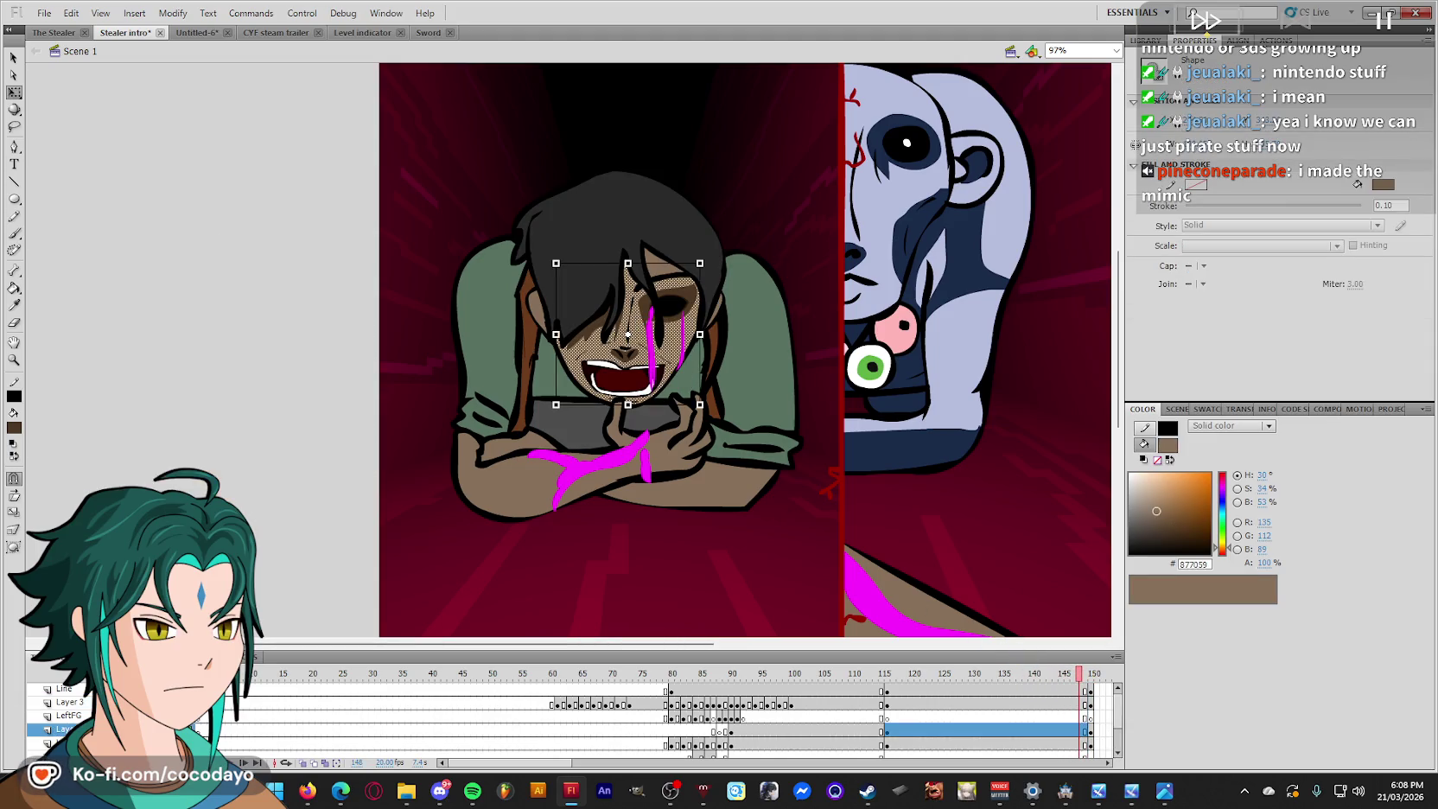
{"action": "left_click", "coordinate": [957, 732]}
{"action": "key", "text": "ctrl+shift+a"}
{"action": "key", "text": "comma"}
{"action": "key", "text": "comma"}
Check the hair and mouth inside the DELETE symbol at frame 149, then exit to the scene.
{"action": "left_click", "coordinate": [1098, 718]}
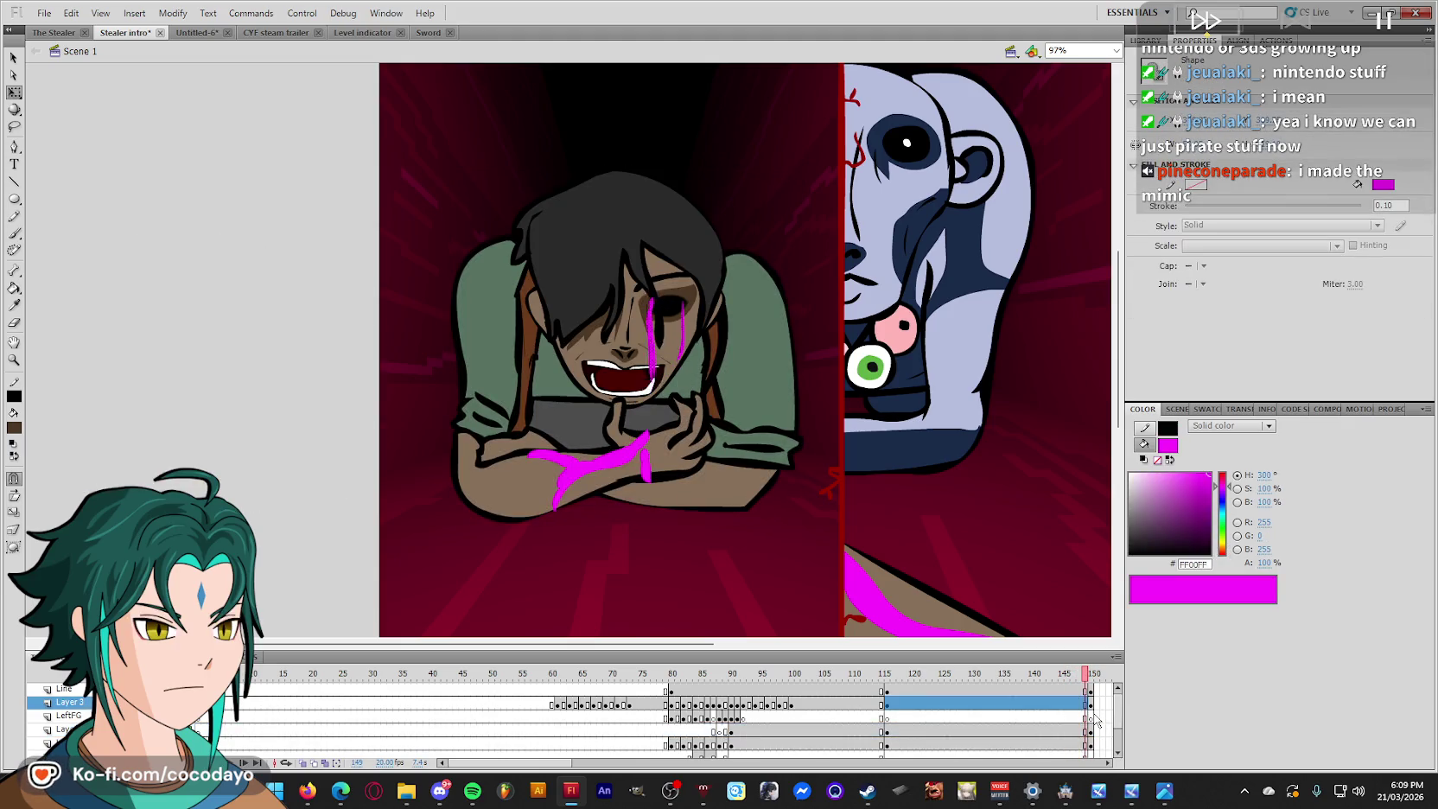
{"action": "left_click", "coordinate": [1101, 731]}
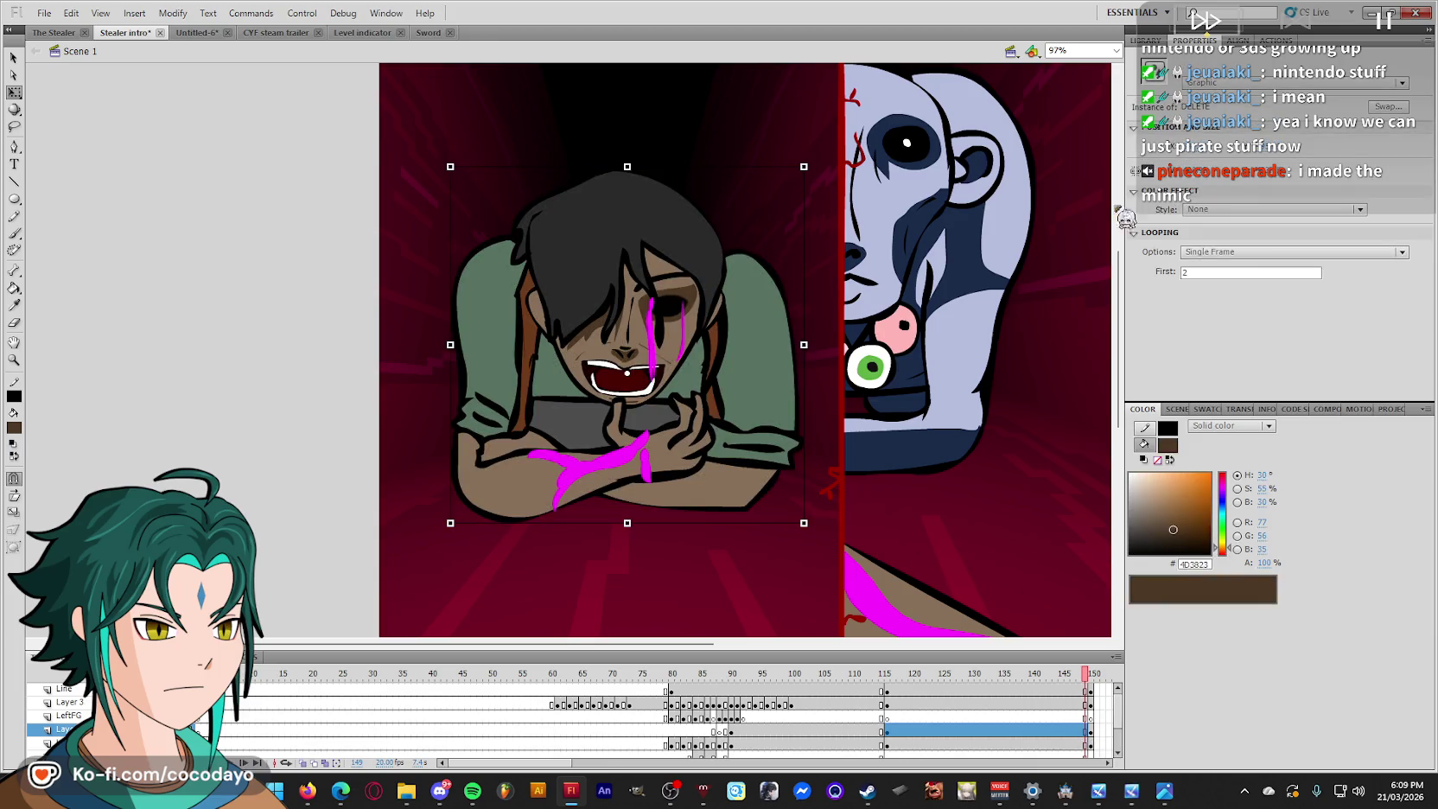
{"action": "key", "text": "ctrl+e"}
{"action": "left_click", "coordinate": [707, 313]}
{"action": "key", "text": "ctrl+shift+a"}
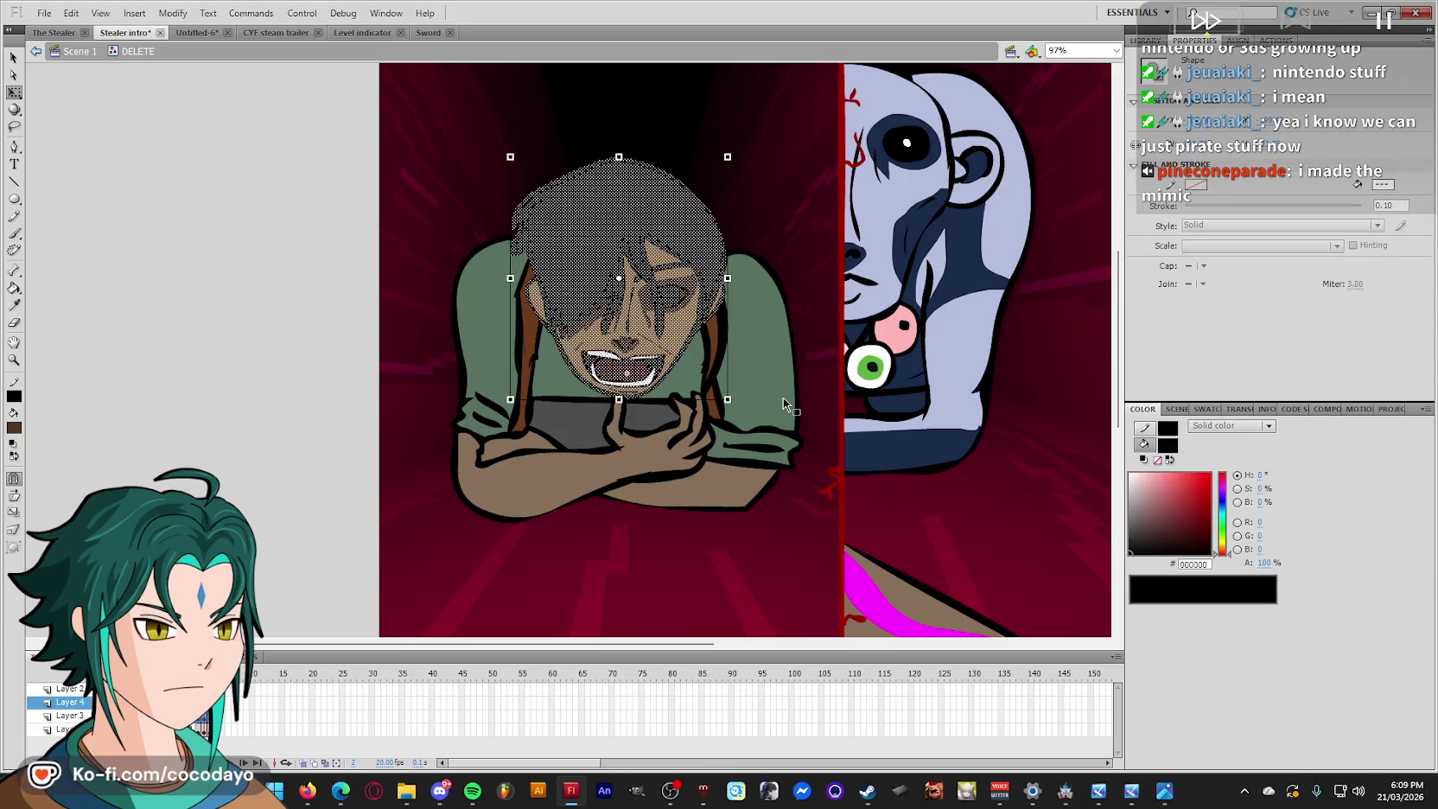
{"action": "key", "text": "ctrl+a"}
{"action": "key", "text": "ctrl+shift+a"}
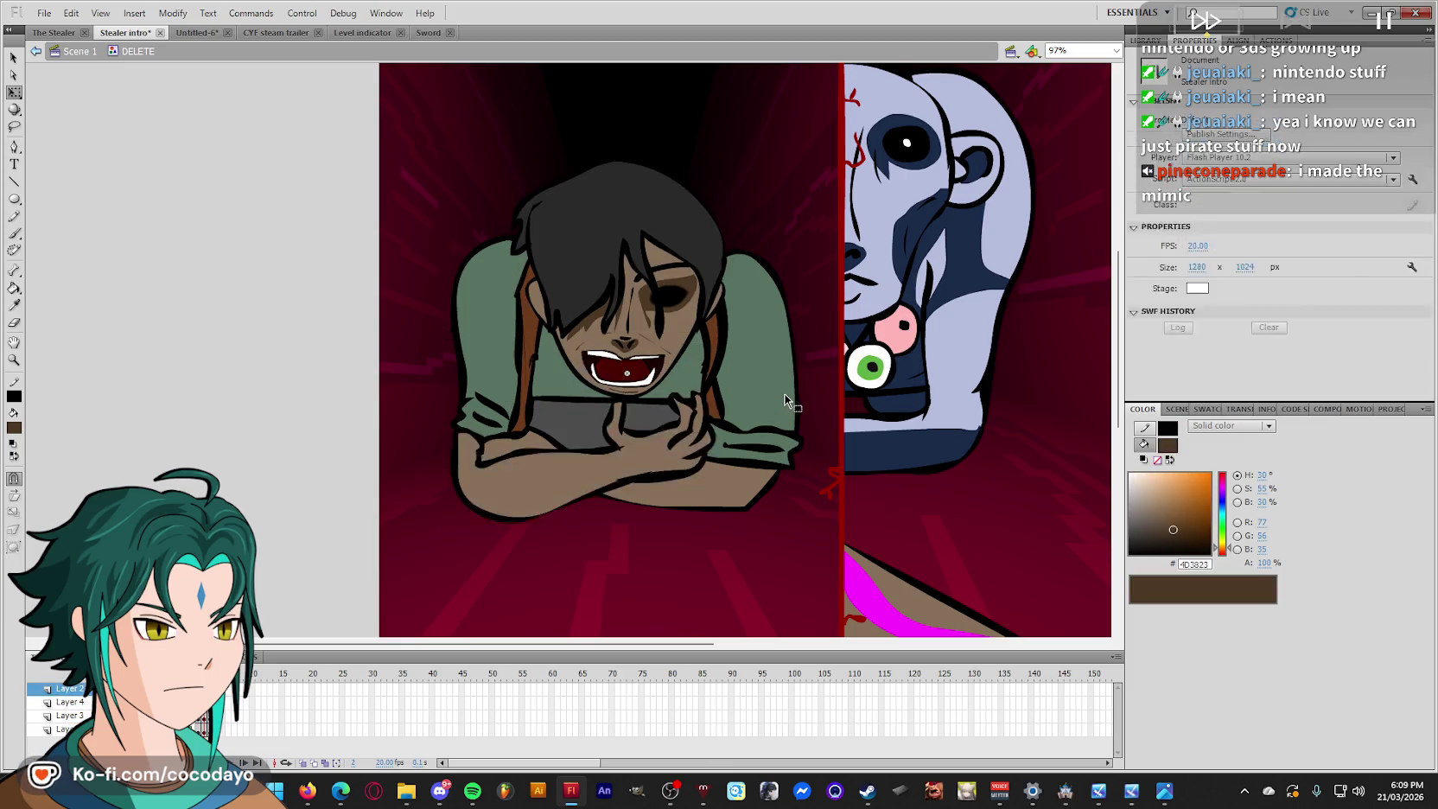
{"action": "key", "text": "ctrl+e"}
Delete the character graphic from frame 148.
{"action": "key", "text": "comma"}
{"action": "key", "text": "comma"}
{"action": "key", "text": "comma"}
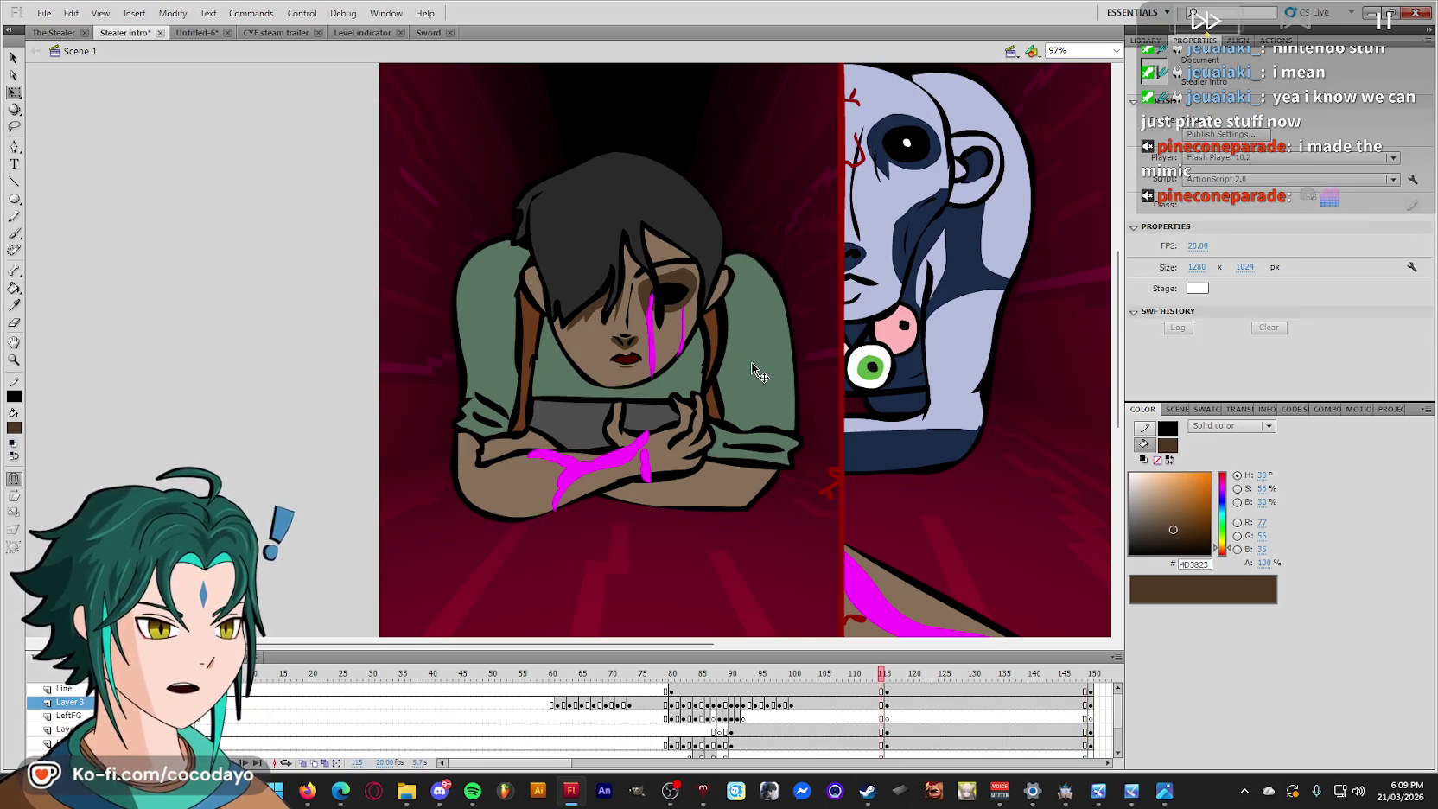
{"action": "left_click", "coordinate": [901, 731]}
{"action": "left_click", "coordinate": [748, 394]}
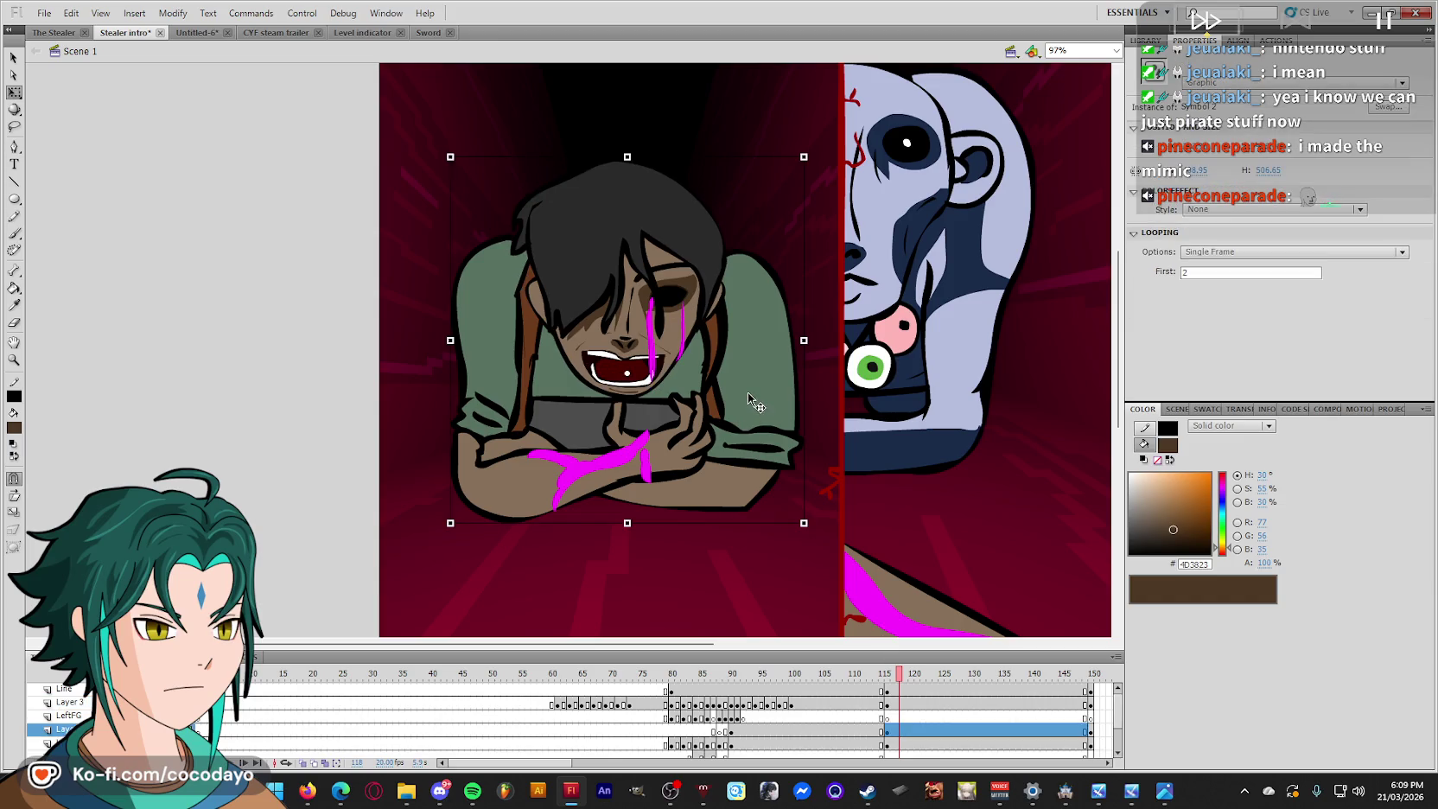
{"action": "left_click", "coordinate": [1079, 732]}
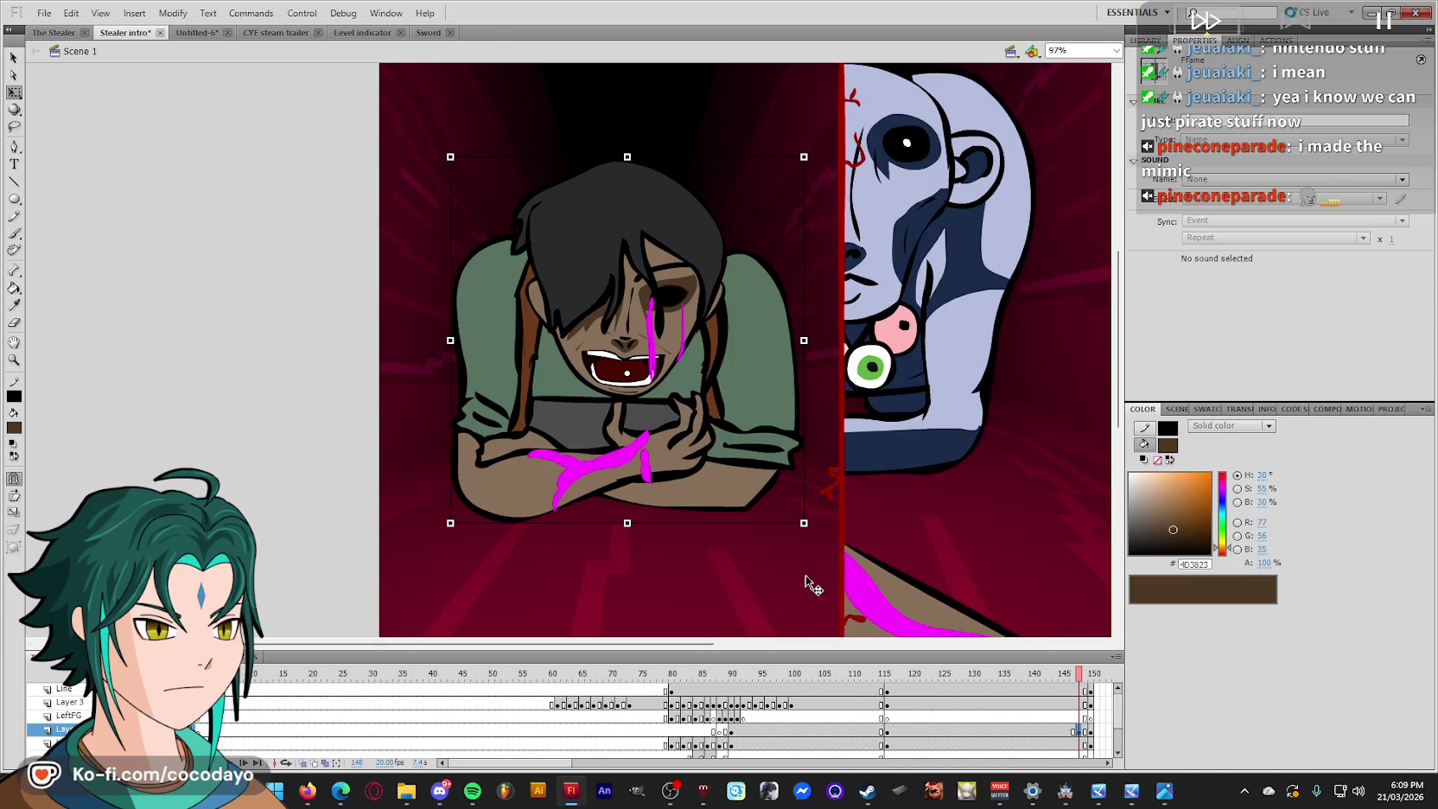
{"action": "key", "text": "Delete"}
Delete the stray glasses shape from the pasteboard on frame 148.
{"action": "right_click", "coordinate": [273, 371]}
{"action": "left_click", "coordinate": [332, 437]}
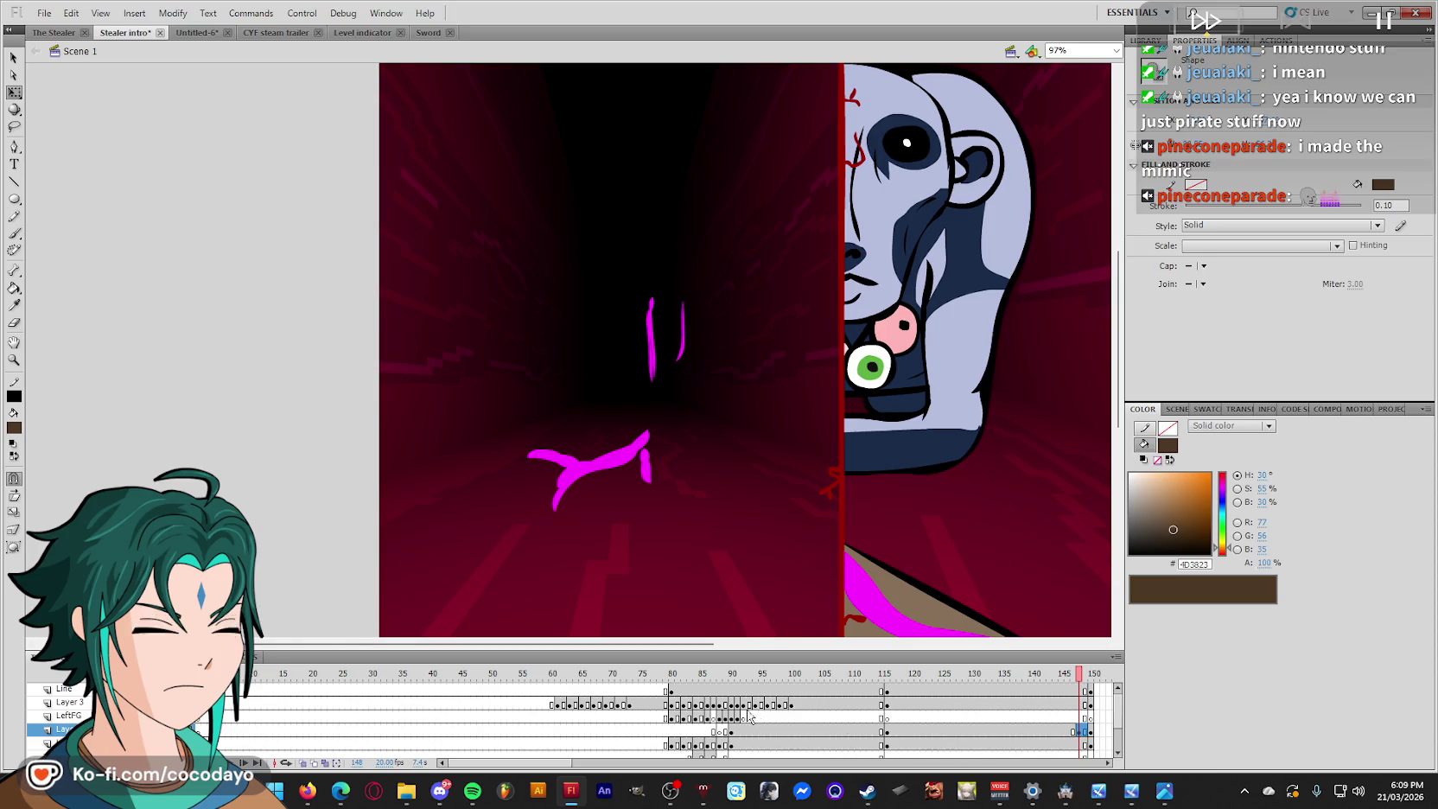
{"action": "scroll", "coordinate": [754, 717], "scroll_direction": "down", "scroll_amount": 1}
{"action": "left_click", "coordinate": [1043, 718]}
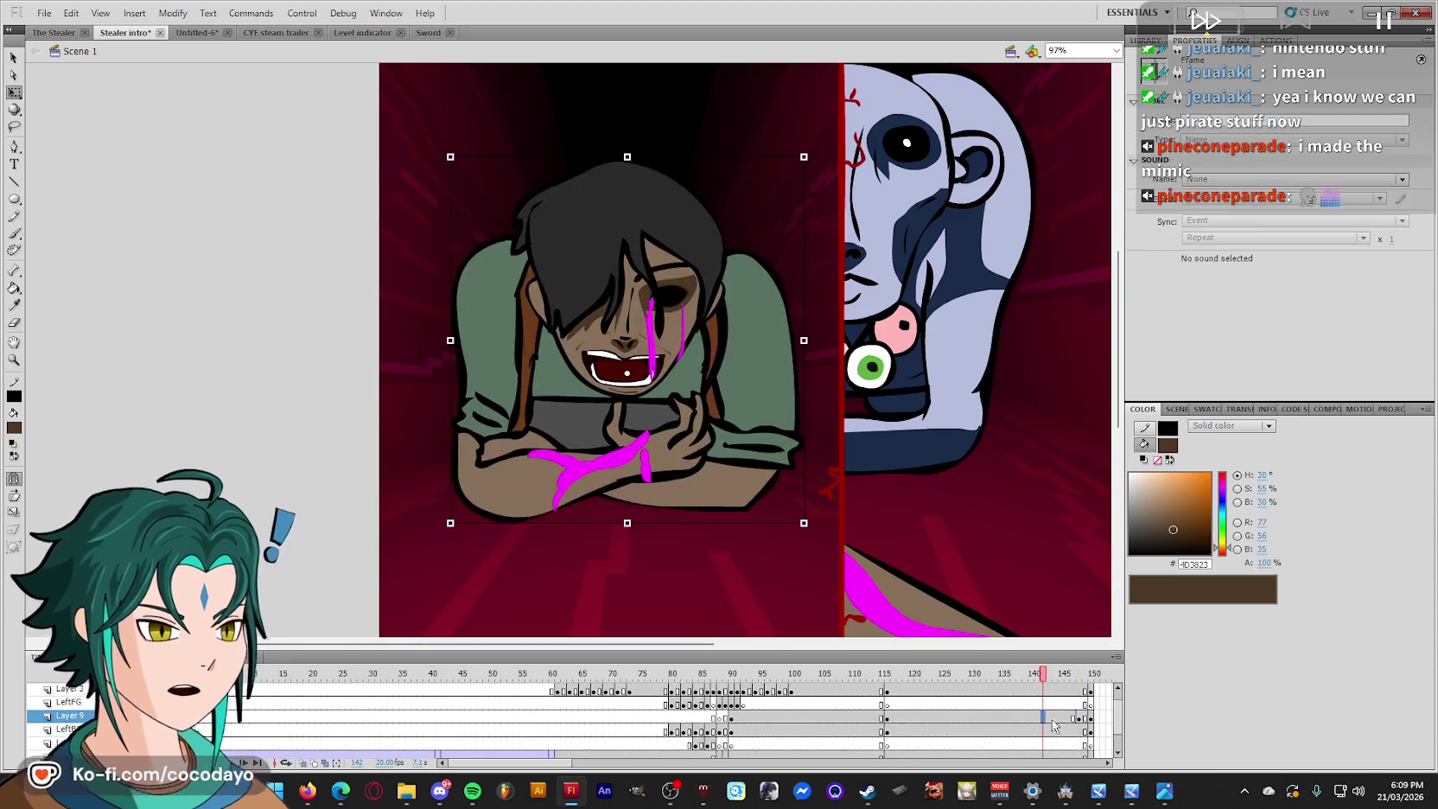
{"action": "left_click", "coordinate": [1080, 718]}
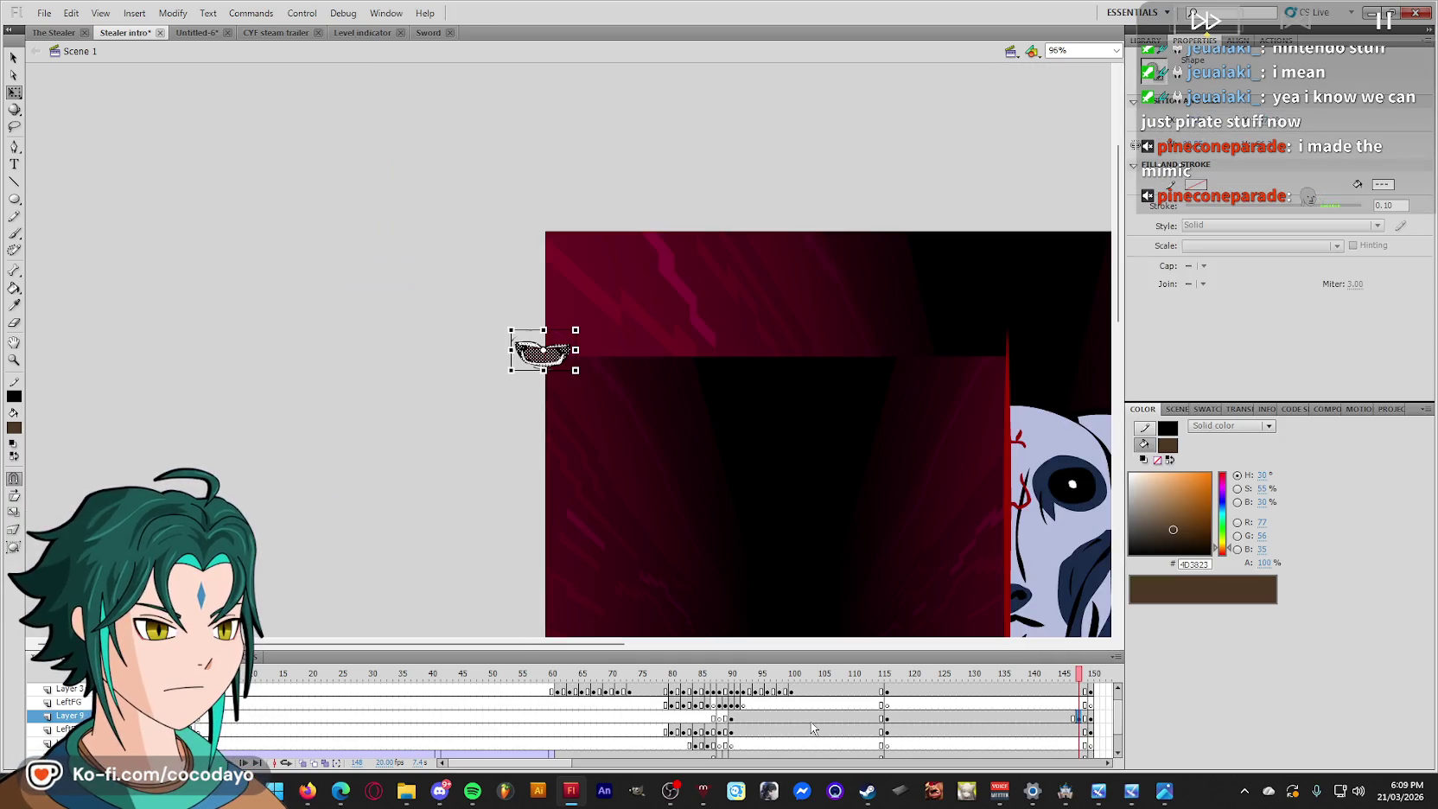
{"action": "key", "text": "Delete"}
Compare frames 147 and 148 to confirm only the magenta streaks remain.
{"action": "scroll", "coordinate": [1011, 708], "scroll_direction": "up", "scroll_amount": 1}
{"action": "left_click", "coordinate": [1075, 729]}
{"action": "scroll", "coordinate": [922, 492], "scroll_direction": "down", "scroll_amount": 2}
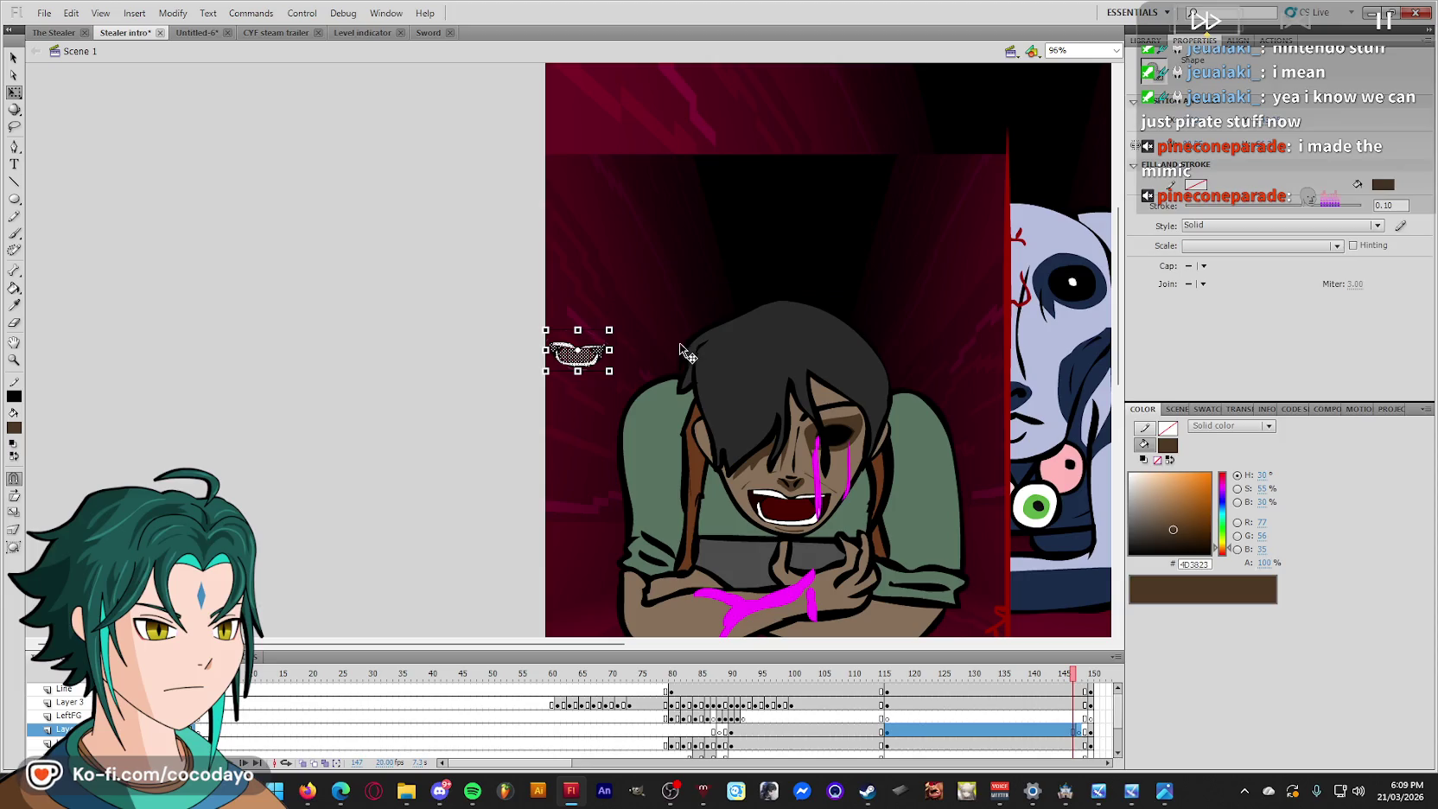
{"action": "scroll", "coordinate": [912, 462], "scroll_direction": "down", "scroll_amount": 2}
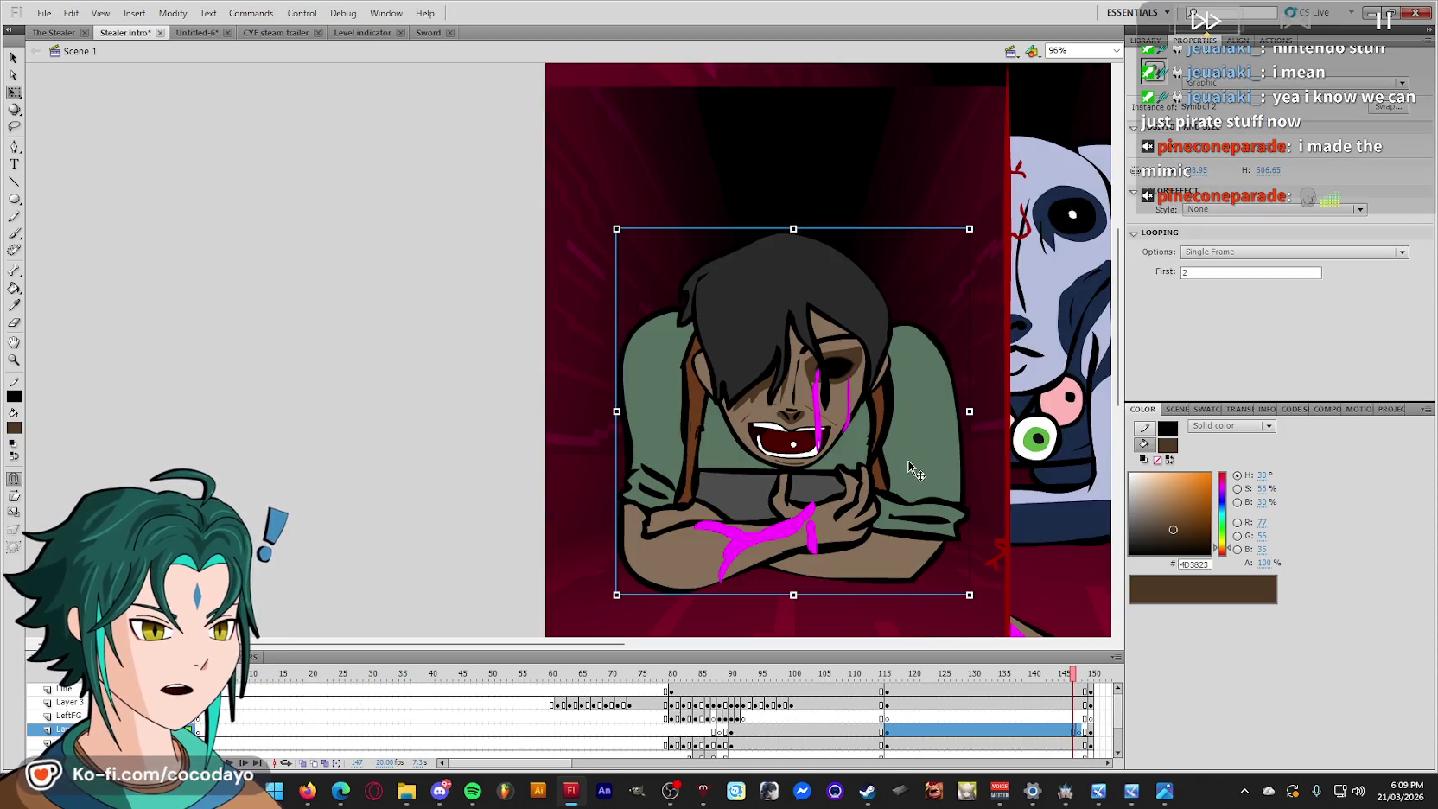
{"action": "left_click", "coordinate": [1078, 730]}
{"action": "left_click", "coordinate": [447, 424]}
{"action": "right_click", "coordinate": [447, 424]}
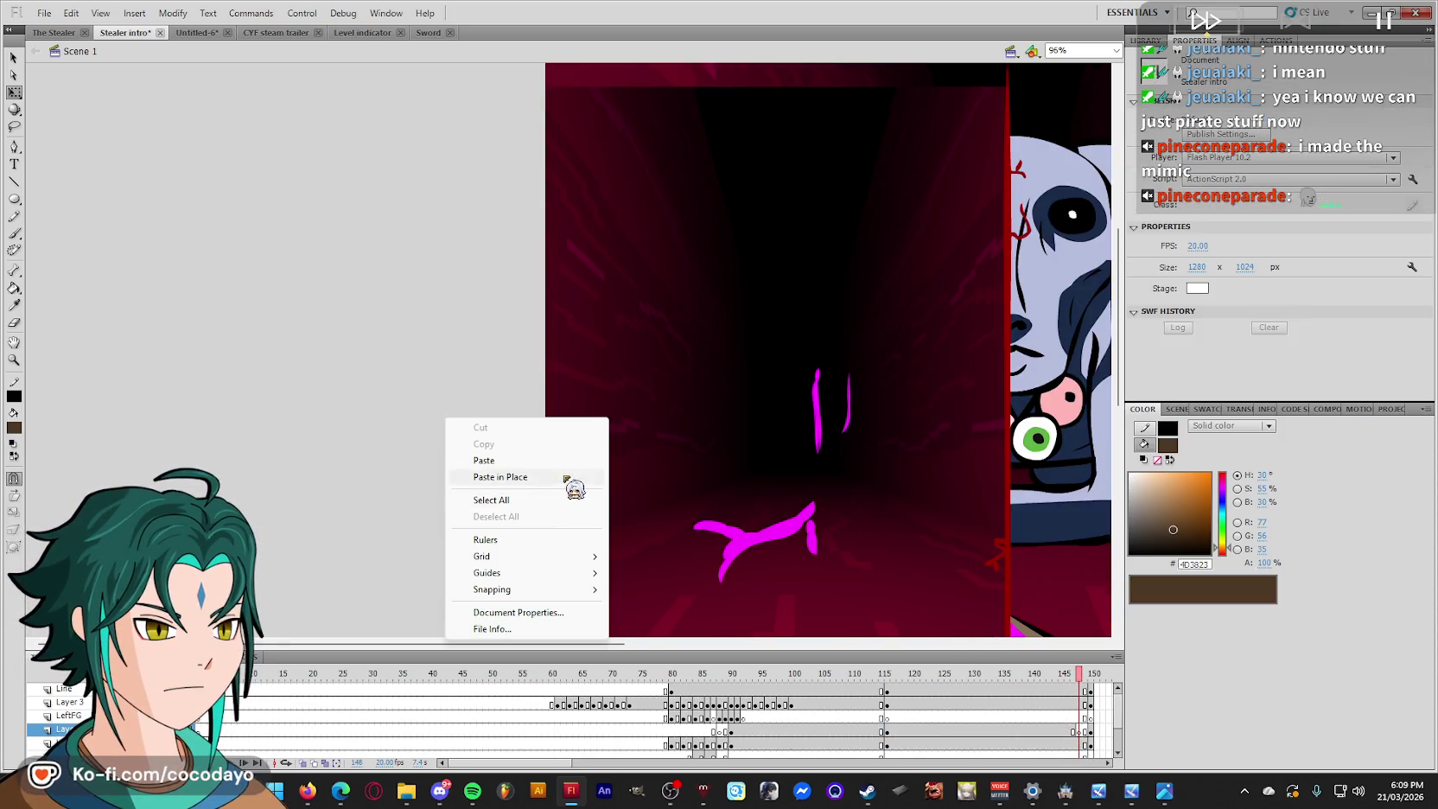
Paste the character in place, duplicate it as 'DELETE' and enter the symbol.
{"action": "left_click", "coordinate": [570, 477]}
{"action": "right_click", "coordinate": [756, 390]}
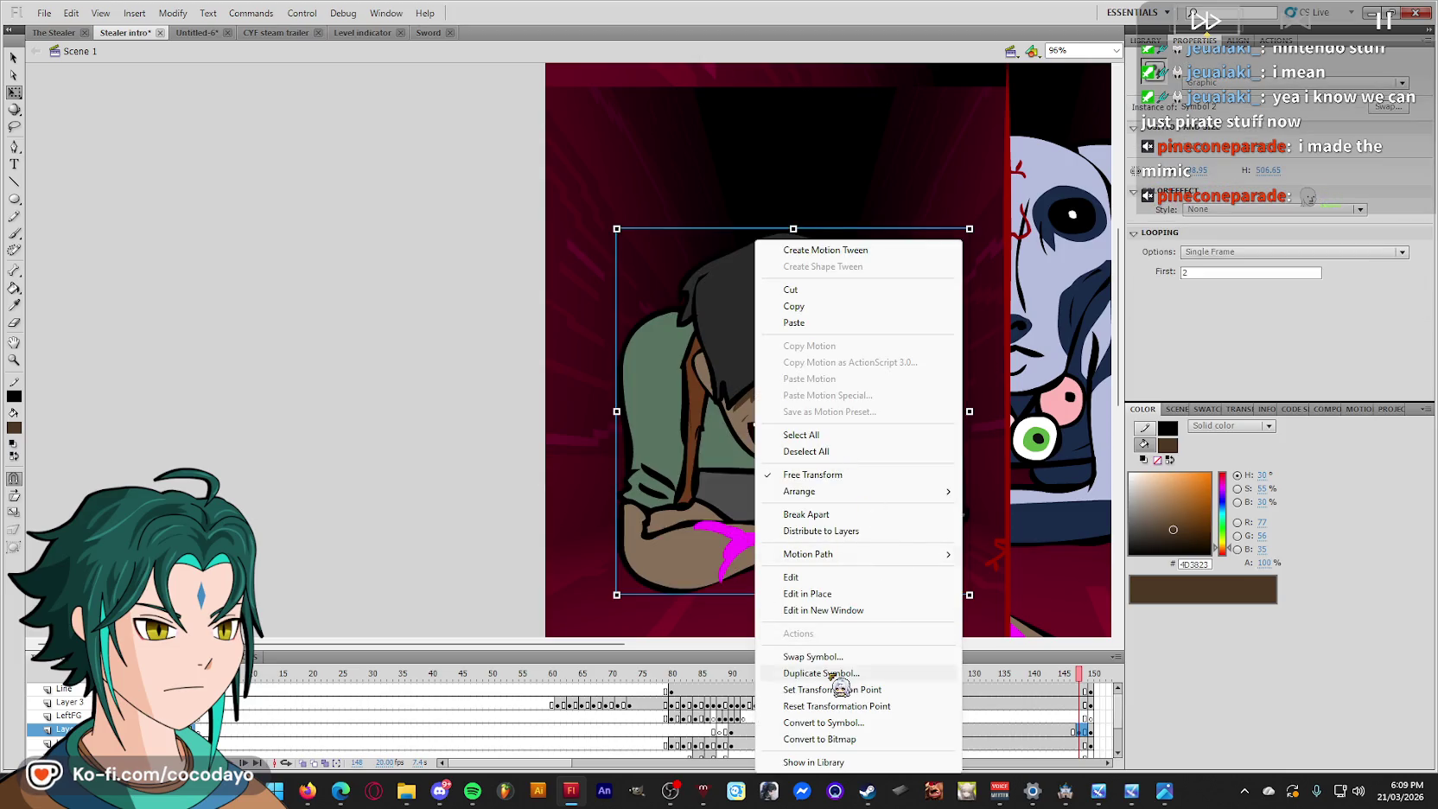
{"action": "left_click", "coordinate": [831, 673]}
{"action": "type", "text": "LETE"}
{"action": "key", "text": "Return"}
{"action": "double_click", "coordinate": [745, 393]}
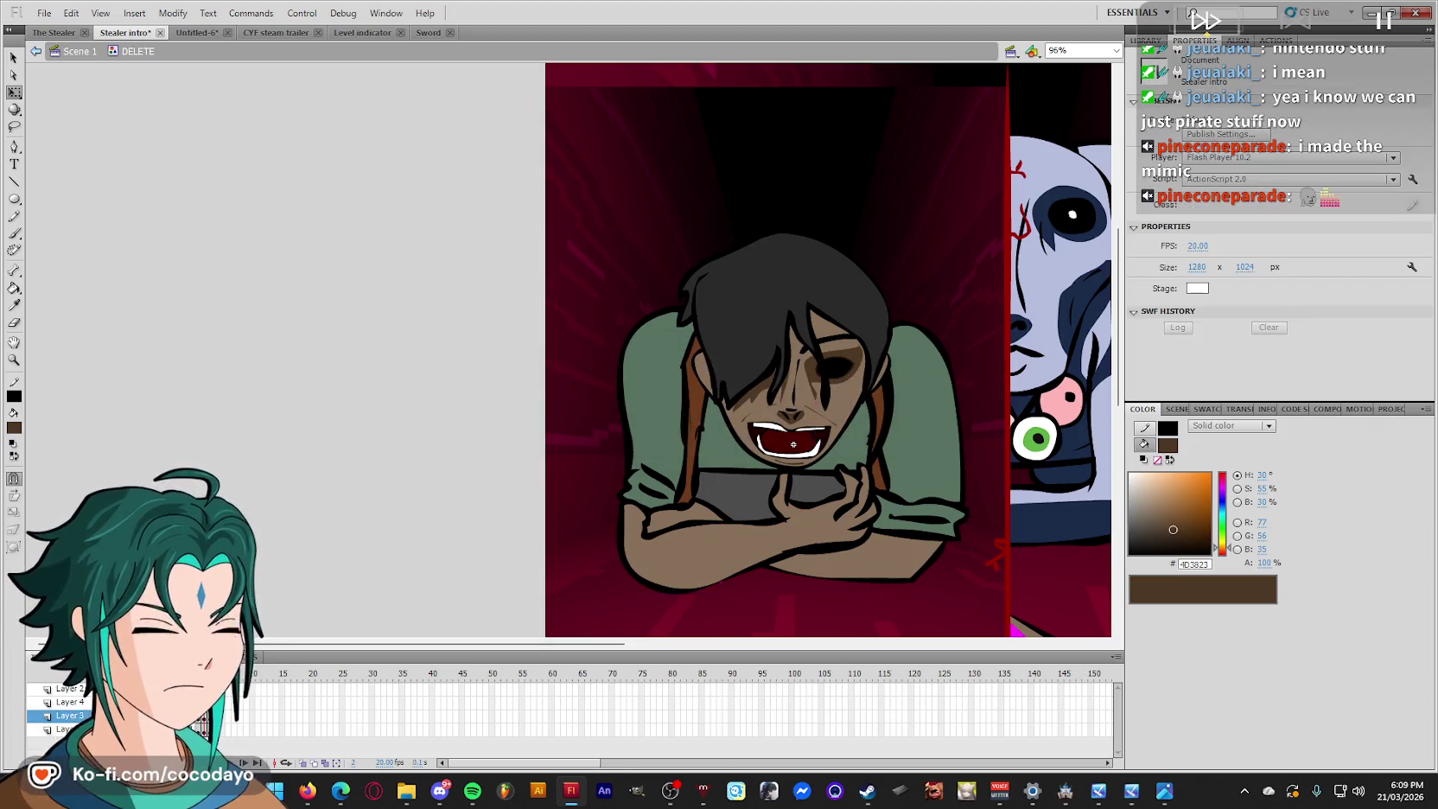
Lasso and delete the mouth and teeth, then undo to restore them.
{"action": "left_click", "coordinate": [760, 535]}
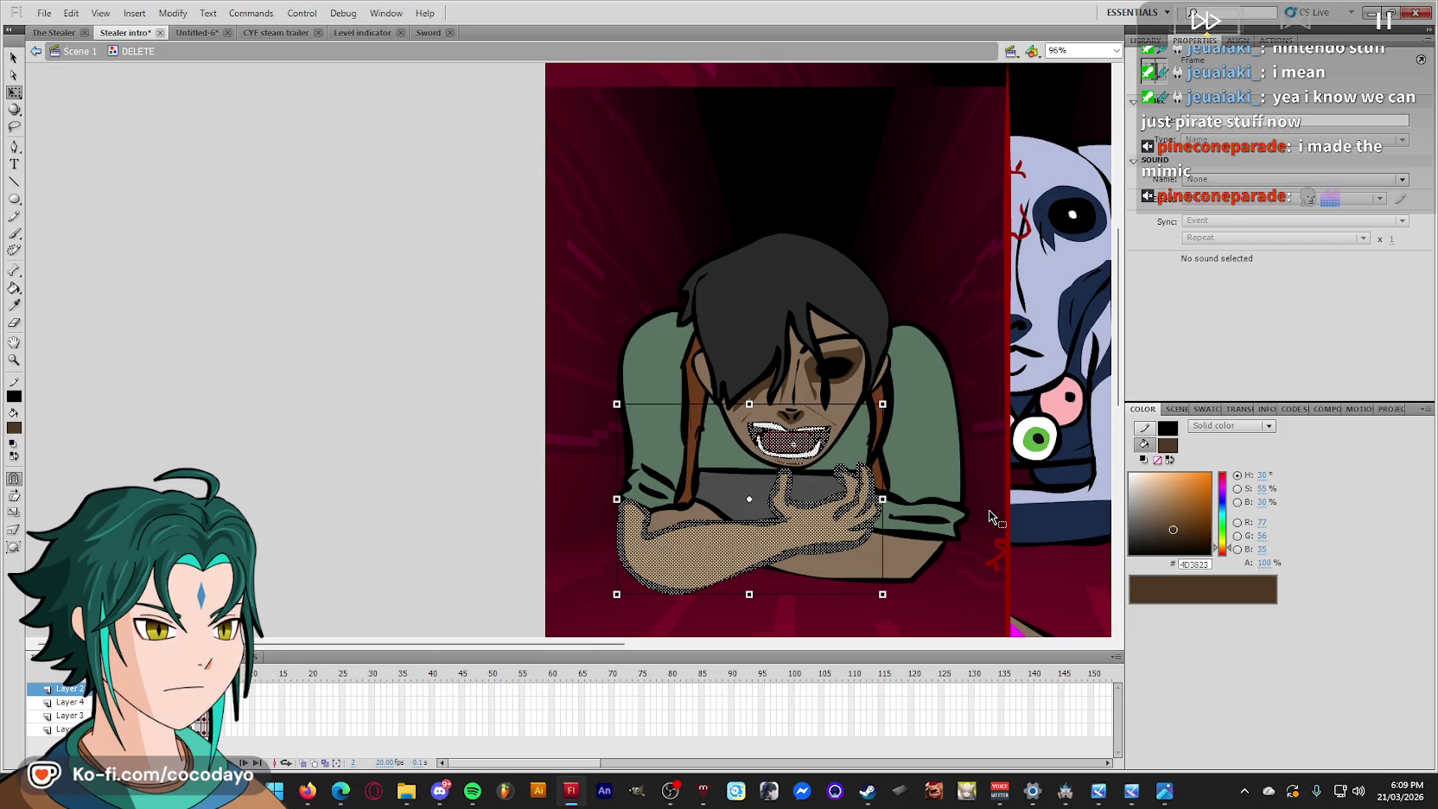
{"action": "key", "text": "ctrl+="}
{"action": "key", "text": "l"}
{"action": "scroll", "coordinate": [745, 386], "scroll_direction": "down", "scroll_amount": 1}
{"action": "left_click_drag", "start_coordinate": [768, 316], "coordinate": [738, 395]}
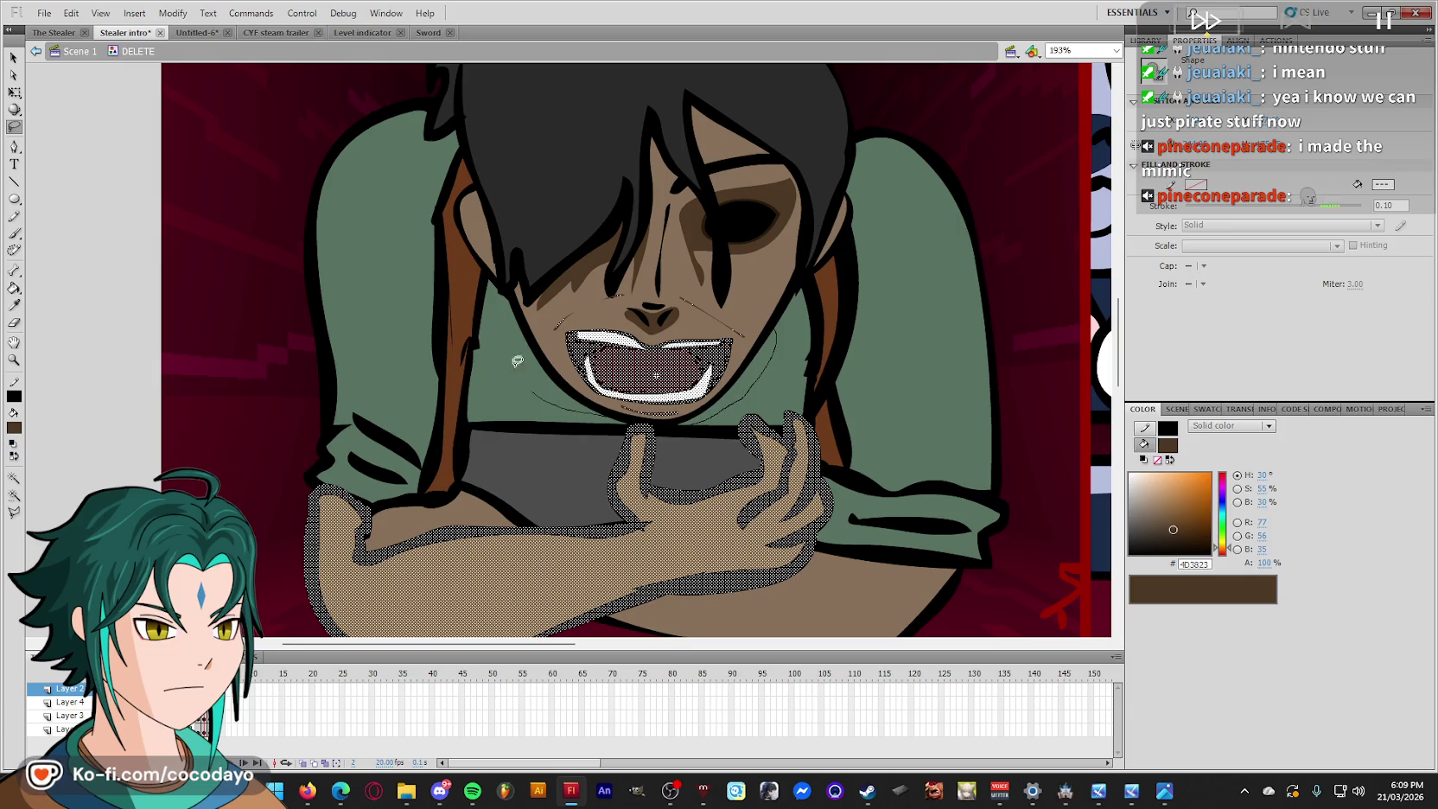
{"action": "left_click_drag", "start_coordinate": [754, 244], "coordinate": [765, 311]}
{"action": "key", "text": "Delete"}
{"action": "key", "text": "q"}
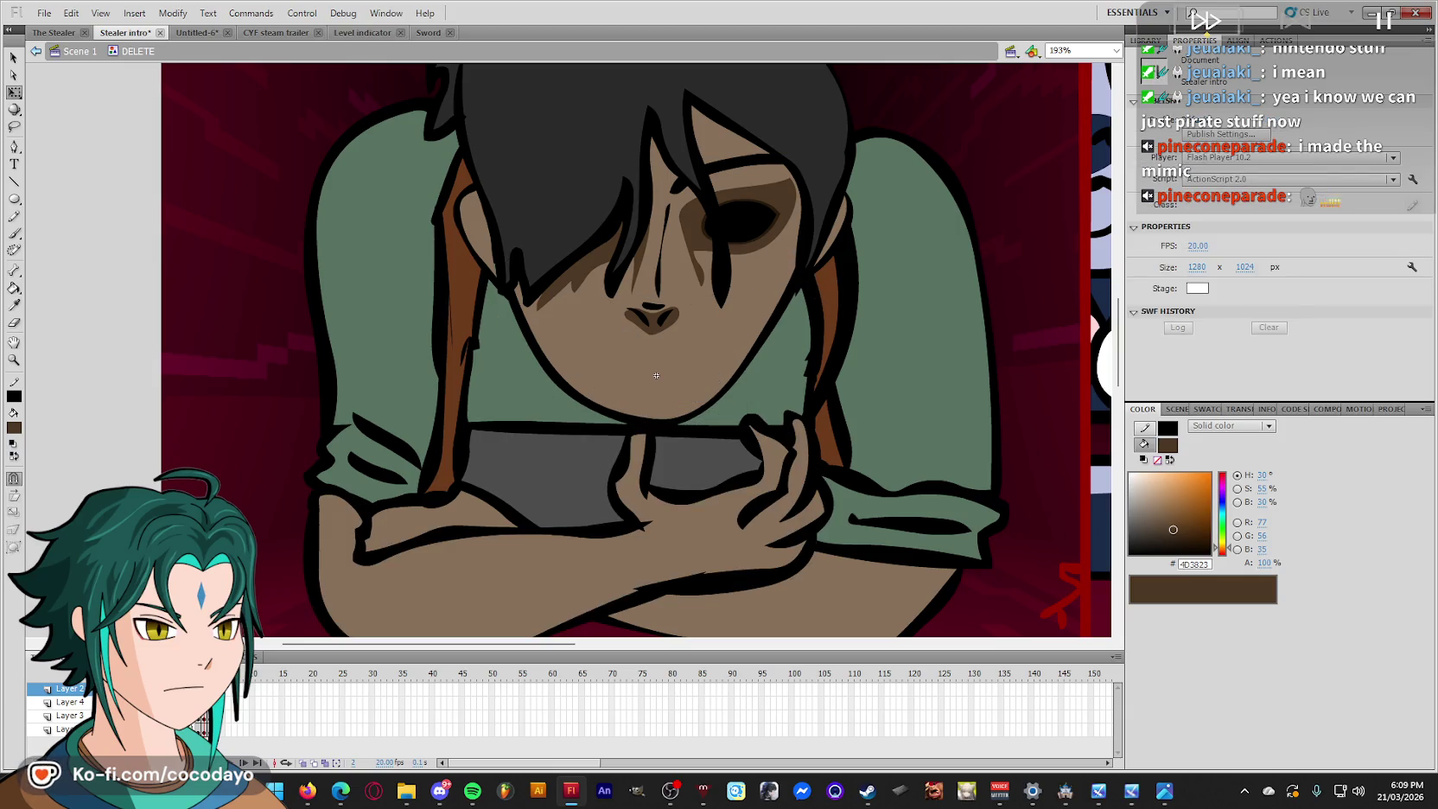
{"action": "key", "text": "ctrl+z"}
{"action": "key", "text": "ctrl+z"}
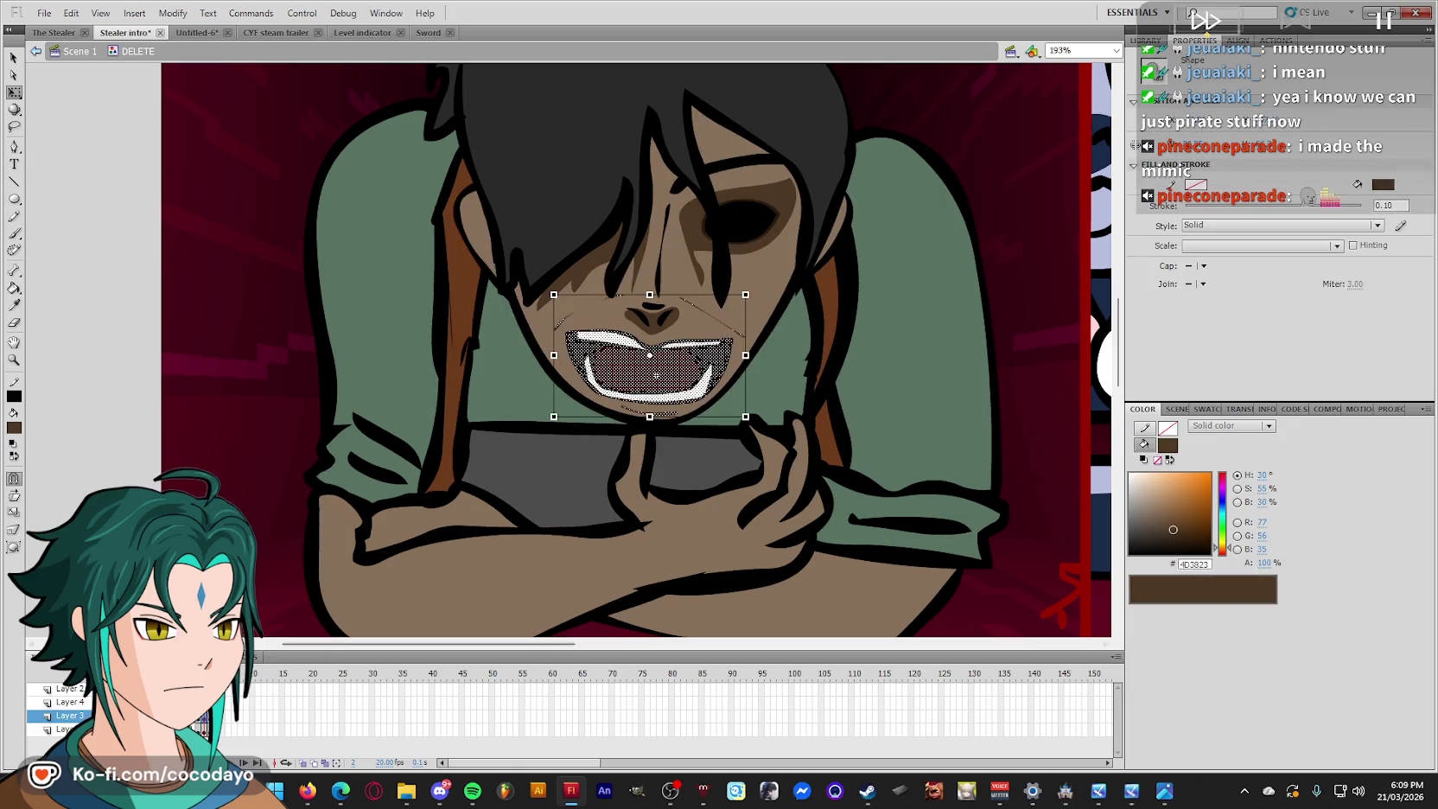
Nudge the whole head down one step and return to Scene 1.
{"action": "key", "text": "ctrl+a"}
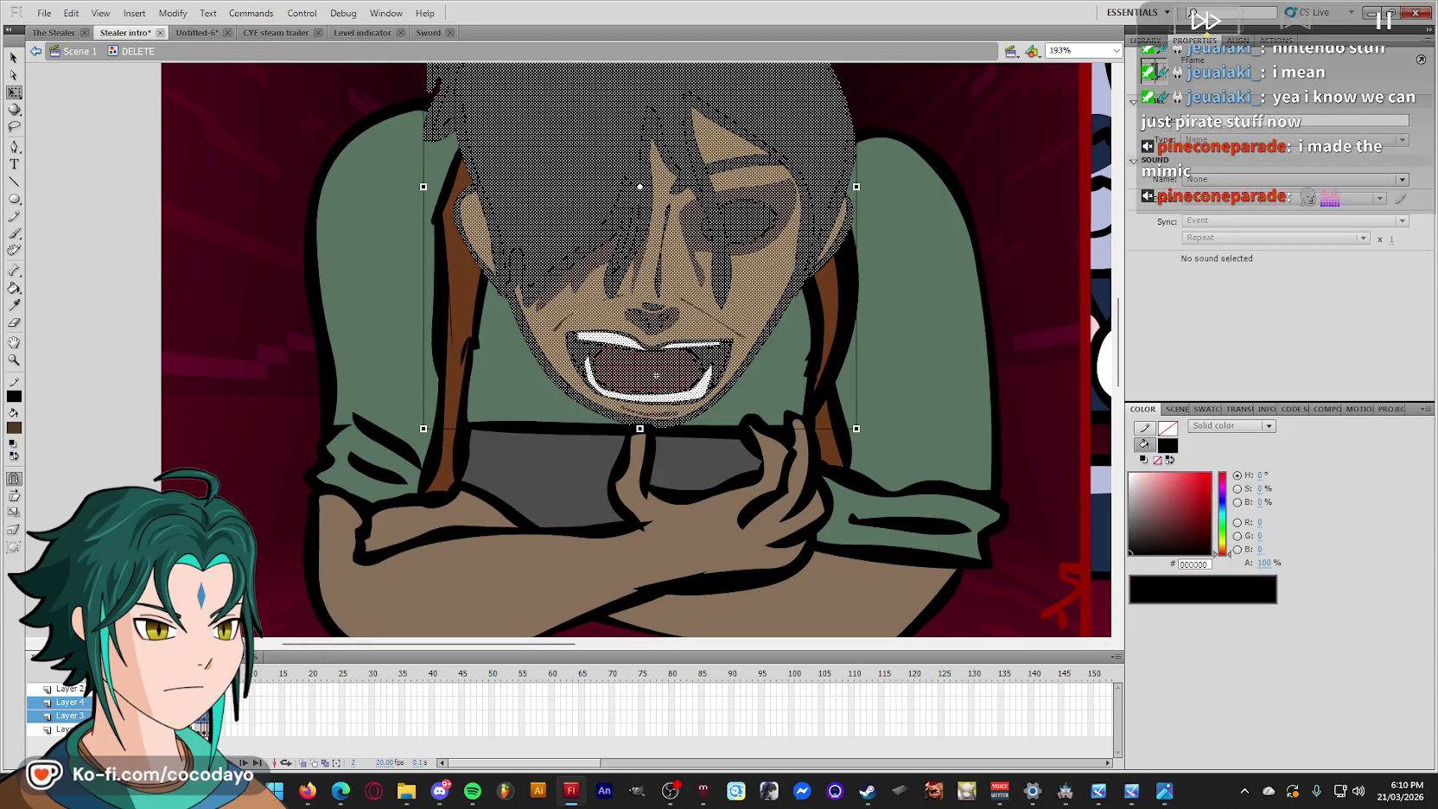
{"action": "key", "text": "Down"}
{"action": "key", "text": "Down"}
{"action": "key", "text": "Down"}
{"action": "key", "text": "Down"}
{"action": "key", "text": "Down"}
{"action": "key", "text": "Down"}
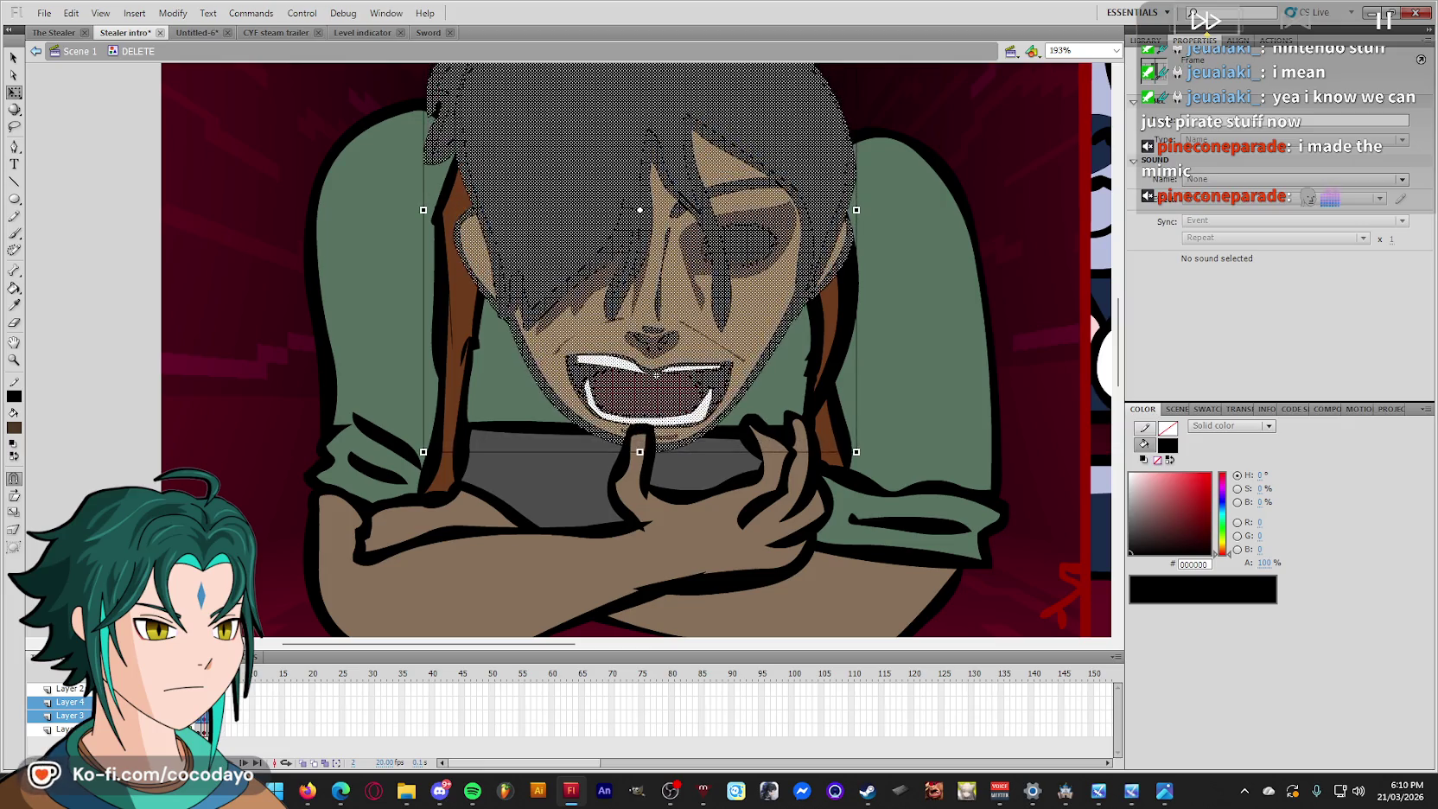
{"action": "key", "text": "ctrl+e"}
{"action": "key", "text": "ctrl+minus"}
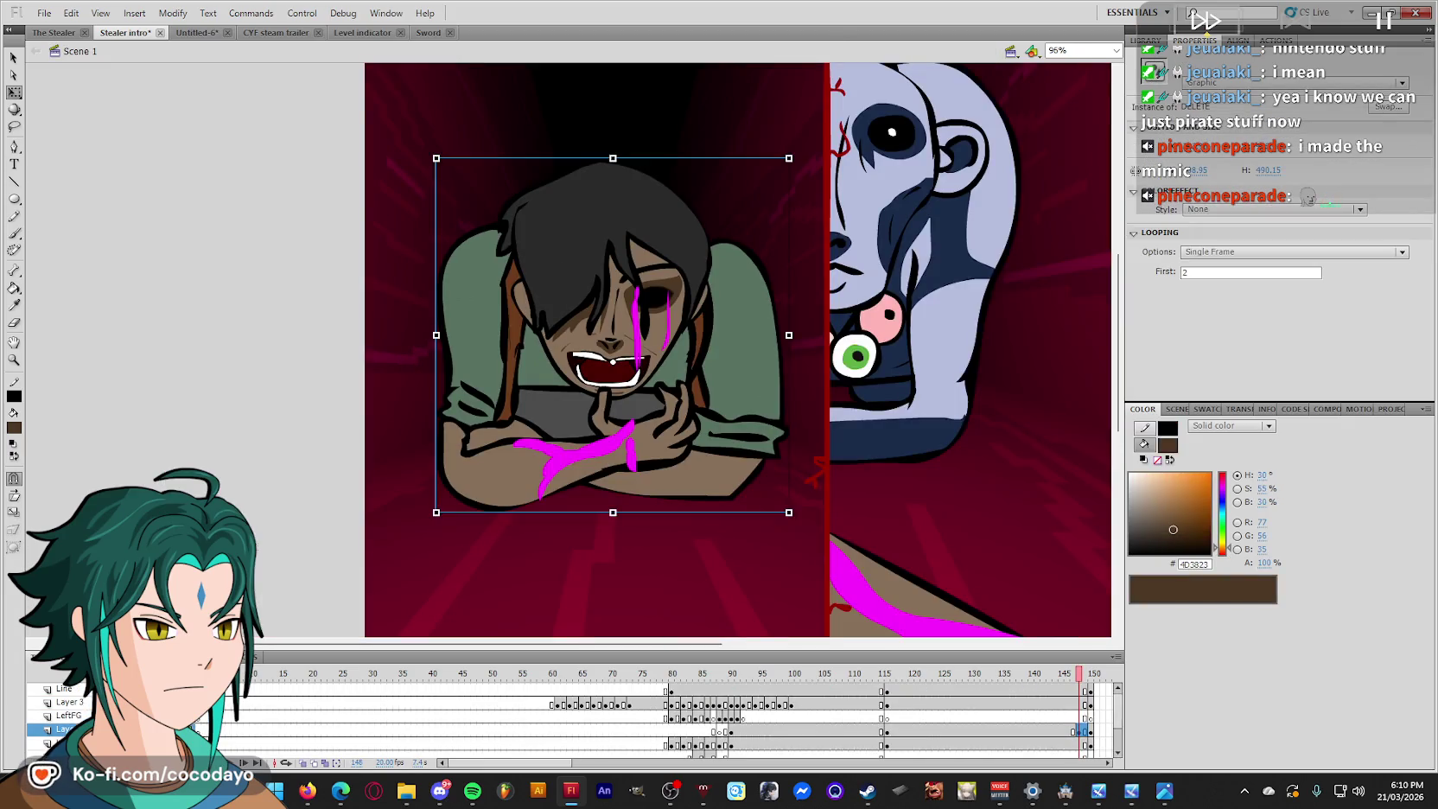
{"action": "left_click_drag", "start_coordinate": [1089, 687], "coordinate": [886, 701]}
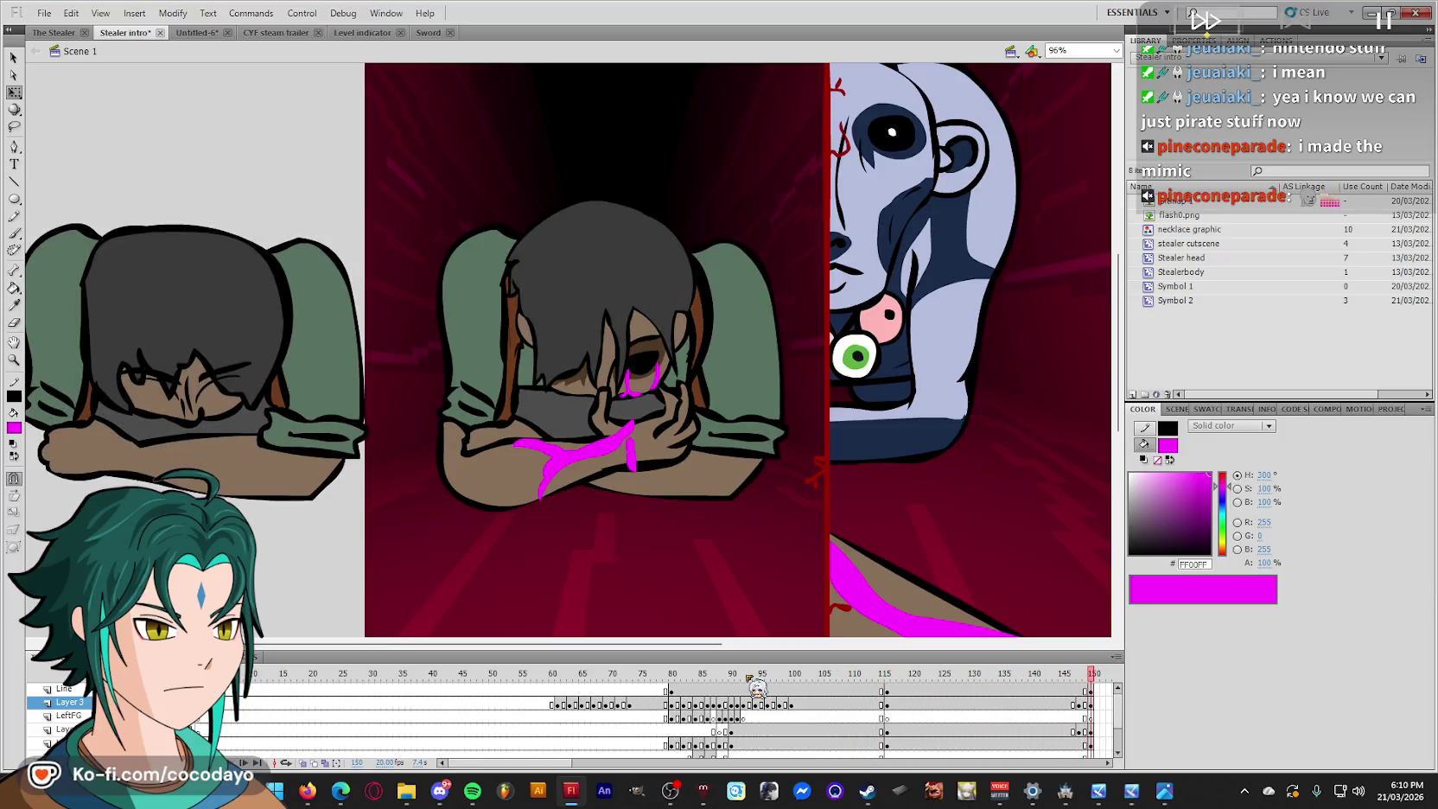
On frame 148, move the monster panel artwork down and the skull head up.
{"action": "key", "text": "ctrl+minus"}
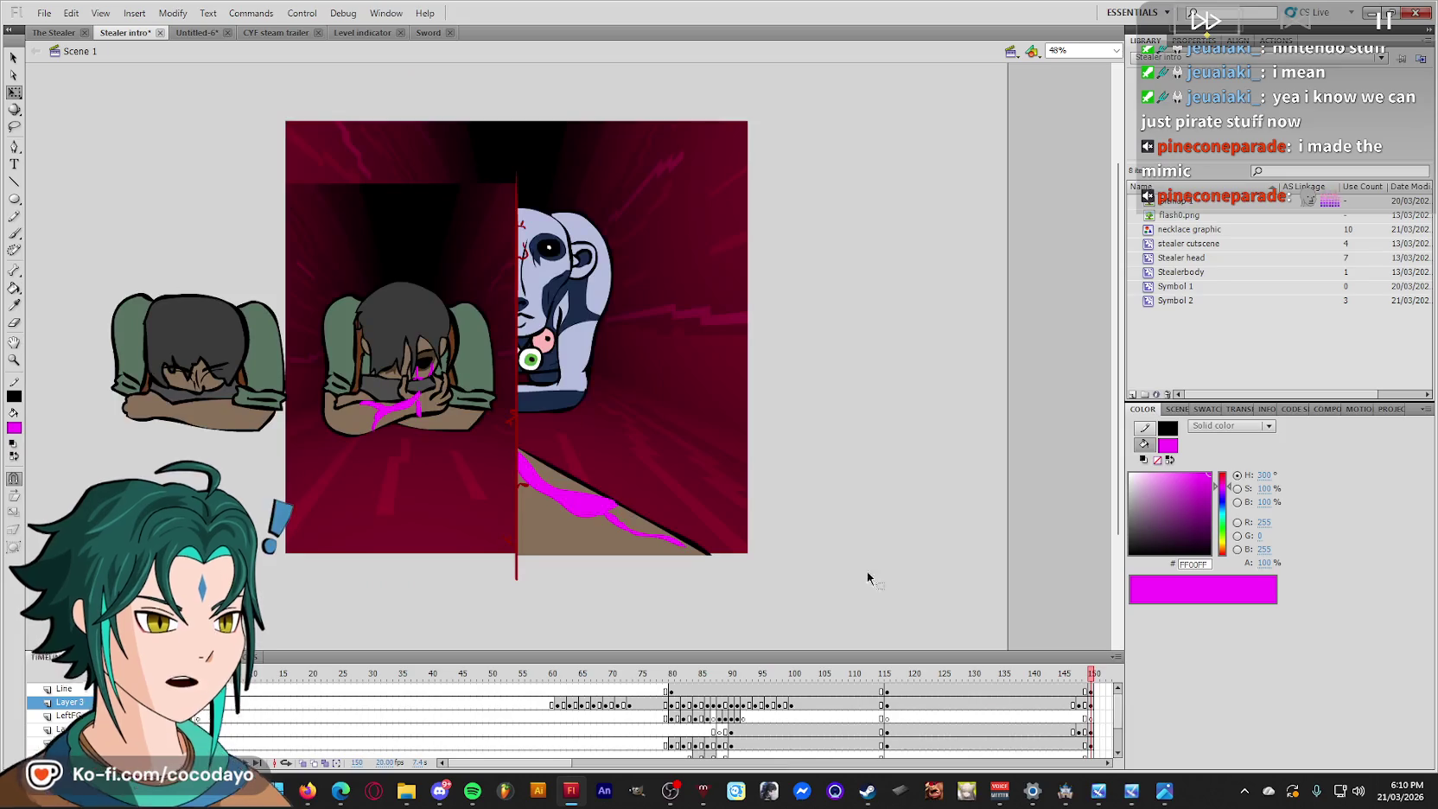
{"action": "scroll", "coordinate": [844, 565], "scroll_direction": "down", "scroll_amount": 1}
{"action": "scroll", "coordinate": [1068, 733], "scroll_direction": "down", "scroll_amount": 1}
{"action": "scroll", "coordinate": [1068, 733], "scroll_direction": "down", "scroll_amount": 2}
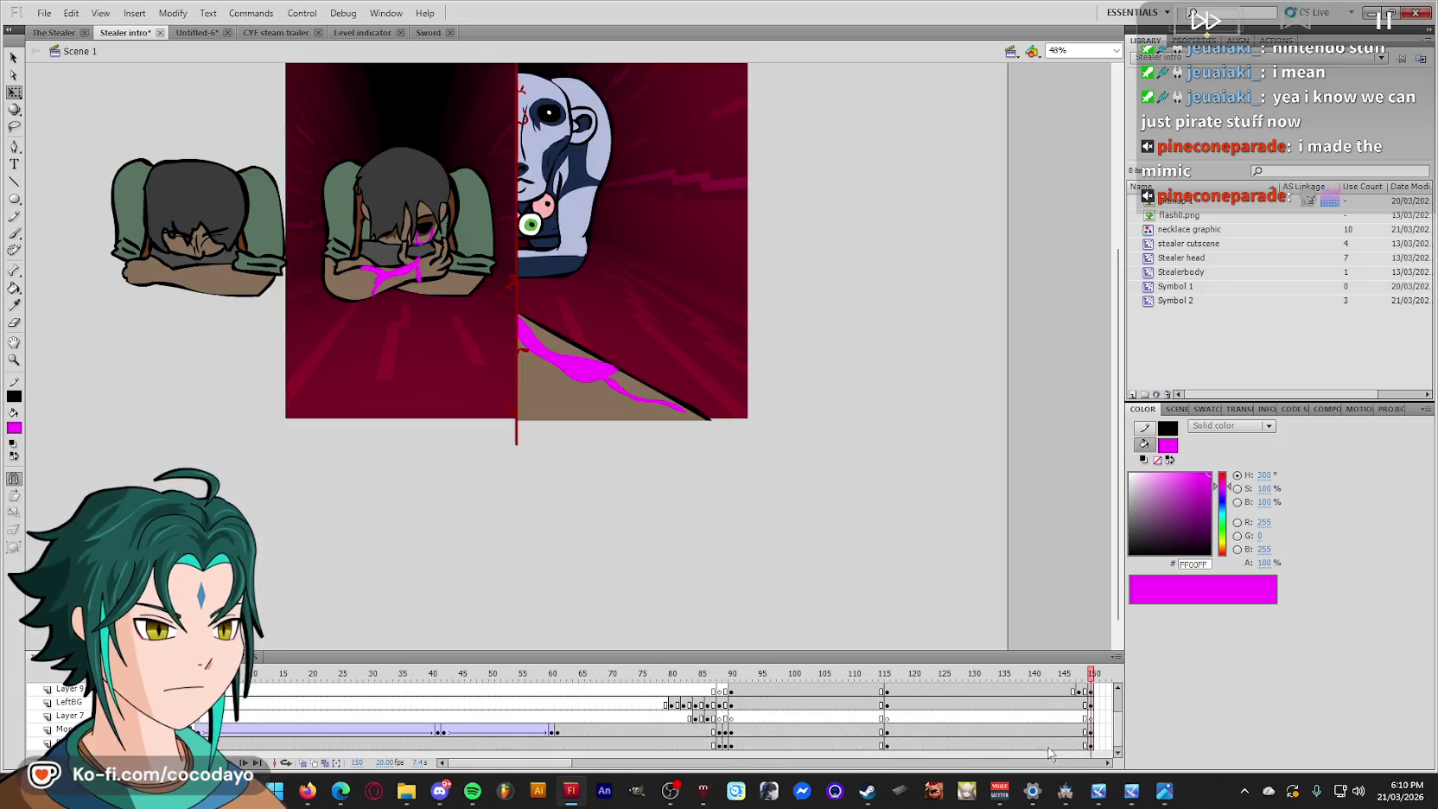
{"action": "left_click", "coordinate": [1078, 733]}
{"action": "left_click", "coordinate": [529, 218]}
{"action": "left_click_drag", "start_coordinate": [530, 218], "coordinate": [531, 285]}
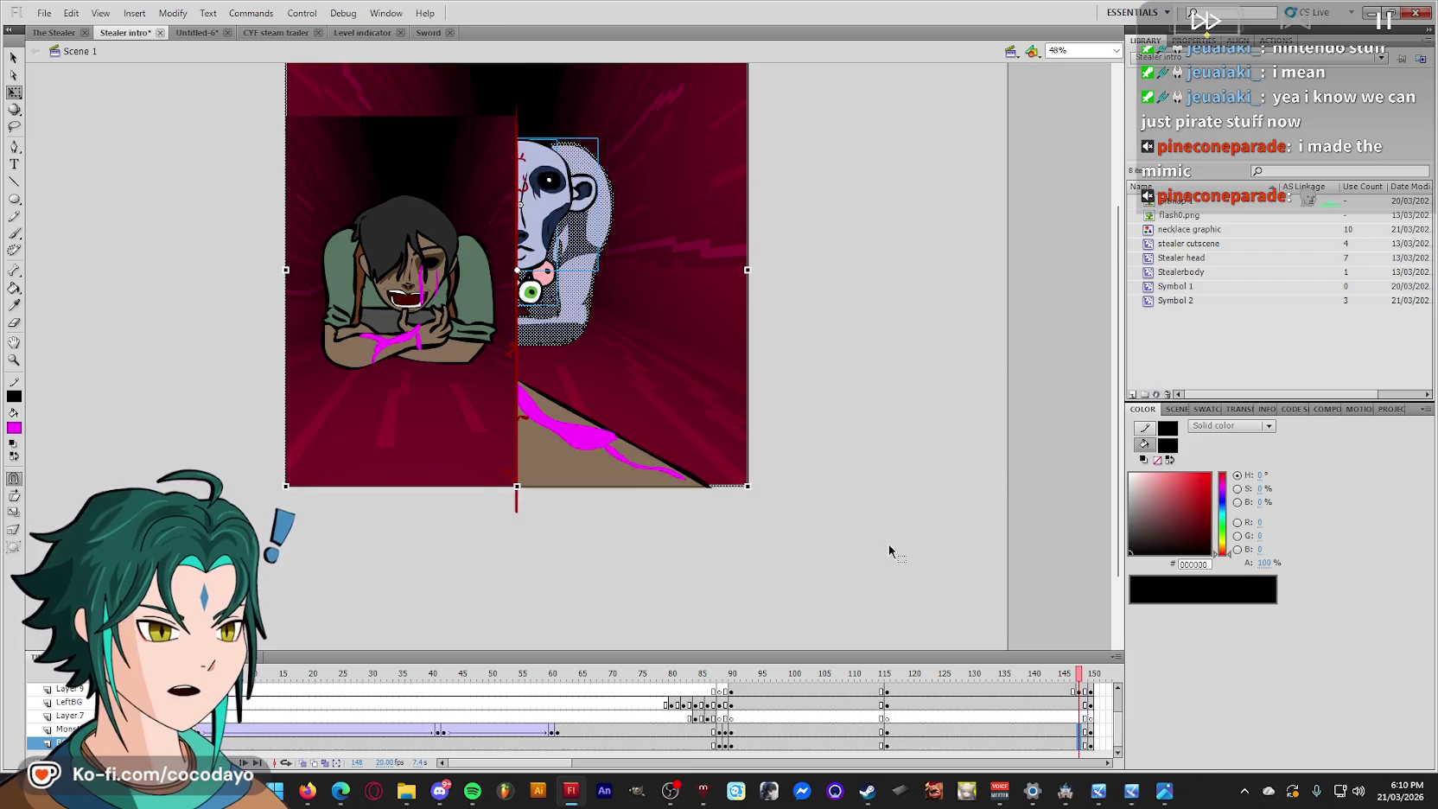
{"action": "key", "text": "ctrl+y"}
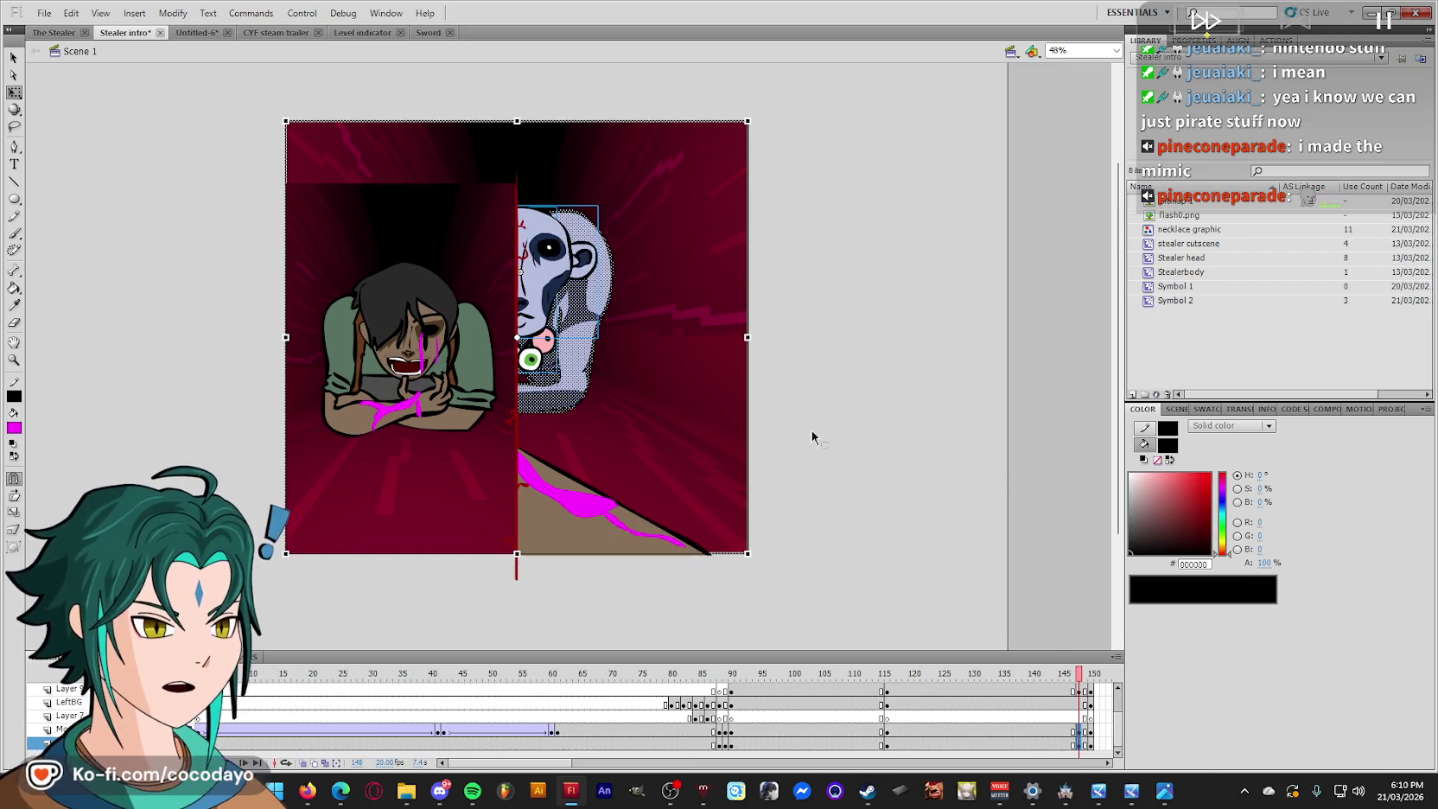
{"action": "left_click_drag", "start_coordinate": [718, 369], "coordinate": [716, 321]}
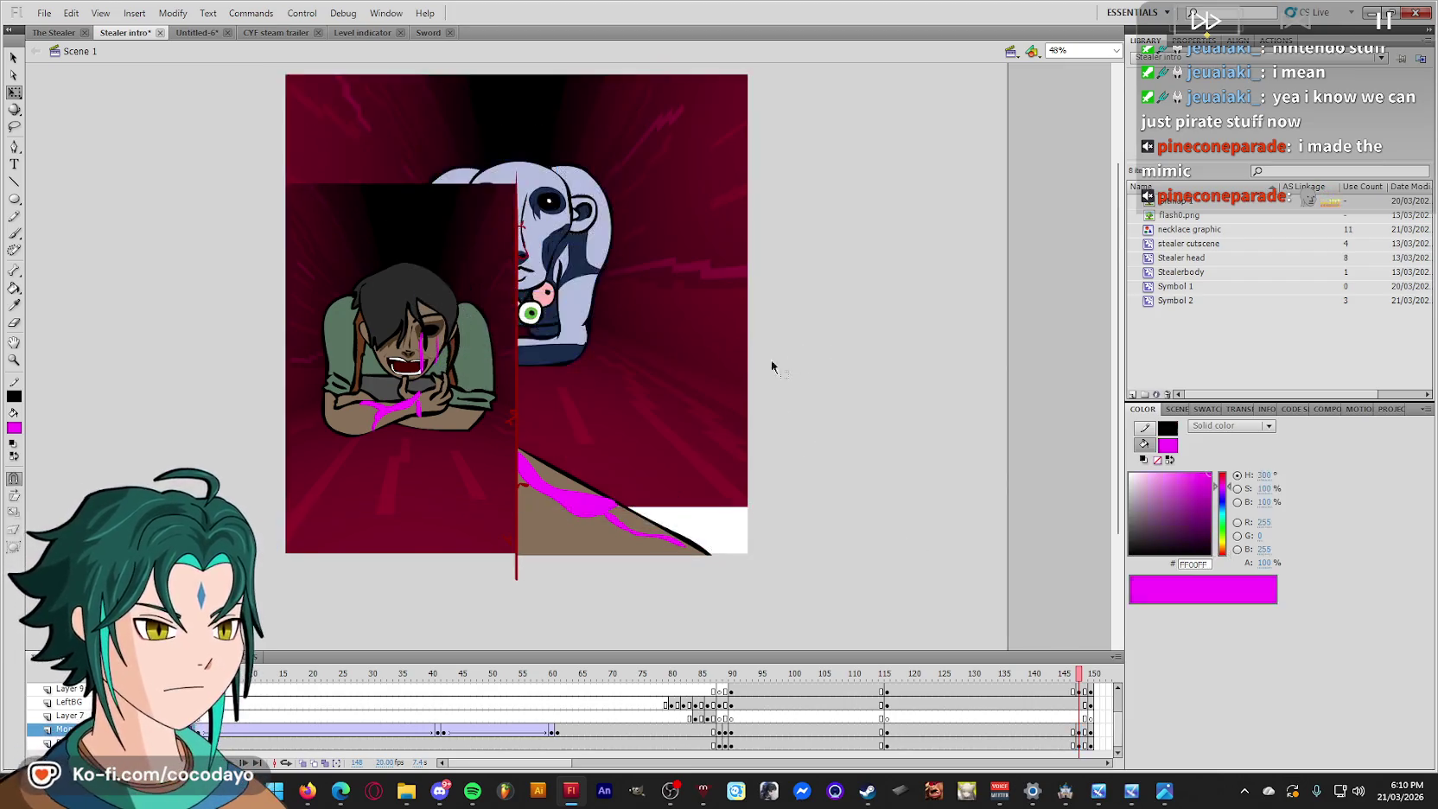
Stretch the right background down over the white gap and raise the skull on the last frame.
{"action": "left_click_drag", "start_coordinate": [516, 509], "coordinate": [515, 553]}
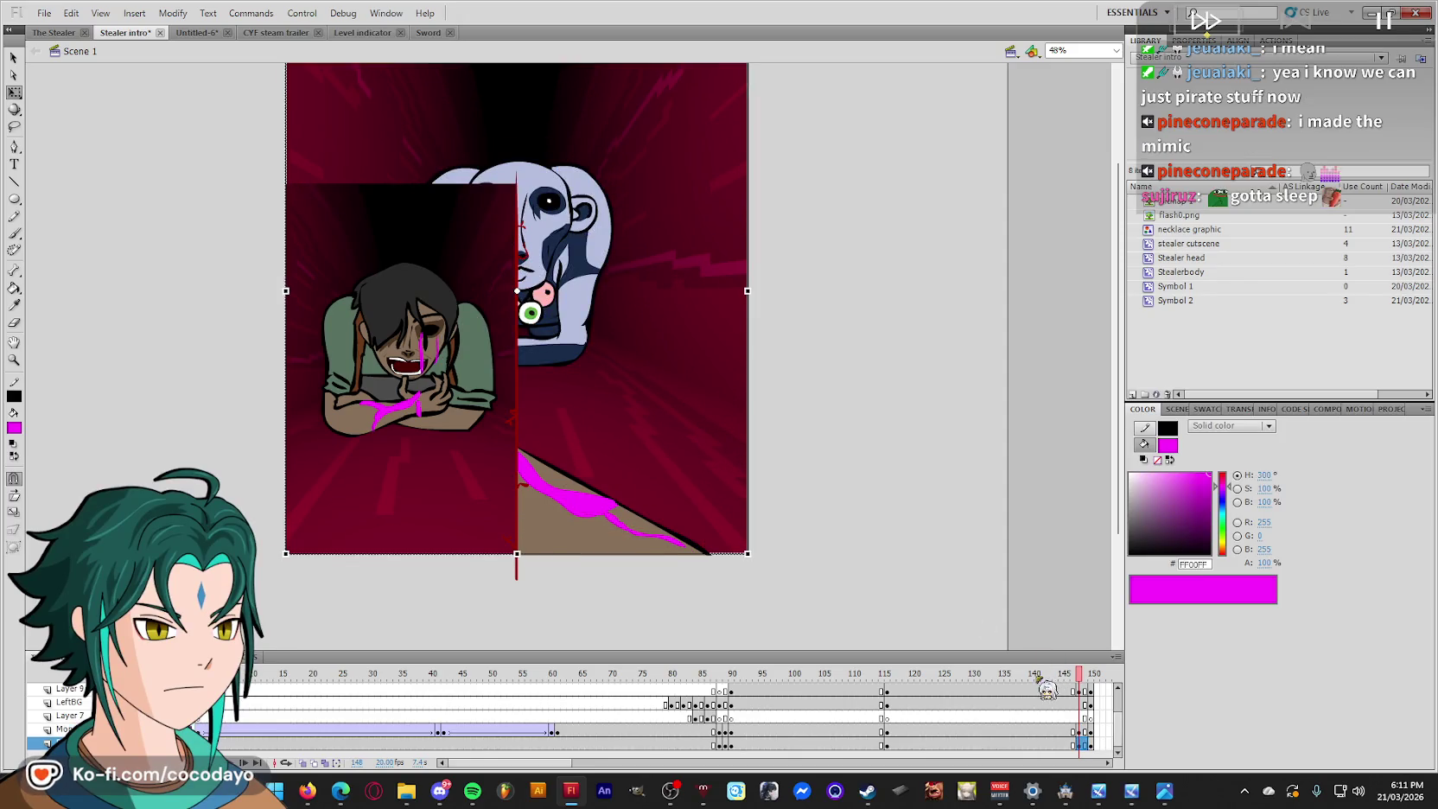
{"action": "mouse_move", "coordinate": [1078, 673]}
{"action": "left_mouse_down"}
{"action": "mouse_move", "coordinate": [1066, 673]}
{"action": "mouse_move", "coordinate": [1092, 673]}
{"action": "left_mouse_up"}
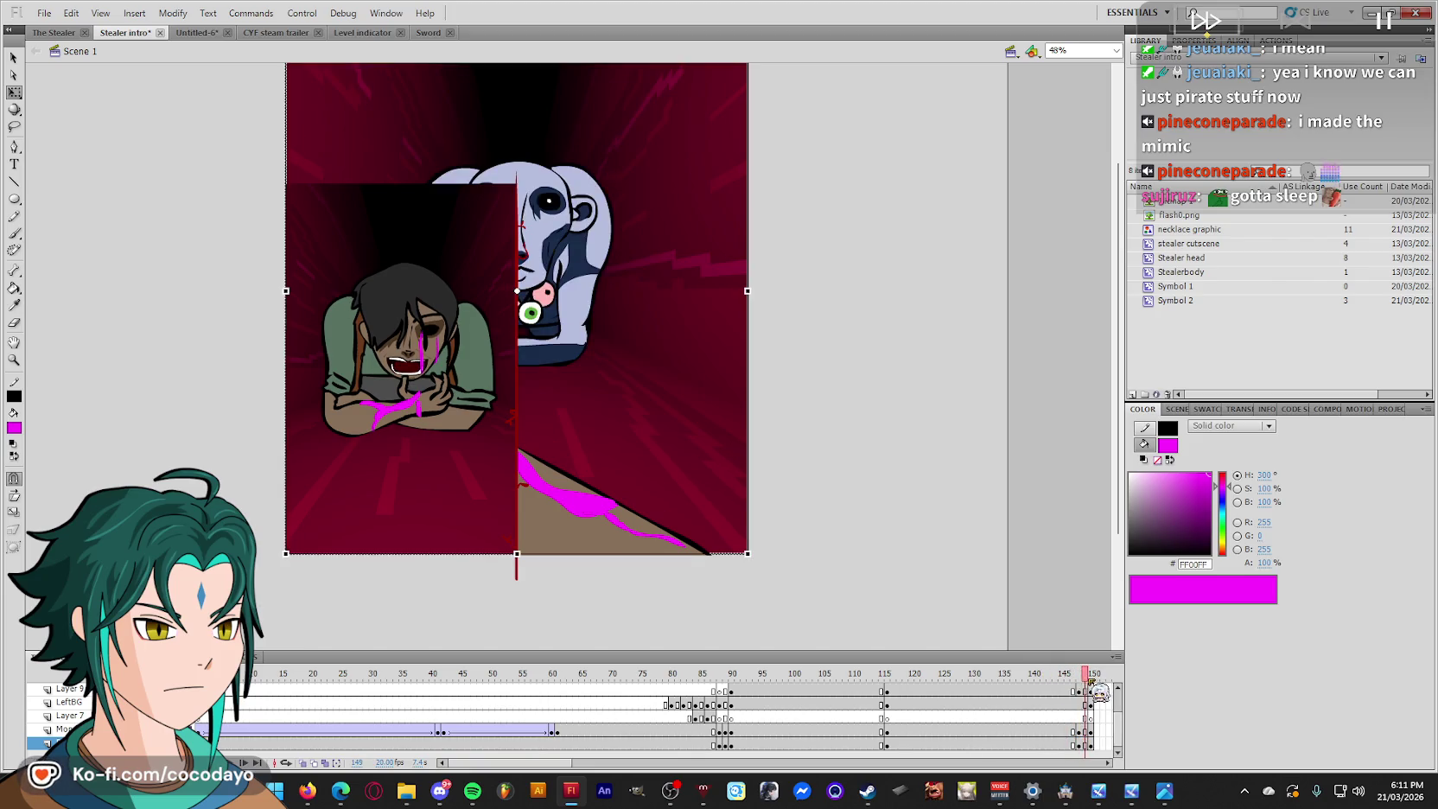
{"action": "left_click", "coordinate": [1082, 735]}
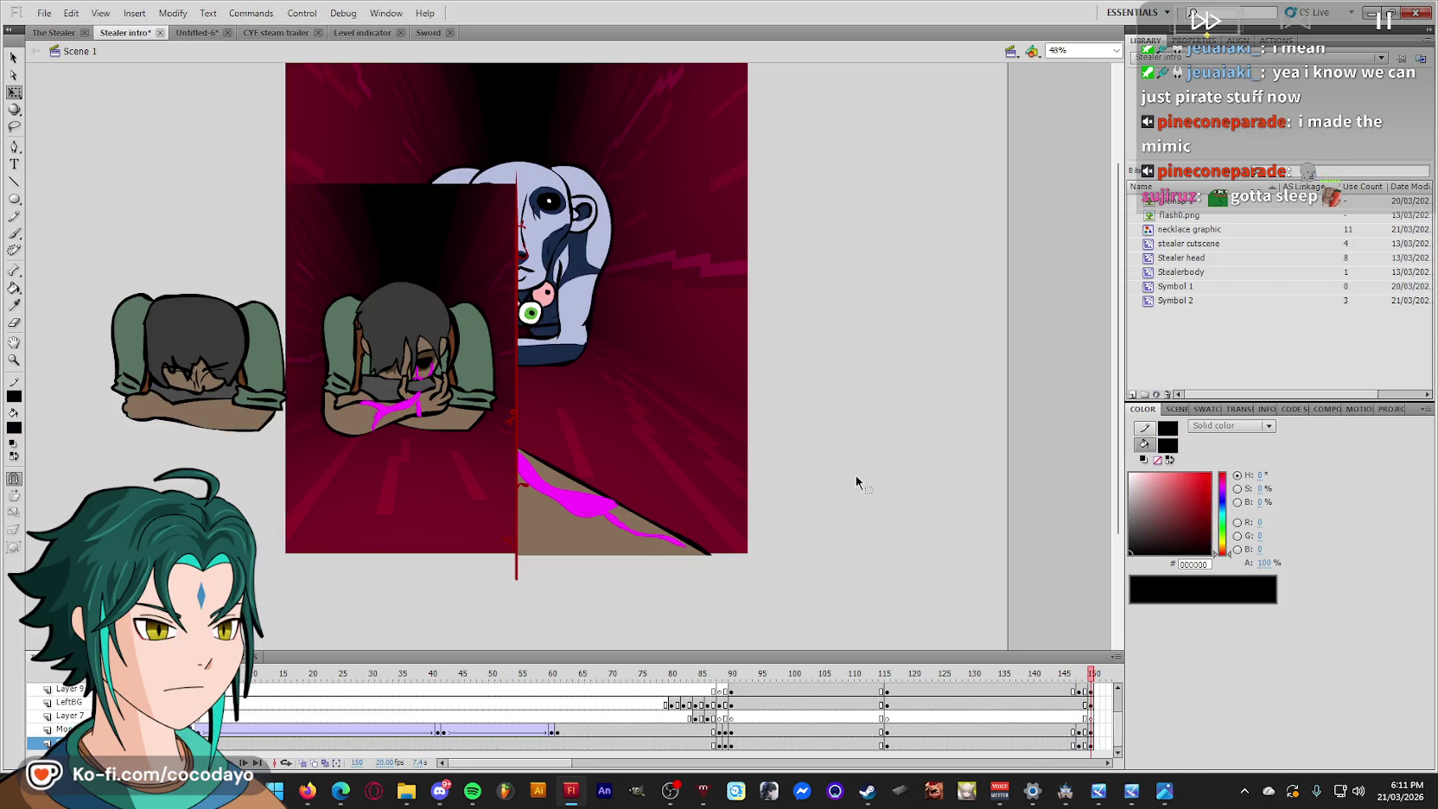
{"action": "left_click", "coordinate": [1091, 739]}
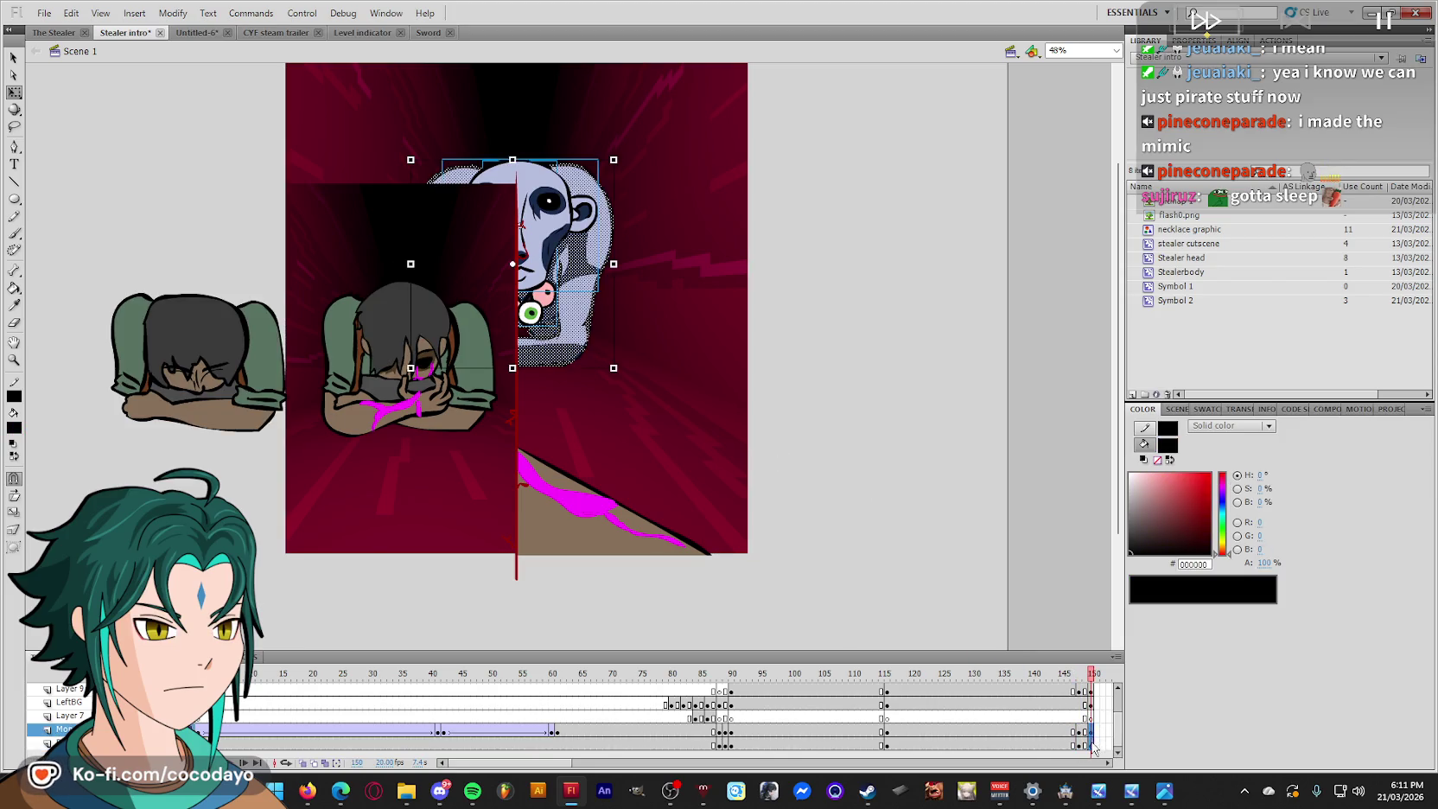
{"action": "left_click_drag", "start_coordinate": [701, 477], "coordinate": [693, 384]}
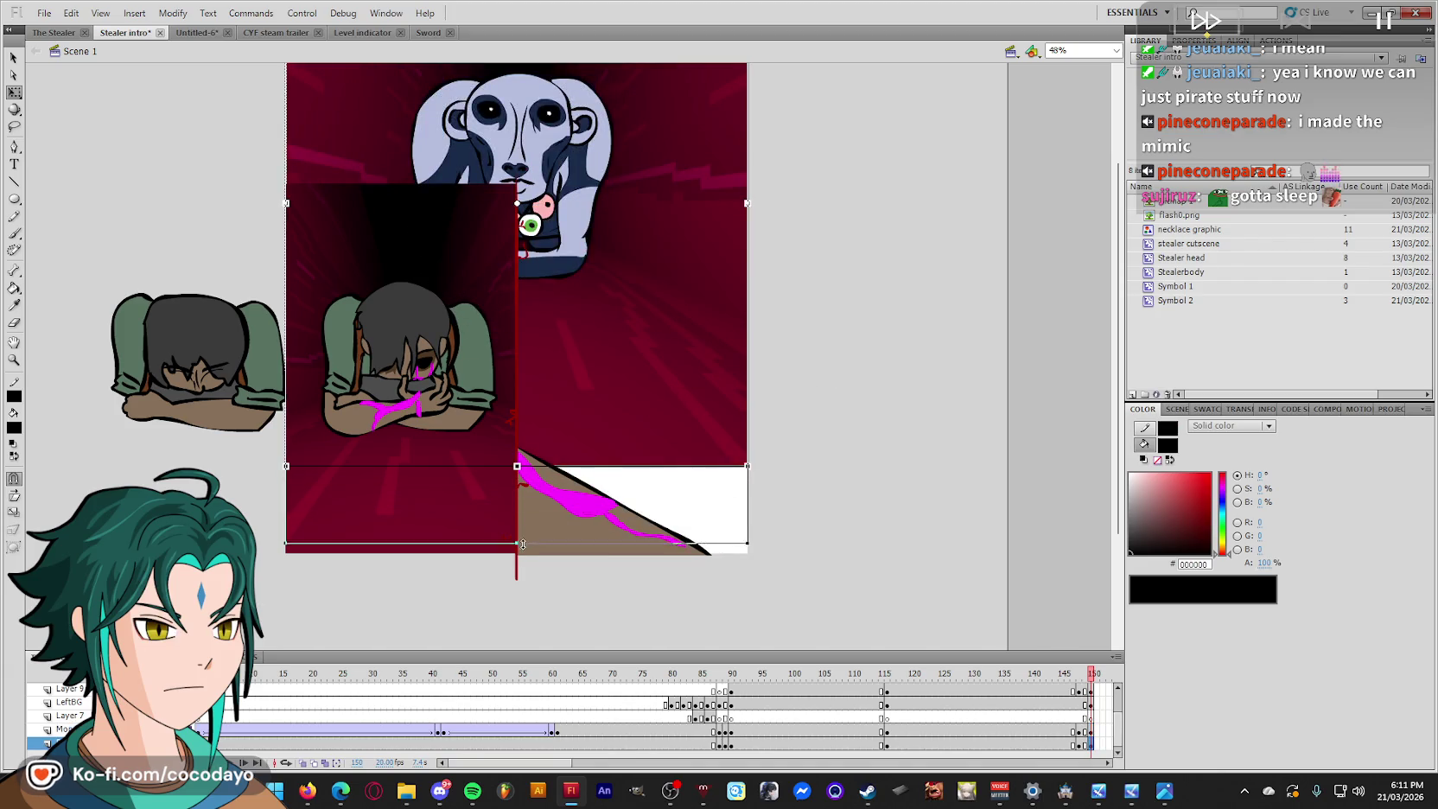
{"action": "left_click_drag", "start_coordinate": [516, 468], "coordinate": [517, 554]}
{"action": "left_click", "coordinate": [923, 464]}
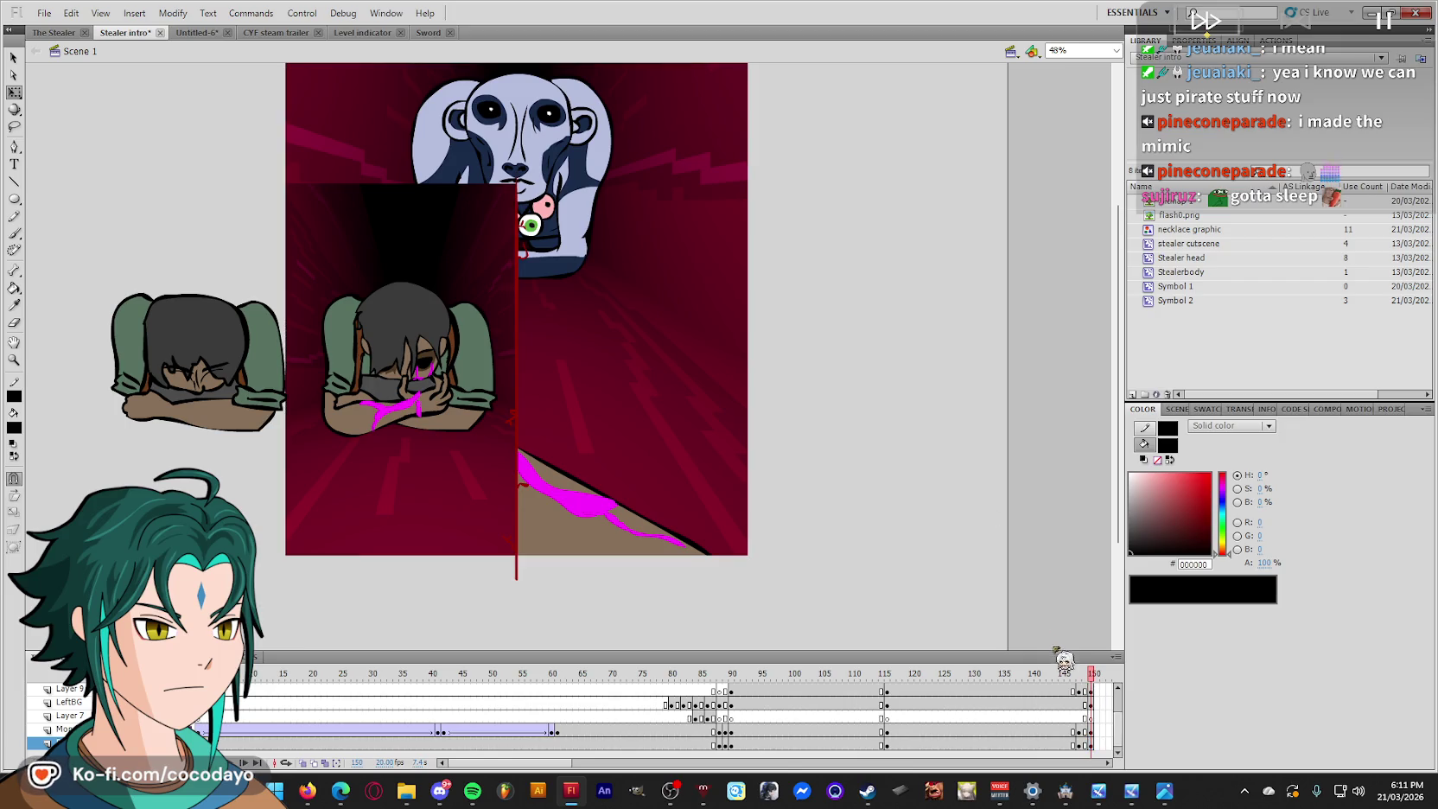
Zoom in and play from frame 103 to review, then select the monster's light-blue face.
{"action": "left_click_drag", "start_coordinate": [1097, 687], "coordinate": [1072, 686]}
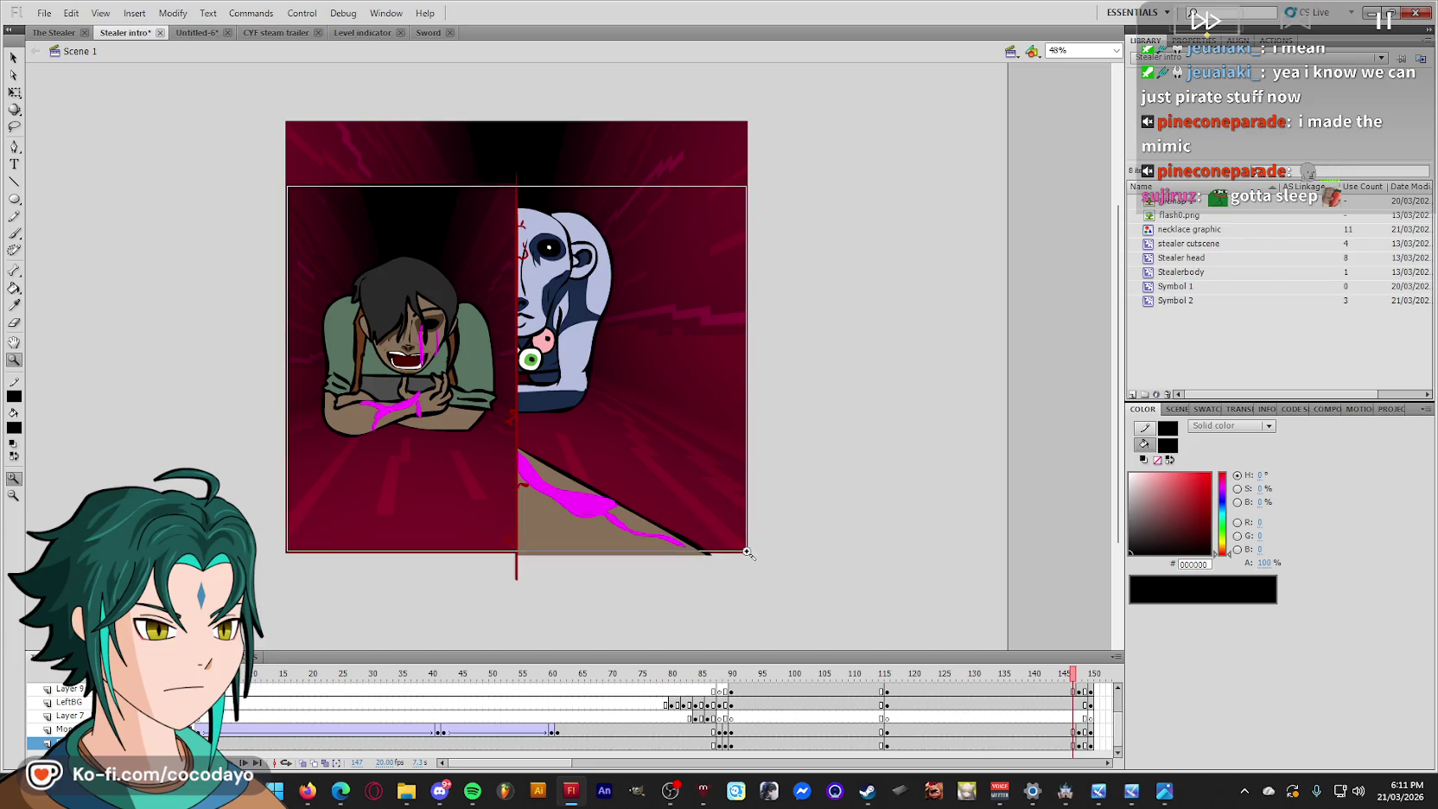
{"action": "left_click_drag", "start_coordinate": [697, 512], "coordinate": [752, 562]}
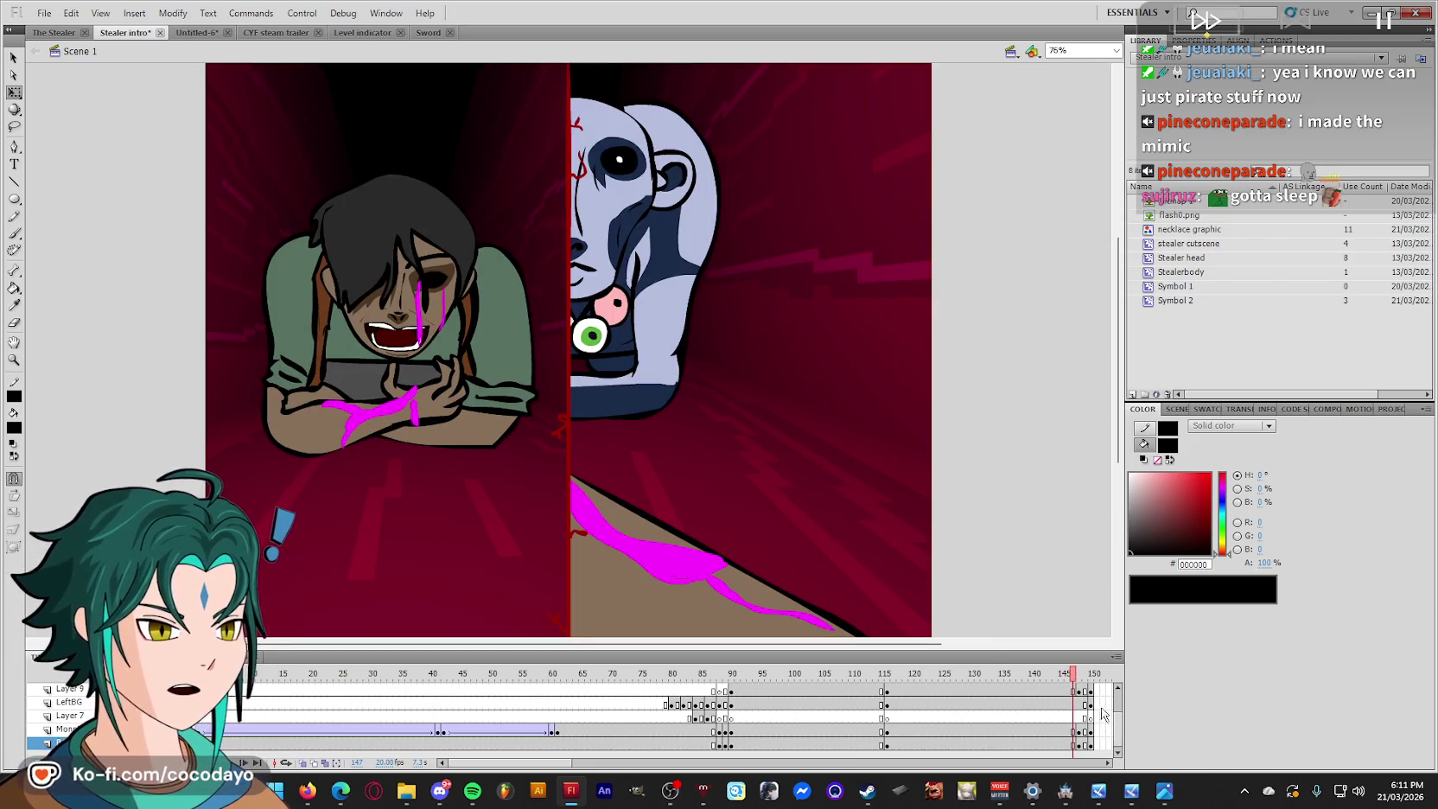
{"action": "mouse_move", "coordinate": [1073, 674]}
{"action": "left_mouse_down"}
{"action": "mouse_move", "coordinate": [674, 676]}
{"action": "mouse_move", "coordinate": [743, 675]}
{"action": "left_mouse_up"}
{"action": "key", "text": "Return"}
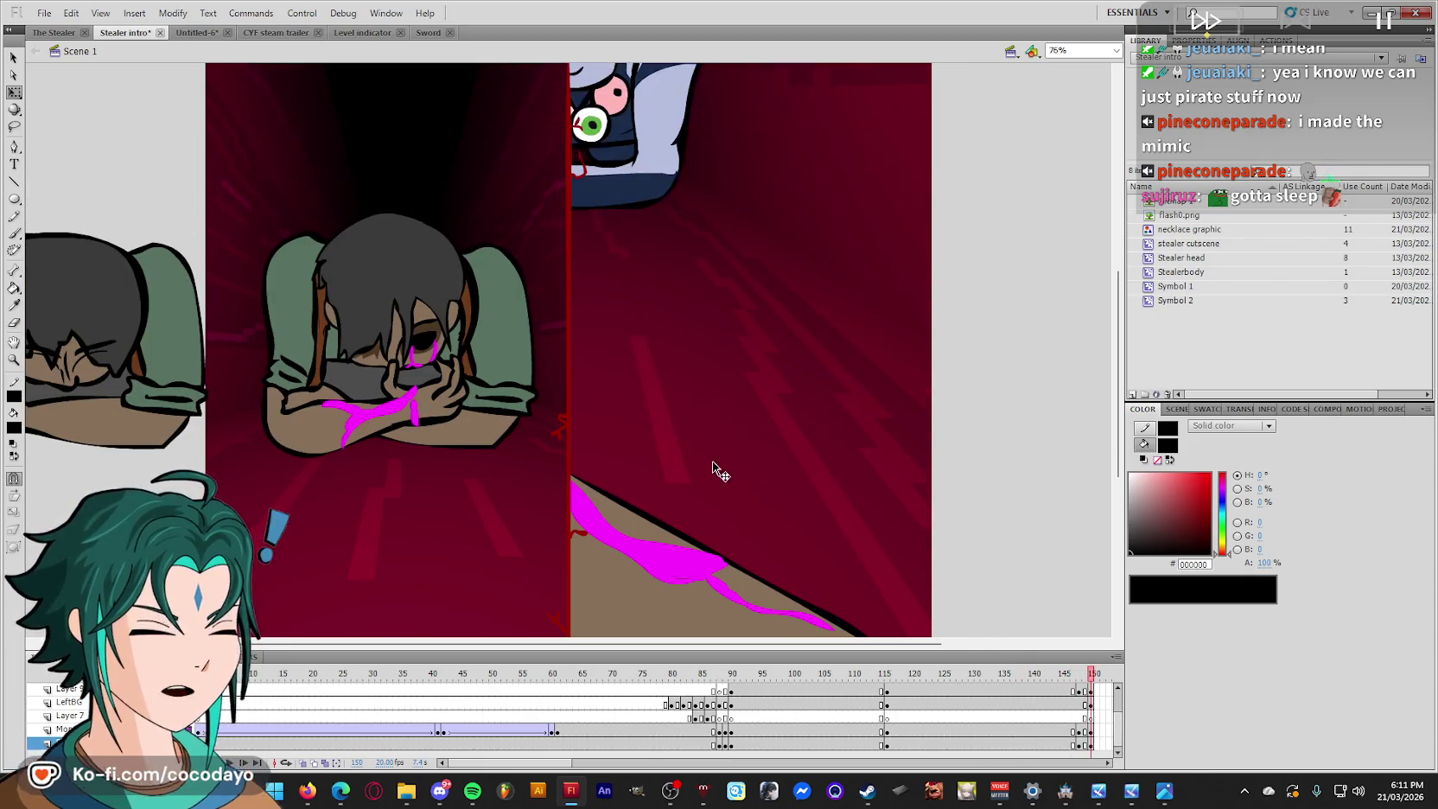
{"action": "left_click", "coordinate": [840, 678]}
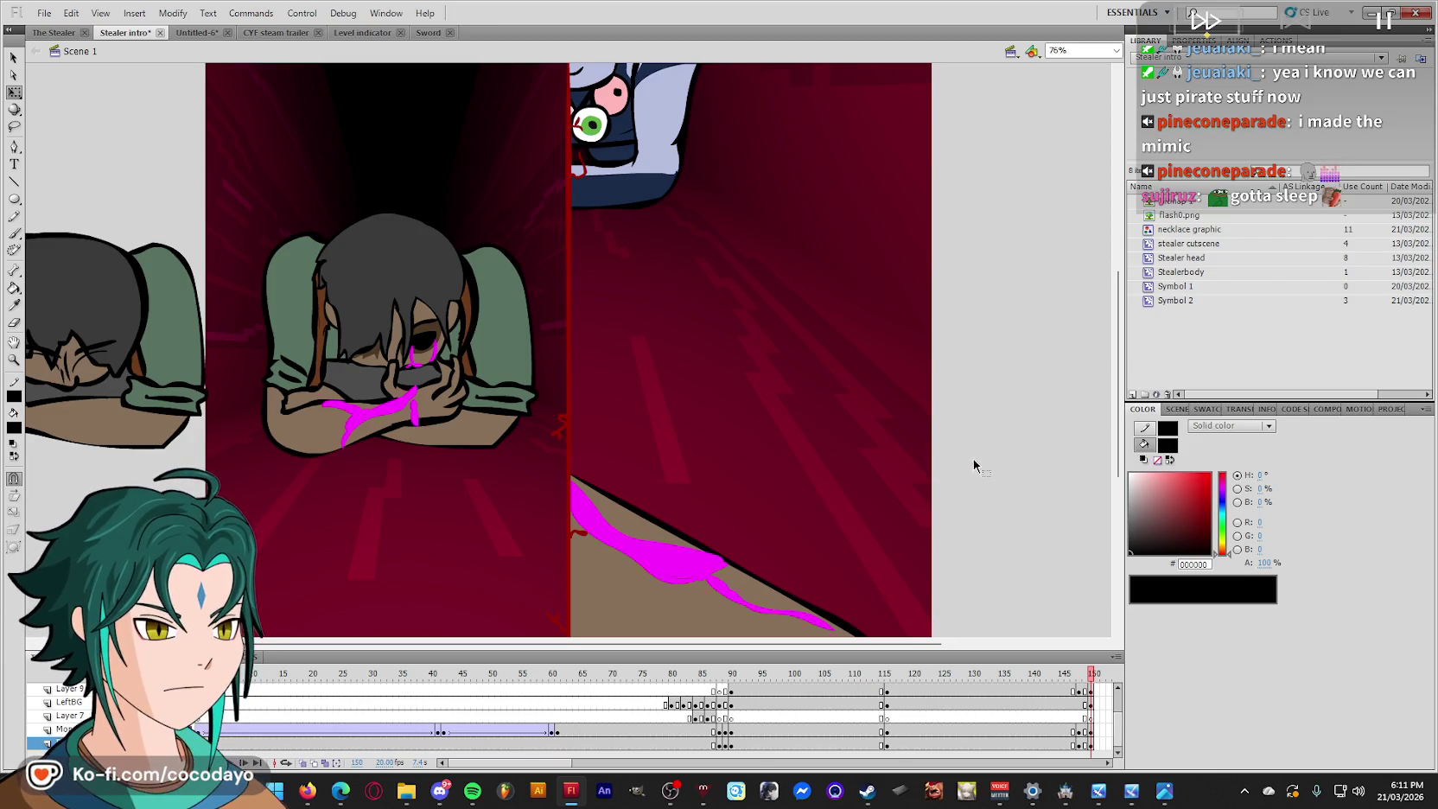
{"action": "left_click", "coordinate": [654, 177]}
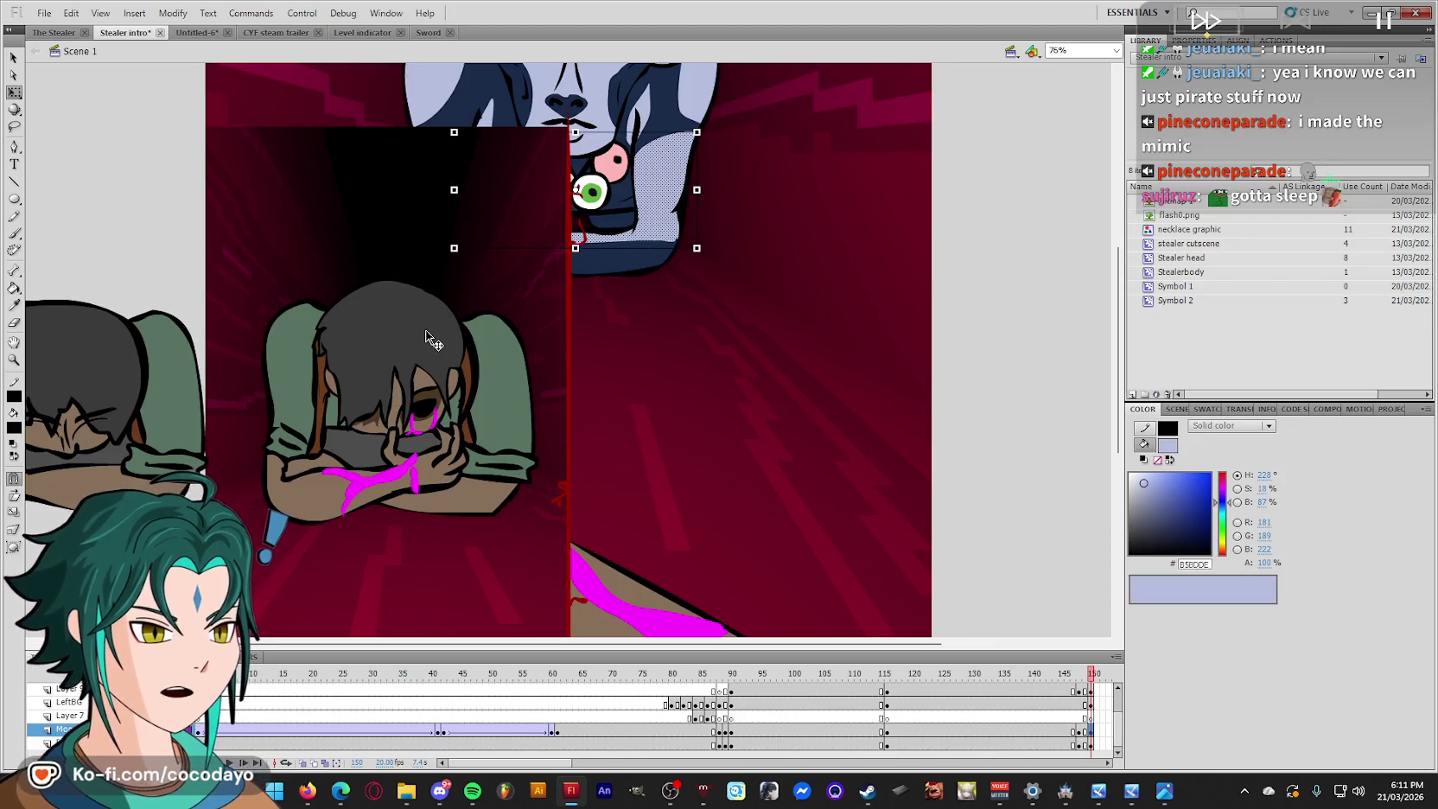
Enter the crouching character symbol and marquee the head-down pose left of the stage.
{"action": "left_click", "coordinate": [476, 416]}
{"action": "double_click", "coordinate": [155, 401]}
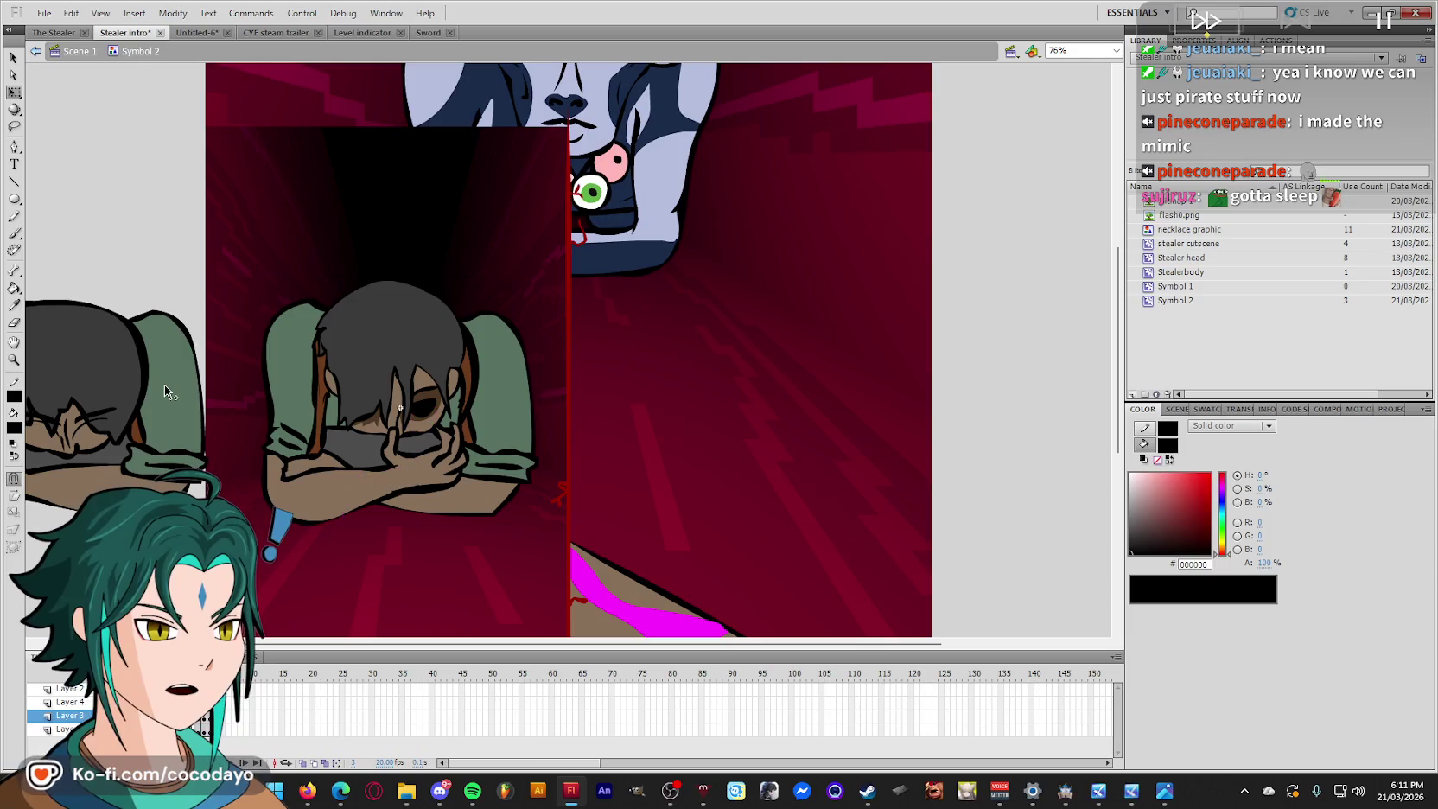
{"action": "left_click", "coordinate": [164, 385]}
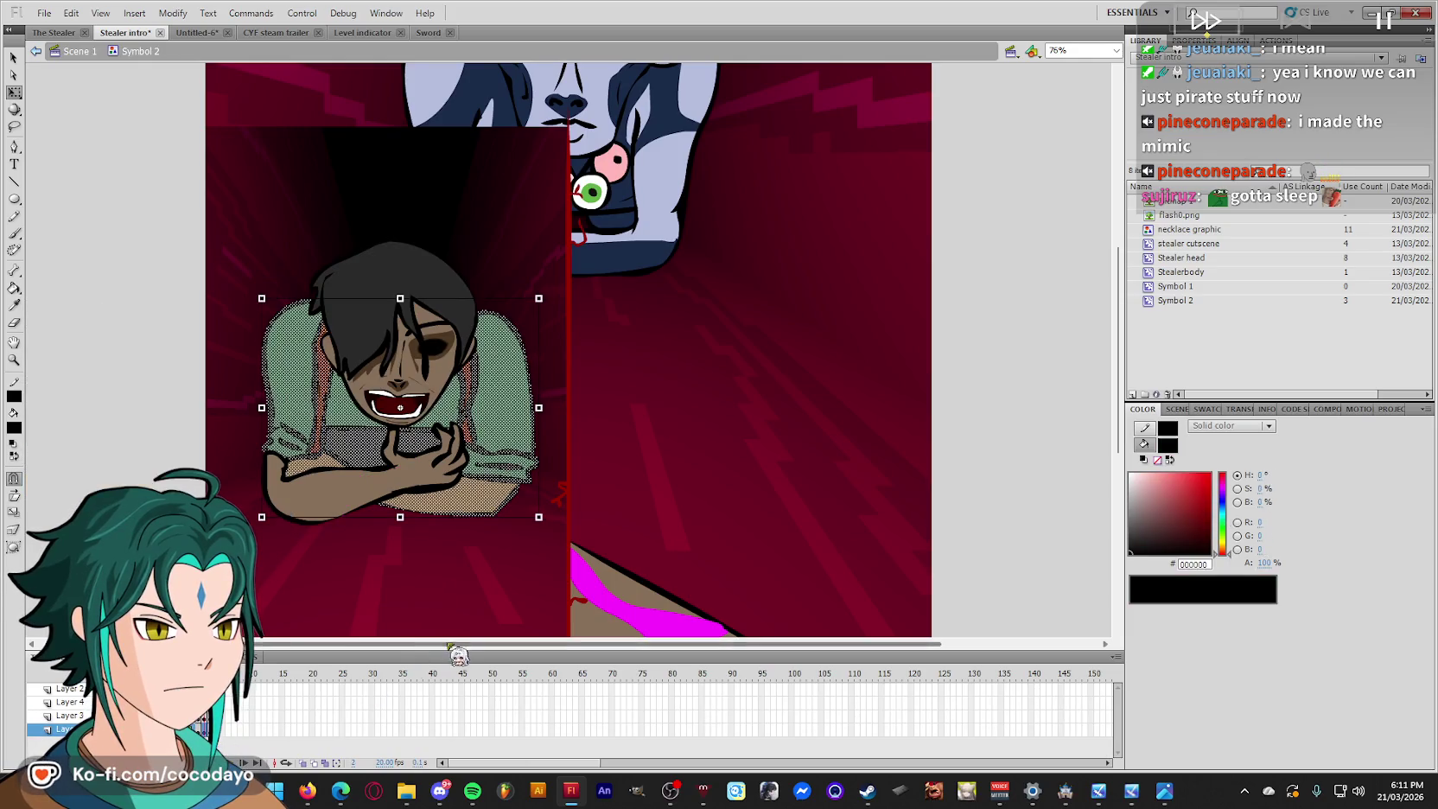
{"action": "left_click_drag", "start_coordinate": [462, 651], "coordinate": [300, 652]}
{"action": "key", "text": "."}
{"action": "left_click_drag", "start_coordinate": [106, 218], "coordinate": [457, 596]}
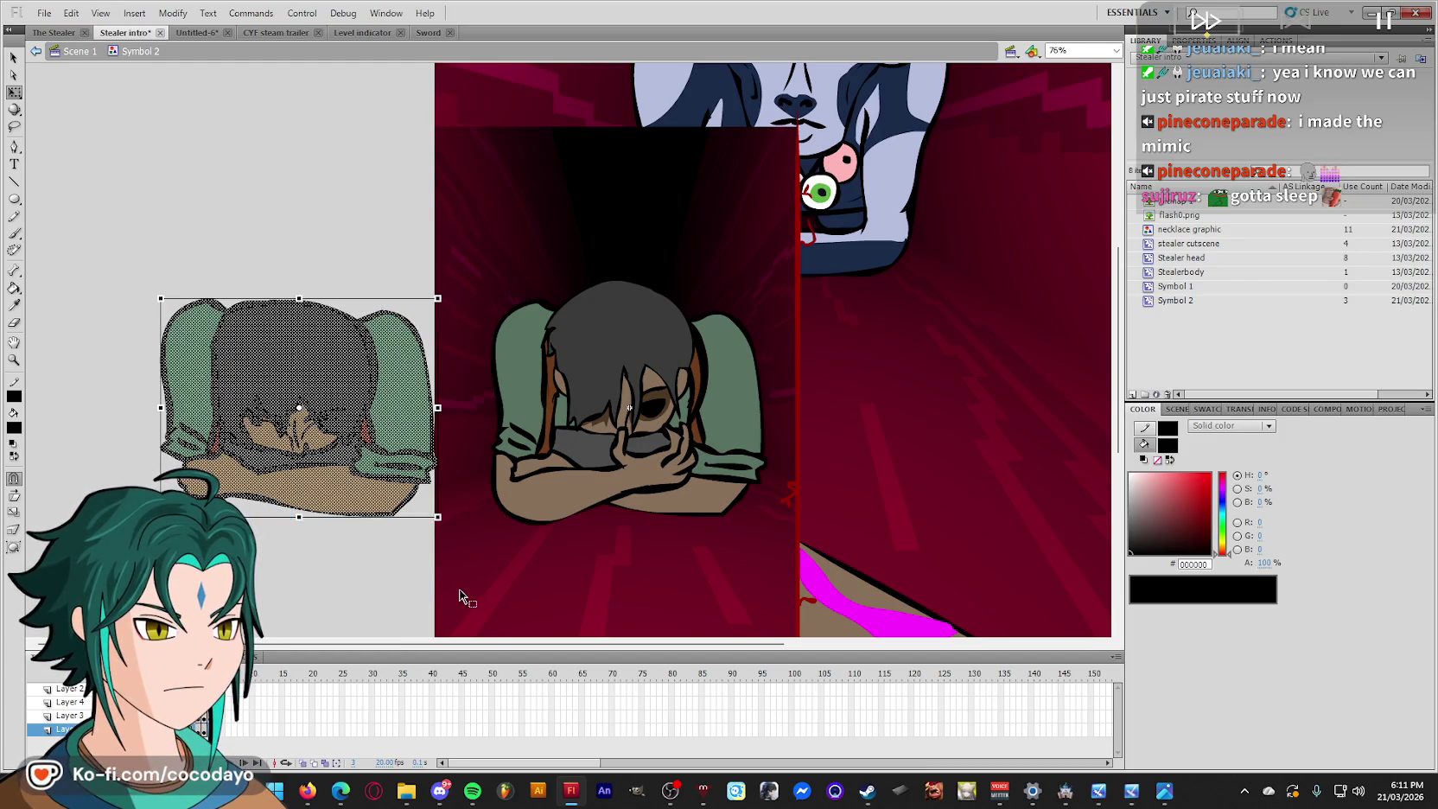
Cancel Convert to Symbol, then cut the head-down artwork and paste it in place.
{"action": "key", "text": "F8"}
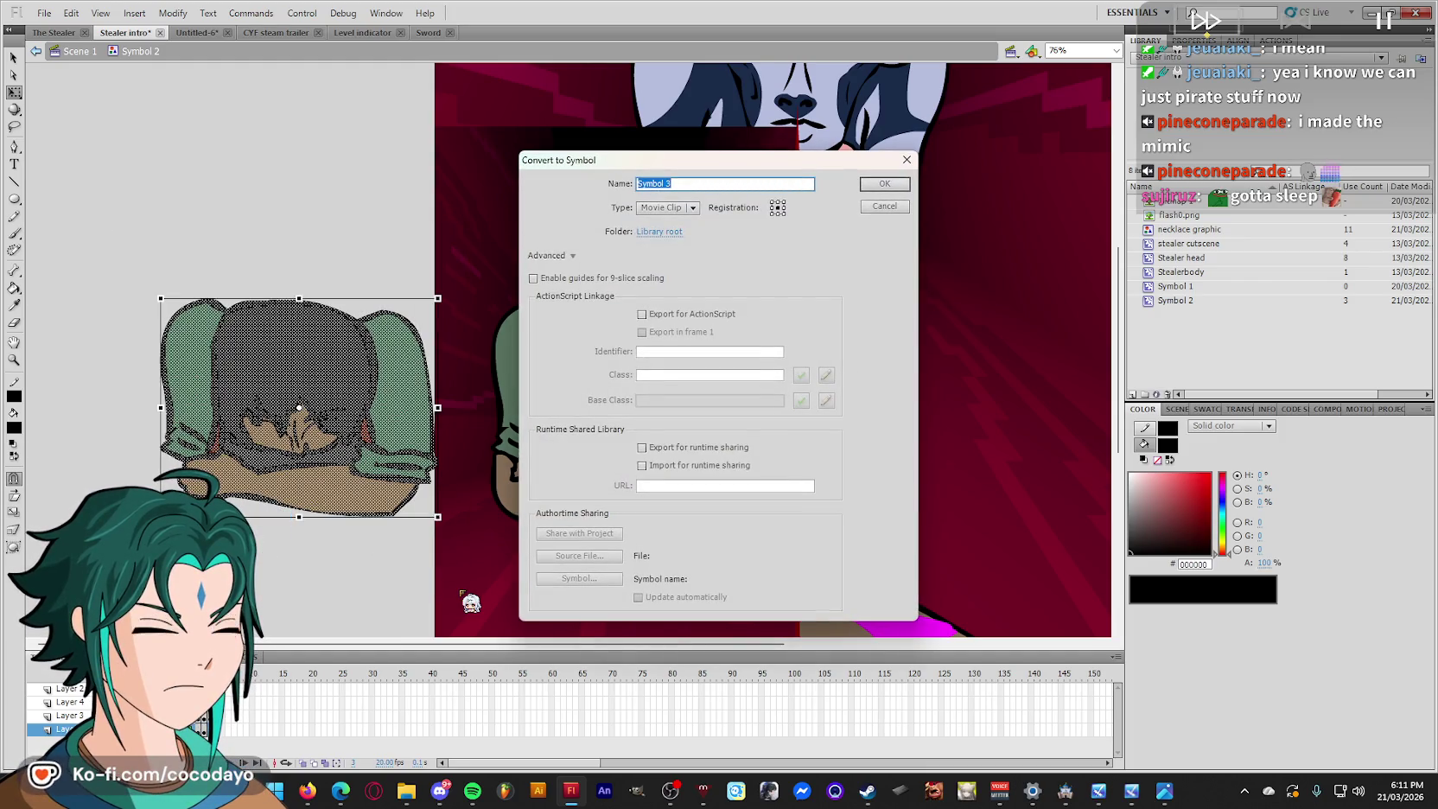
{"action": "left_click", "coordinate": [906, 159]}
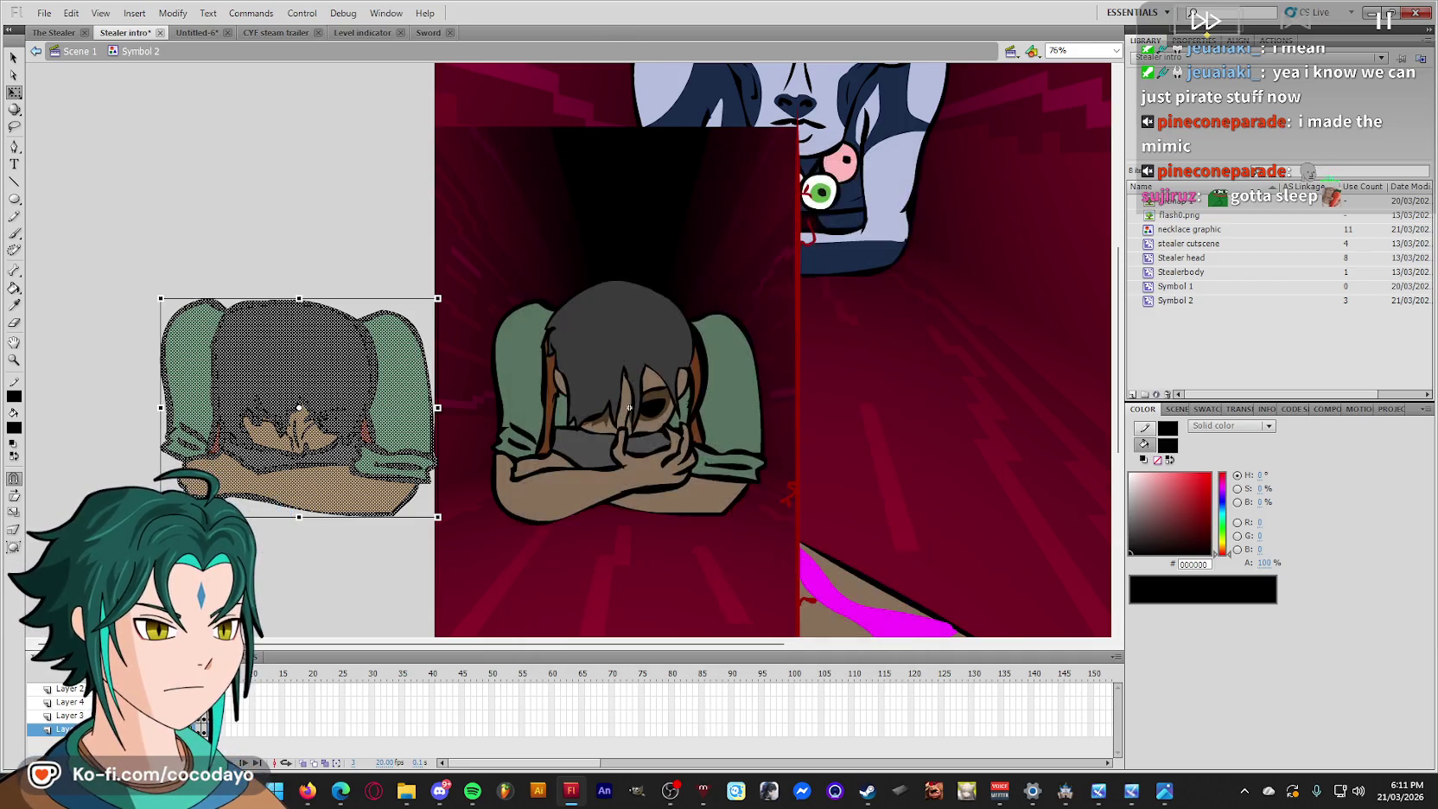
{"action": "key", "text": "ctrl+x"}
{"action": "right_click", "coordinate": [252, 529]}
{"action": "left_click", "coordinate": [272, 585]}
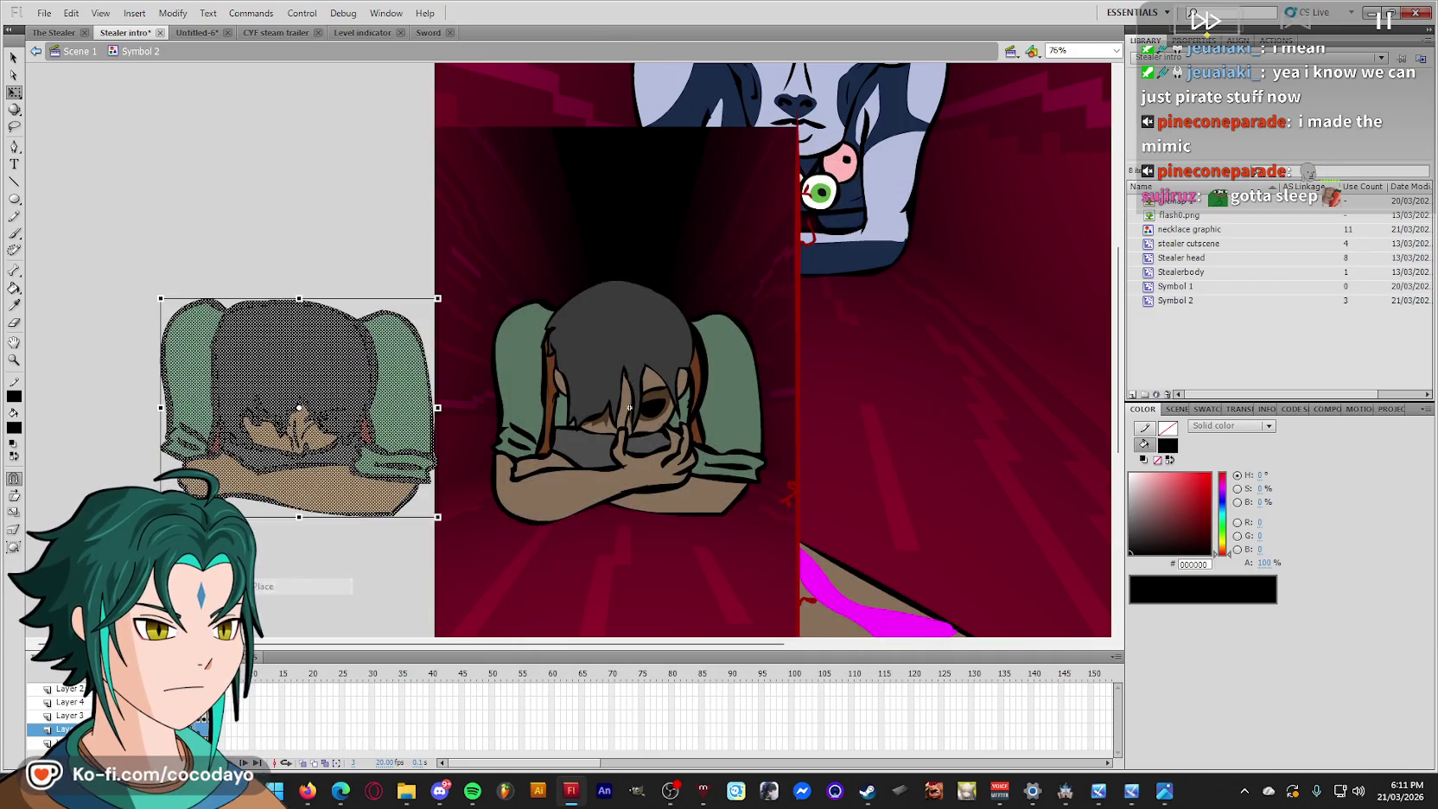
Return to Scene 1 and save the Stealer intro file.
{"action": "right_click", "coordinate": [96, 729]}
{"action": "left_click", "coordinate": [129, 427]}
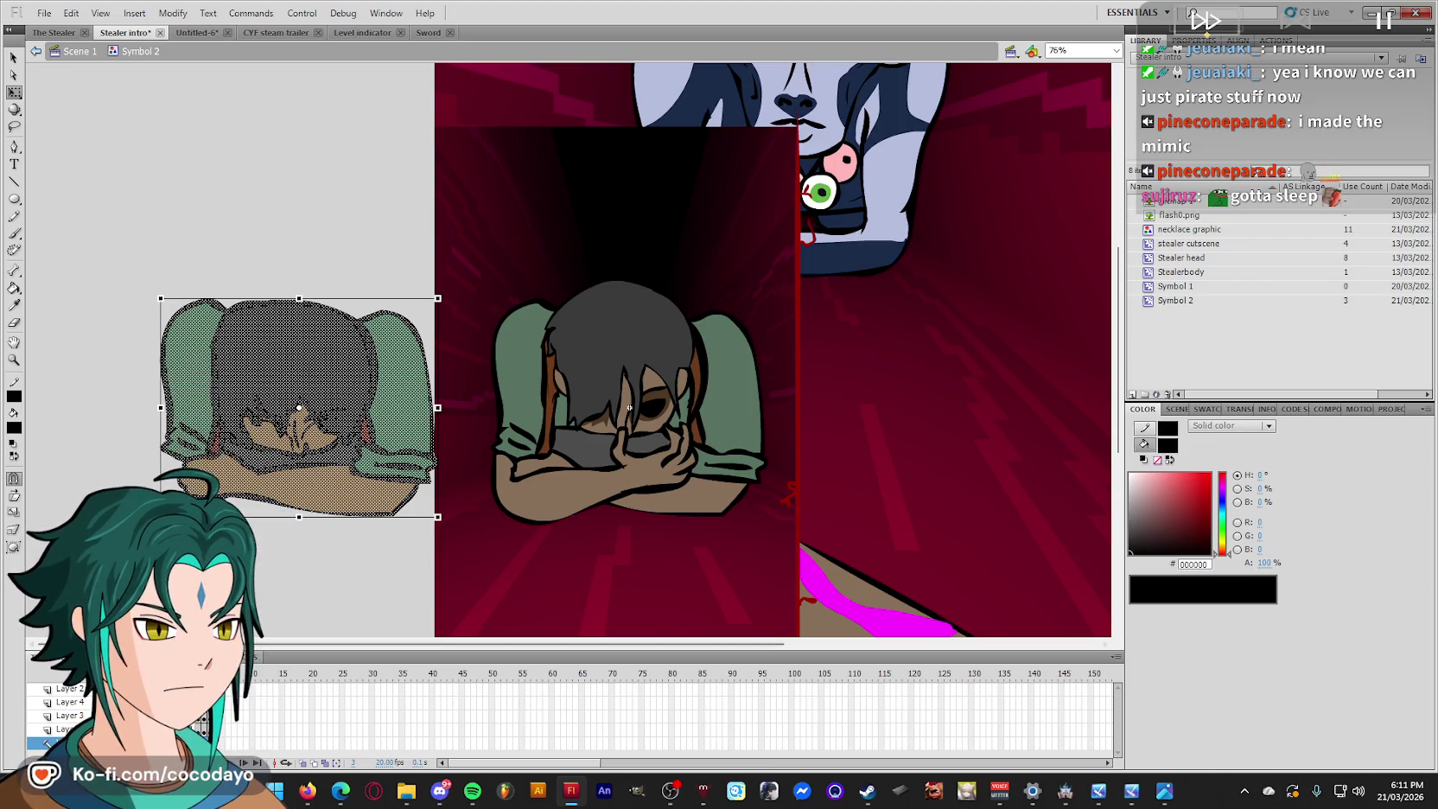
{"action": "double_click", "coordinate": [292, 576]}
{"action": "key", "text": "ctrl+s"}
{"action": "mouse_move", "coordinate": [1002, 672]}
{"action": "left_mouse_down"}
{"action": "mouse_move", "coordinate": [1132, 726]}
{"action": "mouse_move", "coordinate": [883, 751]}
{"action": "left_mouse_up"}
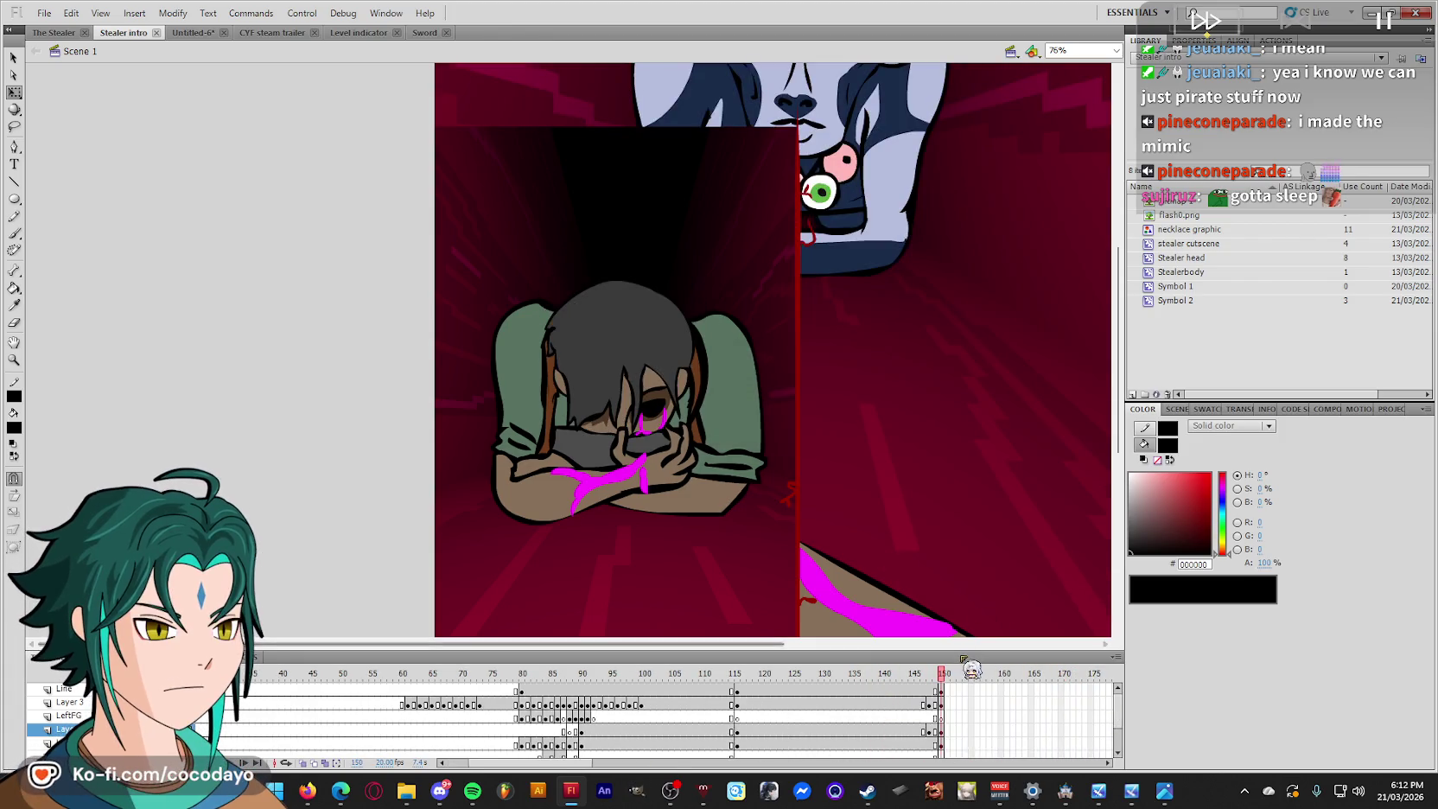
Enlarge the timeline and insert frames on every layer up to frame 175.
{"action": "left_click_drag", "start_coordinate": [954, 650], "coordinate": [965, 567]}
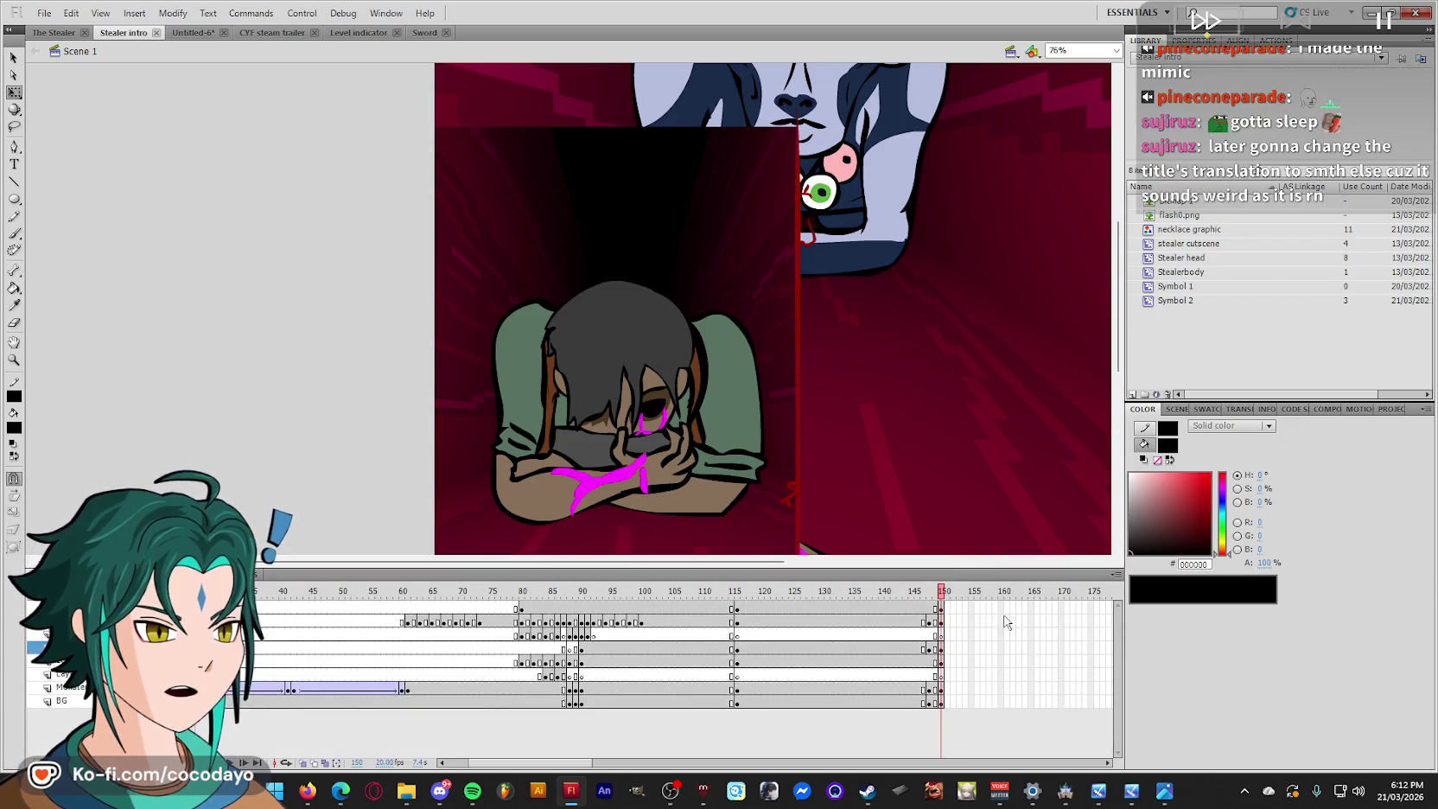
{"action": "left_click_drag", "start_coordinate": [1061, 603], "coordinate": [1062, 724]}
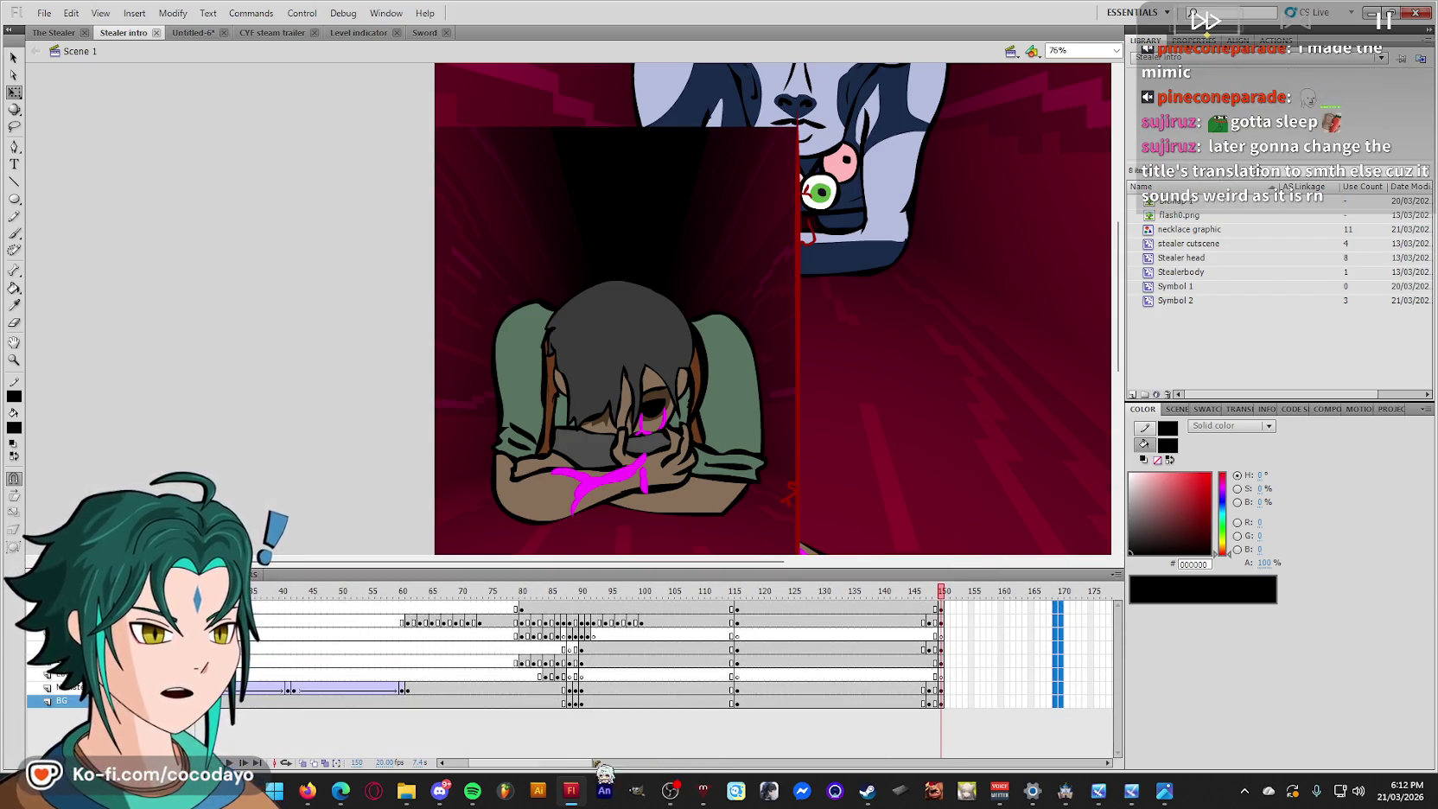
{"action": "left_click_drag", "start_coordinate": [516, 762], "coordinate": [605, 762]}
{"action": "left_click", "coordinate": [592, 647]}
{"action": "left_click_drag", "start_coordinate": [551, 608], "coordinate": [551, 724]}
{"action": "key", "text": "F5"}
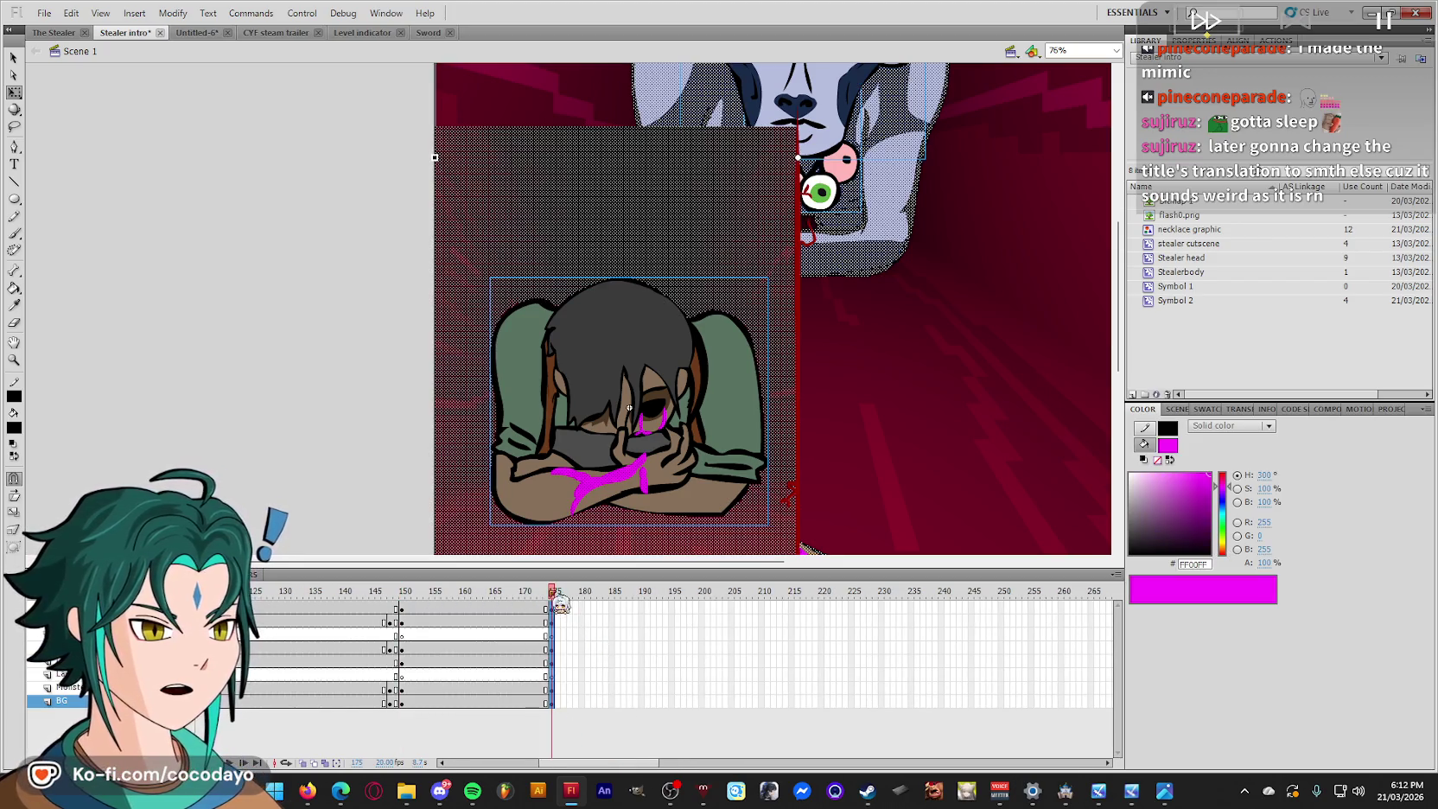
Play the animation from an earlier frame and select the character's magenta strokes.
{"action": "left_click", "coordinate": [284, 591]}
{"action": "key", "text": "Return"}
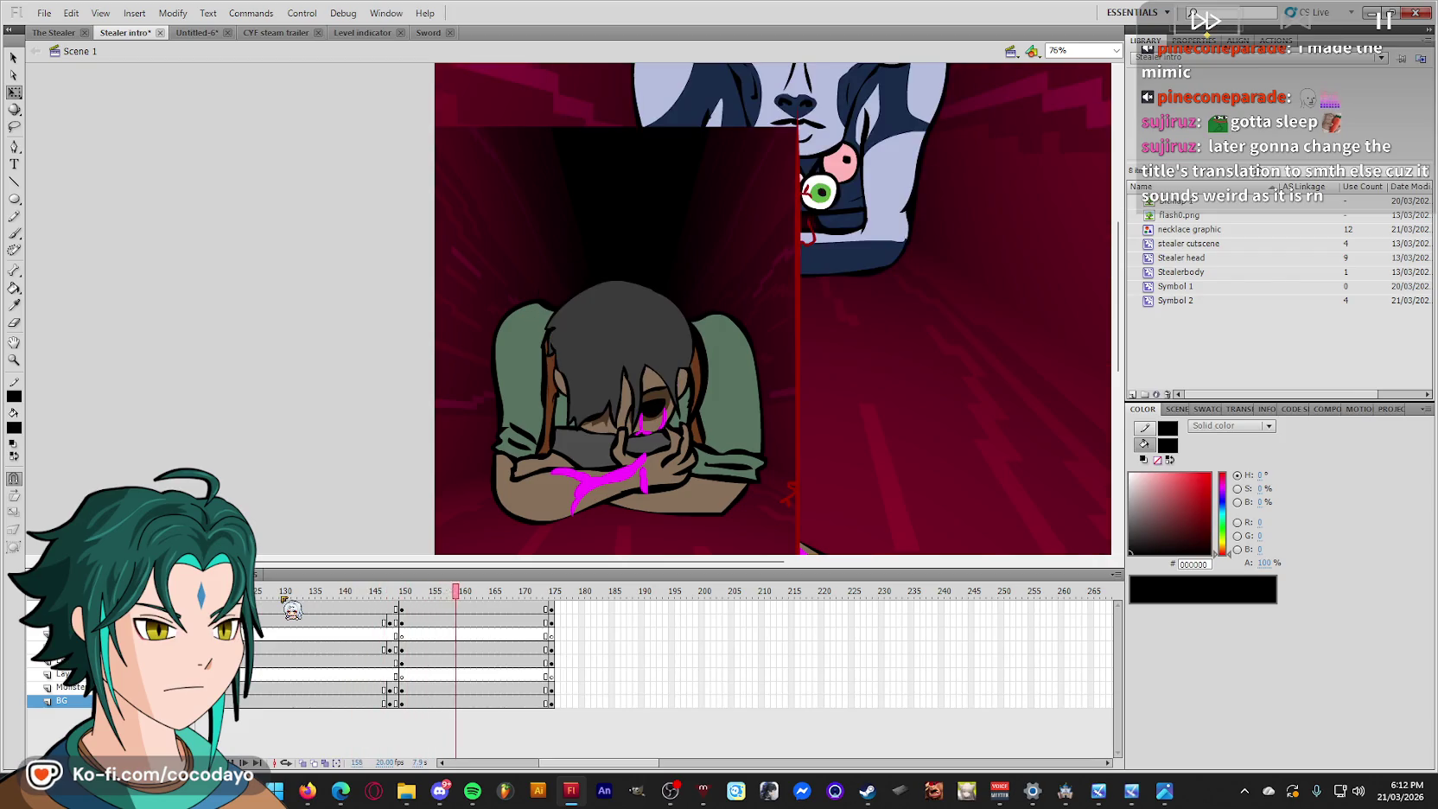
{"action": "left_click", "coordinate": [720, 367]}
{"action": "left_click", "coordinate": [640, 432]}
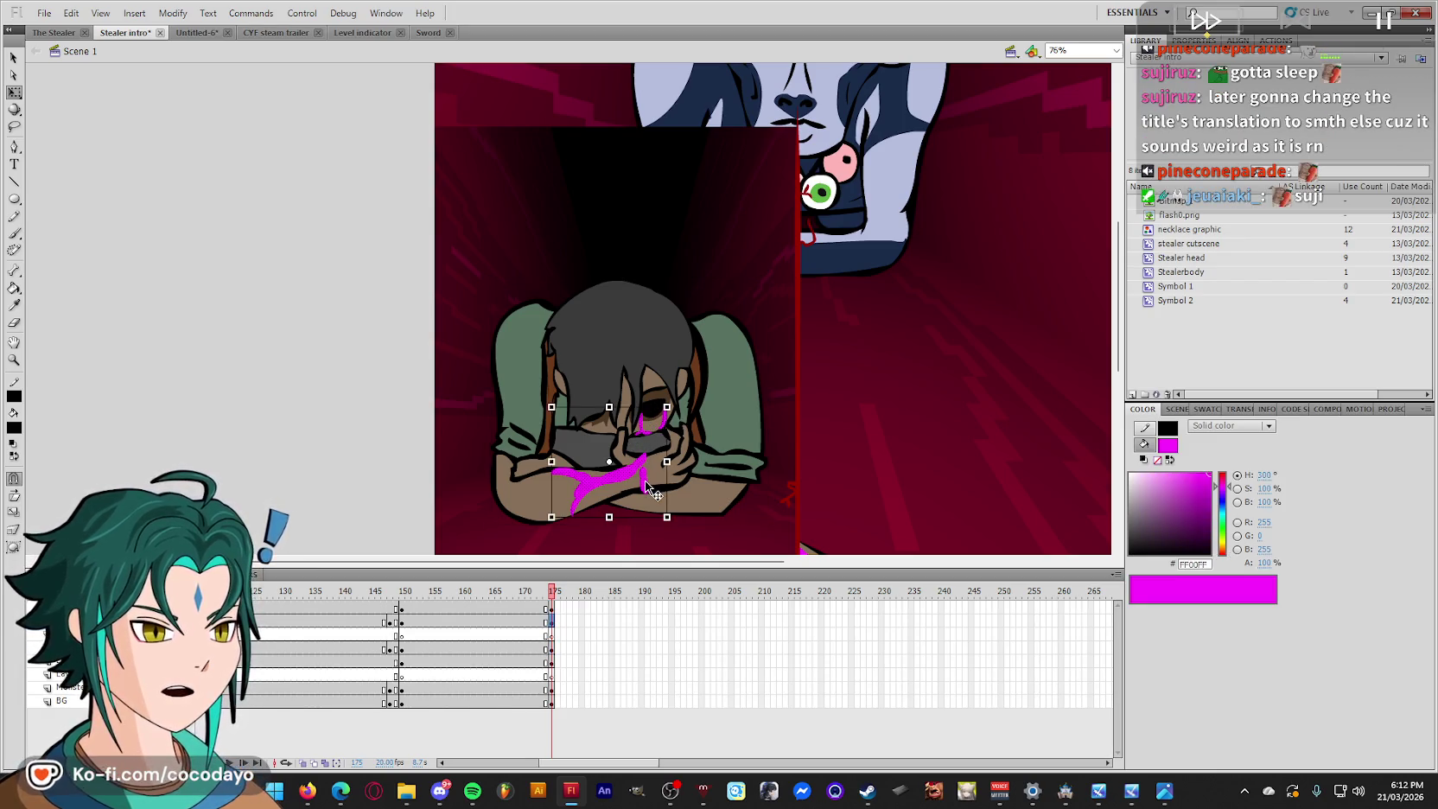
Paste the magenta strokes into Symbol 2, scale them down and nudge them upward.
{"action": "key", "text": "ctrl+equal"}
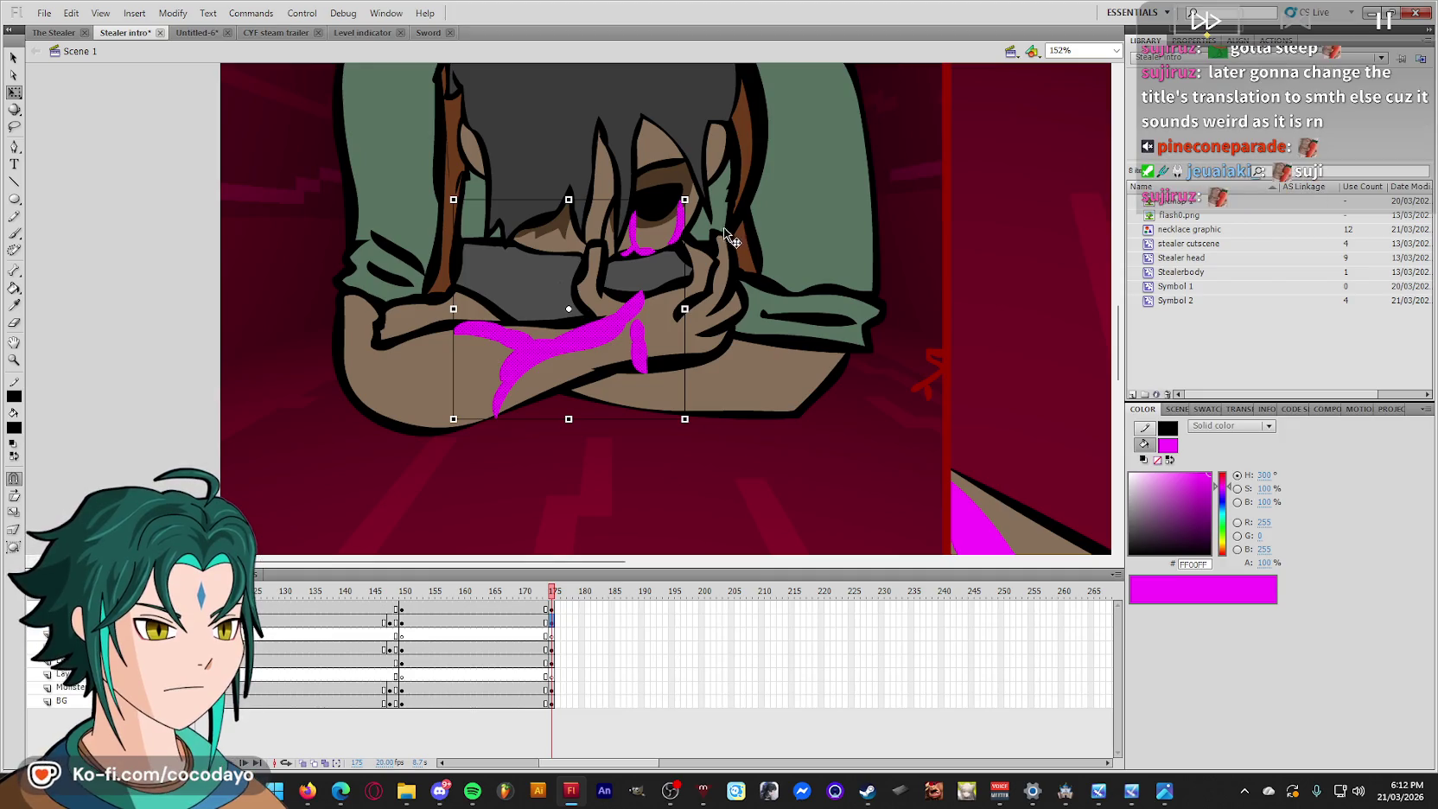
{"action": "double_click", "coordinate": [665, 299]}
{"action": "left_click", "coordinate": [47, 660]}
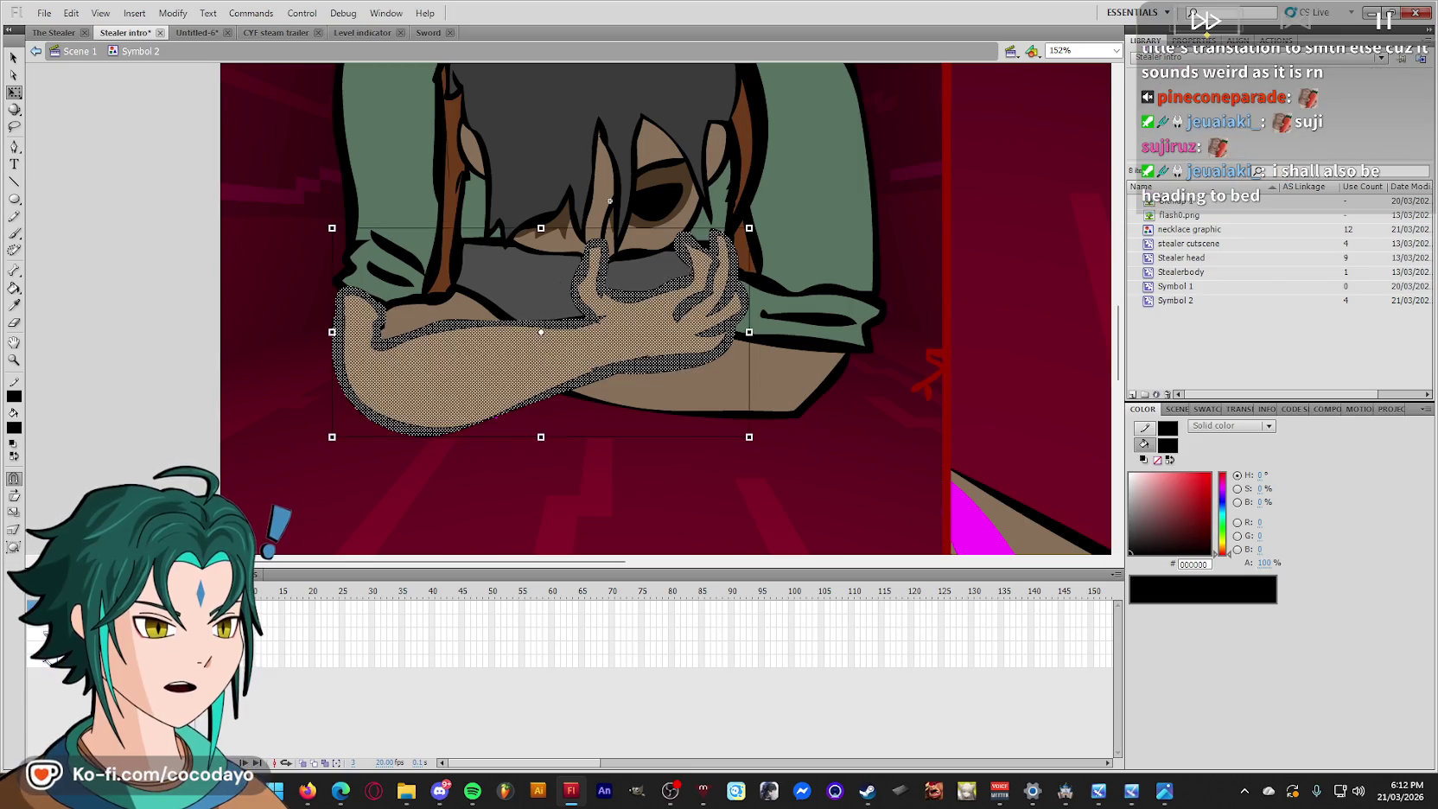
{"action": "left_click", "coordinate": [47, 674]}
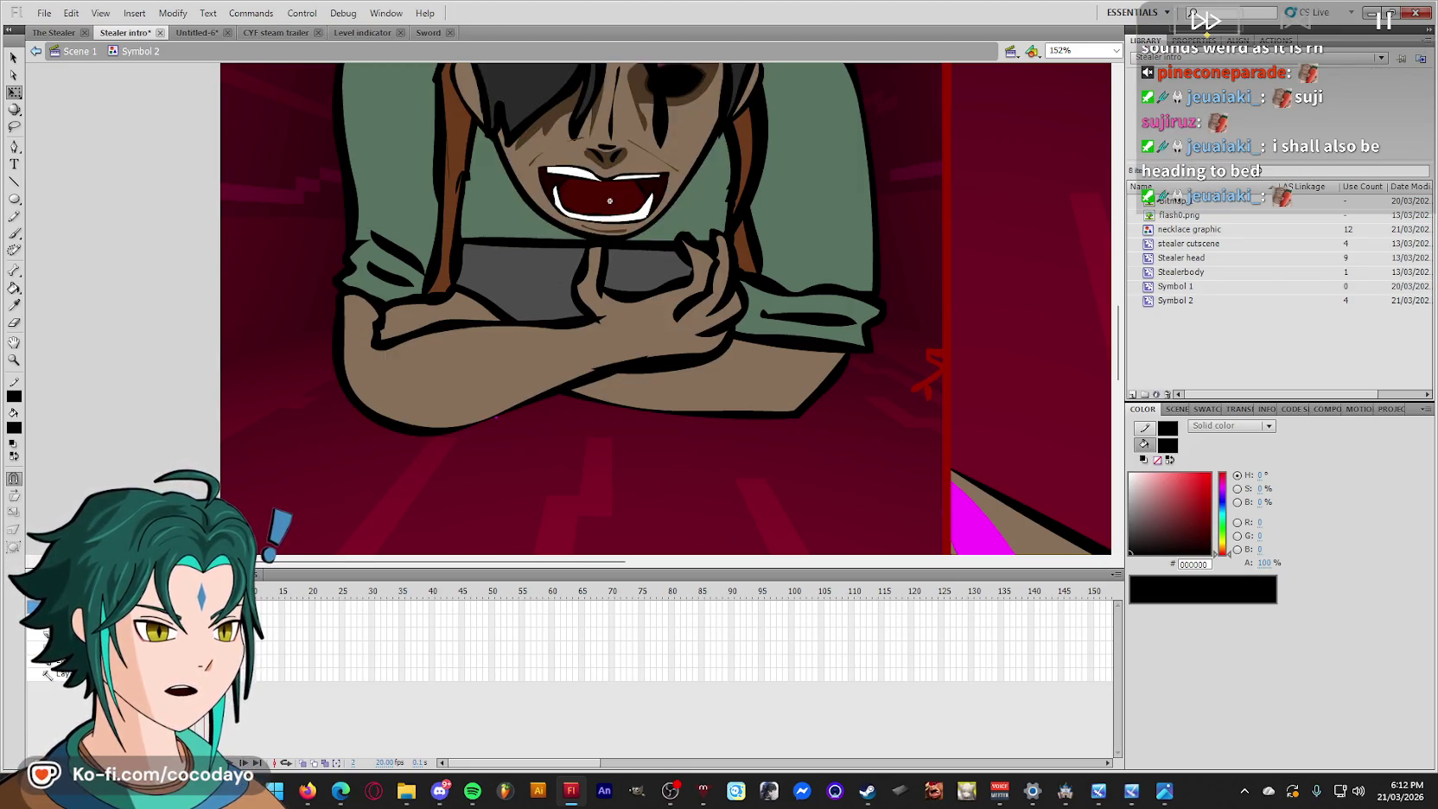
{"action": "key", "text": "ctrl+v"}
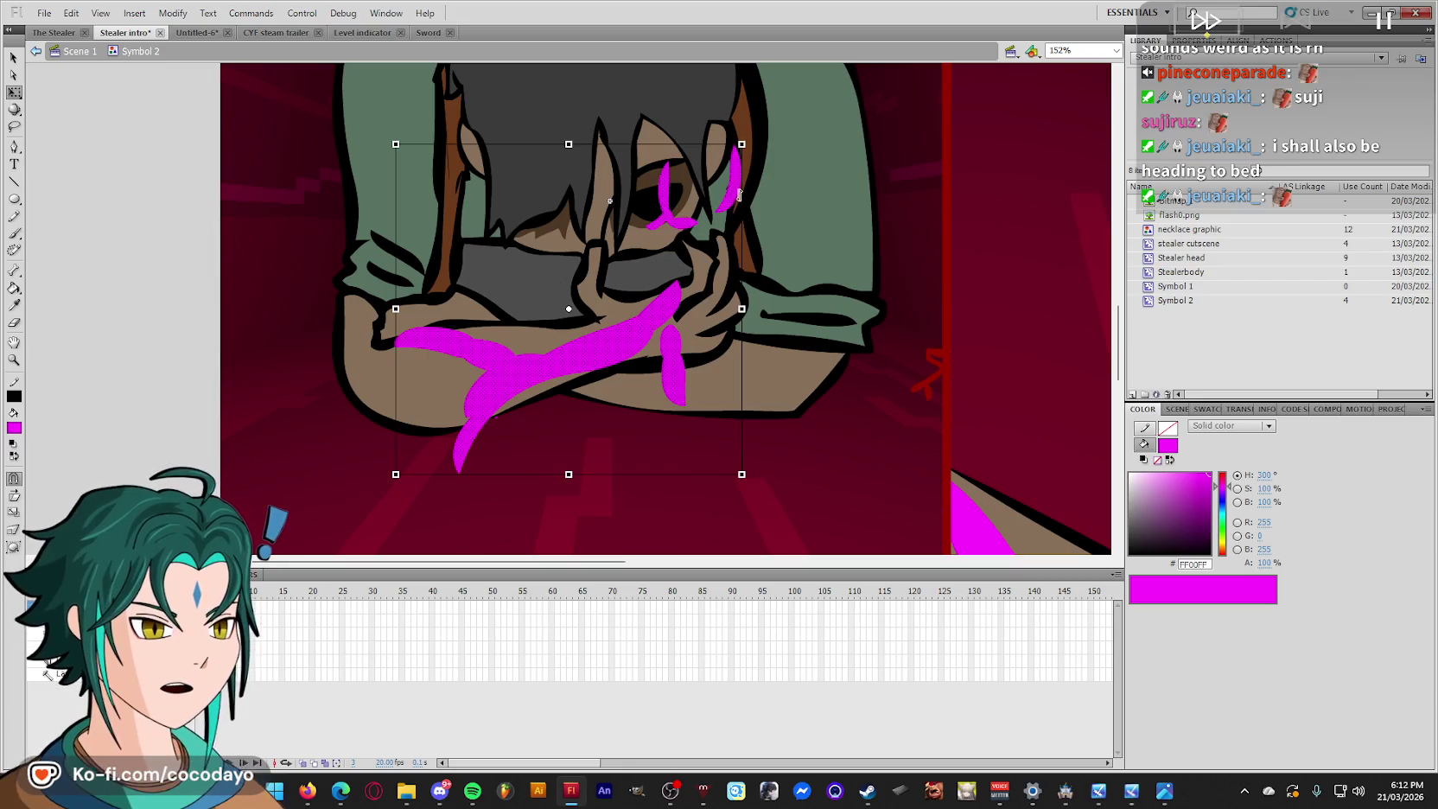
{"action": "left_click_drag", "start_coordinate": [742, 145], "coordinate": [687, 196]}
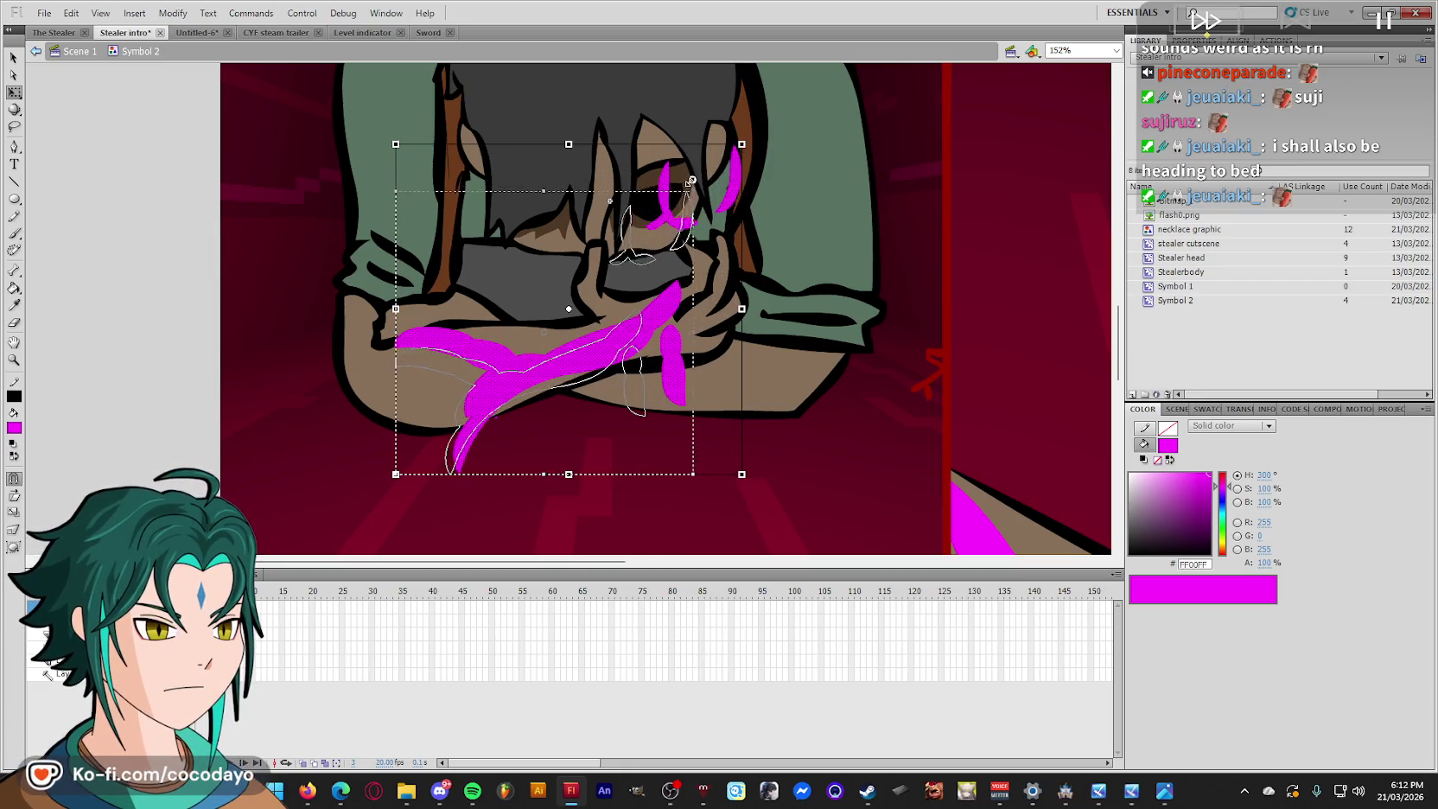
{"action": "key", "text": "Up"}
{"action": "key", "text": "Up"}
{"action": "key", "text": "Up"}
{"action": "key", "text": "Up"}
{"action": "key", "text": "Up"}
{"action": "key", "text": "Up"}
{"action": "key", "text": "Up"}
{"action": "key", "text": "Up"}
{"action": "key", "text": "Up"}
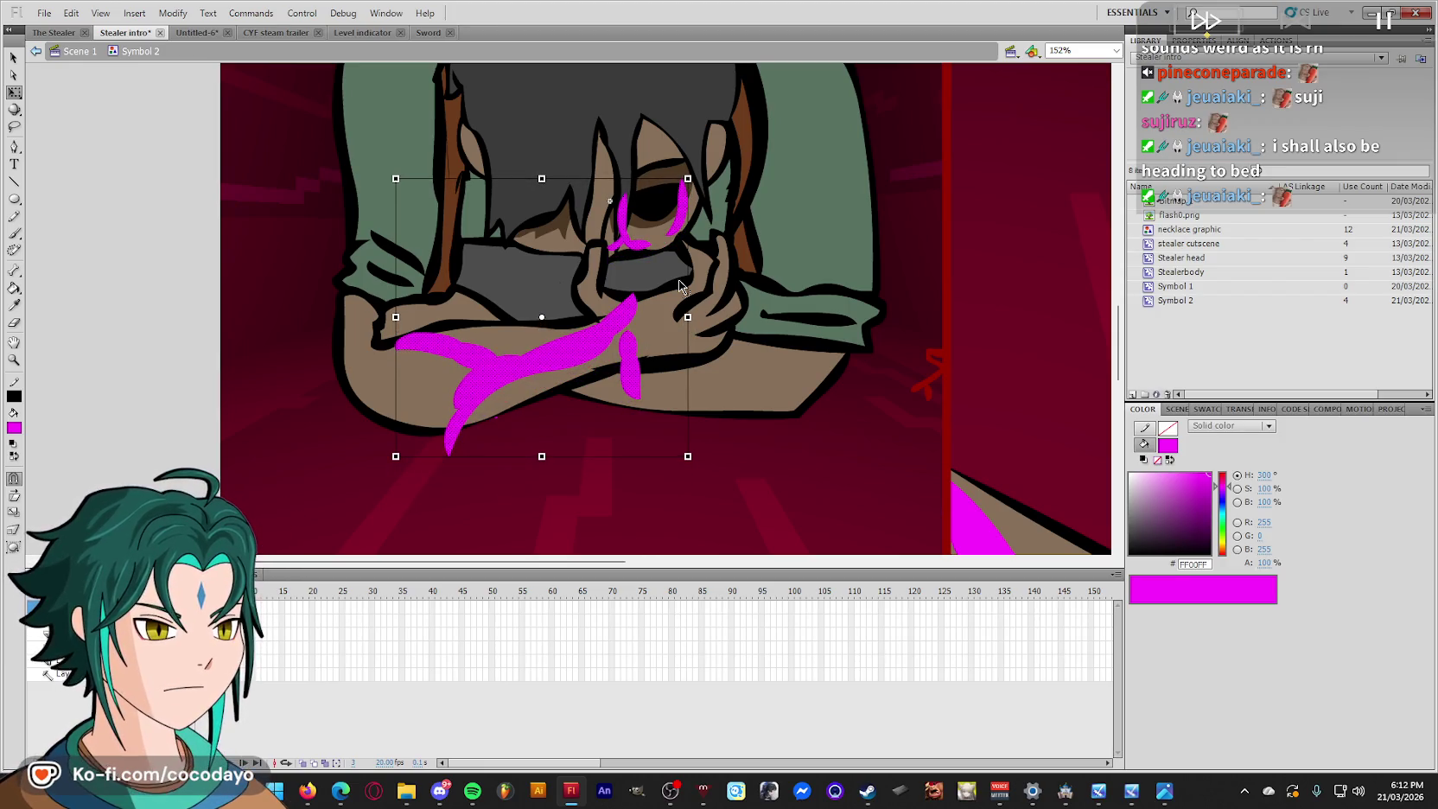
Re-enter Symbol 2 and try shrinking all strokes further, then undo the change.
{"action": "double_click", "coordinate": [227, 343]}
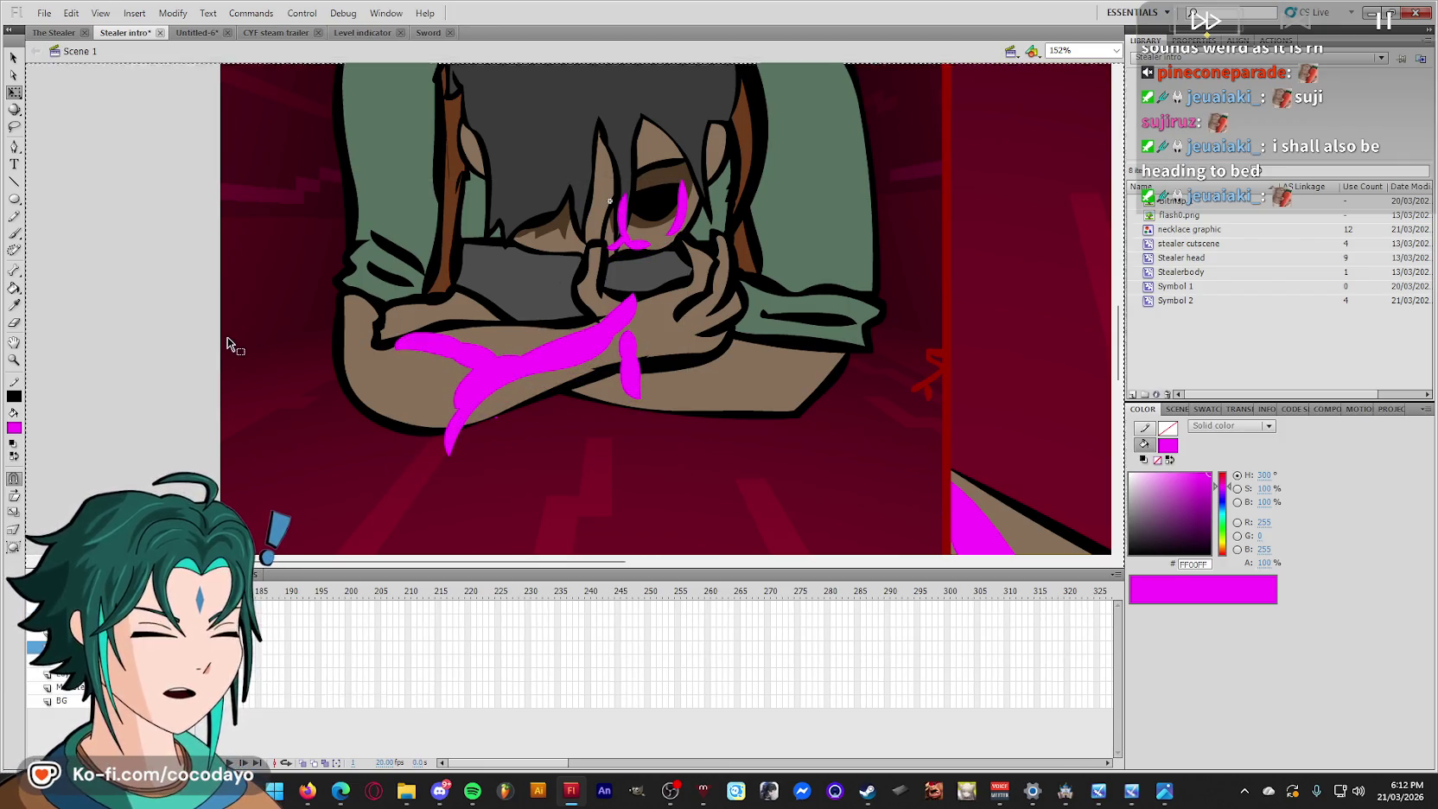
{"action": "double_click", "coordinate": [472, 364]}
{"action": "key", "text": "ctrl+a"}
{"action": "left_click_drag", "start_coordinate": [394, 457], "coordinate": [431, 423]}
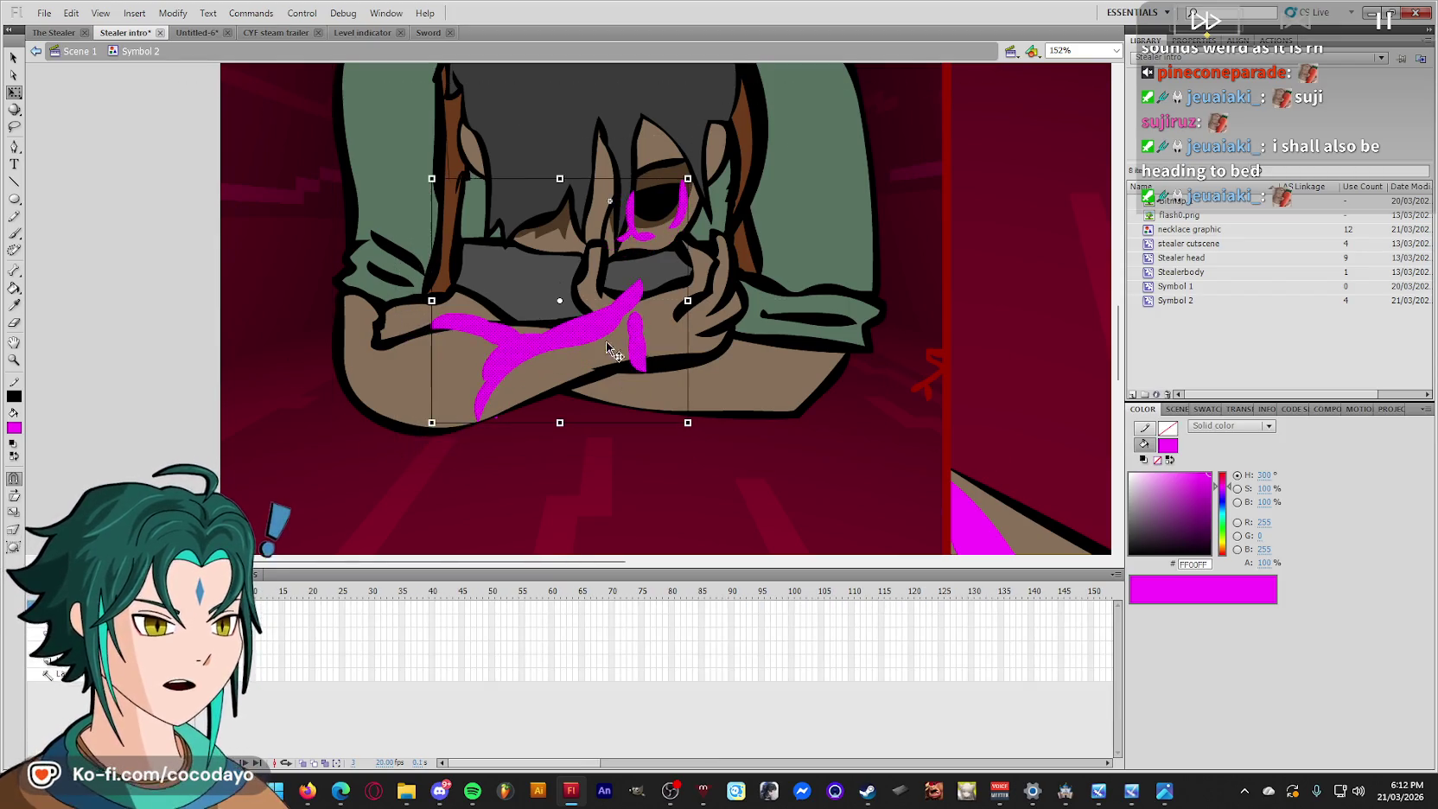
{"action": "key", "text": "ctrl+z"}
{"action": "key", "text": "ctrl+z"}
{"action": "key", "text": "ctrl+z"}
{"action": "key", "text": "comma"}
{"action": "key", "text": "period"}
Scale all magenta strokes in Symbol 2 slightly smaller and check them in the scene.
{"action": "double_click", "coordinate": [204, 340]}
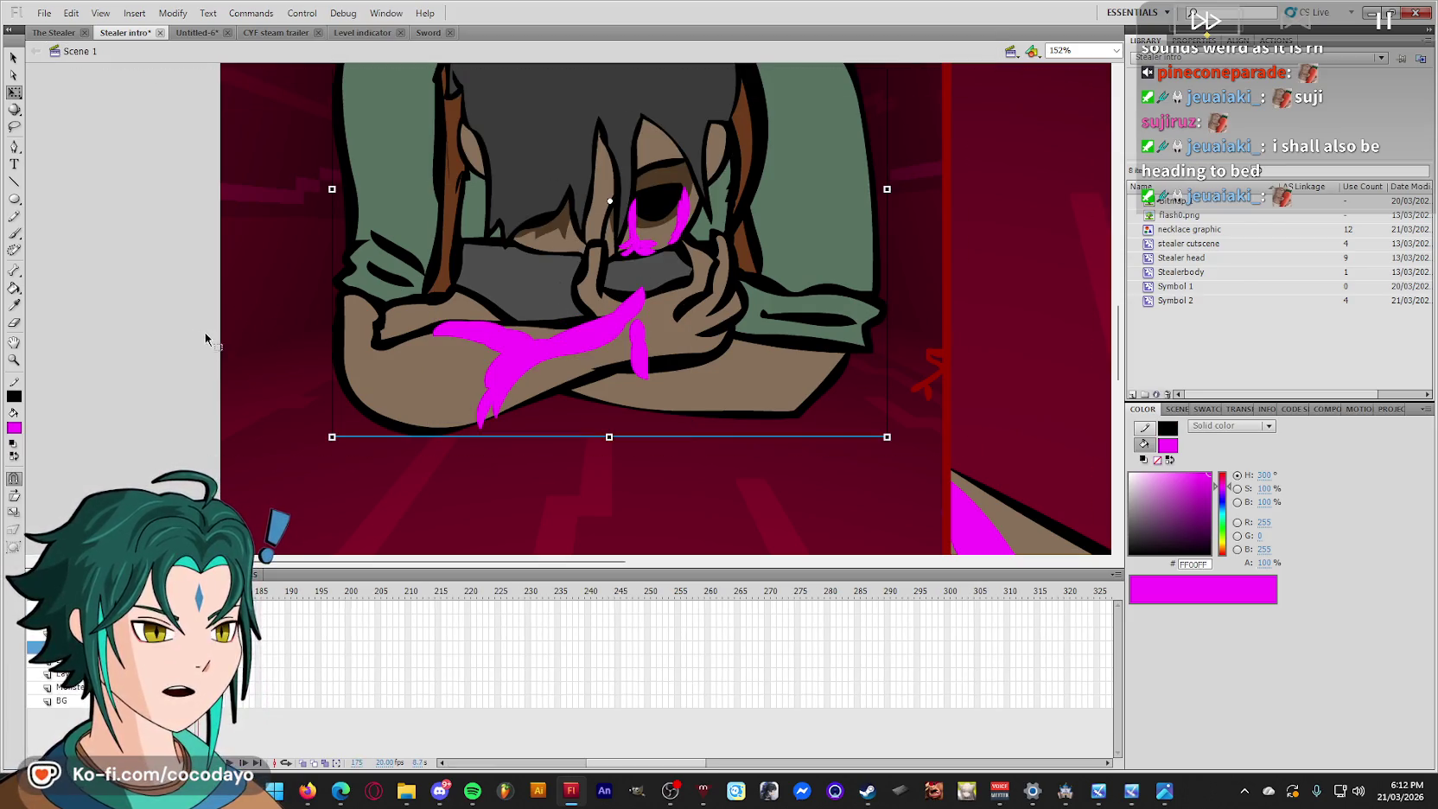
{"action": "left_click", "coordinate": [524, 355]}
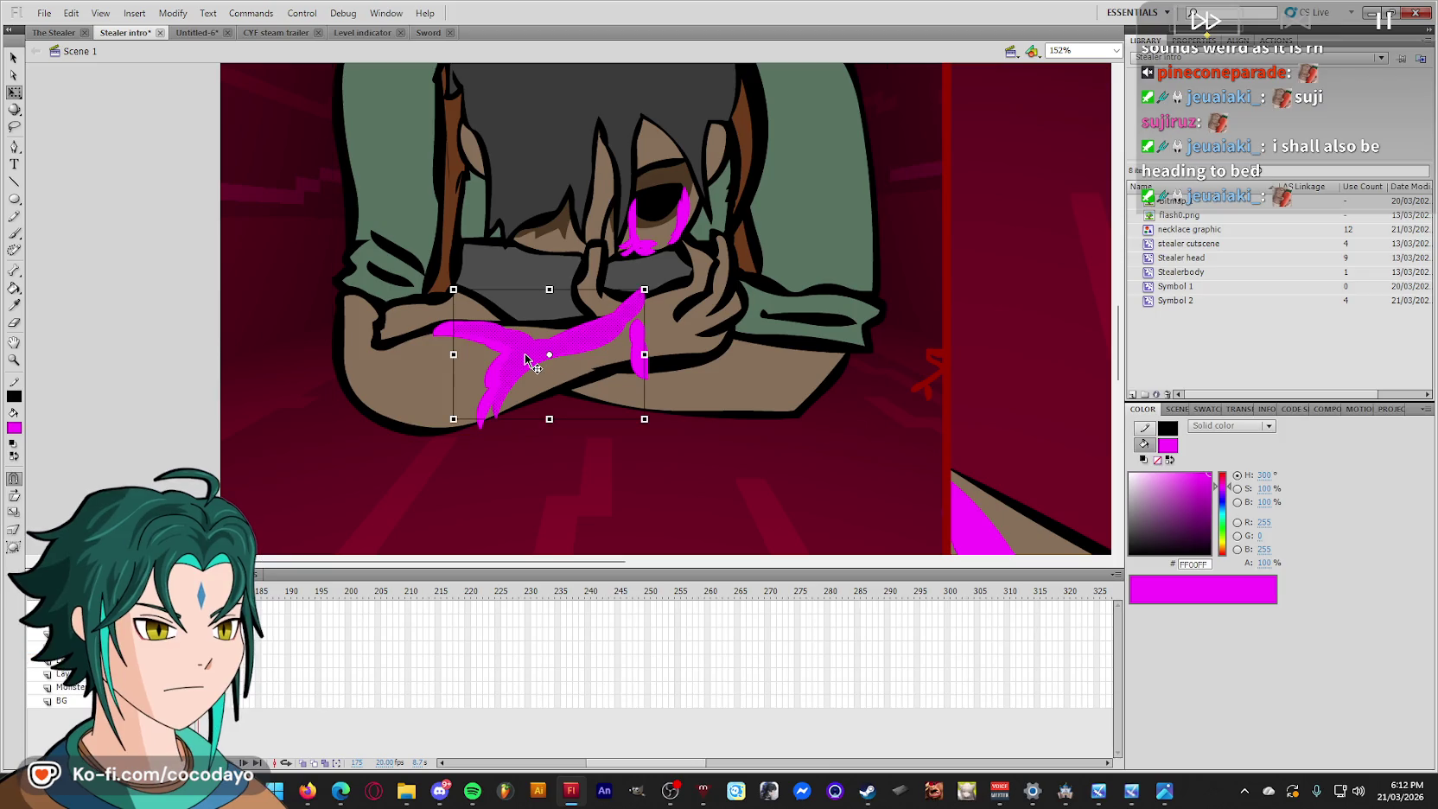
{"action": "double_click", "coordinate": [492, 390]}
{"action": "key", "text": "ctrl+a"}
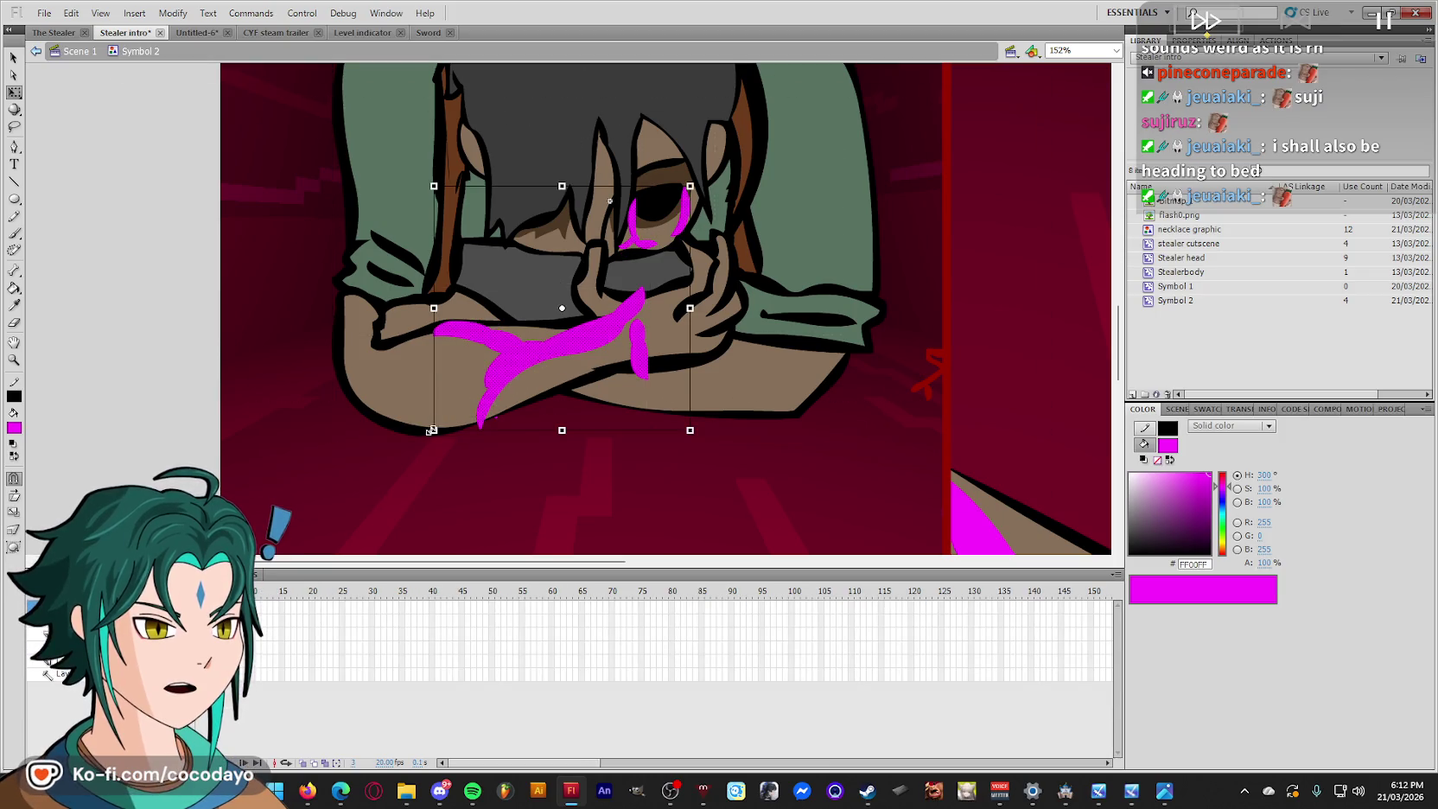
{"action": "left_click_drag", "start_coordinate": [429, 430], "coordinate": [452, 412]}
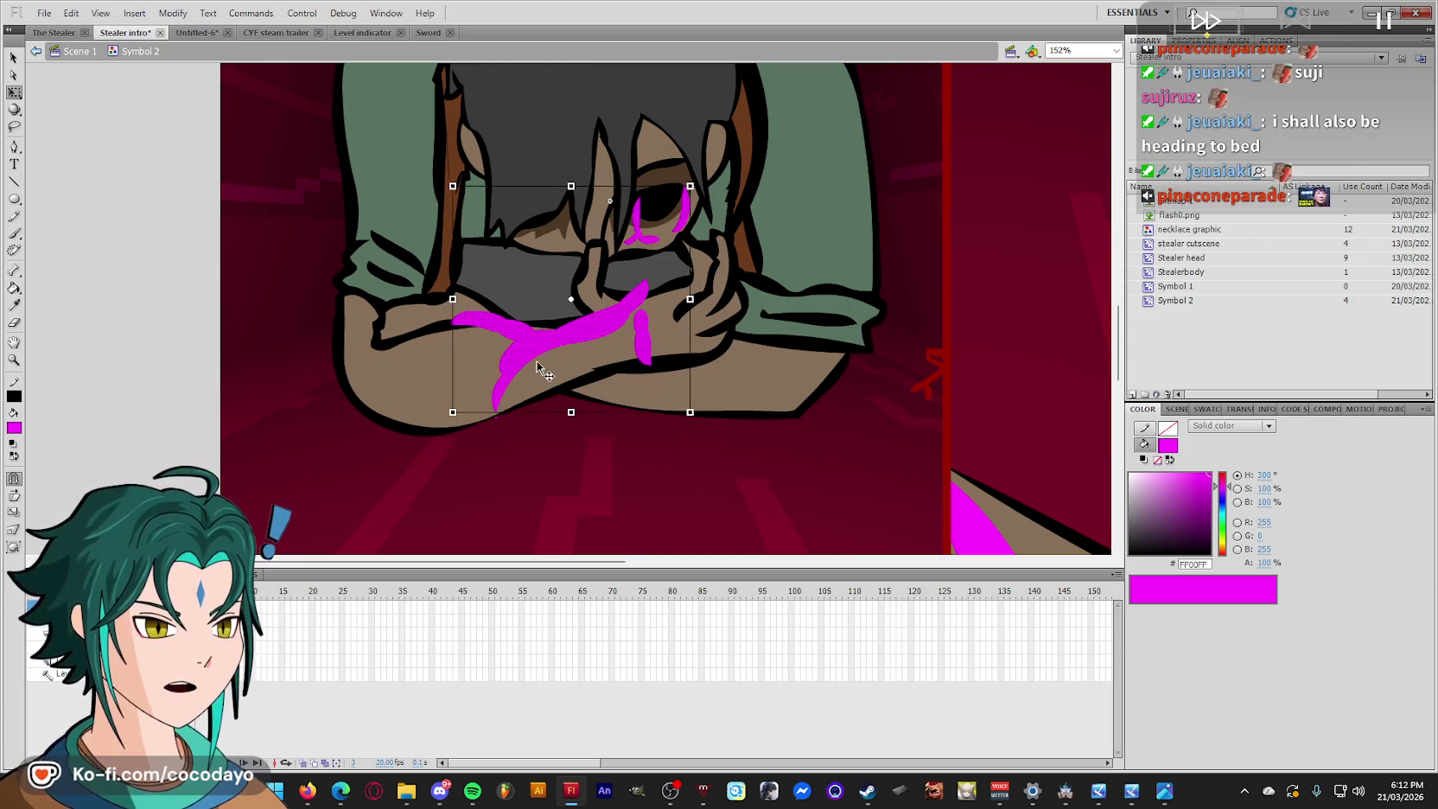
{"action": "double_click", "coordinate": [170, 385]}
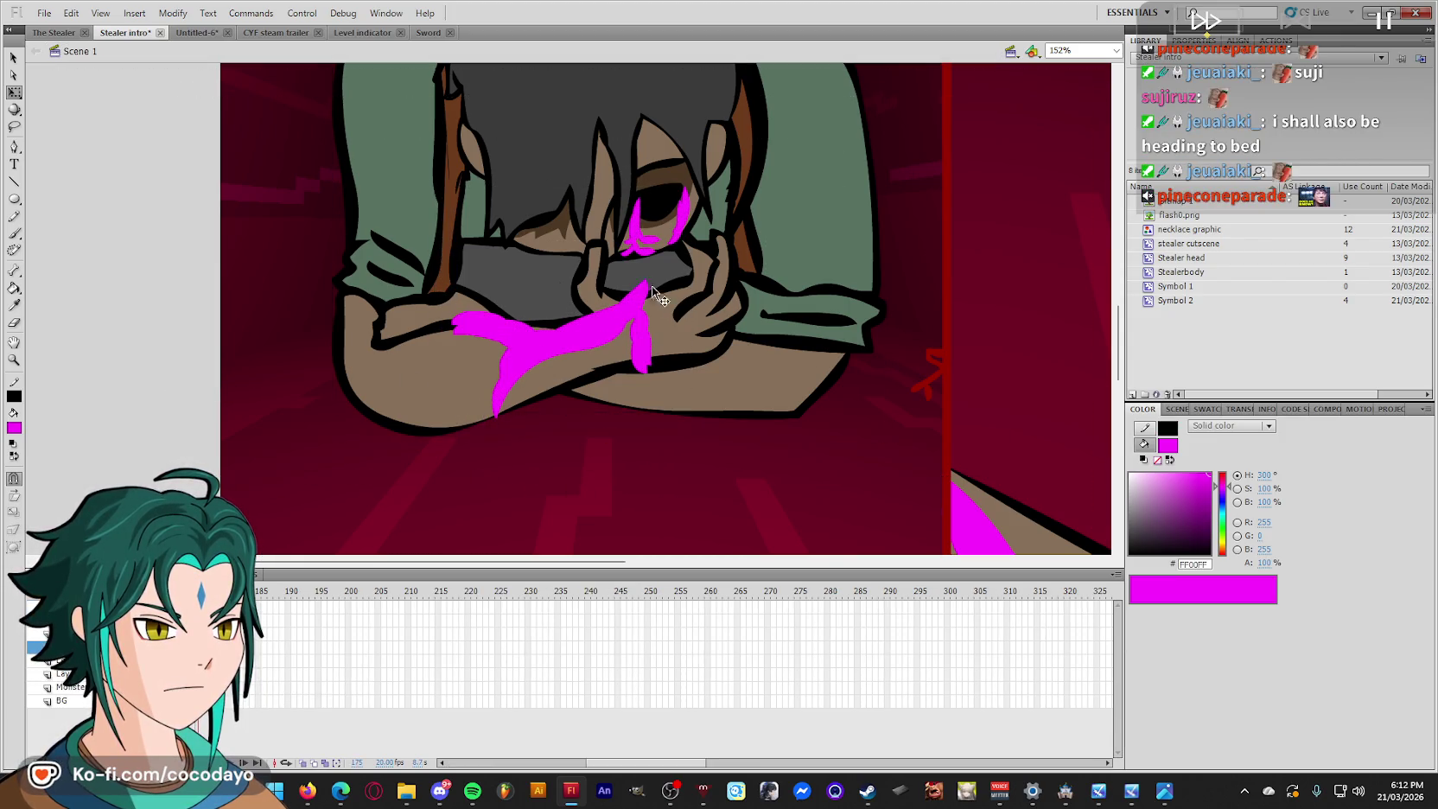
Nudge all strokes inside Symbol 2 down and to the left.
{"action": "left_click", "coordinate": [650, 246]}
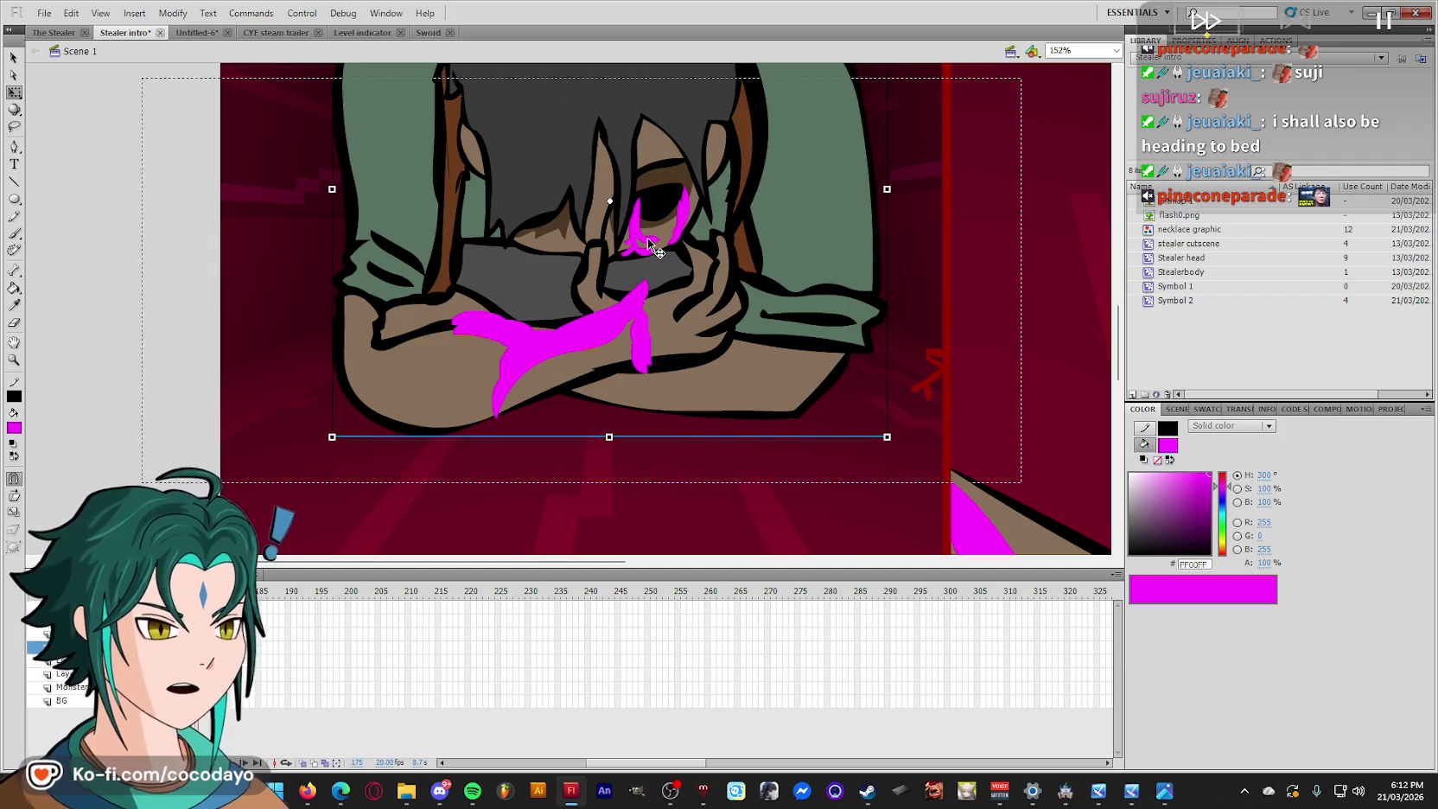
{"action": "double_click", "coordinate": [649, 246]}
{"action": "key", "text": "ctrl+a"}
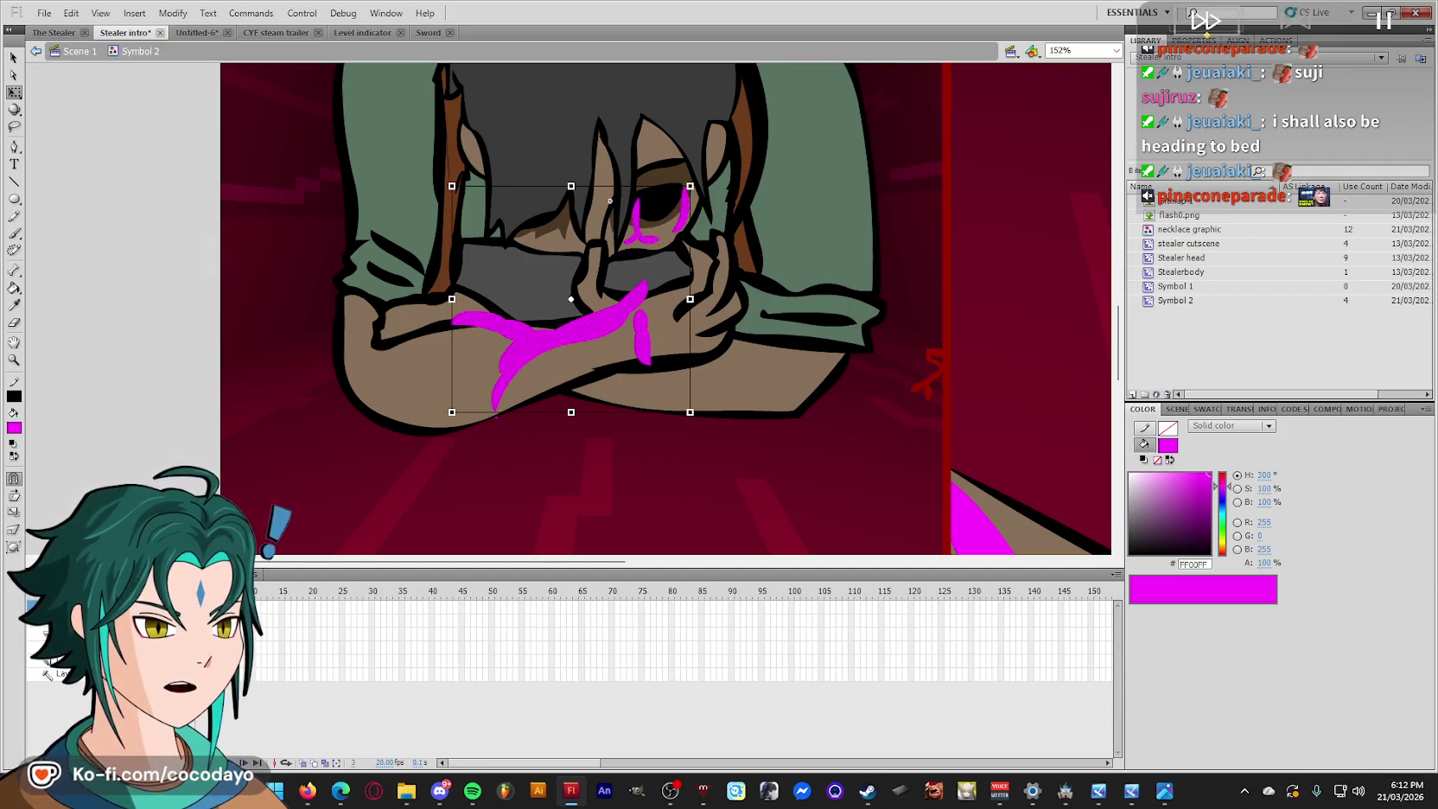
{"action": "key", "text": "Down"}
{"action": "key", "text": "Down"}
{"action": "key", "text": "Down"}
{"action": "key", "text": "Left"}
{"action": "key", "text": "Left"}
{"action": "key", "text": "Left"}
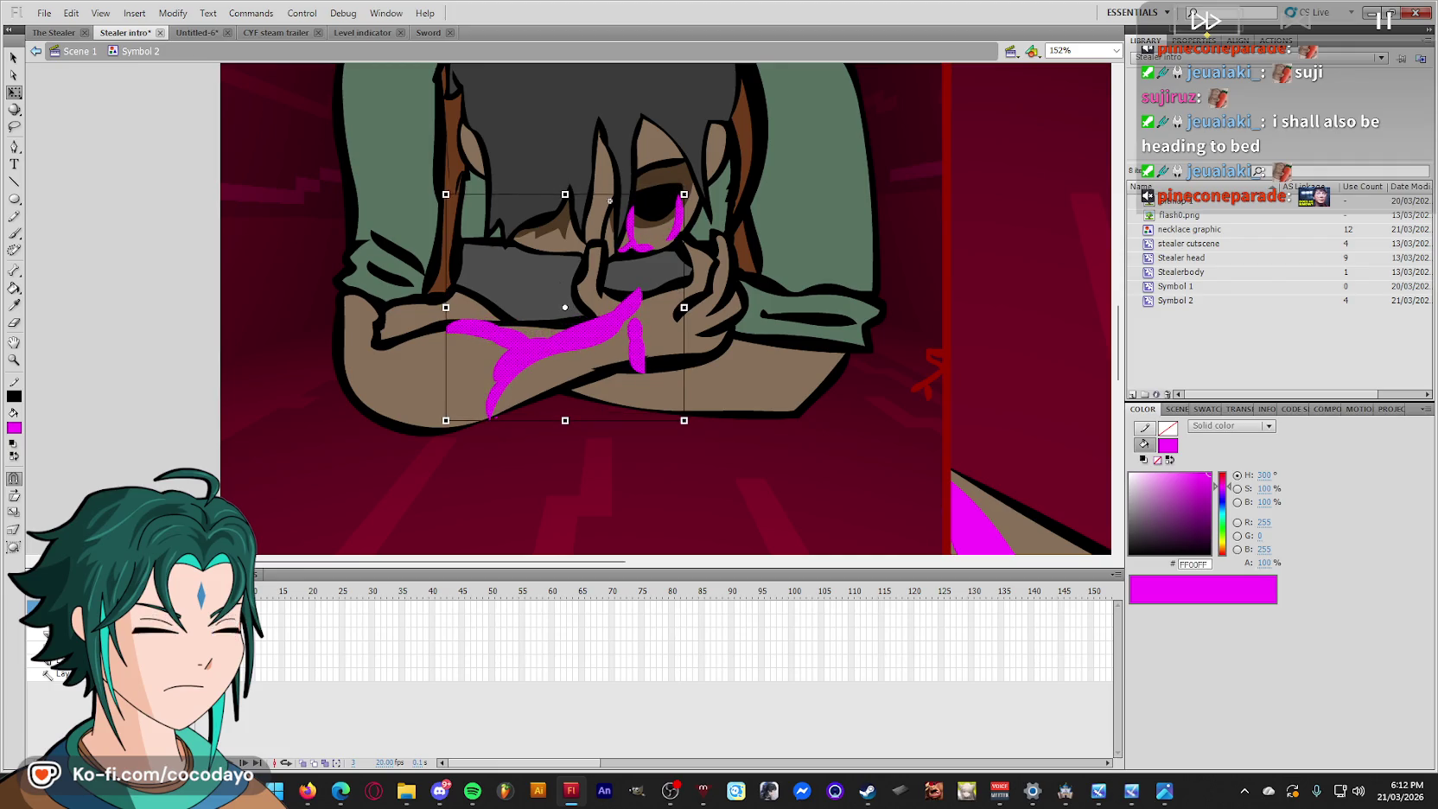
{"action": "key", "text": "Return"}
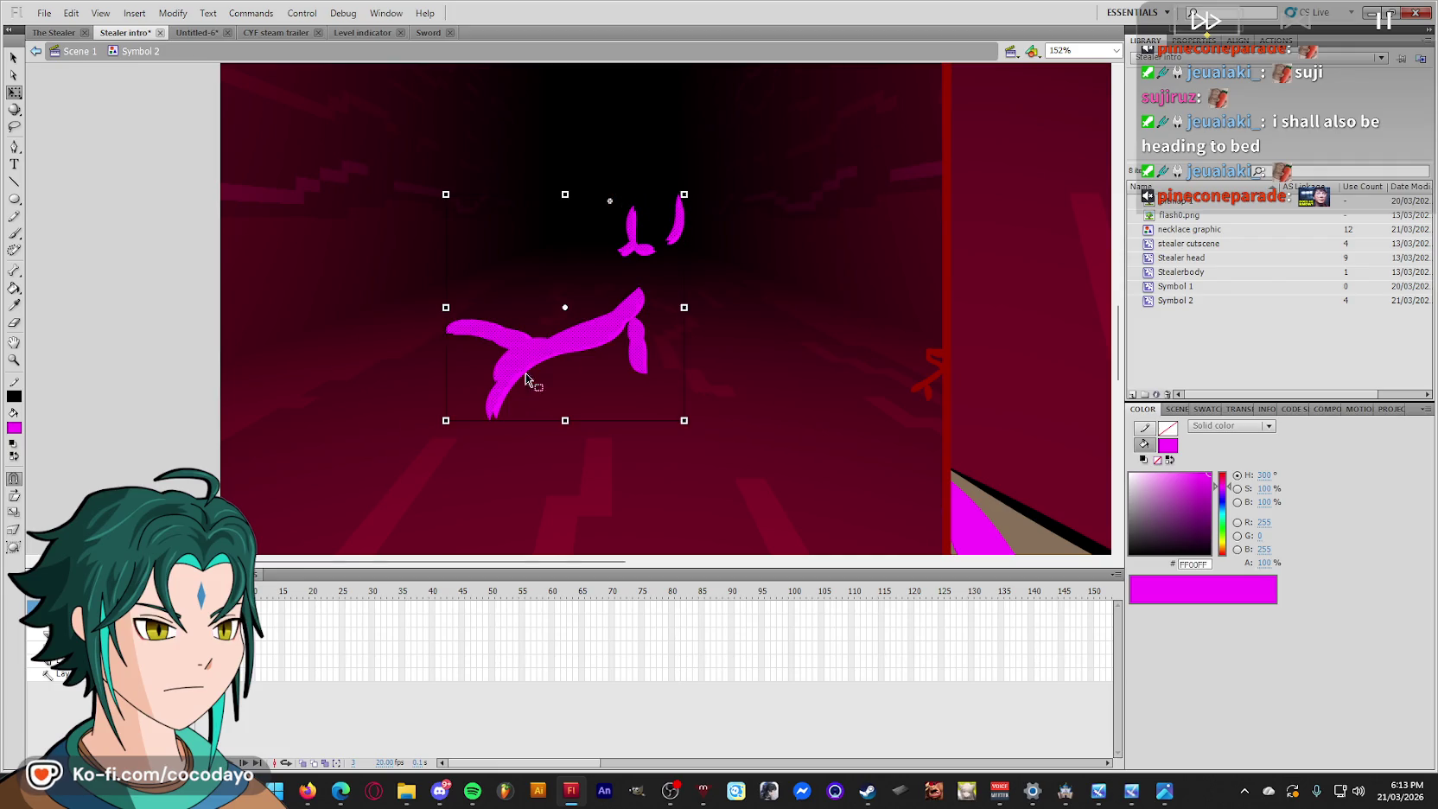
Shift the large lower magenta stroke slightly, then return to the main scene.
{"action": "key", "text": "z"}
{"action": "left_click_drag", "start_coordinate": [833, 250], "coordinate": [358, 466]}
{"action": "scroll", "coordinate": [700, 321], "scroll_direction": "up", "scroll_amount": 2}
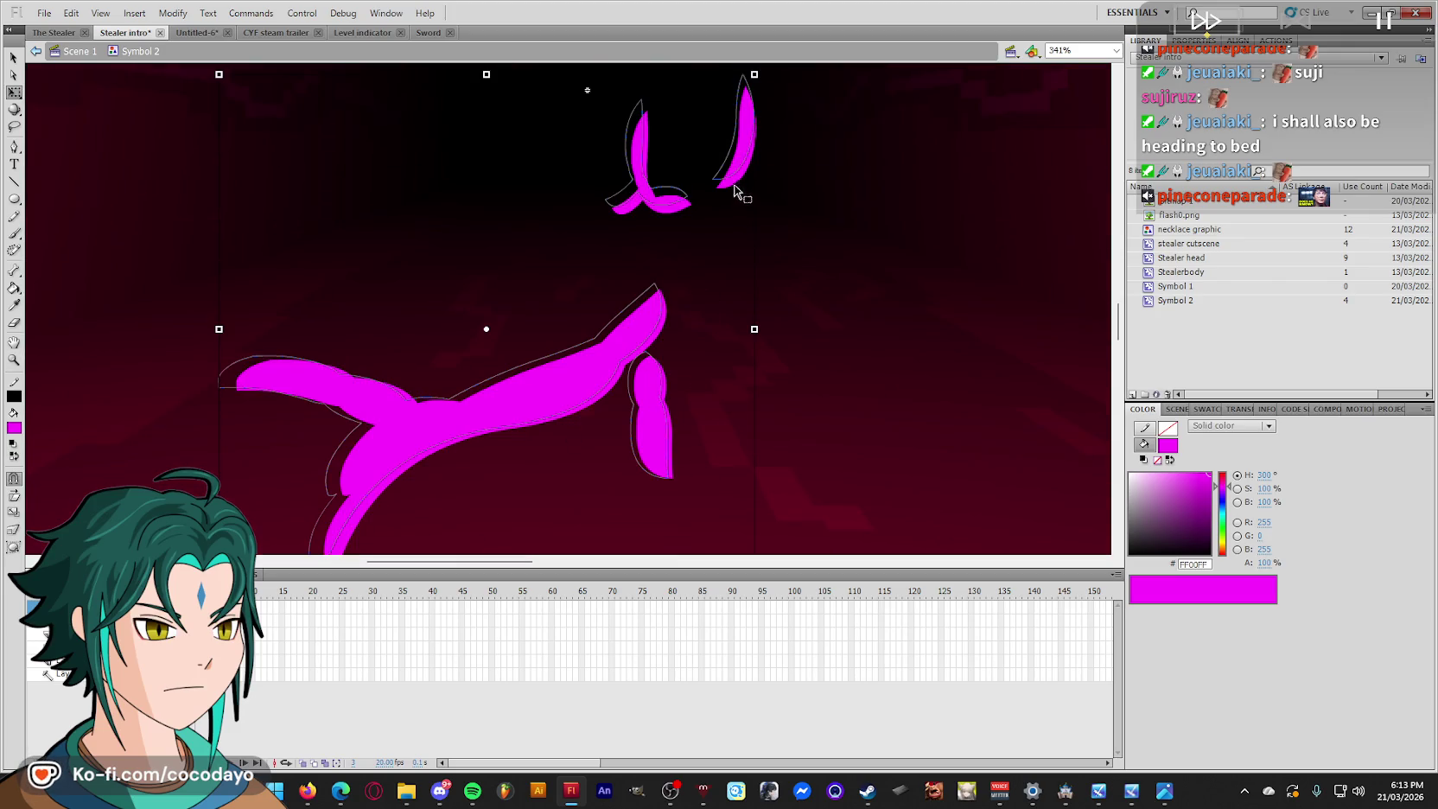
{"action": "left_click", "coordinate": [645, 325]}
{"action": "scroll", "coordinate": [453, 432], "scroll_direction": "down", "scroll_amount": 1}
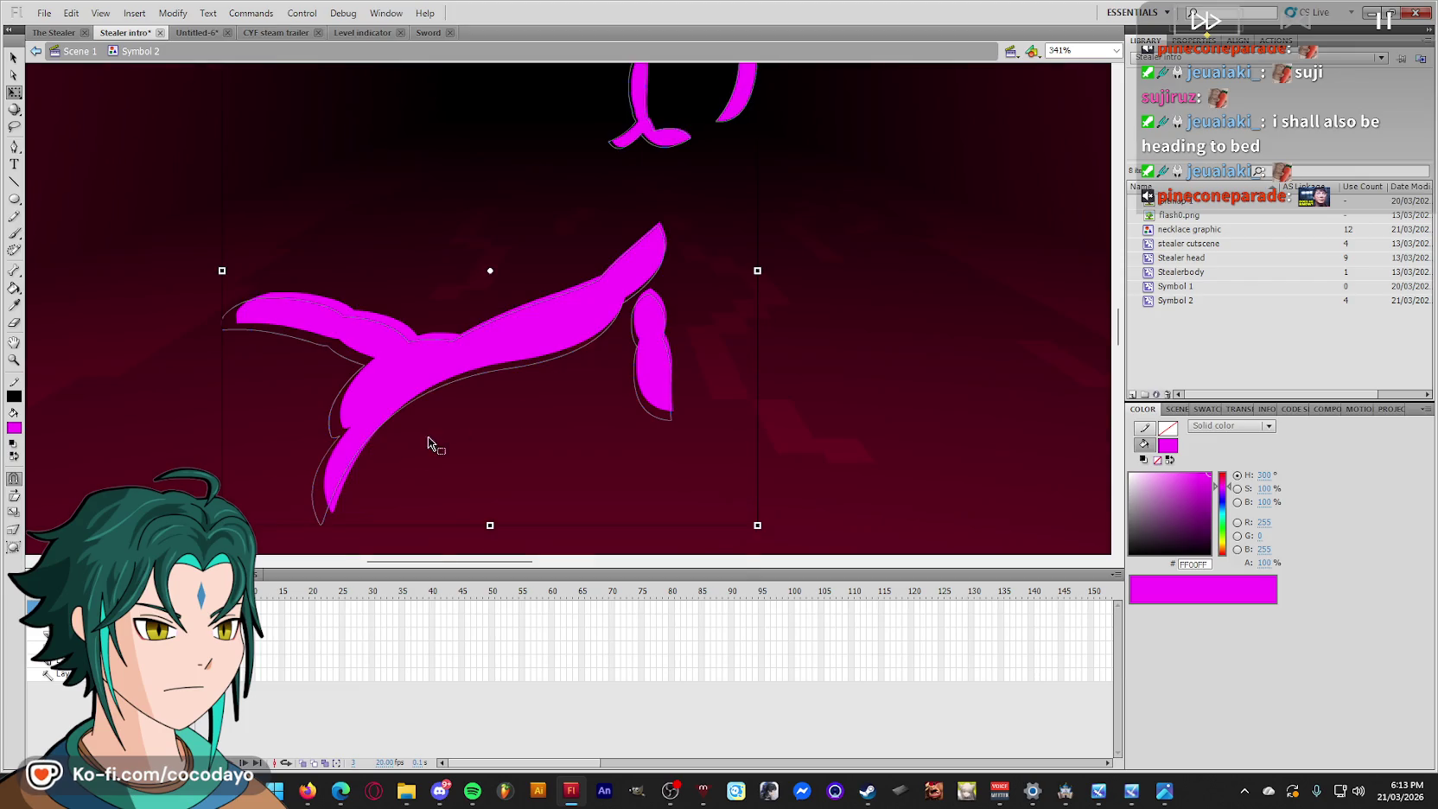
{"action": "left_click_drag", "start_coordinate": [490, 271], "coordinate": [494, 266]}
{"action": "key", "text": "ctrl+minus"}
{"action": "key", "text": "ctrl+minus"}
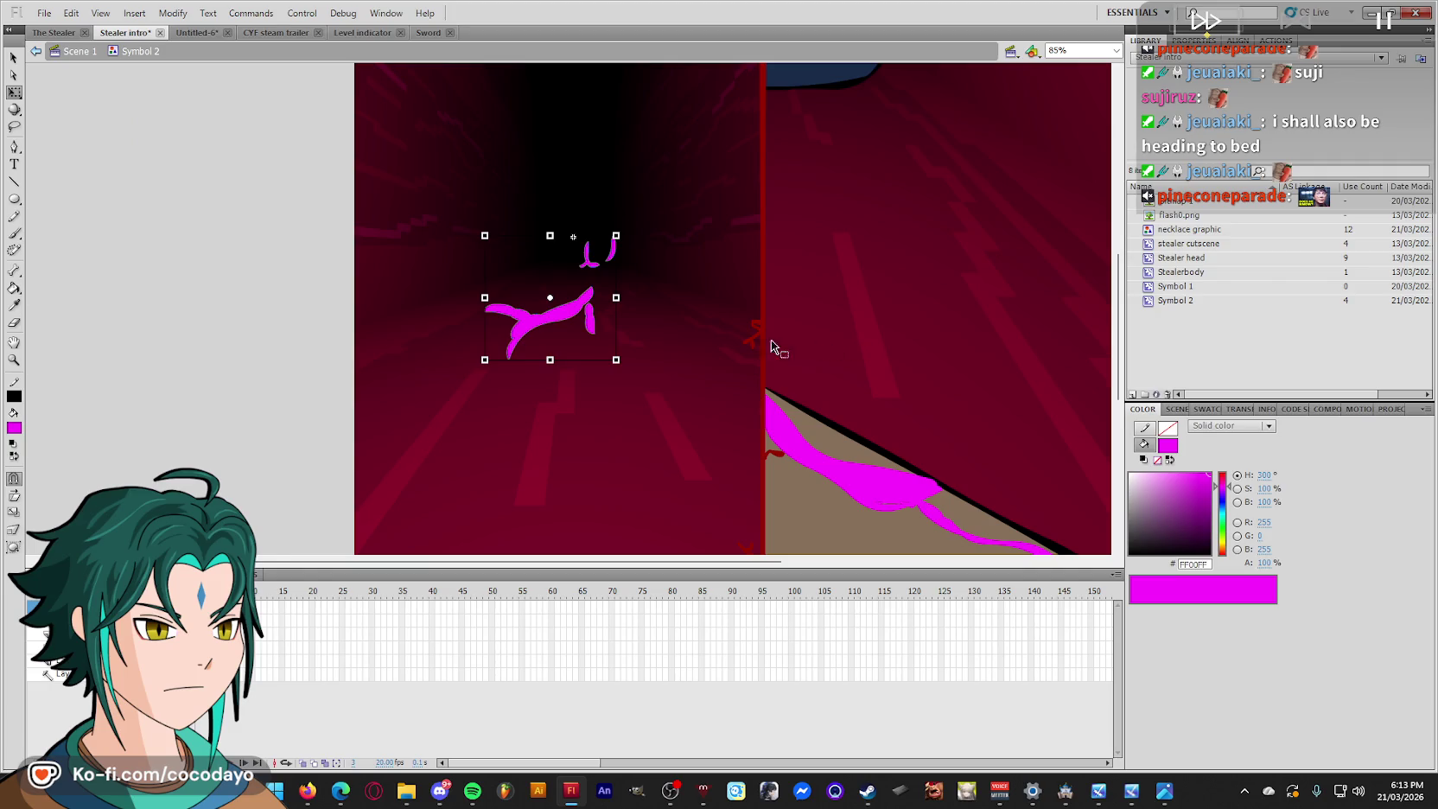
{"action": "left_click", "coordinate": [253, 421]}
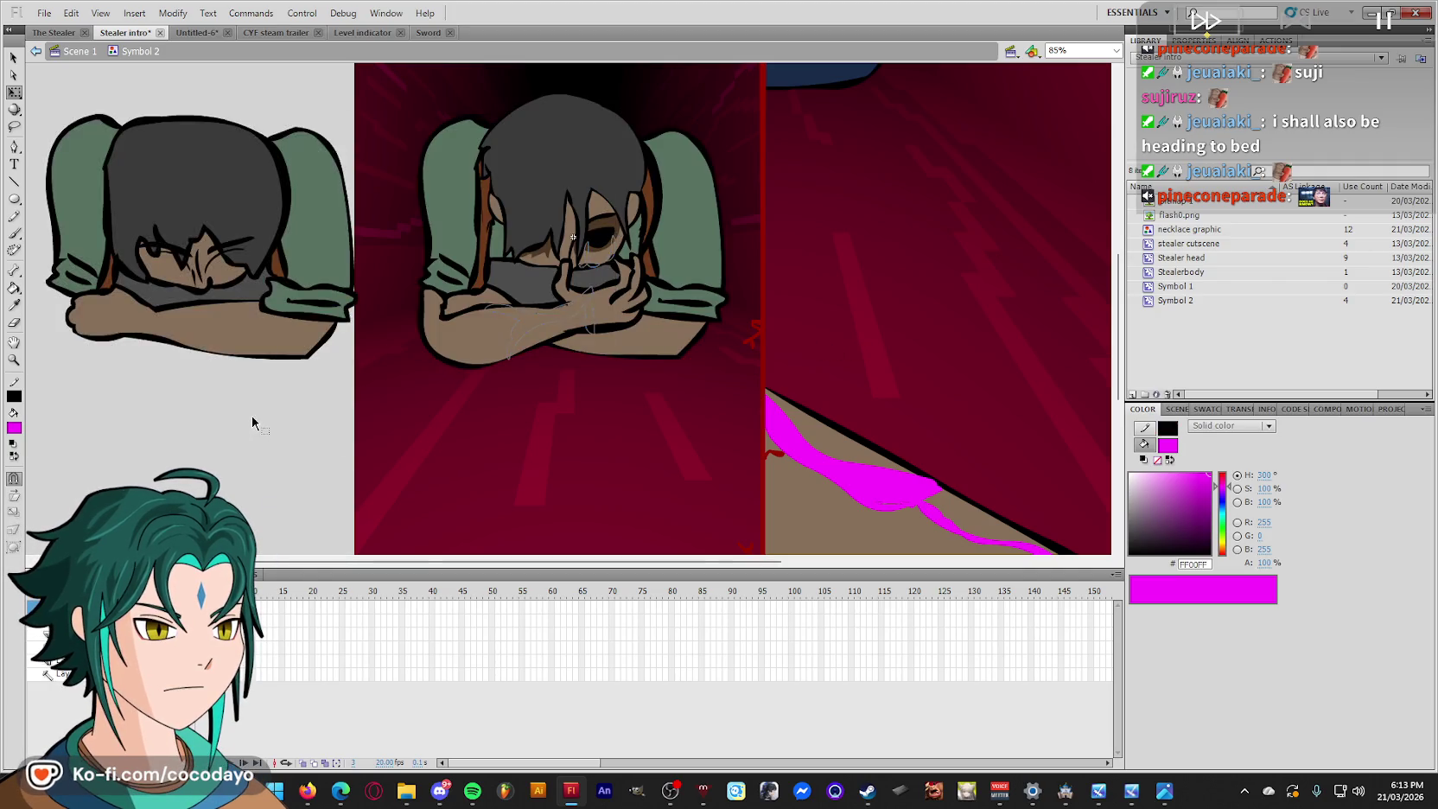
{"action": "double_click", "coordinate": [252, 422]}
Zoom the stage out to 30% so the whole frame 175 cutscene is visible.
{"action": "left_click", "coordinate": [270, 467]}
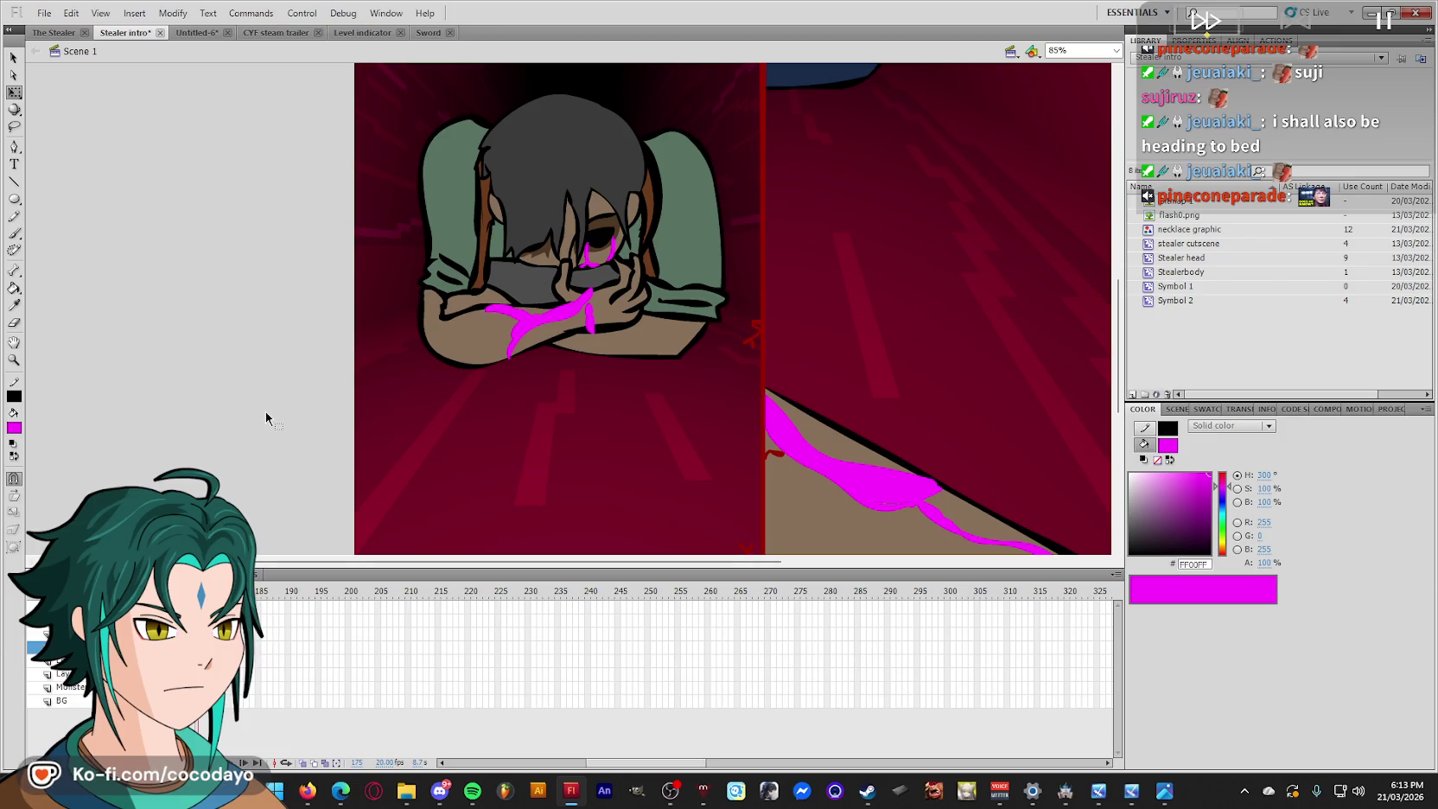
{"action": "left_click_drag", "start_coordinate": [683, 762], "coordinate": [639, 762]}
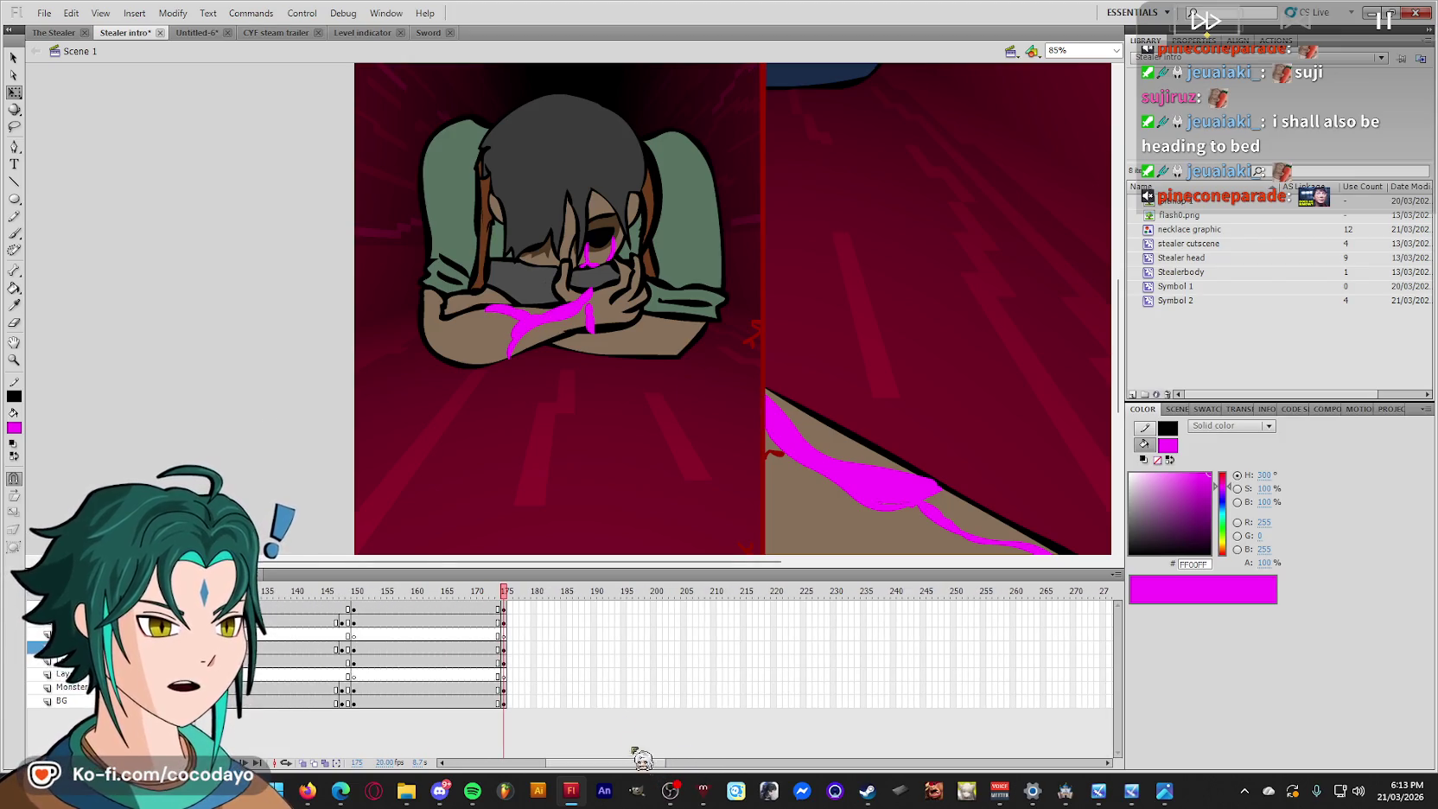
{"action": "left_click", "coordinate": [504, 622]}
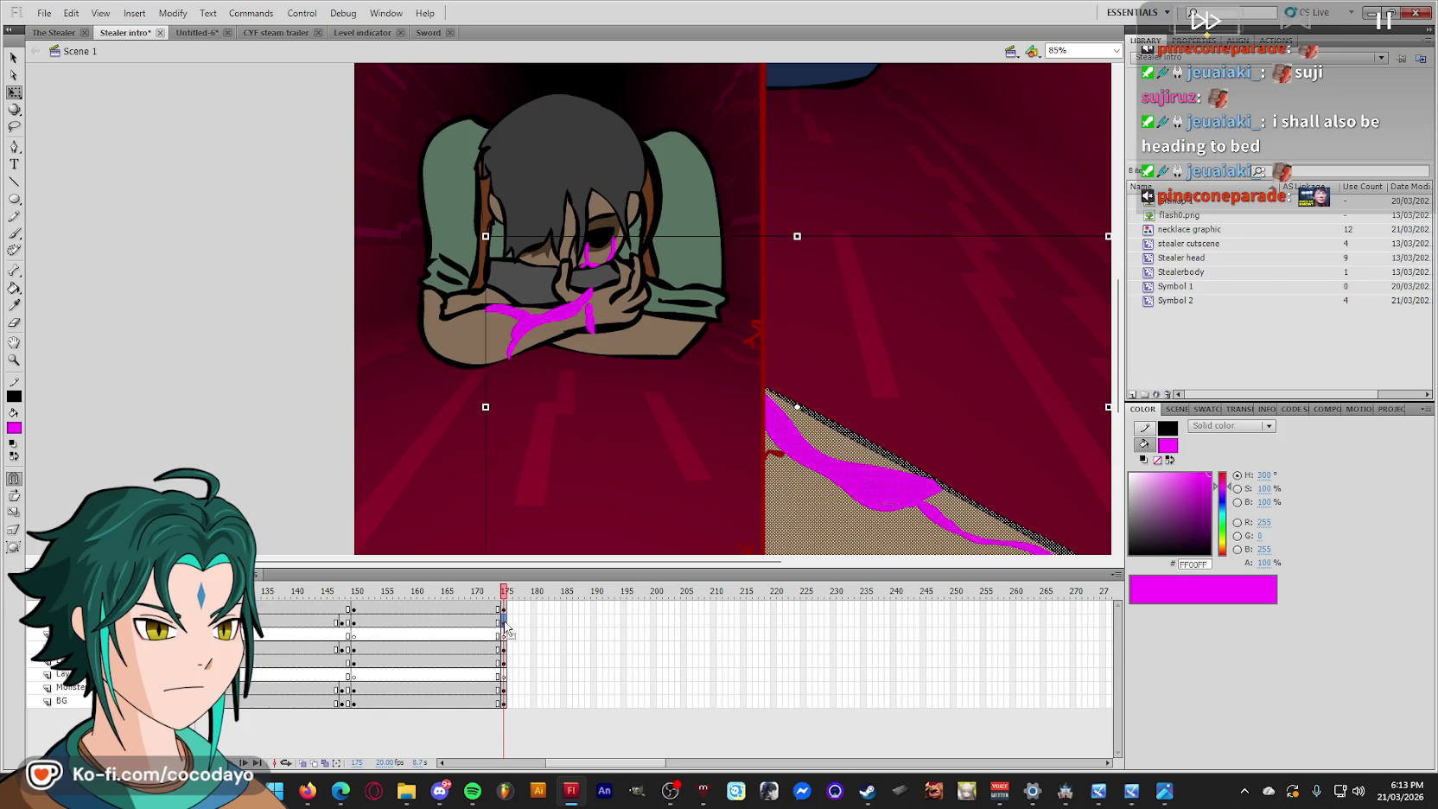
{"action": "key", "text": "ctrl+minus"}
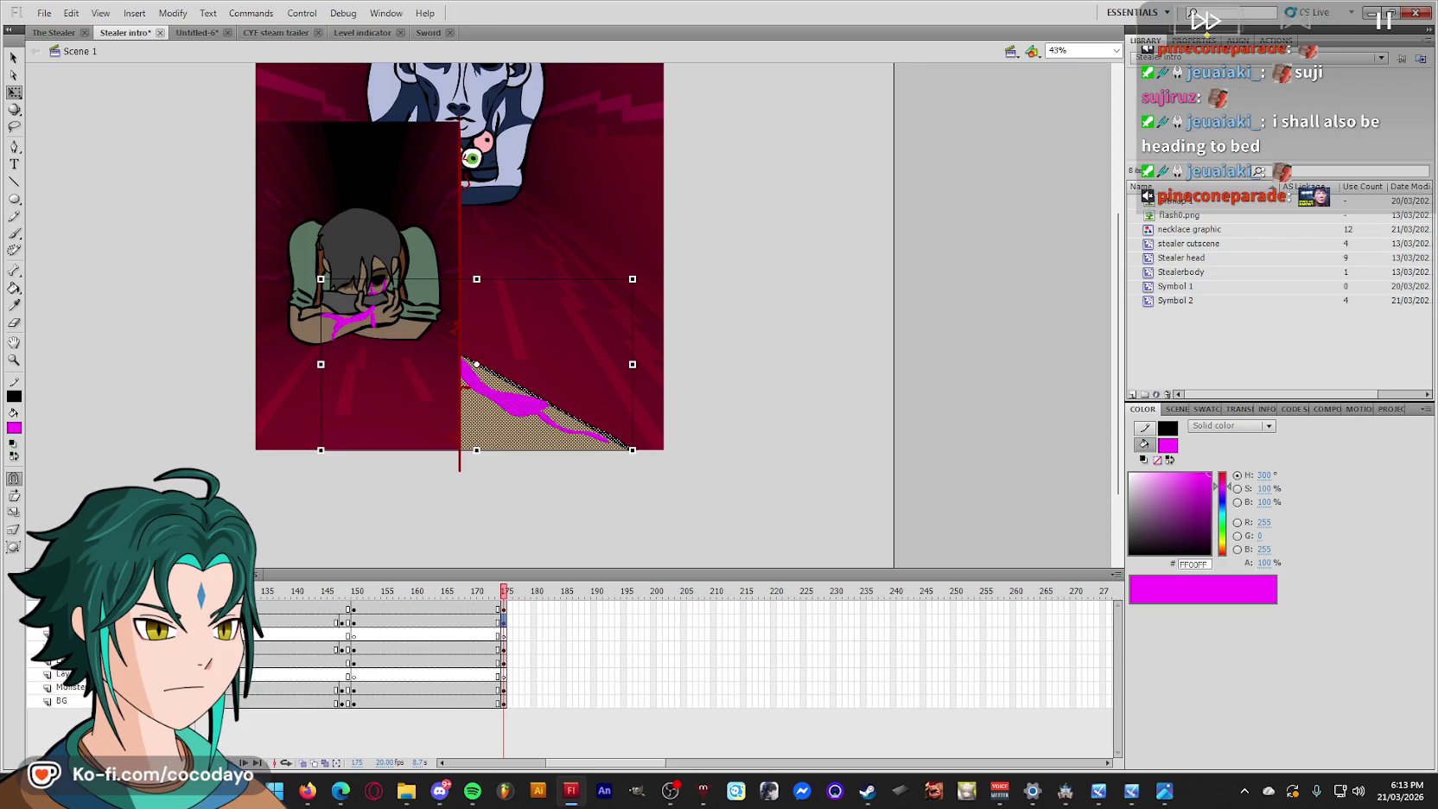
{"action": "scroll", "coordinate": [357, 326], "scroll_direction": "up", "scroll_amount": 5}
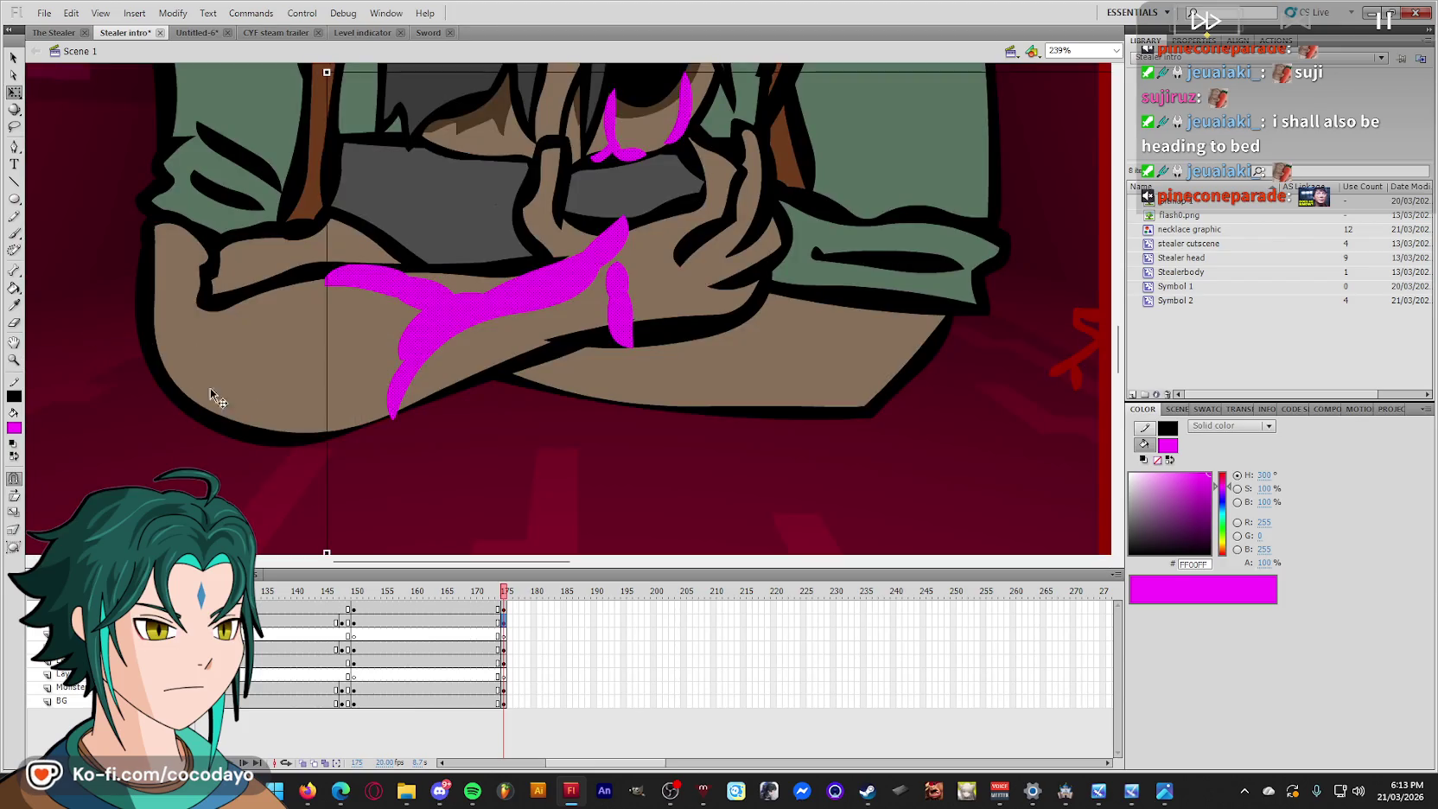
{"action": "left_click", "coordinate": [407, 465]}
{"action": "key", "text": "Escape"}
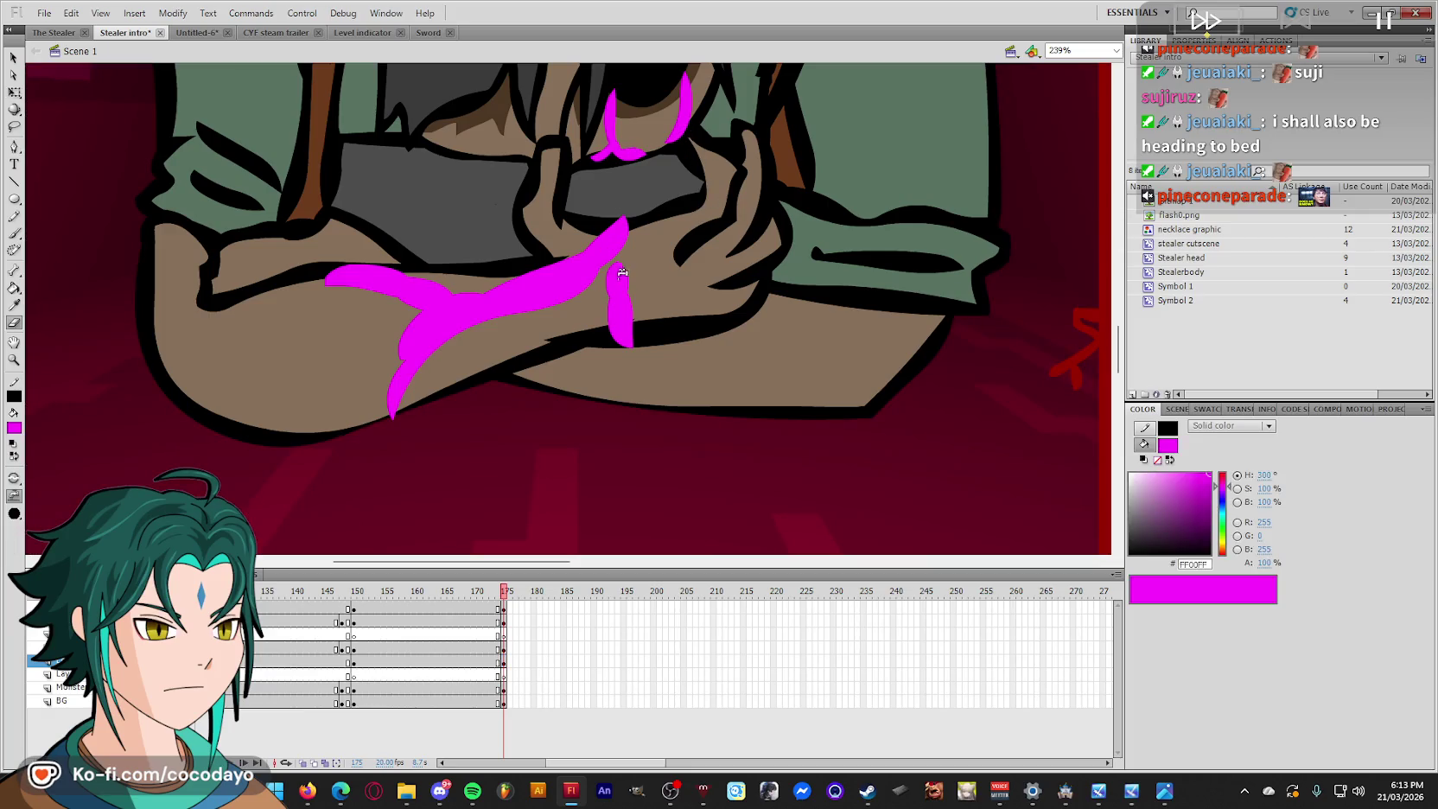
{"action": "scroll", "coordinate": [633, 295], "scroll_direction": "down", "scroll_amount": 3}
{"action": "scroll", "coordinate": [632, 281], "scroll_direction": "down", "scroll_amount": 3}
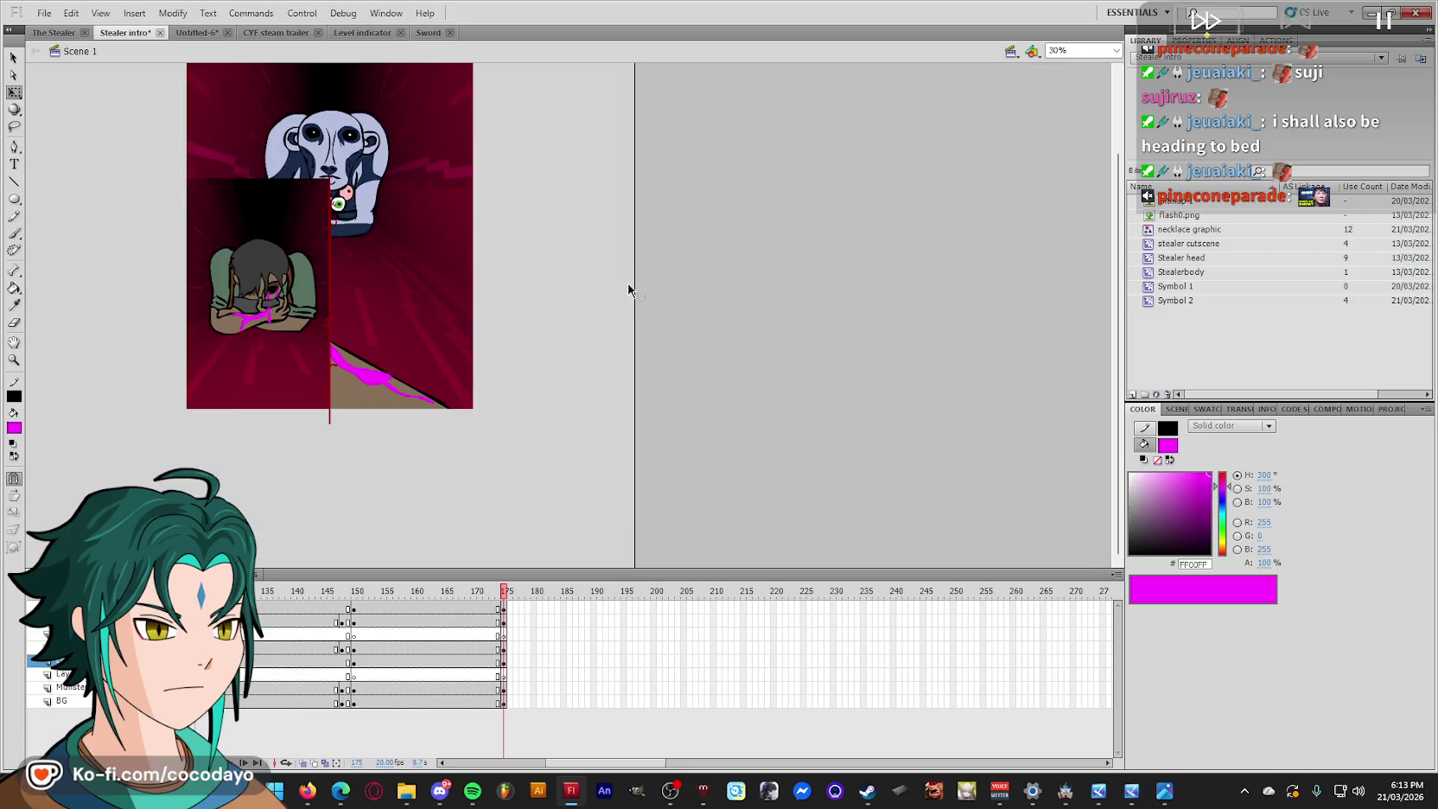
At frame 148, stretch the brown floor triangle taller with Free Transform.
{"action": "left_click", "coordinate": [342, 622]}
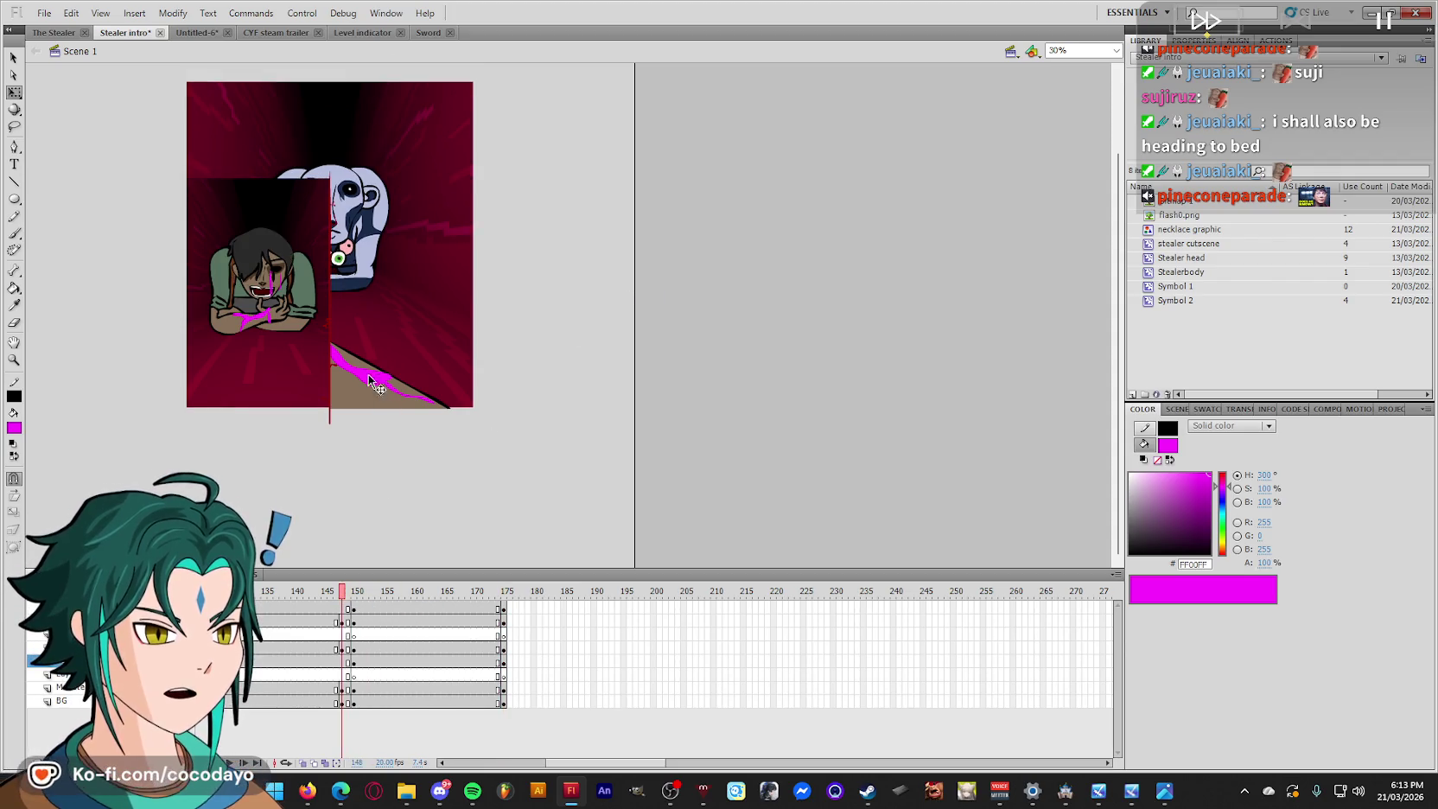
{"action": "left_click", "coordinate": [355, 400]}
{"action": "left_click_drag", "start_coordinate": [476, 445], "coordinate": [45, 171]}
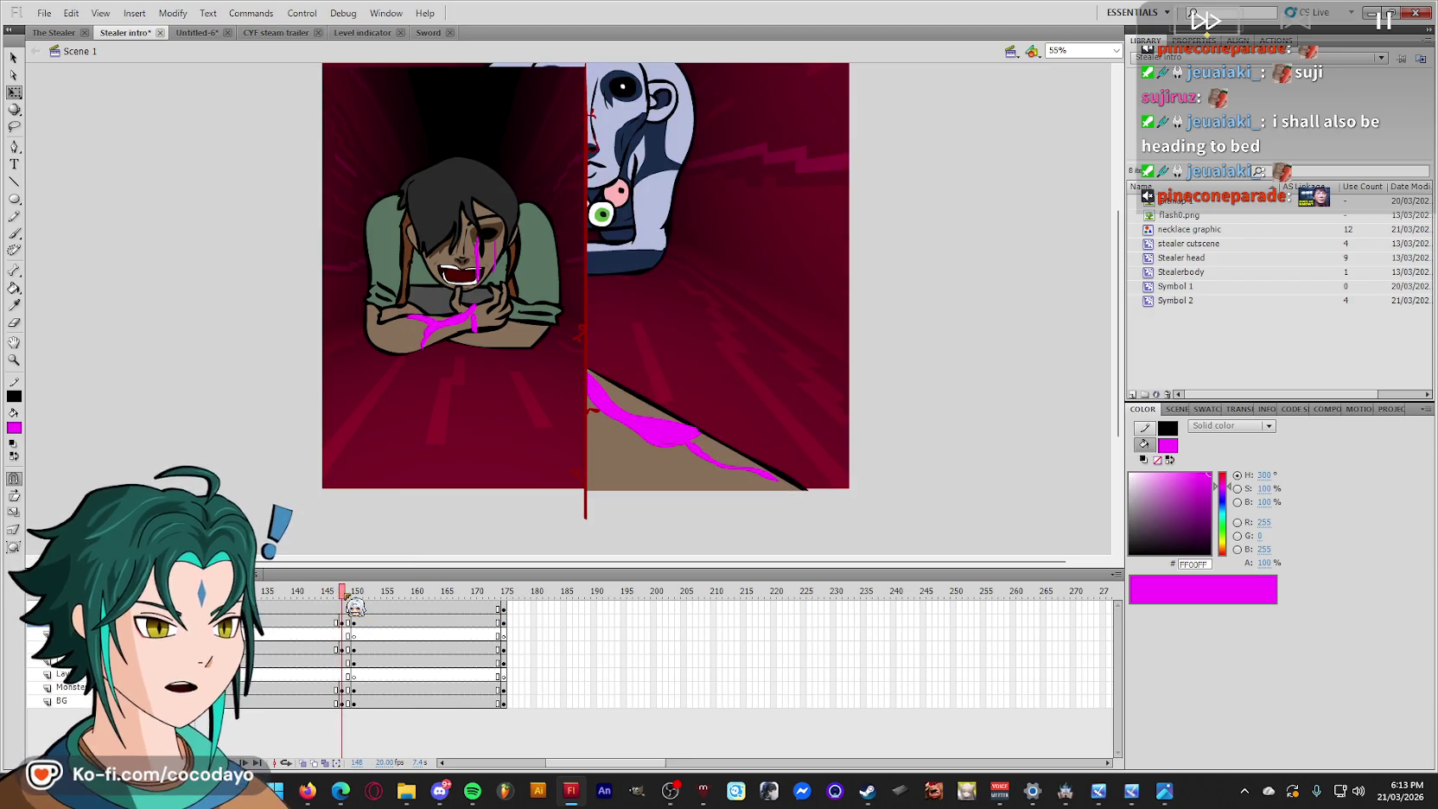
{"action": "left_click_drag", "start_coordinate": [957, 537], "coordinate": [554, 347]}
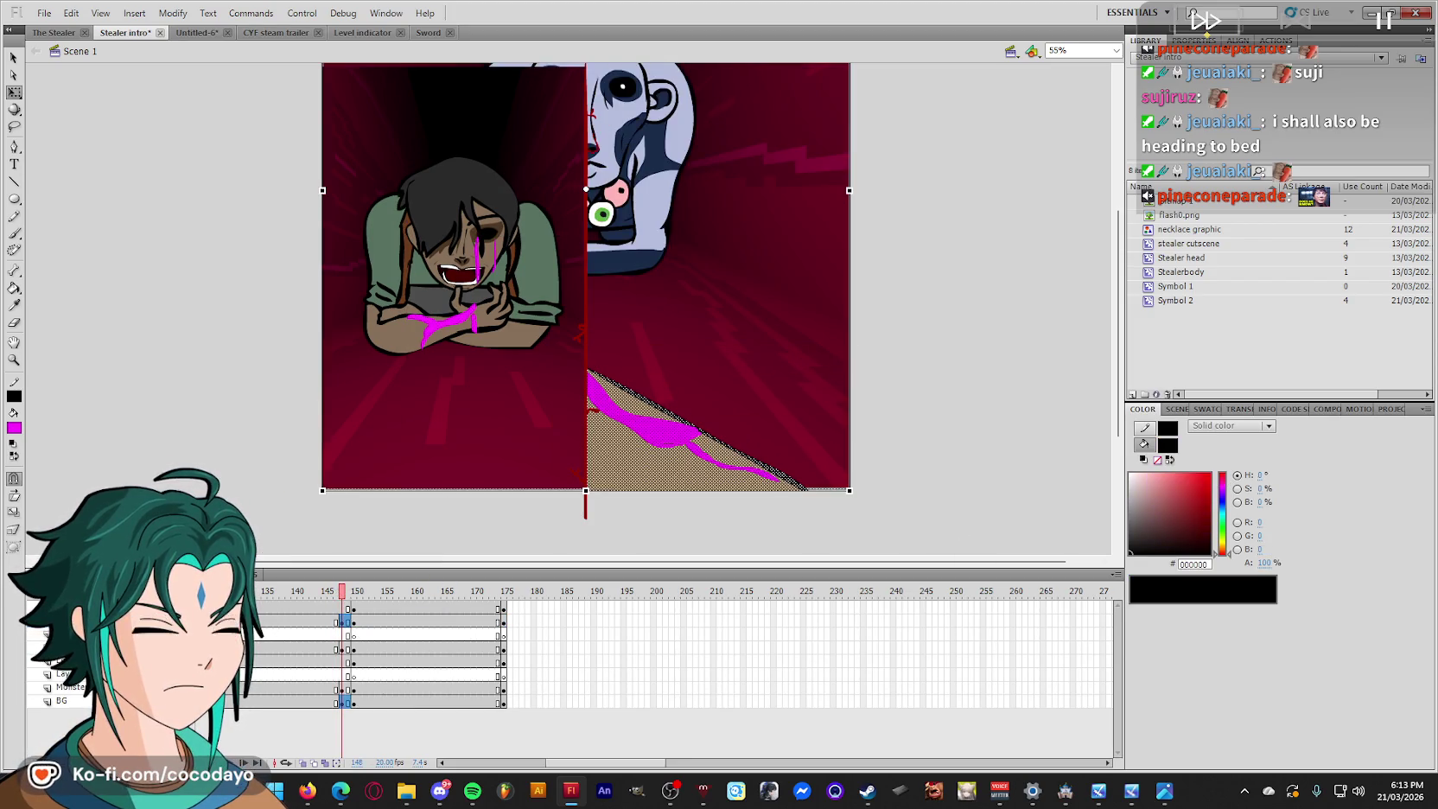
{"action": "left_click", "coordinate": [661, 417]}
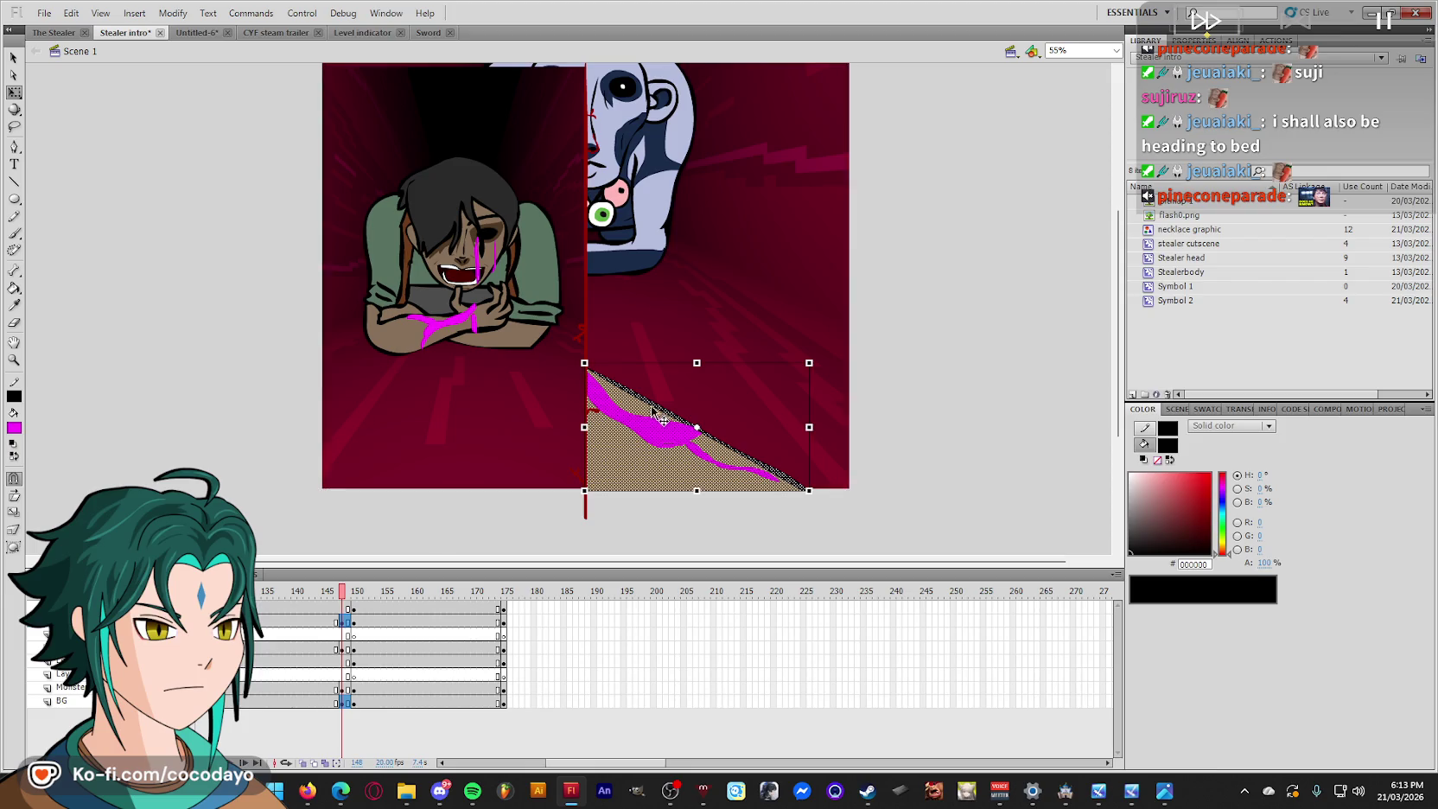
{"action": "left_click_drag", "start_coordinate": [697, 363], "coordinate": [697, 302]}
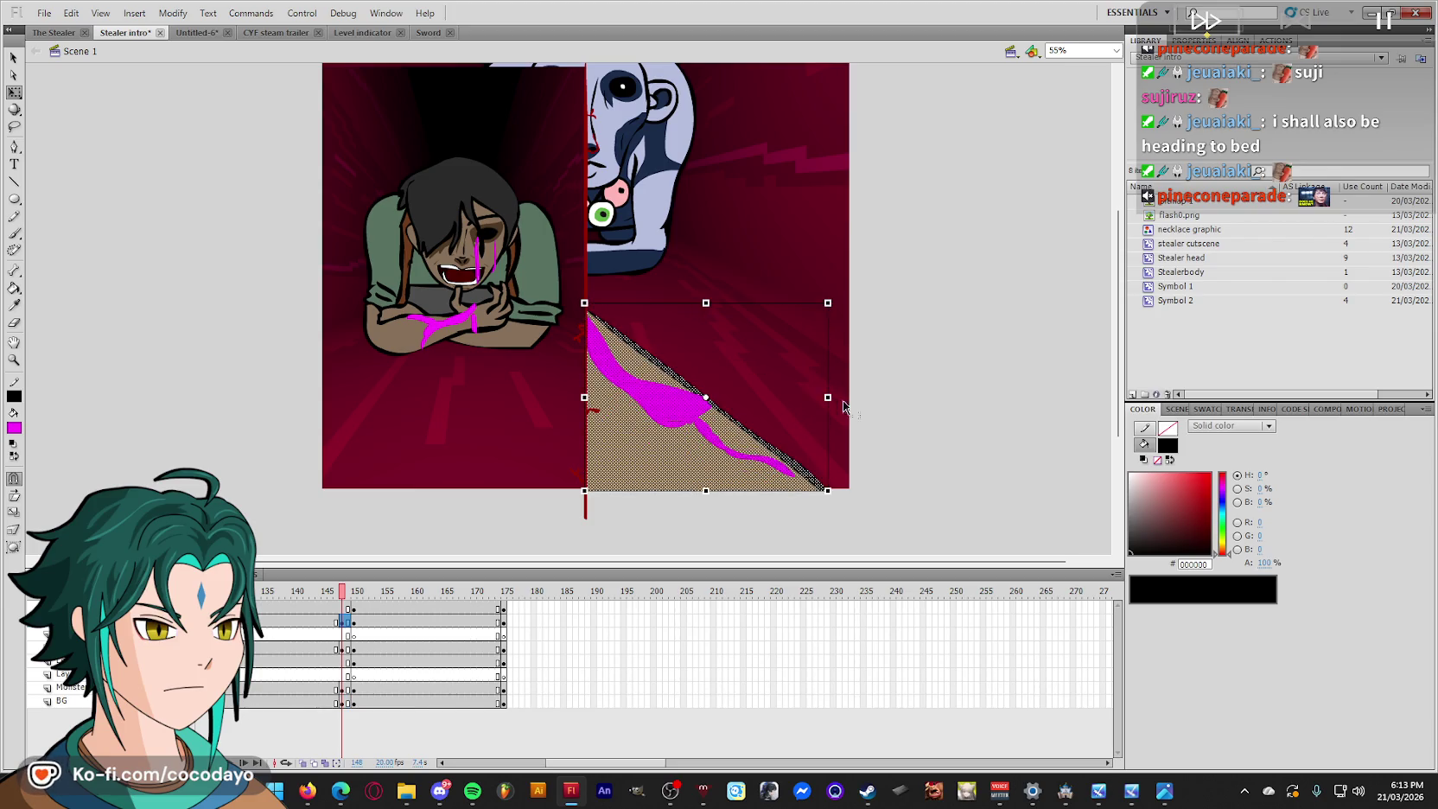
{"action": "left_click", "coordinate": [944, 413]}
At frame 150, enlarge the brown floor triangle up and to the right.
{"action": "left_click", "coordinate": [347, 654]}
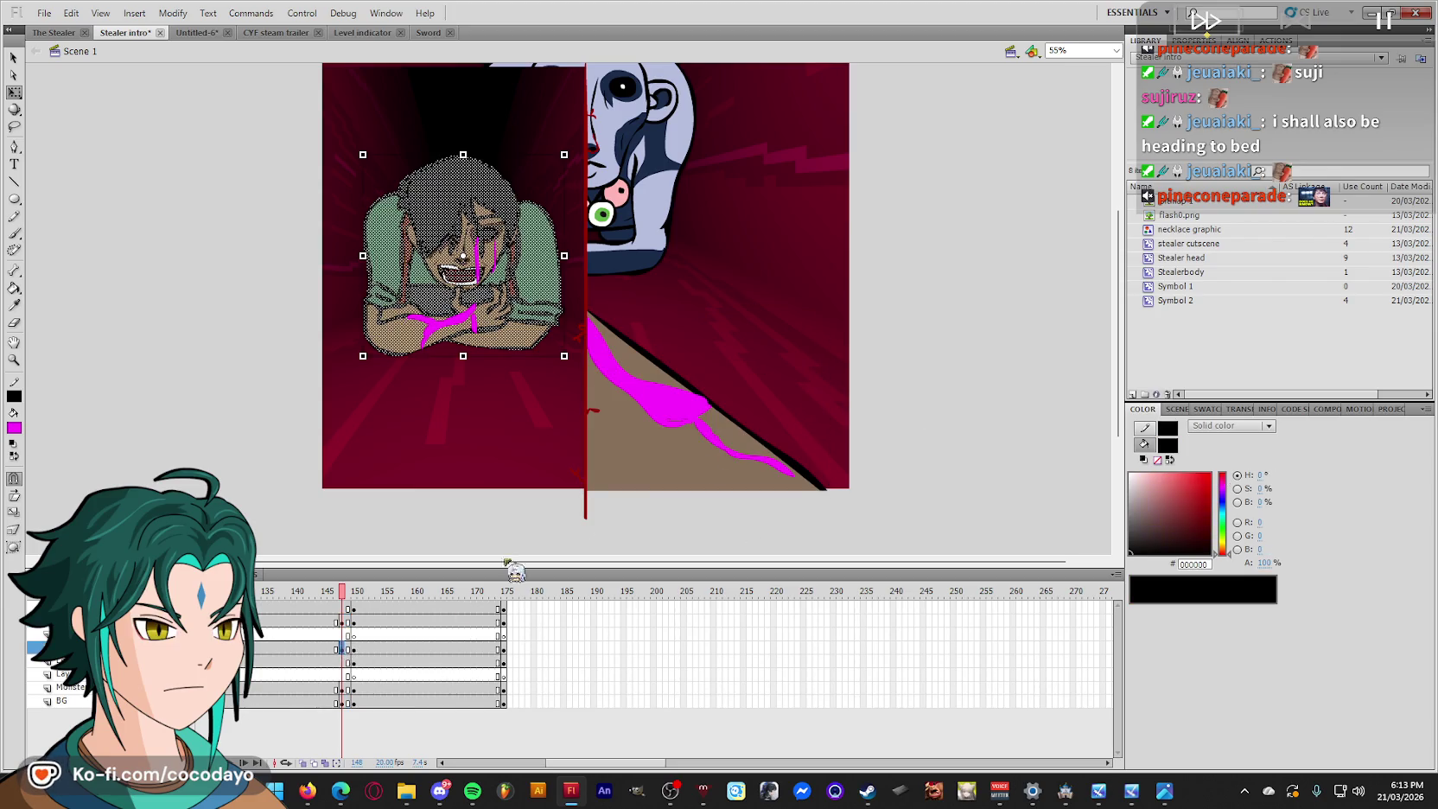
{"action": "left_click", "coordinate": [901, 412]}
{"action": "key", "text": "comma"}
{"action": "key", "text": "period"}
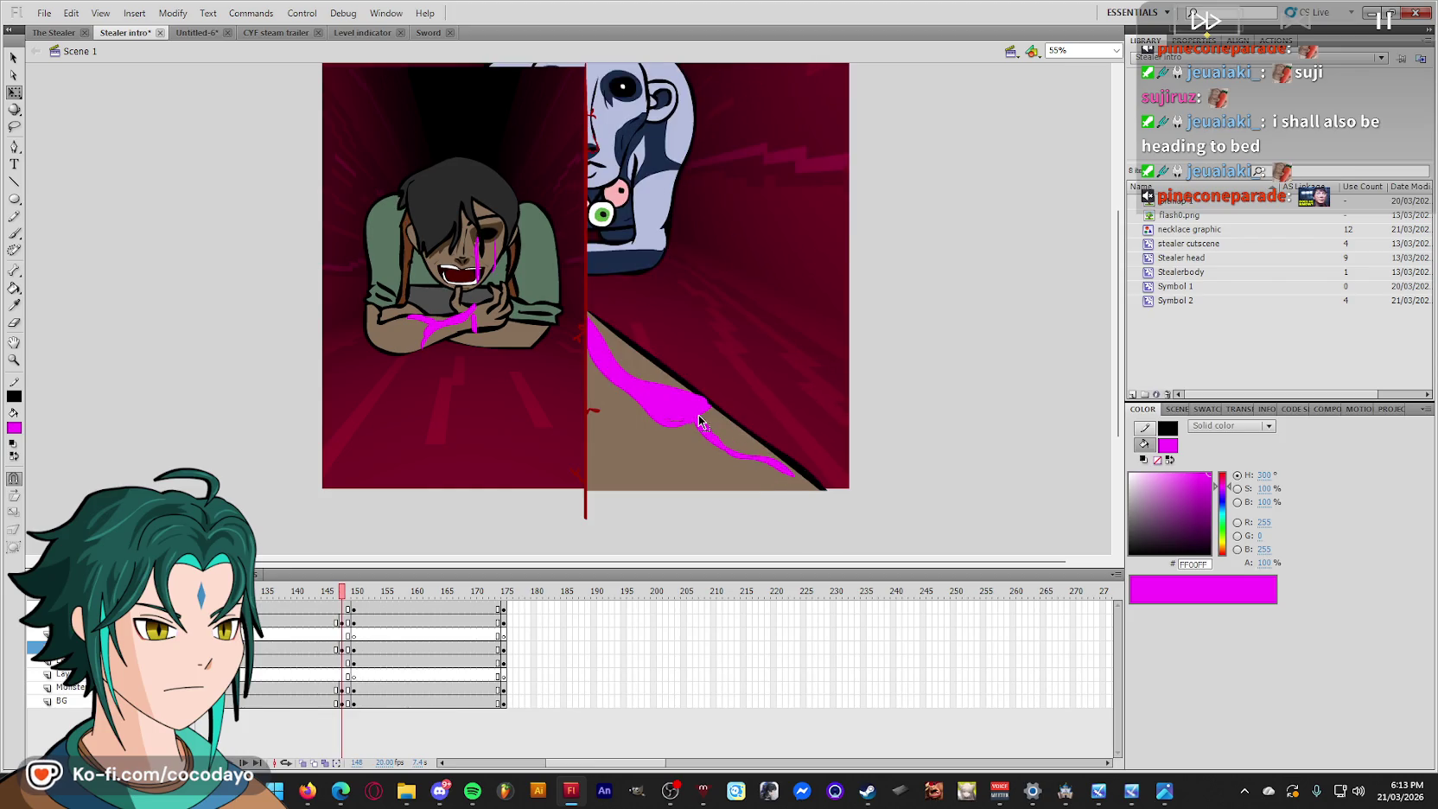
{"action": "key", "text": "comma"}
{"action": "key", "text": "period"}
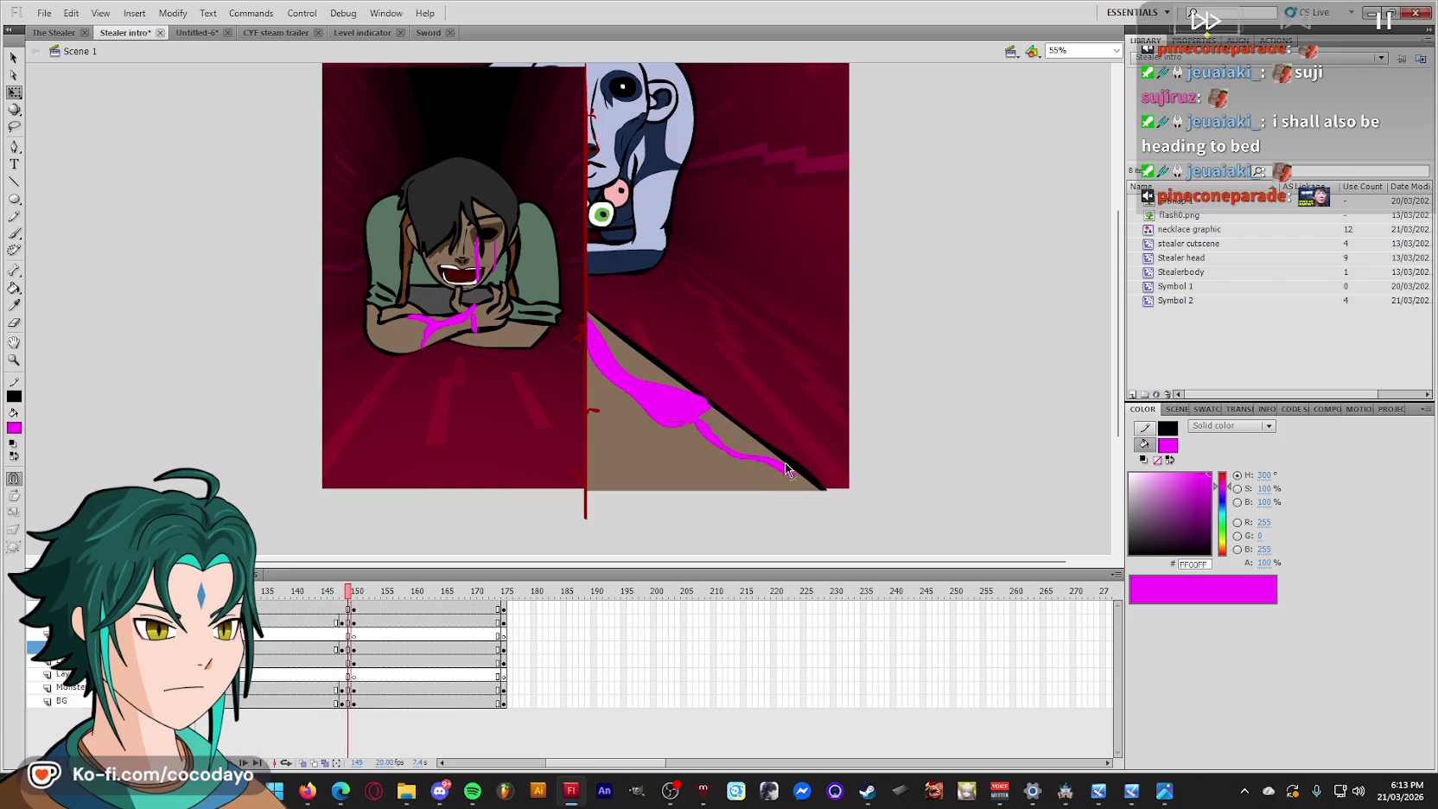
{"action": "key", "text": "period"}
{"action": "left_click", "coordinate": [674, 468]}
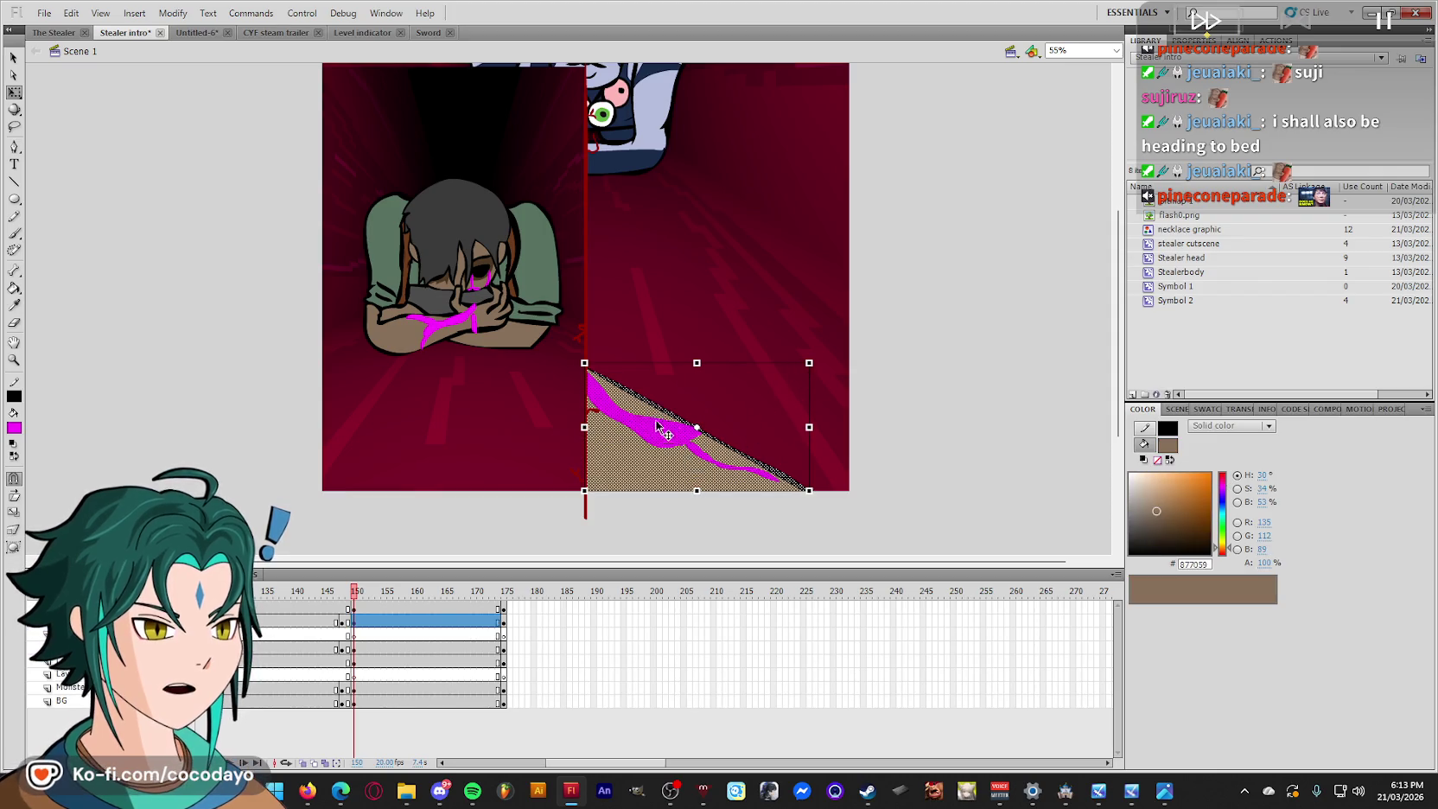
{"action": "left_click_drag", "start_coordinate": [803, 372], "coordinate": [981, 262]}
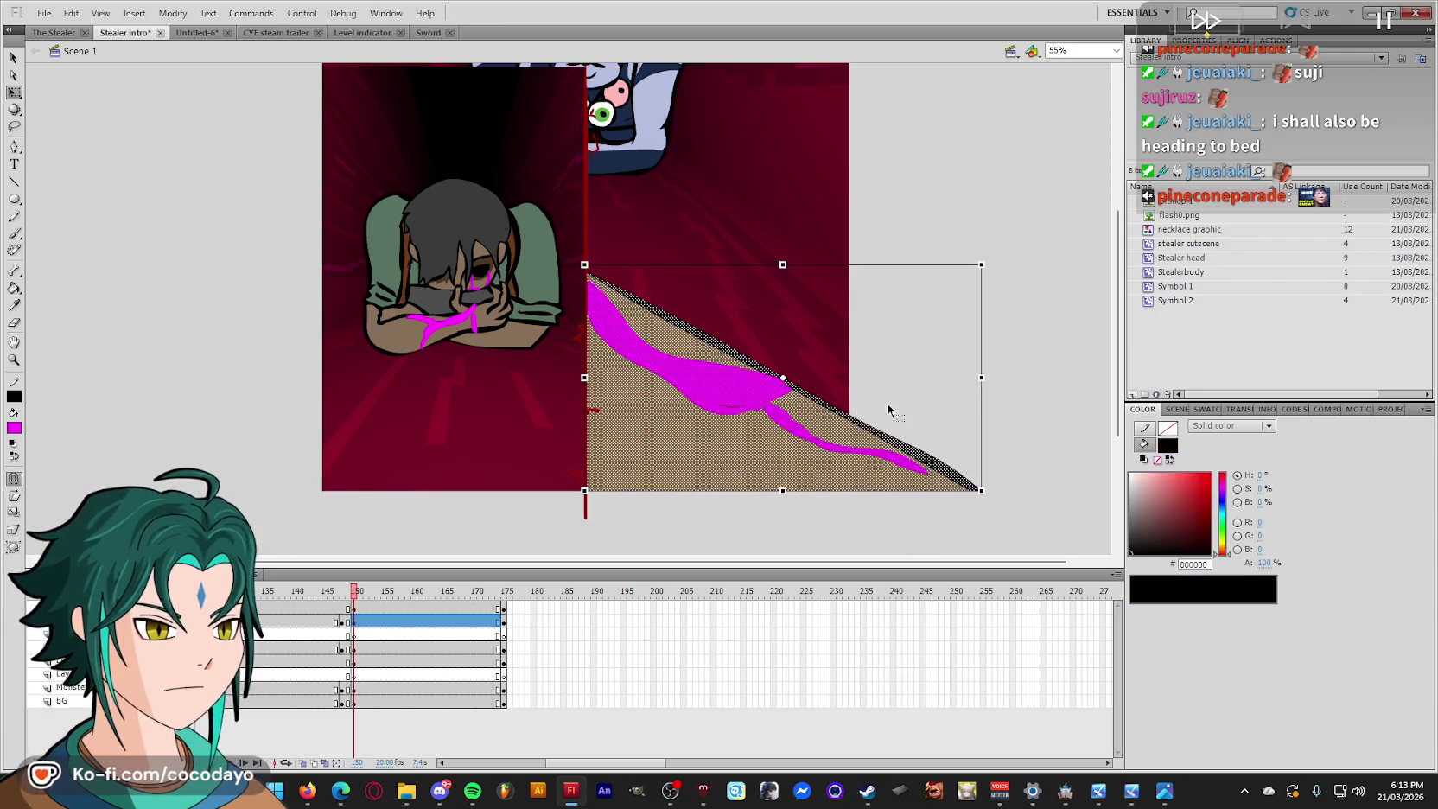
{"action": "left_click", "coordinate": [957, 431]}
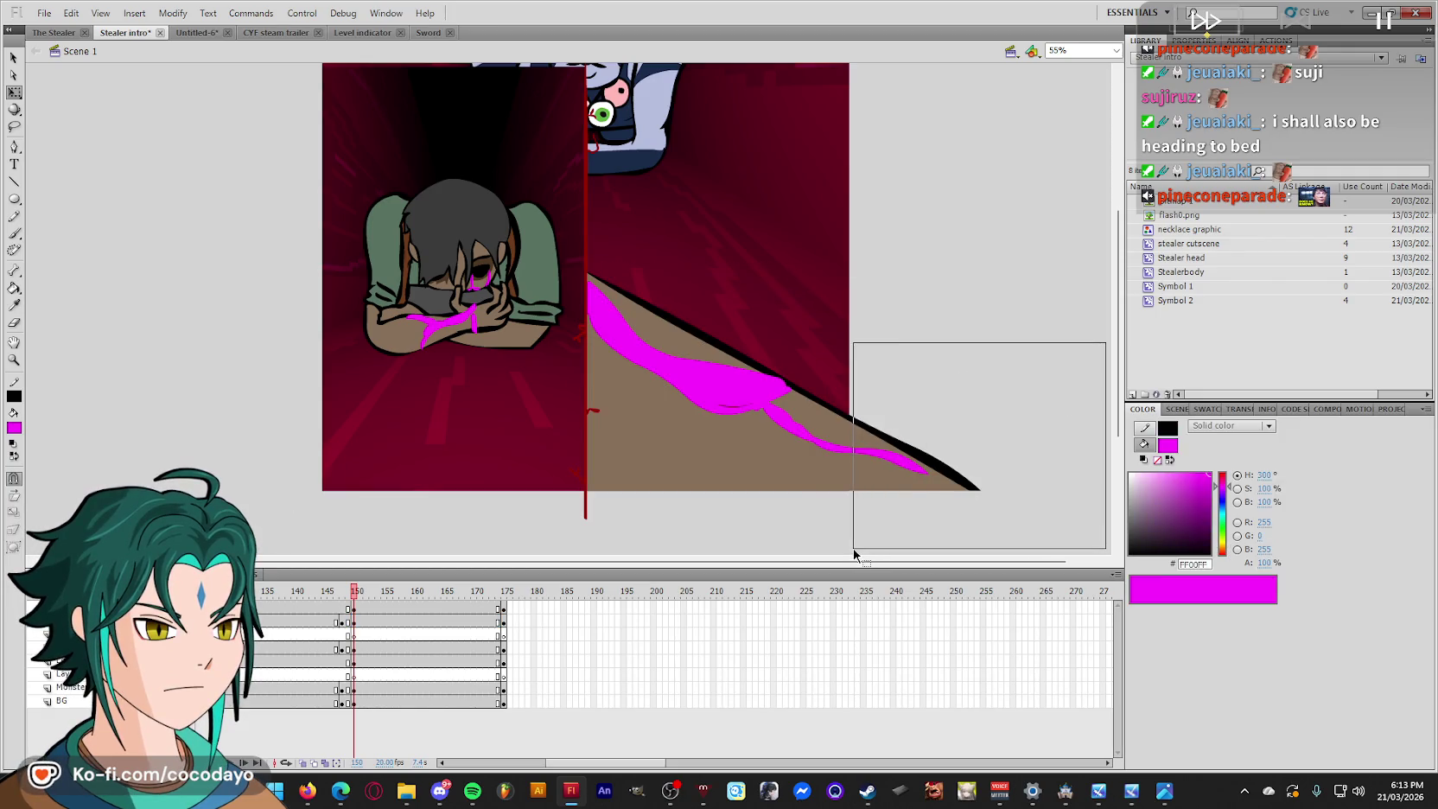
Delete the floor part beyond the stage's right edge and preview back to frame 145.
{"action": "left_click_drag", "start_coordinate": [926, 546], "coordinate": [852, 551]}
{"action": "key", "text": "Delete"}
{"action": "scroll", "coordinate": [624, 557], "scroll_direction": "up", "scroll_amount": 3}
{"action": "mouse_move", "coordinate": [374, 602]}
{"action": "left_mouse_down"}
{"action": "mouse_move", "coordinate": [328, 611]}
{"action": "mouse_move", "coordinate": [370, 625]}
{"action": "mouse_move", "coordinate": [517, 620]}
{"action": "left_mouse_up"}
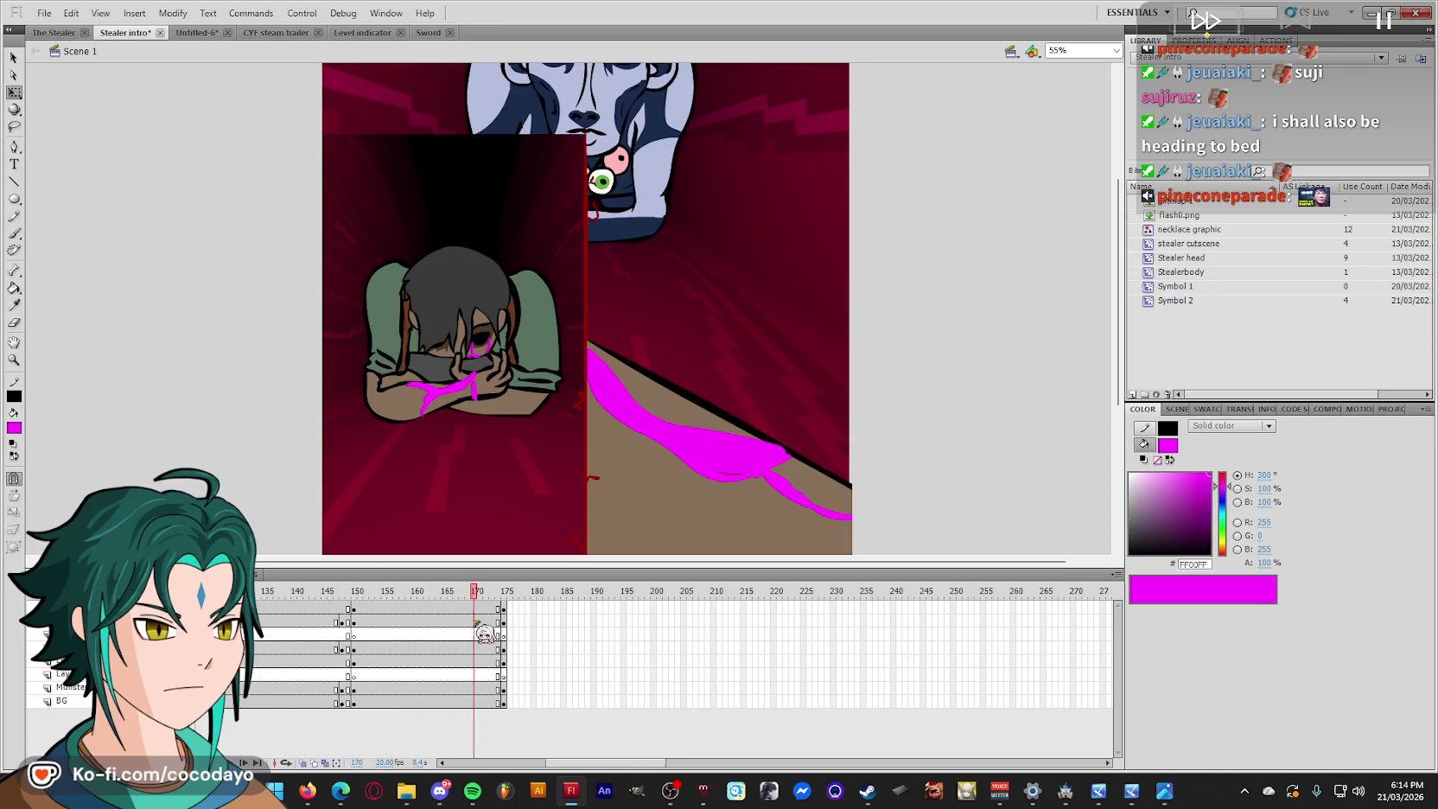
Copy the enlarged floor from frame 150 and paste it in place at frame 175.
{"action": "left_click", "coordinate": [354, 649]}
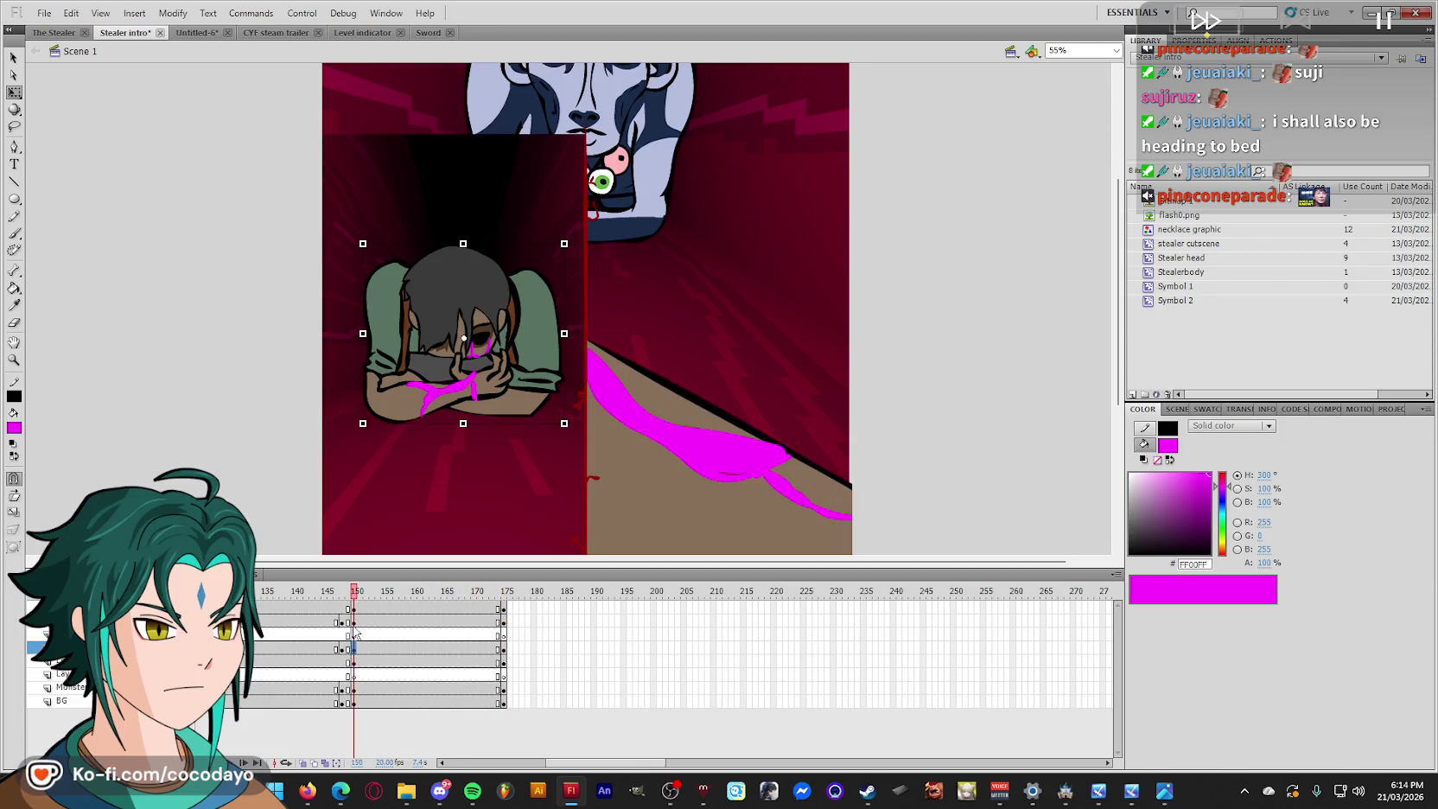
{"action": "left_click", "coordinate": [353, 622]}
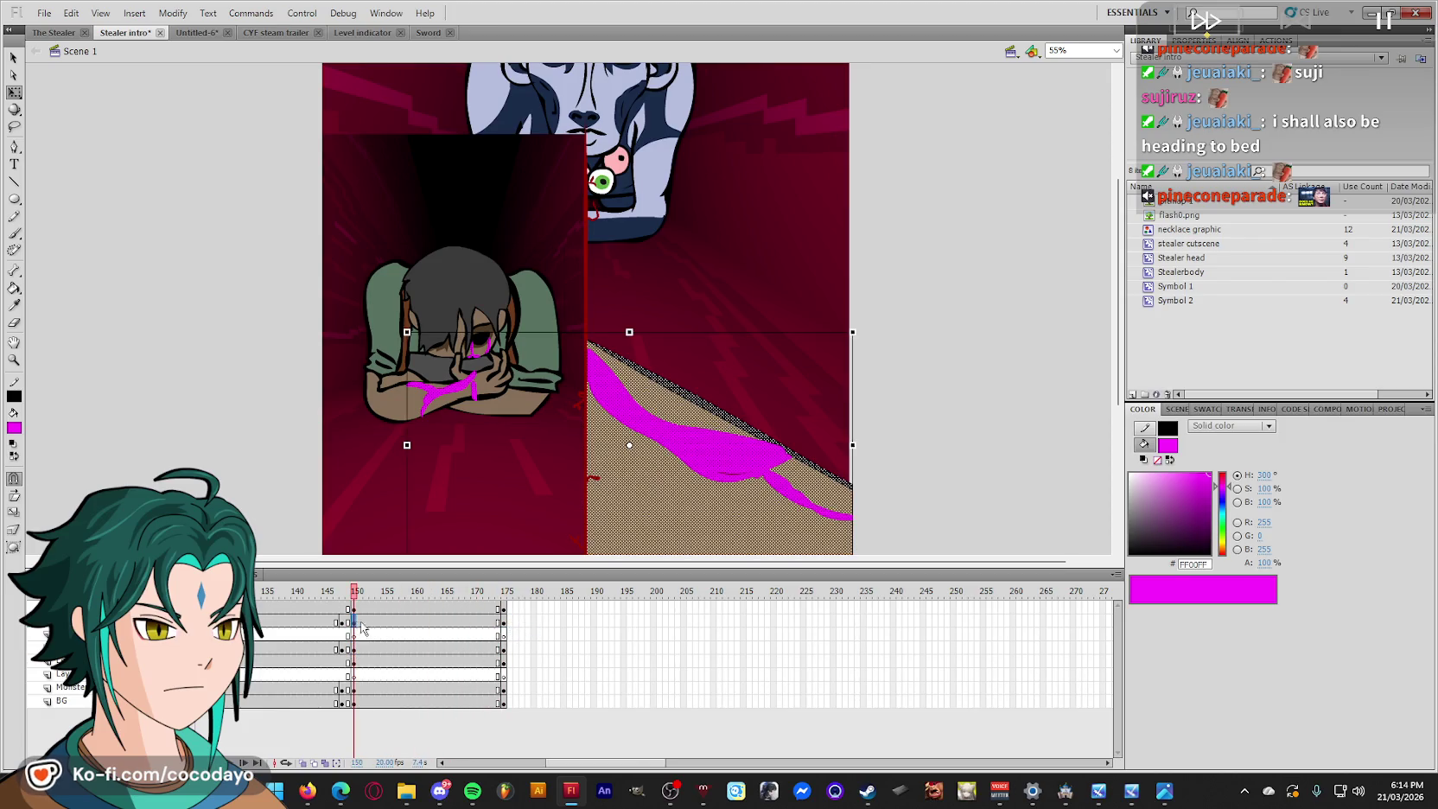
{"action": "left_click", "coordinate": [503, 622]}
{"action": "right_click", "coordinate": [979, 364]}
{"action": "left_click", "coordinate": [1018, 422]}
Preview the frames back to 175 and select the monster head on the Monster layer.
{"action": "key", "text": "e"}
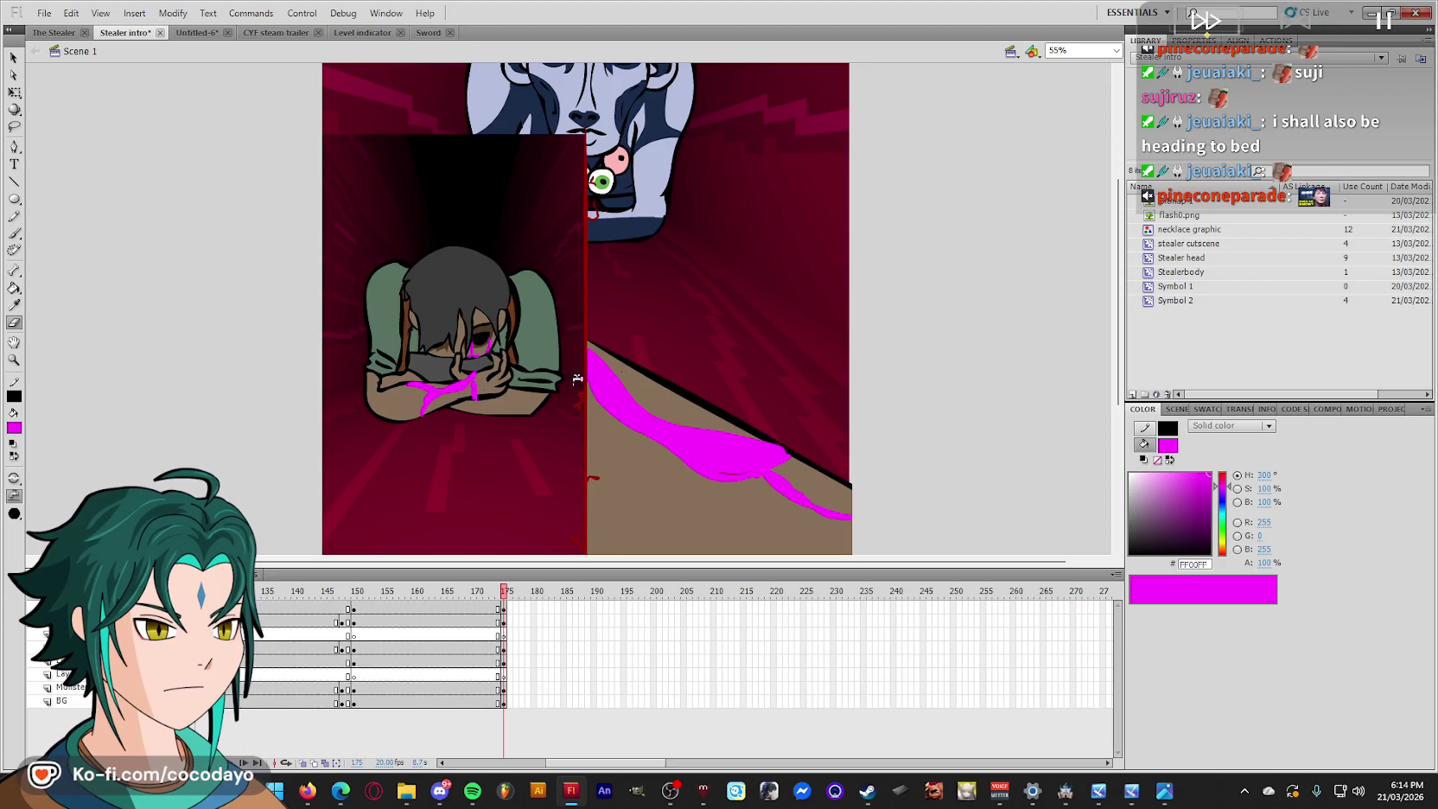
{"action": "left_click_drag", "start_coordinate": [468, 596], "coordinate": [503, 596]}
{"action": "left_click", "coordinate": [654, 208]}
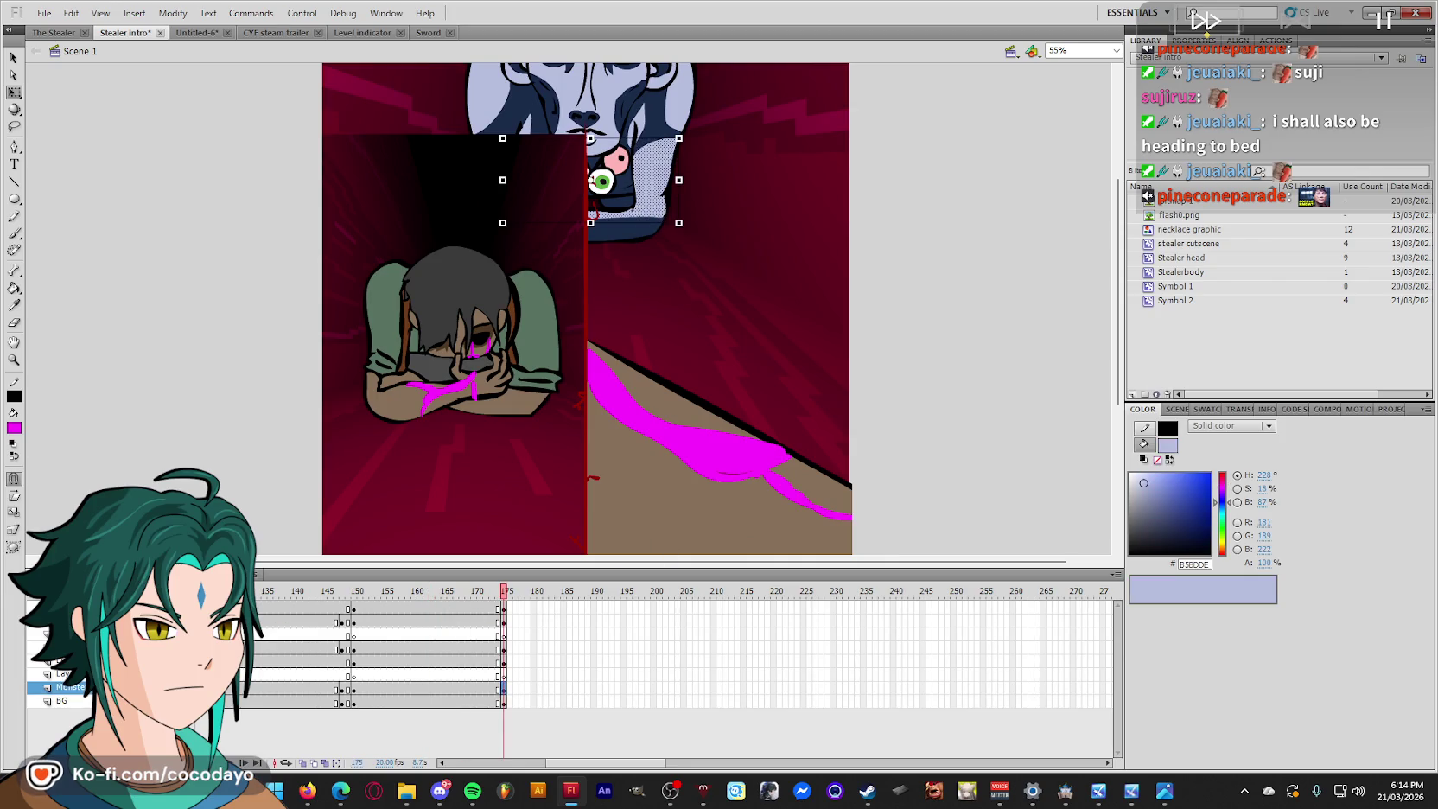
{"action": "scroll", "coordinate": [657, 321], "scroll_direction": "up", "scroll_amount": 3}
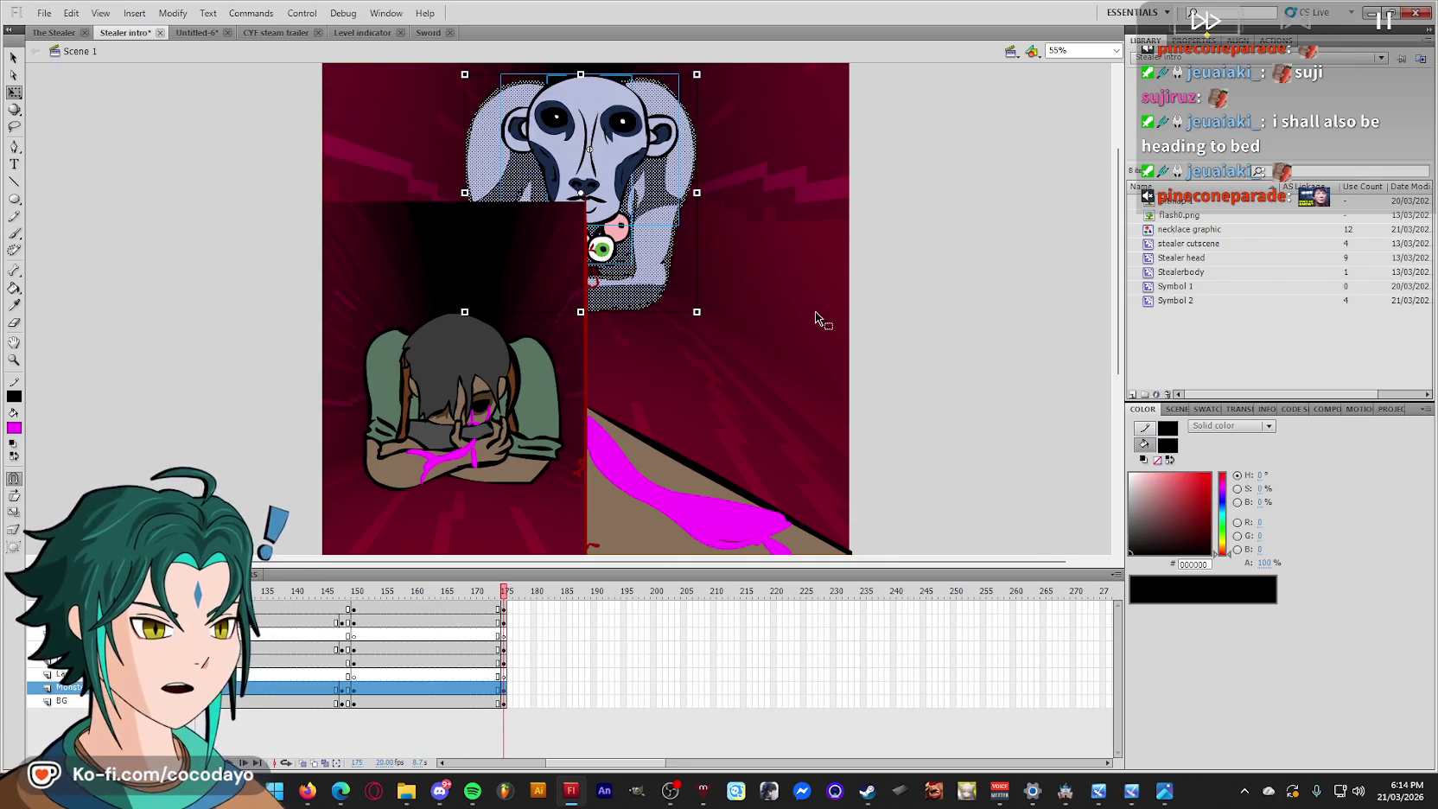
{"action": "right_click", "coordinate": [624, 156]}
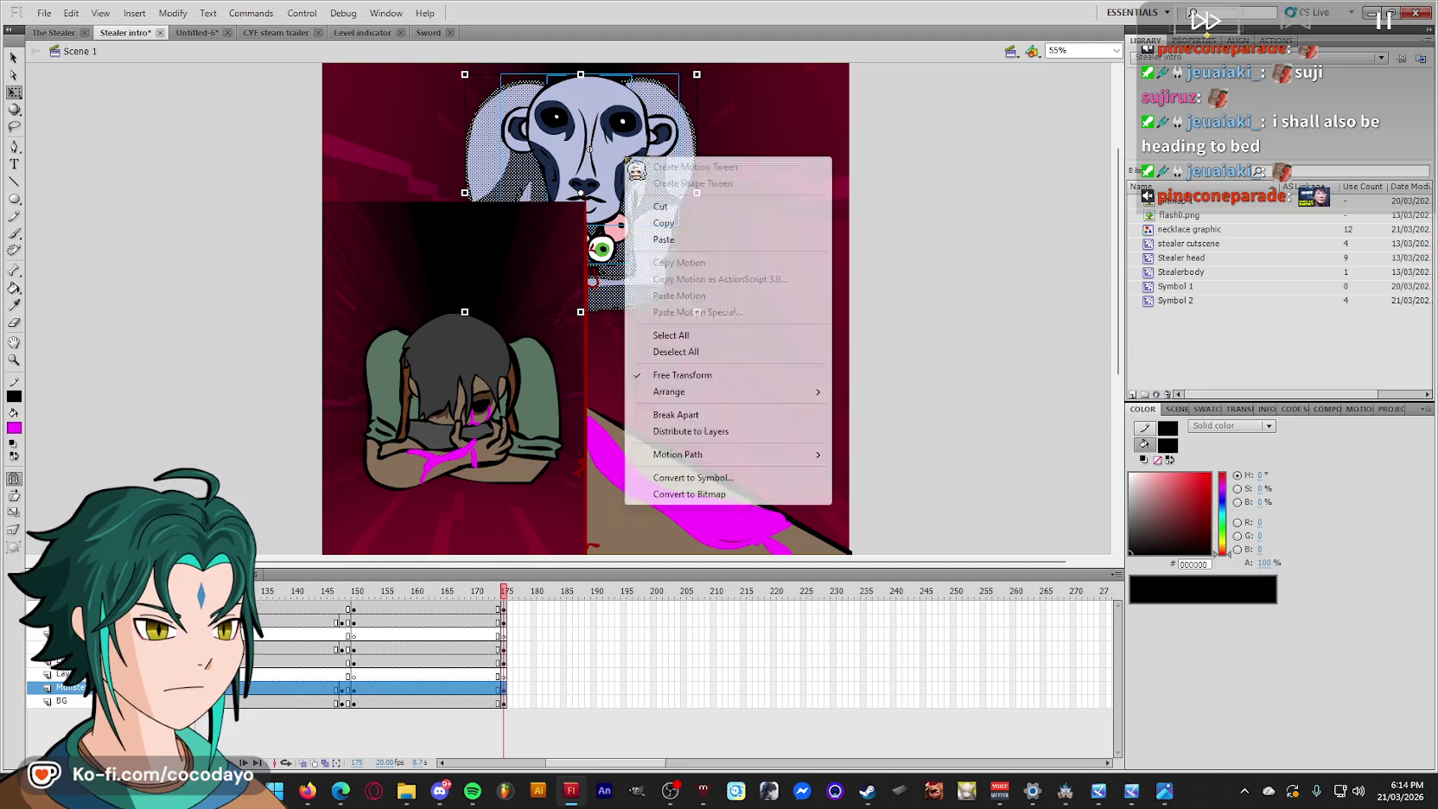
Break apart the monster head and convert it to movie clip 'monster backing up solo clip'.
{"action": "left_click", "coordinate": [730, 418]}
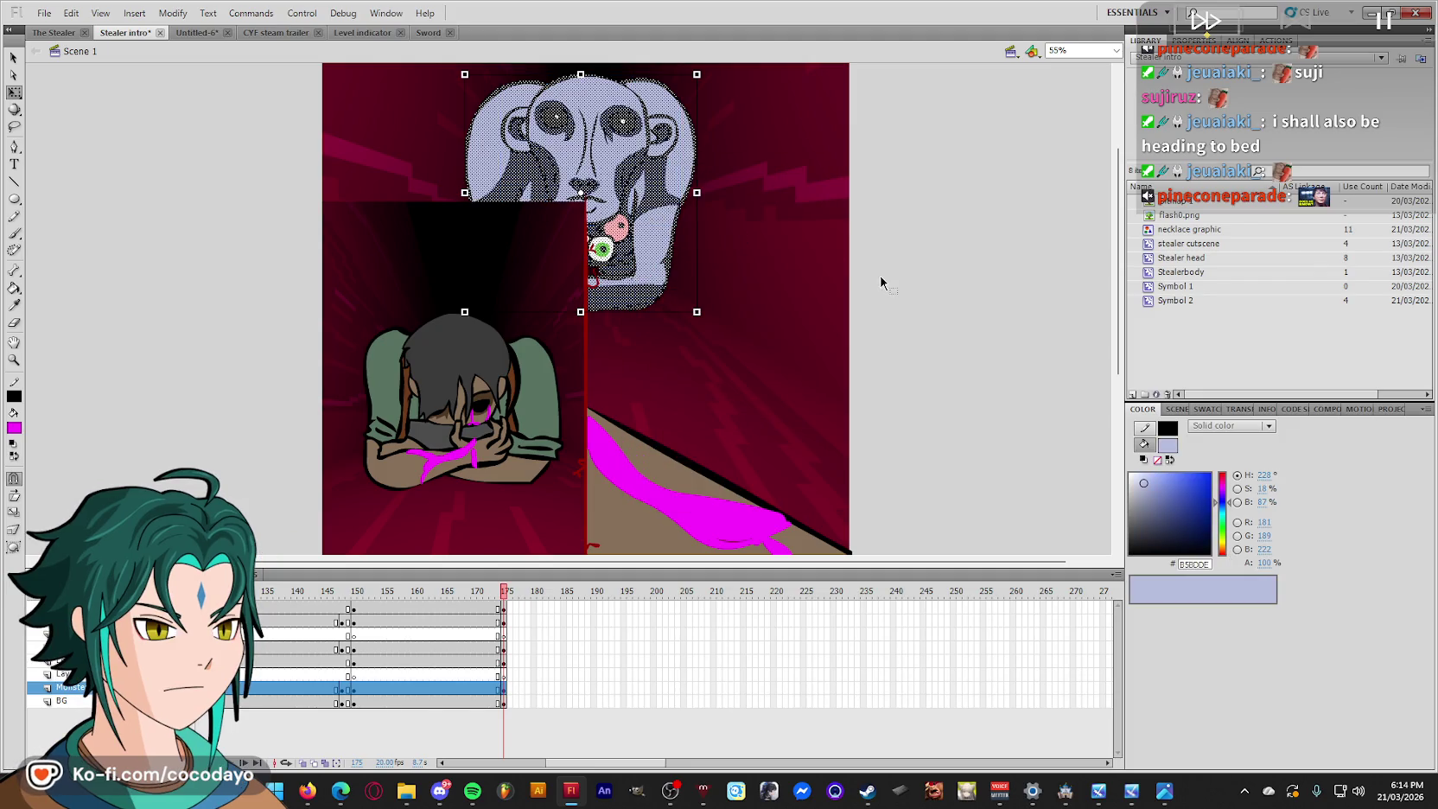
{"action": "key", "text": "F8"}
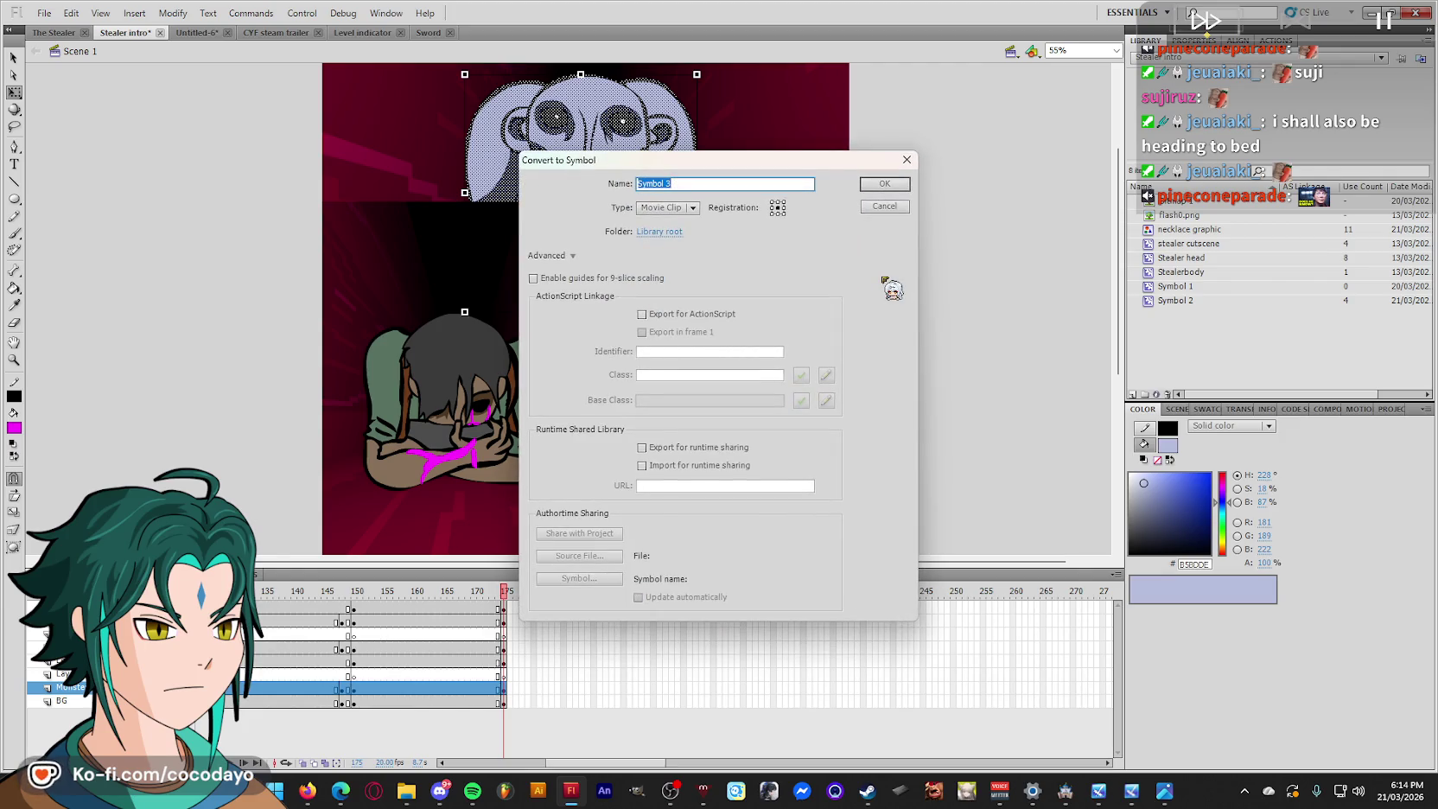
{"action": "type", "text": "monster backing up s"}
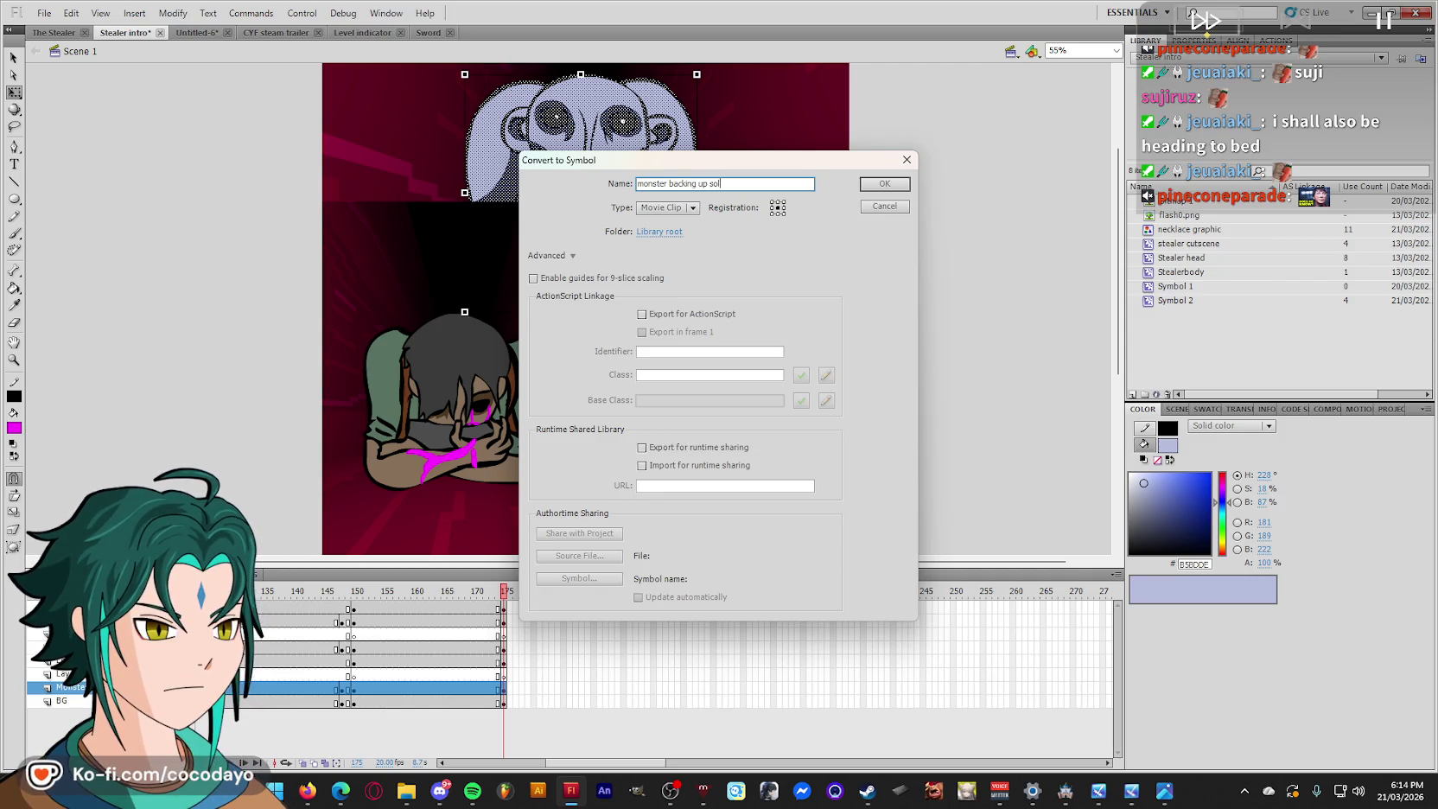
{"action": "type", "text": "olo clip"}
{"action": "key", "text": "Return"}
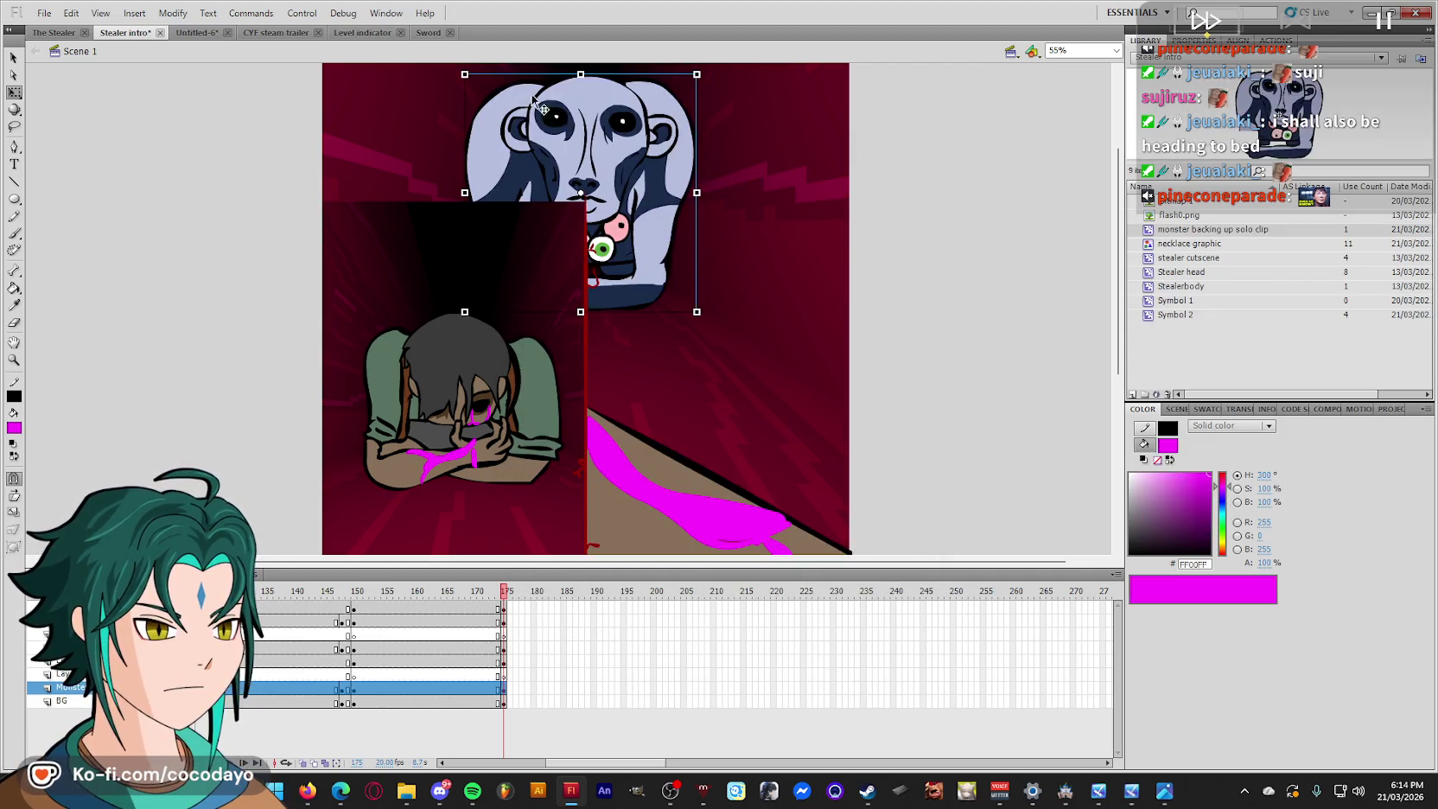
{"action": "left_click", "coordinate": [495, 344]}
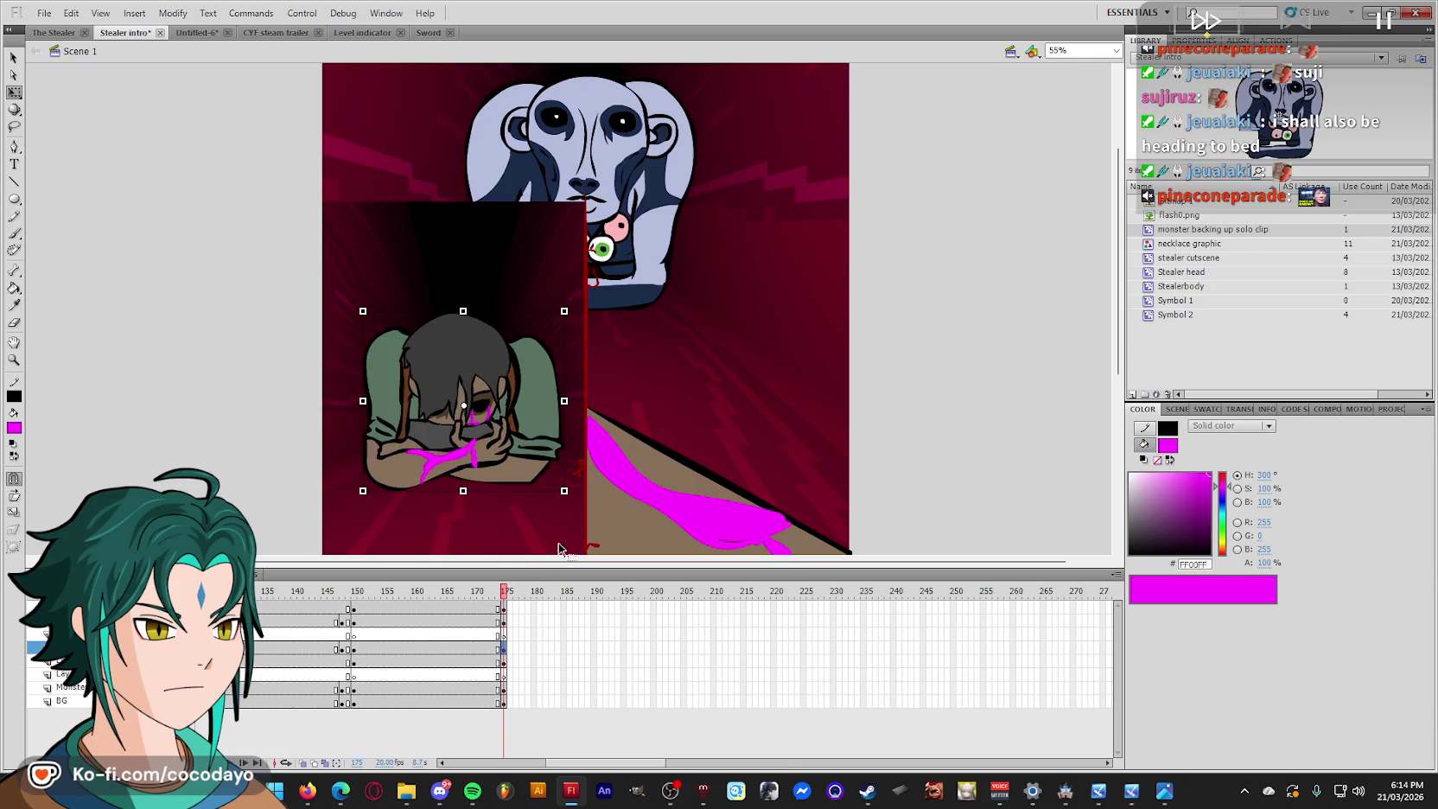
Create a classic tween on the Monster layer ending at frame 175.
{"action": "left_click", "coordinate": [640, 128]}
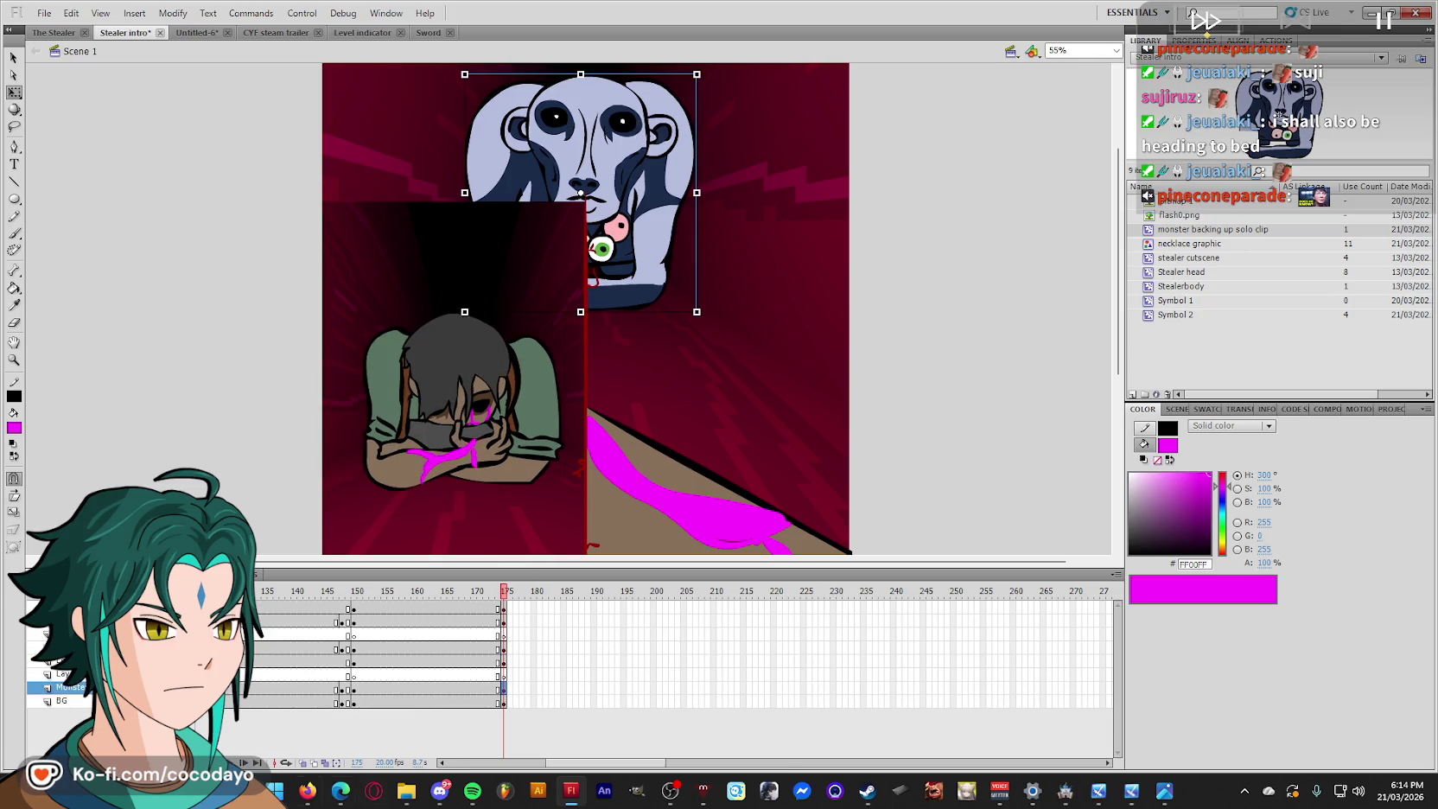
{"action": "left_click", "coordinate": [69, 686]}
{"action": "left_click", "coordinate": [503, 689]}
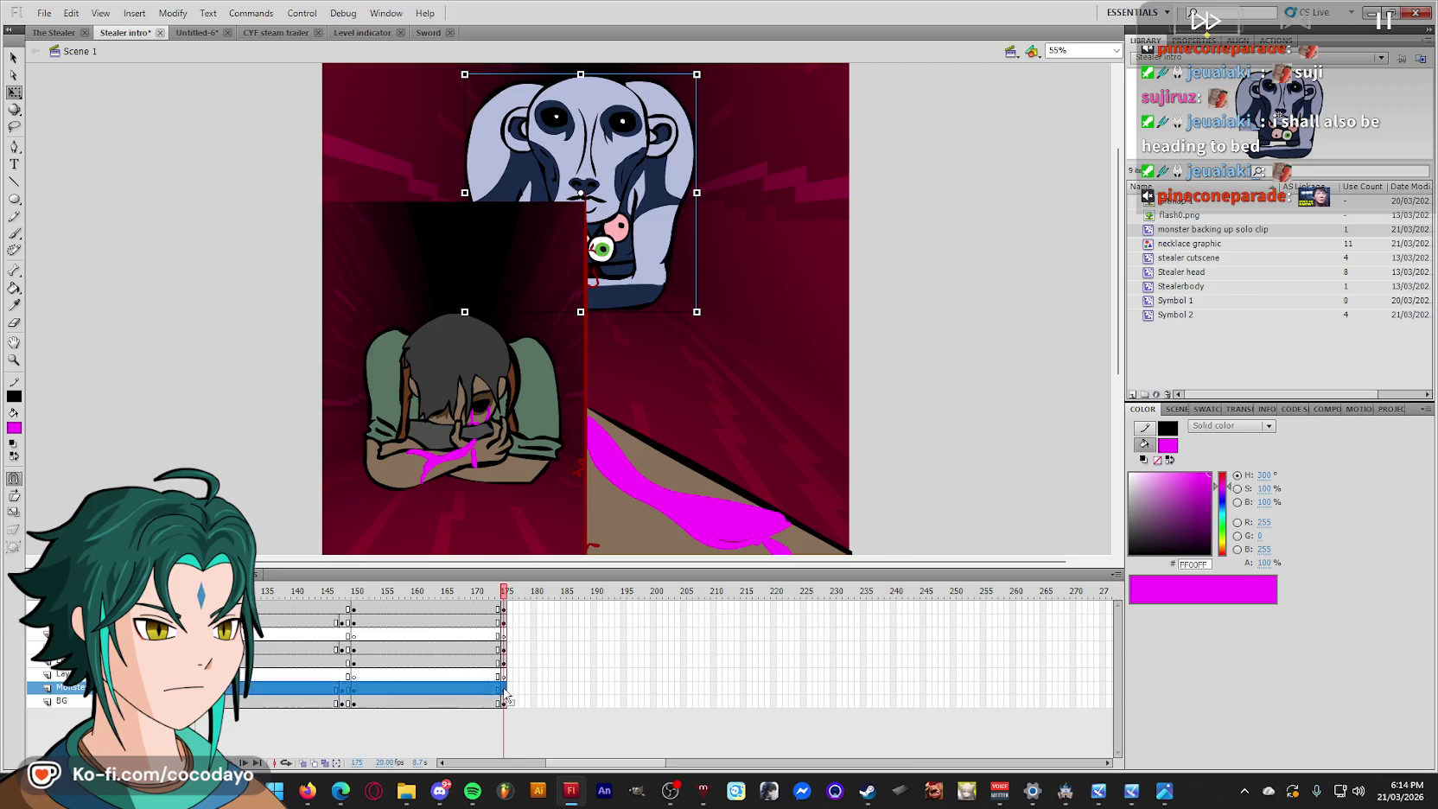
{"action": "right_click", "coordinate": [503, 690]}
{"action": "left_click", "coordinate": [620, 329]}
Create a classic tween on the crouching girl's layer ending at frame 175.
{"action": "left_click", "coordinate": [511, 435]}
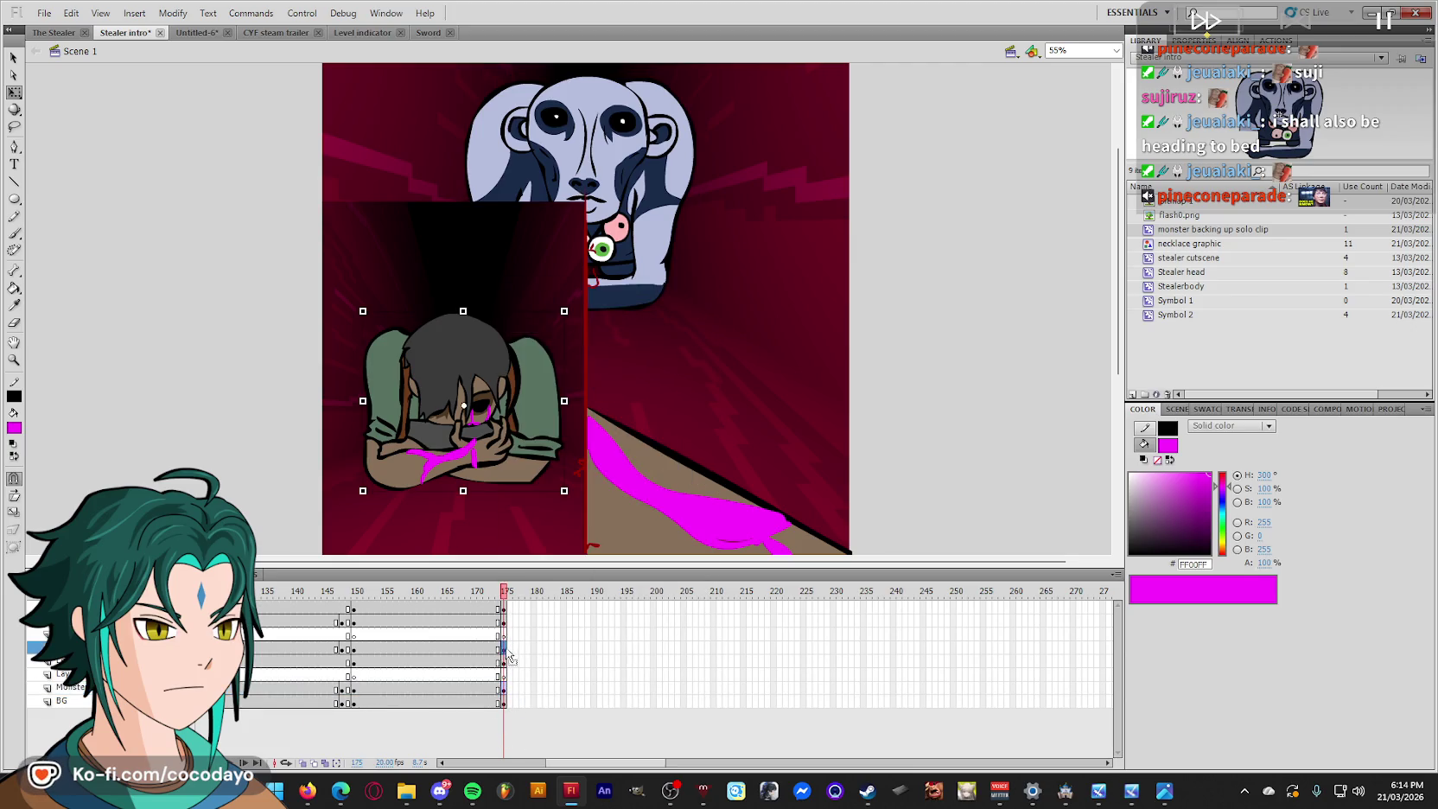
{"action": "right_click", "coordinate": [516, 435]}
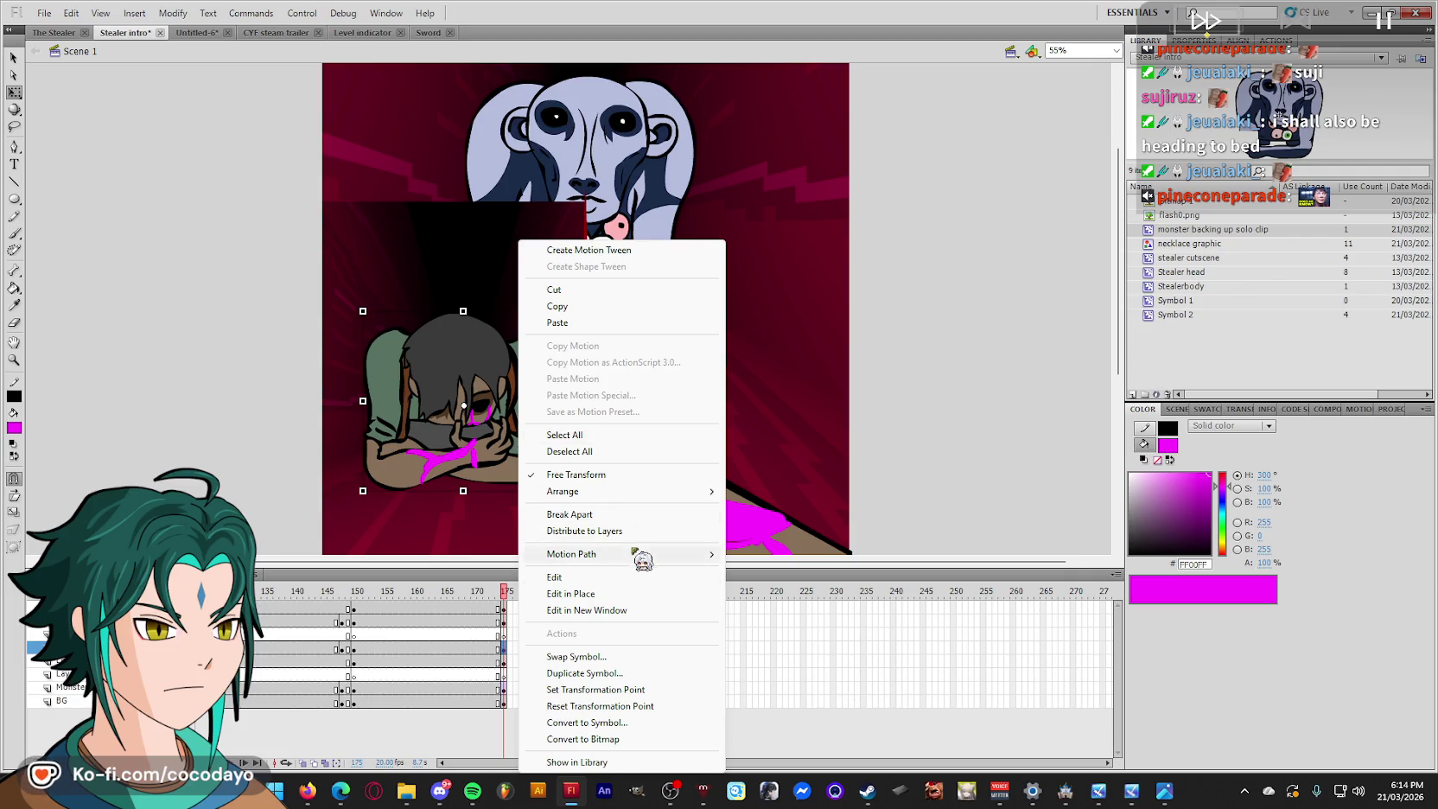
{"action": "right_click", "coordinate": [503, 660]}
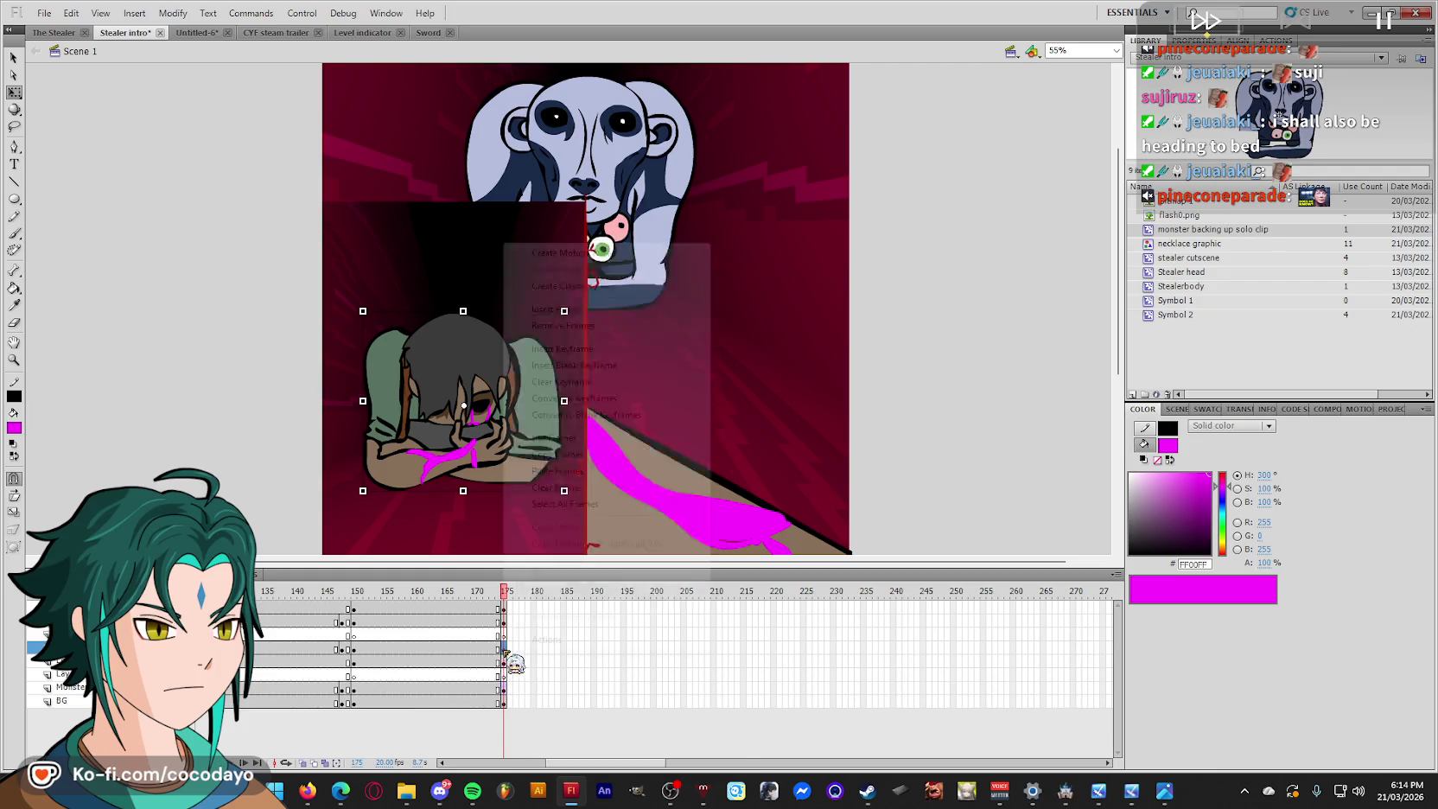
{"action": "left_click", "coordinate": [593, 285]}
{"action": "left_click", "coordinate": [506, 635]}
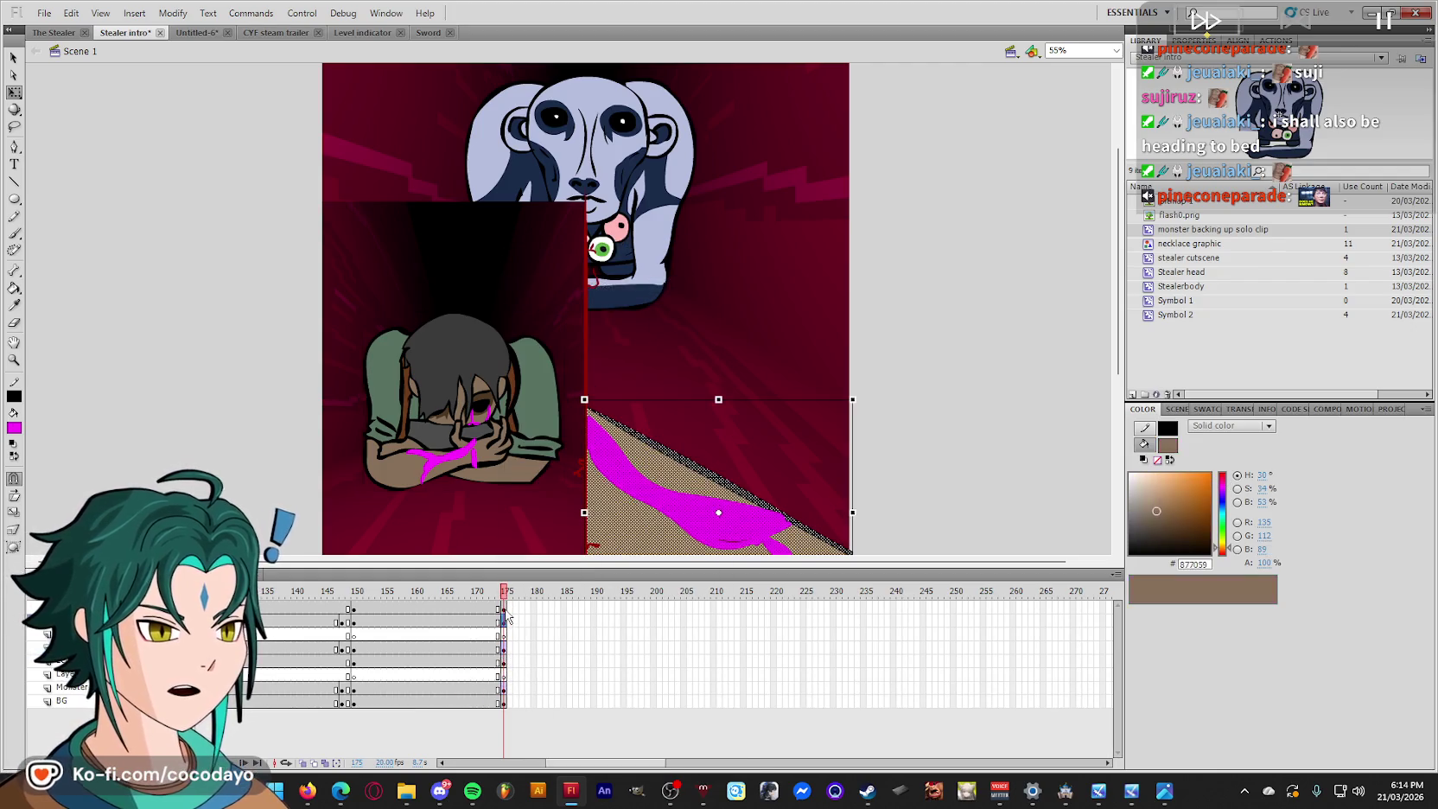
{"action": "left_click", "coordinate": [506, 620]}
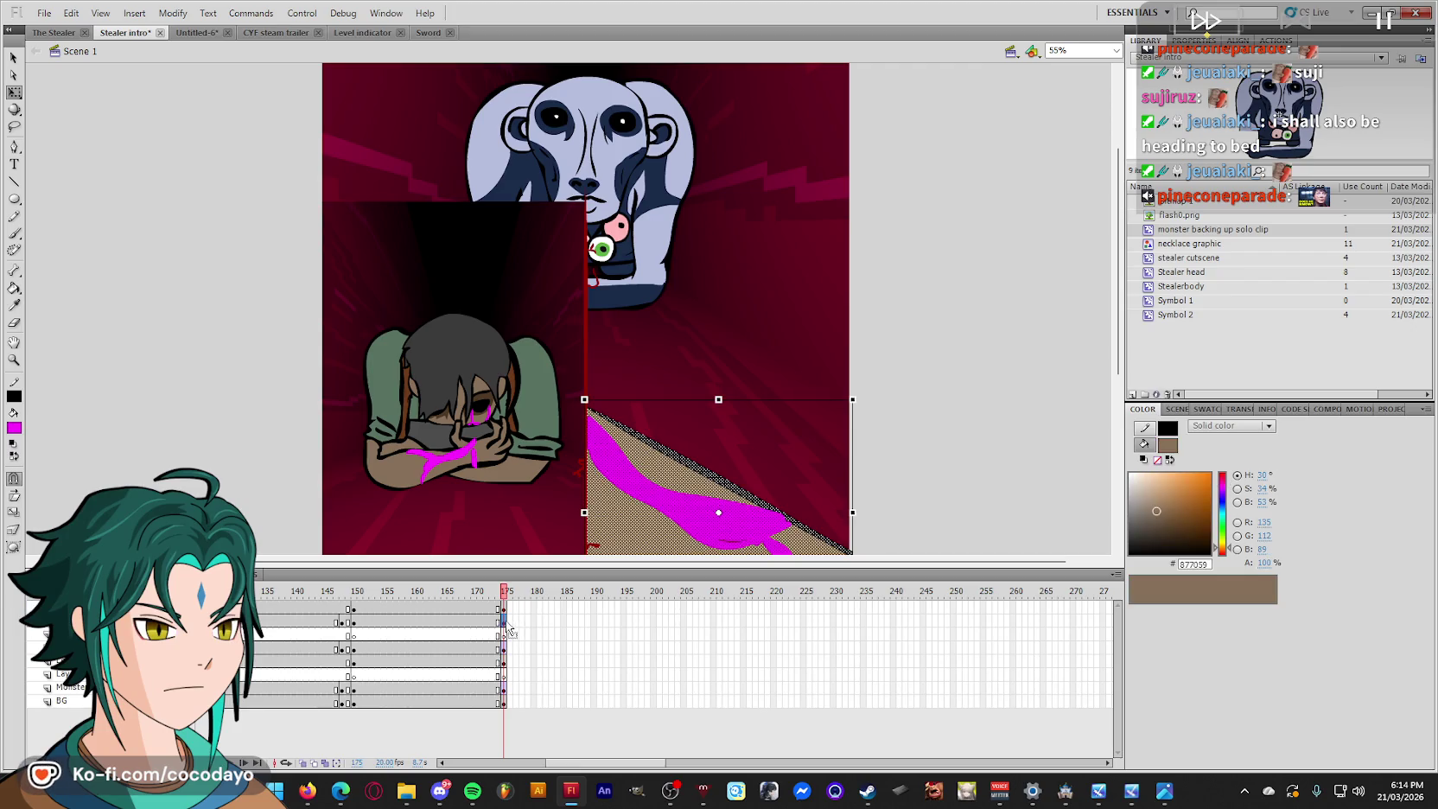
Add keyframes at frame 210 and classic tweens from frame 175 on the monster and figure layers.
{"action": "left_click", "coordinate": [683, 621]}
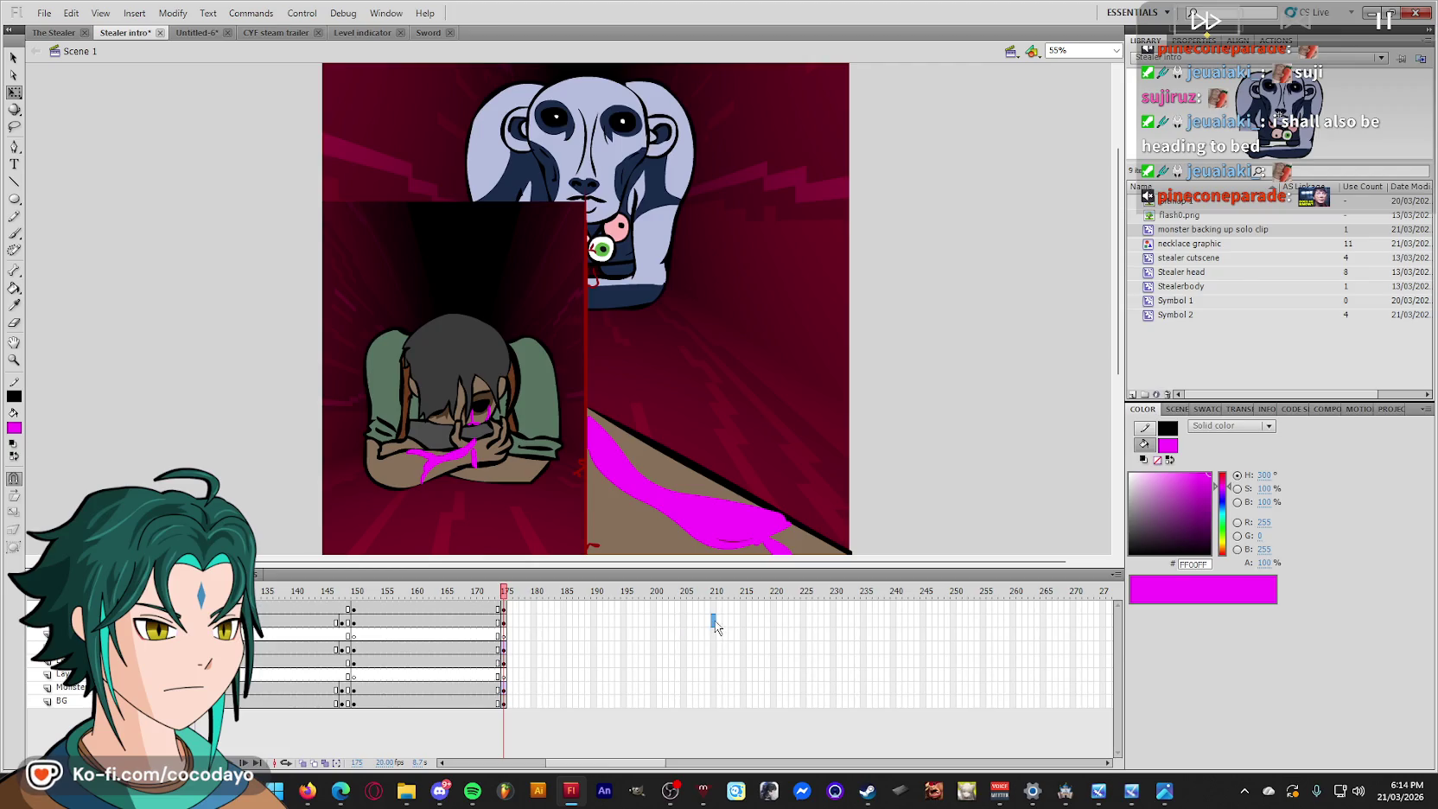
{"action": "key", "text": "F6"}
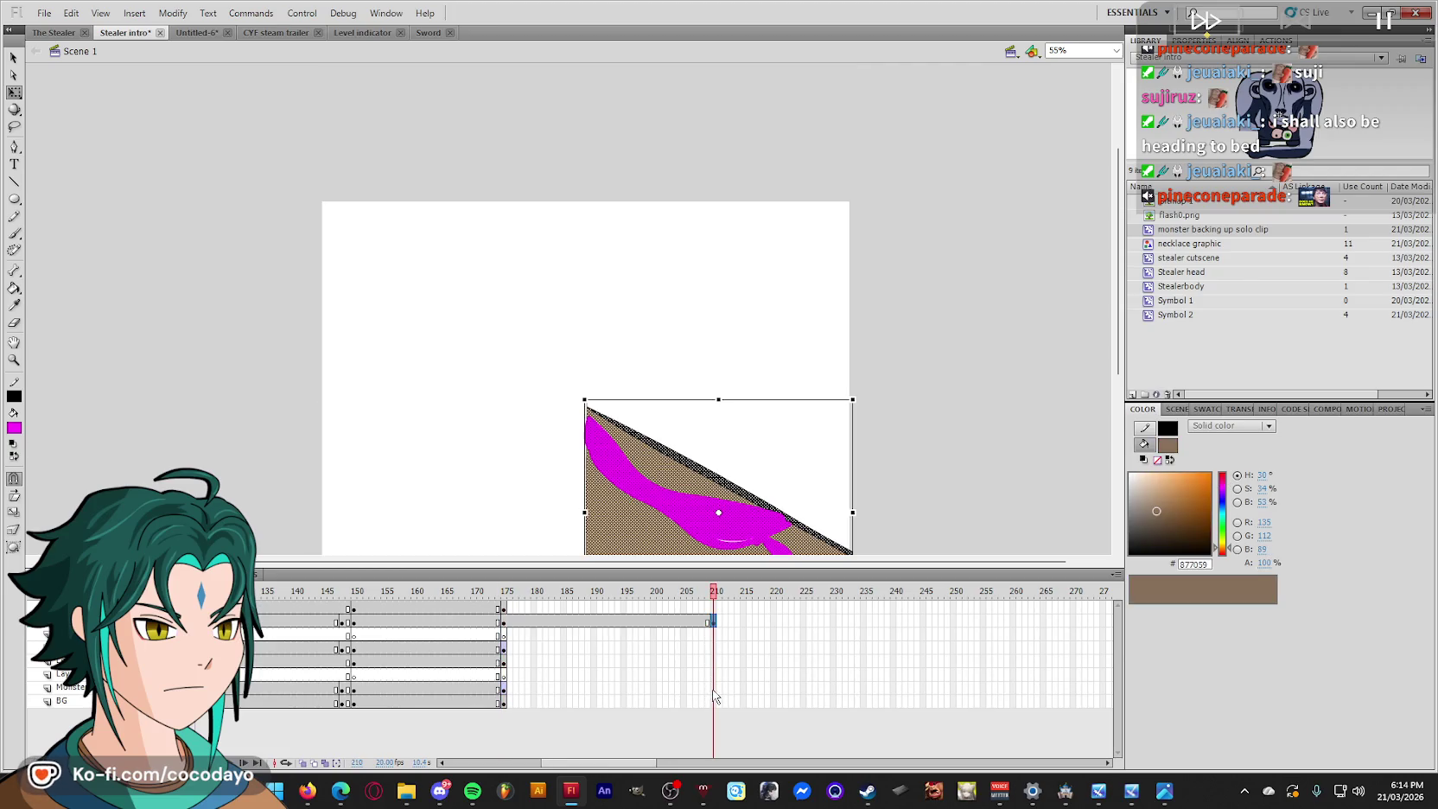
{"action": "left_click", "coordinate": [713, 687]}
{"action": "left_click", "coordinate": [713, 649]}
{"action": "right_click", "coordinate": [713, 651]}
{"action": "right_click", "coordinate": [716, 688]}
Extend the middle layers to frame 210 and remove the extra frame from the triangle layer.
{"action": "left_click", "coordinate": [716, 702]}
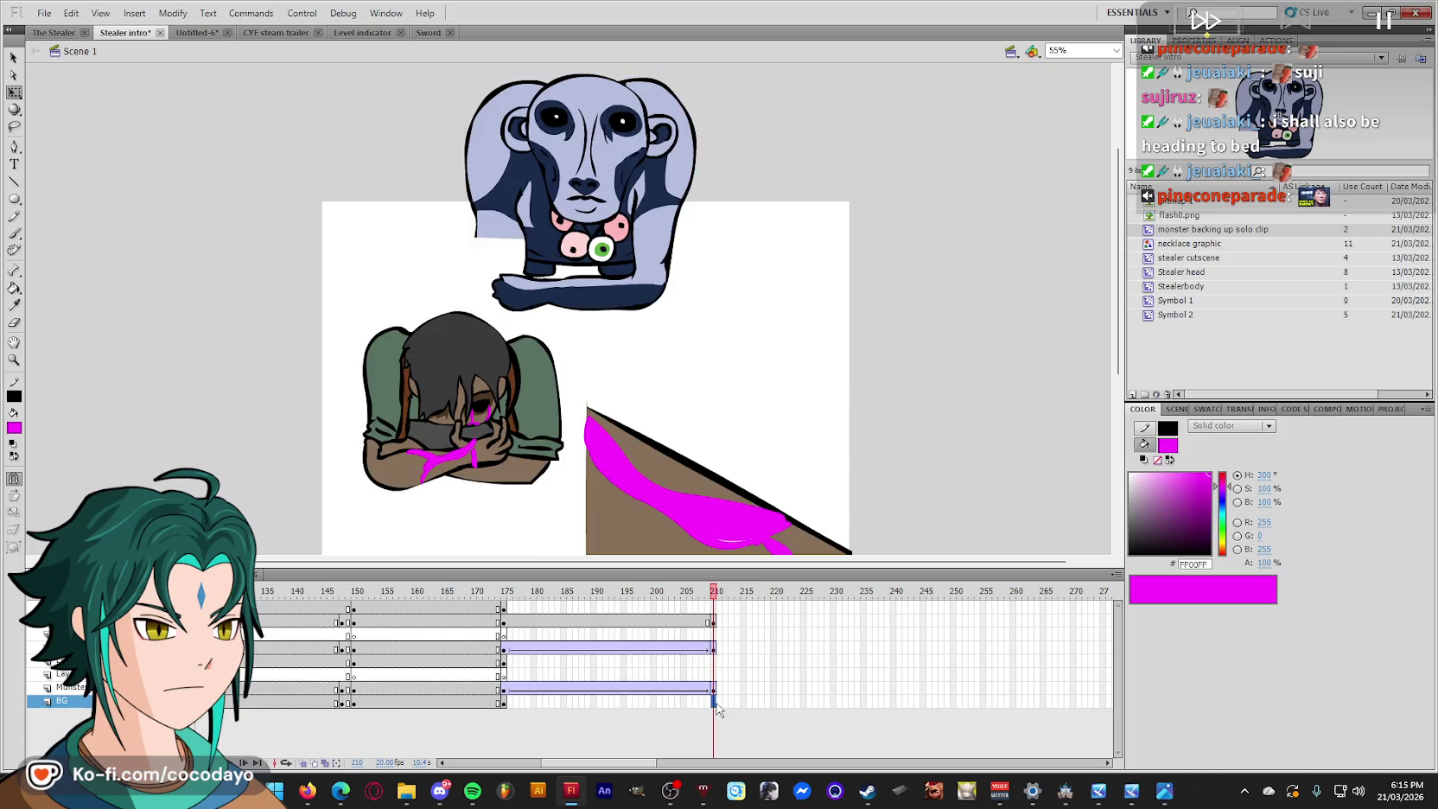
{"action": "left_click_drag", "start_coordinate": [717, 707], "coordinate": [715, 647]}
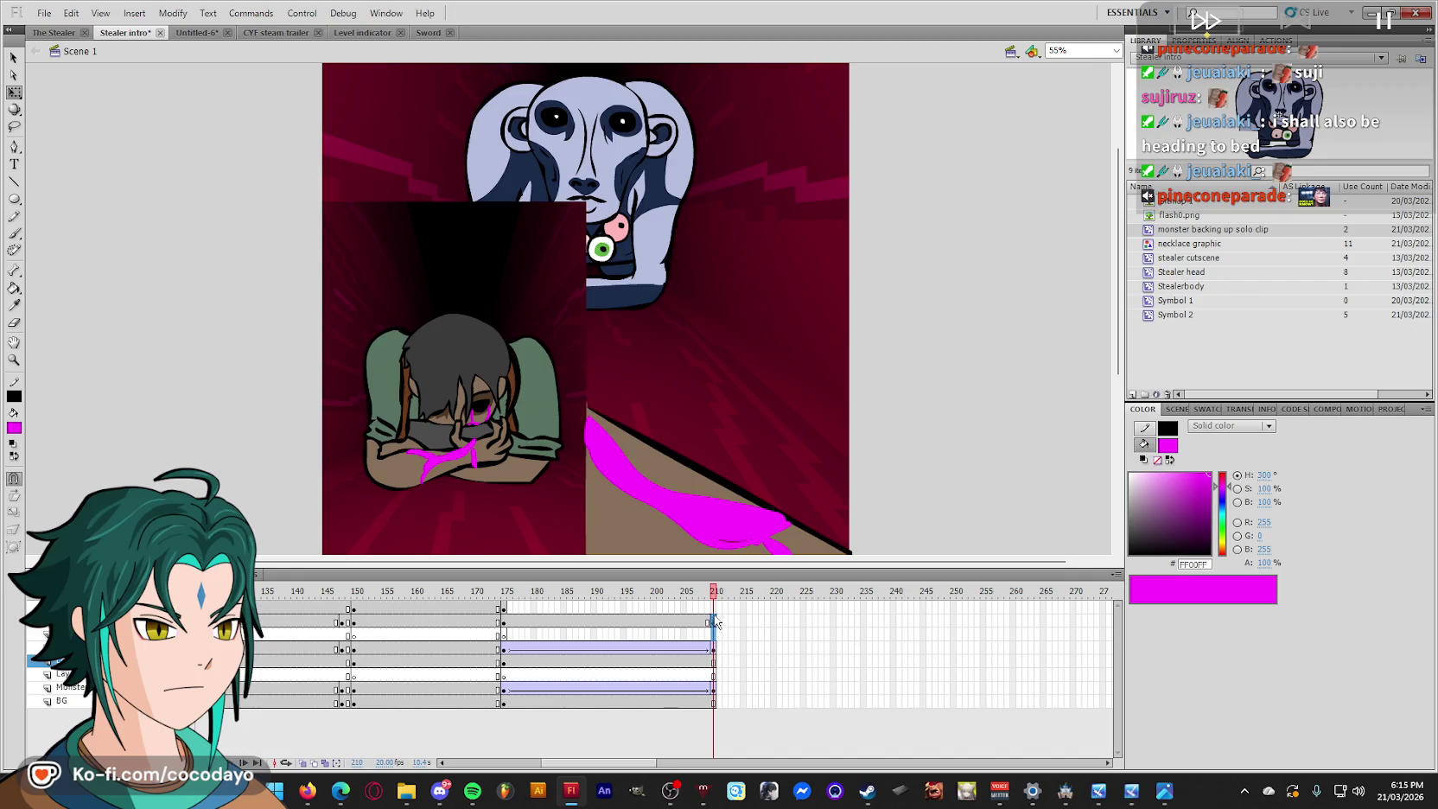
{"action": "left_click", "coordinate": [715, 622]}
{"action": "right_click", "coordinate": [717, 624]}
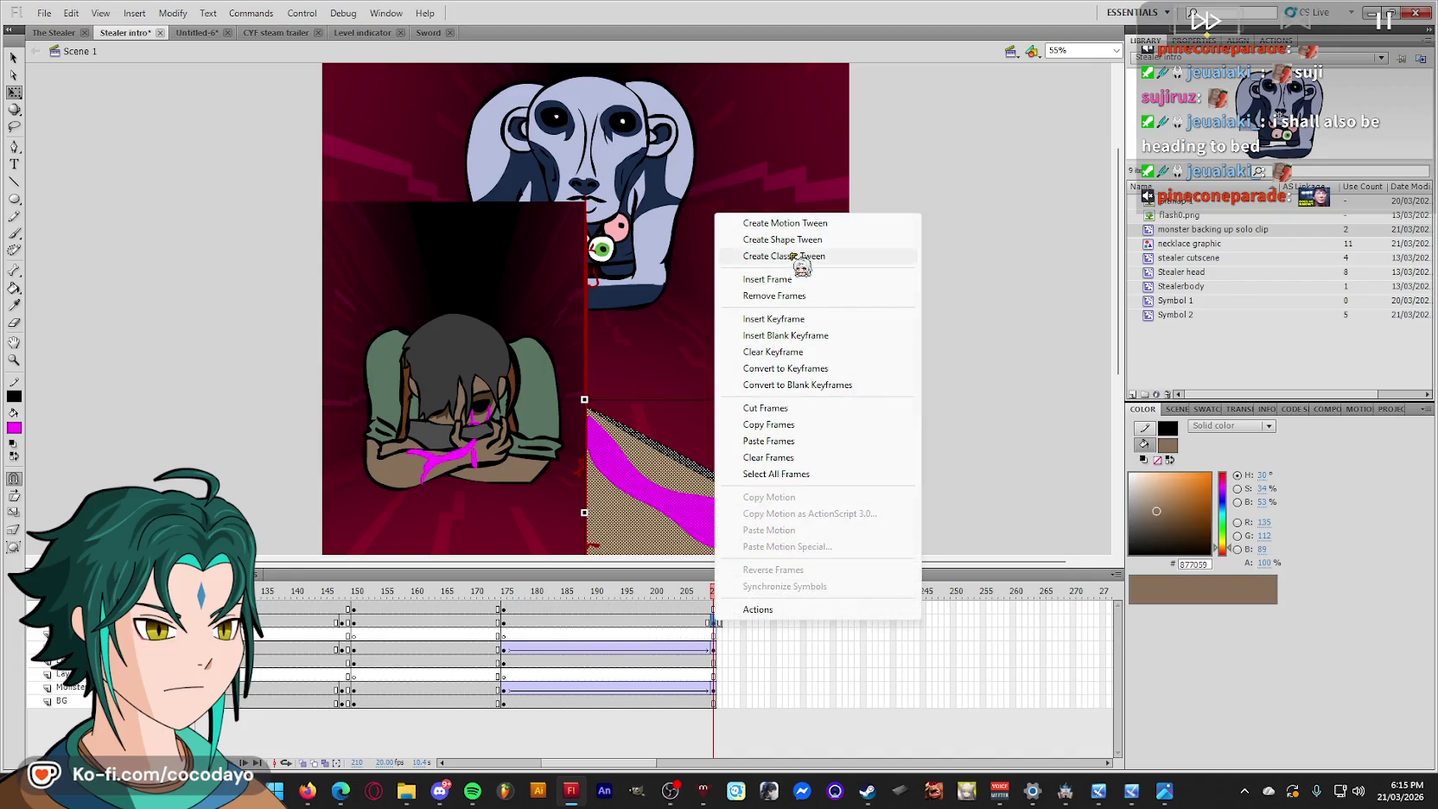
{"action": "left_click", "coordinate": [795, 296]}
{"action": "right_click", "coordinate": [715, 621]}
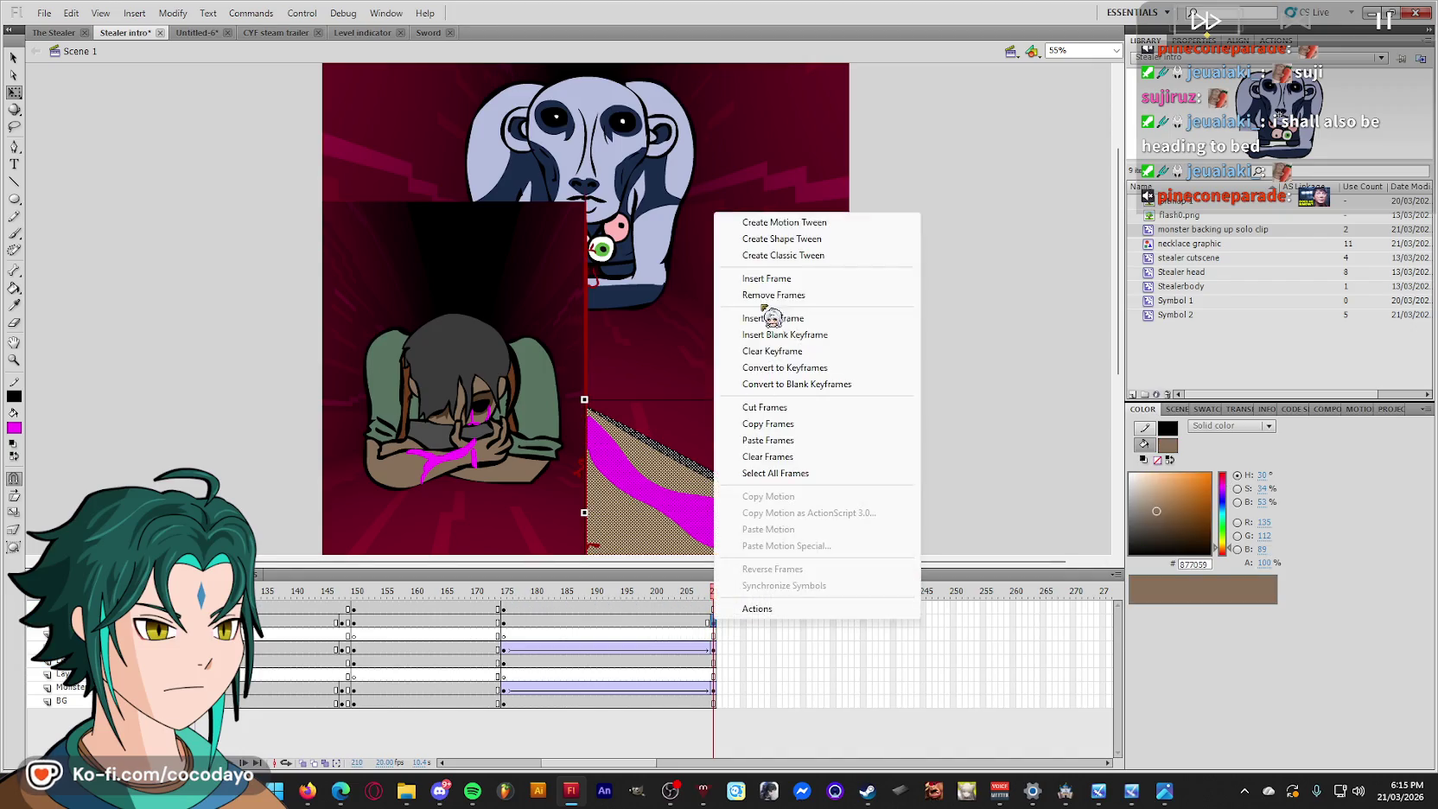
{"action": "left_click", "coordinate": [781, 292]}
At frame 210, shrink the monster head toward the corridor's end.
{"action": "left_click", "coordinate": [716, 615]}
{"action": "left_click_drag", "start_coordinate": [721, 611], "coordinate": [713, 611]}
{"action": "left_click", "coordinate": [689, 299]}
{"action": "left_click_drag", "start_coordinate": [698, 311], "coordinate": [643, 245]}
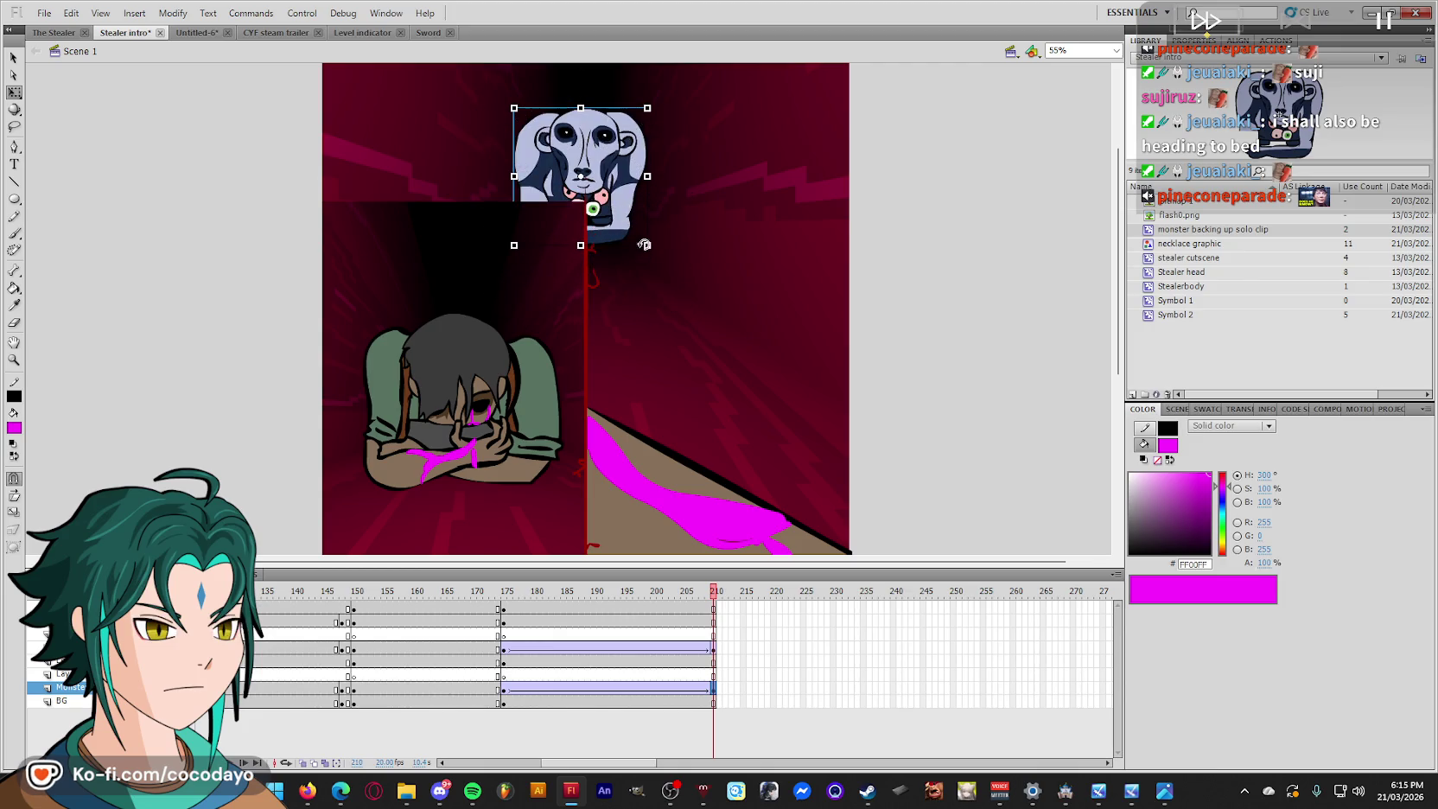
Shrink the monster head further and set its Brightness colour effect to -75.
{"action": "left_click_drag", "start_coordinate": [642, 244], "coordinate": [619, 223]}
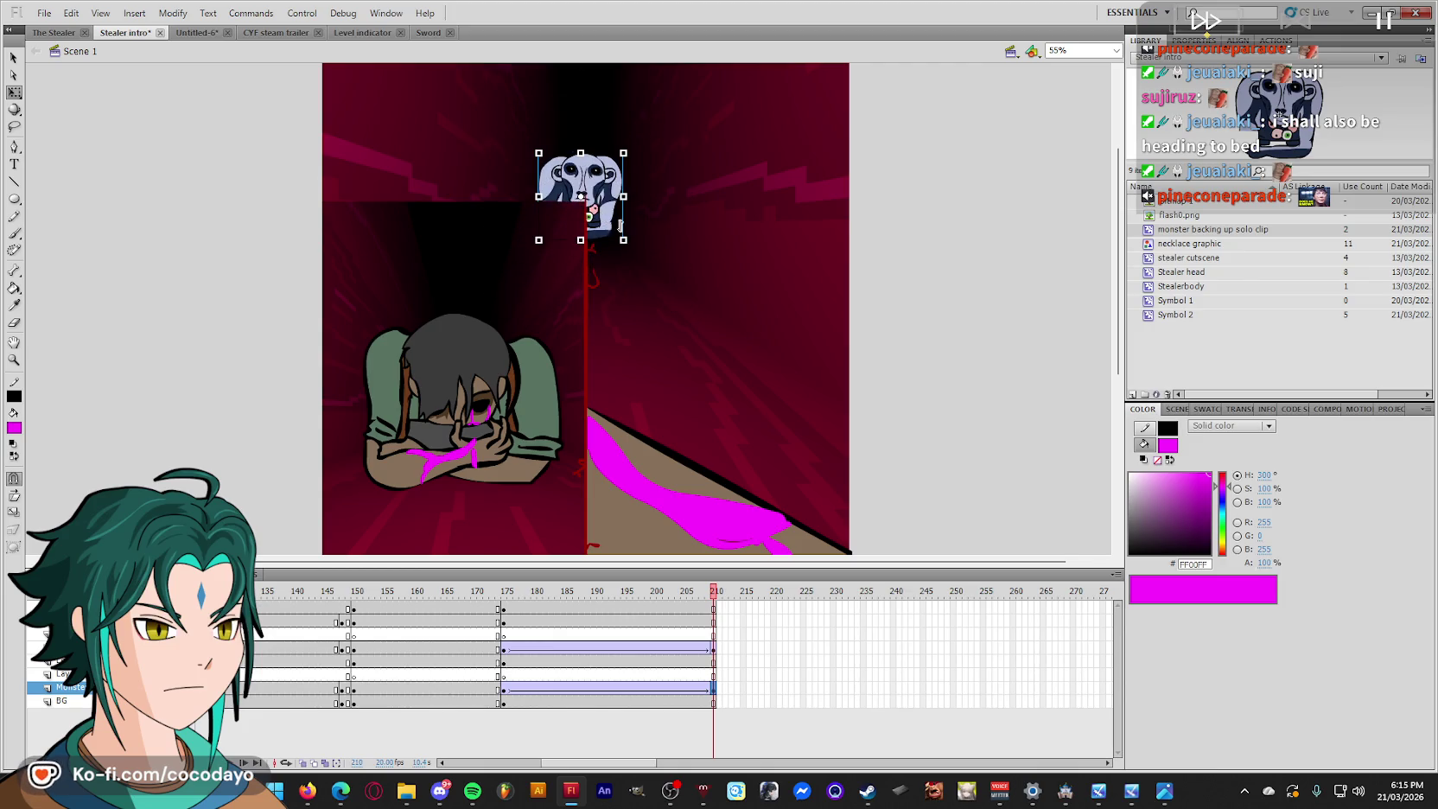
{"action": "left_click", "coordinate": [1194, 40]}
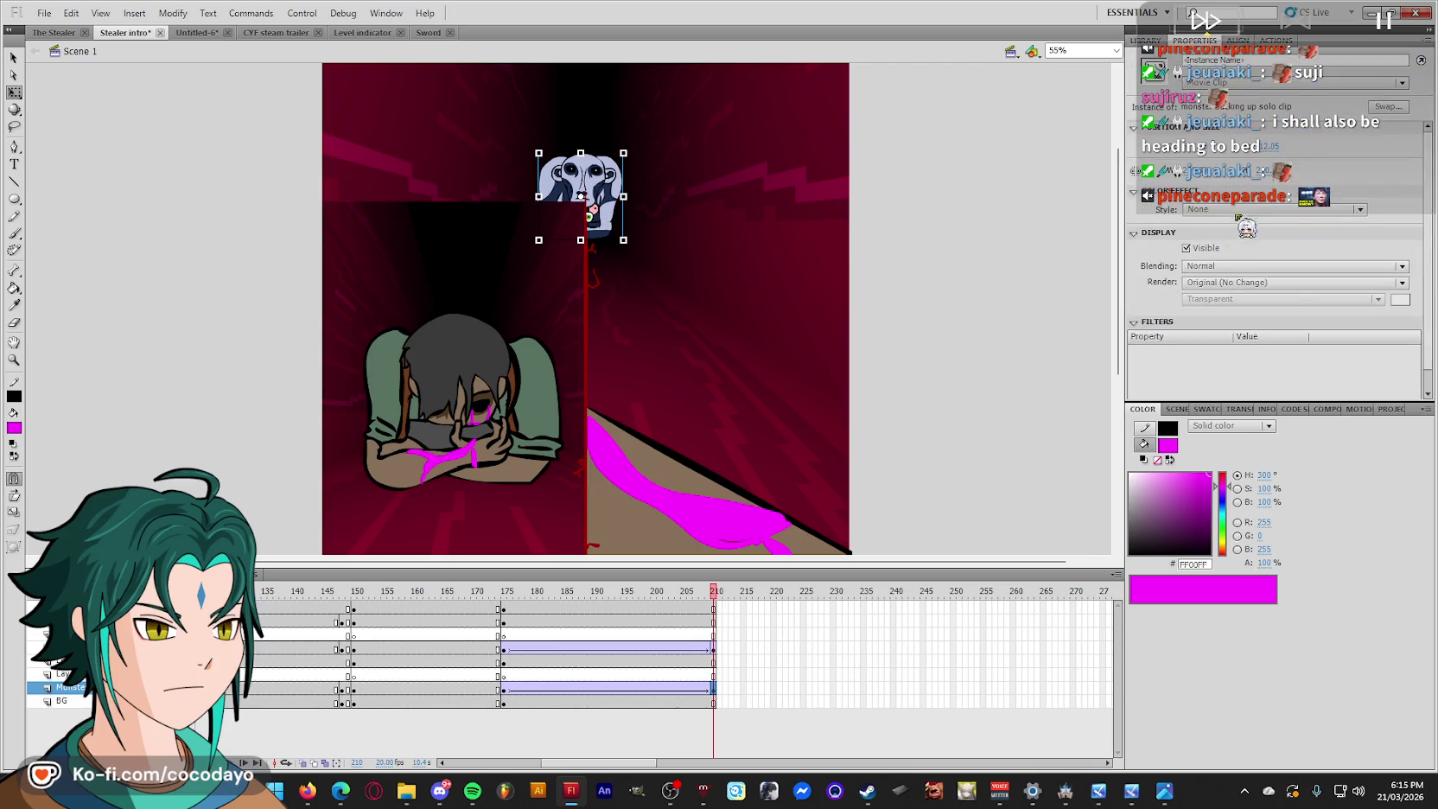
{"action": "left_click", "coordinate": [1244, 209]}
{"action": "left_click", "coordinate": [1231, 244]}
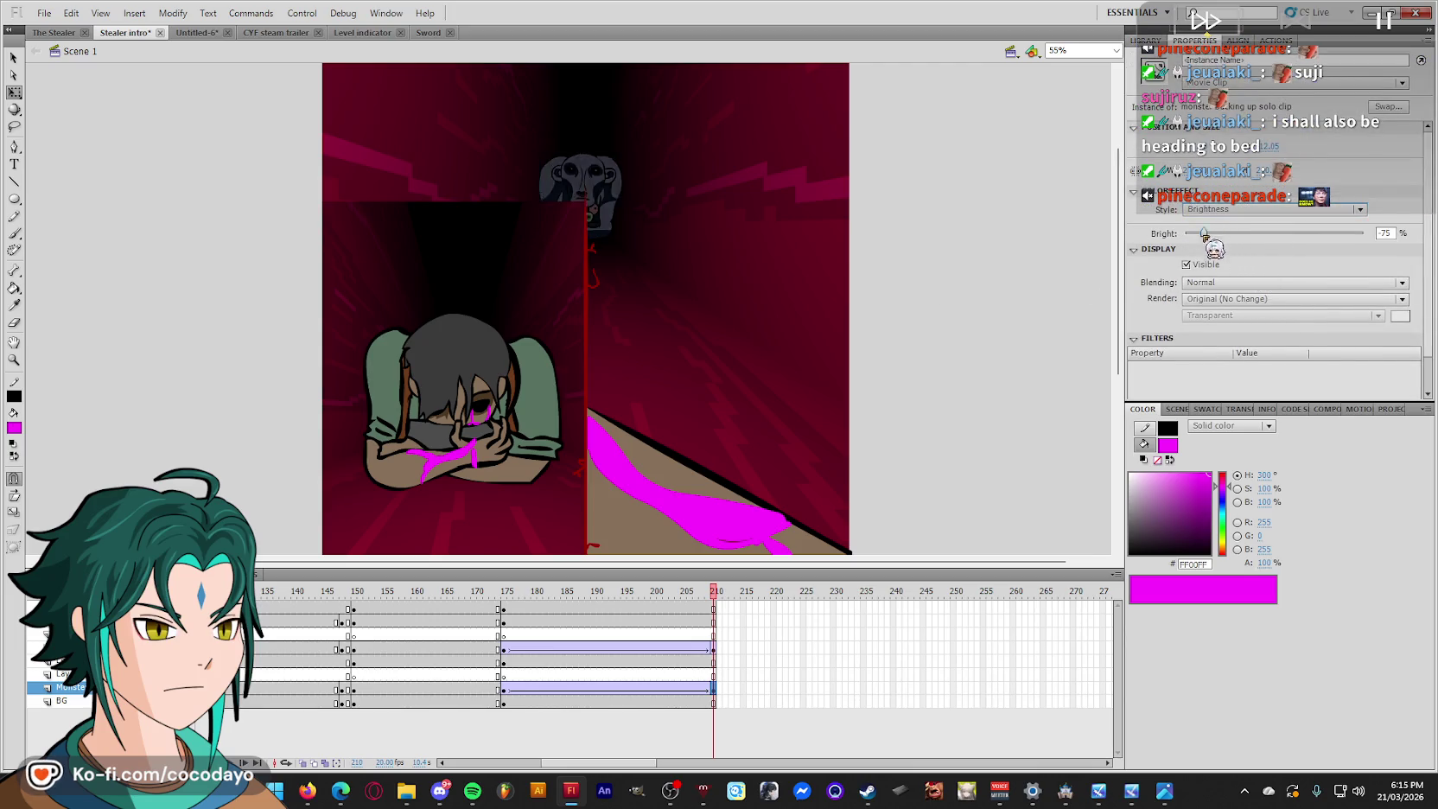
{"action": "left_click_drag", "start_coordinate": [1273, 233], "coordinate": [1155, 241]}
Try scaling down the crouching figure, then undo that change.
{"action": "left_click", "coordinate": [514, 411]}
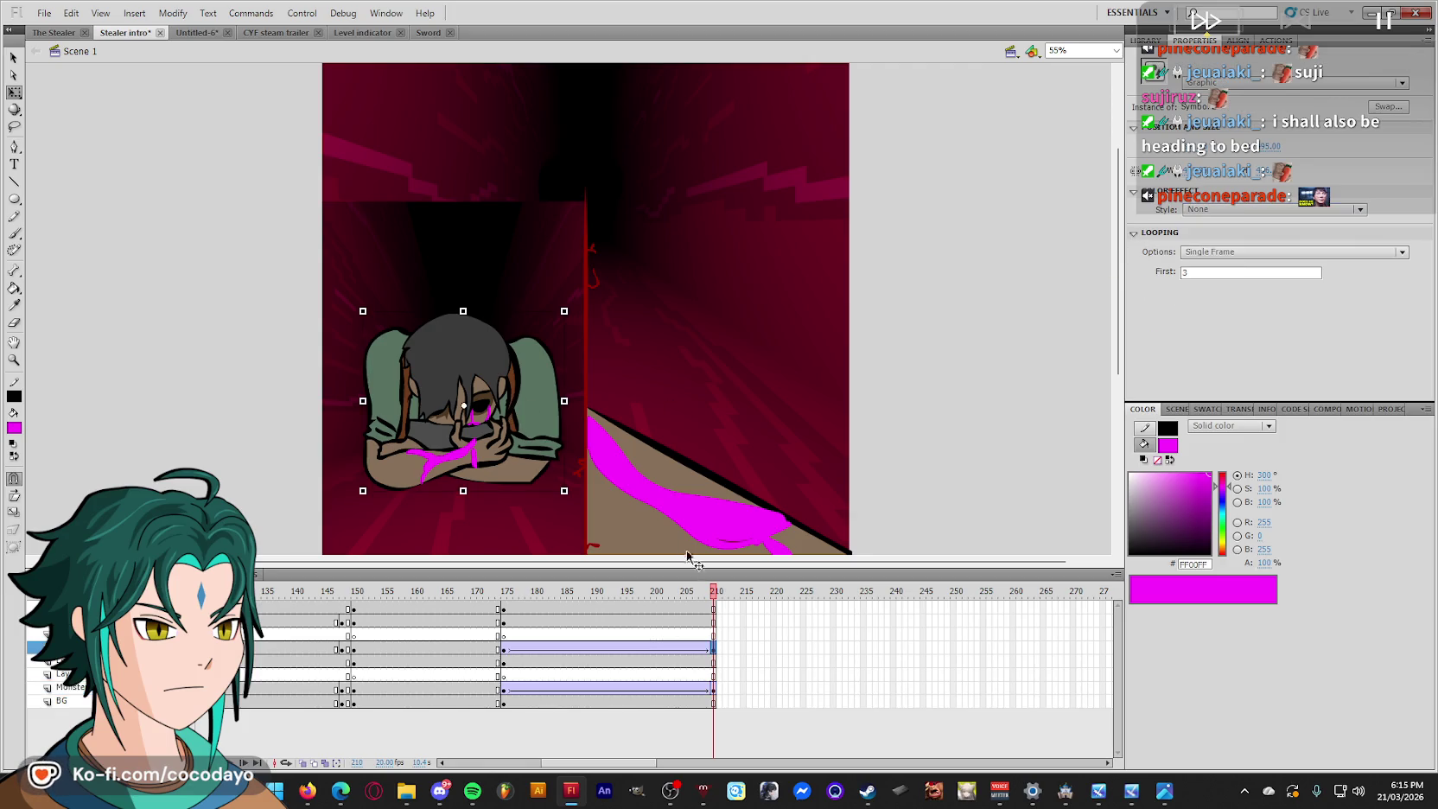
{"action": "left_click_drag", "start_coordinate": [562, 308], "coordinate": [495, 407]}
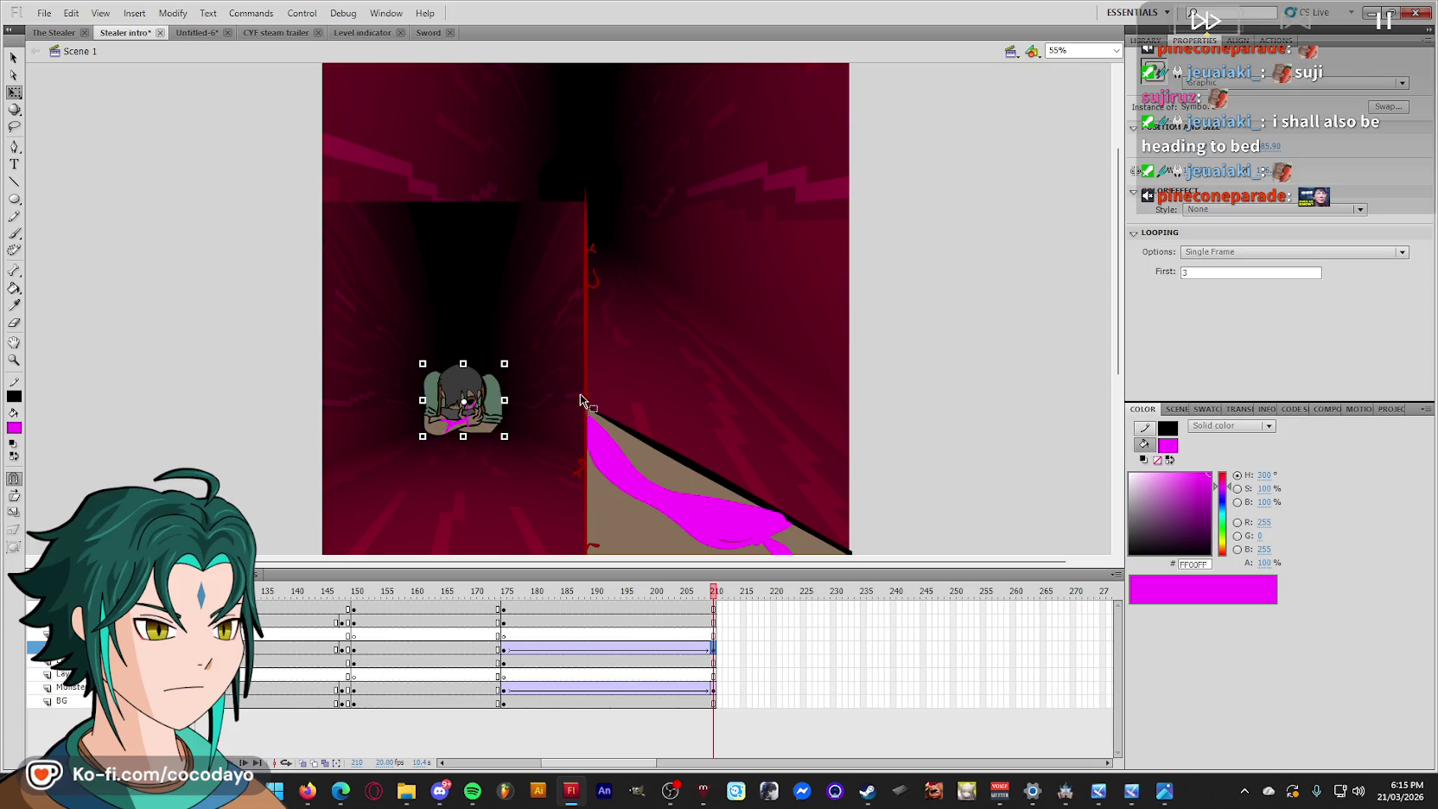
{"action": "key", "text": "ctrl+z"}
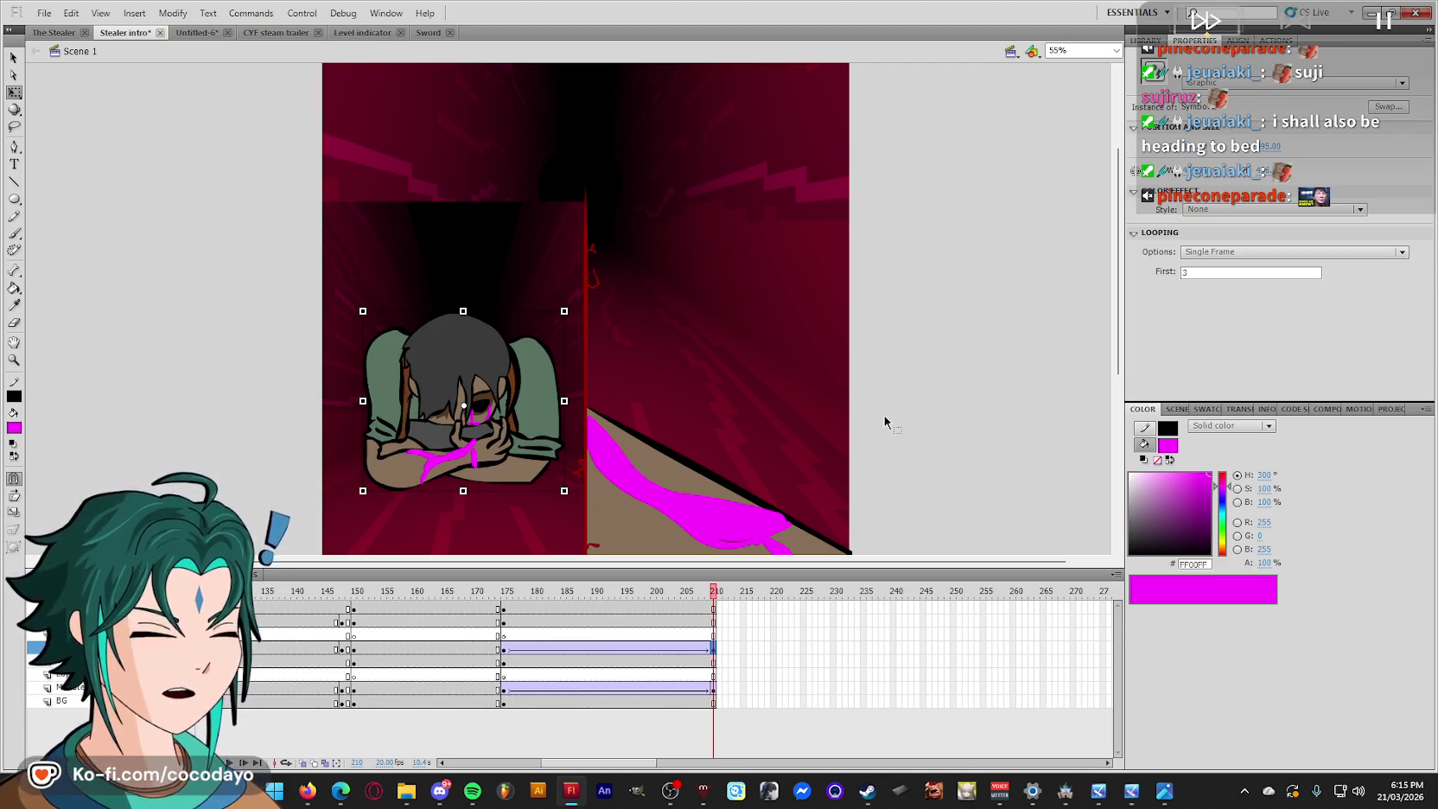
{"action": "key", "text": "ctrl+z"}
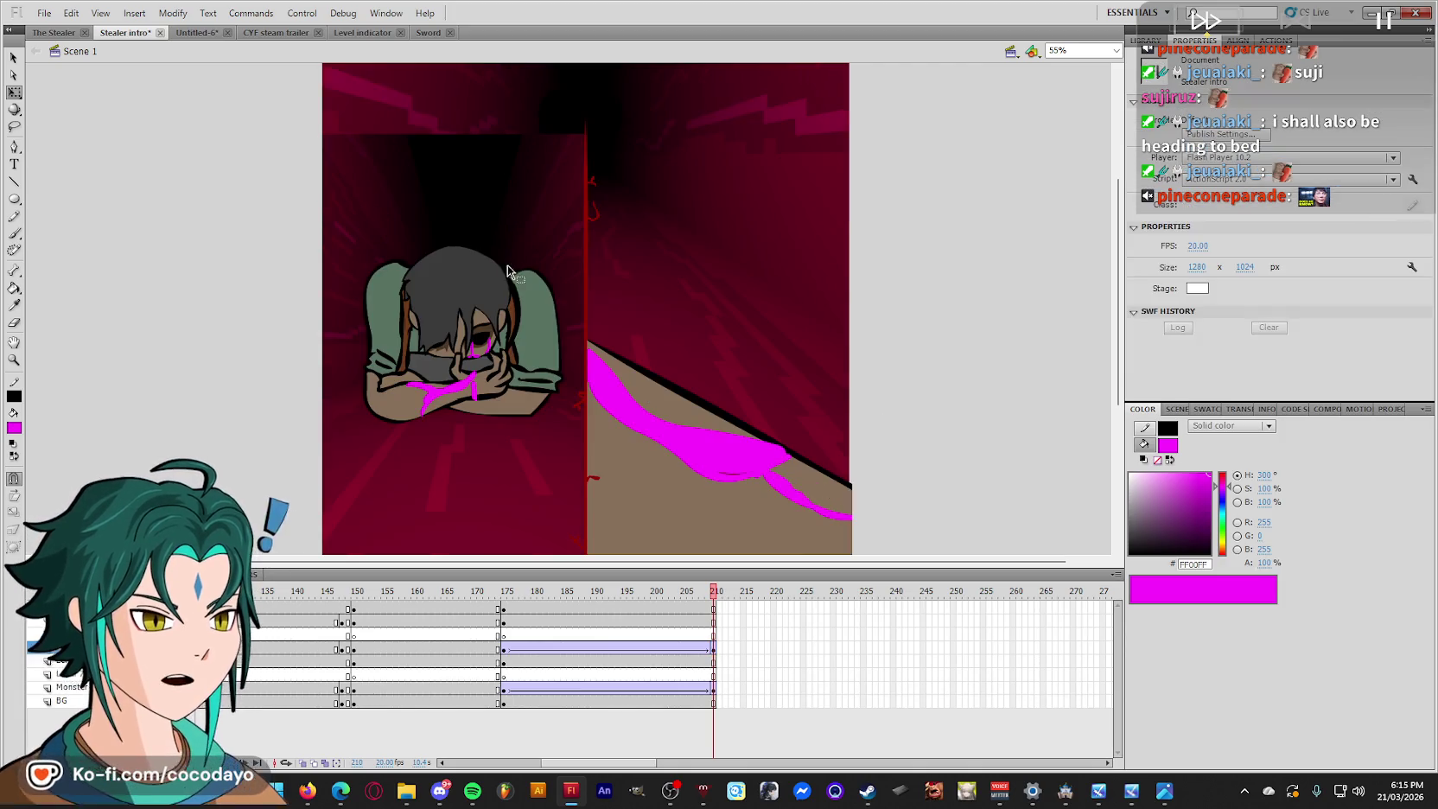
Convert the left corridor panel at frame 175 into movie clip 'BG left eye moving back'.
{"action": "left_click", "coordinate": [503, 662]}
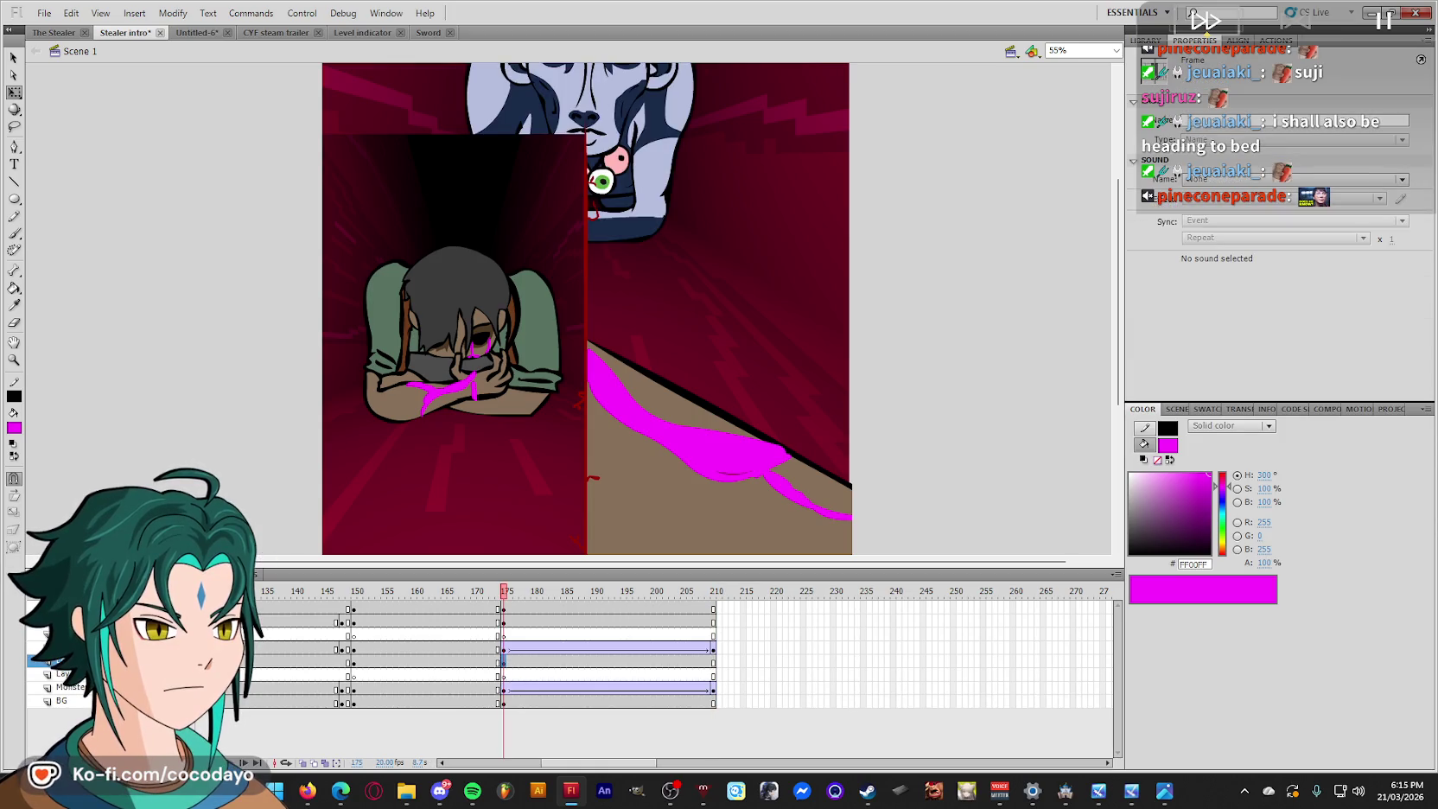
{"action": "left_click", "coordinate": [443, 467]}
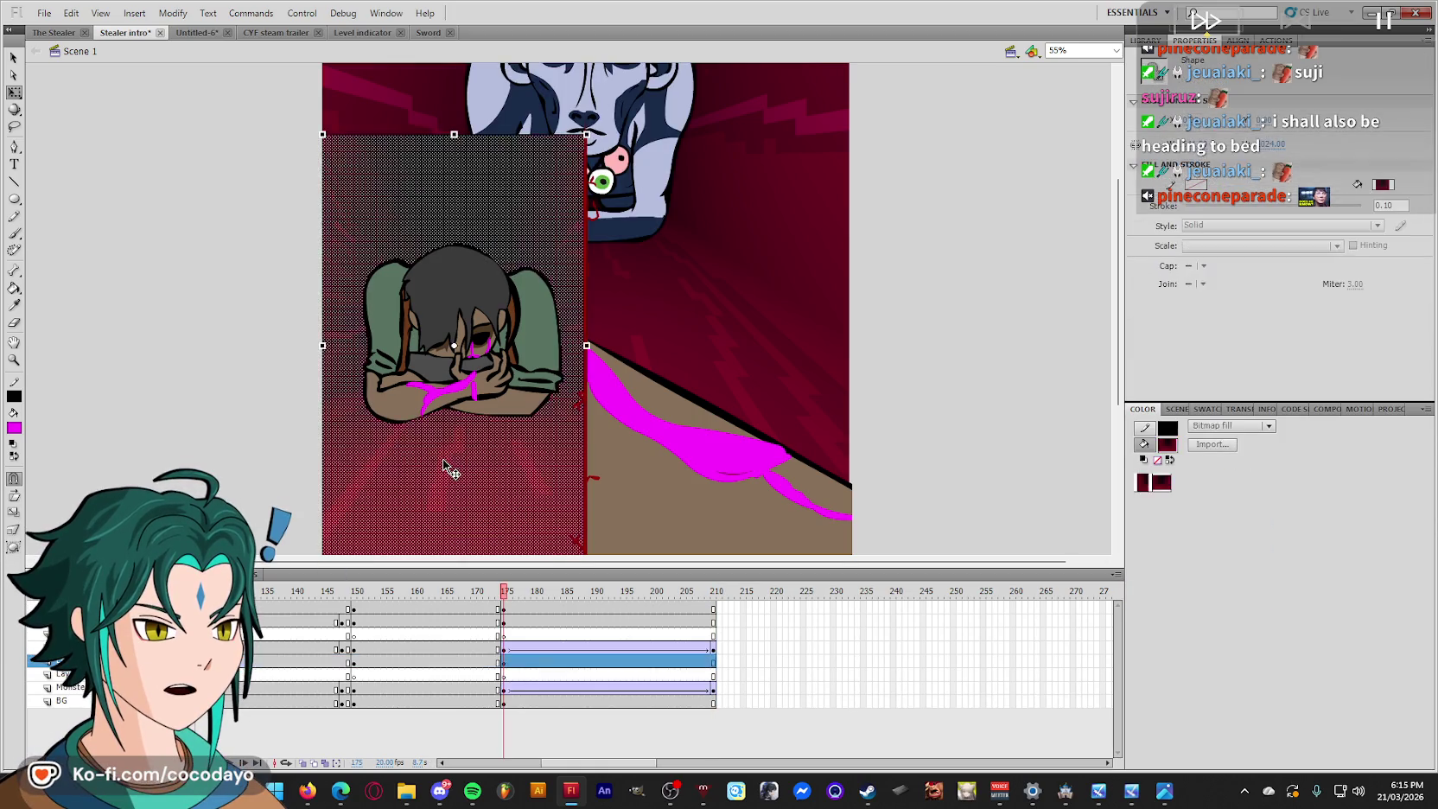
{"action": "key", "text": "F8"}
{"action": "type", "text": "BG left eye moving ba"}
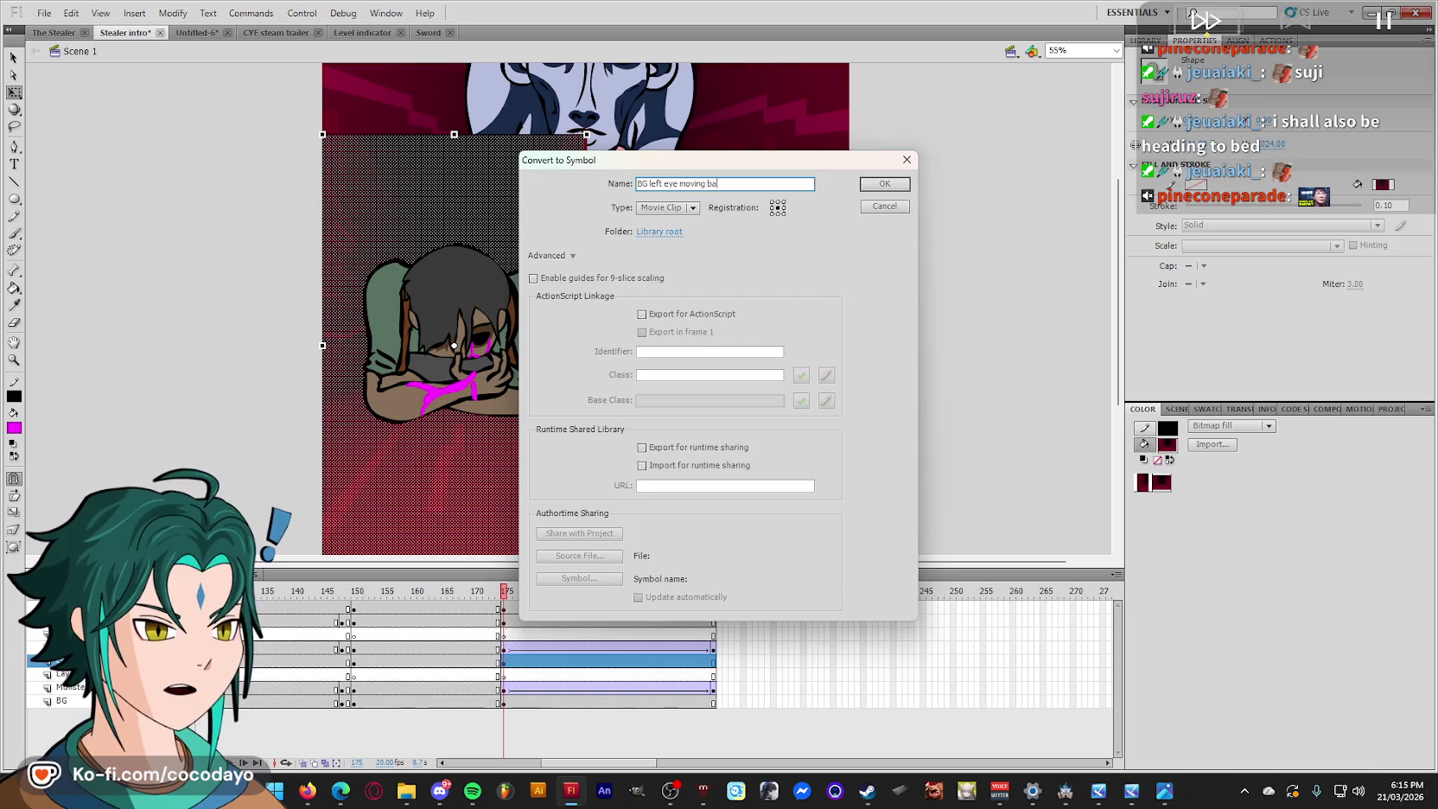
{"action": "type", "text": "ck"}
{"action": "key", "text": "Return"}
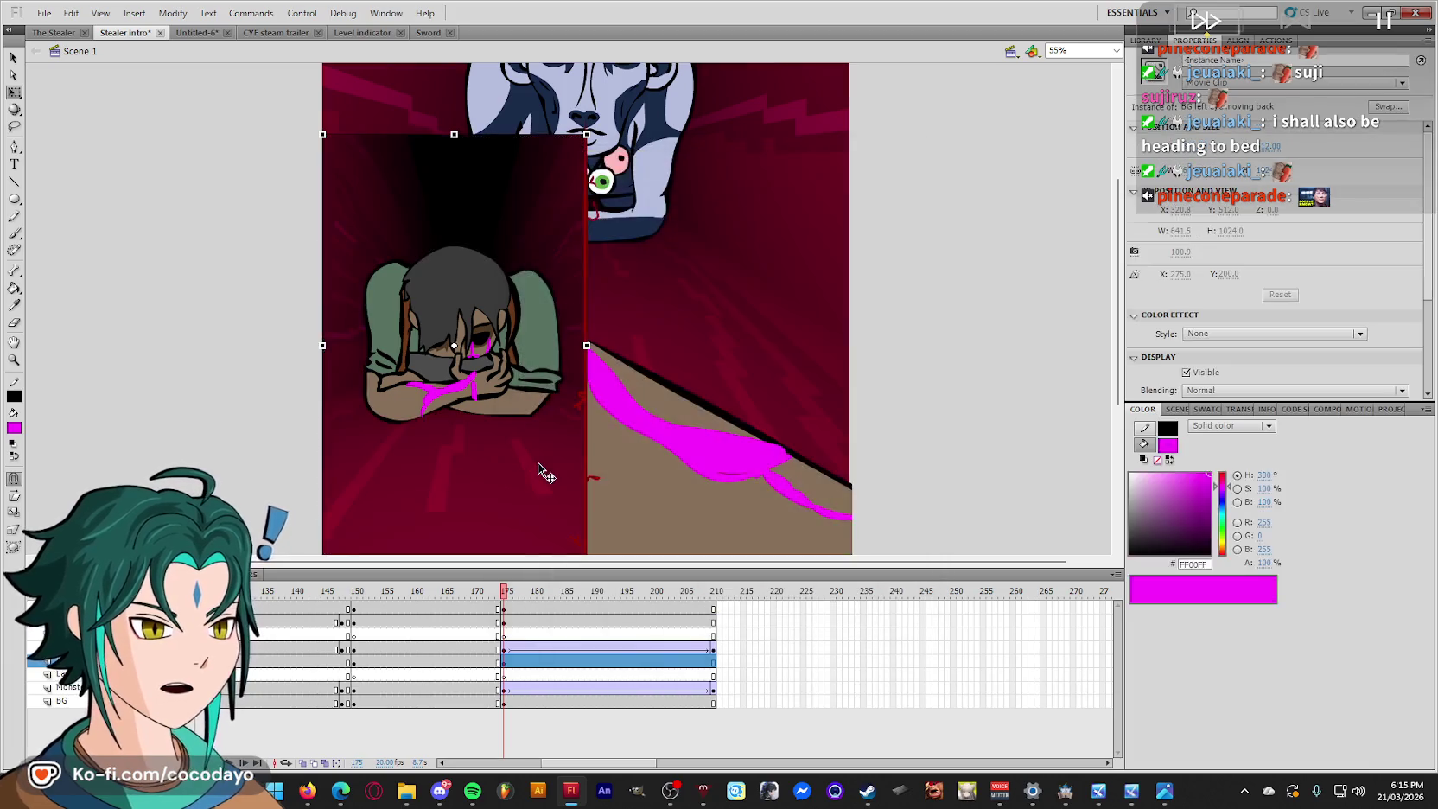
{"action": "left_click", "coordinate": [277, 366]}
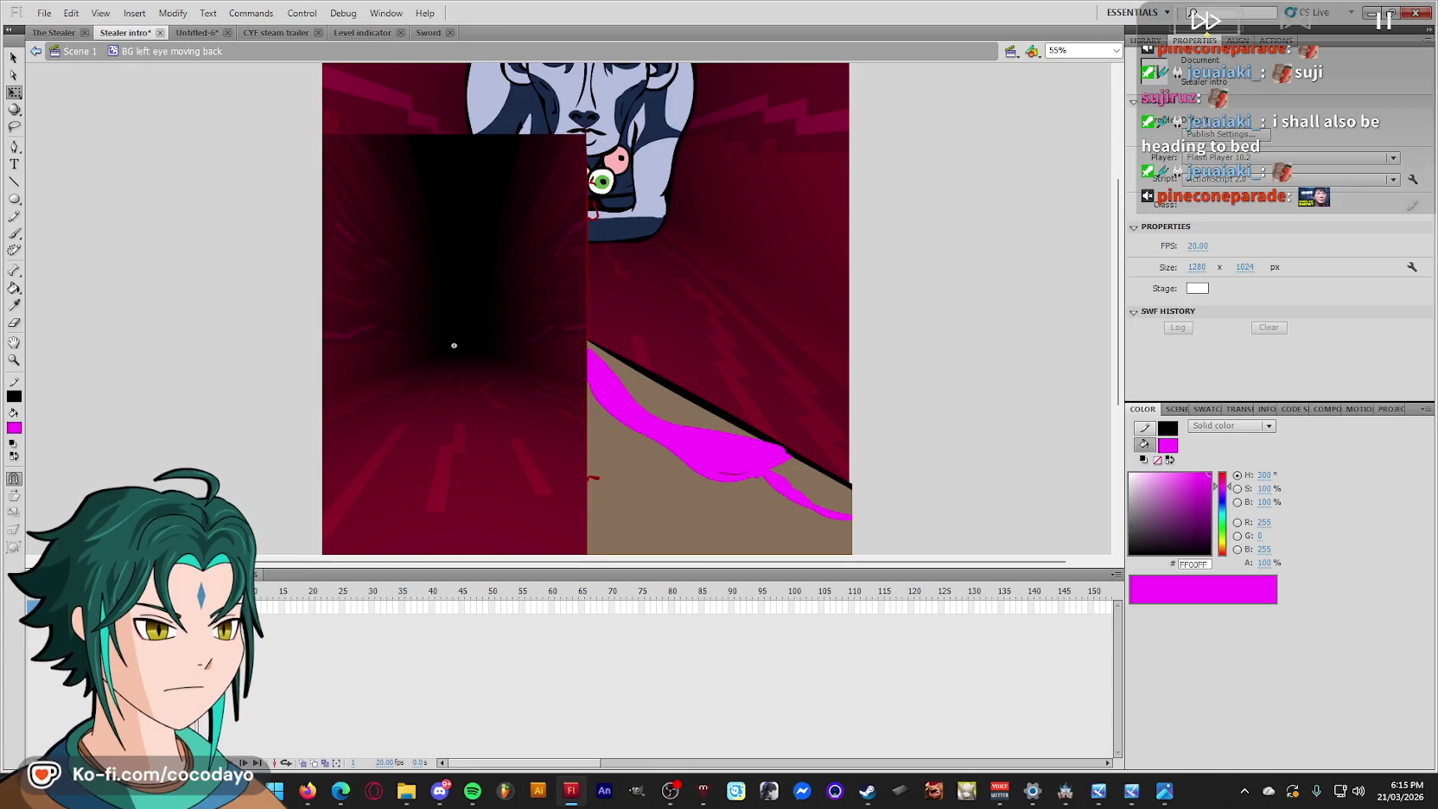
Inside the clip, pencil a floor edge line from the panel's lower left toward the corridor.
{"action": "left_click", "coordinate": [454, 345]}
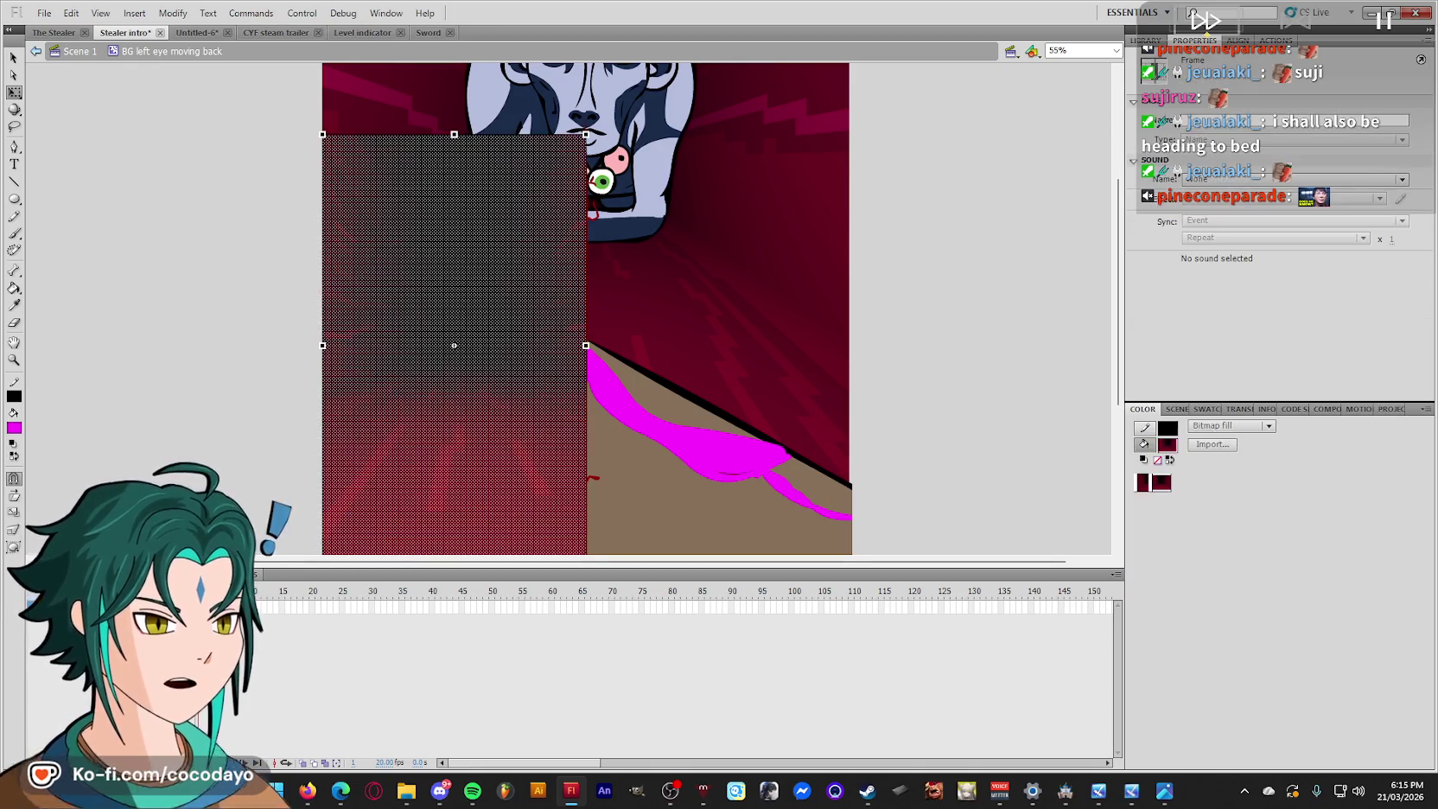
{"action": "left_click", "coordinate": [257, 487]}
{"action": "scroll", "coordinate": [324, 513], "scroll_direction": "down", "scroll_amount": 2}
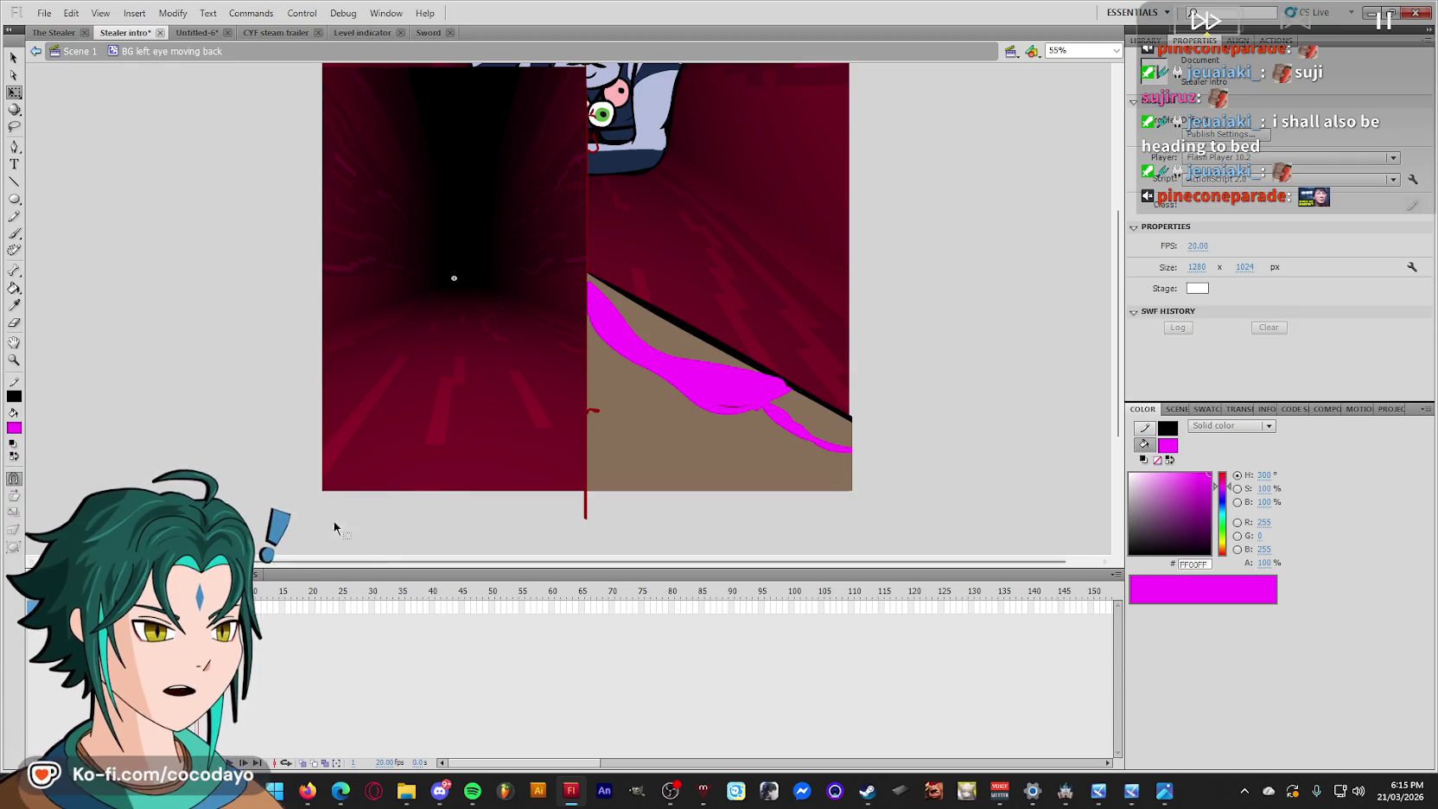
{"action": "scroll", "coordinate": [254, 498], "scroll_direction": "up", "scroll_amount": 2}
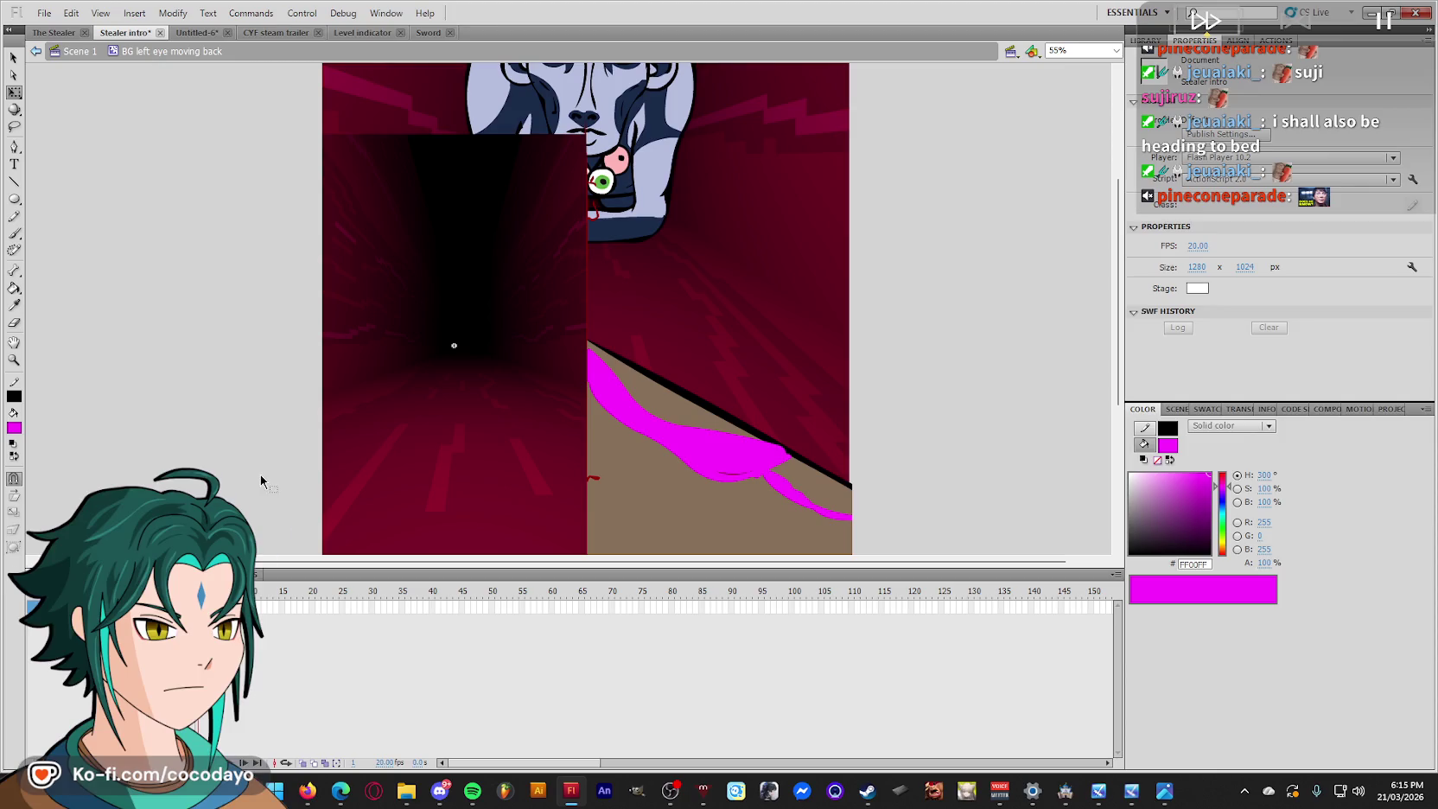
{"action": "key", "text": "n"}
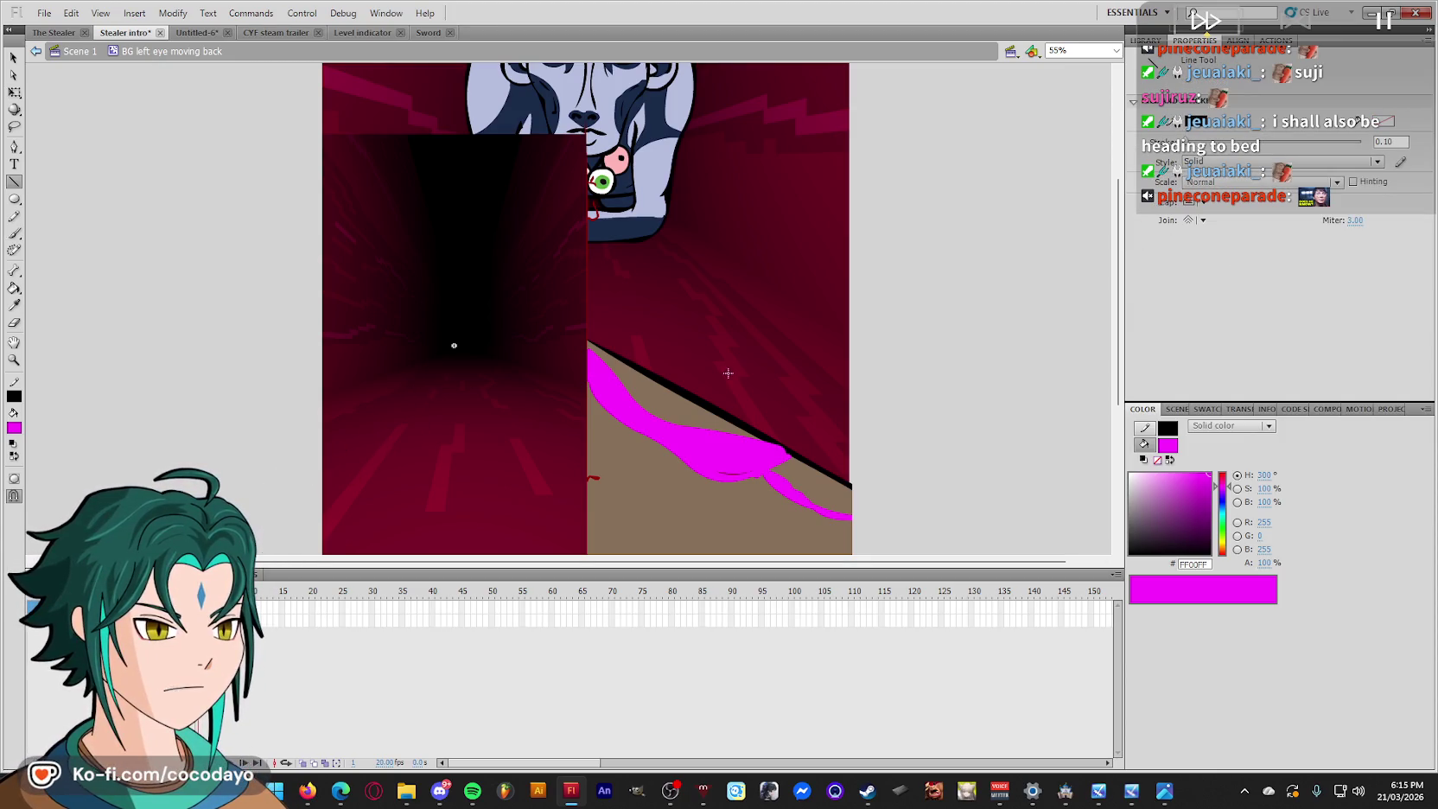
{"action": "key", "text": "y"}
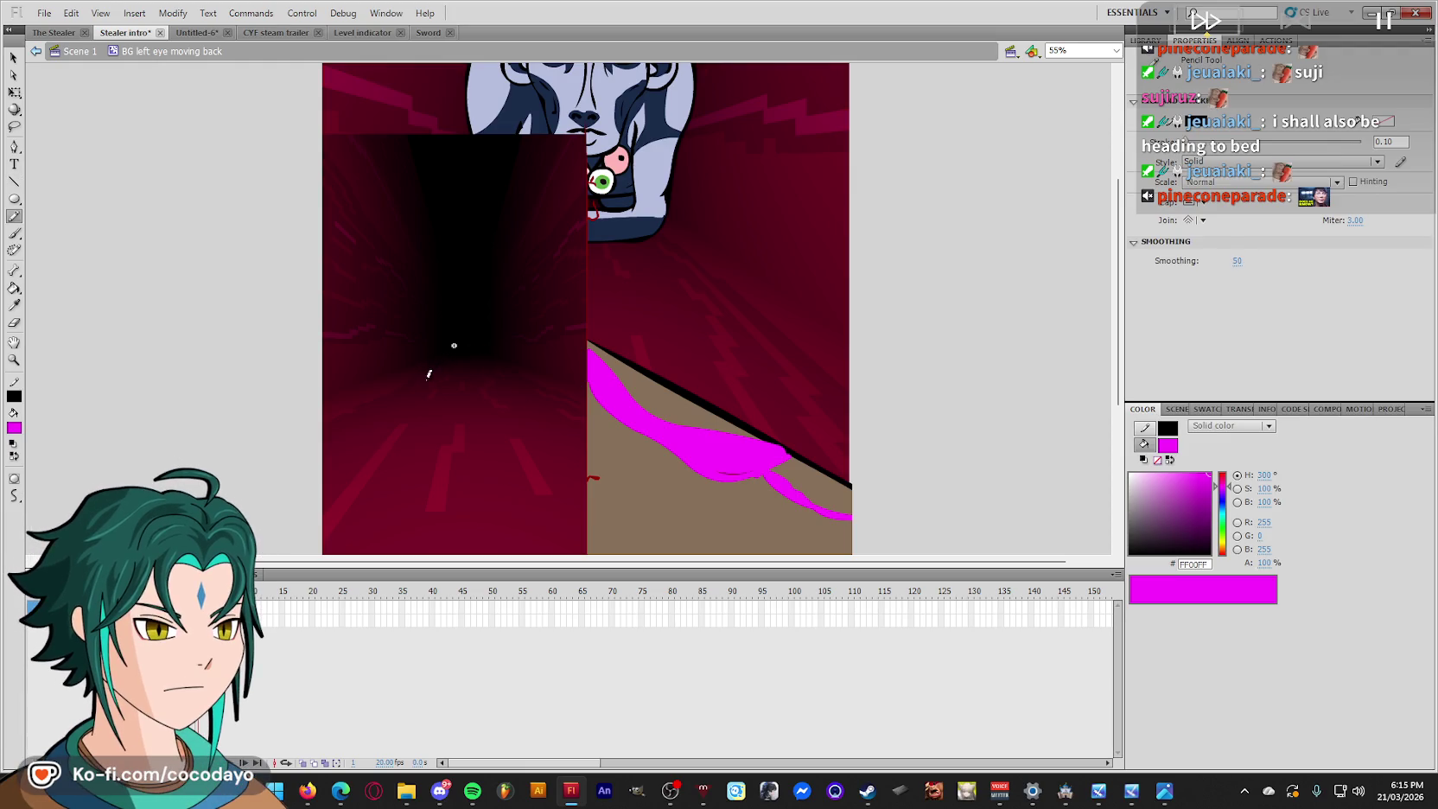
{"action": "left_click_drag", "start_coordinate": [285, 508], "coordinate": [437, 354]}
Pick up the Eyedropper and open the fill type list in the Color panel.
{"action": "scroll", "coordinate": [609, 467], "scroll_direction": "down", "scroll_amount": 3}
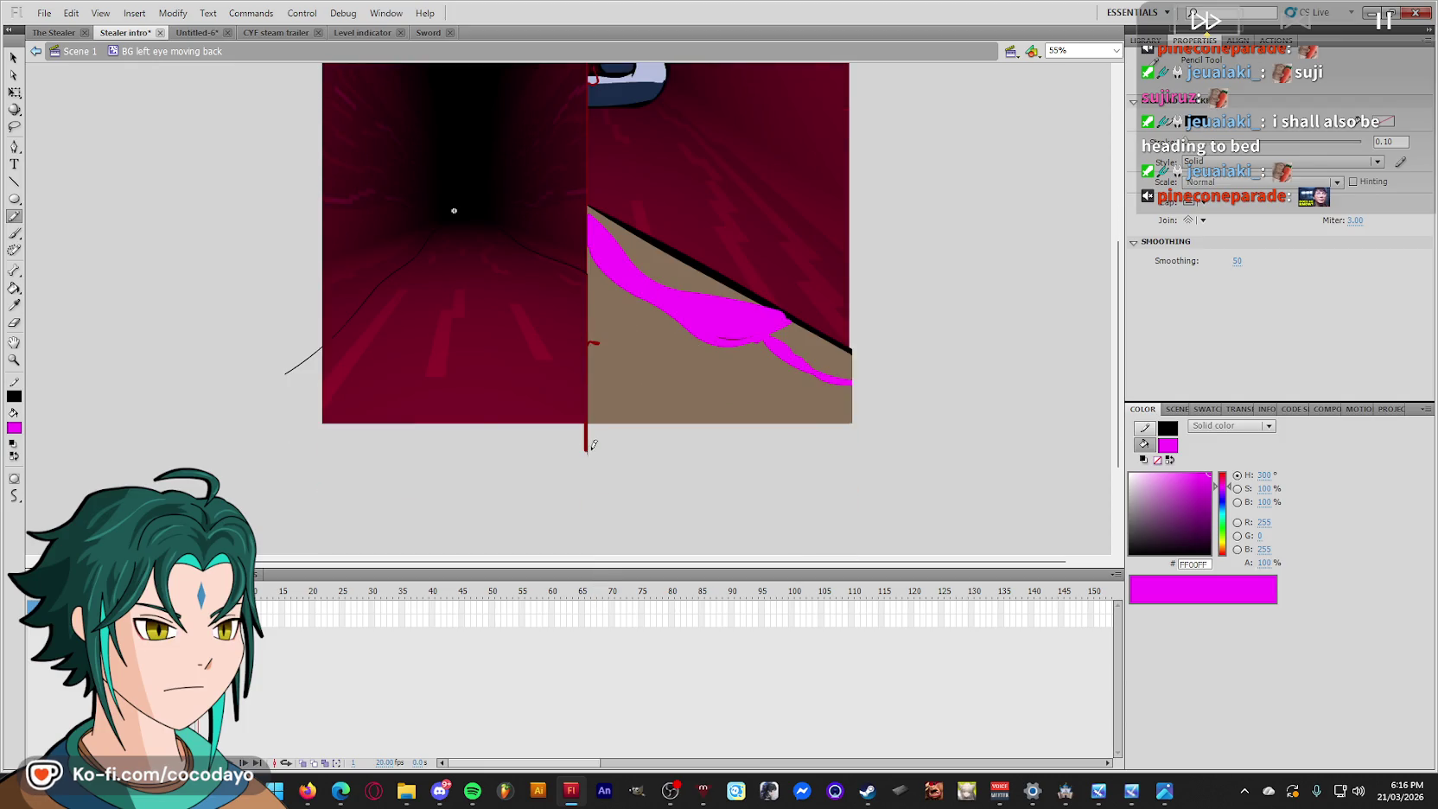
{"action": "scroll", "coordinate": [424, 405], "scroll_direction": "up", "scroll_amount": 3}
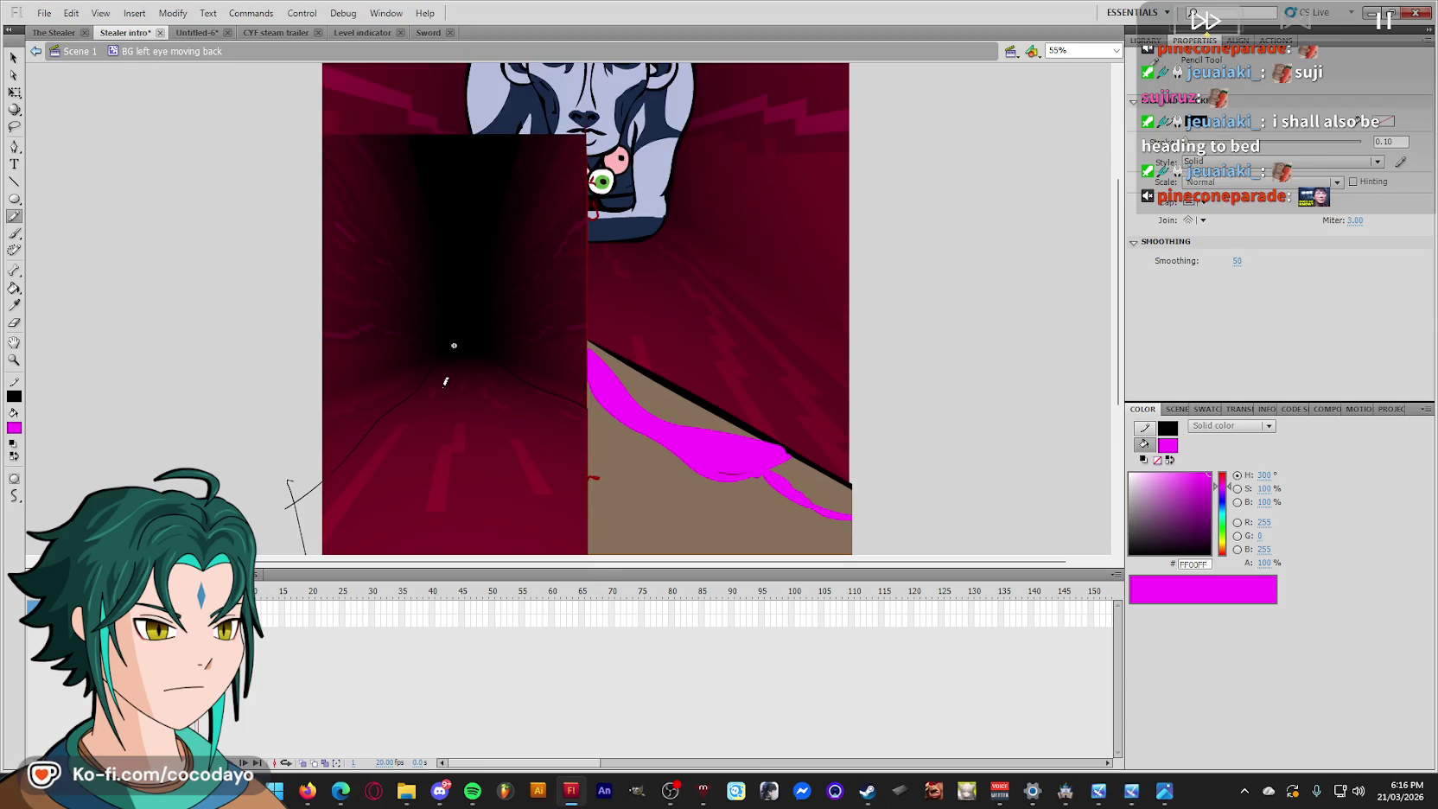
{"action": "key", "text": "q"}
{"action": "key", "text": "i"}
{"action": "left_click", "coordinate": [1218, 426]}
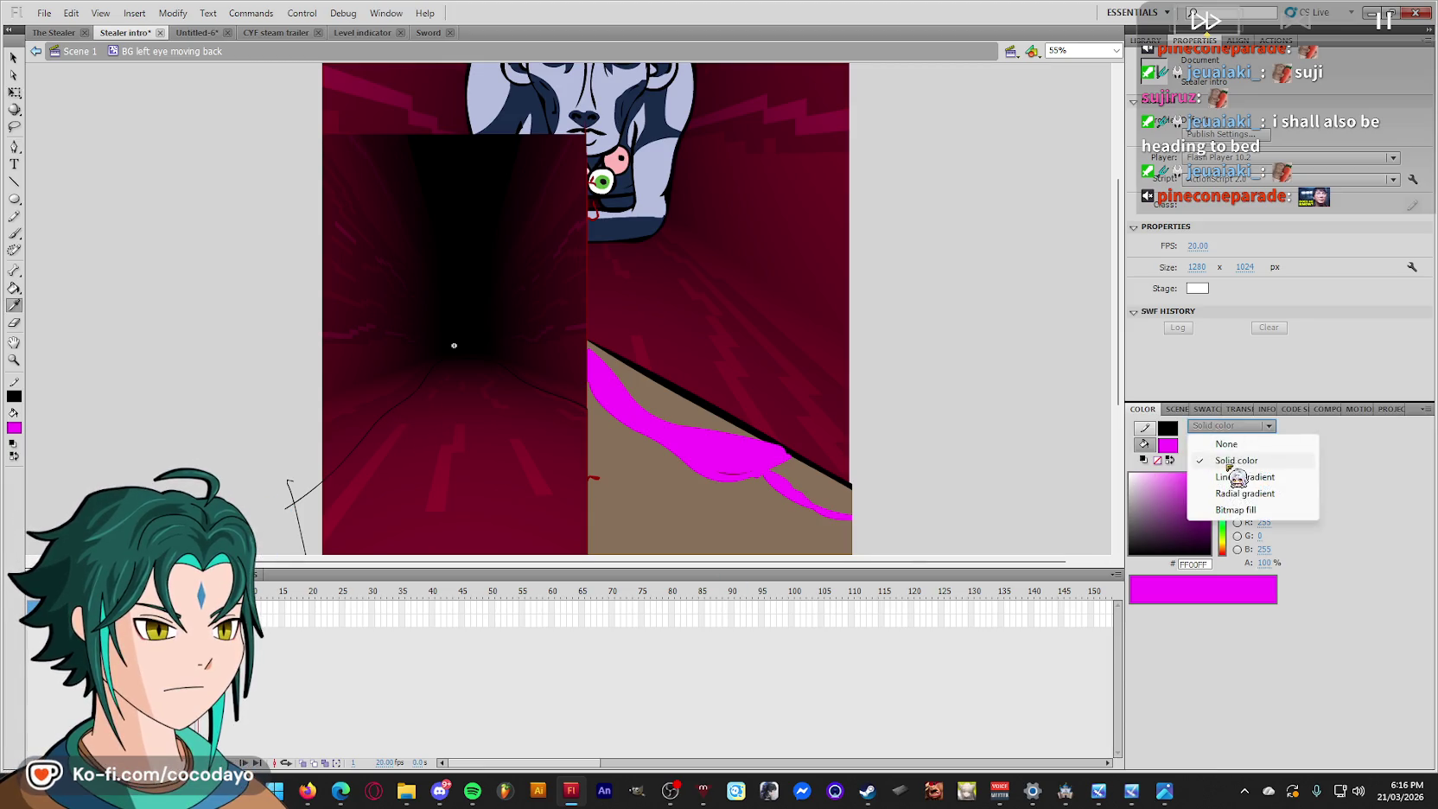
Fill the lower-left floor shape with a linear gradient from near-black red to the corridor red.
{"action": "left_click", "coordinate": [1220, 474]}
{"action": "left_click", "coordinate": [1131, 599]}
{"action": "left_click", "coordinate": [477, 361]}
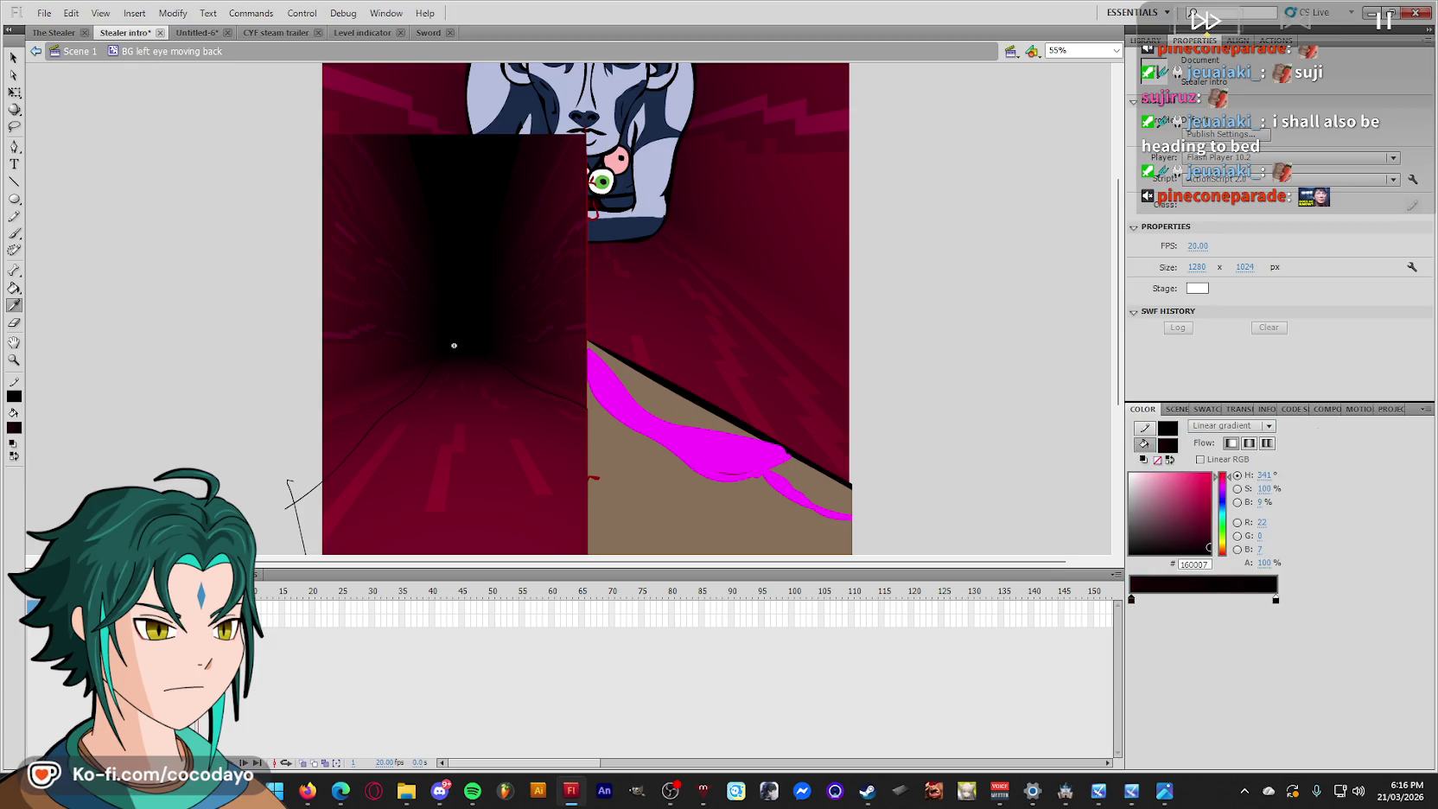
{"action": "left_click", "coordinate": [1275, 599]}
{"action": "scroll", "coordinate": [504, 472], "scroll_direction": "down", "scroll_amount": 2}
{"action": "left_click", "coordinate": [507, 474]}
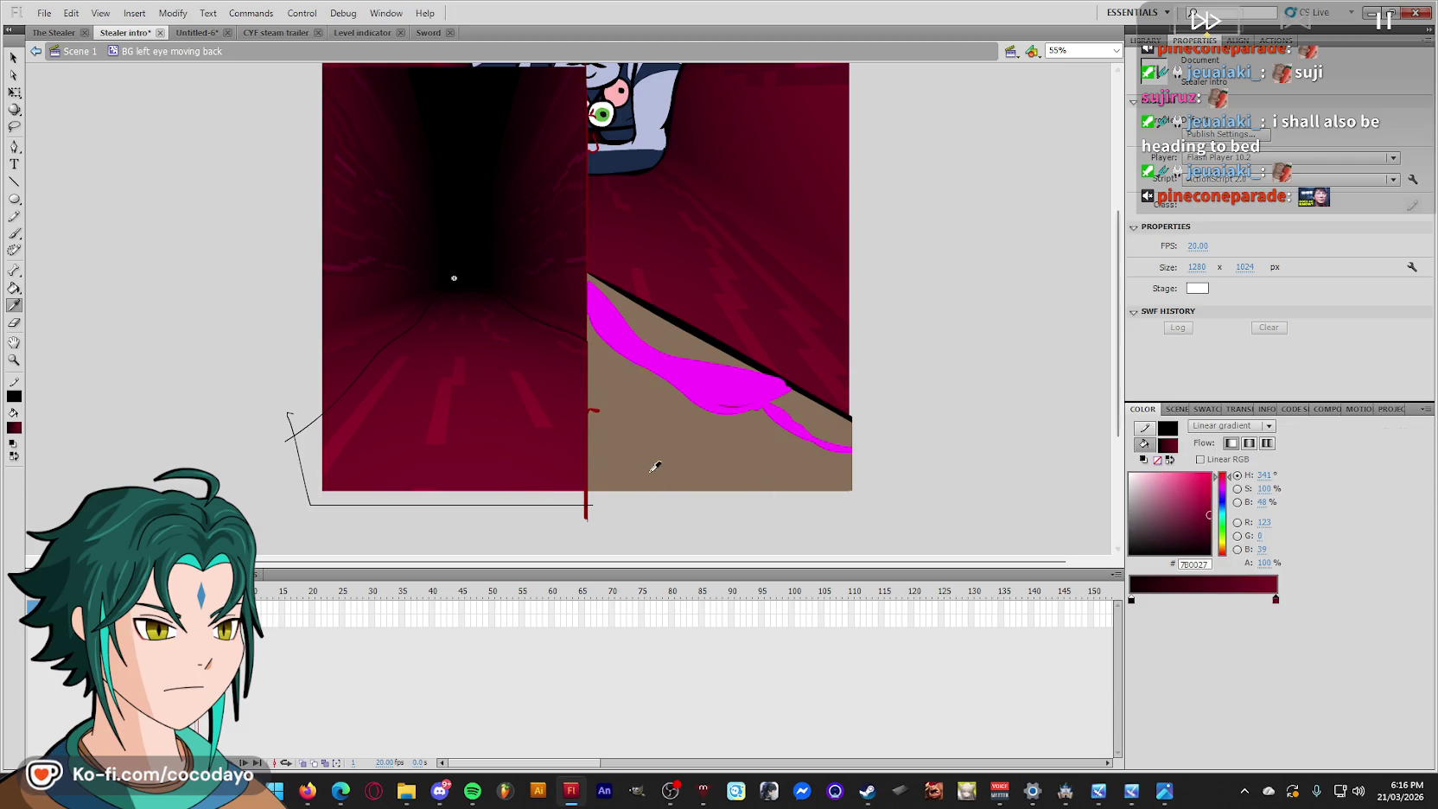
{"action": "key", "text": "k"}
{"action": "left_click", "coordinate": [475, 369]}
Narrow and rotate the floor gradient so it shades top-to-bottom, widening it downward.
{"action": "key", "text": "f"}
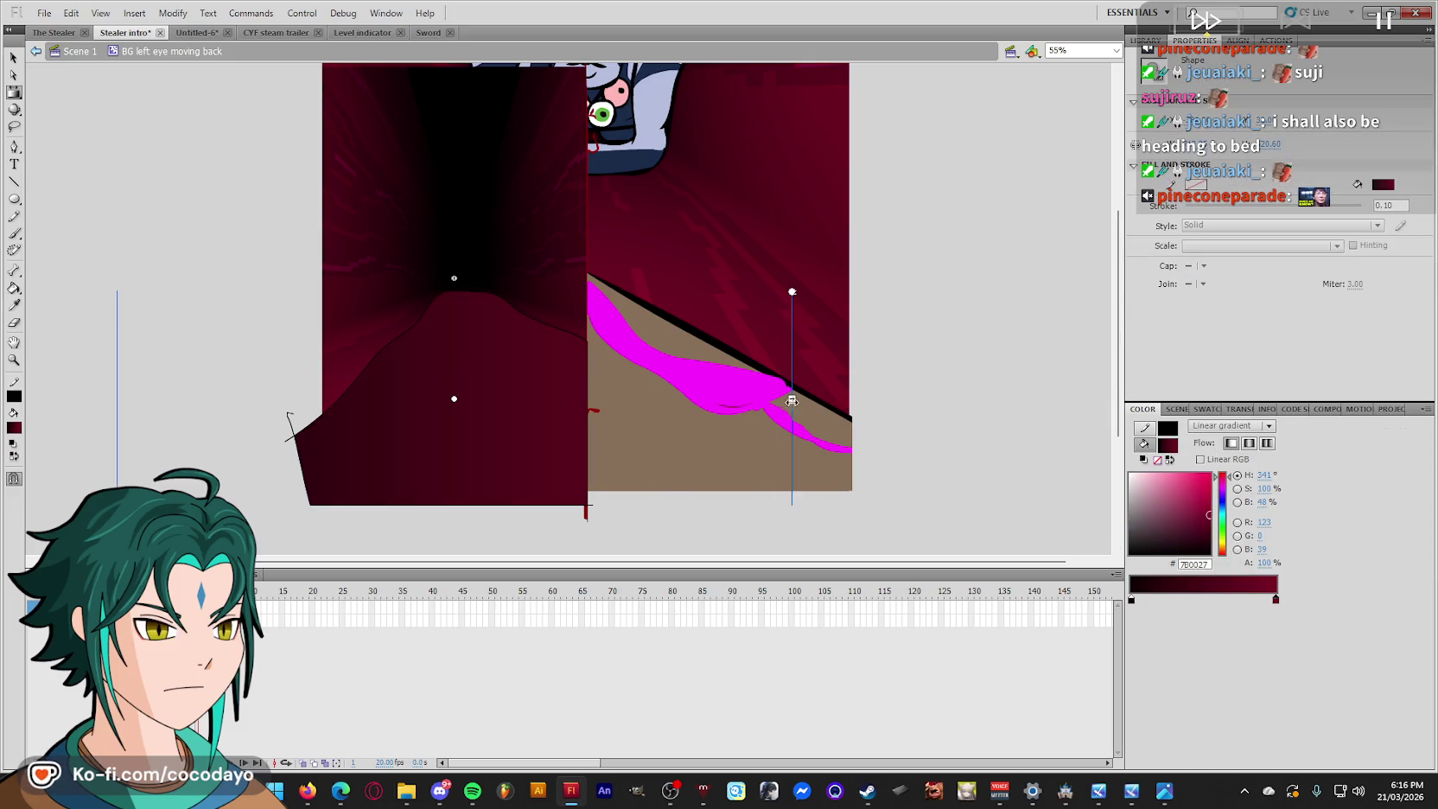
{"action": "left_click_drag", "start_coordinate": [788, 400], "coordinate": [492, 398]}
{"action": "left_click_drag", "start_coordinate": [495, 294], "coordinate": [588, 436]}
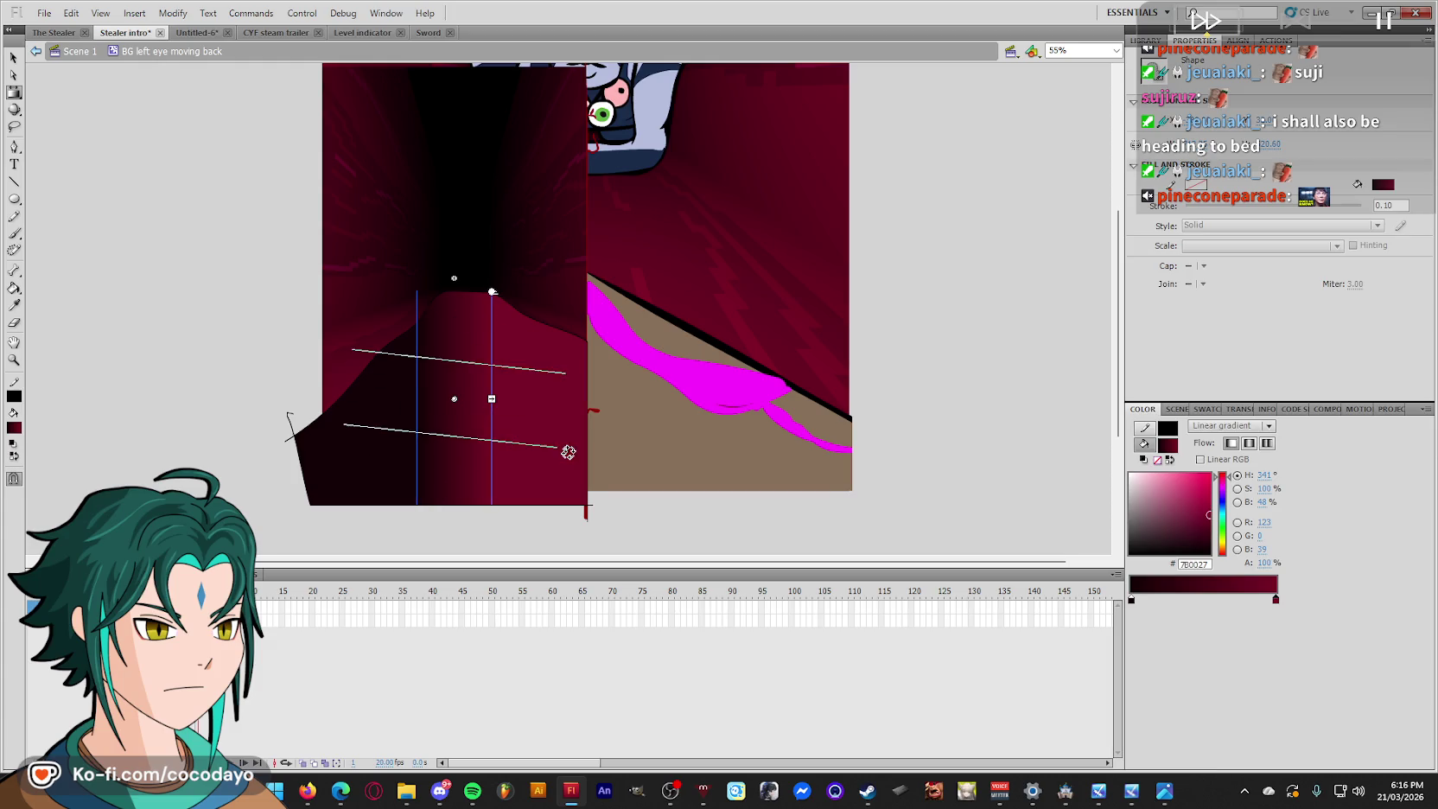
{"action": "left_click_drag", "start_coordinate": [437, 445], "coordinate": [437, 501]}
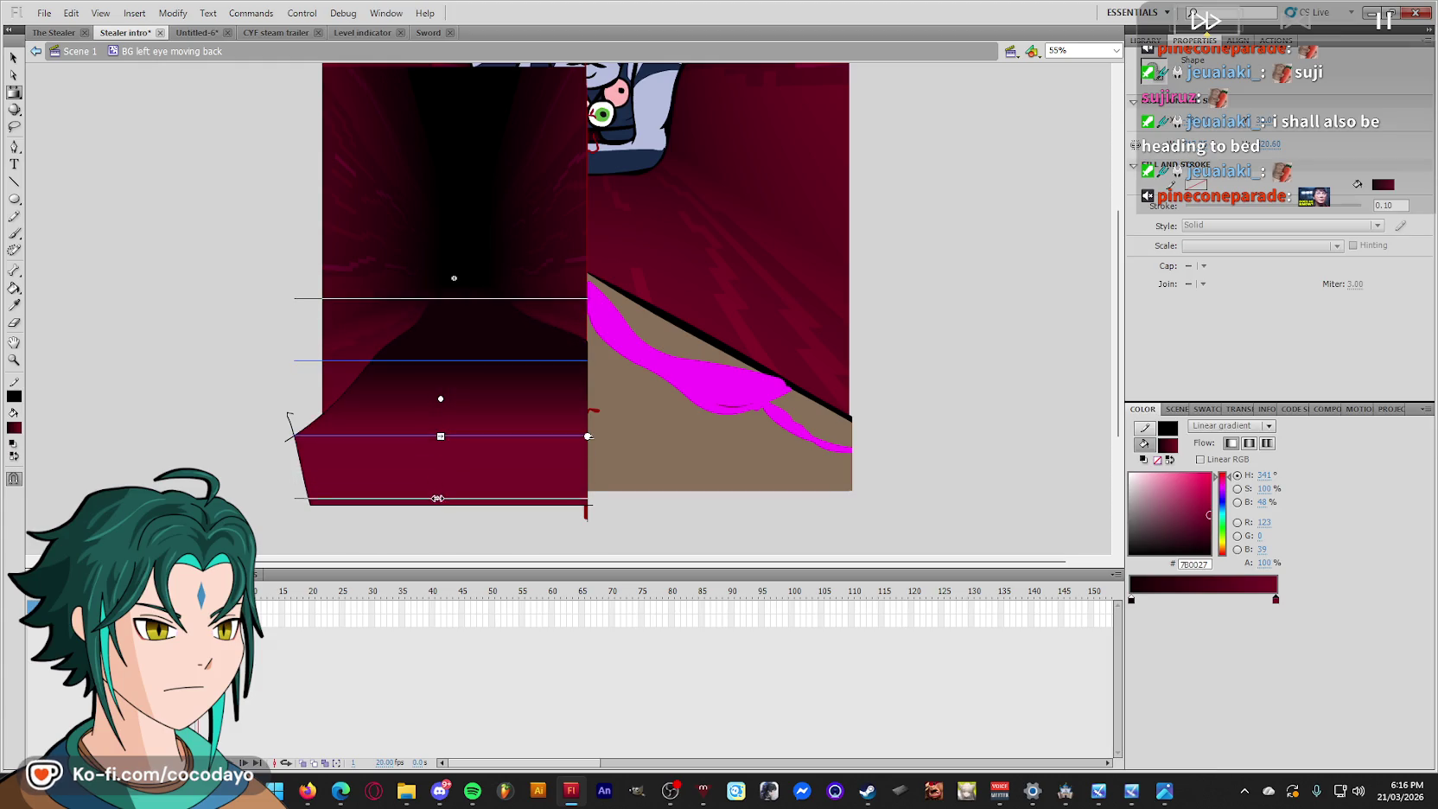
{"action": "left_click", "coordinate": [284, 377]}
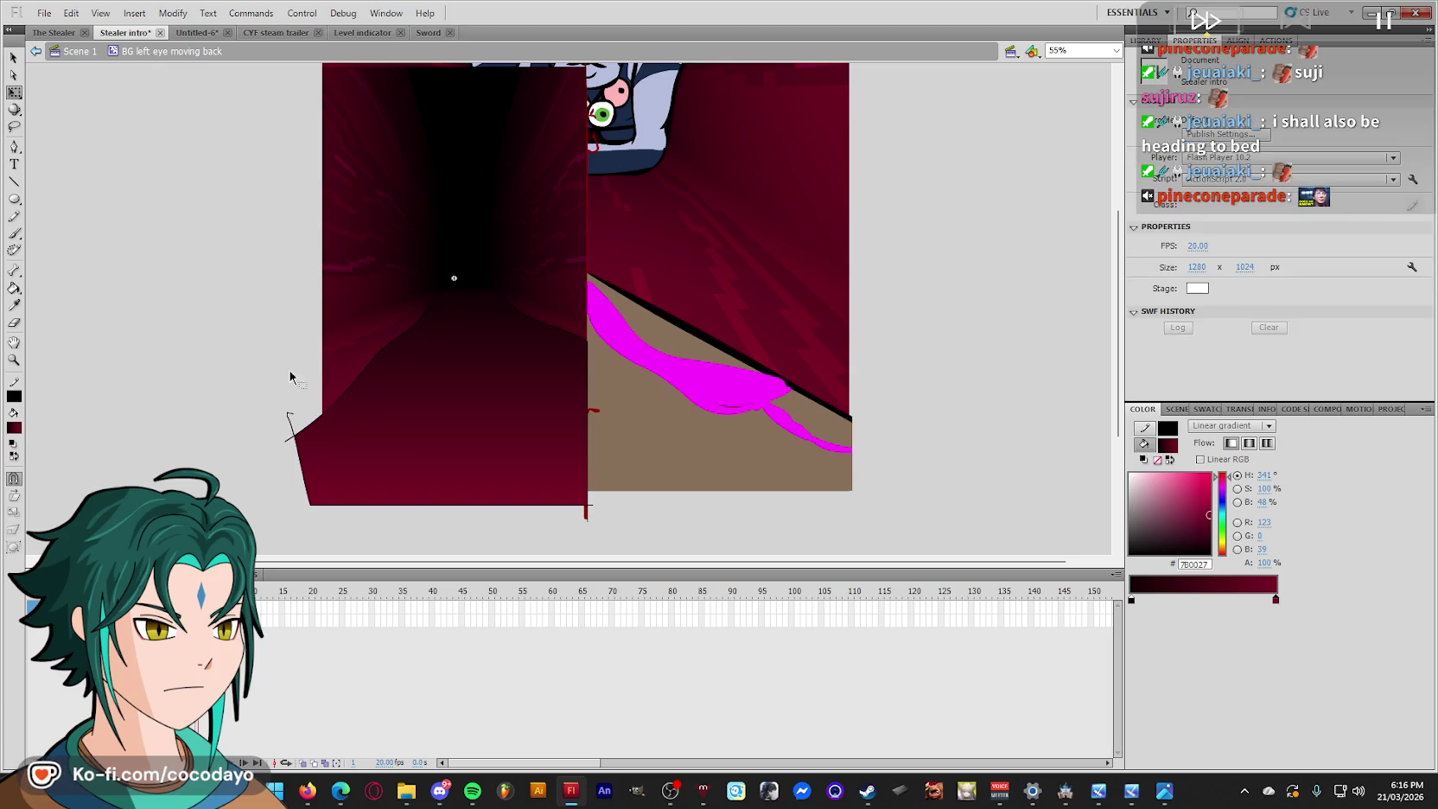
Reposition and resize the floor gradient band, shifting it up and down.
{"action": "left_click", "coordinate": [345, 397]}
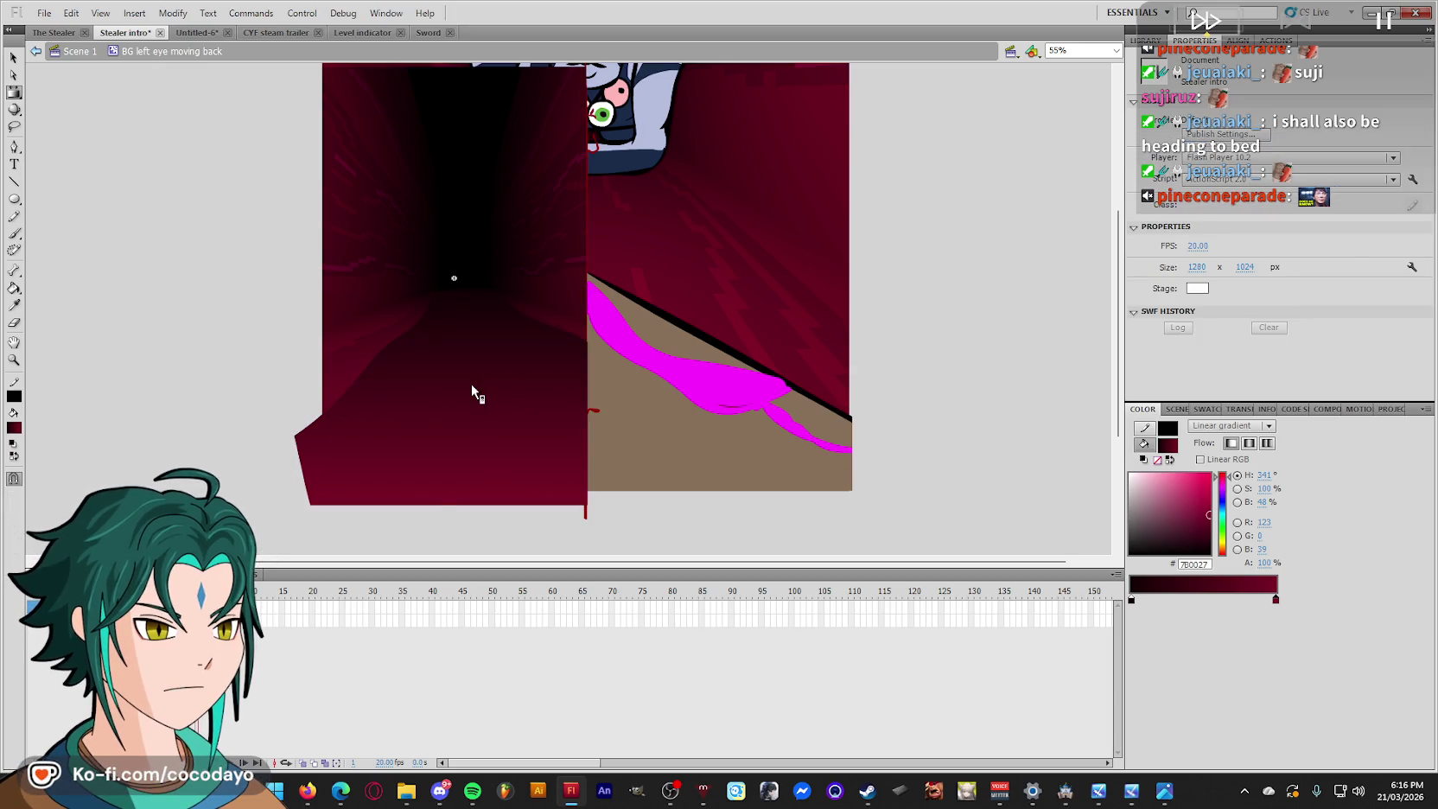
{"action": "left_click", "coordinate": [427, 411]}
{"action": "left_click_drag", "start_coordinate": [439, 396], "coordinate": [444, 325]}
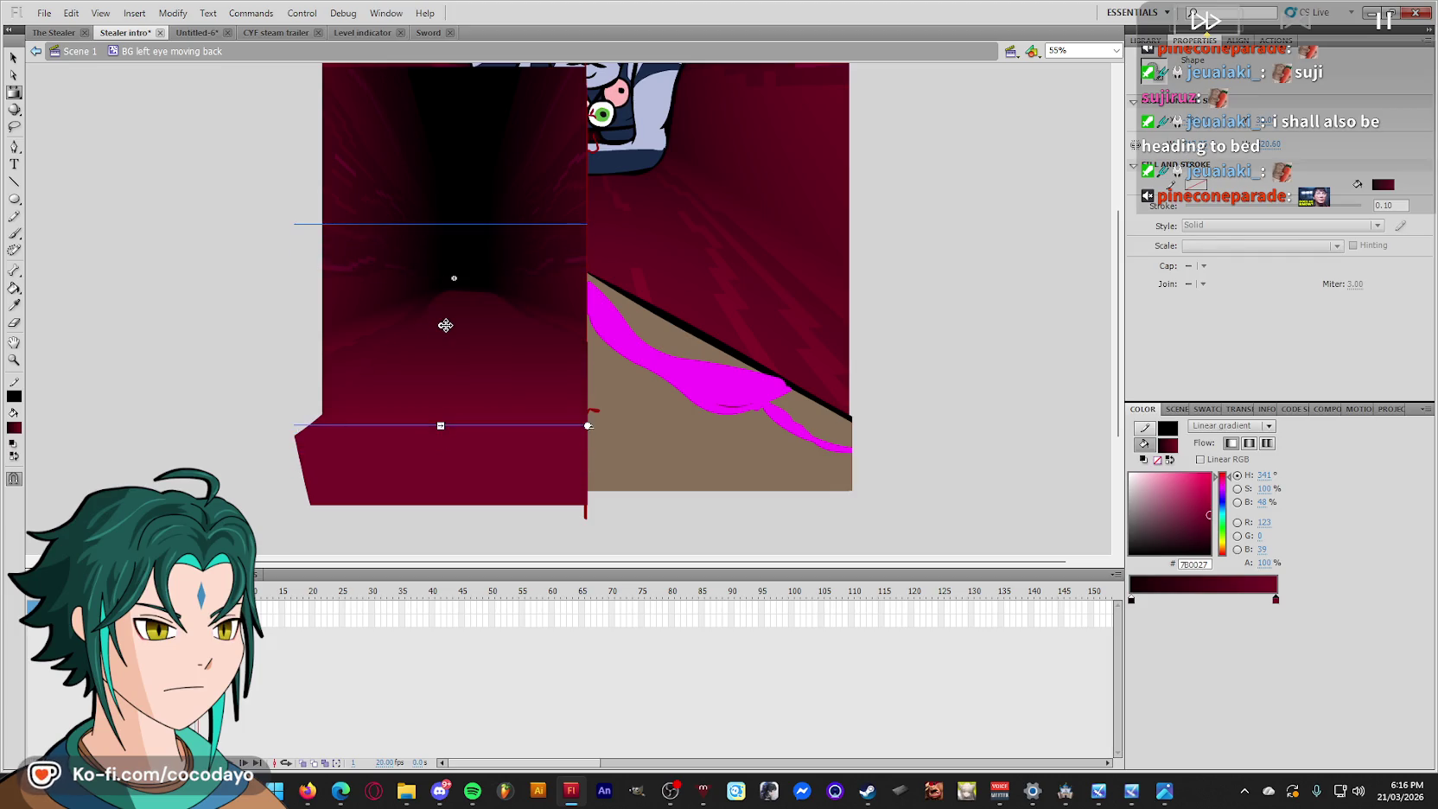
{"action": "left_click_drag", "start_coordinate": [440, 425], "coordinate": [442, 392]}
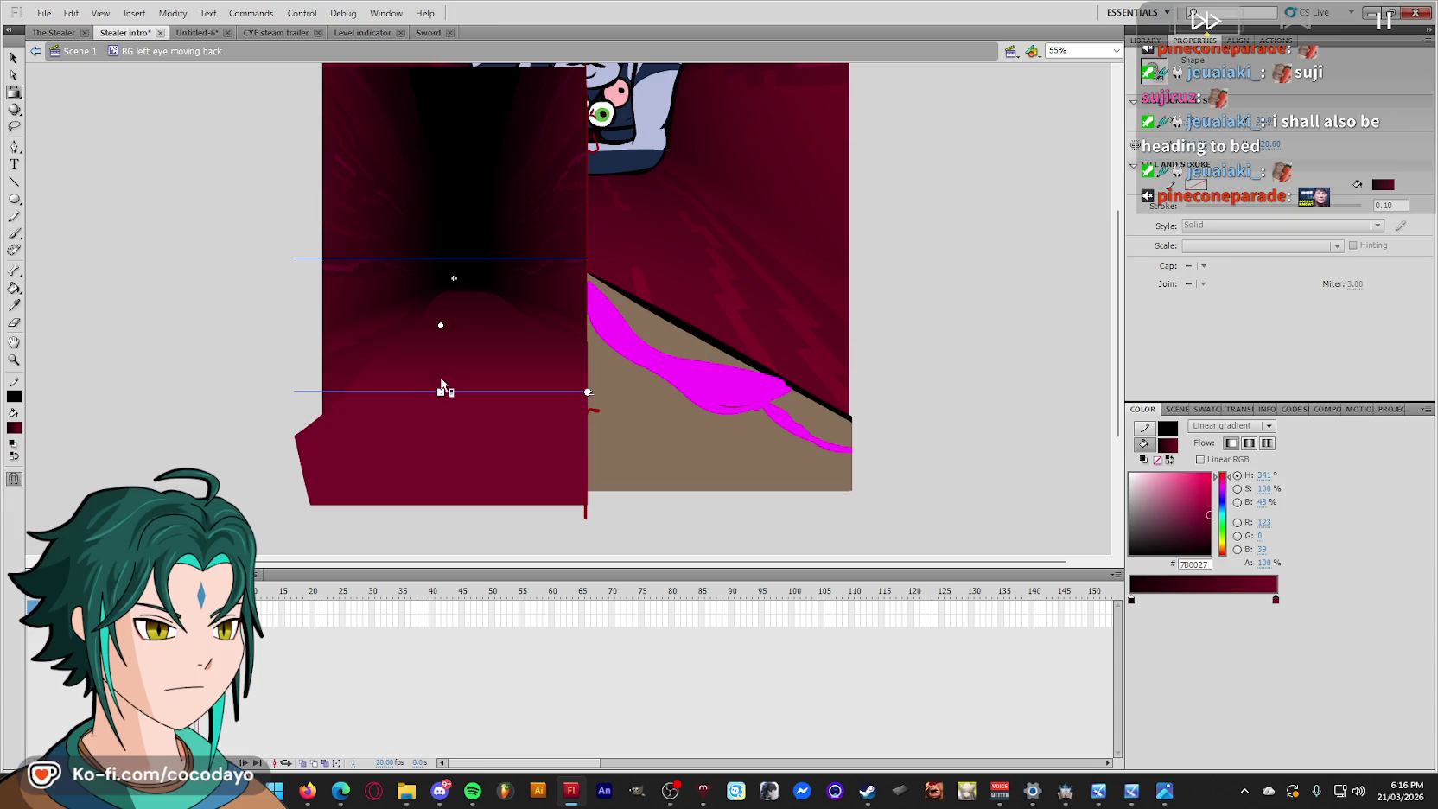
{"action": "left_click_drag", "start_coordinate": [437, 323], "coordinate": [439, 334]}
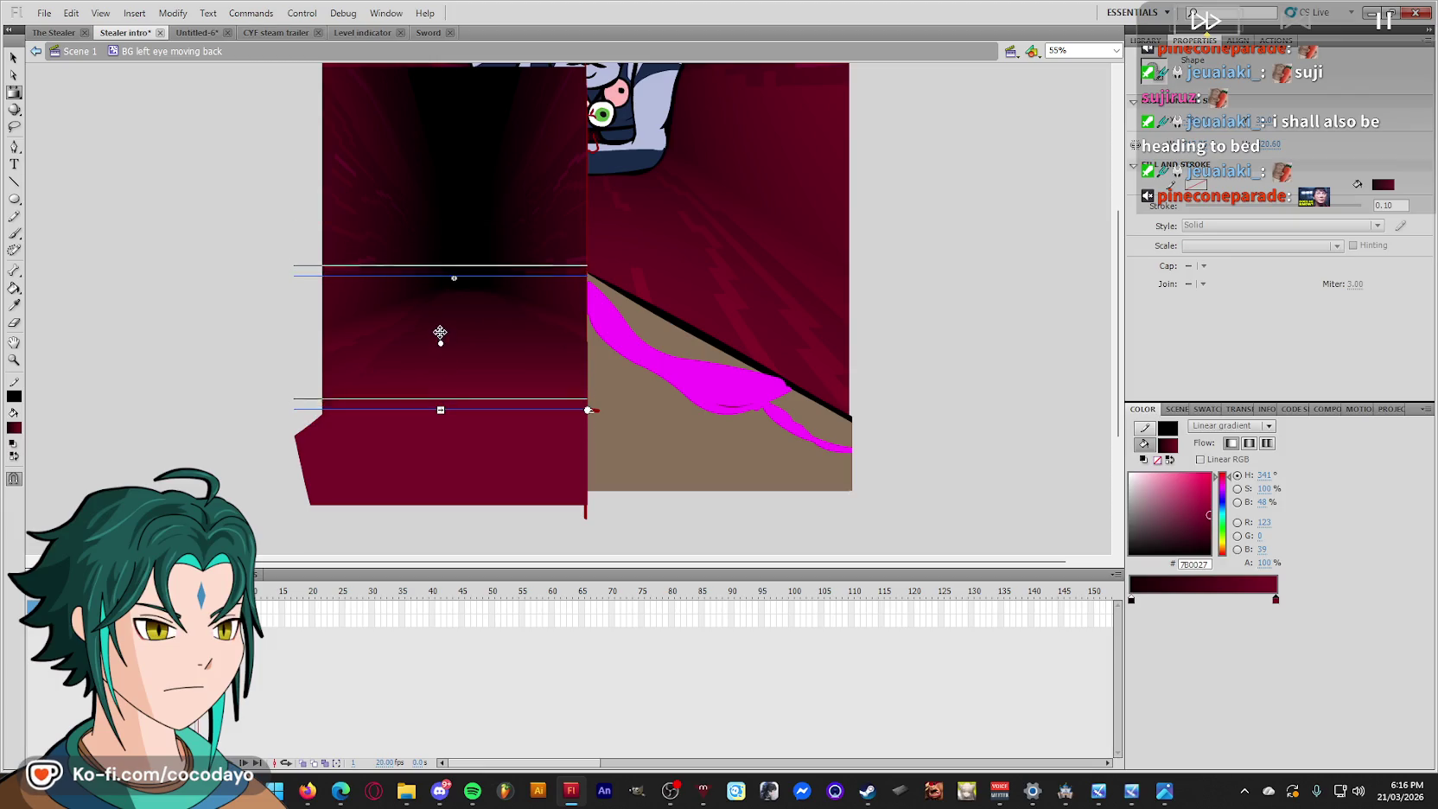
{"action": "left_click_drag", "start_coordinate": [438, 397], "coordinate": [439, 418]}
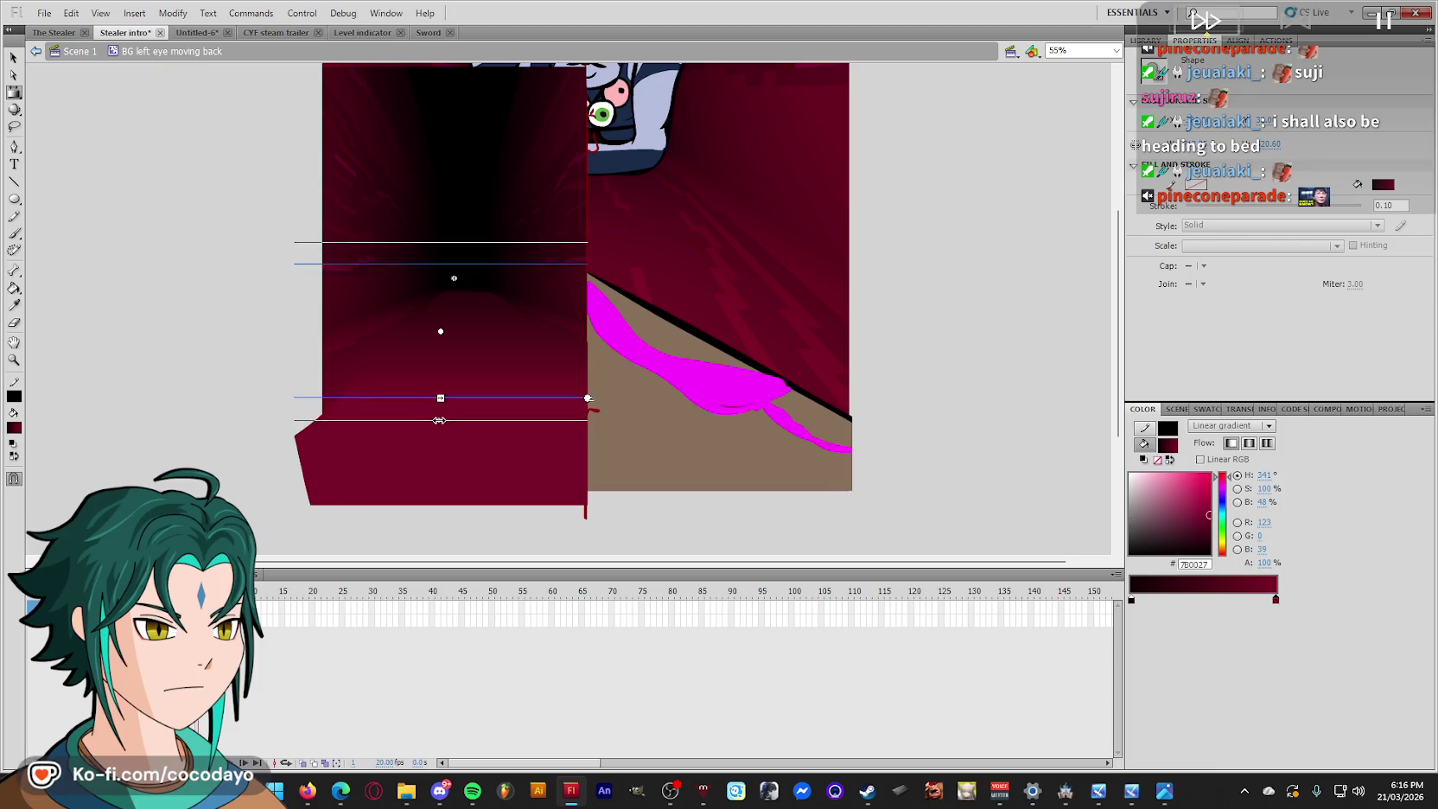
{"action": "mouse_move", "coordinate": [444, 331]}
{"action": "left_mouse_down"}
{"action": "mouse_move", "coordinate": [444, 308]}
{"action": "mouse_move", "coordinate": [440, 401]}
{"action": "left_mouse_up"}
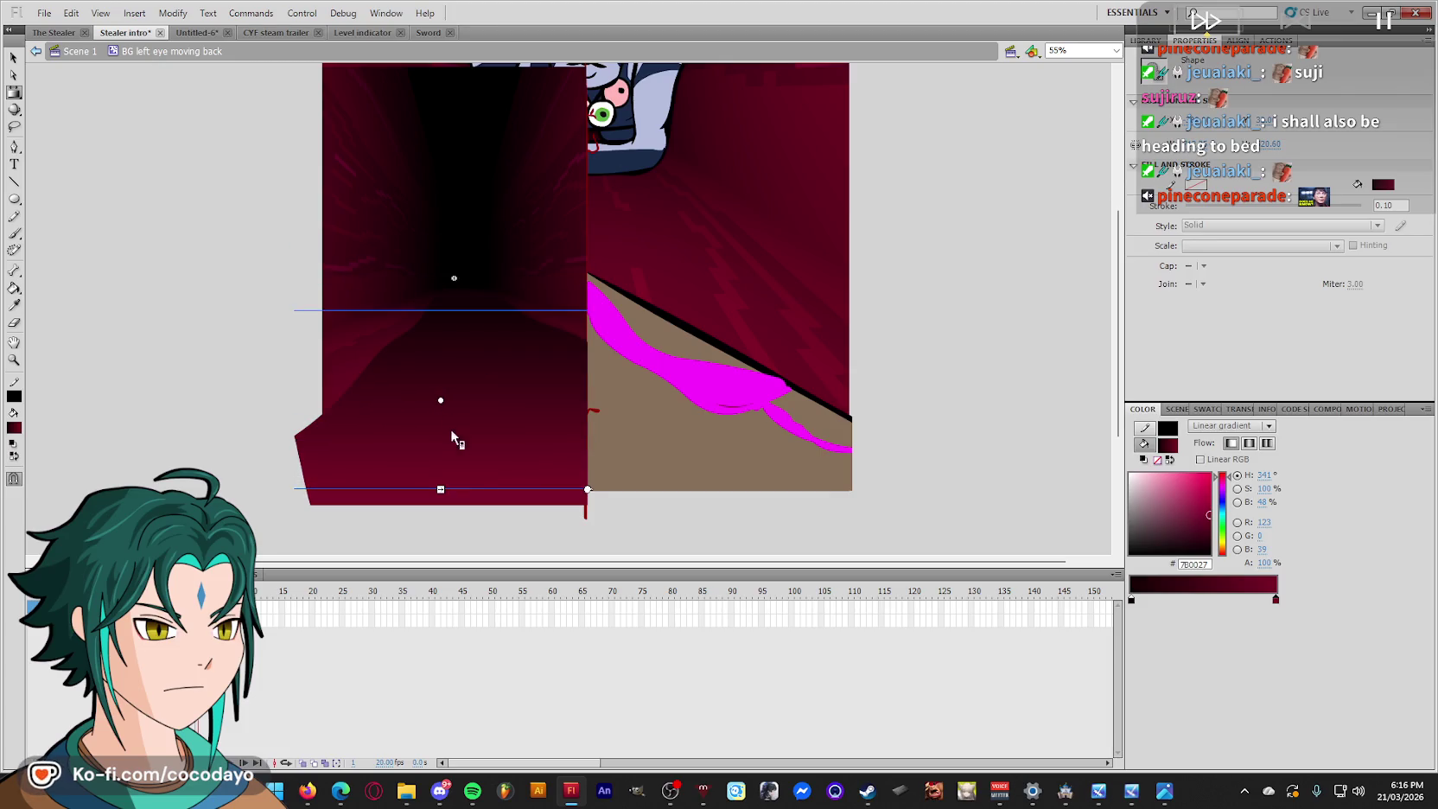
{"action": "left_click_drag", "start_coordinate": [441, 489], "coordinate": [439, 487]}
{"action": "left_click_drag", "start_coordinate": [441, 400], "coordinate": [441, 395]}
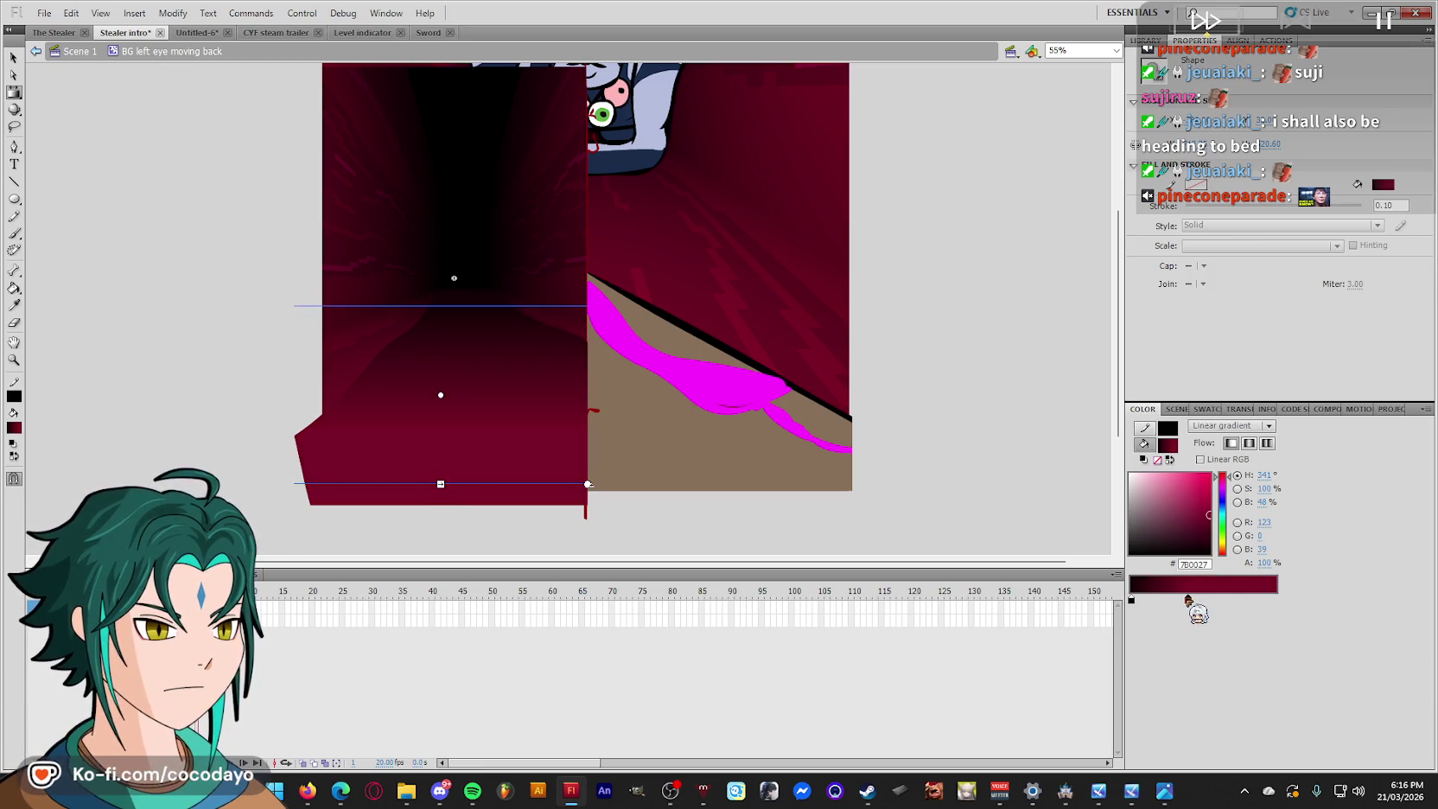
Add a gradient colour stop and set the left stop to dark #23000B.
{"action": "left_click_drag", "start_coordinate": [1189, 600], "coordinate": [1238, 600]}
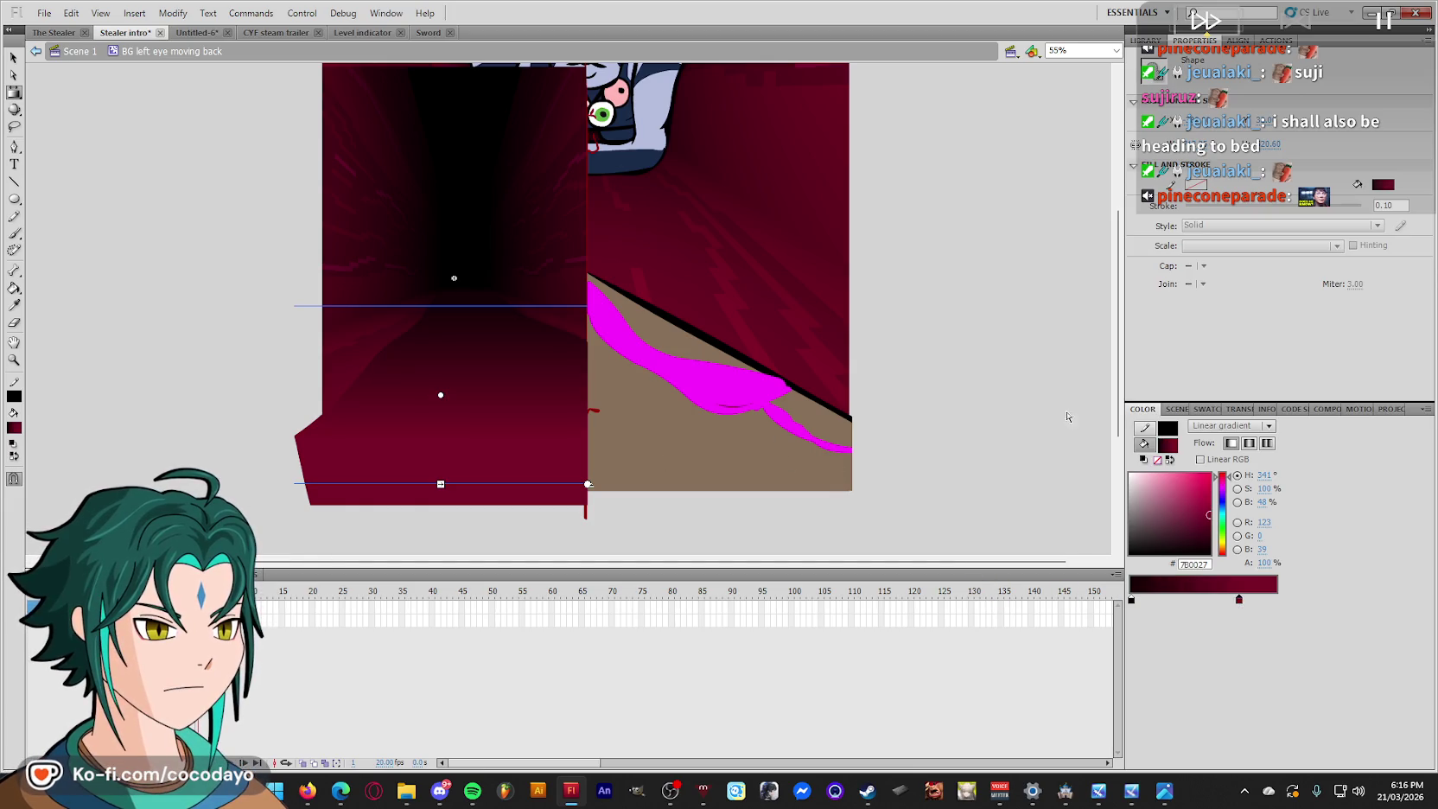
{"action": "key", "text": "z"}
{"action": "left_click_drag", "start_coordinate": [793, 553], "coordinate": [199, 281]}
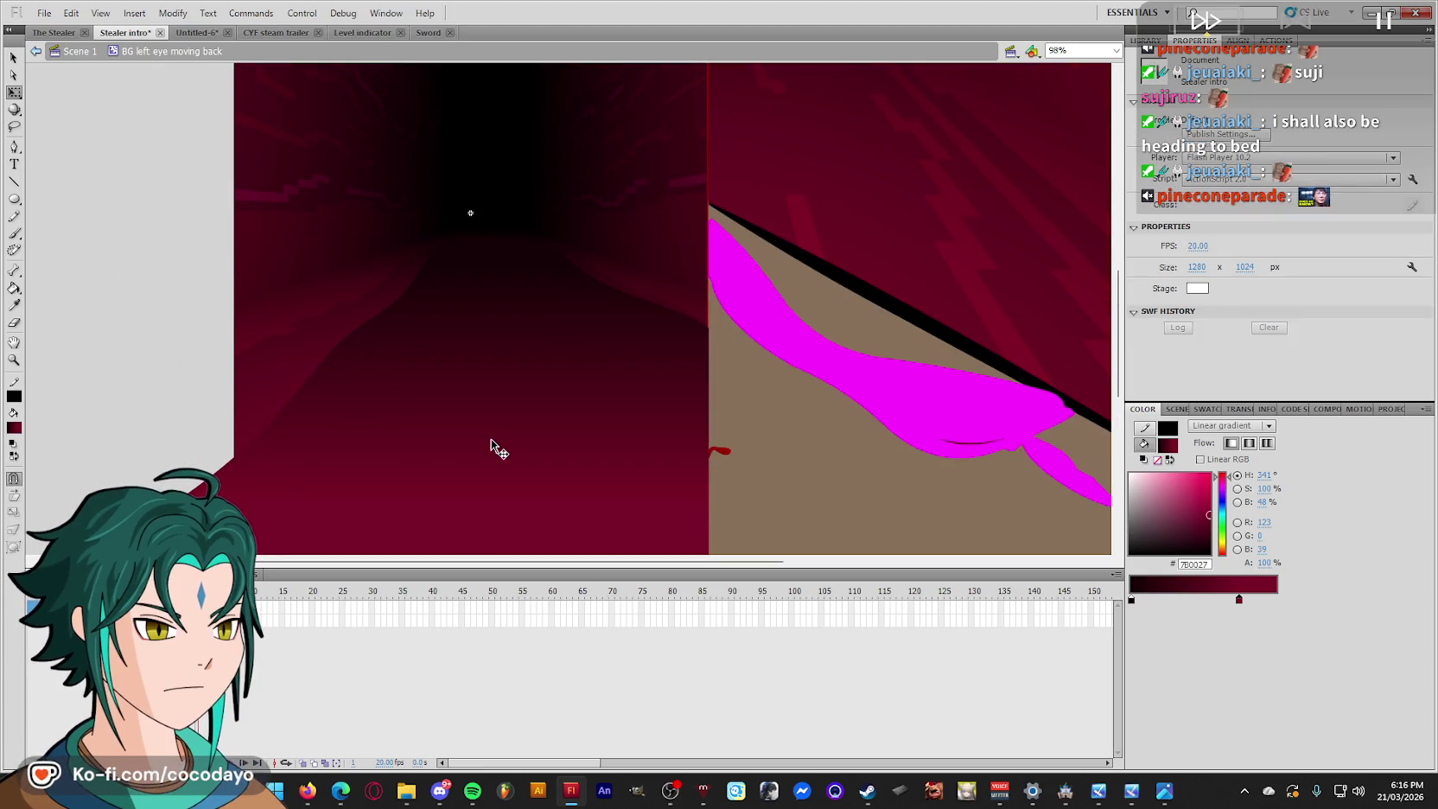
{"action": "scroll", "coordinate": [497, 448], "scroll_direction": "up", "scroll_amount": 1}
{"action": "left_click", "coordinate": [501, 381]}
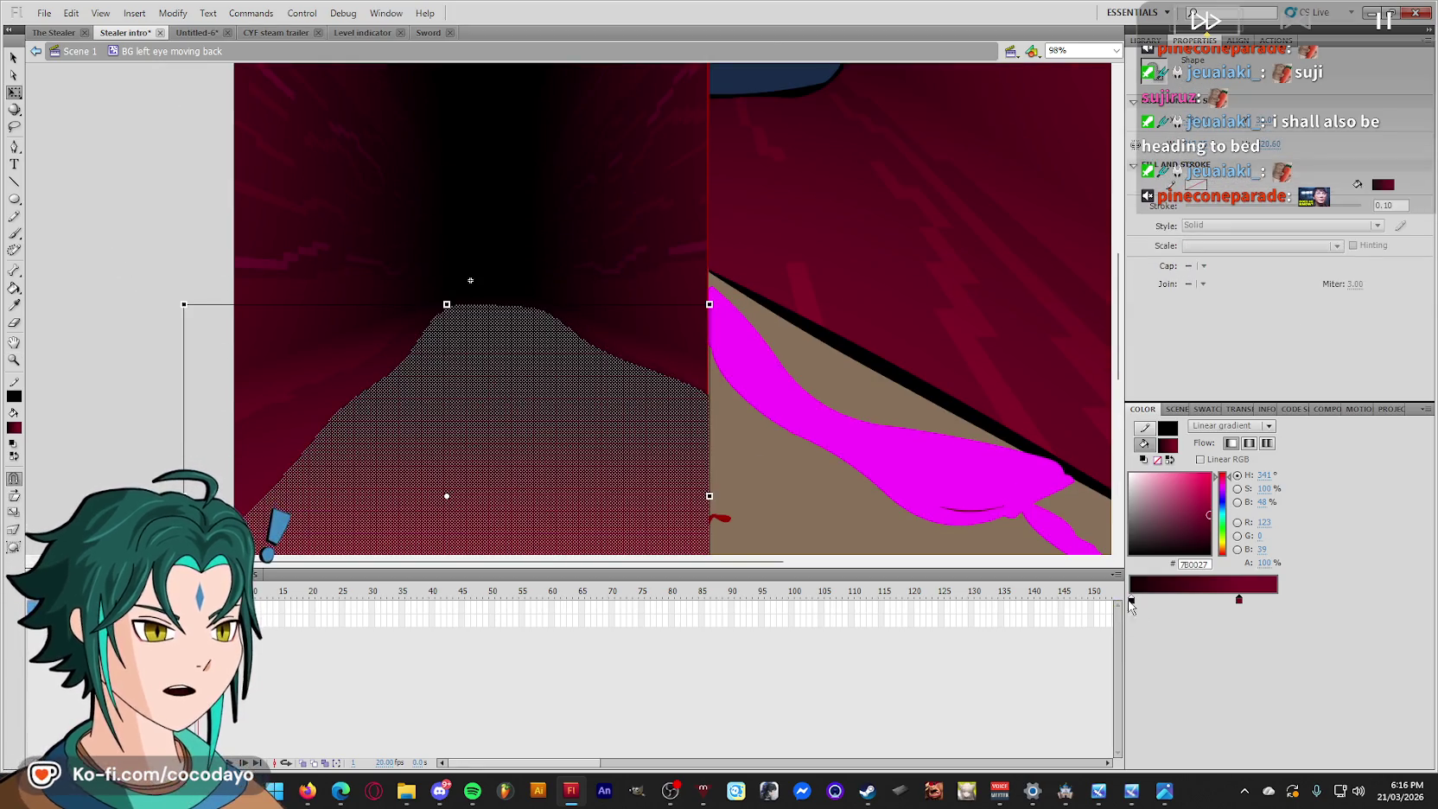
{"action": "double_click", "coordinate": [1238, 599]}
{"action": "left_click", "coordinate": [425, 320]}
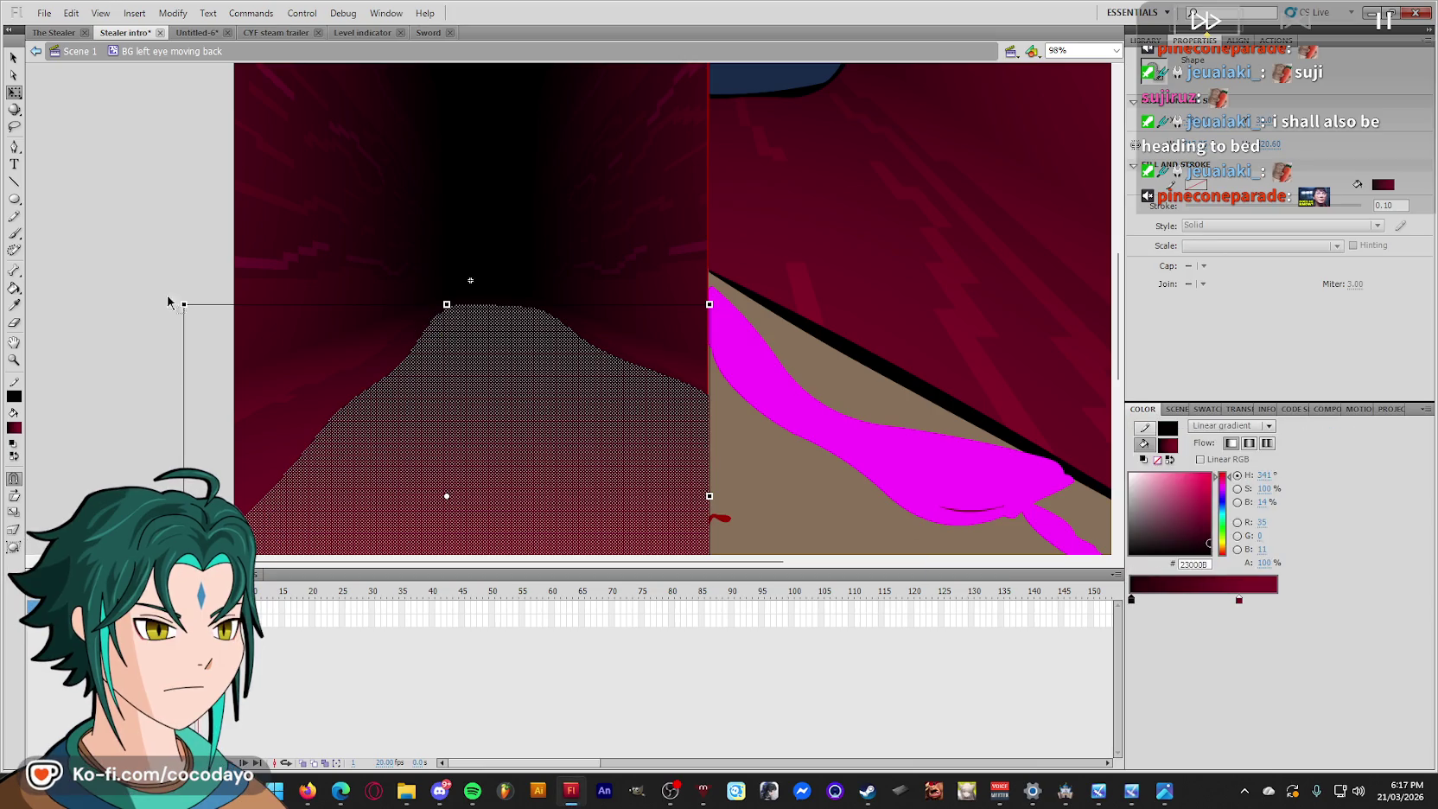
{"action": "left_click", "coordinate": [142, 268]}
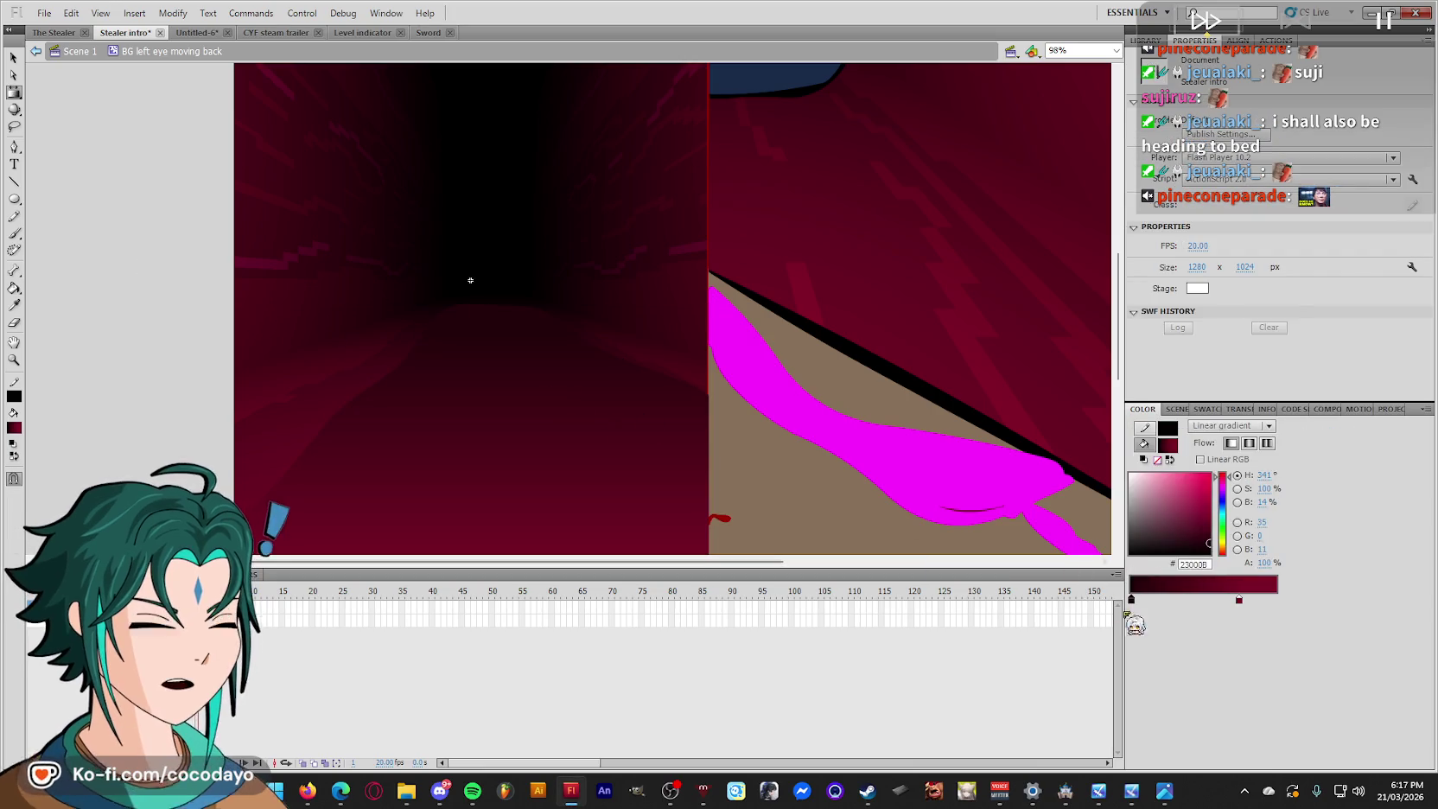
Move the left floor fill's gradient up and darken its stop to #1A0008.
{"action": "left_click", "coordinate": [518, 399]}
{"action": "scroll", "coordinate": [826, 468], "scroll_direction": "down", "scroll_amount": 3}
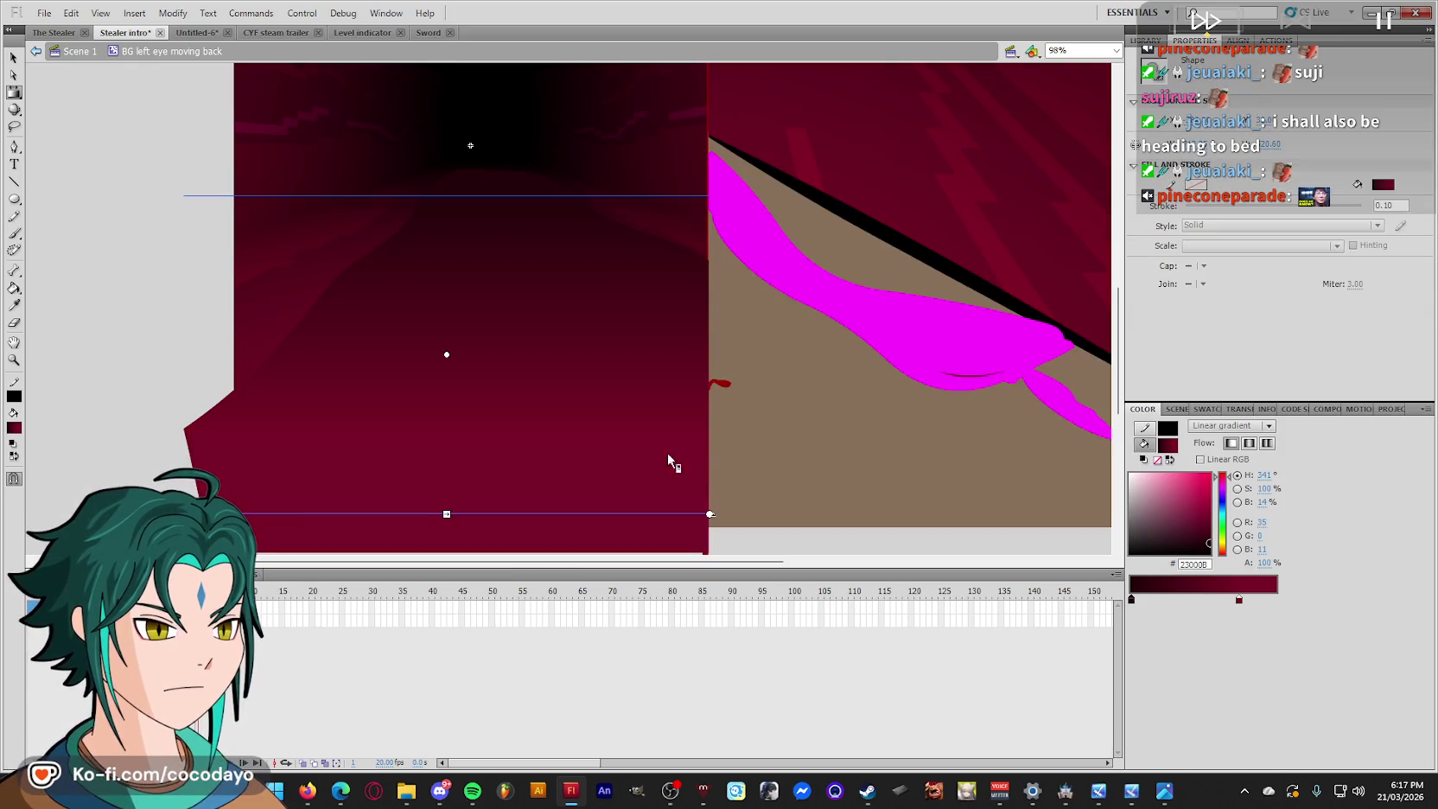
{"action": "mouse_move", "coordinate": [445, 352]}
{"action": "left_mouse_down"}
{"action": "mouse_move", "coordinate": [454, 293]}
{"action": "mouse_move", "coordinate": [445, 304]}
{"action": "mouse_move", "coordinate": [596, 380]}
{"action": "left_mouse_up"}
{"action": "key", "text": "q"}
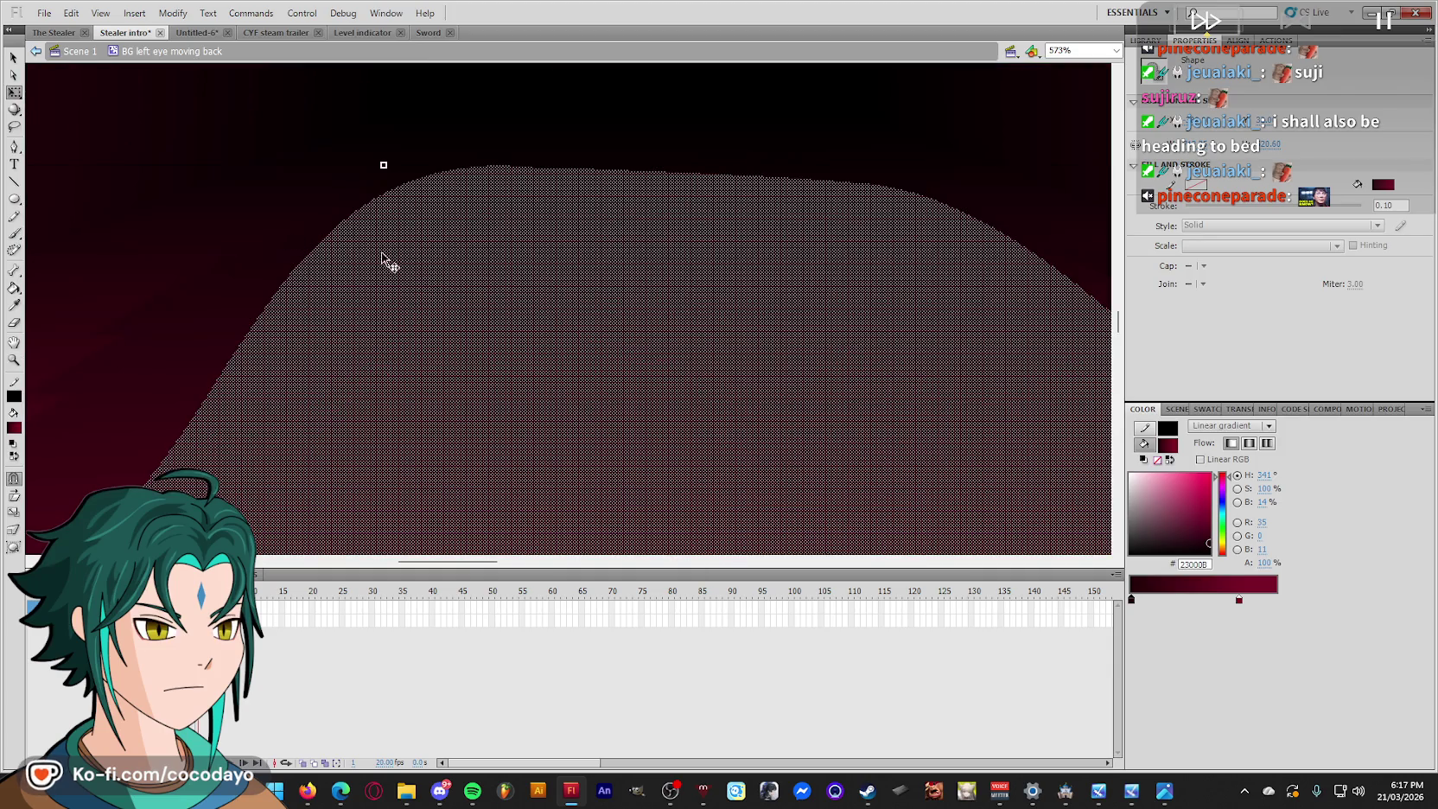
{"action": "left_click", "coordinate": [1130, 599]}
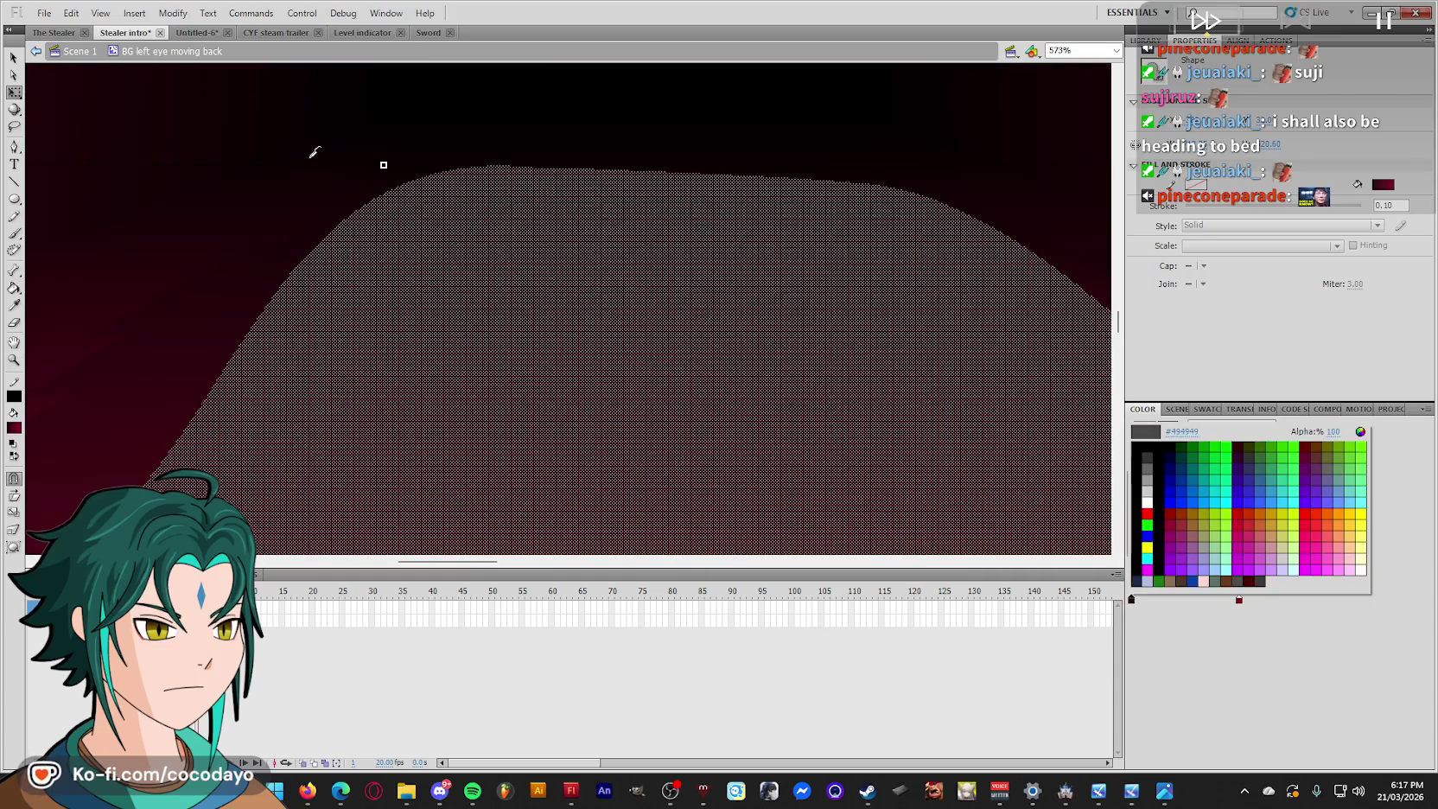
{"action": "left_click", "coordinate": [326, 230]}
{"action": "key", "text": "ctrl+minus"}
{"action": "key", "text": "ctrl+minus"}
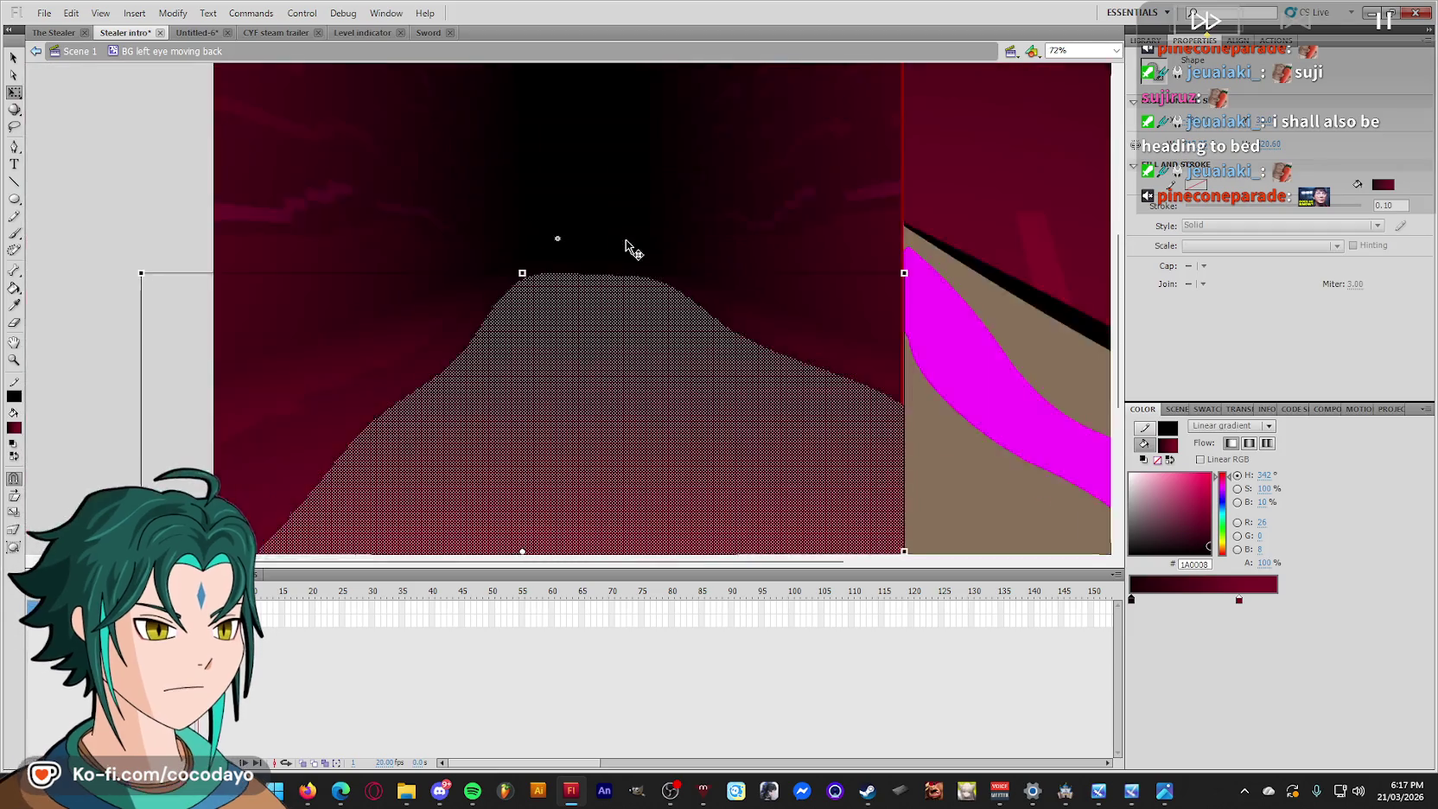
{"action": "key", "text": "ctrl+minus"}
Compress, raise and stretch the floor gradient until it sits correctly on the floor.
{"action": "key", "text": "f"}
{"action": "scroll", "coordinate": [376, 289], "scroll_direction": "down", "scroll_amount": 2}
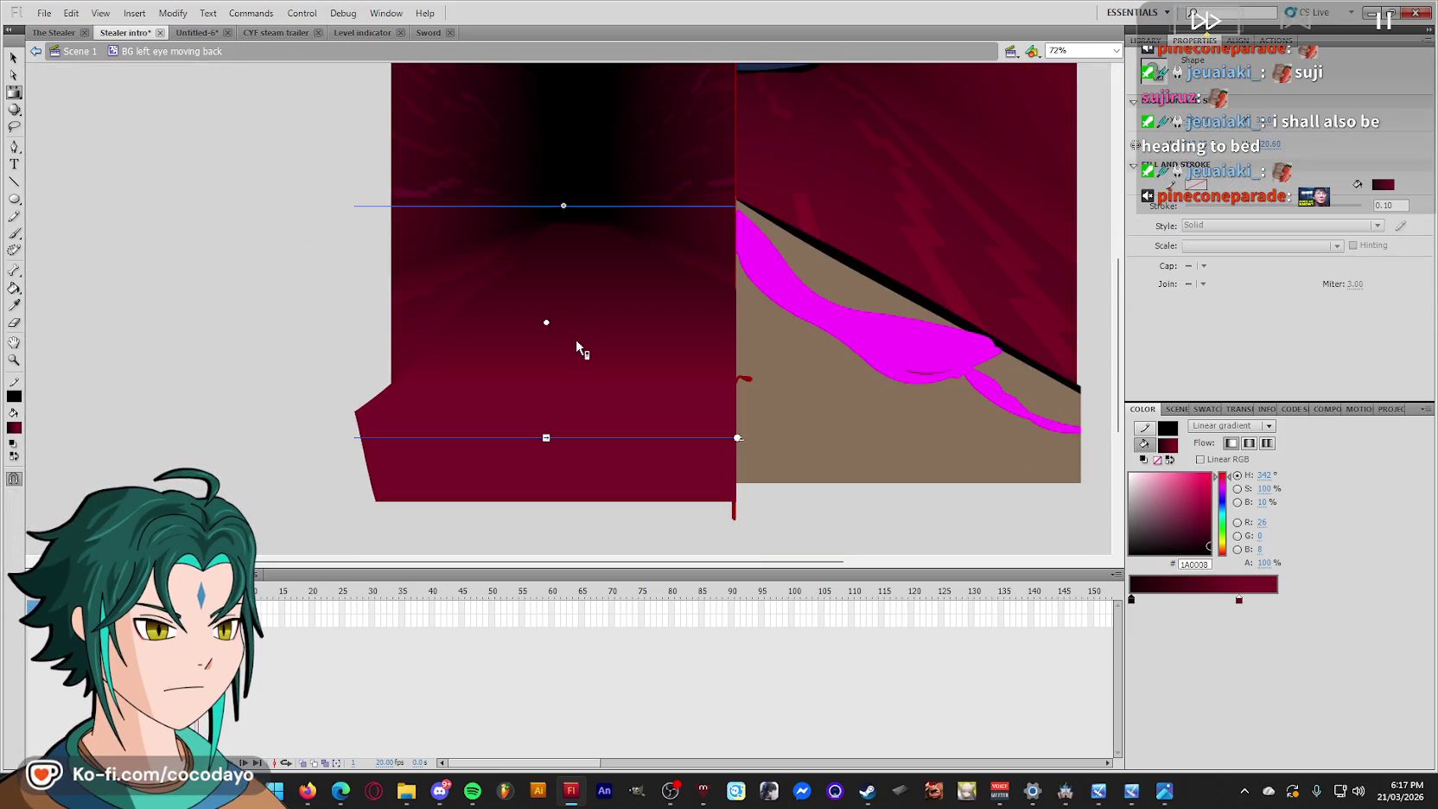
{"action": "left_click_drag", "start_coordinate": [544, 323], "coordinate": [549, 308]}
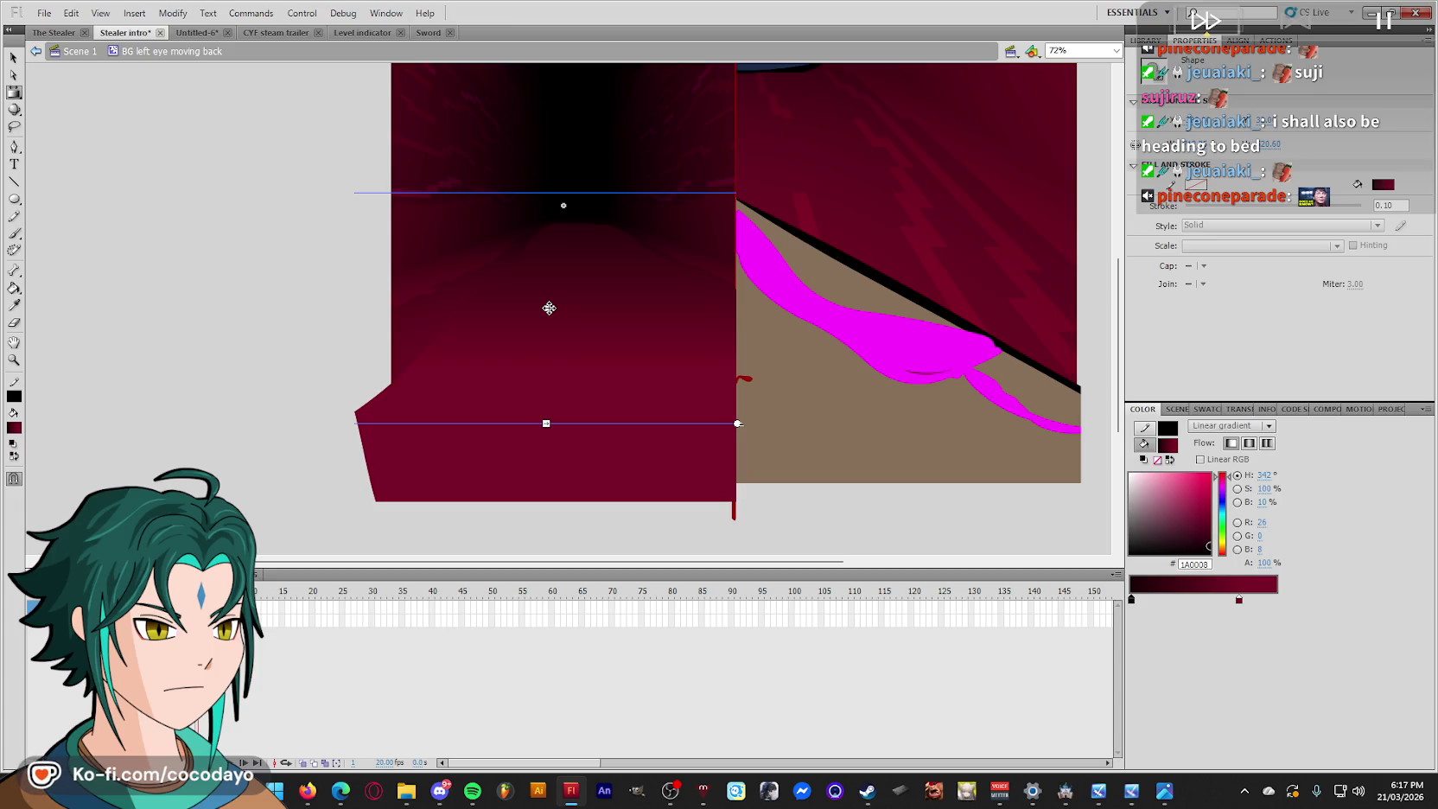
{"action": "left_click_drag", "start_coordinate": [544, 423], "coordinate": [545, 395]}
{"action": "left_click_drag", "start_coordinate": [545, 305], "coordinate": [550, 296]}
{"action": "left_click_drag", "start_coordinate": [554, 385], "coordinate": [554, 436]}
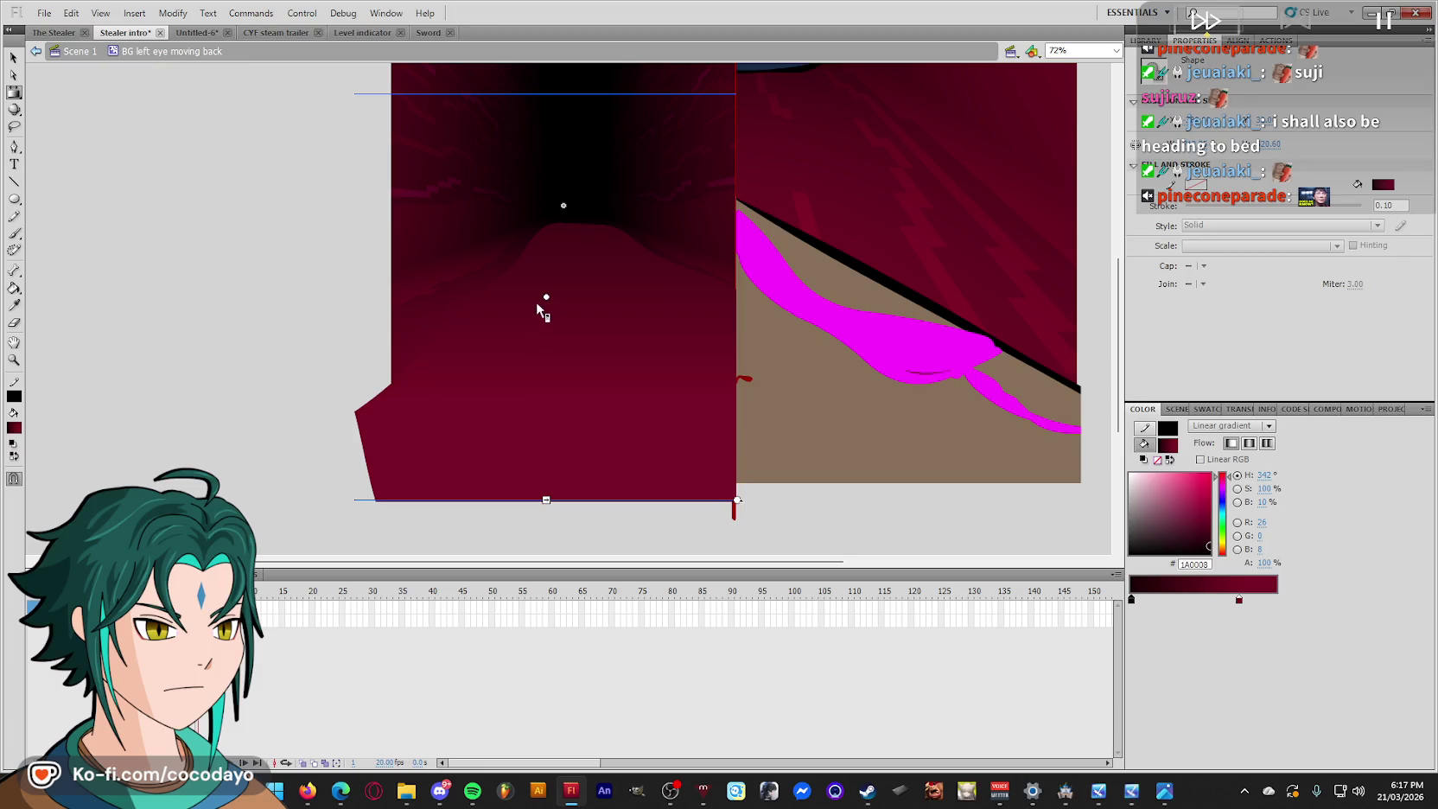
{"action": "left_click", "coordinate": [545, 339]}
{"action": "left_click_drag", "start_coordinate": [549, 356], "coordinate": [550, 310]}
{"action": "key", "text": "q"}
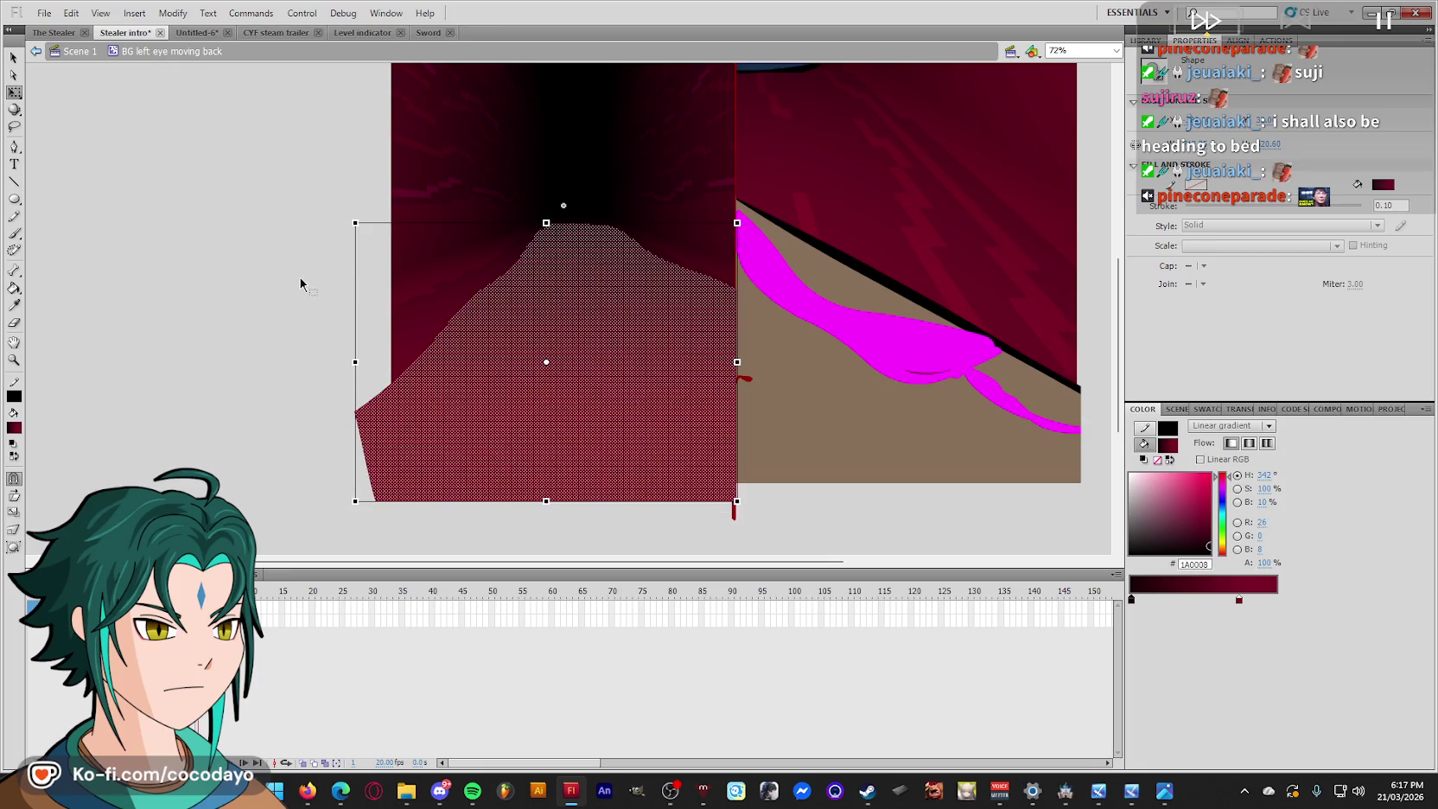
Delete the lower maroon floor shape.
{"action": "left_click", "coordinate": [300, 278]}
{"action": "left_click", "coordinate": [481, 304]}
{"action": "key", "text": "Delete"}
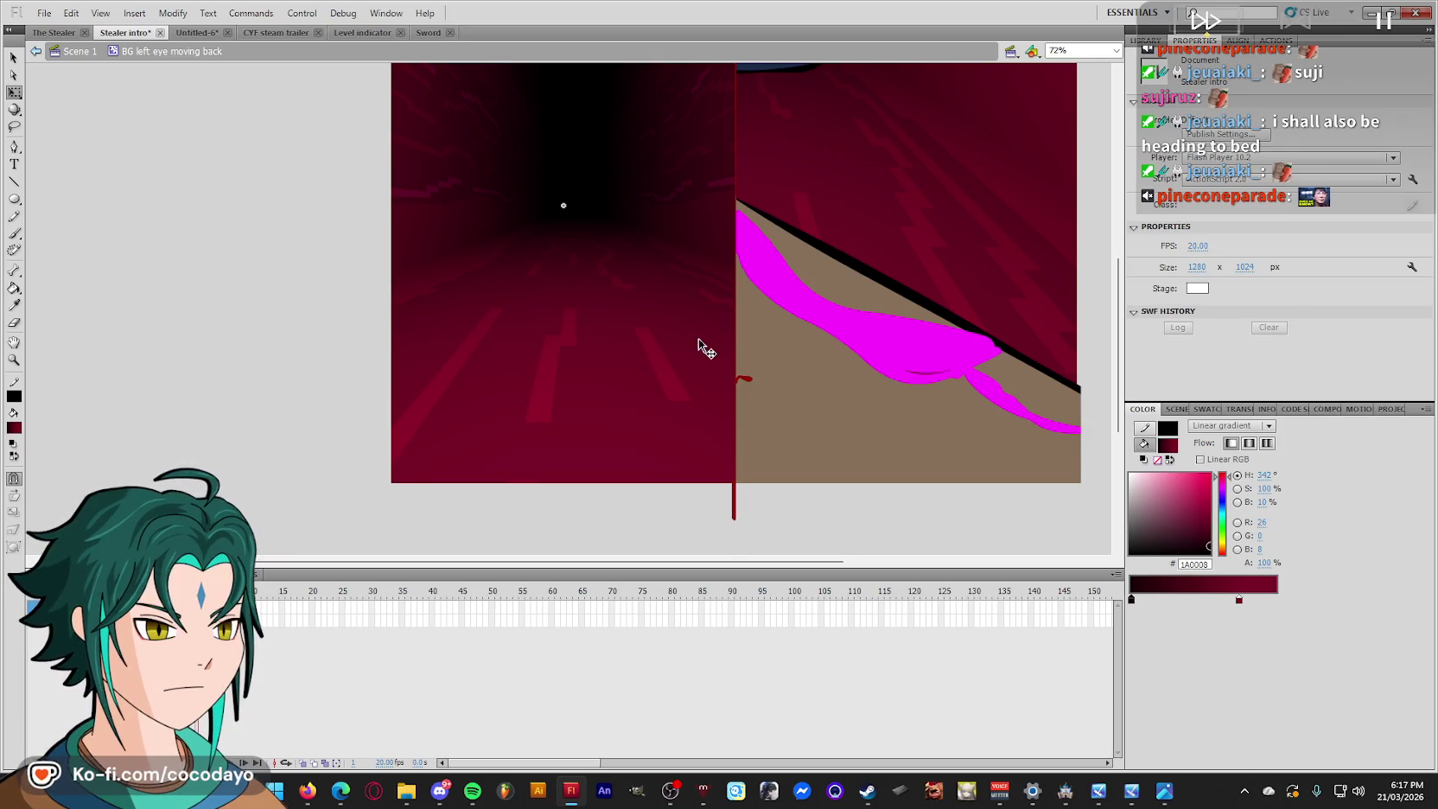
{"action": "scroll", "coordinate": [699, 339], "scroll_direction": "up", "scroll_amount": 2}
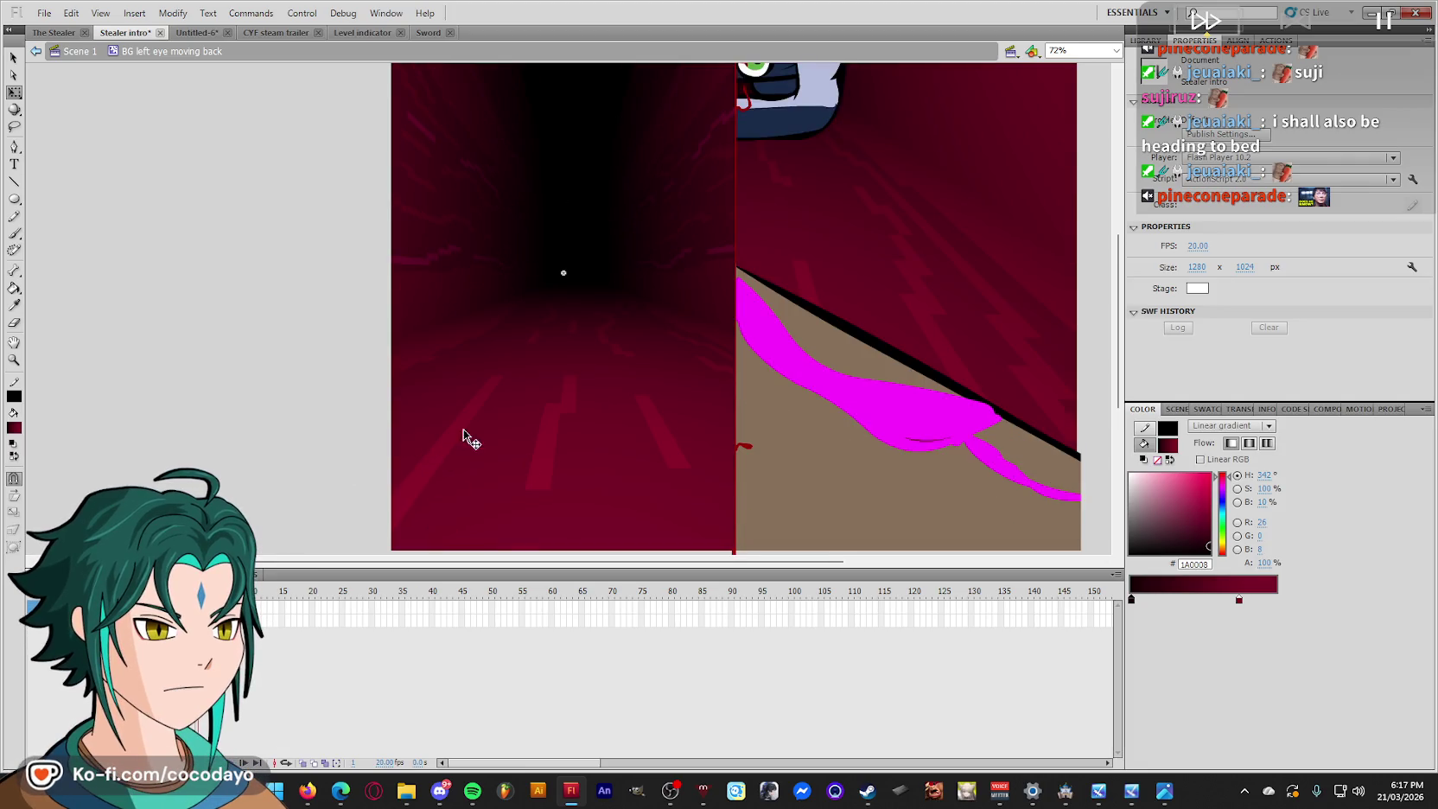
{"action": "key", "text": "r"}
{"action": "scroll", "coordinate": [471, 441], "scroll_direction": "down", "scroll_amount": 2}
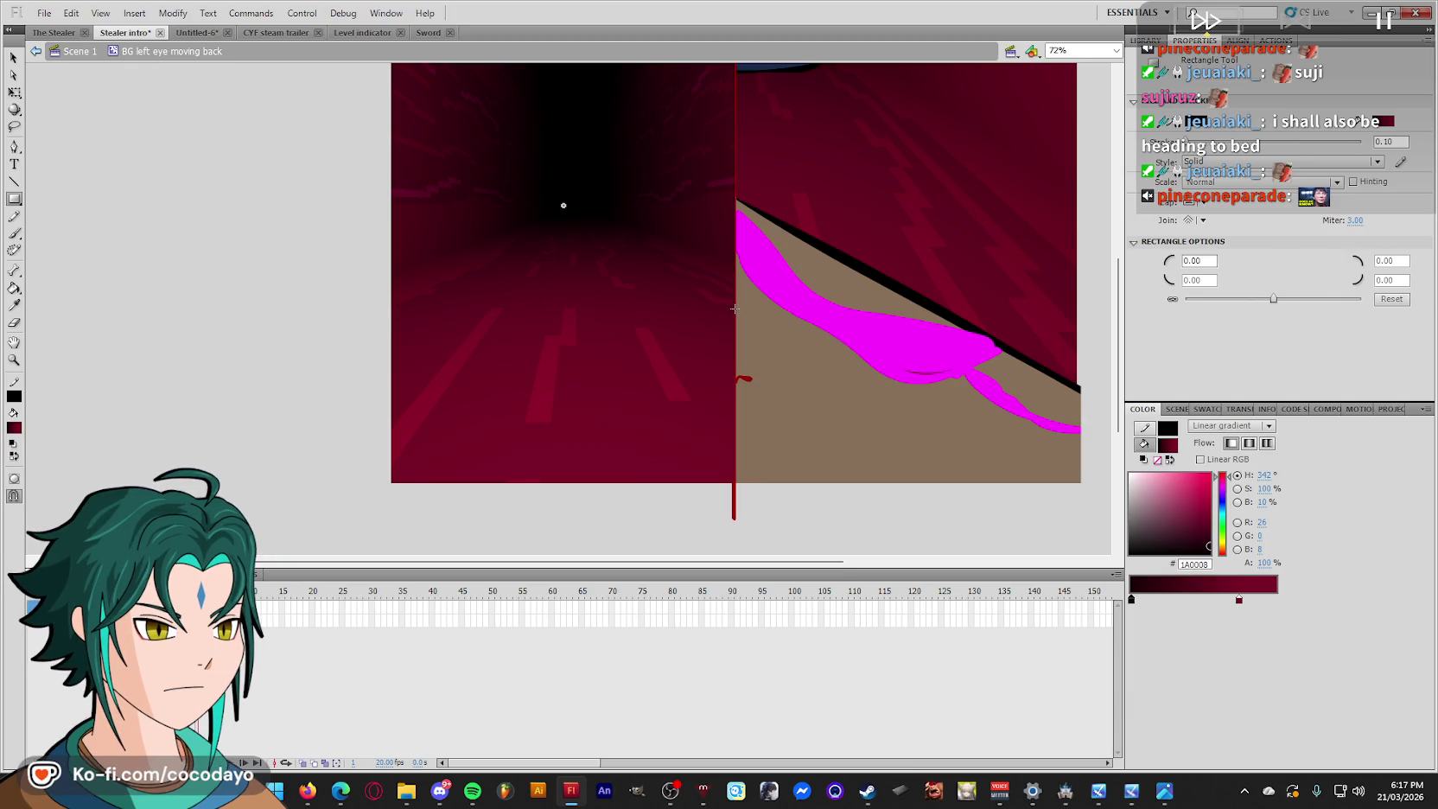
Draw a rectangle over the lower floor, level its top edge, then delete it.
{"action": "left_click_drag", "start_coordinate": [735, 307], "coordinate": [391, 483]}
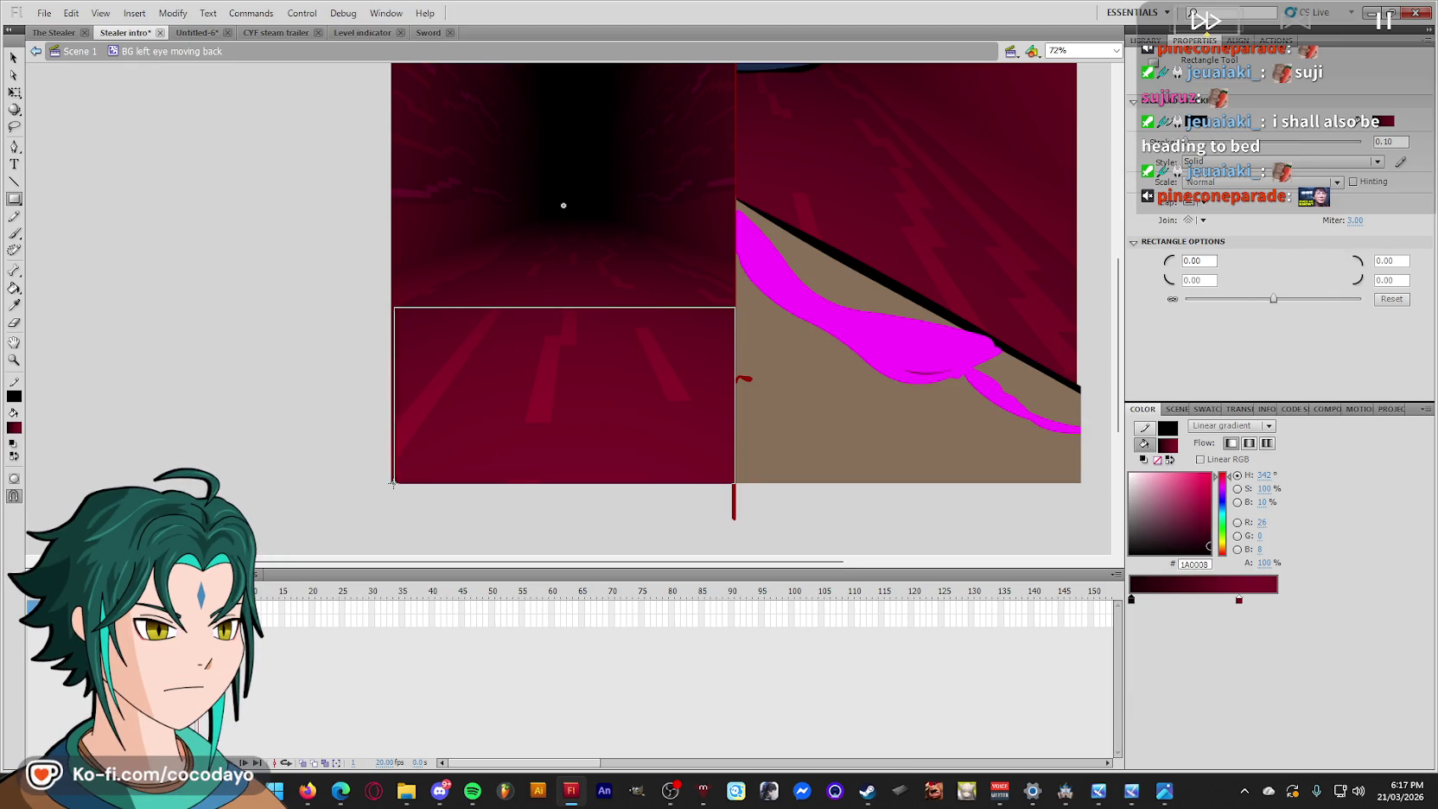
{"action": "key", "text": "q"}
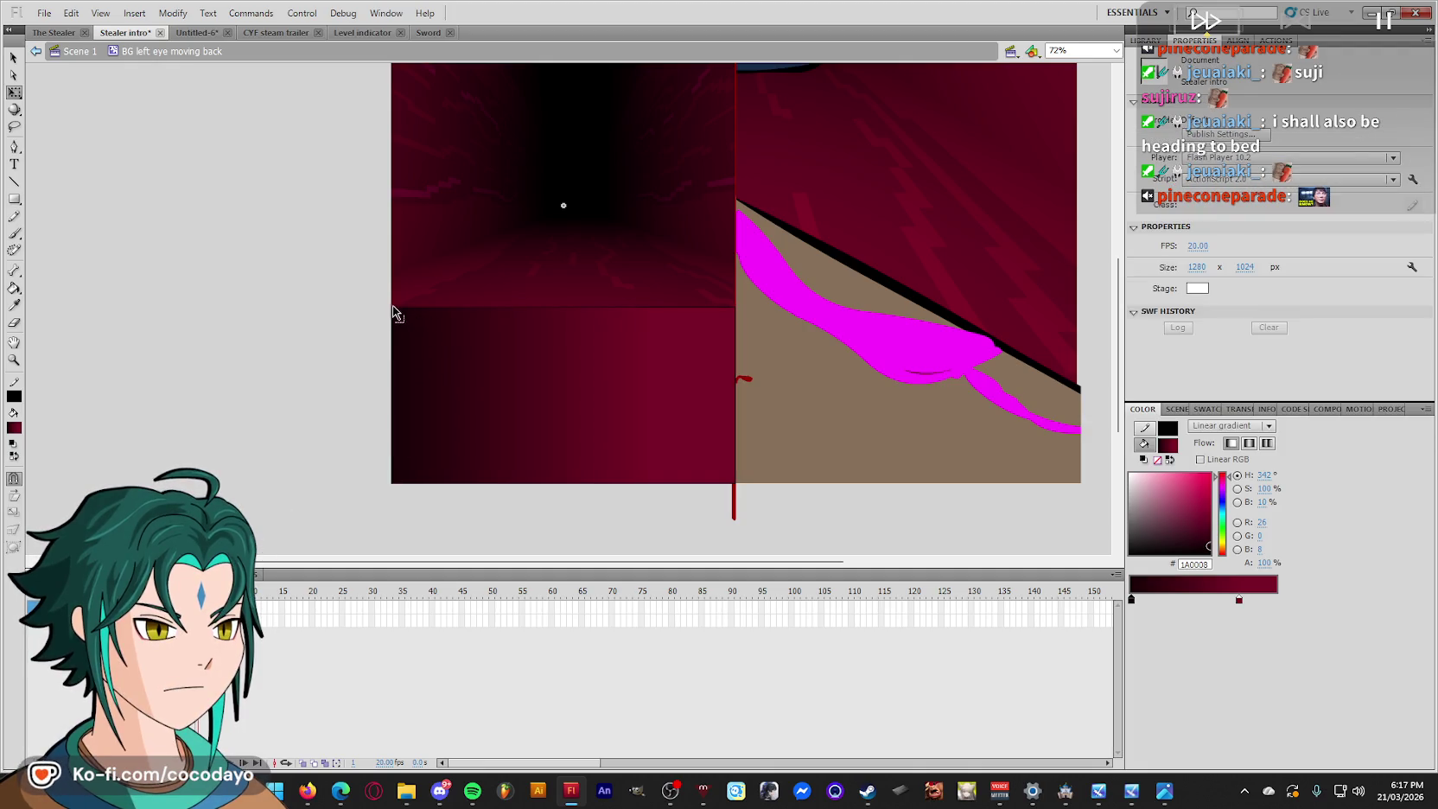
{"action": "left_click_drag", "start_coordinate": [393, 316], "coordinate": [392, 321]}
{"action": "left_click_drag", "start_coordinate": [731, 308], "coordinate": [735, 313]}
{"action": "left_click", "coordinate": [663, 362]}
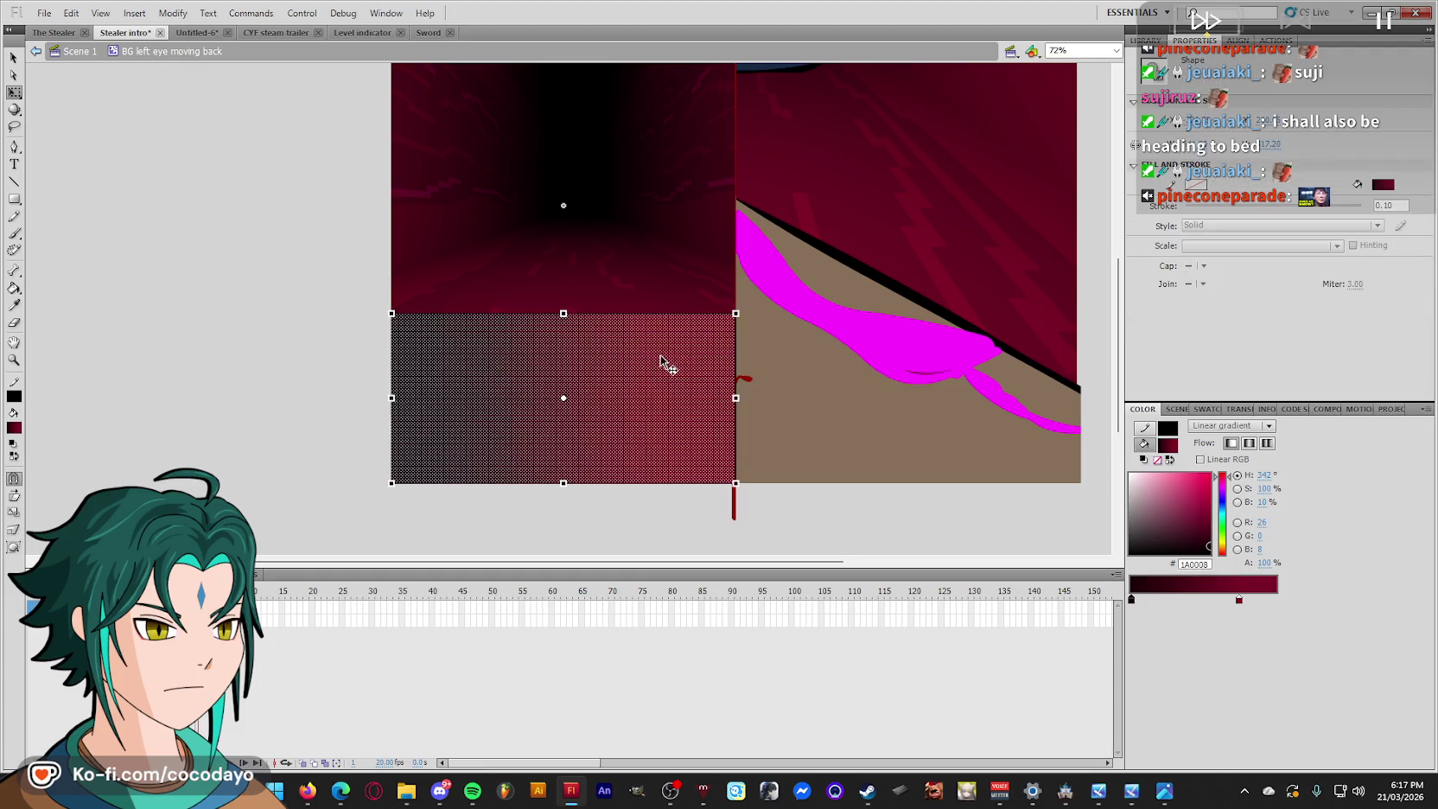
{"action": "left_click", "coordinate": [677, 399]}
{"action": "key", "text": "Delete"}
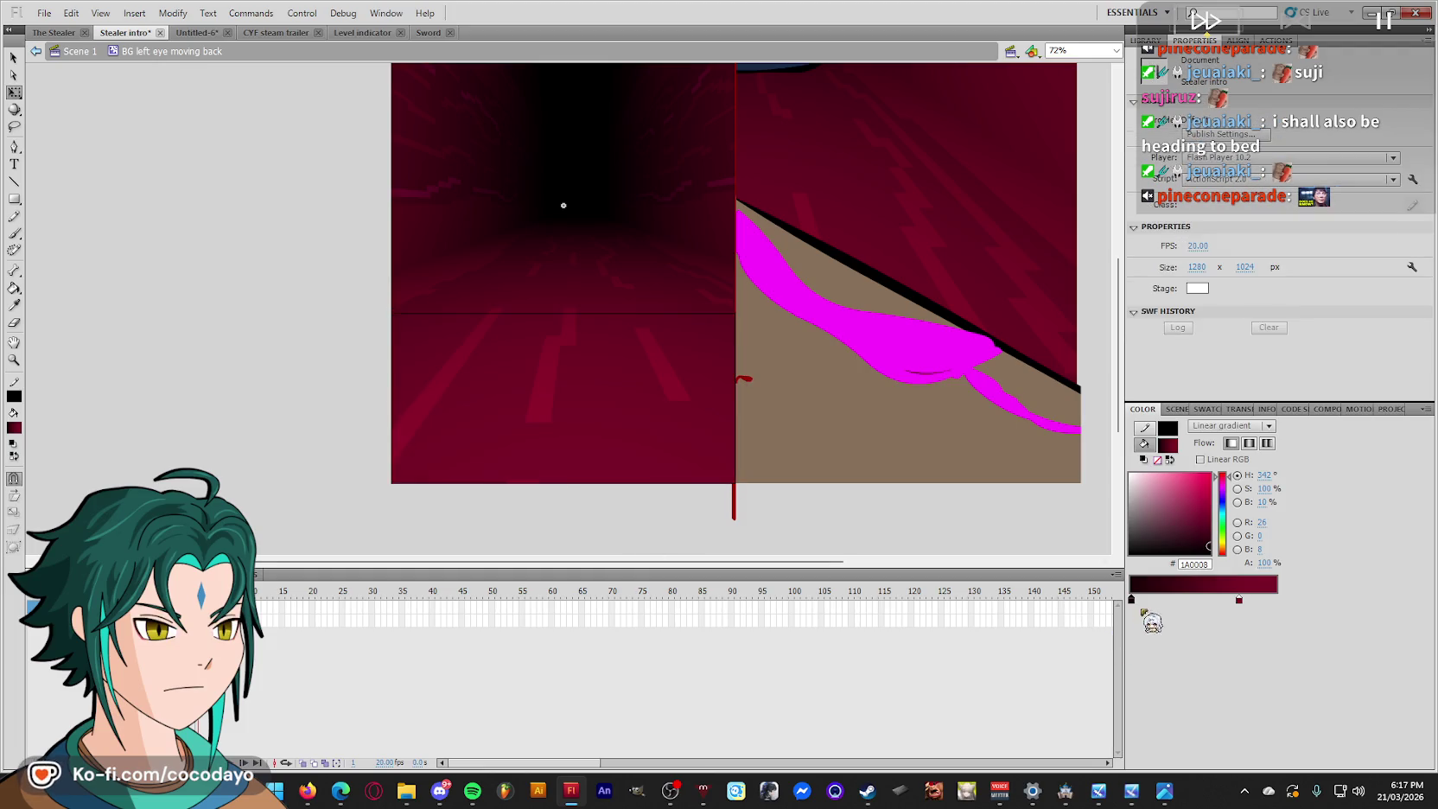
Fill the lower floor with a #61001F to #7C0027 gradient and narrow its band.
{"action": "double_click", "coordinate": [1131, 598]}
{"action": "left_click", "coordinate": [689, 323]}
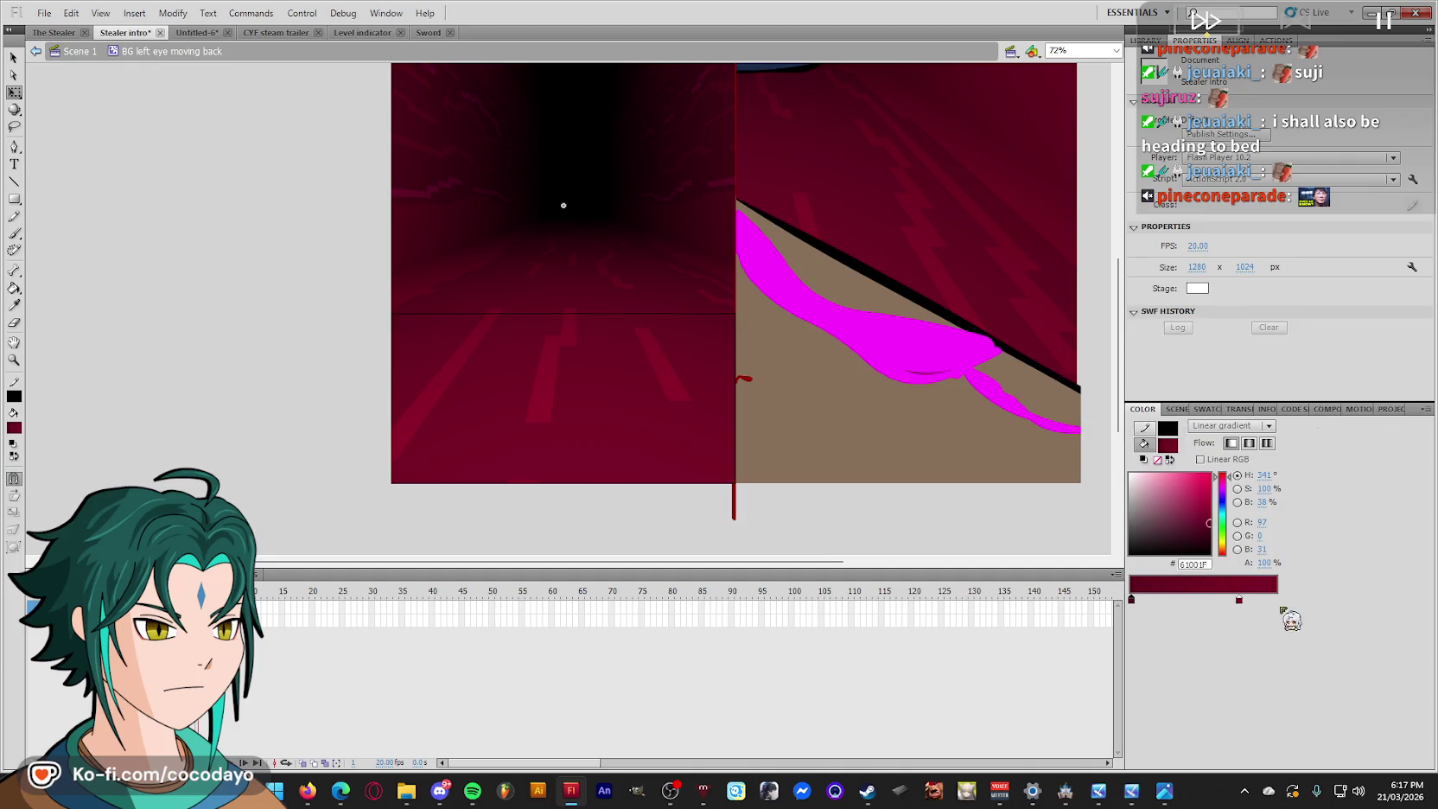
{"action": "double_click", "coordinate": [1239, 598]}
{"action": "left_click", "coordinate": [675, 473]}
{"action": "left_click", "coordinate": [642, 418]}
{"action": "key", "text": "f"}
{"action": "mouse_move", "coordinate": [622, 385]}
{"action": "left_mouse_down"}
{"action": "mouse_move", "coordinate": [608, 386]}
{"action": "mouse_move", "coordinate": [642, 447]}
{"action": "mouse_move", "coordinate": [565, 482]}
{"action": "left_mouse_up"}
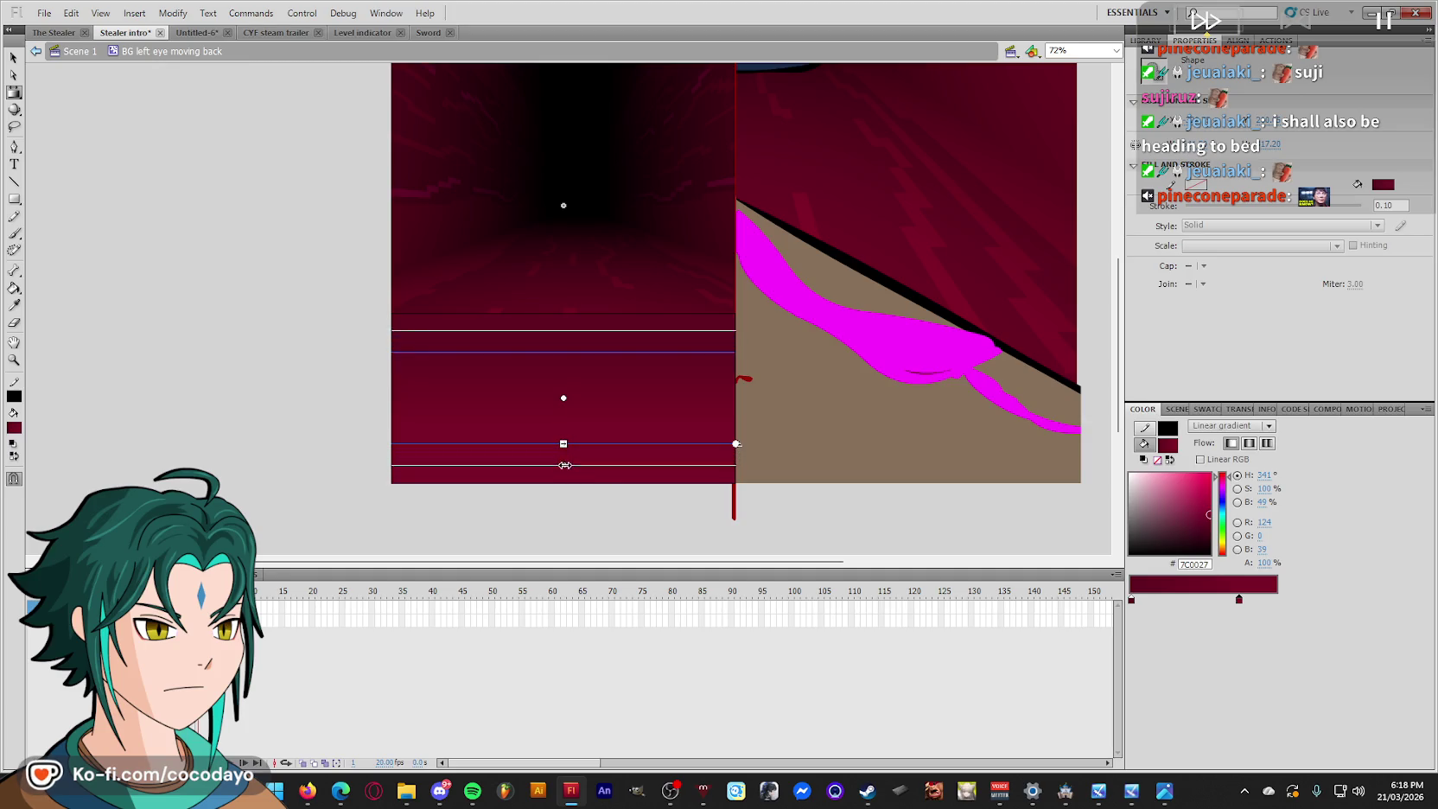
{"action": "key", "text": "q"}
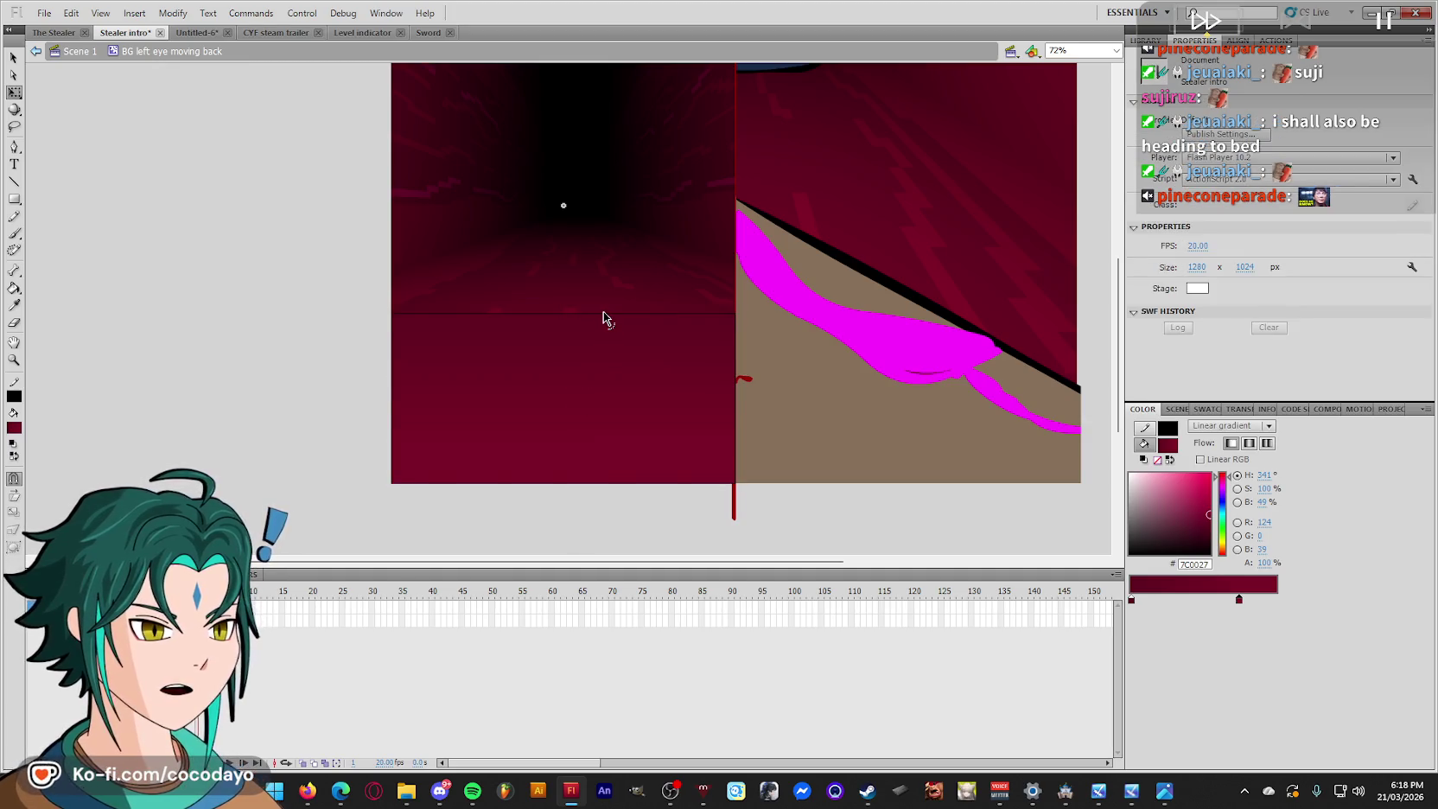
{"action": "key", "text": "n"}
{"action": "scroll", "coordinate": [603, 311], "scroll_direction": "up", "scroll_amount": 3}
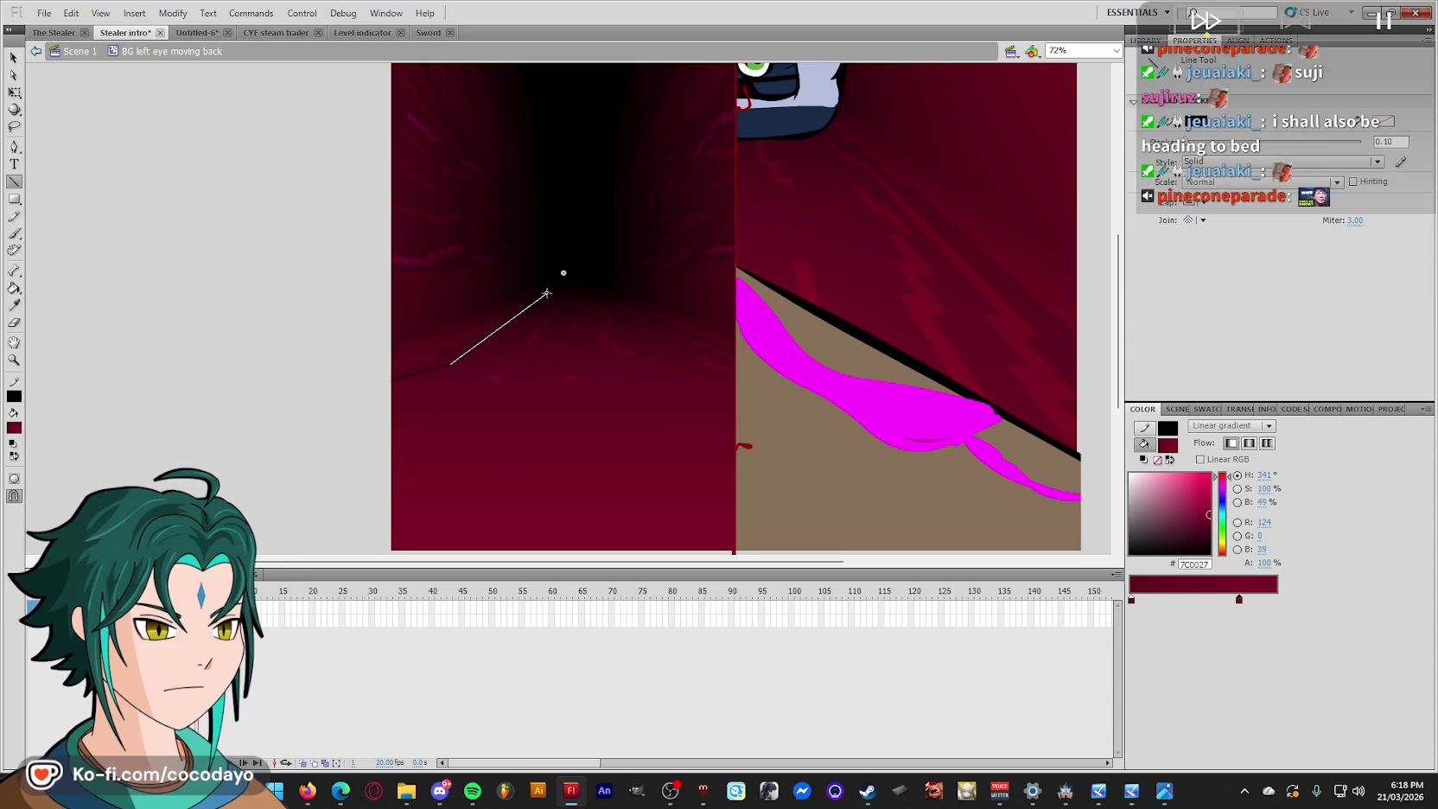
Draw a line across the floor toward the vanishing point.
{"action": "mouse_move", "coordinate": [546, 294]}
{"action": "left_mouse_down"}
{"action": "mouse_move", "coordinate": [562, 275]}
{"action": "mouse_move", "coordinate": [607, 287]}
{"action": "left_mouse_up"}
{"action": "key", "text": "q"}
{"action": "scroll", "coordinate": [580, 321], "scroll_direction": "up", "scroll_amount": 3}
{"action": "scroll", "coordinate": [417, 378], "scroll_direction": "up", "scroll_amount": 3}
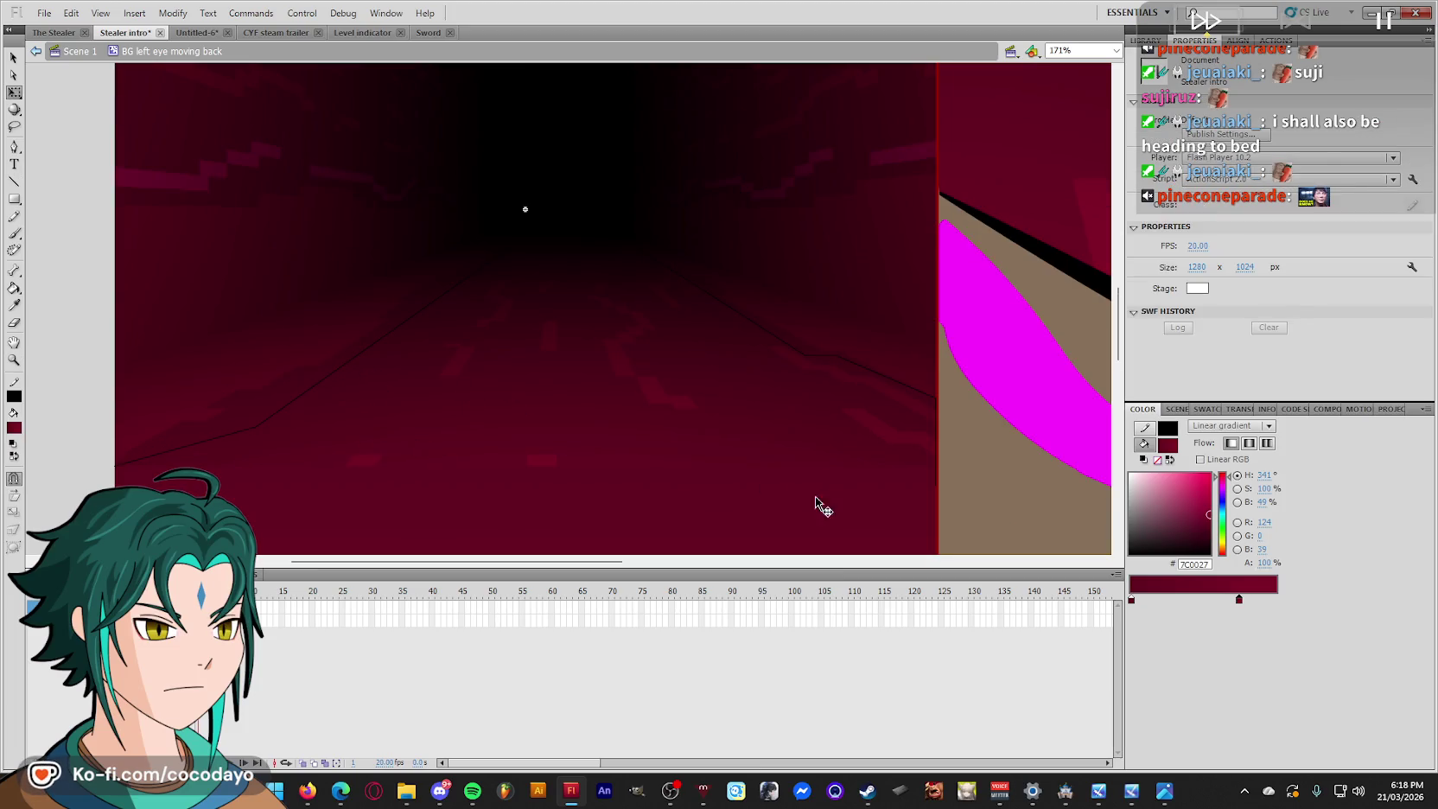
Apply a near-black #090003 to crimson #62001F gradient to the floor and reposition it.
{"action": "double_click", "coordinate": [1131, 599]}
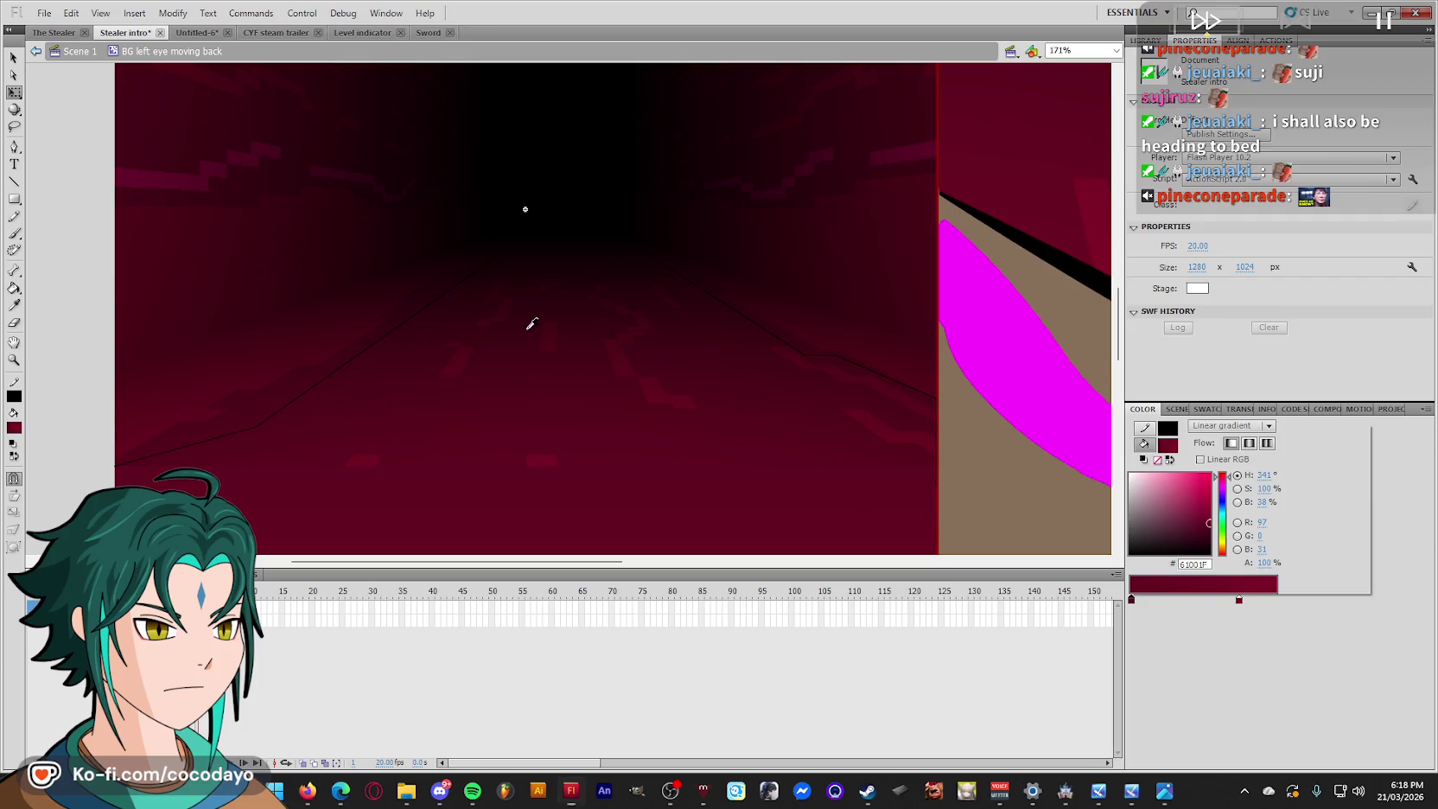
{"action": "left_click", "coordinate": [593, 245]}
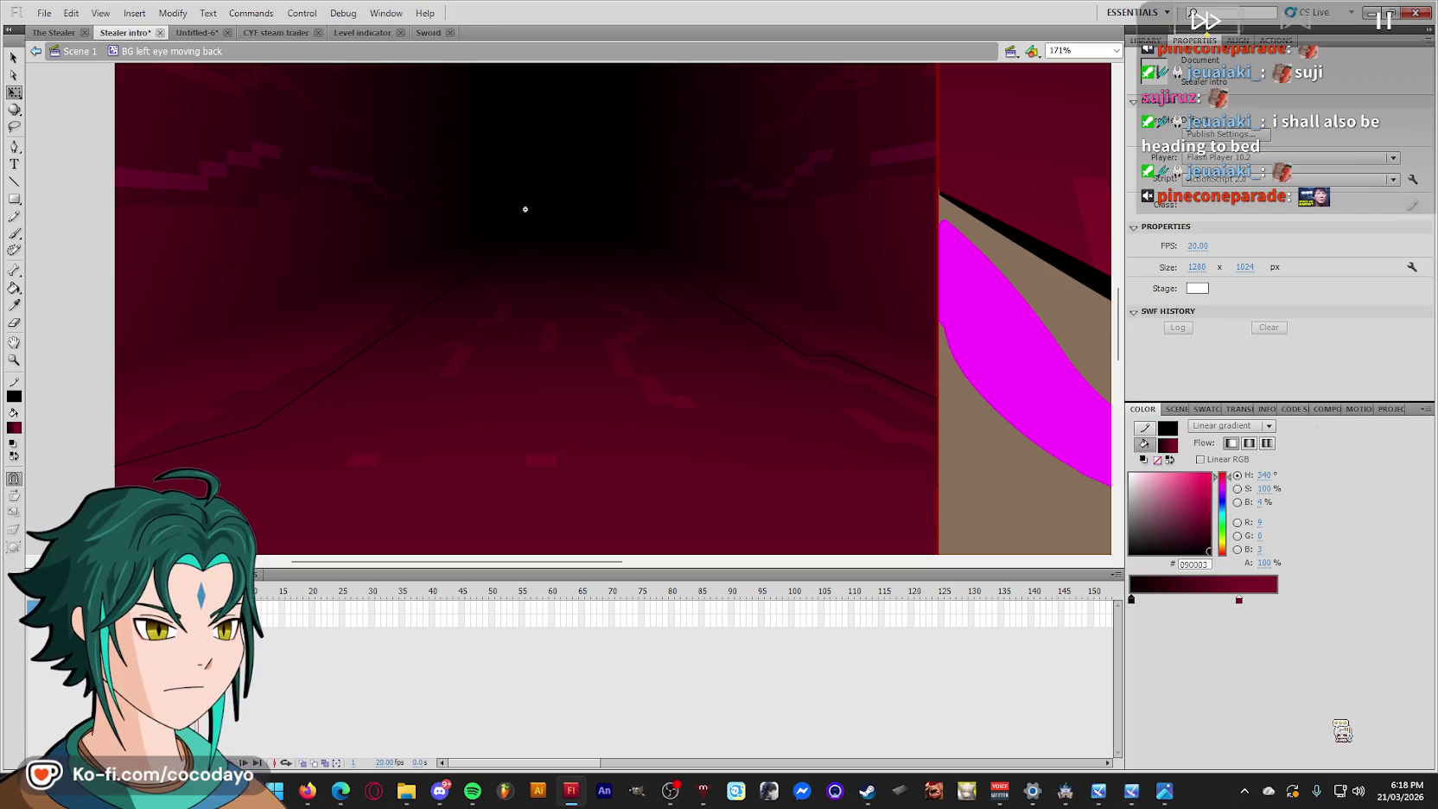
{"action": "double_click", "coordinate": [1239, 599]}
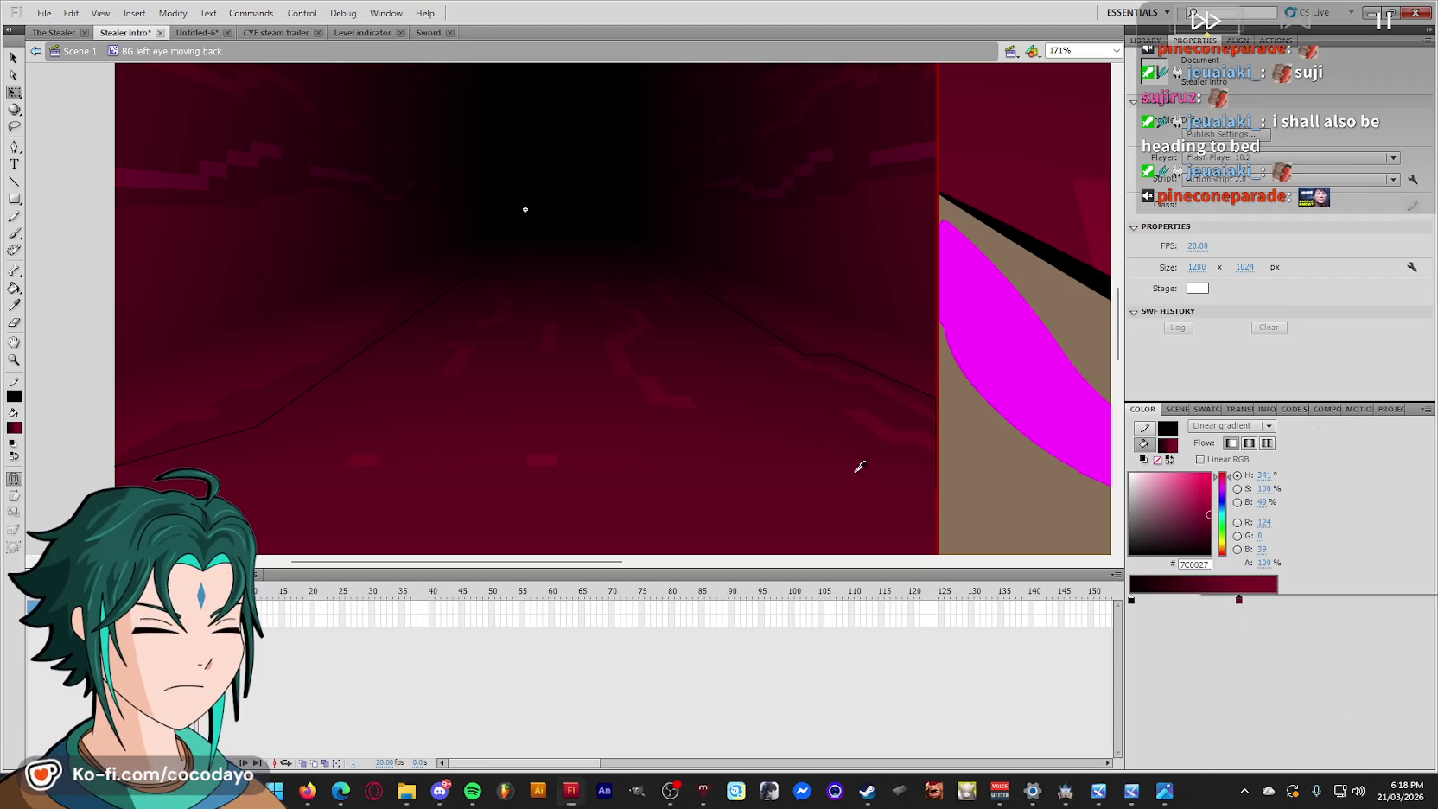
{"action": "left_click", "coordinate": [645, 461]}
{"action": "left_click", "coordinate": [654, 431]}
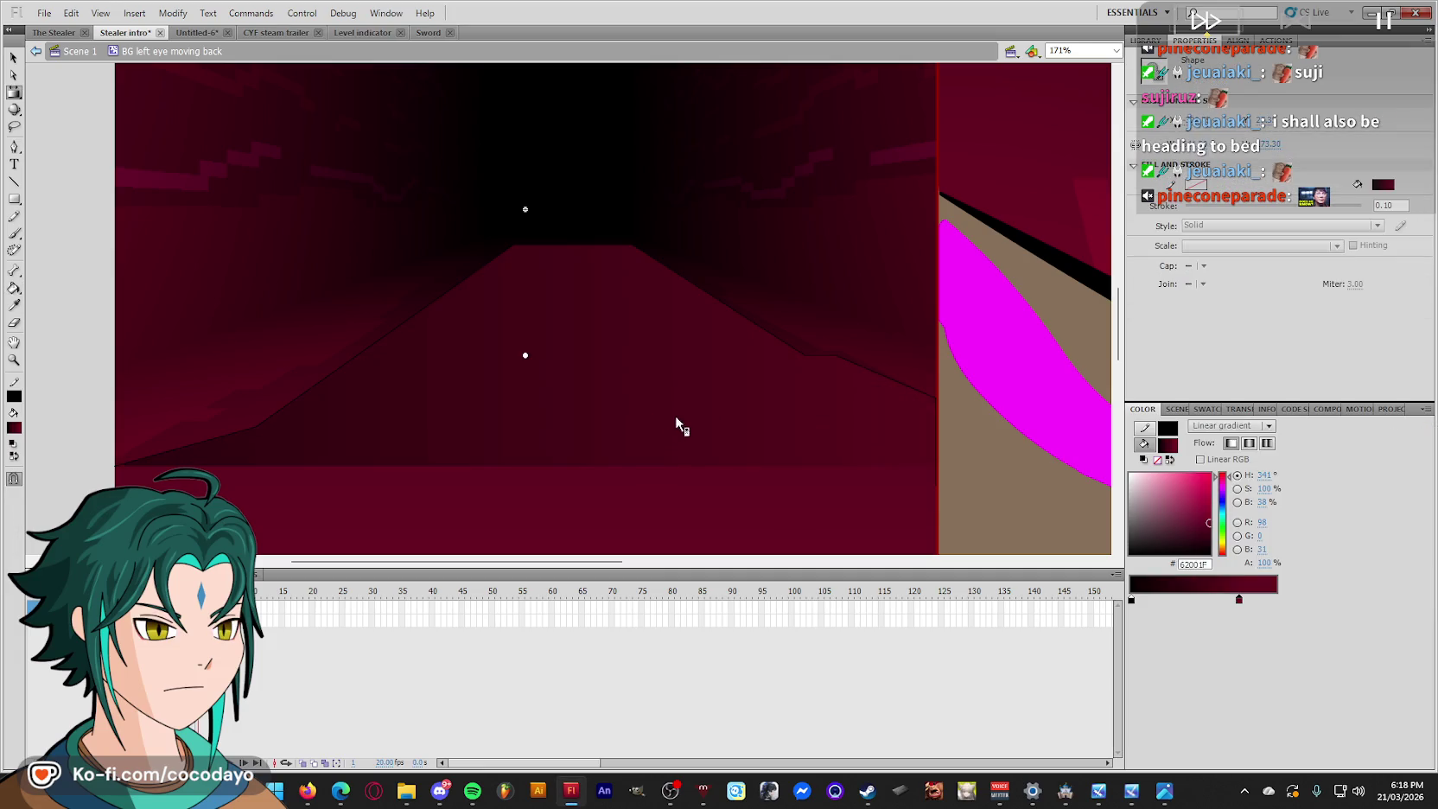
{"action": "key", "text": "ctrl+minus"}
{"action": "left_click_drag", "start_coordinate": [1072, 331], "coordinate": [546, 331]}
{"action": "left_click_drag", "start_coordinate": [607, 278], "coordinate": [602, 389]}
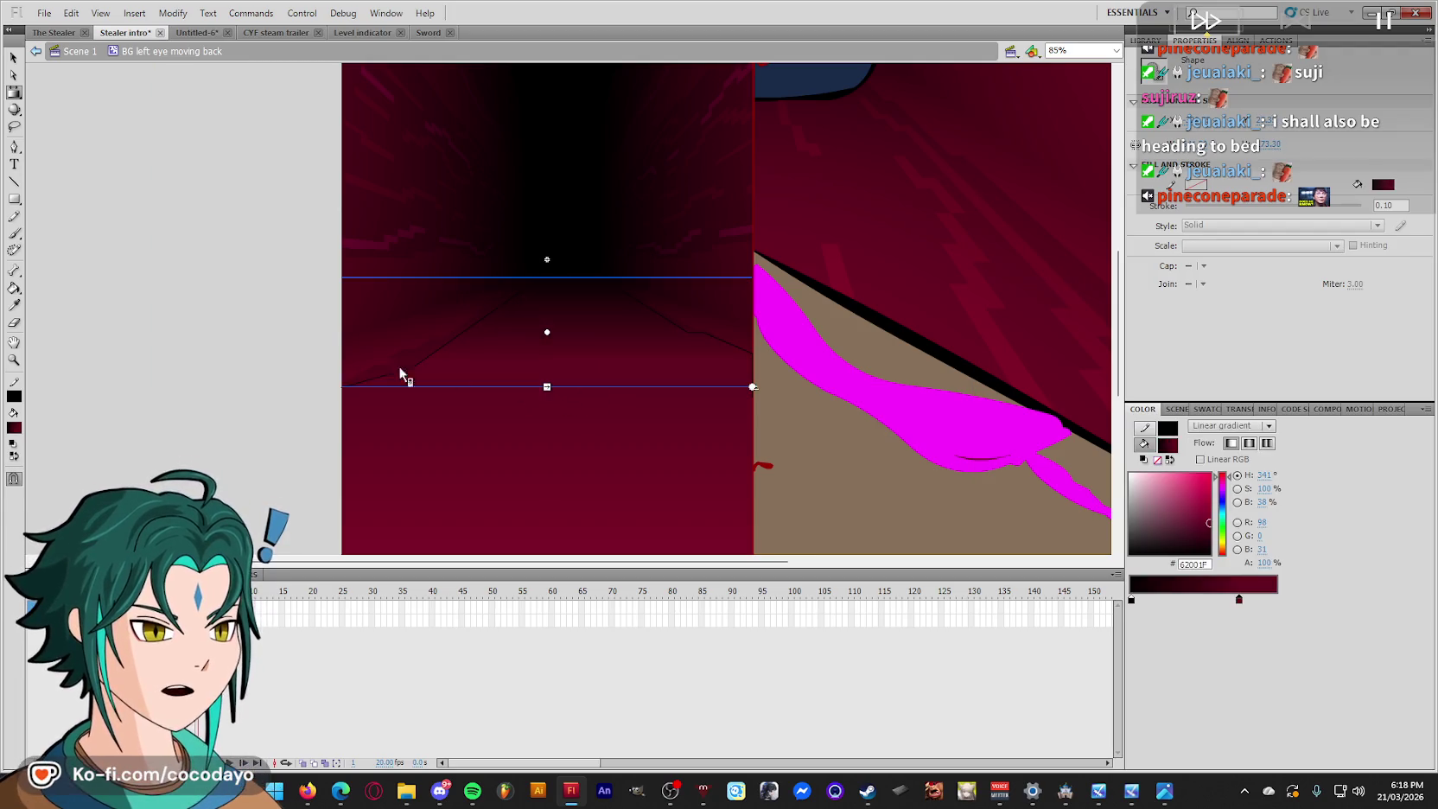
{"action": "key", "text": "q"}
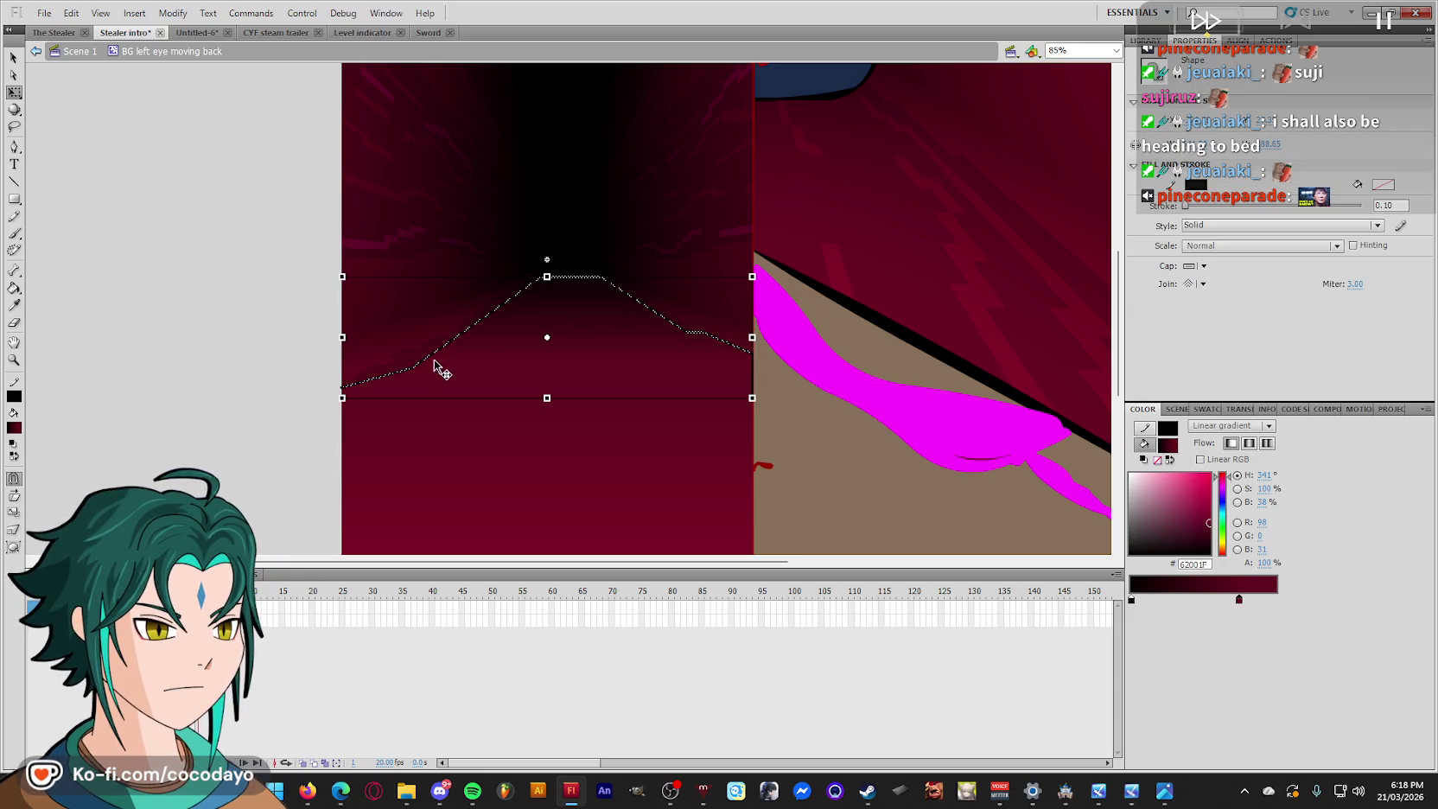
{"action": "left_click", "coordinate": [825, 326]}
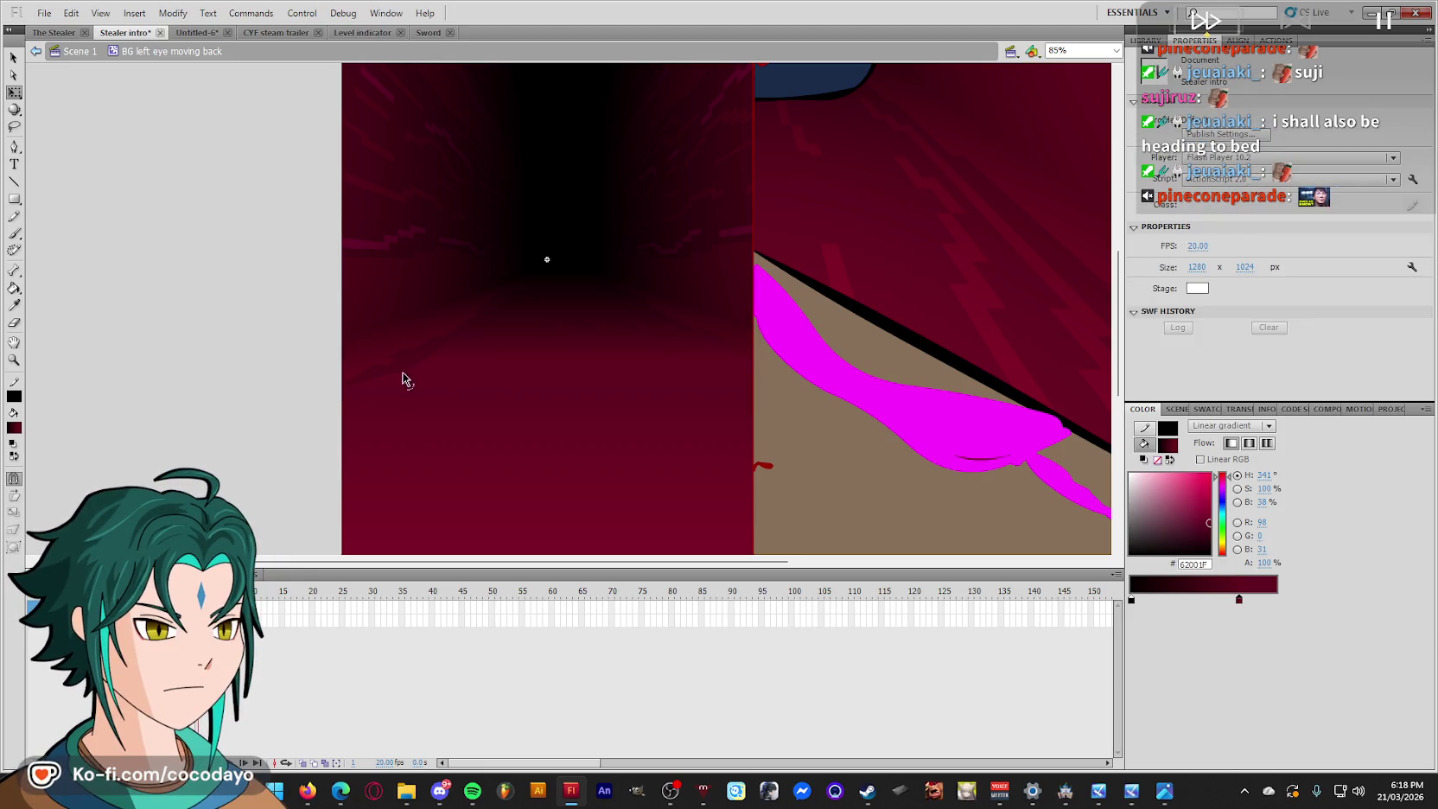
Change the floor gradient's crimson stop to a darker #56001B sampled from the canvas.
{"action": "key", "text": "q"}
{"action": "left_click", "coordinate": [580, 344]}
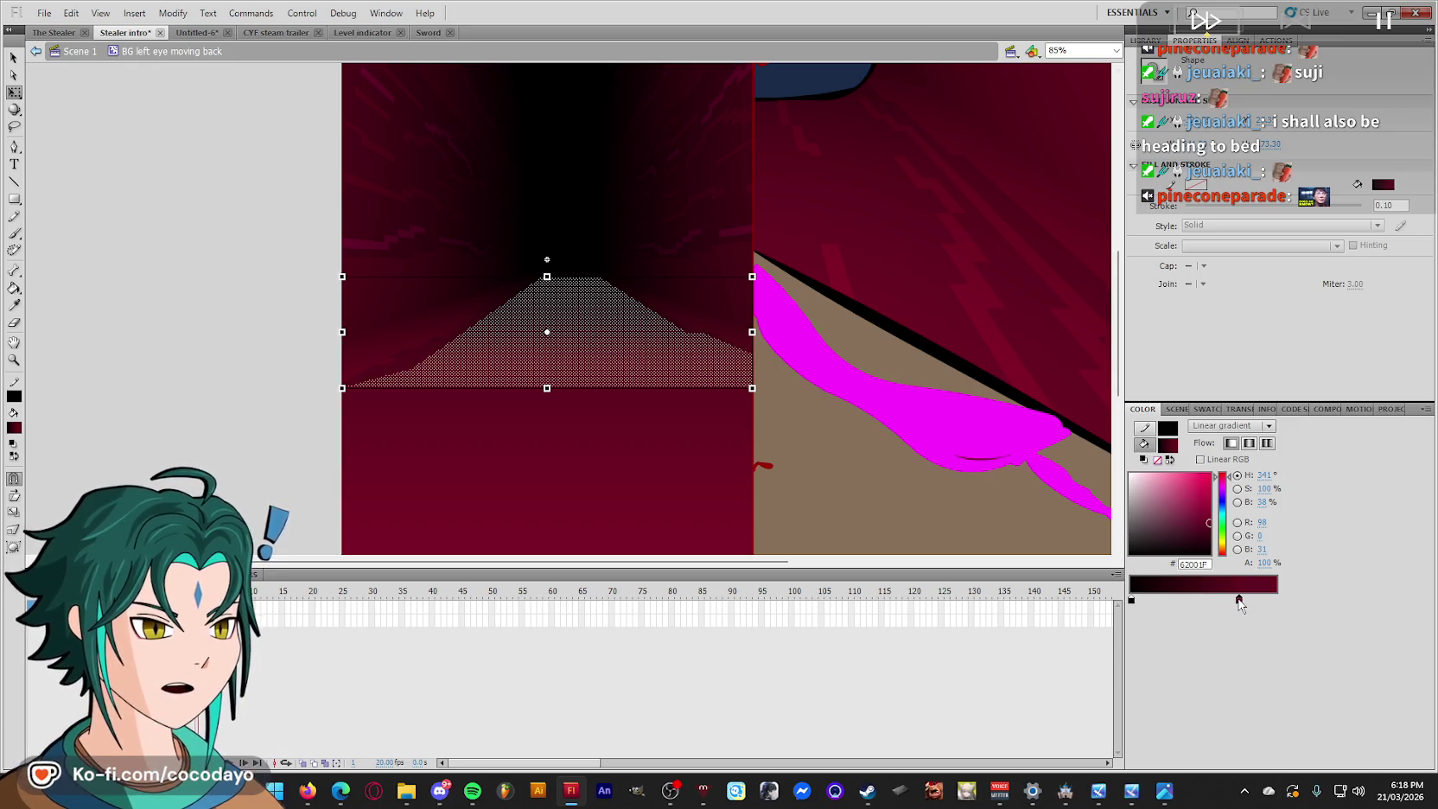
{"action": "double_click", "coordinate": [1238, 597]}
{"action": "left_click", "coordinate": [363, 390]}
{"action": "left_click", "coordinate": [275, 372]}
Set the left gradient stop to near-black #0B0003 and refill the floor shape.
{"action": "key", "text": "z"}
{"action": "left_click_drag", "start_coordinate": [788, 442], "coordinate": [380, 259]}
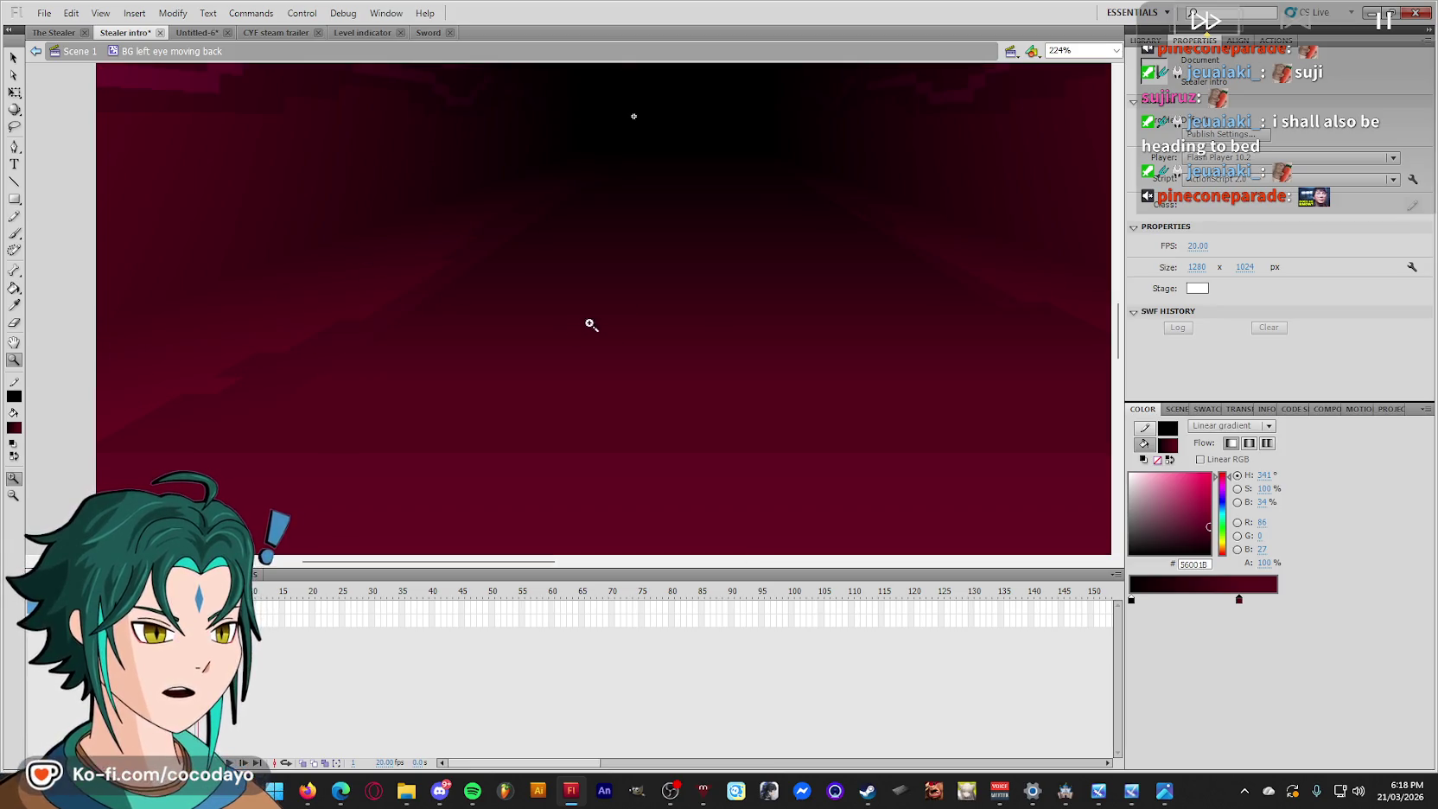
{"action": "scroll", "coordinate": [584, 321], "scroll_direction": "up", "scroll_amount": 3}
{"action": "scroll", "coordinate": [865, 466], "scroll_direction": "down", "scroll_amount": 3}
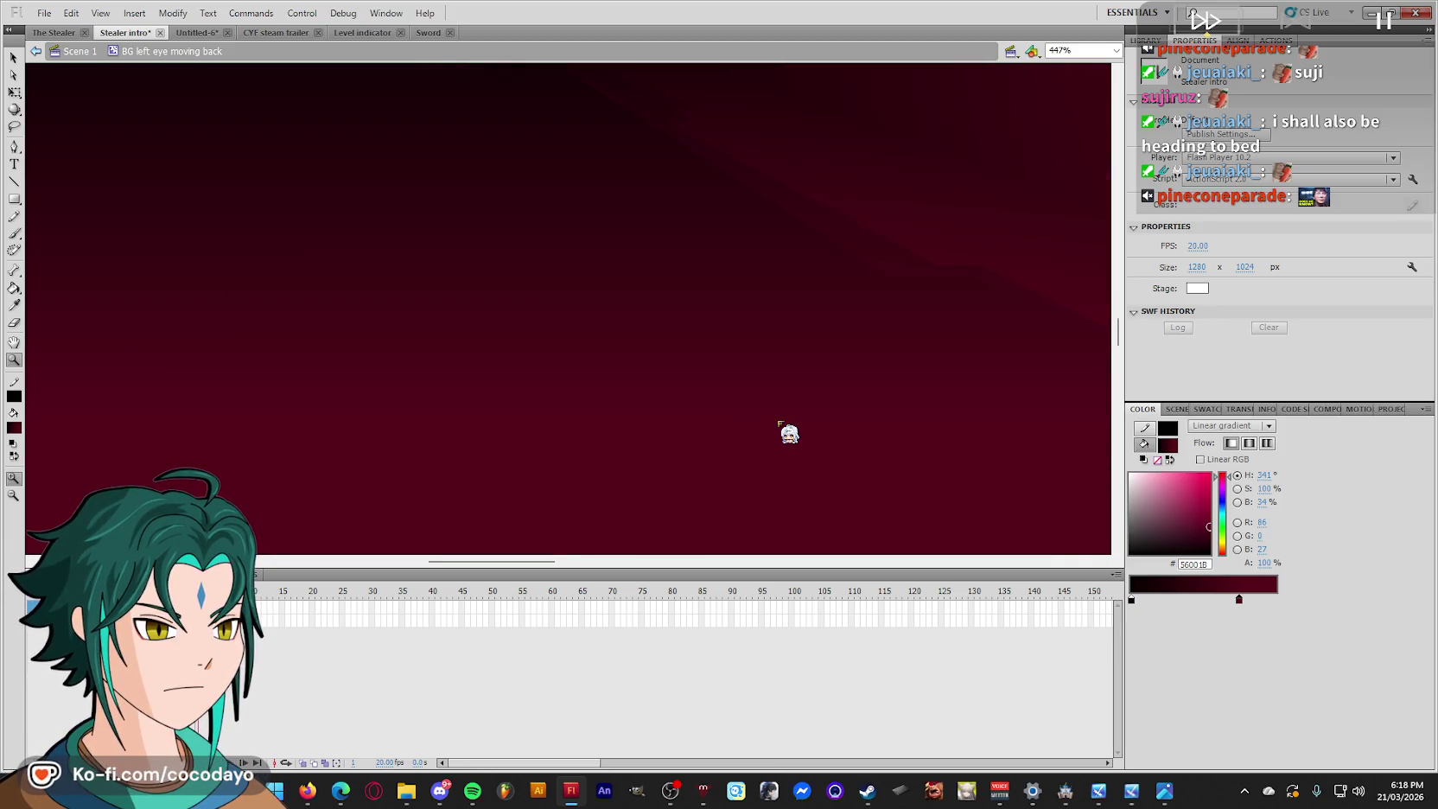
{"action": "scroll", "coordinate": [782, 427], "scroll_direction": "right", "scroll_amount": 5}
{"action": "scroll", "coordinate": [518, 318], "scroll_direction": "up", "scroll_amount": 3}
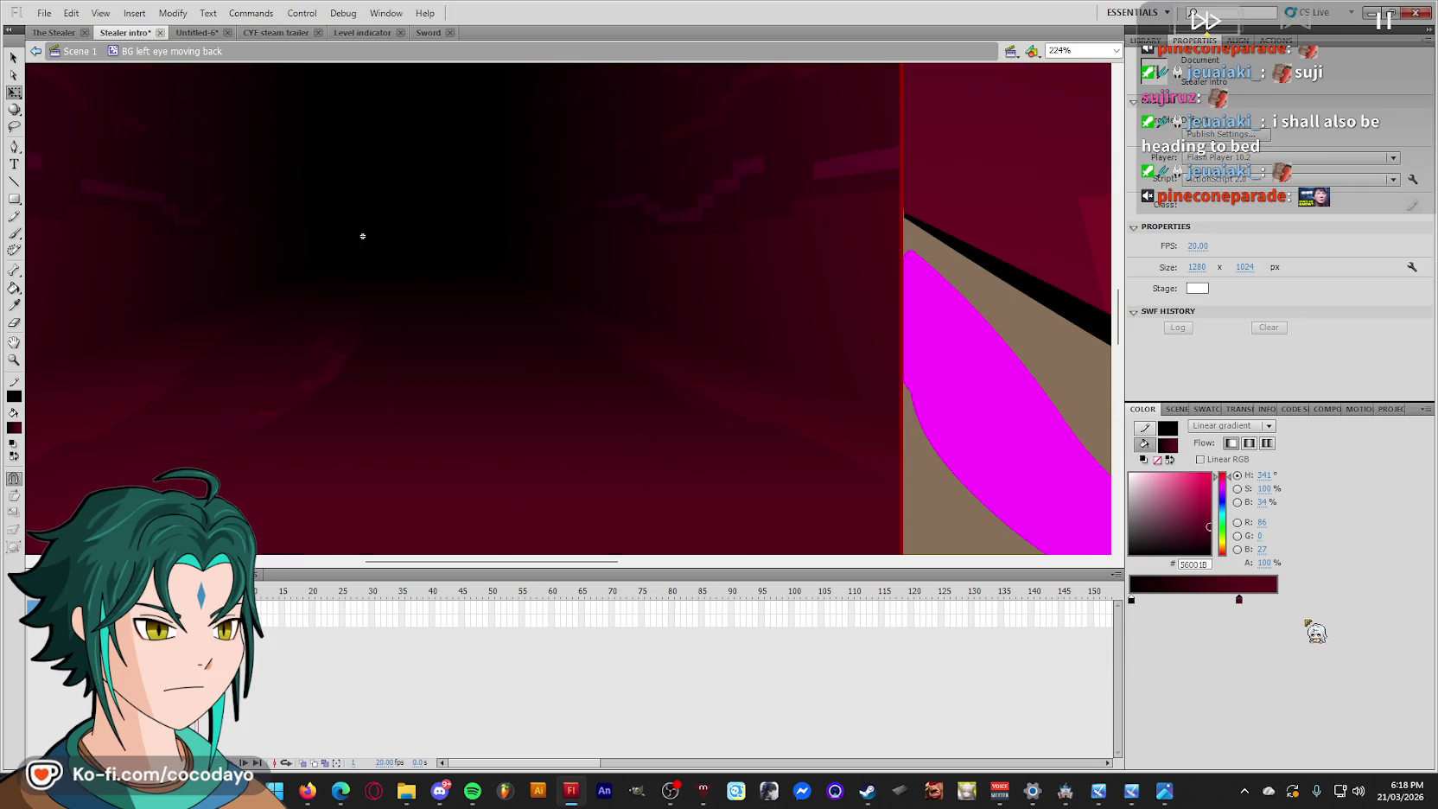
{"action": "double_click", "coordinate": [1131, 599]}
{"action": "left_click", "coordinate": [344, 292]}
{"action": "left_click_drag", "start_coordinate": [354, 355], "coordinate": [211, 363]}
Squeeze the floor gradient into a narrow band.
{"action": "key", "text": "f"}
{"action": "key", "text": "ctrl+minus"}
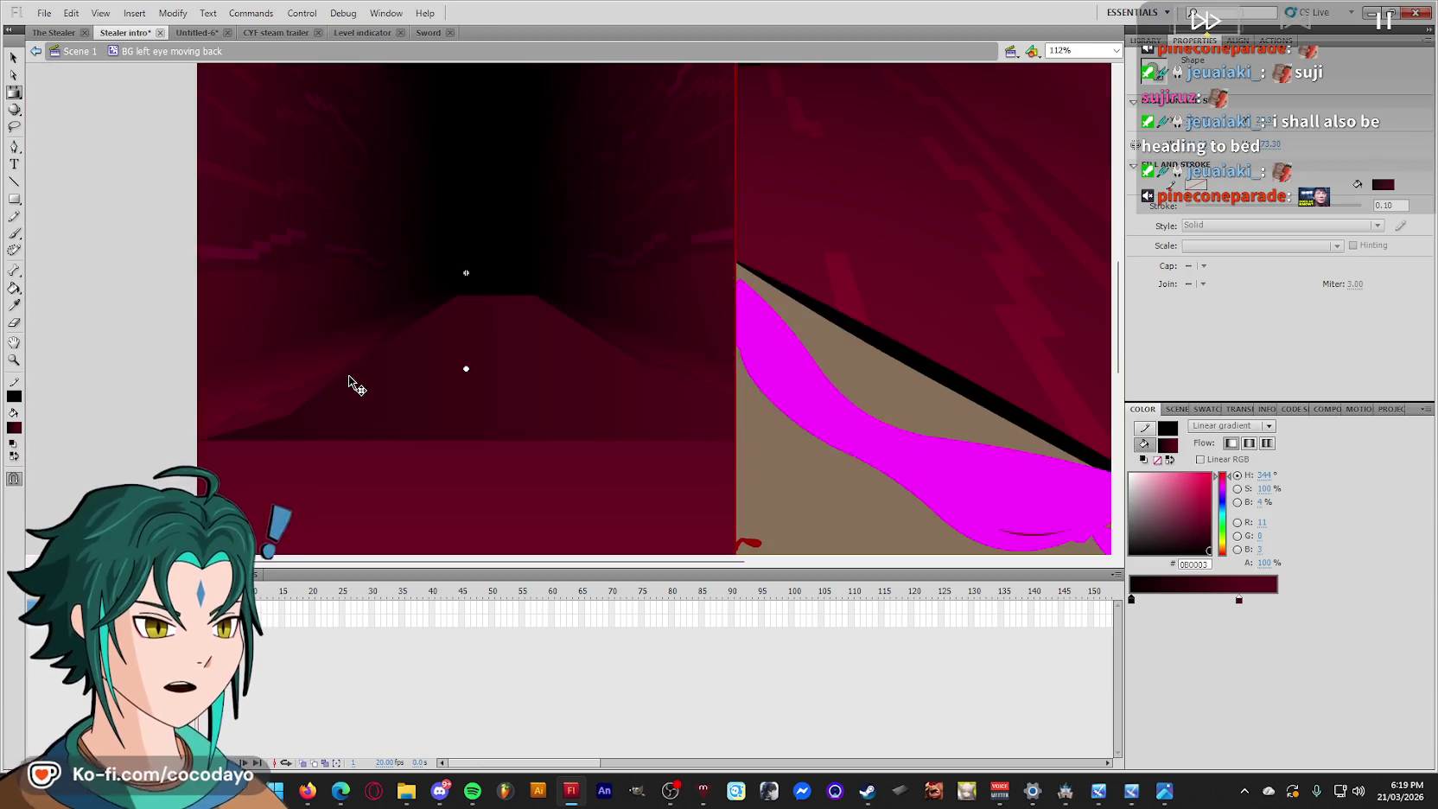
{"action": "key", "text": "ctrl+minus"}
{"action": "mouse_move", "coordinate": [805, 339]}
{"action": "left_mouse_down"}
{"action": "mouse_move", "coordinate": [477, 338]}
{"action": "mouse_move", "coordinate": [506, 375]}
{"action": "mouse_move", "coordinate": [512, 363]}
{"action": "mouse_move", "coordinate": [540, 369]}
{"action": "left_mouse_up"}
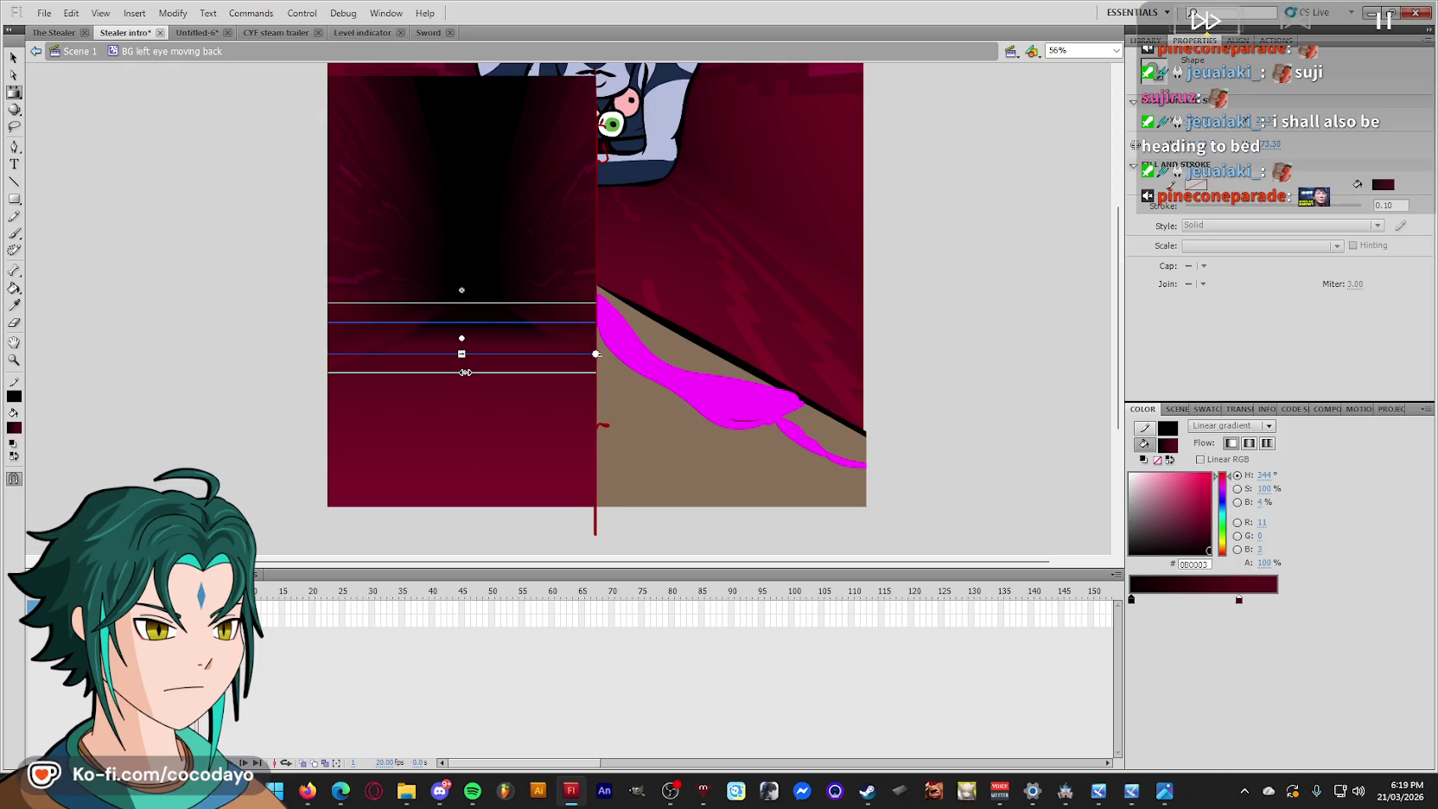
{"action": "left_click", "coordinate": [899, 340]}
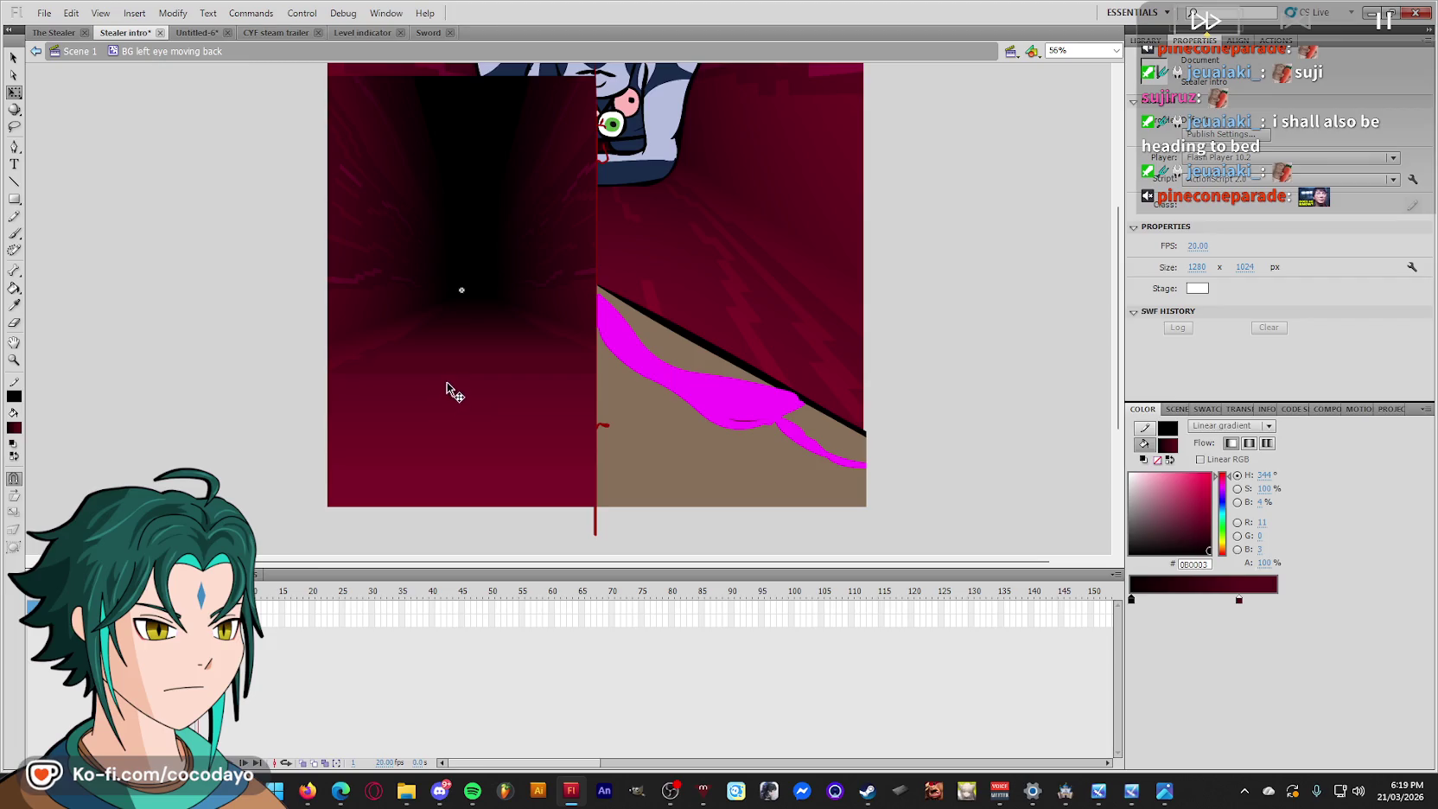
{"action": "left_click", "coordinate": [442, 458]}
{"action": "key", "text": "ctrl+z"}
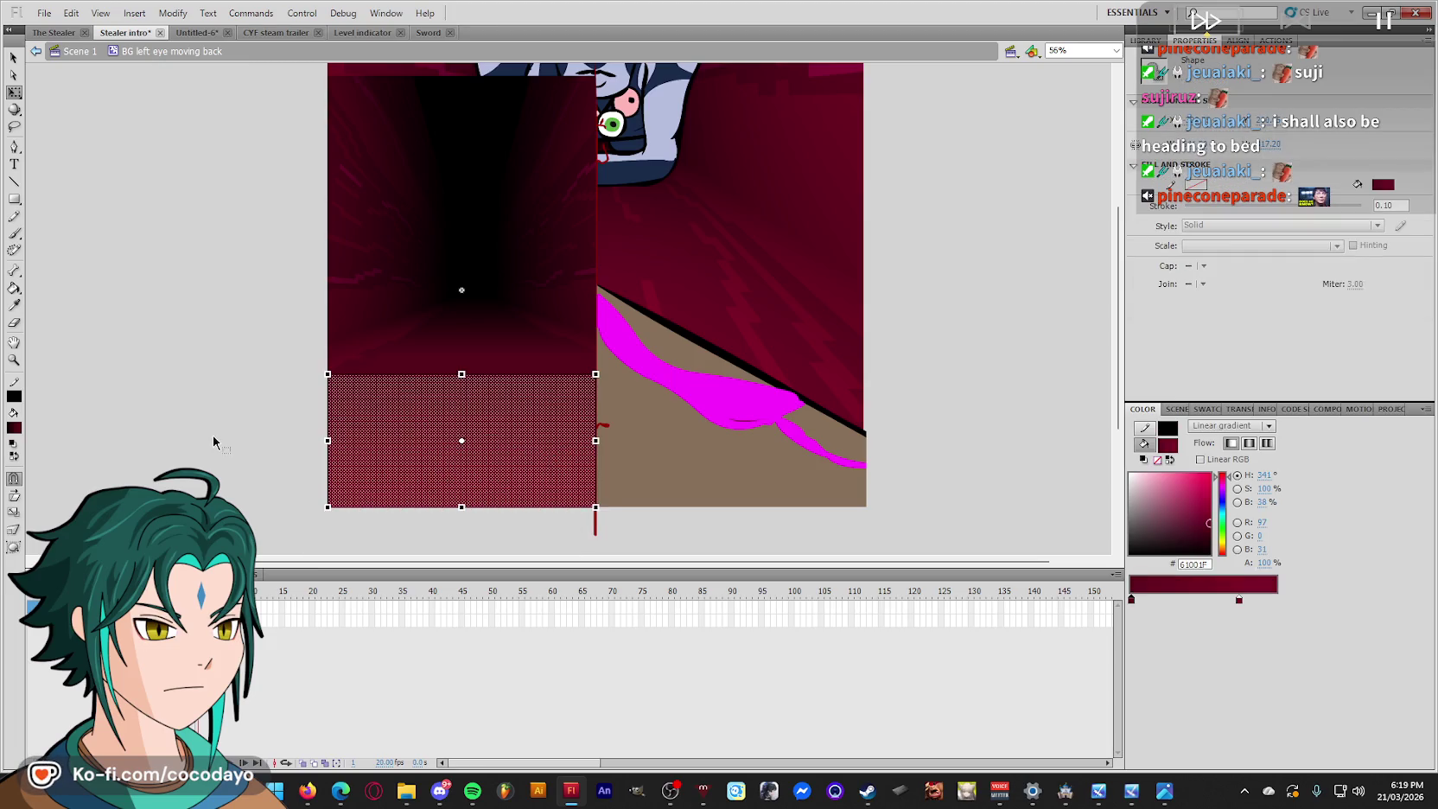
Recolour the lower-left floor fill with the sampled gradient colour.
{"action": "left_click", "coordinate": [516, 375]}
{"action": "key", "text": "z"}
{"action": "double_click", "coordinate": [1239, 600]}
{"action": "left_click", "coordinate": [459, 370]}
{"action": "key", "text": "q"}
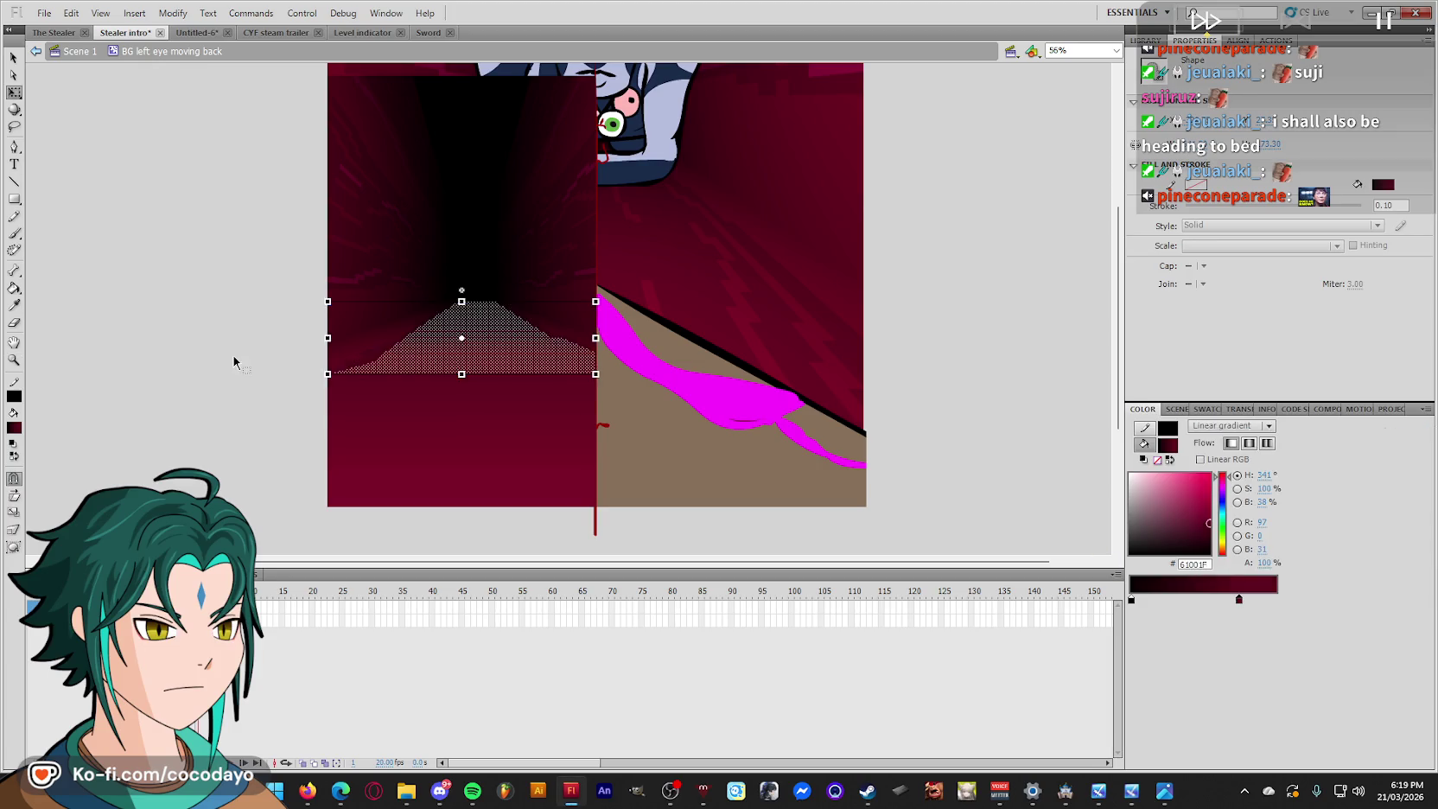
{"action": "left_click", "coordinate": [234, 358]}
Preview the floor at frame 174 in Scene 1, then re-enter the BG symbol.
{"action": "double_click", "coordinate": [932, 336]}
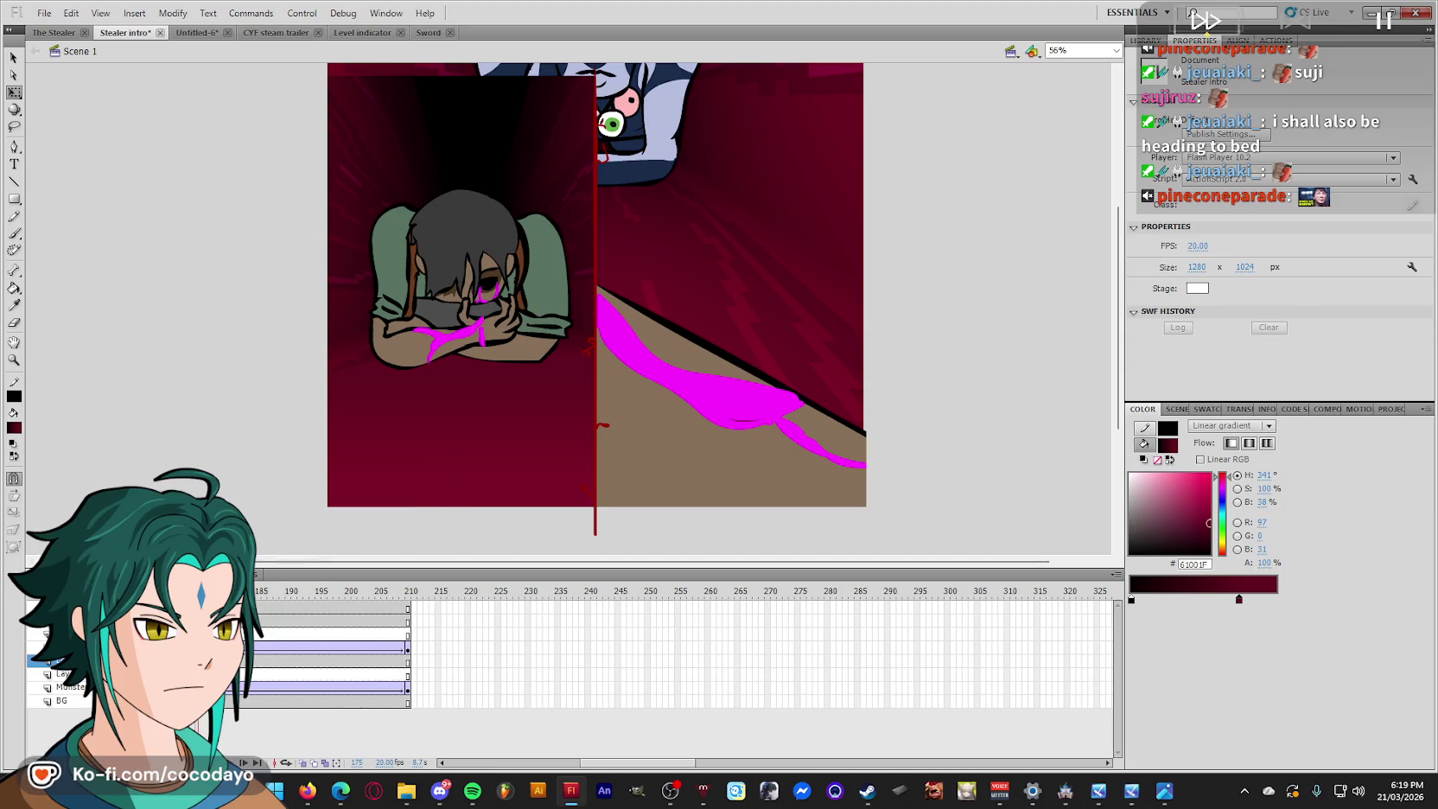
{"action": "left_click_drag", "start_coordinate": [259, 615], "coordinate": [406, 615]}
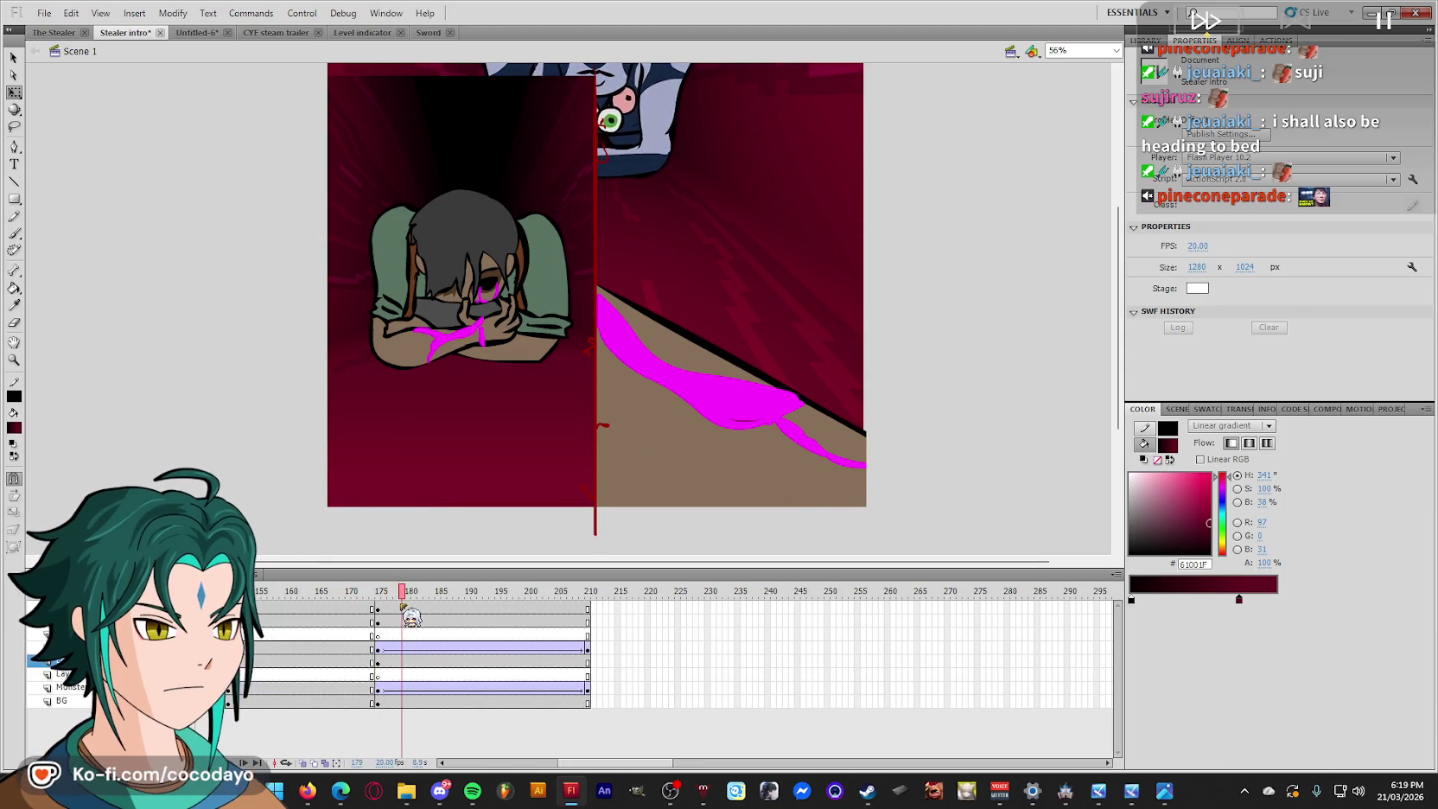
{"action": "left_click_drag", "start_coordinate": [411, 615], "coordinate": [372, 615]}
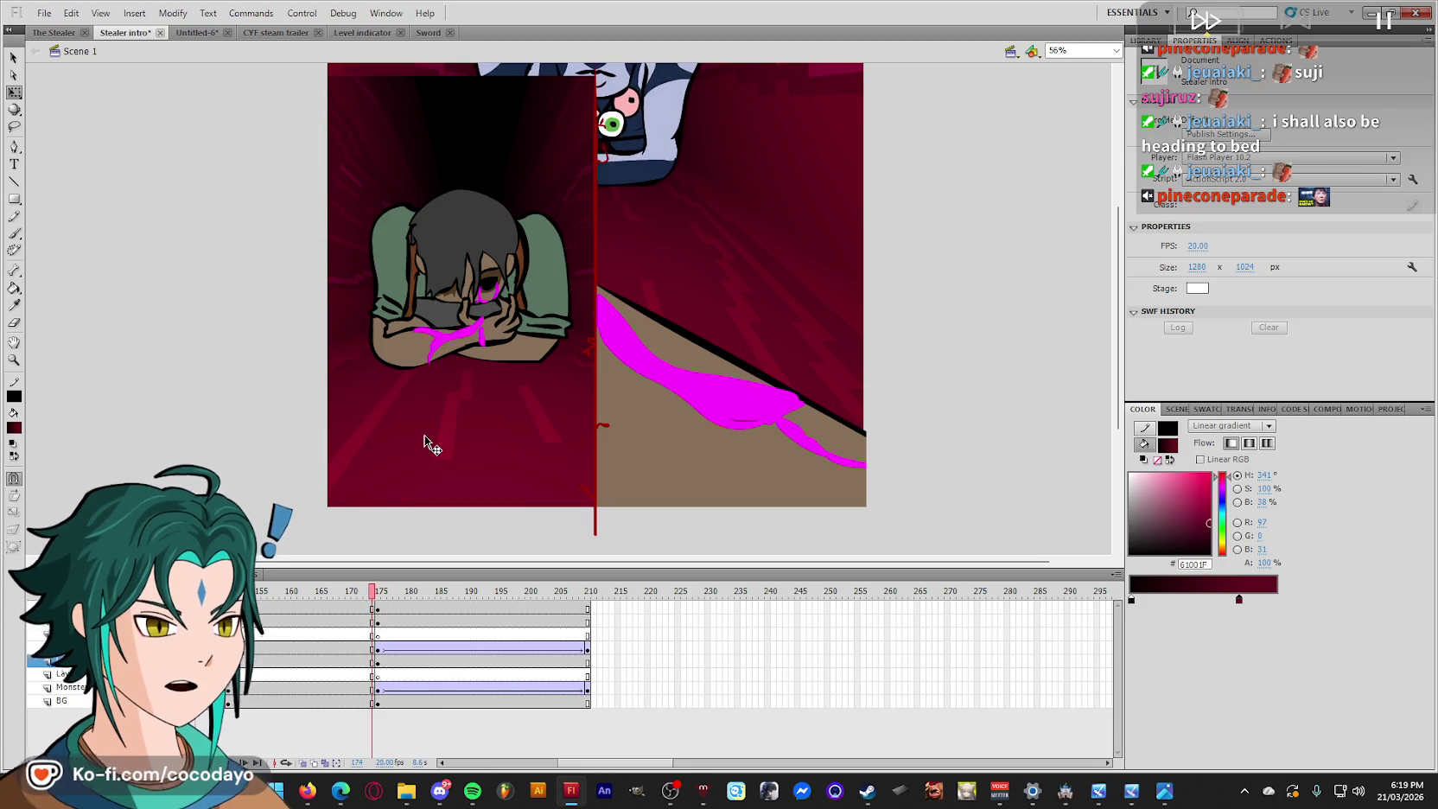
{"action": "left_click", "coordinate": [424, 441]}
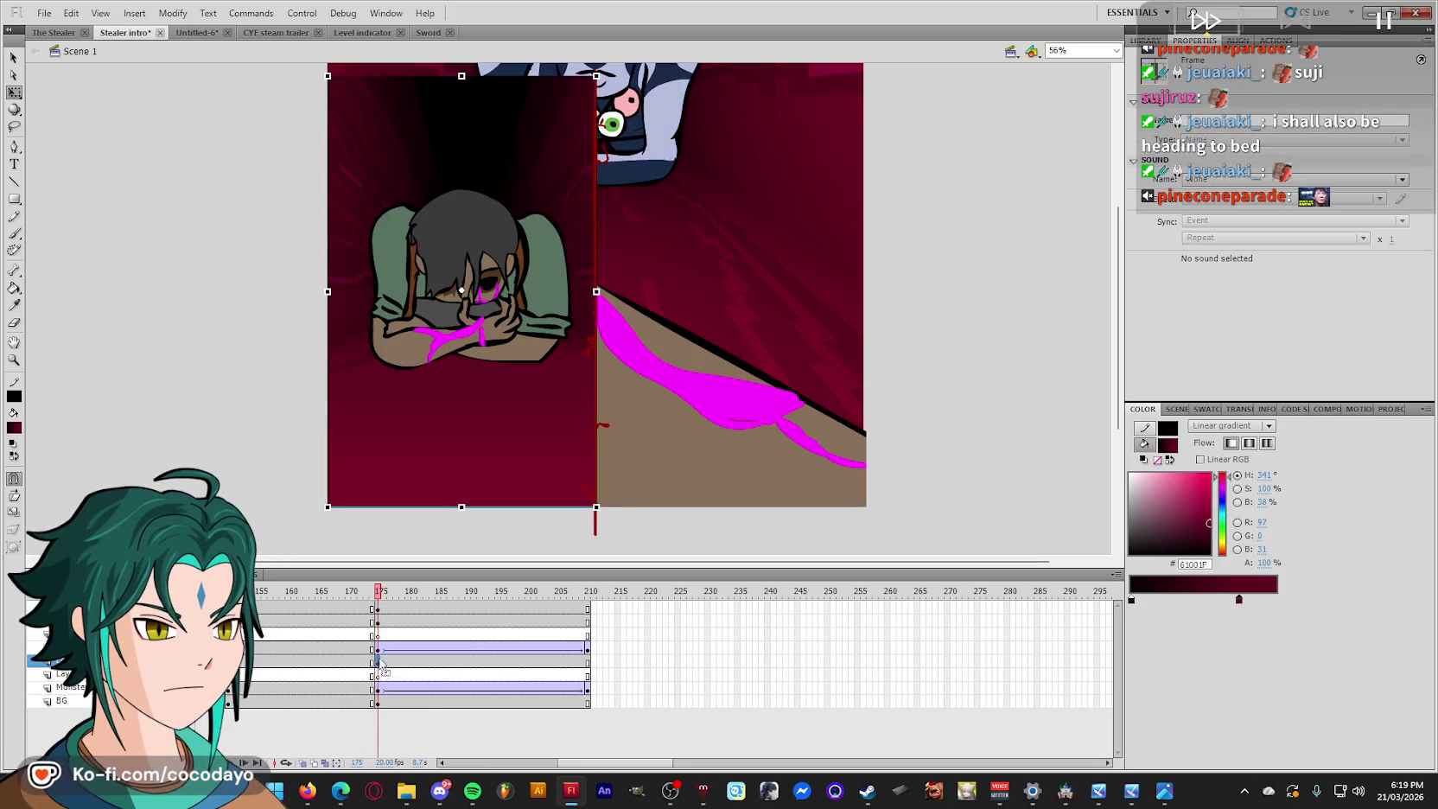
{"action": "double_click", "coordinate": [484, 425]}
{"action": "left_click", "coordinate": [484, 425]}
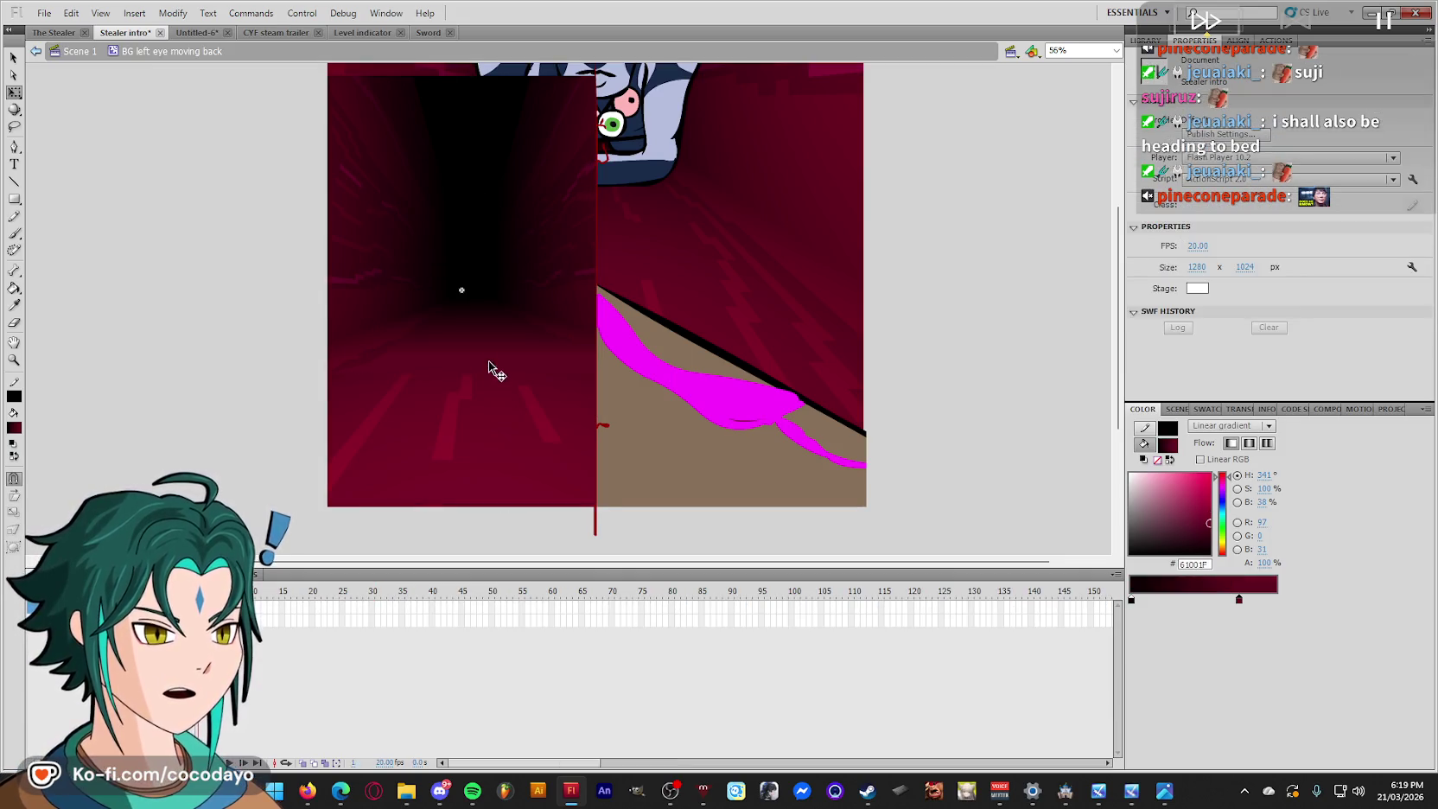
Zoom in on the floor streaks and draw line outlines around the left streak.
{"action": "key", "text": "z"}
{"action": "left_click_drag", "start_coordinate": [610, 488], "coordinate": [268, 332]}
{"action": "key", "text": "n"}
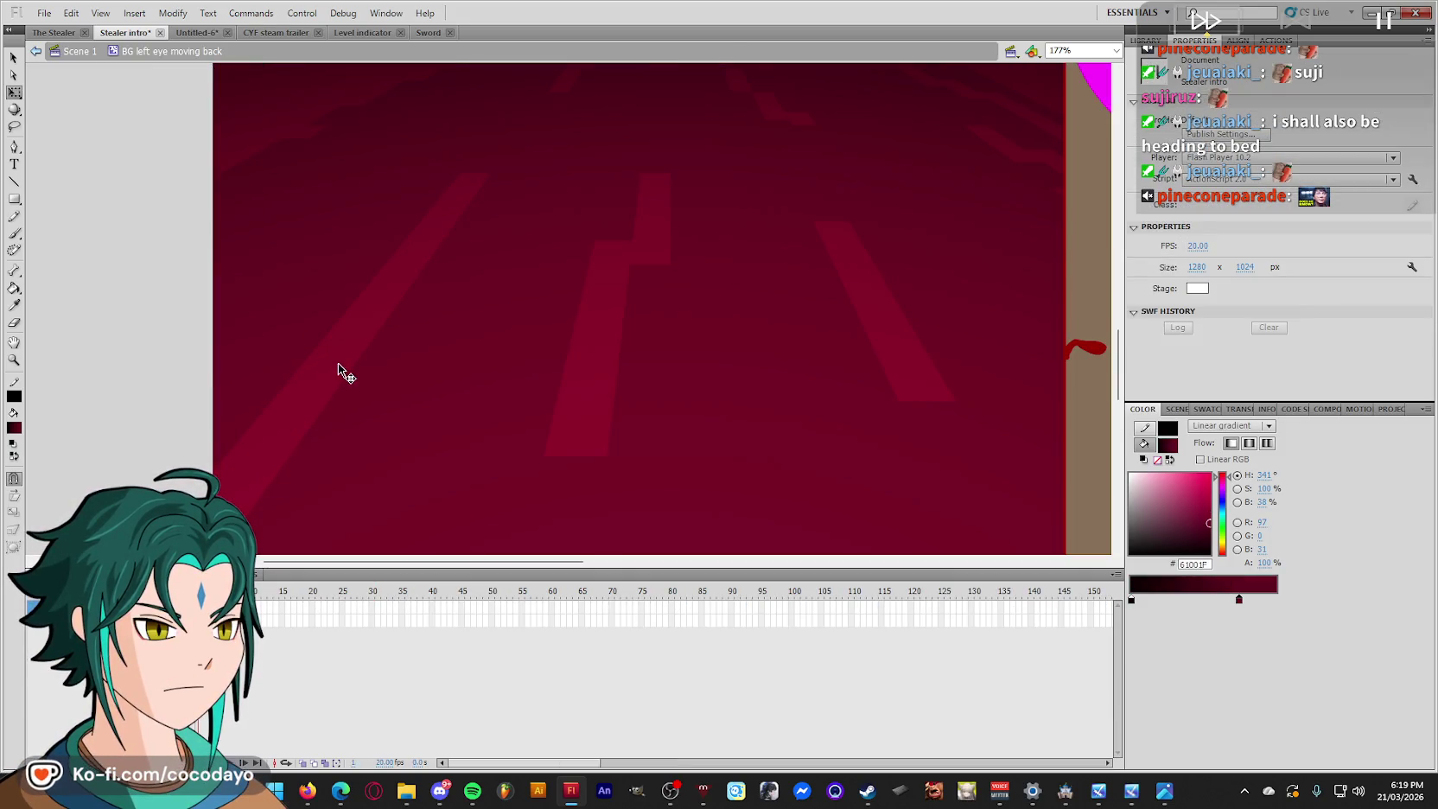
{"action": "mouse_move", "coordinate": [195, 497]}
{"action": "left_mouse_down"}
{"action": "mouse_move", "coordinate": [382, 200]}
{"action": "mouse_move", "coordinate": [462, 167]}
{"action": "left_mouse_up"}
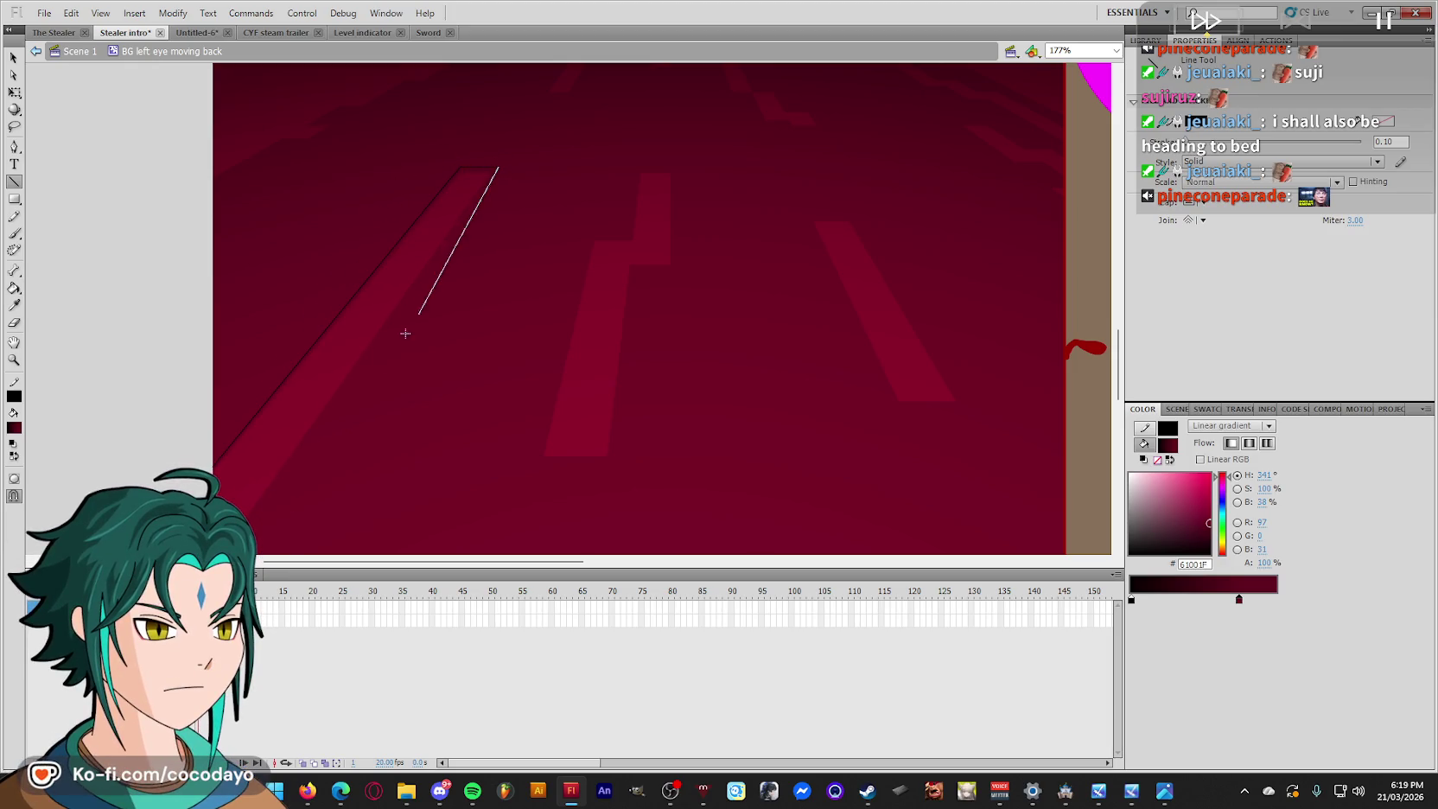
{"action": "left_click_drag", "start_coordinate": [425, 304], "coordinate": [255, 531]}
{"action": "left_click_drag", "start_coordinate": [256, 480], "coordinate": [499, 98]}
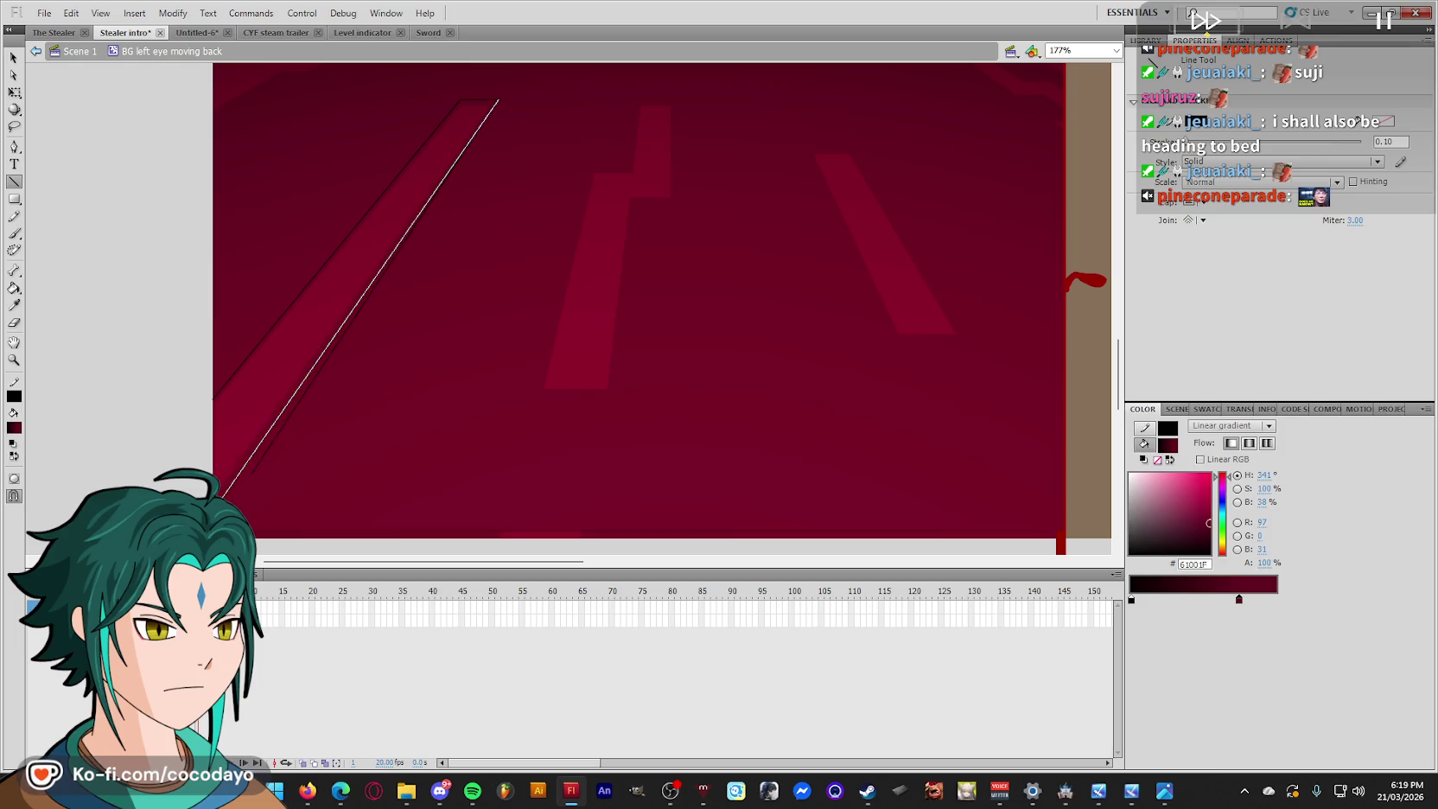
{"action": "key", "text": "ctrl+a"}
{"action": "key", "text": "ctrl+shift+a"}
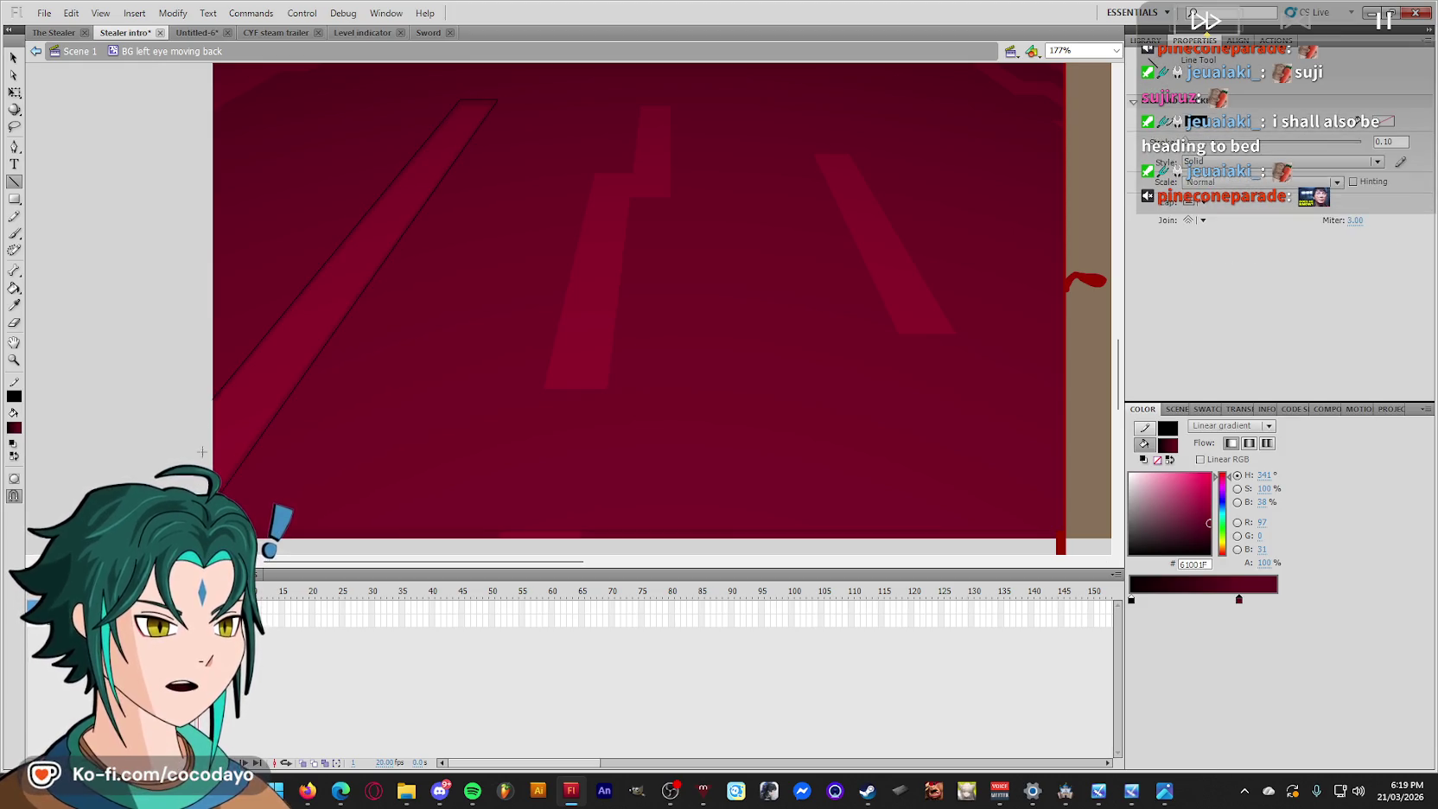
Trace line outlines for the middle streak's edges and jog and the right streak.
{"action": "left_click_drag", "start_coordinate": [498, 98], "coordinate": [273, 545]}
{"action": "scroll", "coordinate": [354, 427], "scroll_direction": "up", "scroll_amount": 3}
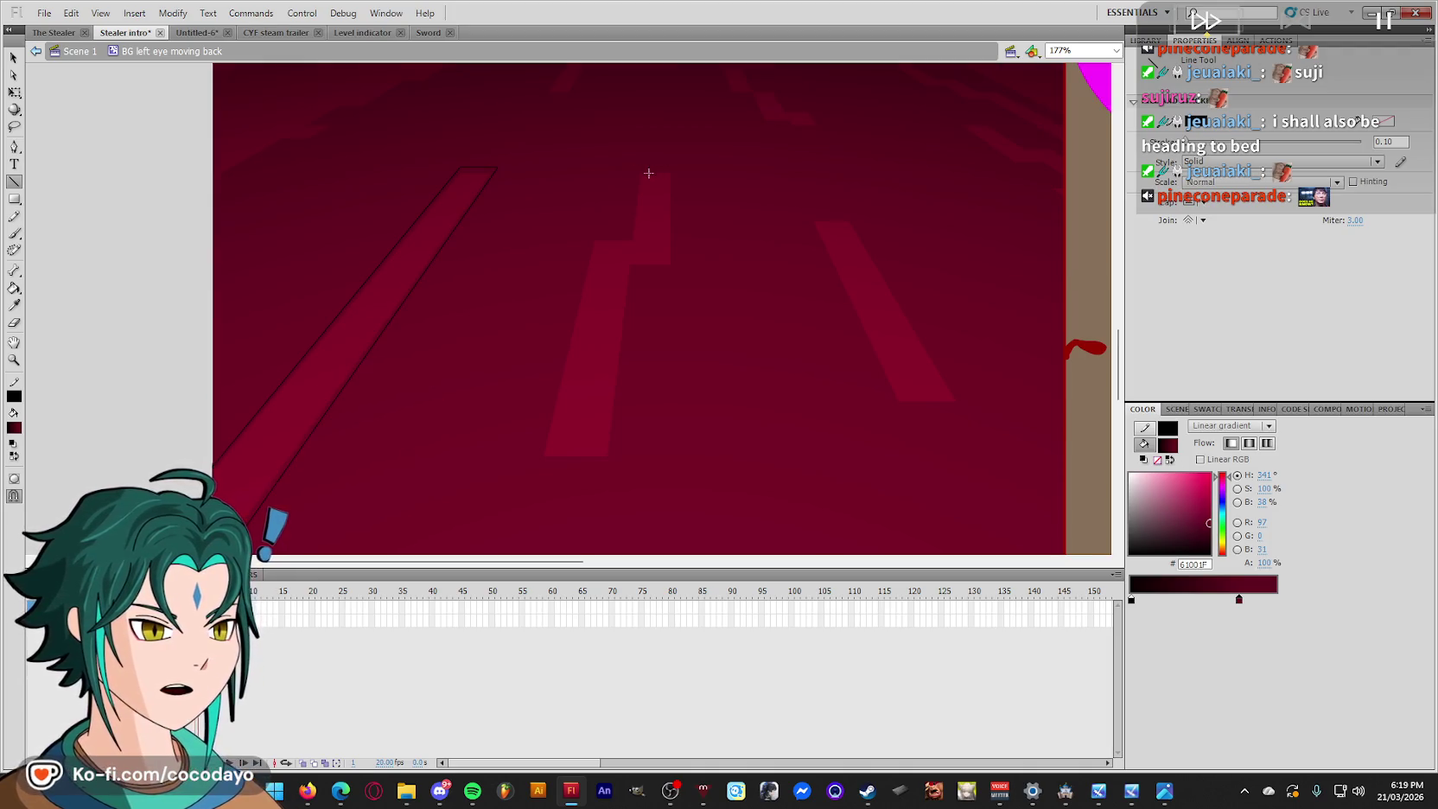
{"action": "mouse_move", "coordinate": [634, 165]}
{"action": "left_mouse_down"}
{"action": "mouse_move", "coordinate": [624, 232]}
{"action": "mouse_move", "coordinate": [583, 235]}
{"action": "mouse_move", "coordinate": [535, 459]}
{"action": "left_mouse_up"}
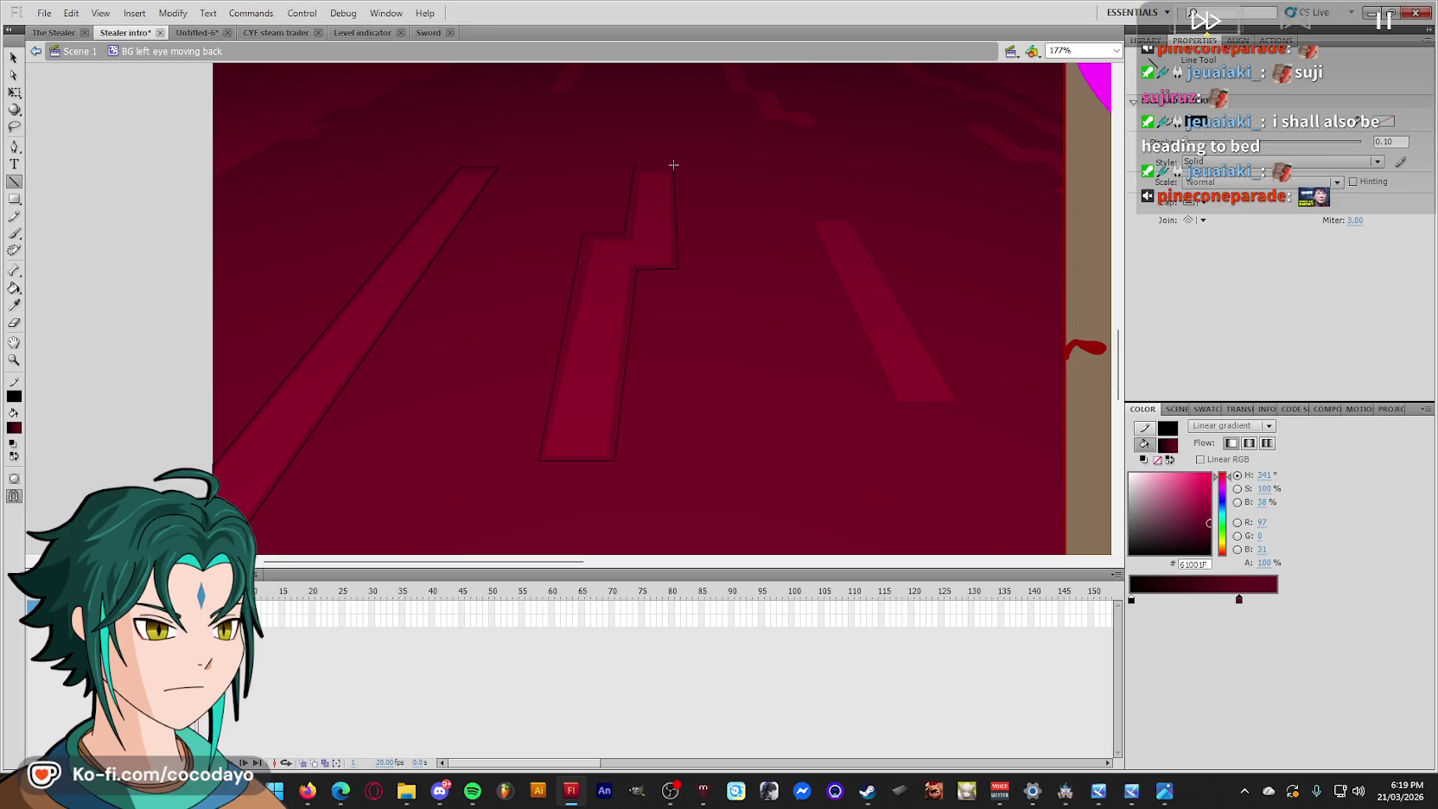
{"action": "left_click_drag", "start_coordinate": [673, 164], "coordinate": [638, 165]}
{"action": "mouse_move", "coordinate": [807, 215]}
{"action": "left_mouse_down"}
{"action": "mouse_move", "coordinate": [890, 409]}
{"action": "mouse_move", "coordinate": [963, 405]}
{"action": "left_mouse_up"}
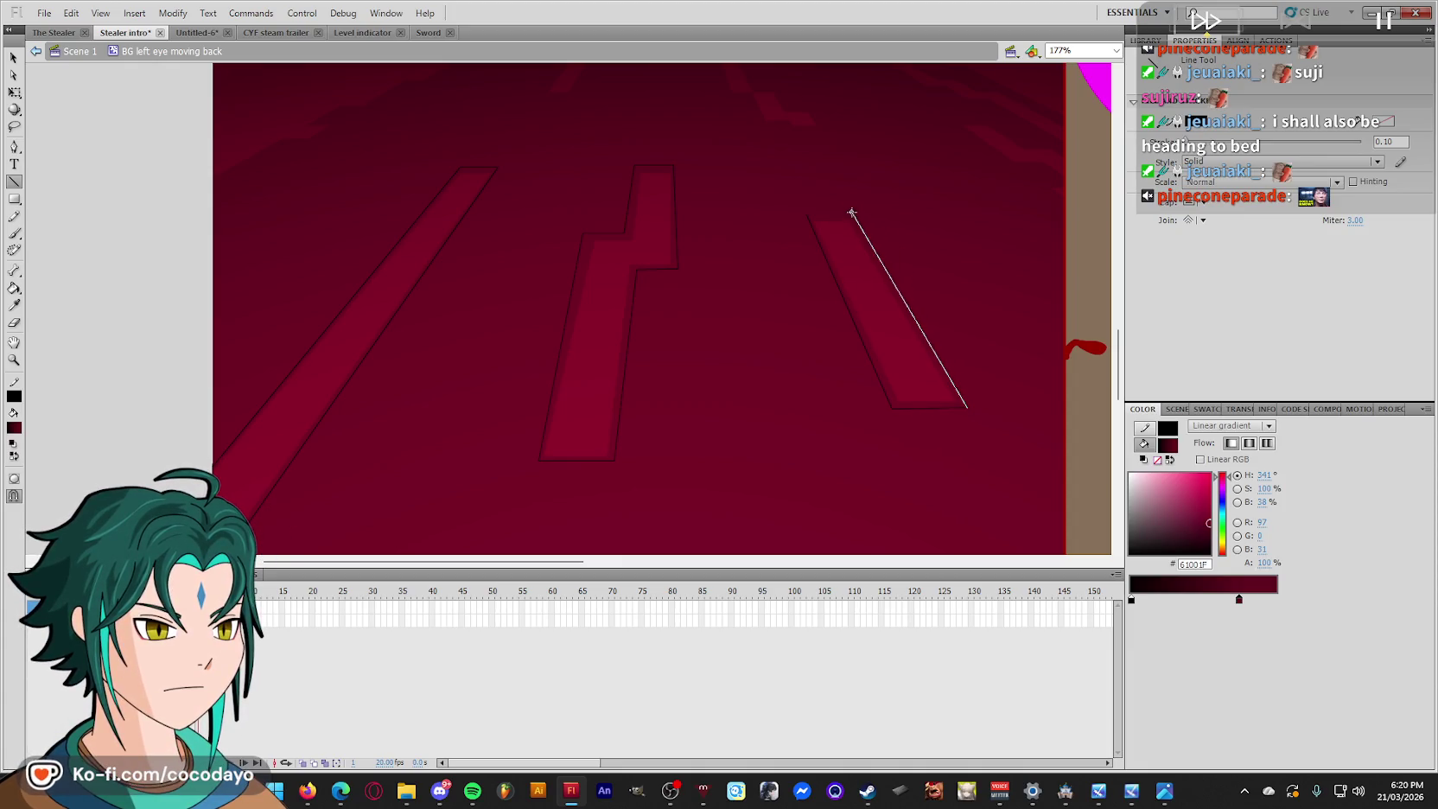
{"action": "left_click_drag", "start_coordinate": [851, 211], "coordinate": [808, 219]}
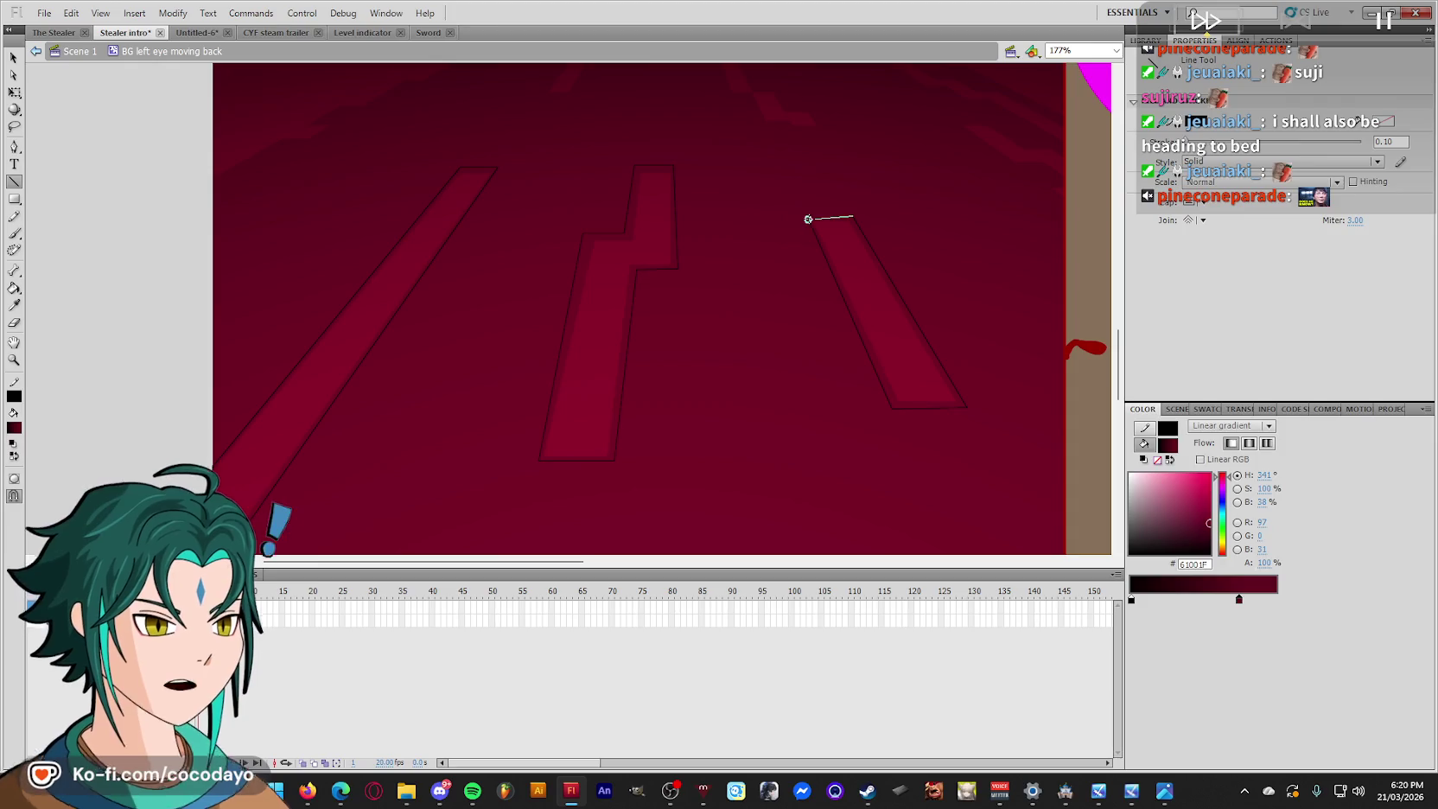
{"action": "scroll", "coordinate": [658, 312], "scroll_direction": "up", "scroll_amount": 2}
Sample the stripes' dark red fill, then erase the right and middle stripe outlines.
{"action": "key", "text": "i"}
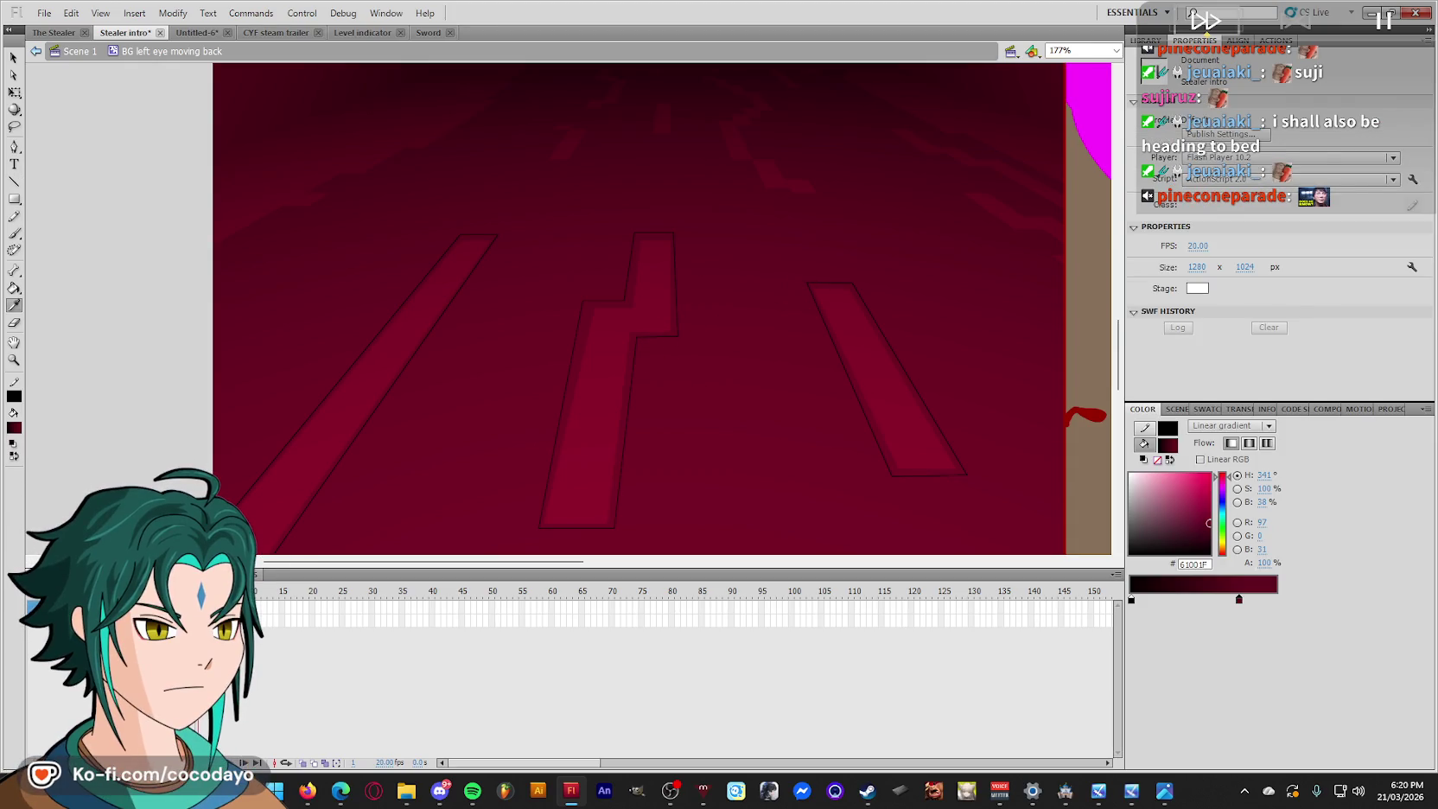
{"action": "left_click", "coordinate": [368, 458]}
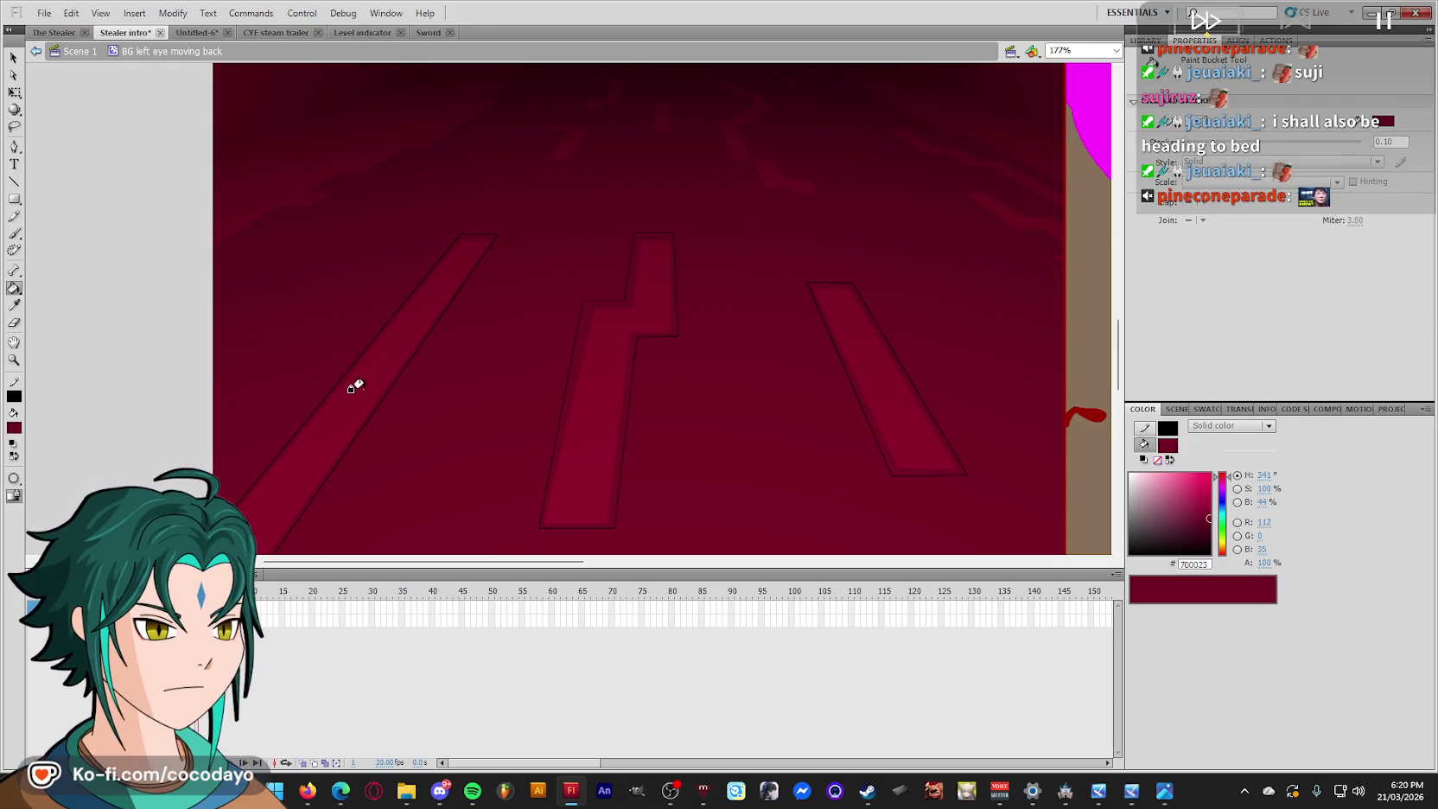
{"action": "key", "text": "e"}
{"action": "left_click", "coordinate": [850, 368]}
{"action": "left_click", "coordinate": [635, 376]}
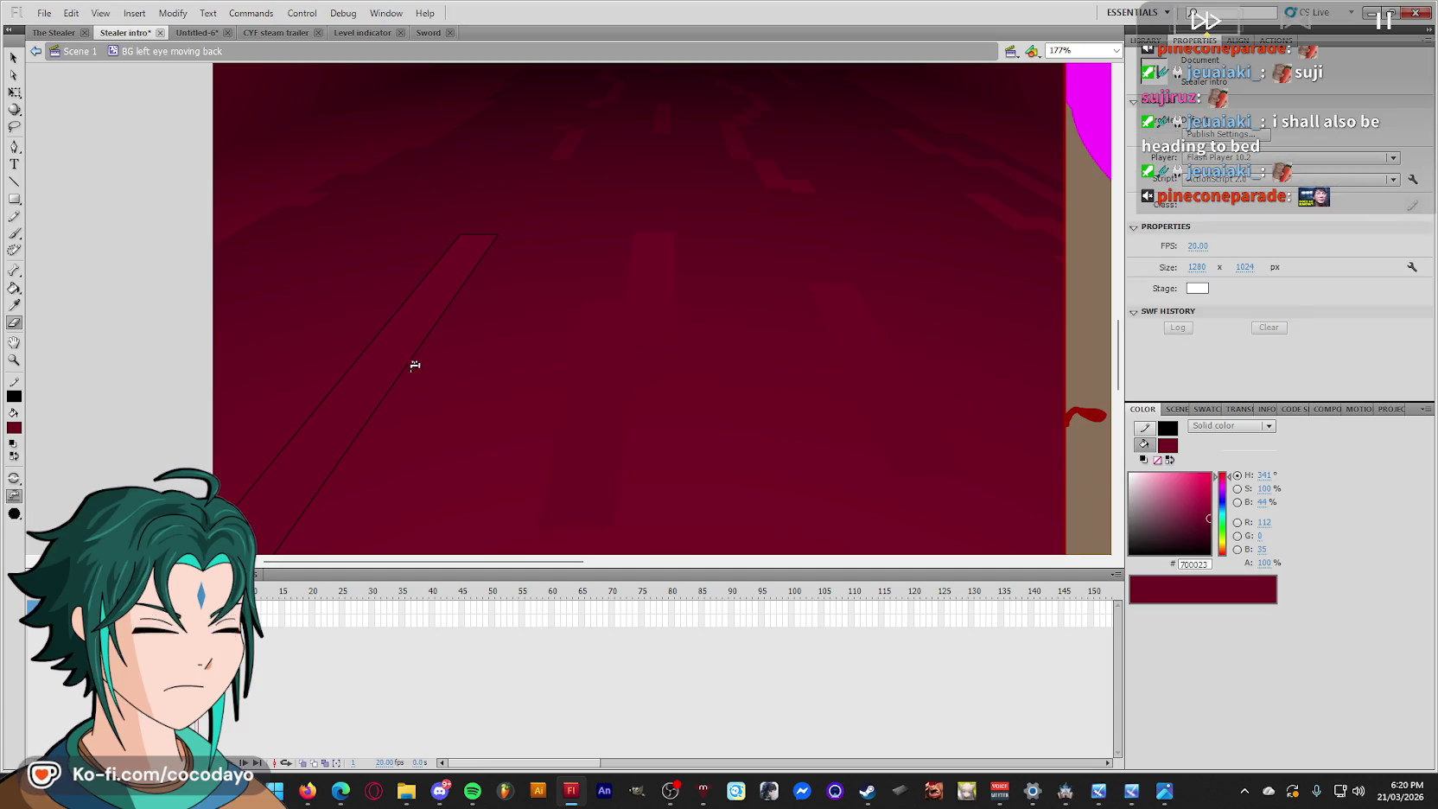
{"action": "scroll", "coordinate": [803, 345], "scroll_direction": "down", "scroll_amount": 3}
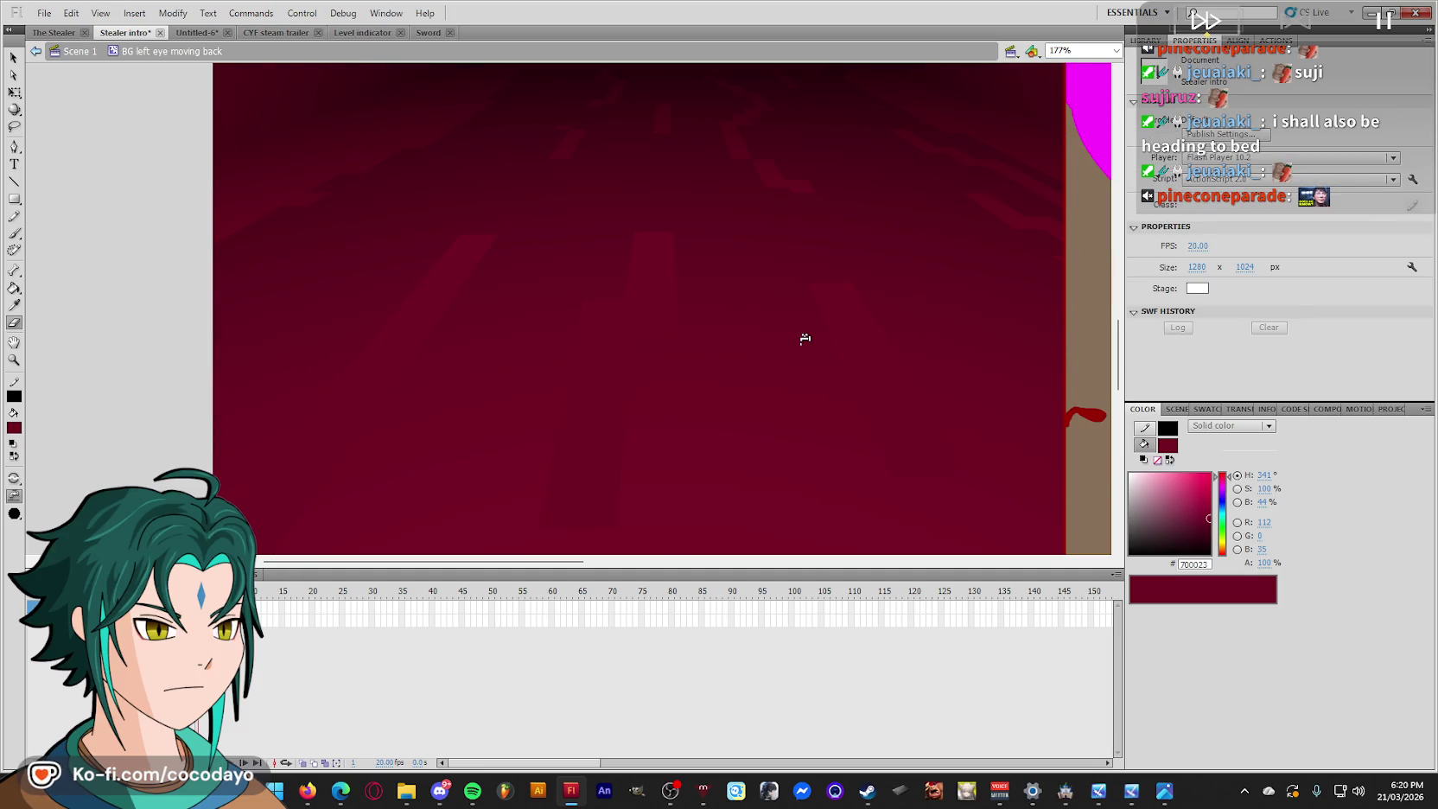
Check the left stripe with Free Transform, zoom out, and select the corridor background bitmap.
{"action": "key", "text": "q"}
{"action": "left_click", "coordinate": [610, 325]}
{"action": "left_click", "coordinate": [142, 292]}
{"action": "scroll", "coordinate": [628, 332], "scroll_direction": "up", "scroll_amount": 3}
{"action": "scroll", "coordinate": [701, 361], "scroll_direction": "up", "scroll_amount": 3}
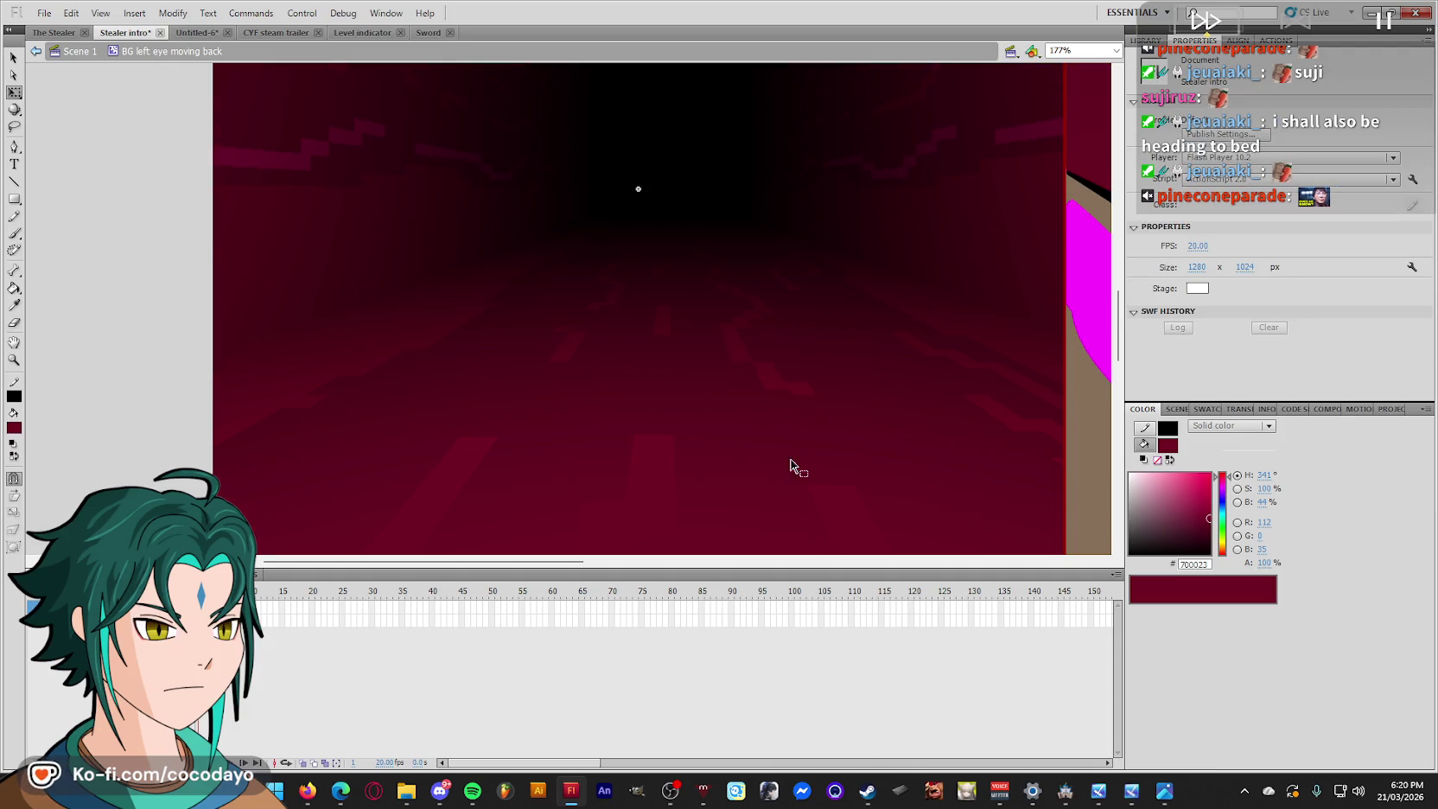
{"action": "key", "text": "ctrl+minus"}
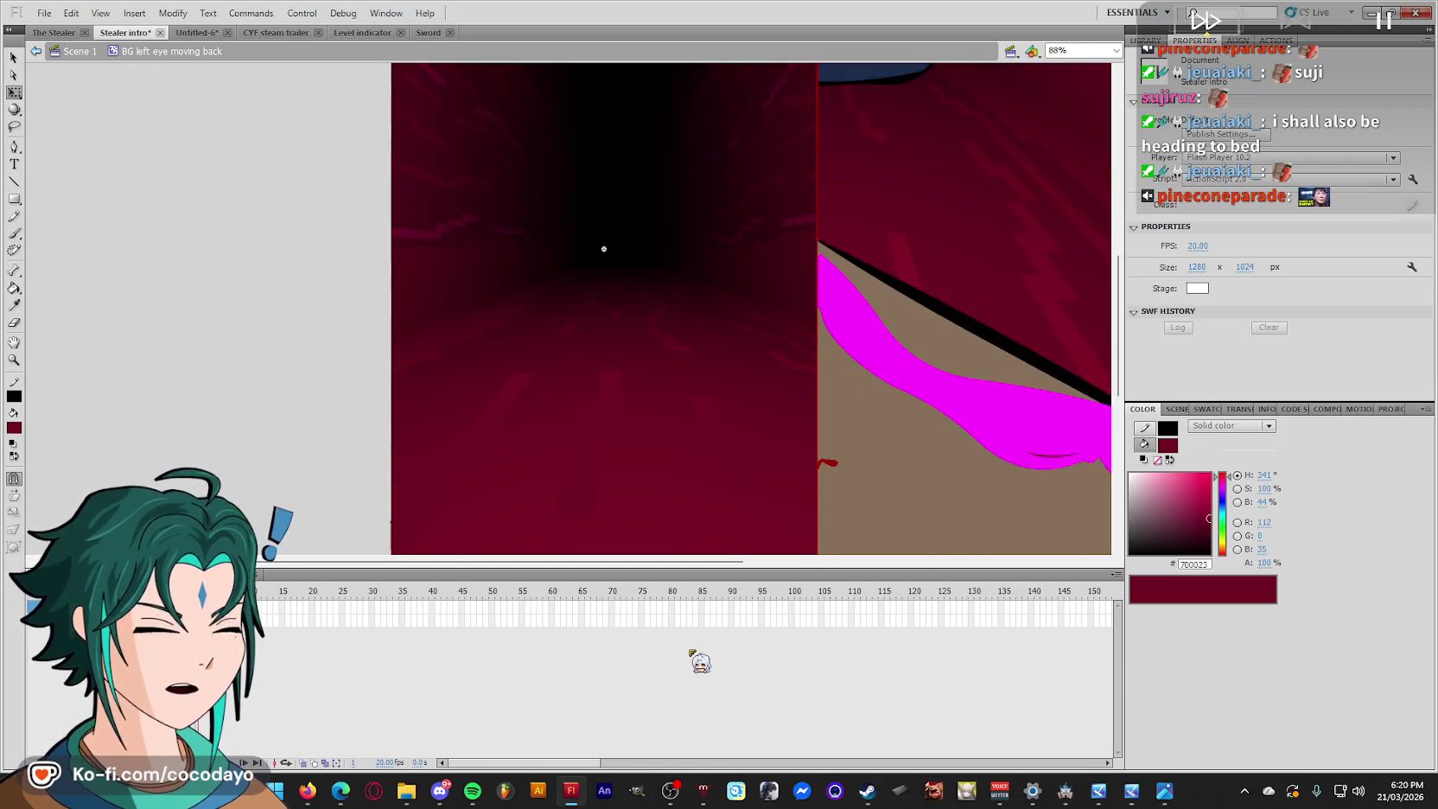
{"action": "left_click", "coordinate": [173, 609]}
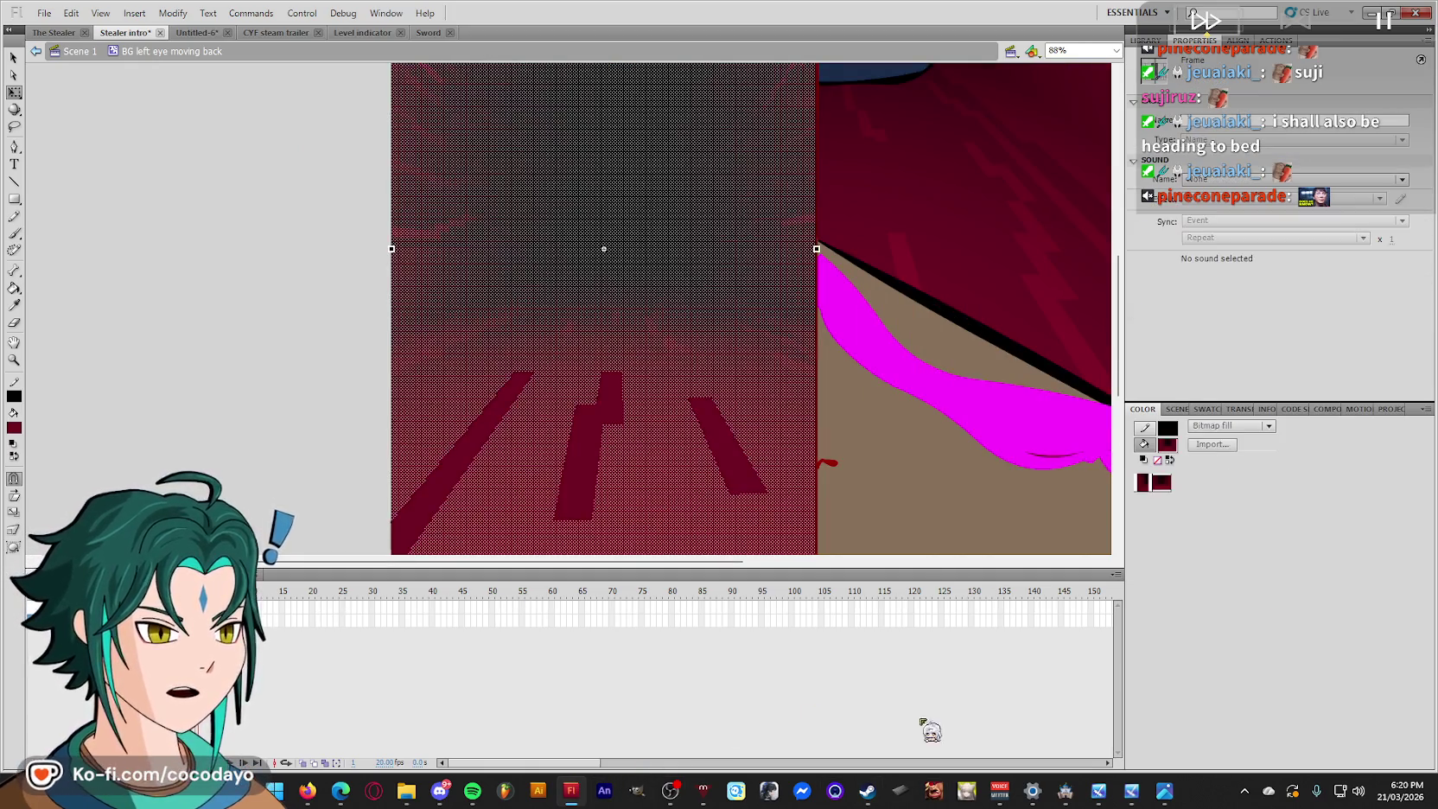
{"action": "left_click", "coordinate": [276, 790]}
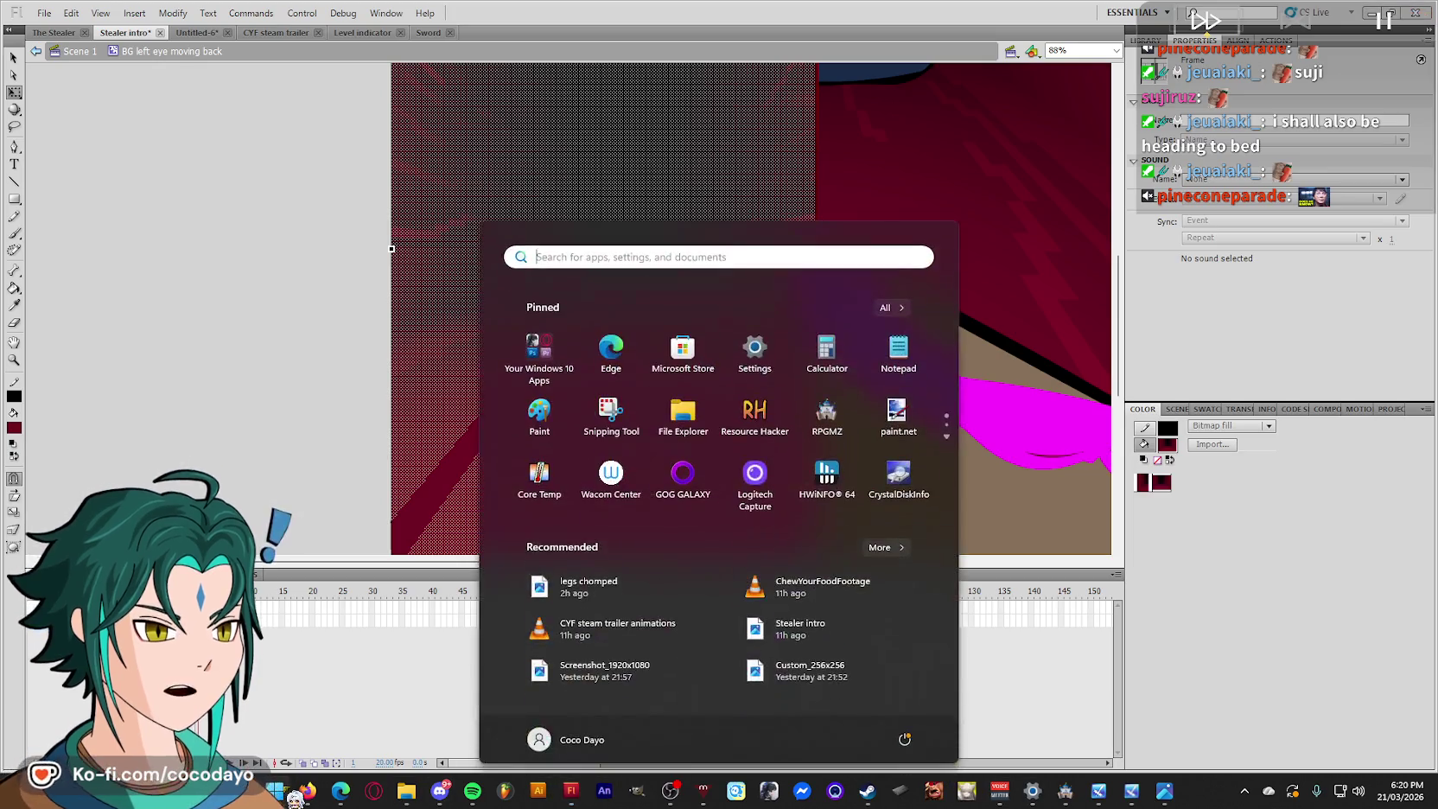
Search the Start menu for 'photo' and launch Adobe Photoshop CS5.1.
{"action": "type", "text": "photo"}
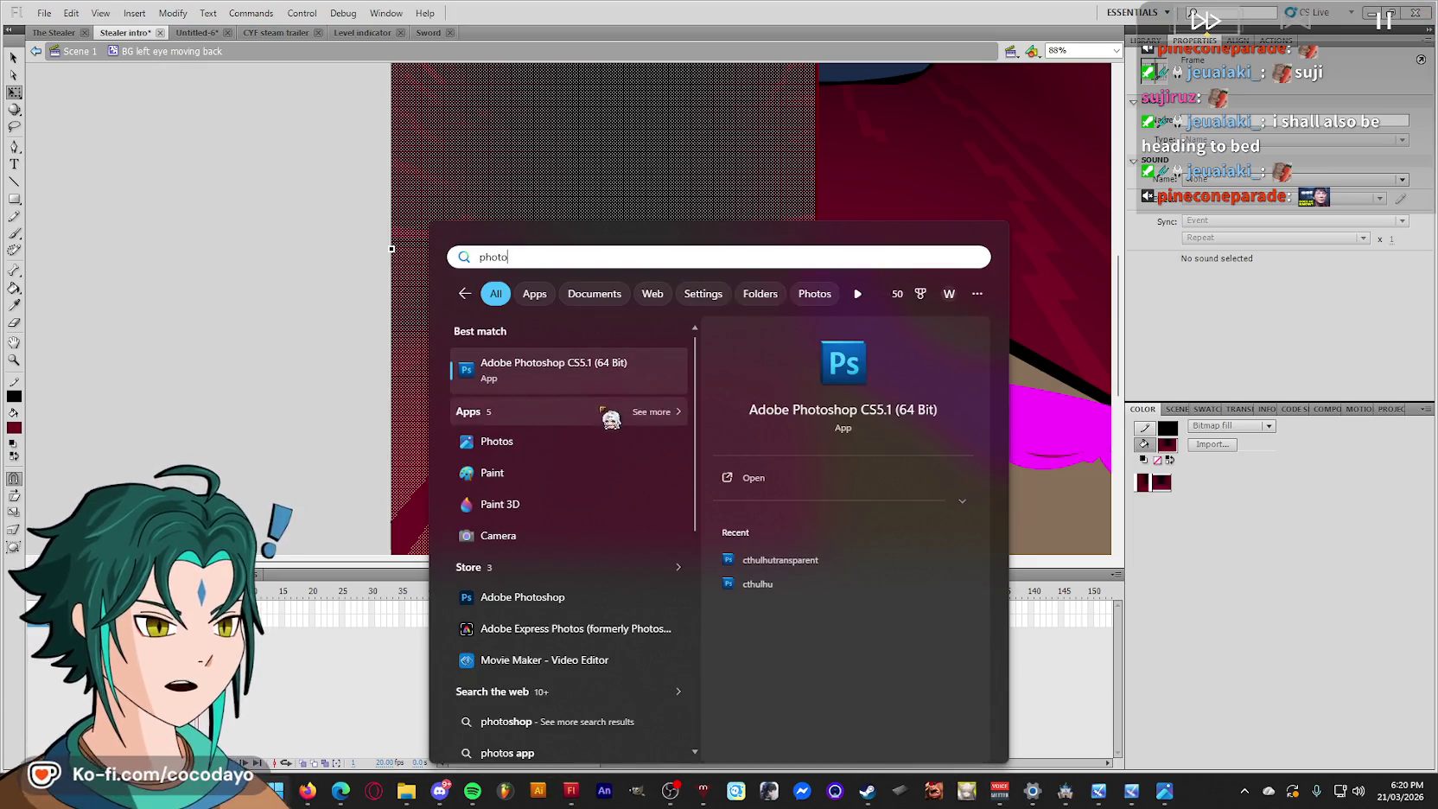
{"action": "left_click", "coordinate": [627, 356]}
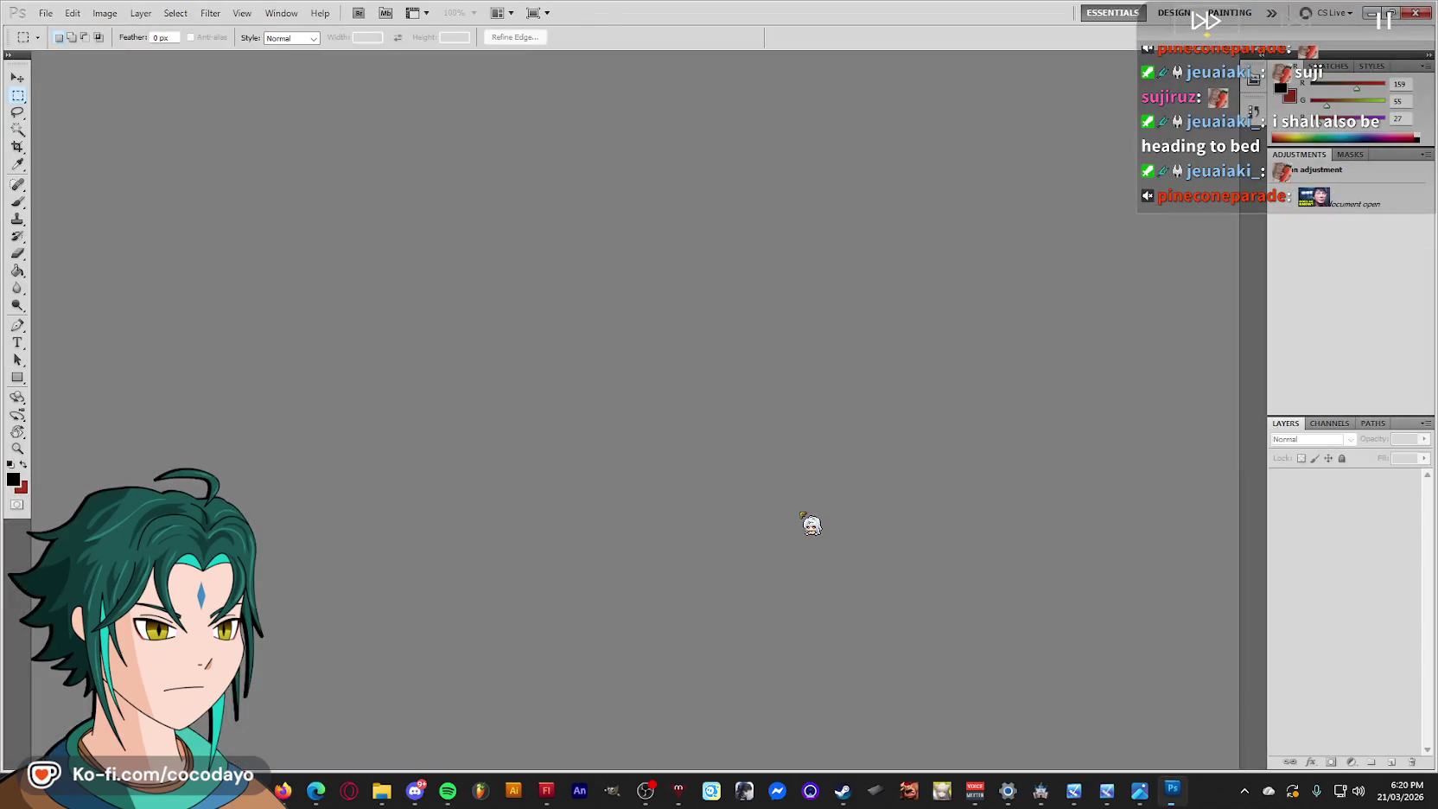
Create a clipboard-sized new document and paste the corridor background as Layer 1.
{"action": "left_click", "coordinate": [44, 13]}
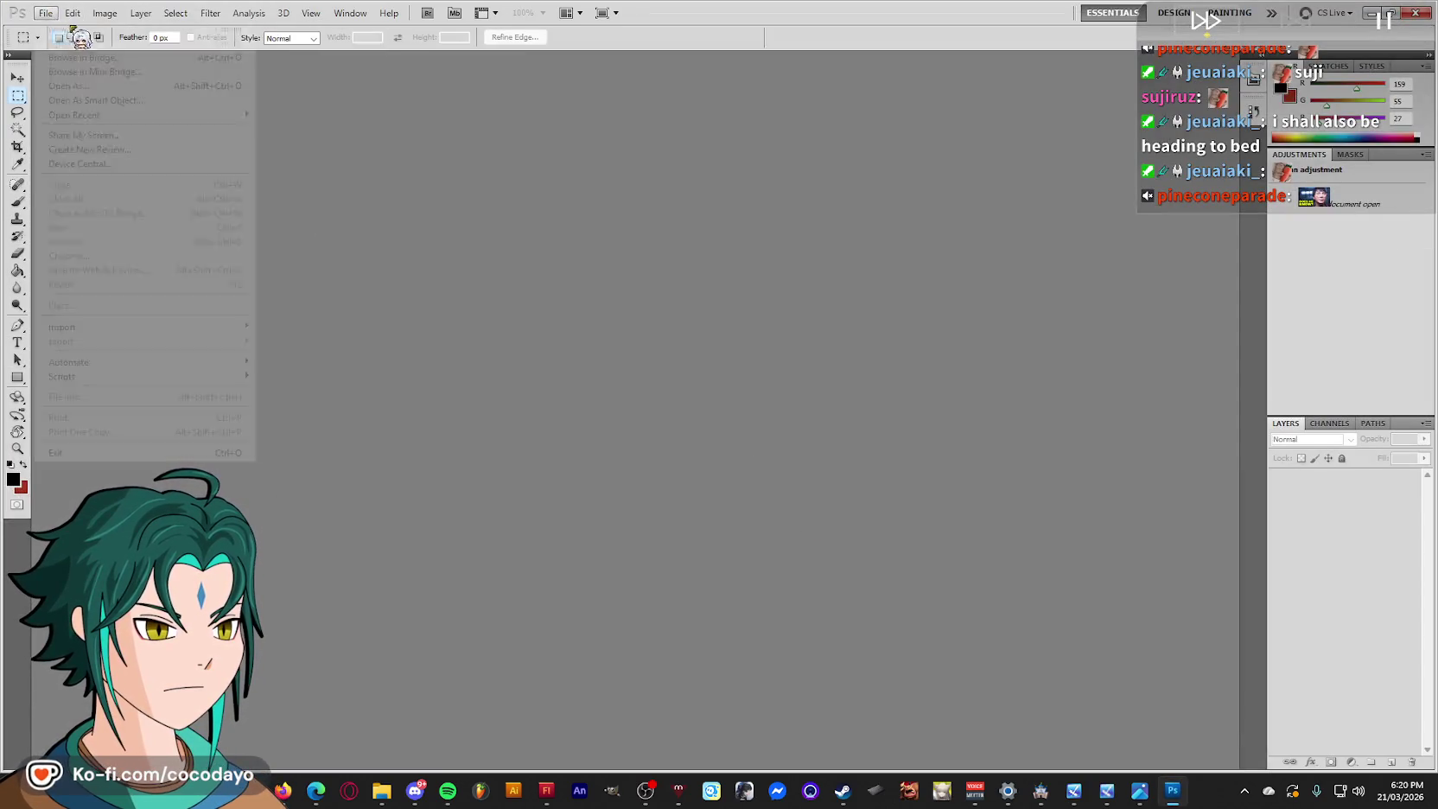
{"action": "left_click", "coordinate": [74, 30]}
{"action": "left_click", "coordinate": [862, 231]}
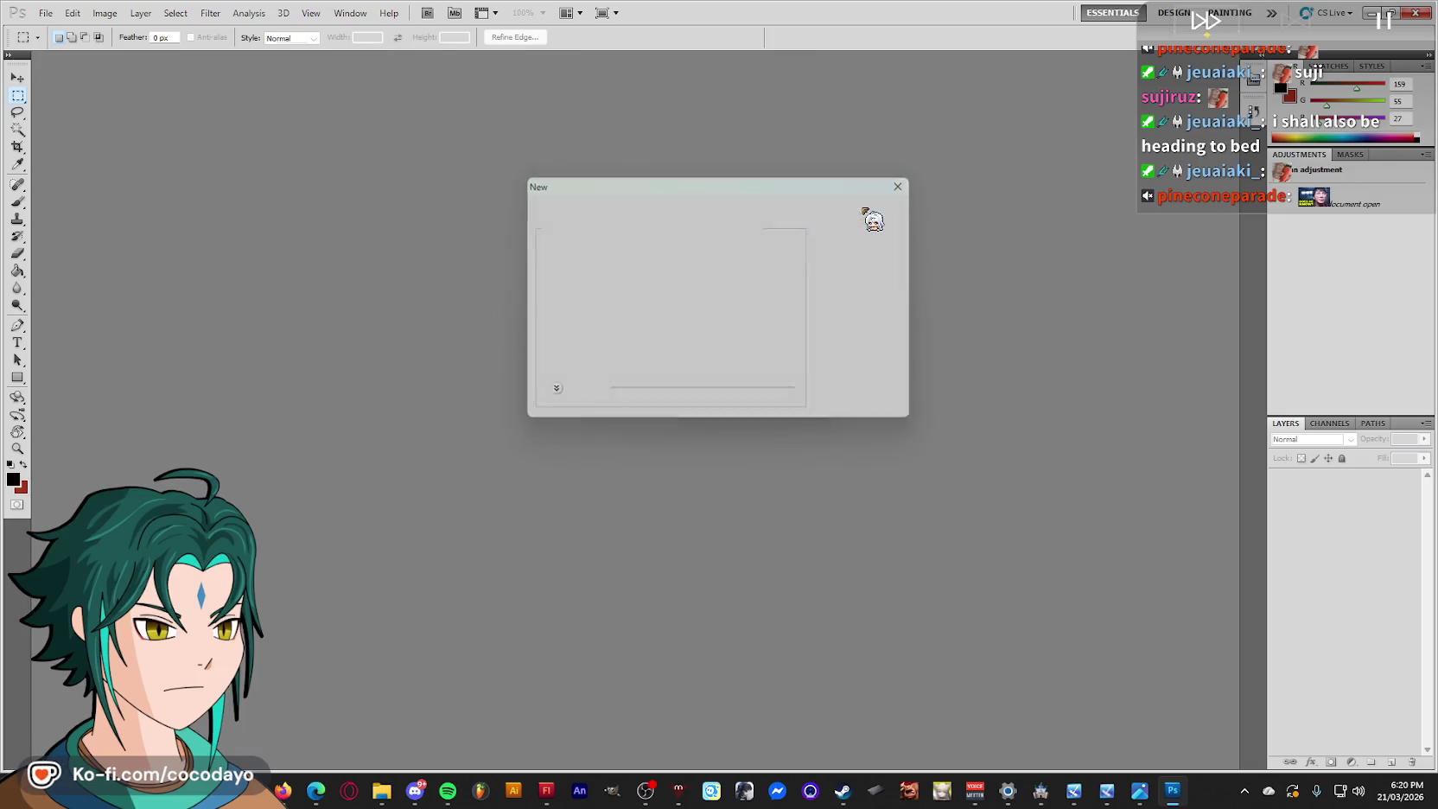
{"action": "key", "text": "ctrl+v"}
{"action": "key", "text": "ctrl+plus"}
{"action": "key", "text": "ctrl+plus"}
{"action": "key", "text": "ctrl+plus"}
{"action": "key", "text": "ctrl+plus"}
{"action": "key", "text": "ctrl+plus"}
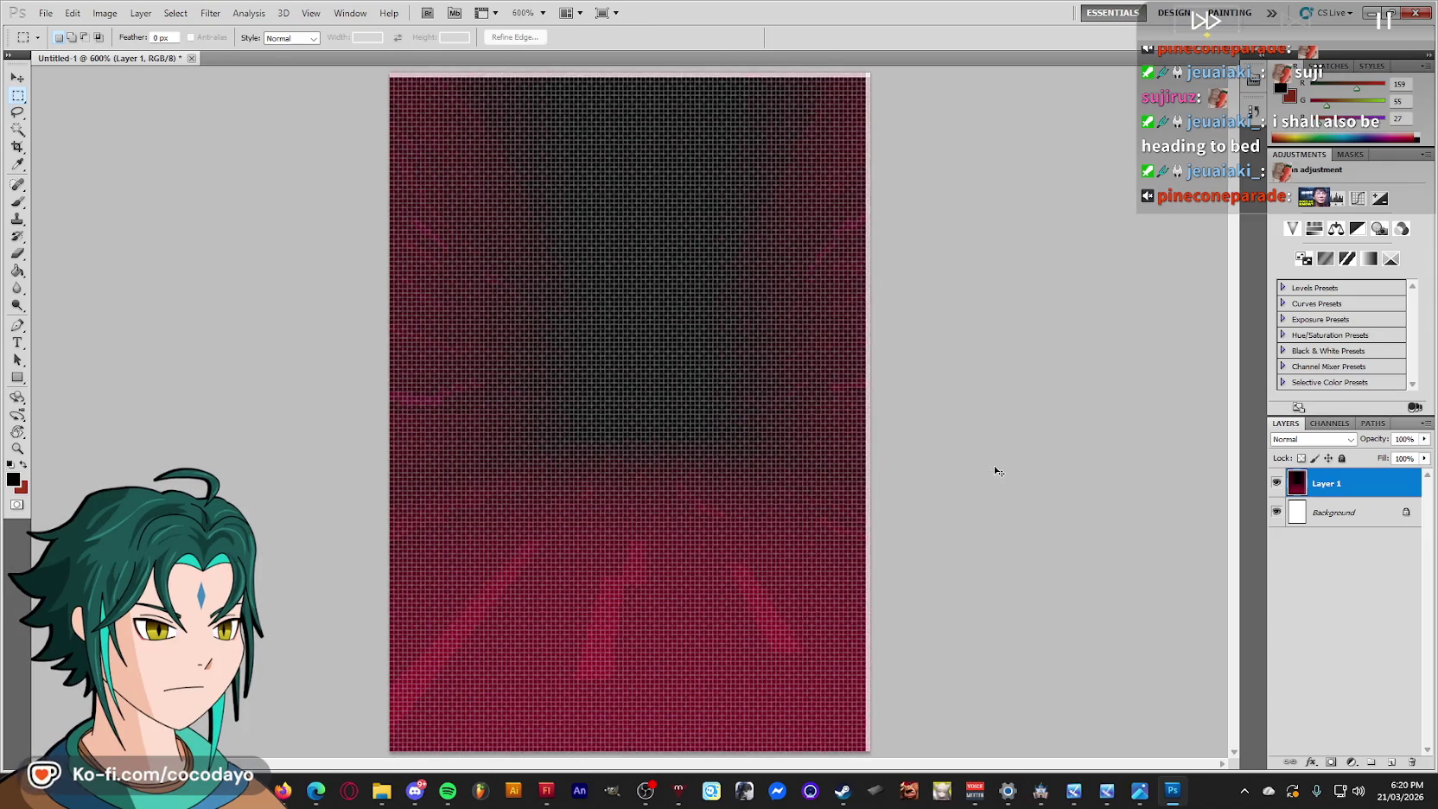
{"action": "key", "text": "ctrl+plus"}
Enter Quick Mask mode and set the view zoom preset to 200%.
{"action": "key", "text": "q"}
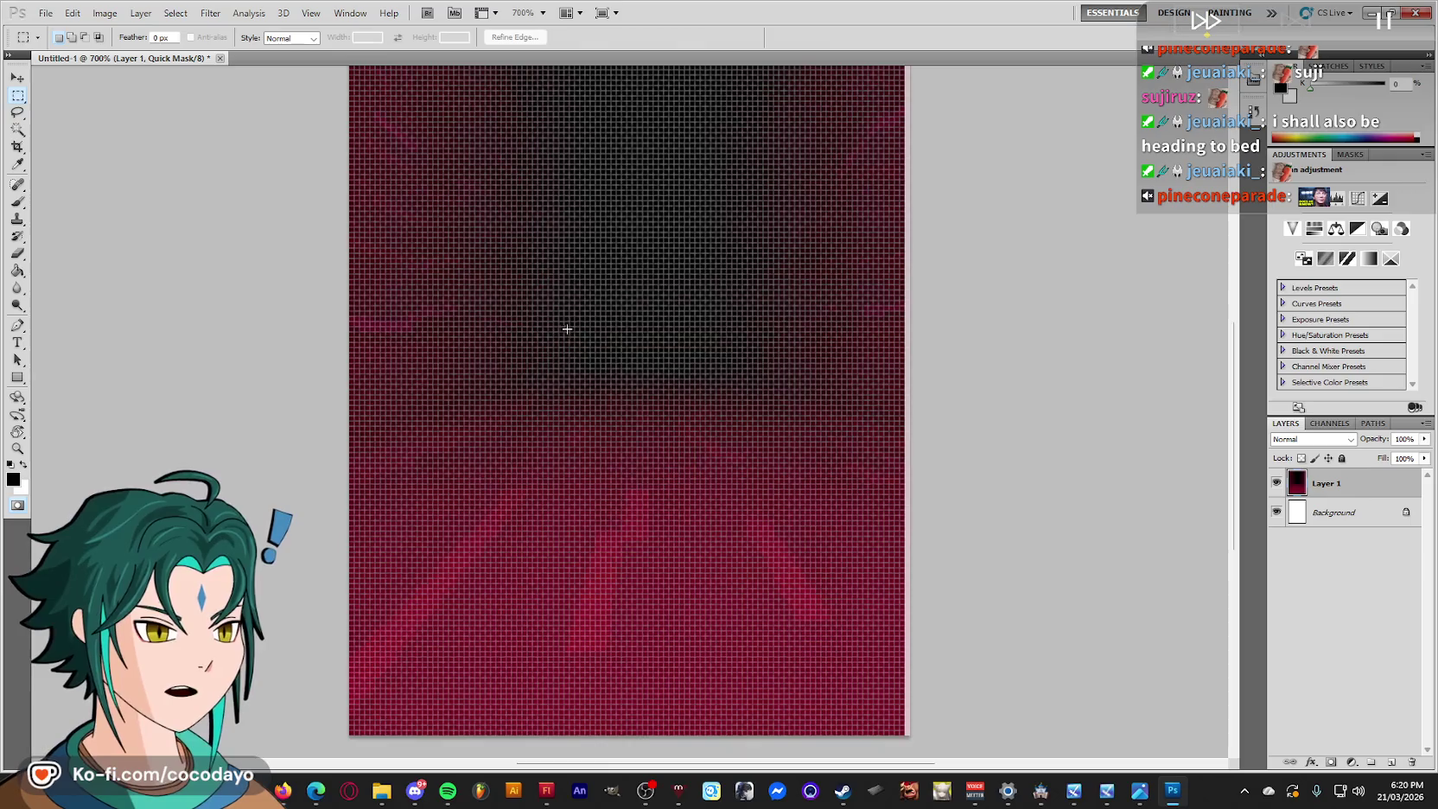
{"action": "right_click", "coordinate": [571, 328]}
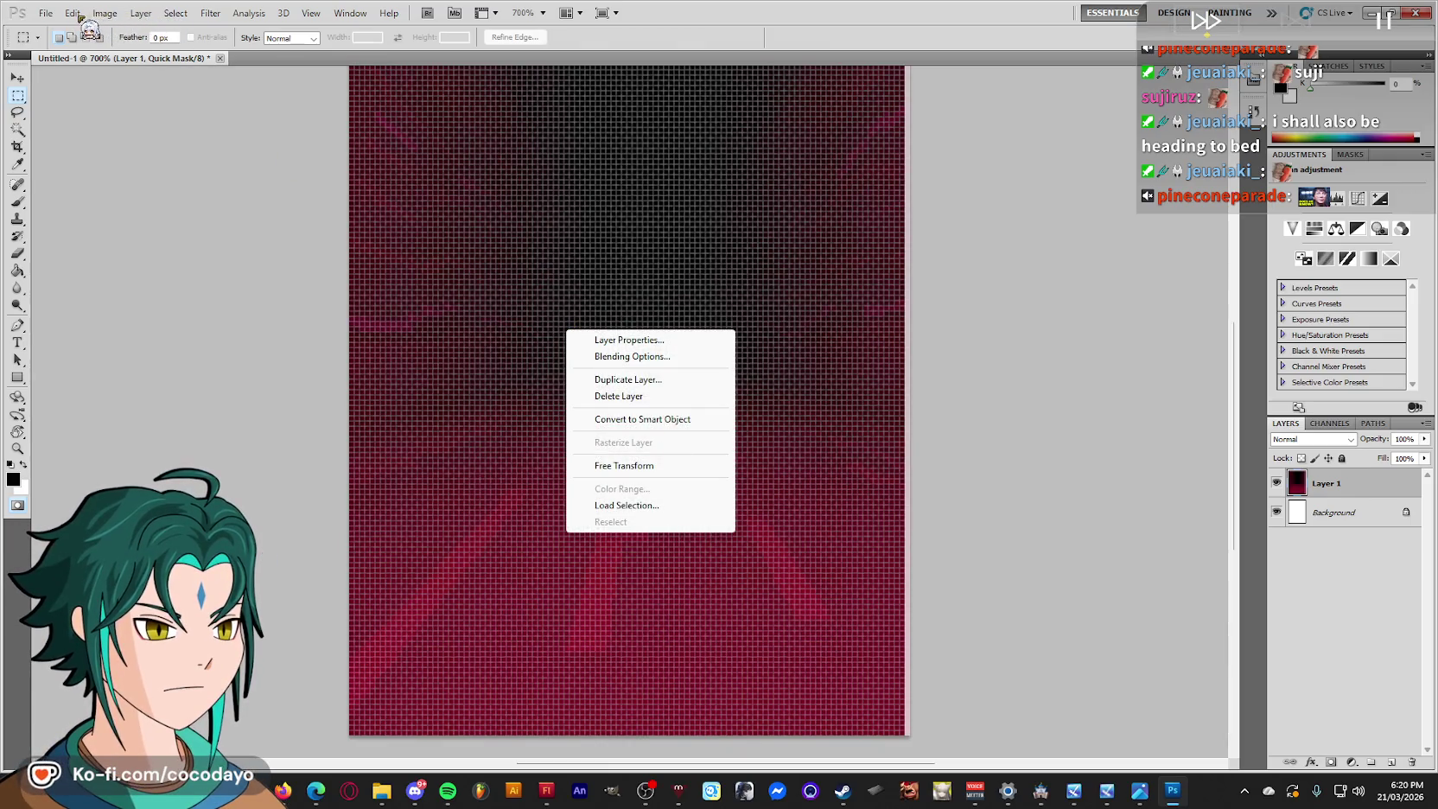
{"action": "left_click", "coordinate": [307, 13]}
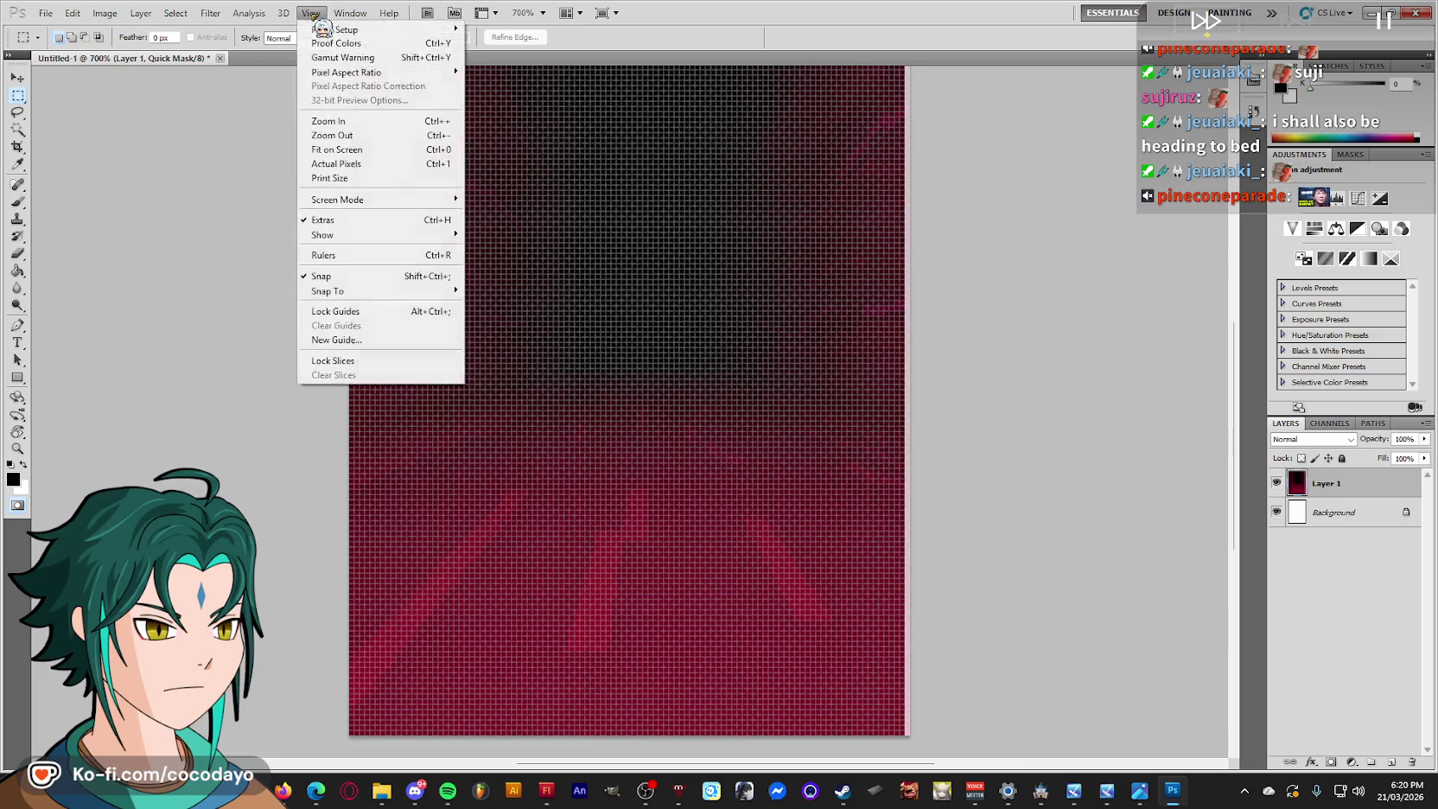
{"action": "left_click", "coordinate": [561, 13]}
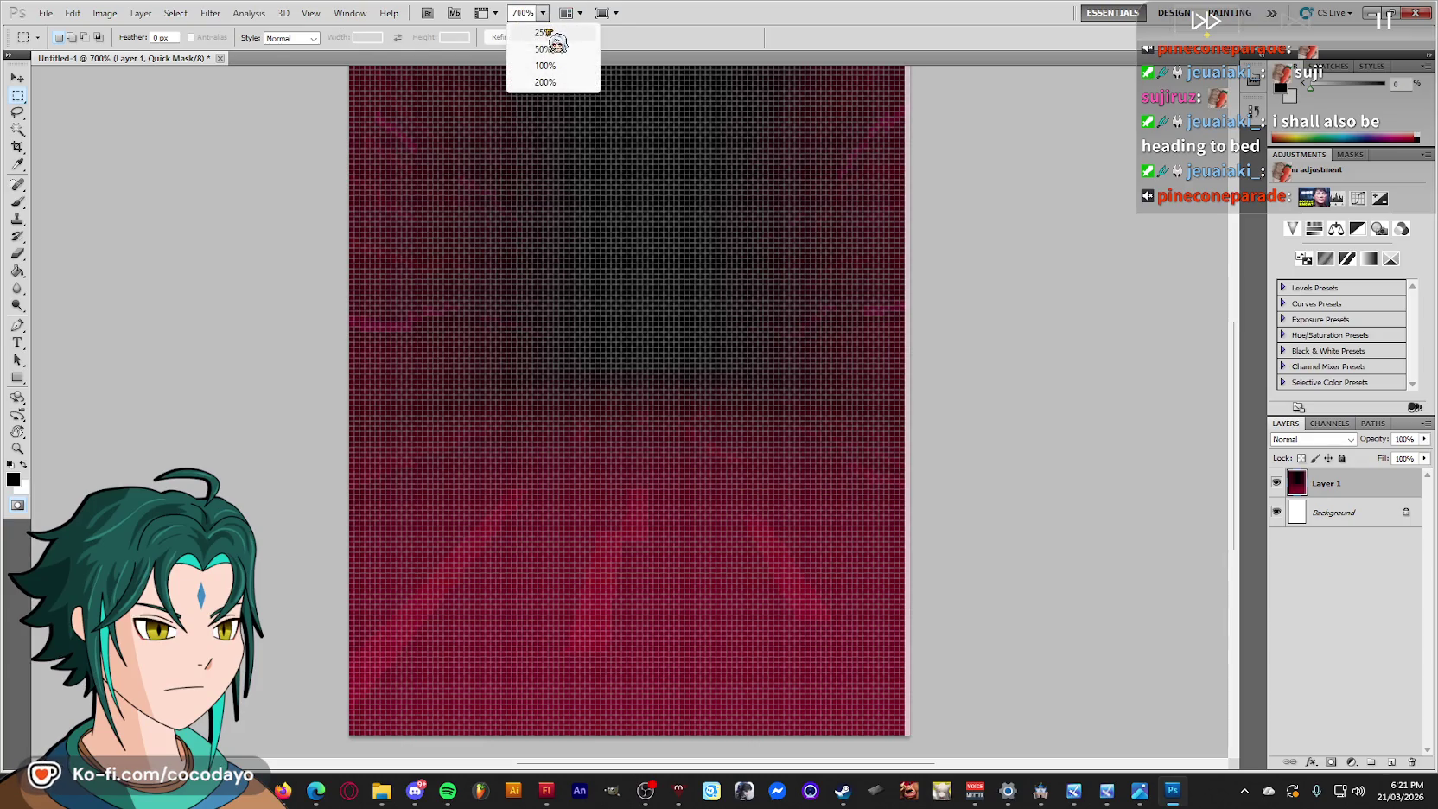
{"action": "left_click", "coordinate": [546, 33]}
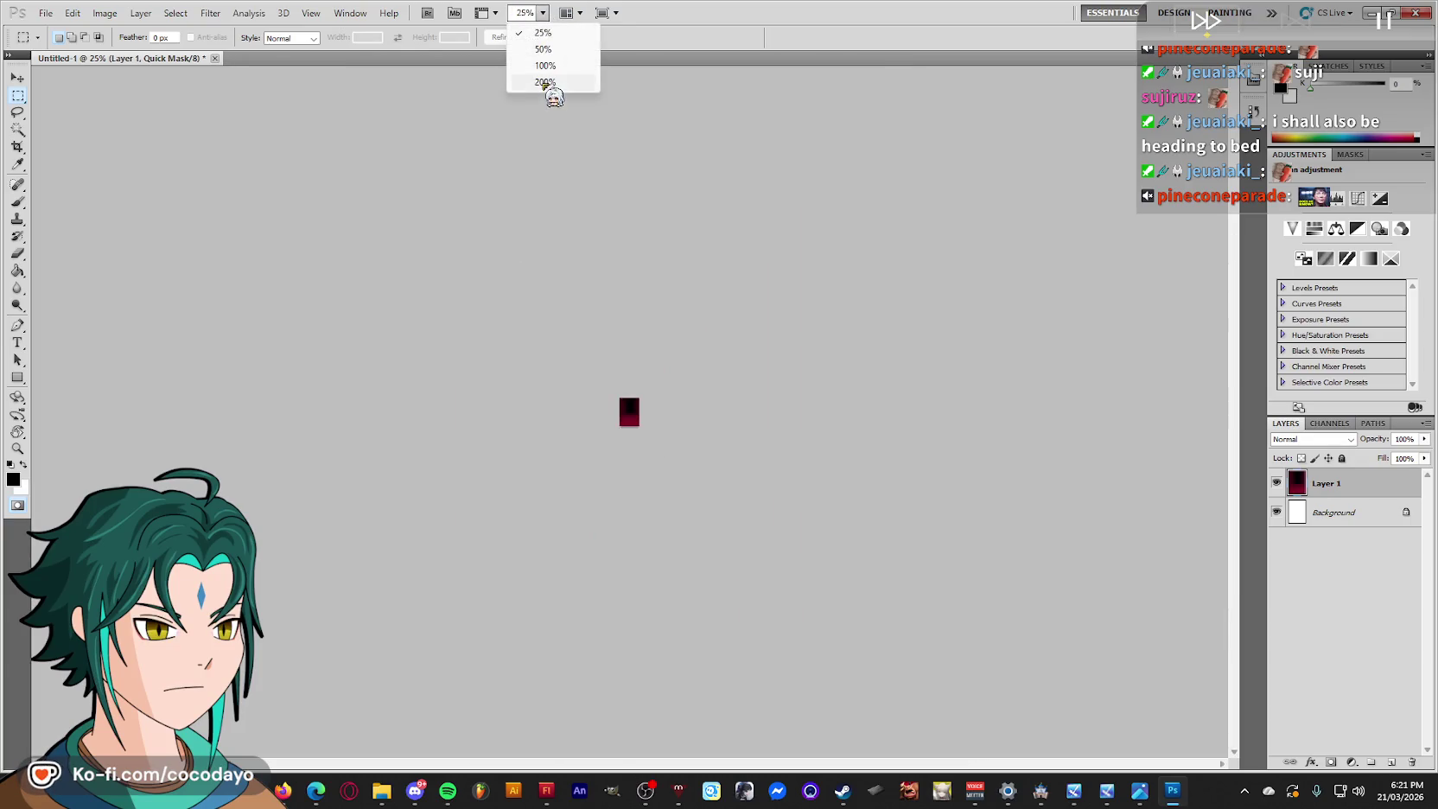
{"action": "left_click", "coordinate": [545, 82]}
{"action": "key", "text": "i"}
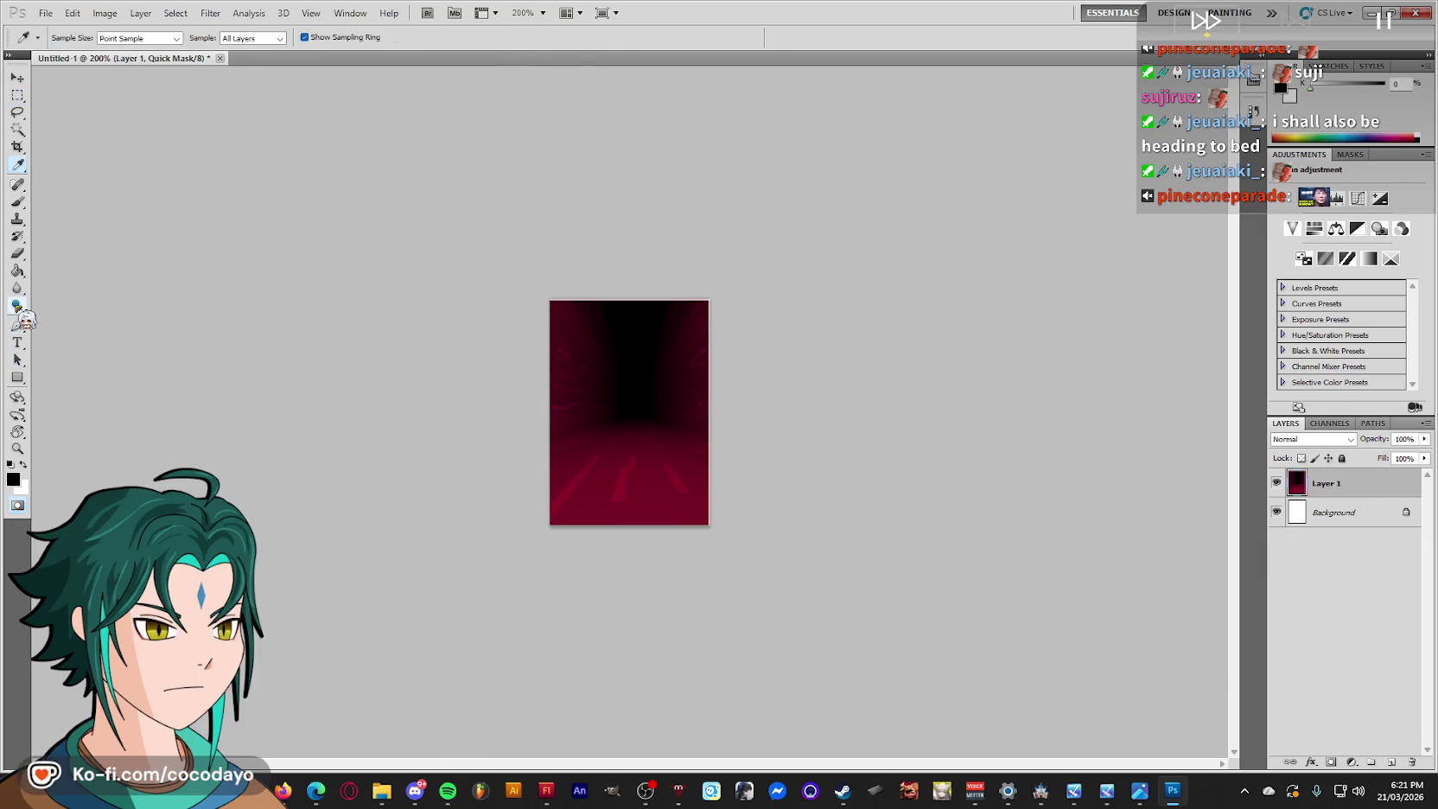
Zoom to 400%, choose the Smudge Tool from the Blur flyout, and make Layer 1 active.
{"action": "left_click", "coordinate": [17, 305]}
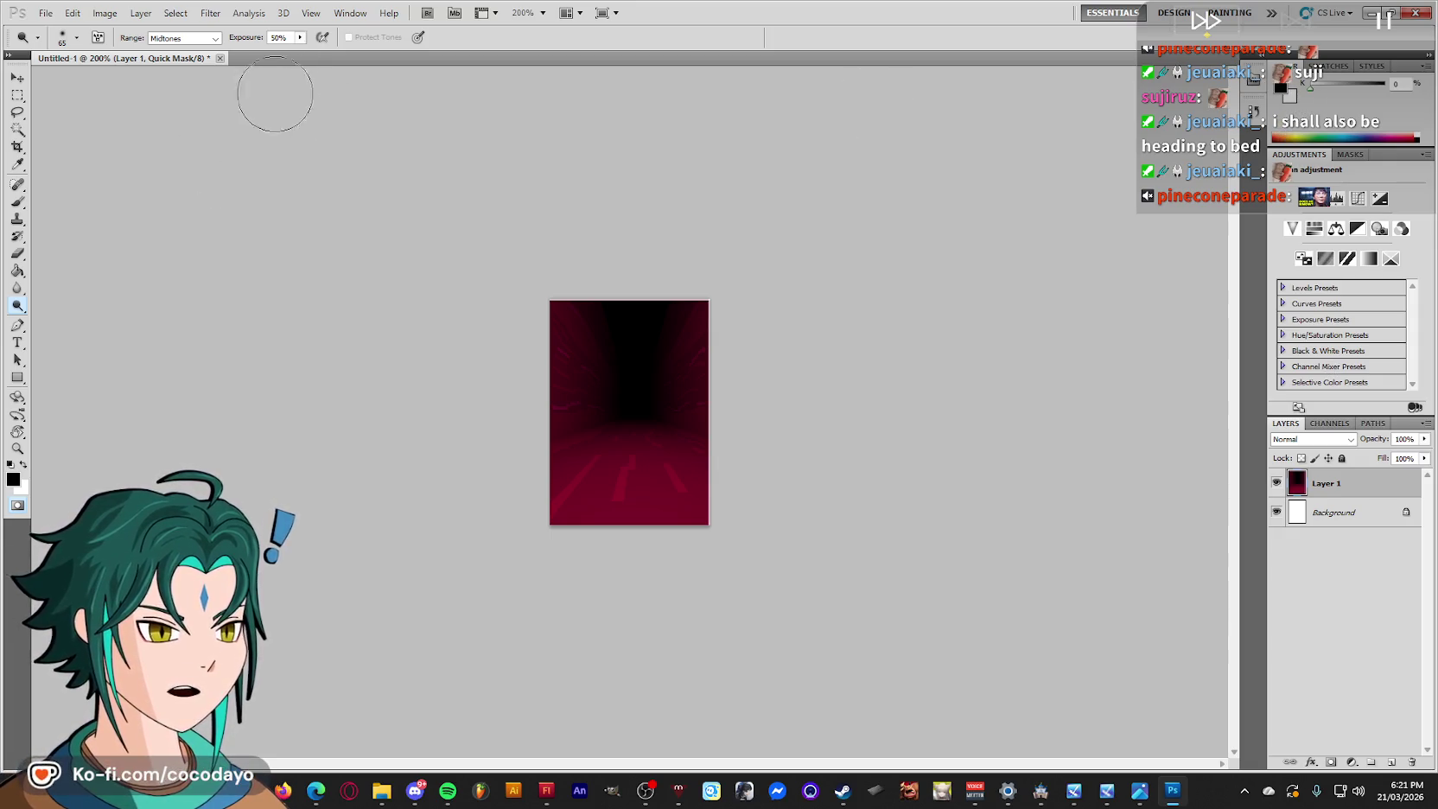
{"action": "key", "text": "ctrl+plus"}
{"action": "key", "text": "ctrl+plus"}
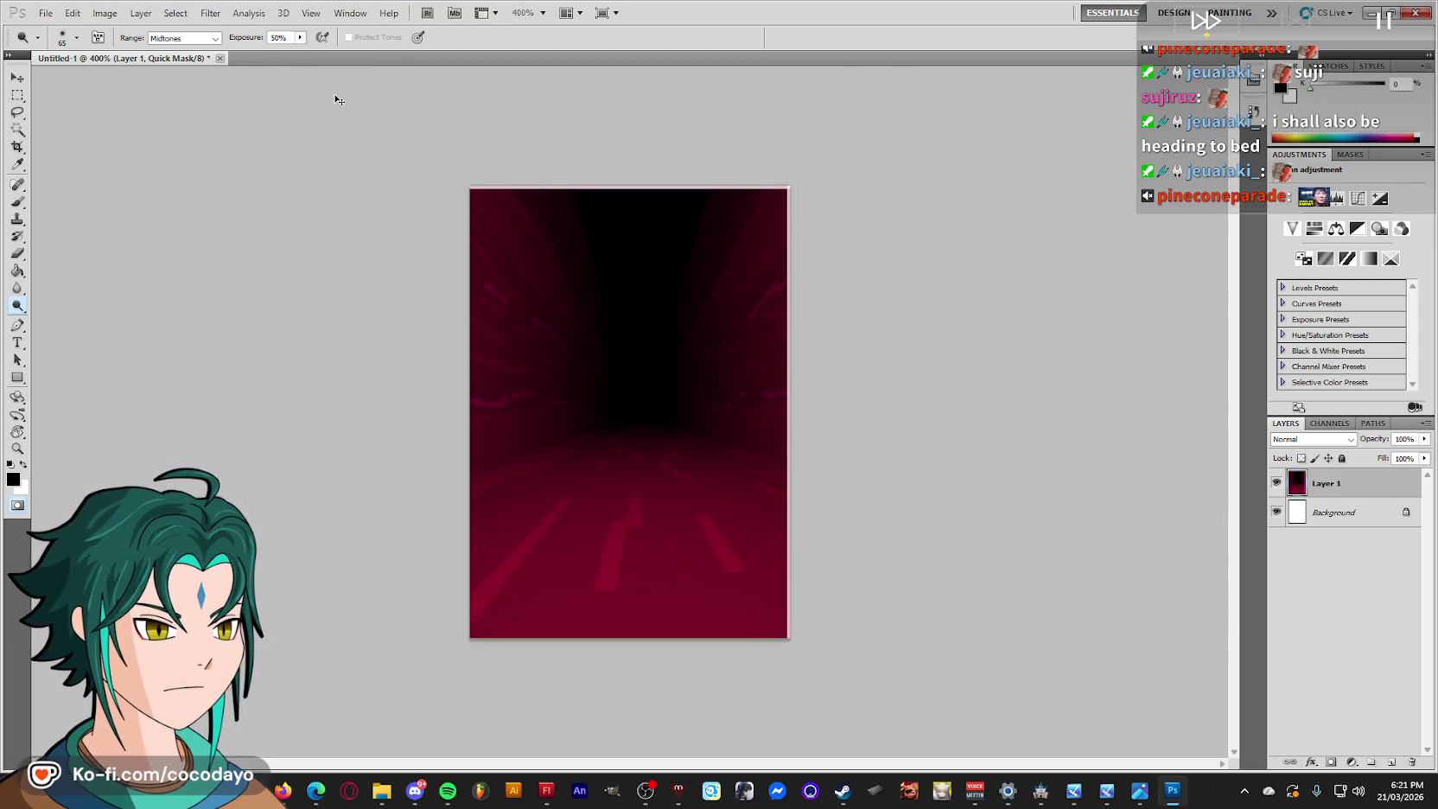
{"action": "left_click", "coordinate": [16, 287]}
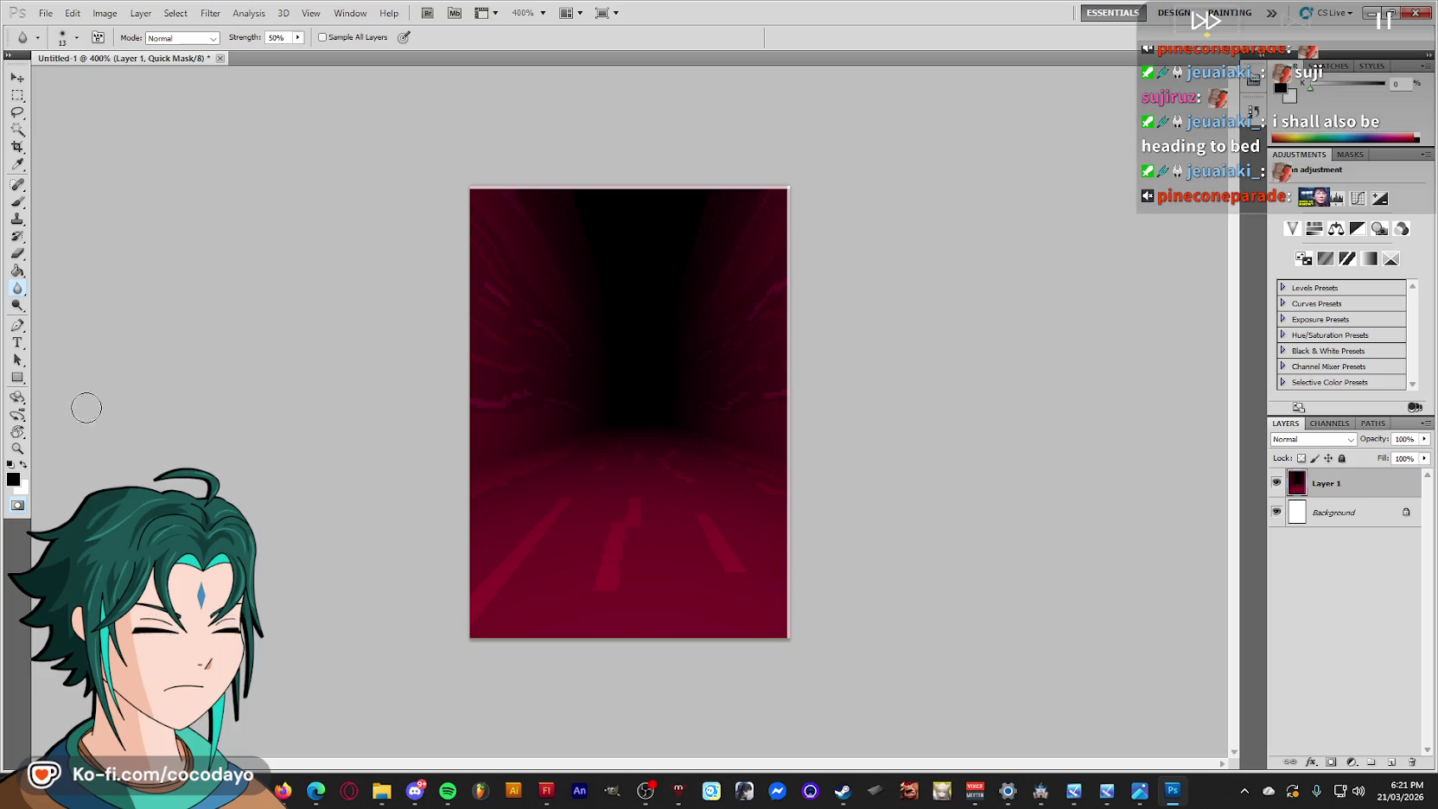
{"action": "right_click", "coordinate": [26, 293]}
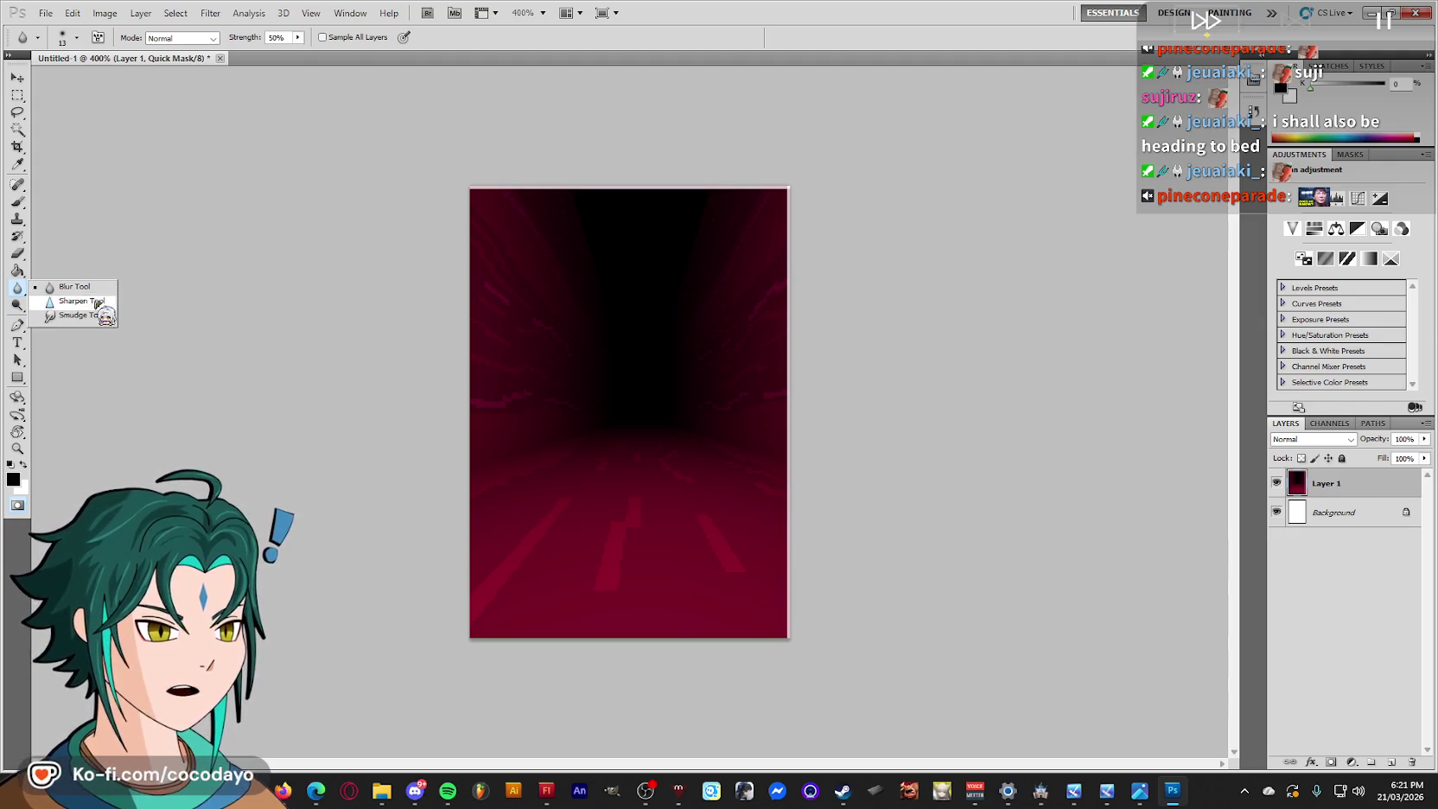
{"action": "left_click", "coordinate": [65, 314]}
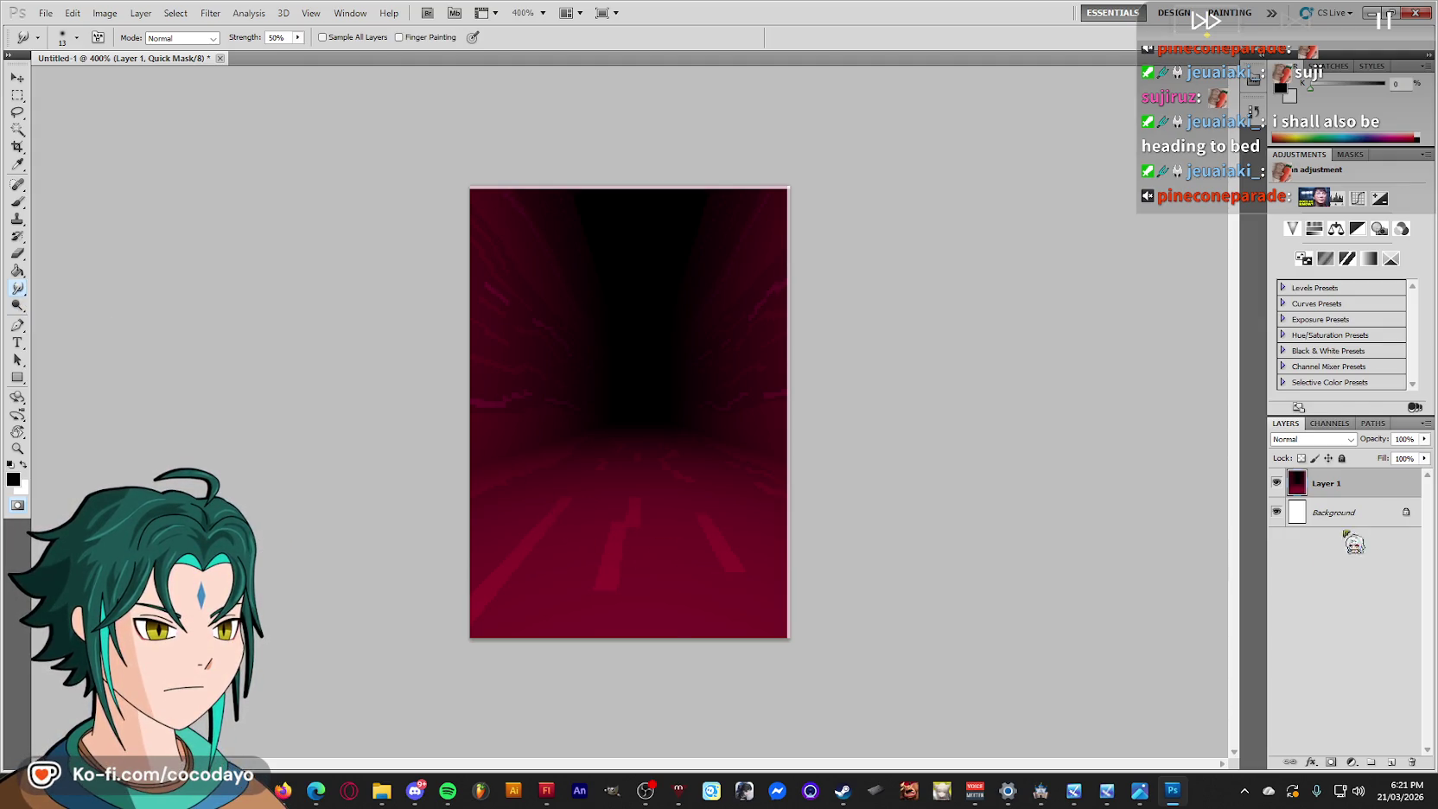
{"action": "double_click", "coordinate": [1303, 488]}
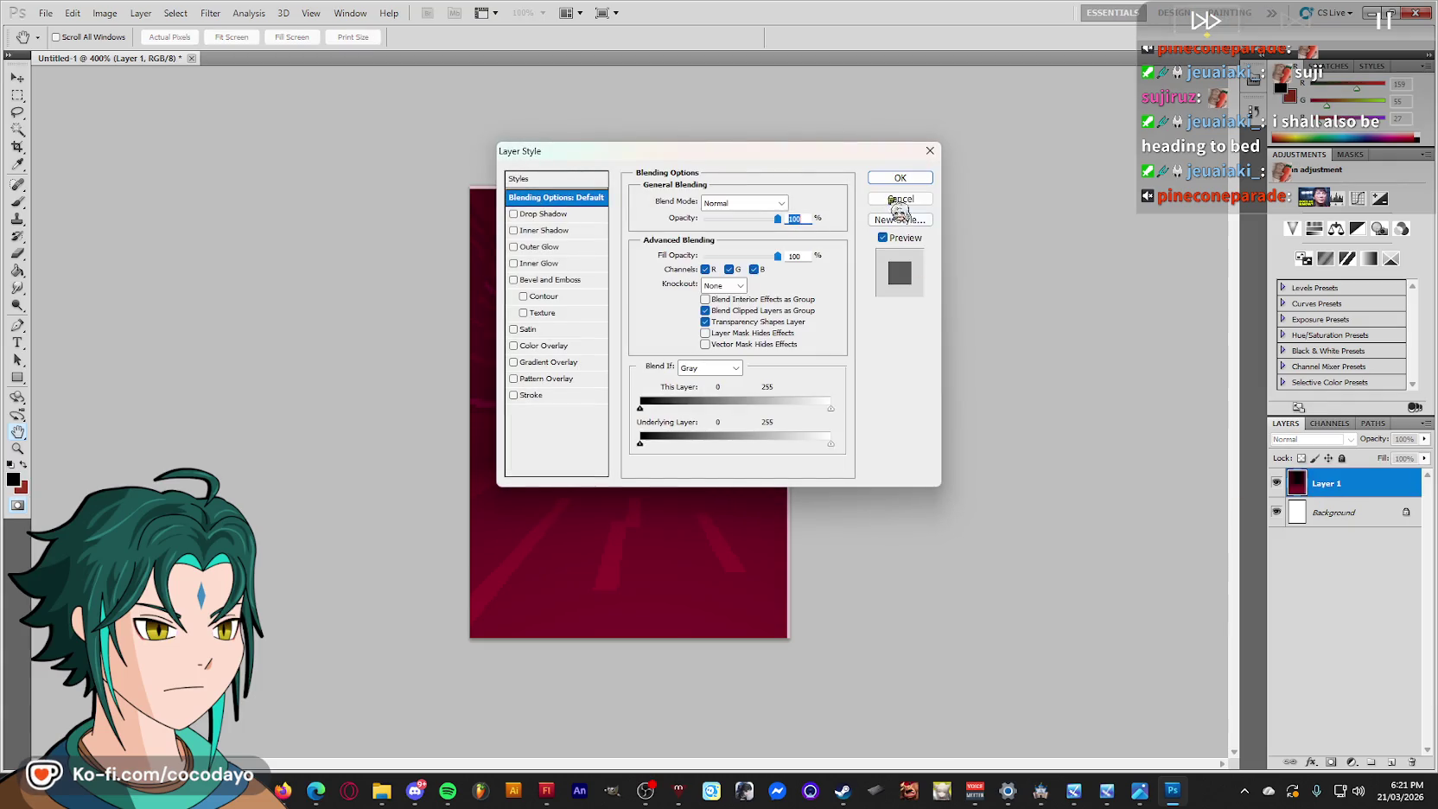
{"action": "left_click", "coordinate": [909, 179]}
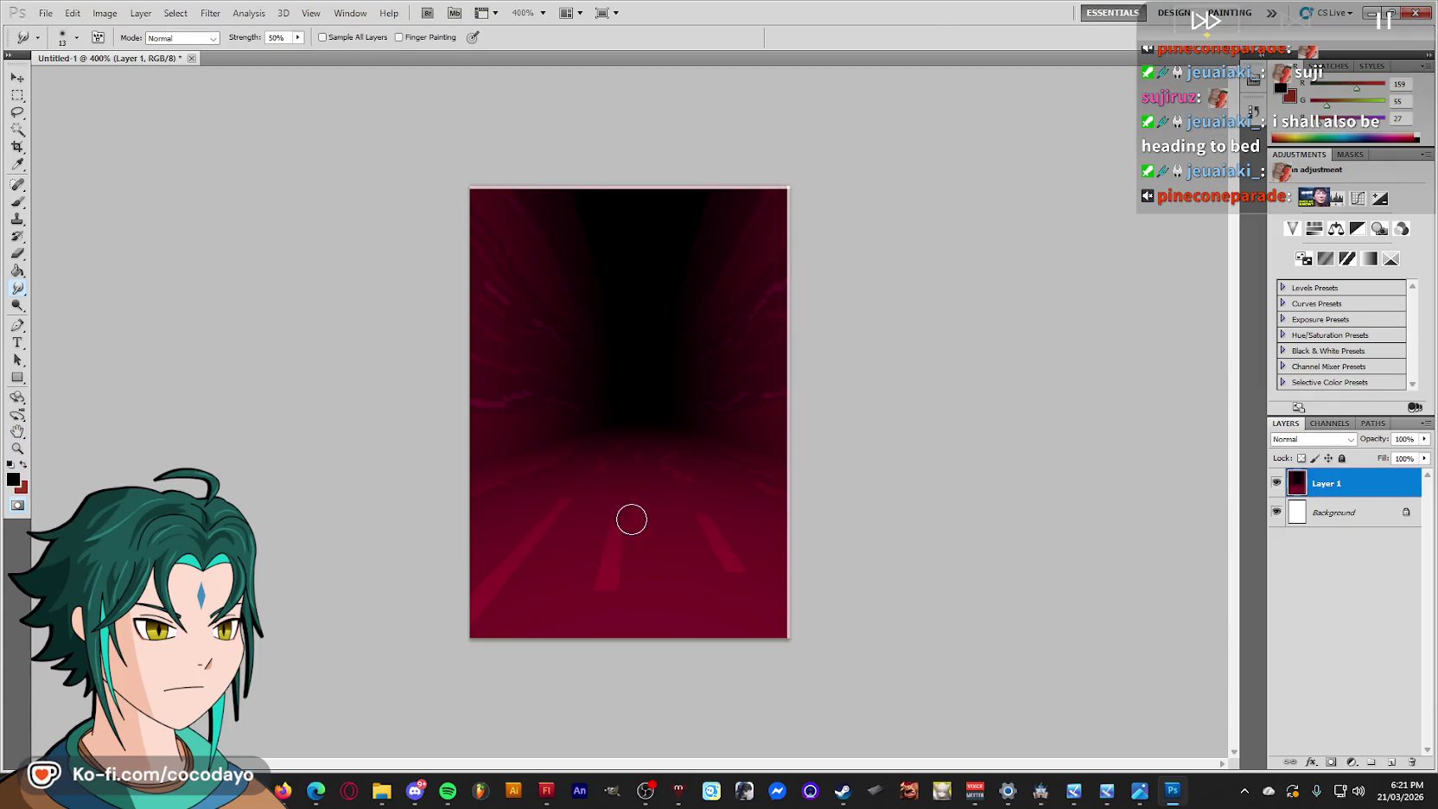
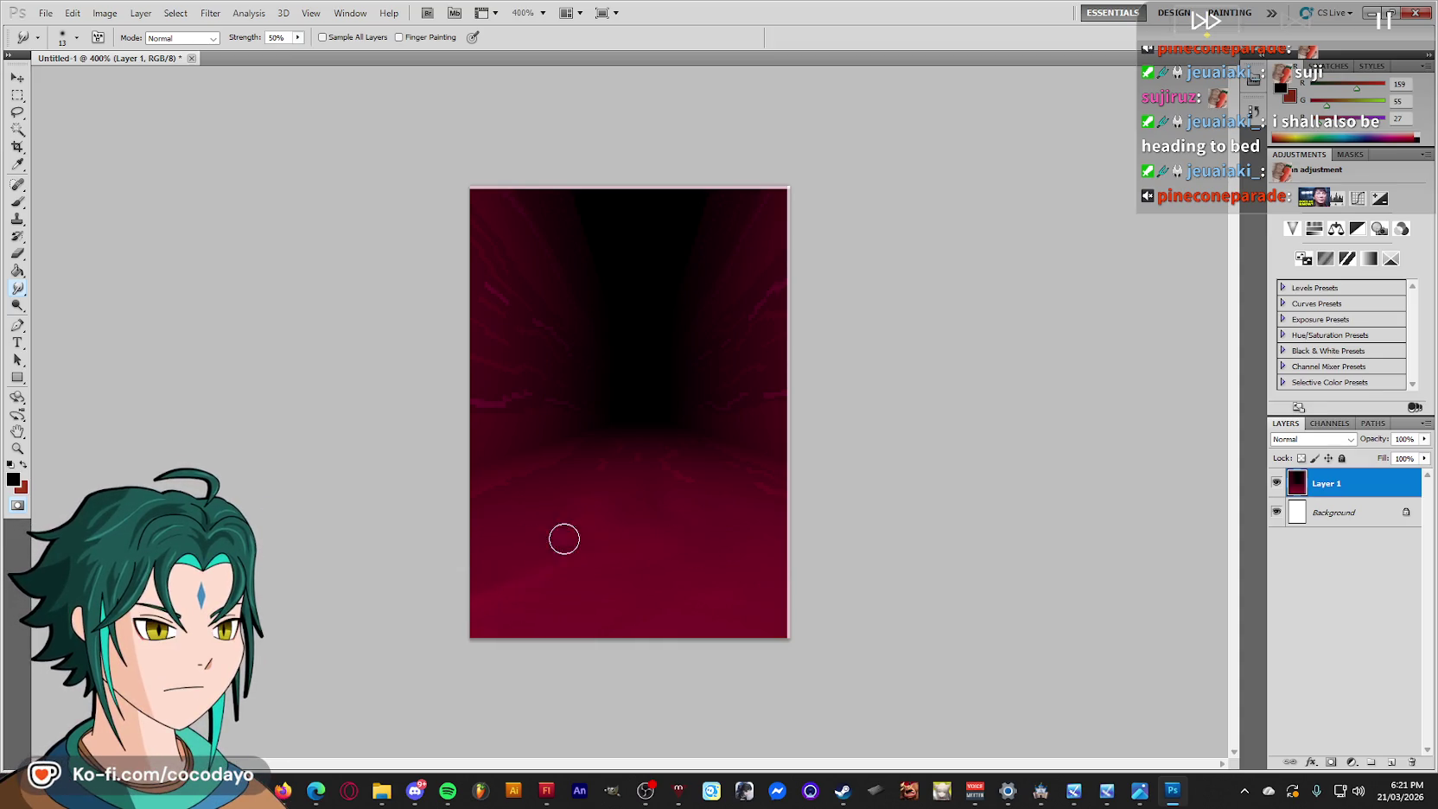
Smudge the crimson tunnel's right edge inward twice, select the whole canvas, and switch back to Flash.
{"action": "left_click_drag", "start_coordinate": [762, 555], "coordinate": [786, 536]}
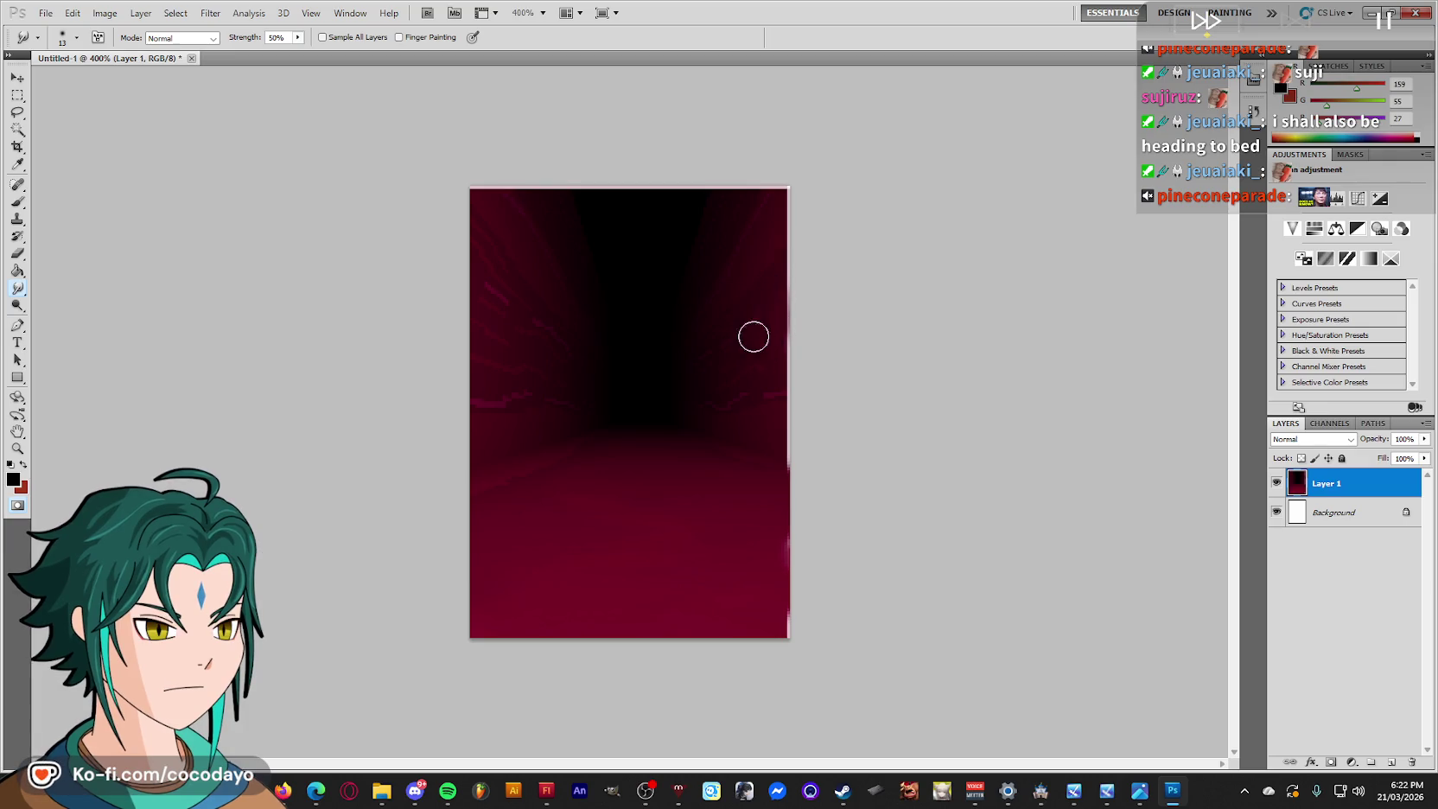
{"action": "left_click_drag", "start_coordinate": [781, 361], "coordinate": [730, 323]}
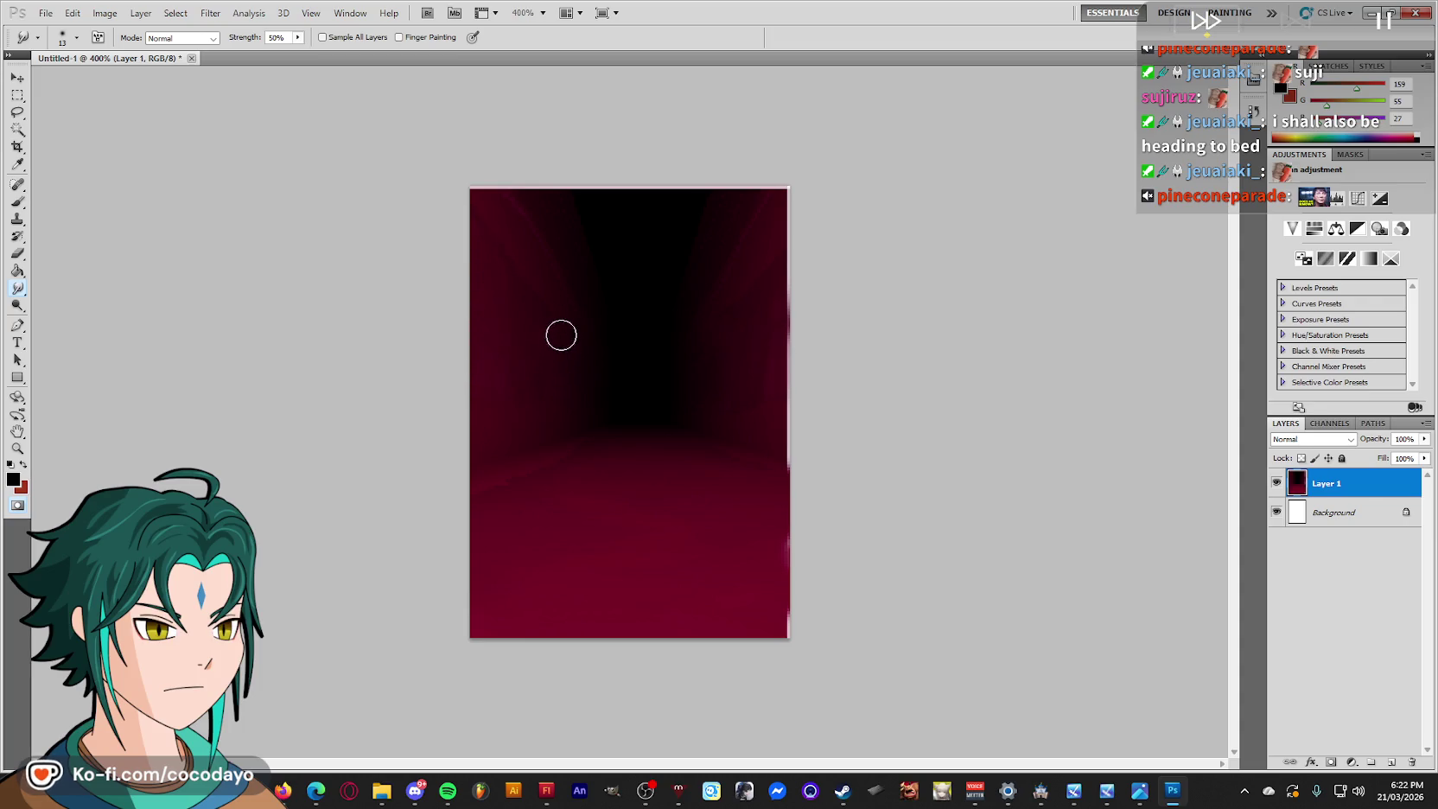
{"action": "key", "text": "ctrl+a"}
{"action": "key", "text": "alt+Tab"}
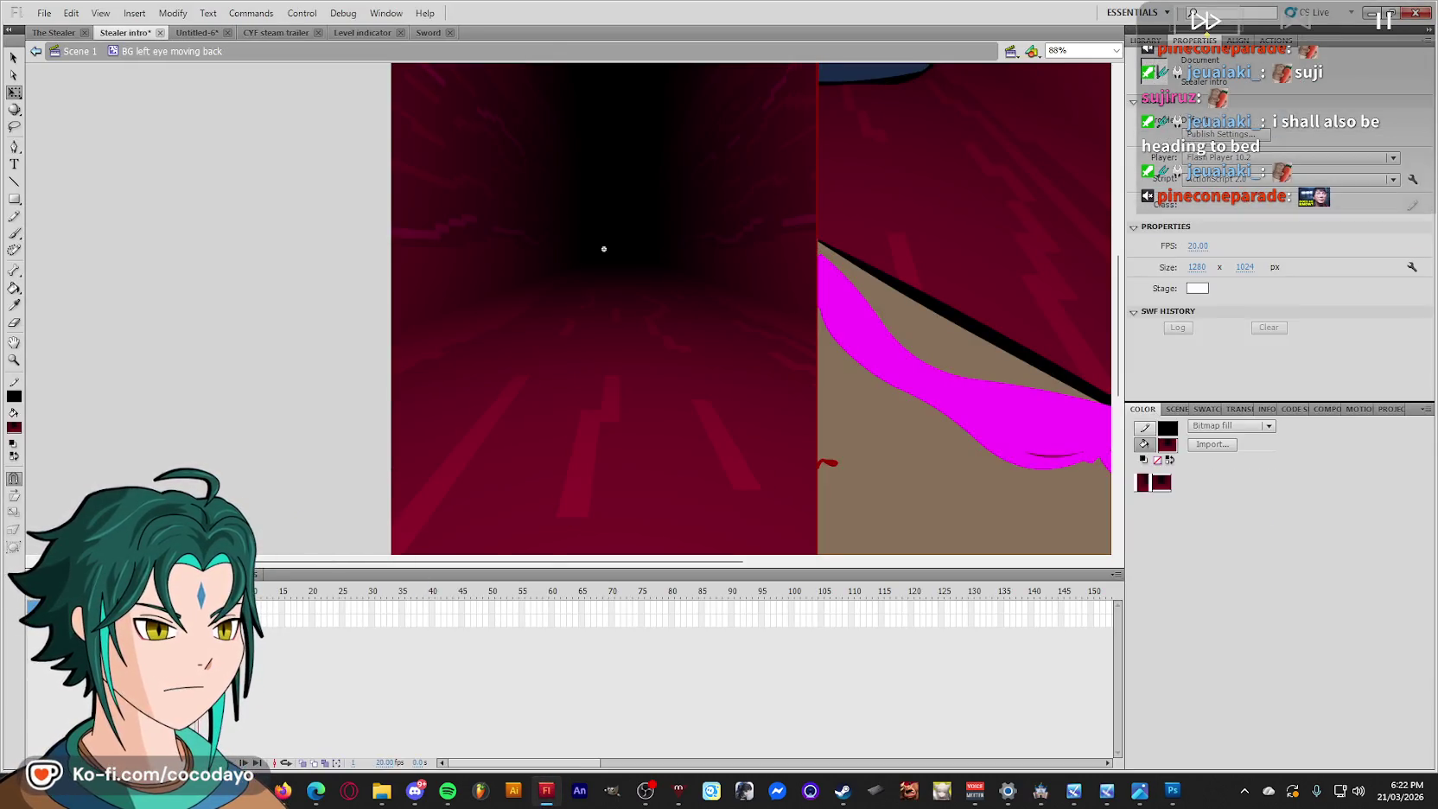
Paste the tunnel image, enlarge it over the left panel, and break it apart.
{"action": "key", "text": "ctrl+v"}
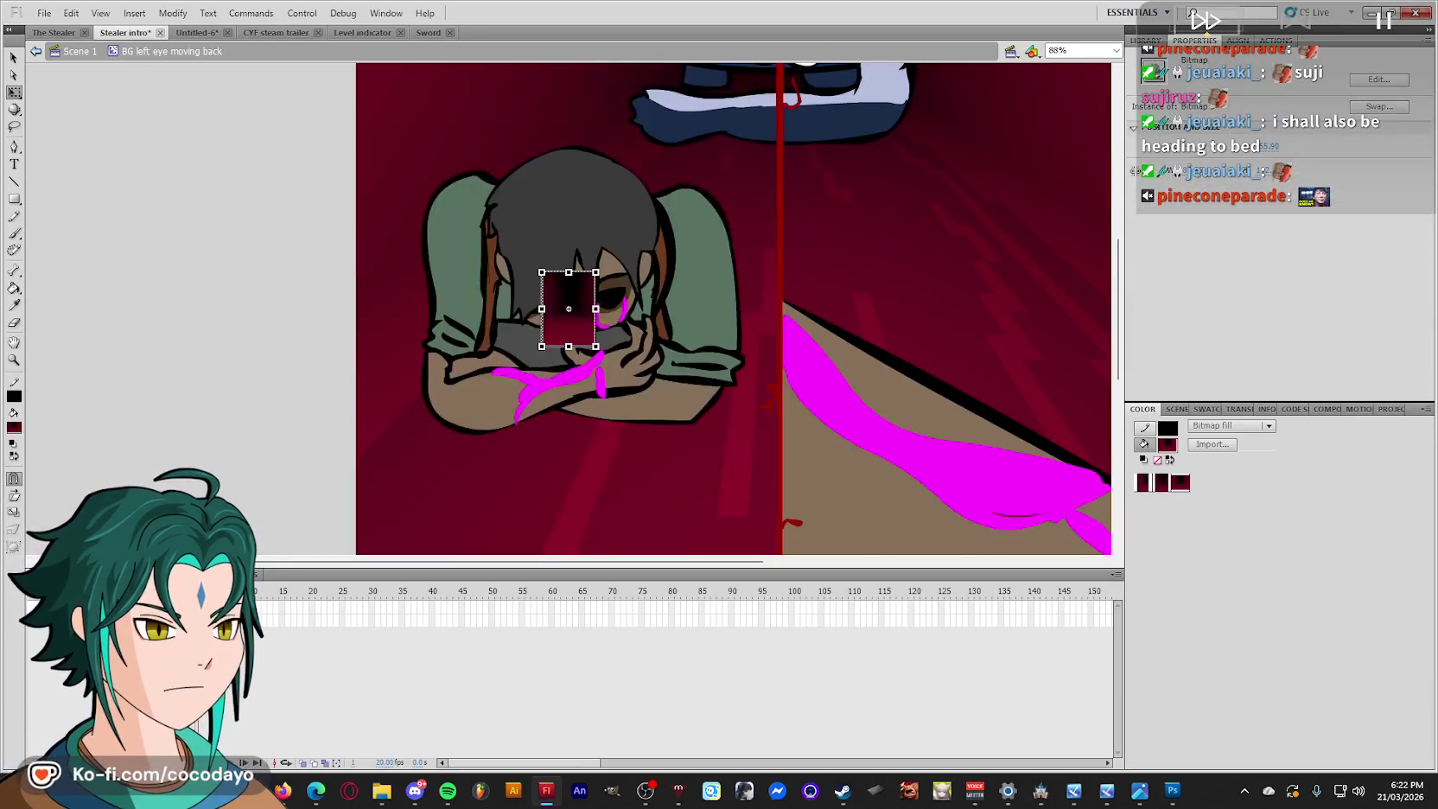
{"action": "key", "text": "ctrl+minus"}
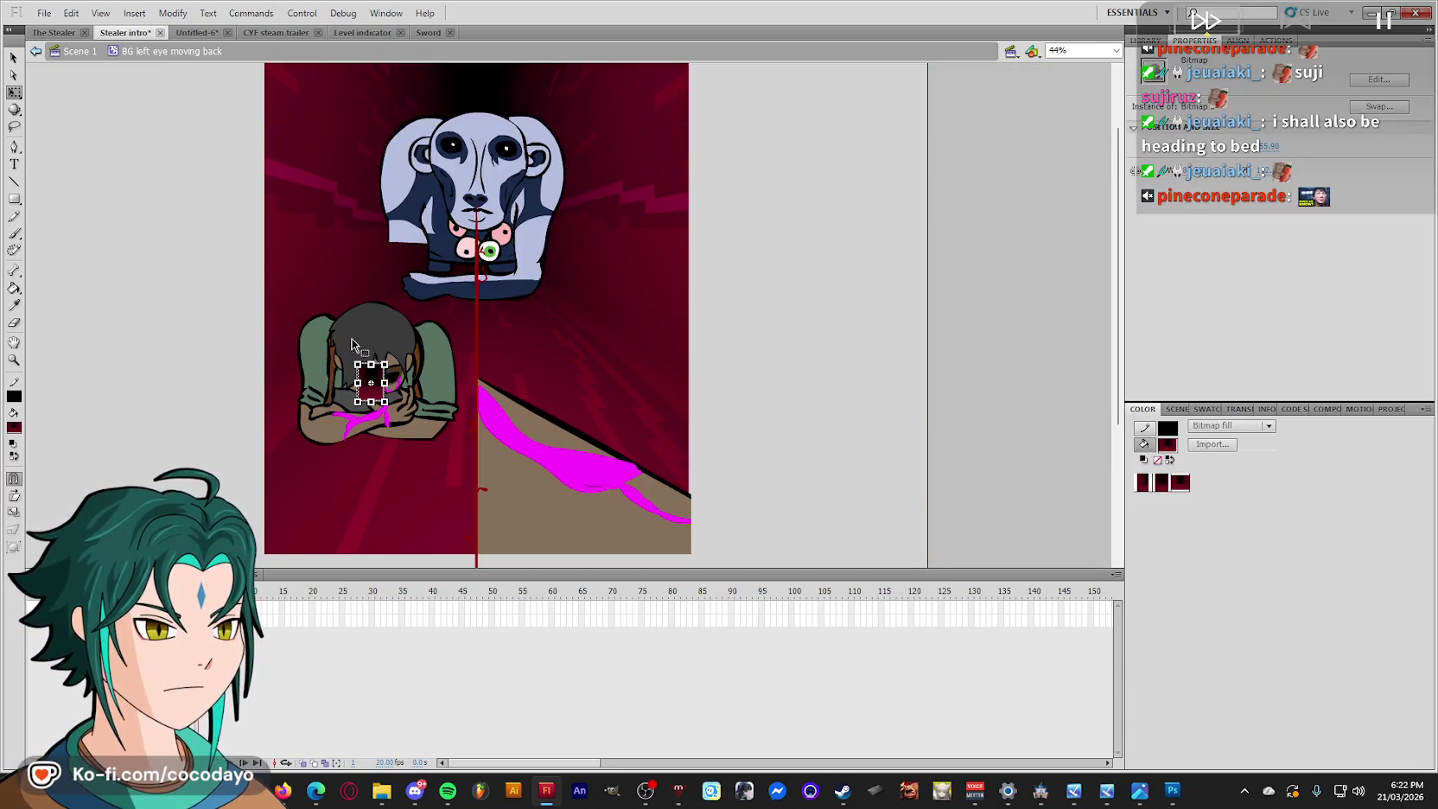
{"action": "left_click_drag", "start_coordinate": [384, 364], "coordinate": [476, 234]}
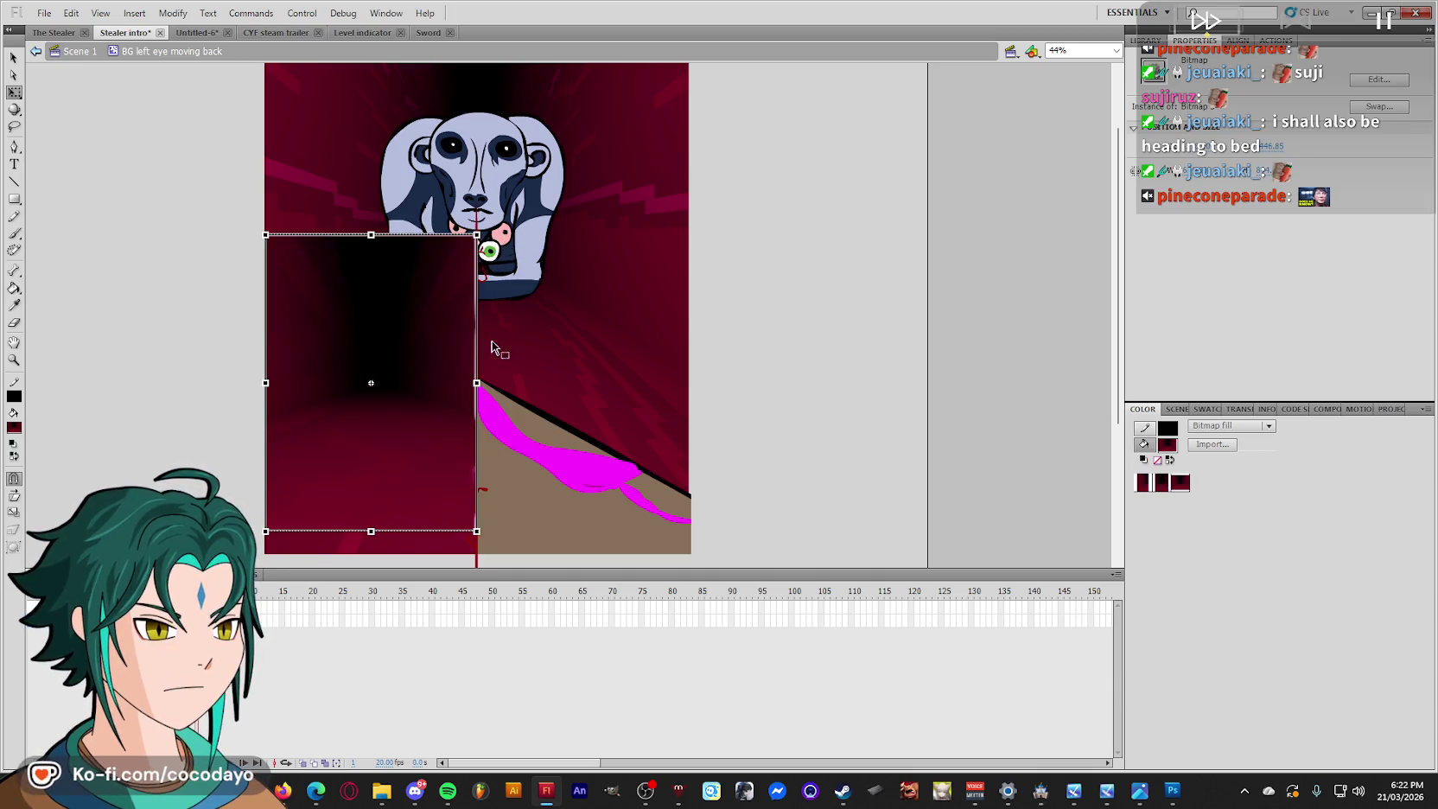
{"action": "key", "text": "ctrl+b"}
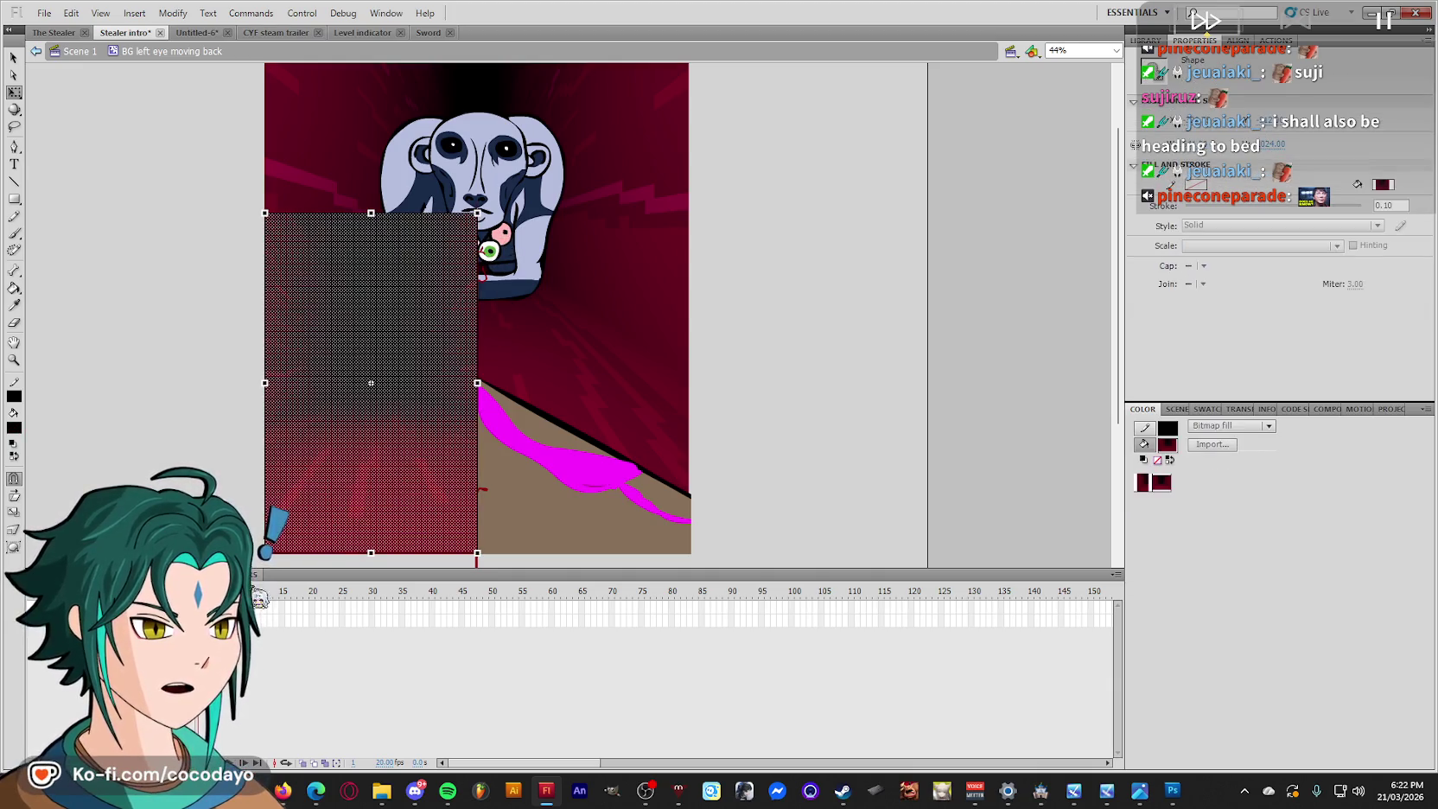
{"action": "key", "text": "ctrl+shift+a"}
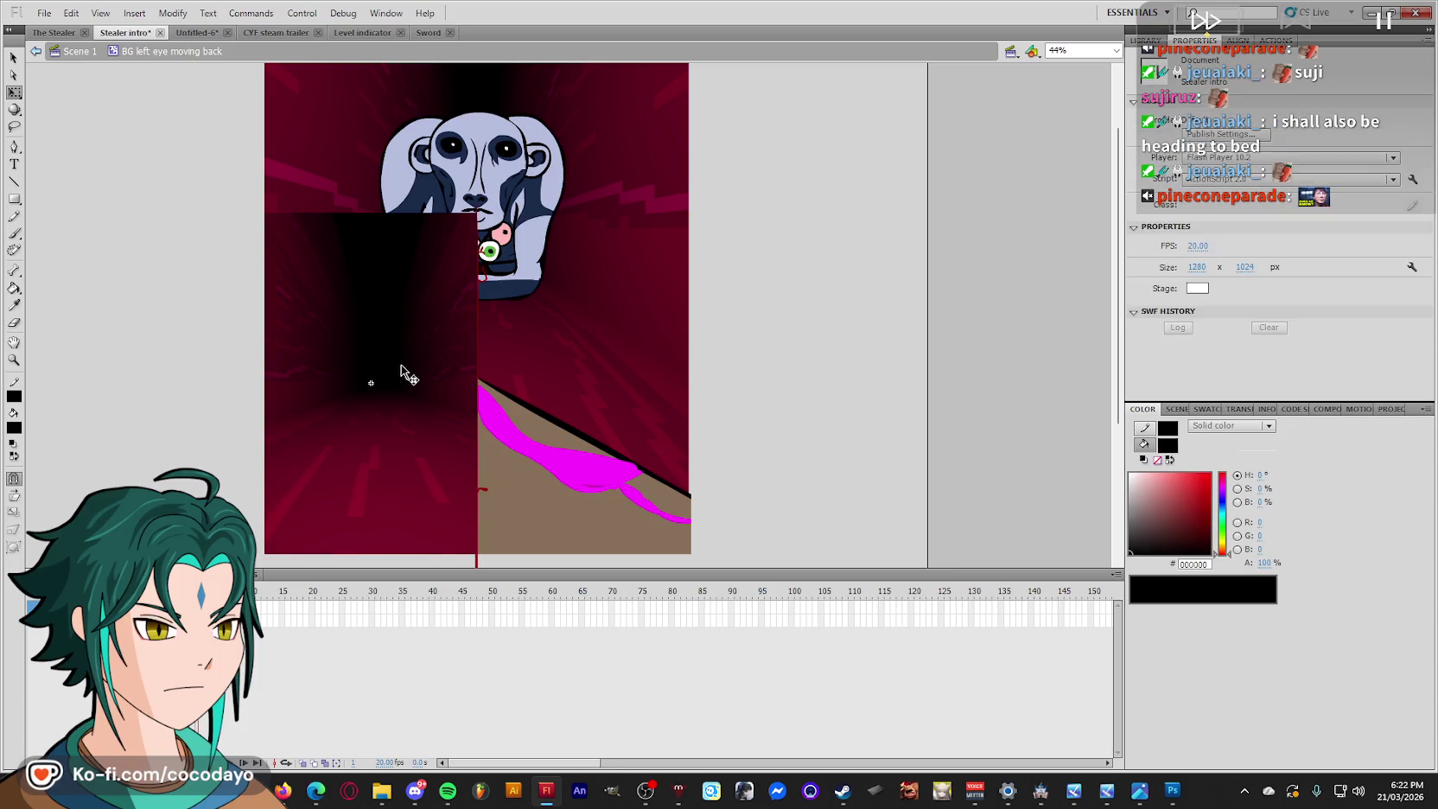
{"action": "left_click", "coordinate": [402, 373]}
Paste a fresh copy of the tunnel in place, scale it to fill the panel, and break it into a shape.
{"action": "key", "text": "ctrl+="}
{"action": "key", "text": "ctrl+-"}
{"action": "key", "text": "ctrl+shift+v"}
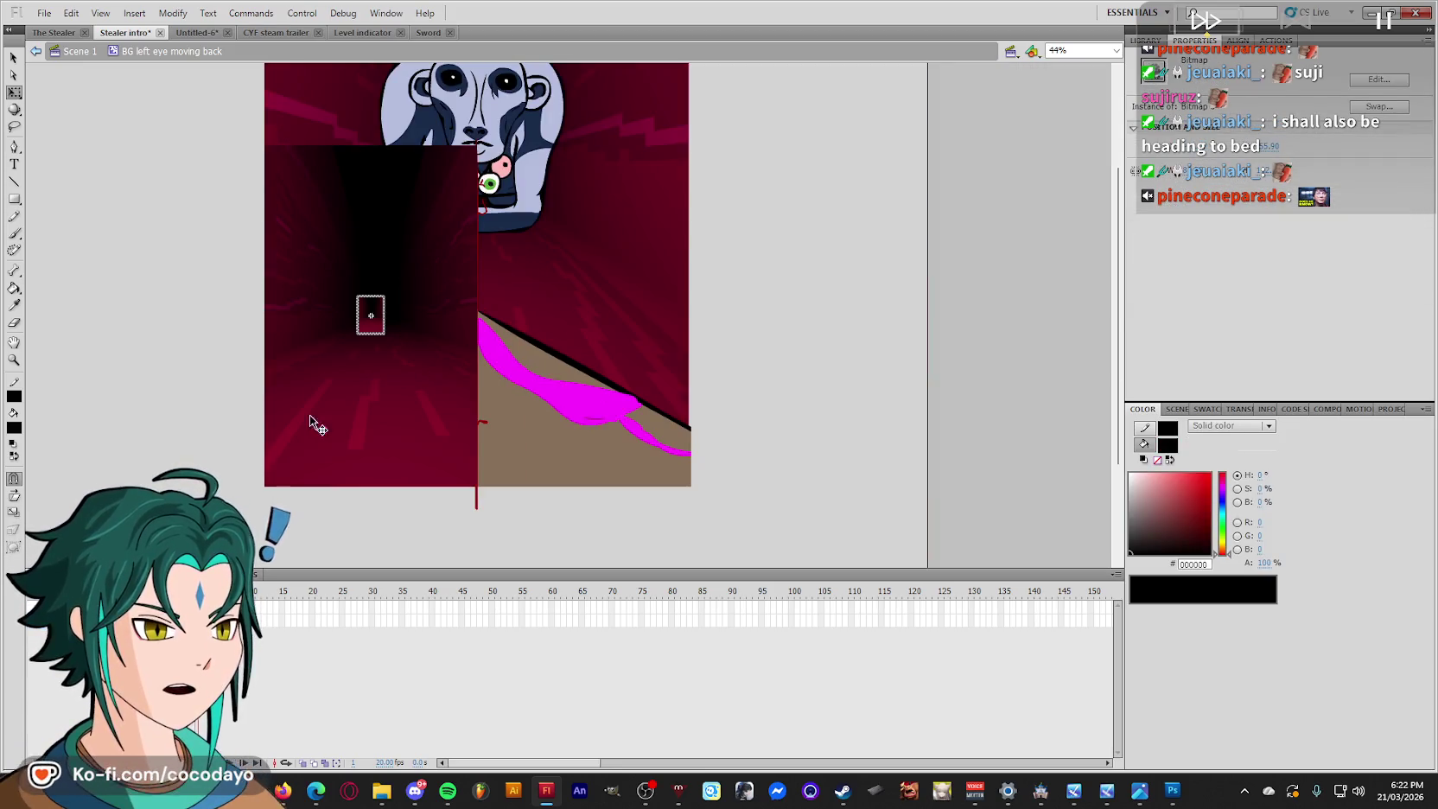
{"action": "right_click", "coordinate": [335, 372]}
{"action": "left_click", "coordinate": [216, 423]}
{"action": "left_click_drag", "start_coordinate": [384, 296], "coordinate": [476, 146]}
{"action": "right_click", "coordinate": [455, 210]}
{"action": "left_click", "coordinate": [552, 451]}
{"action": "left_click", "coordinate": [285, 489]}
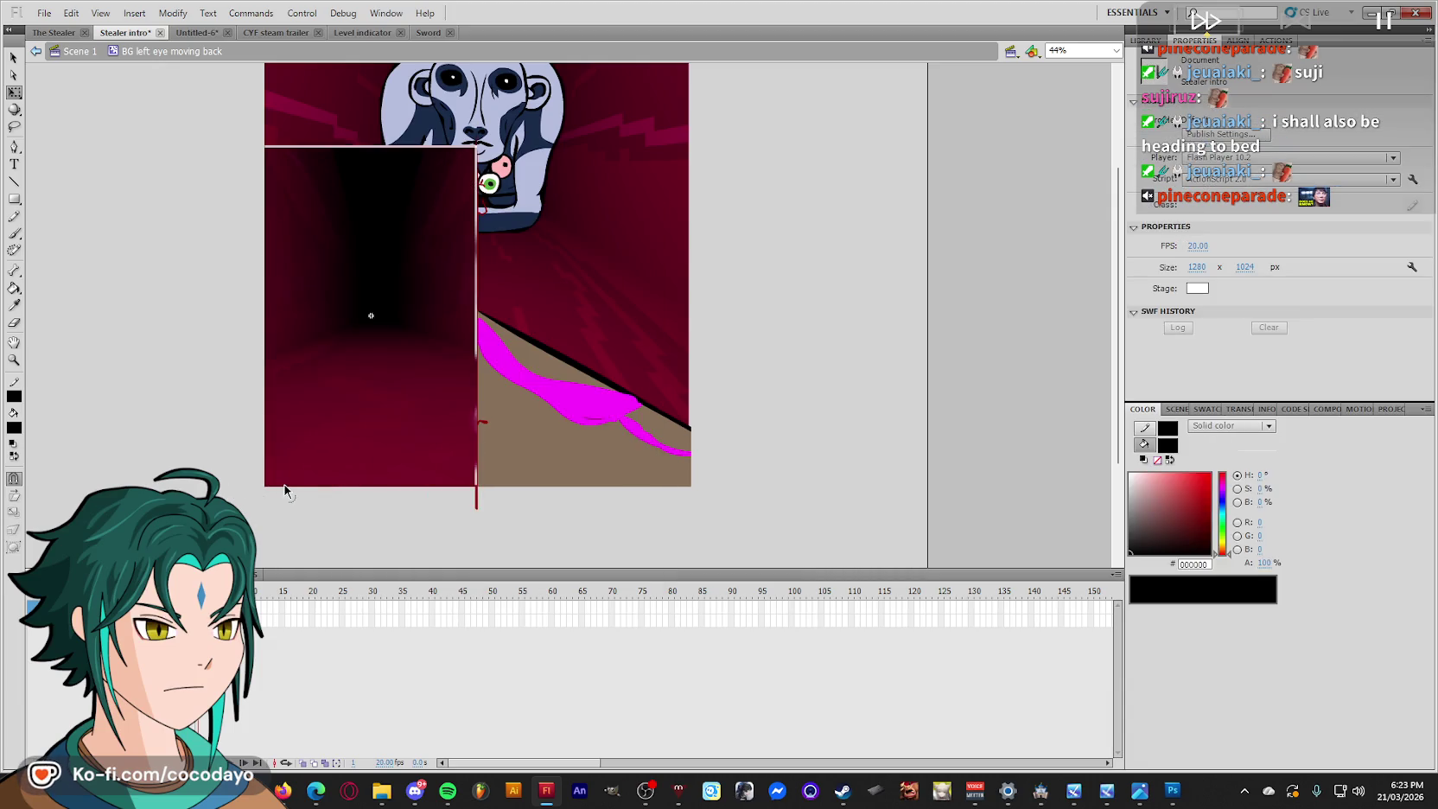
Delete the thin white line along the tunnel panel's top edge.
{"action": "left_click_drag", "start_coordinate": [573, 530], "coordinate": [476, 115]}
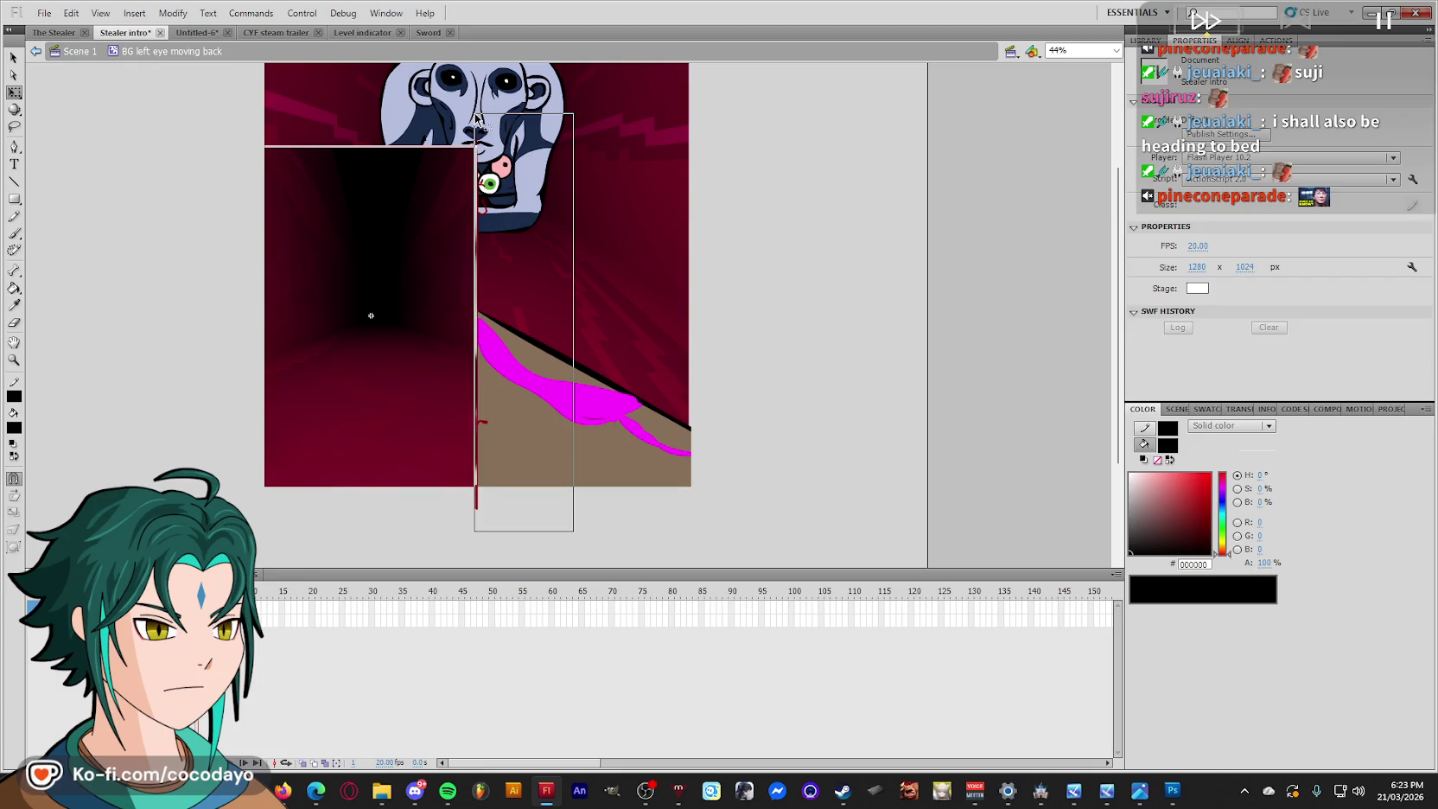
{"action": "left_click", "coordinate": [411, 147]}
{"action": "key", "text": "Delete"}
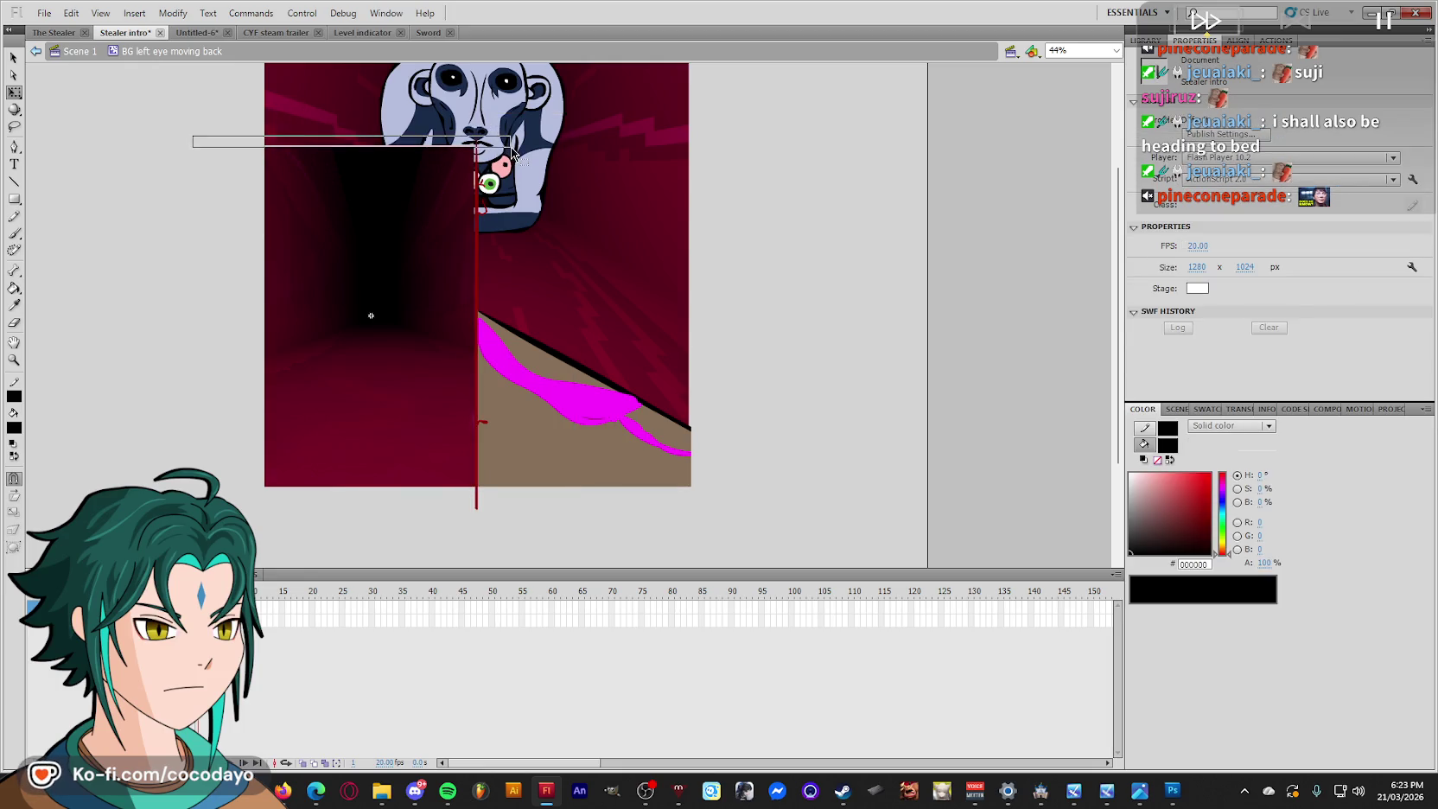
{"action": "left_click", "coordinate": [370, 316]}
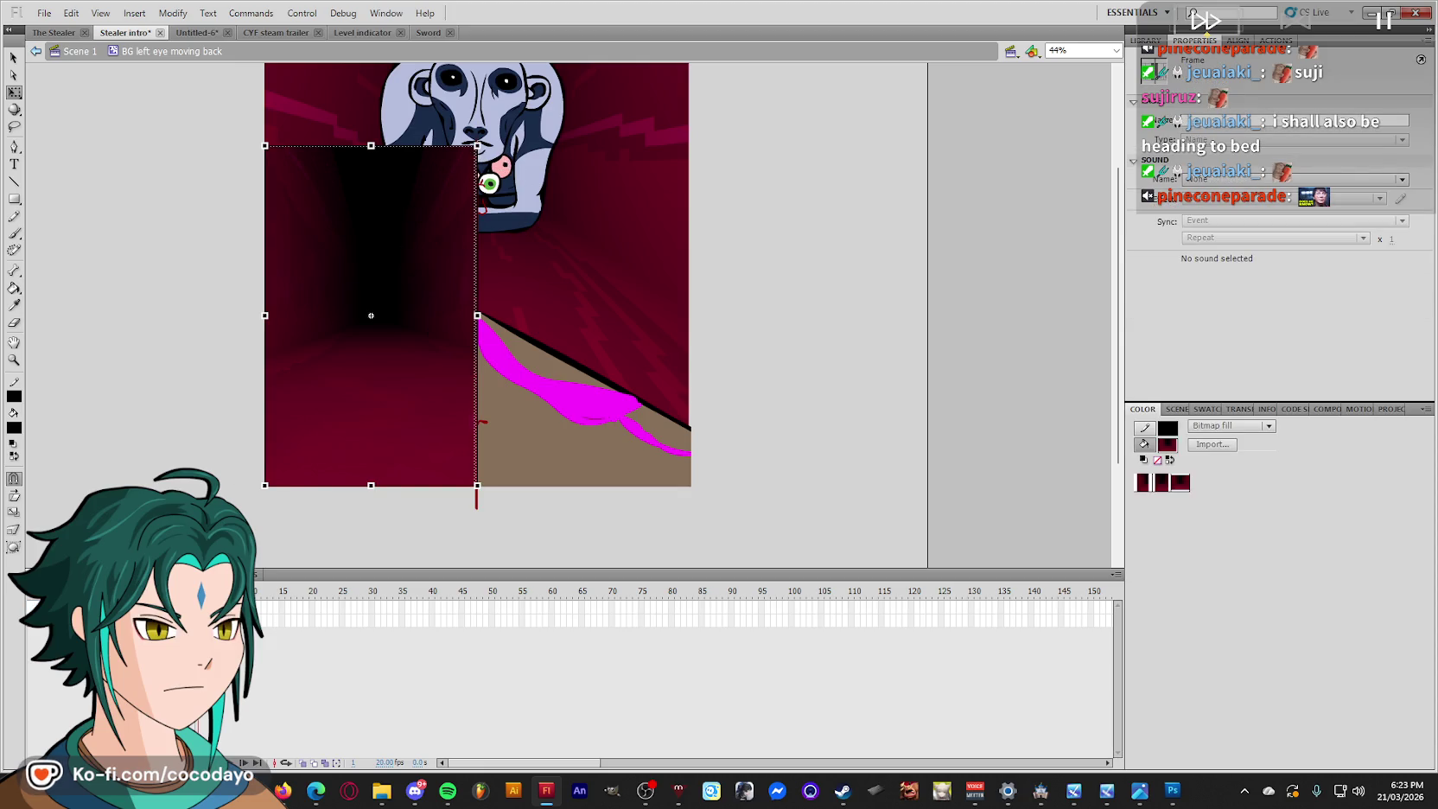
{"action": "left_click", "coordinate": [370, 315]}
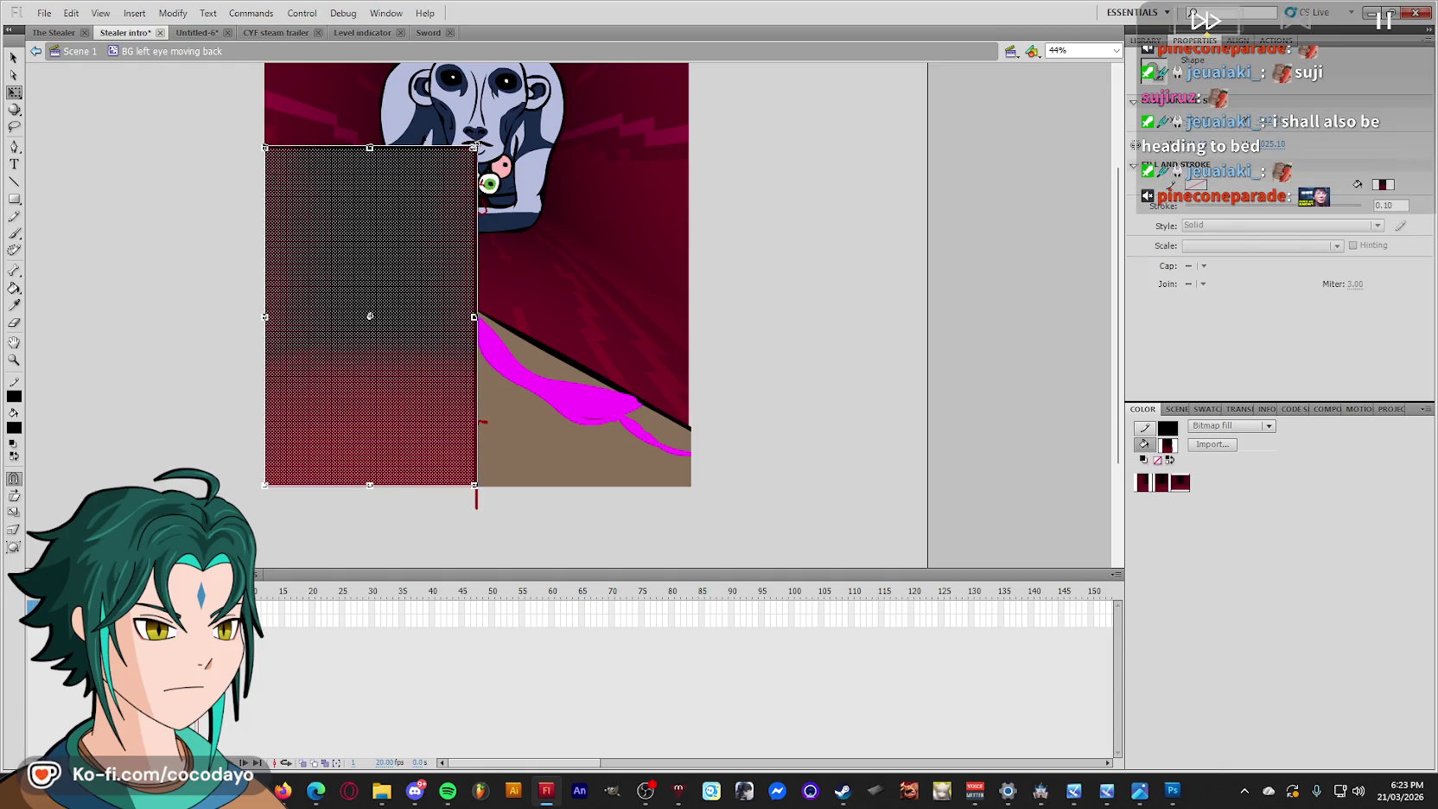
{"action": "key", "text": "ctrl+z"}
{"action": "key", "text": "ctrl+y"}
Inspect the tunnel panel's lower edge with Free Transform and open the layer options.
{"action": "key", "text": "z"}
{"action": "left_click_drag", "start_coordinate": [565, 520], "coordinate": [276, 428]}
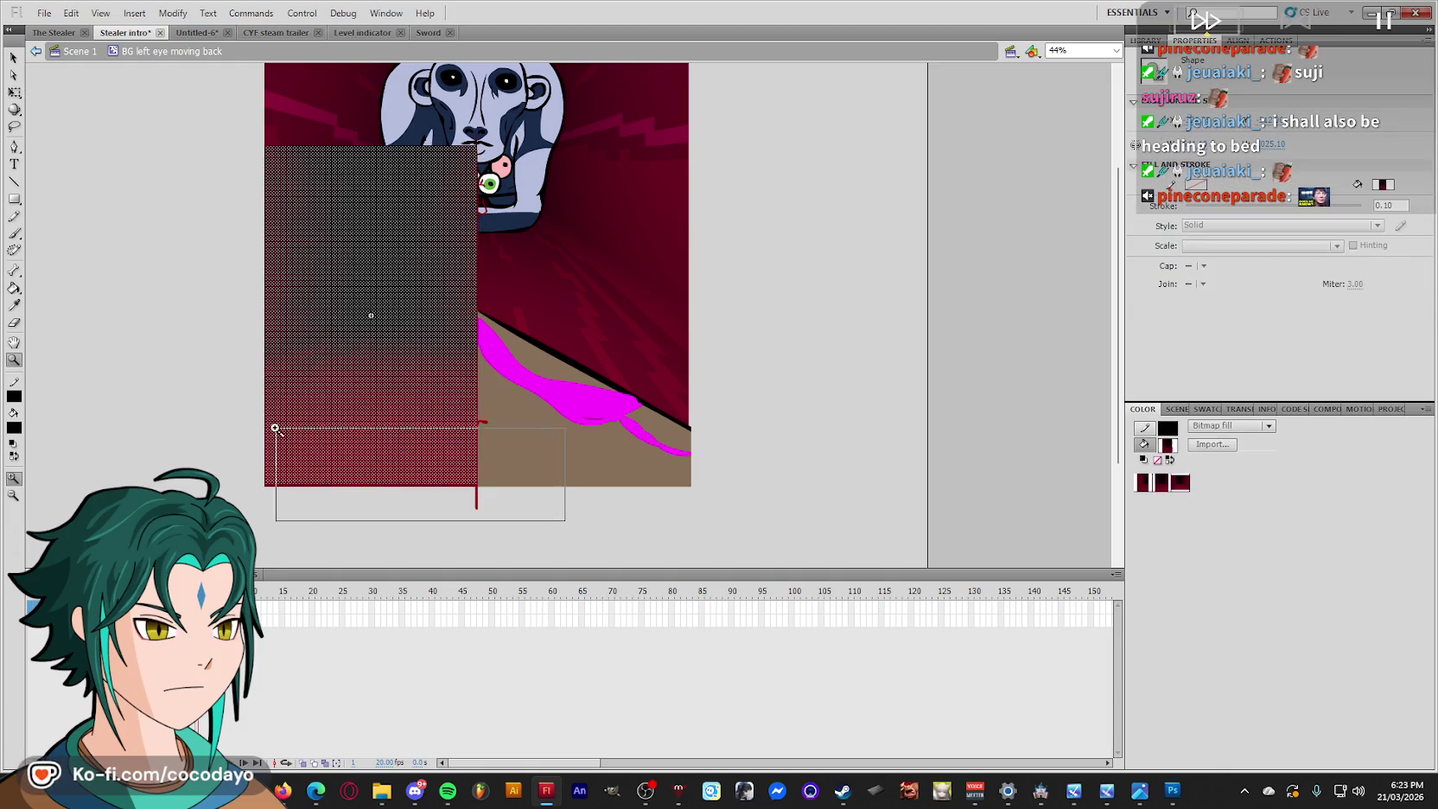
{"action": "key", "text": "q"}
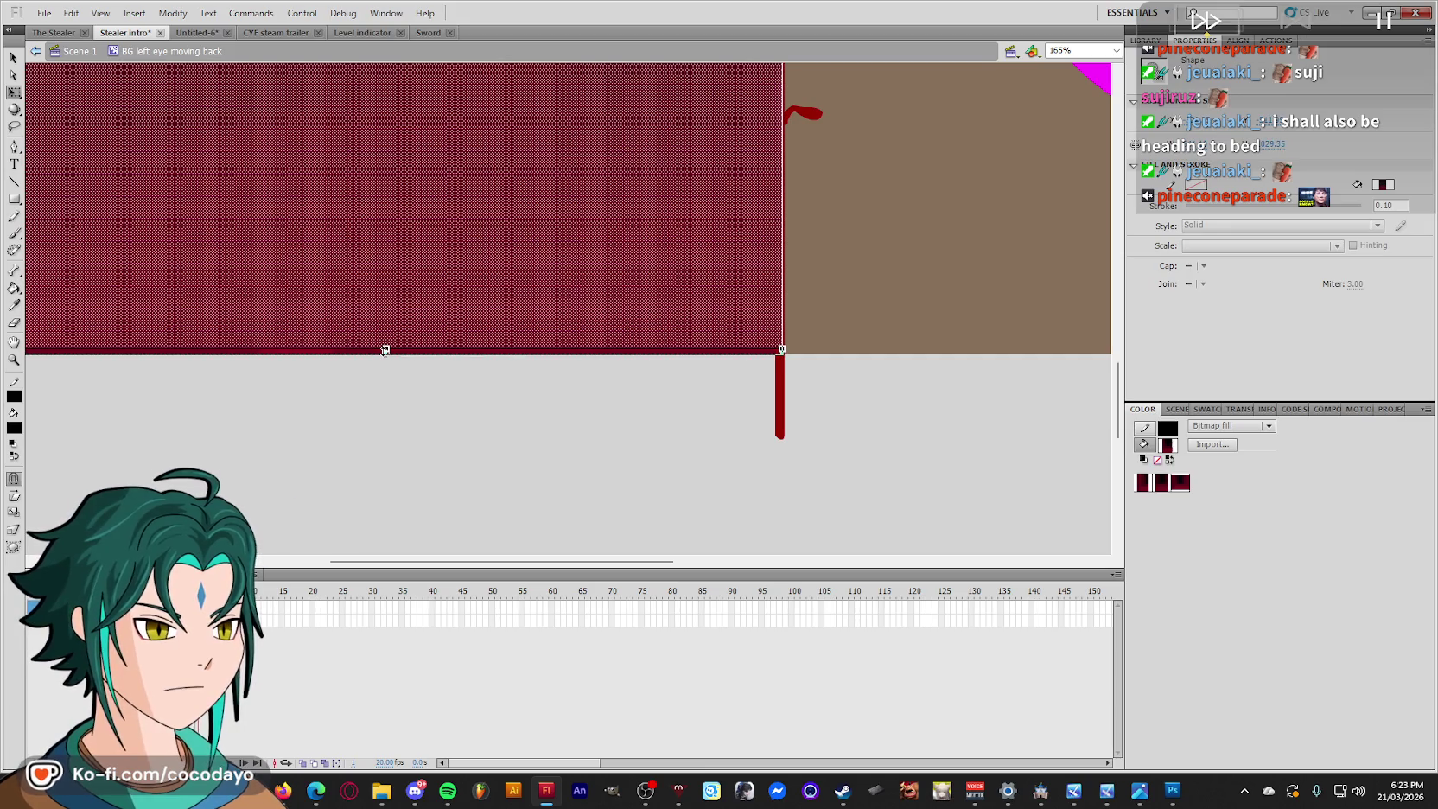
{"action": "key", "text": "ctrl+minus"}
{"action": "key", "text": "ctrl+minus"}
{"action": "key", "text": "ctrl+minus"}
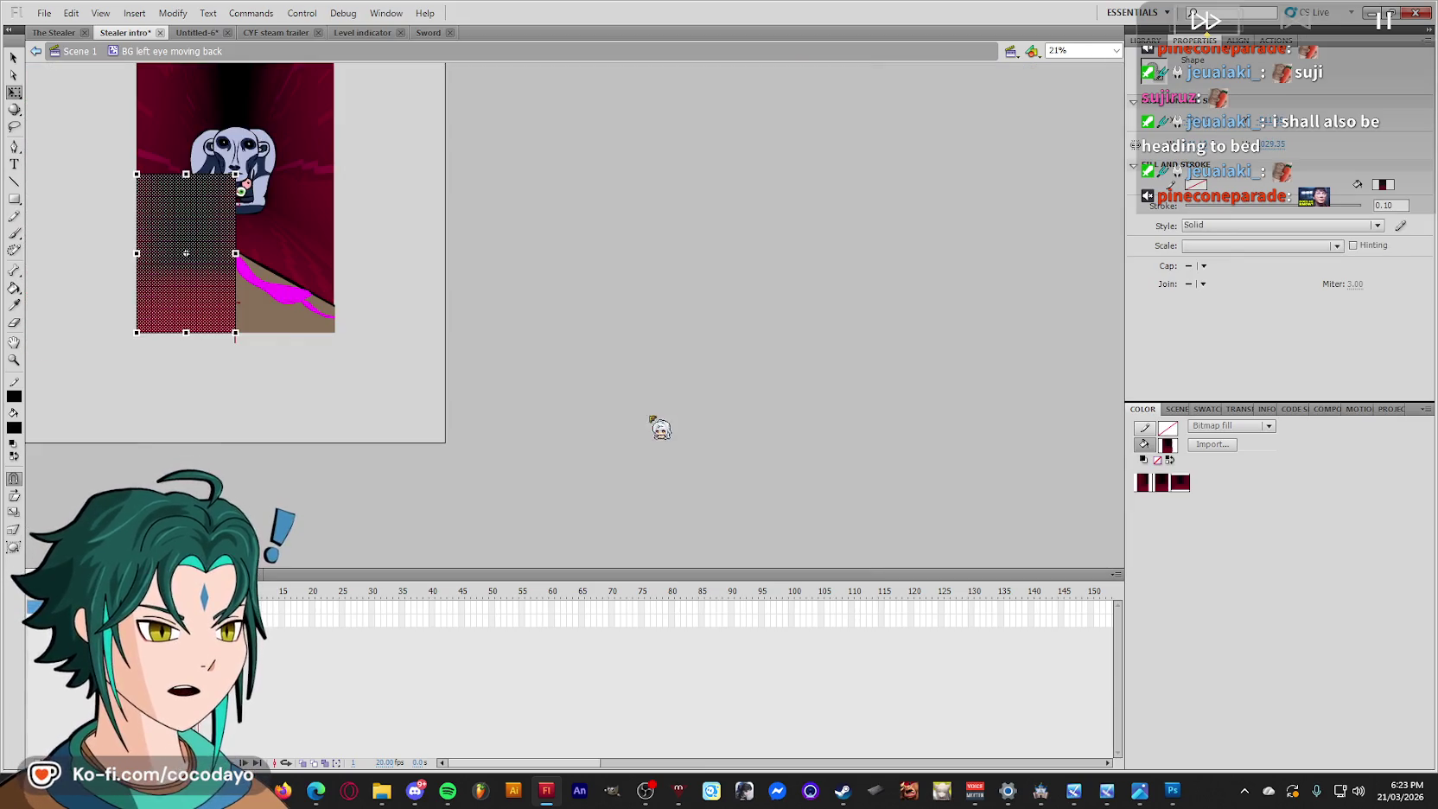
{"action": "key", "text": "ctrl+equal"}
{"action": "right_click", "coordinate": [71, 615]}
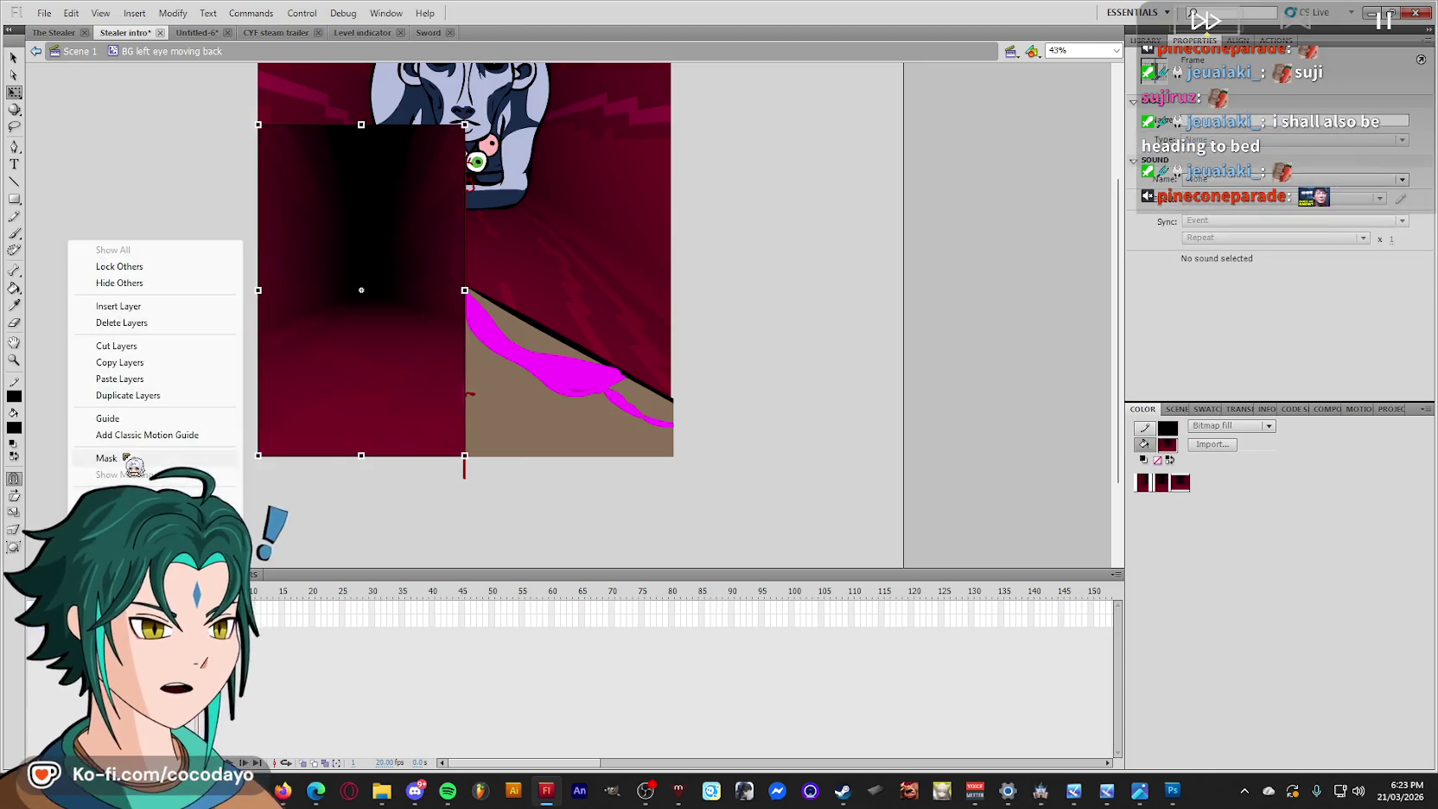
View the tunnel in Scene 1 at frame 175, then re-enter the BG left eye moving back symbol.
{"action": "left_click", "coordinate": [134, 418]}
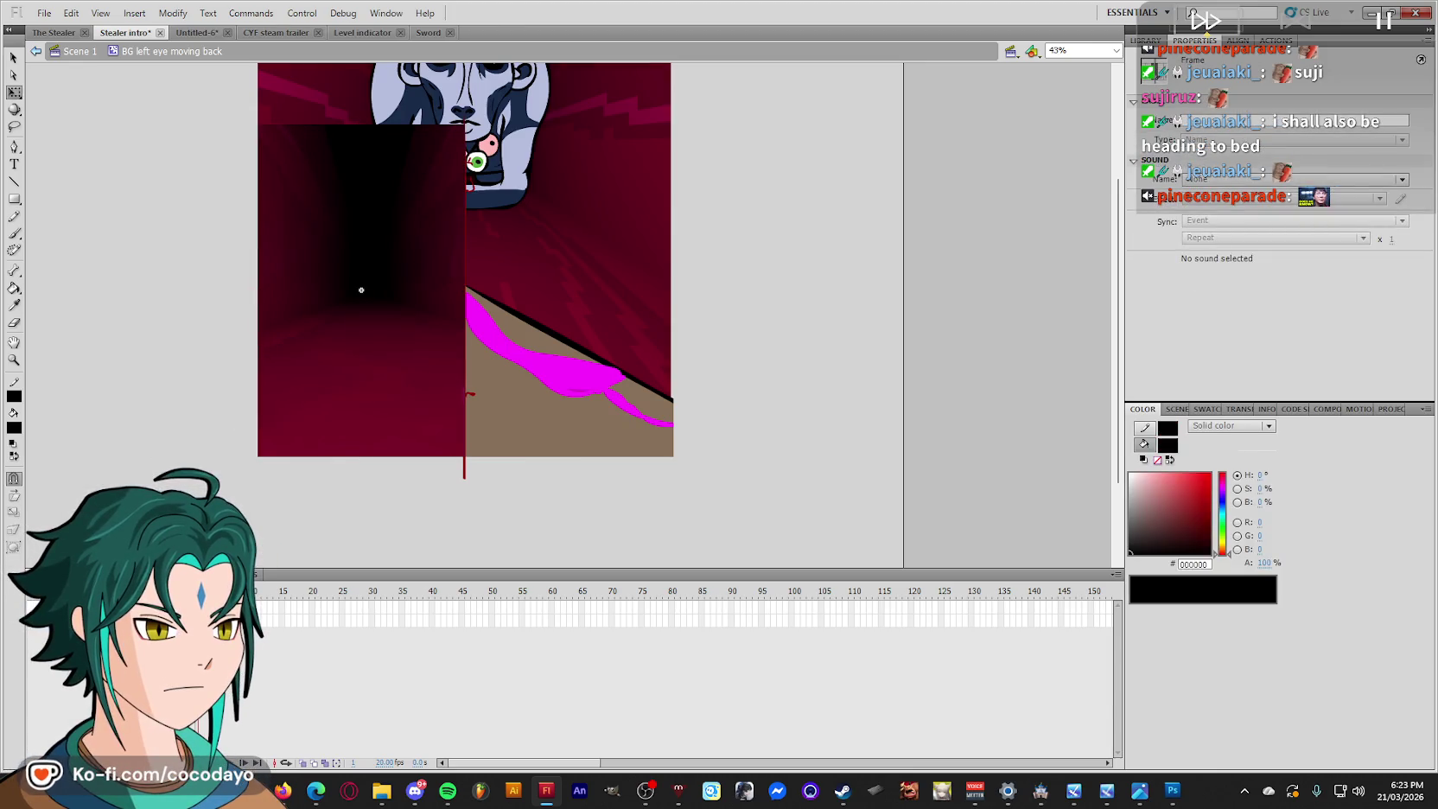
{"action": "double_click", "coordinate": [267, 525]}
{"action": "key", "text": "period"}
{"action": "left_click", "coordinate": [337, 400]}
{"action": "double_click", "coordinate": [339, 399]}
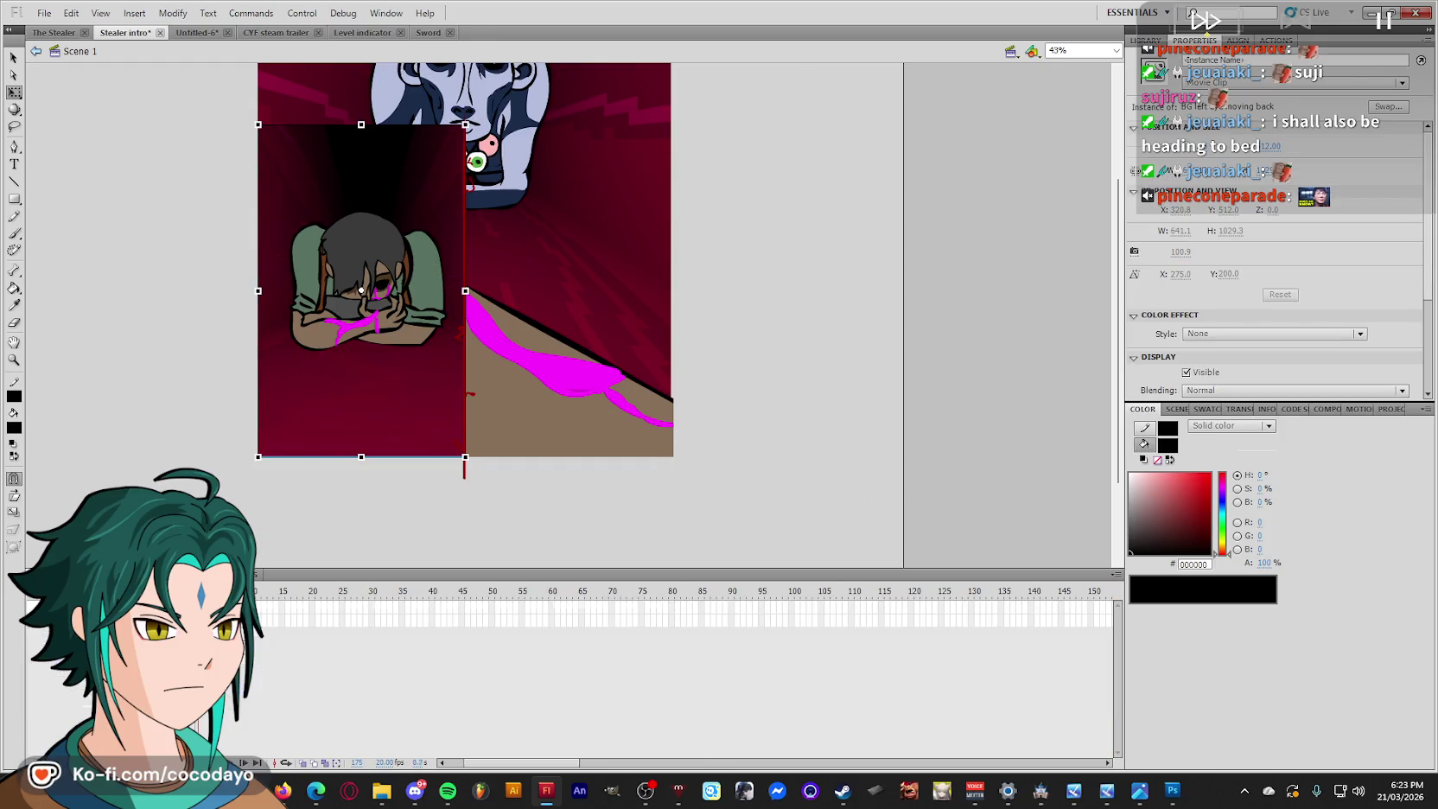
{"action": "left_click", "coordinate": [361, 290]}
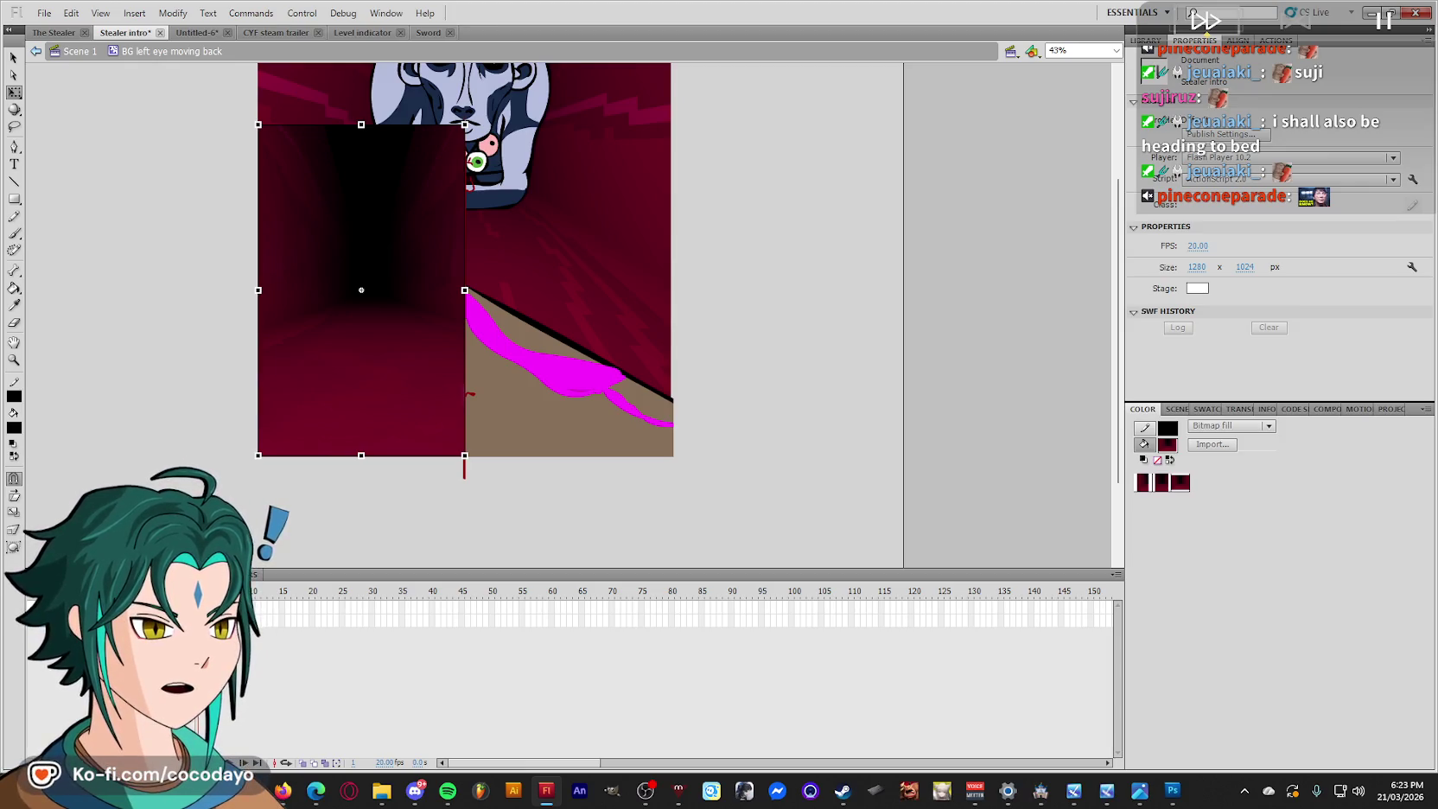
Break the tunnel bitmap apart and sample its crimson #8B002A as the fill colour.
{"action": "key", "text": "ctrl+b"}
{"action": "key", "text": "z"}
{"action": "left_click_drag", "start_coordinate": [620, 501], "coordinate": [172, 296]}
{"action": "key", "text": "ctrl+shift+a"}
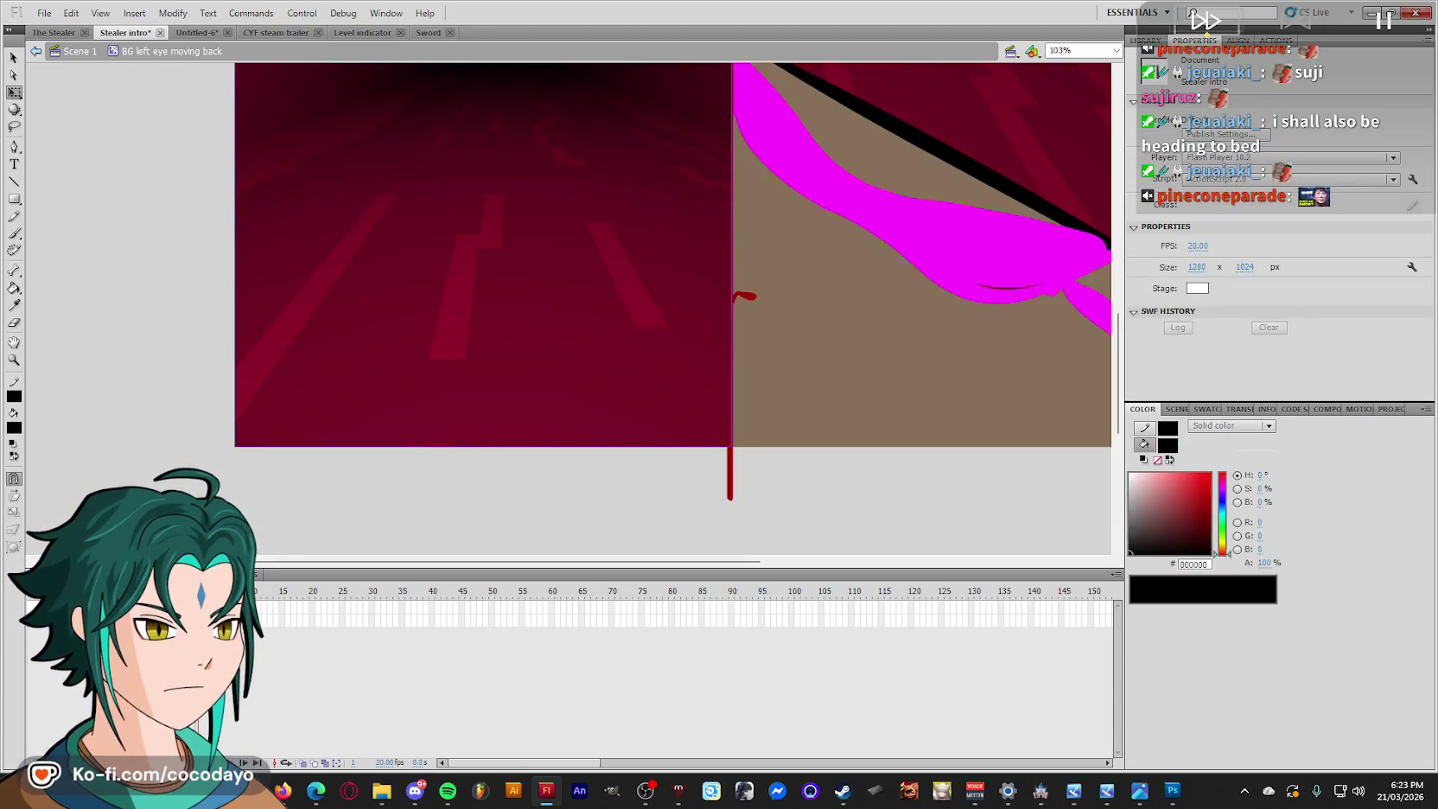
{"action": "key", "text": "q"}
{"action": "key", "text": "i"}
{"action": "left_click", "coordinate": [466, 417]}
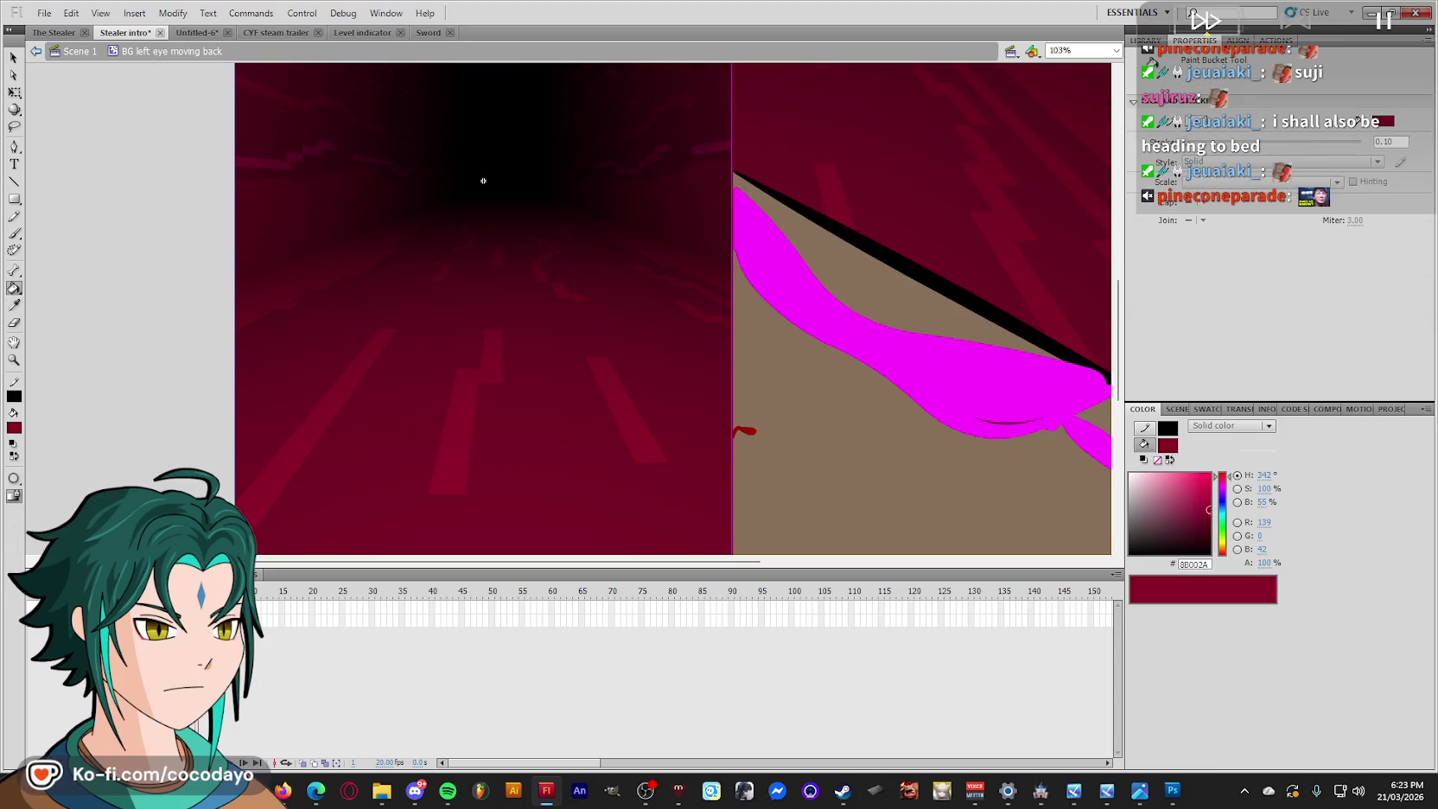
{"action": "key", "text": "ctrl+minus"}
{"action": "key", "text": "b"}
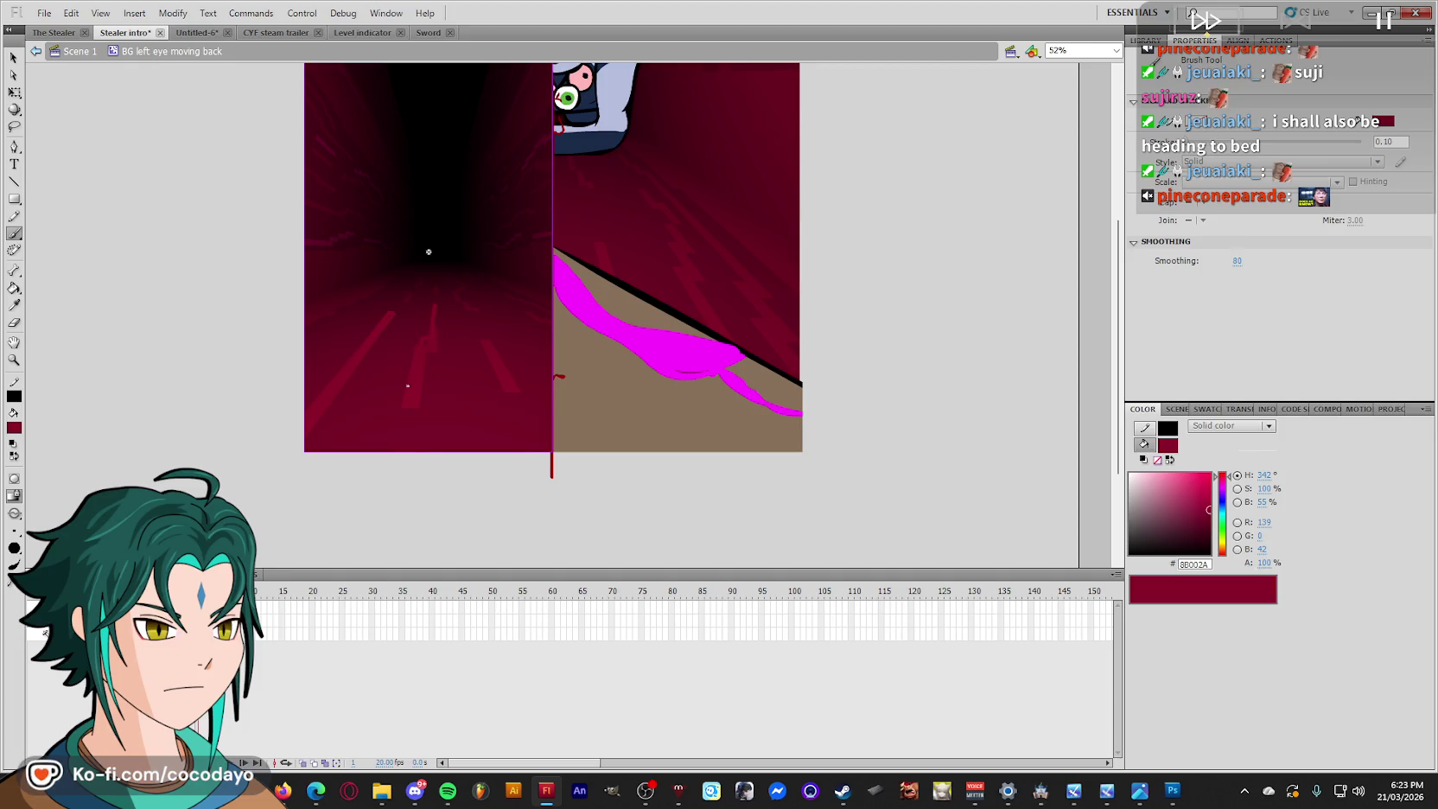
Brush thin crimson streaks near and below the tunnel's dark vanishing point, then select them.
{"action": "left_click_drag", "start_coordinate": [467, 297], "coordinate": [453, 275]}
{"action": "left_click_drag", "start_coordinate": [429, 251], "coordinate": [428, 318]}
{"action": "left_click_drag", "start_coordinate": [313, 308], "coordinate": [369, 299]}
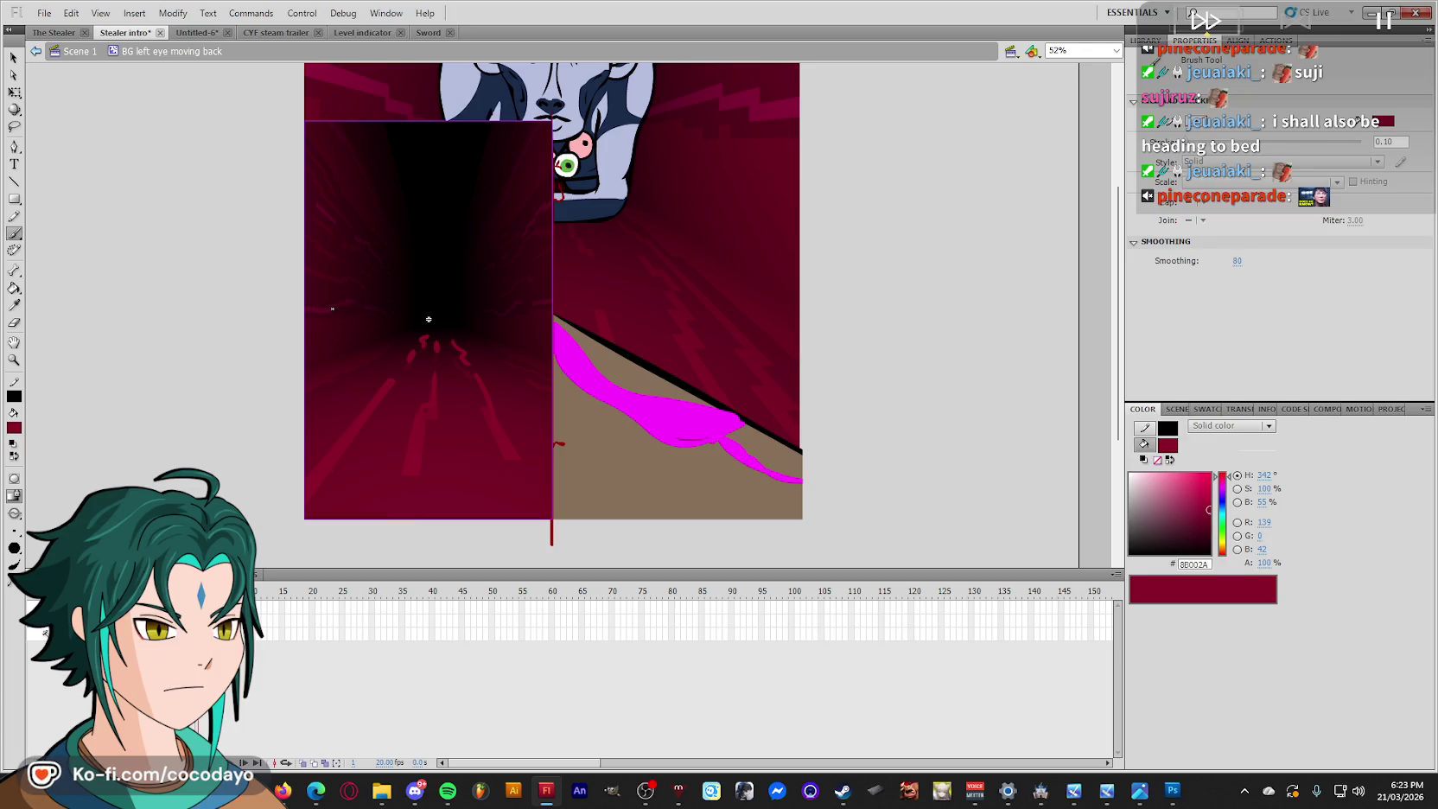
{"action": "left_click_drag", "start_coordinate": [379, 308], "coordinate": [387, 308]}
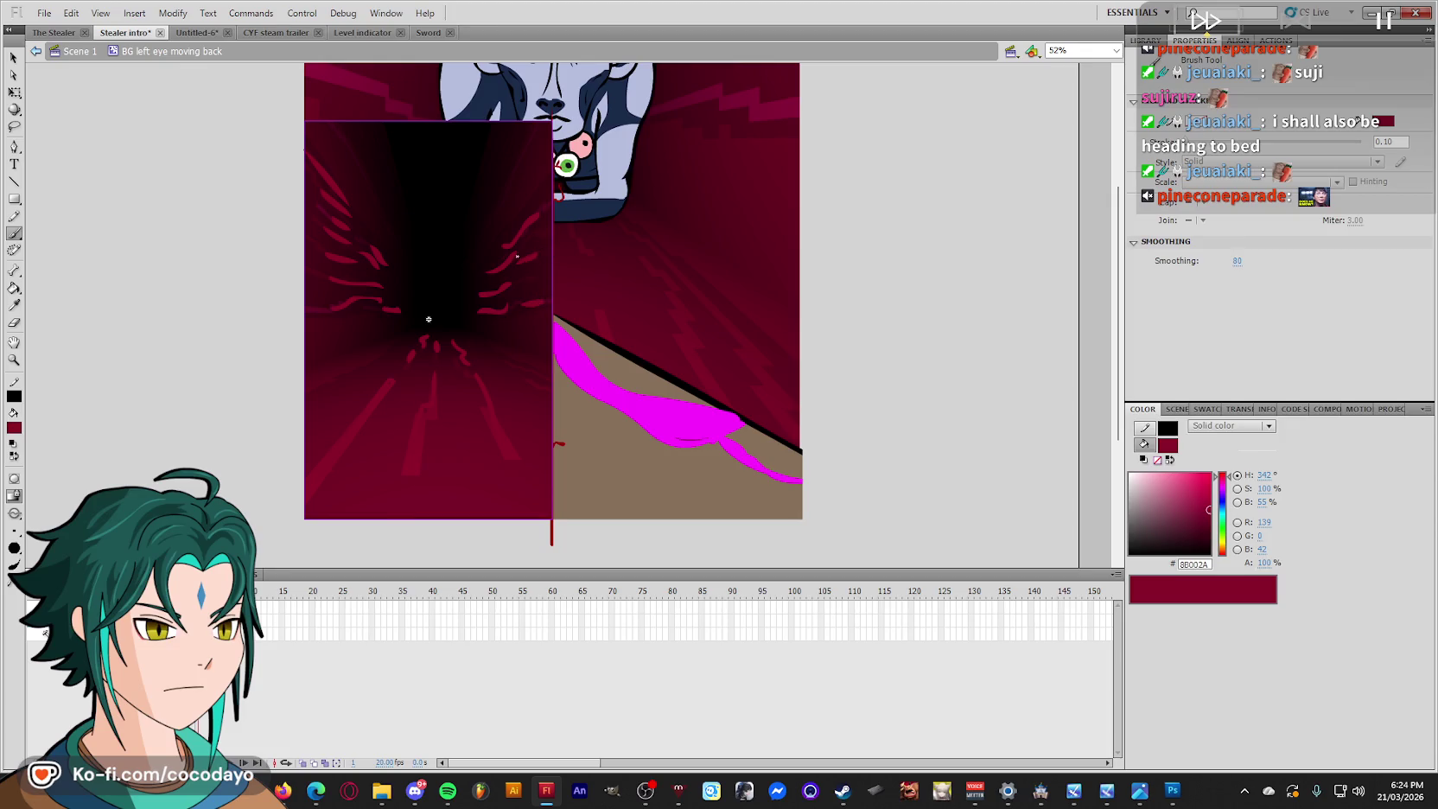
{"action": "key", "text": "q"}
{"action": "left_click", "coordinate": [427, 315]}
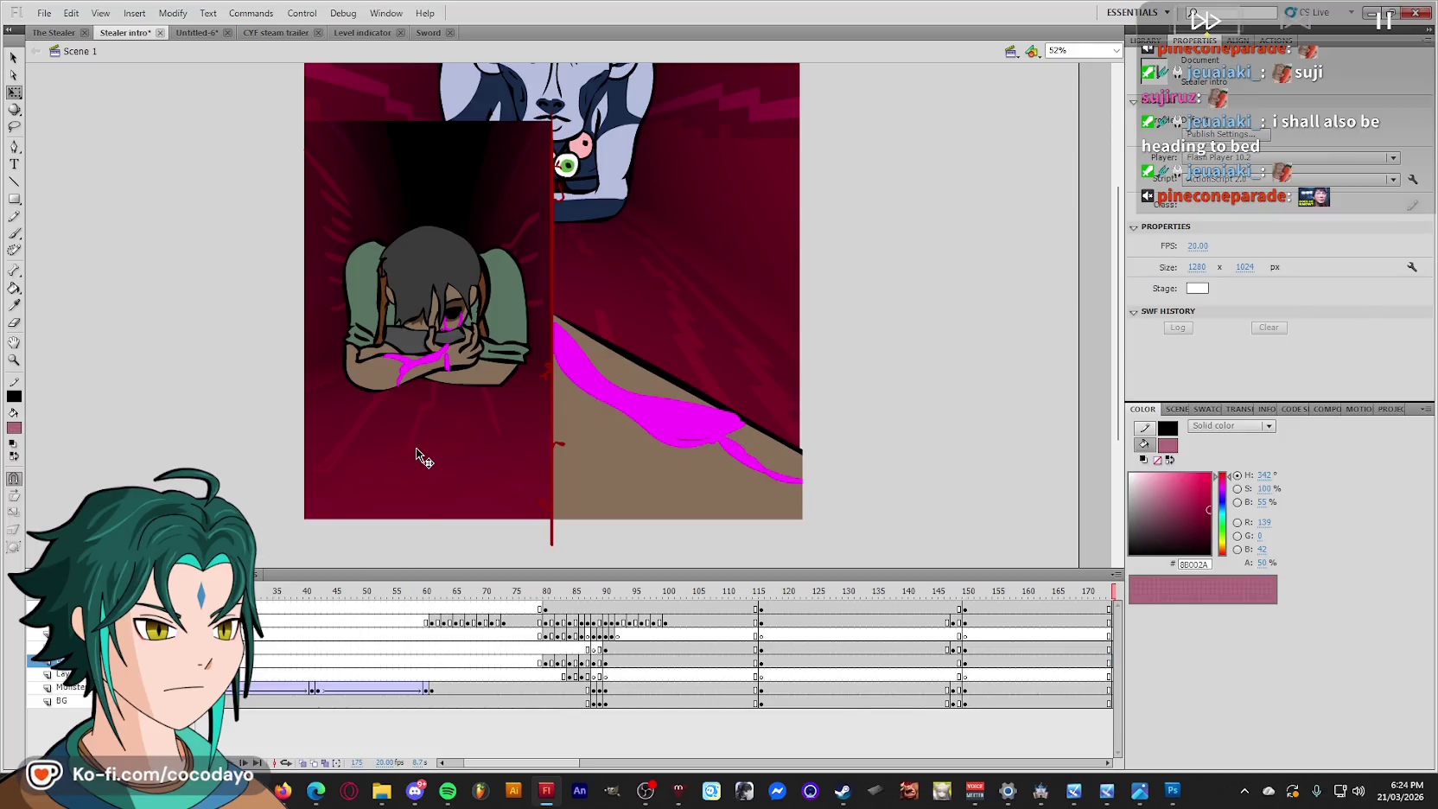
In Scene 1, scale the character down on frame 175, then enter the BG left eye moving back symbol.
{"action": "key", "text": "Escape"}
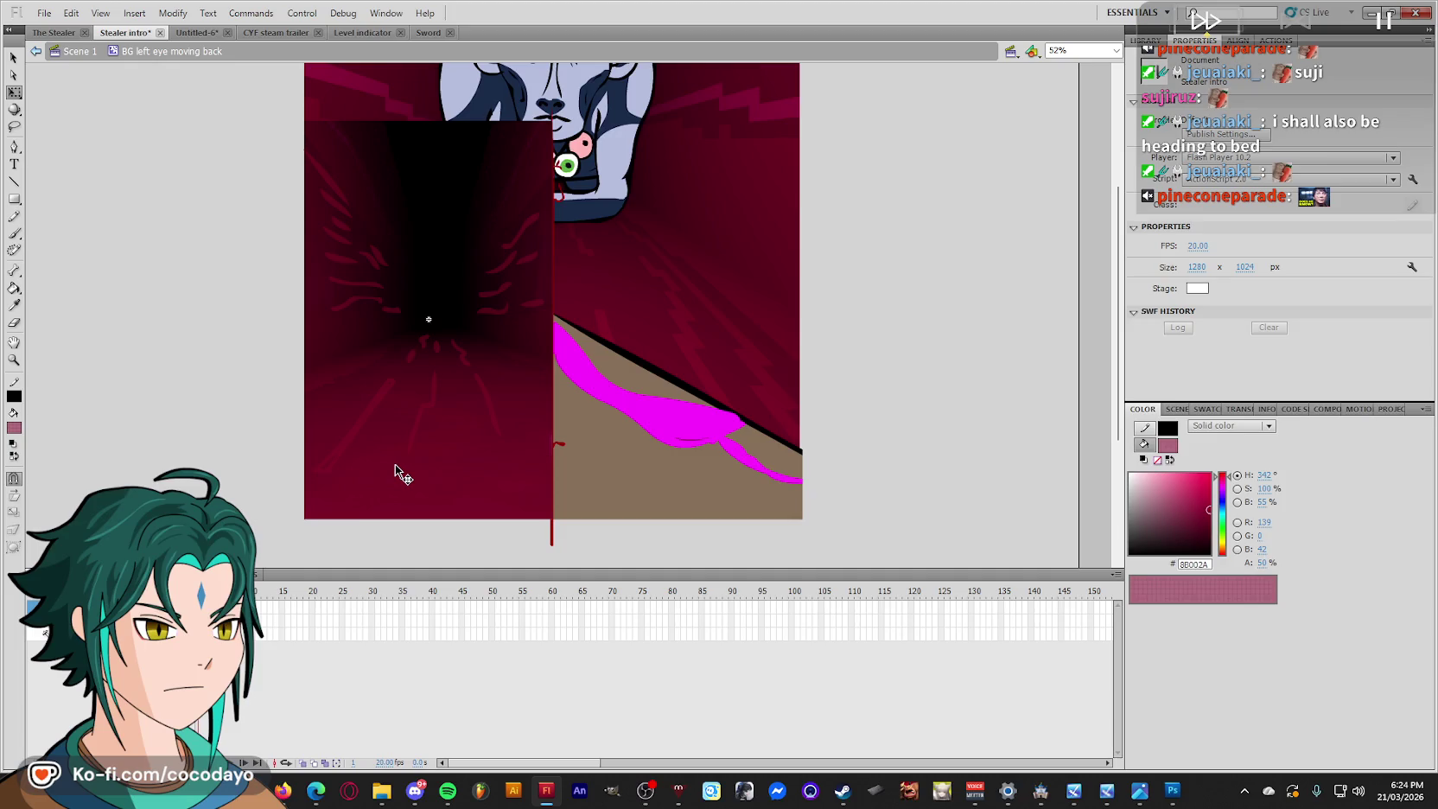
{"action": "double_click", "coordinate": [242, 486]}
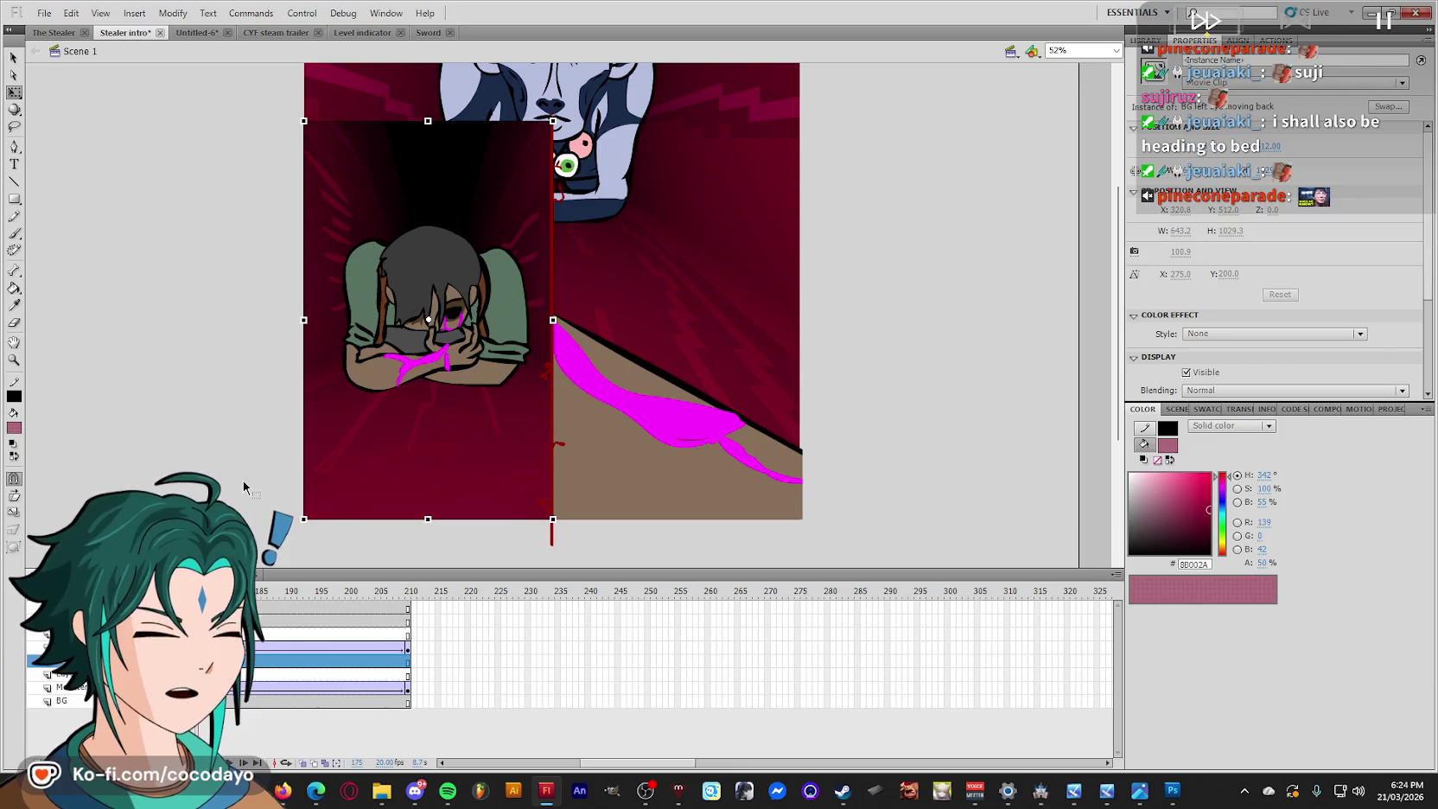
{"action": "left_click", "coordinate": [463, 351]}
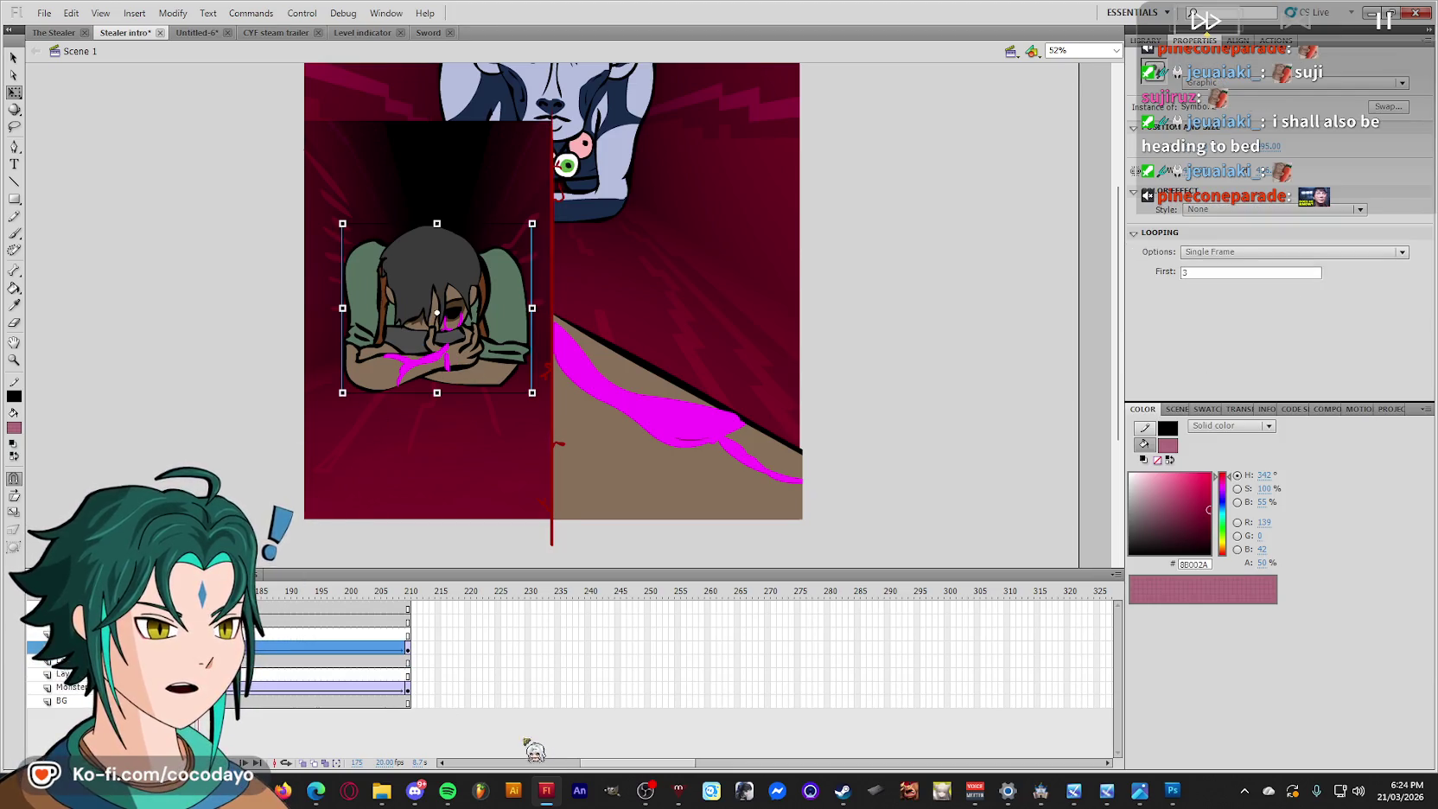
{"action": "left_click", "coordinate": [533, 762]}
{"action": "left_click", "coordinate": [546, 608]}
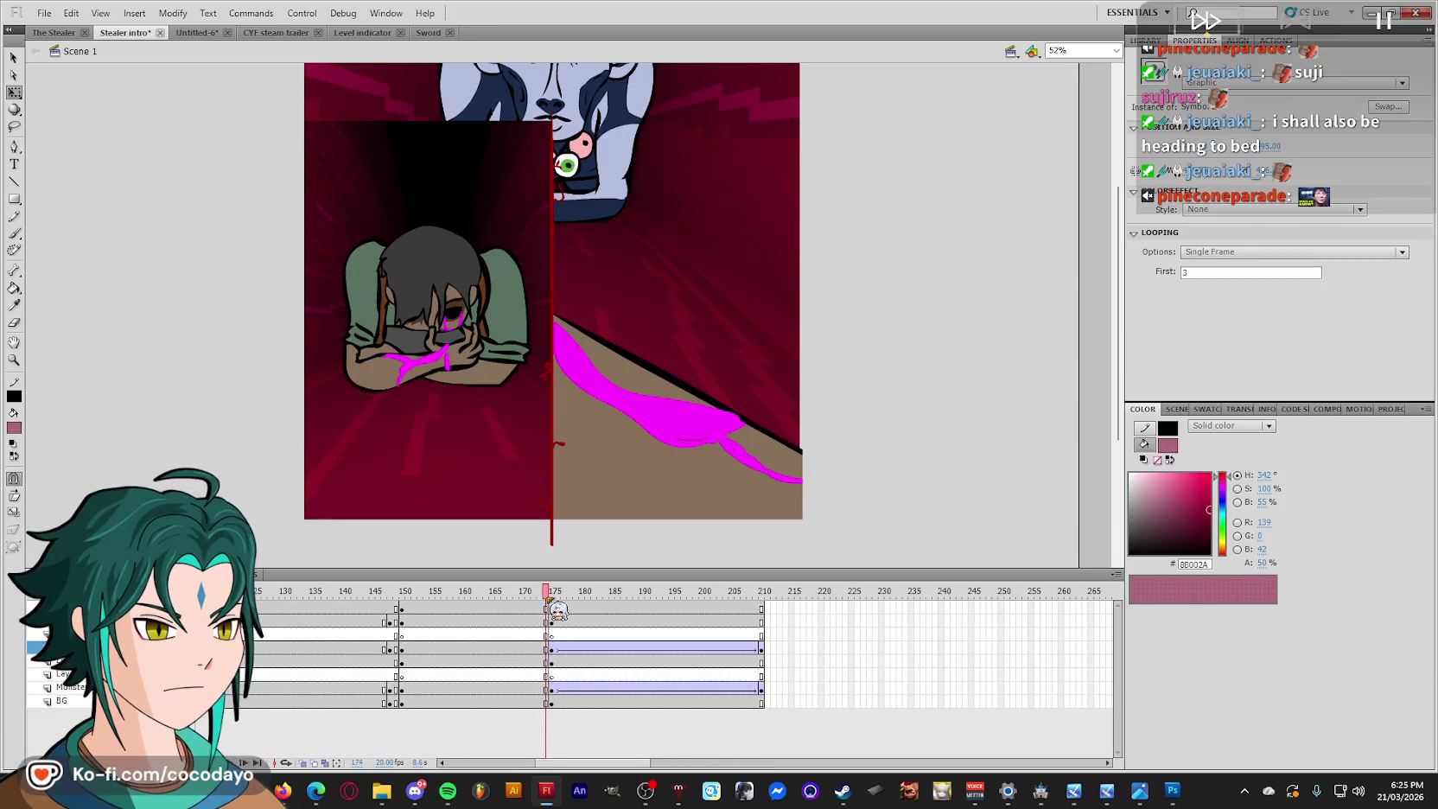
{"action": "left_click", "coordinate": [519, 363]}
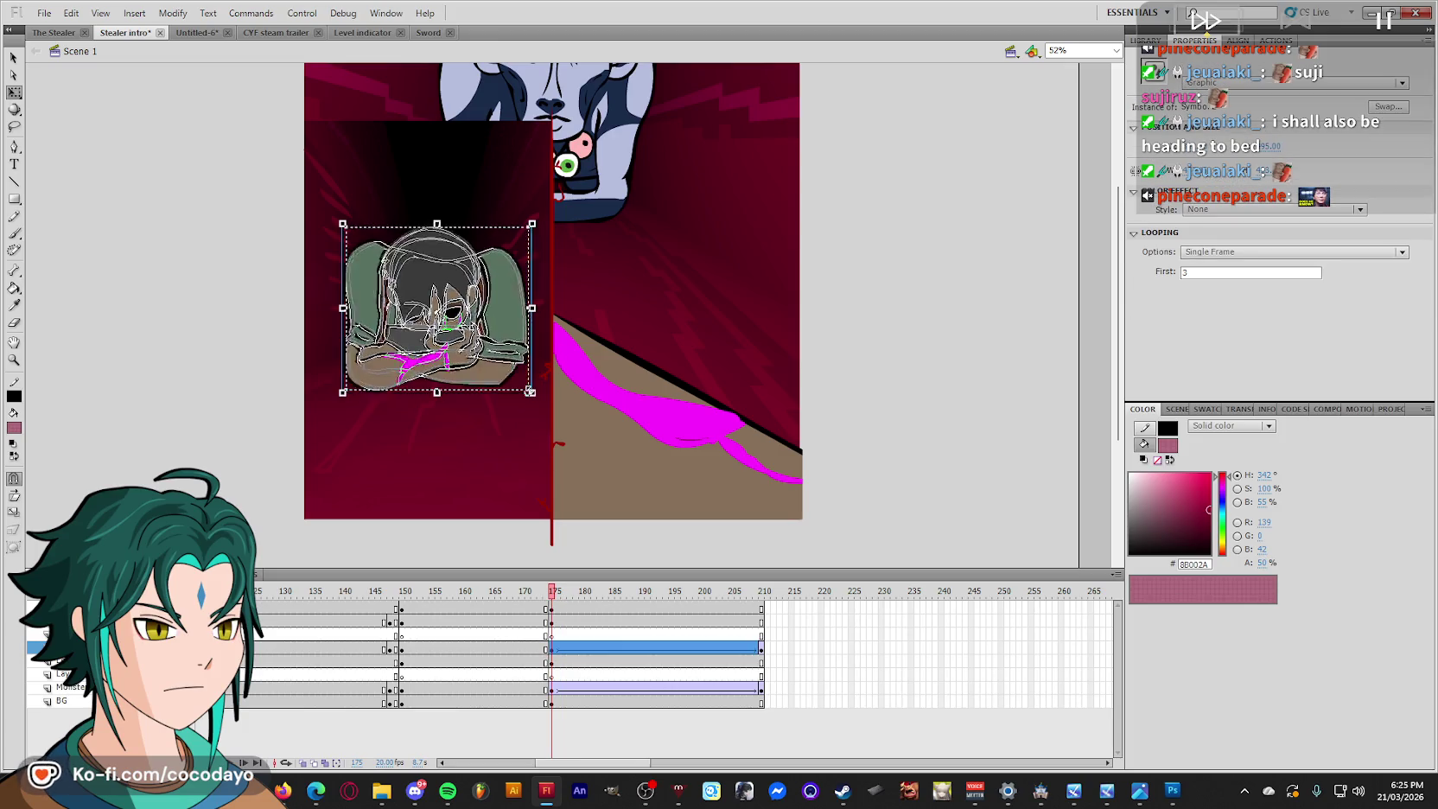
{"action": "left_click_drag", "start_coordinate": [530, 391], "coordinate": [519, 383]}
{"action": "left_click", "coordinate": [561, 611]}
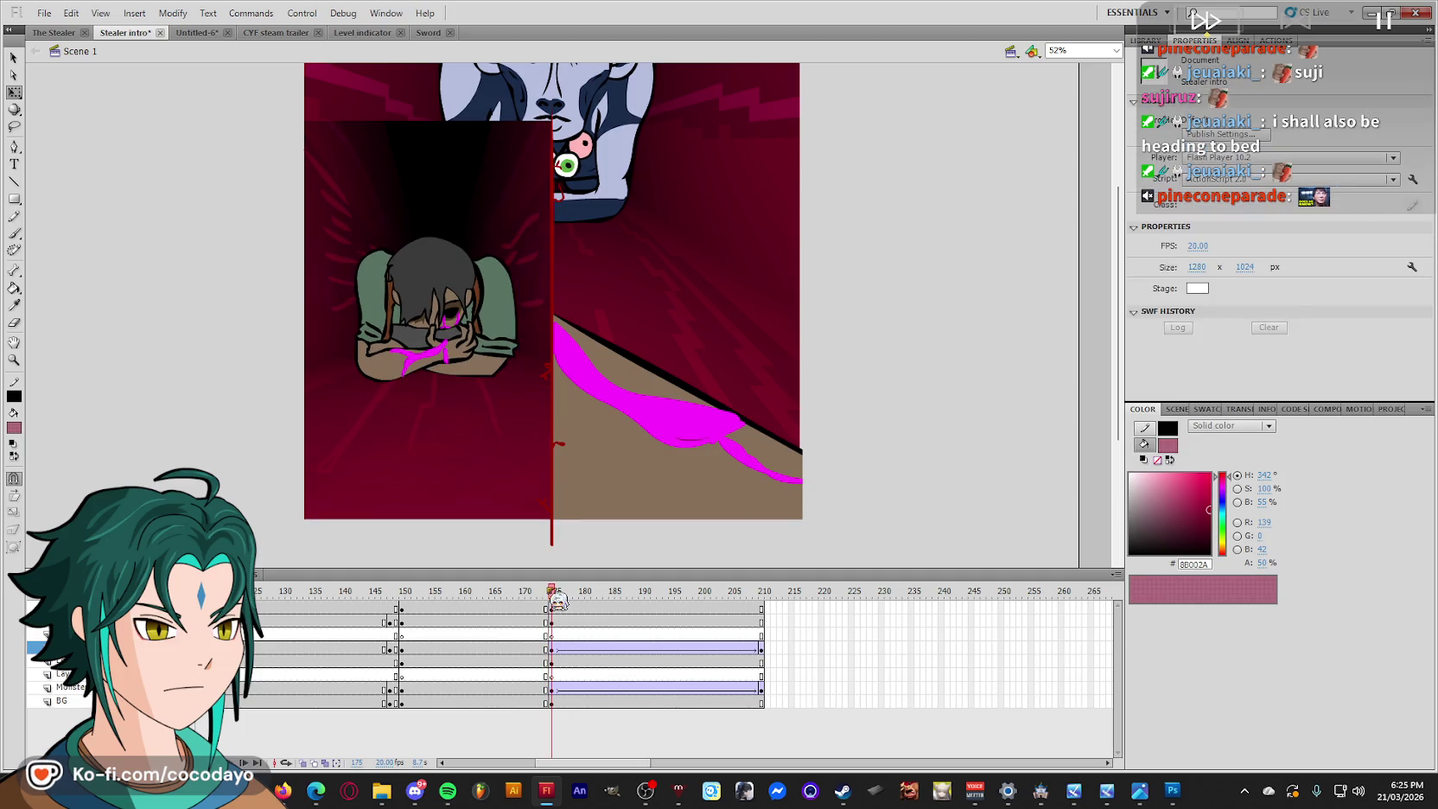
{"action": "left_click", "coordinate": [505, 429]}
{"action": "double_click", "coordinate": [505, 429]}
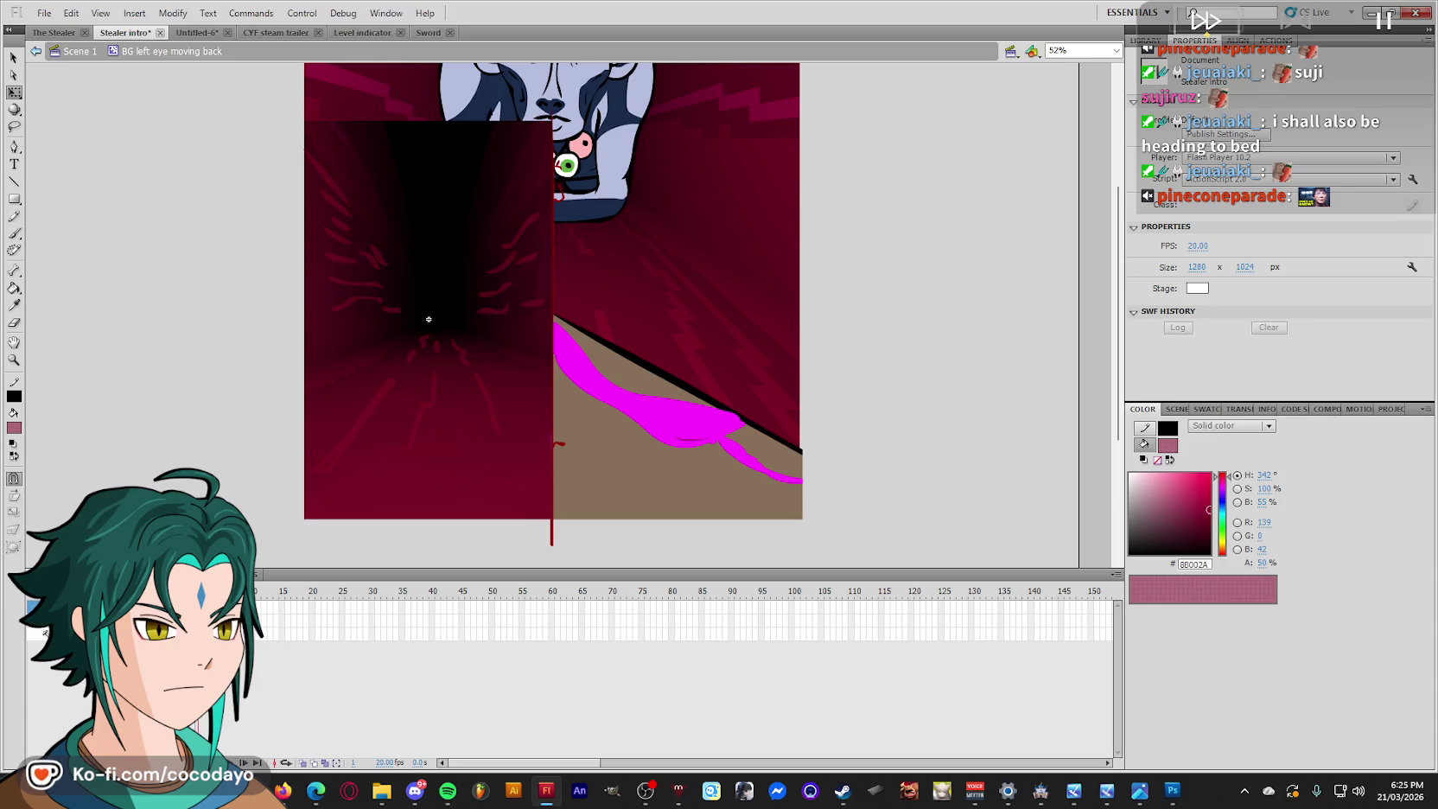
On frame 2, shrink, skew, squash and shift the red streak lines with Free Transform.
{"action": "left_click", "coordinate": [428, 319]}
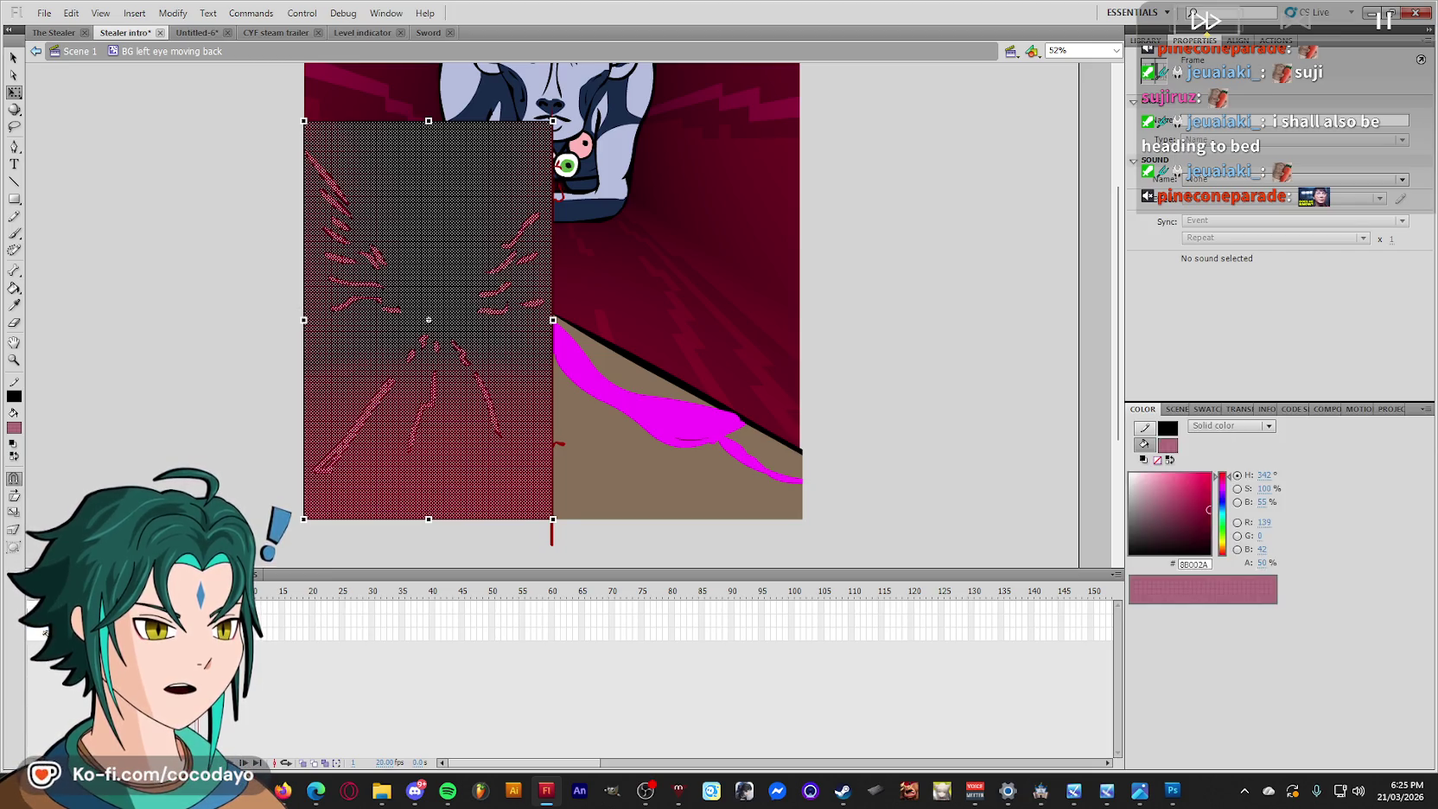
{"action": "left_click", "coordinate": [429, 319]}
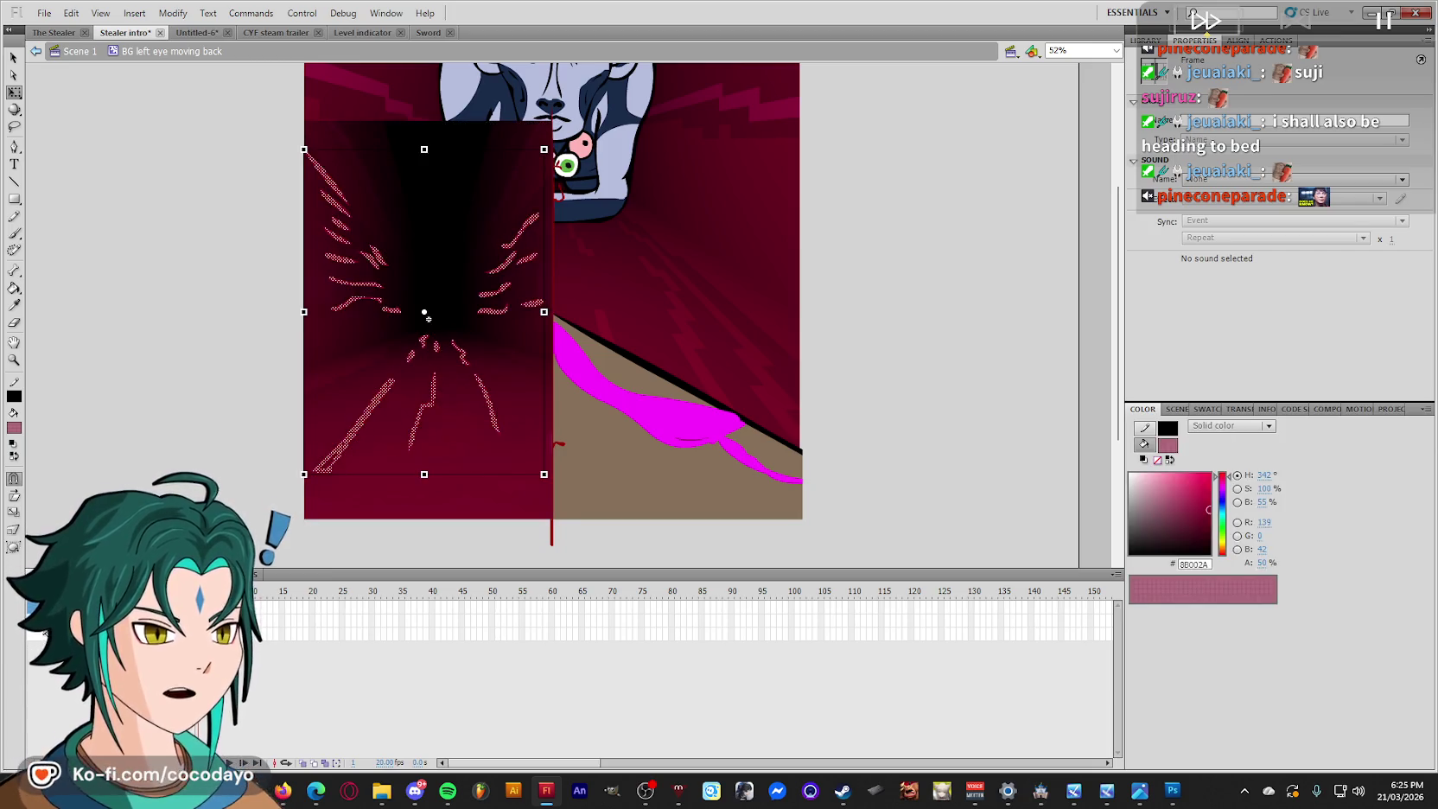
{"action": "key", "text": "Escape"}
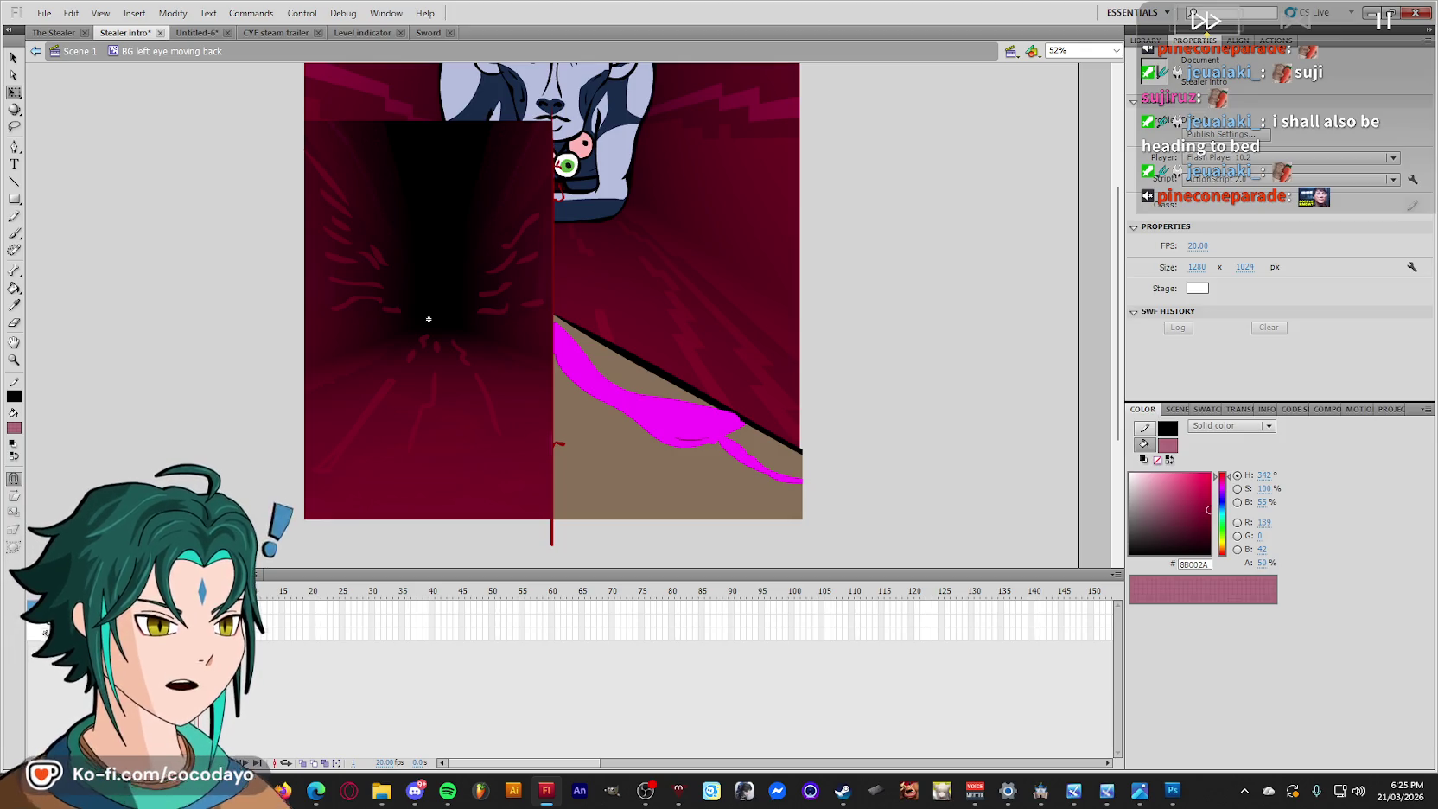
{"action": "key", "text": "period"}
{"action": "left_click", "coordinate": [429, 319]}
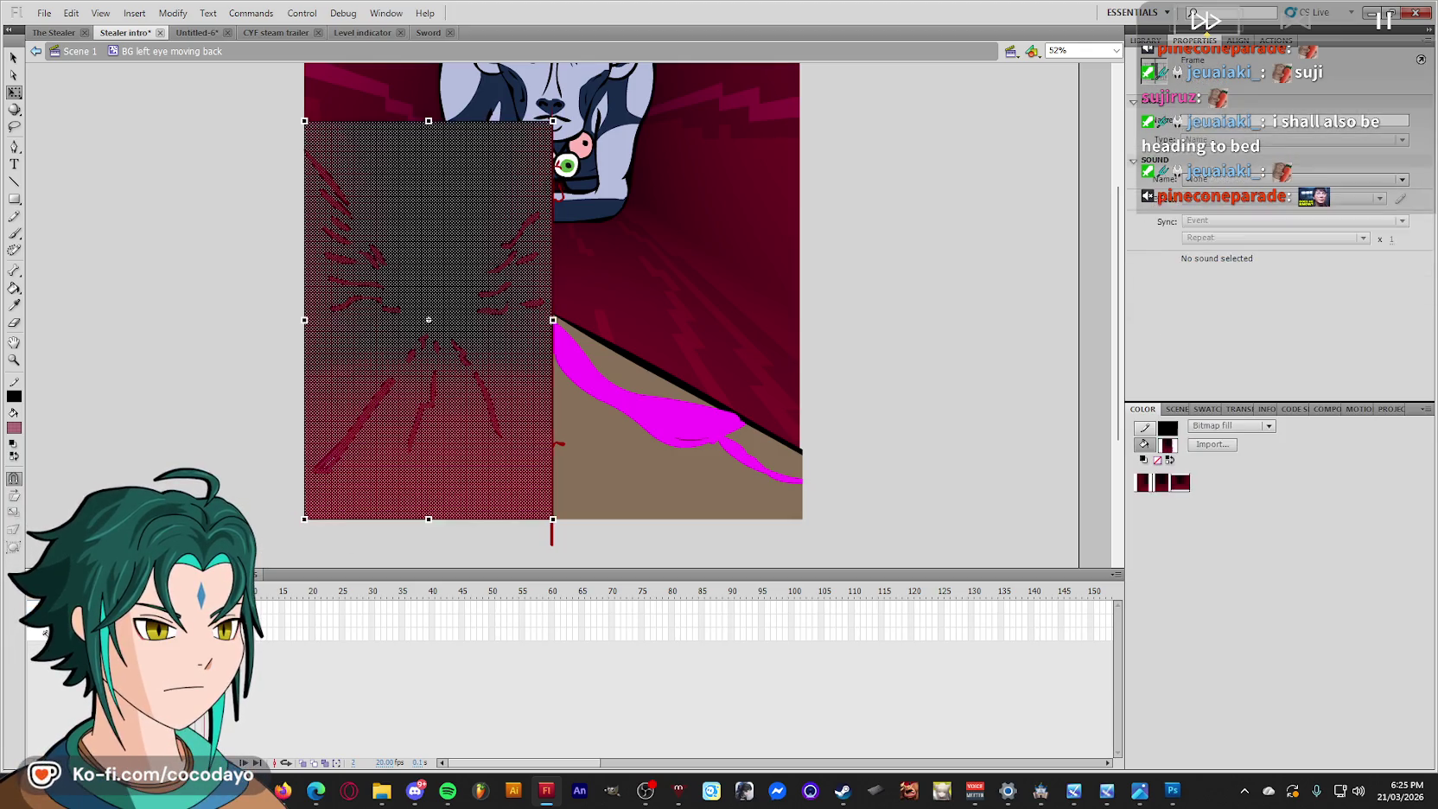
{"action": "left_click_drag", "start_coordinate": [542, 473], "coordinate": [486, 393]}
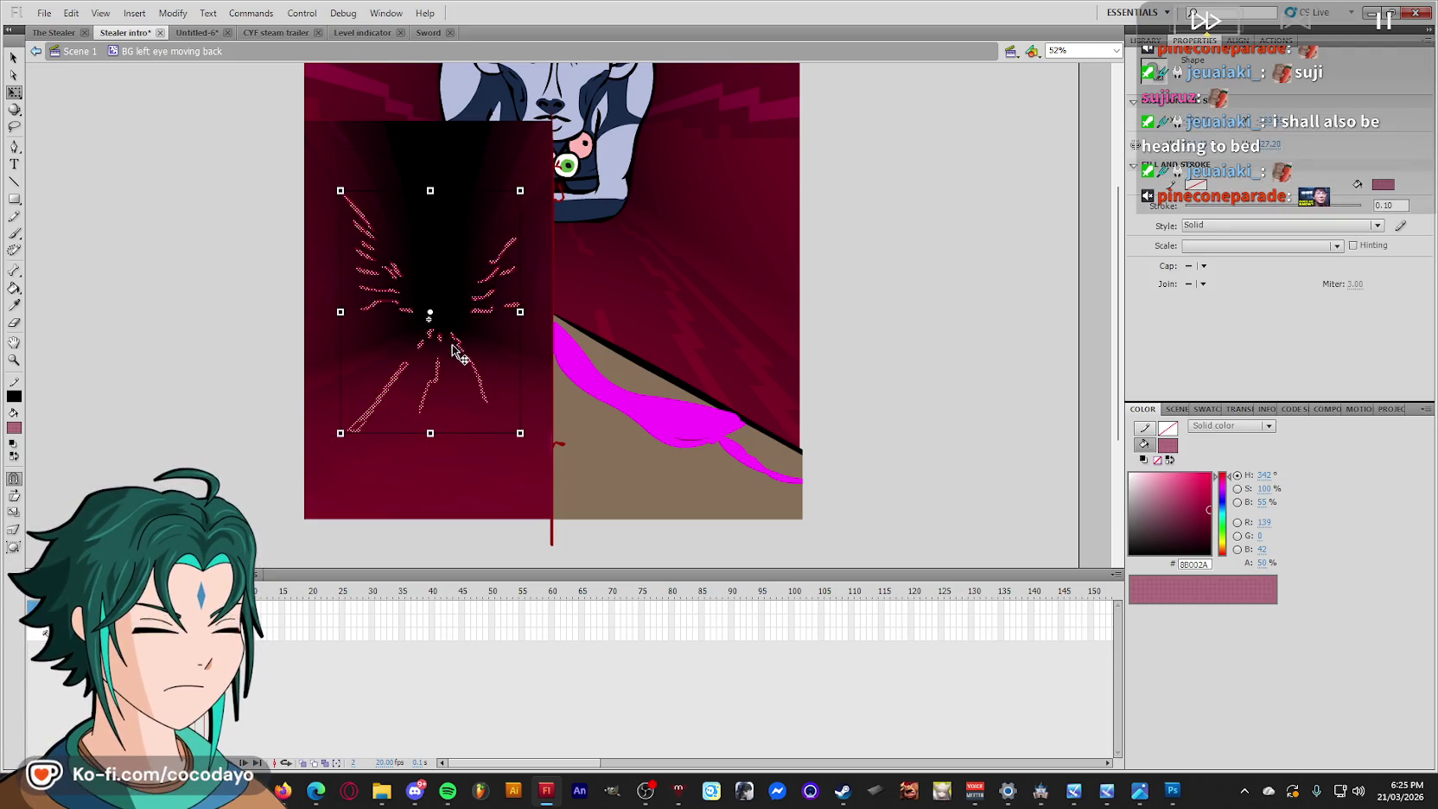
{"action": "key", "text": "ctrl+z"}
{"action": "left_click_drag", "start_coordinate": [545, 474], "coordinate": [536, 470]}
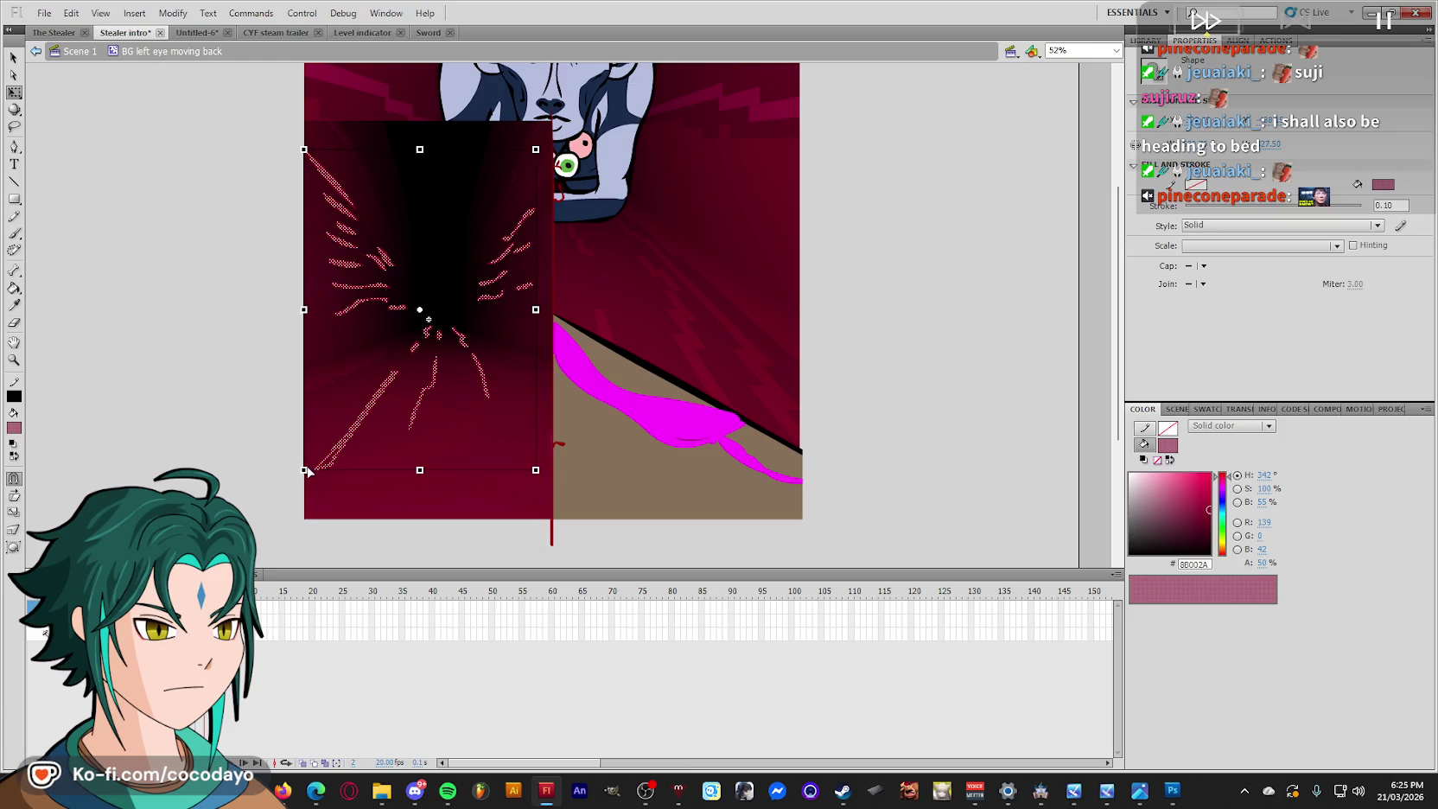
{"action": "left_click_drag", "start_coordinate": [304, 470], "coordinate": [304, 424]}
{"action": "left_click_drag", "start_coordinate": [536, 150], "coordinate": [512, 150]}
{"action": "left_click_drag", "start_coordinate": [305, 150], "coordinate": [329, 194]}
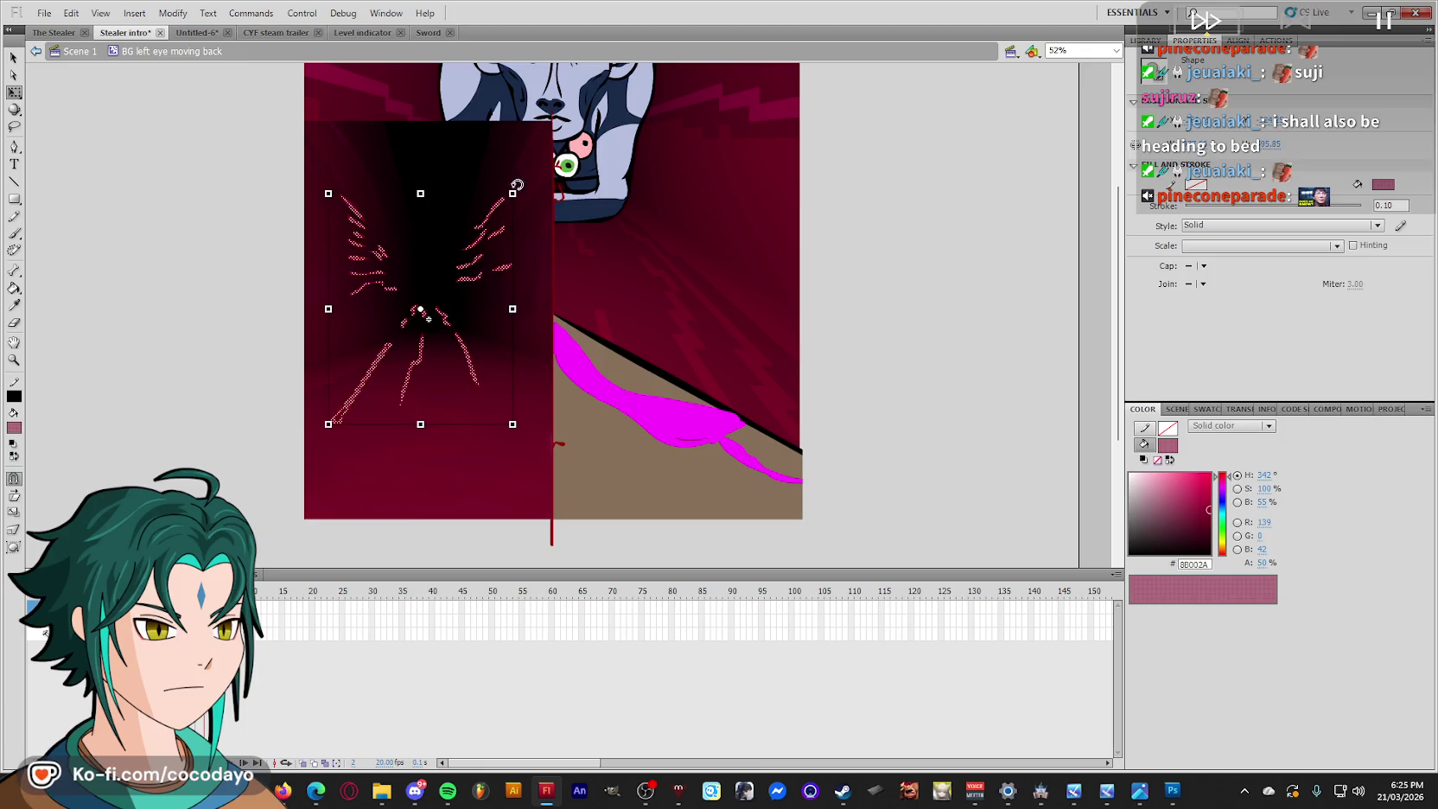
{"action": "left_click_drag", "start_coordinate": [485, 264], "coordinate": [492, 312]}
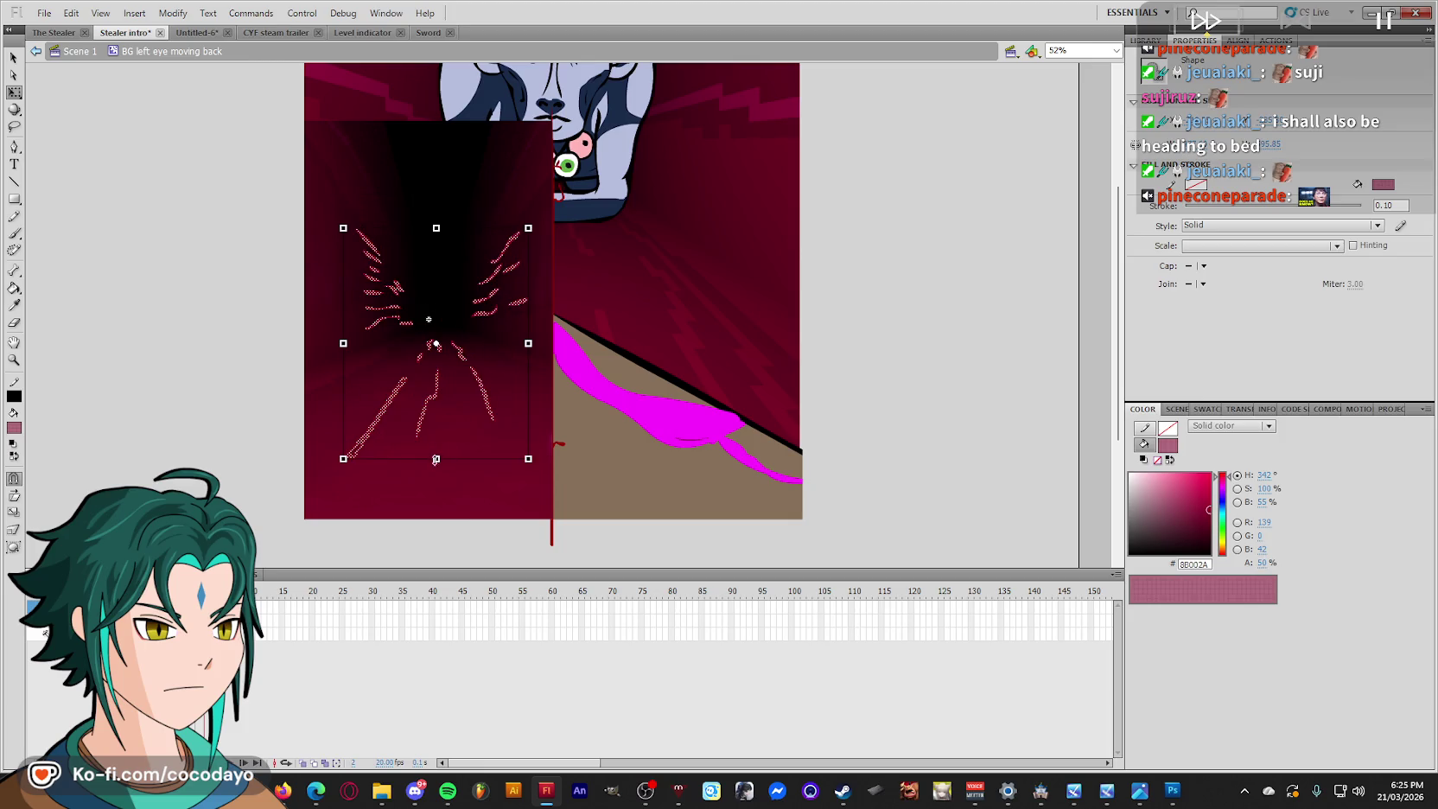
{"action": "left_click_drag", "start_coordinate": [436, 459], "coordinate": [435, 408]}
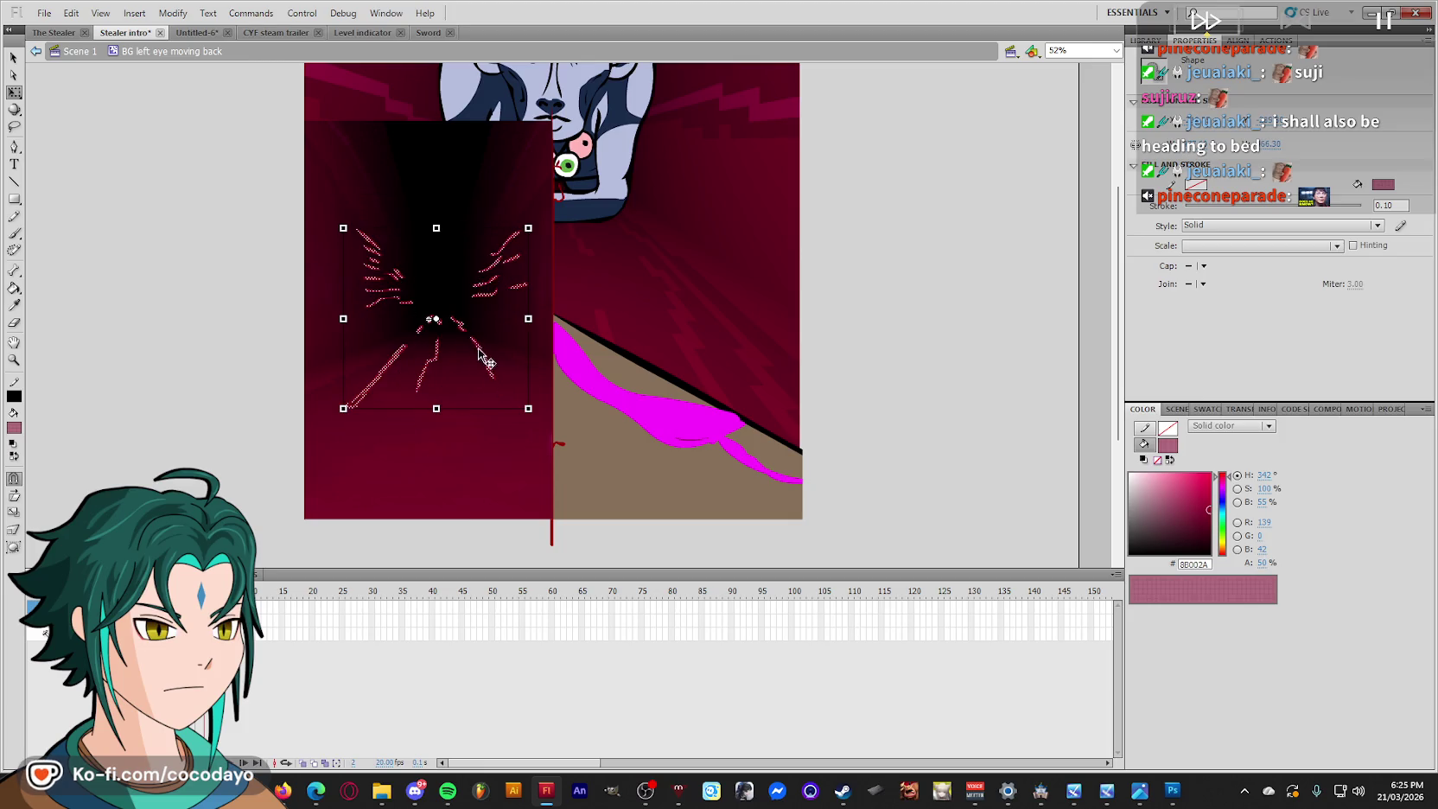
Set the streaks' fill alpha to 30% and return to Scene 1.
{"action": "left_click", "coordinate": [231, 450]}
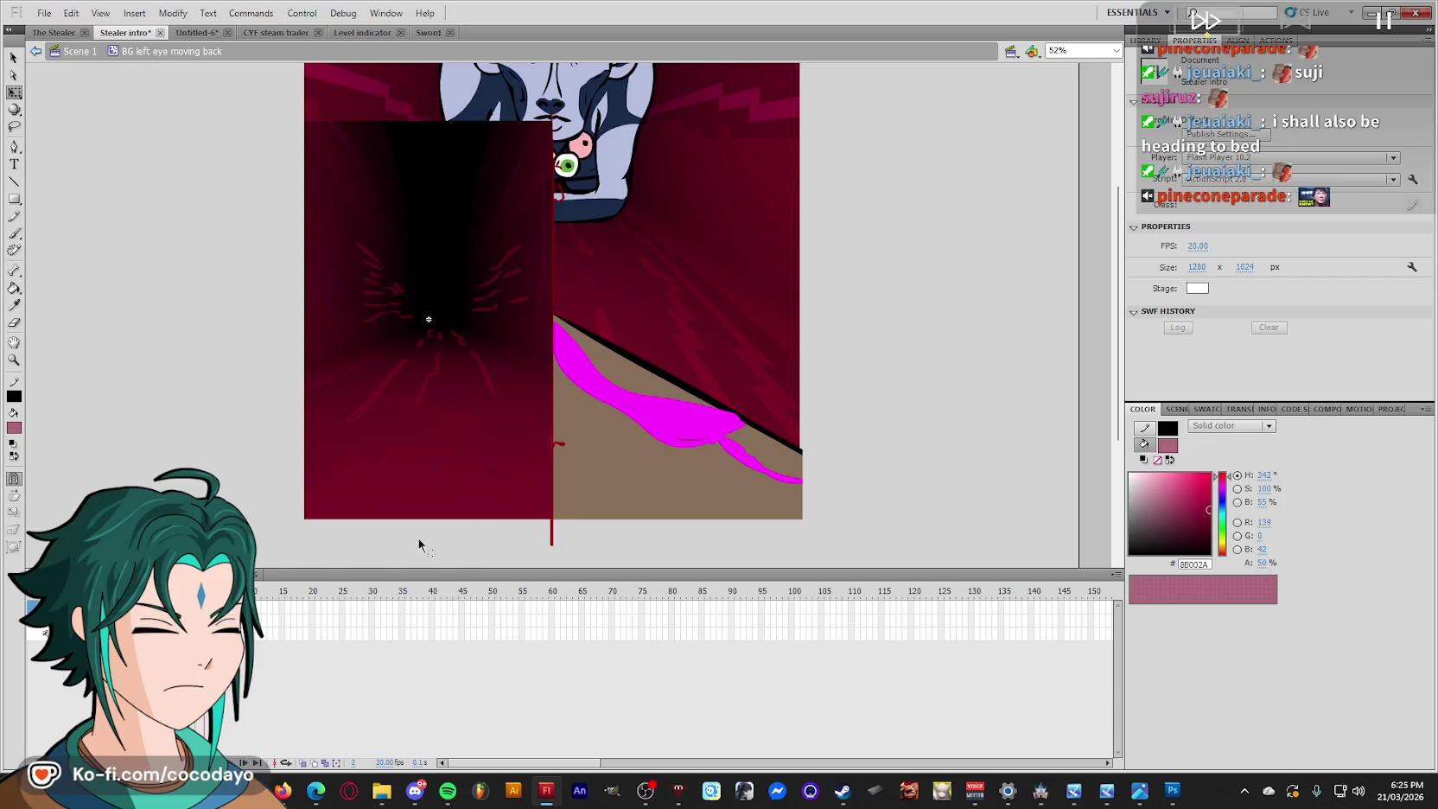
{"action": "key", "text": "ctrl+a"}
{"action": "type", "text": "30"}
{"action": "key", "text": "Return"}
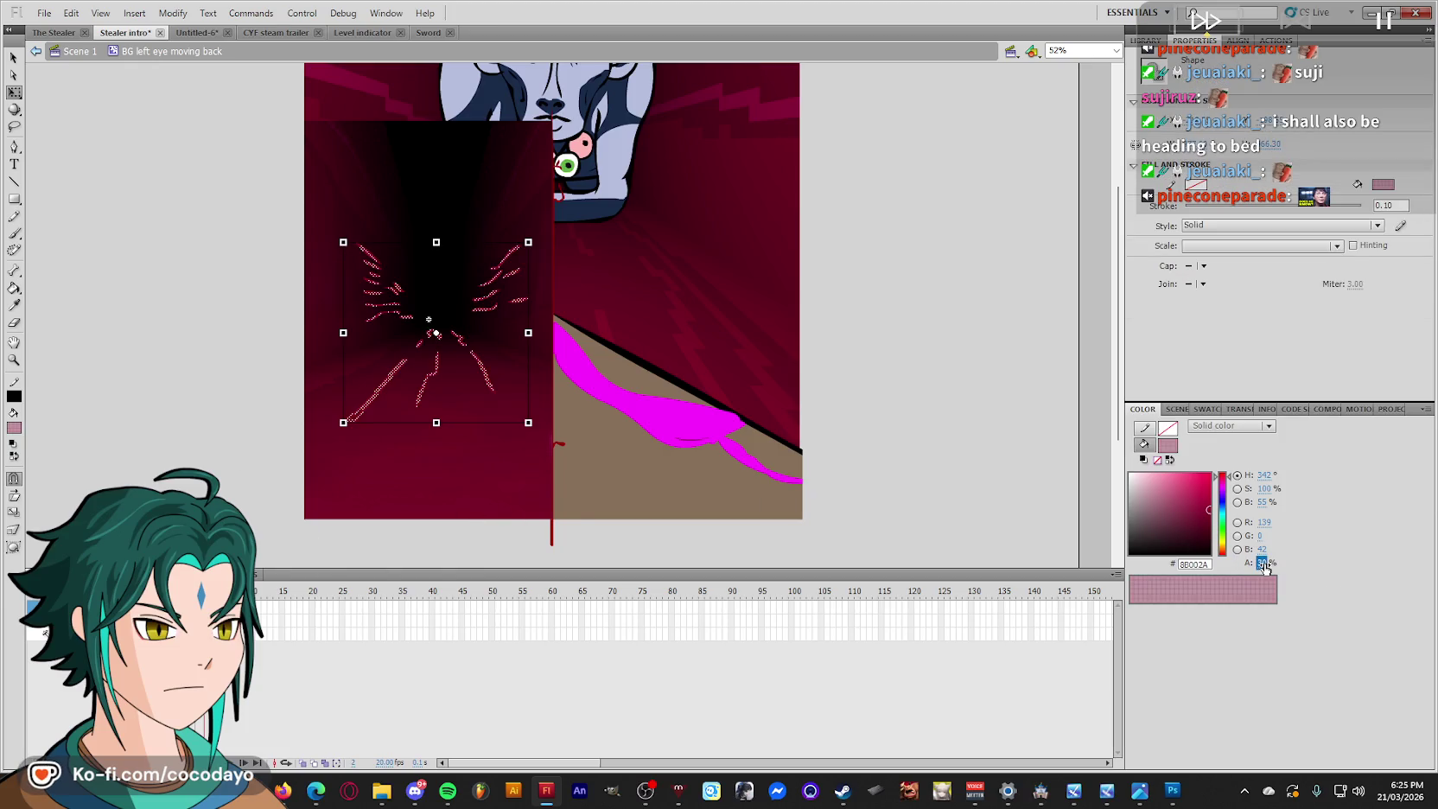
{"action": "left_click", "coordinate": [195, 436]}
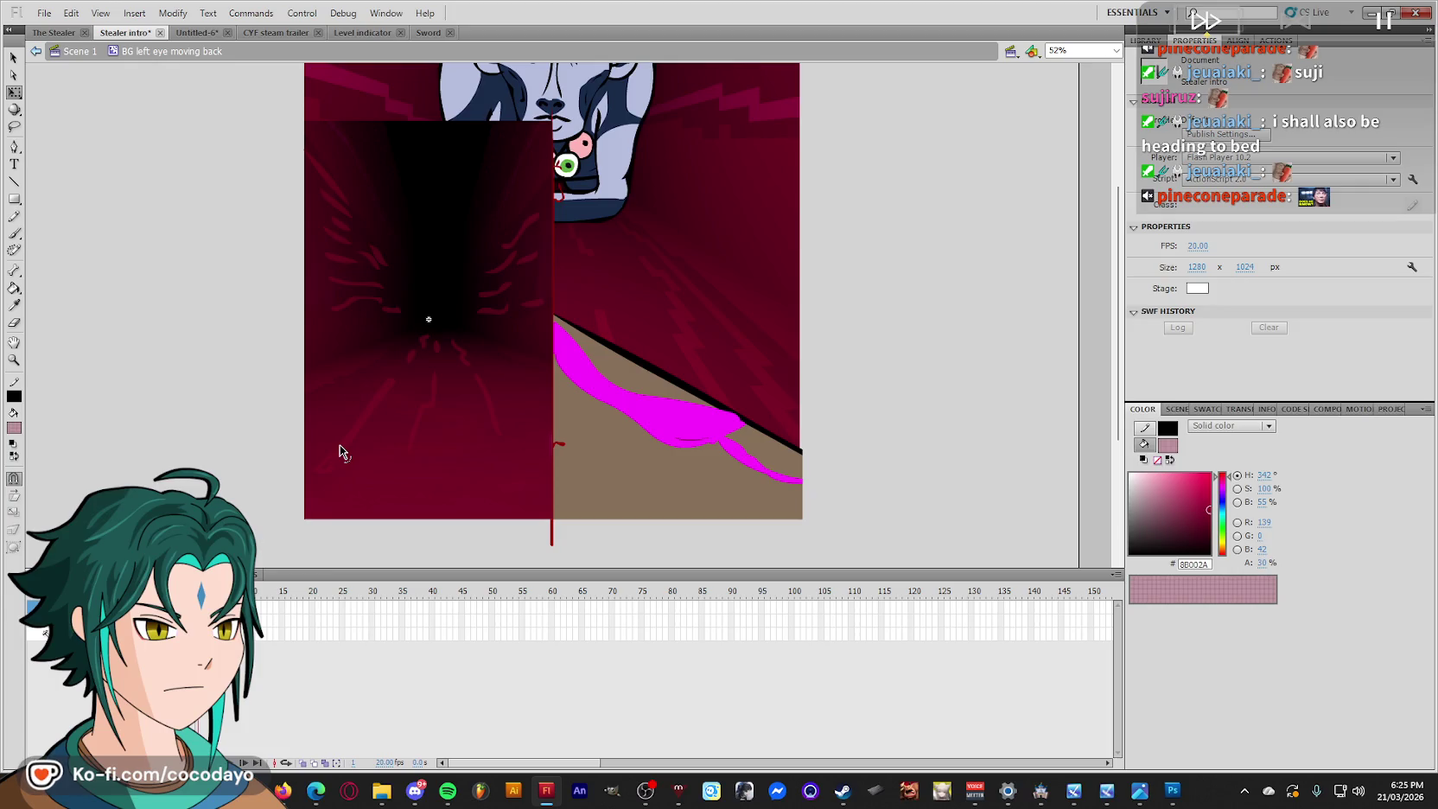
{"action": "double_click", "coordinate": [264, 432]}
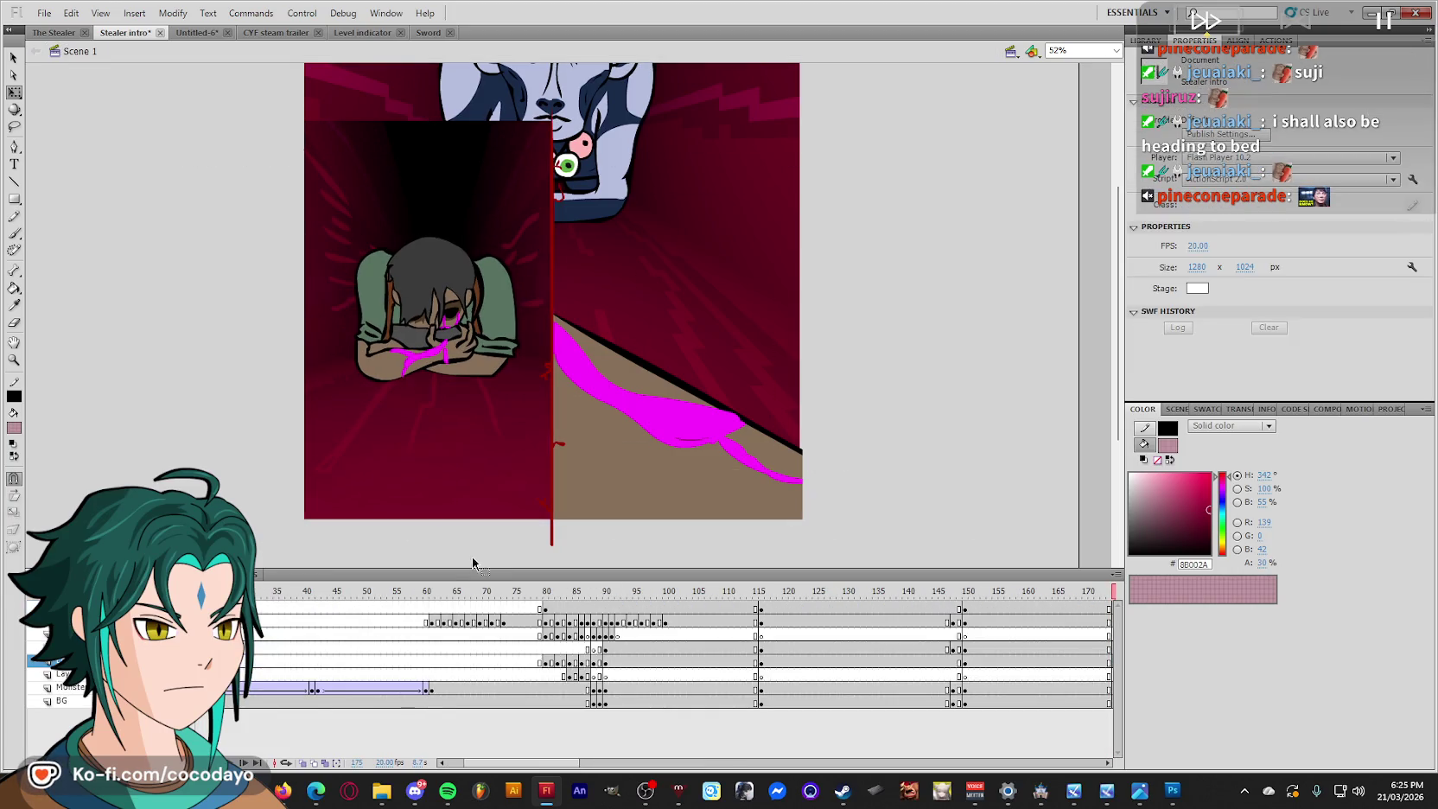
Make the tunnel background instance at frame 176 a Graphic that loops from first frame 2.
{"action": "left_click", "coordinate": [451, 475]}
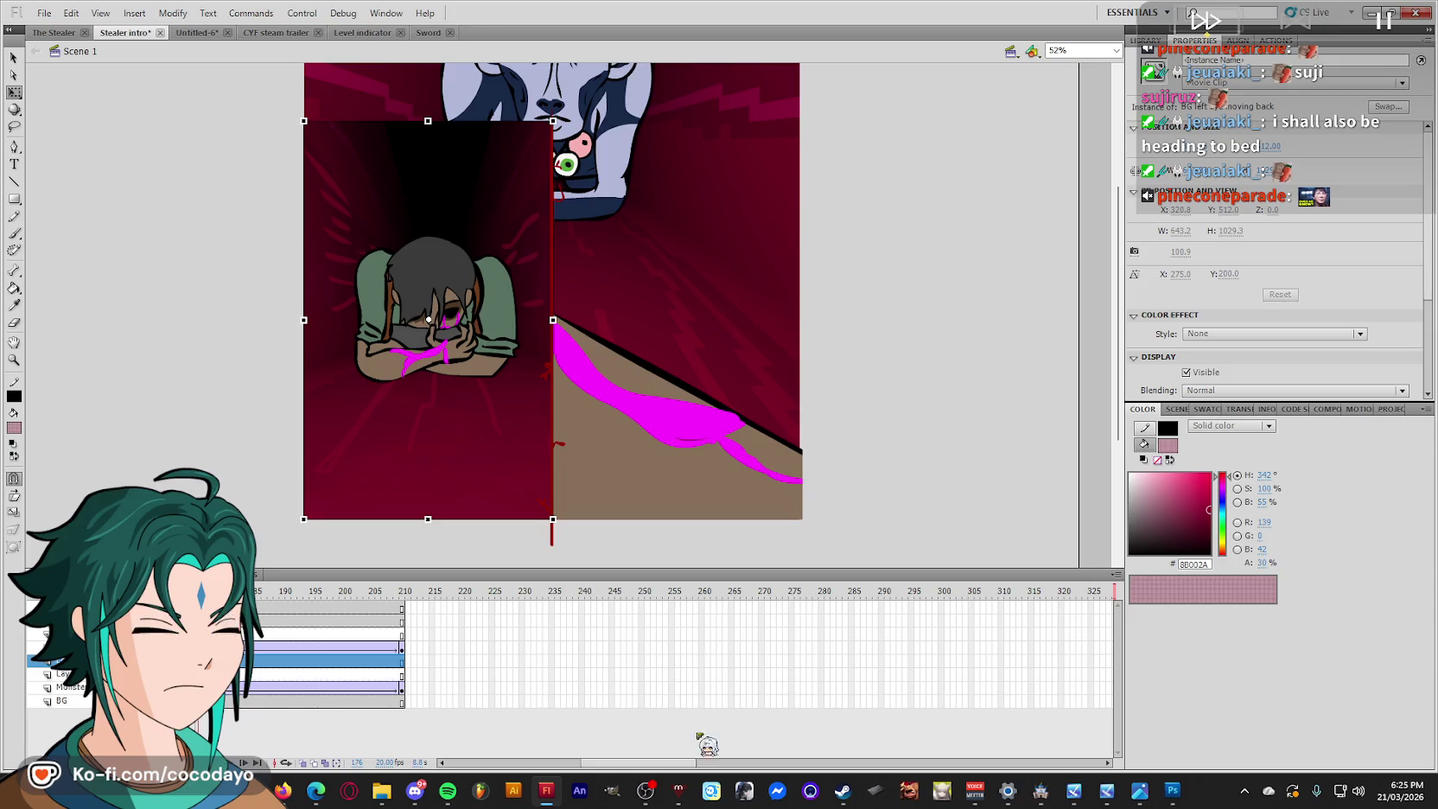
{"action": "left_click_drag", "start_coordinate": [566, 764], "coordinate": [533, 765]}
{"action": "left_click", "coordinate": [606, 661]}
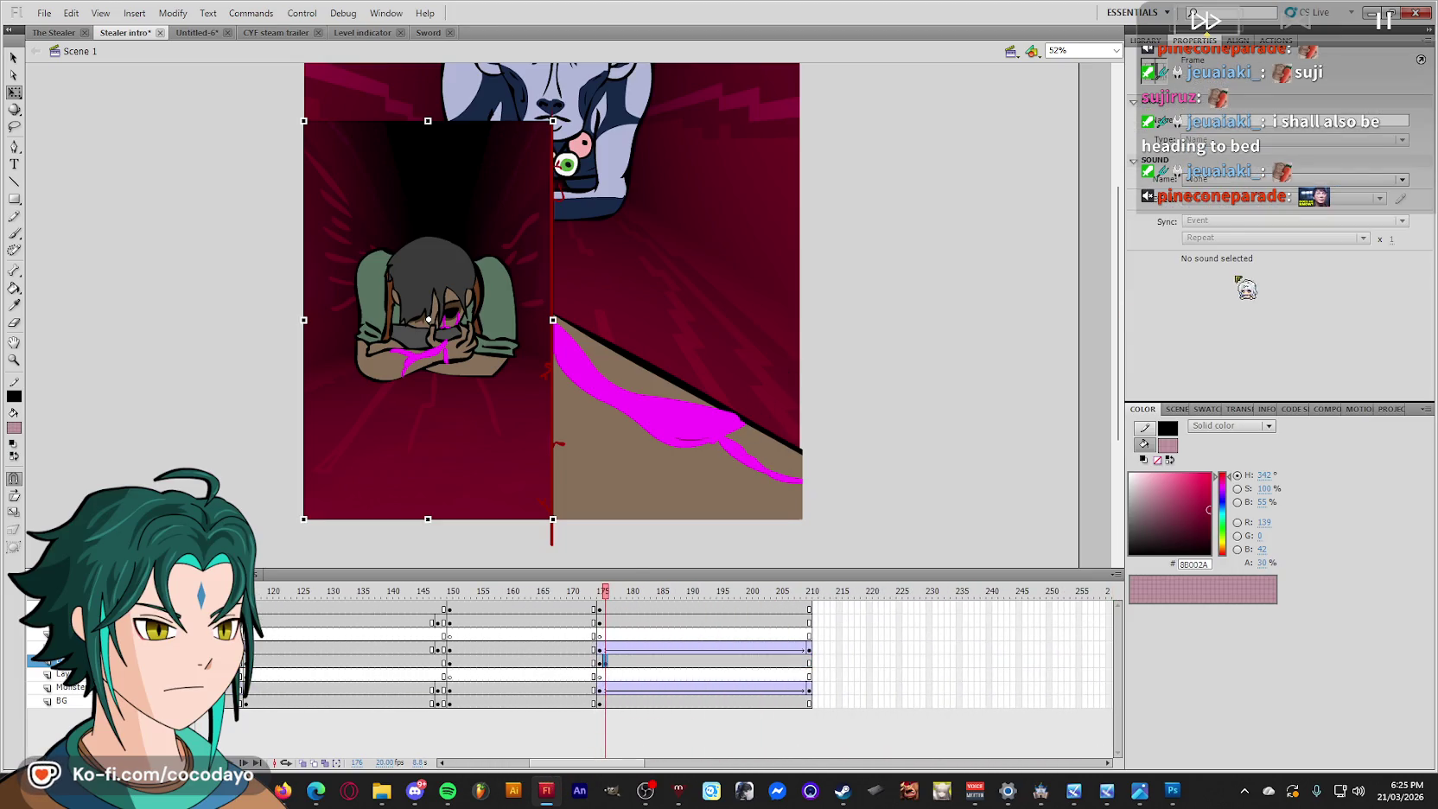
{"action": "left_click", "coordinate": [1231, 333]}
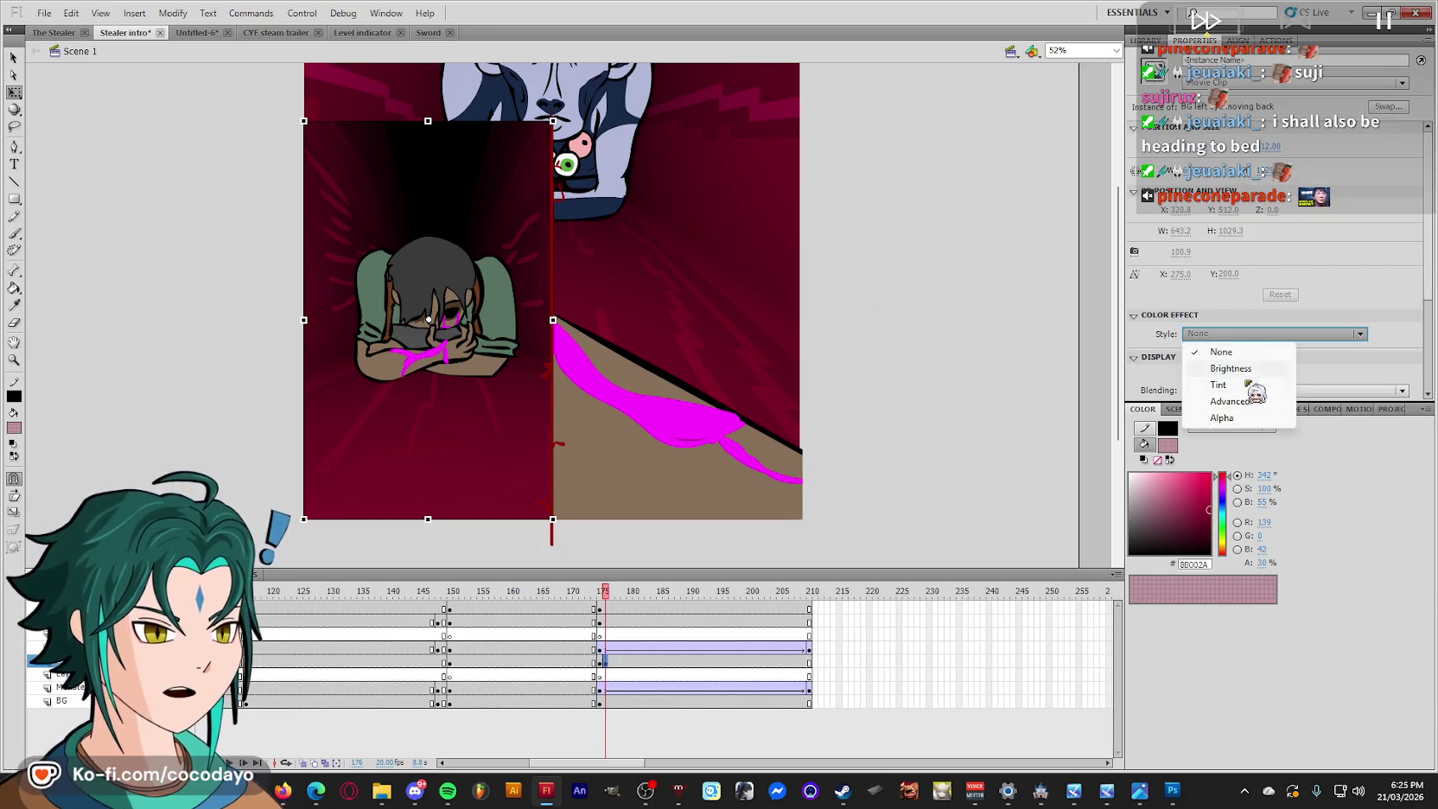
{"action": "left_click", "coordinate": [1263, 83]}
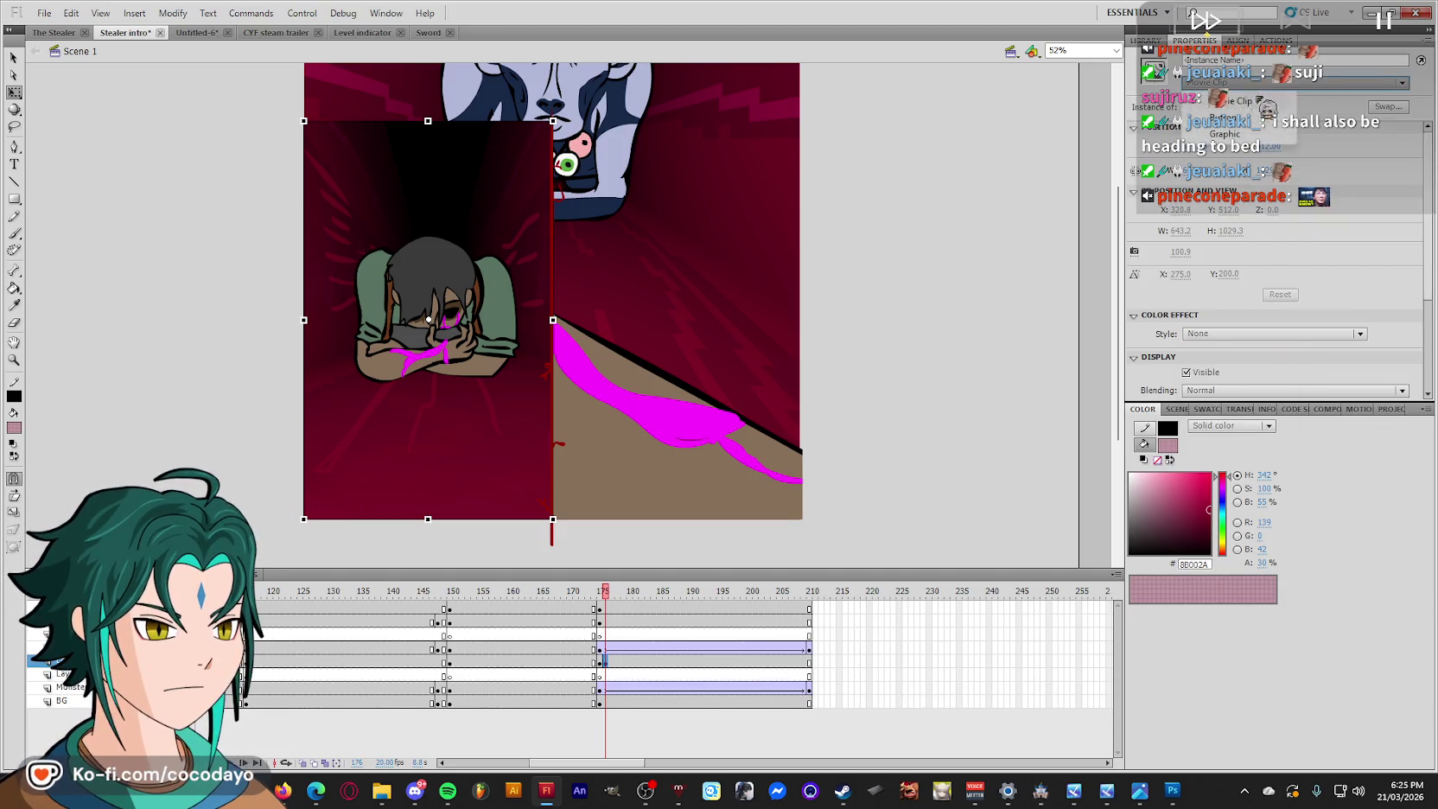
{"action": "left_click", "coordinate": [1225, 134]}
{"action": "left_click", "coordinate": [1184, 275]}
{"action": "key", "text": "BackSpace"}
{"action": "type", "text": "2"}
{"action": "left_click", "coordinate": [1235, 252]}
{"action": "left_click", "coordinate": [1233, 278]}
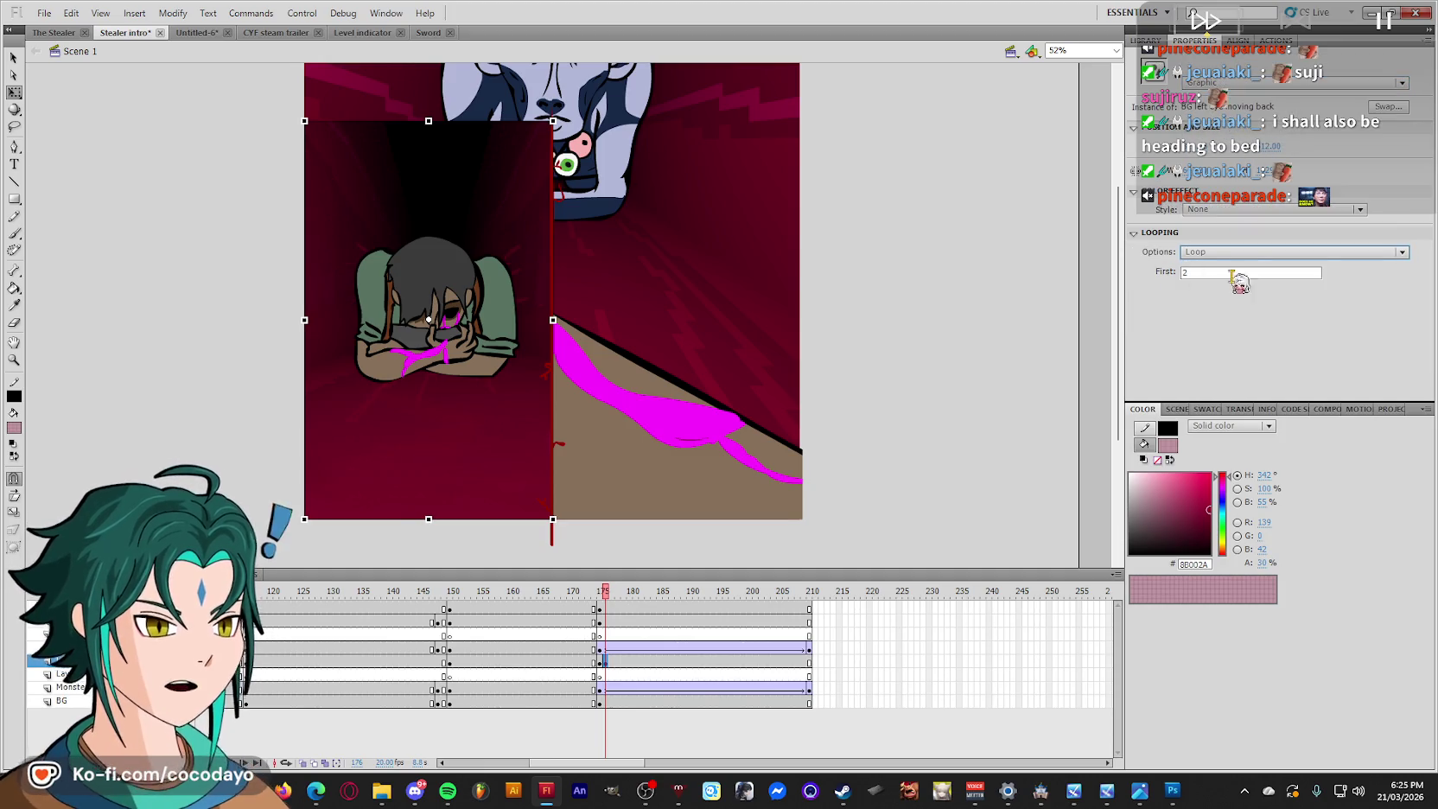
{"action": "left_click", "coordinate": [987, 342]}
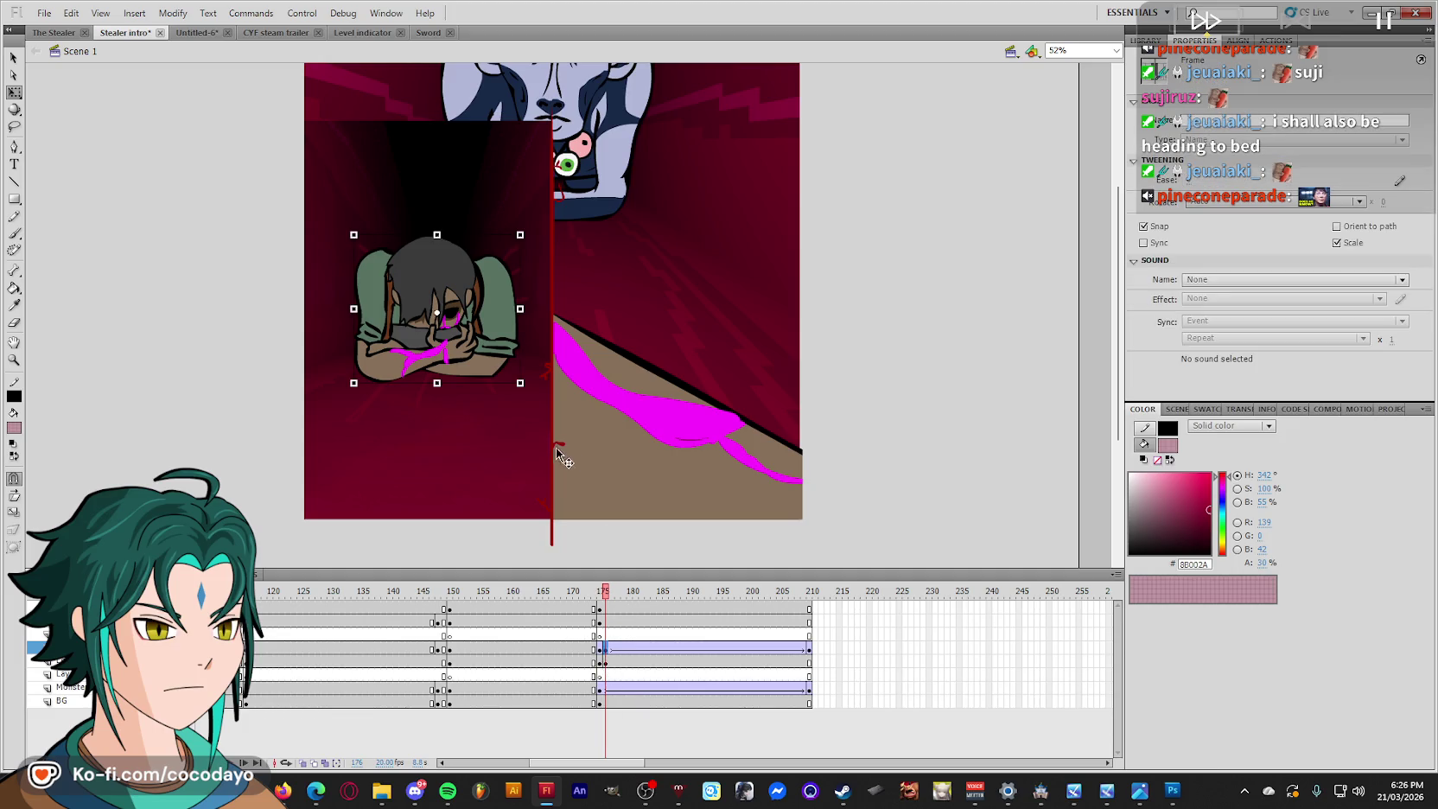
Shrink the character on frame 176, comparing it against the previous frame.
{"action": "left_click_drag", "start_coordinate": [521, 383], "coordinate": [497, 364]}
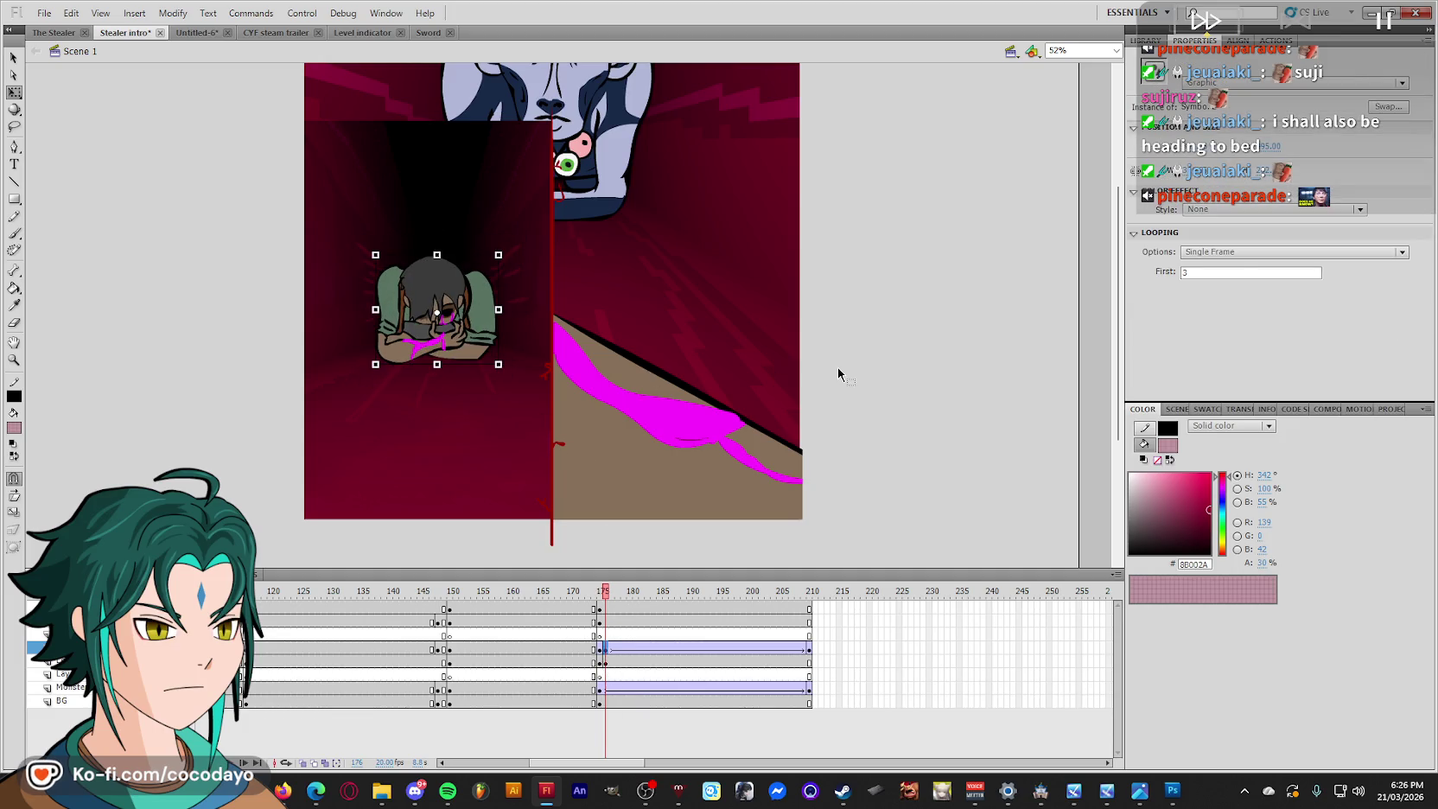
{"action": "key", "text": "comma"}
{"action": "key", "text": "comma"}
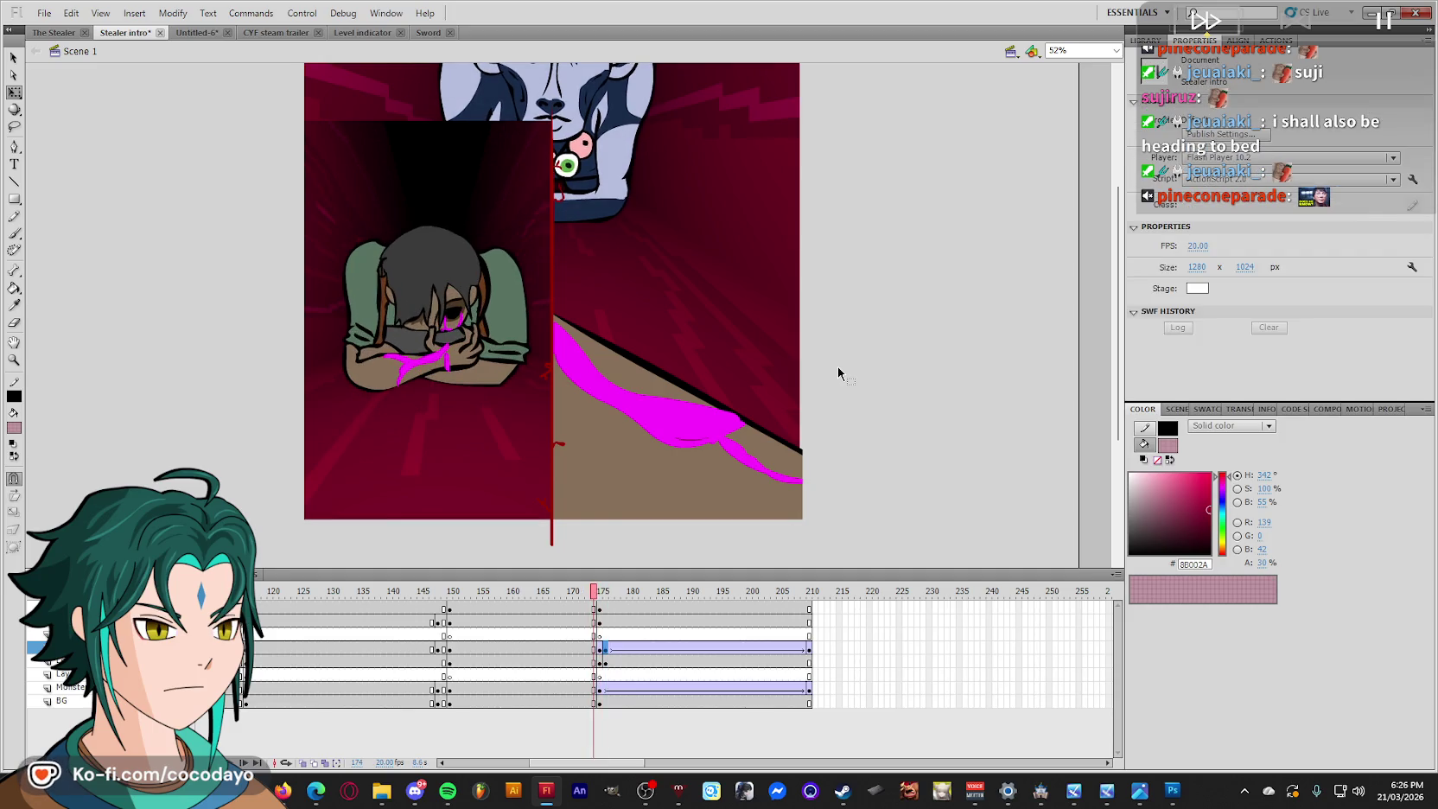
{"action": "key", "text": "period"}
{"action": "key", "text": "period"}
{"action": "key", "text": "comma"}
{"action": "key", "text": "comma"}
{"action": "key", "text": "period"}
{"action": "key", "text": "period"}
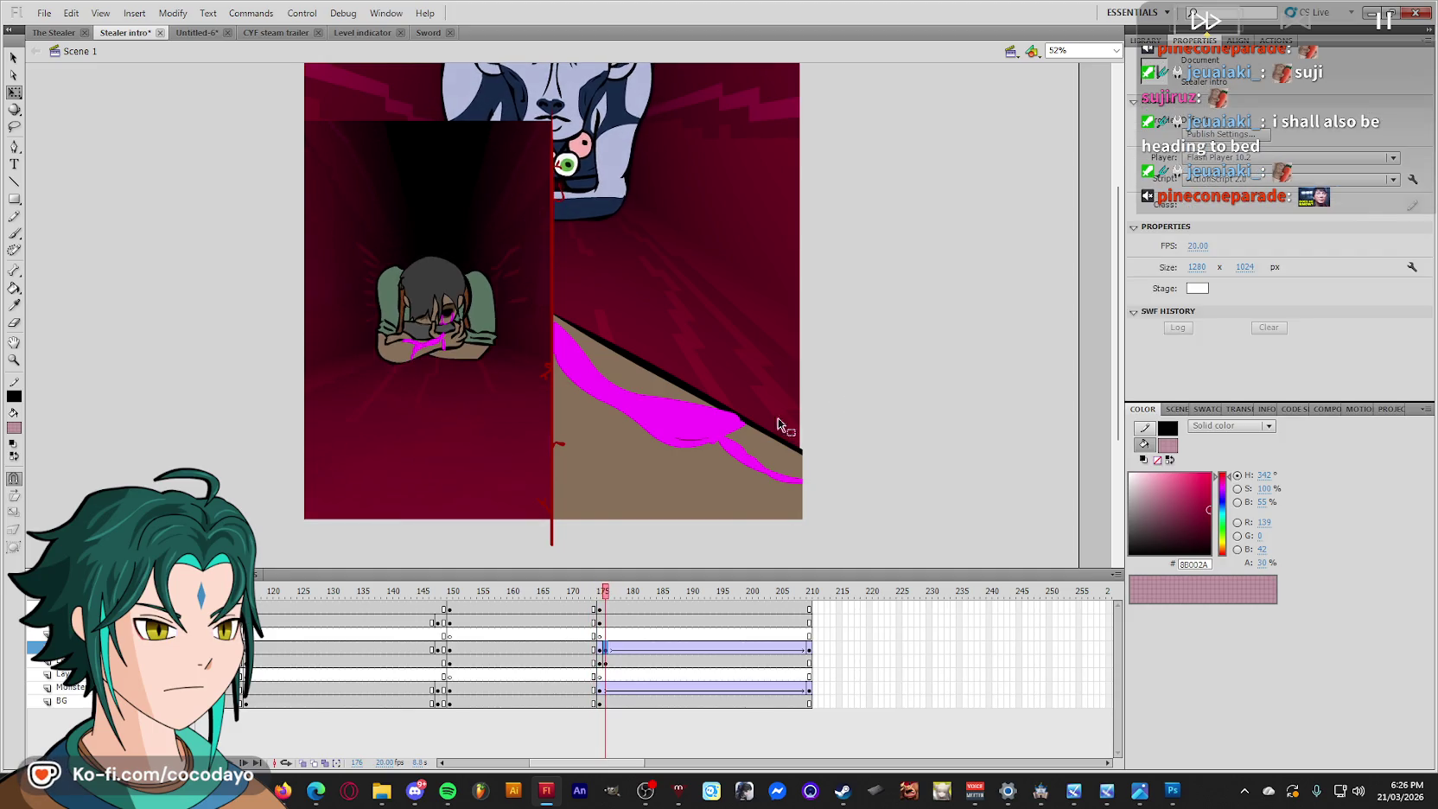
{"action": "left_click", "coordinate": [599, 689]}
Shrink the monster face on frames 175 and 176, then shrink the character to a tiny figure on frame 210.
{"action": "left_click_drag", "start_coordinate": [656, 359], "coordinate": [637, 339]}
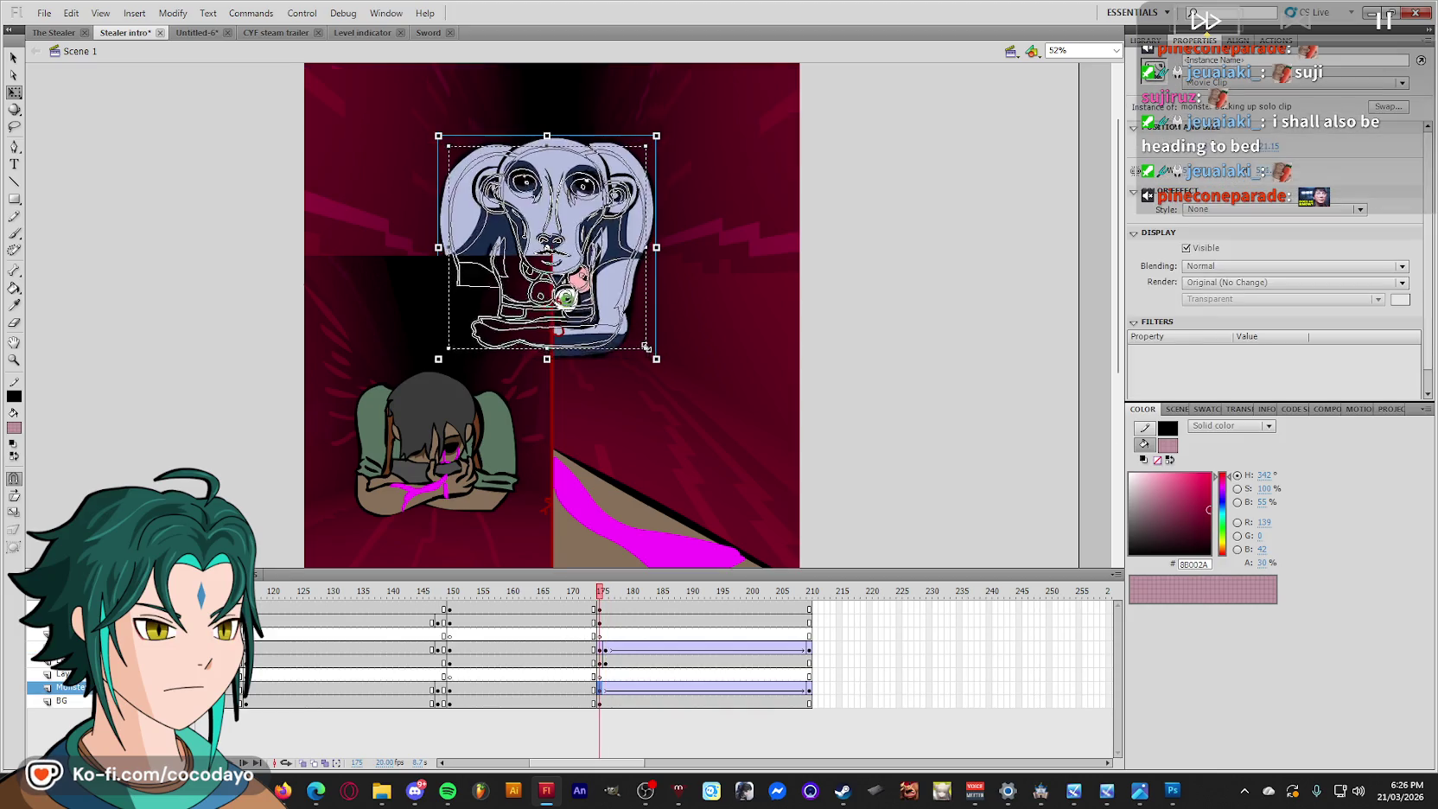
{"action": "left_click", "coordinate": [605, 690]}
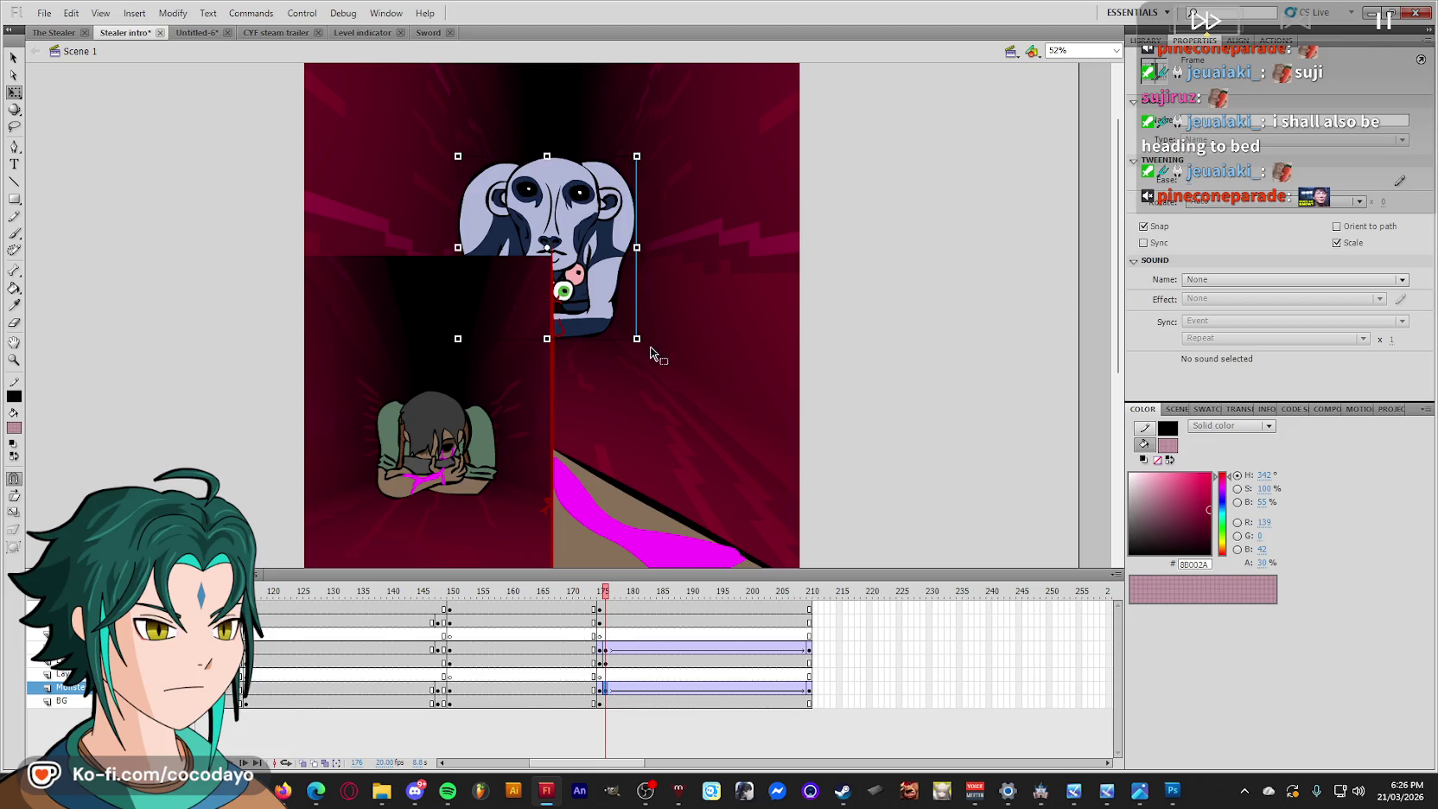
{"action": "left_click_drag", "start_coordinate": [637, 338], "coordinate": [617, 320]}
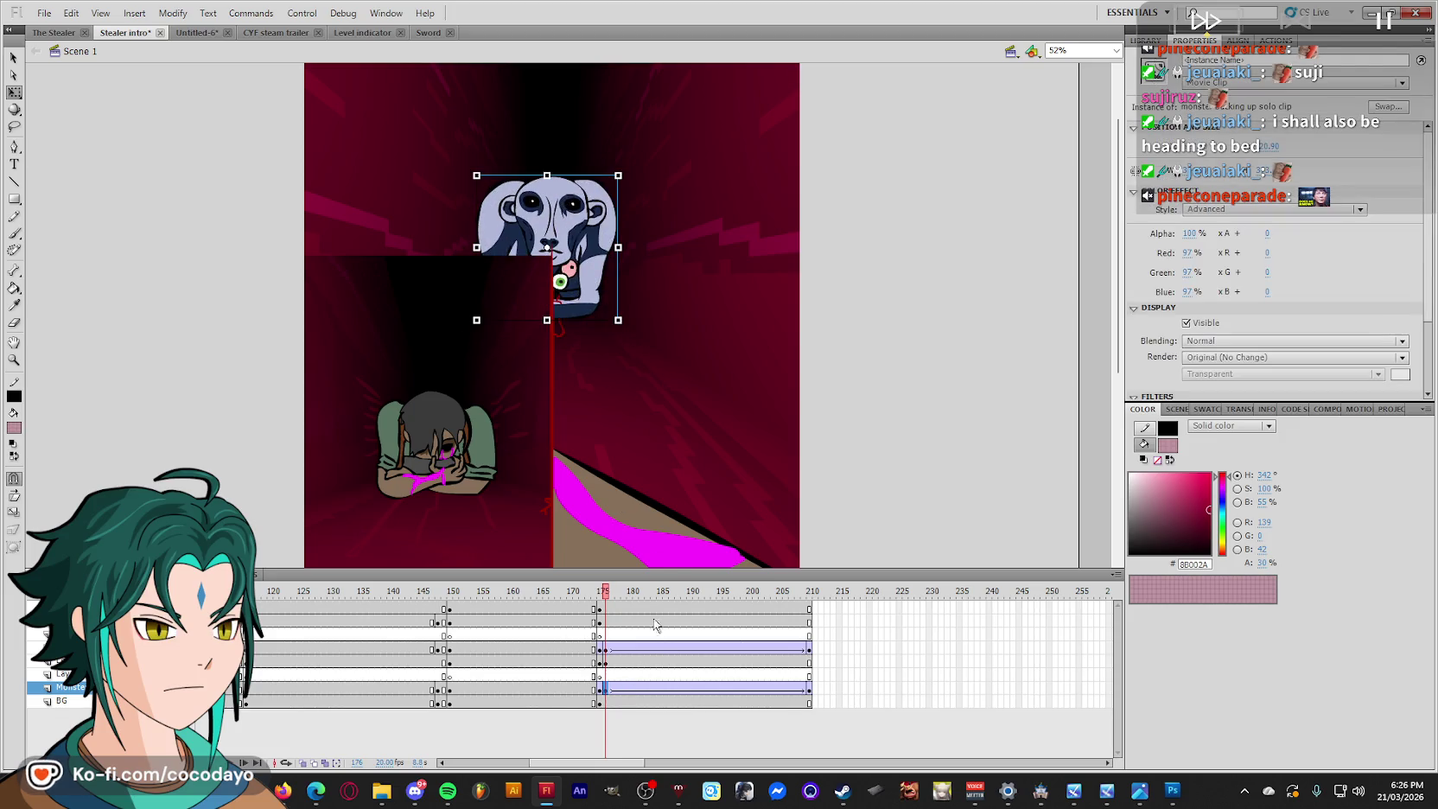
{"action": "left_click_drag", "start_coordinate": [608, 592], "coordinate": [612, 592]}
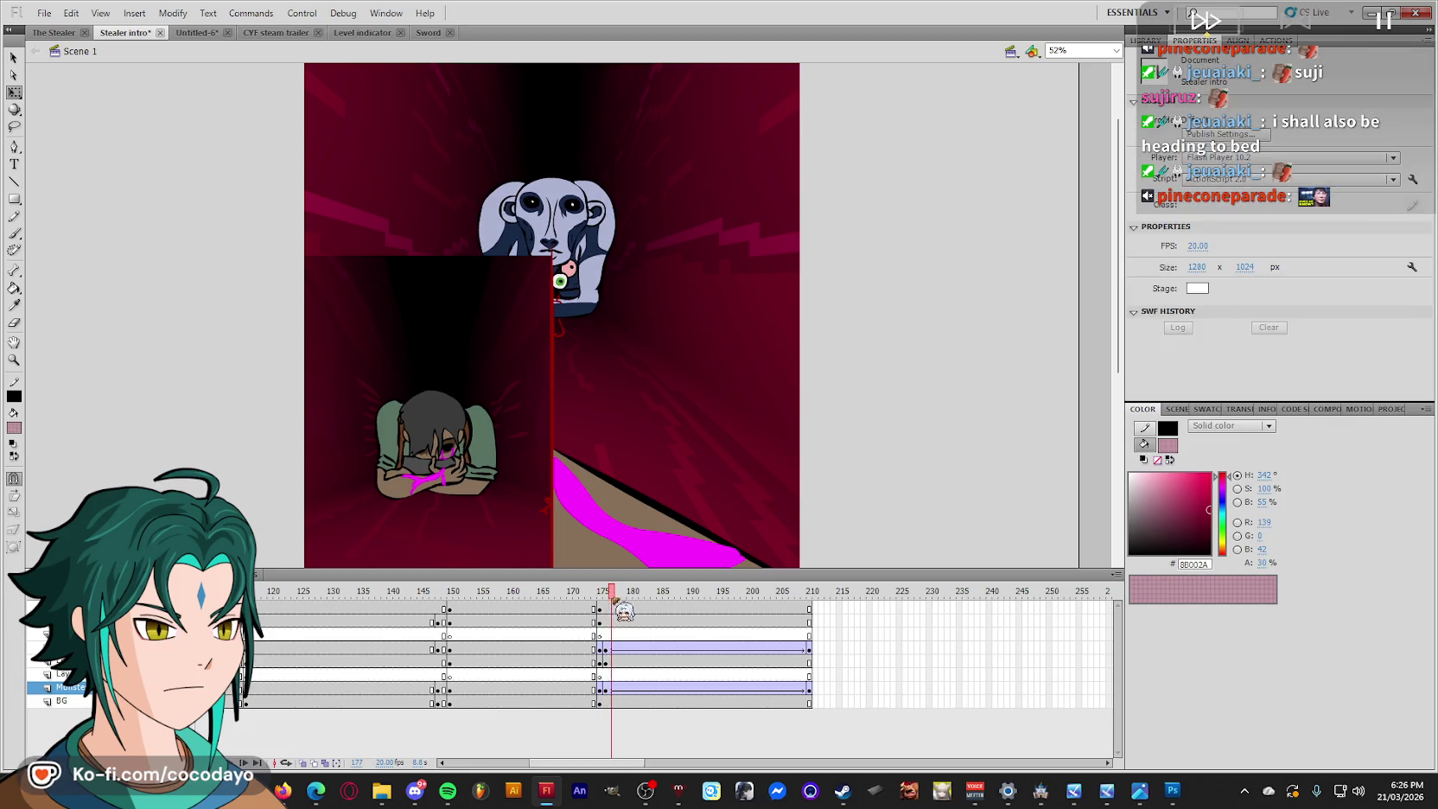
{"action": "left_click", "coordinate": [811, 648]}
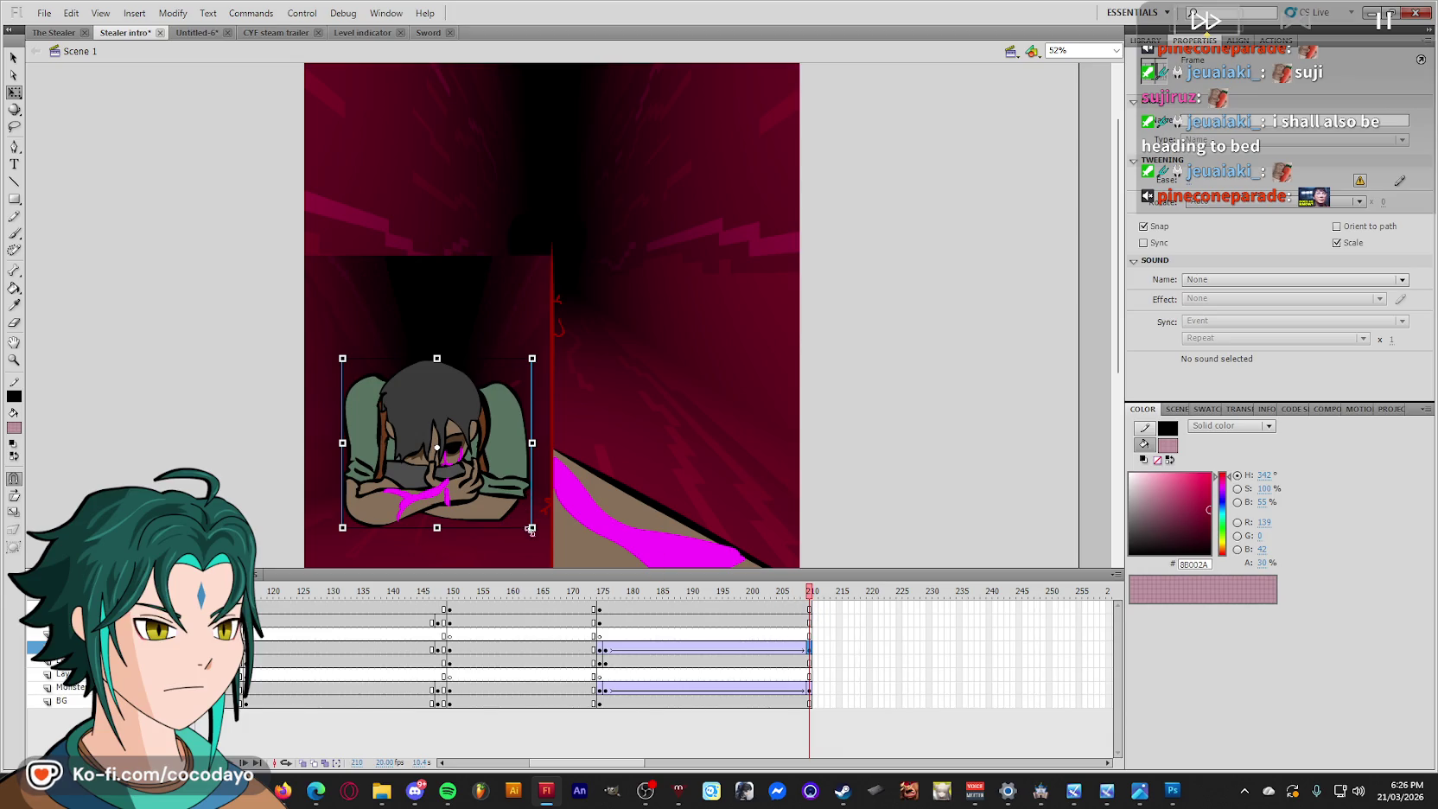
{"action": "left_click_drag", "start_coordinate": [532, 525], "coordinate": [463, 464]}
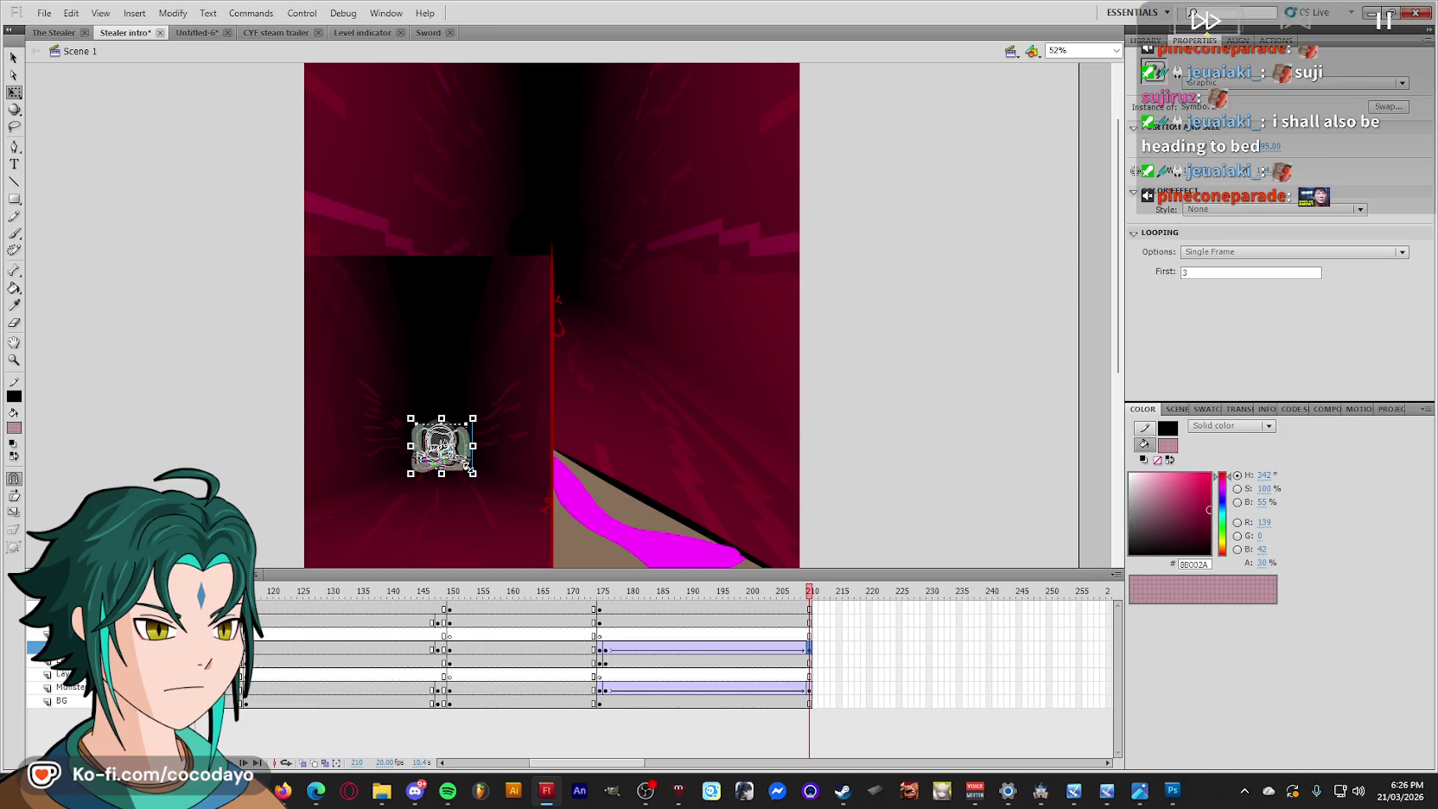
{"action": "double_click", "coordinate": [484, 505]}
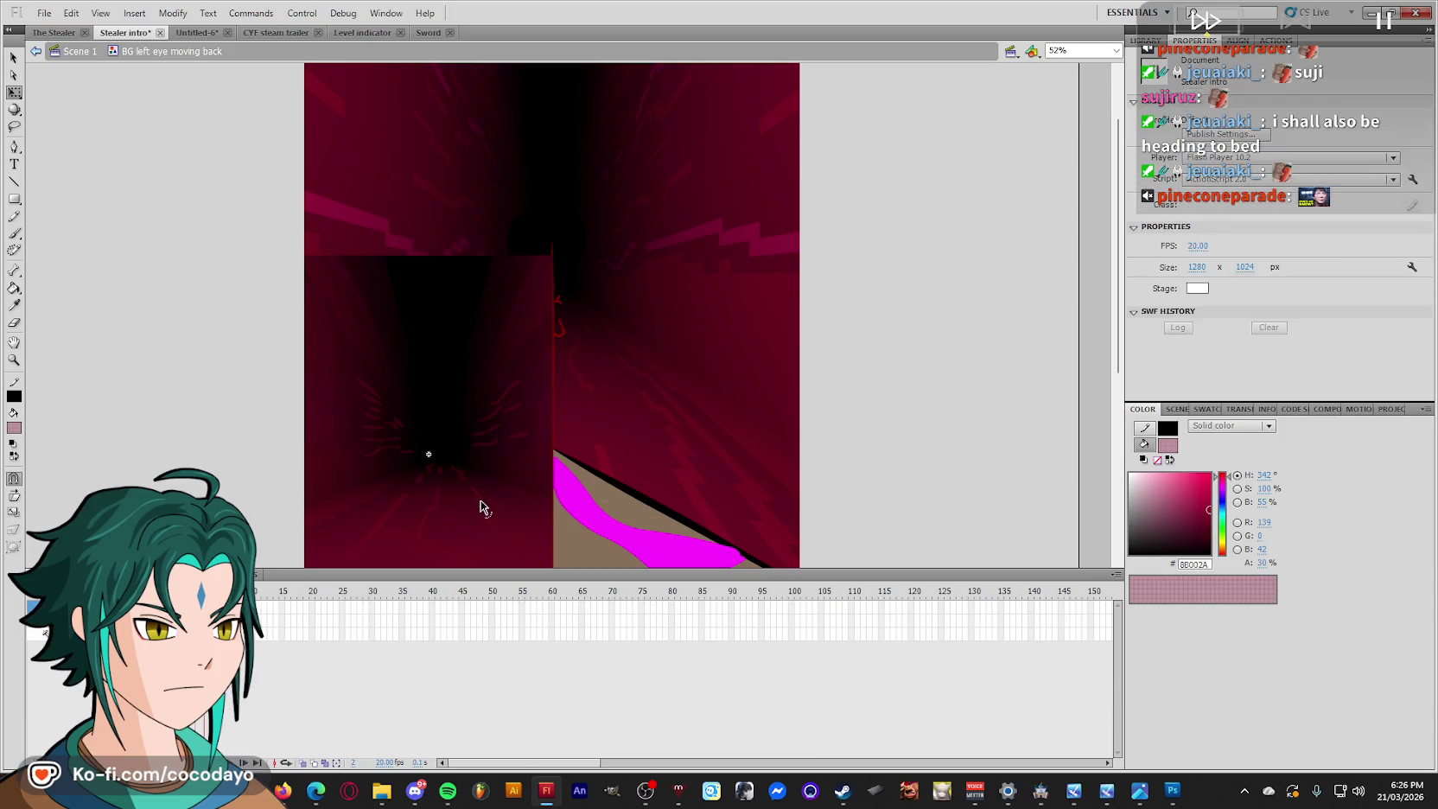
Leave the tunnel symbol and return to Scene 1.
{"action": "left_click", "coordinate": [429, 454]}
{"action": "left_click", "coordinate": [432, 600]}
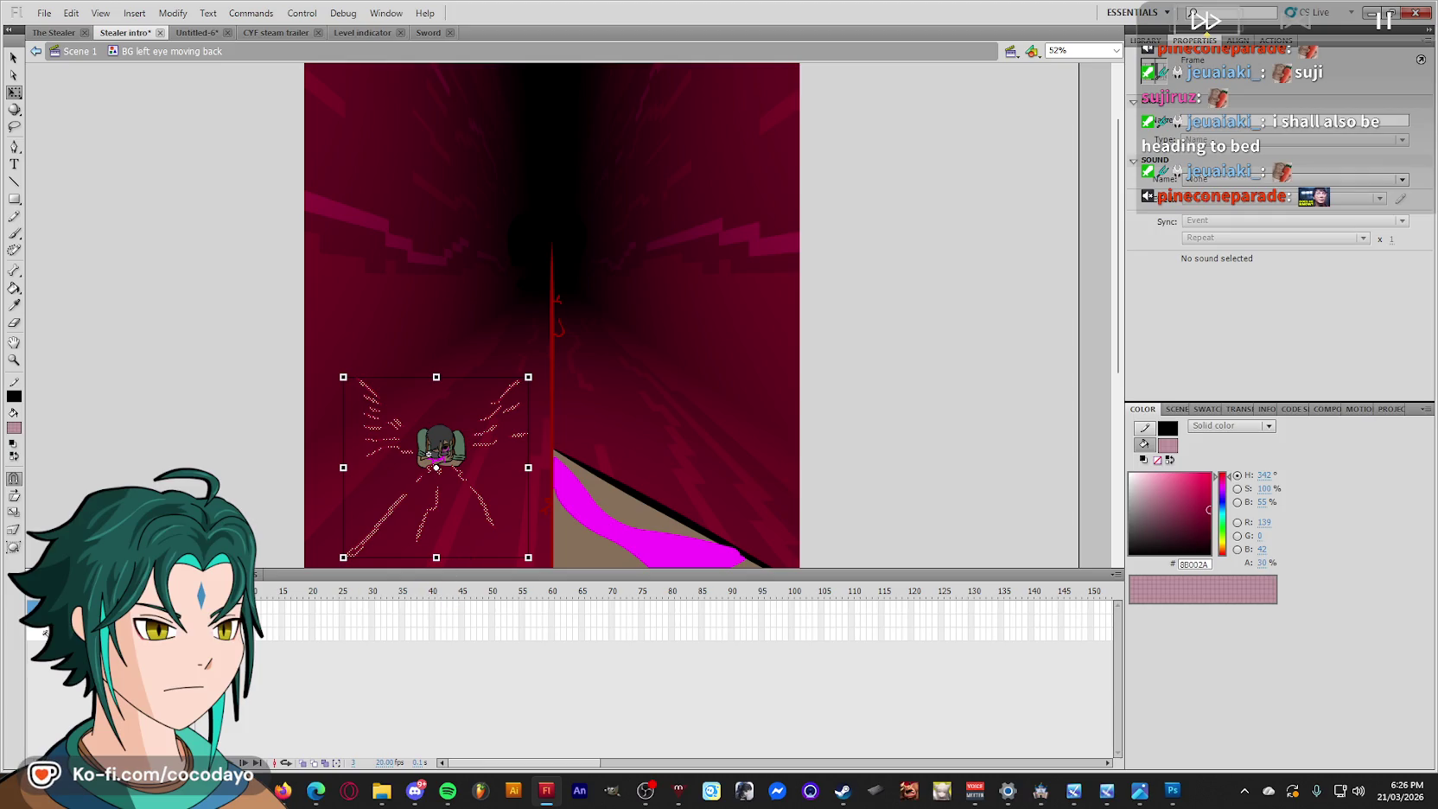
{"action": "left_click", "coordinate": [429, 454]}
{"action": "left_click", "coordinate": [428, 454]}
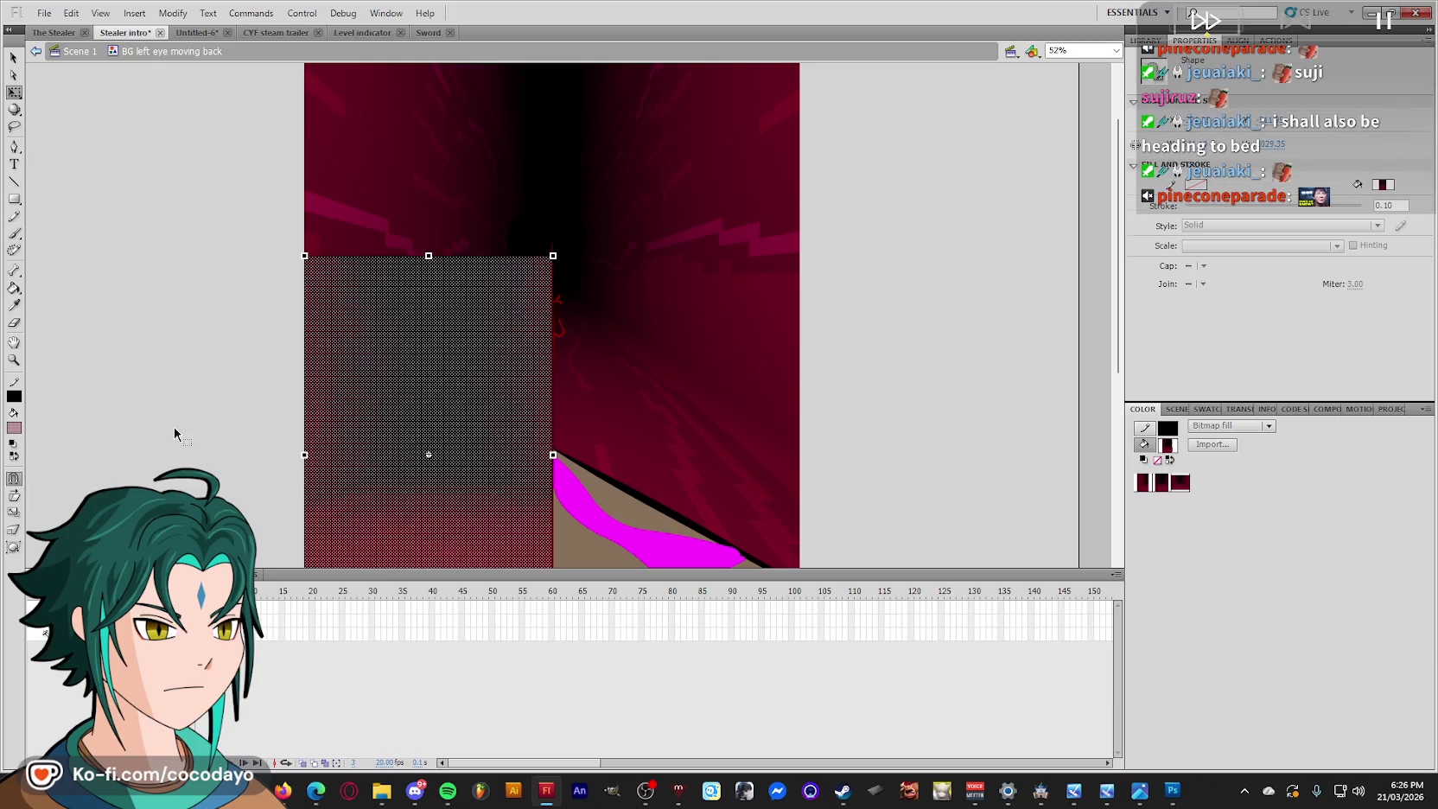
{"action": "double_click", "coordinate": [192, 421]}
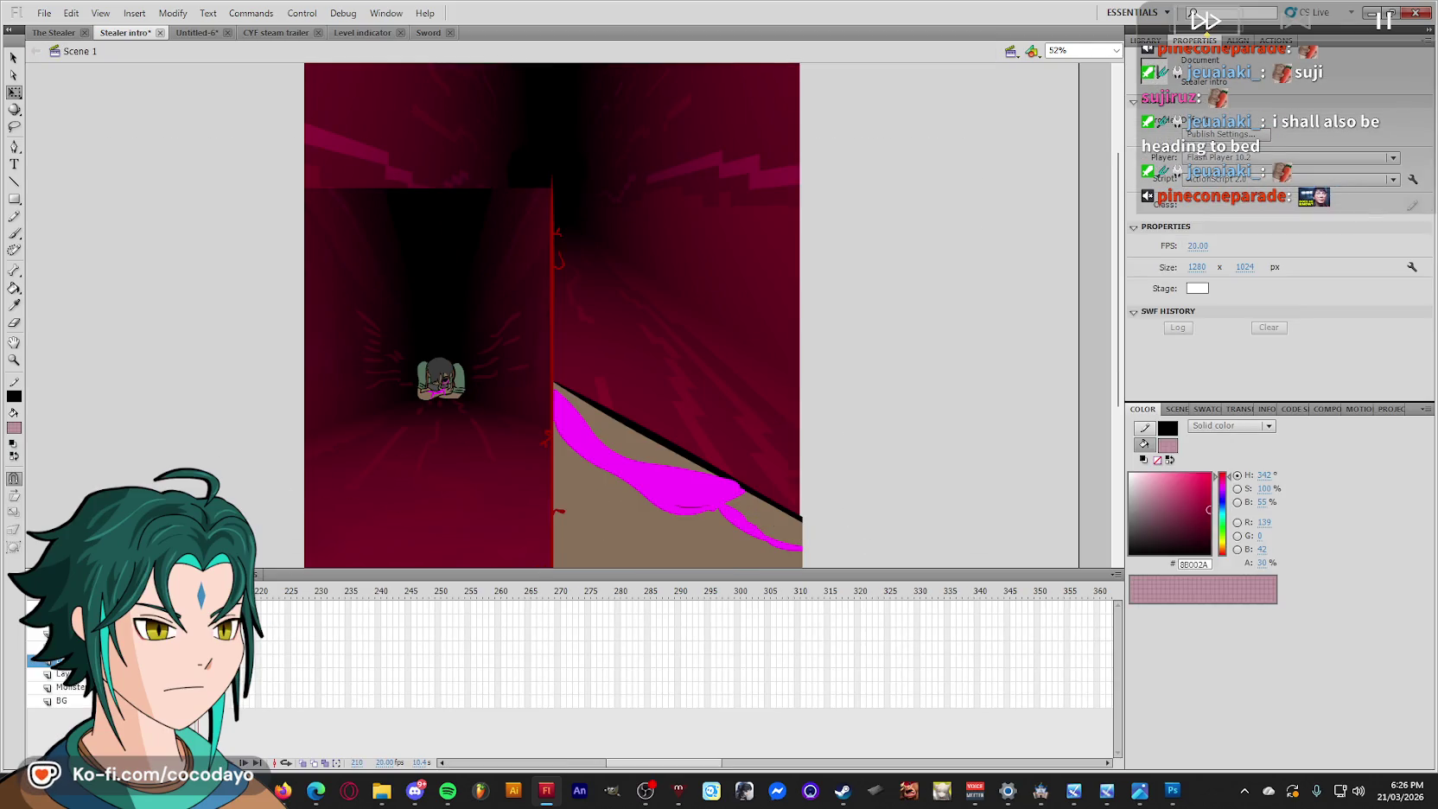
Set the character's Color Effect to Brightness -100 and preview the animation.
{"action": "left_click", "coordinate": [1274, 209]}
{"action": "left_click", "coordinate": [1223, 246]}
{"action": "left_click_drag", "start_coordinate": [1273, 233], "coordinate": [1184, 233]}
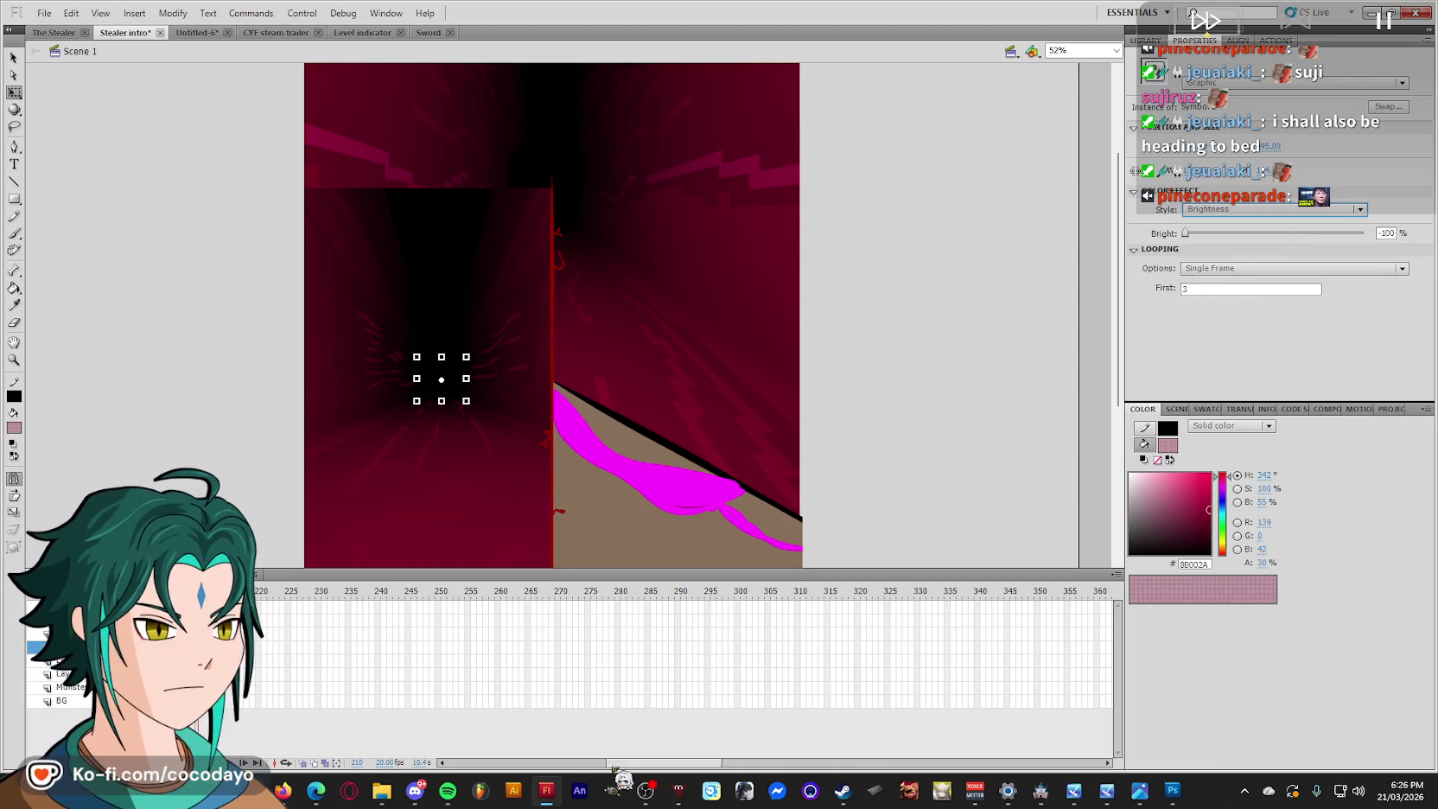
{"action": "left_click_drag", "start_coordinate": [610, 763], "coordinate": [551, 763]}
{"action": "left_click_drag", "start_coordinate": [644, 591], "coordinate": [378, 592]}
{"action": "key", "text": "Return"}
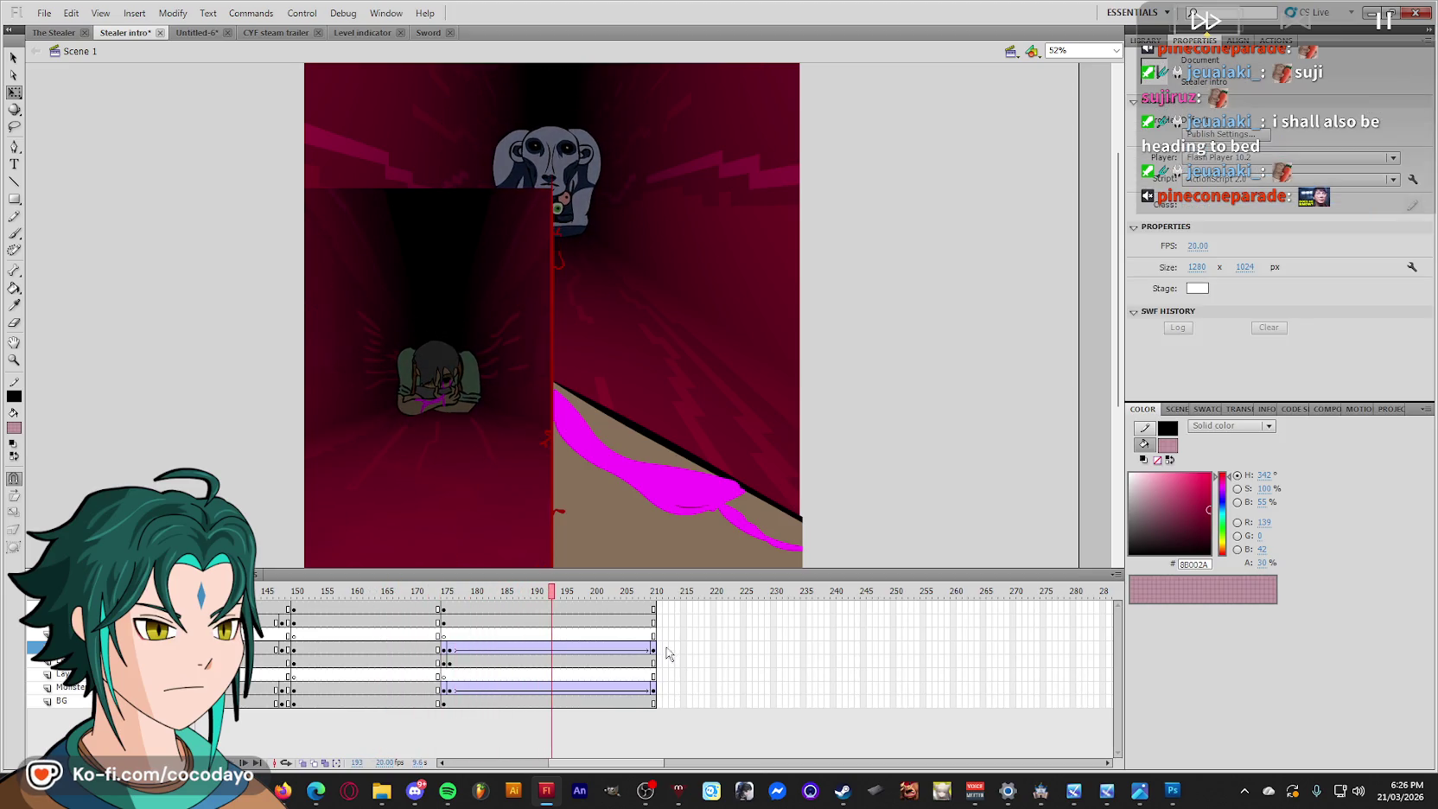
Remove frames 185–210 on all layers and play back from around frame 170.
{"action": "mouse_move", "coordinate": [646, 615]}
{"action": "left_mouse_down"}
{"action": "mouse_move", "coordinate": [540, 702]}
{"action": "mouse_move", "coordinate": [503, 704]}
{"action": "left_mouse_up"}
{"action": "right_click", "coordinate": [503, 705]}
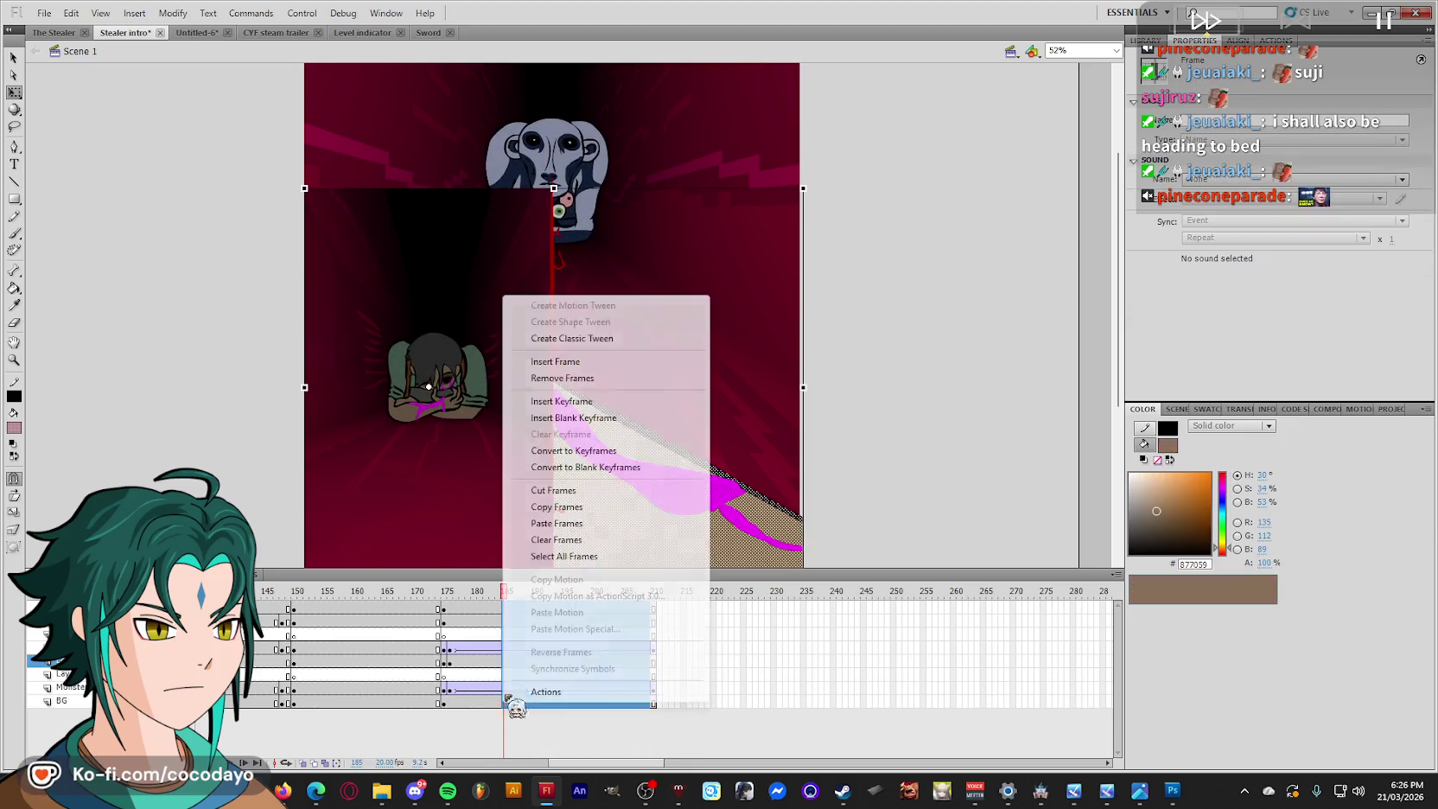
{"action": "left_click", "coordinate": [581, 387]}
{"action": "left_click_drag", "start_coordinate": [459, 622], "coordinate": [418, 622]}
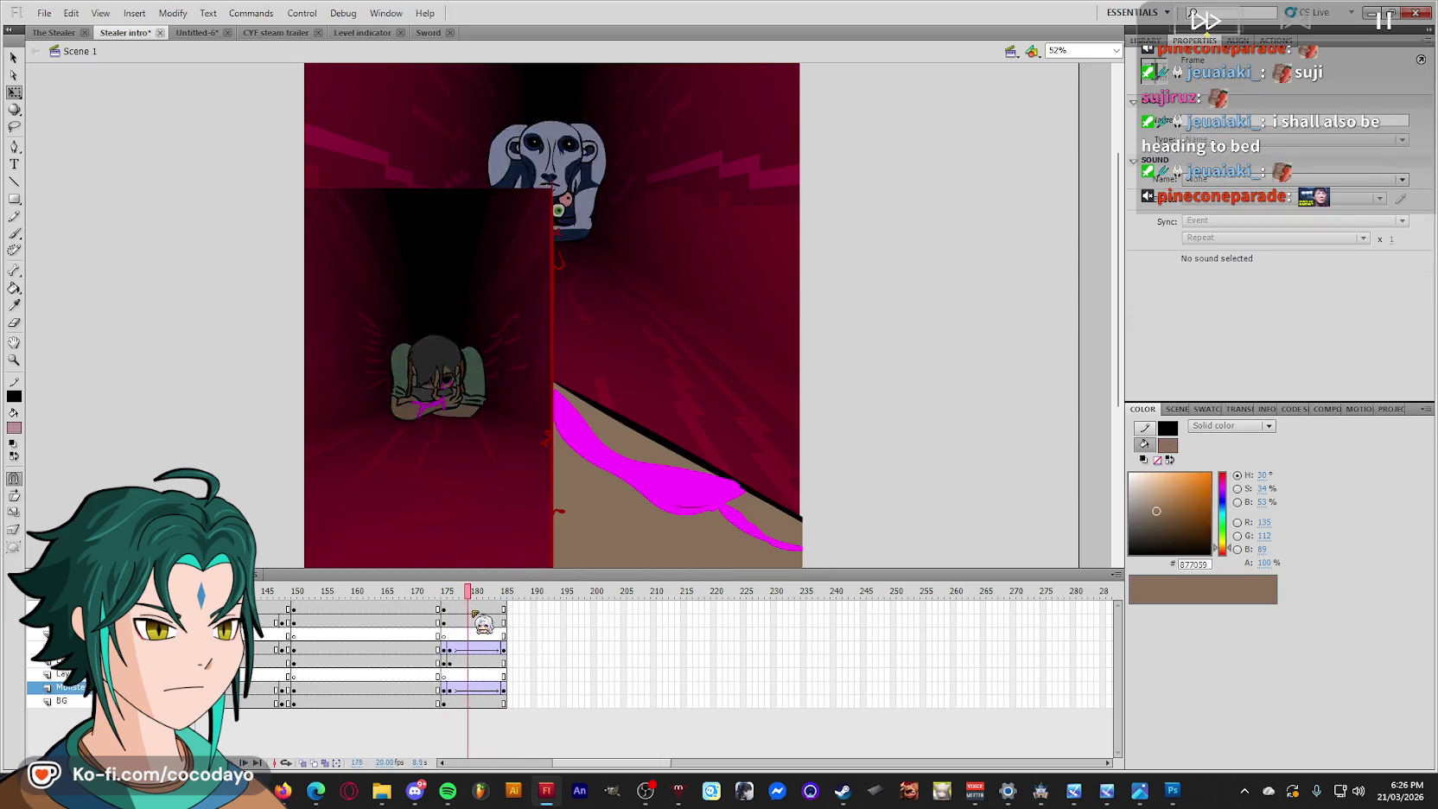
{"action": "key", "text": "Return"}
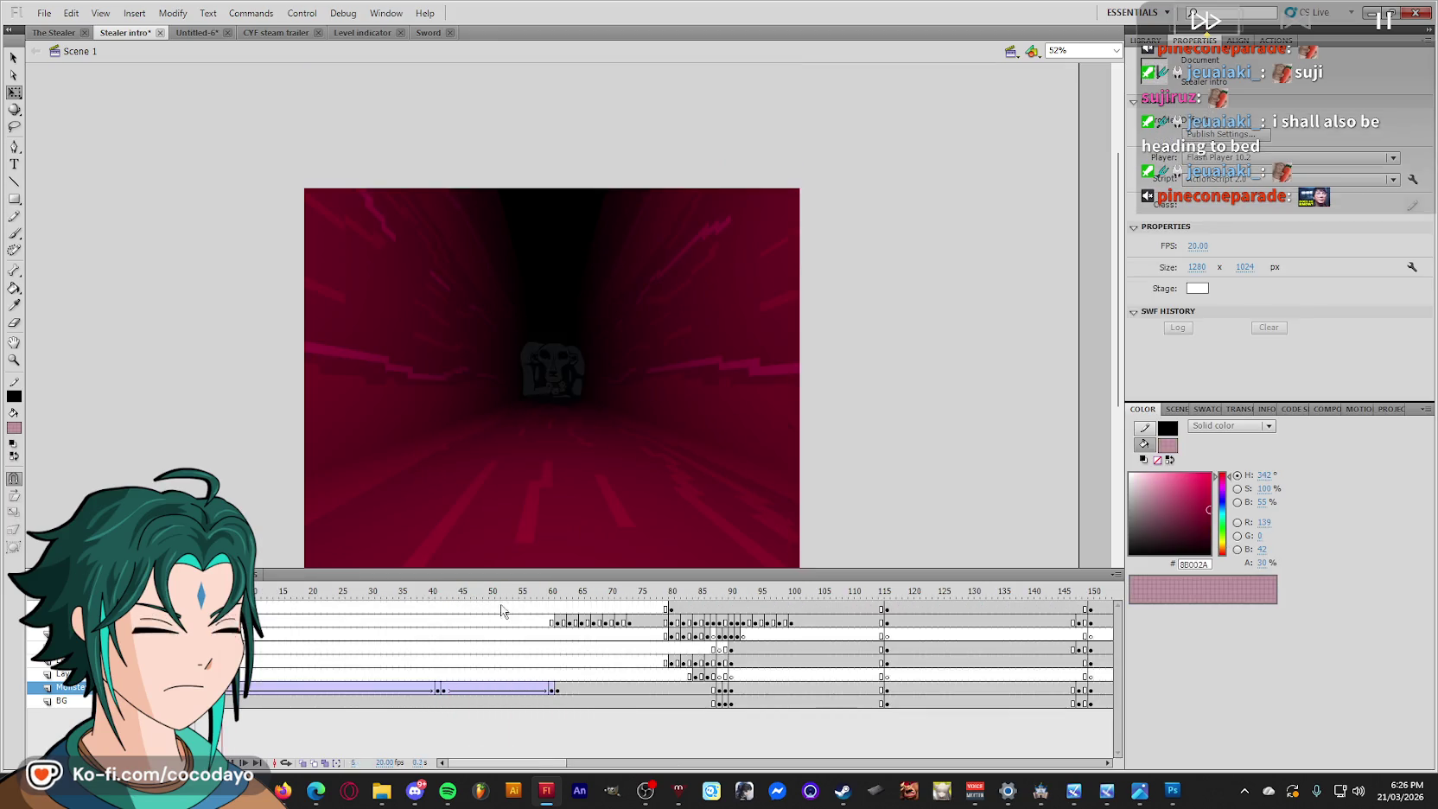
Replay and scrub the ending, checking frames 177–185.
{"action": "left_click_drag", "start_coordinate": [557, 762], "coordinate": [663, 762]}
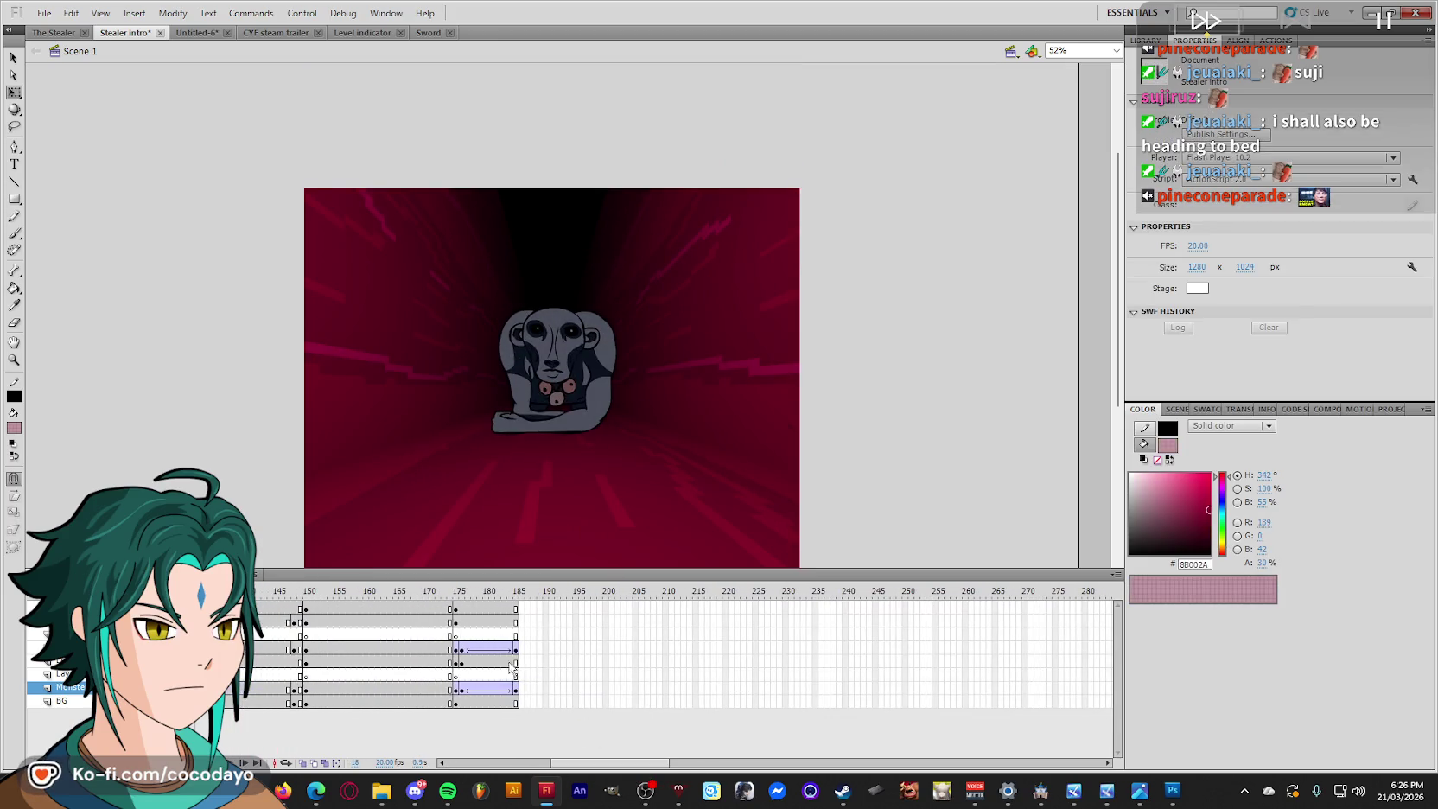
{"action": "left_click", "coordinate": [499, 648]}
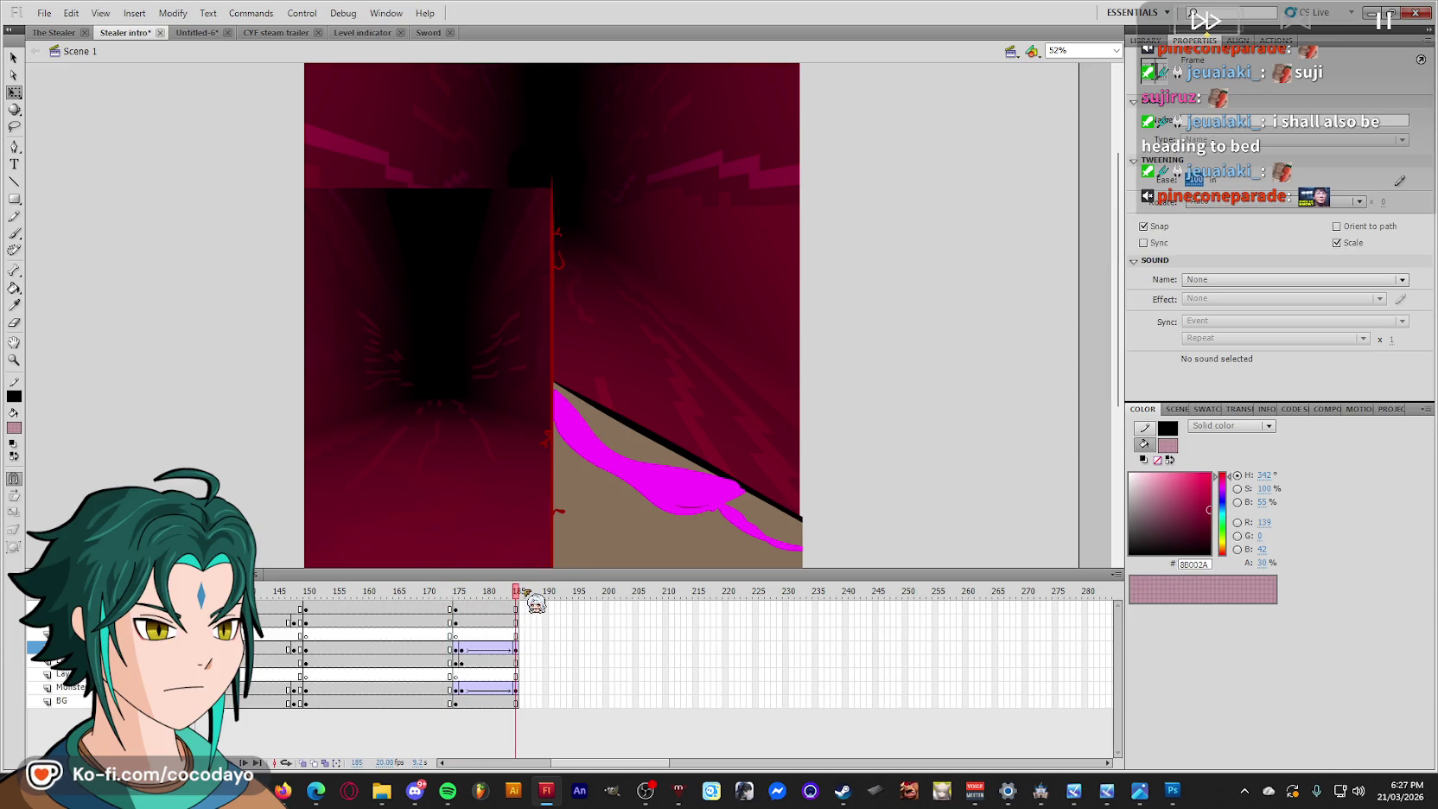
{"action": "left_click", "coordinate": [485, 688]}
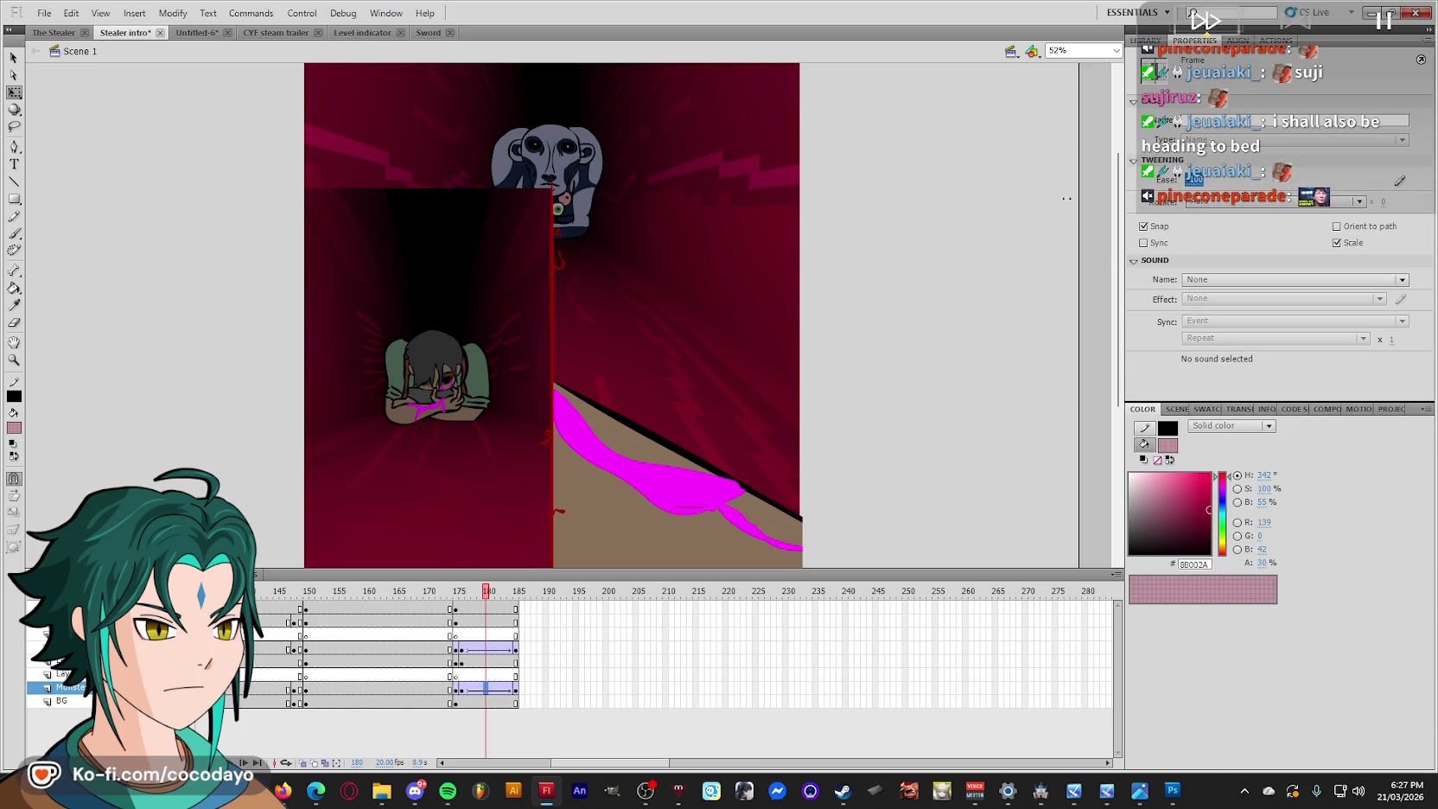
{"action": "left_click", "coordinate": [434, 608]}
{"action": "key", "text": "Return"}
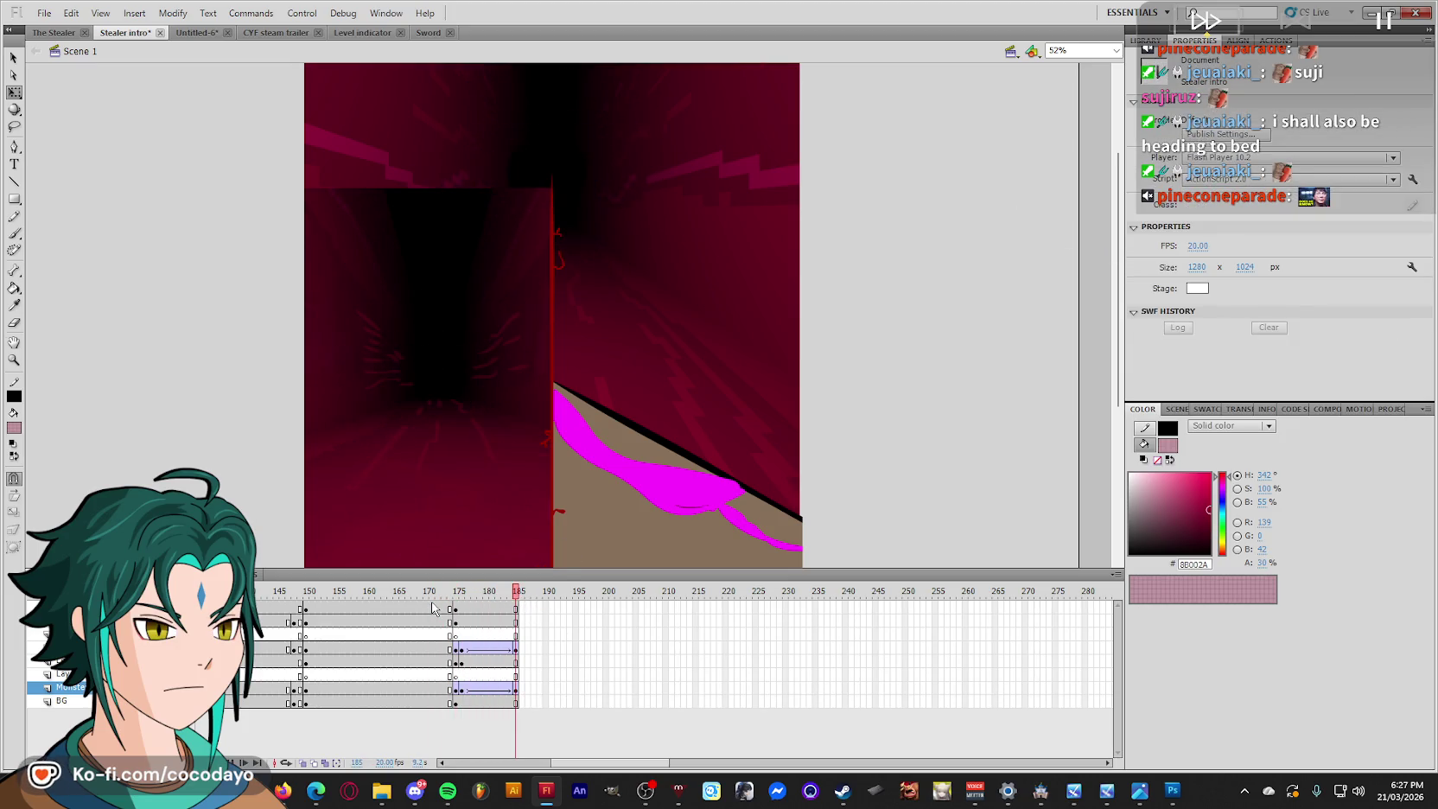
{"action": "left_click", "coordinate": [417, 608]}
{"action": "key", "text": "Return"}
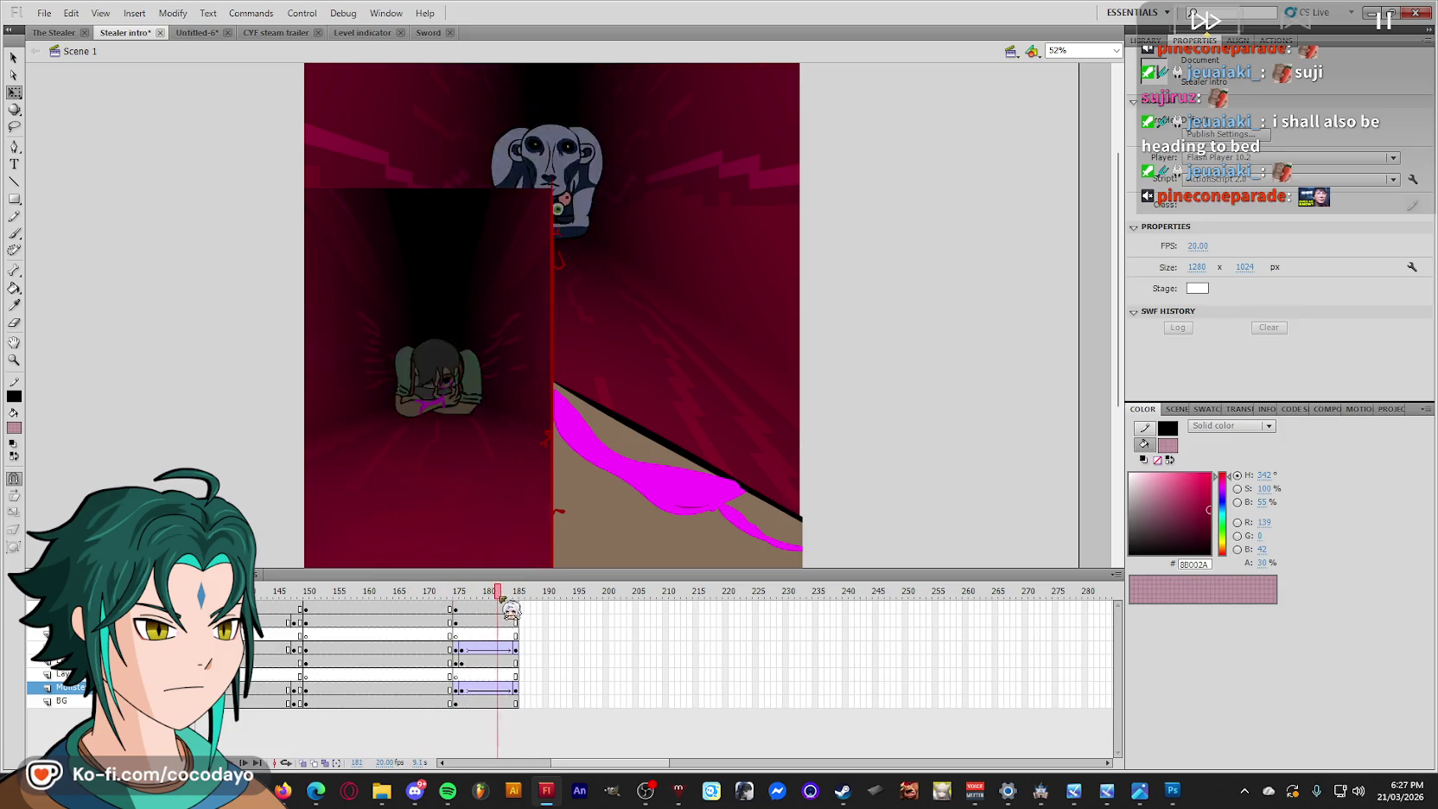
{"action": "left_click", "coordinate": [485, 608]}
{"action": "mouse_move", "coordinate": [484, 608]}
{"action": "left_mouse_down"}
{"action": "mouse_move", "coordinate": [421, 609]}
{"action": "mouse_move", "coordinate": [470, 608]}
{"action": "left_mouse_up"}
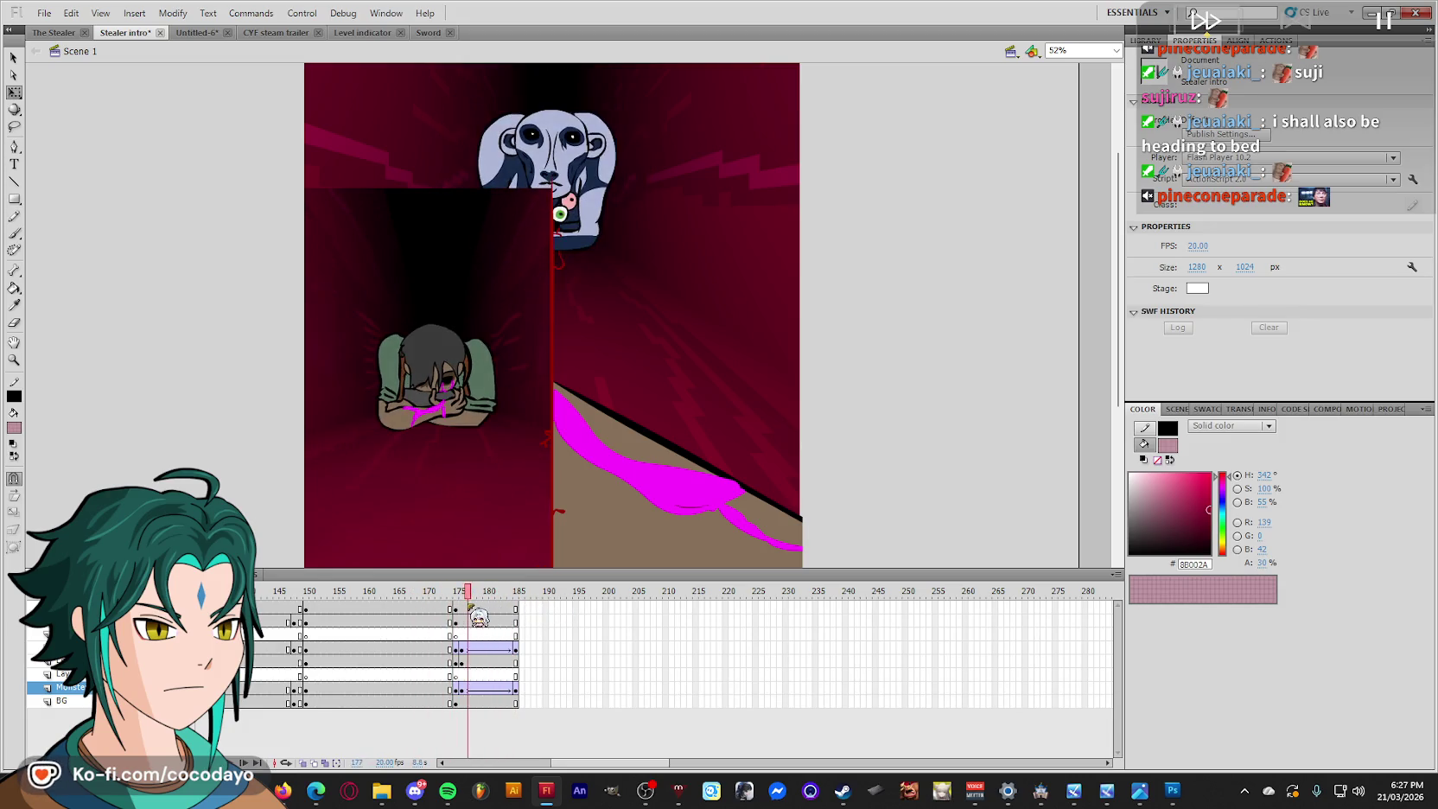
{"action": "left_click", "coordinate": [468, 661]}
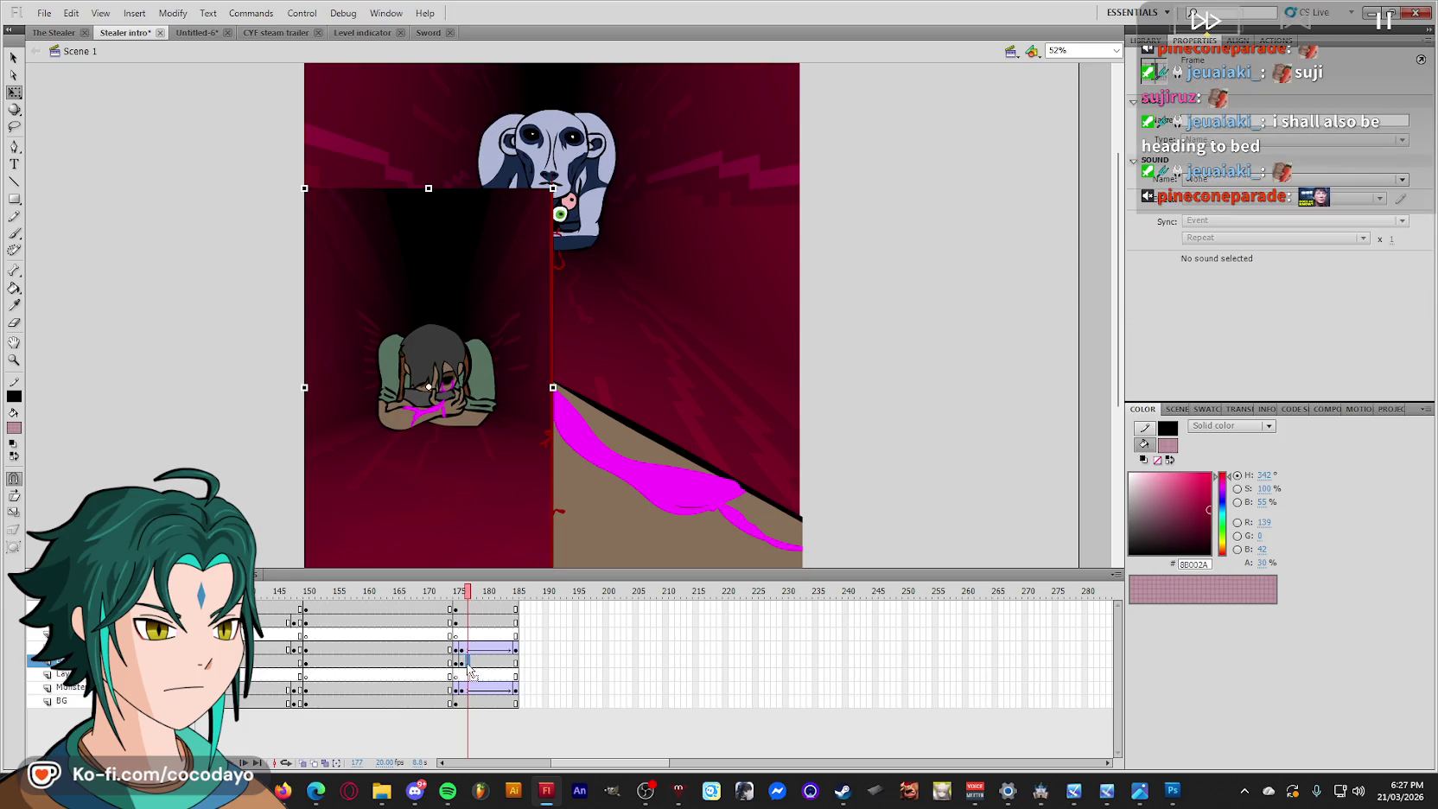
Remove all frames after frame 180 across every layer.
{"action": "left_click", "coordinate": [505, 481]}
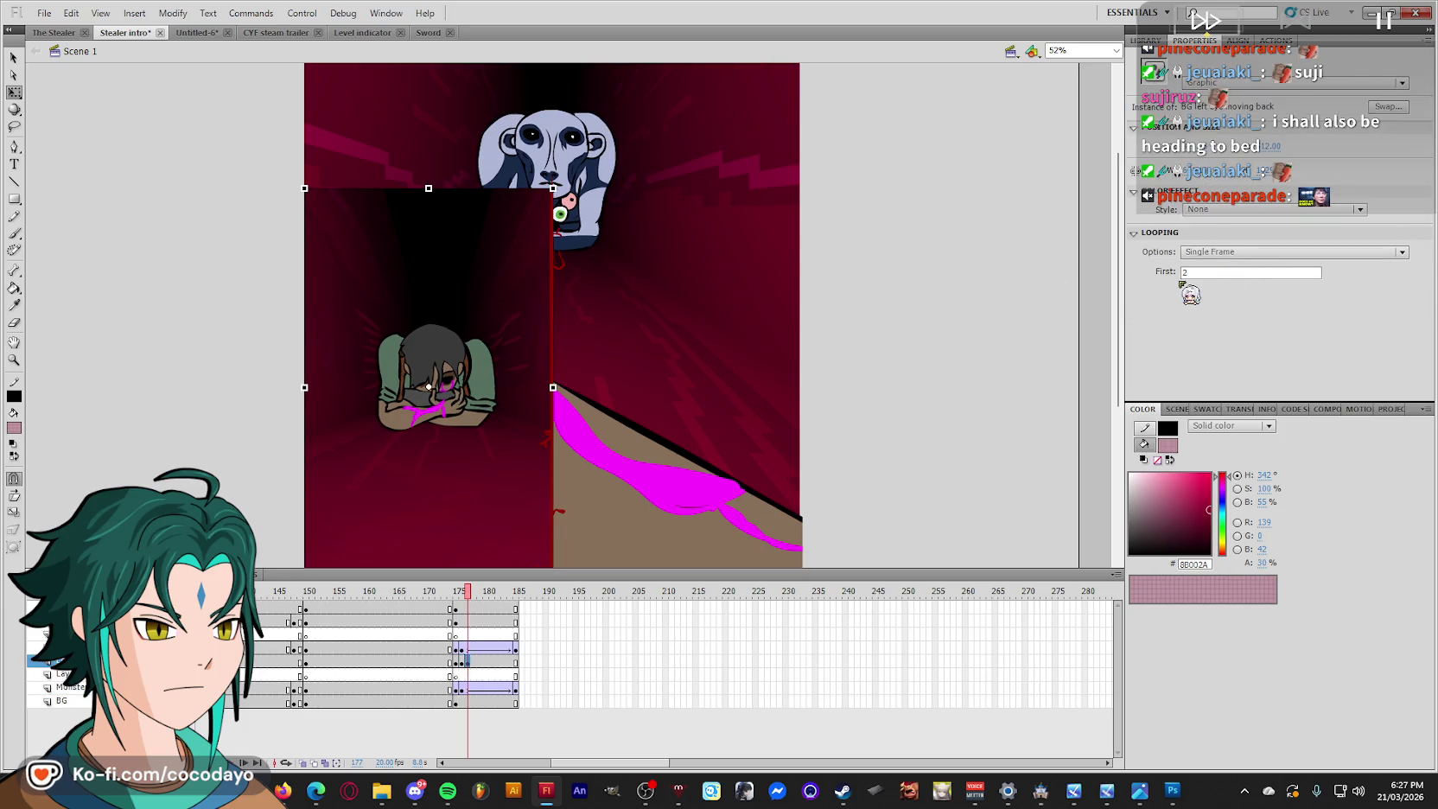
{"action": "left_click", "coordinate": [764, 450]}
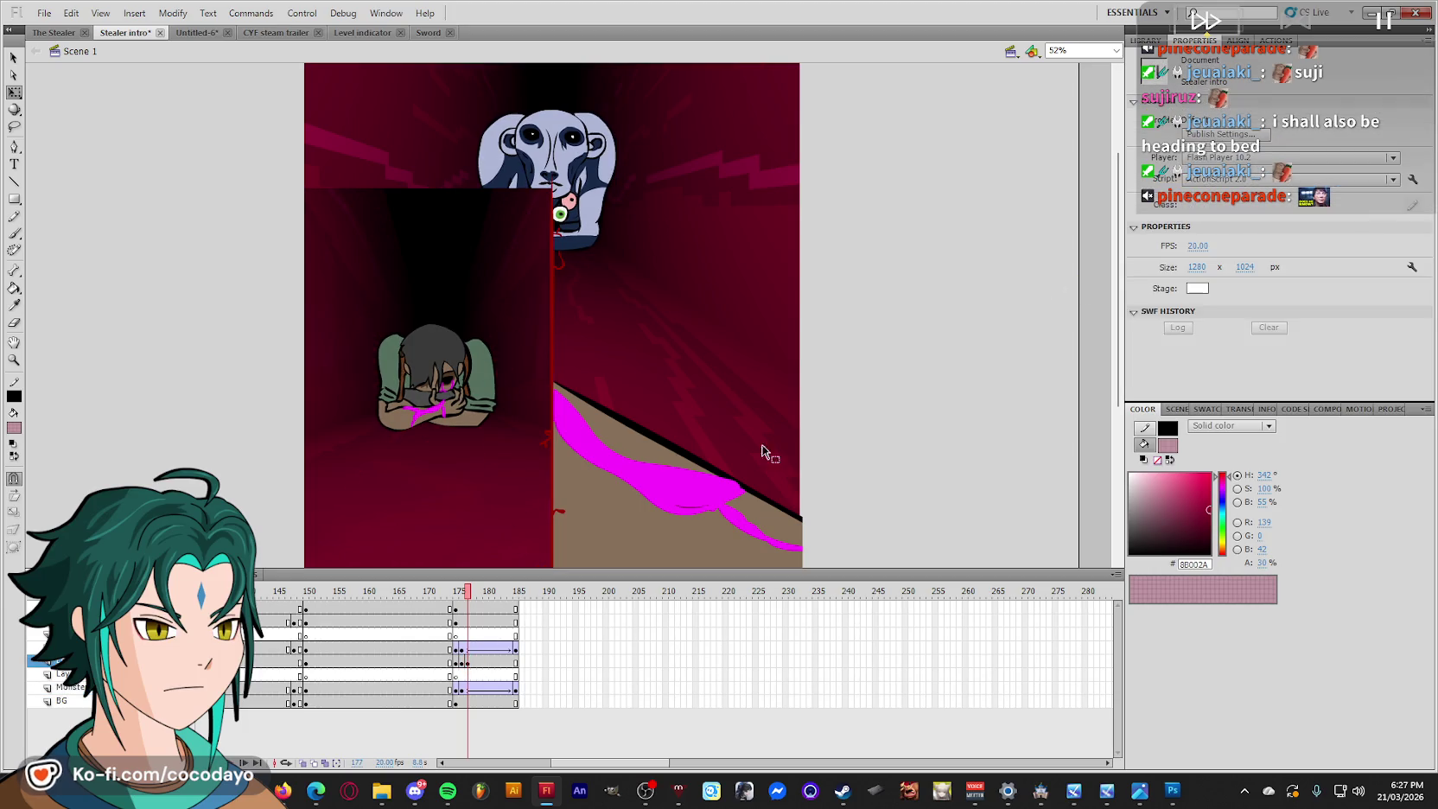
{"action": "left_click", "coordinate": [476, 612]}
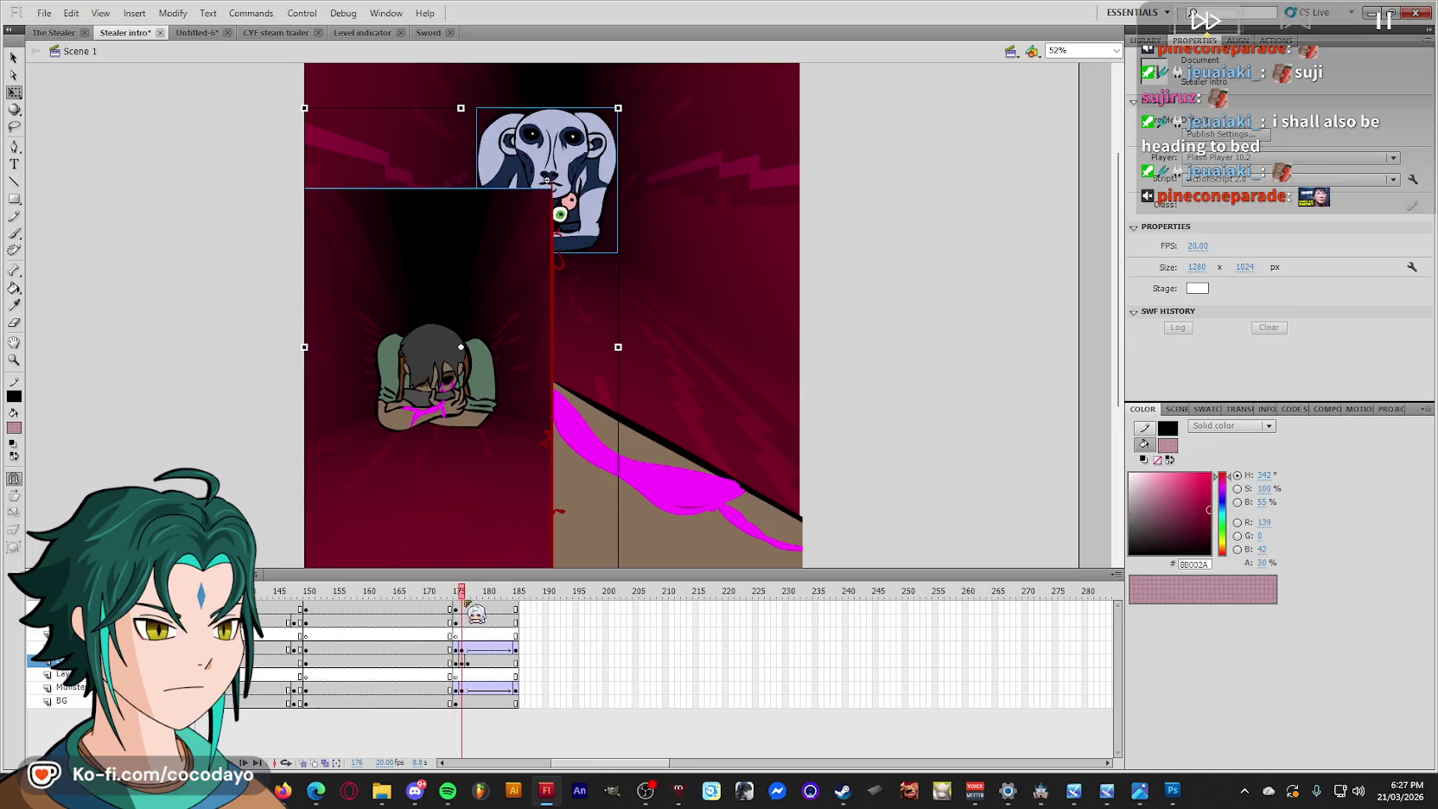
{"action": "left_click", "coordinate": [470, 649]}
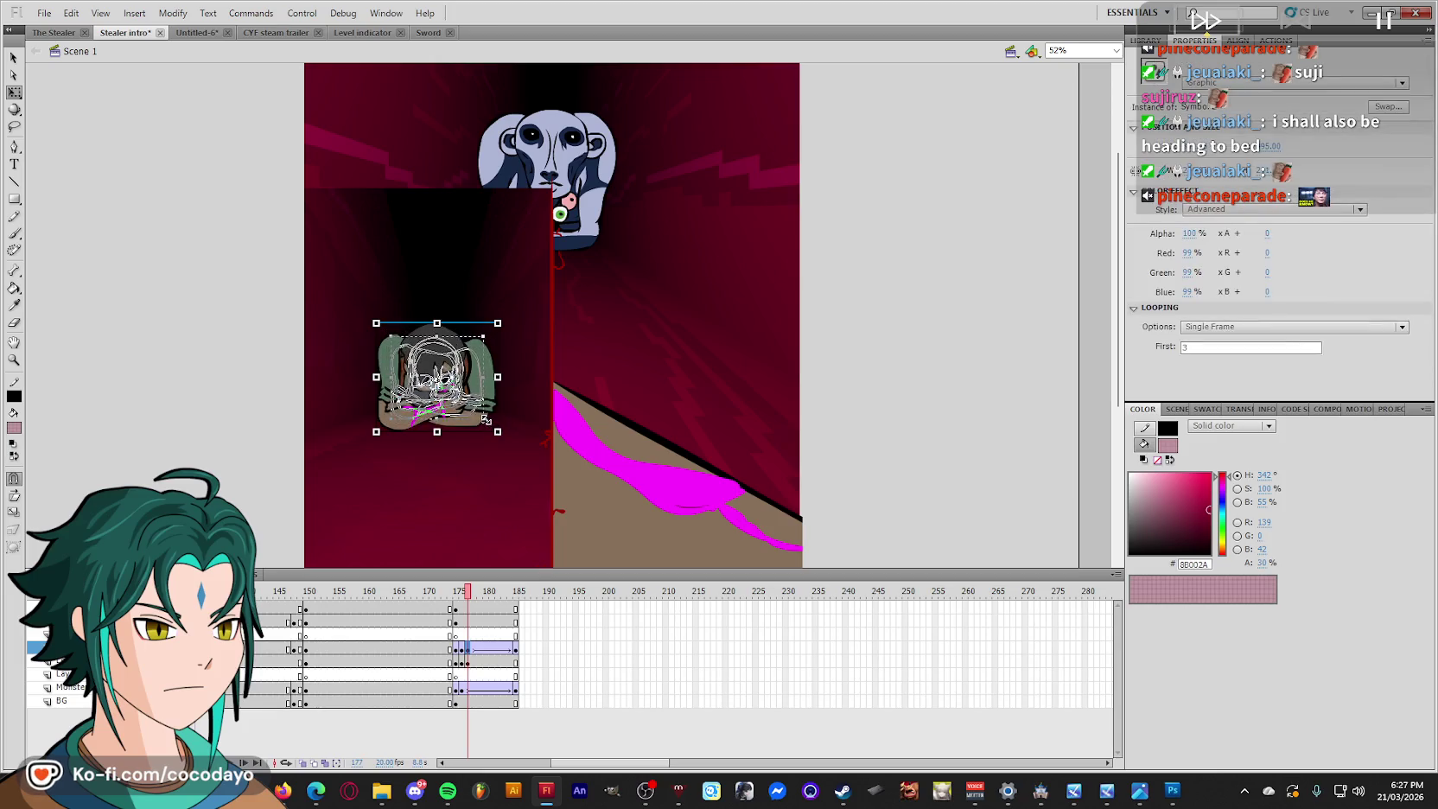
{"action": "left_click", "coordinate": [463, 608]}
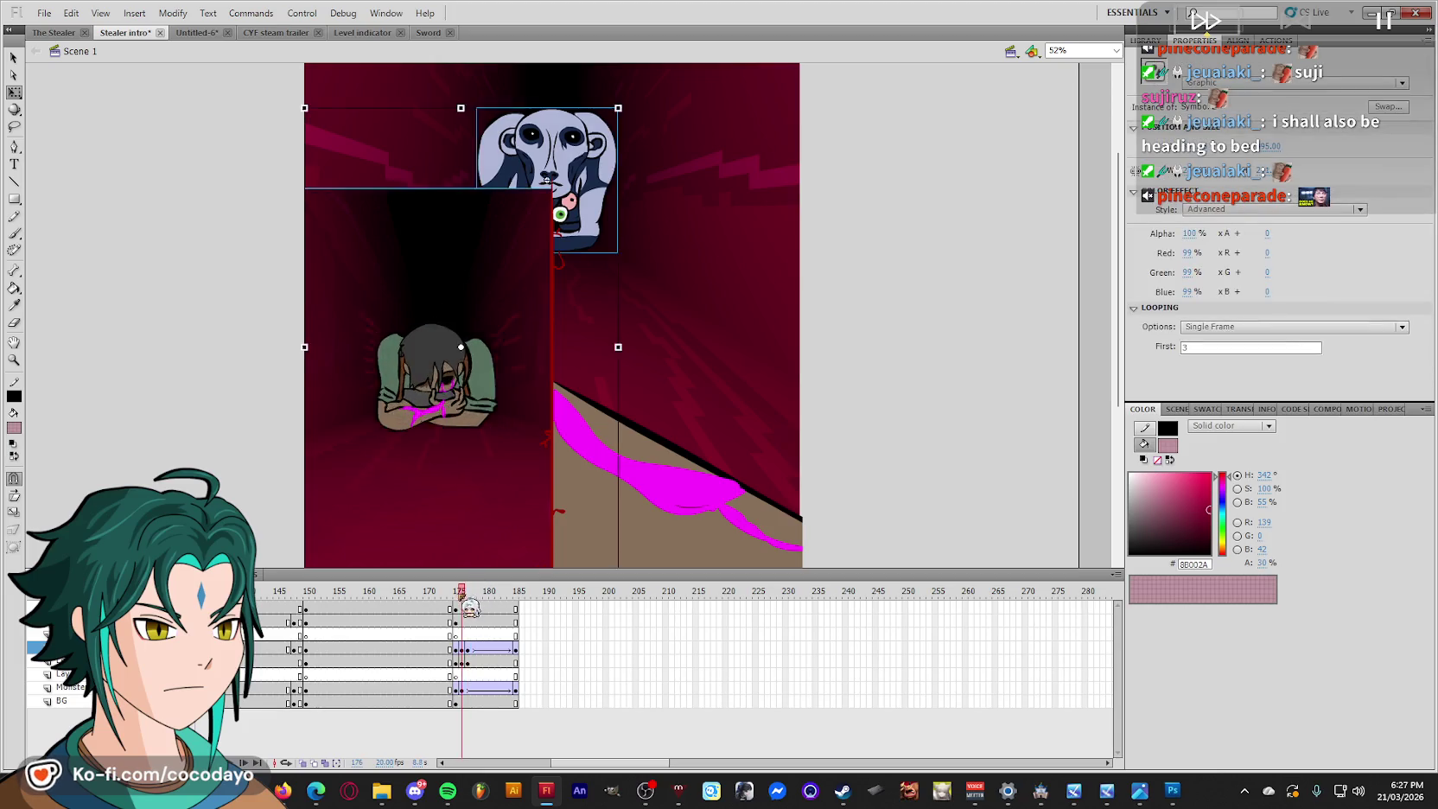
{"action": "left_click", "coordinate": [484, 649]}
{"action": "left_click_drag", "start_coordinate": [485, 609], "coordinate": [485, 701]}
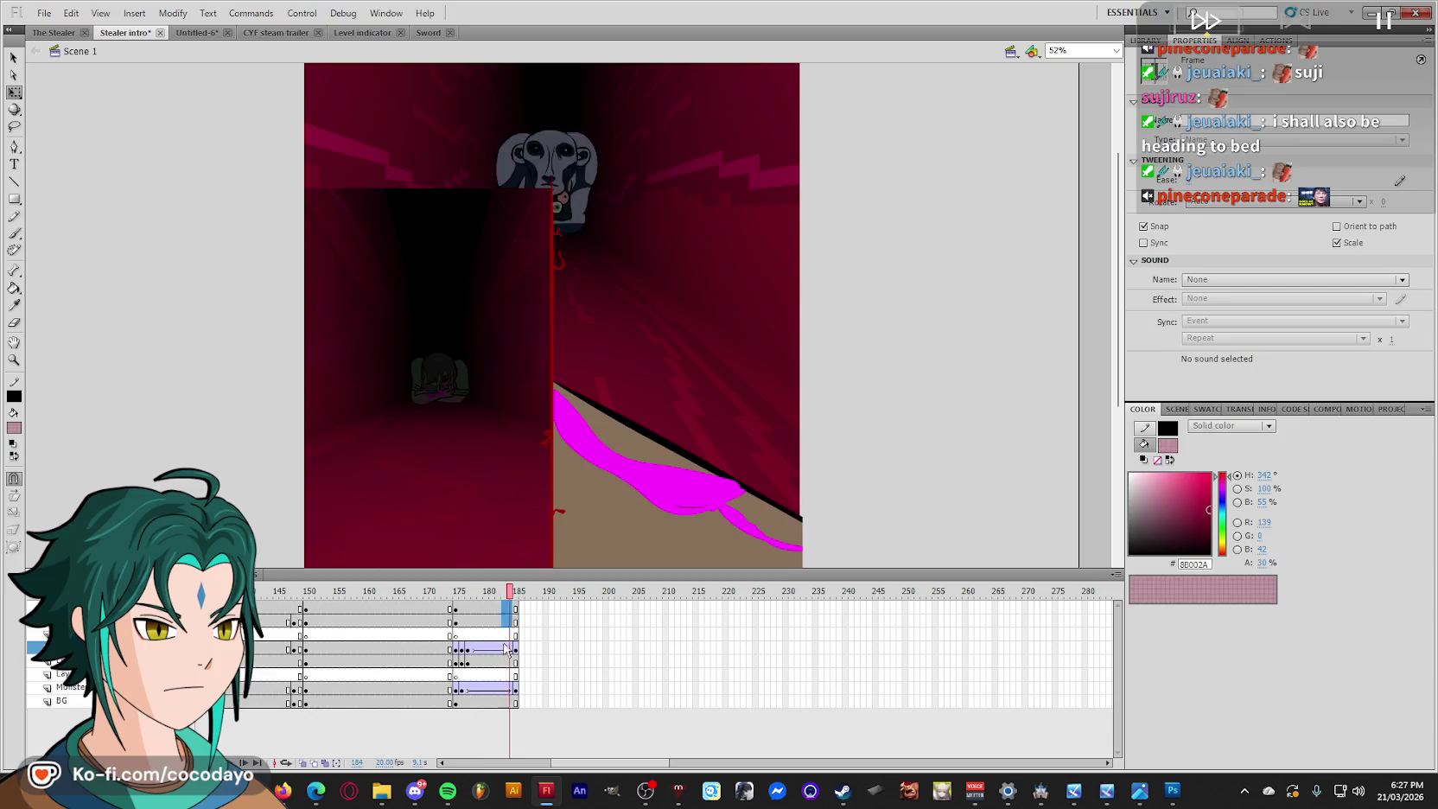
{"action": "right_click", "coordinate": [485, 700]}
{"action": "left_click", "coordinate": [545, 374]}
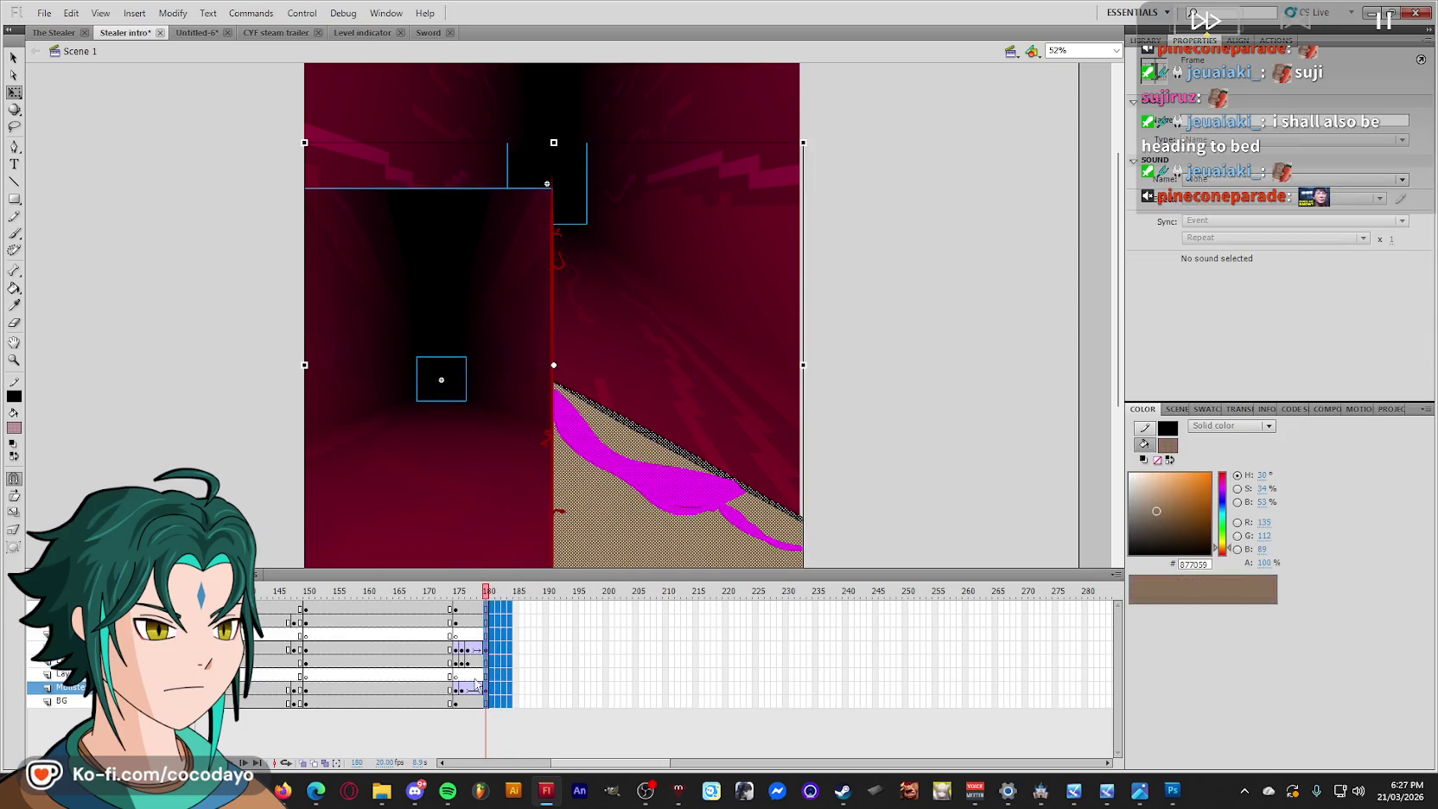
Shrink the monster, set its Brightness to -53, and preview the ending.
{"action": "left_click_drag", "start_coordinate": [616, 252], "coordinate": [596, 226]}
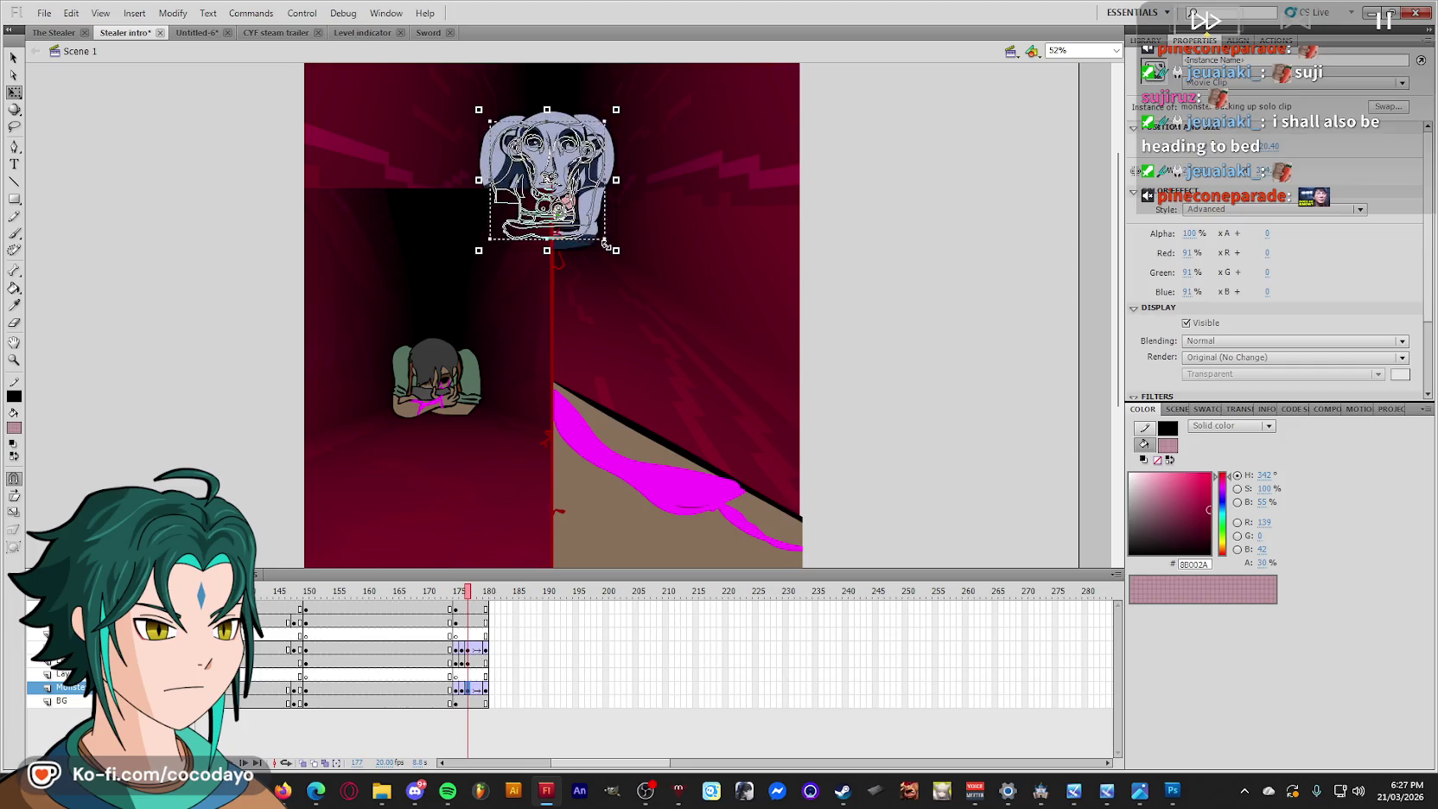
{"action": "left_click", "coordinate": [933, 292]}
{"action": "left_click", "coordinate": [547, 169]}
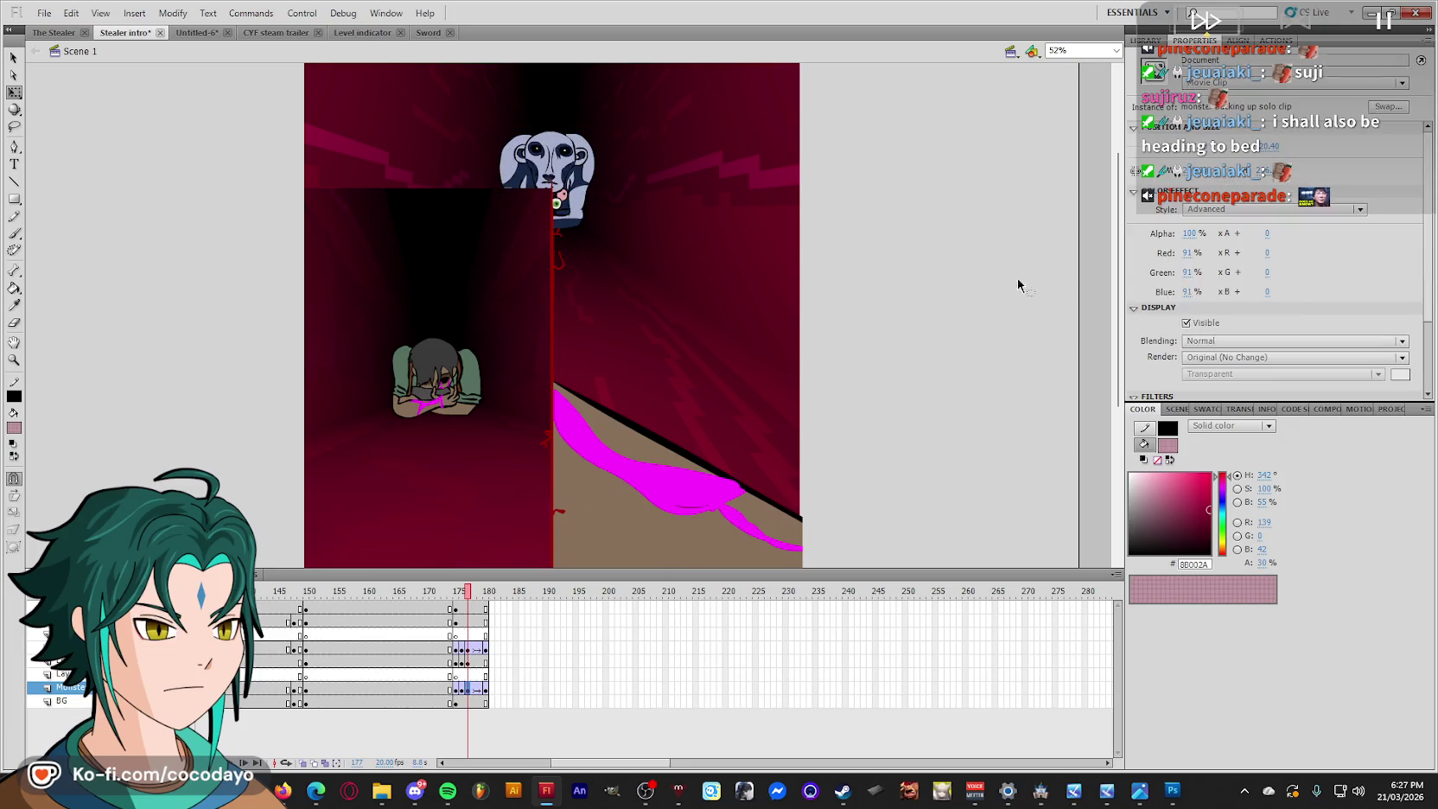
{"action": "left_click", "coordinate": [1238, 209]}
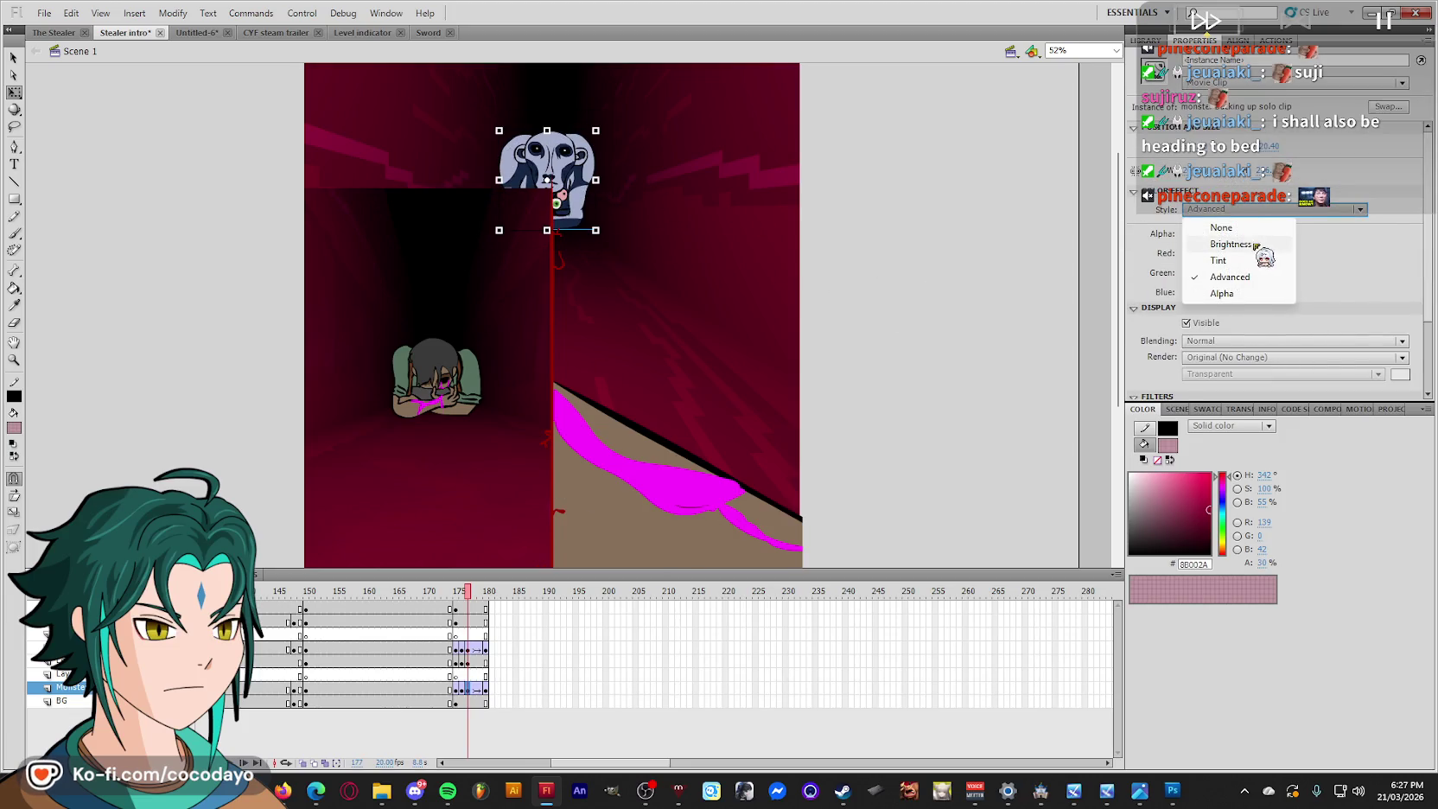
{"action": "left_click", "coordinate": [1231, 244]}
{"action": "left_click_drag", "start_coordinate": [1275, 233], "coordinate": [1228, 245]}
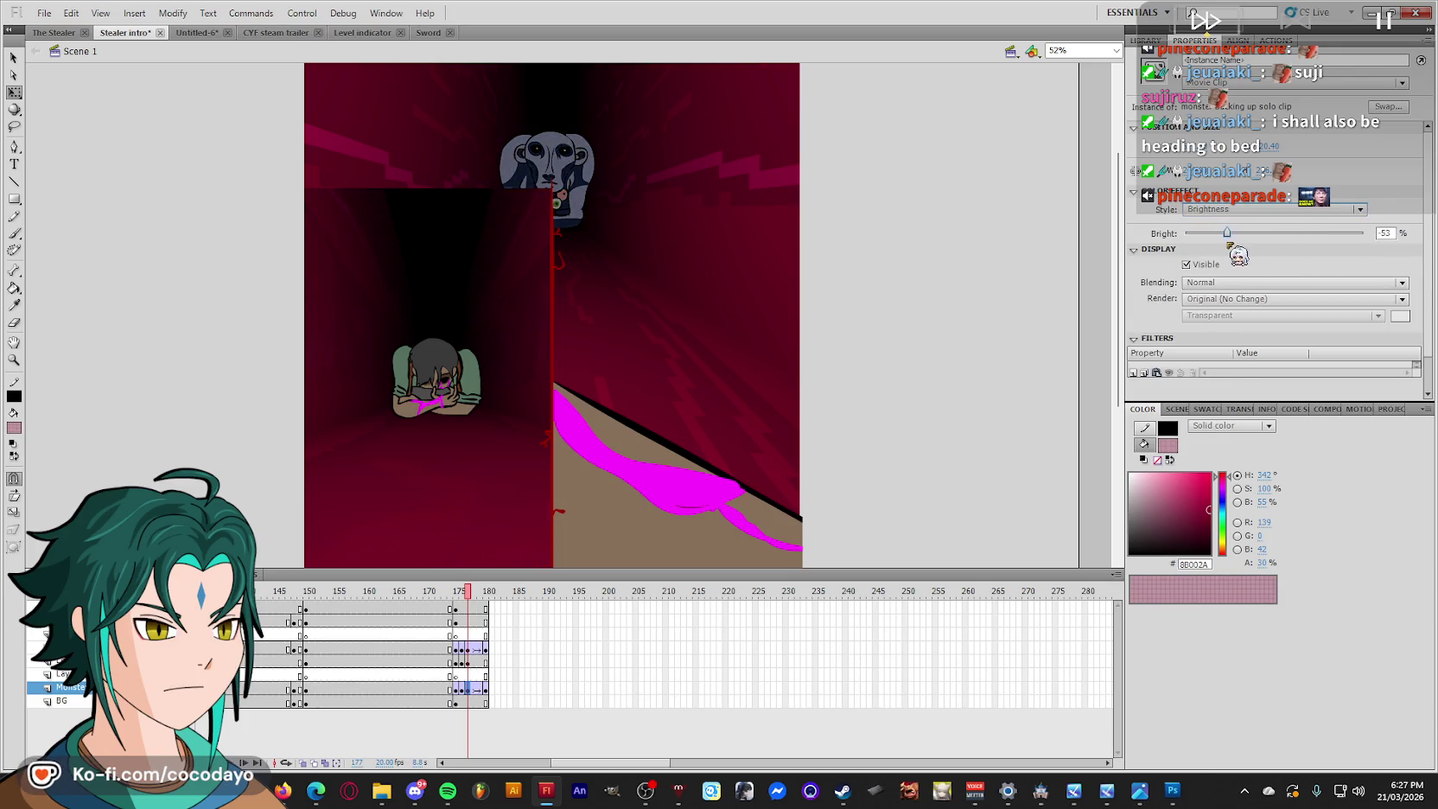
{"action": "left_click_drag", "start_coordinate": [476, 603], "coordinate": [479, 591]}
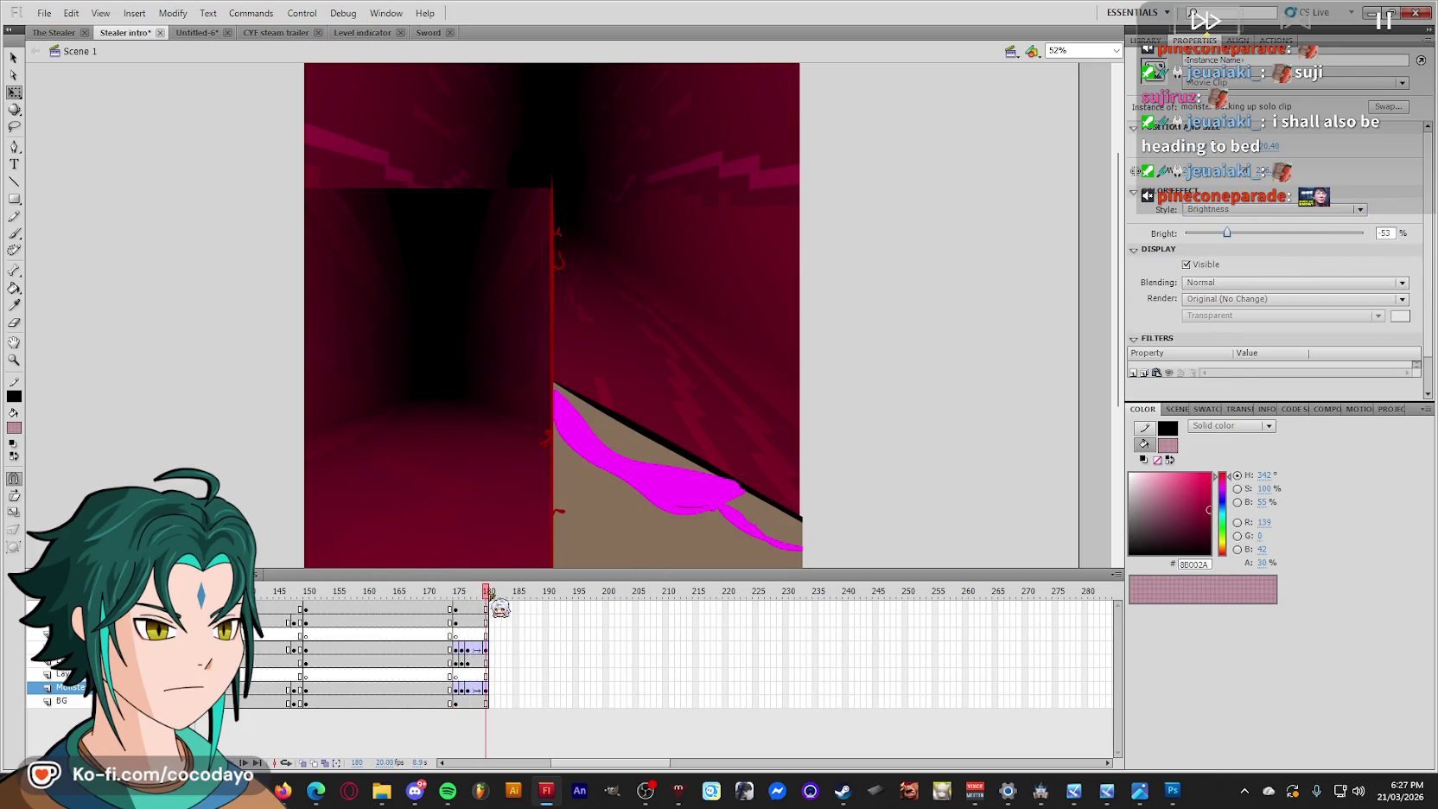
{"action": "key", "text": "Return"}
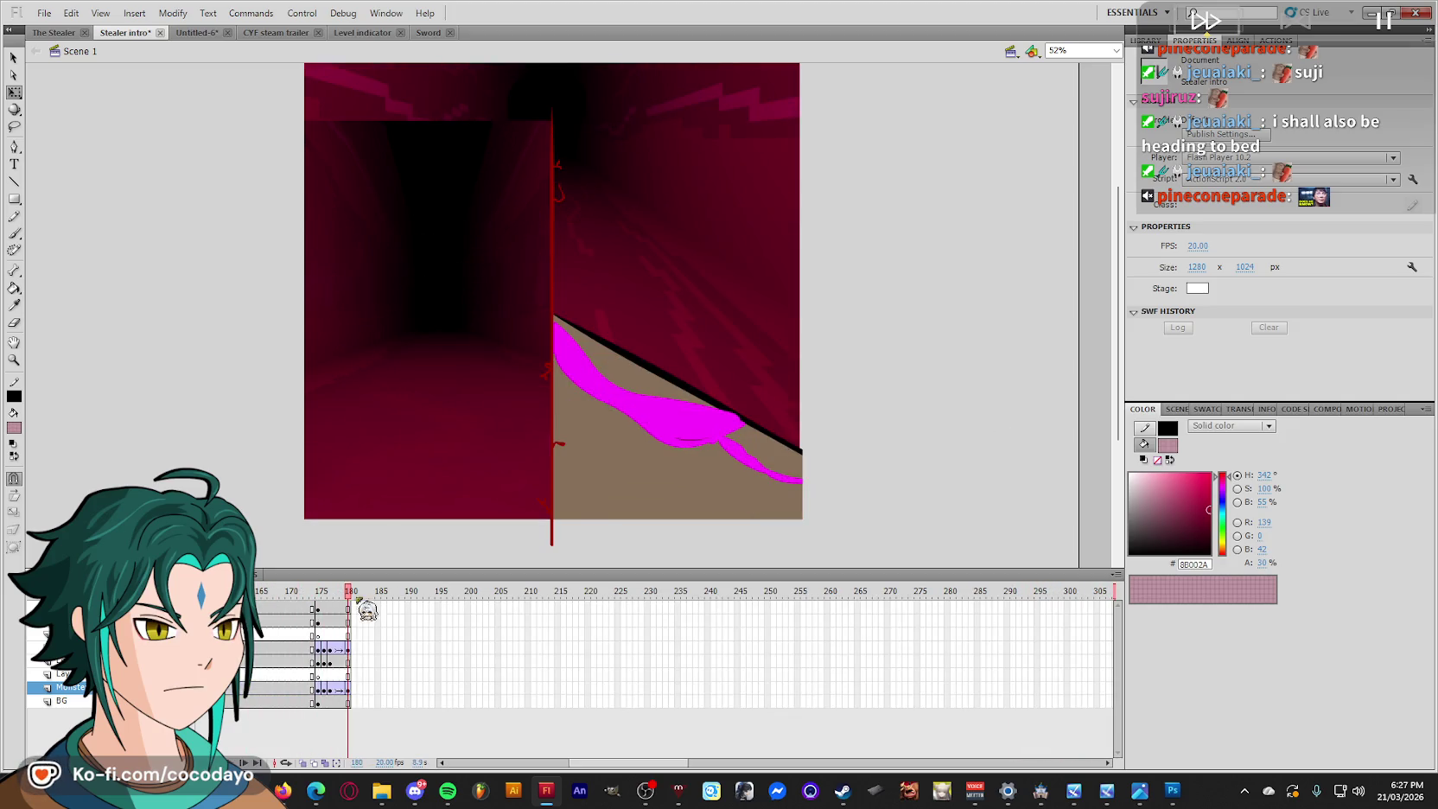
Preview the ending and step frame by frame from 174 to 177.
{"action": "left_click_drag", "start_coordinate": [368, 612], "coordinate": [329, 612]}
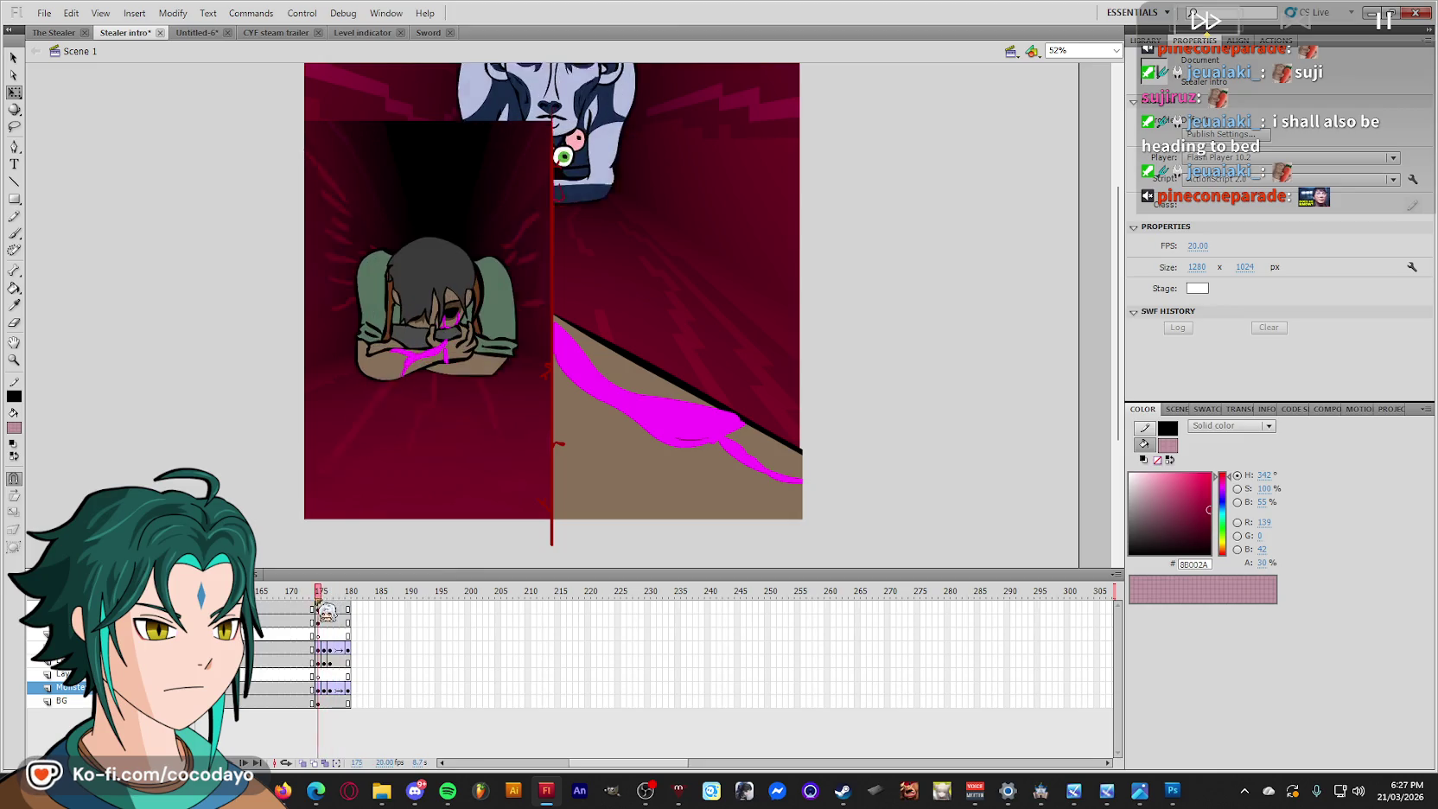
{"action": "key", "text": "Return"}
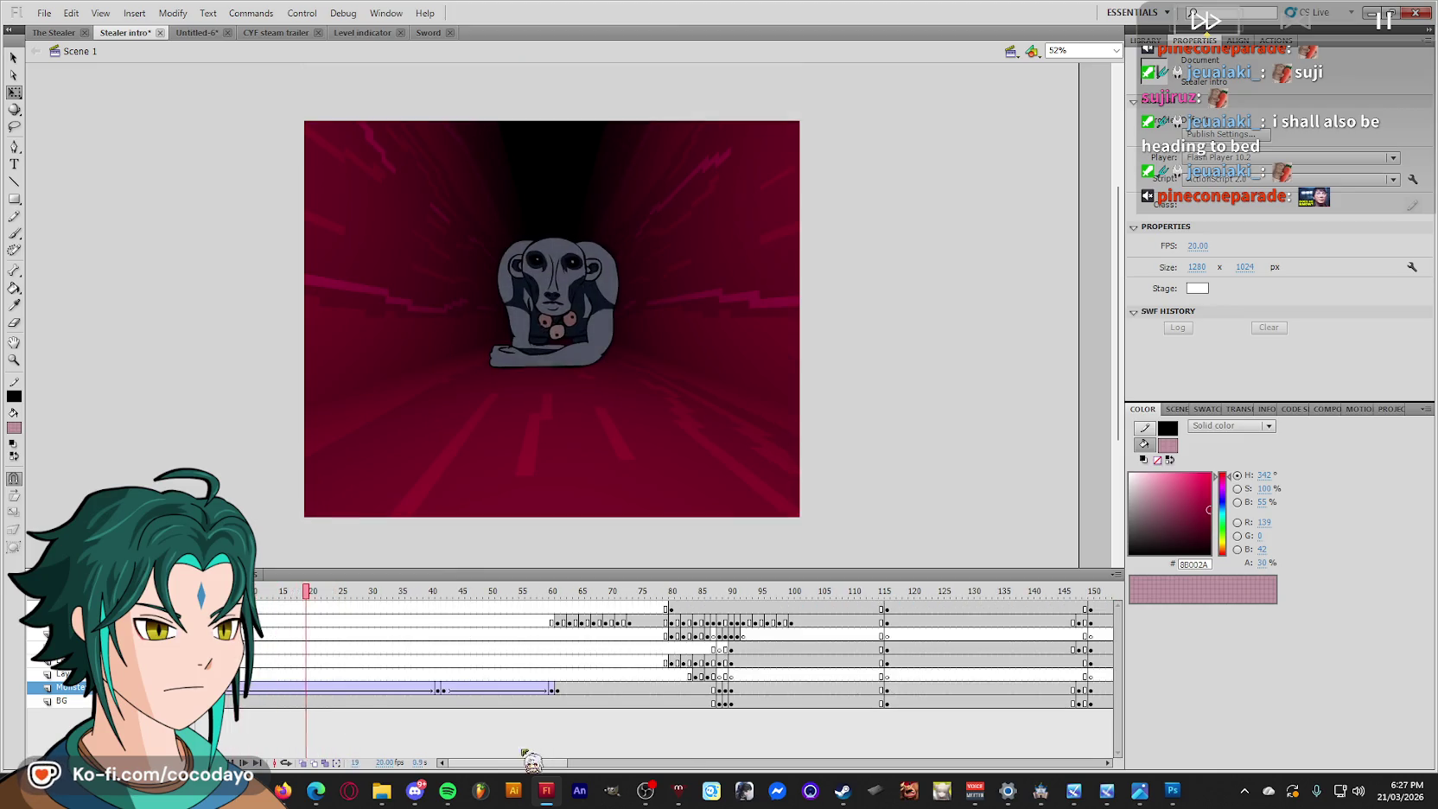
{"action": "left_click_drag", "start_coordinate": [525, 762], "coordinate": [599, 761]}
{"action": "left_click", "coordinate": [694, 605]}
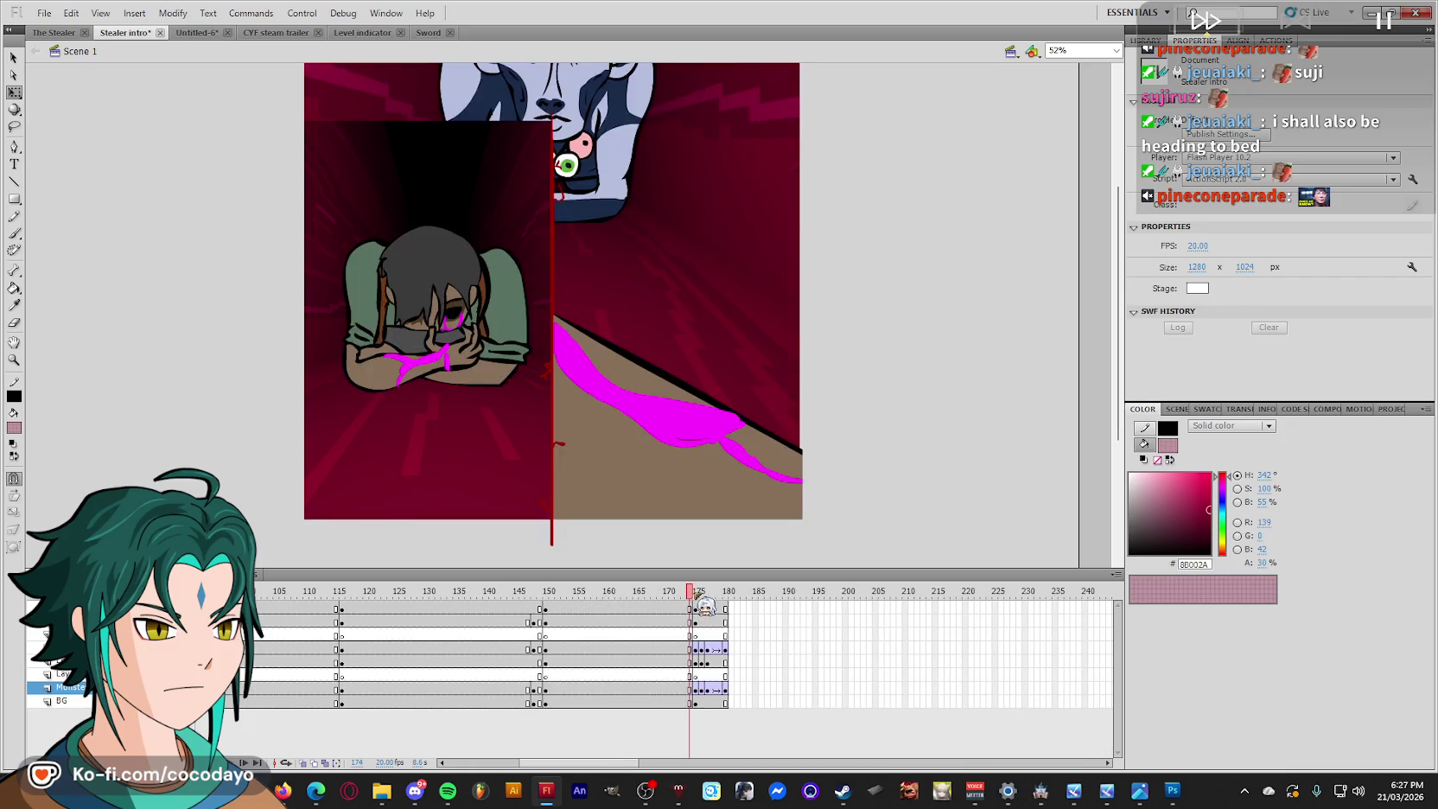
{"action": "key", "text": "period"}
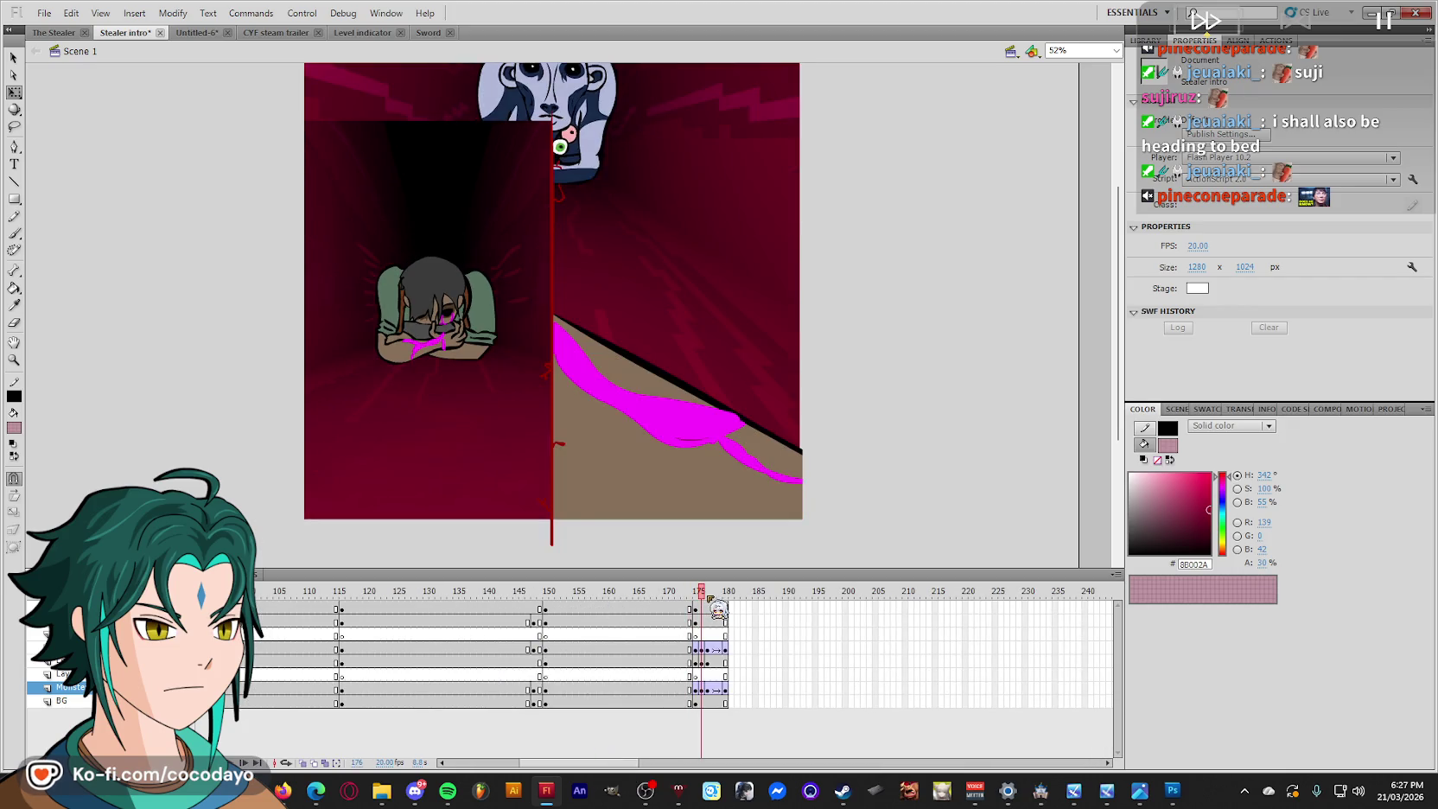
{"action": "key", "text": "period"}
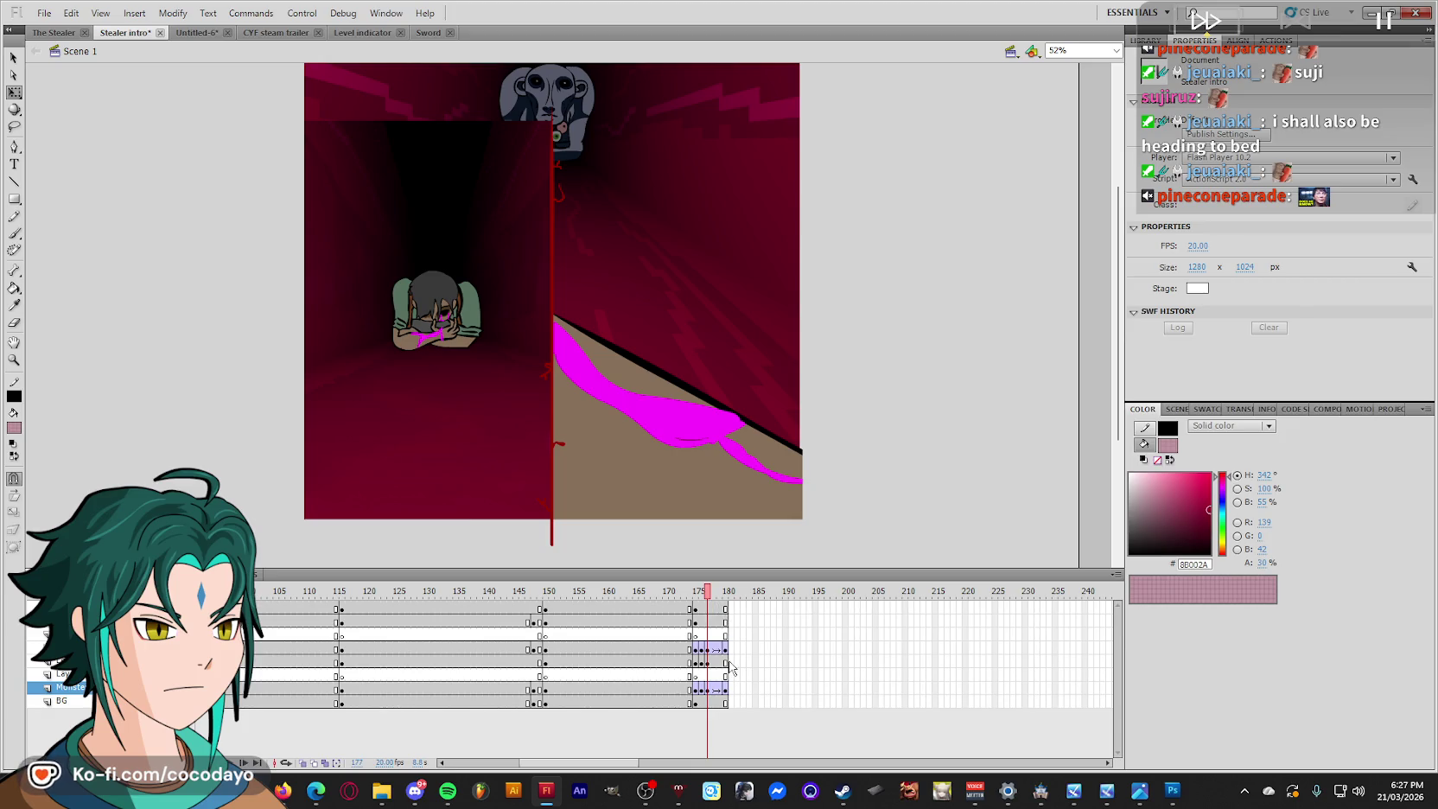
{"action": "key", "text": "period"}
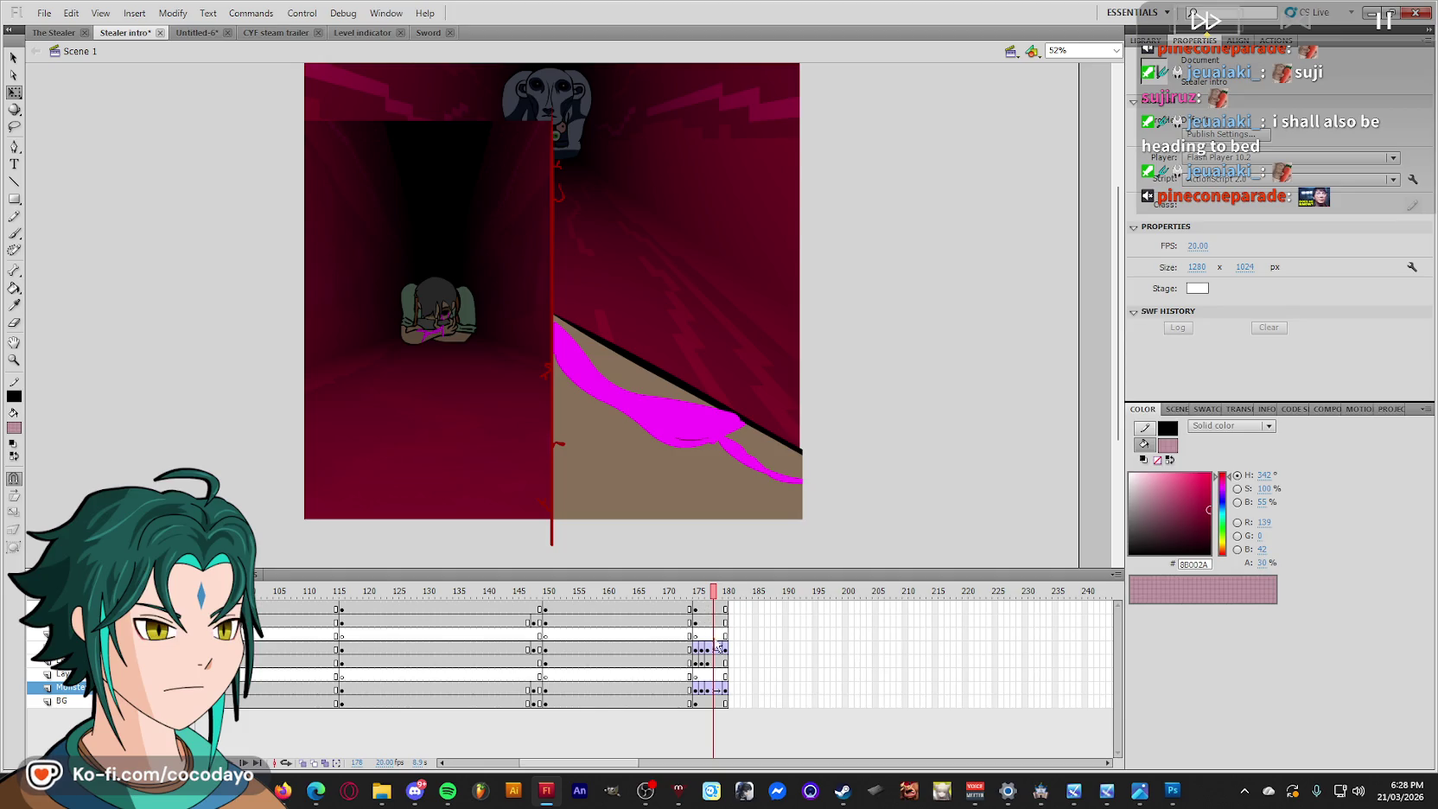
Return to frame 175 and insert an extra frame across all layers.
{"action": "left_click", "coordinate": [715, 649]}
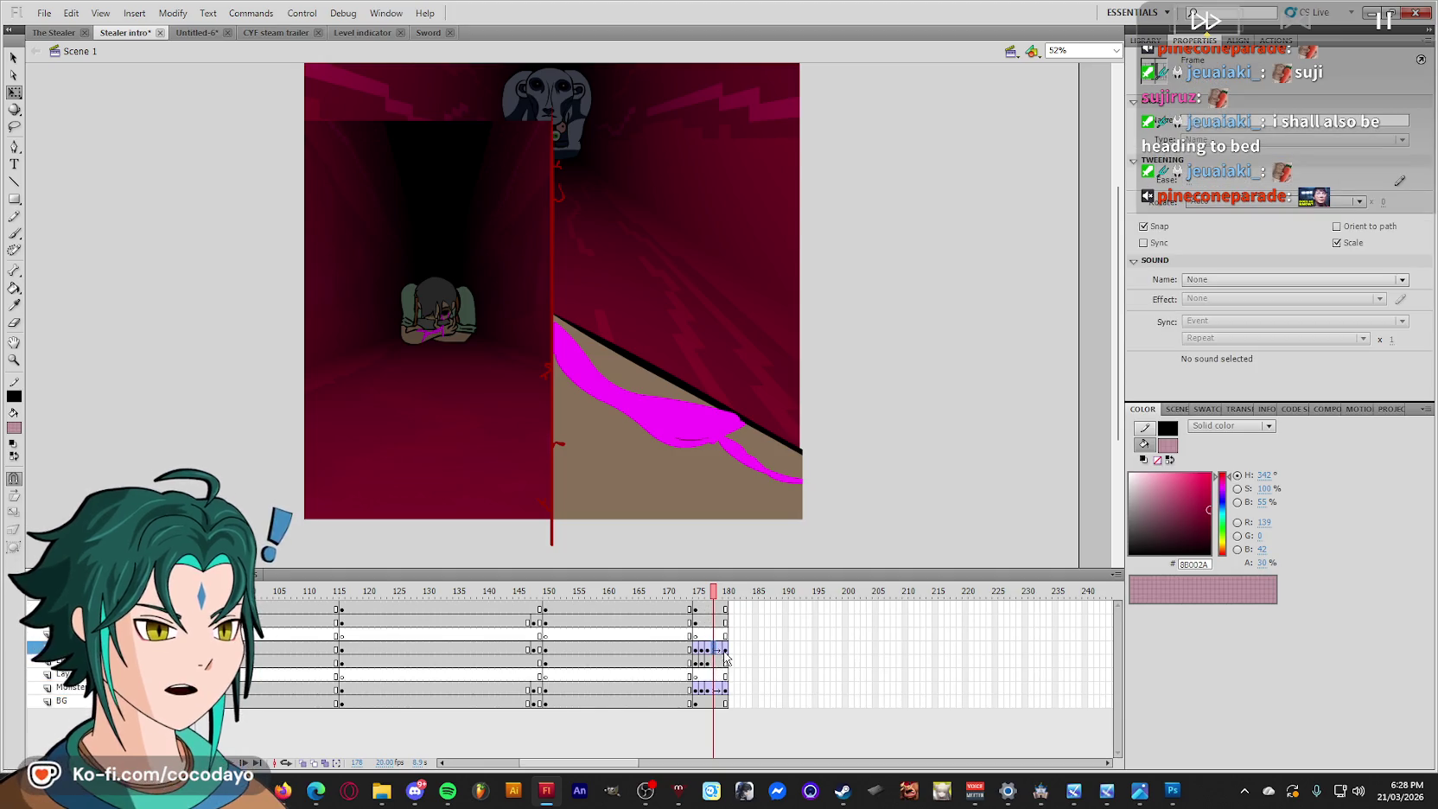
{"action": "left_click", "coordinate": [715, 689]}
{"action": "left_click", "coordinate": [717, 690]}
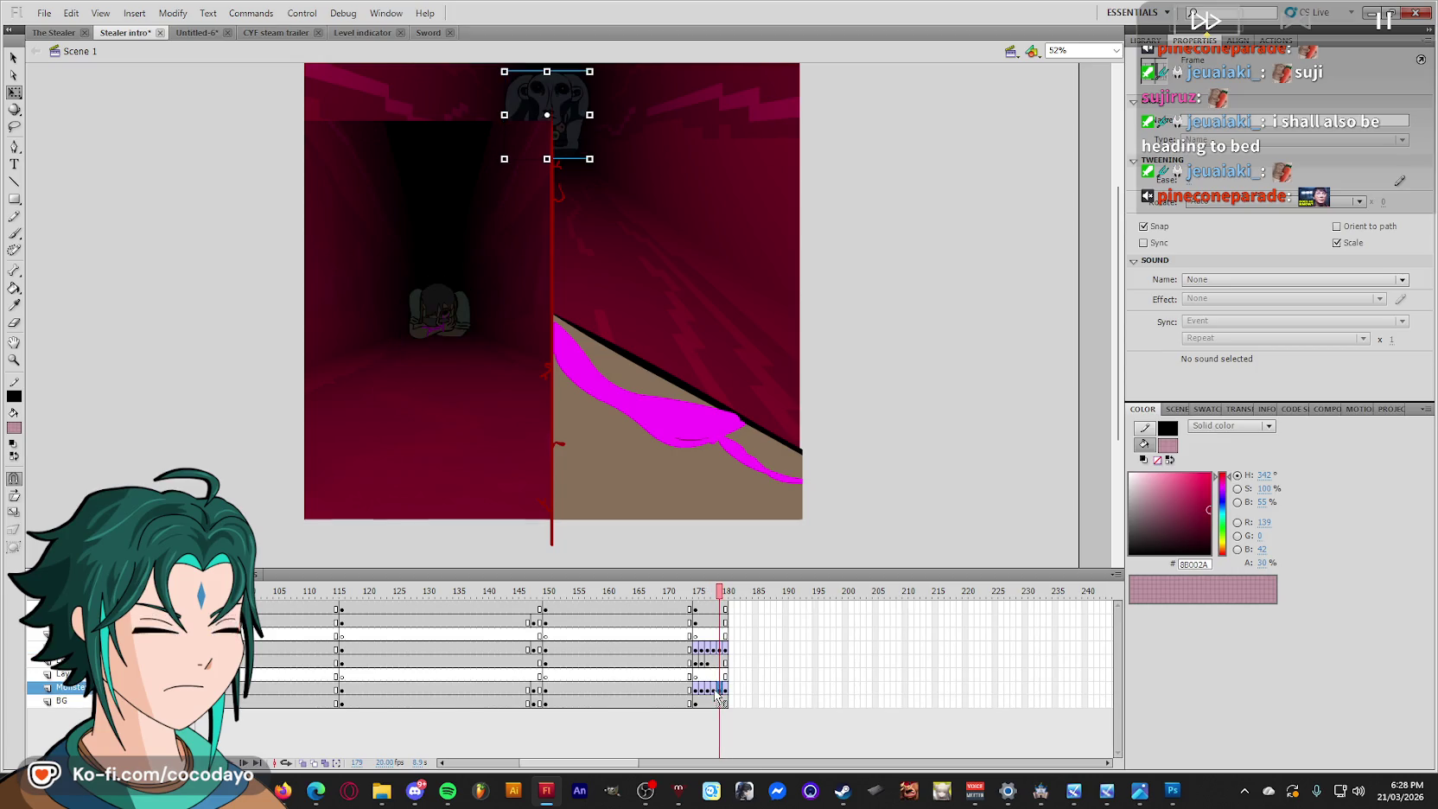
{"action": "left_click", "coordinate": [696, 591]}
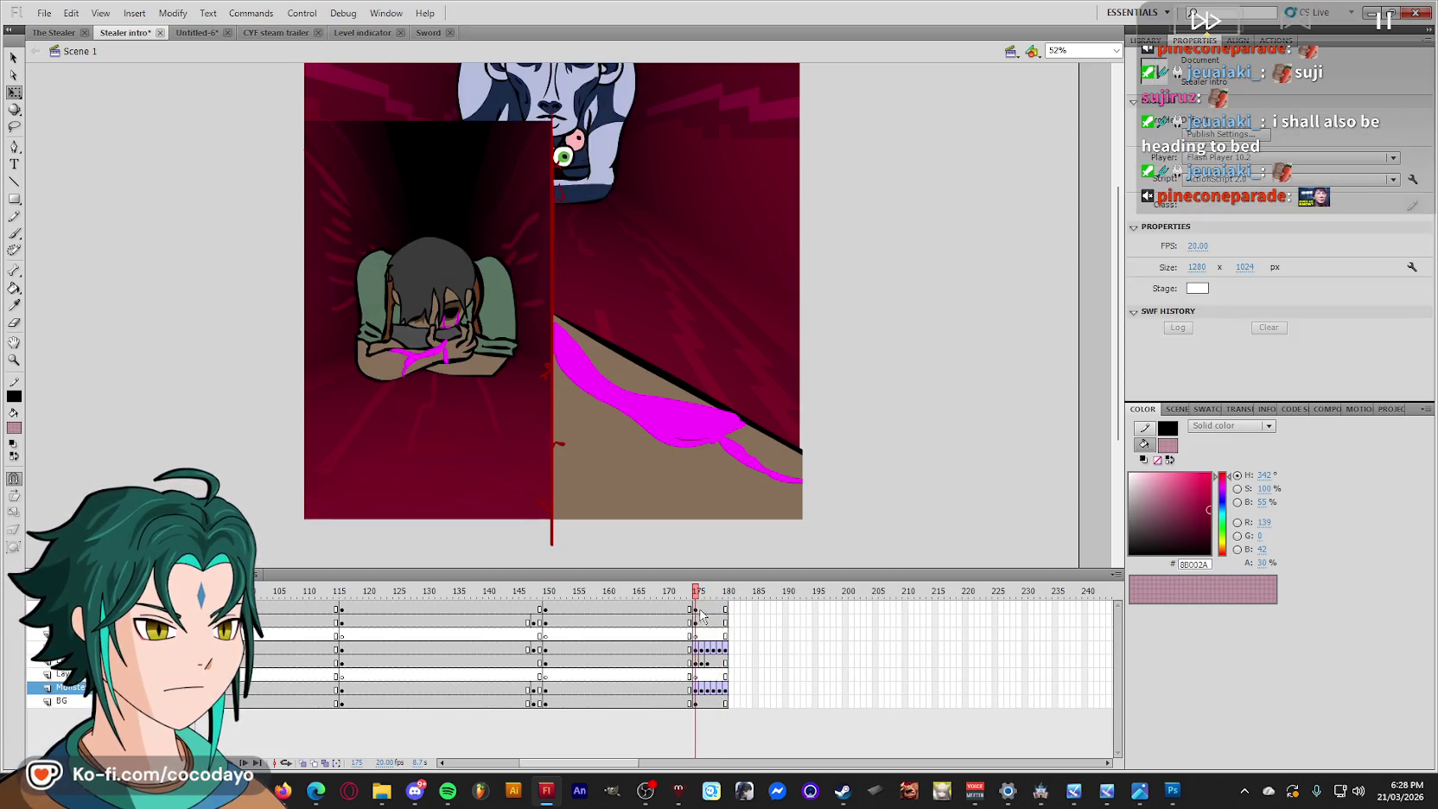
{"action": "mouse_move", "coordinate": [698, 635]}
{"action": "left_mouse_down"}
{"action": "mouse_move", "coordinate": [709, 705]}
{"action": "mouse_move", "coordinate": [708, 609]}
{"action": "left_mouse_up"}
{"action": "key", "text": "F5"}
Extend every layer with extra frames so the timeline reaches about frame 185.
{"action": "key", "text": "F5"}
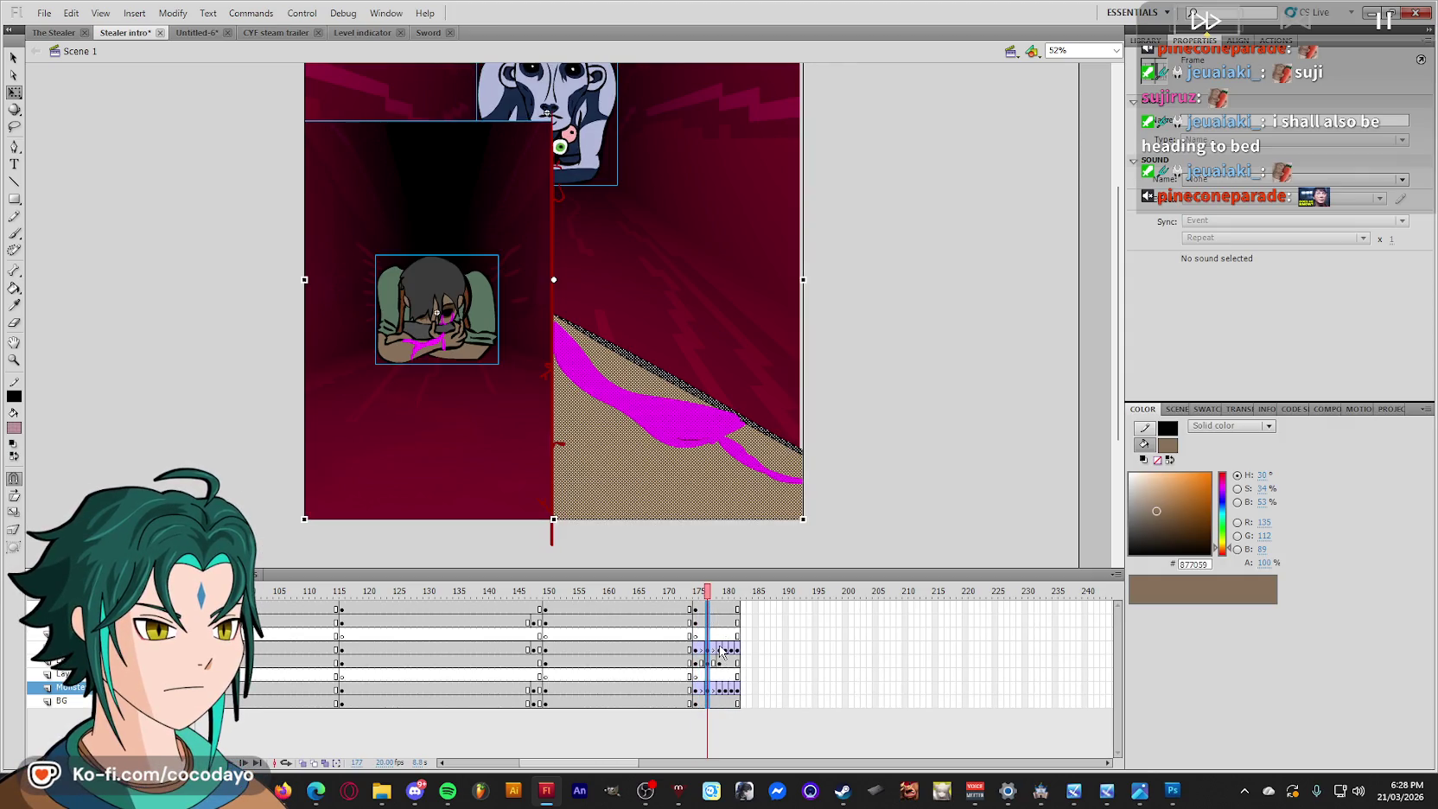
{"action": "left_click", "coordinate": [722, 652]}
{"action": "key", "text": "F5"}
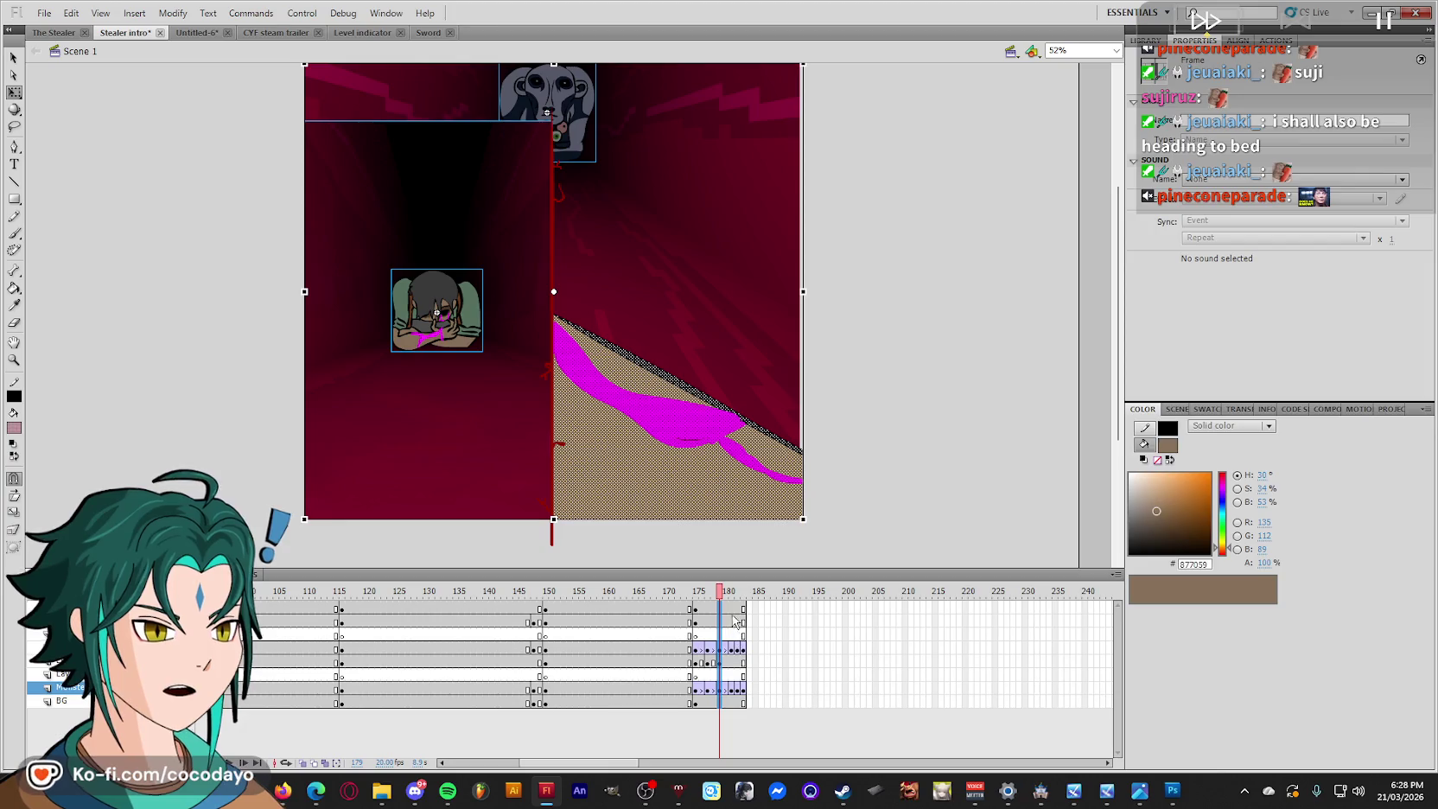
{"action": "left_click", "coordinate": [734, 620]}
{"action": "key", "text": "F5"}
{"action": "left_click", "coordinate": [749, 615]}
{"action": "key", "text": "F5"}
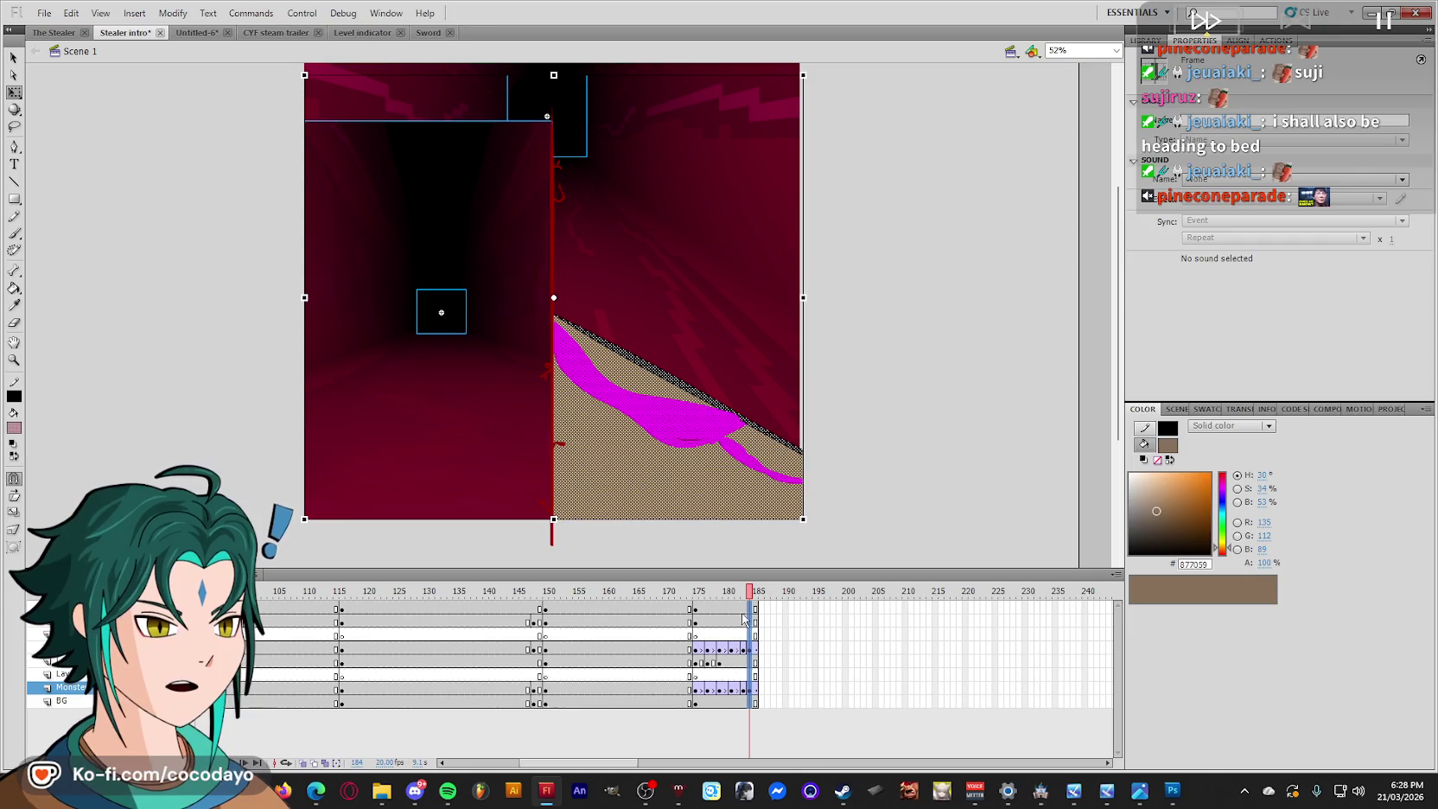
{"action": "left_click", "coordinate": [746, 689]}
{"action": "left_click_drag", "start_coordinate": [748, 694], "coordinate": [736, 611]}
{"action": "key", "text": "F5"}
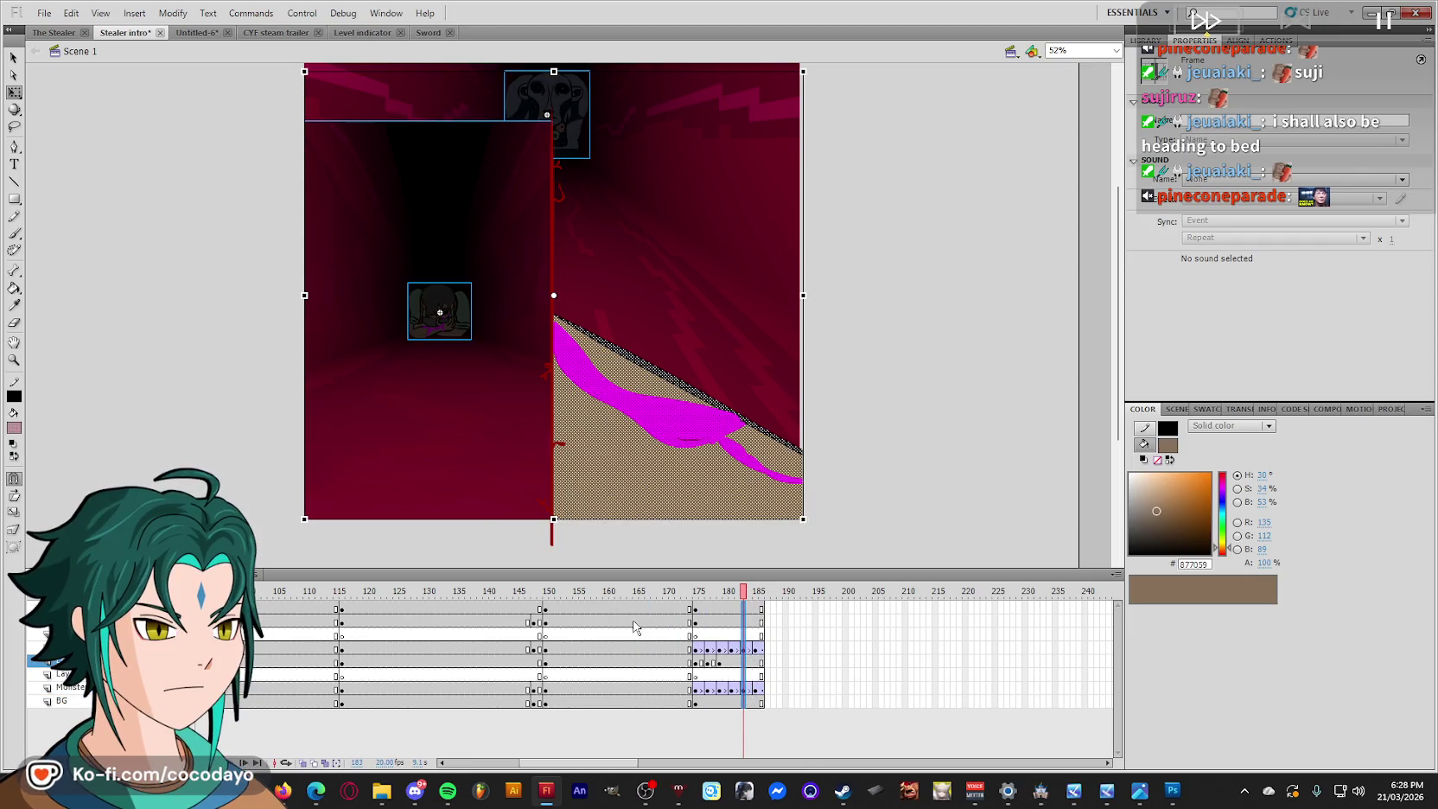
Add keyframes at frame 165 on every layer and preview the ending.
{"action": "left_click_drag", "start_coordinate": [635, 701], "coordinate": [635, 609]}
{"action": "key", "text": "F6"}
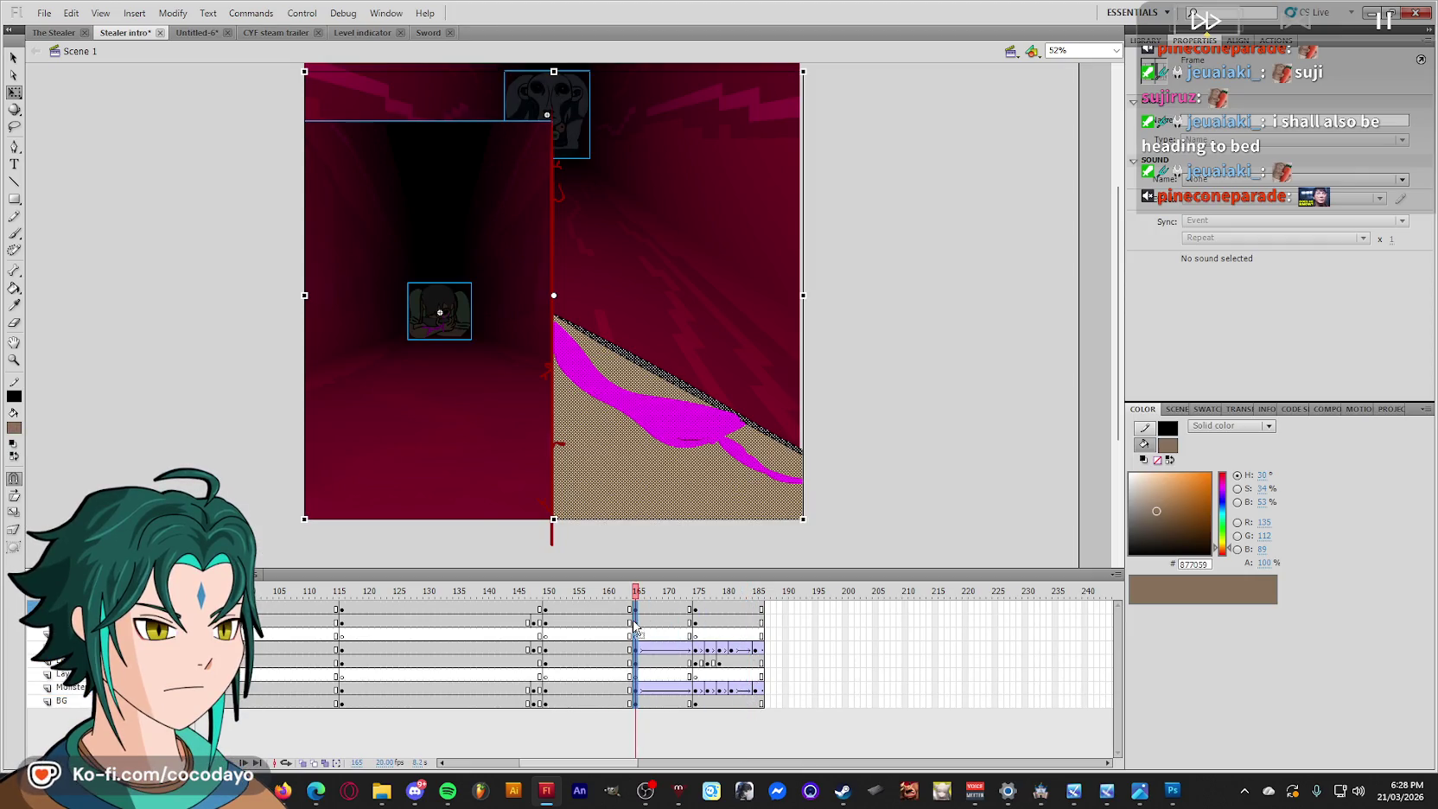
{"action": "key", "text": "Return"}
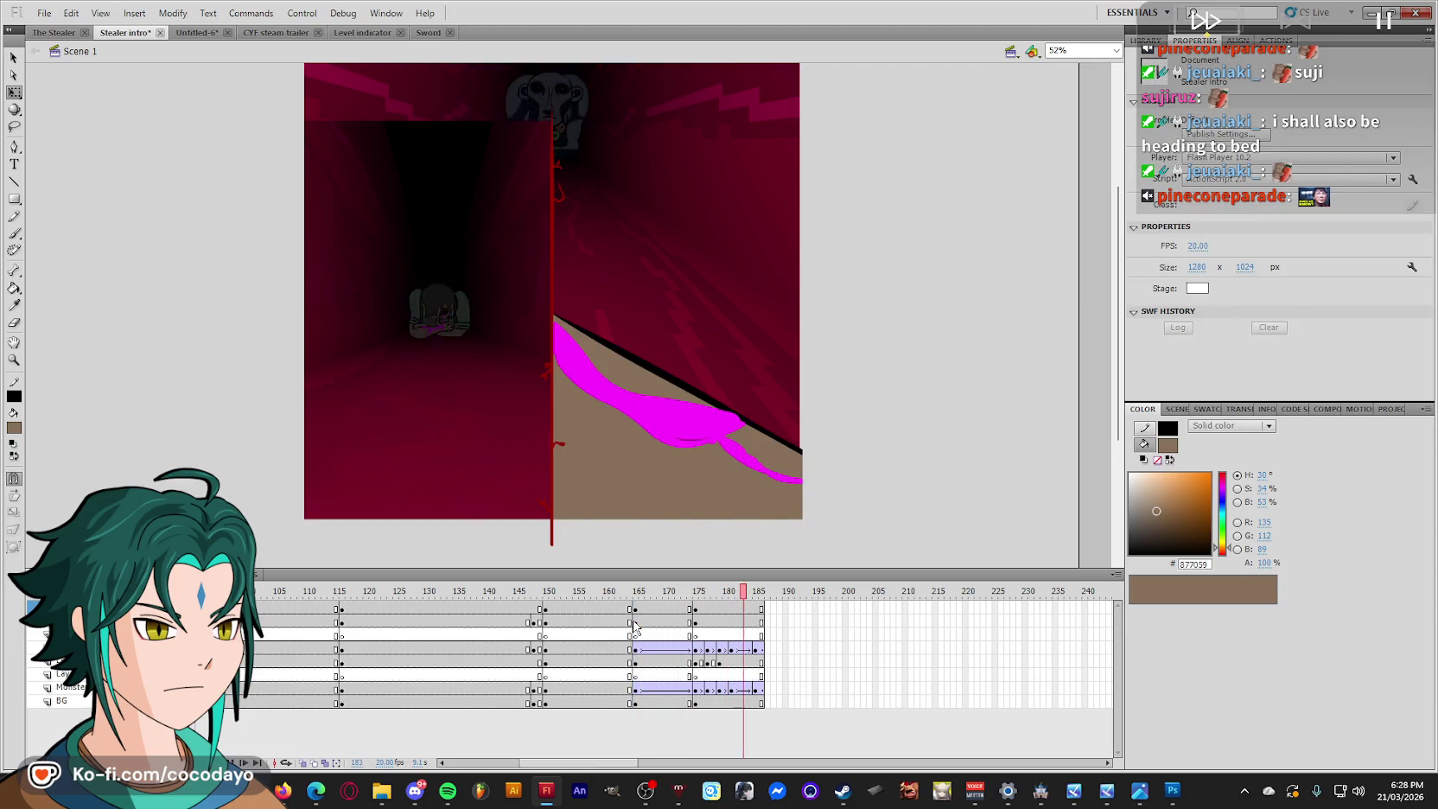
{"action": "left_click_drag", "start_coordinate": [730, 622], "coordinate": [696, 621]}
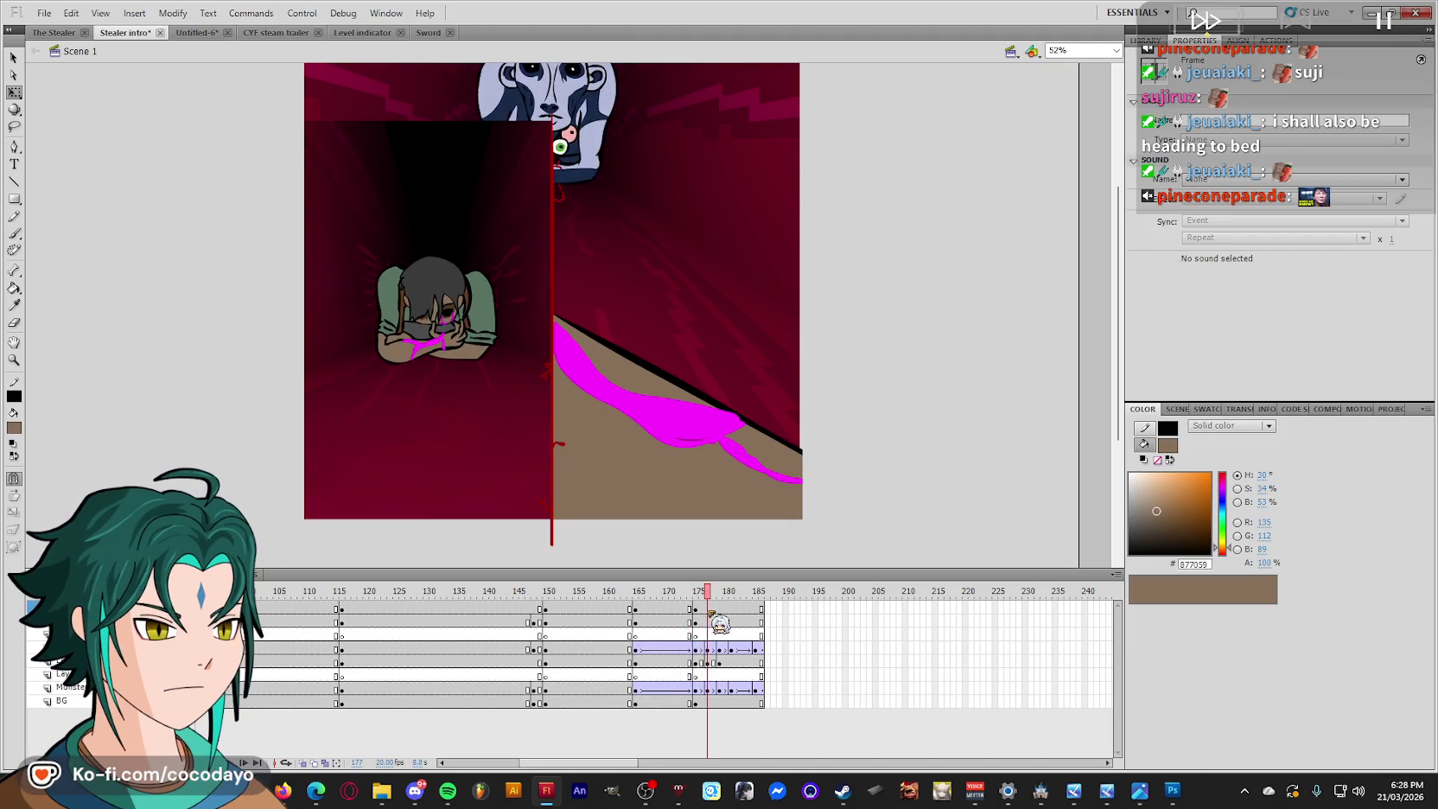
{"action": "mouse_move", "coordinate": [696, 621]}
{"action": "left_mouse_down"}
{"action": "mouse_move", "coordinate": [729, 629]}
{"action": "mouse_move", "coordinate": [677, 627]}
{"action": "left_mouse_up"}
{"action": "key", "text": "Return"}
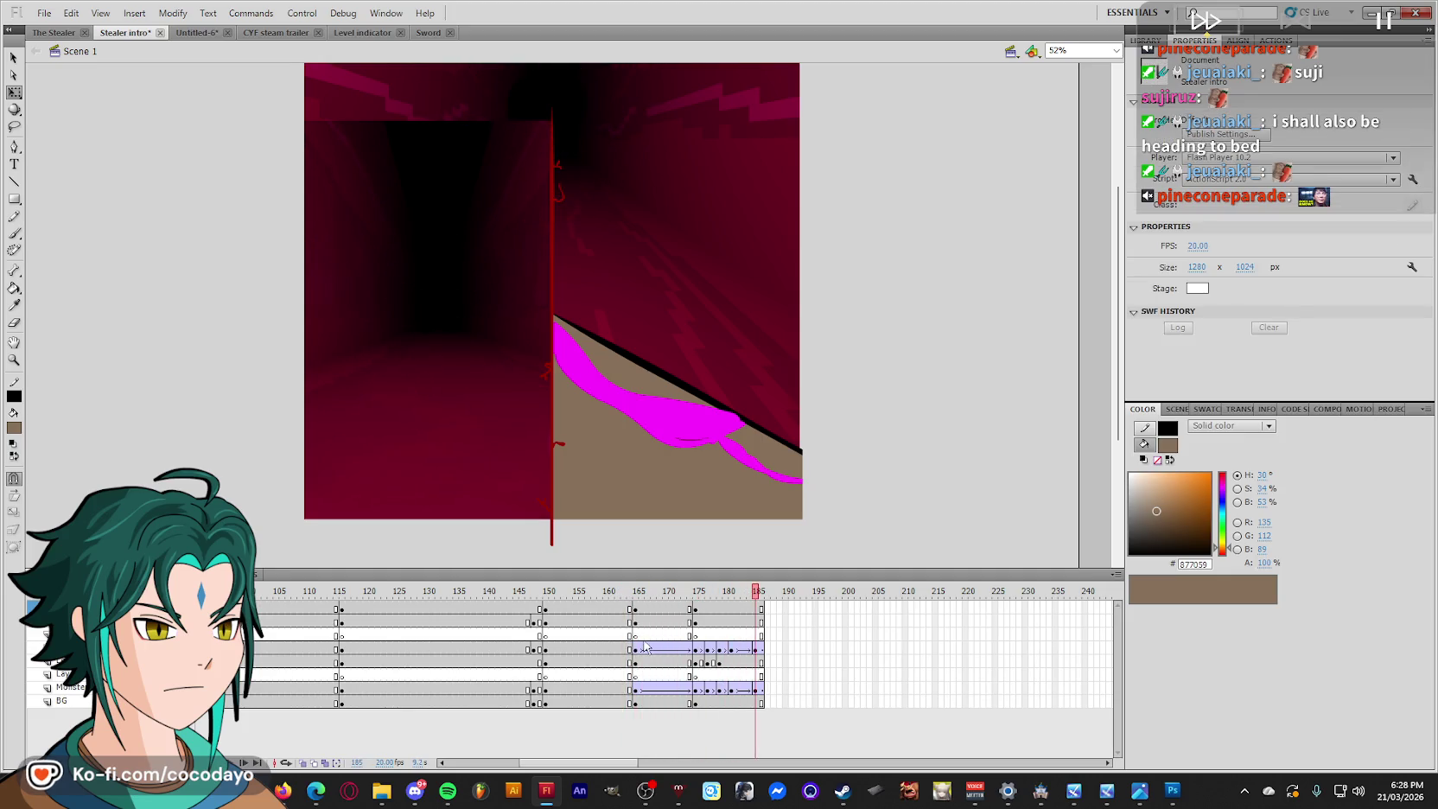
Check the poses between frames 165 and 175, then select frames 169–173 on all layers.
{"action": "left_click", "coordinate": [637, 649]}
{"action": "left_click", "coordinate": [700, 653]}
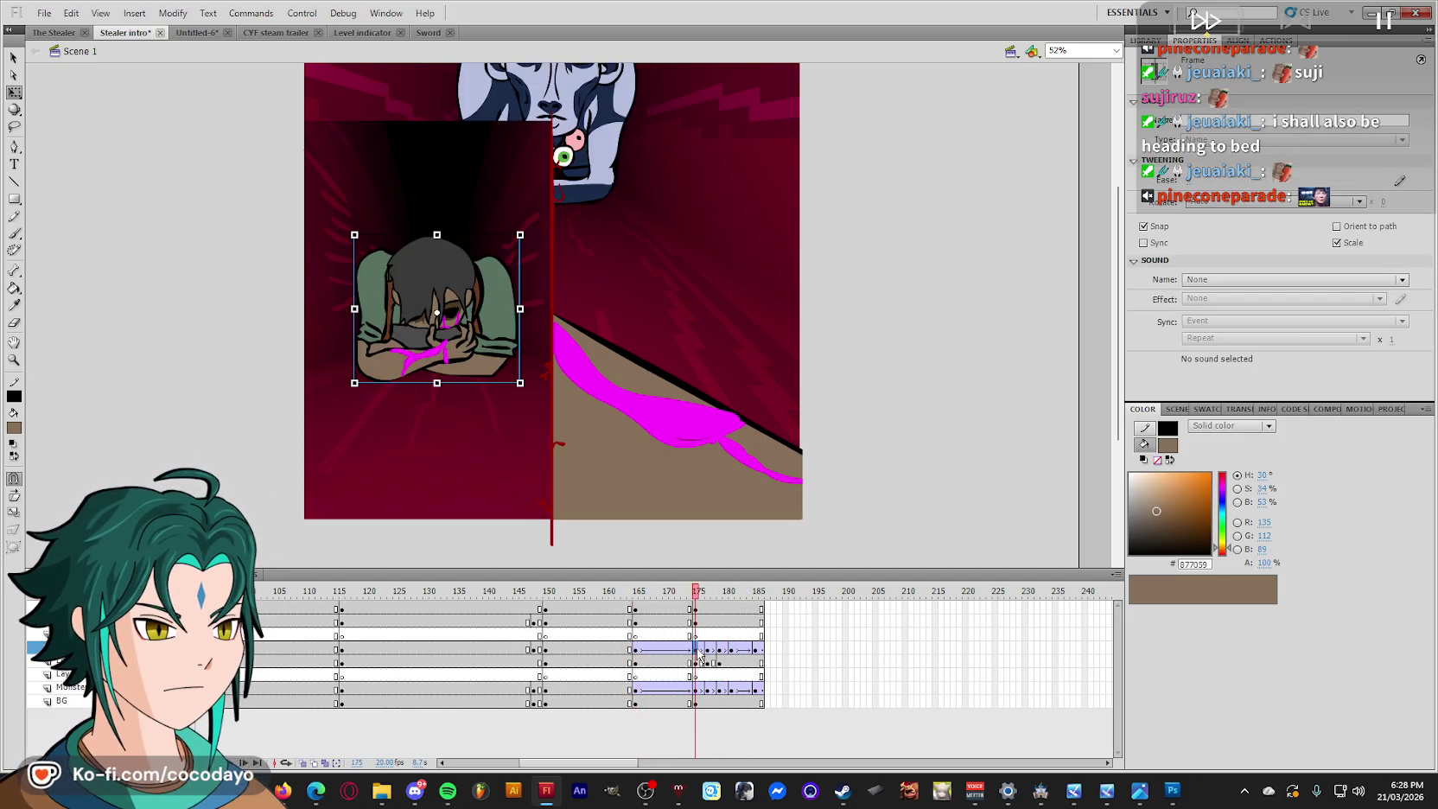
{"action": "left_click", "coordinate": [636, 654]}
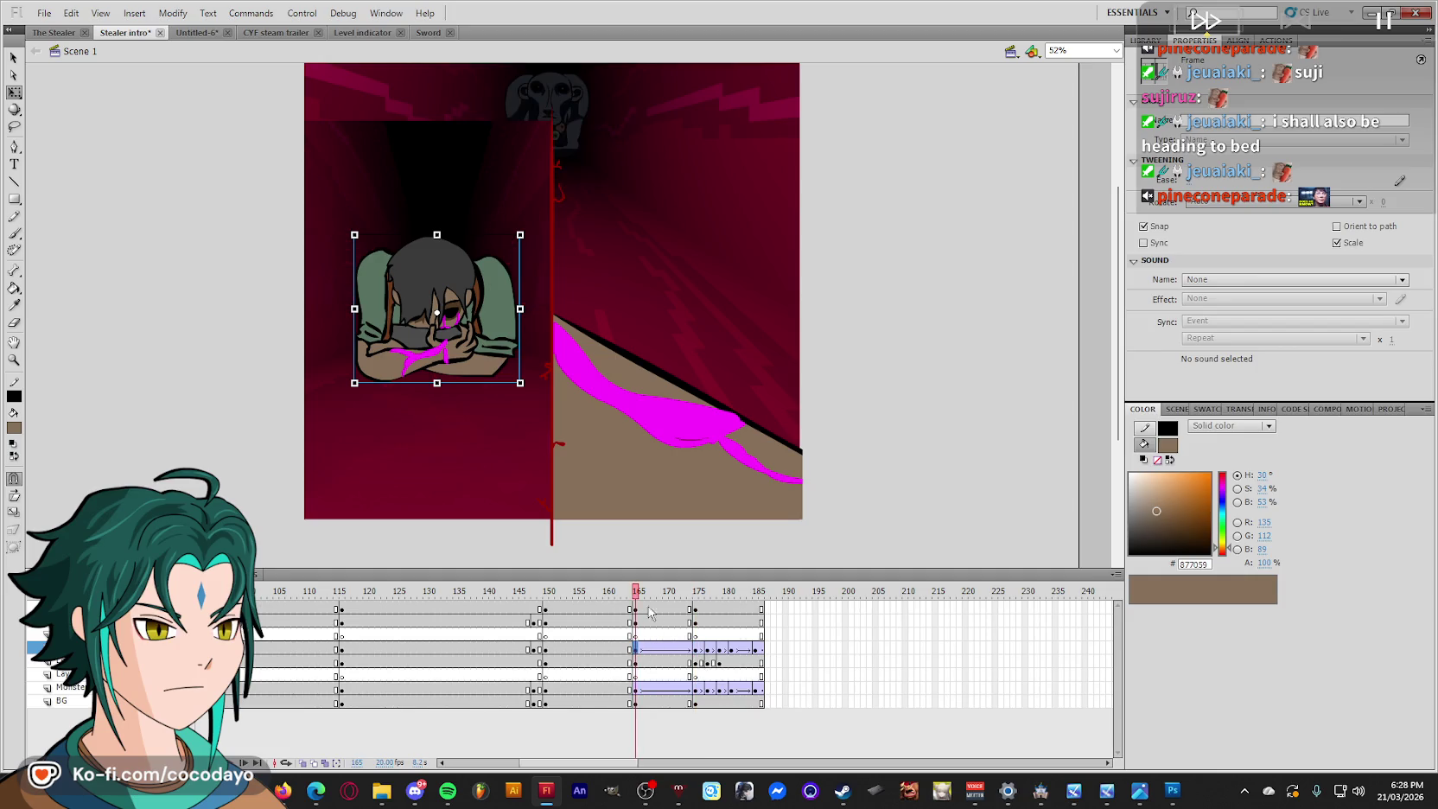
{"action": "left_click_drag", "start_coordinate": [637, 591], "coordinate": [686, 610]}
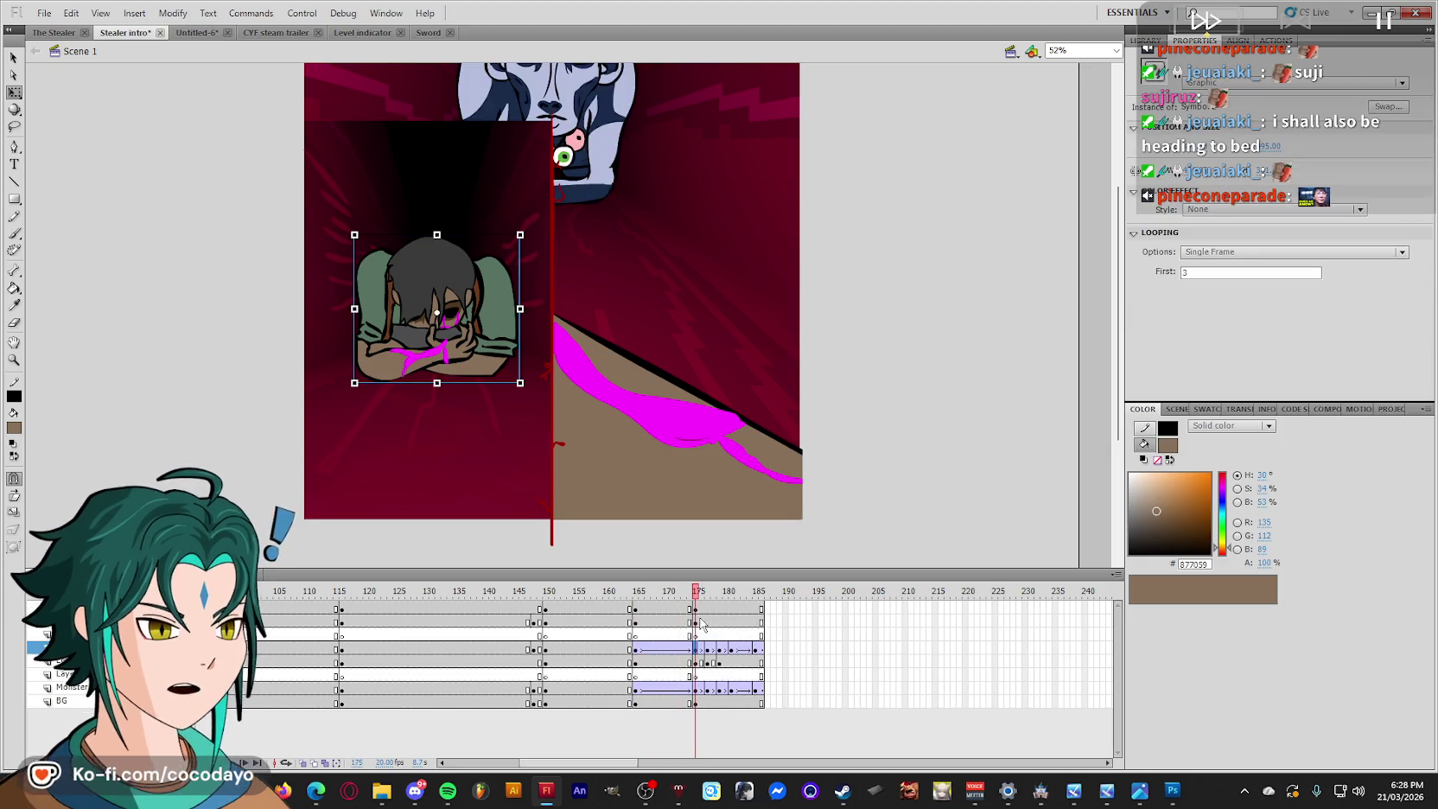
{"action": "left_click_drag", "start_coordinate": [690, 609], "coordinate": [644, 708]}
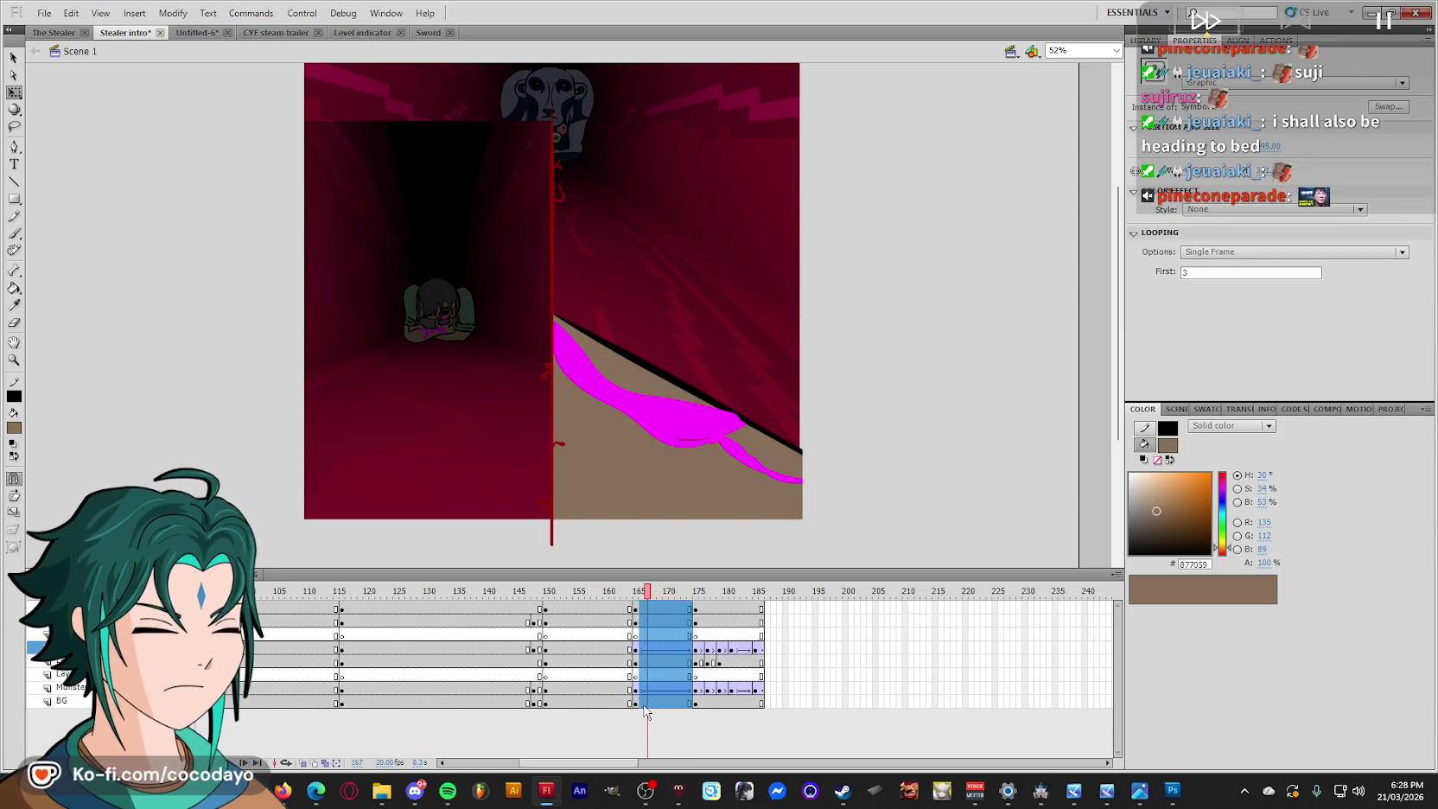
Remove frames 169–173 and compare the poses at frames 157, 165 and 177.
{"action": "right_click", "coordinate": [644, 708]}
{"action": "left_click", "coordinate": [739, 375]}
{"action": "left_click", "coordinate": [644, 608]}
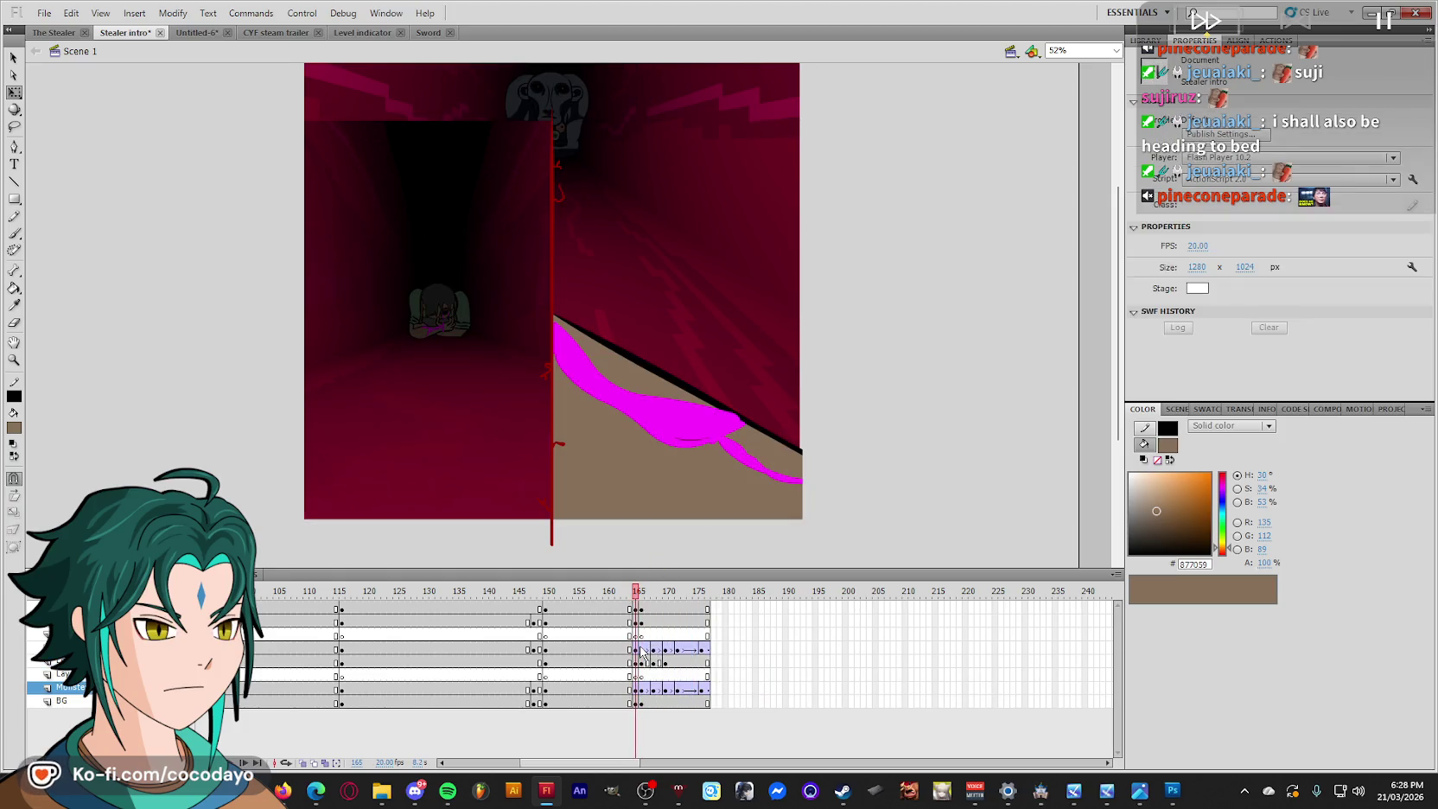
{"action": "left_click", "coordinate": [588, 648]}
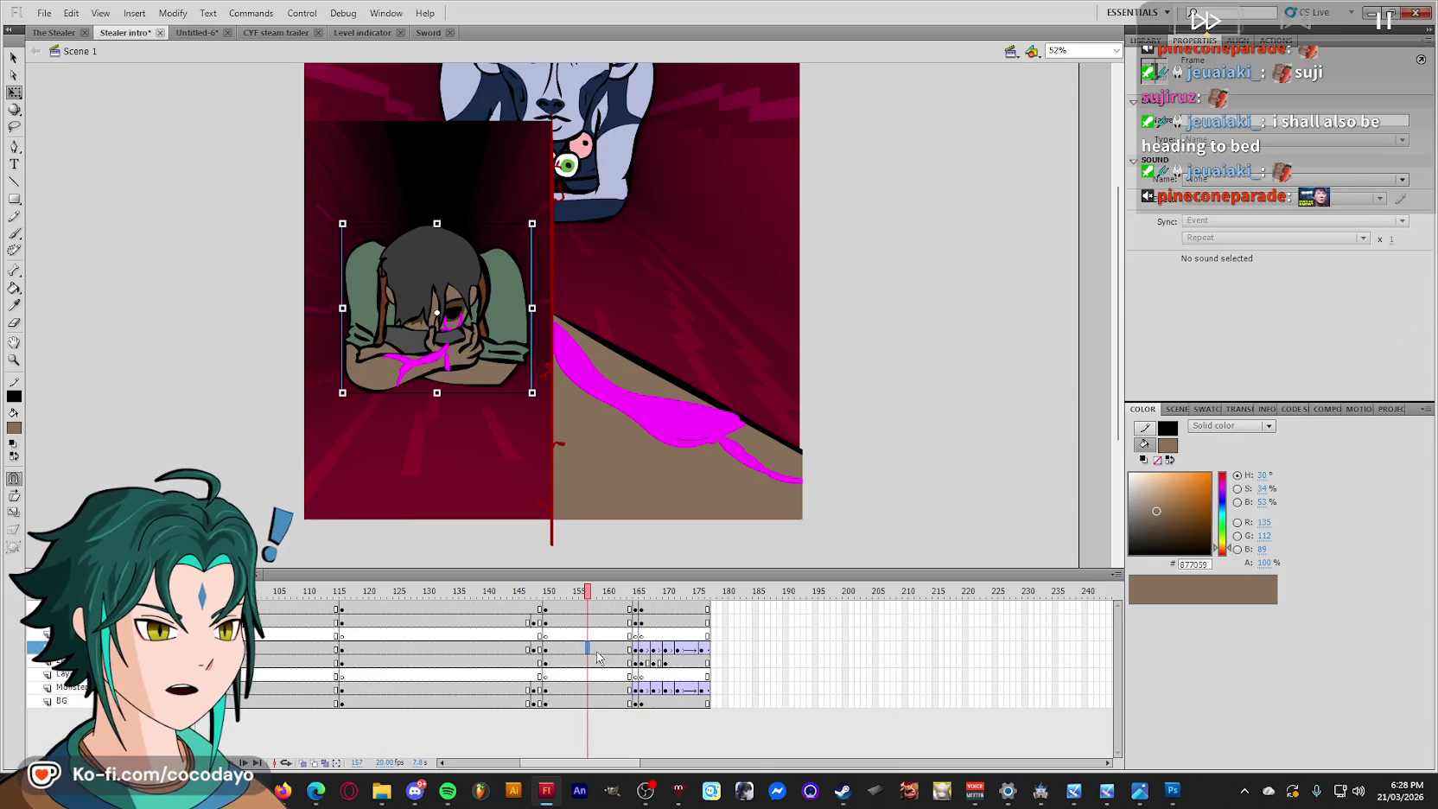
{"action": "left_click", "coordinate": [637, 648]}
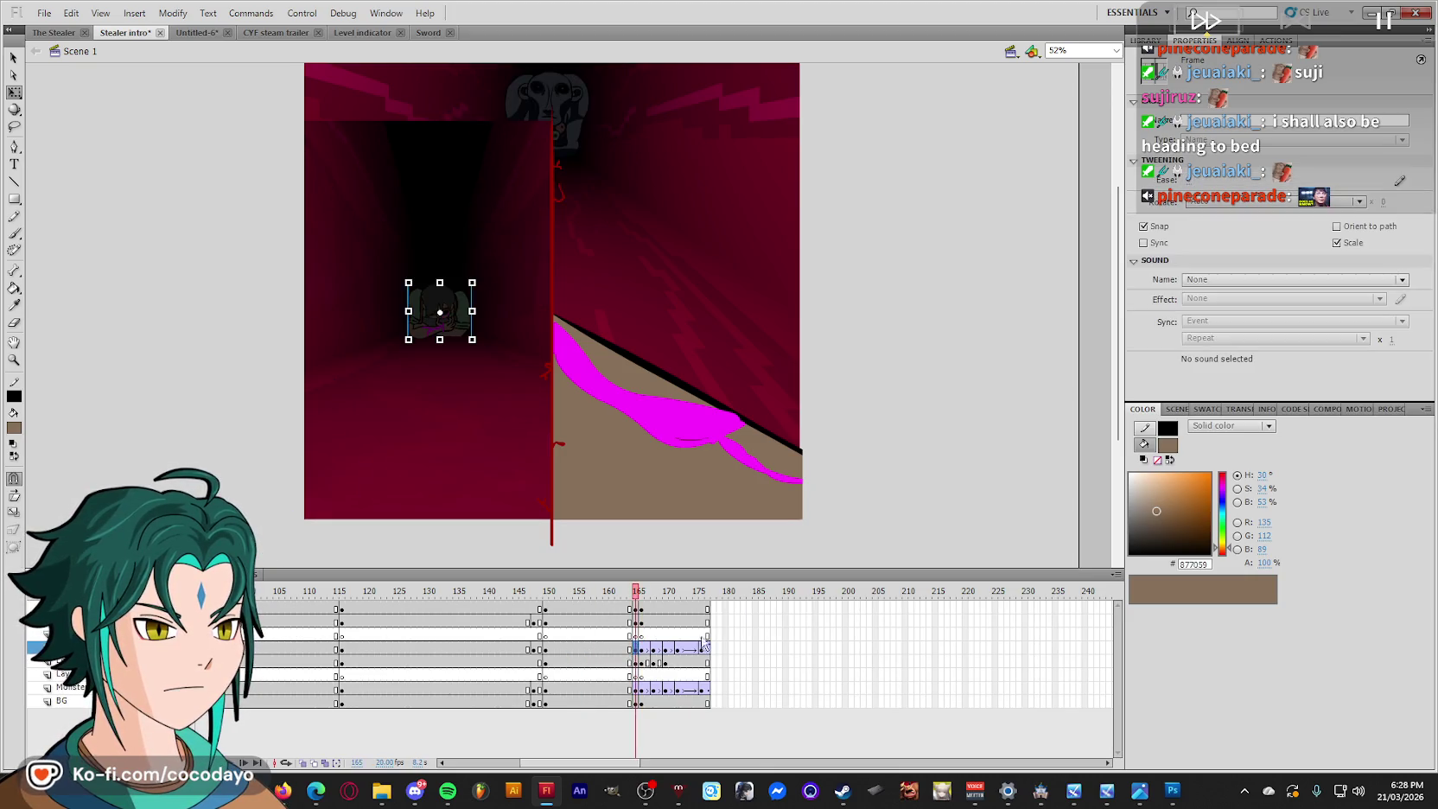
{"action": "left_click", "coordinate": [708, 609]}
Remove the extra Monster-layer frames and the trailing frames so the timeline ends at 175.
{"action": "left_click", "coordinate": [637, 622]}
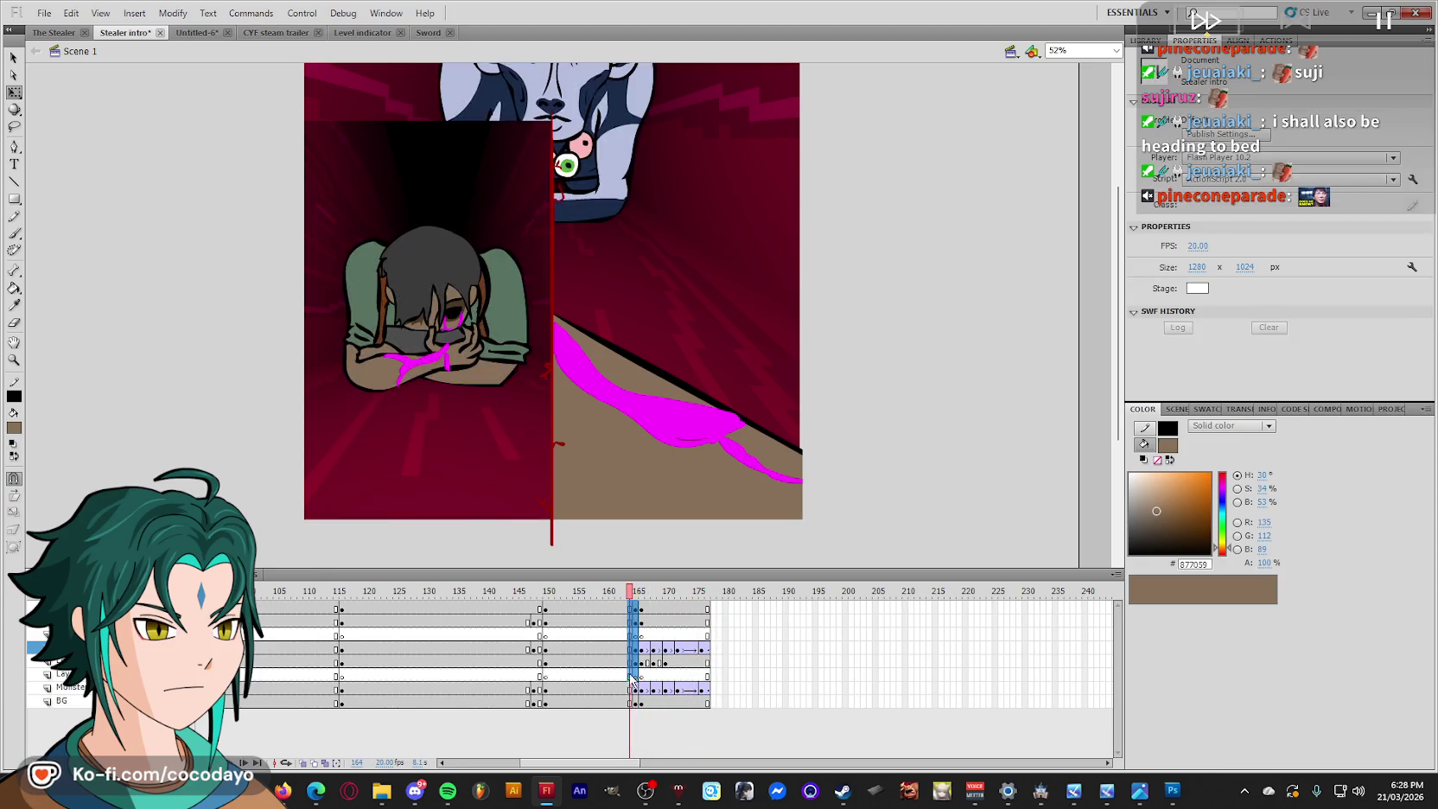
{"action": "right_click", "coordinate": [636, 691]}
{"action": "left_click", "coordinate": [736, 379]}
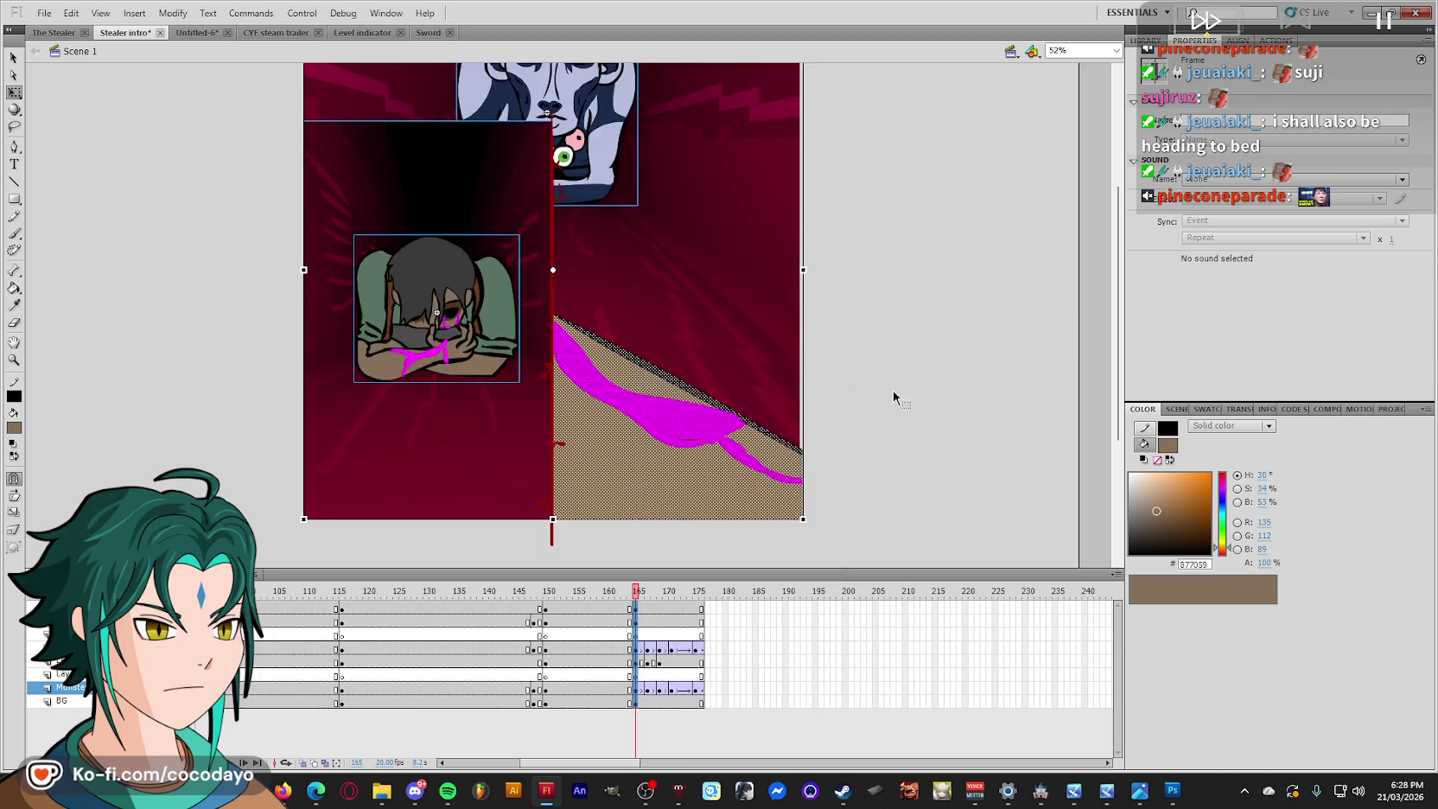
{"action": "left_click", "coordinate": [628, 602]}
{"action": "key", "text": "Return"}
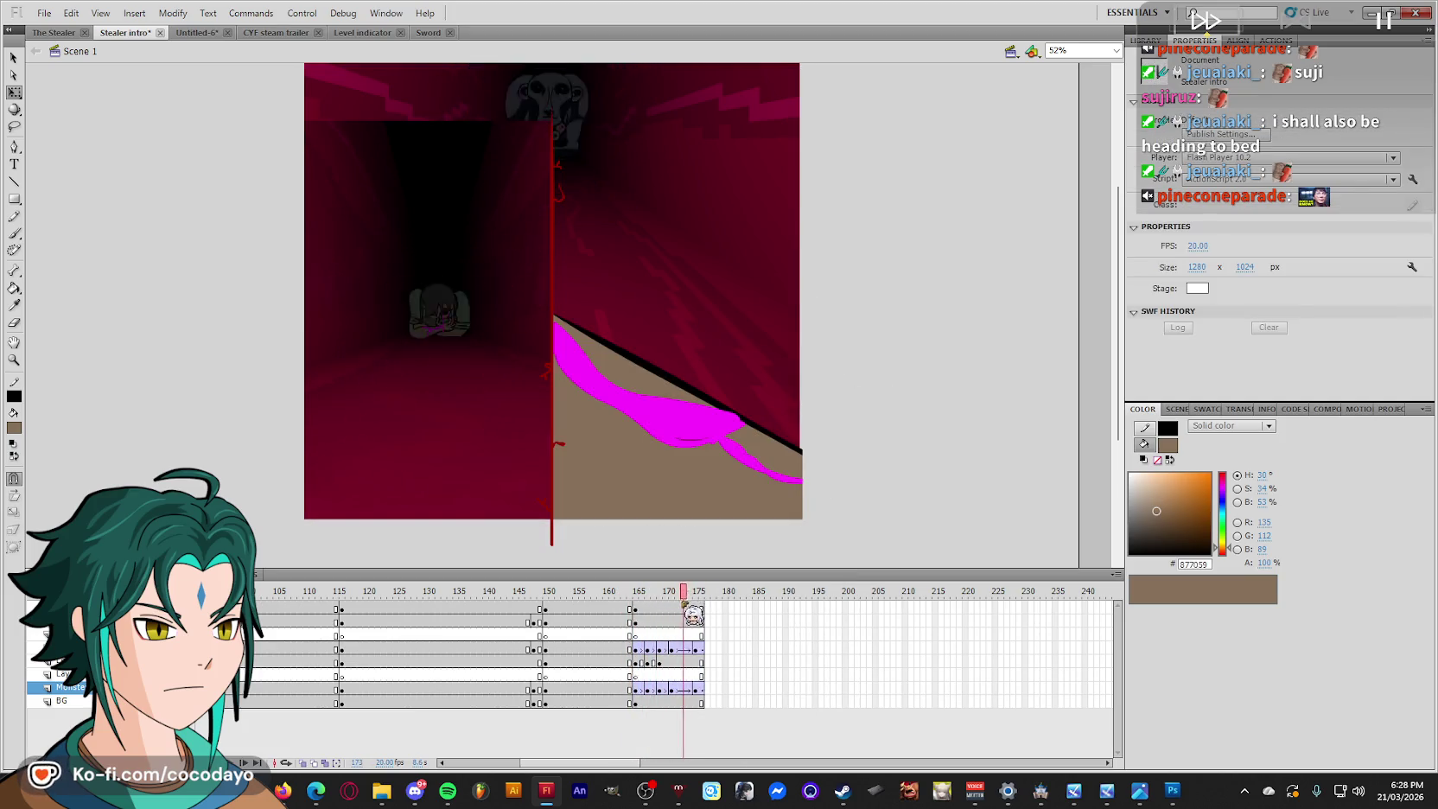
{"action": "left_click", "coordinate": [572, 611]}
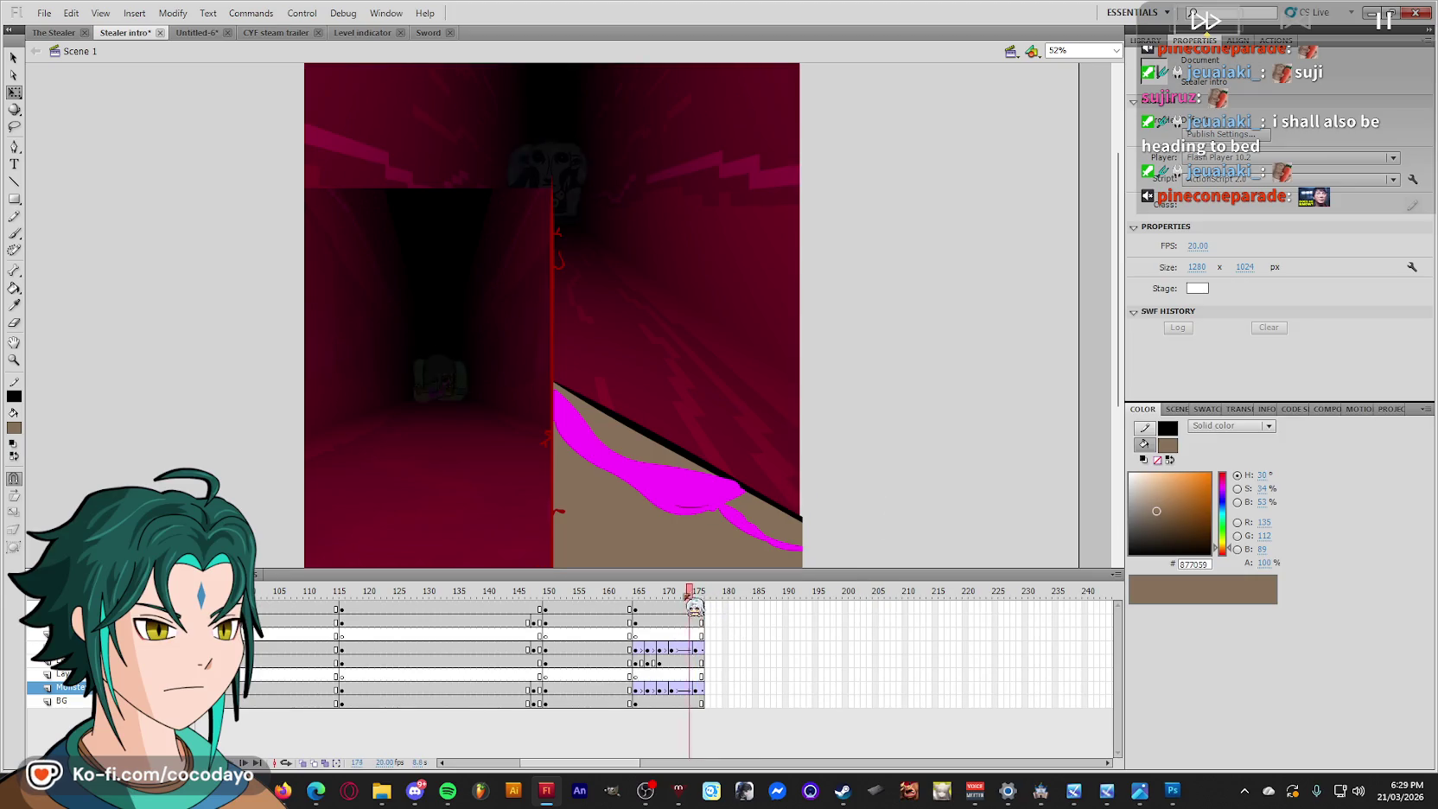
{"action": "left_click_drag", "start_coordinate": [703, 610], "coordinate": [704, 667]}
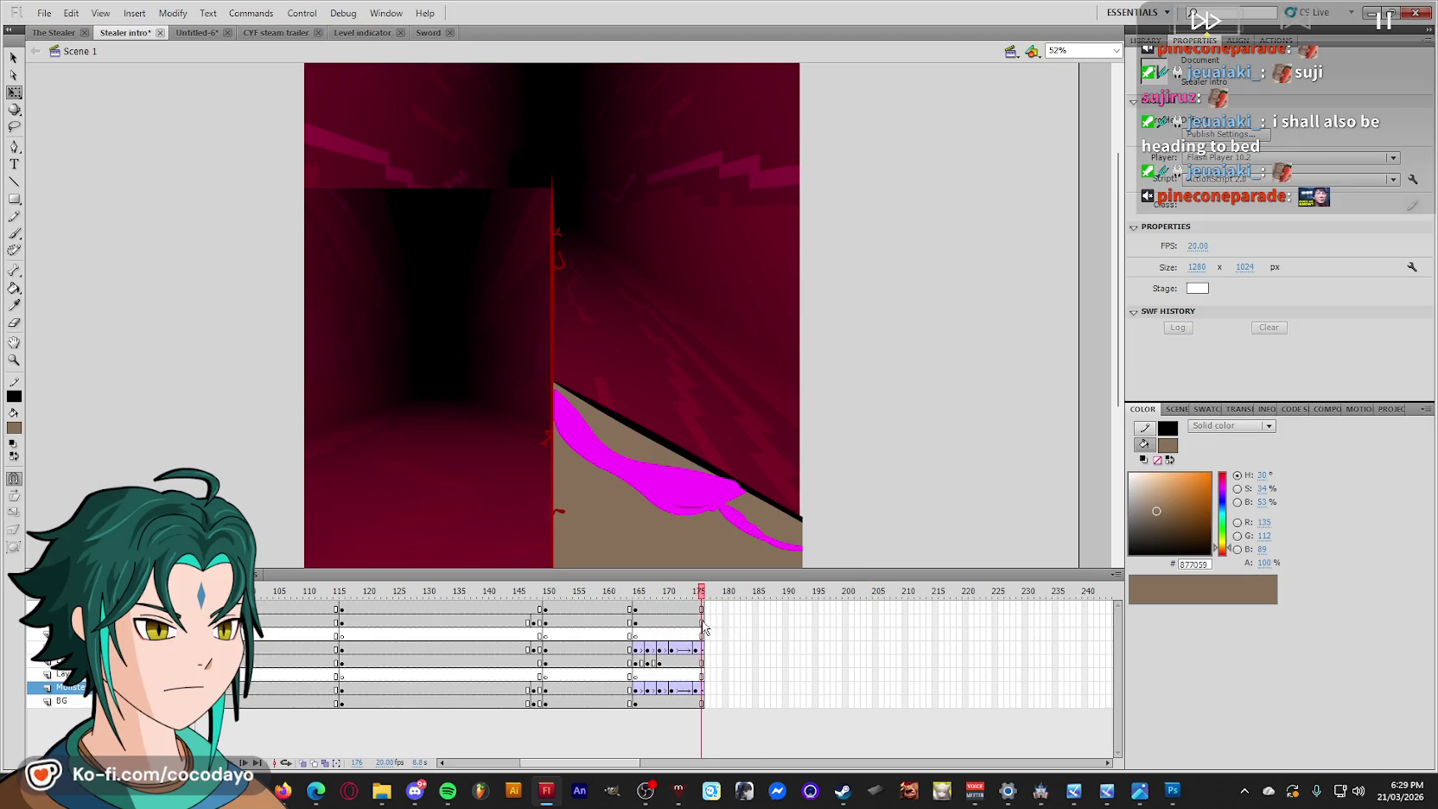
{"action": "right_click", "coordinate": [699, 705]}
{"action": "left_click", "coordinate": [777, 380]}
Save the intro, then remove the closing tweens on the character and Monster layers.
{"action": "key", "text": "Return"}
{"action": "key", "text": "ctrl+s"}
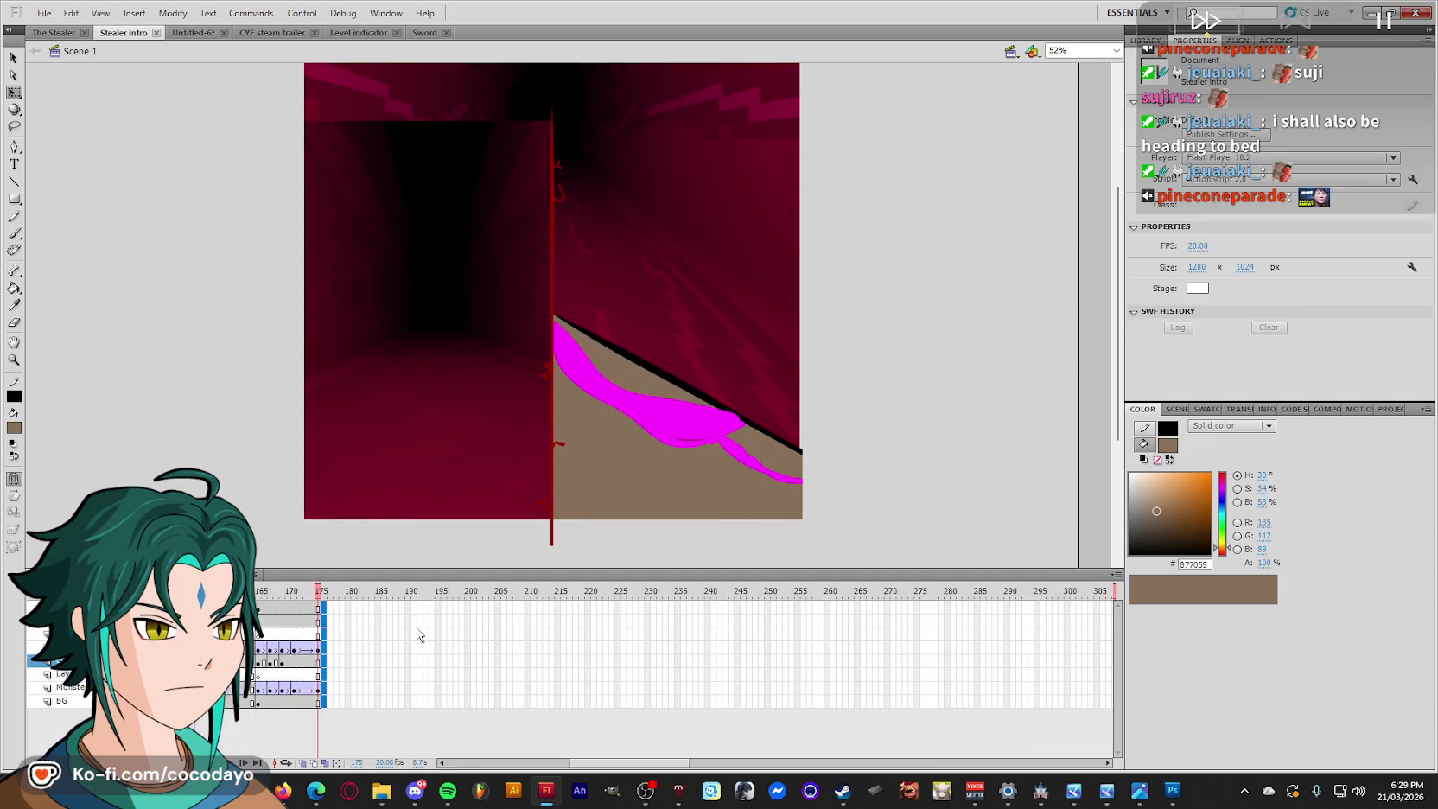
{"action": "mouse_move", "coordinate": [329, 607]}
{"action": "left_mouse_down"}
{"action": "mouse_move", "coordinate": [258, 638]}
{"action": "mouse_move", "coordinate": [273, 611]}
{"action": "left_mouse_up"}
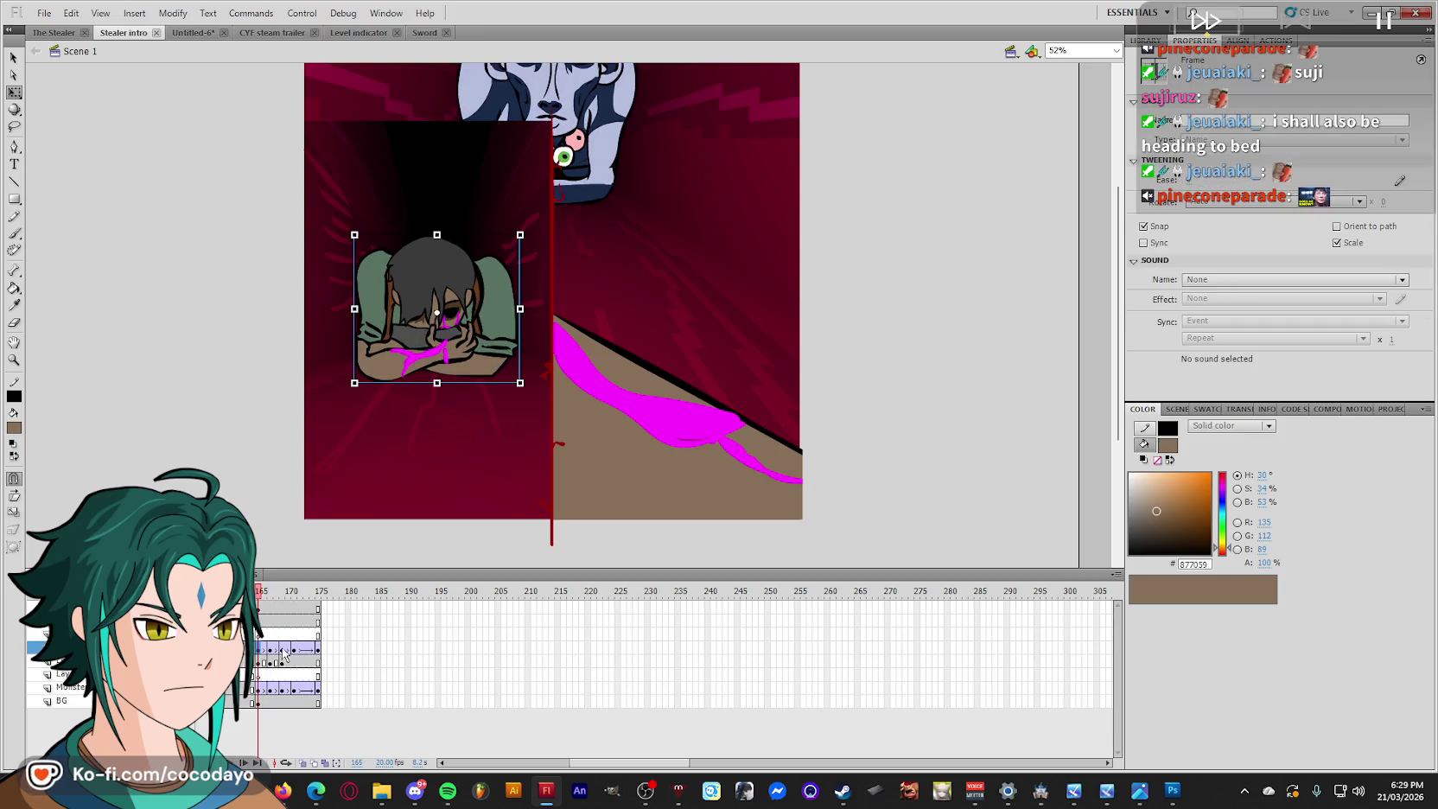
{"action": "left_click_drag", "start_coordinate": [284, 654], "coordinate": [262, 650]}
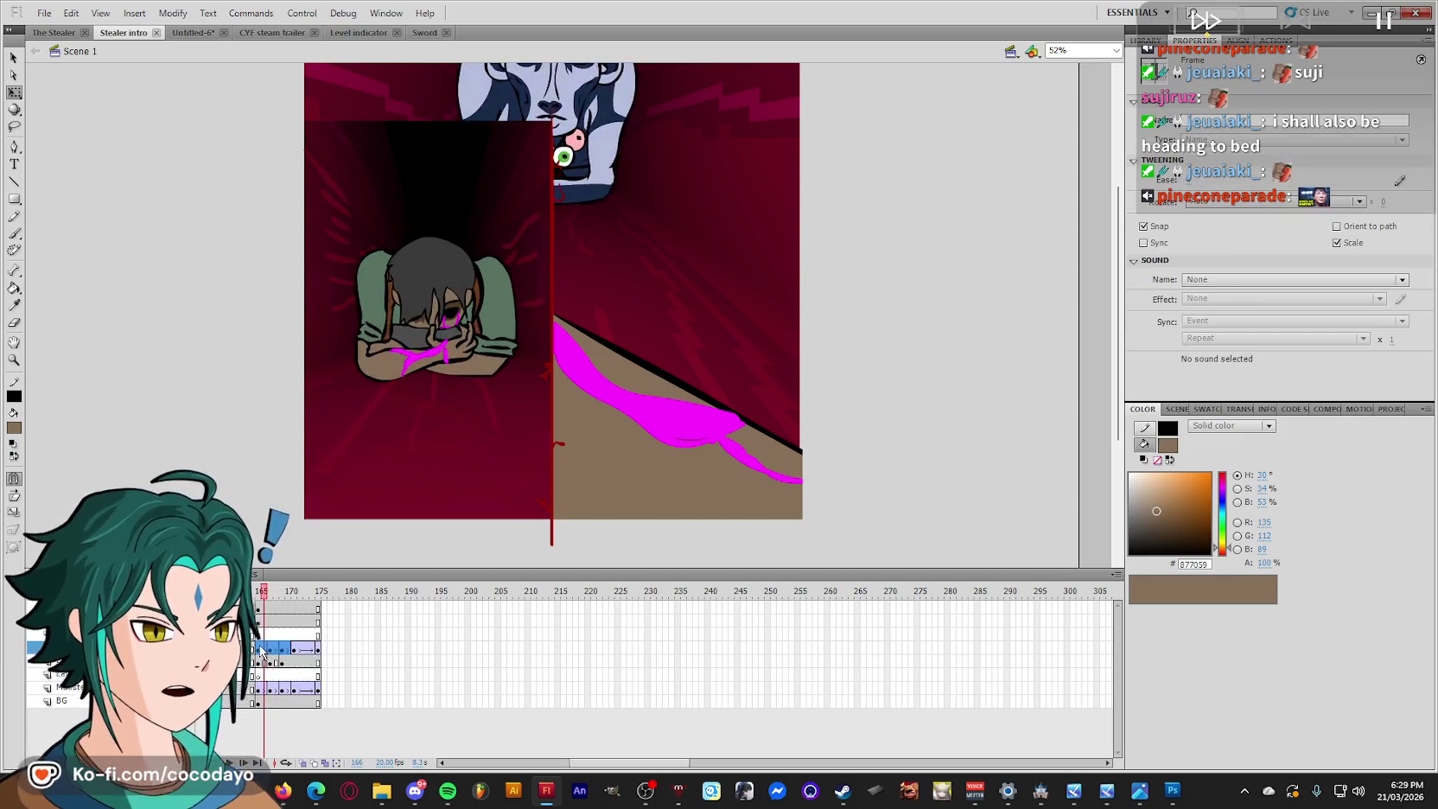
{"action": "right_click", "coordinate": [262, 650]}
{"action": "left_click", "coordinate": [398, 247]}
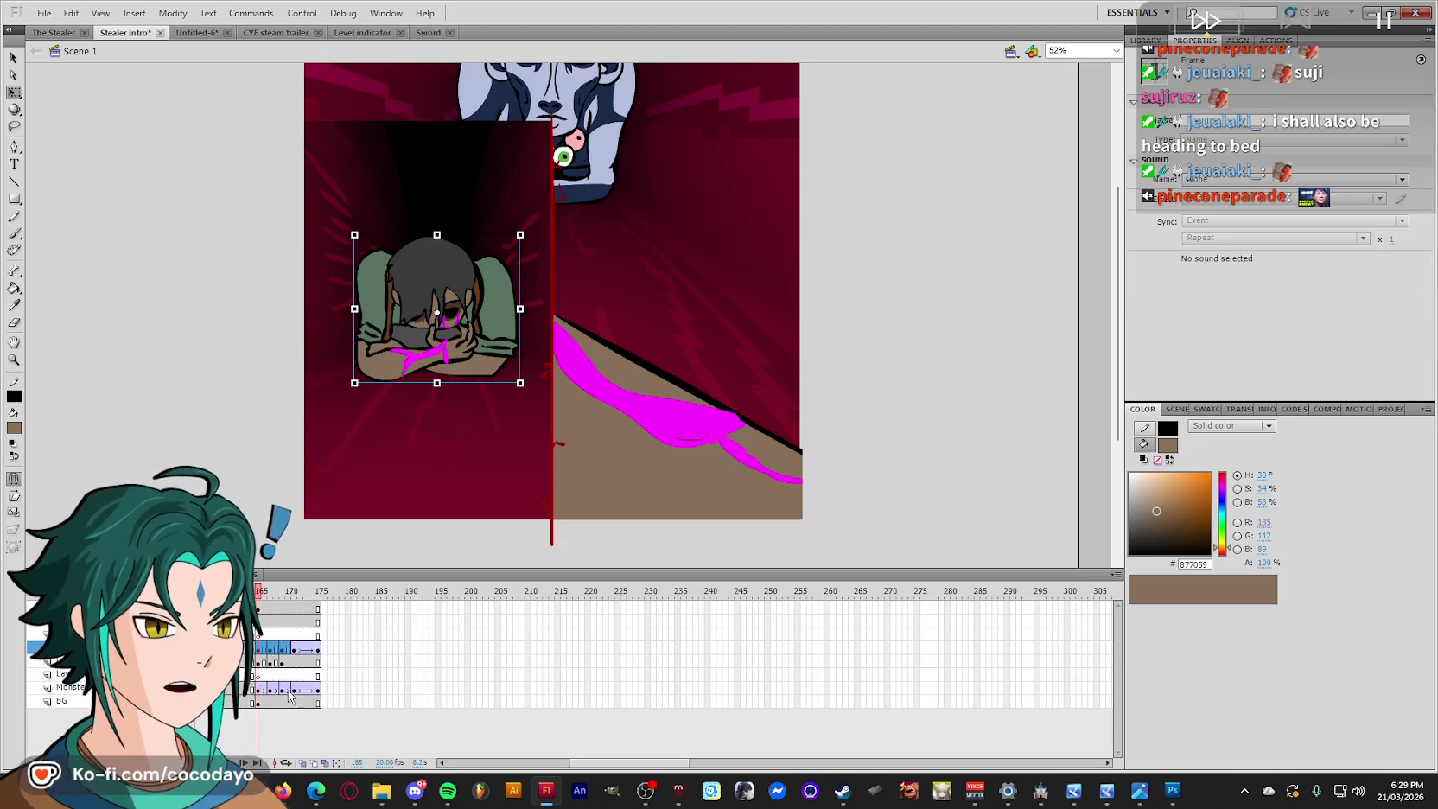
{"action": "left_click_drag", "start_coordinate": [289, 696], "coordinate": [259, 689]}
{"action": "right_click", "coordinate": [259, 689]}
{"action": "left_click", "coordinate": [319, 290]}
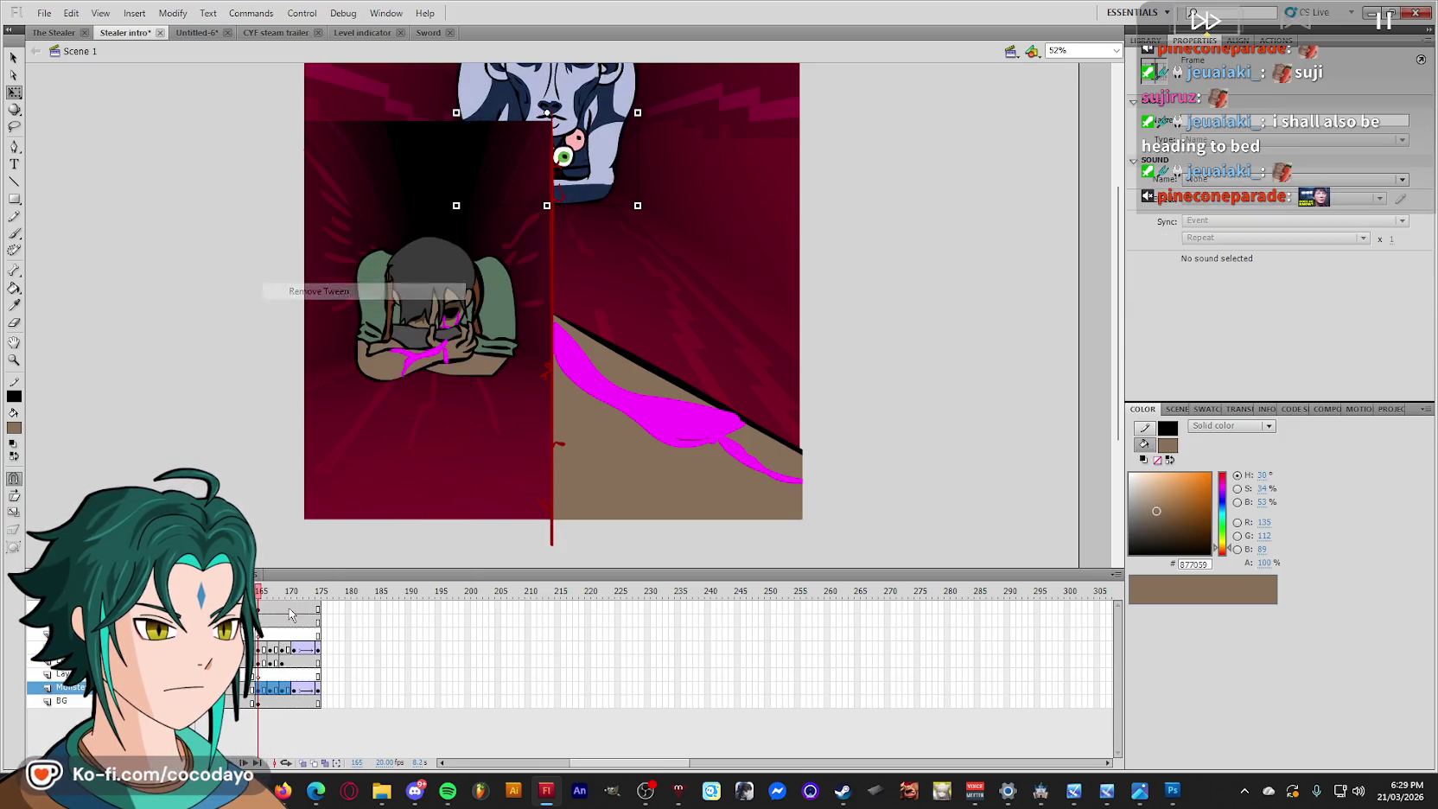
Preview the revised intro ending from frame 175 back to frame 157.
{"action": "left_click_drag", "start_coordinate": [308, 595], "coordinate": [318, 615]}
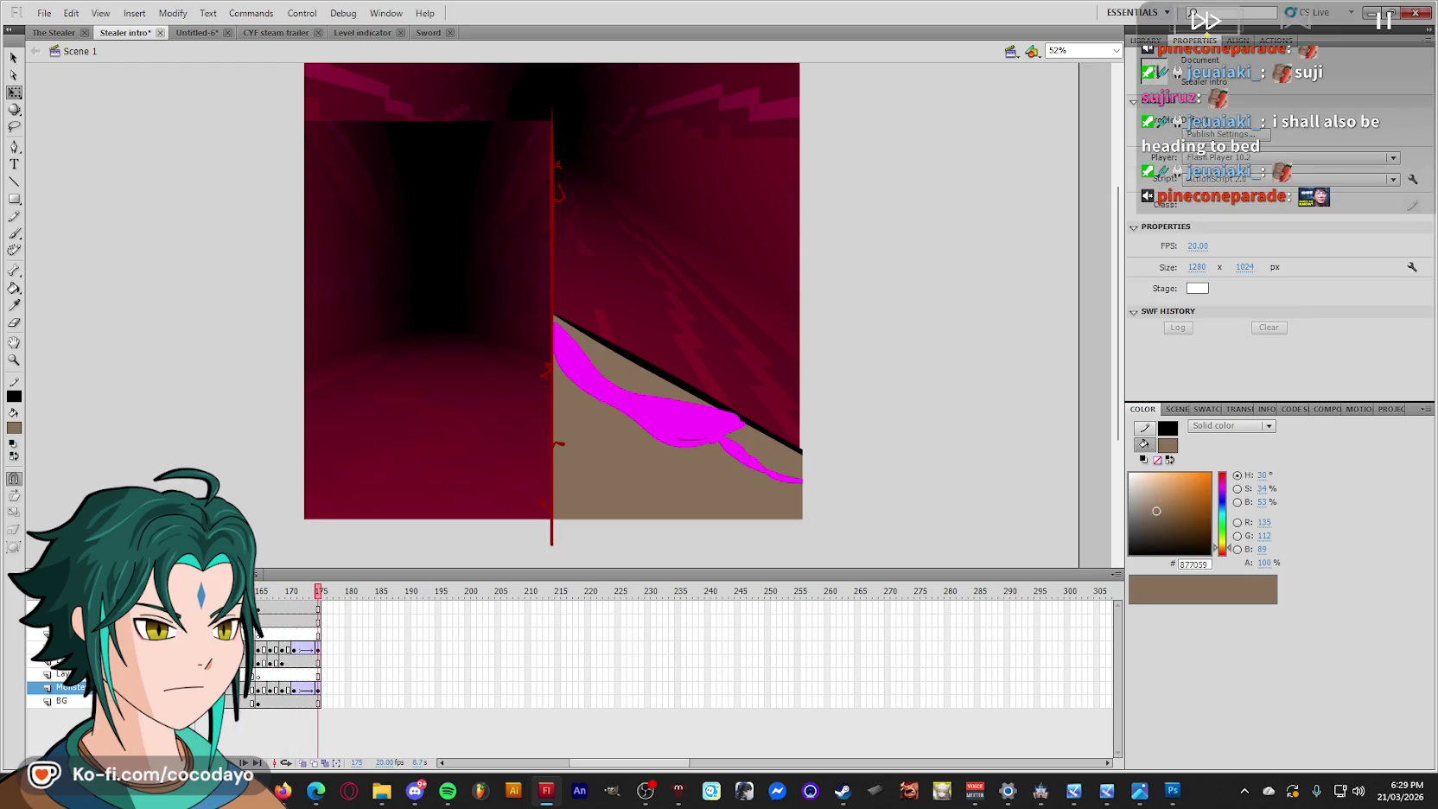
{"action": "key", "text": "Return"}
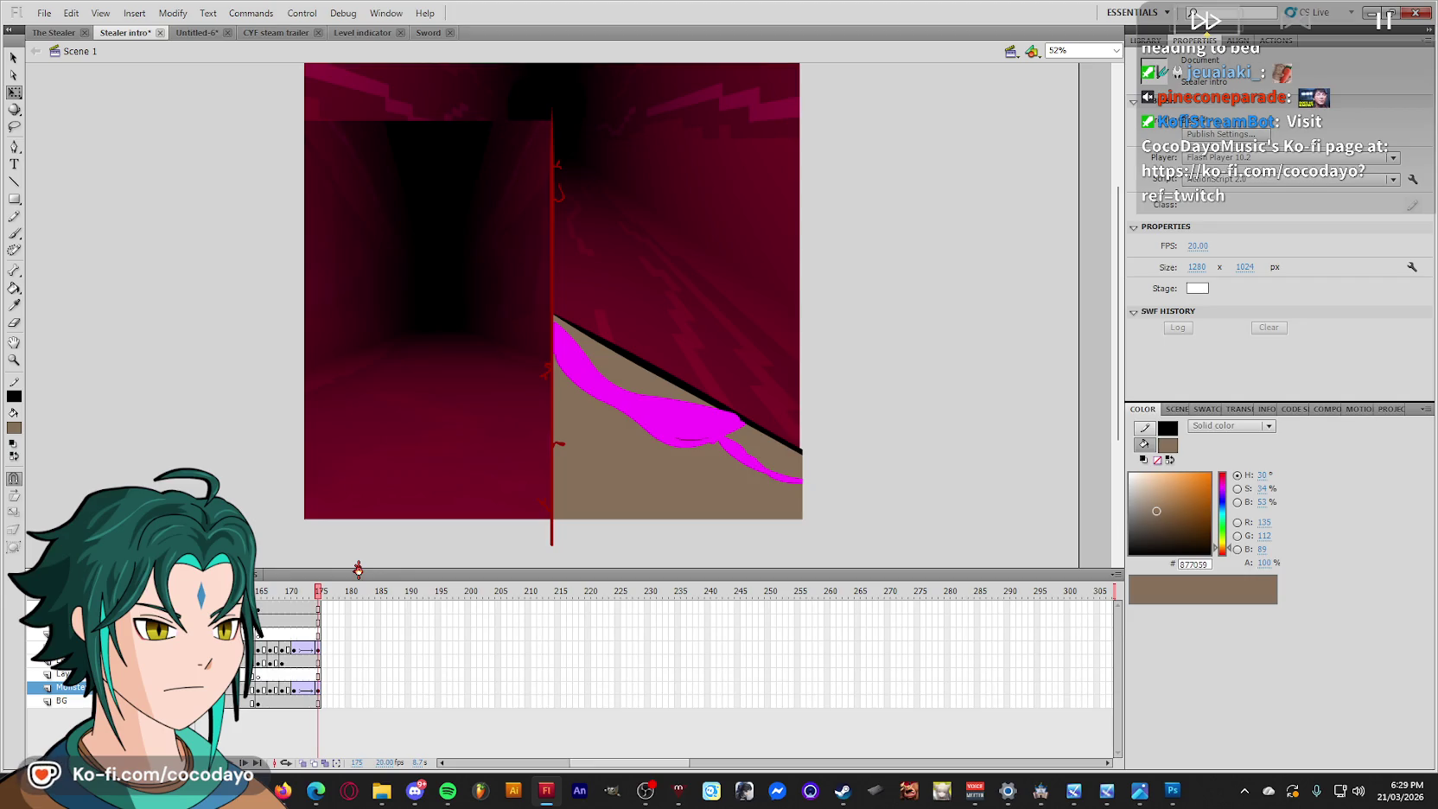
{"action": "mouse_move", "coordinate": [326, 596]}
{"action": "left_mouse_down"}
{"action": "mouse_move", "coordinate": [212, 596]}
{"action": "mouse_move", "coordinate": [324, 633]}
{"action": "mouse_move", "coordinate": [299, 641]}
{"action": "mouse_move", "coordinate": [383, 654]}
{"action": "left_mouse_up"}
{"action": "left_click", "coordinate": [44, 13]}
{"action": "mouse_move", "coordinate": [72, 258]}
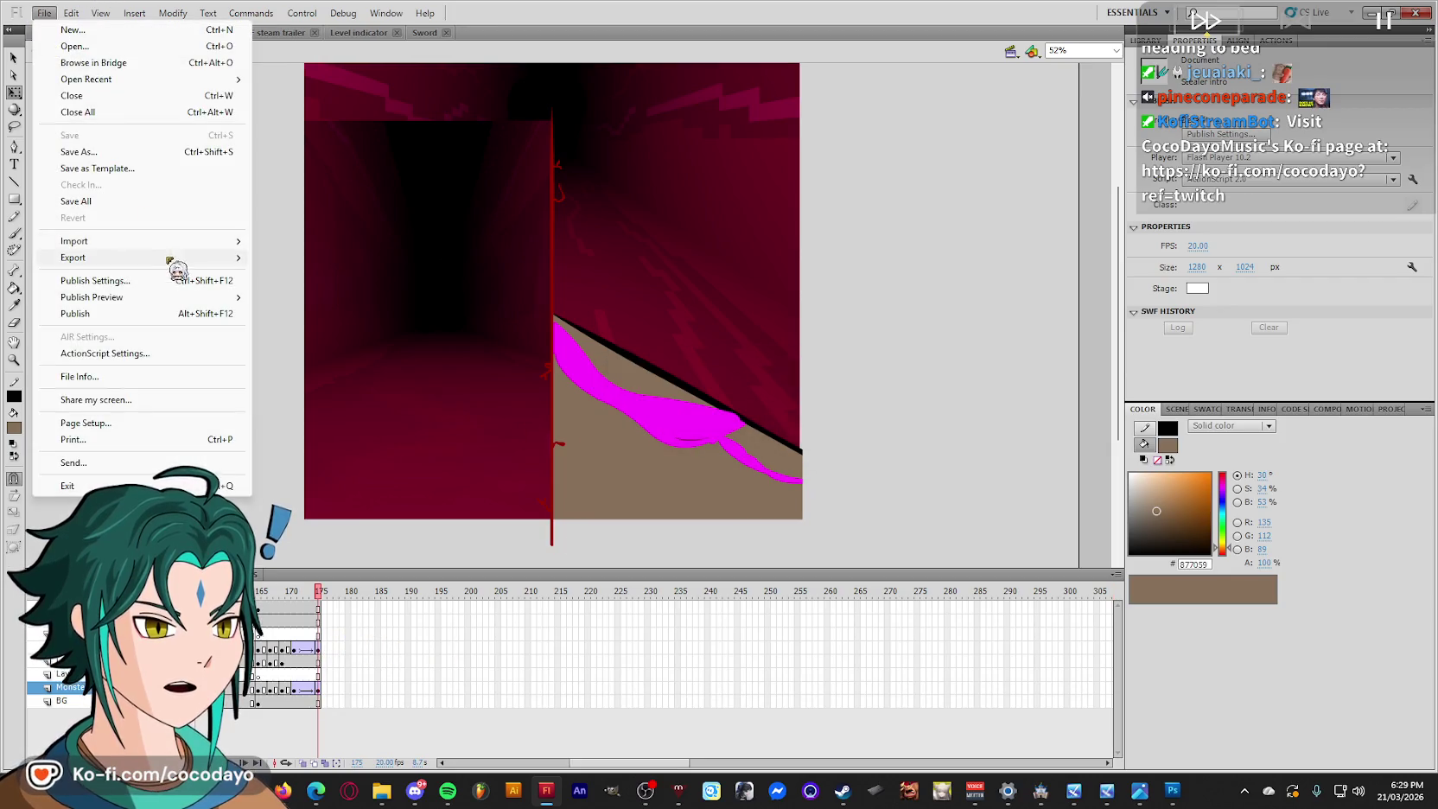
Export the movie as an animated GIF, overwriting 'Stealer intro' in SLICK assets.
{"action": "left_click", "coordinate": [320, 290]}
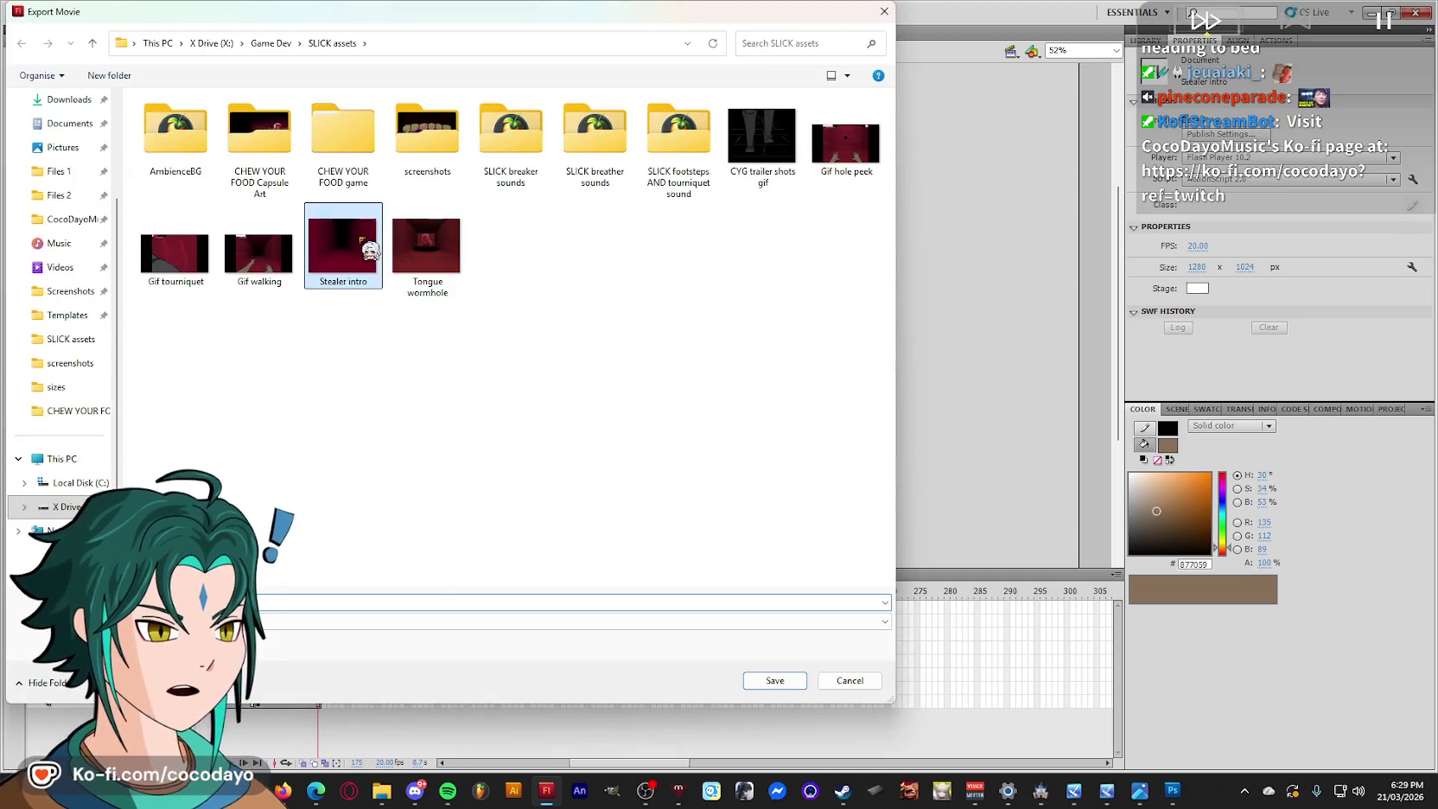
{"action": "double_click", "coordinate": [343, 250]}
{"action": "left_click", "coordinate": [760, 398]}
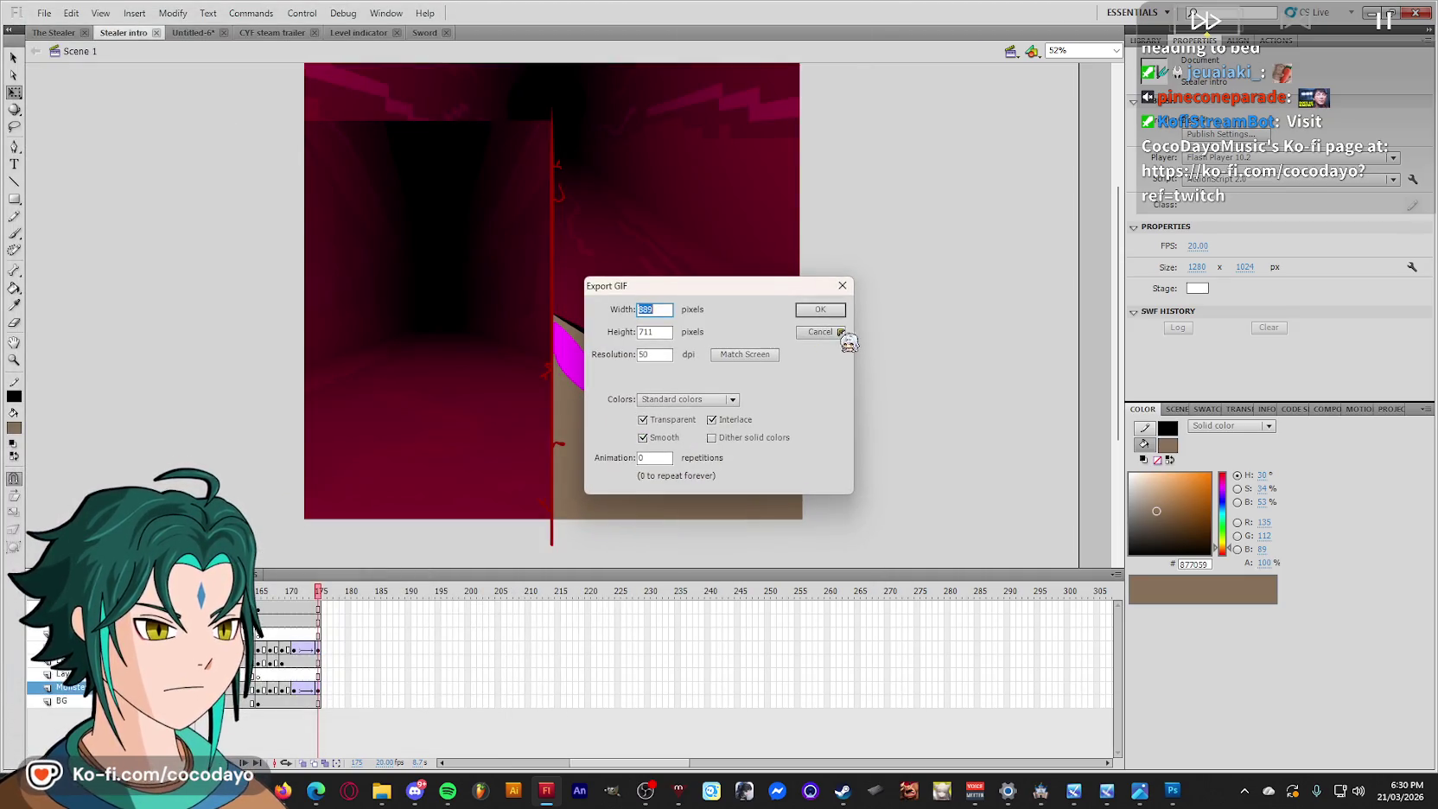
{"action": "left_click", "coordinate": [821, 310]}
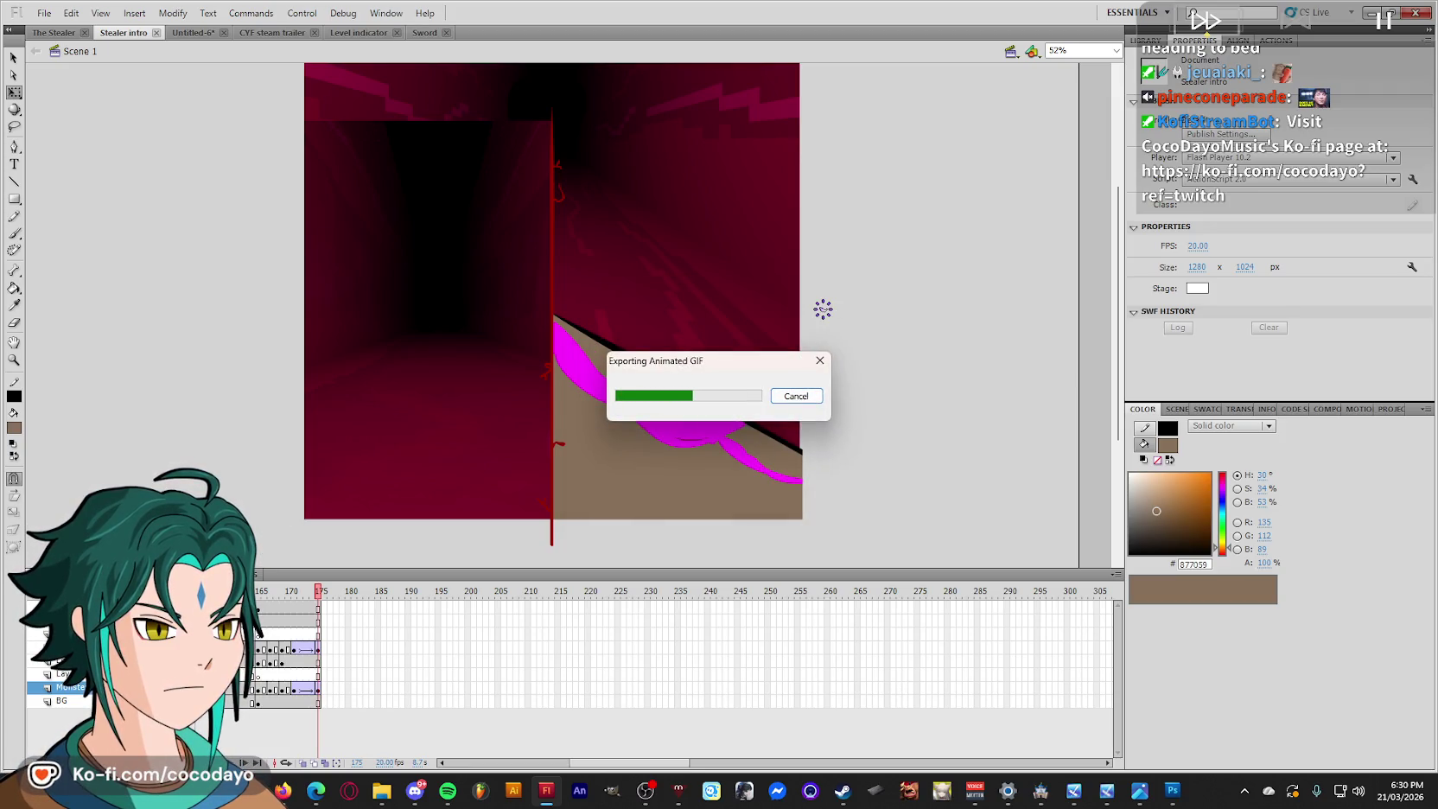
{"action": "left_click", "coordinate": [381, 790]}
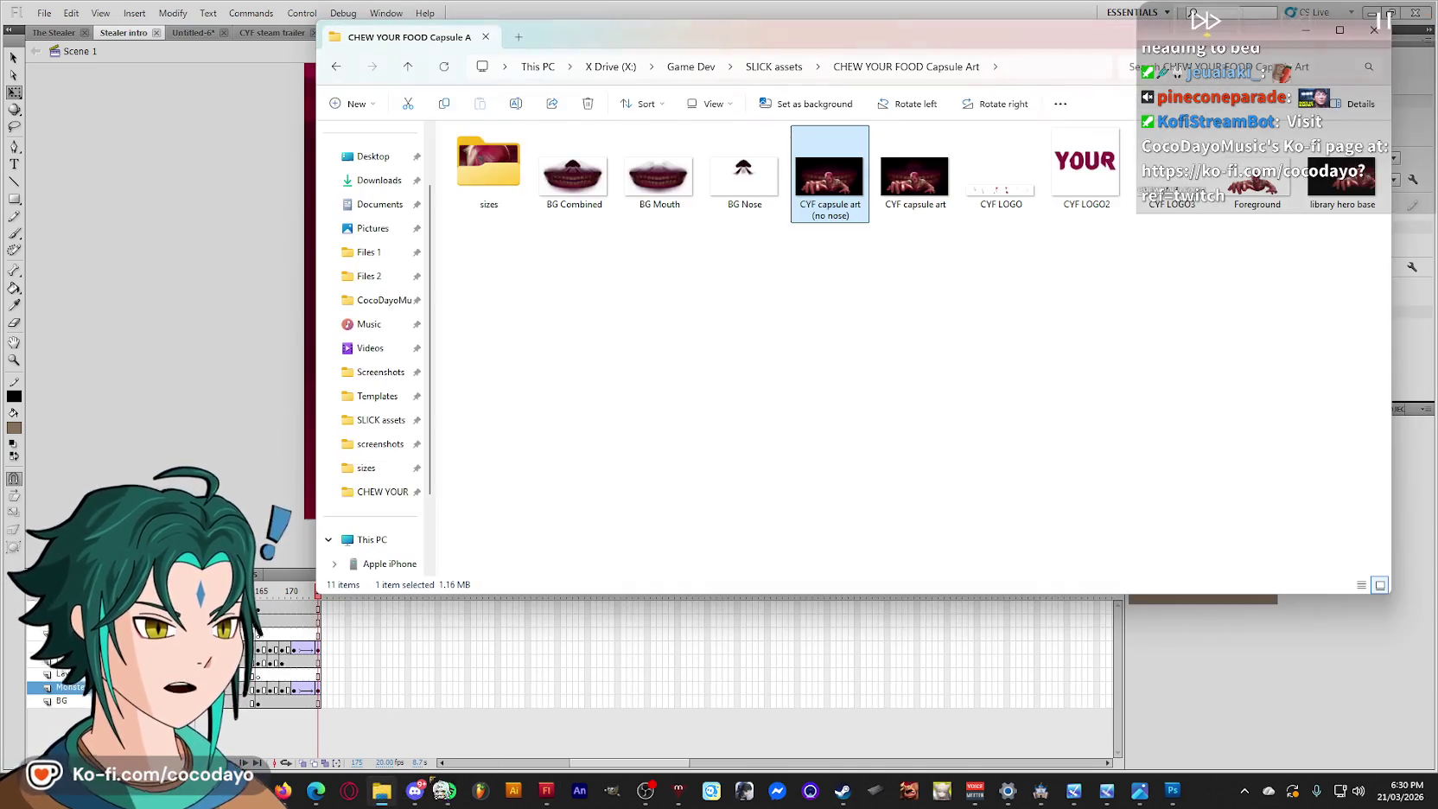
Play Stealer intro.gif from the SLICK assets folder, then close the viewer.
{"action": "left_click", "coordinate": [336, 67]}
{"action": "double_click", "coordinate": [992, 500]}
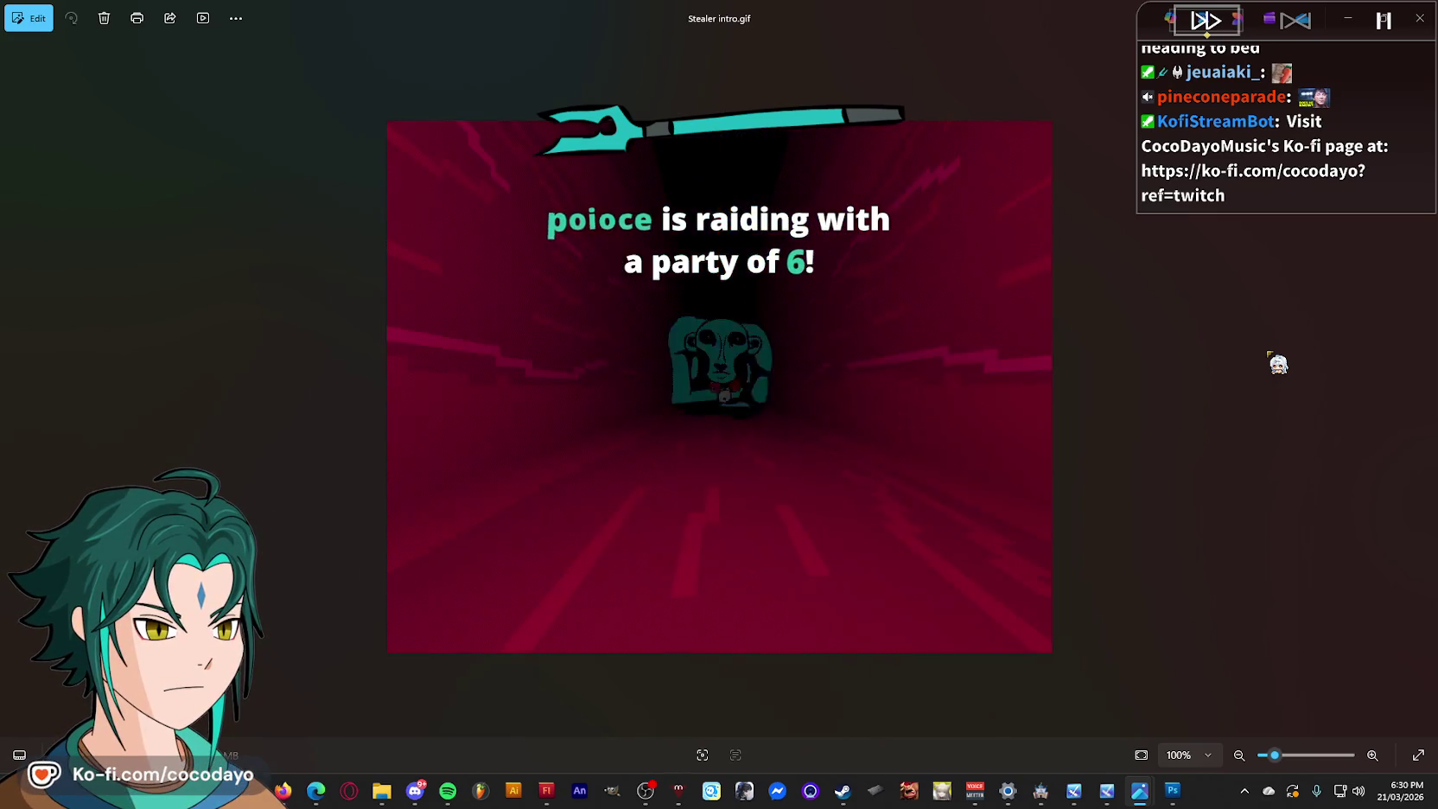
{"action": "key", "text": "alt+F4"}
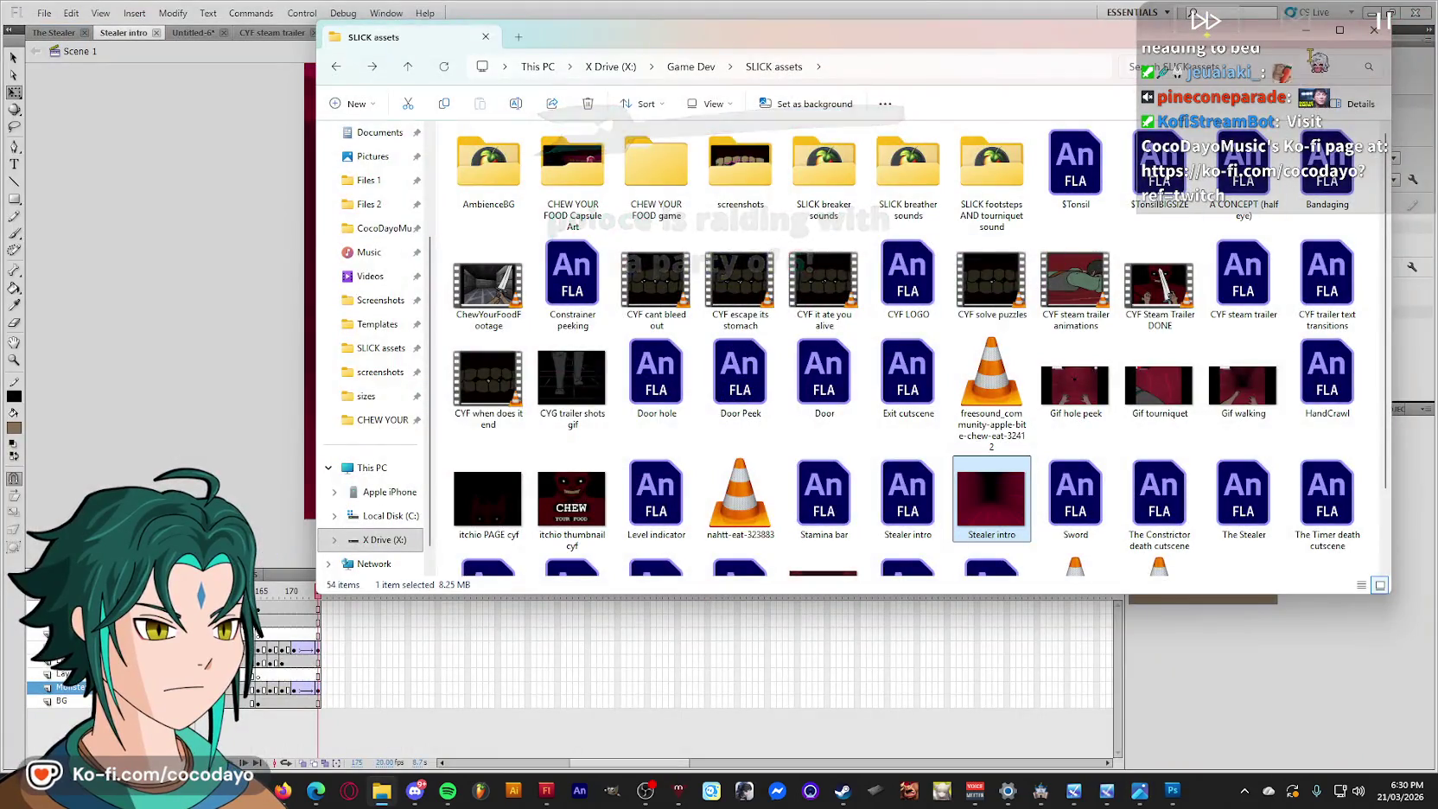
{"action": "scroll", "coordinate": [558, 732], "scroll_direction": "left", "scroll_amount": 5}
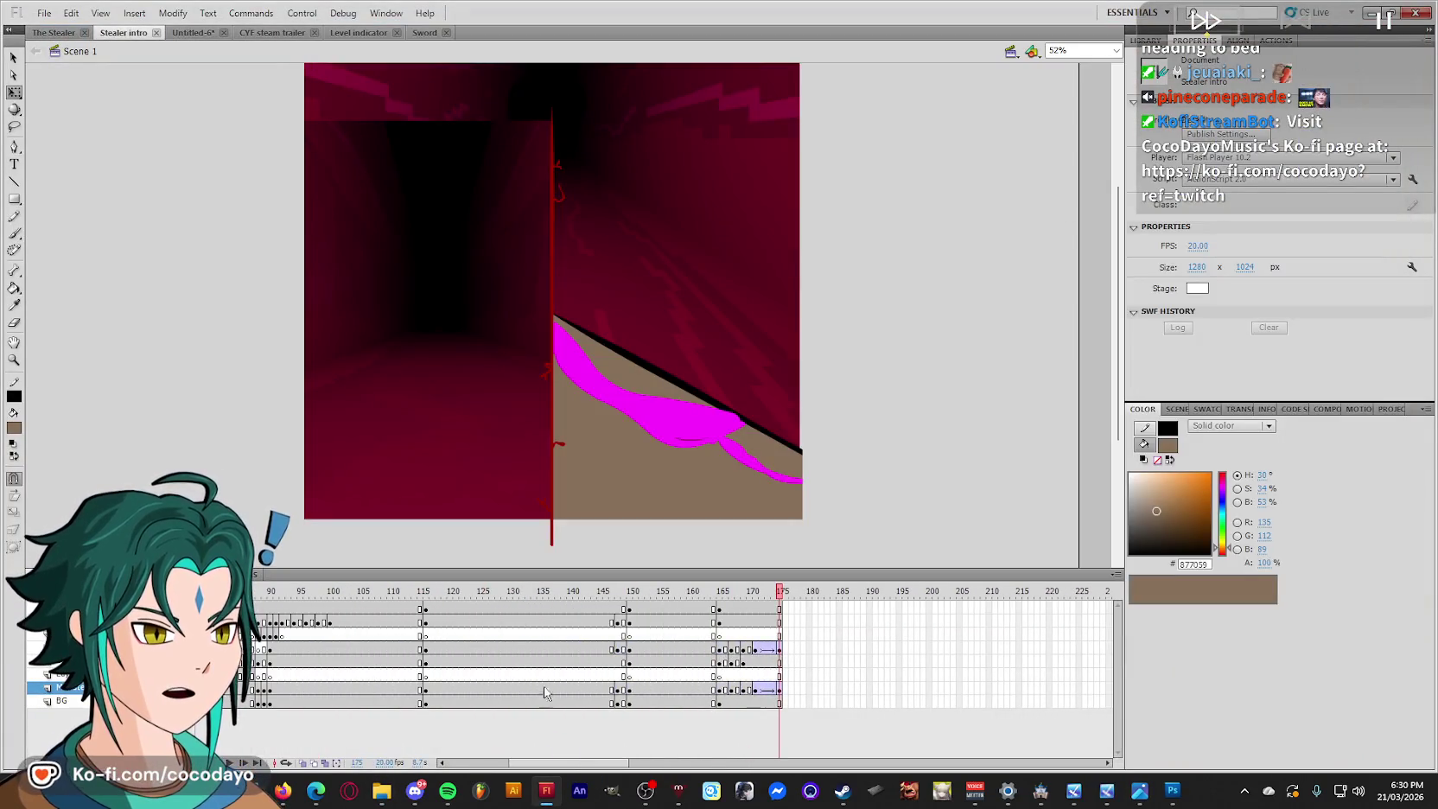
Stretch the left tunnel panel slightly taller at frame 167 and wider at frame 165.
{"action": "left_click_drag", "start_coordinate": [496, 602], "coordinate": [972, 615]}
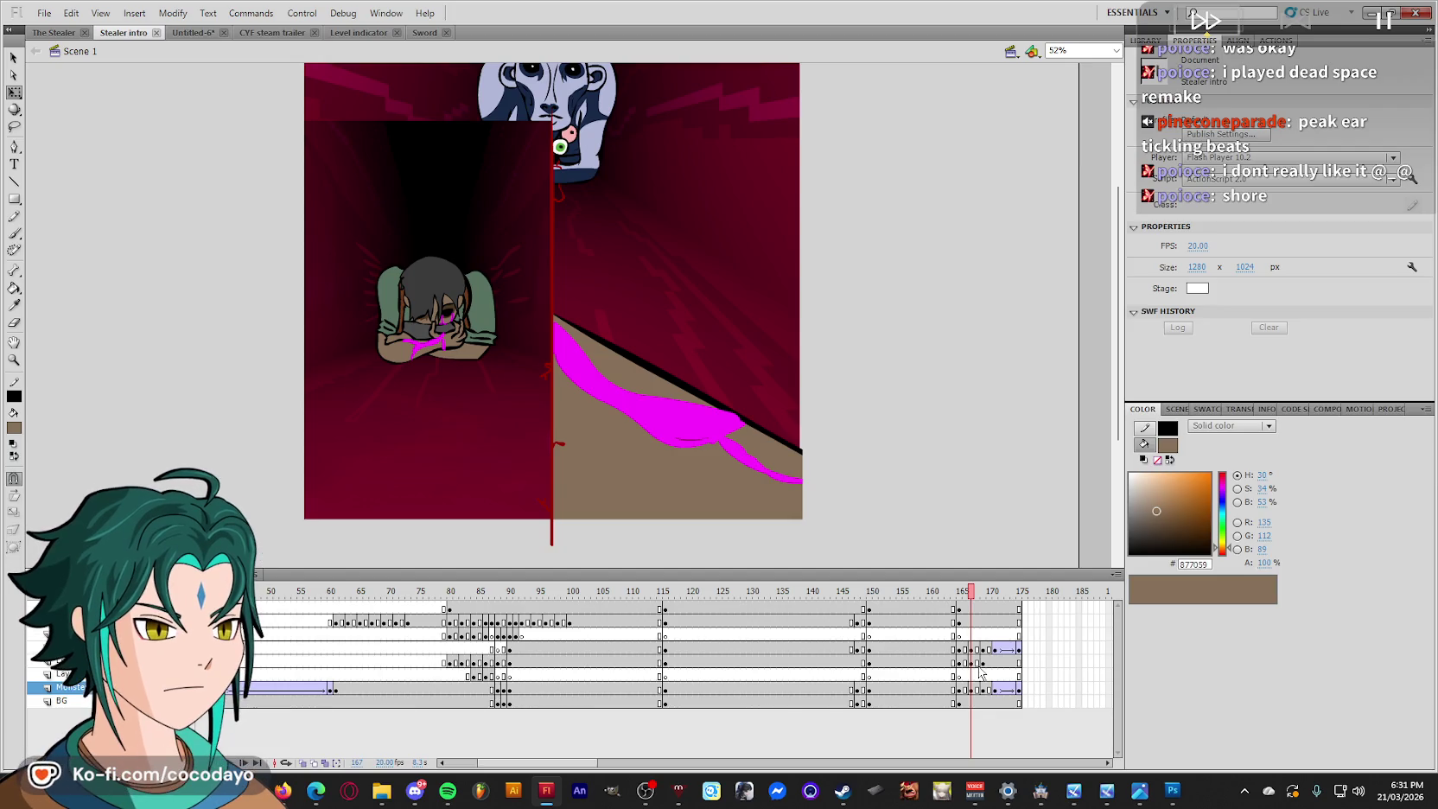
{"action": "key", "text": "Return"}
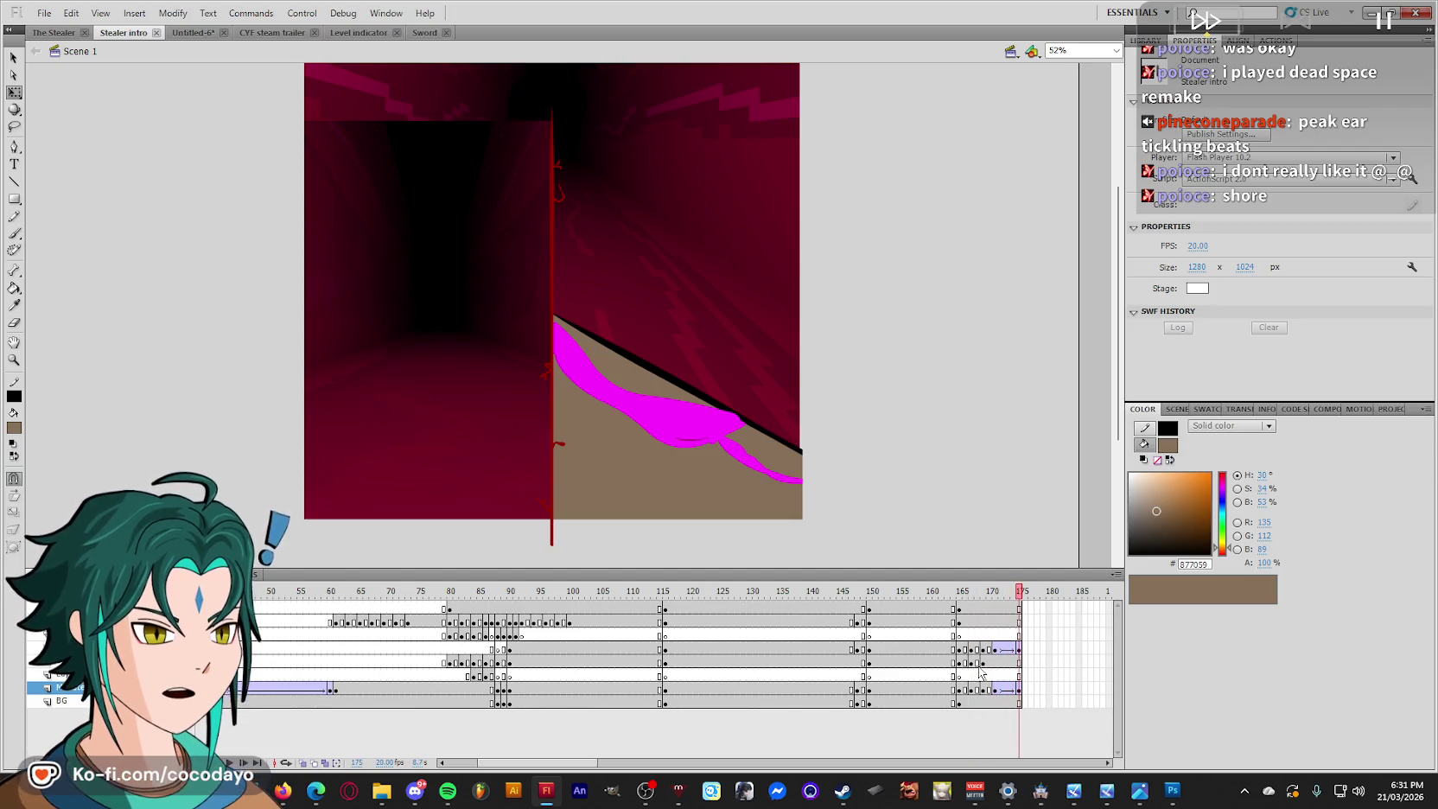
{"action": "left_click_drag", "start_coordinate": [992, 613], "coordinate": [984, 609]}
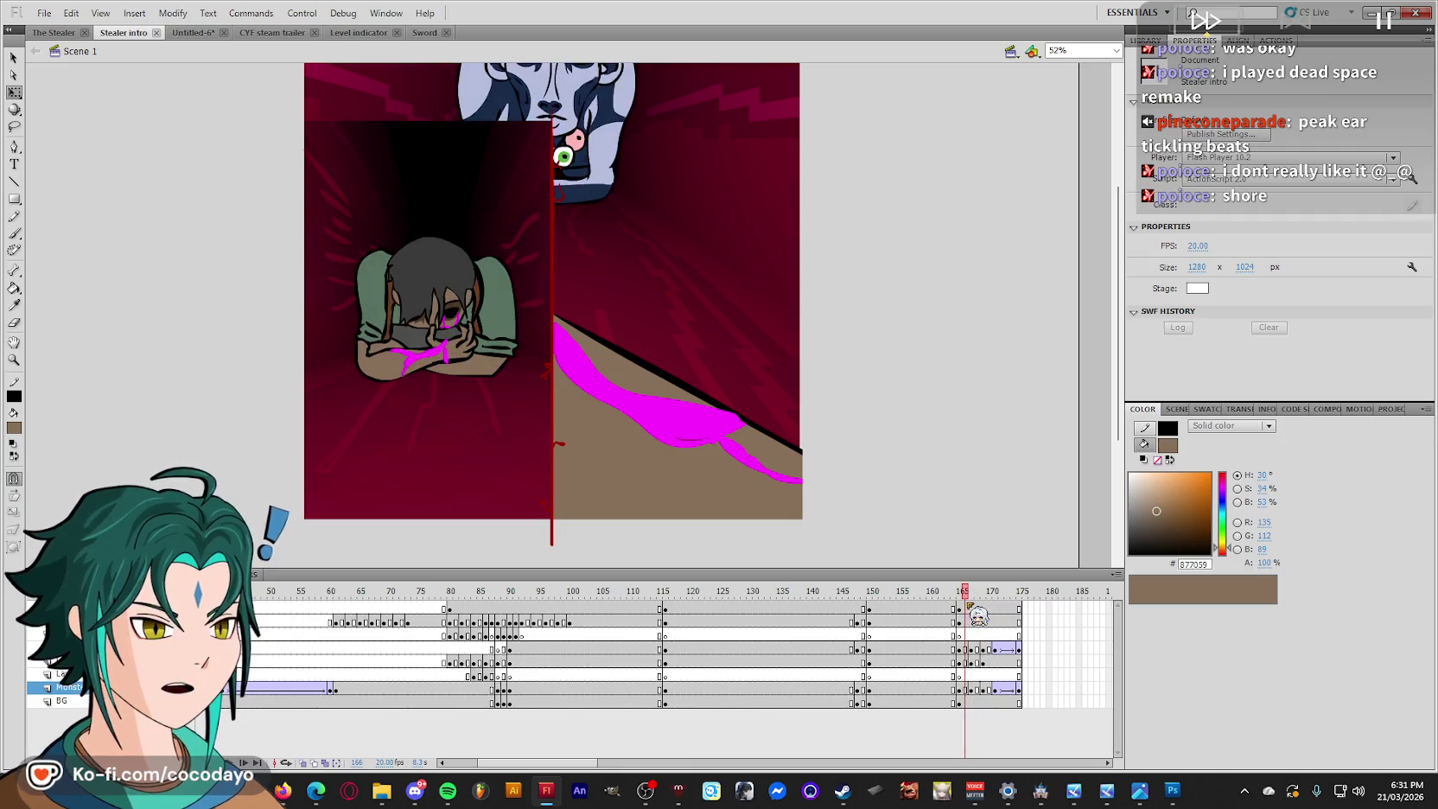
{"action": "left_click", "coordinate": [966, 689]}
{"action": "left_click", "coordinate": [969, 662]}
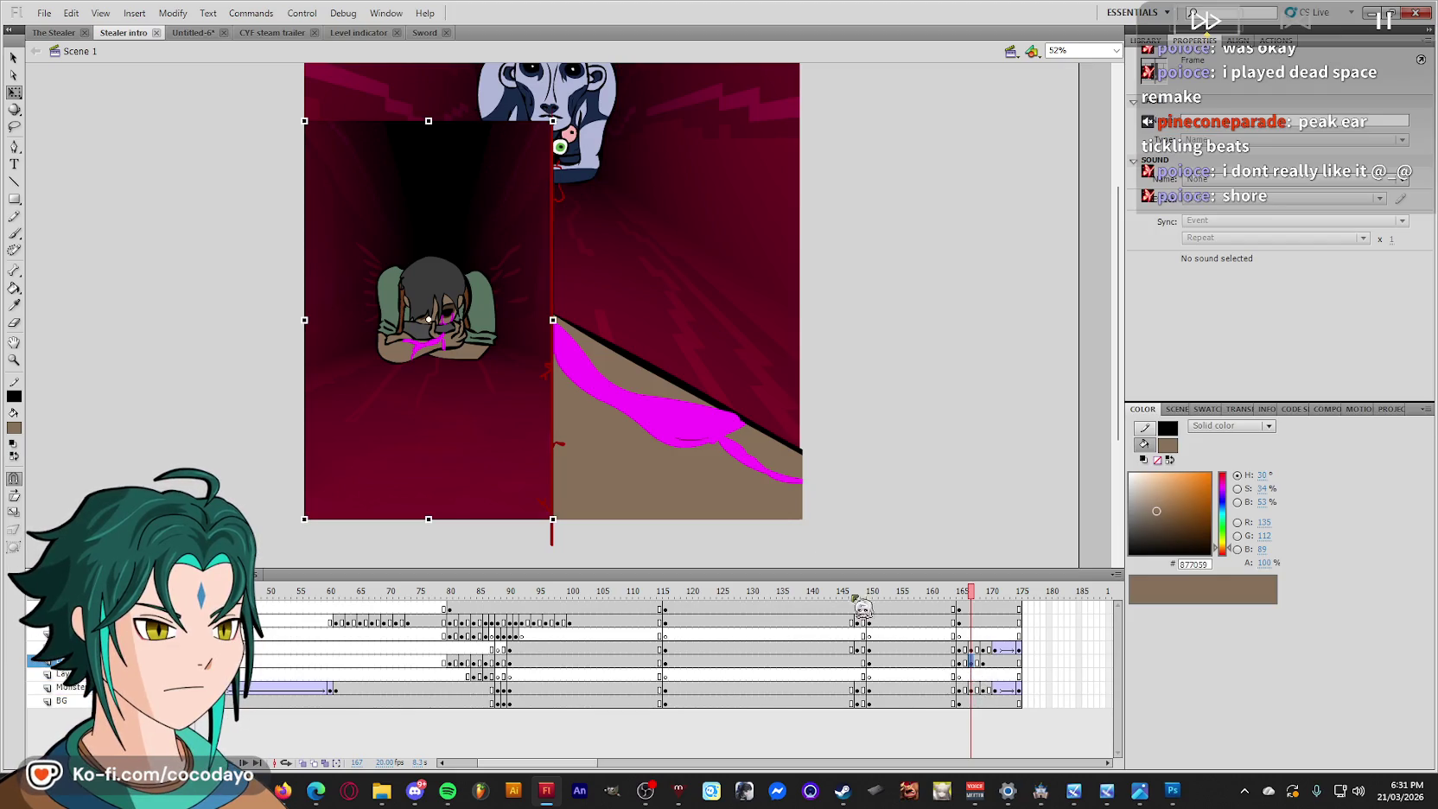
{"action": "left_click_drag", "start_coordinate": [429, 121], "coordinate": [429, 118]}
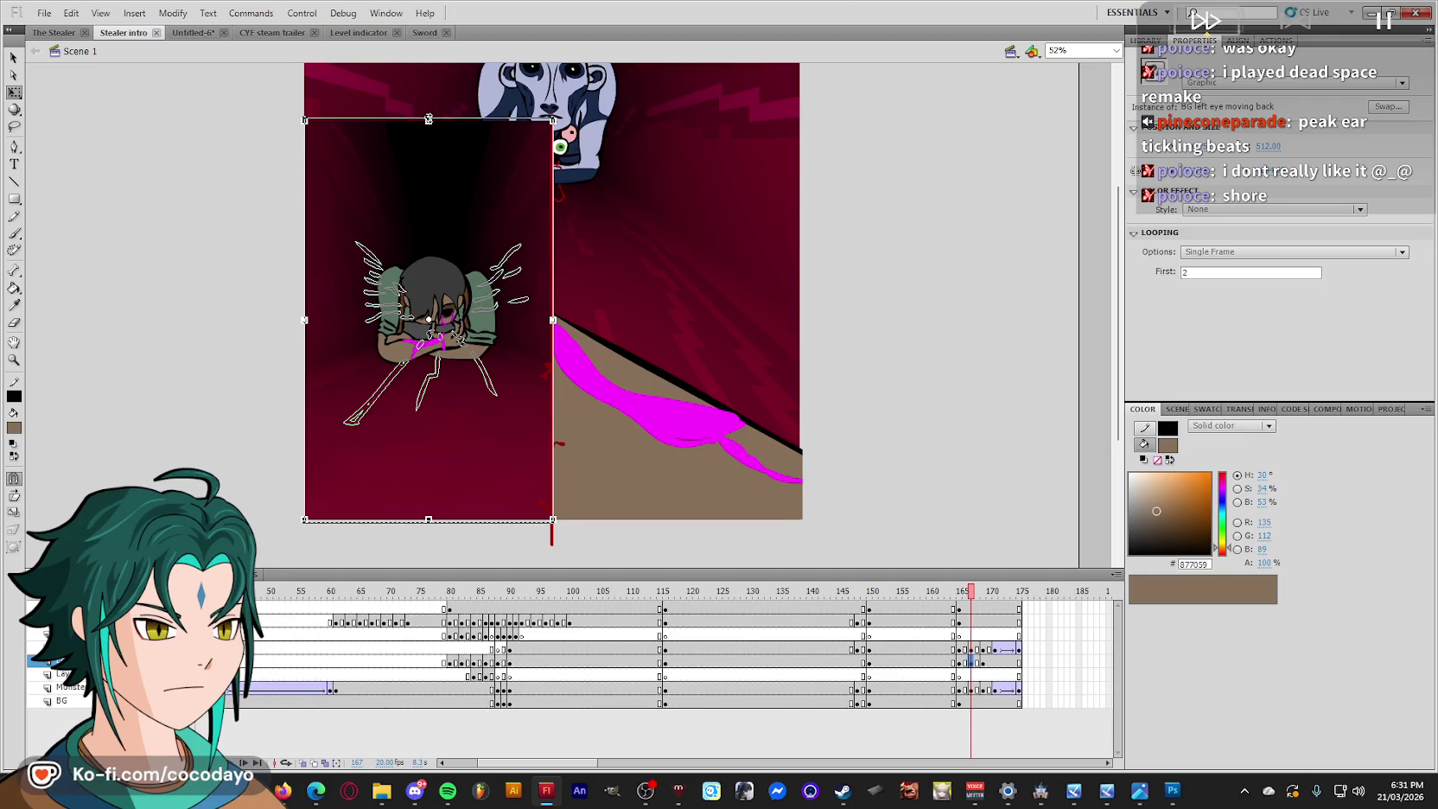
{"action": "left_click", "coordinate": [960, 663]}
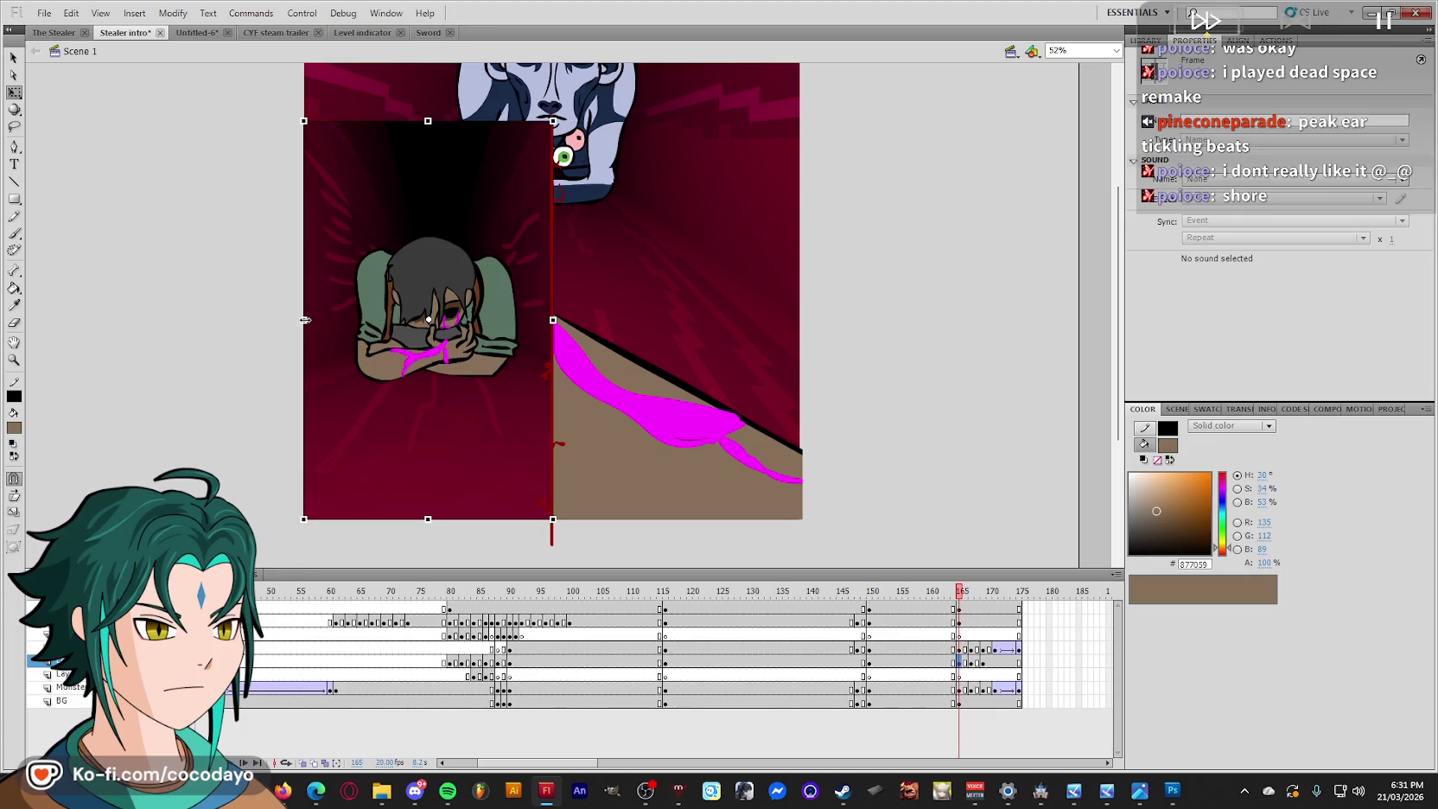
{"action": "left_click_drag", "start_coordinate": [305, 320], "coordinate": [302, 320]}
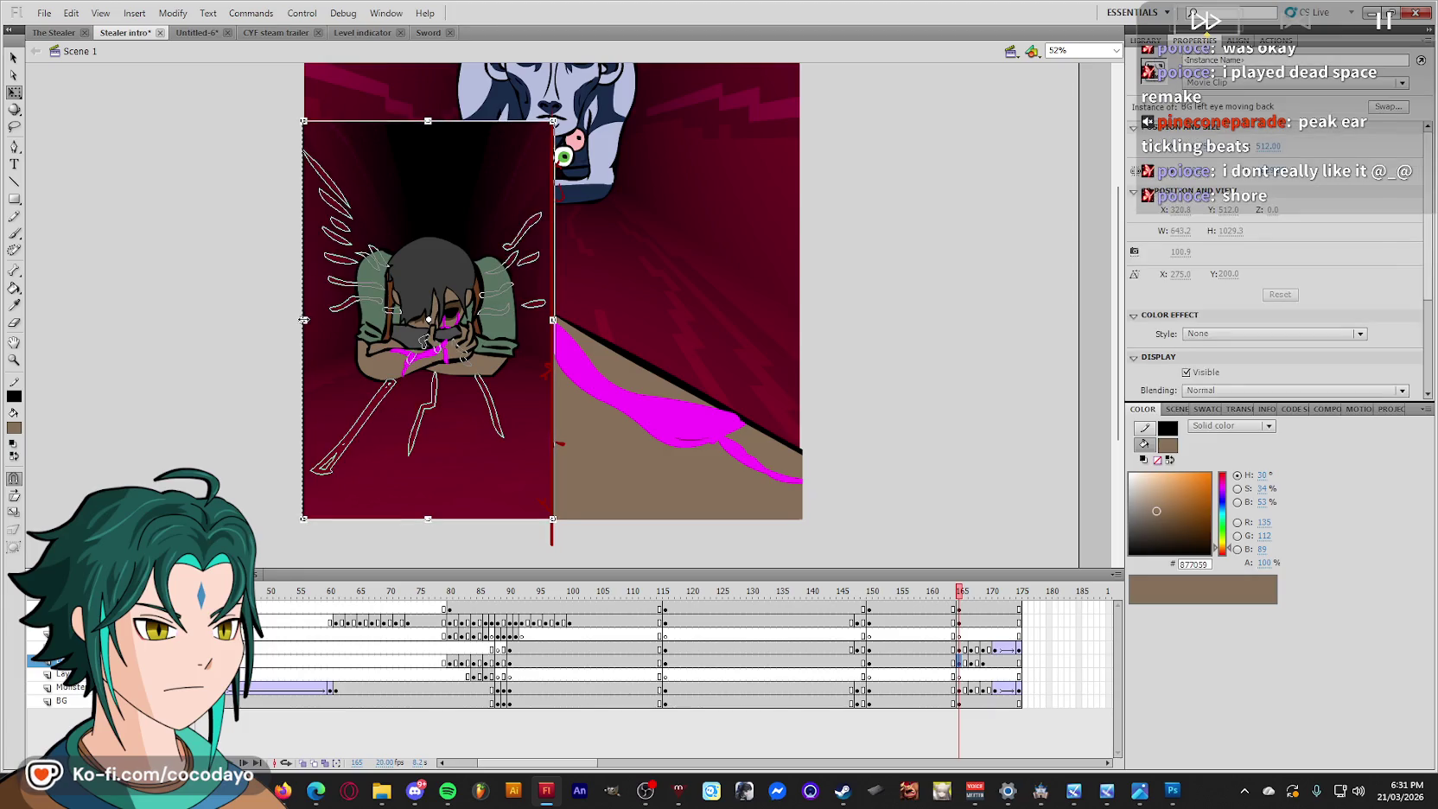
{"action": "left_click", "coordinate": [278, 406]}
{"action": "mouse_move", "coordinate": [960, 605]}
{"action": "left_mouse_down"}
{"action": "mouse_move", "coordinate": [1019, 605]}
{"action": "mouse_move", "coordinate": [937, 609]}
{"action": "mouse_move", "coordinate": [978, 602]}
{"action": "left_mouse_up"}
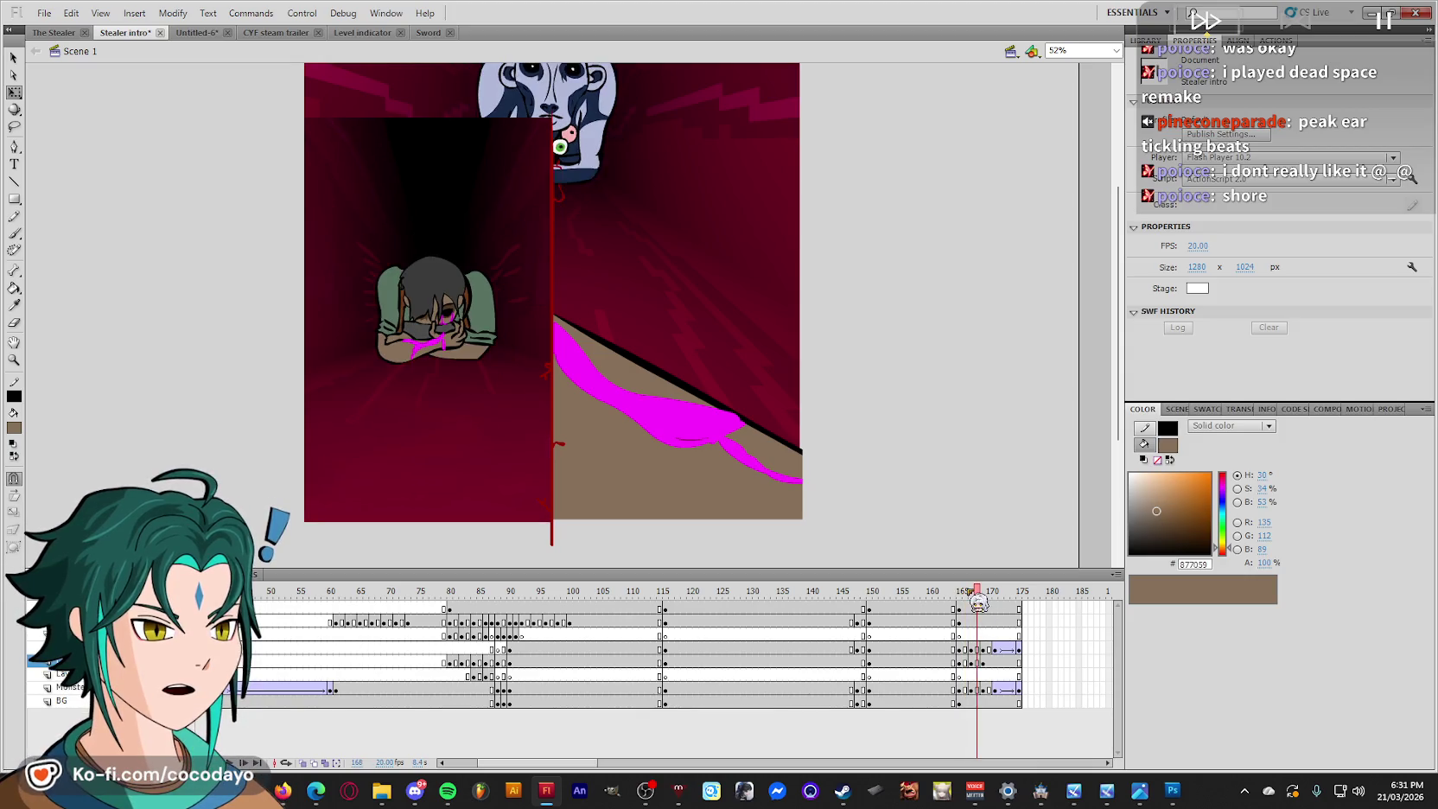
Give the left tunnel panel a Brightness effect of about -11% at frame 167, darker at 169.
{"action": "left_click", "coordinate": [972, 663]}
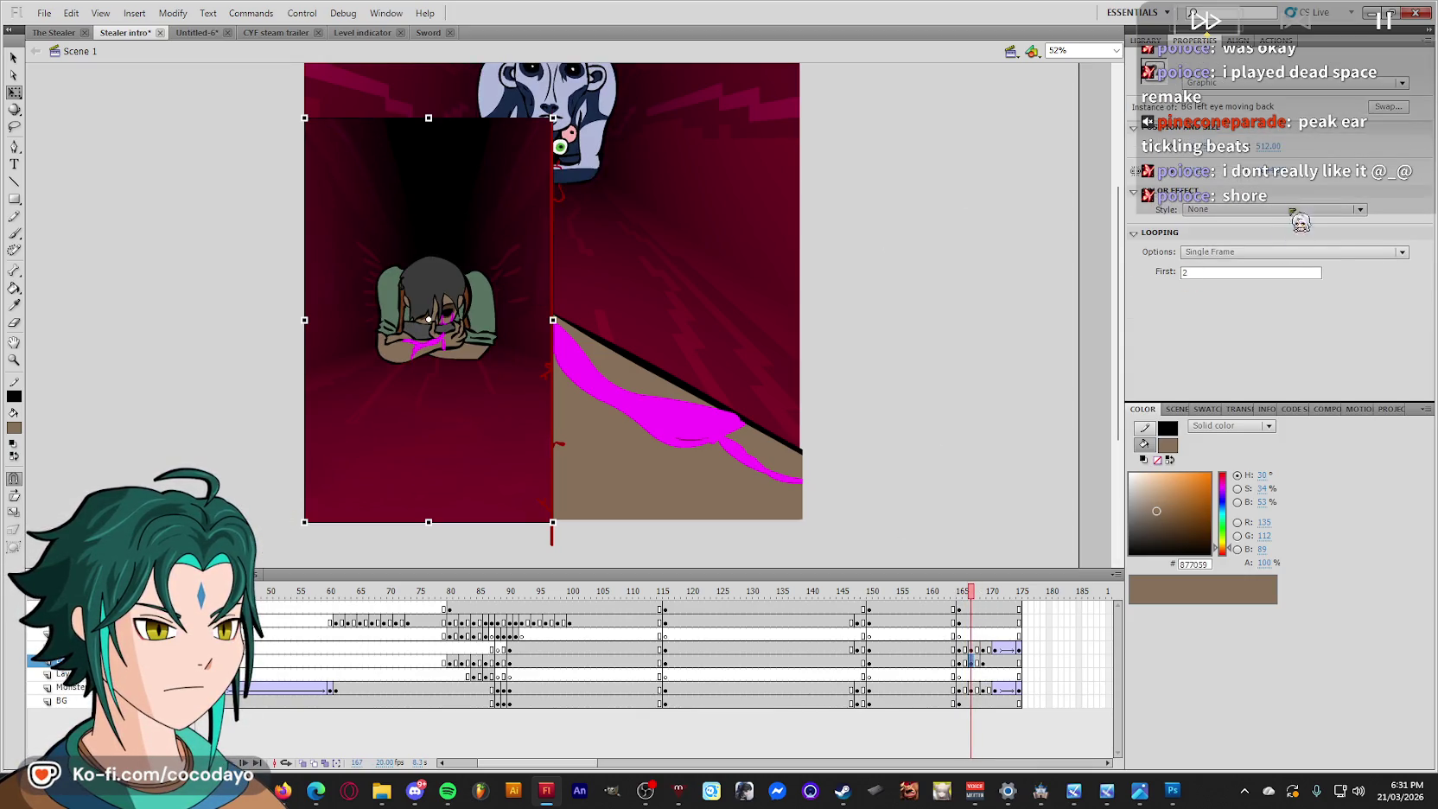
{"action": "left_click", "coordinate": [1293, 210]}
{"action": "left_click", "coordinate": [1257, 250]}
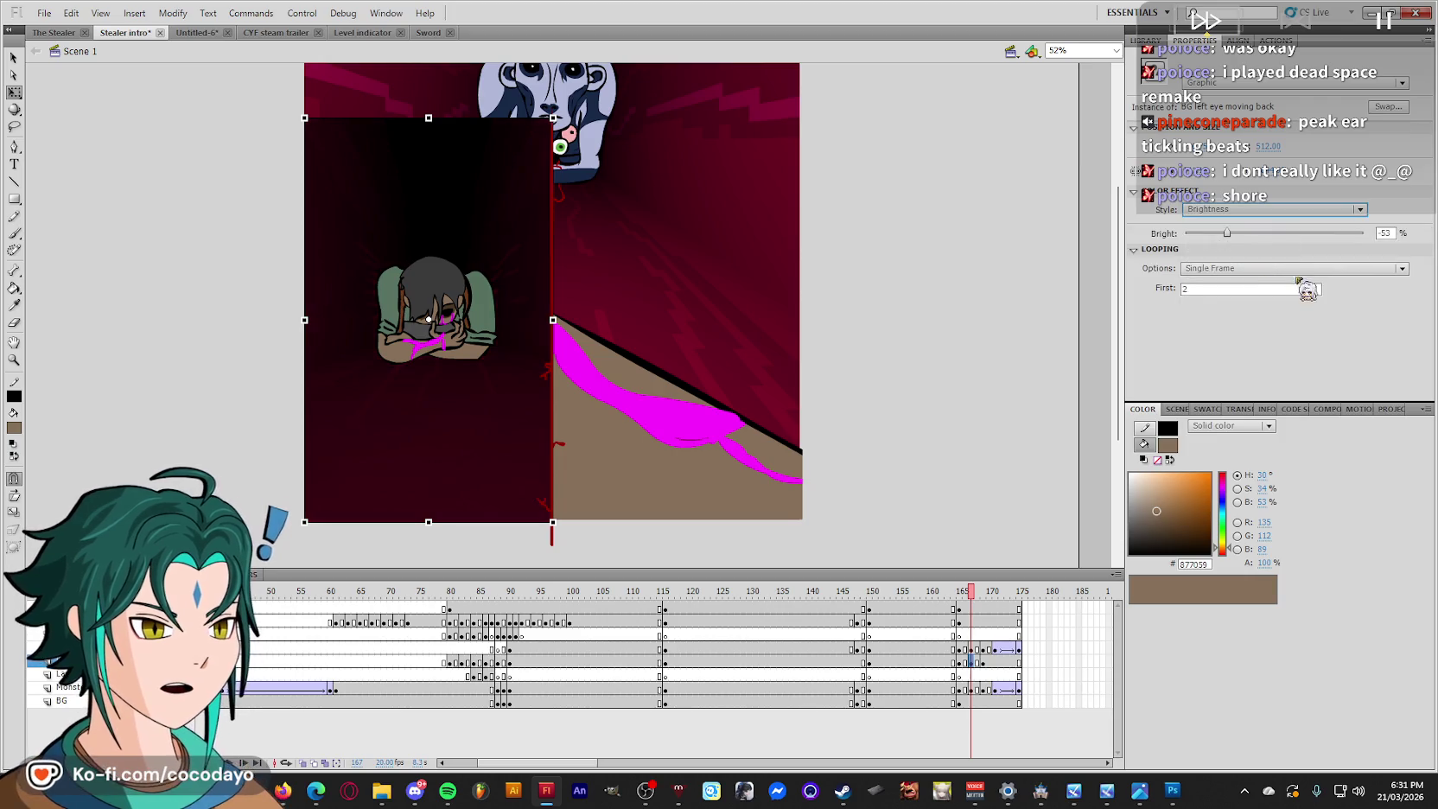
{"action": "left_click_drag", "start_coordinate": [1226, 233], "coordinate": [1264, 233]}
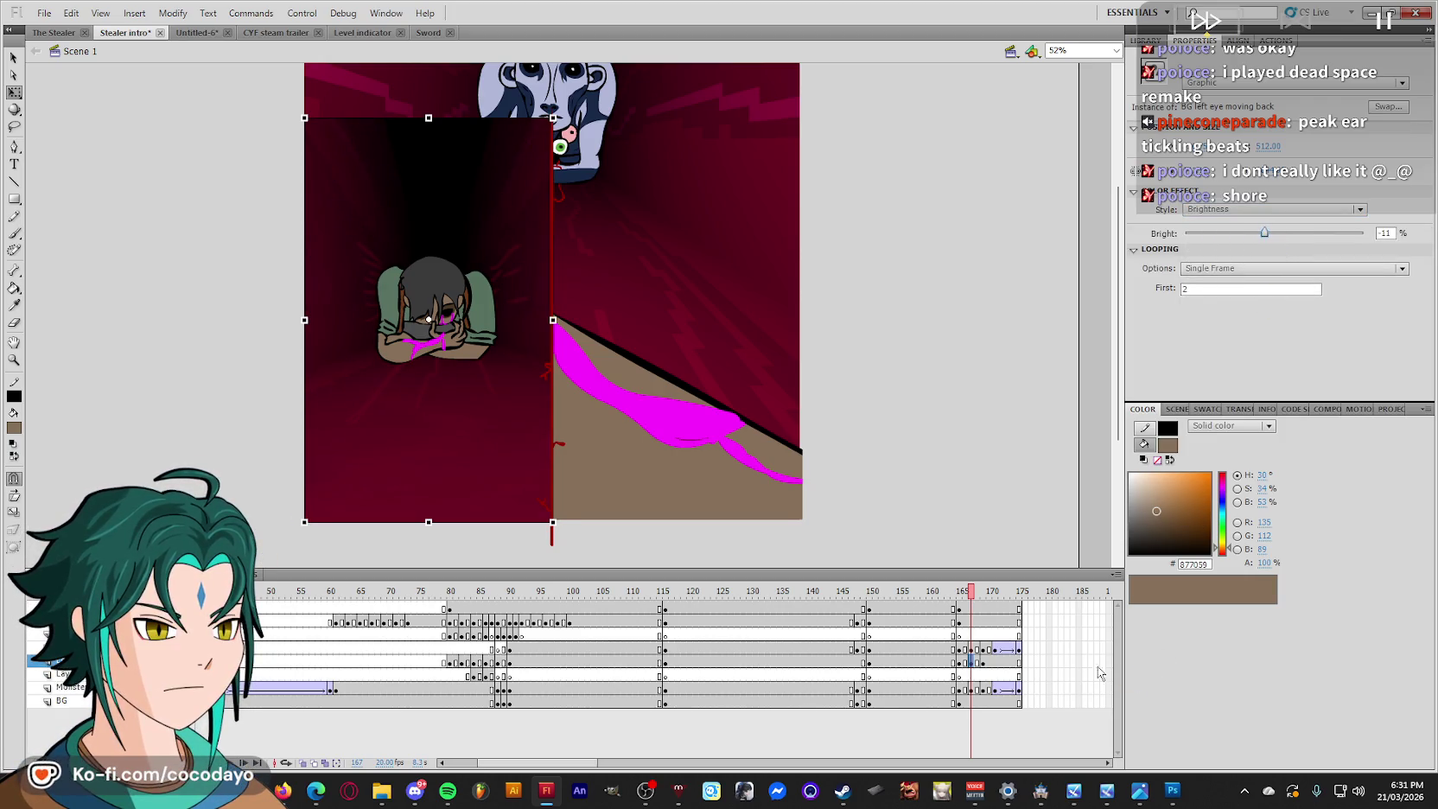
{"action": "left_click", "coordinate": [982, 663]}
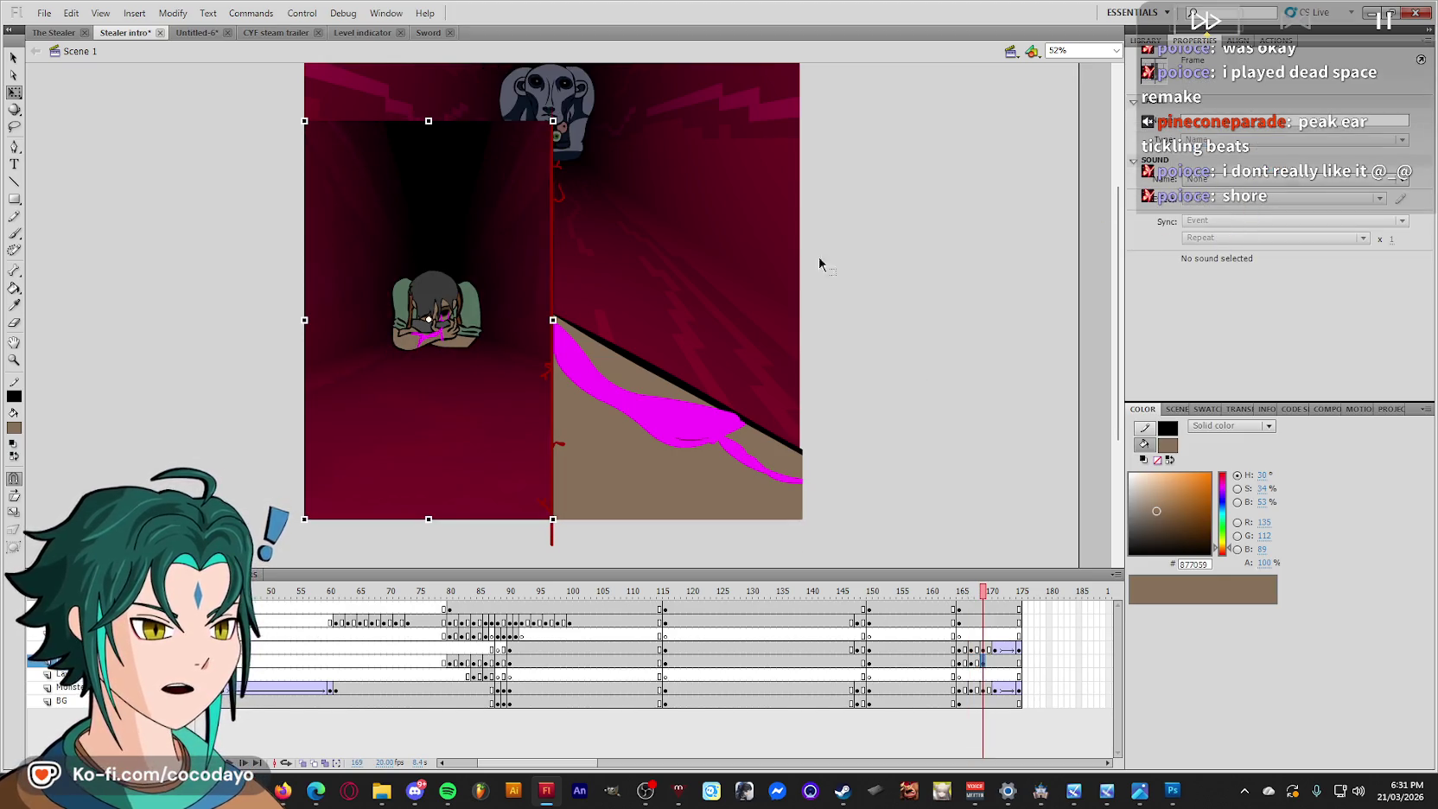
{"action": "left_click", "coordinate": [516, 276]}
{"action": "left_click", "coordinate": [1293, 210]}
{"action": "left_click", "coordinate": [1230, 245]}
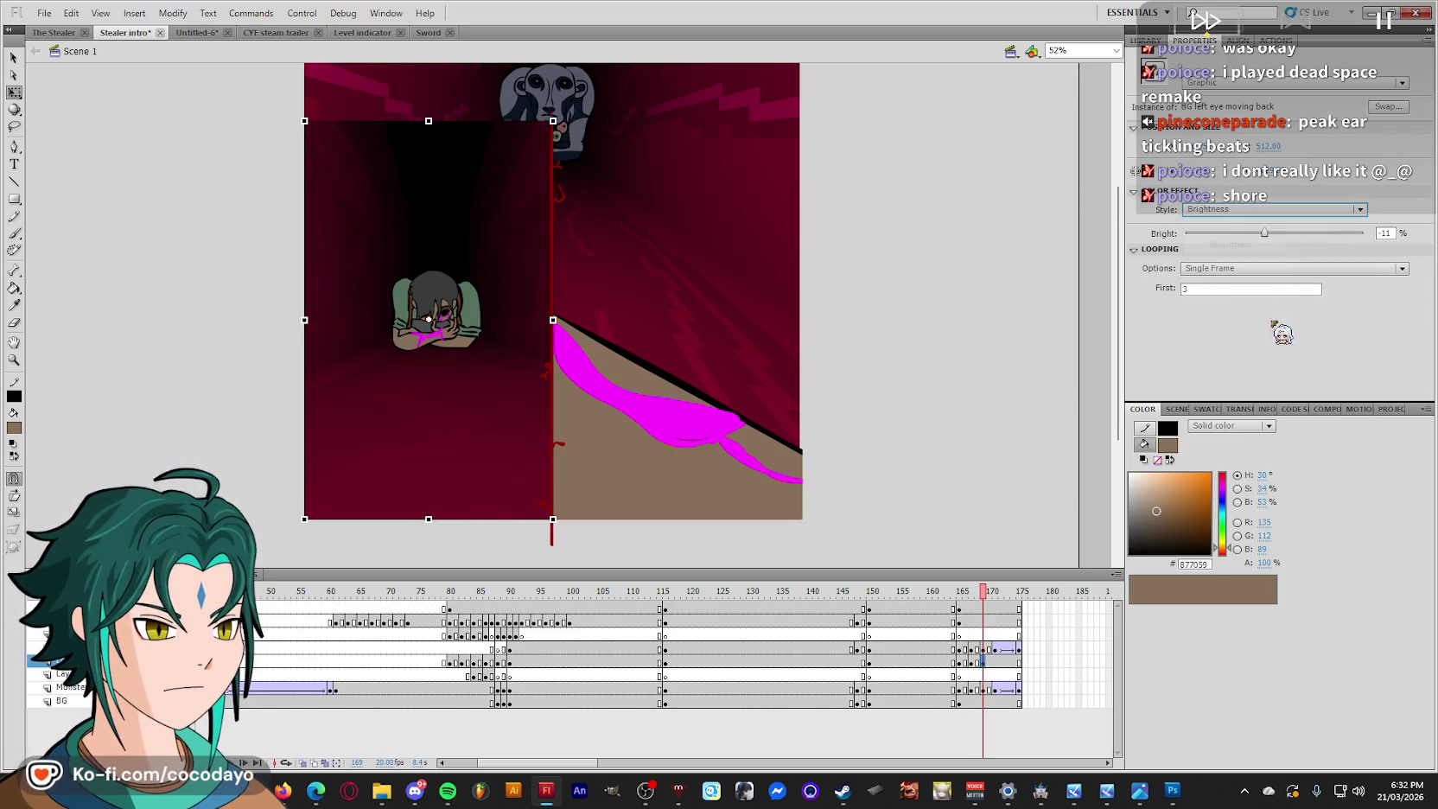
{"action": "left_click_drag", "start_coordinate": [1264, 234], "coordinate": [1258, 234]}
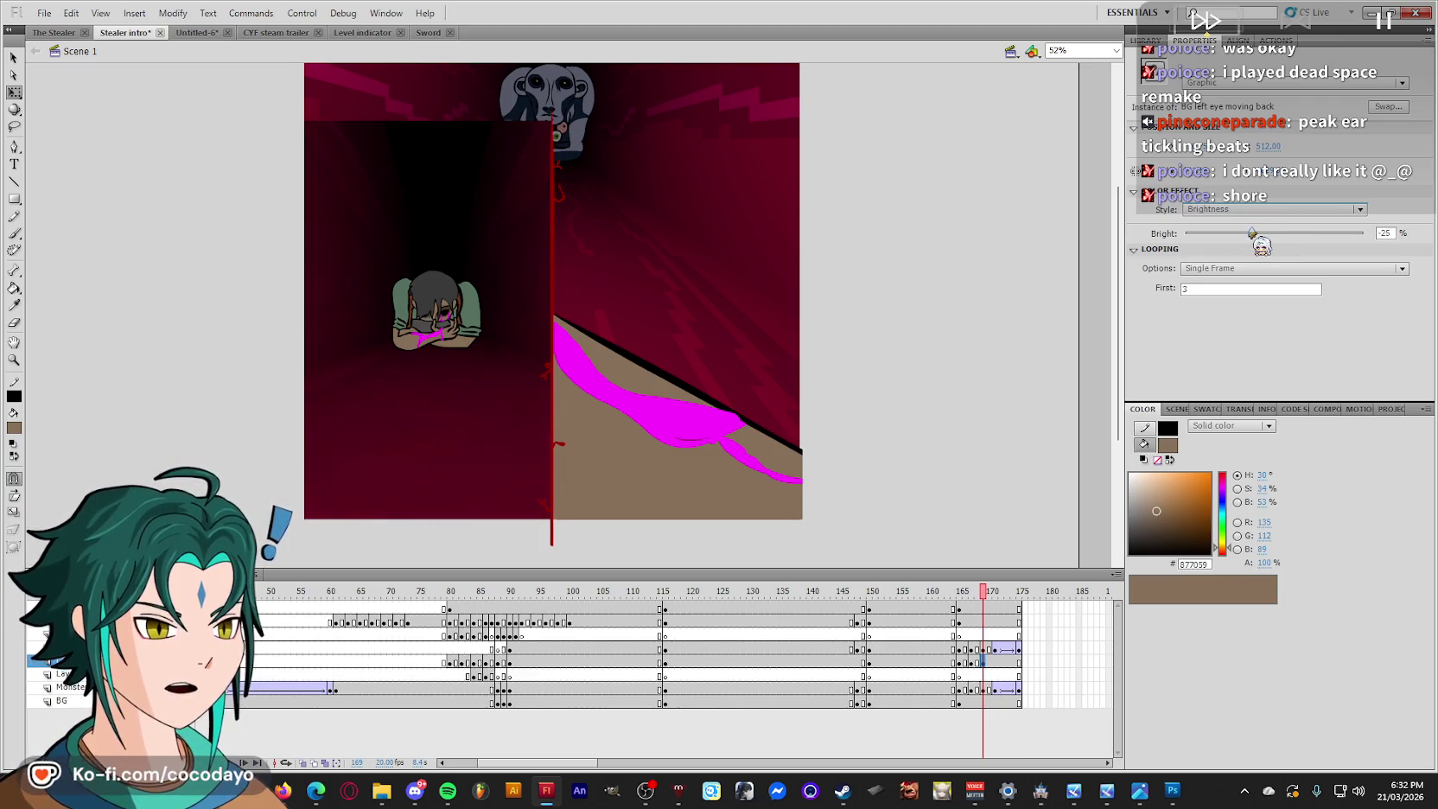
Apply a Brightness colour effect to the crouching character at frame 167.
{"action": "left_click", "coordinate": [989, 604]}
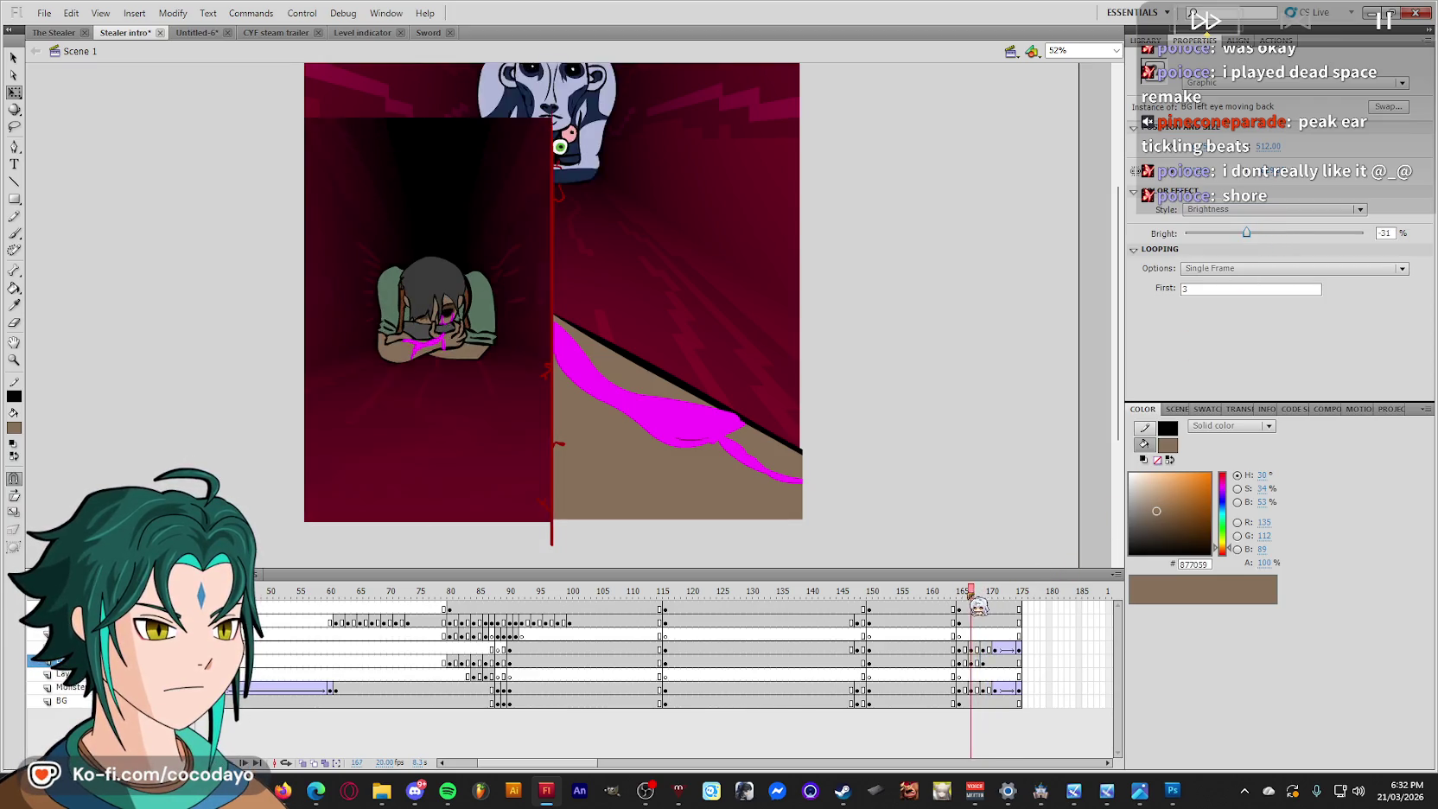
{"action": "left_click", "coordinate": [574, 442]}
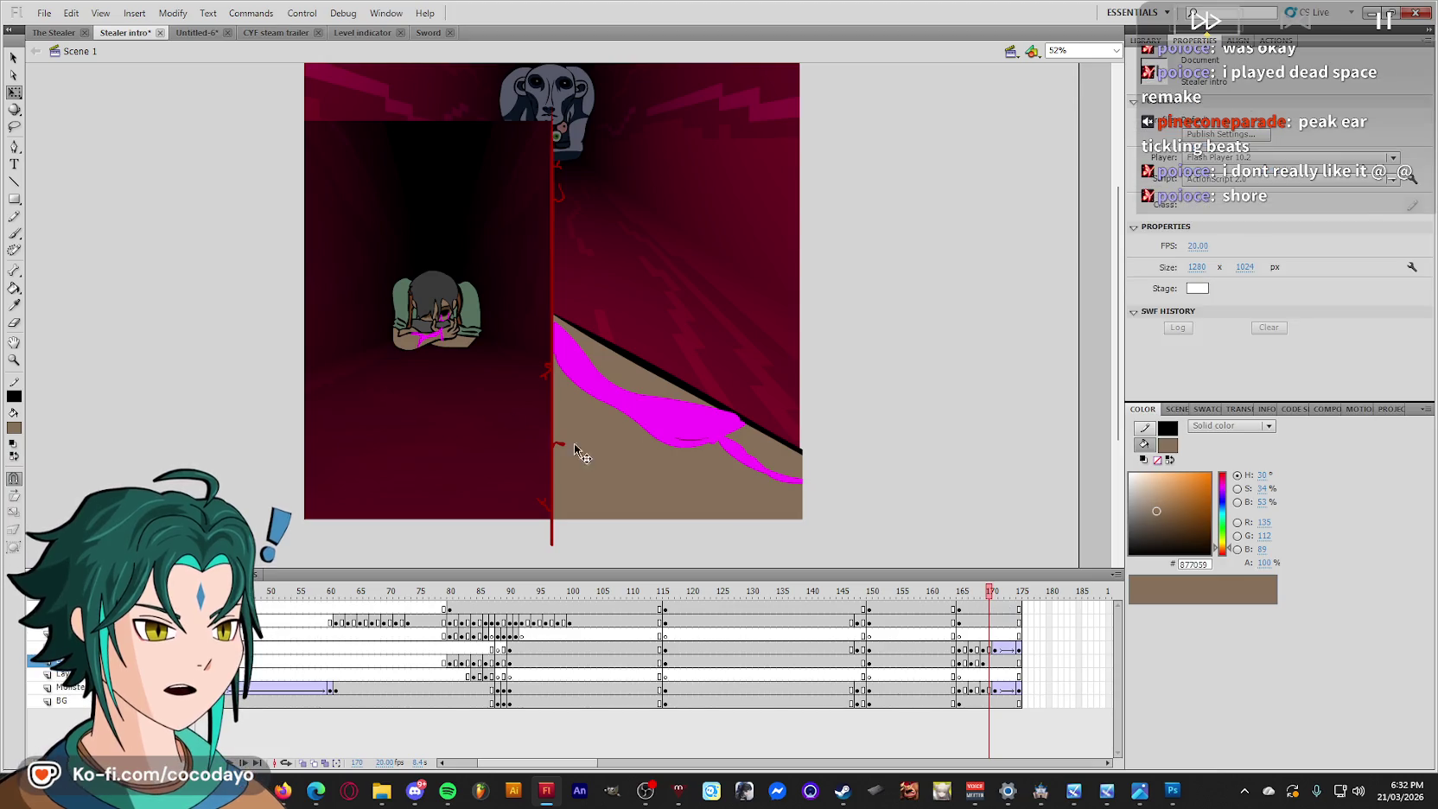
{"action": "left_click", "coordinate": [445, 324]}
{"action": "left_click", "coordinate": [1278, 267]}
{"action": "left_click", "coordinate": [1263, 259]}
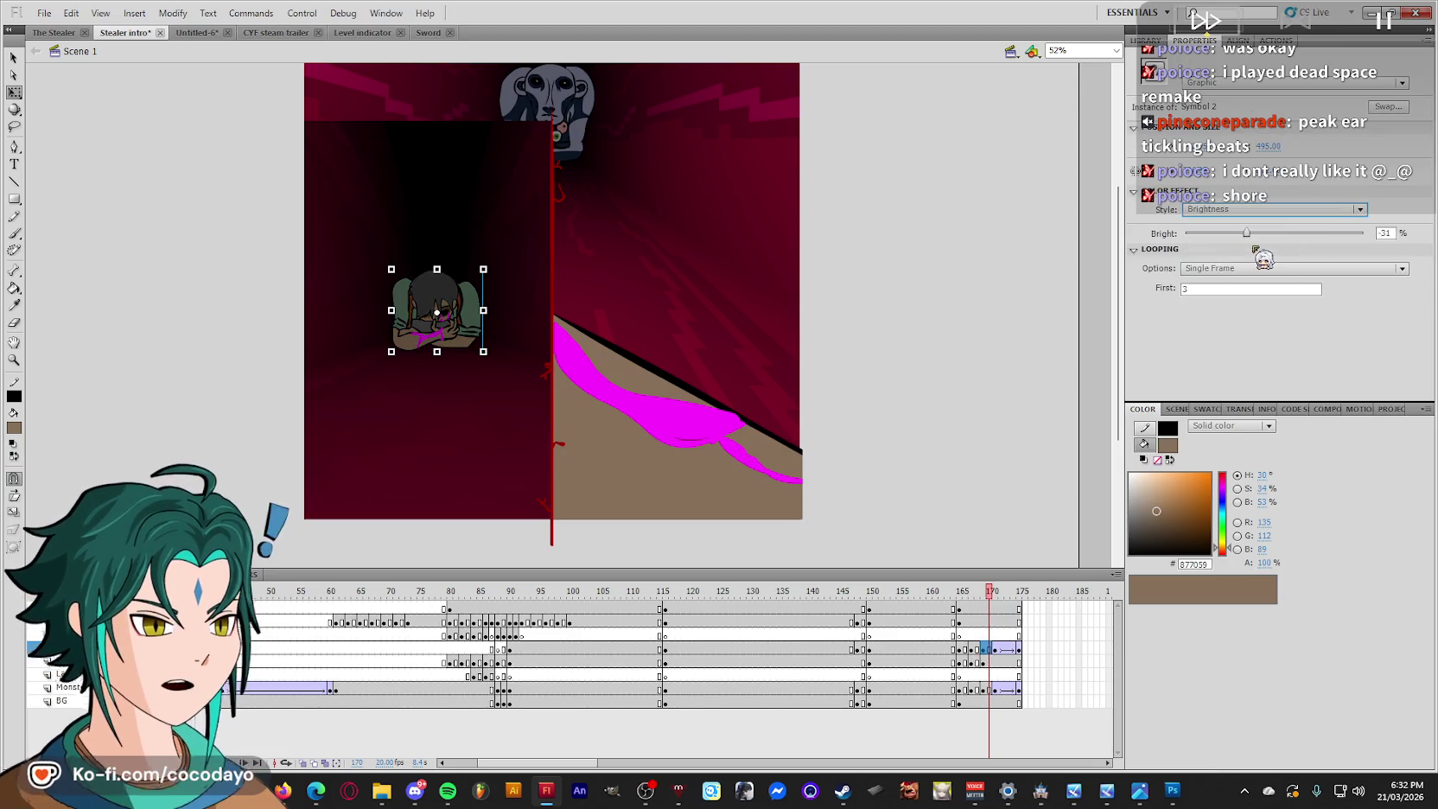
{"action": "left_click", "coordinate": [971, 649]}
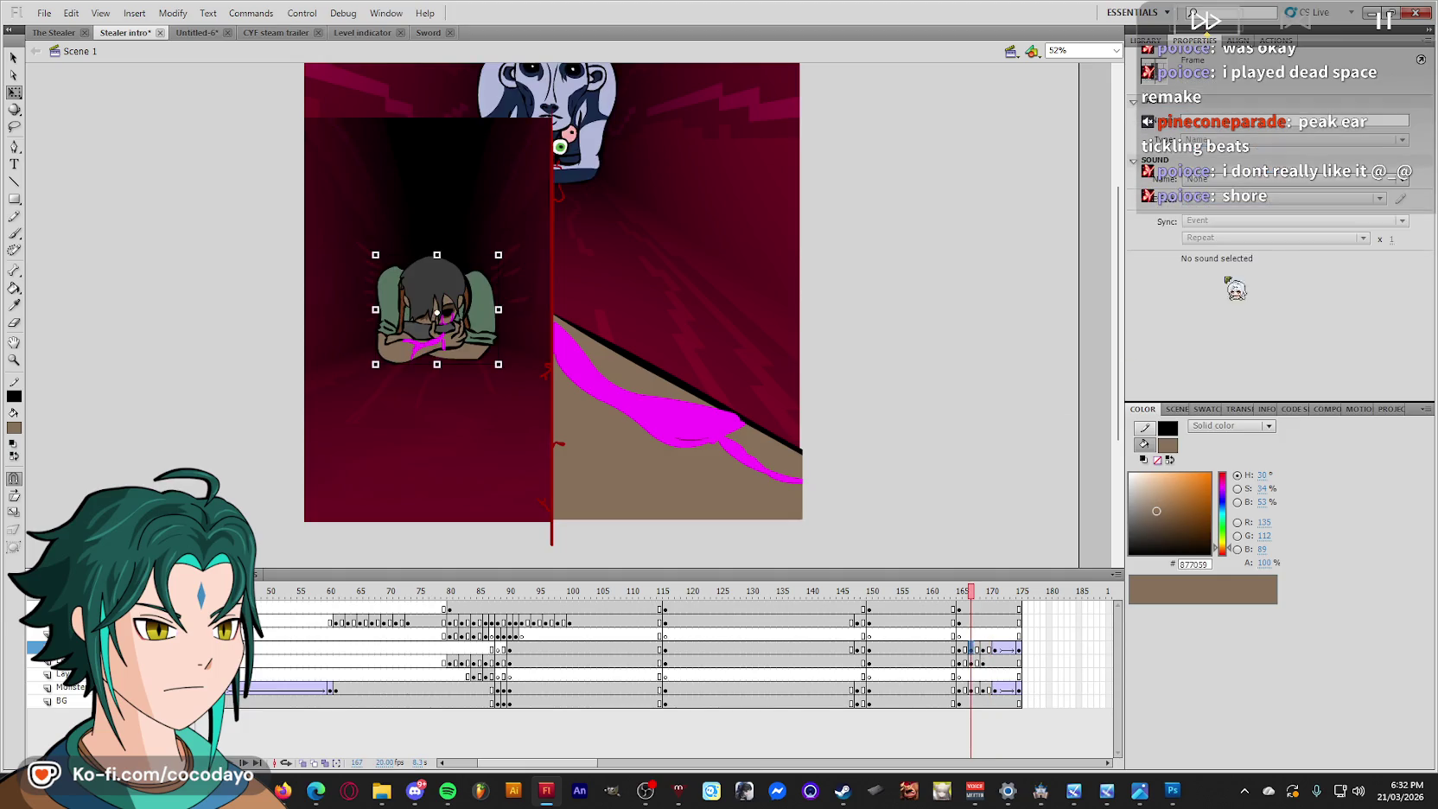
{"action": "left_click", "coordinate": [473, 294]}
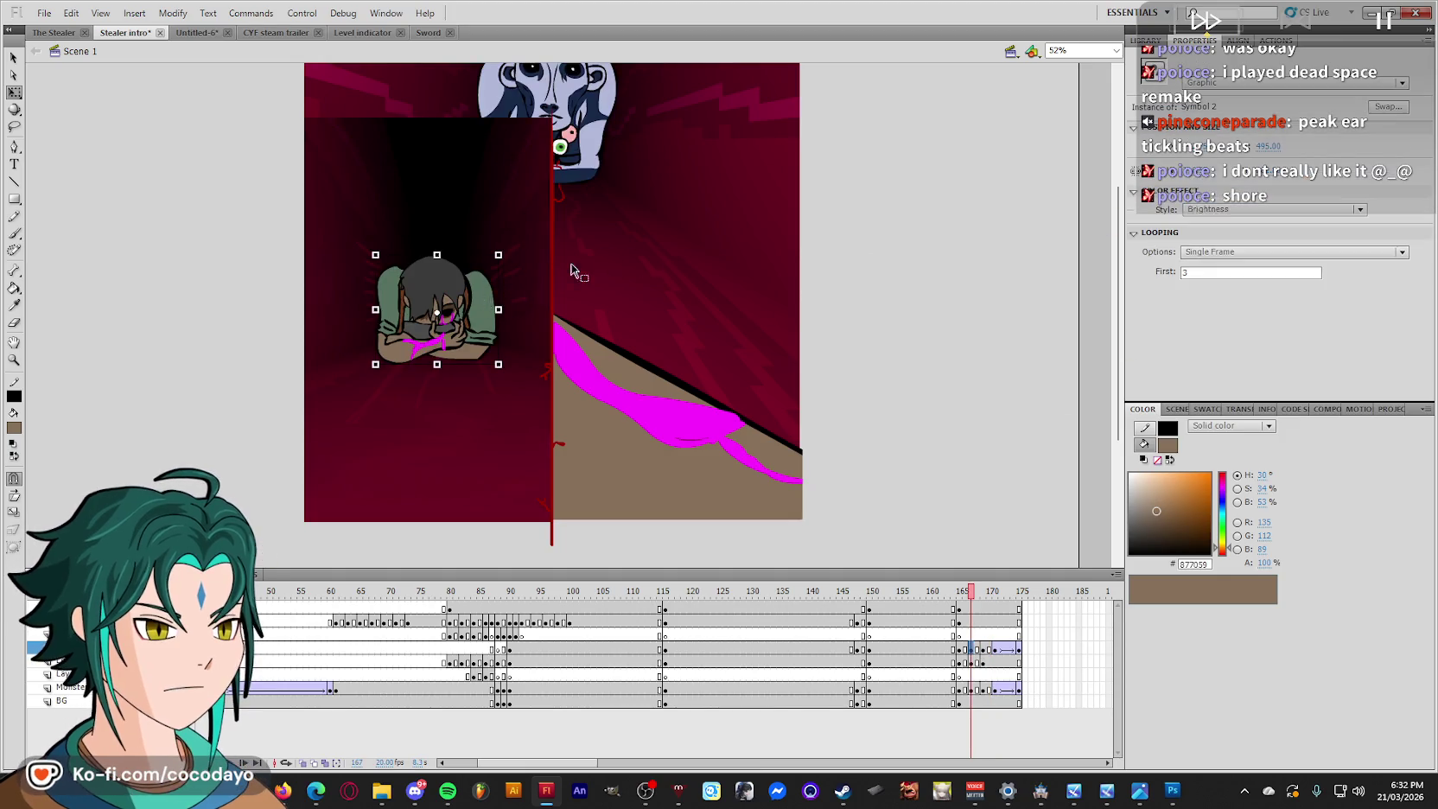
{"action": "left_click", "coordinate": [1207, 210]}
{"action": "left_click", "coordinate": [1227, 242]}
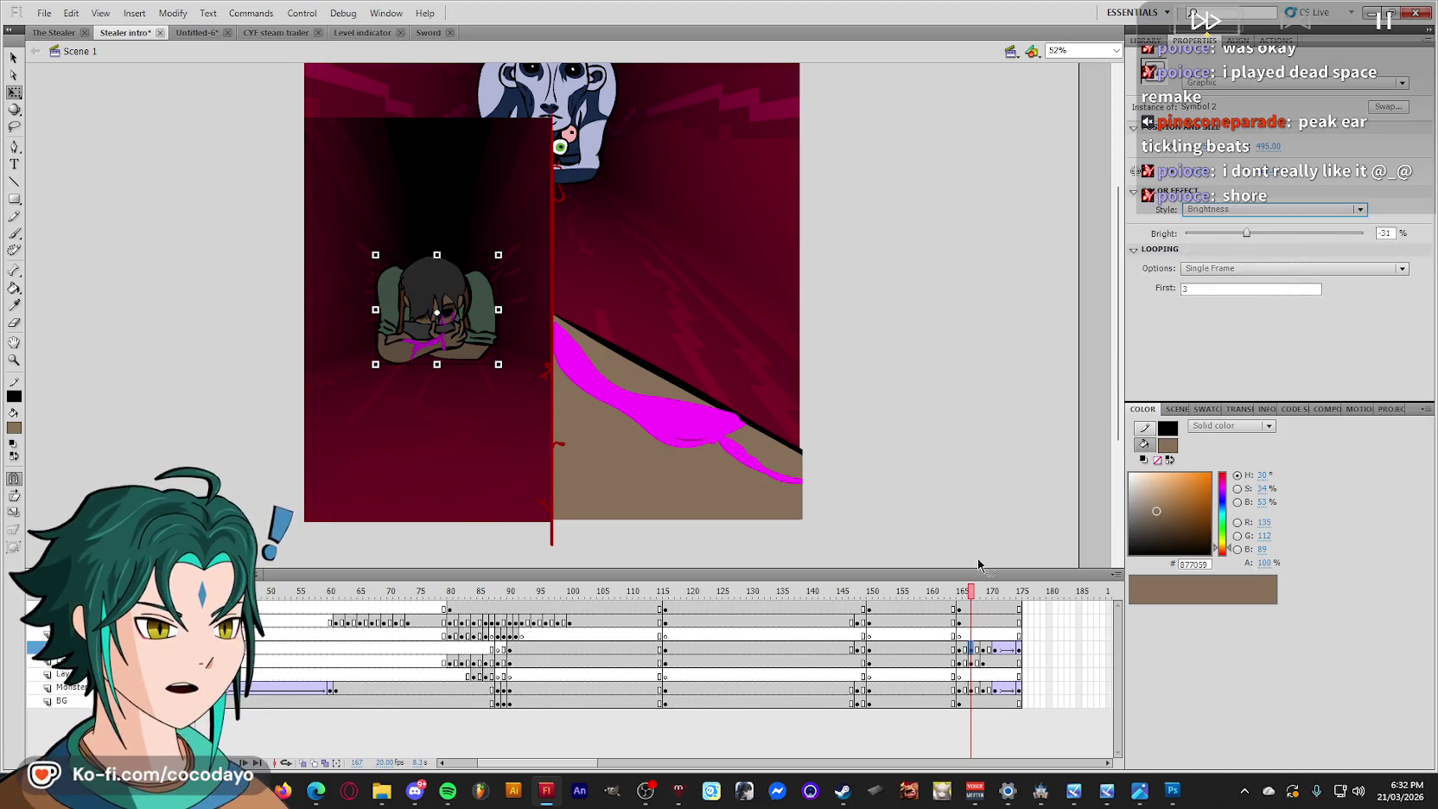
Darken the character to -47% brightness at frame 169 and -68 at frame 171.
{"action": "key", "text": "period"}
{"action": "key", "text": "period"}
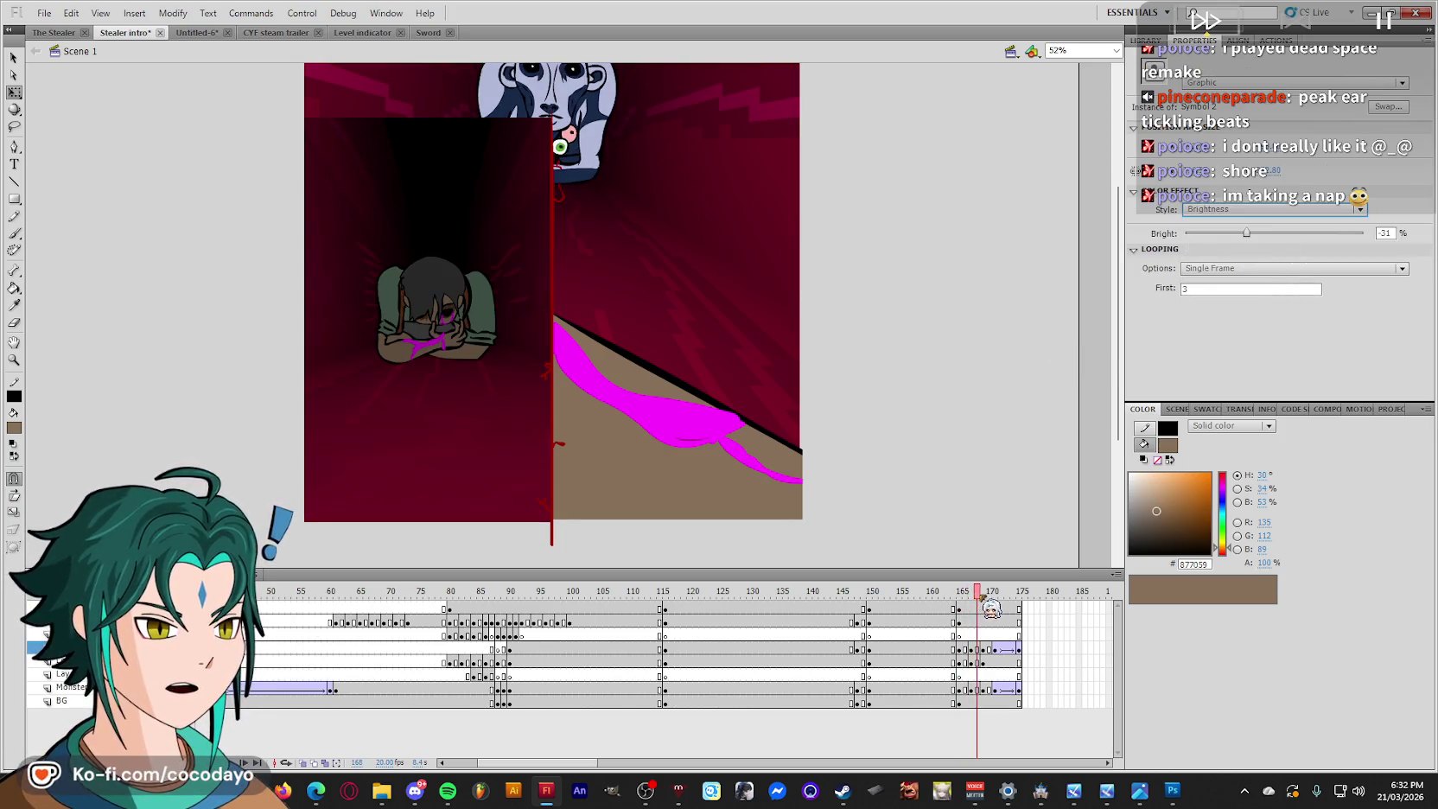
{"action": "left_click", "coordinate": [808, 500]}
{"action": "left_click", "coordinate": [451, 305]}
{"action": "left_click_drag", "start_coordinate": [1245, 233], "coordinate": [1229, 233]}
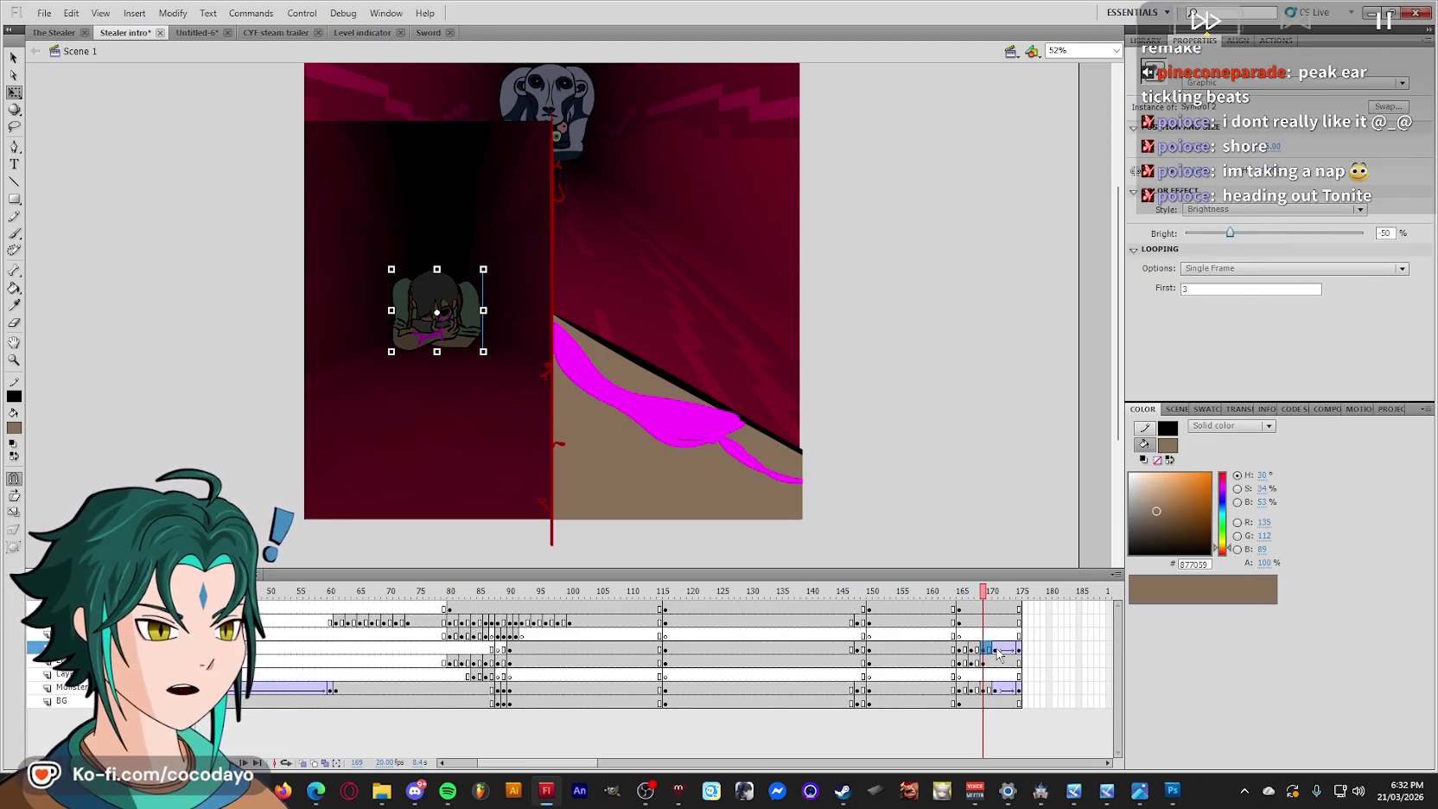
{"action": "left_click", "coordinate": [997, 649]}
{"action": "left_click", "coordinate": [1277, 202]}
{"action": "left_click", "coordinate": [466, 290]}
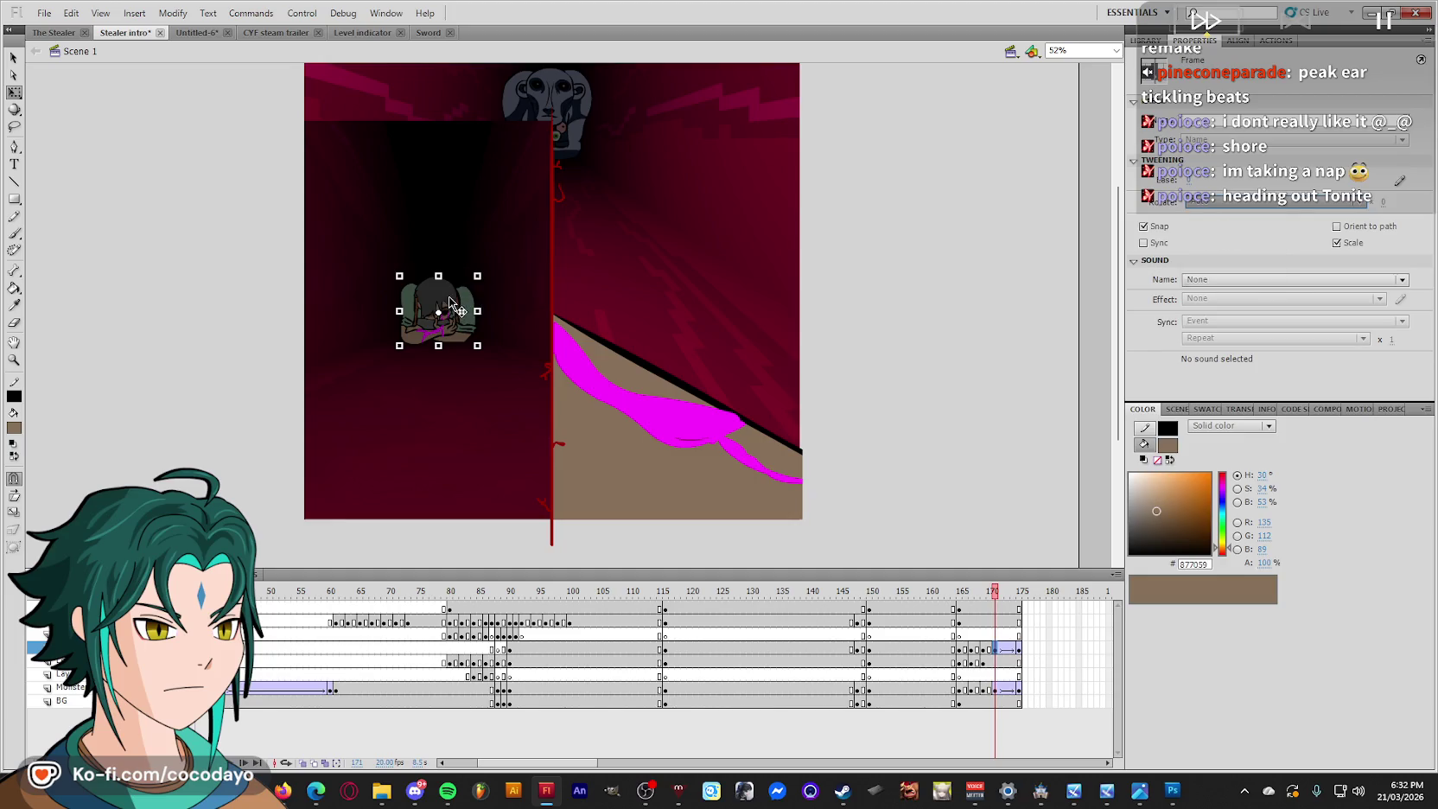
{"action": "left_click", "coordinate": [1270, 209]}
{"action": "left_click", "coordinate": [1230, 244]}
{"action": "left_click_drag", "start_coordinate": [1230, 233], "coordinate": [1222, 246]}
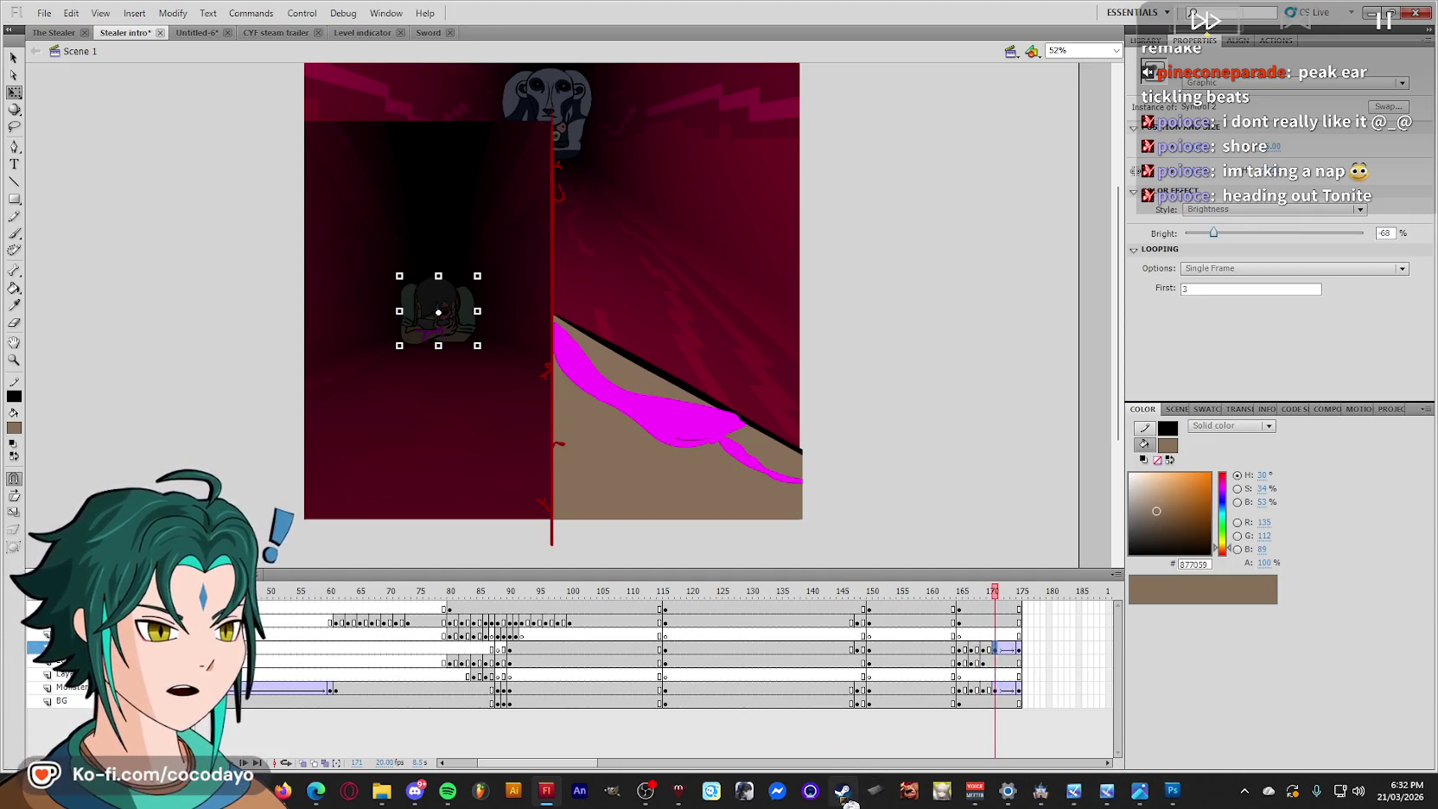
{"action": "left_click", "coordinate": [841, 790]}
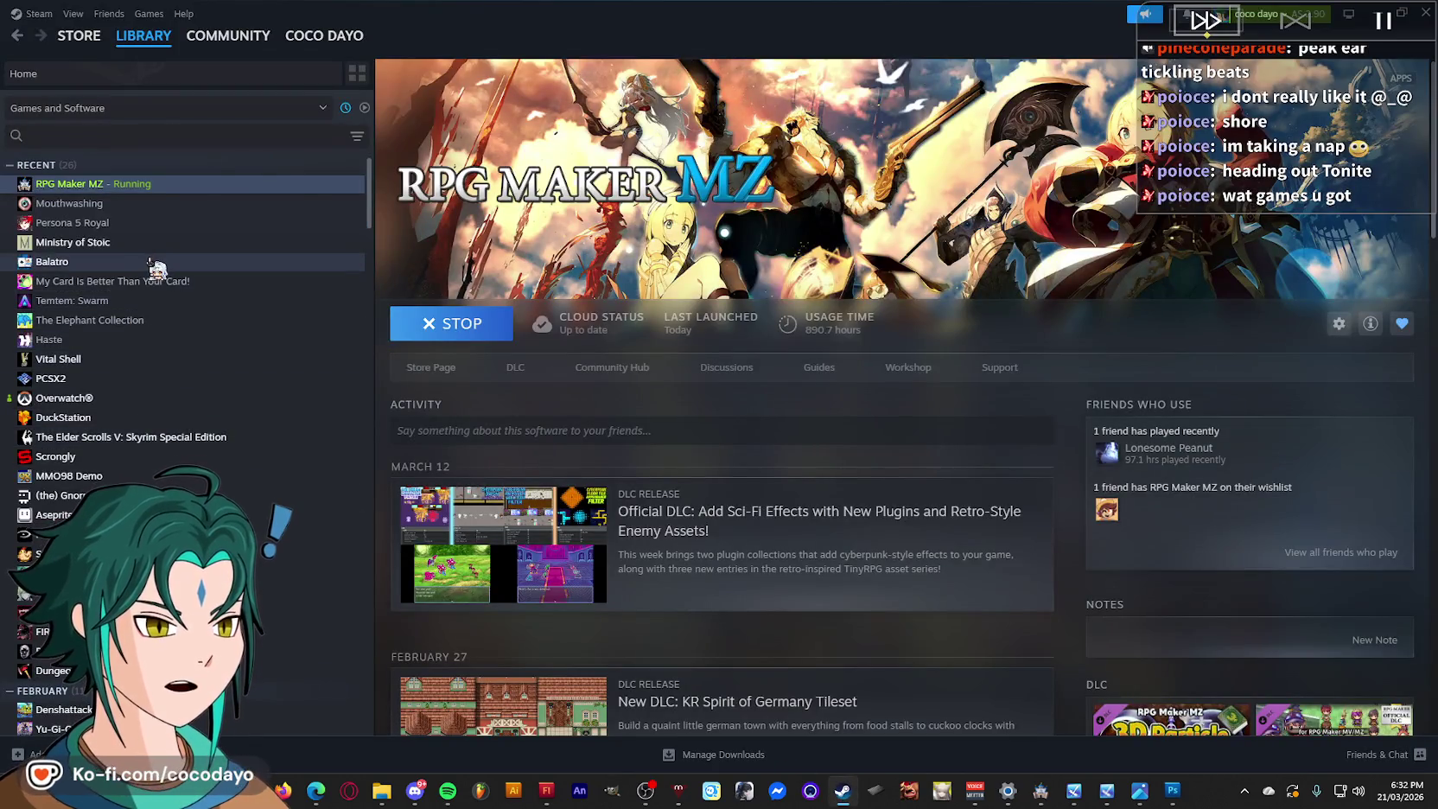
Browse the Balatro and My Card Is Better Than Your Card! library pages in Steam.
{"action": "left_click", "coordinate": [155, 261]}
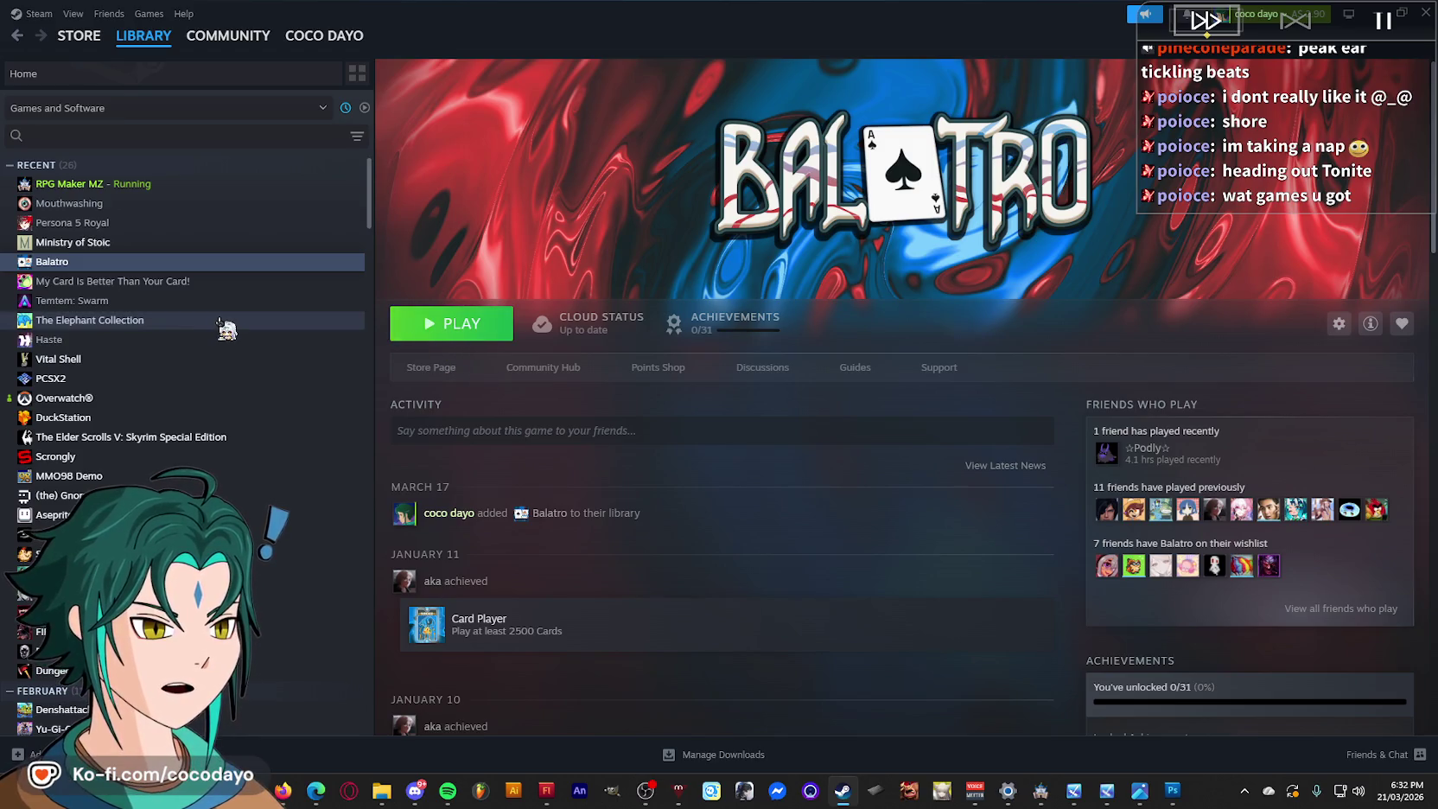
{"action": "left_click", "coordinate": [171, 285]}
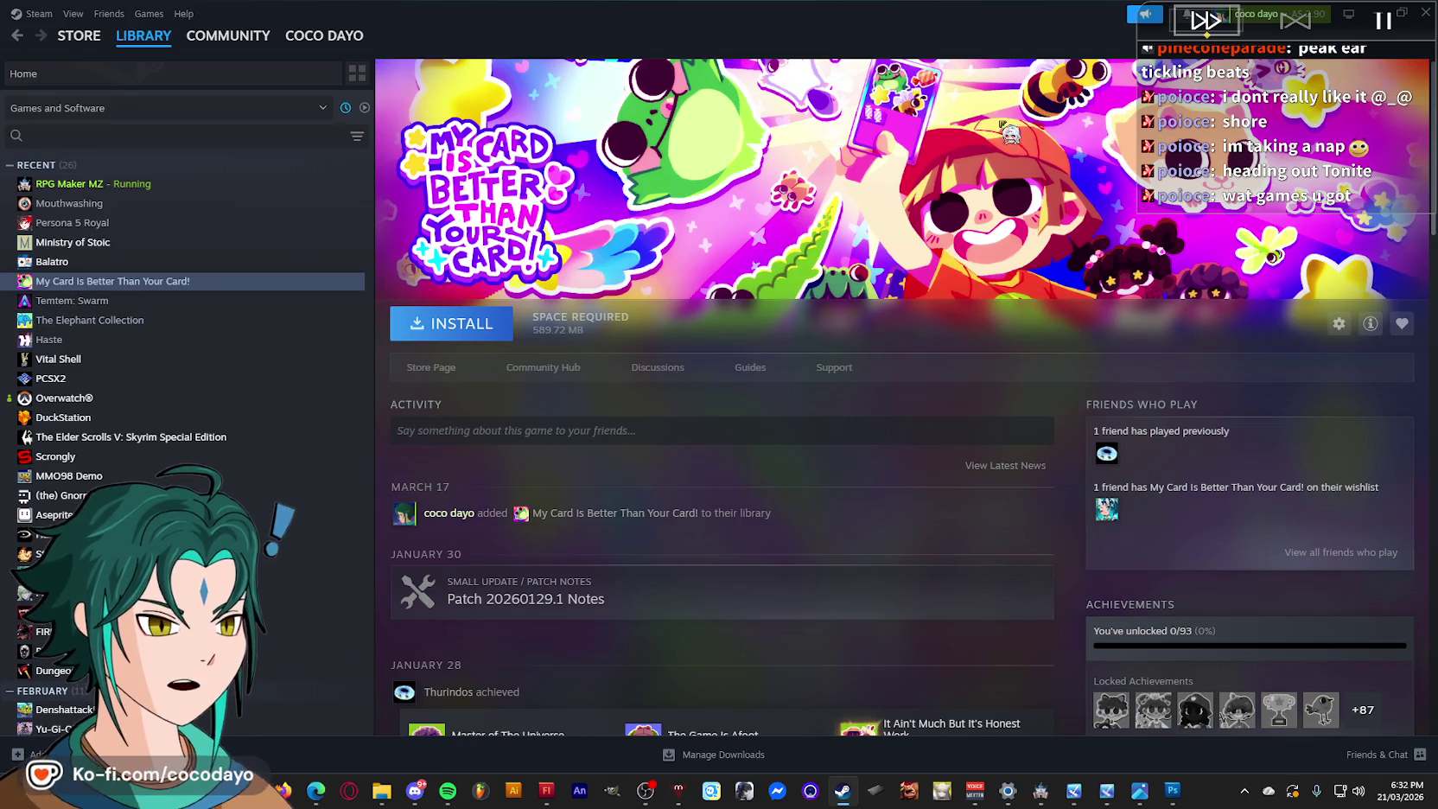
{"action": "scroll", "coordinate": [1087, 138], "scroll_direction": "down", "scroll_amount": 5}
{"action": "scroll", "coordinate": [1123, 140], "scroll_direction": "up", "scroll_amount": 5}
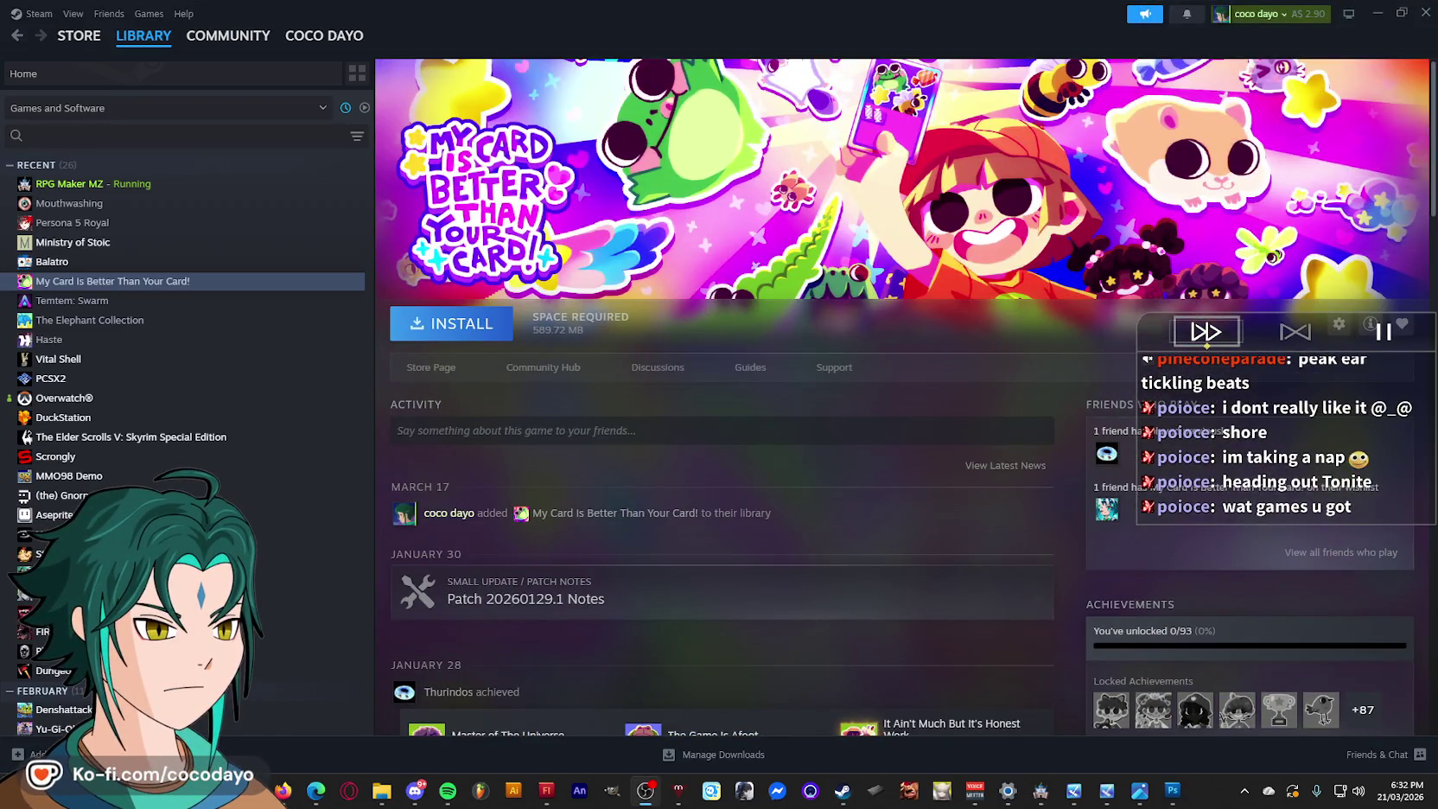
{"action": "left_click", "coordinate": [731, 119]}
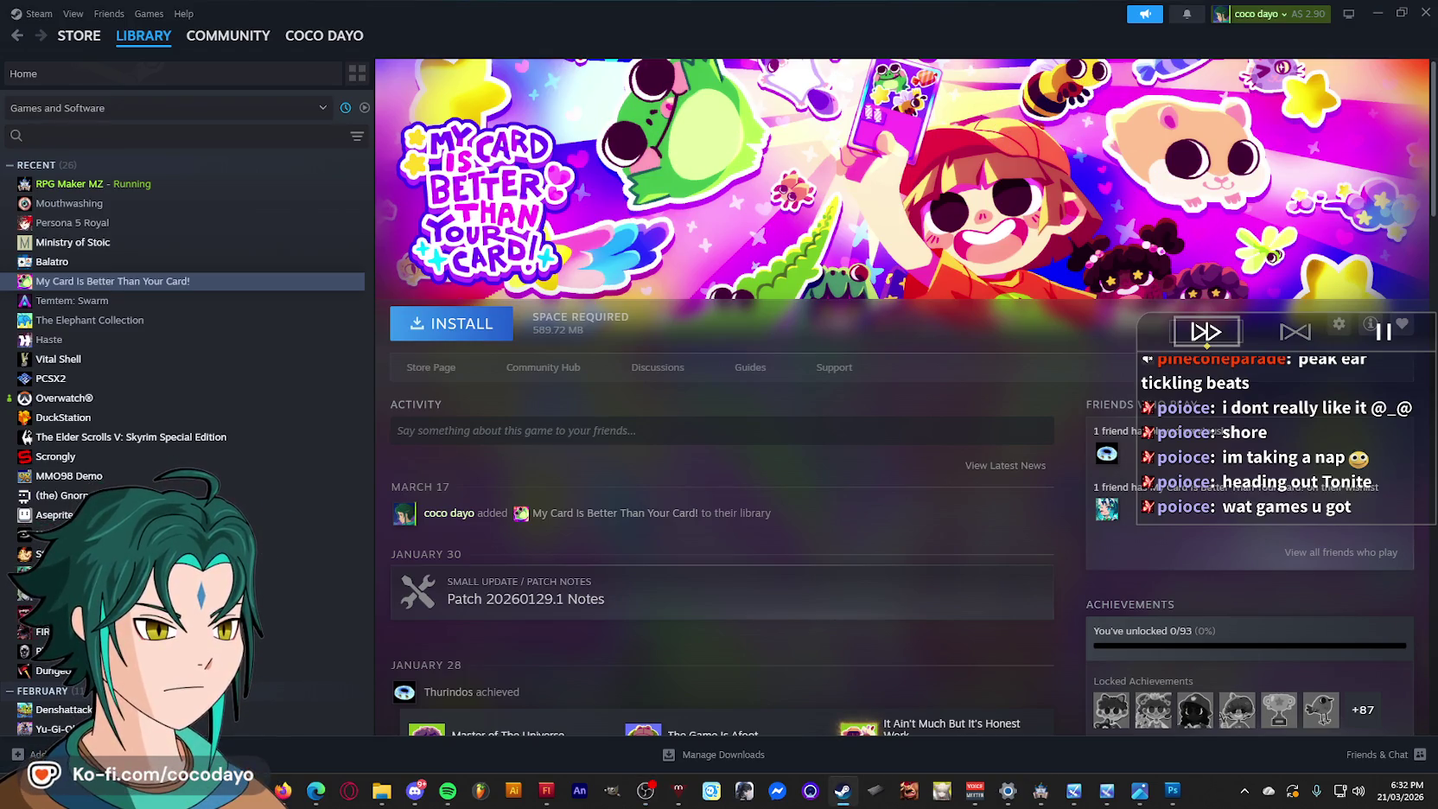
{"action": "key", "text": "alt+Tab"}
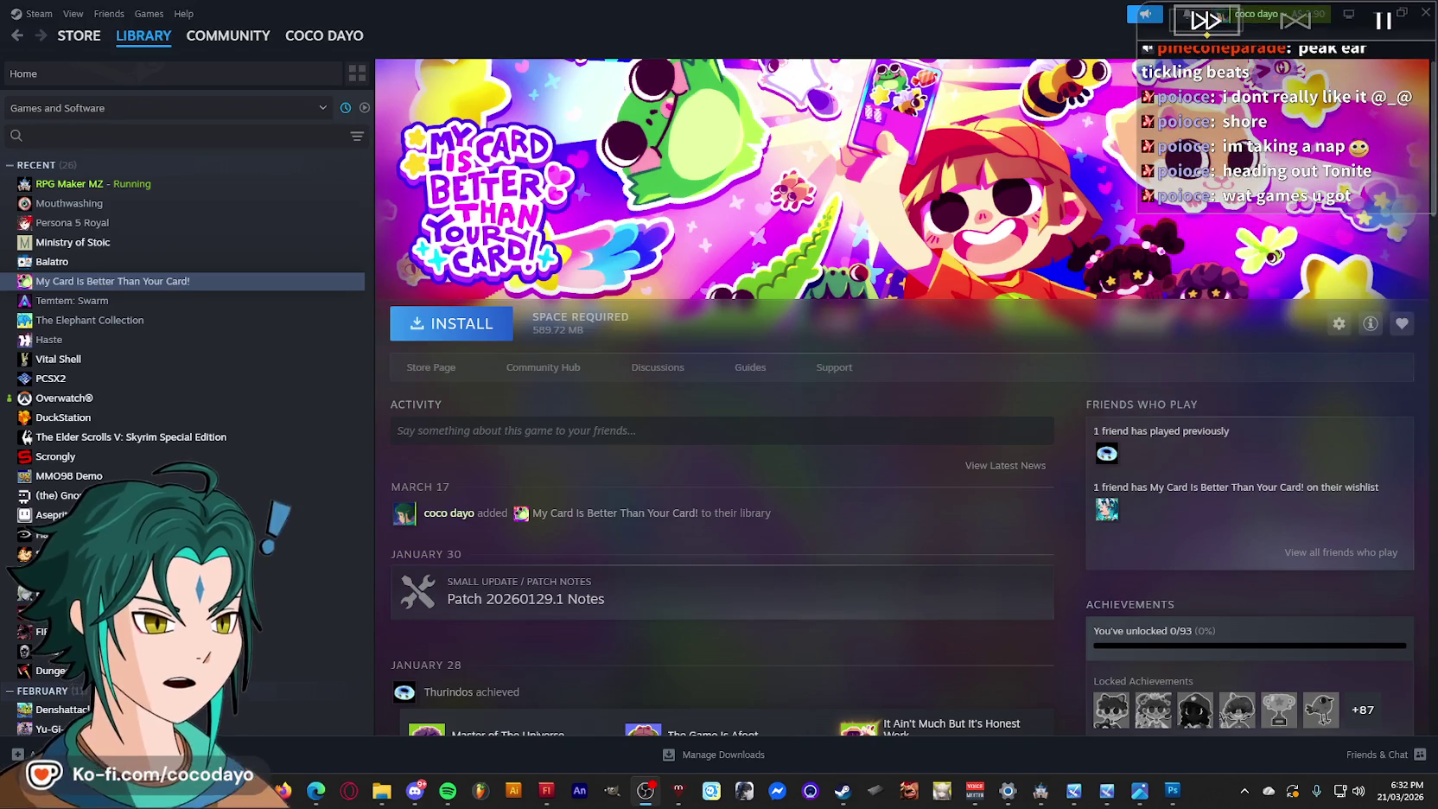
Look over the Temtem: Swarm store page, then return to its library page.
{"action": "left_click", "coordinate": [87, 301]}
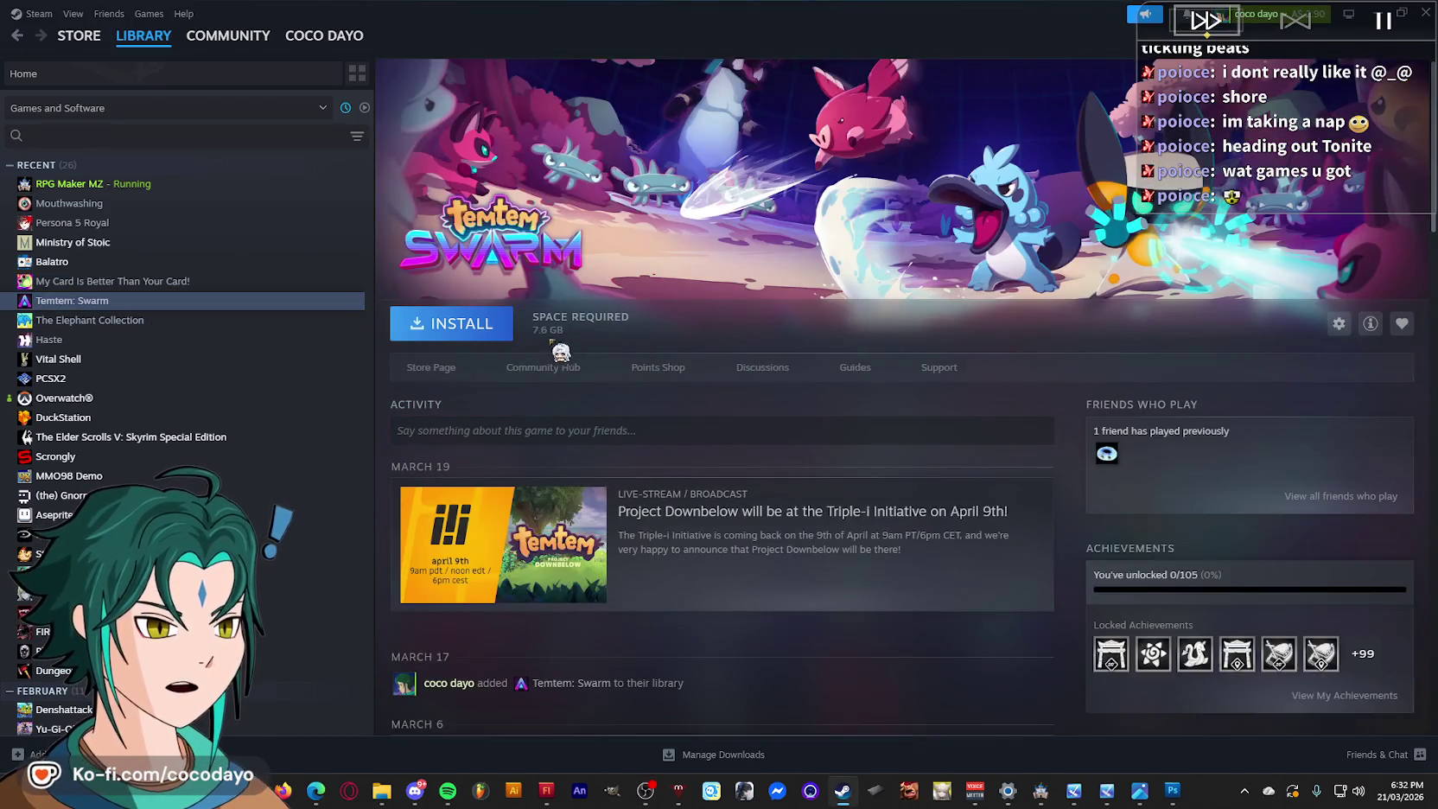
{"action": "left_click", "coordinate": [430, 368]}
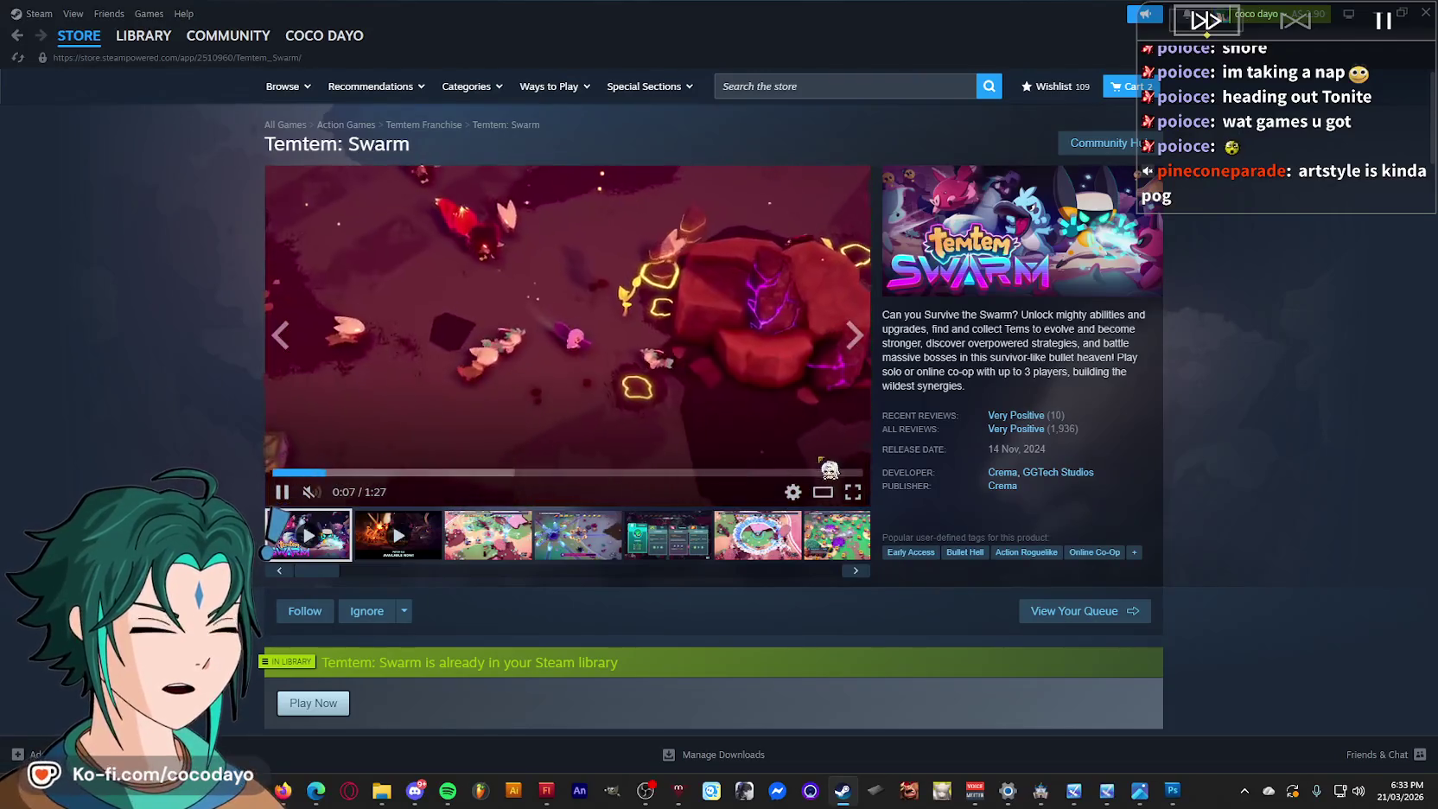
{"action": "scroll", "coordinate": [300, 432], "scroll_direction": "down", "scroll_amount": 5}
{"action": "scroll", "coordinate": [300, 432], "scroll_direction": "down", "scroll_amount": 6}
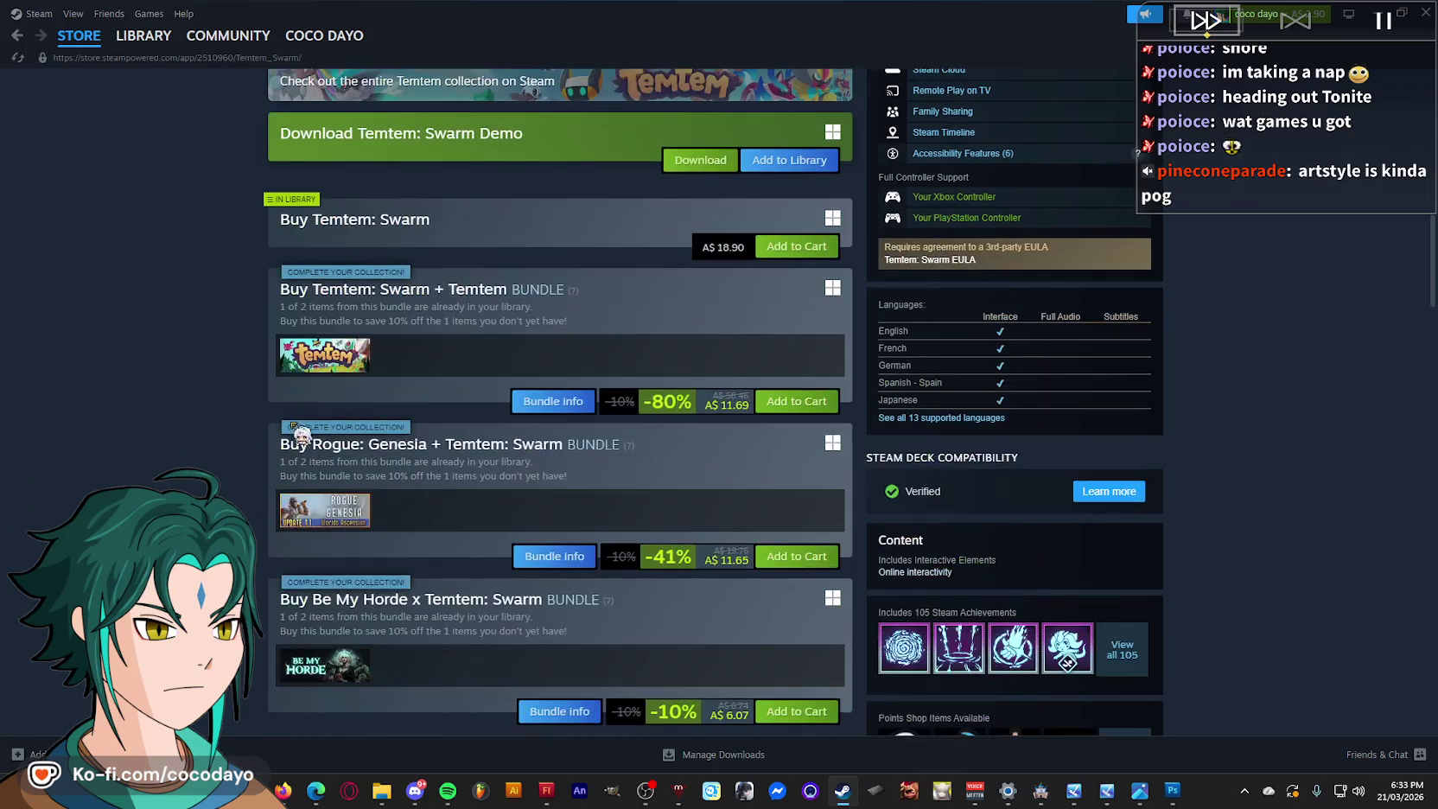
{"action": "left_click", "coordinate": [17, 37]}
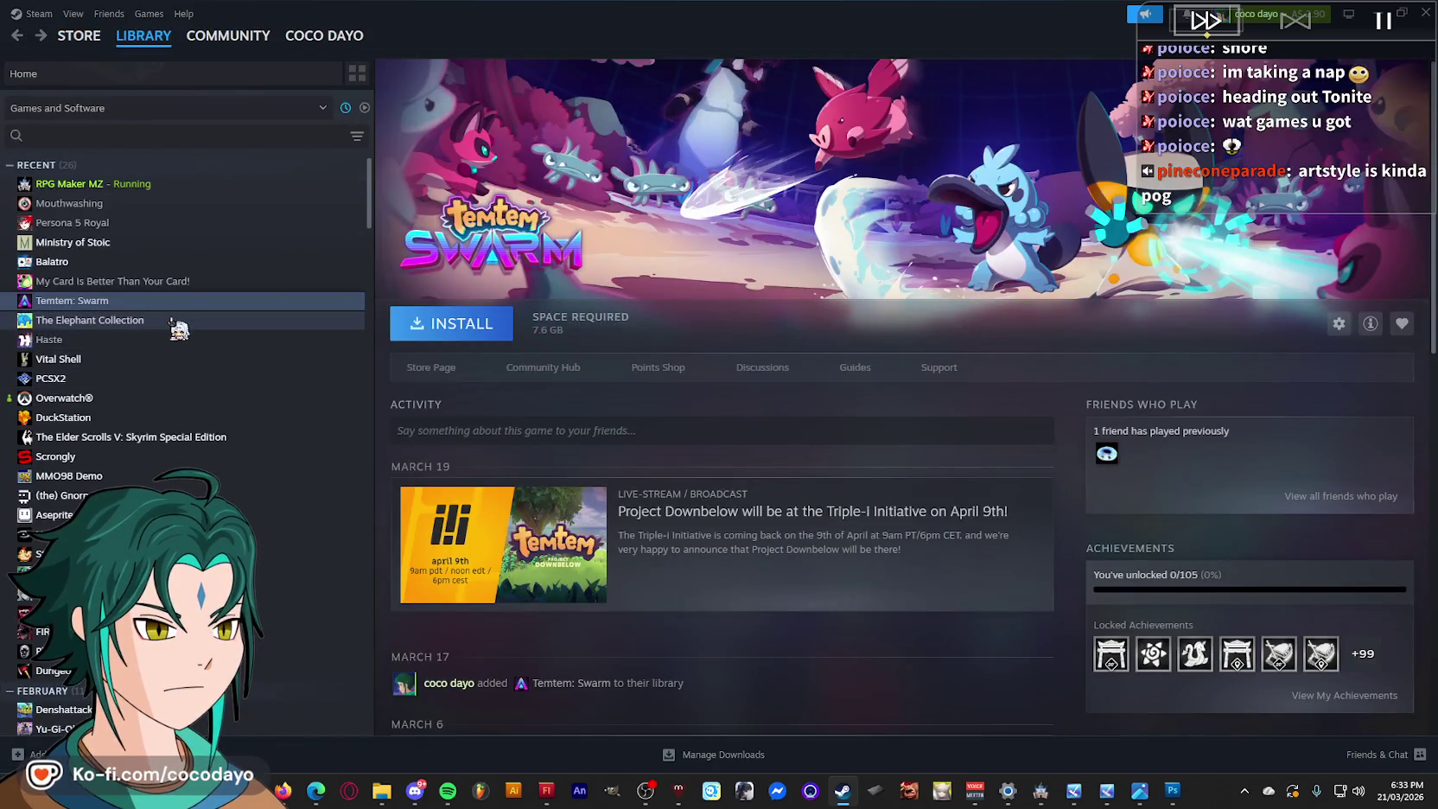
Check The Elephant Collection and My Card pages, then view the Haste store page.
{"action": "left_click", "coordinate": [179, 327]}
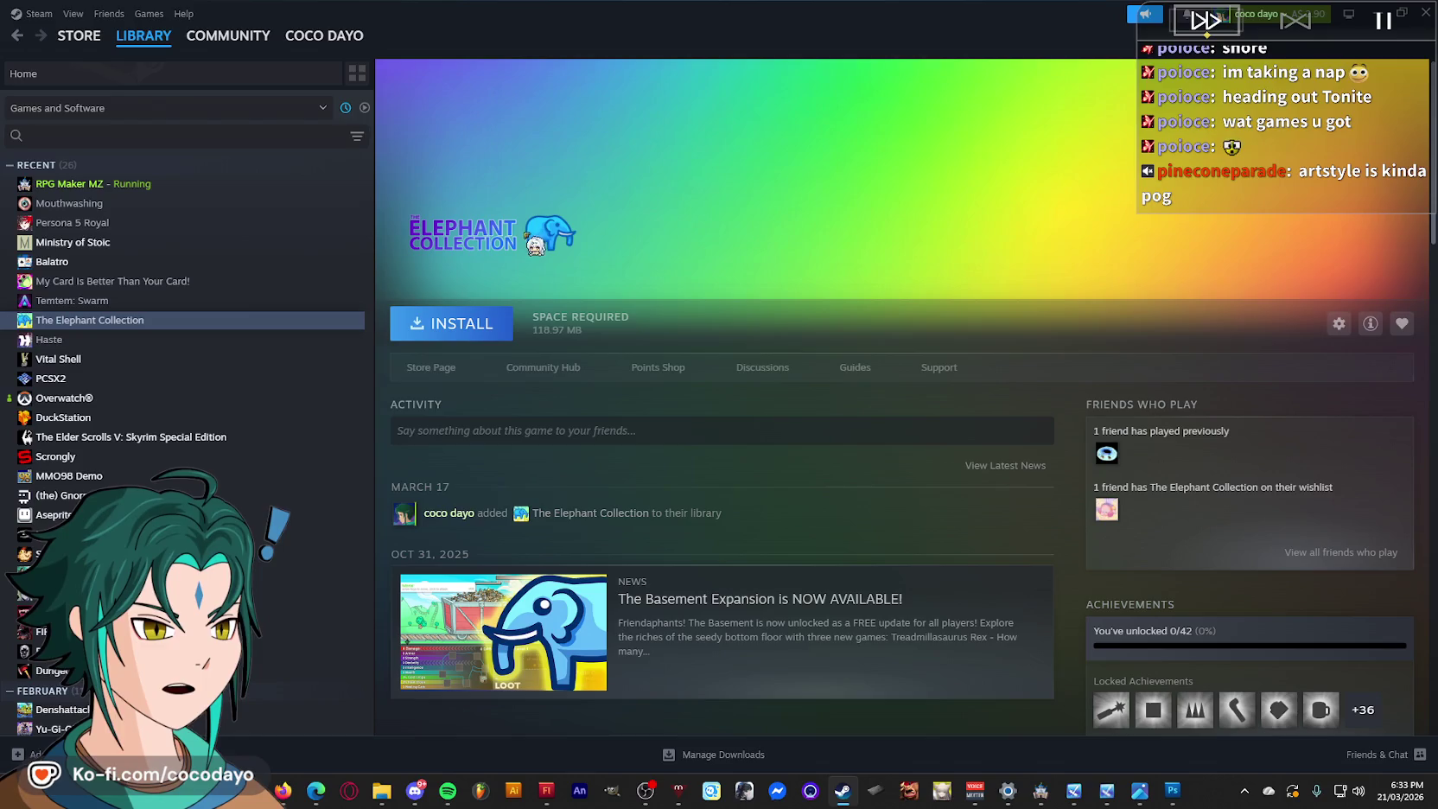
{"action": "left_click", "coordinate": [127, 282]}
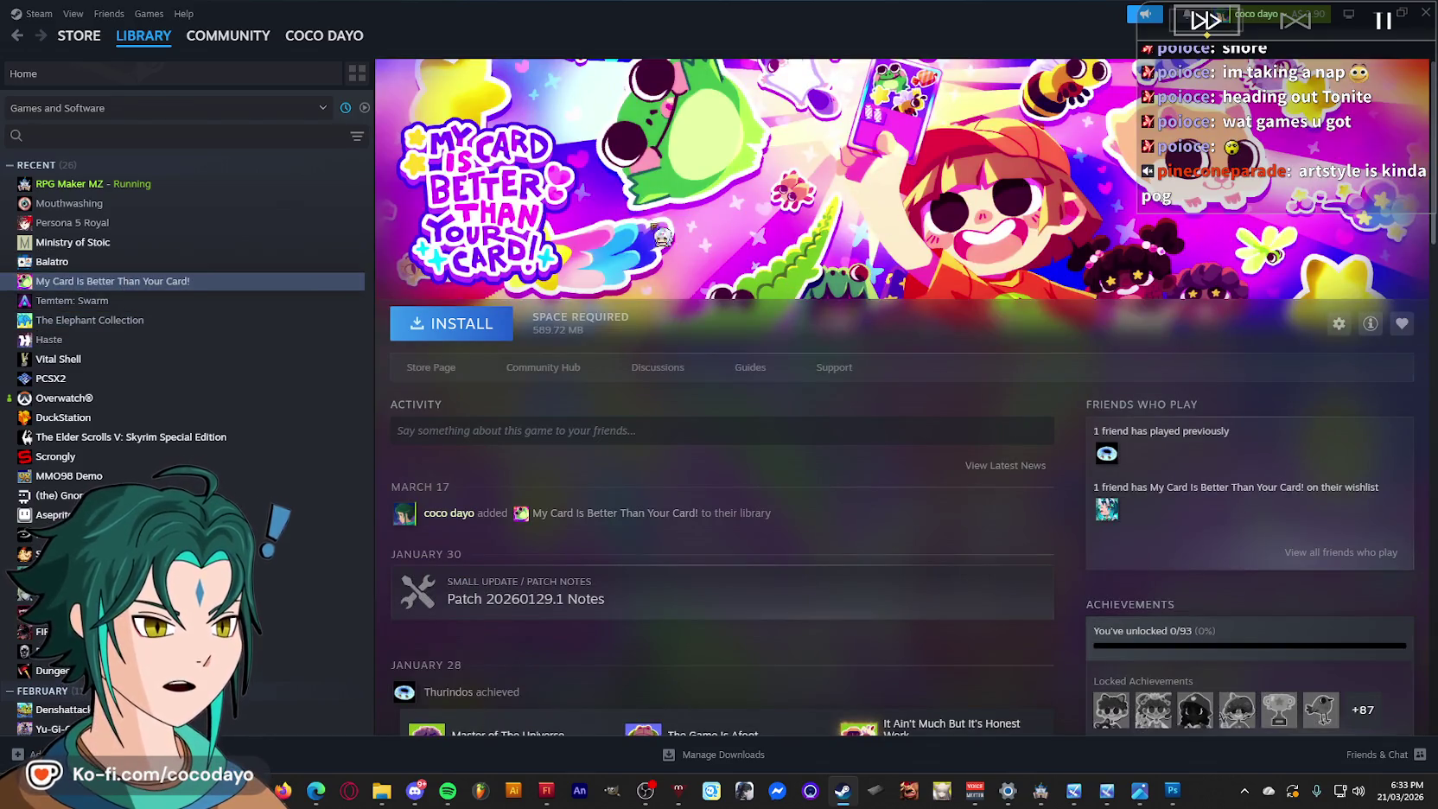
{"action": "left_click", "coordinate": [52, 340]}
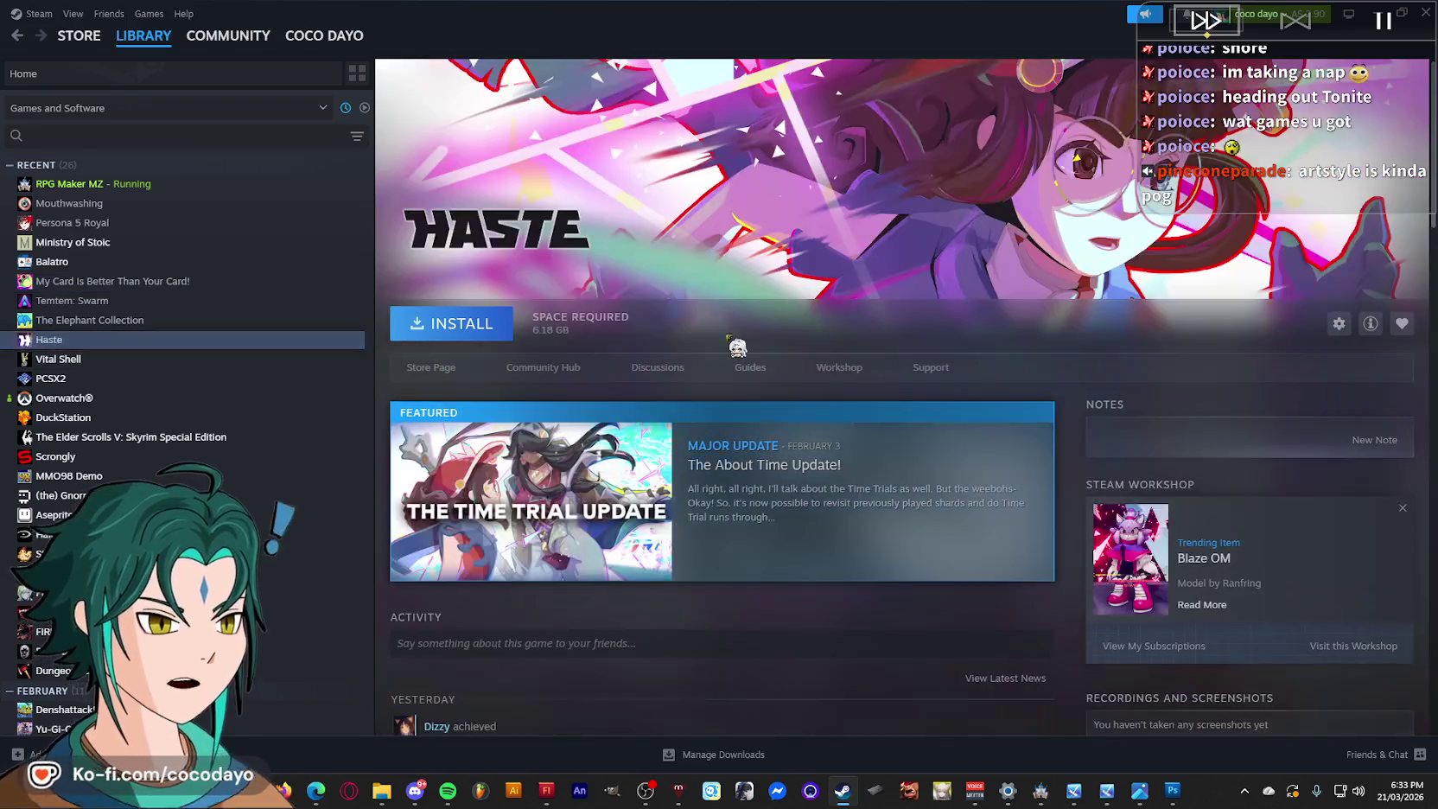
{"action": "left_click", "coordinate": [428, 368]}
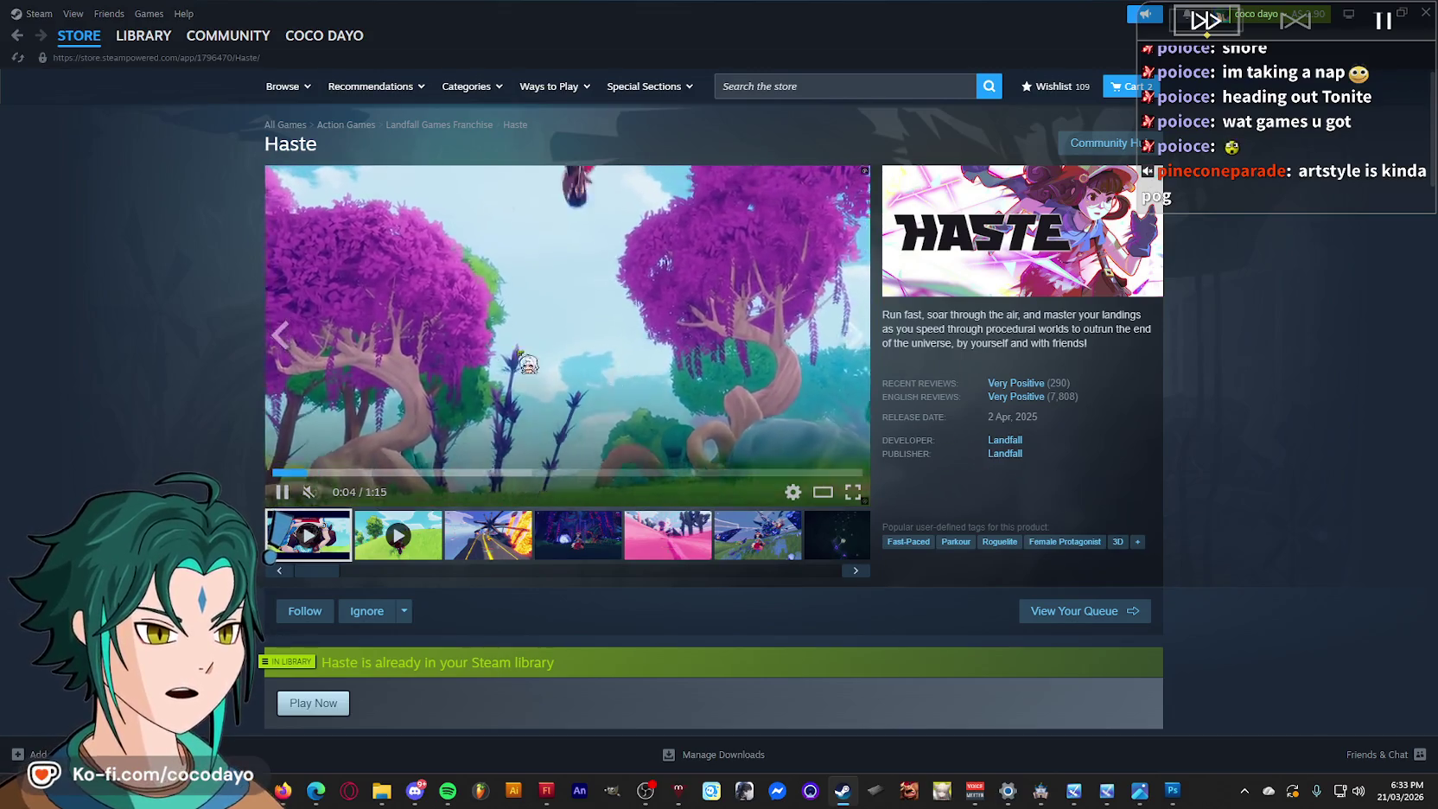
{"action": "left_click", "coordinate": [16, 37]}
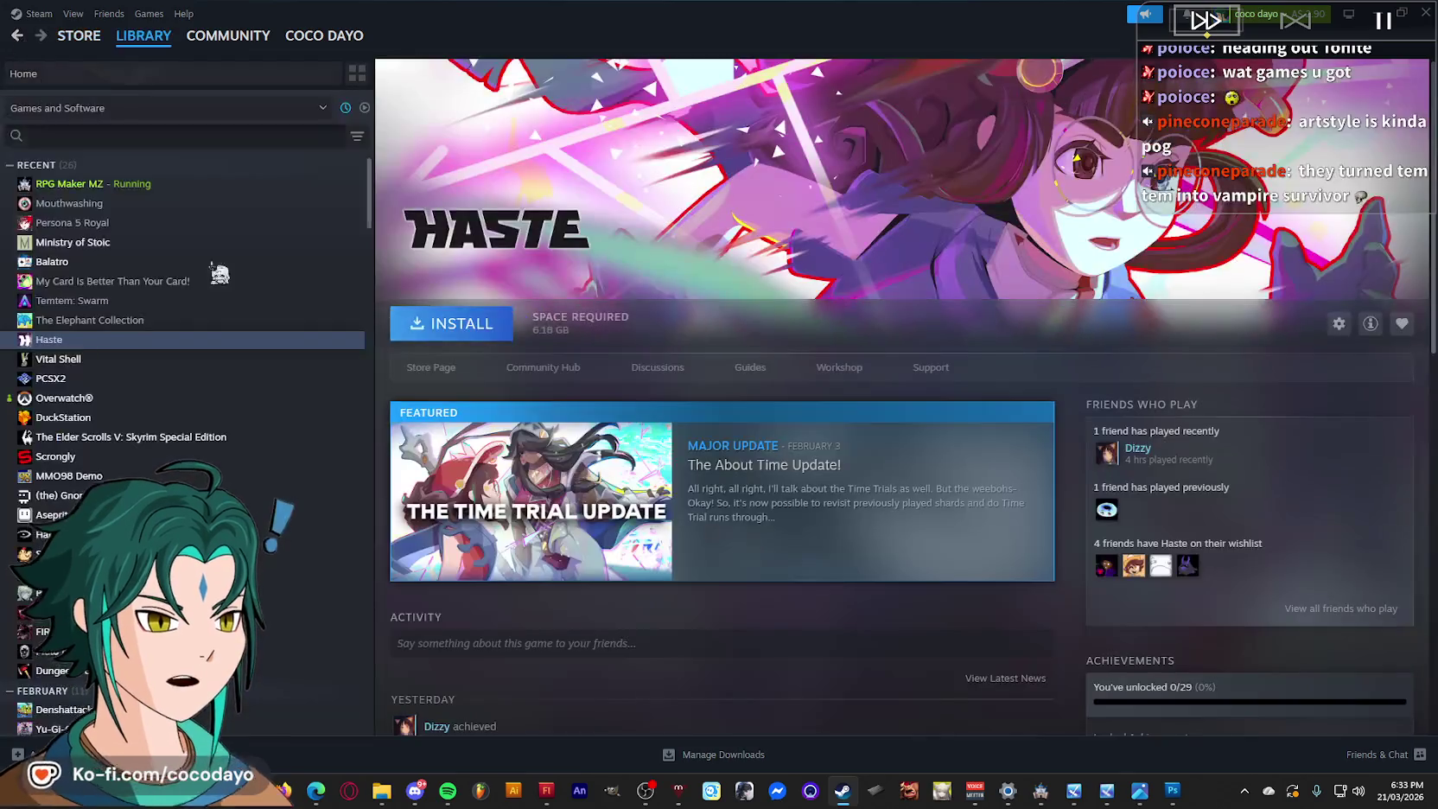
Browse Ministry of Stoic, Persona 5 Royal, Mouthwashing and Skyrim, then return to Flash.
{"action": "left_click", "coordinate": [172, 261]}
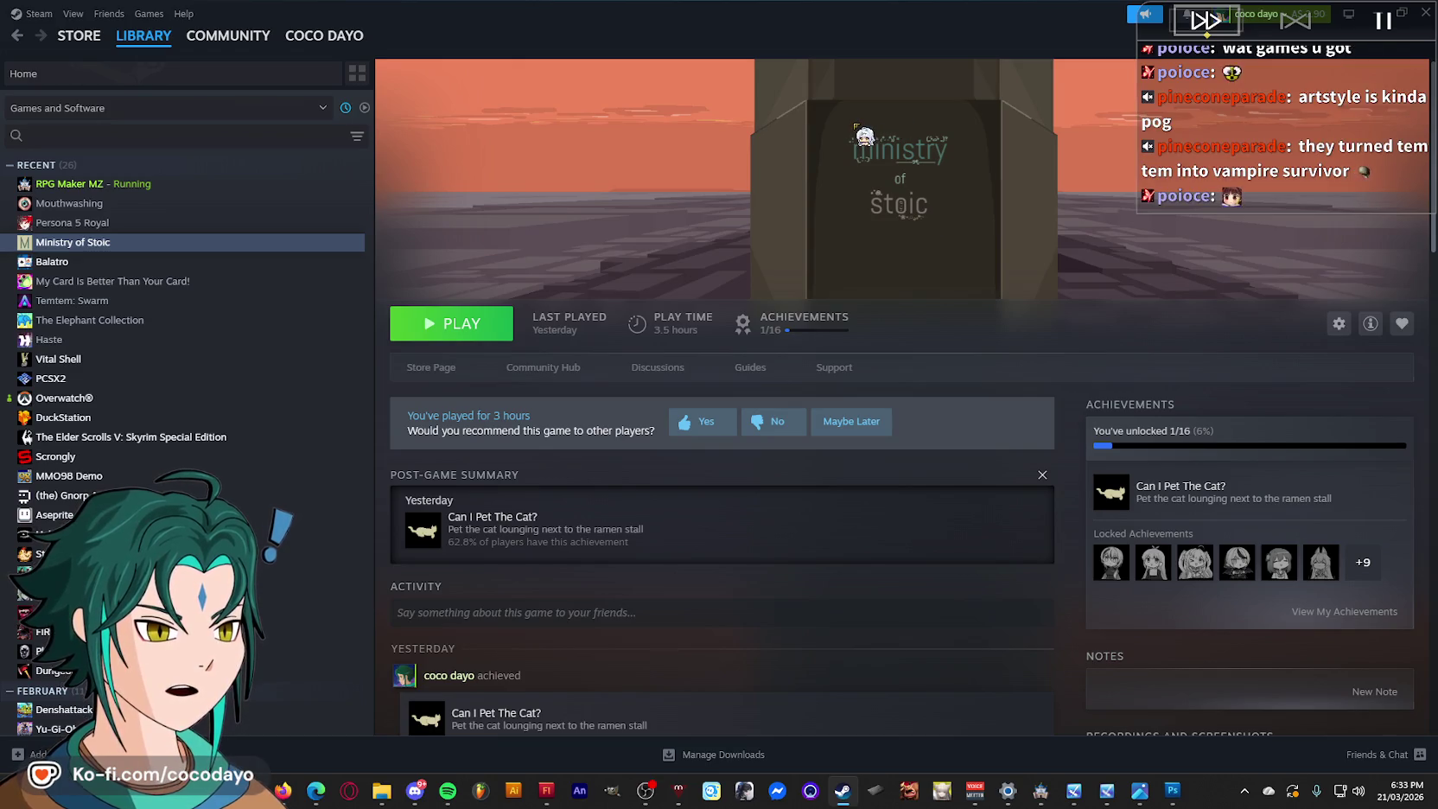
{"action": "left_click", "coordinate": [126, 223]}
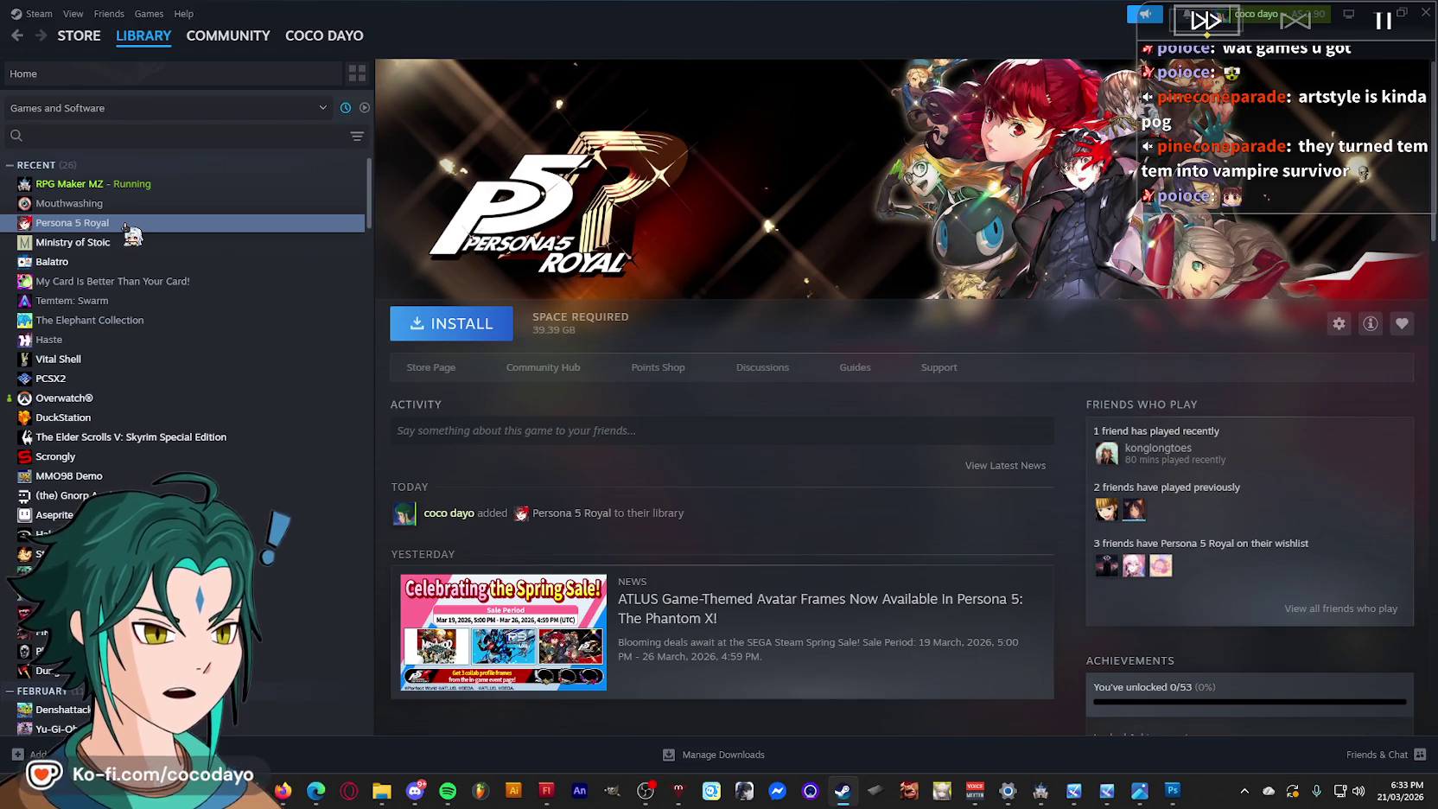
{"action": "left_click", "coordinate": [134, 204]}
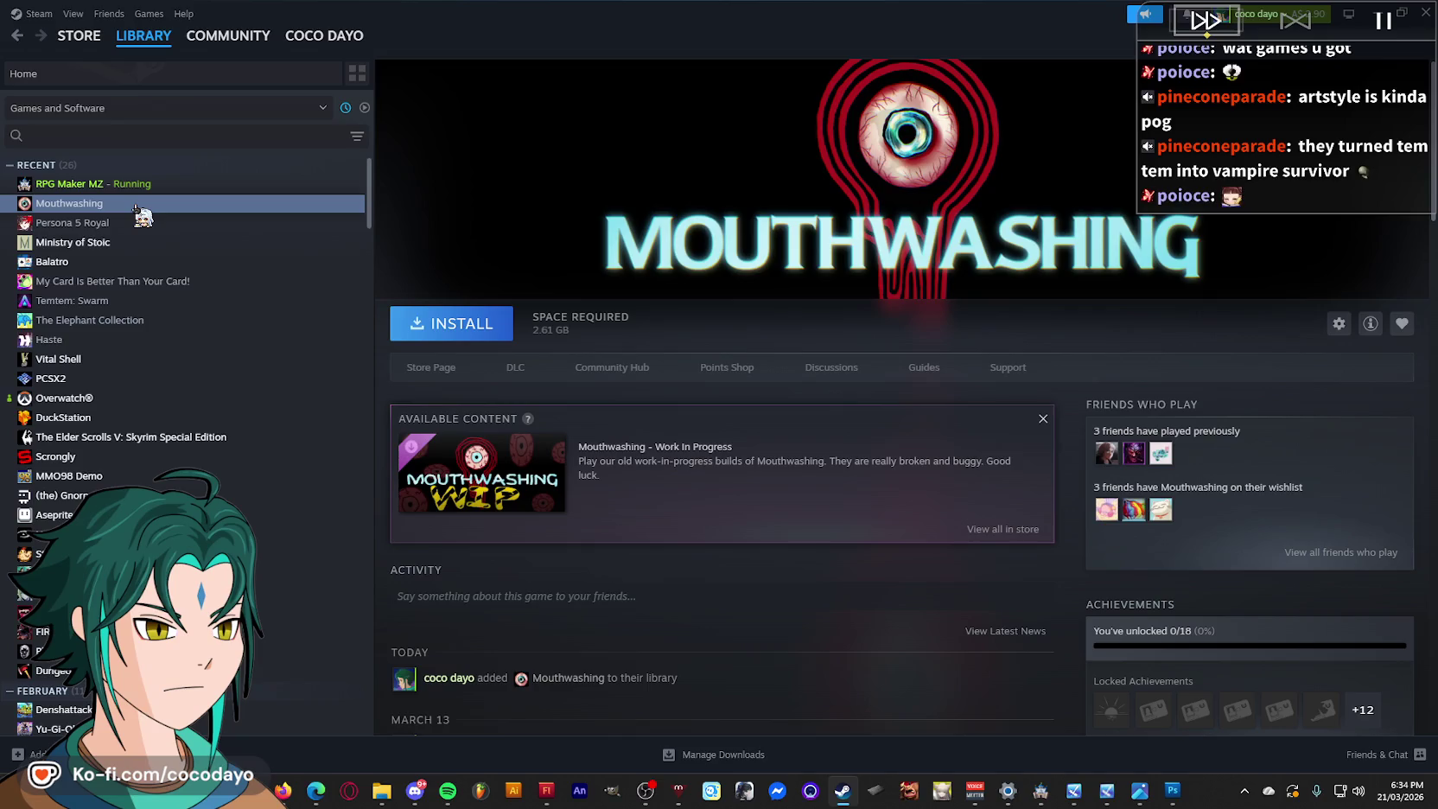
{"action": "left_click", "coordinate": [199, 438]}
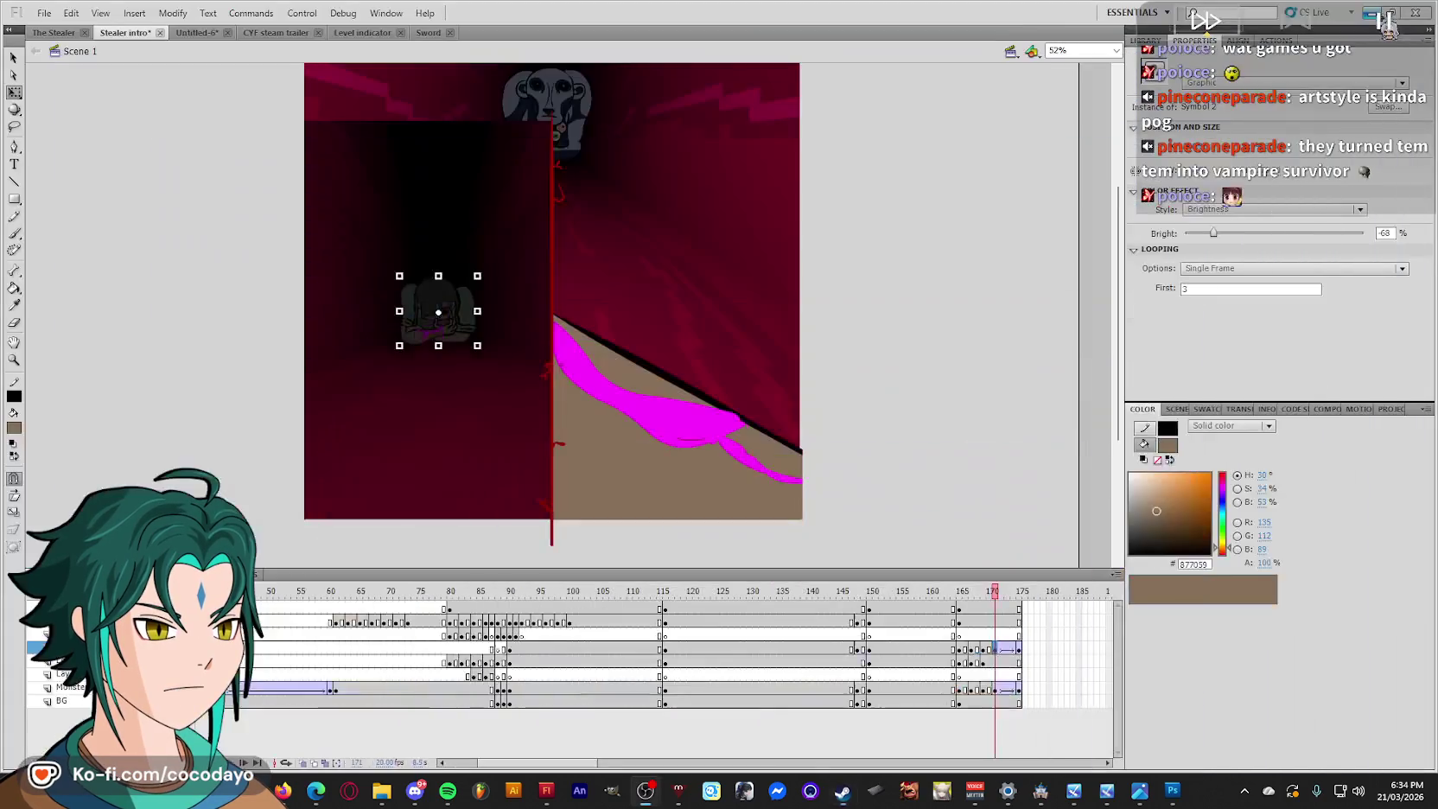
{"action": "key", "text": "alt+Tab"}
Lower the left tunnel panel's brightness to about -69 around frames 167-175.
{"action": "mouse_move", "coordinate": [993, 605]}
{"action": "left_mouse_down"}
{"action": "mouse_move", "coordinate": [983, 610]}
{"action": "mouse_move", "coordinate": [1007, 619]}
{"action": "left_mouse_up"}
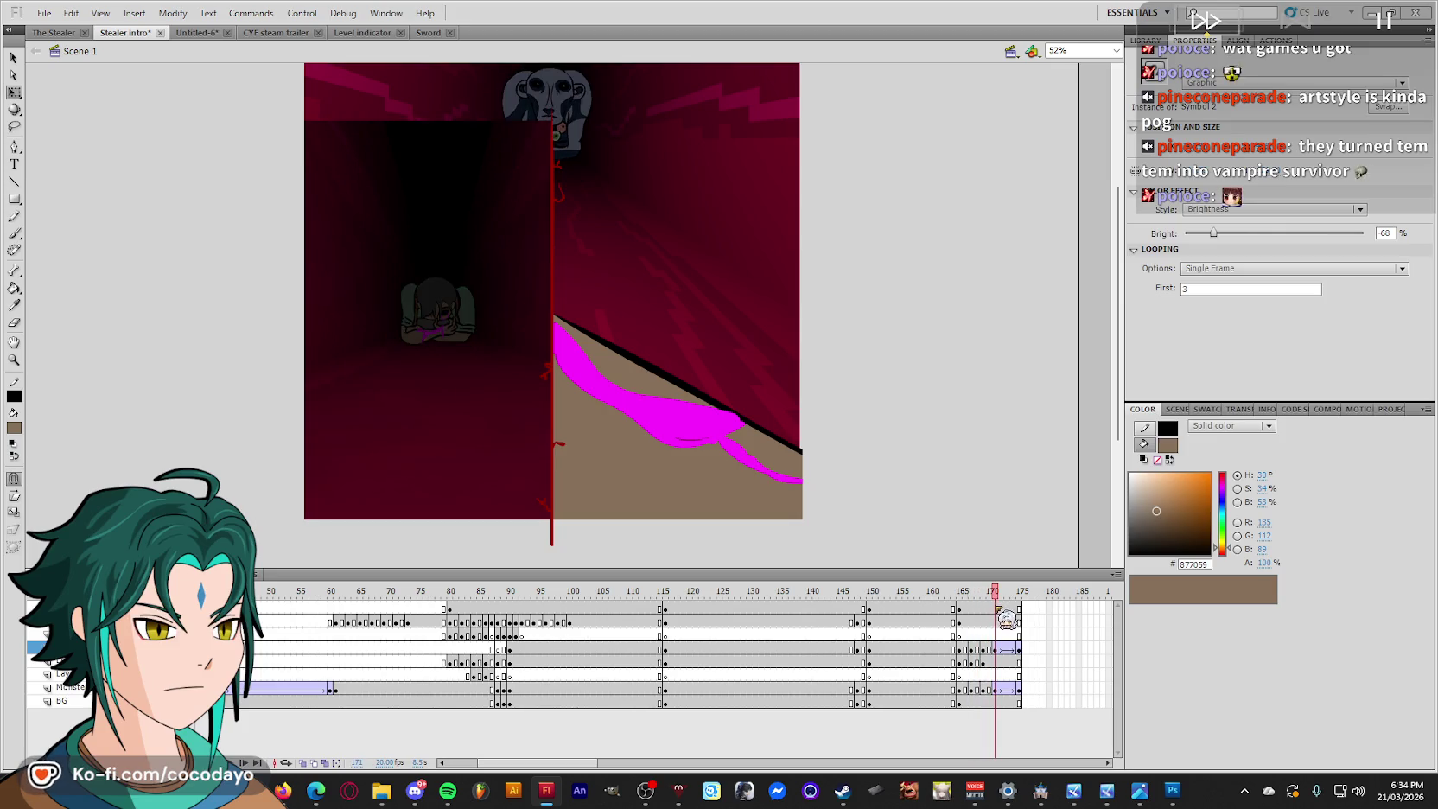
{"action": "left_click", "coordinate": [481, 442]}
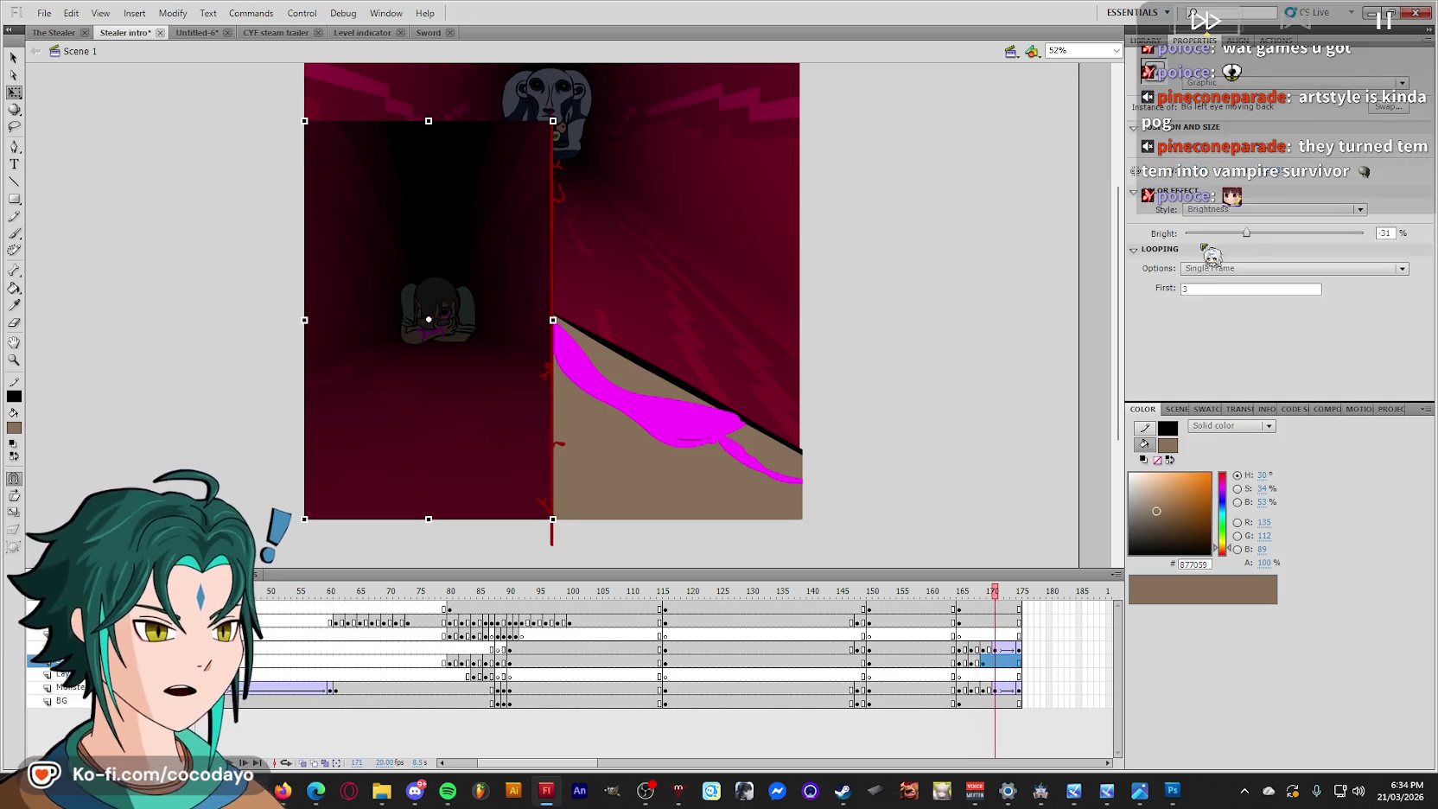
{"action": "left_click_drag", "start_coordinate": [1255, 247], "coordinate": [1252, 248]}
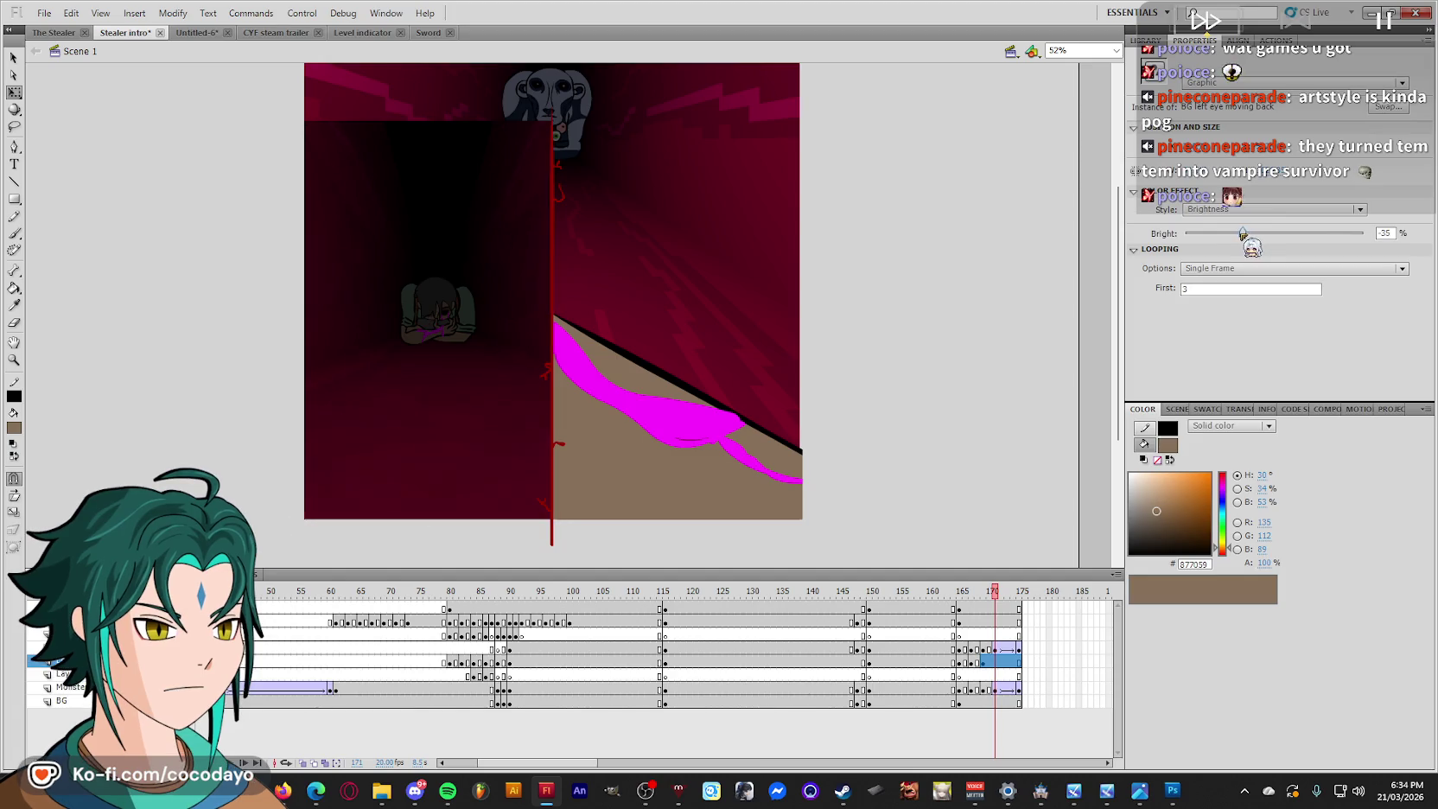
{"action": "left_click", "coordinate": [464, 302]}
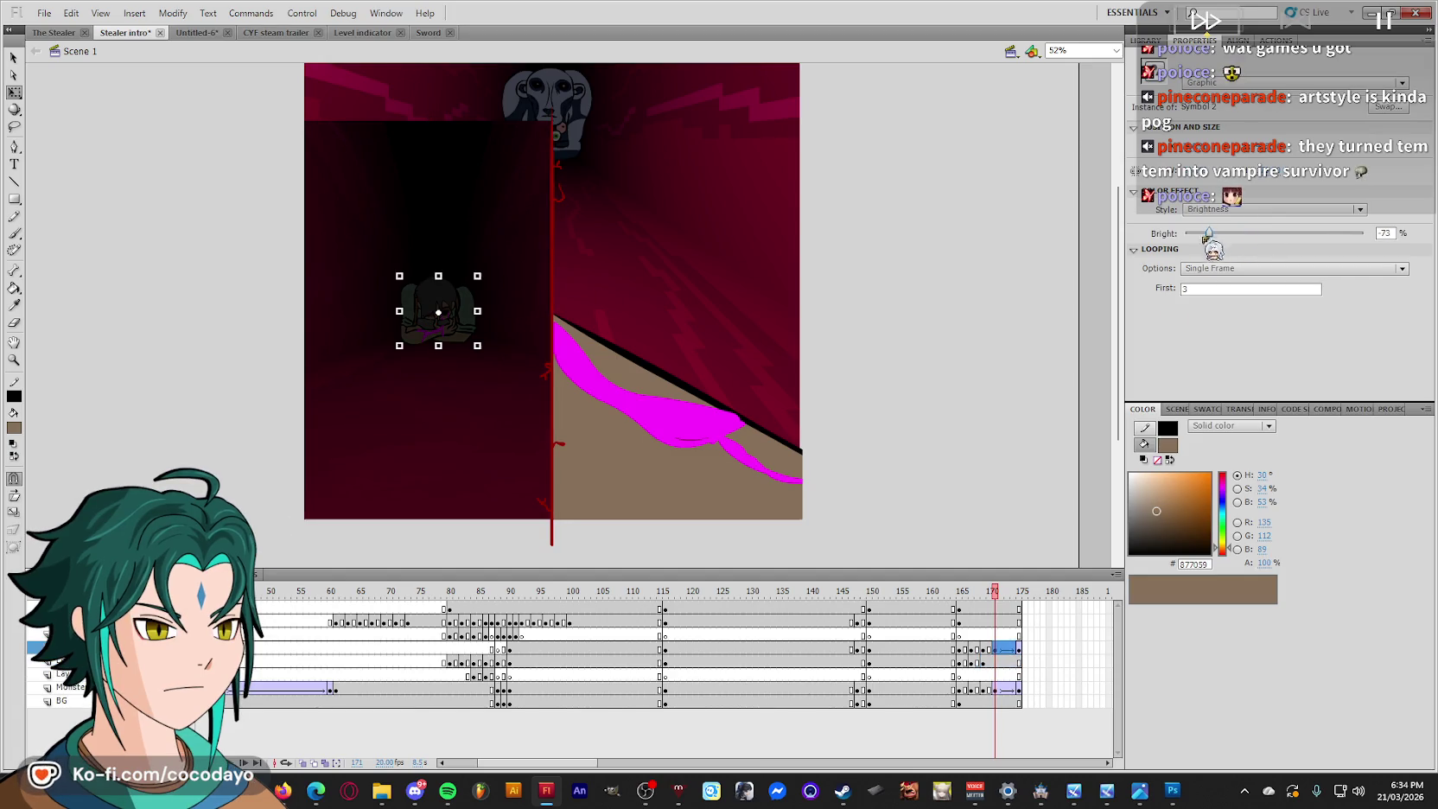
{"action": "left_click", "coordinate": [1018, 609]}
{"action": "left_click", "coordinate": [450, 419]}
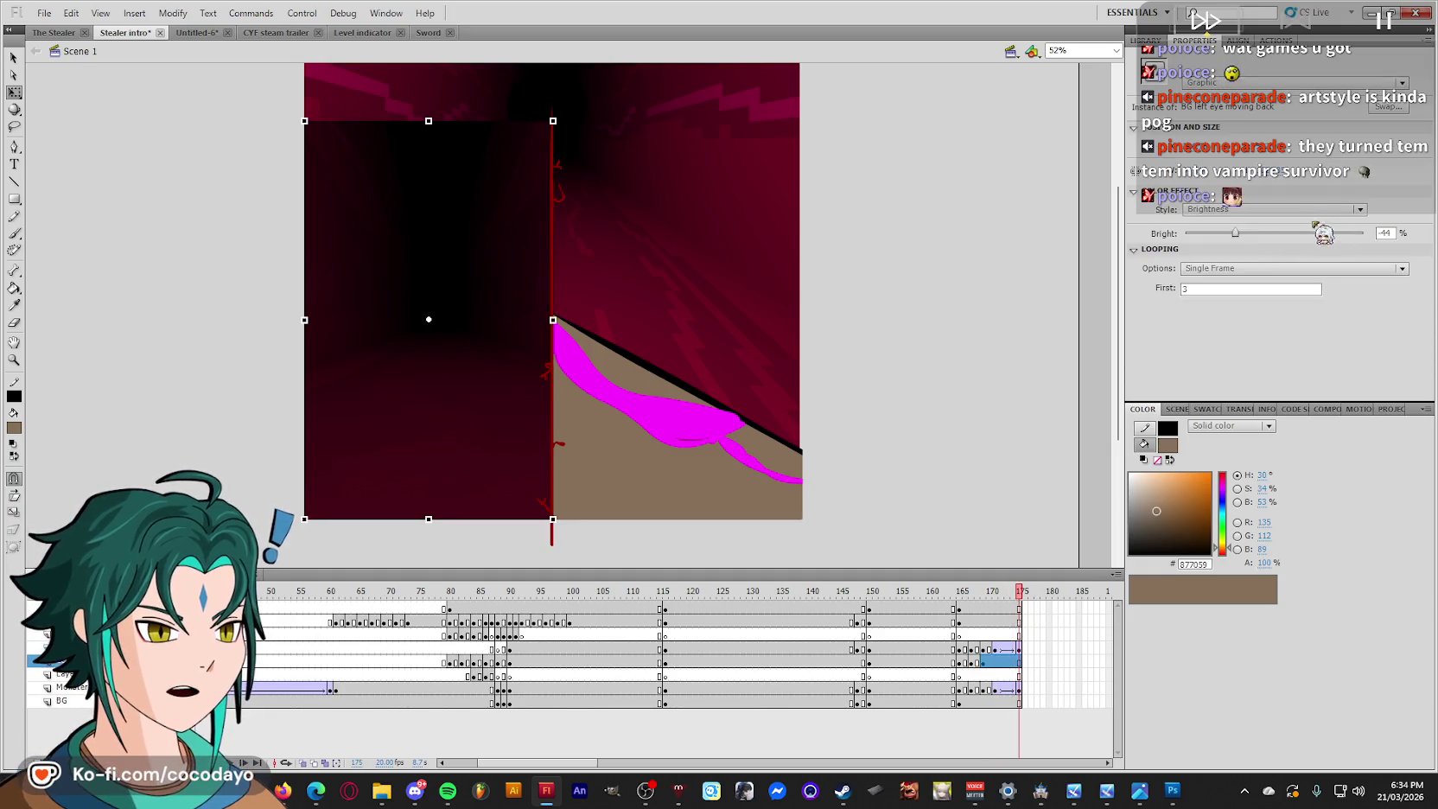
{"action": "left_click_drag", "start_coordinate": [1226, 234], "coordinate": [1212, 234]}
Scrub back to review the darkening, play the animation, and save the file.
{"action": "left_click", "coordinate": [992, 593]}
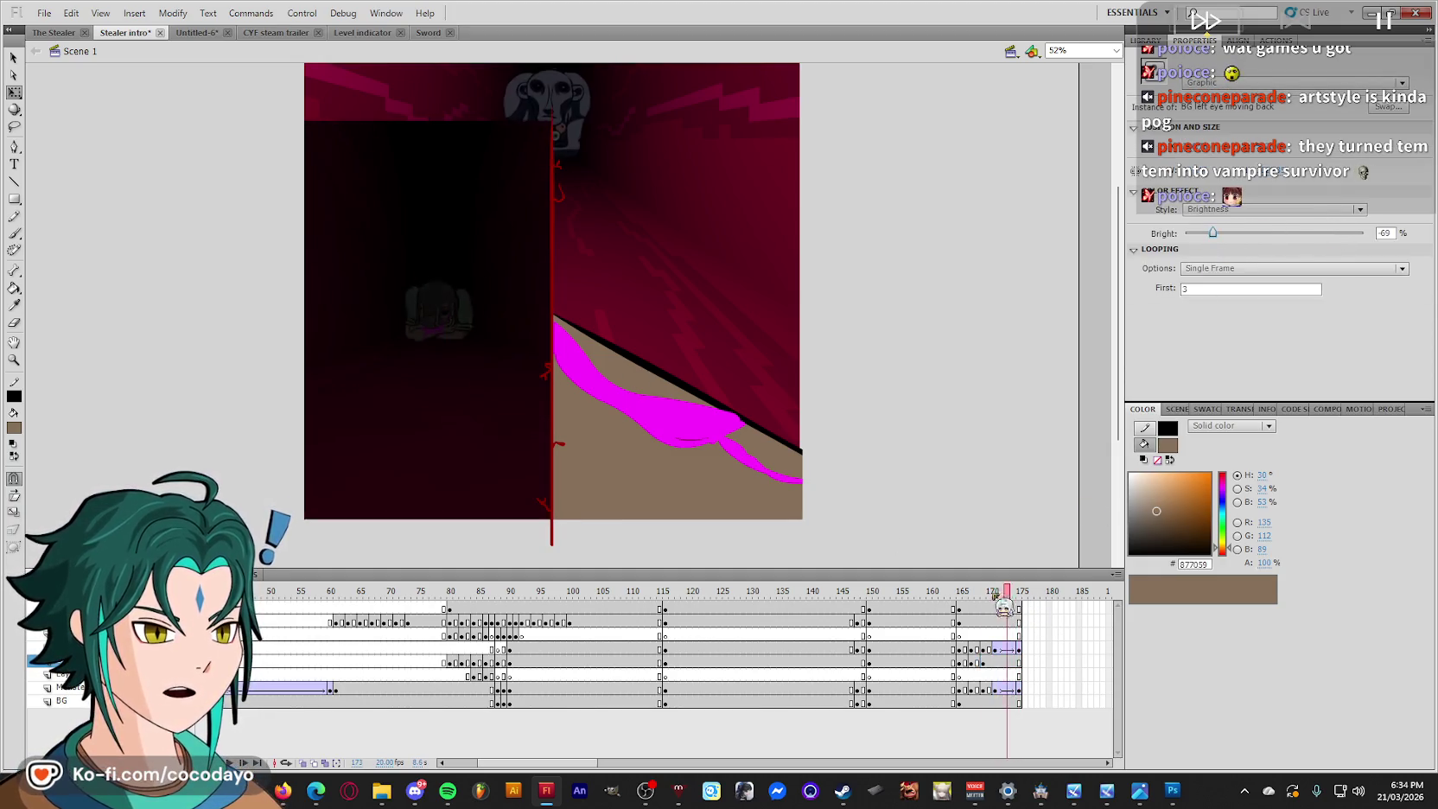
{"action": "left_click_drag", "start_coordinate": [992, 593], "coordinate": [870, 594]}
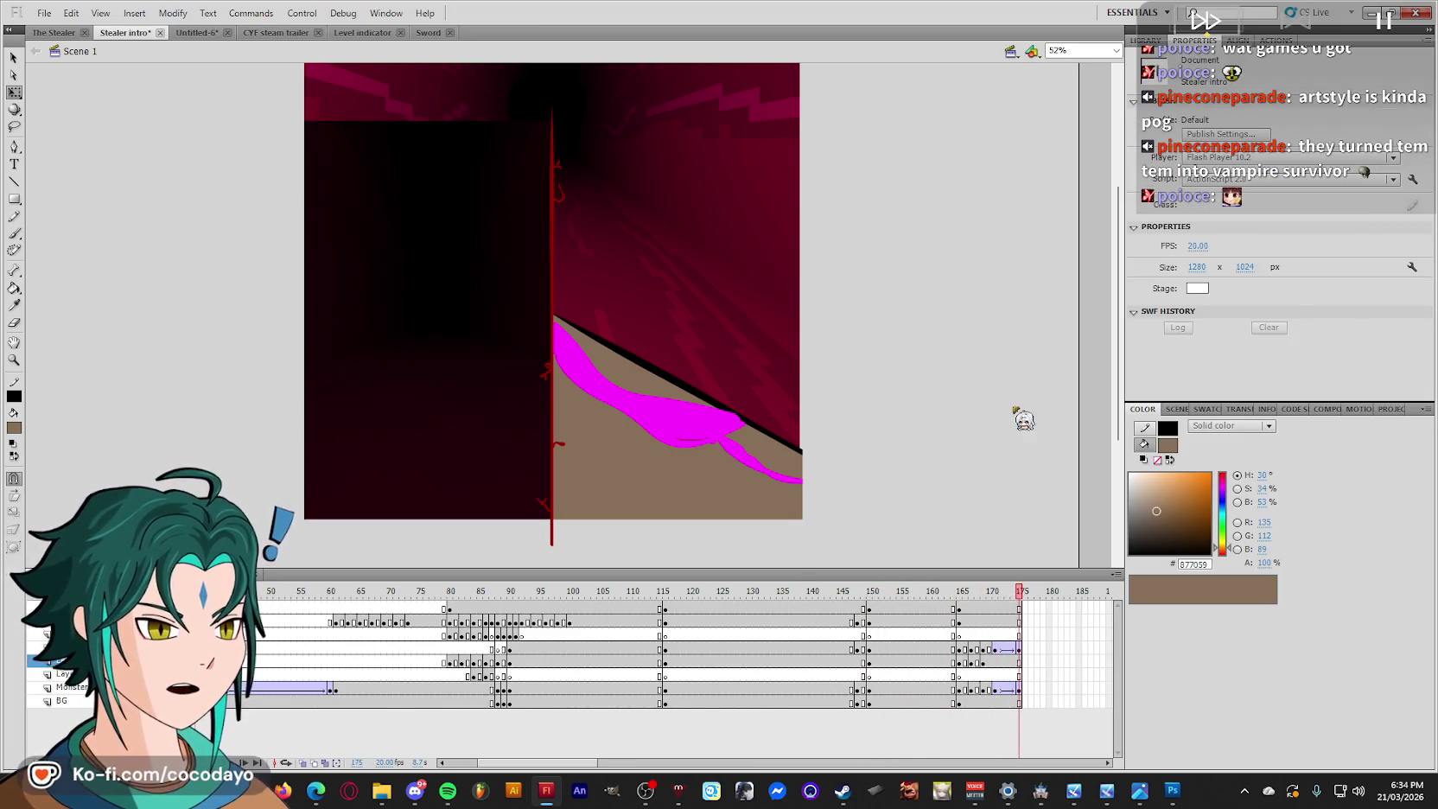
{"action": "key", "text": "Return"}
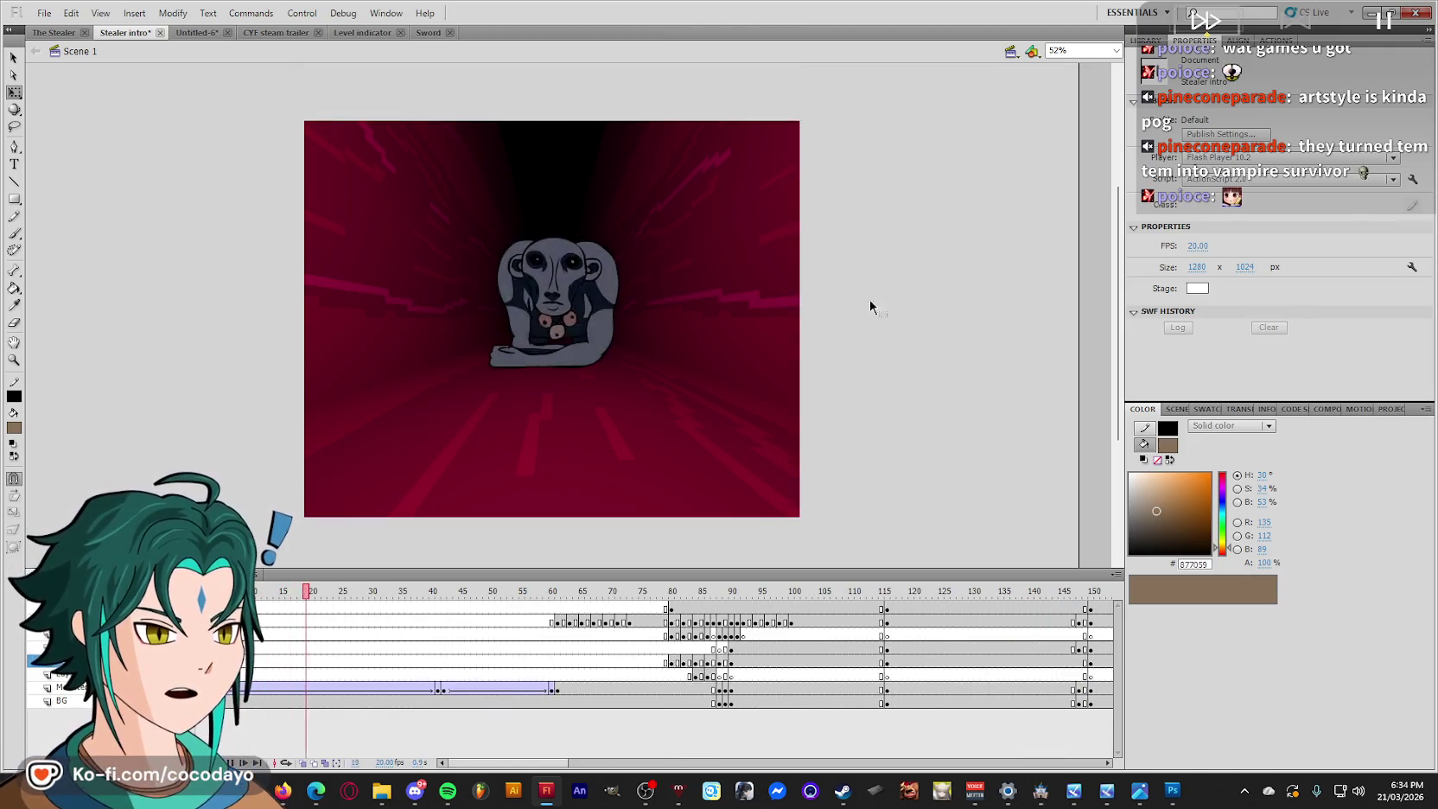
{"action": "key", "text": "ctrl+s"}
{"action": "left_click", "coordinate": [44, 13]}
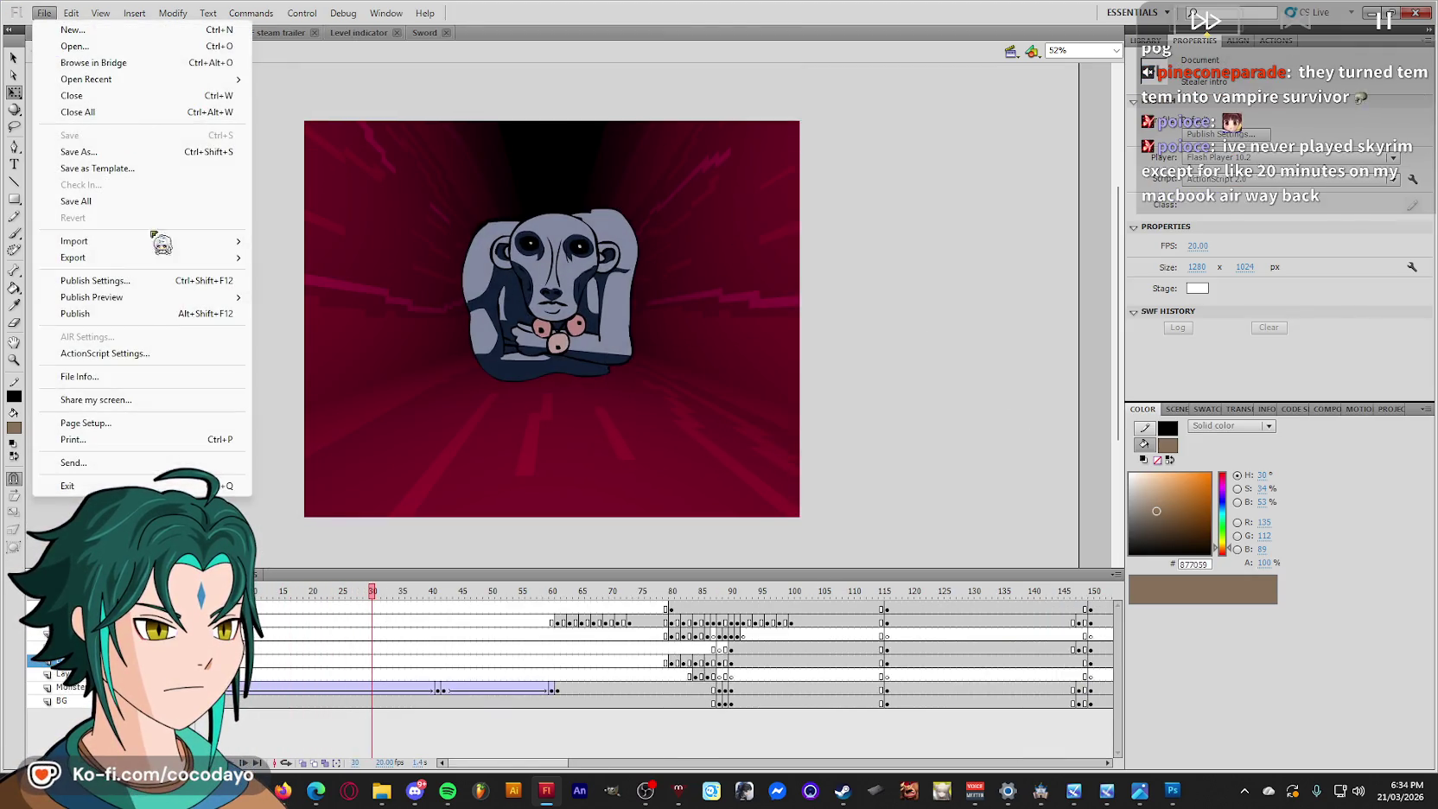
Export the movie as a GIF, overwriting Stealer intro.gif with the current GIF settings.
{"action": "mouse_move", "coordinate": [72, 257]}
{"action": "left_click", "coordinate": [344, 290]}
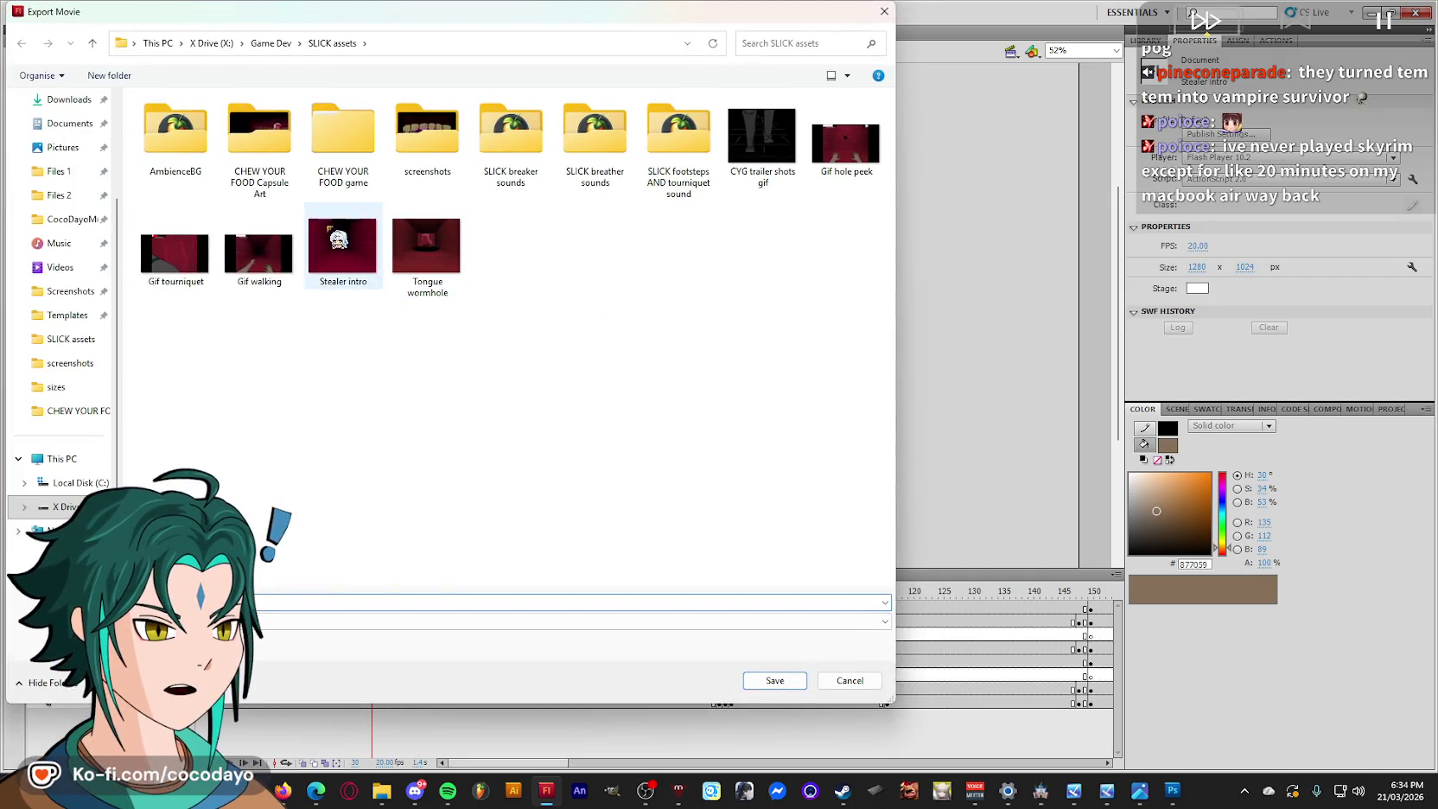
{"action": "double_click", "coordinate": [341, 250]}
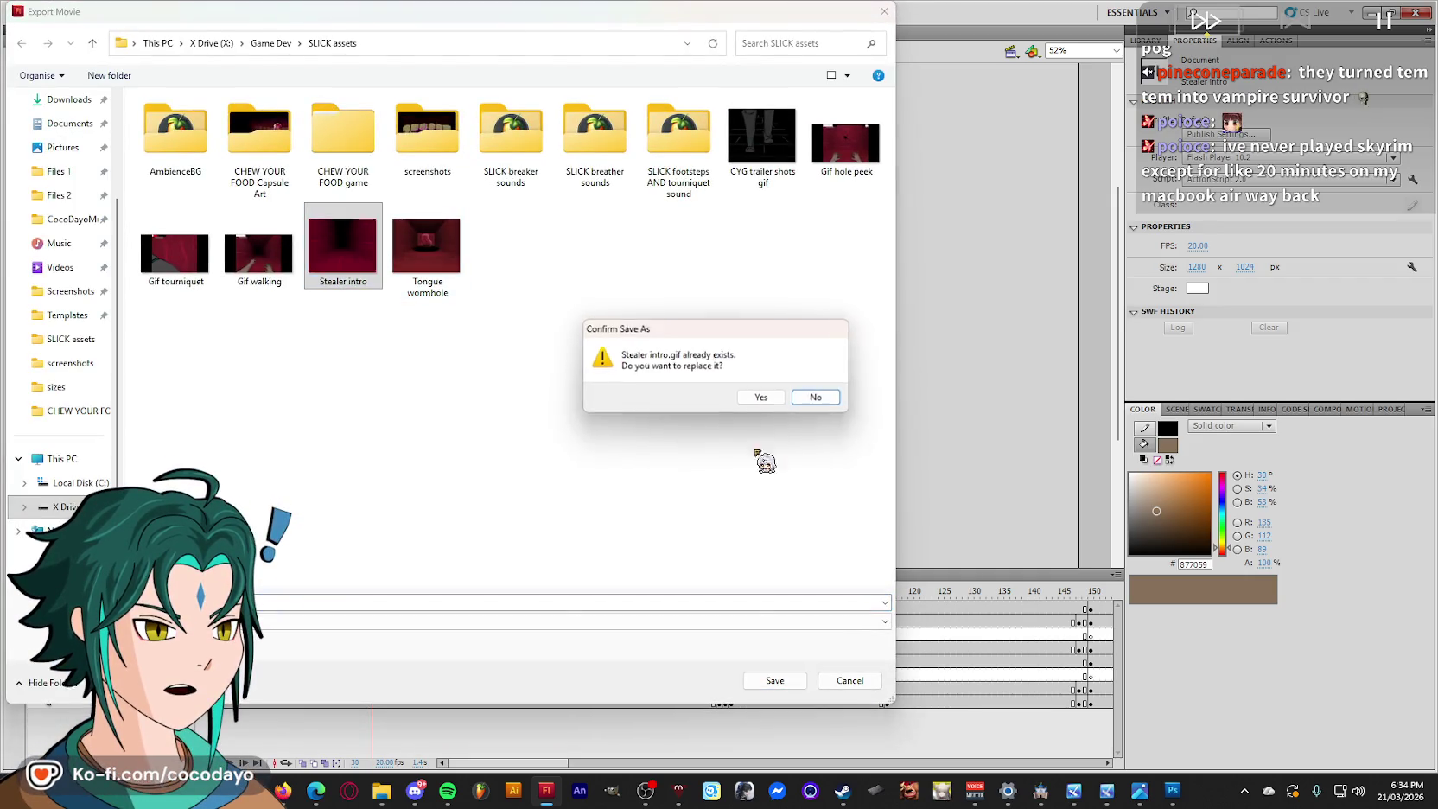
{"action": "left_click", "coordinate": [761, 398]}
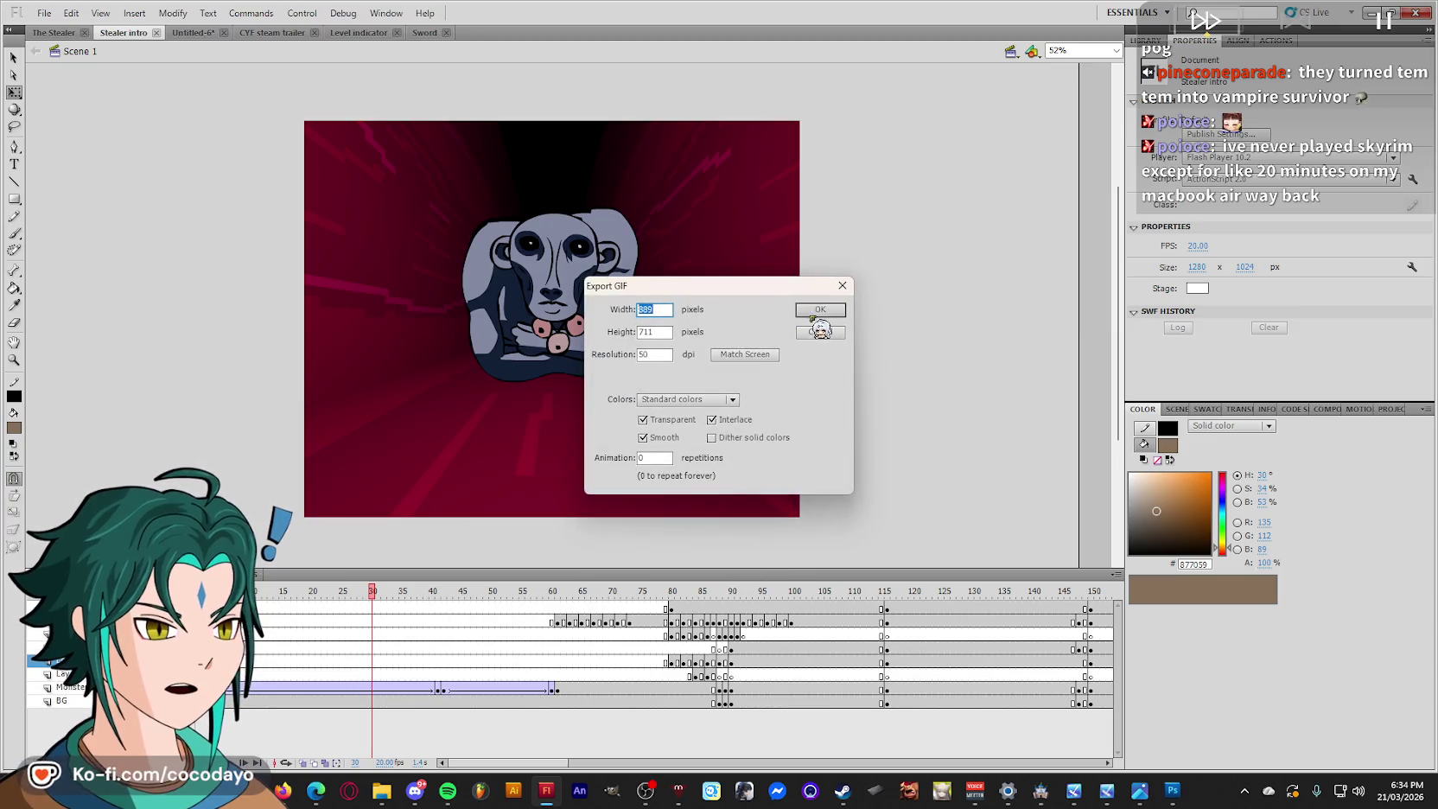
{"action": "left_click", "coordinate": [816, 310]}
{"action": "key", "text": "alt+Tab"}
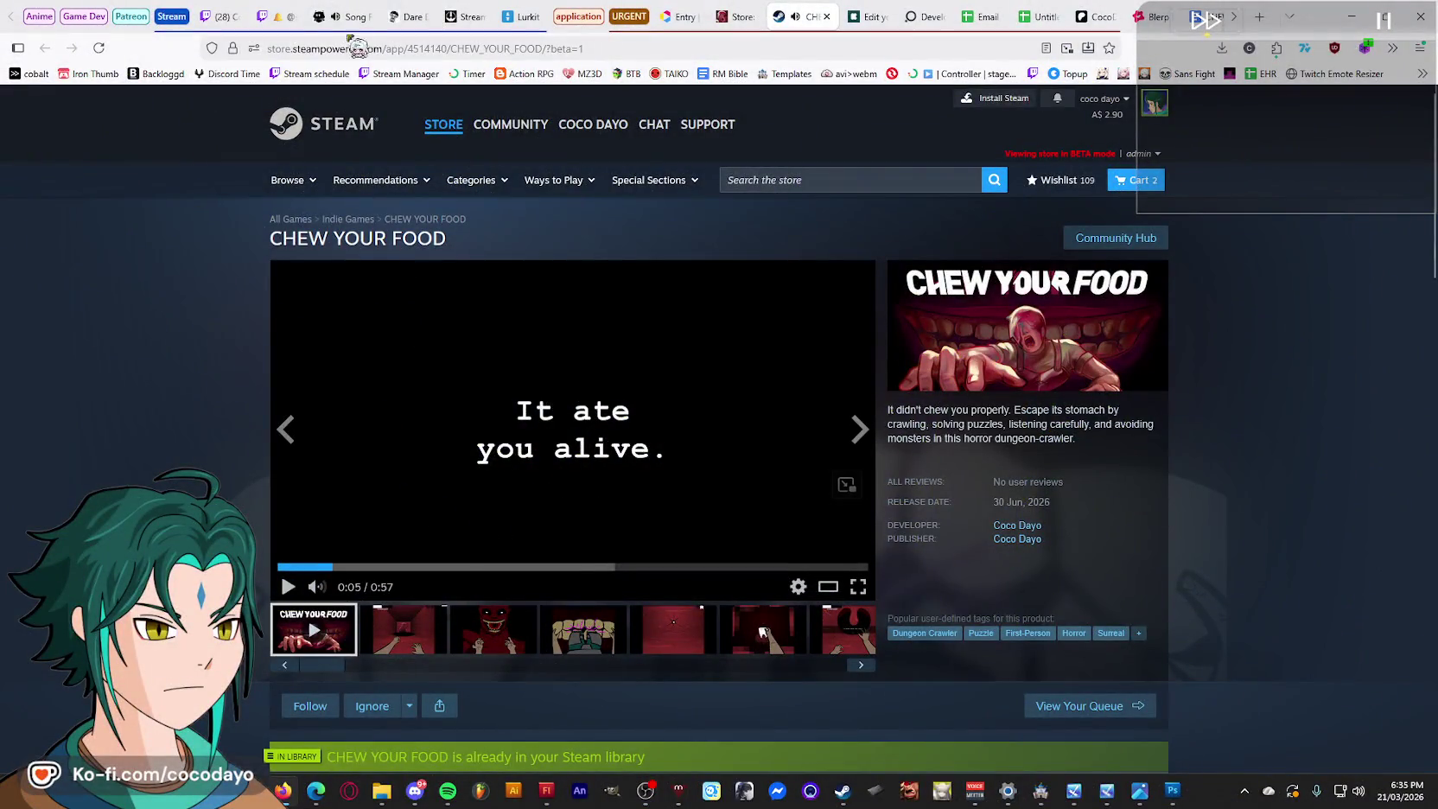
Switch to the CHEW YOUR FOOD store page and expand its full game description.
{"action": "left_click", "coordinate": [349, 13]}
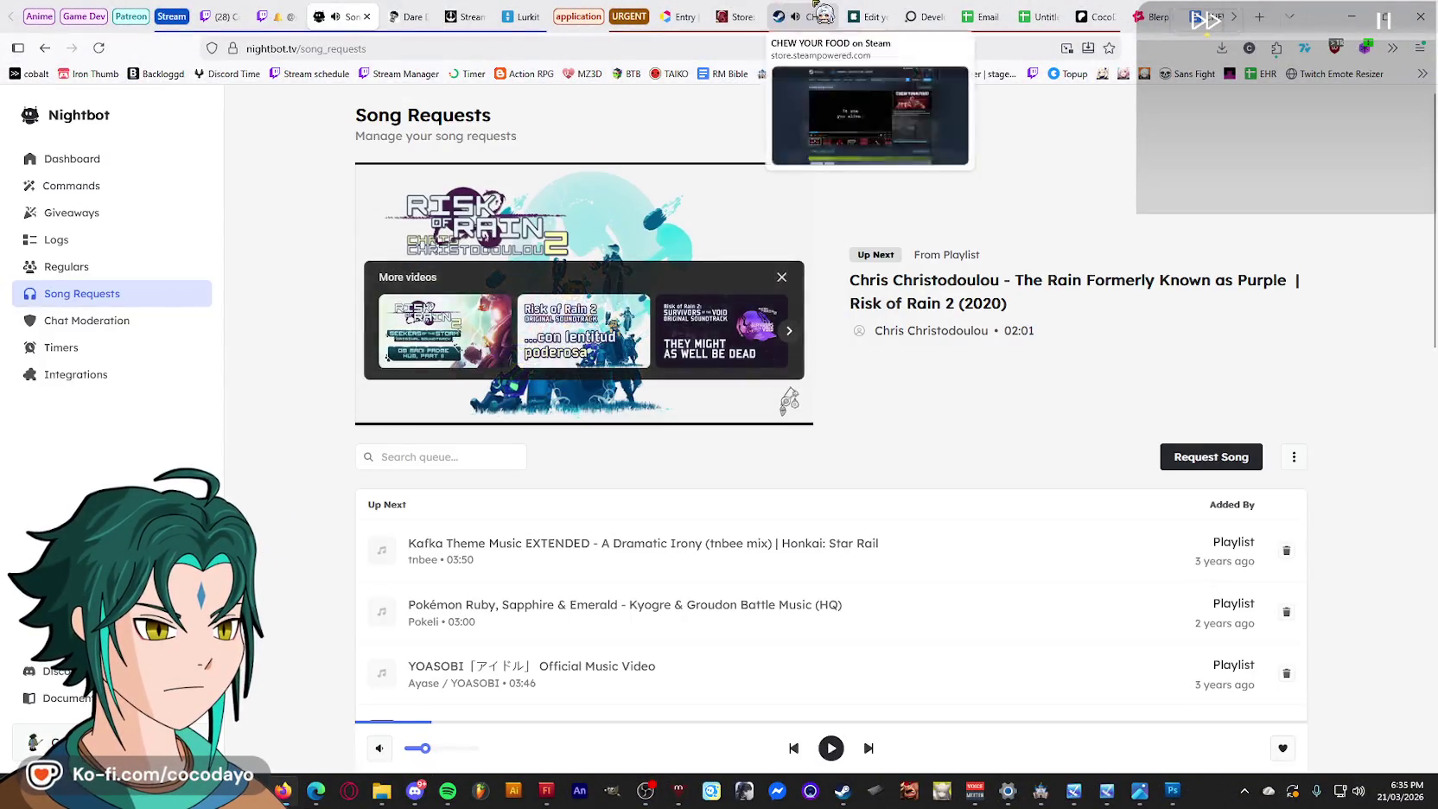
{"action": "left_click", "coordinate": [799, 17]}
{"action": "left_click", "coordinate": [356, 568]}
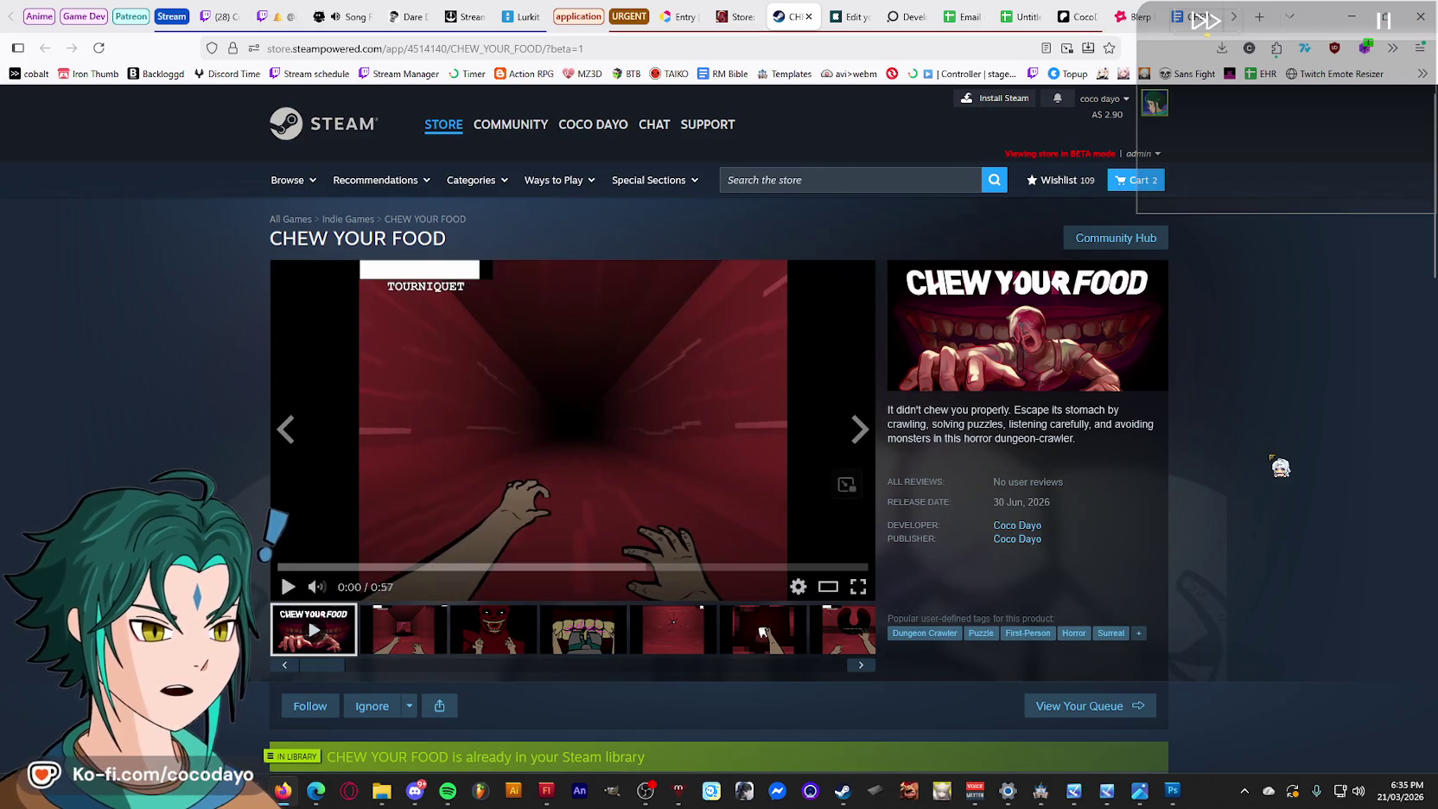
{"action": "scroll", "coordinate": [1209, 458], "scroll_direction": "down", "scroll_amount": 3}
{"action": "scroll", "coordinate": [1140, 346], "scroll_direction": "down", "scroll_amount": 3}
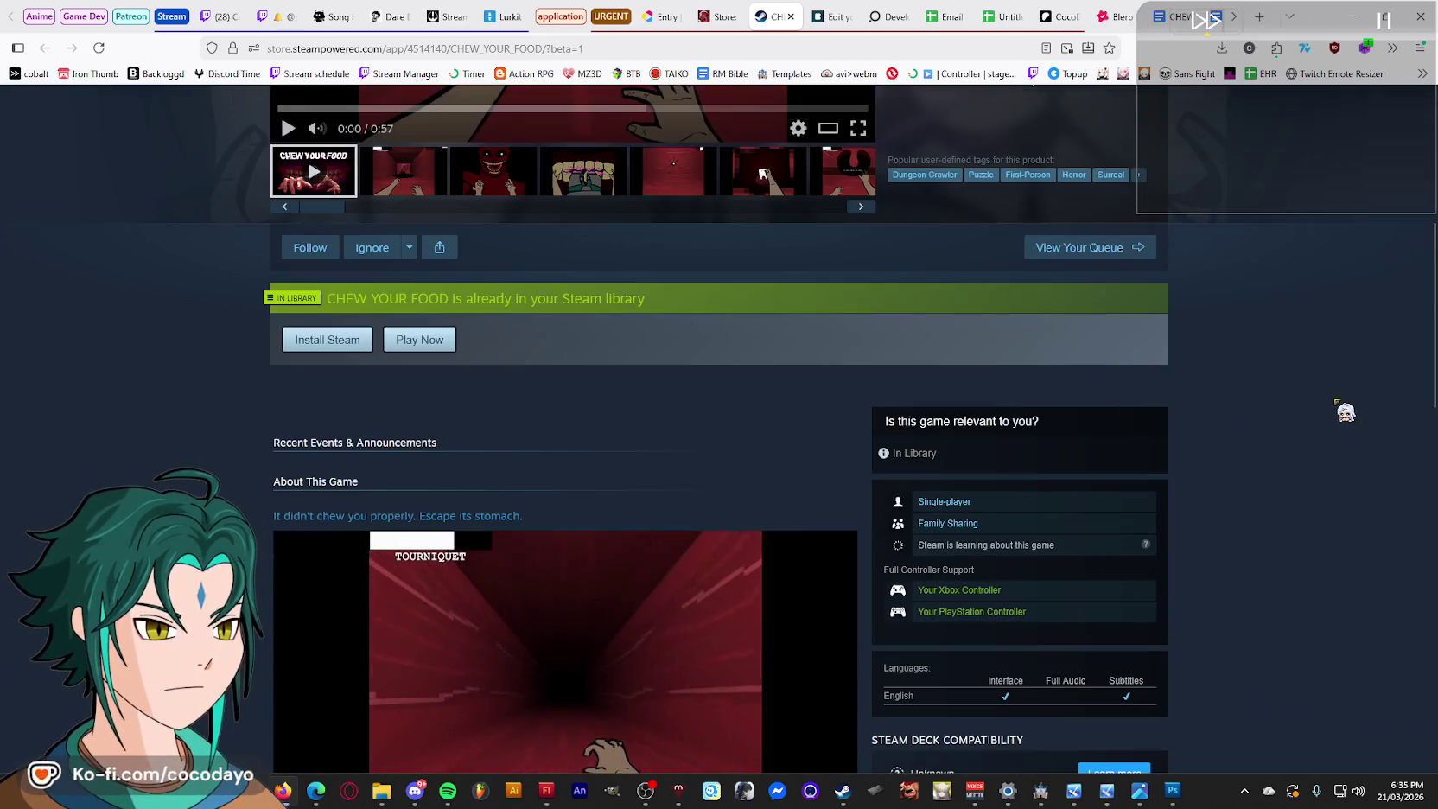
{"action": "scroll", "coordinate": [1229, 441], "scroll_direction": "down", "scroll_amount": 5}
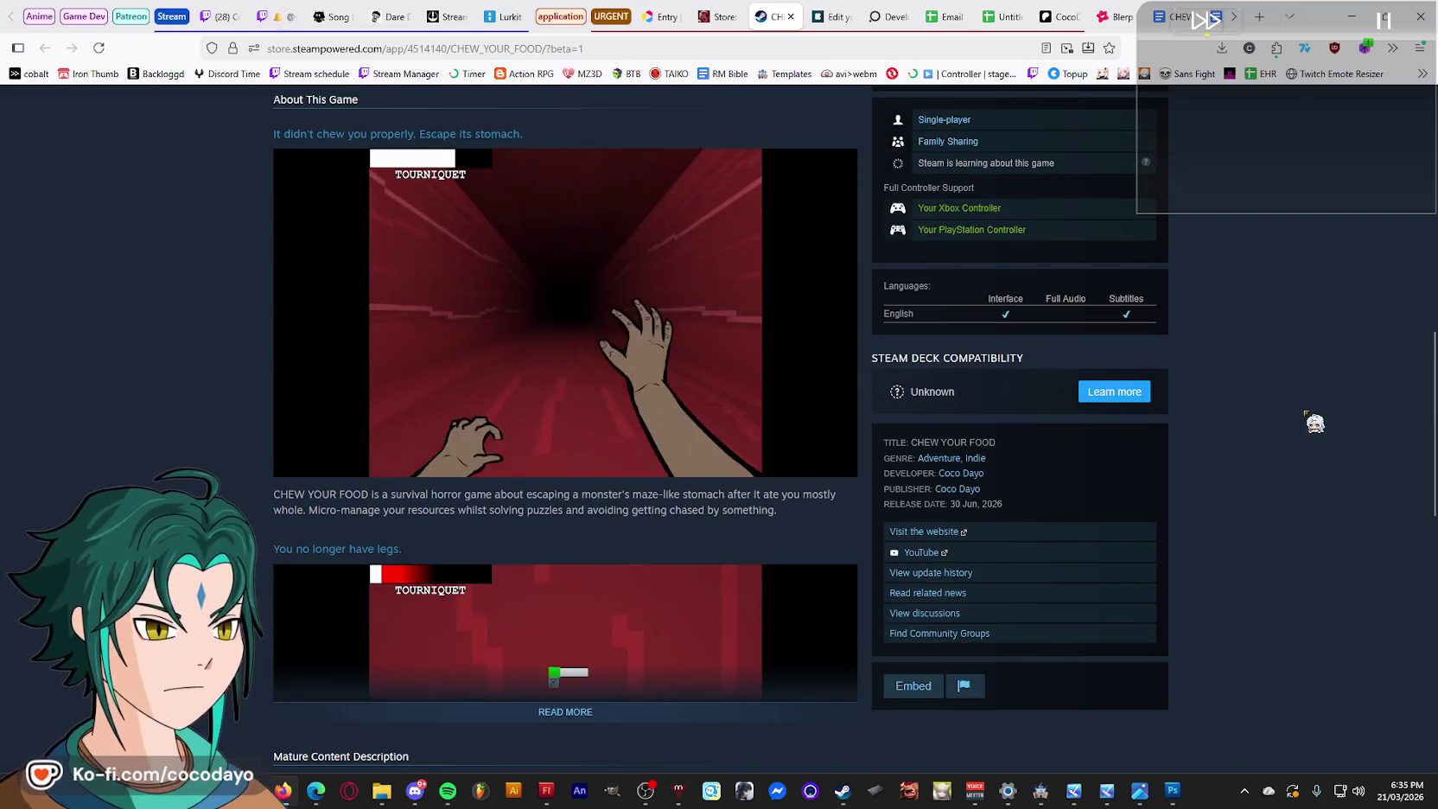
{"action": "scroll", "coordinate": [1231, 439], "scroll_direction": "down", "scroll_amount": 2}
{"action": "left_click", "coordinate": [572, 484]}
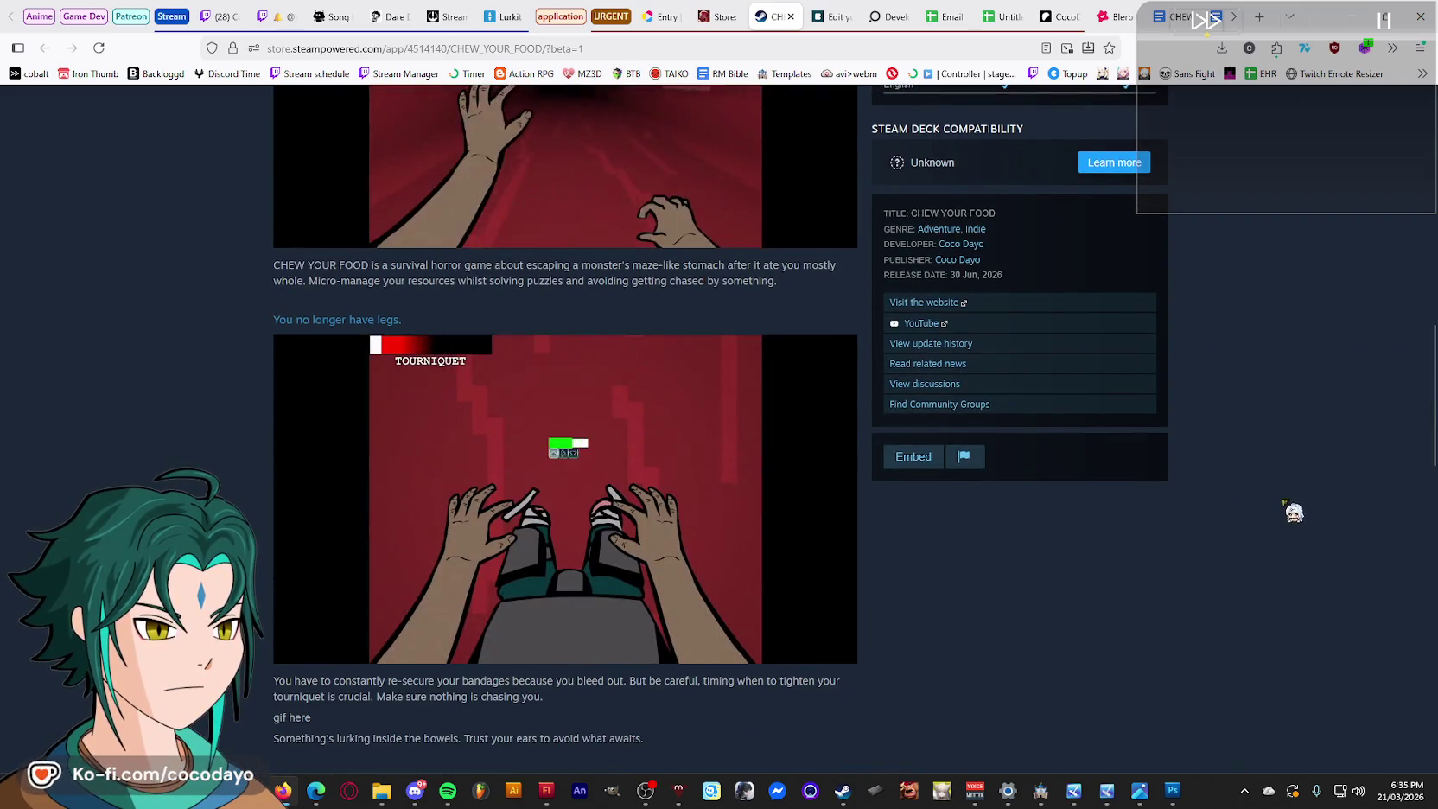
Read through the expanded description, then return to the top and play the trailer.
{"action": "scroll", "coordinate": [1255, 484], "scroll_direction": "down", "scroll_amount": 5}
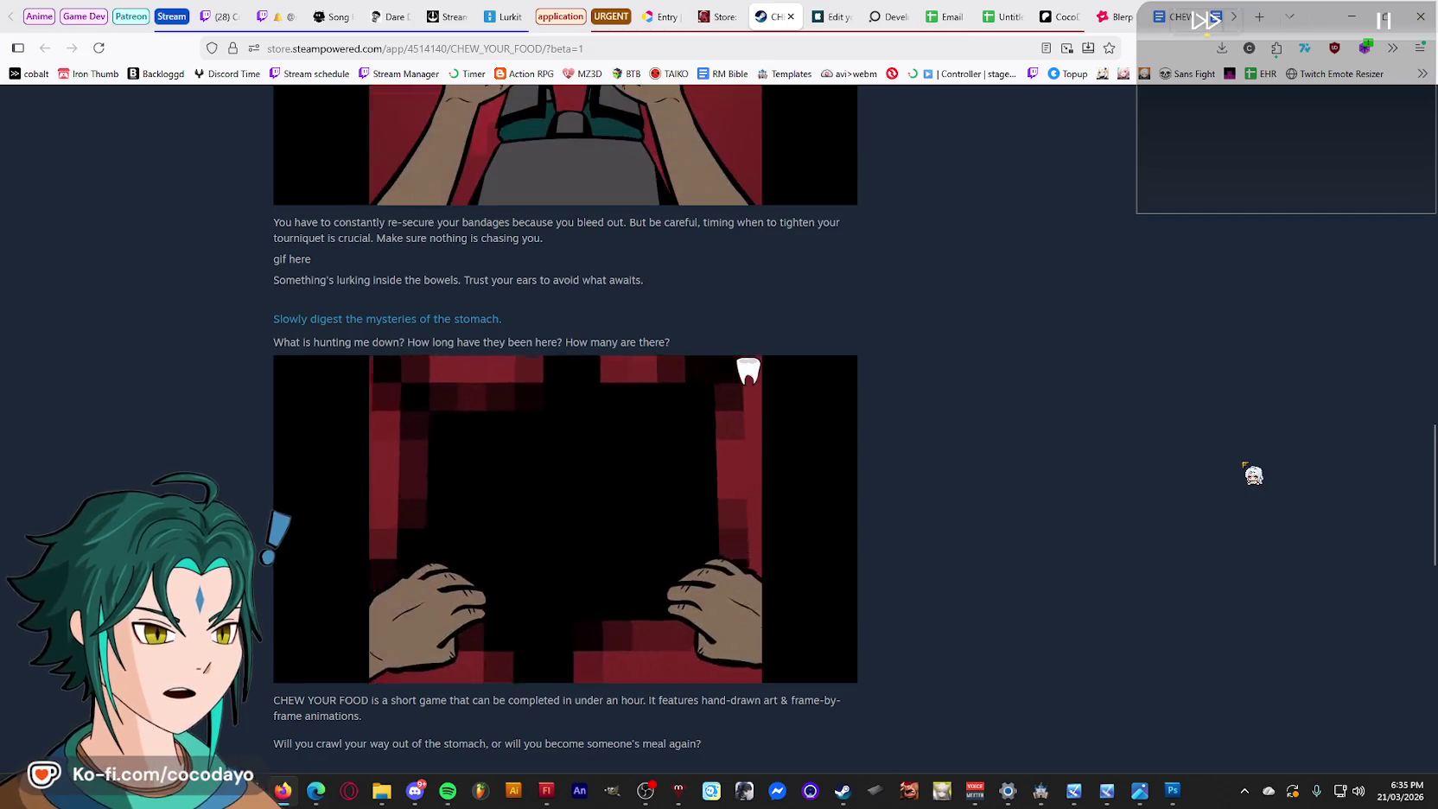
{"action": "scroll", "coordinate": [1252, 474], "scroll_direction": "down", "scroll_amount": 3}
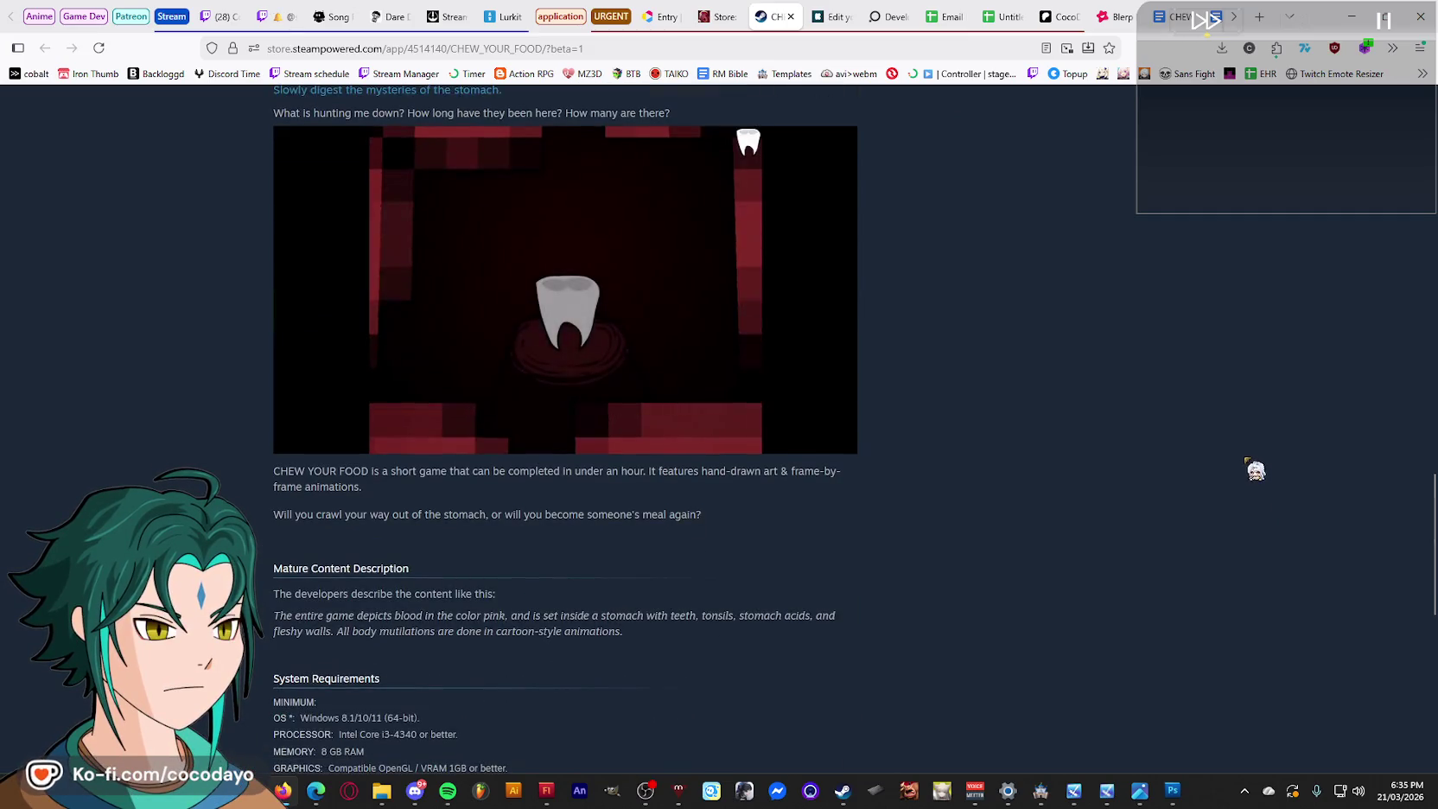
{"action": "scroll", "coordinate": [1080, 488], "scroll_direction": "down", "scroll_amount": 3}
{"action": "scroll", "coordinate": [812, 475], "scroll_direction": "up", "scroll_amount": 10}
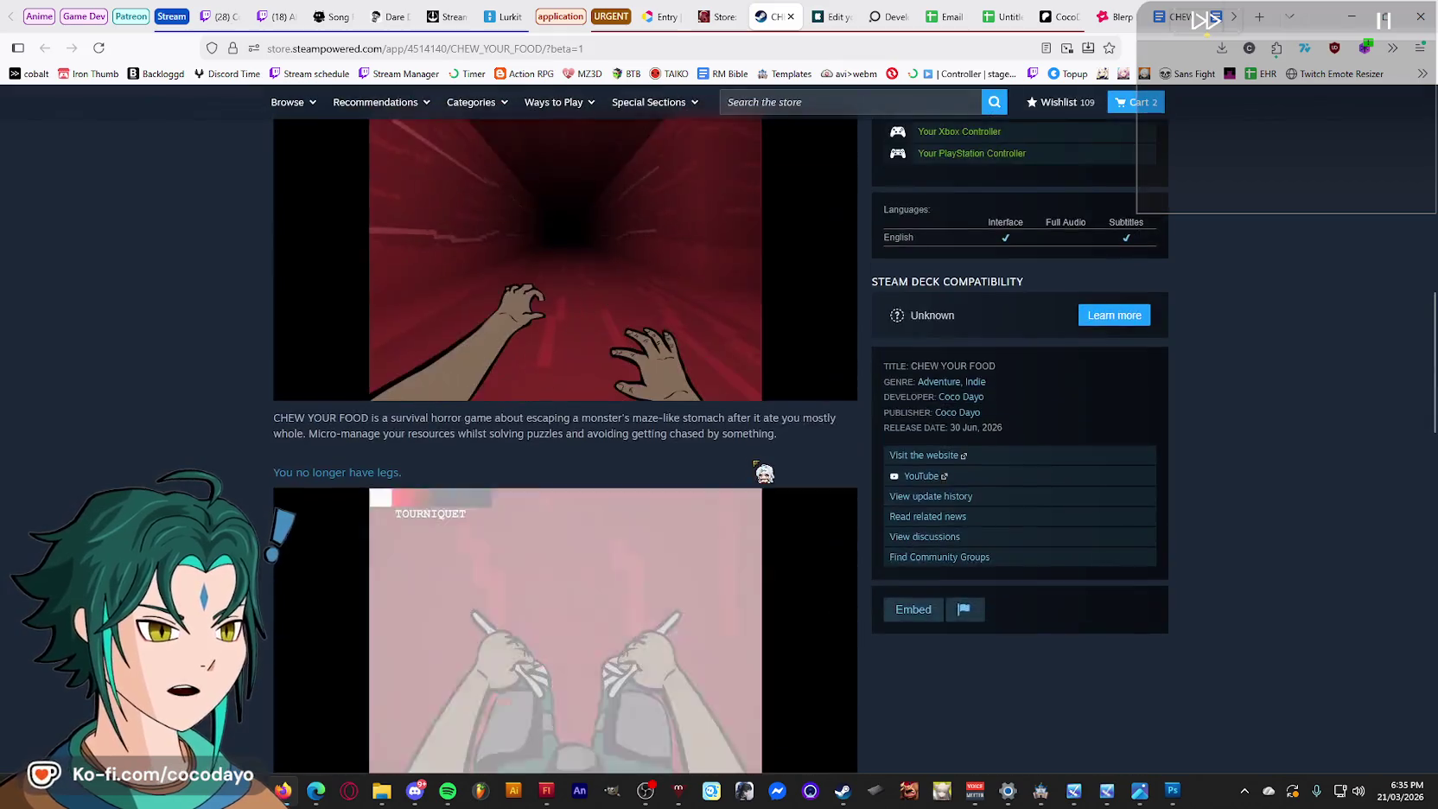
{"action": "scroll", "coordinate": [760, 468], "scroll_direction": "up", "scroll_amount": 5}
{"action": "scroll", "coordinate": [754, 475], "scroll_direction": "up", "scroll_amount": 5}
{"action": "left_click", "coordinate": [303, 579]}
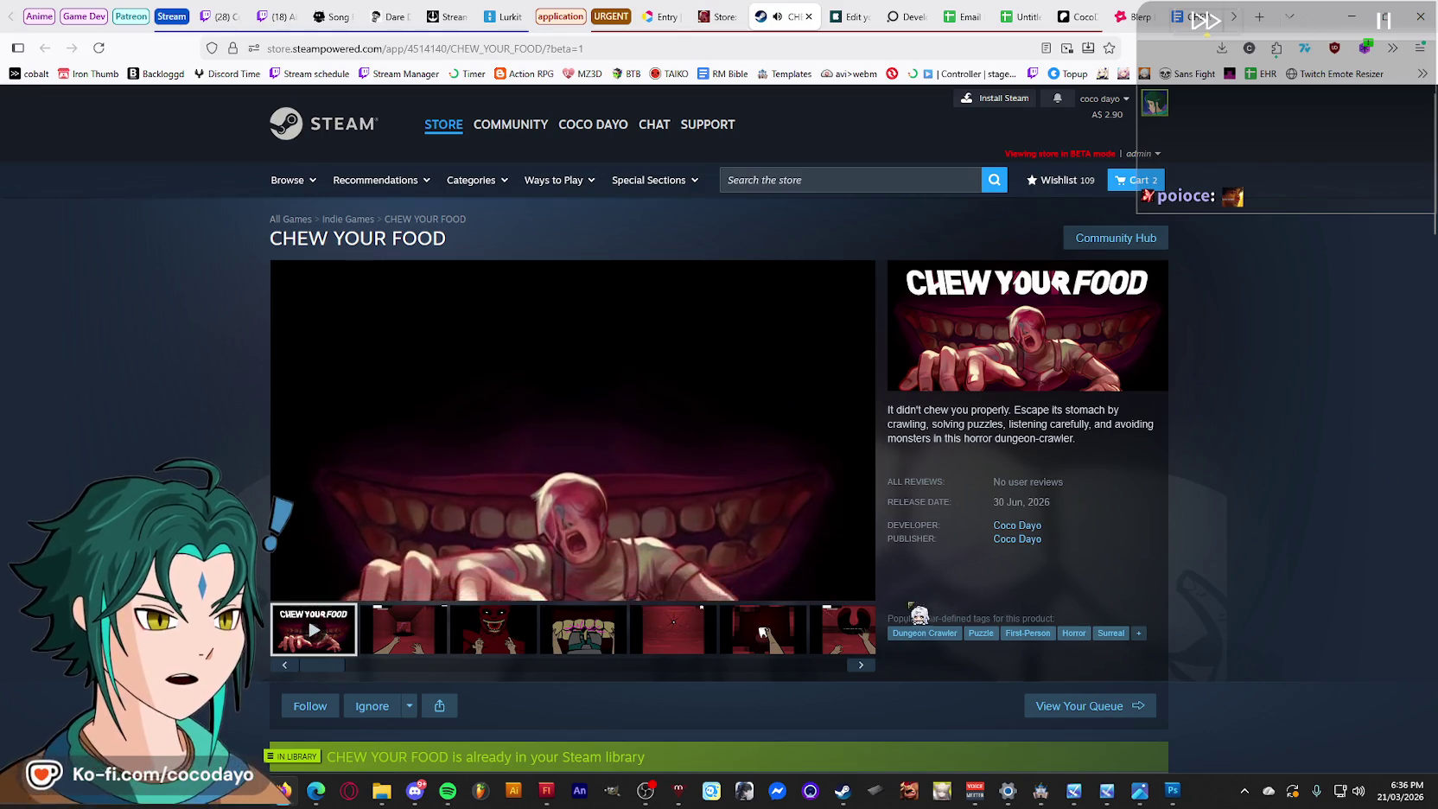
{"action": "left_click", "coordinate": [826, 590]}
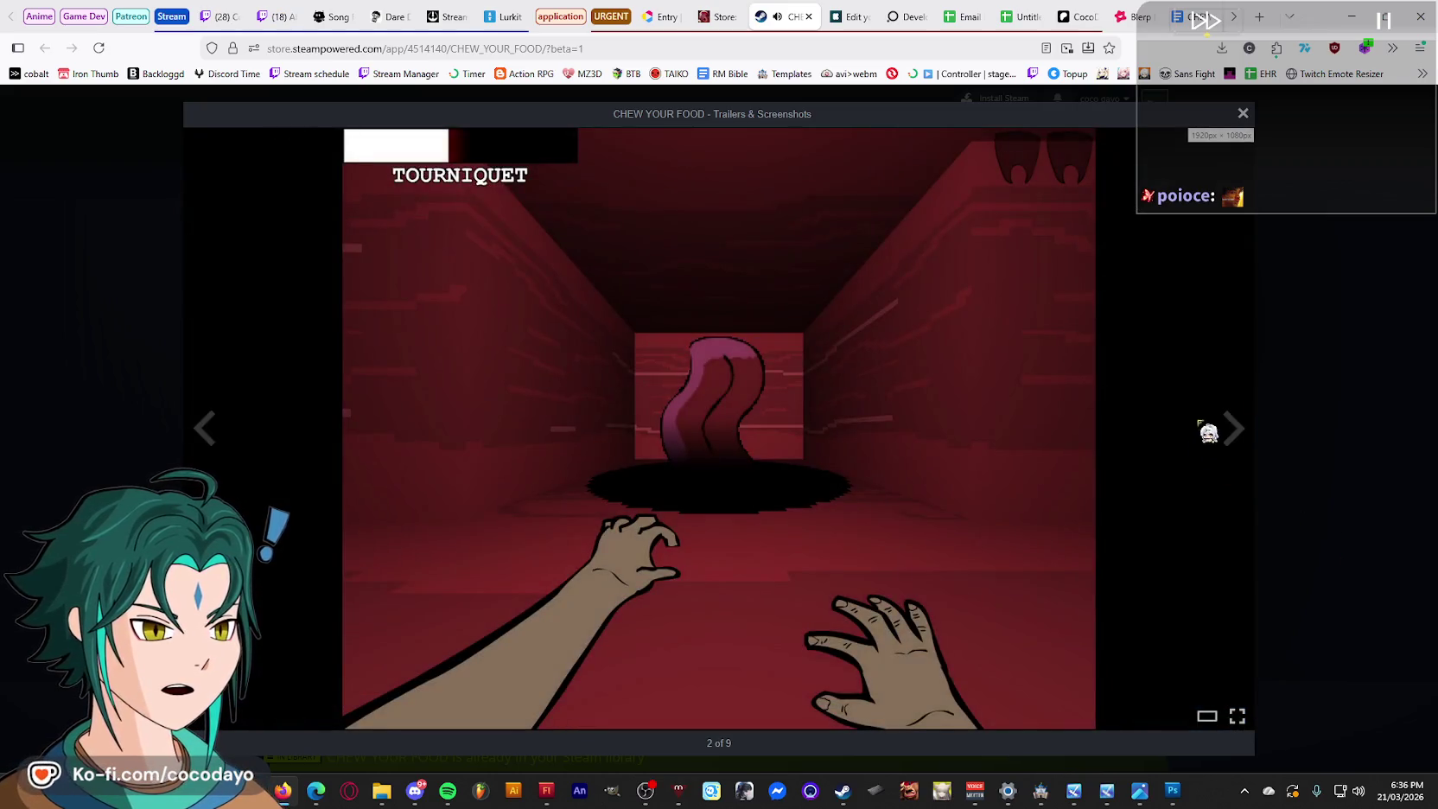
Step through two screenshots, close the viewer, and pause the trailer at 0:01.
{"action": "left_click", "coordinate": [1231, 432]}
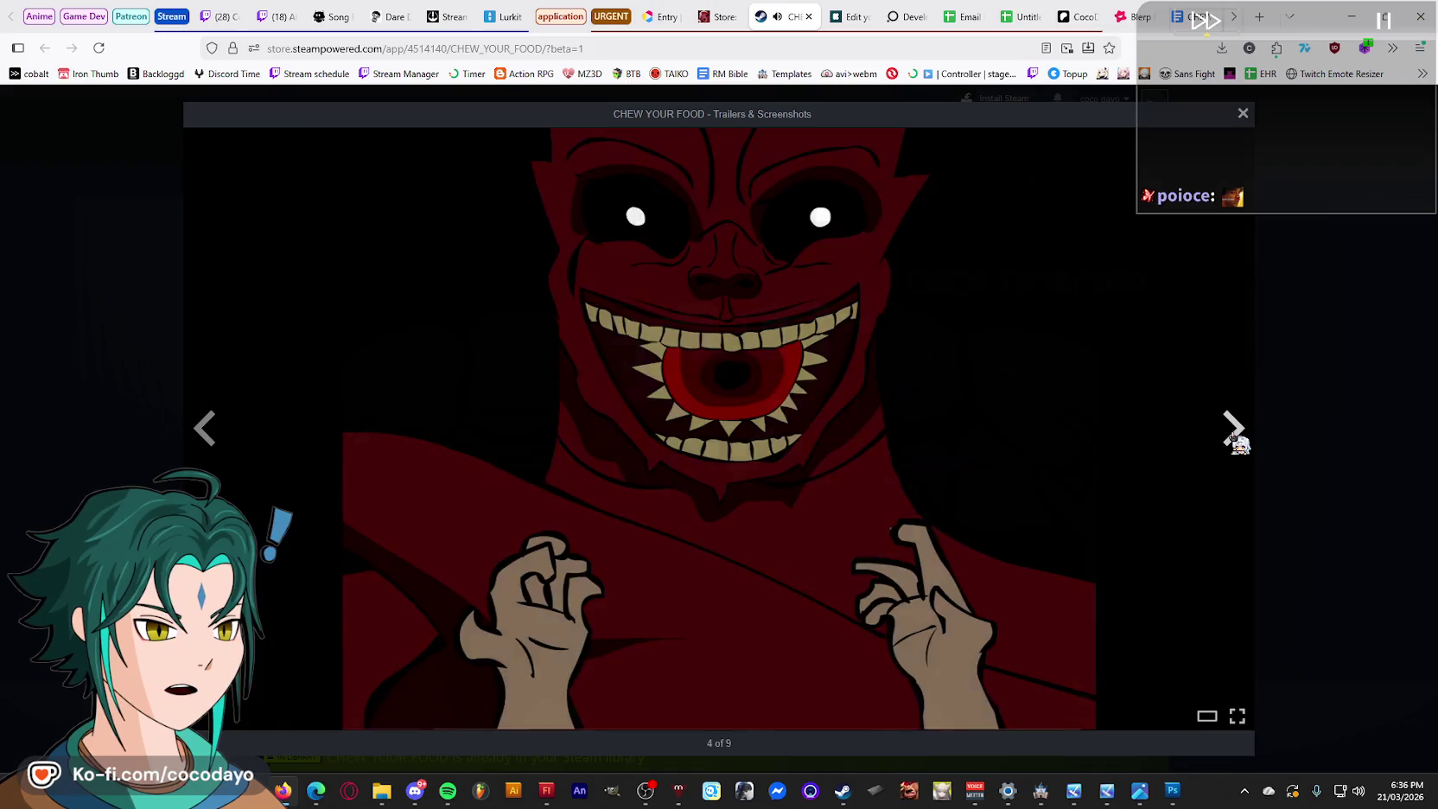
{"action": "left_click", "coordinate": [1232, 432]}
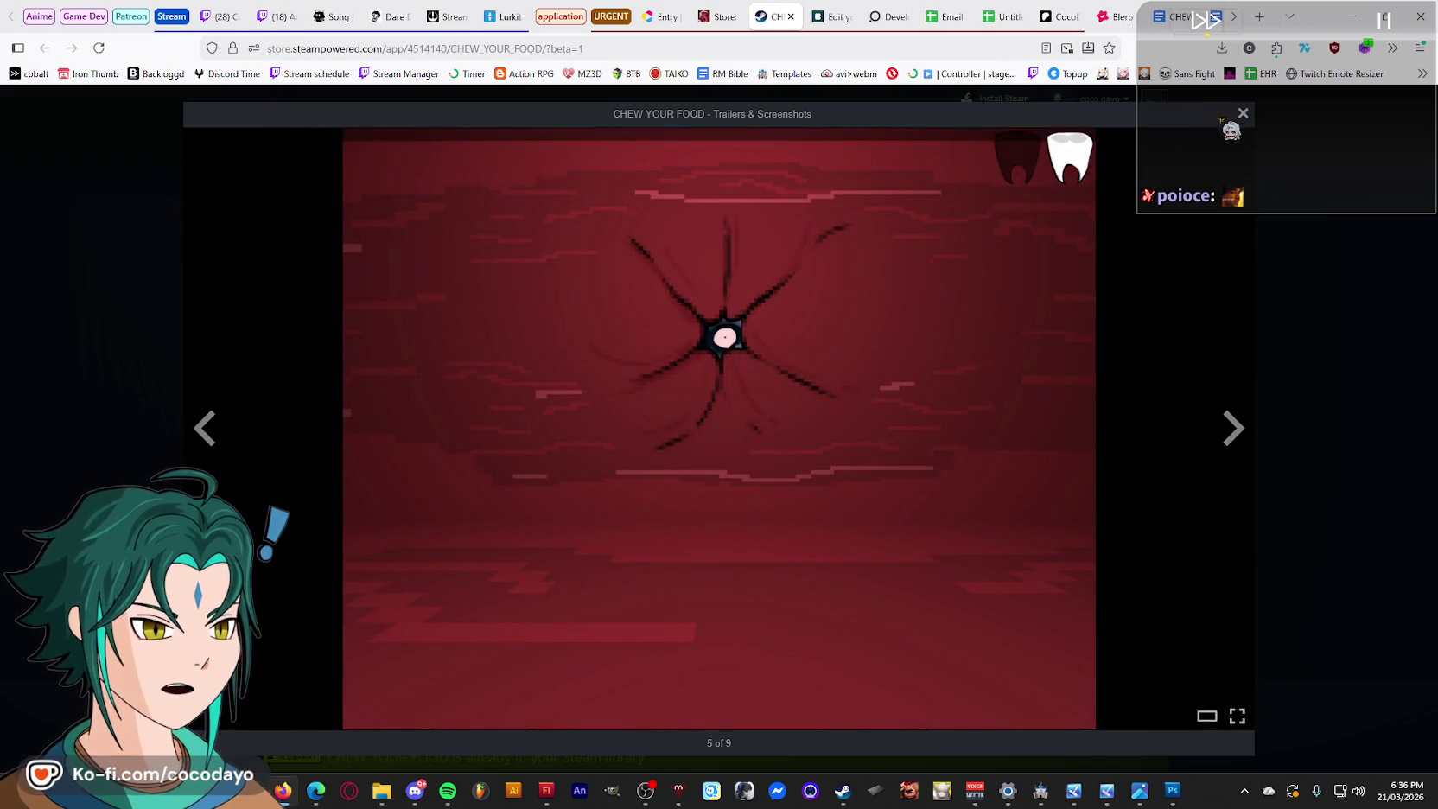
{"action": "left_click", "coordinate": [1242, 114]}
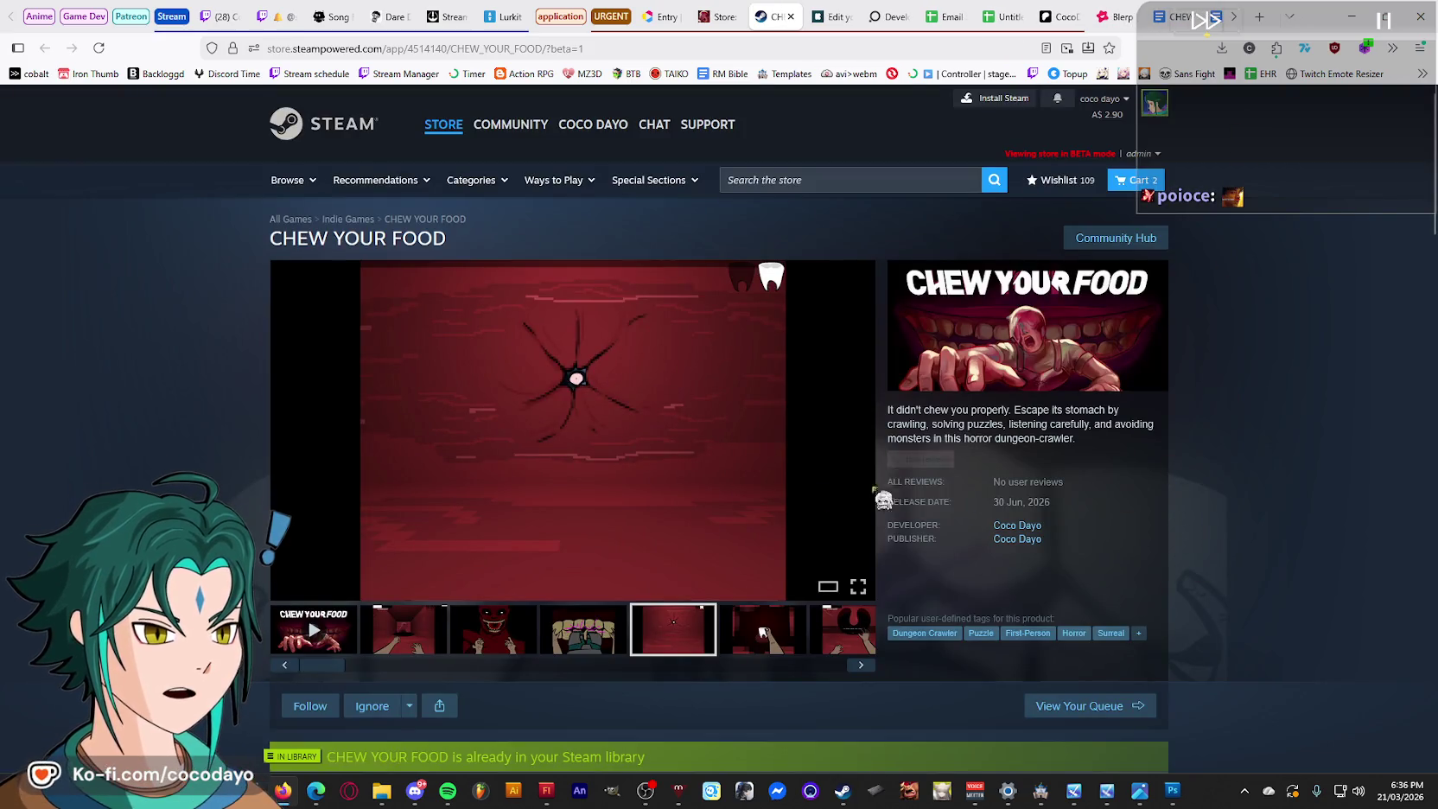
{"action": "scroll", "coordinate": [1021, 467], "scroll_direction": "down", "scroll_amount": 1}
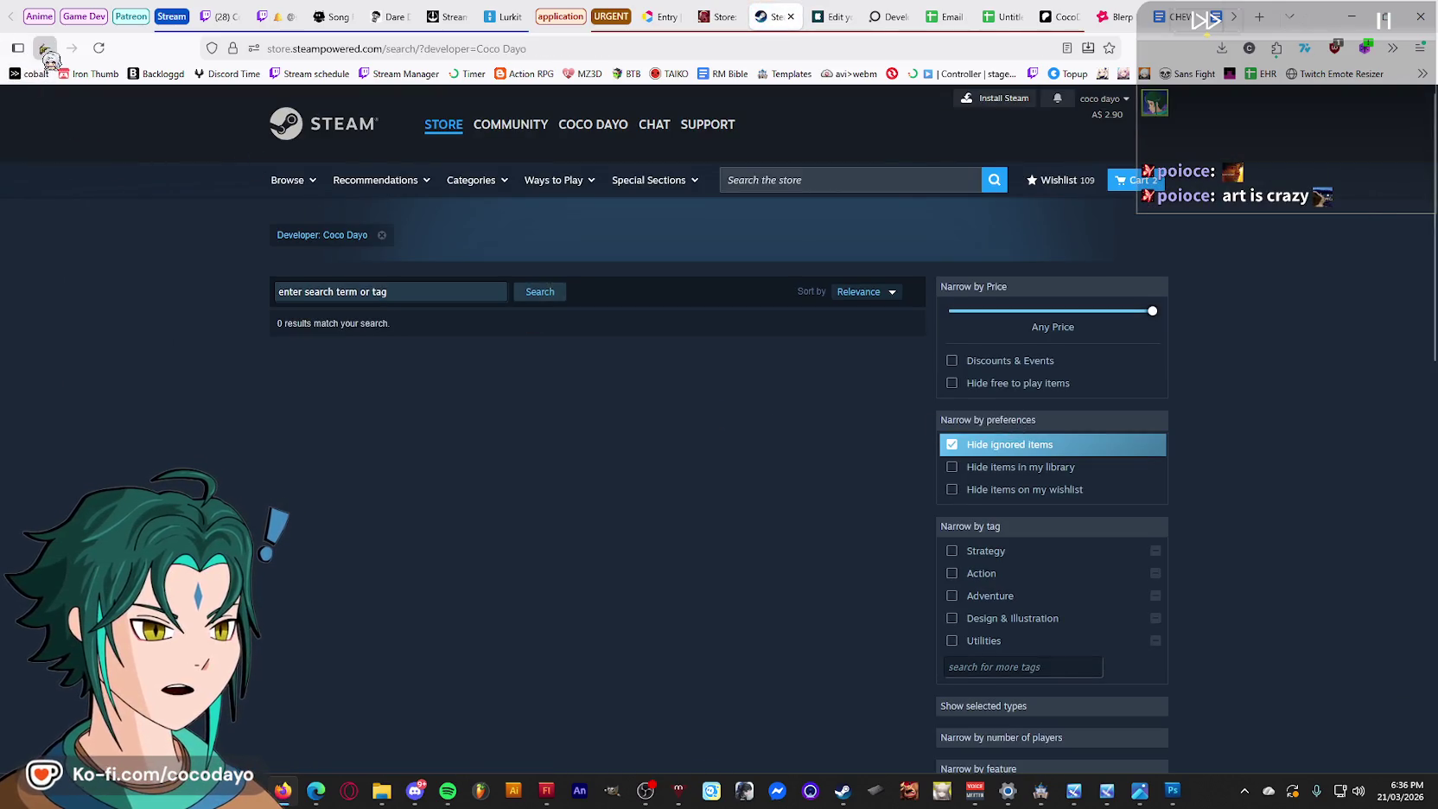
{"action": "left_click", "coordinate": [45, 48]}
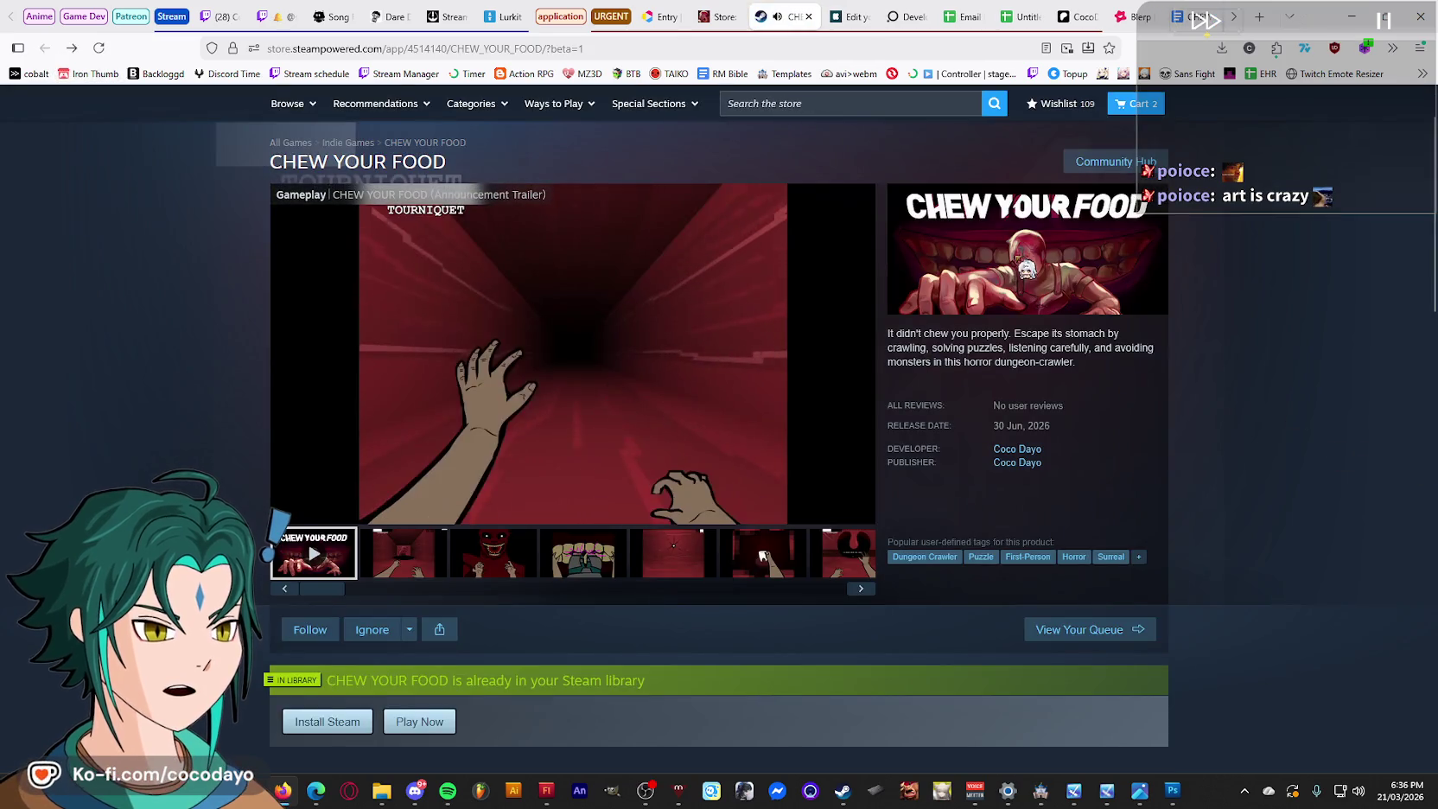
{"action": "left_click", "coordinate": [517, 427]}
Scroll down to the More Like This section and show the next set of similar games.
{"action": "scroll", "coordinate": [545, 484], "scroll_direction": "down", "scroll_amount": 5}
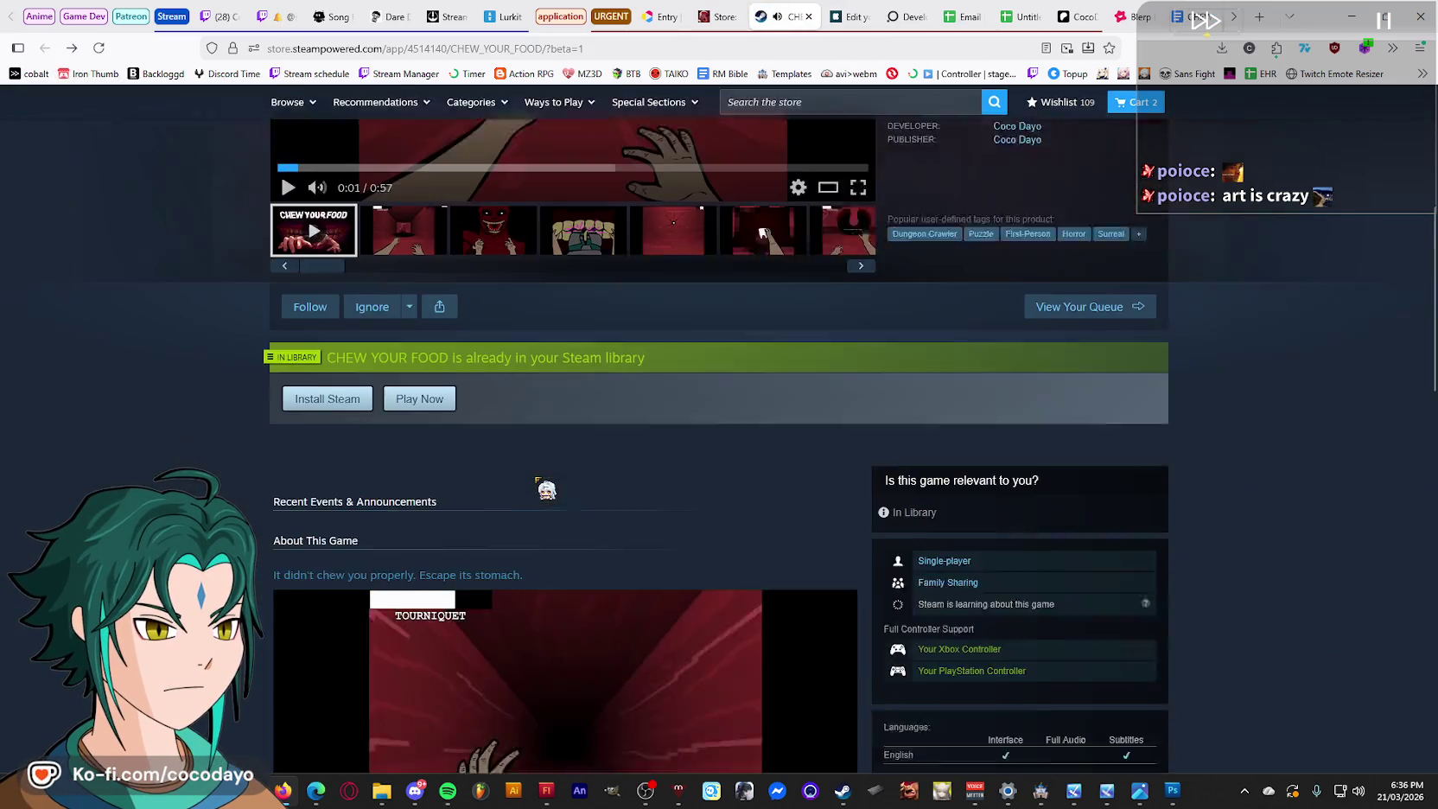
{"action": "scroll", "coordinate": [547, 488], "scroll_direction": "down", "scroll_amount": 4}
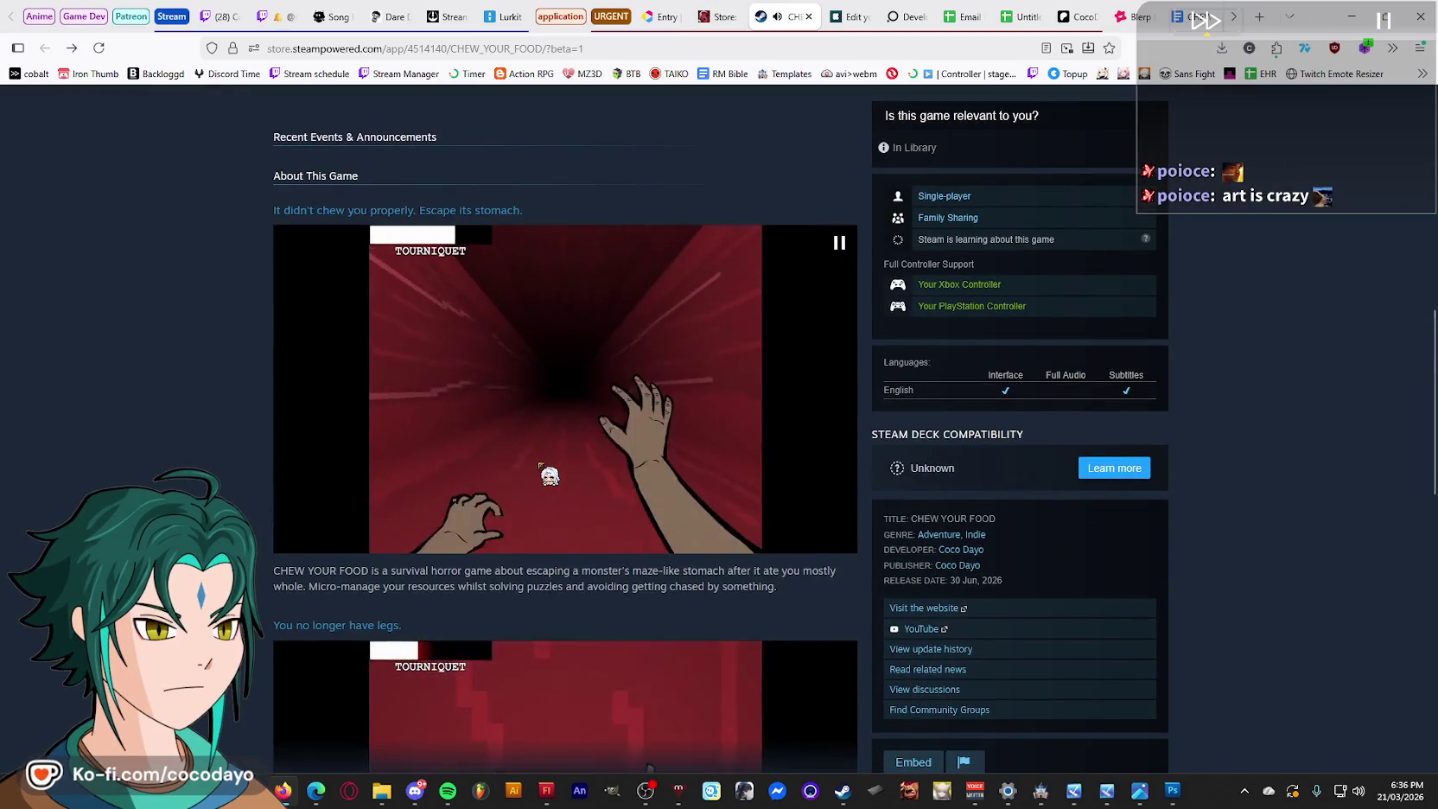
{"action": "scroll", "coordinate": [550, 474], "scroll_direction": "down", "scroll_amount": 1}
{"action": "scroll", "coordinate": [550, 475], "scroll_direction": "down", "scroll_amount": 3}
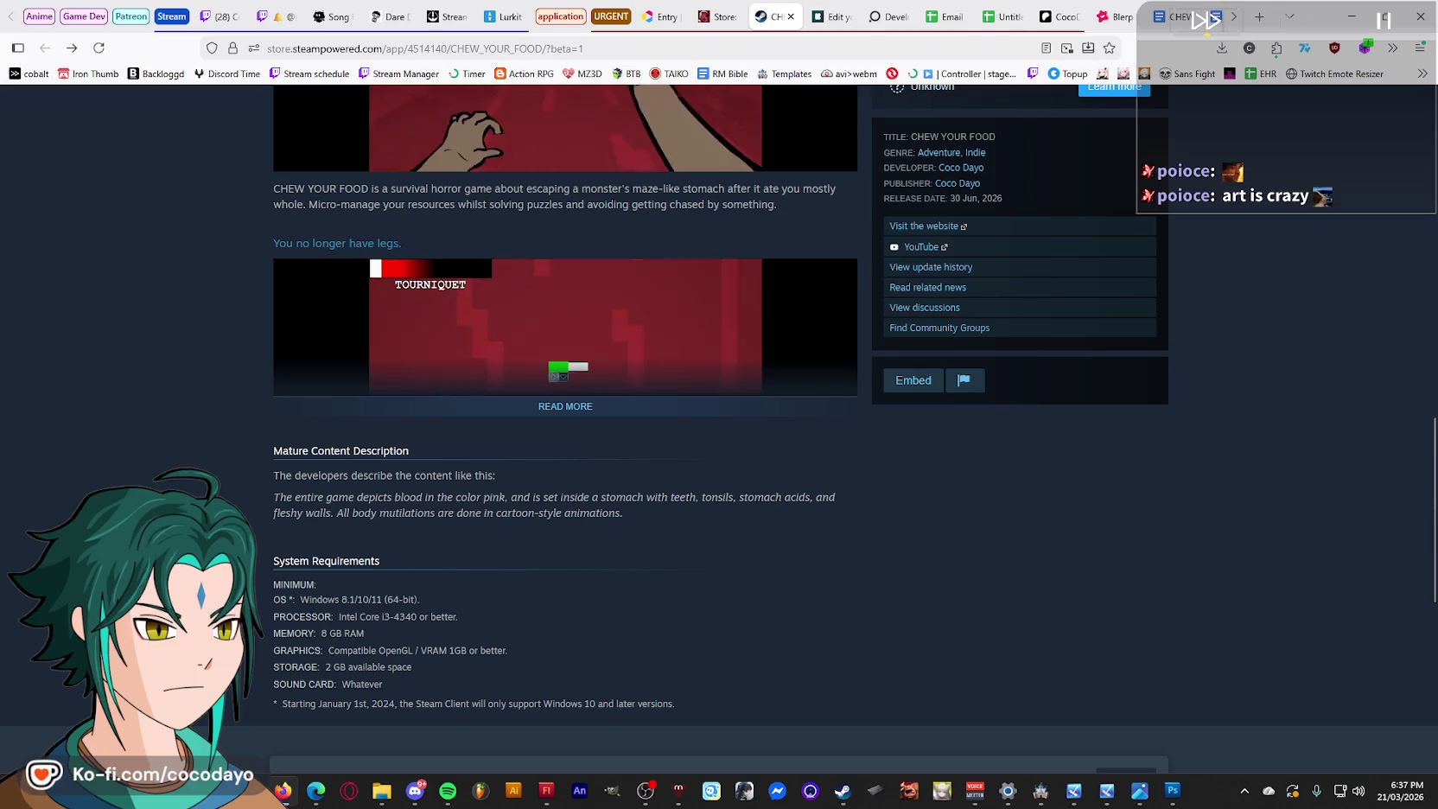
{"action": "scroll", "coordinate": [719, 432], "scroll_direction": "down", "scroll_amount": 2}
{"action": "scroll", "coordinate": [719, 432], "scroll_direction": "down", "scroll_amount": 3}
{"action": "scroll", "coordinate": [719, 432], "scroll_direction": "down", "scroll_amount": 2}
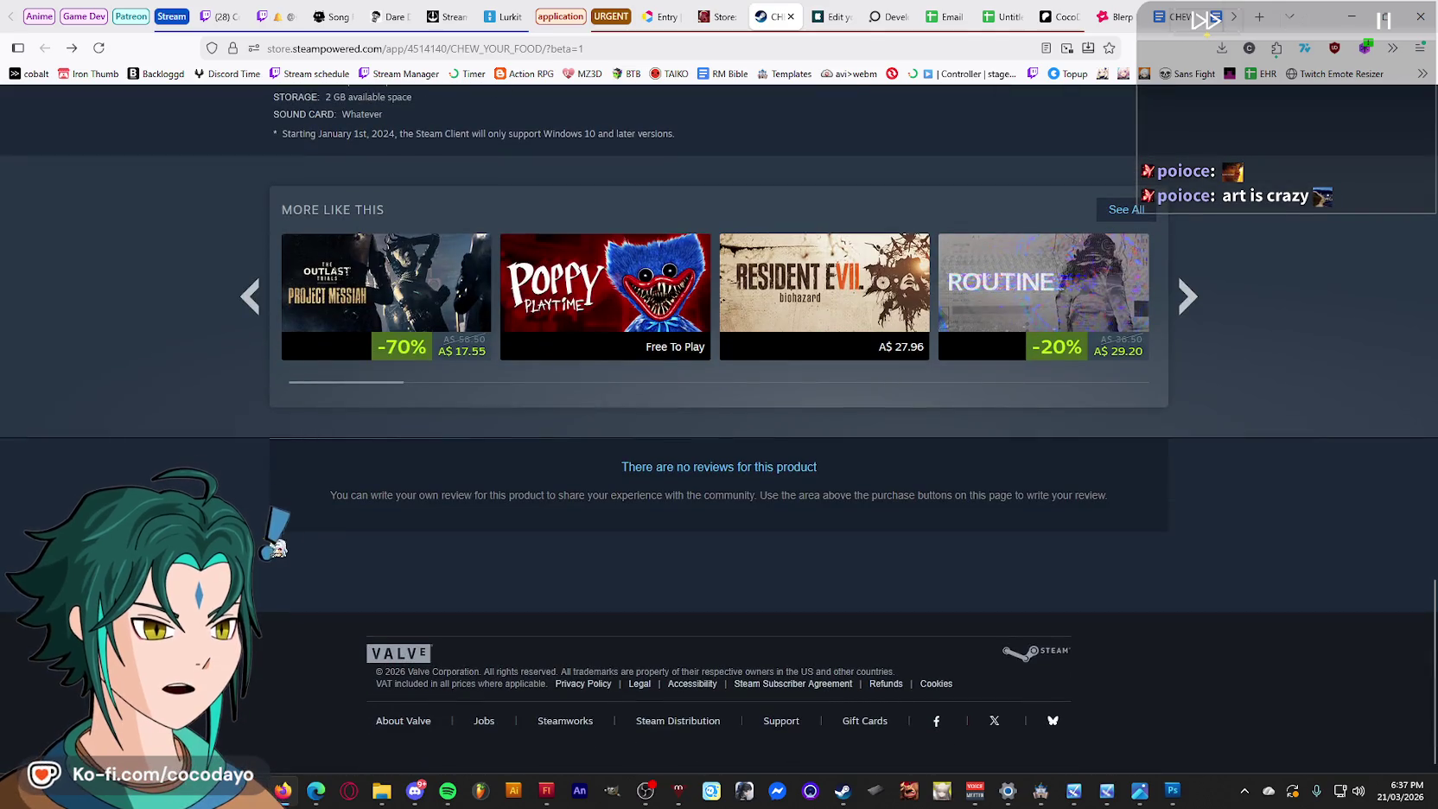
{"action": "mouse_move", "coordinate": [604, 270]}
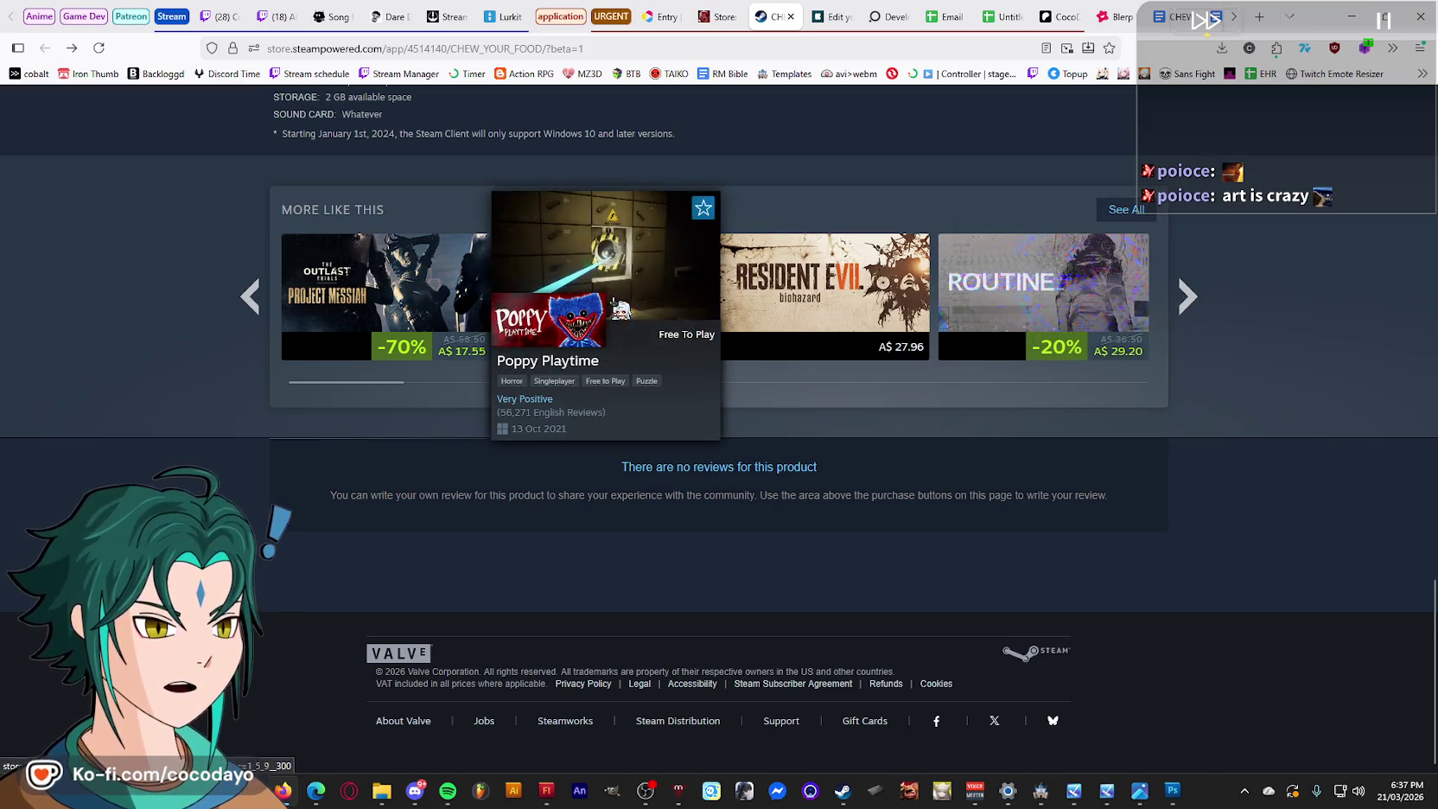
{"action": "left_click", "coordinate": [1189, 298]}
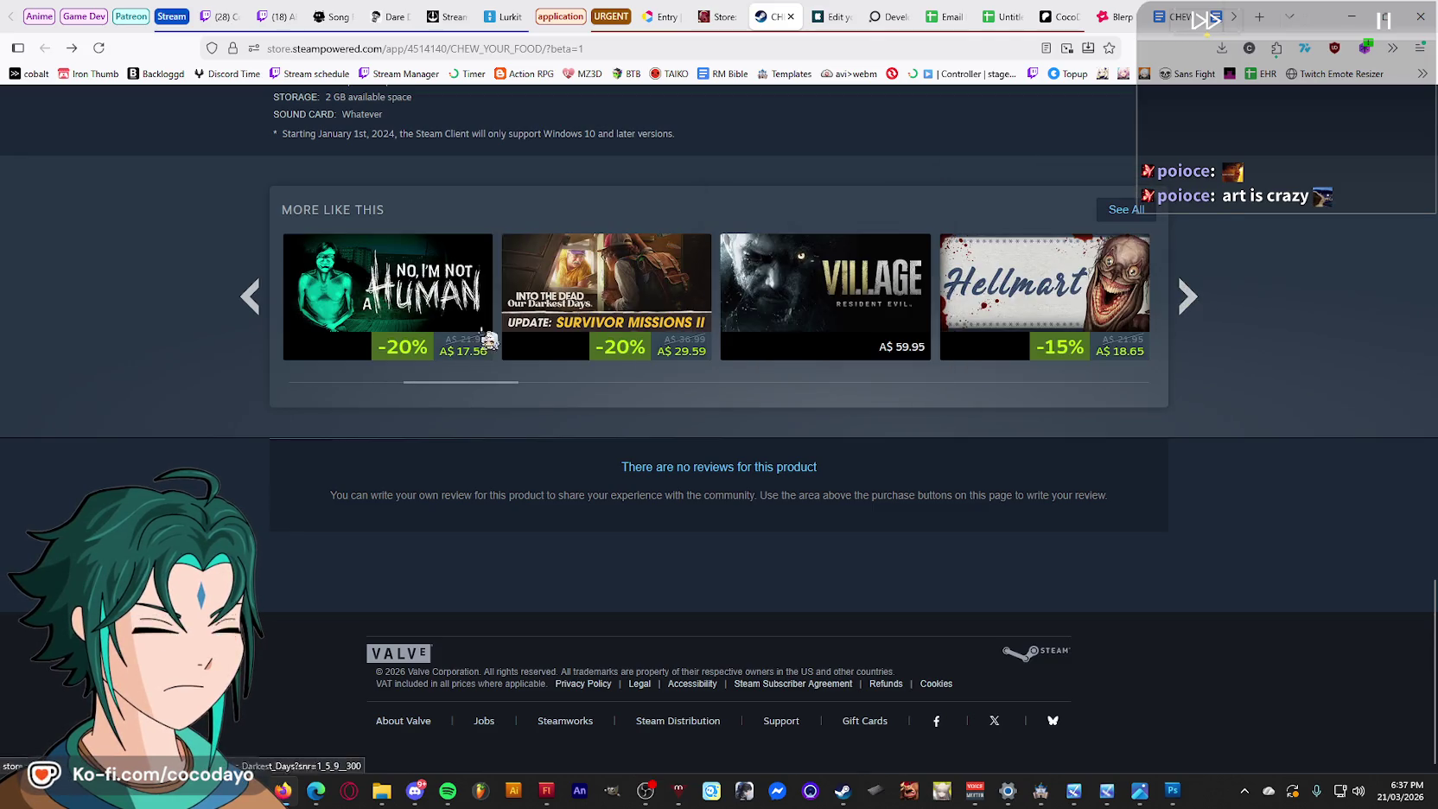
{"action": "mouse_move", "coordinate": [385, 298]}
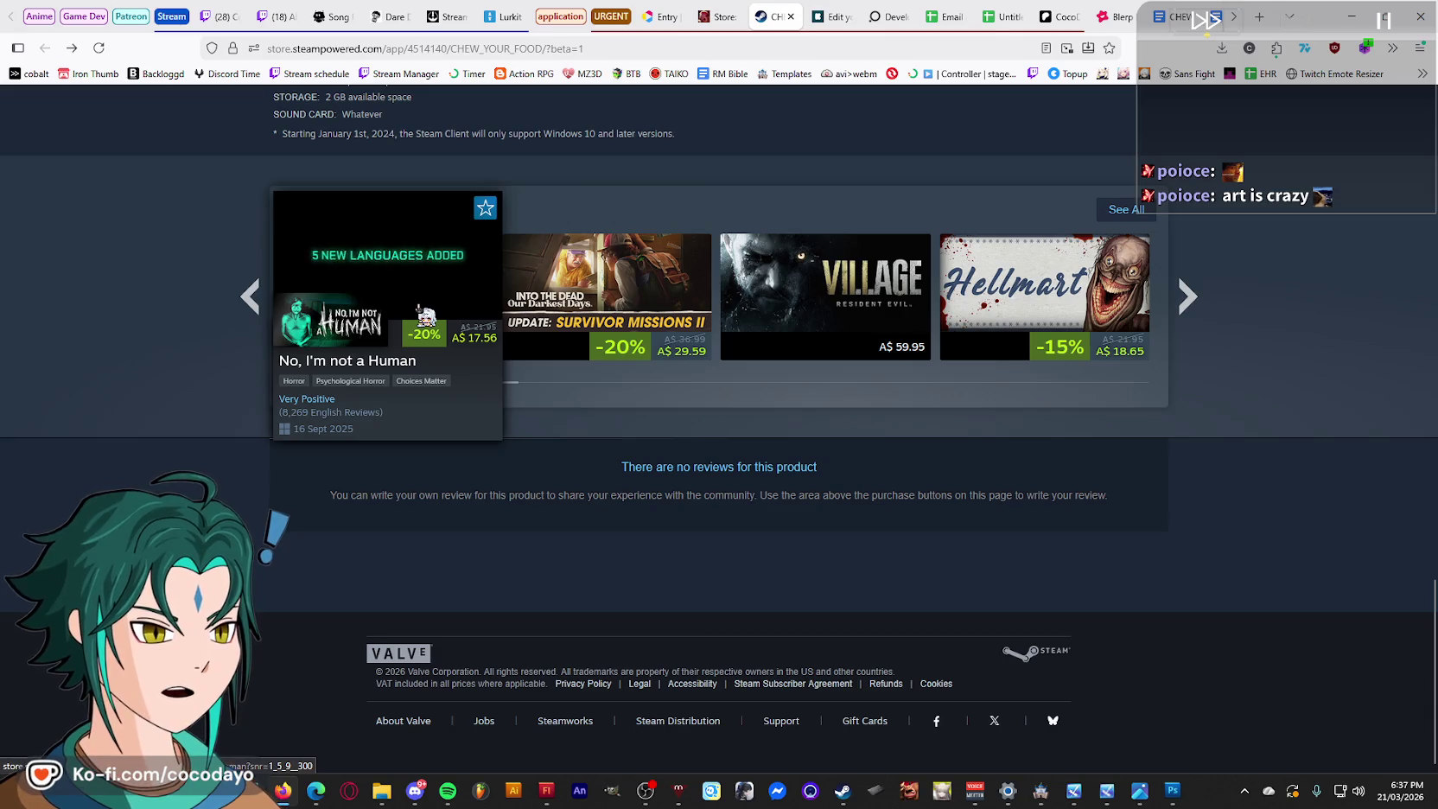
{"action": "scroll", "coordinate": [1194, 385], "scroll_direction": "up", "scroll_amount": 6}
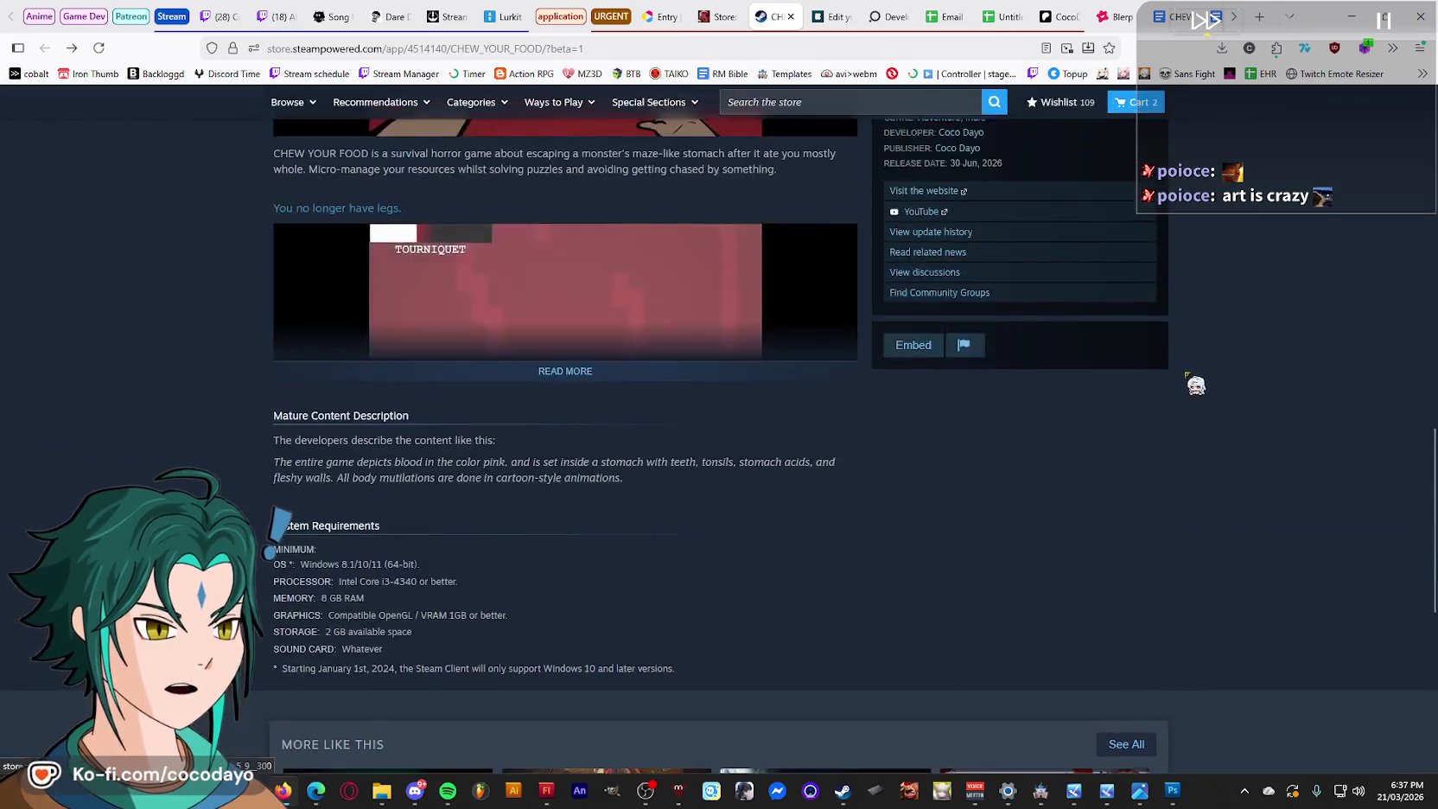
{"action": "scroll", "coordinate": [1194, 385], "scroll_direction": "up", "scroll_amount": 5}
{"action": "scroll", "coordinate": [1142, 406], "scroll_direction": "up", "scroll_amount": 5}
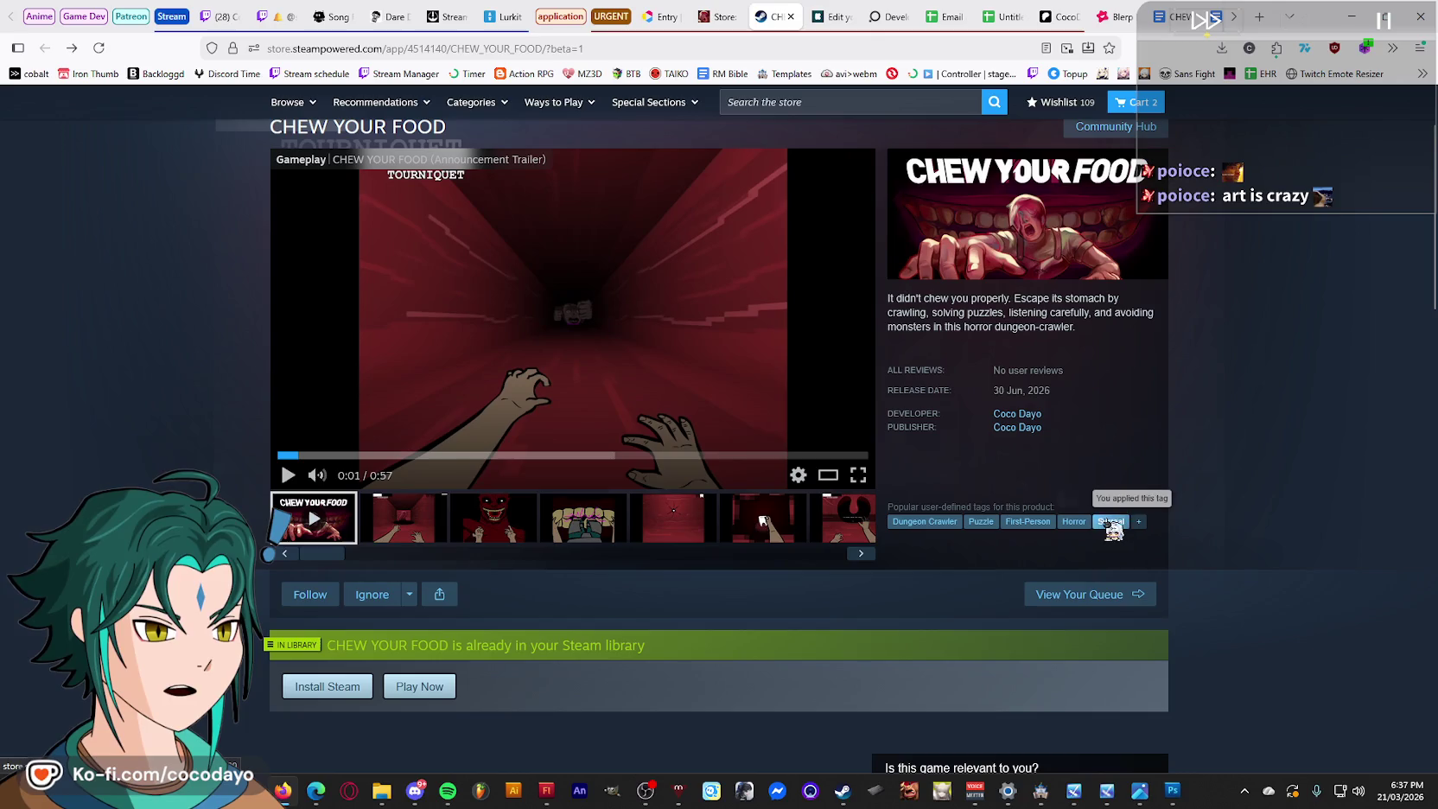
{"action": "scroll", "coordinate": [1114, 528], "scroll_direction": "down", "scroll_amount": 5}
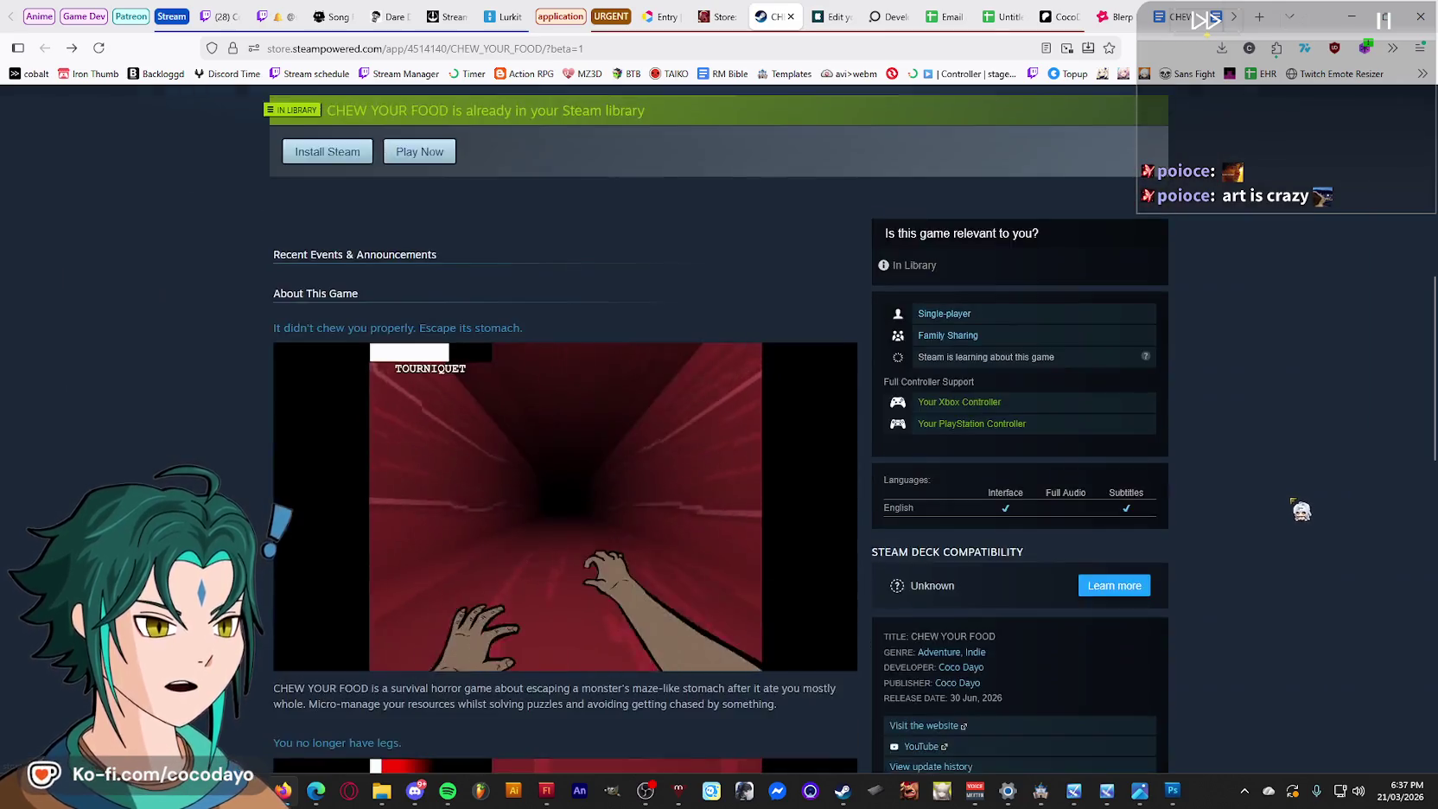
{"action": "scroll", "coordinate": [1300, 504], "scroll_direction": "down", "scroll_amount": 5}
{"action": "scroll", "coordinate": [1322, 488], "scroll_direction": "down", "scroll_amount": 5}
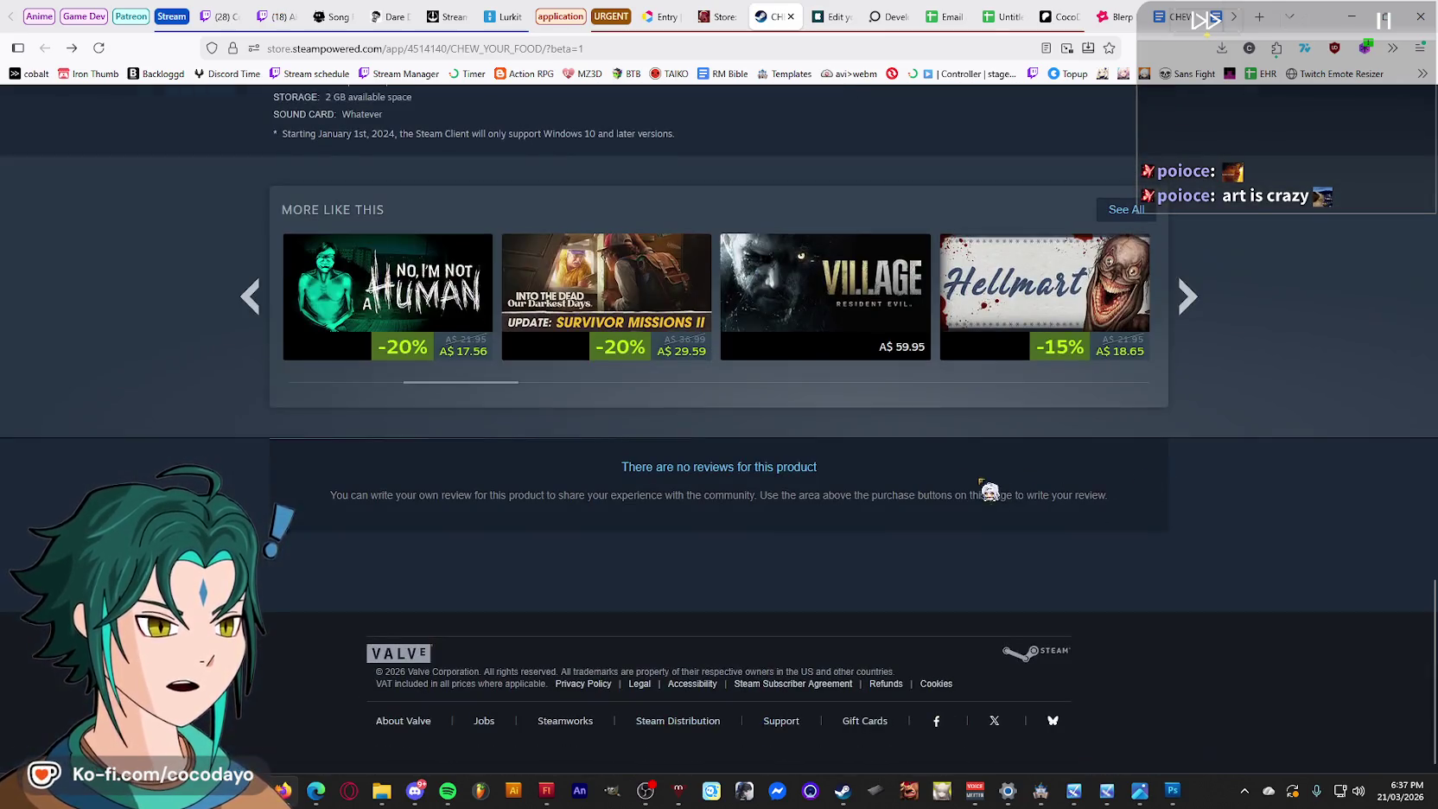
Page through four more sets of similar games, then scroll back up to the tags.
{"action": "left_click", "coordinate": [1184, 303]}
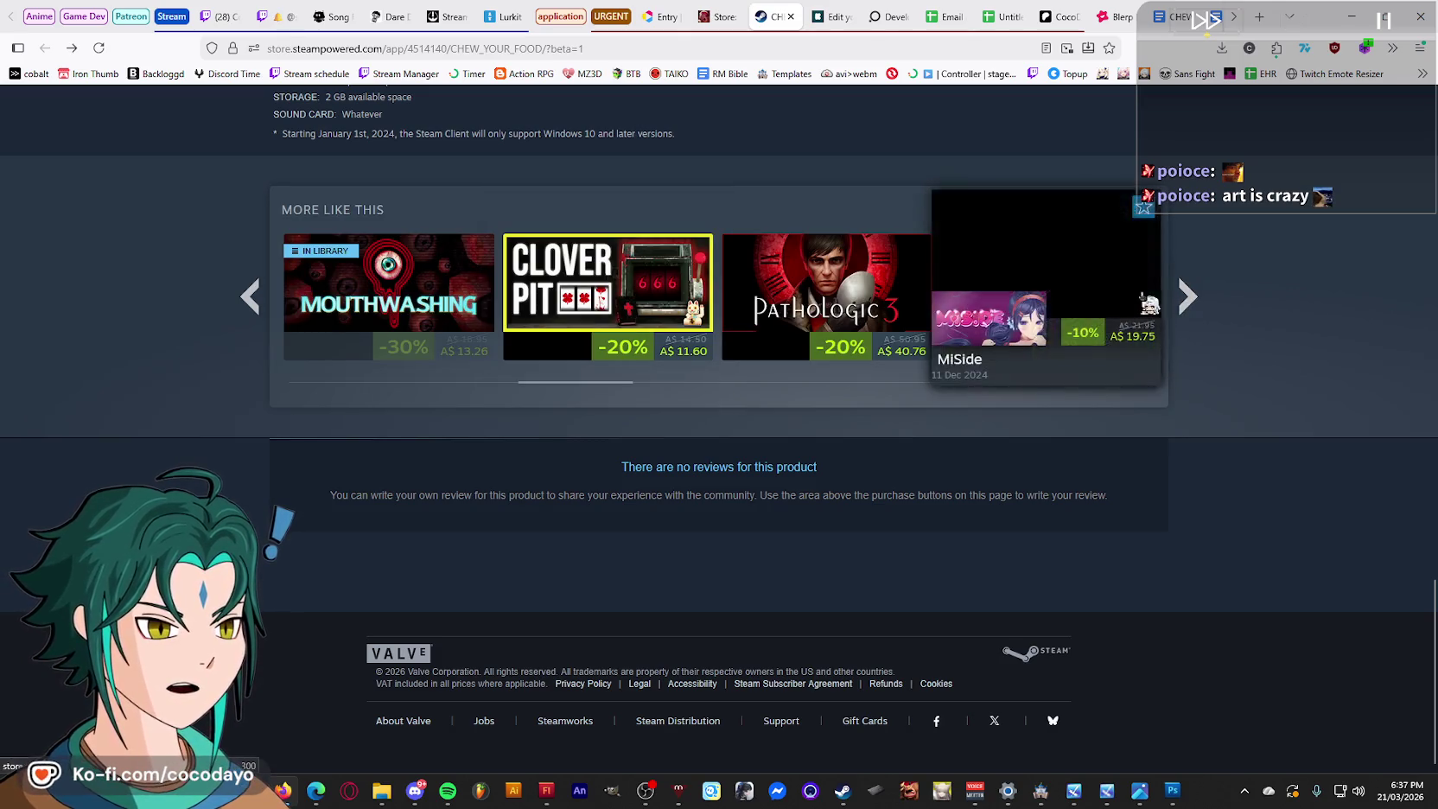
{"action": "left_click", "coordinate": [1186, 298]}
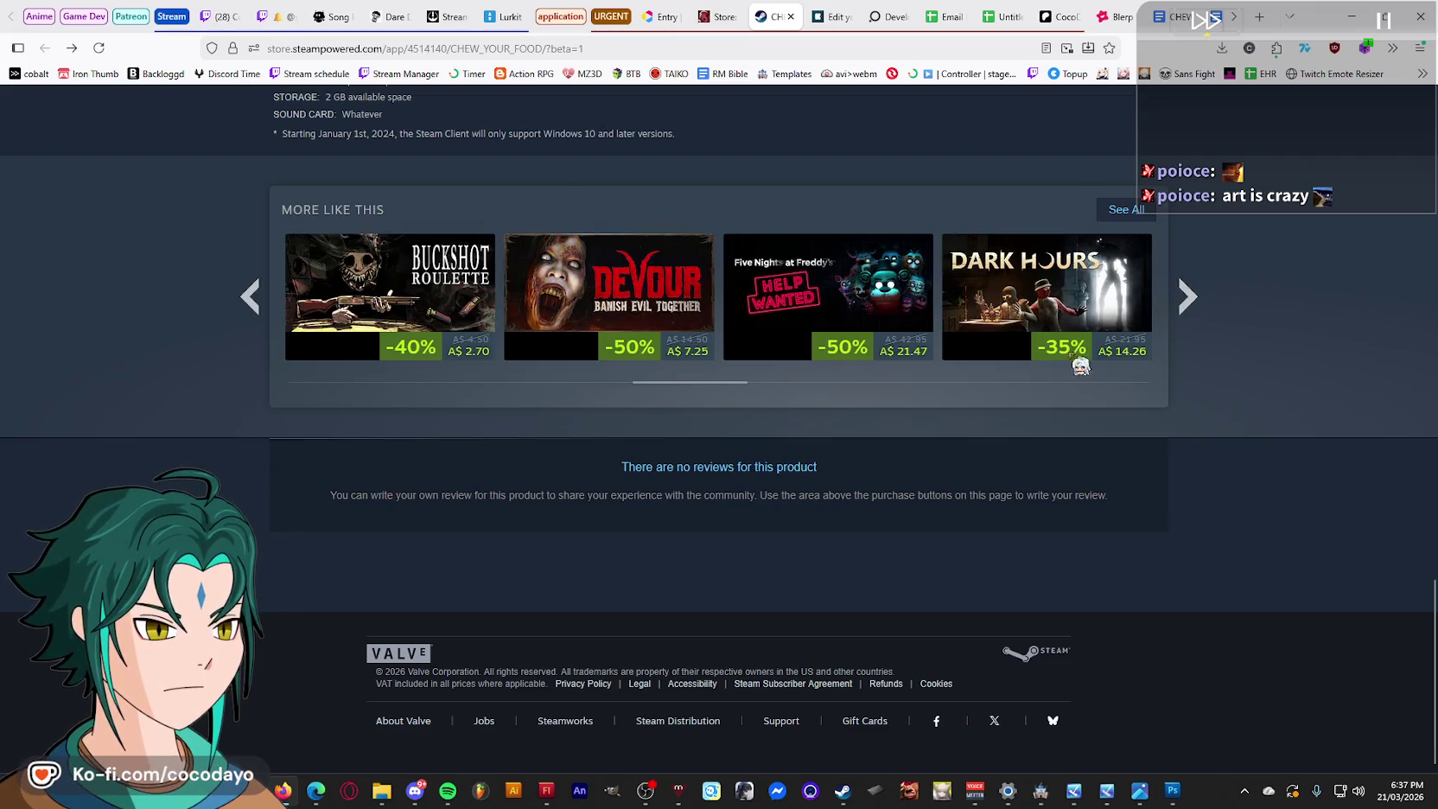
{"action": "left_click", "coordinate": [1188, 298]}
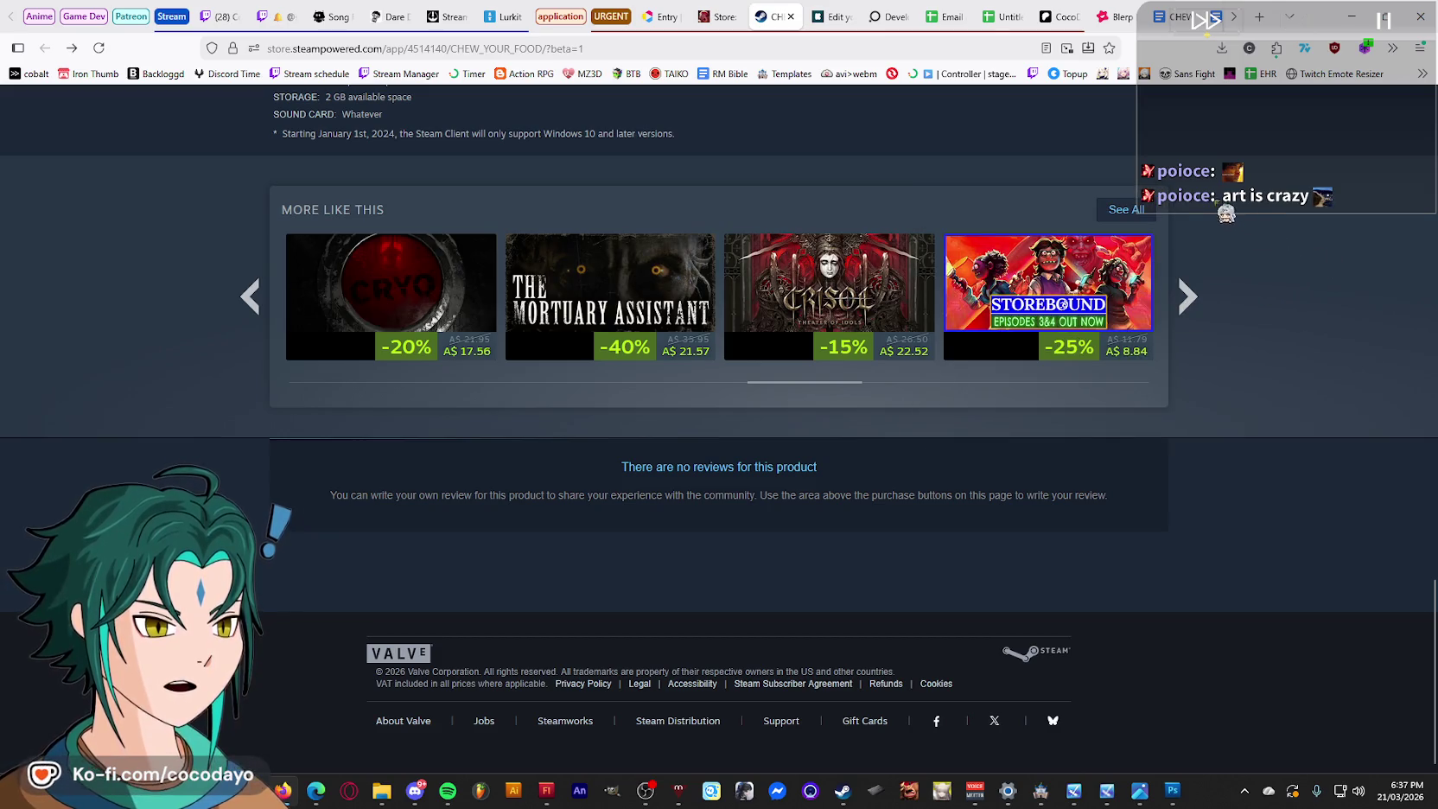
{"action": "left_click", "coordinate": [1188, 298]}
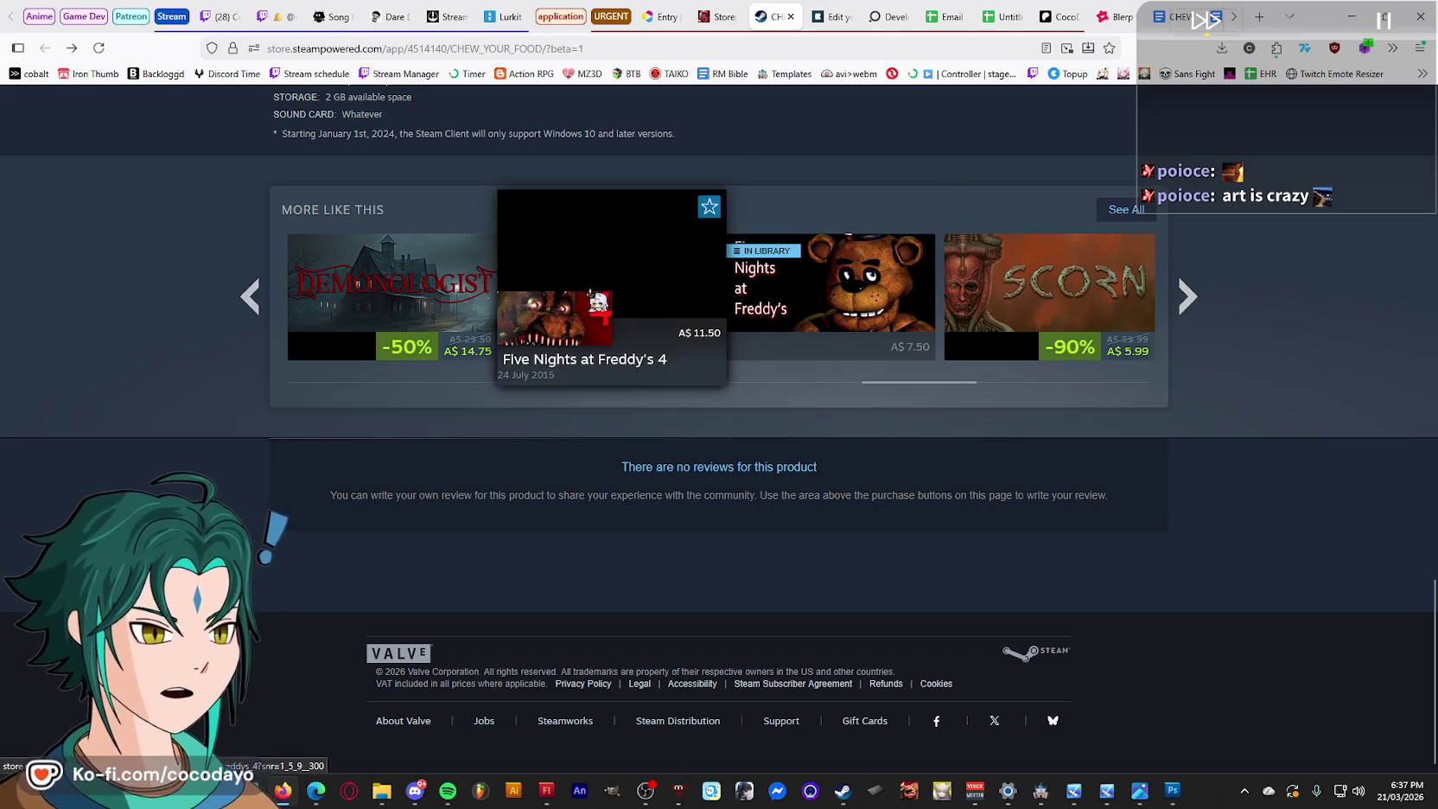
{"action": "scroll", "coordinate": [1314, 347], "scroll_direction": "up", "scroll_amount": 2}
{"action": "scroll", "coordinate": [1315, 352], "scroll_direction": "up", "scroll_amount": 5}
{"action": "scroll", "coordinate": [1315, 353], "scroll_direction": "up", "scroll_amount": 5}
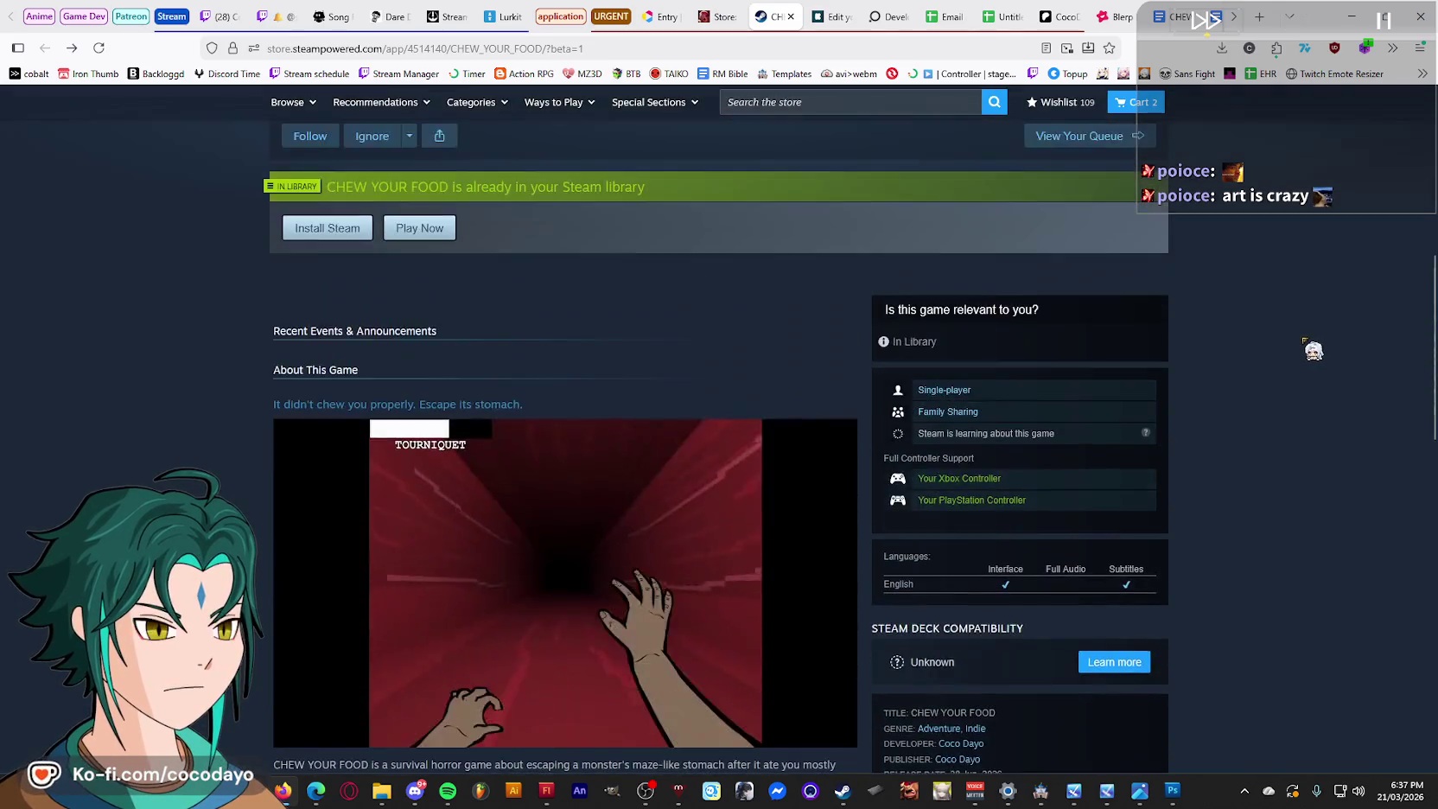
{"action": "scroll", "coordinate": [1309, 344], "scroll_direction": "up", "scroll_amount": 5}
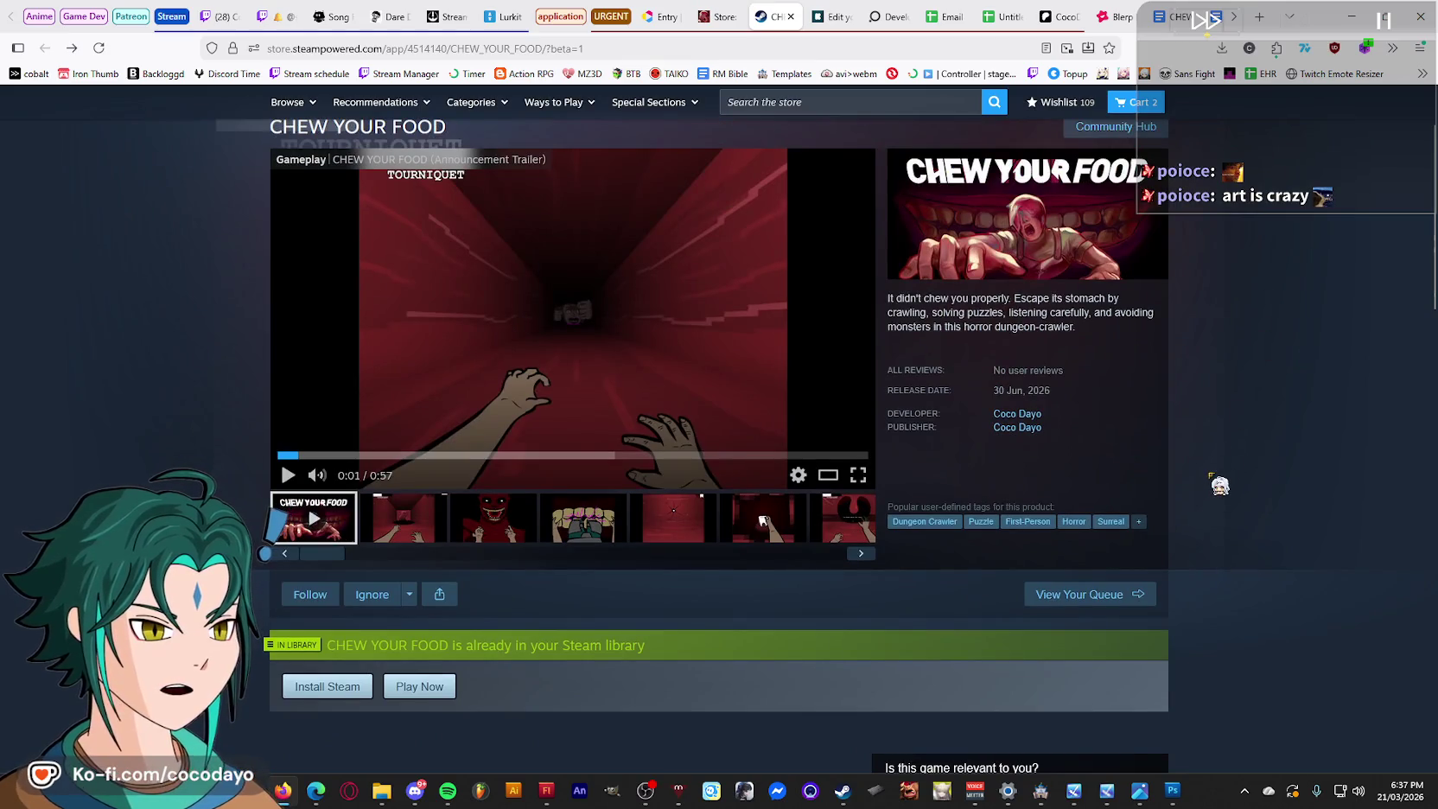
{"action": "left_click", "coordinate": [1138, 522]}
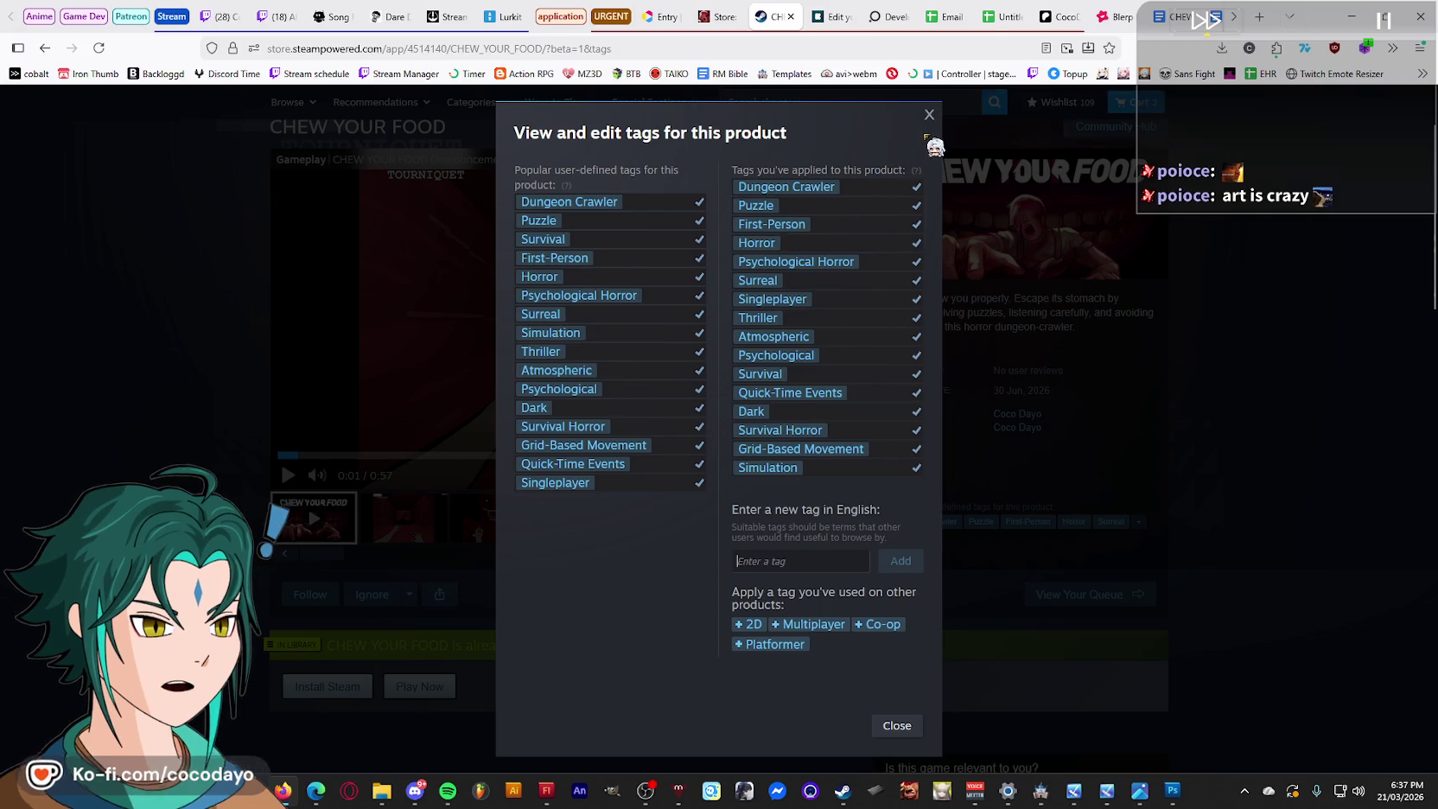
Close the tag editor and switch to the CHEW YOUR FOOD Google Docs notes.
{"action": "left_click", "coordinate": [929, 115]}
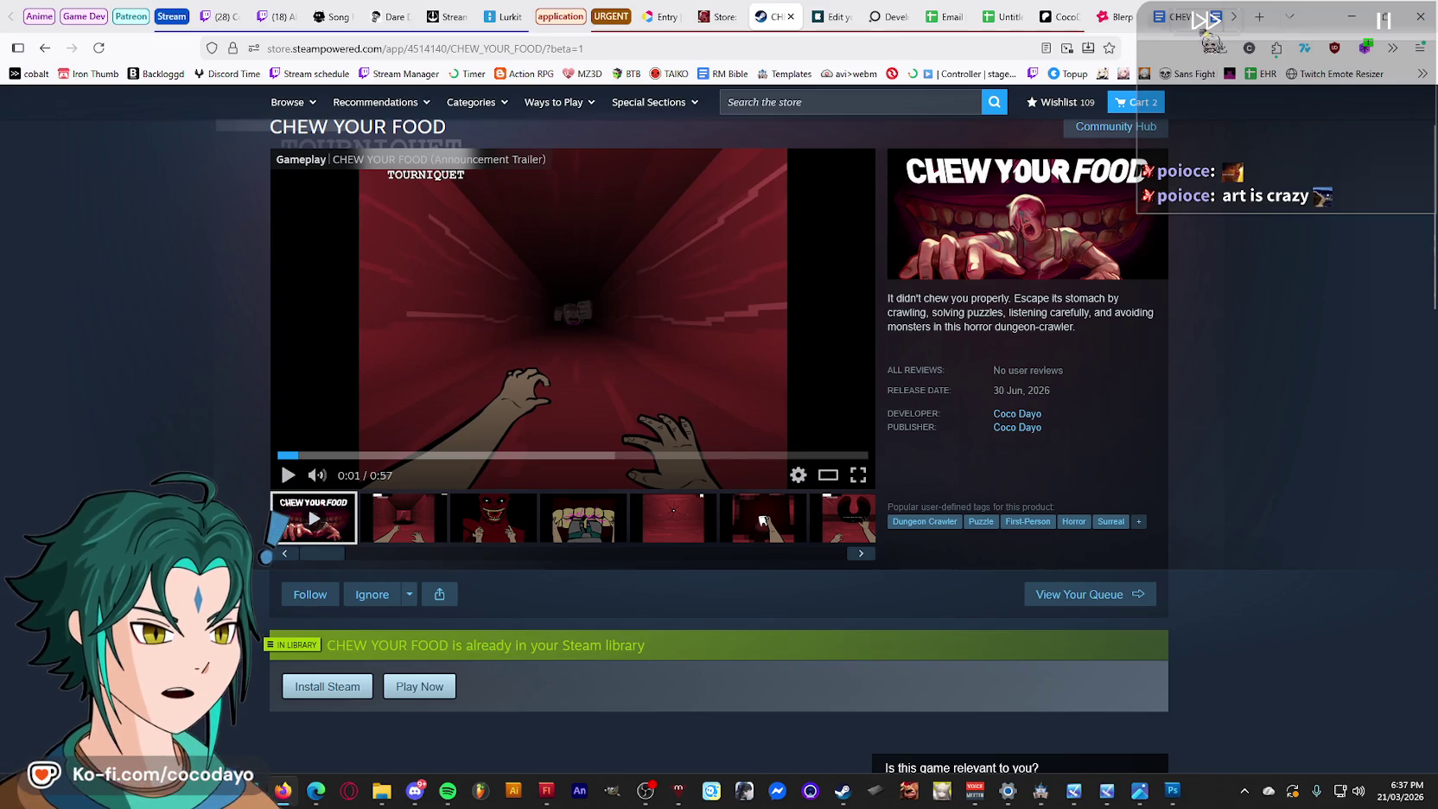
{"action": "left_click", "coordinate": [1168, 16]}
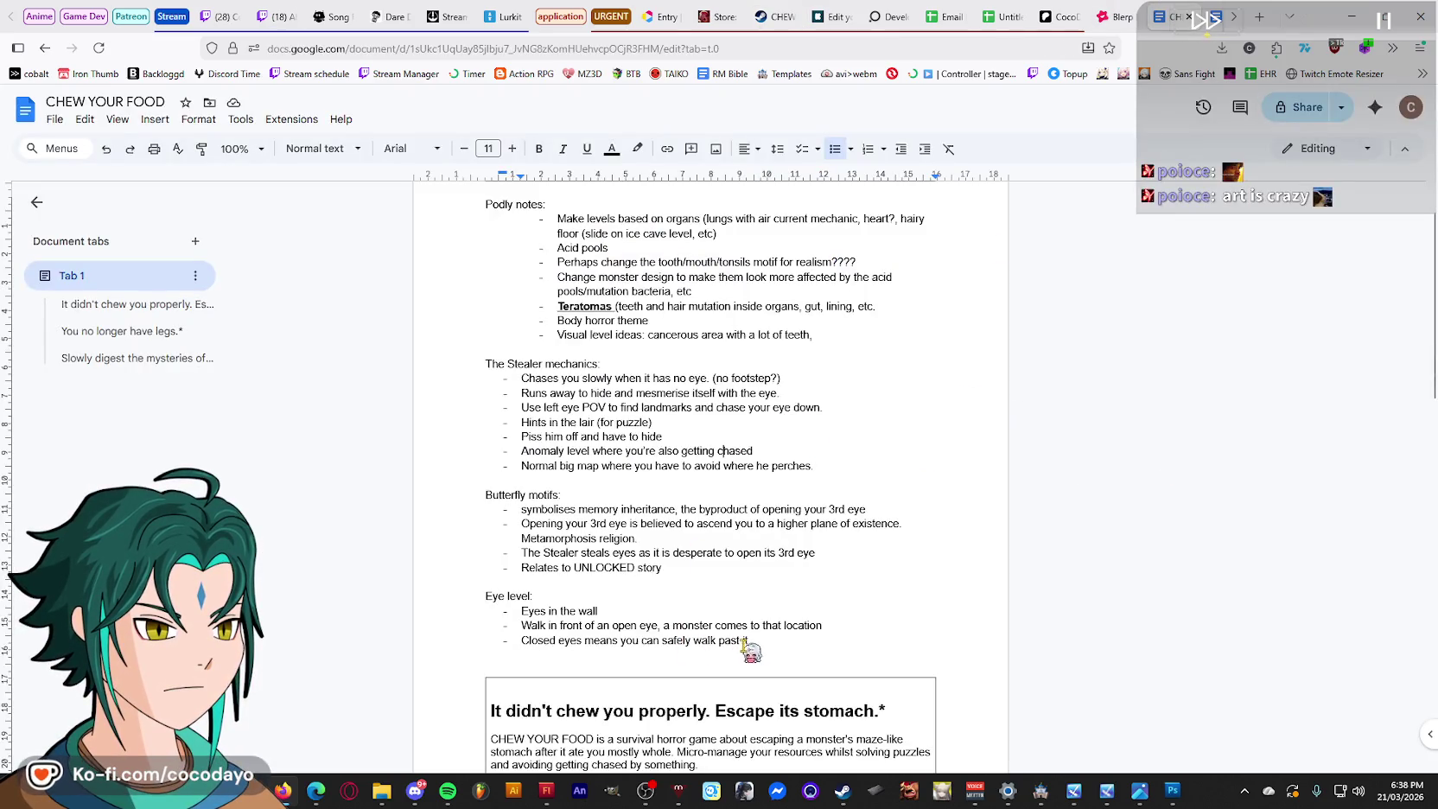
Below the Eye level bullets, add an 'EDIT TAGS:' heading with bullets 'Surreal' and 'QTE'.
{"action": "key", "text": "Return"}
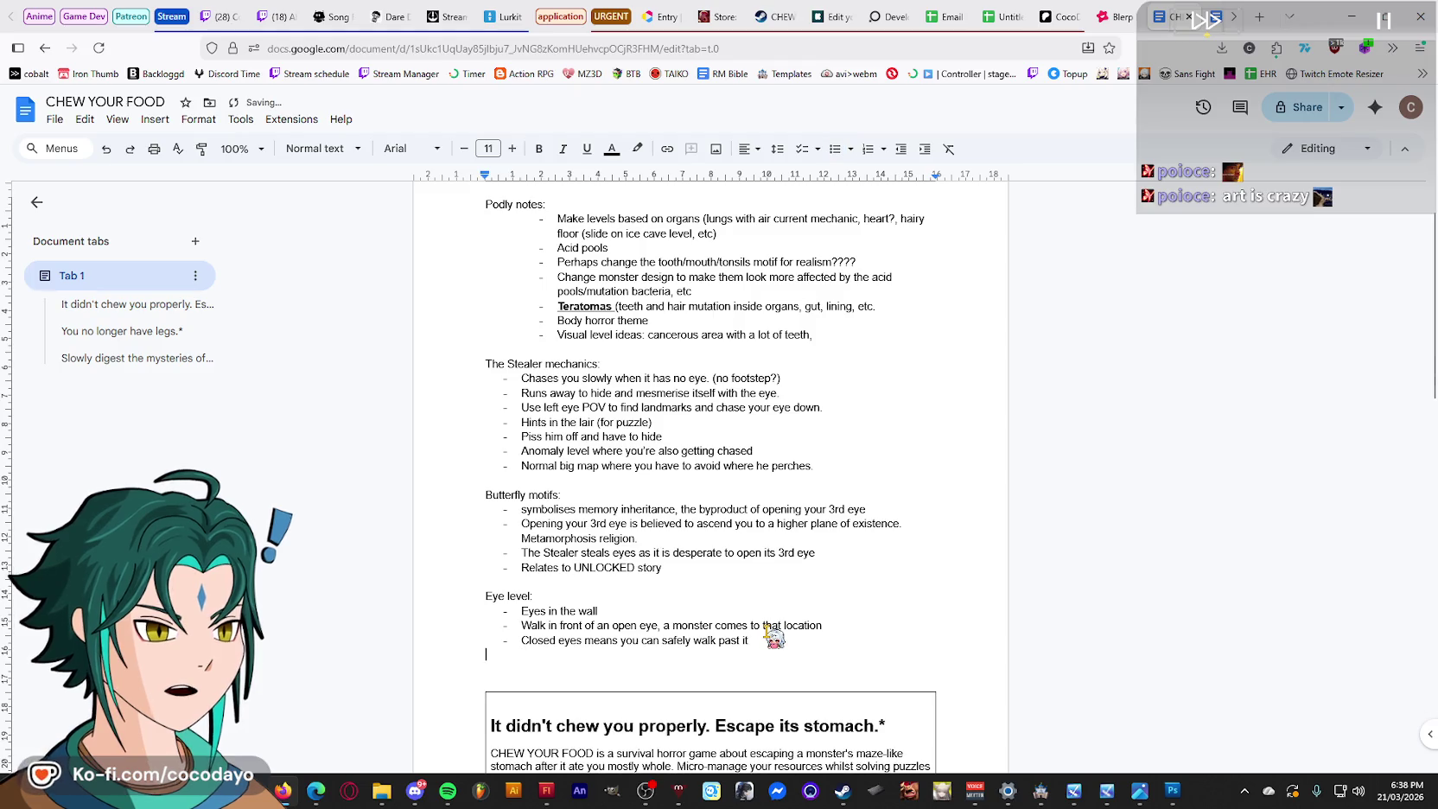
{"action": "key", "text": "Return"}
{"action": "type", "text": "REMOVE"}
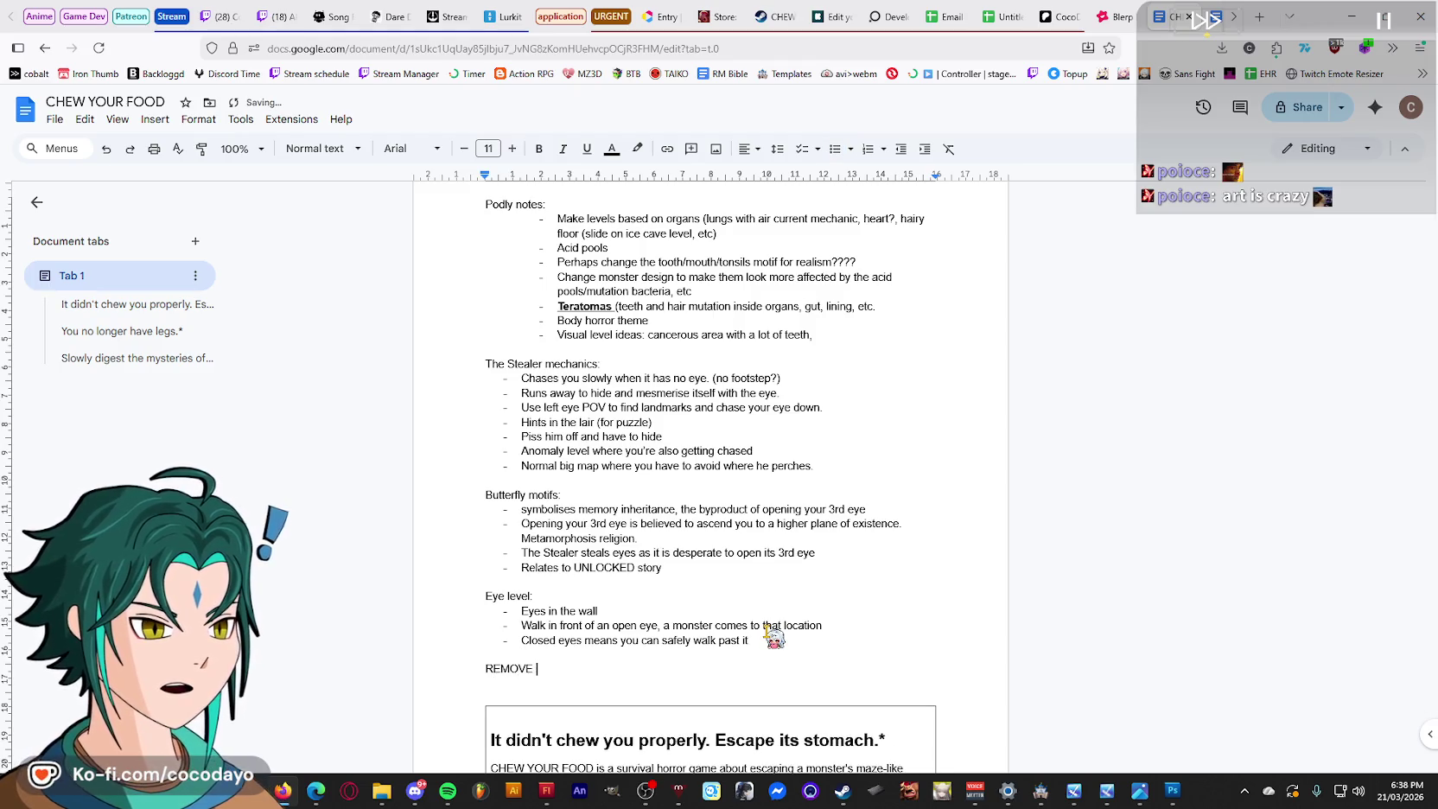
{"action": "key", "text": "Return"}
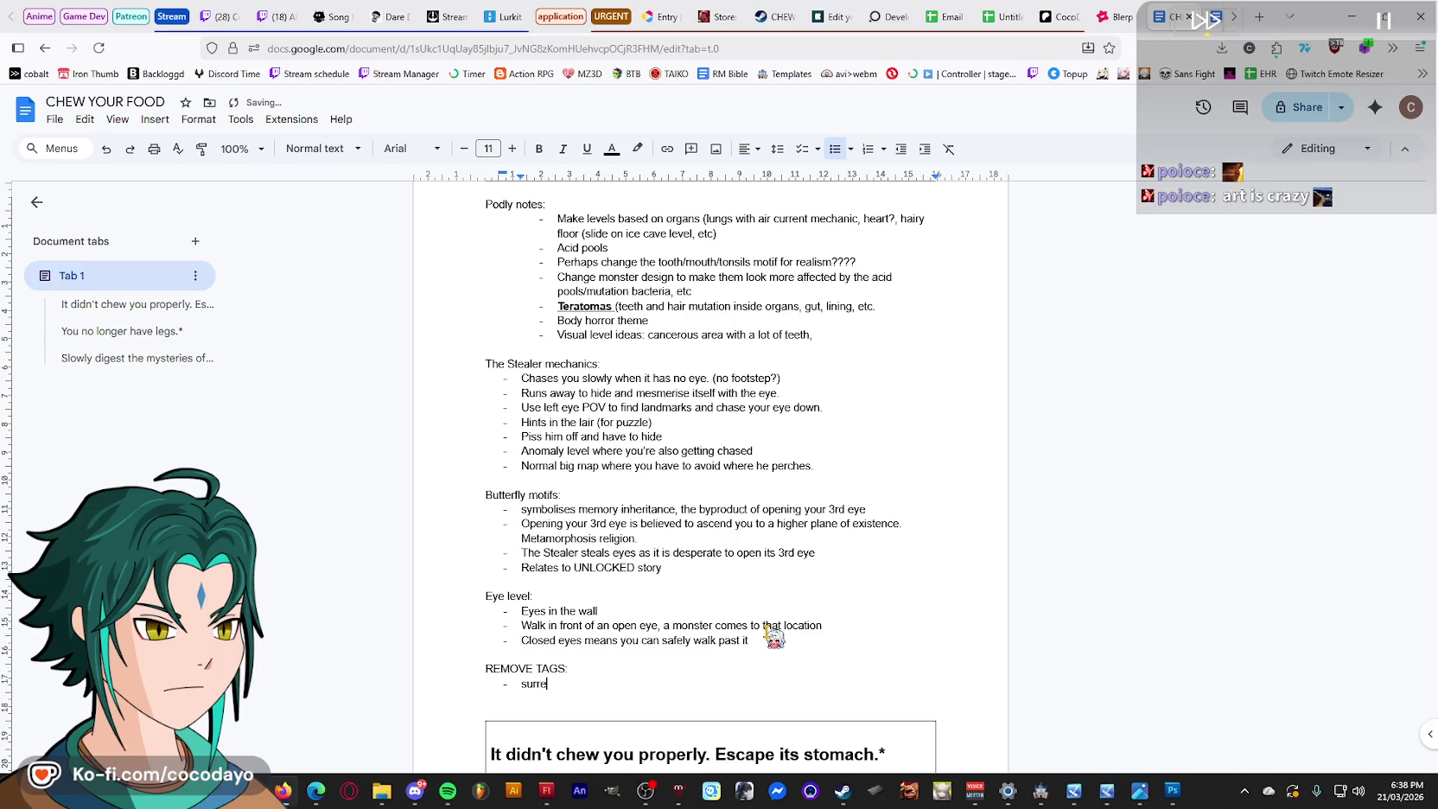
{"action": "type", "text": "al"}
{"action": "key", "text": "Return"}
{"action": "type", "text": "QT"}
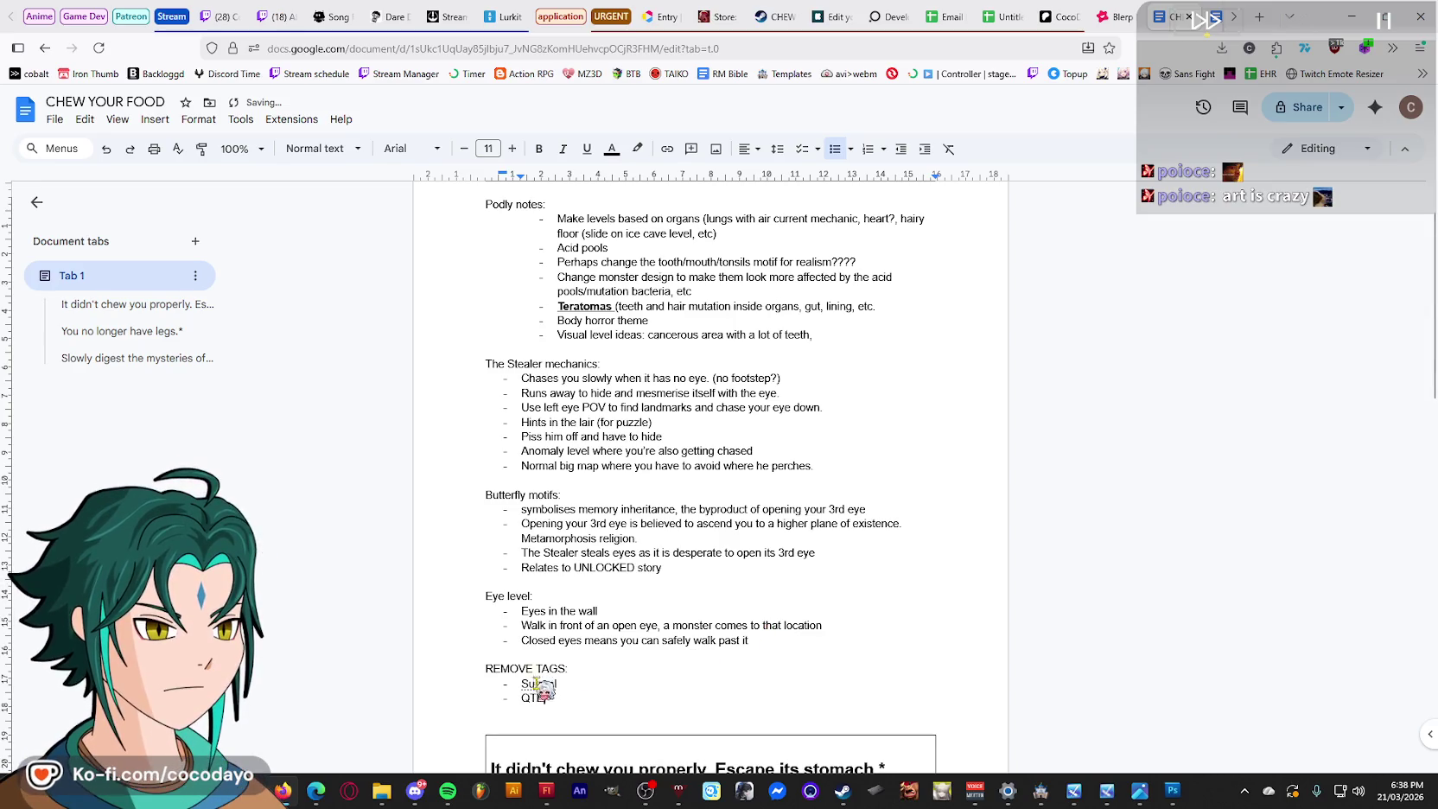
{"action": "type", "text": "EDIT"}
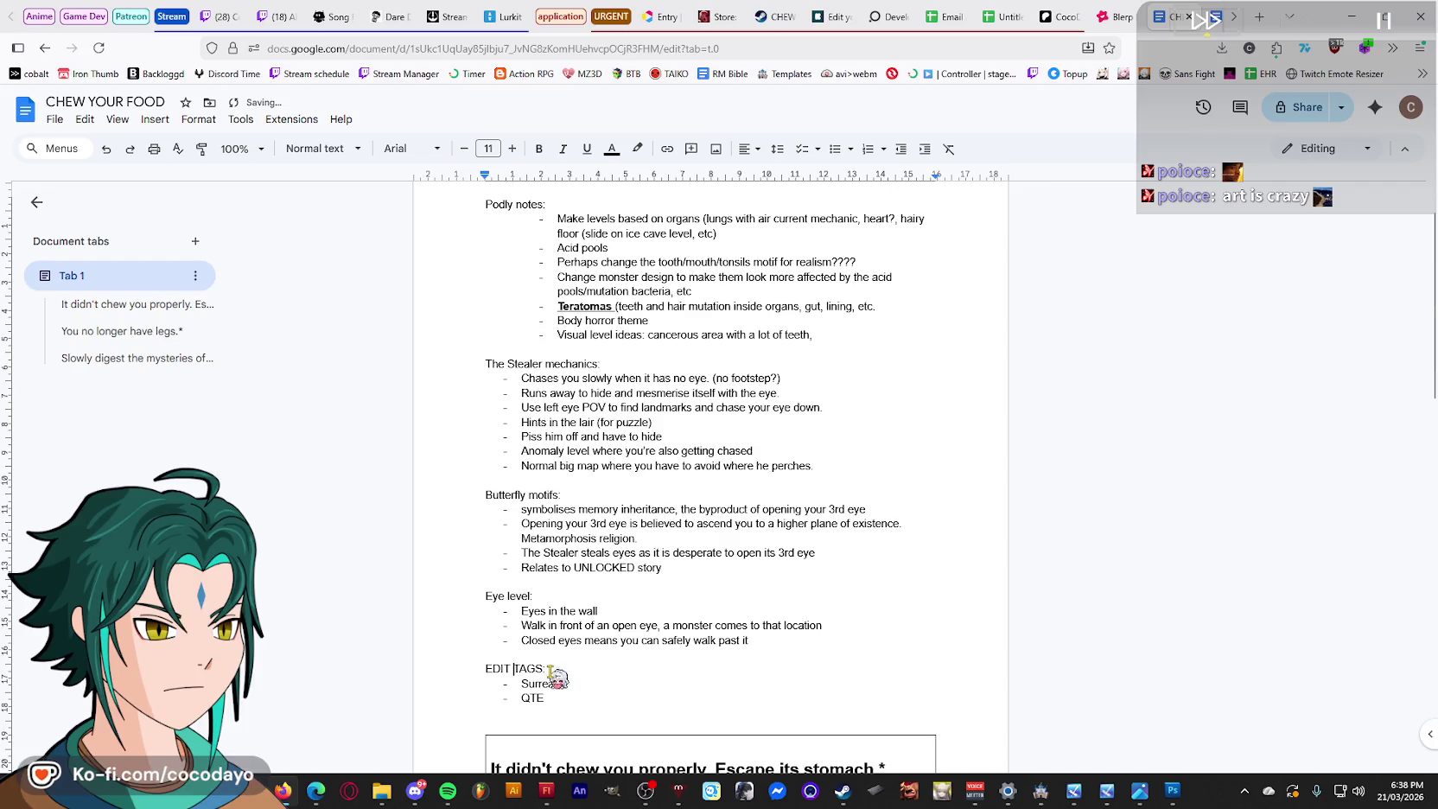
{"action": "left_click_drag", "start_coordinate": [549, 697], "coordinate": [731, 707]}
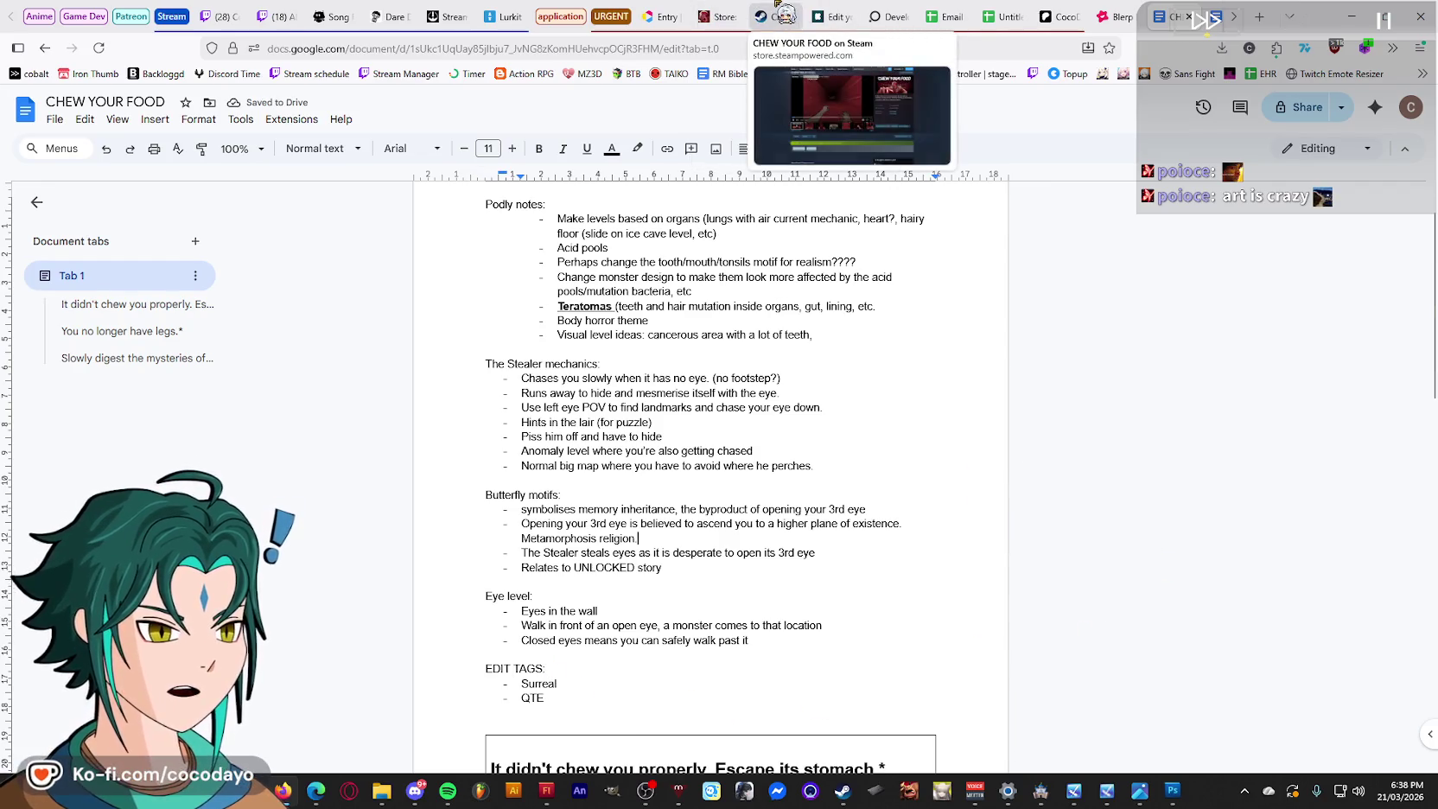
Glance at the Steam and Nightbot tabs, minimise the browser, and scrub Flash to frame 175.
{"action": "left_click", "coordinate": [781, 15]}
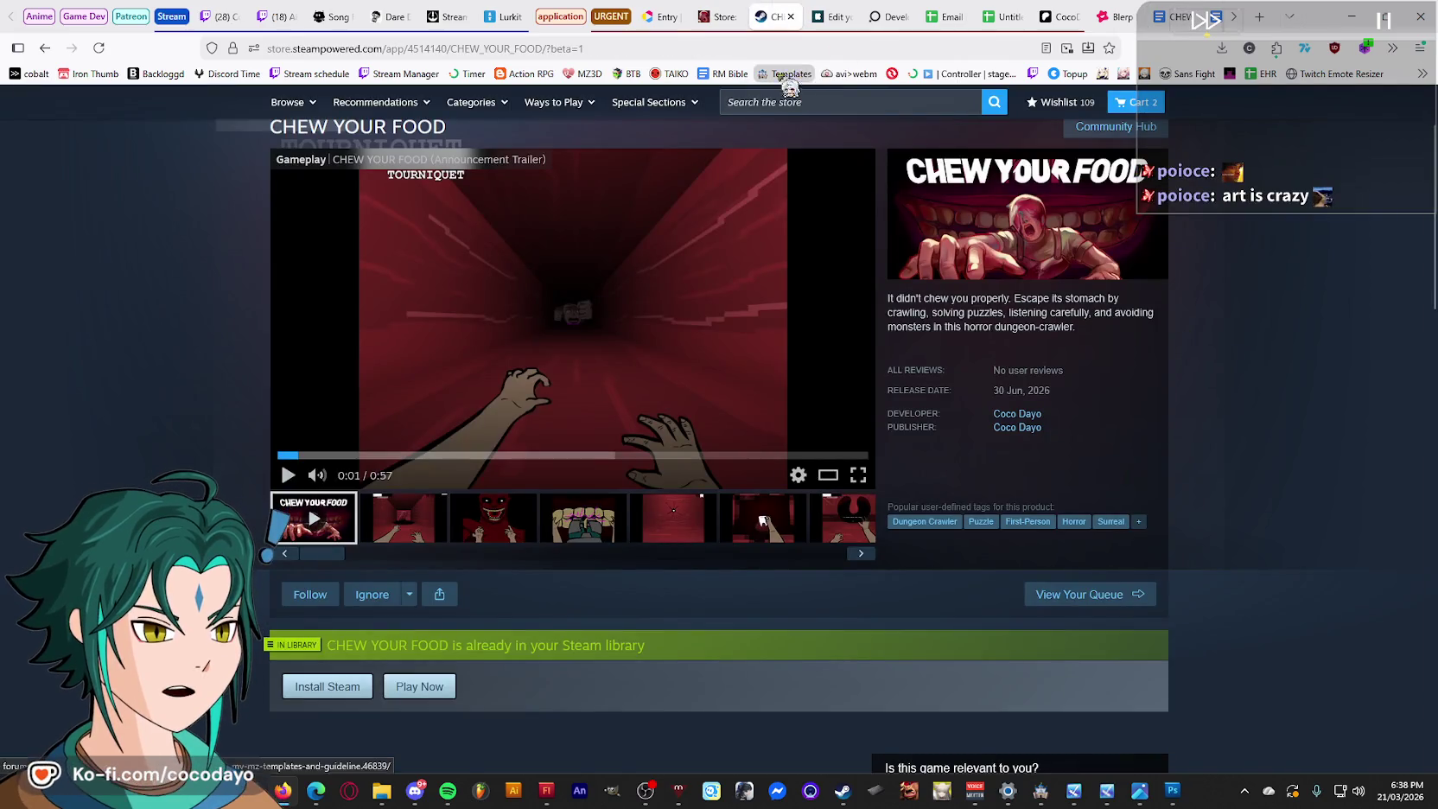
{"action": "left_click", "coordinate": [337, 17]}
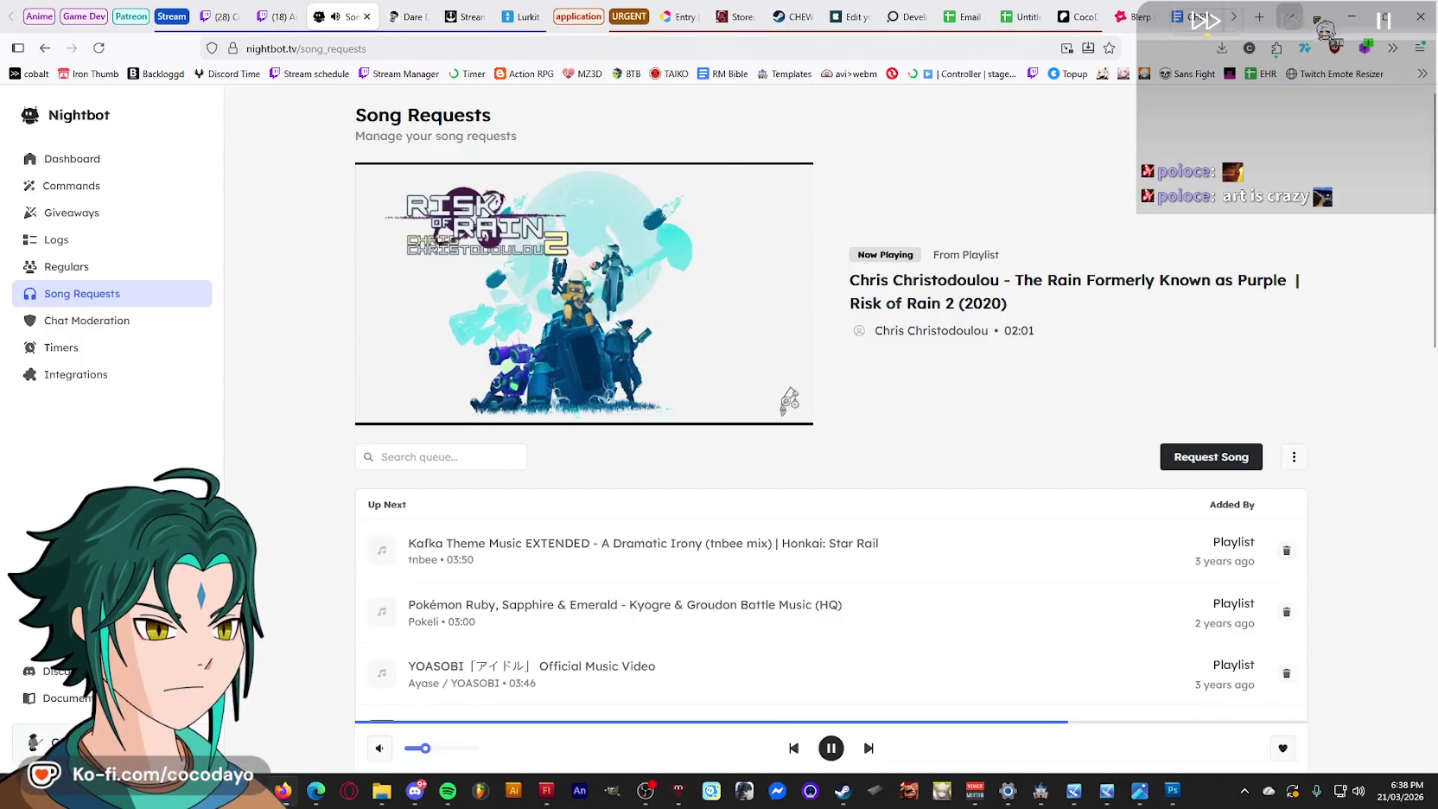
{"action": "left_click", "coordinate": [1350, 16]}
{"action": "left_click_drag", "start_coordinate": [716, 595], "coordinate": [1187, 592]}
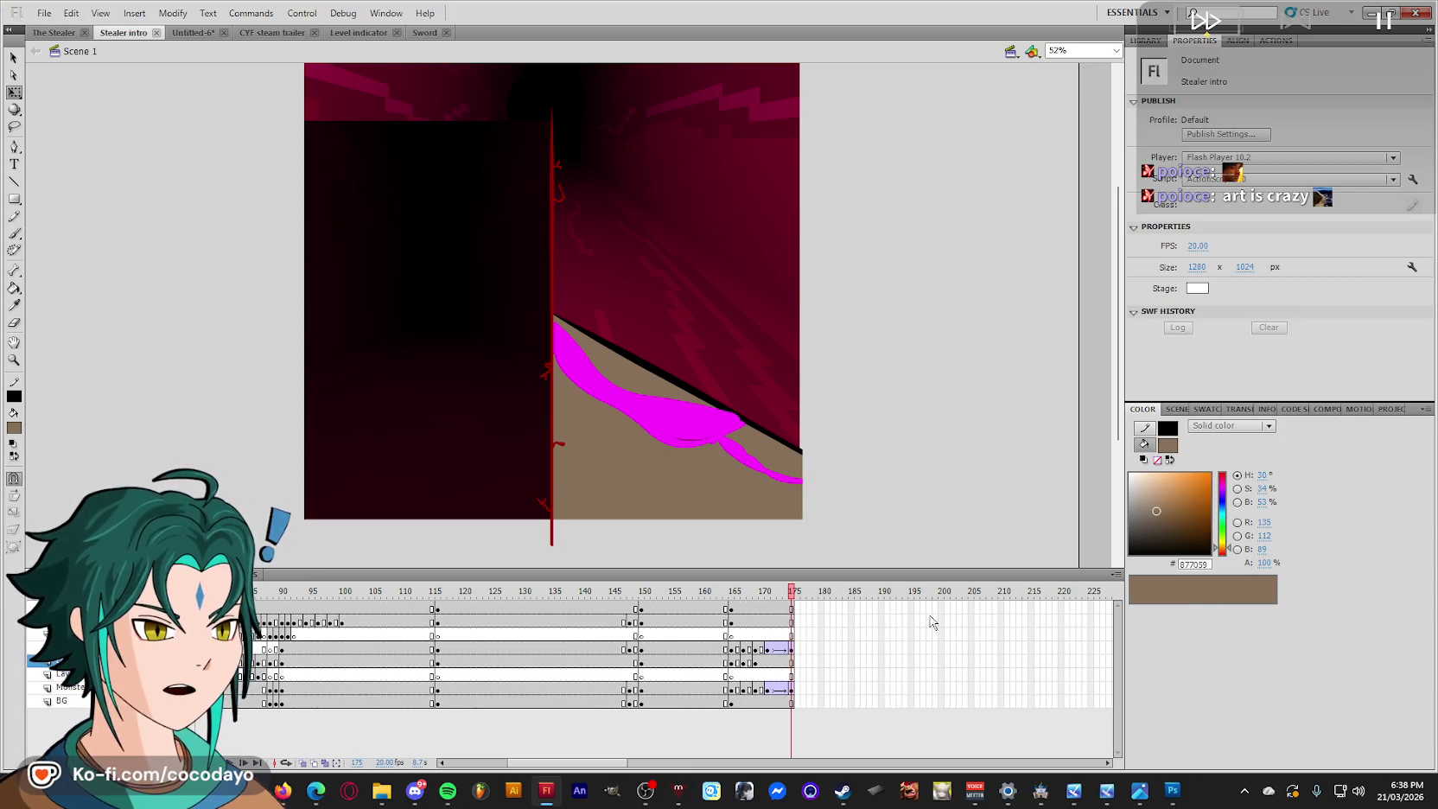
Extend the timeline to frame 200 and re-export the GIF, overwriting Stealer intro.gif.
{"action": "key", "text": "F5"}
{"action": "left_click", "coordinate": [946, 432]}
{"action": "left_click", "coordinate": [43, 12]}
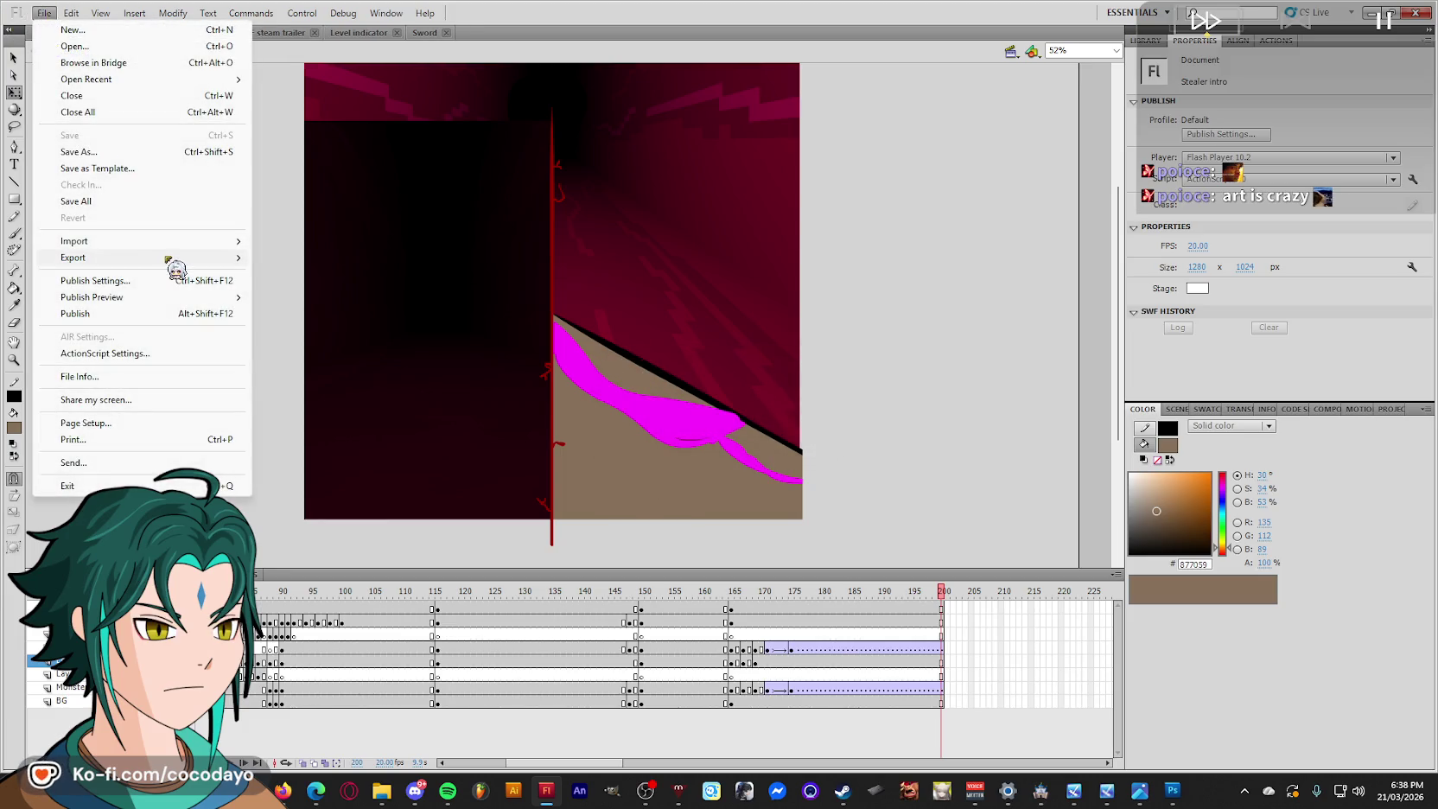
{"action": "mouse_move", "coordinate": [72, 257]}
{"action": "left_click", "coordinate": [341, 291]}
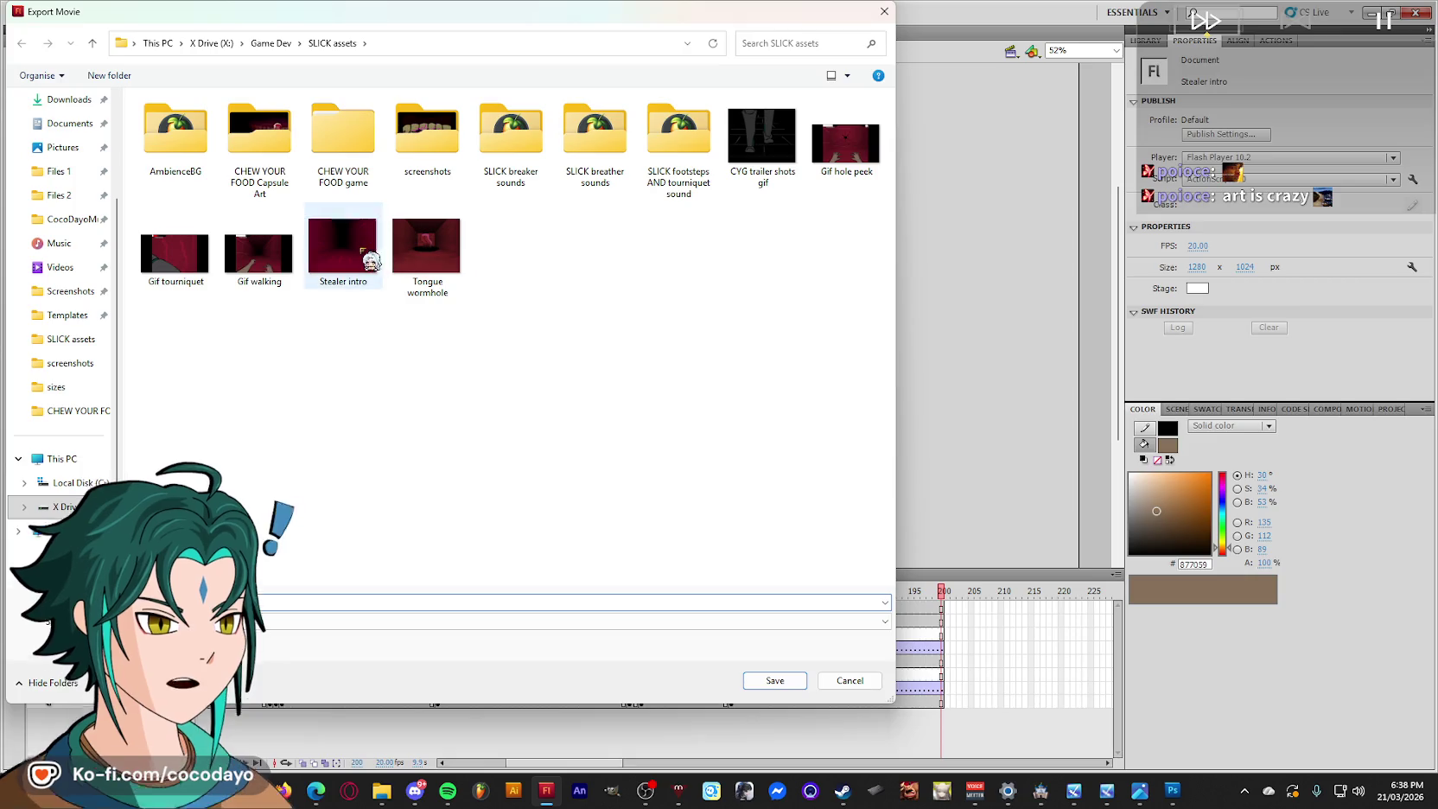
{"action": "double_click", "coordinate": [343, 250]}
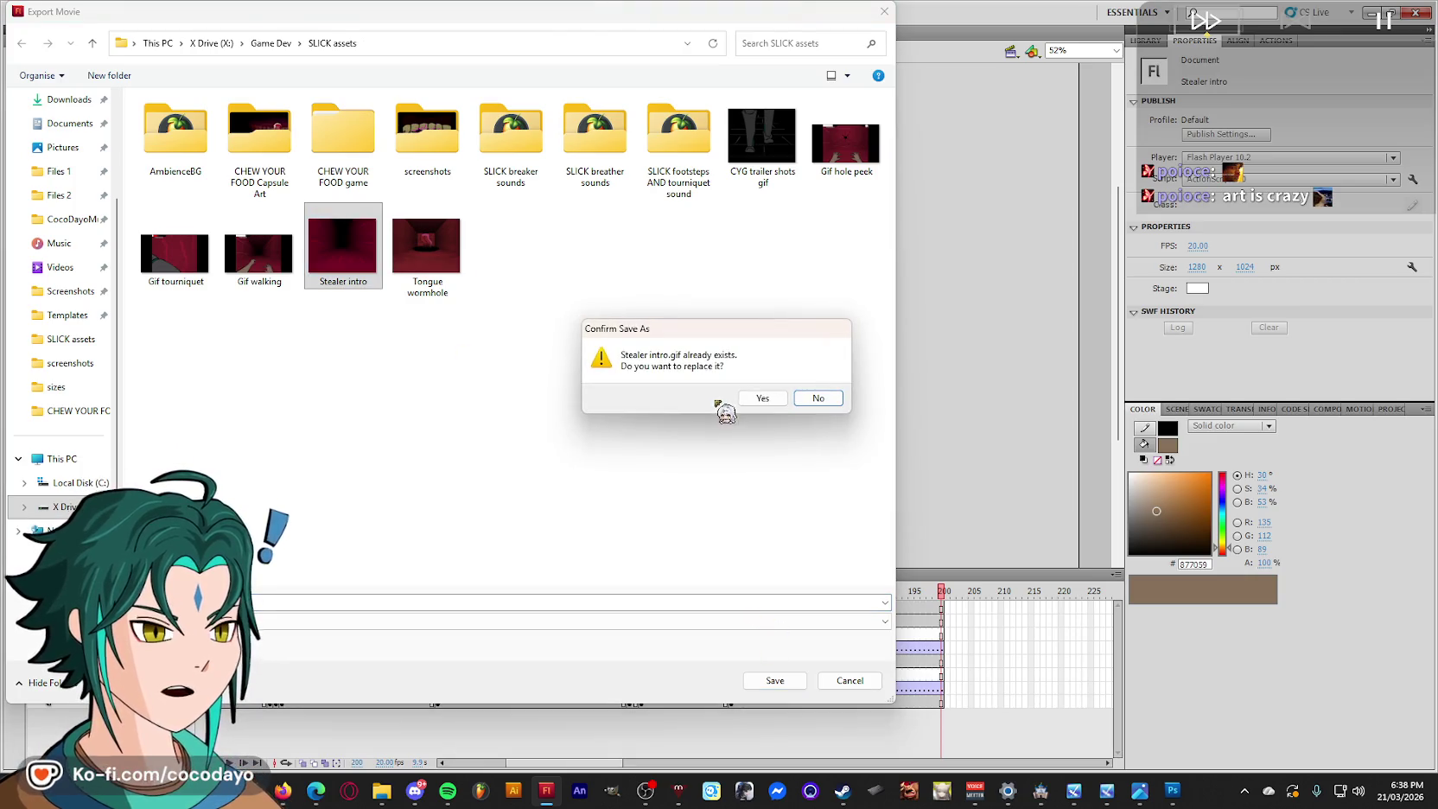
{"action": "left_click", "coordinate": [760, 396]}
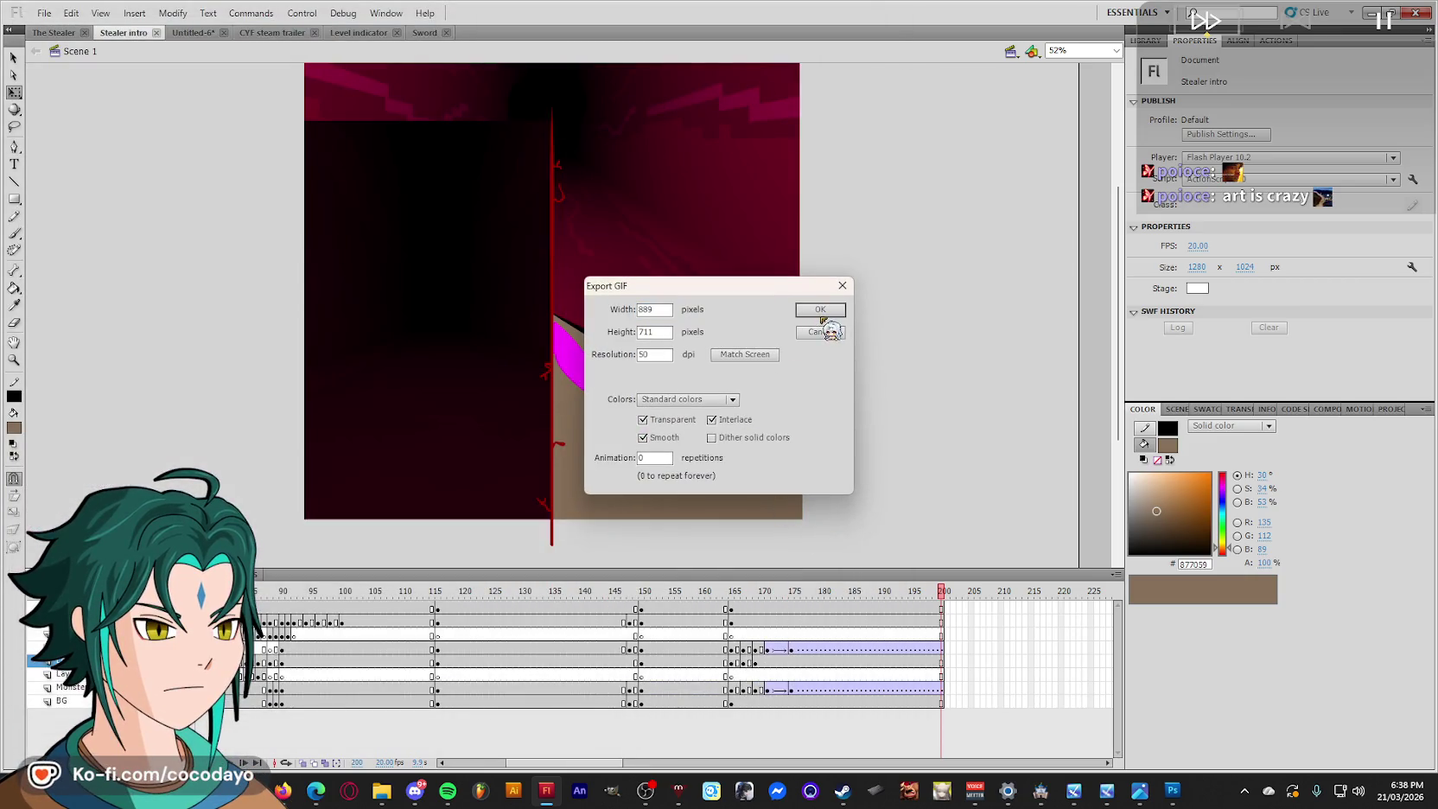
{"action": "left_click", "coordinate": [820, 310]}
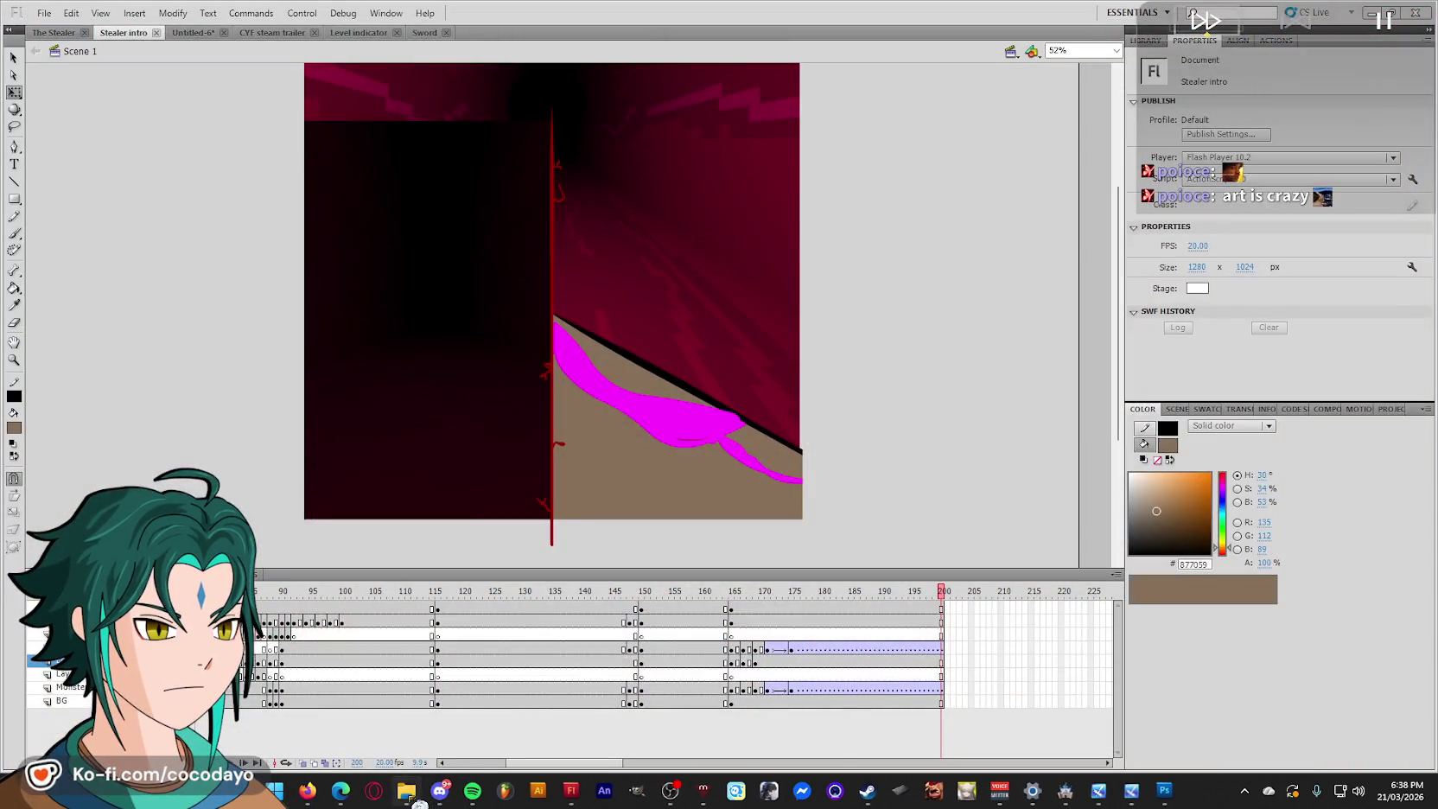
Preview Stealer intro.gif from the SLICK assets folder in Photos, then bring up Discord.
{"action": "left_click", "coordinate": [381, 790]}
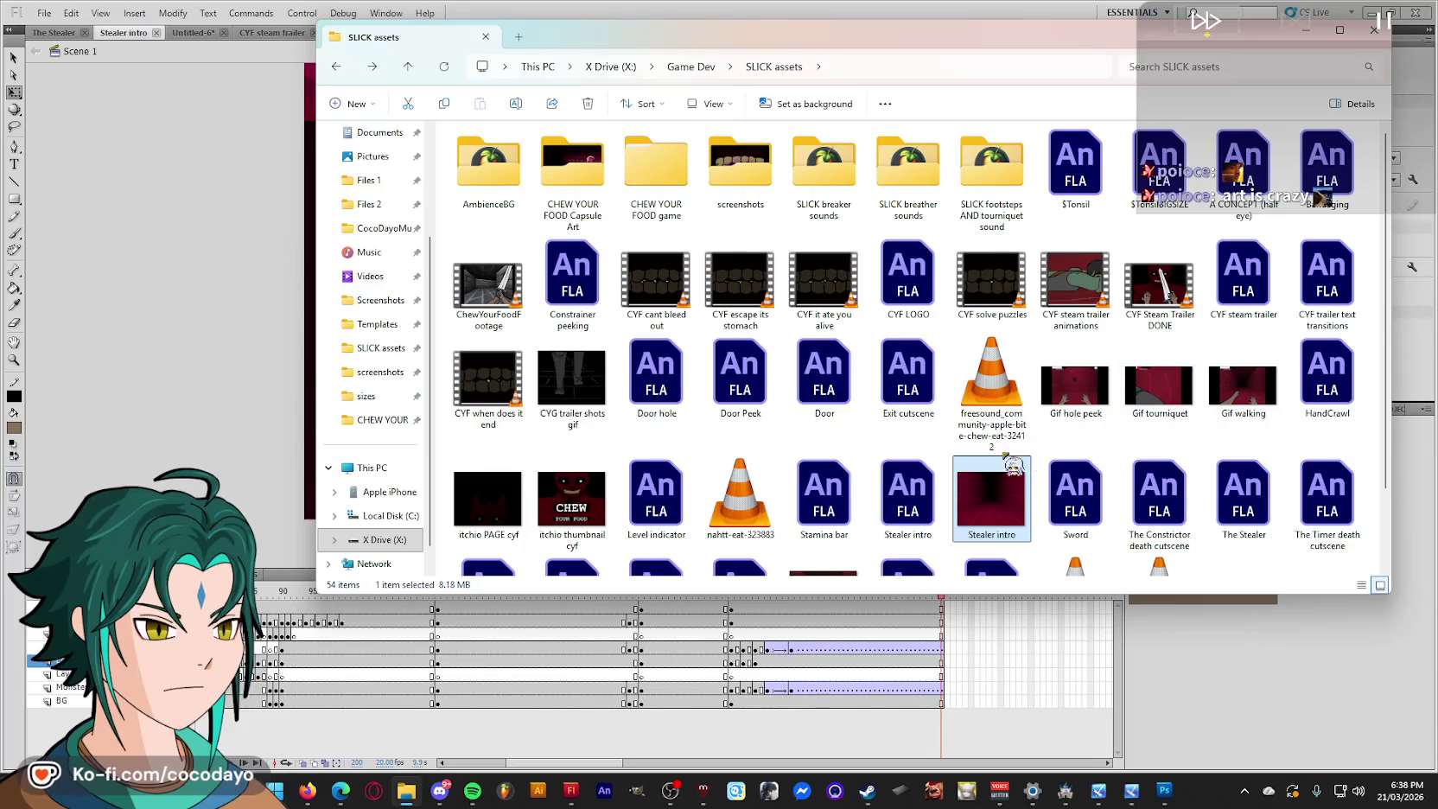
{"action": "double_click", "coordinate": [979, 500]}
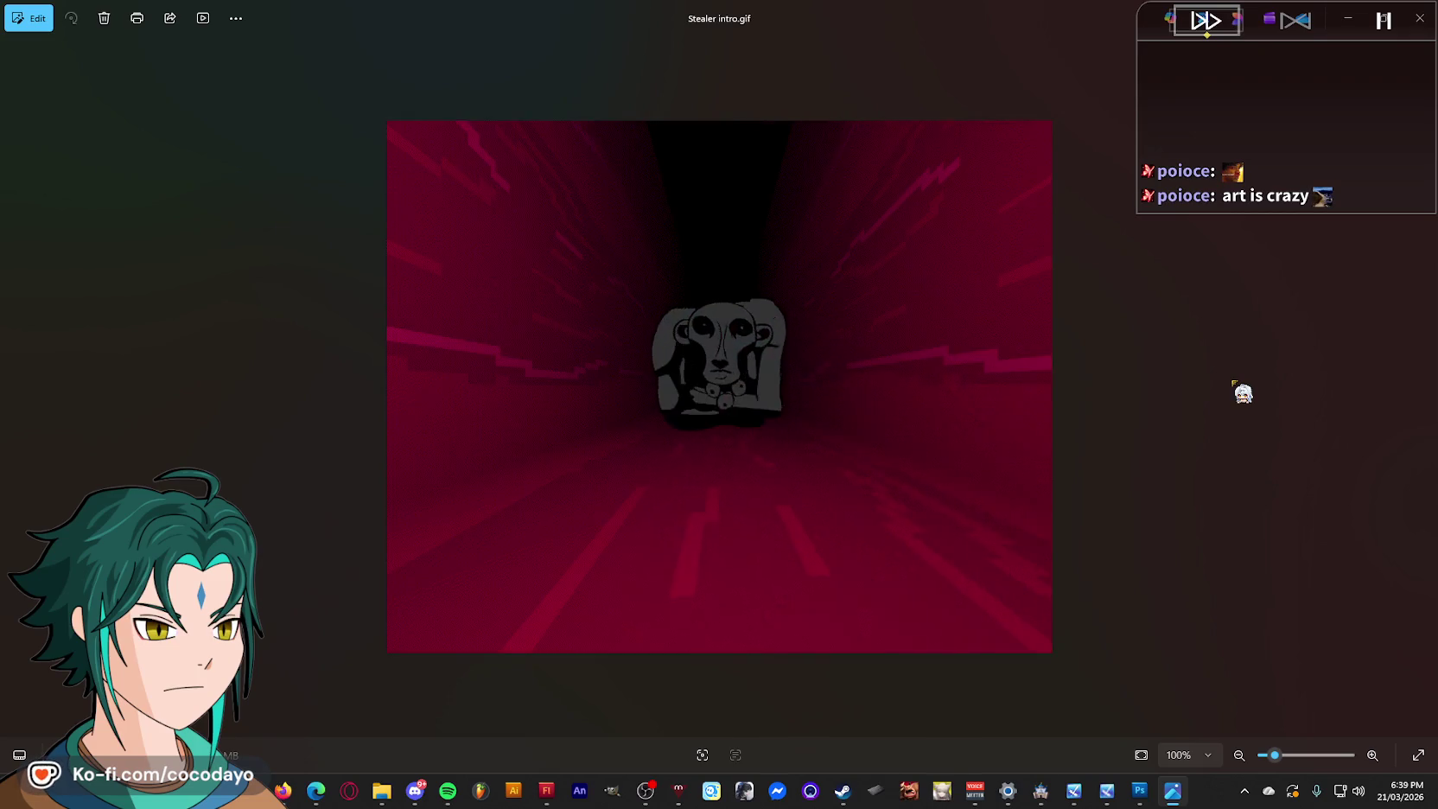
{"action": "left_click", "coordinate": [1420, 17]}
{"action": "left_click", "coordinate": [416, 789]}
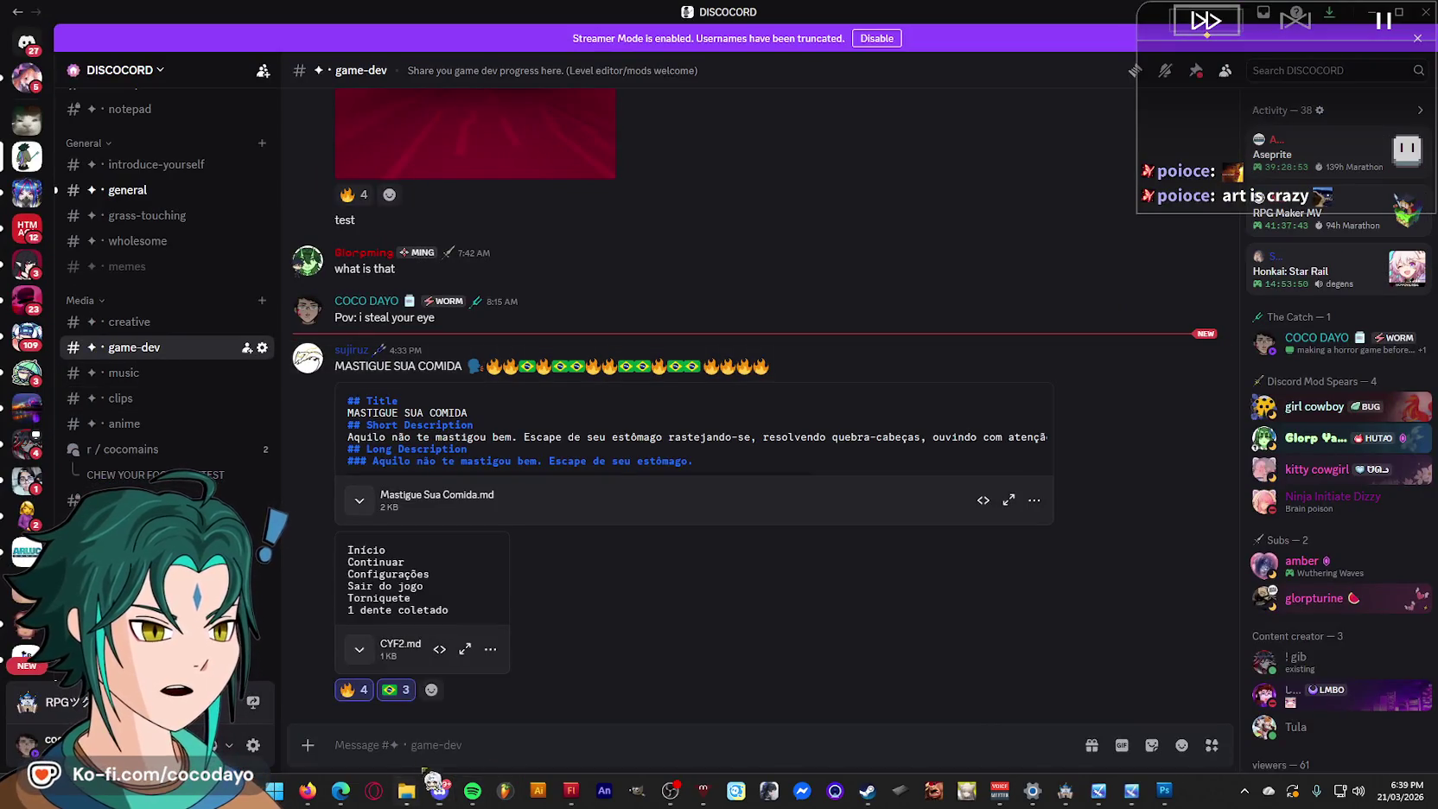
Post Stealer intro.gif with the message 'test2' in game-dev, then dismiss the Streamer Mode banner.
{"action": "left_click", "coordinate": [410, 794]}
{"action": "left_click_drag", "start_coordinate": [991, 497], "coordinate": [947, 727]}
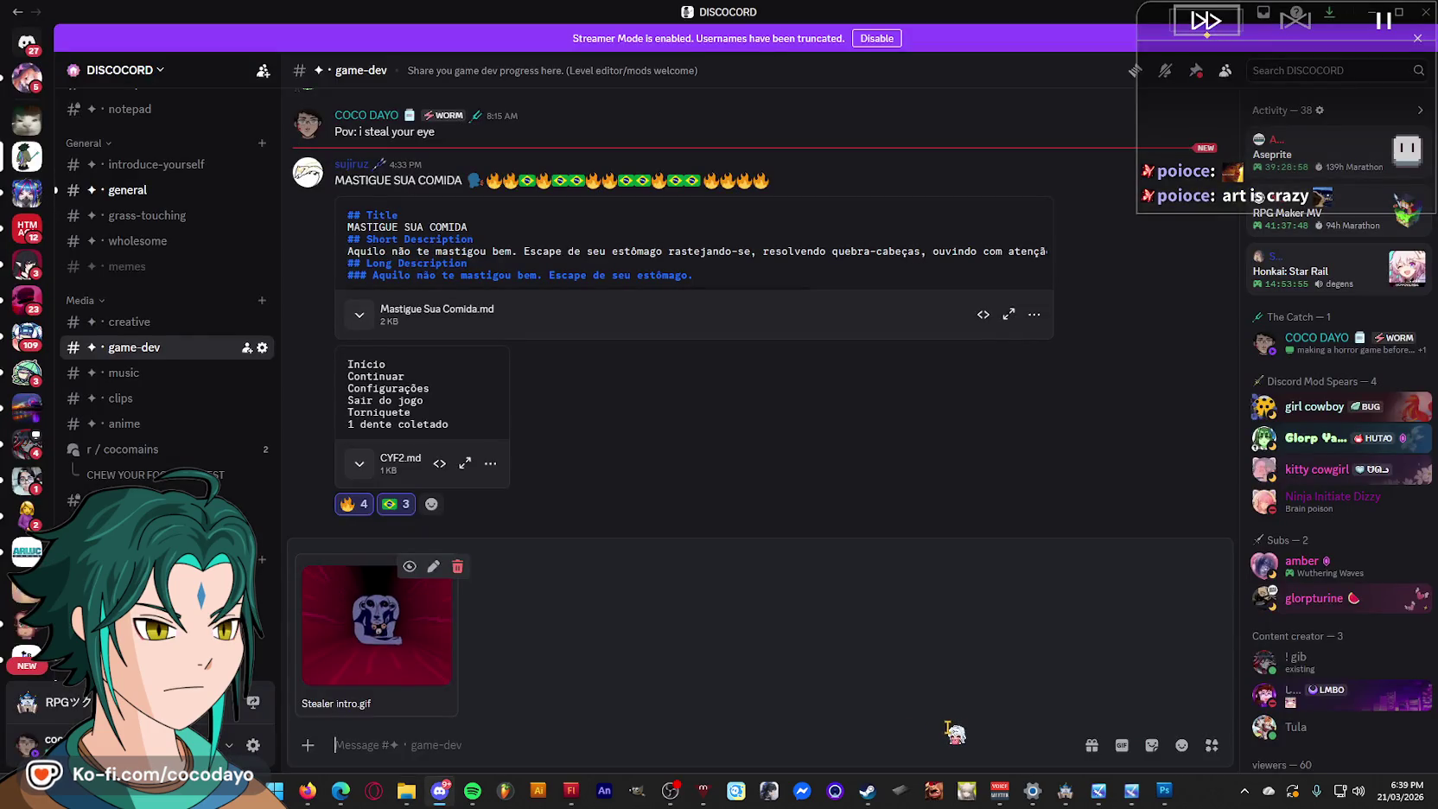
{"action": "type", "text": "test2"}
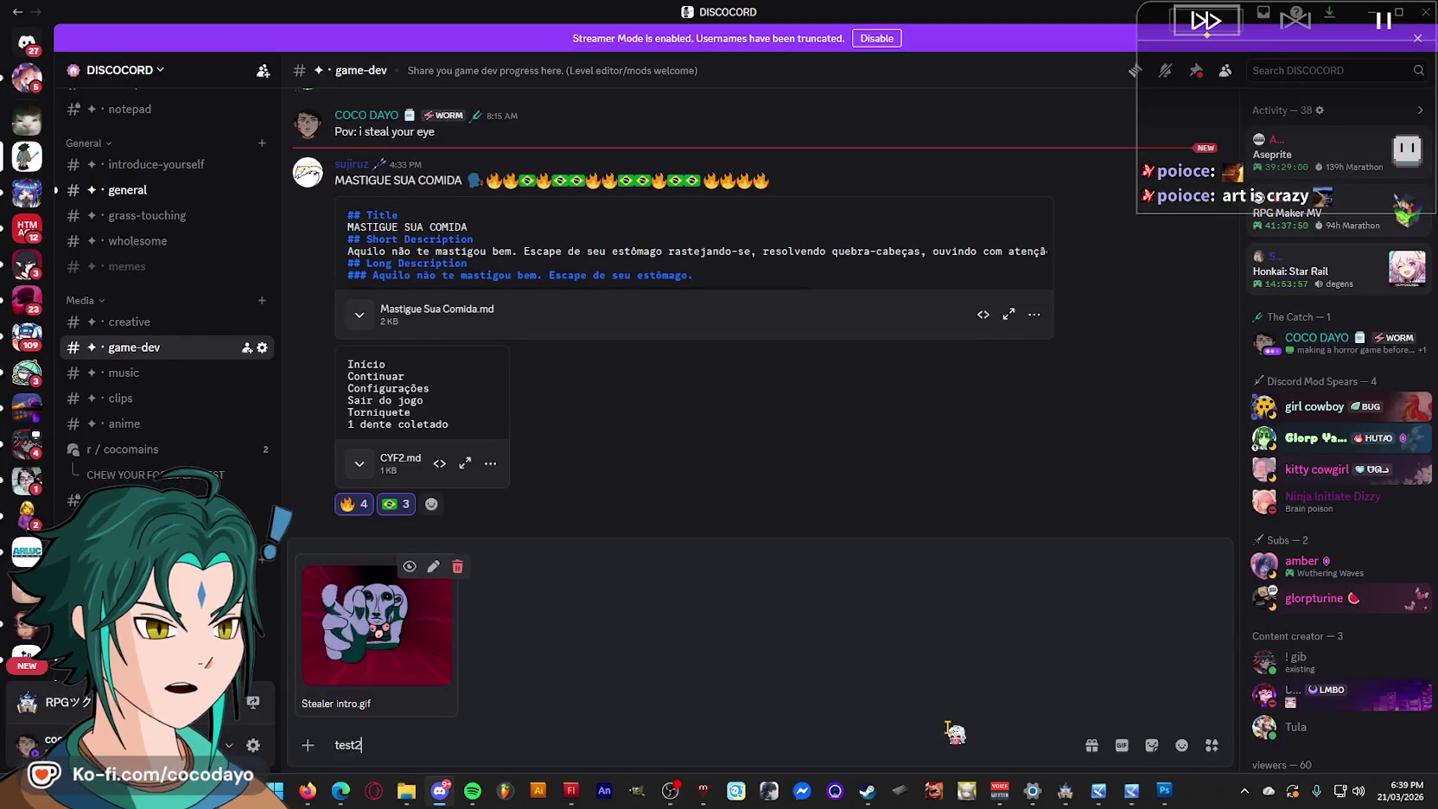
{"action": "key", "text": "Return"}
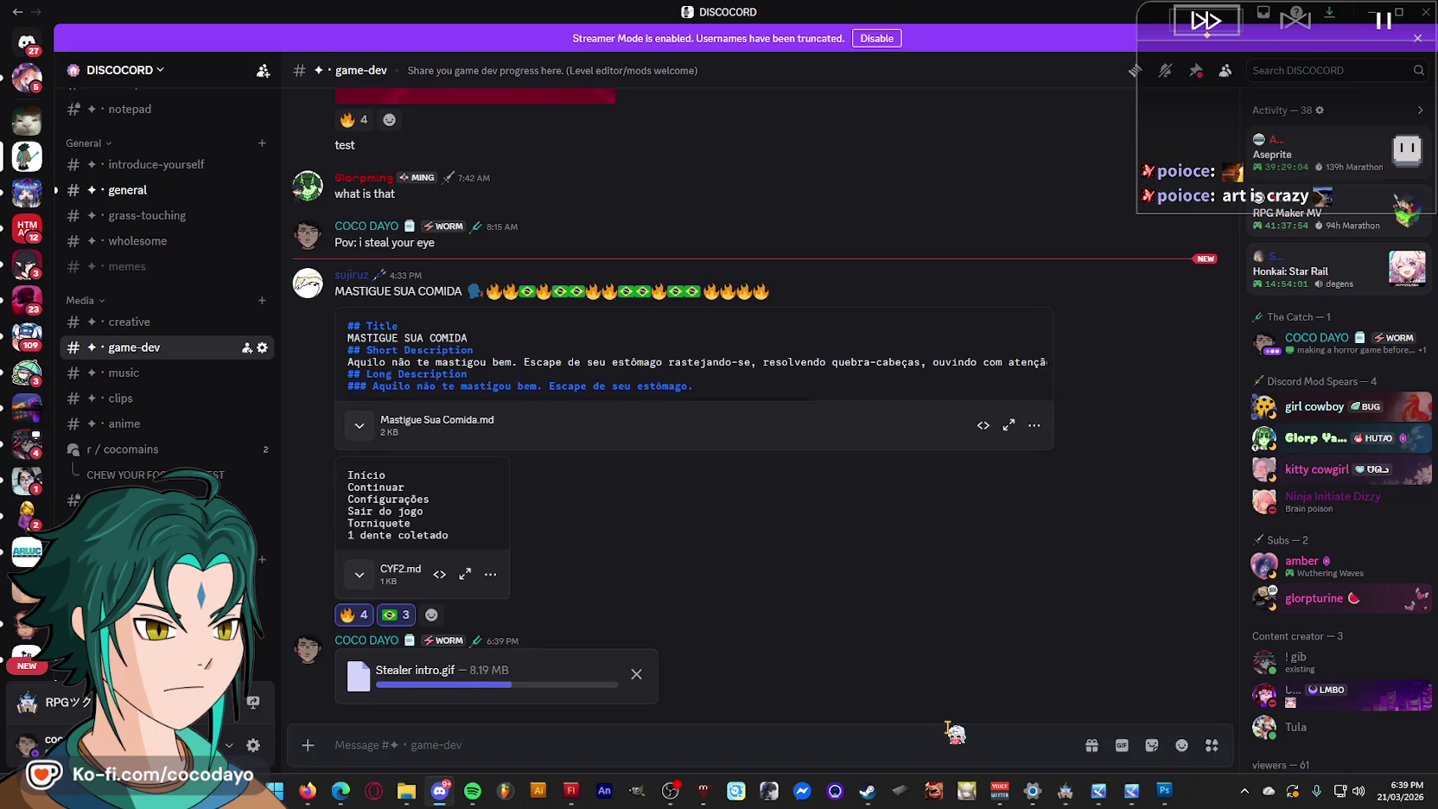
{"action": "left_click", "coordinate": [1416, 38]}
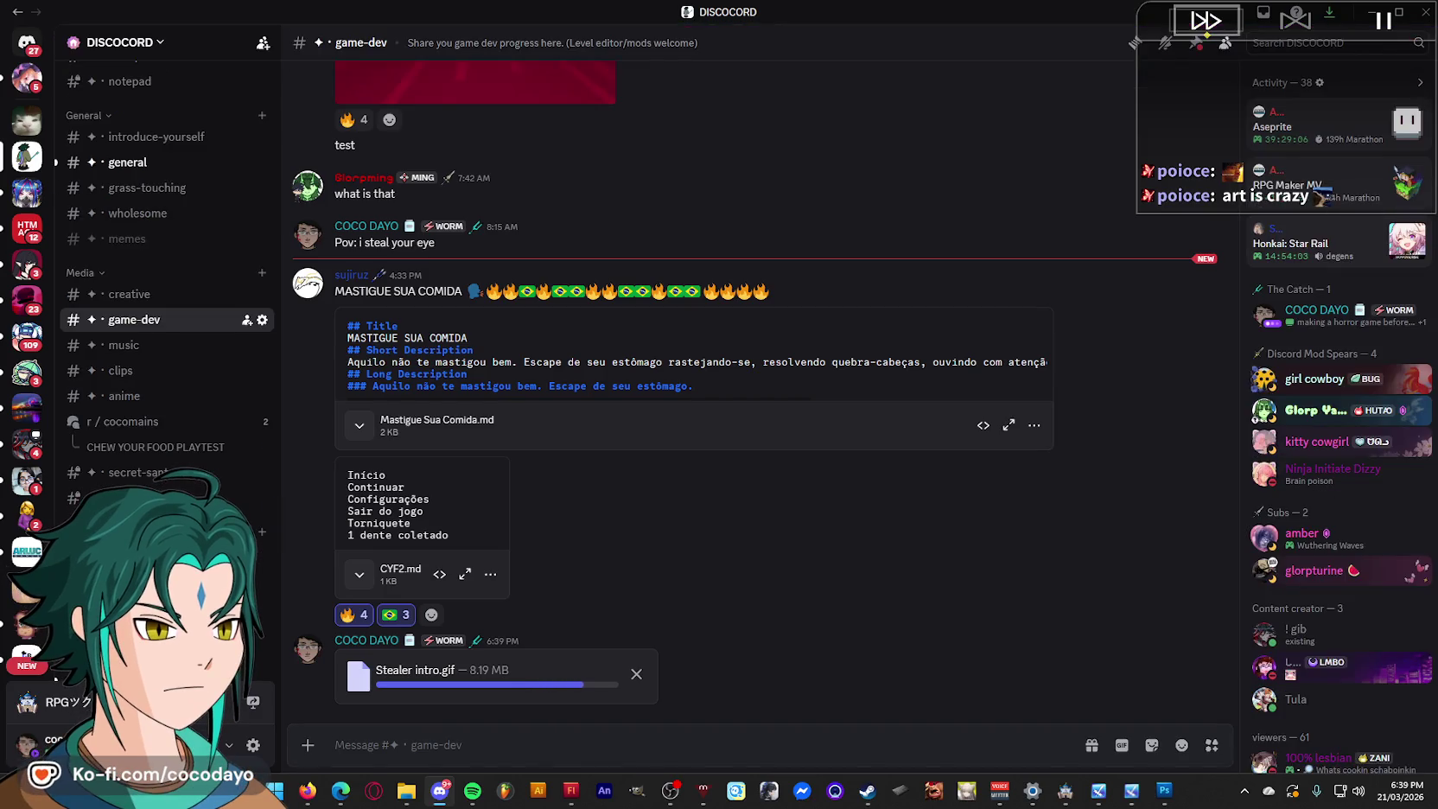
{"action": "left_click", "coordinate": [1331, 243]}
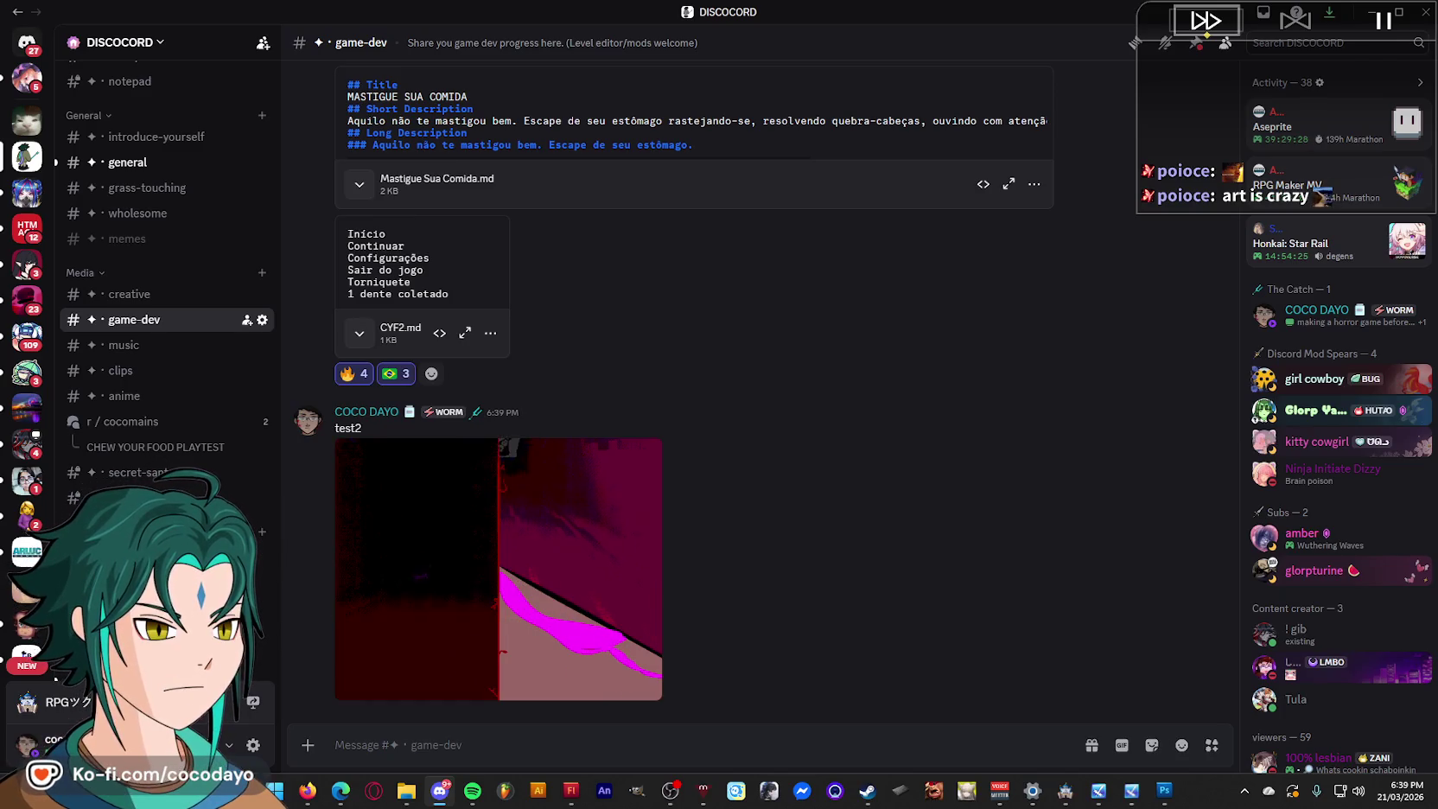
Hide Discord and the SLICK assets folder, then quit Photoshop without saving Untitled-1.
{"action": "key", "text": "super+Down"}
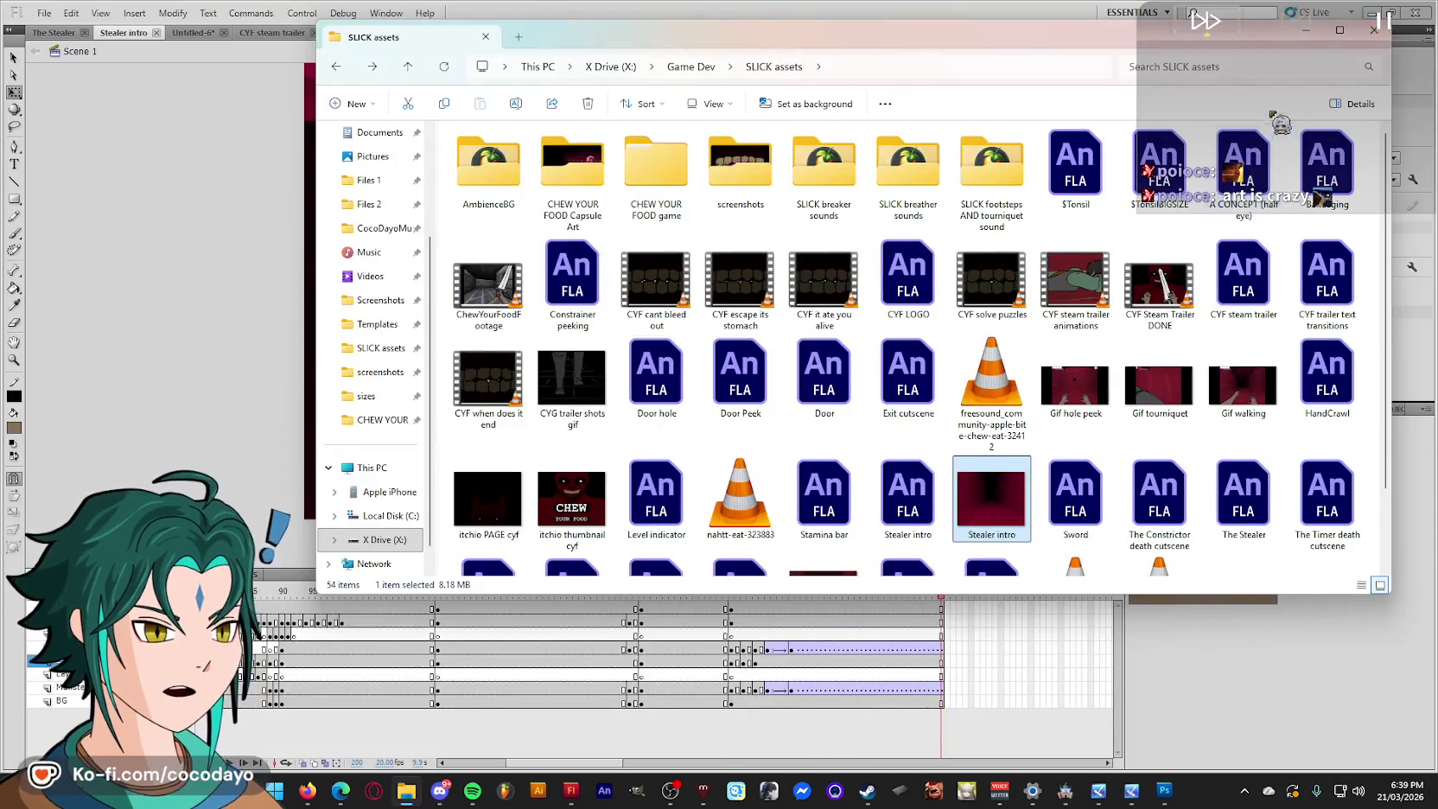
{"action": "key", "text": "super+Down"}
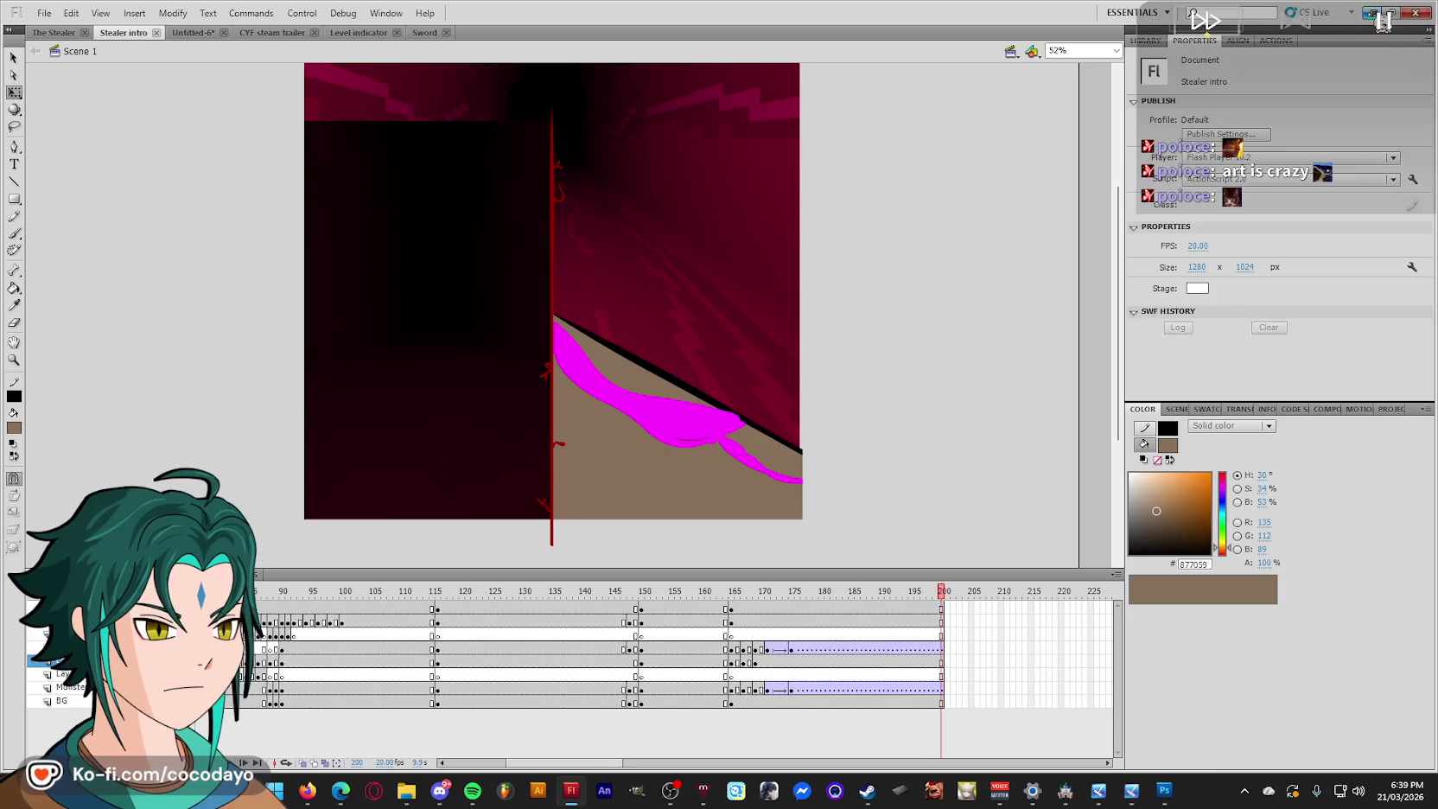
{"action": "key", "text": "super+Down"}
{"action": "left_click", "coordinate": [1415, 12]}
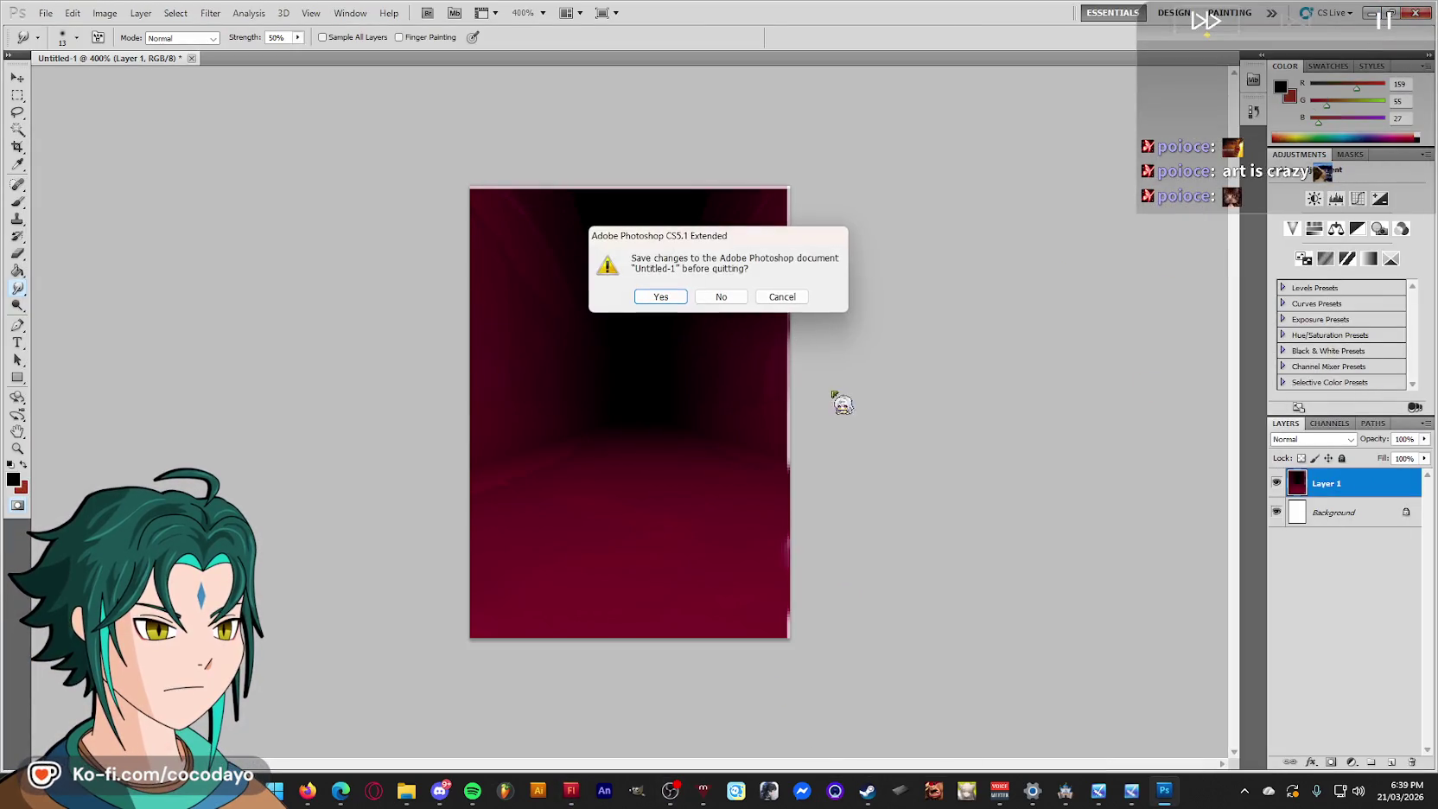
{"action": "left_click", "coordinate": [722, 296]}
{"action": "mouse_move", "coordinate": [868, 789]}
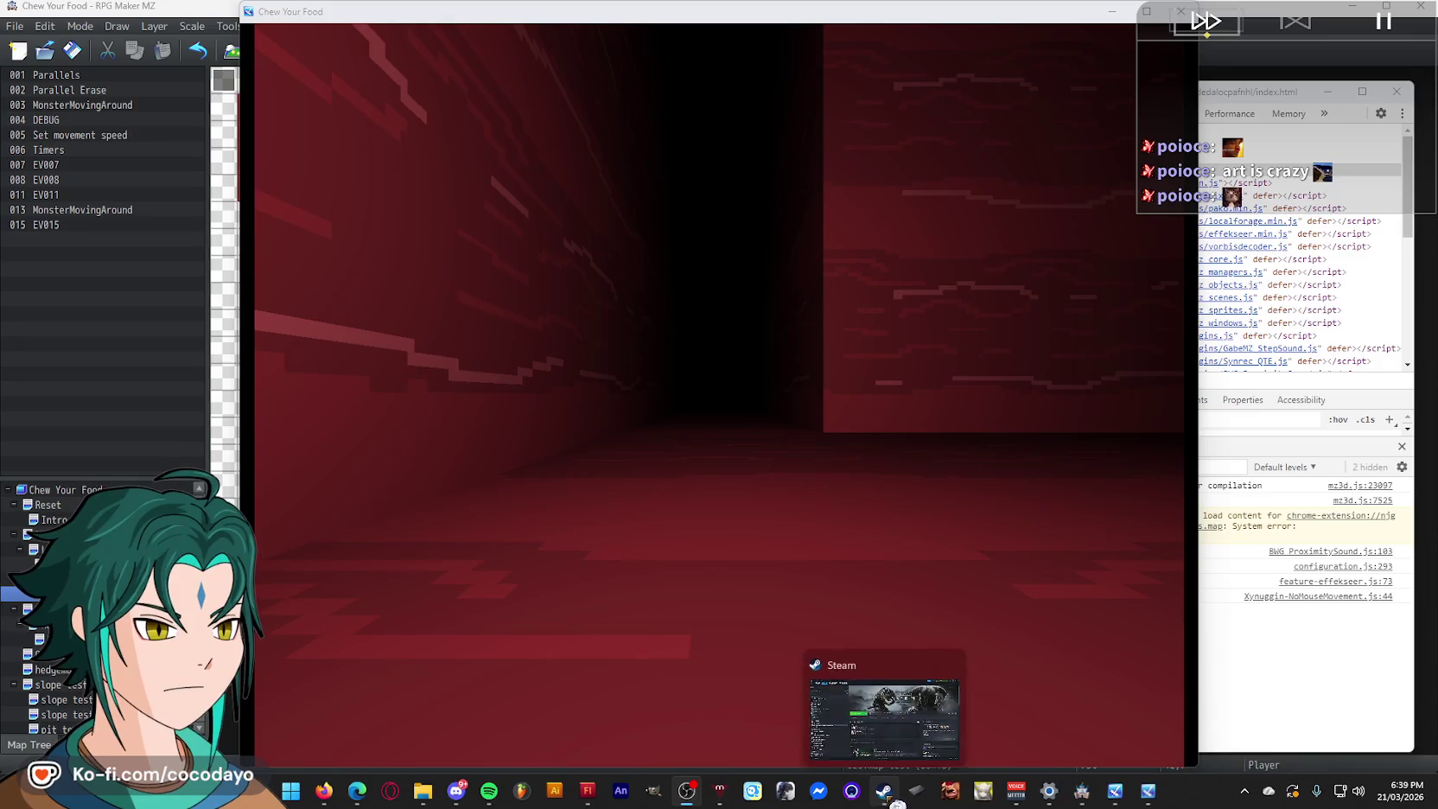
Close the RPG Maker playtest and MZ editor, then view Persona 5 Royal in Steam's library.
{"action": "key", "text": "alt+F4"}
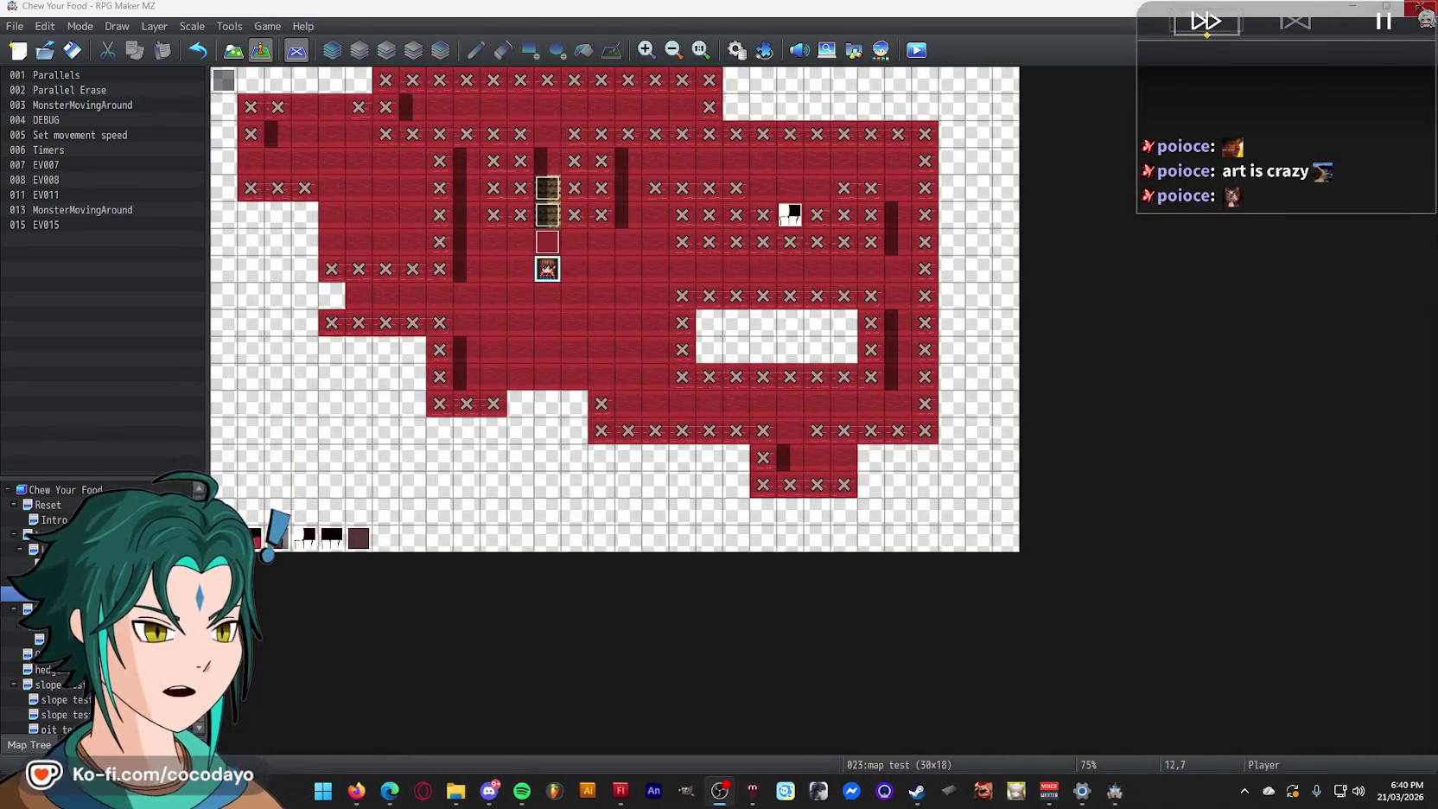
{"action": "key", "text": "alt+F4"}
{"action": "left_click", "coordinate": [935, 795]}
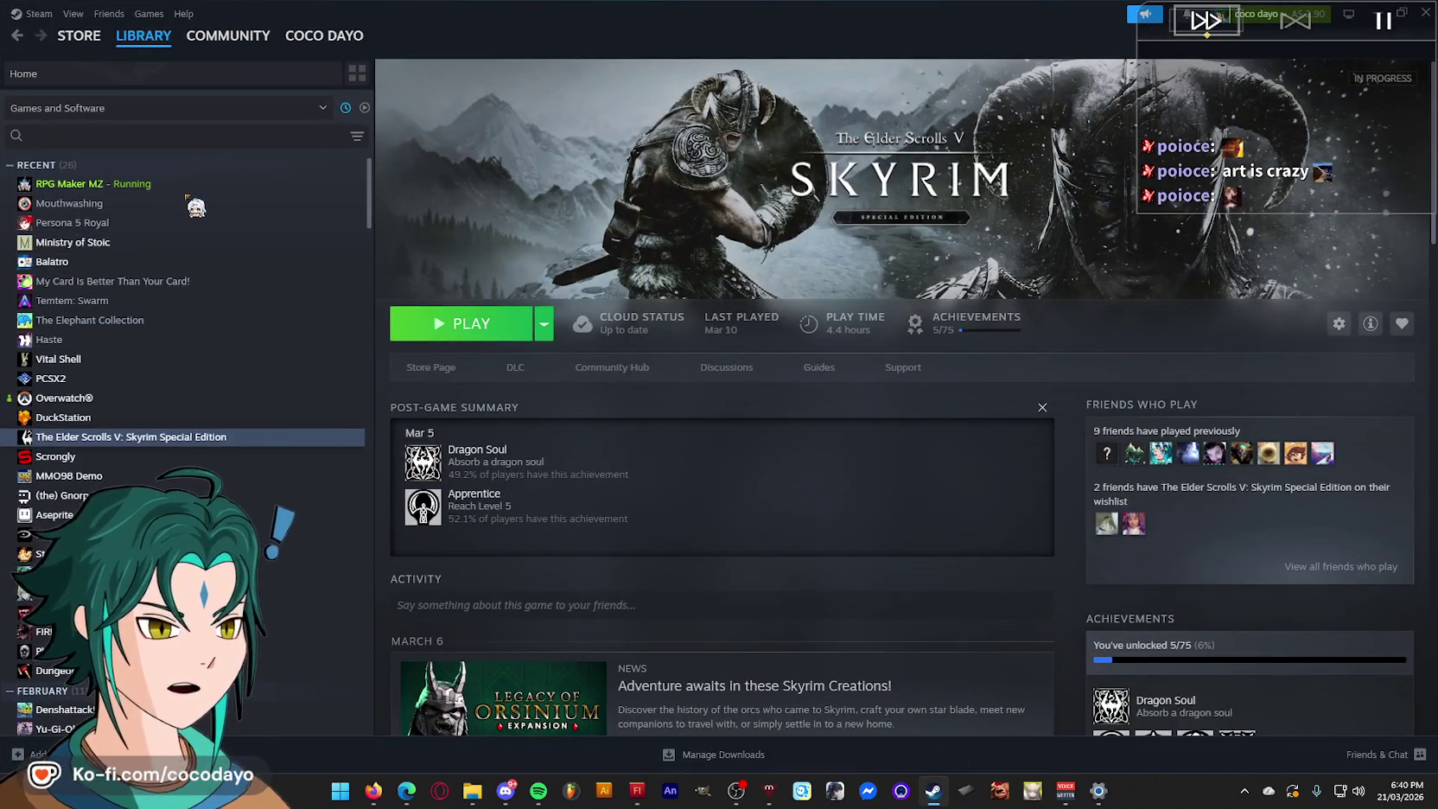
{"action": "left_click", "coordinate": [185, 223]}
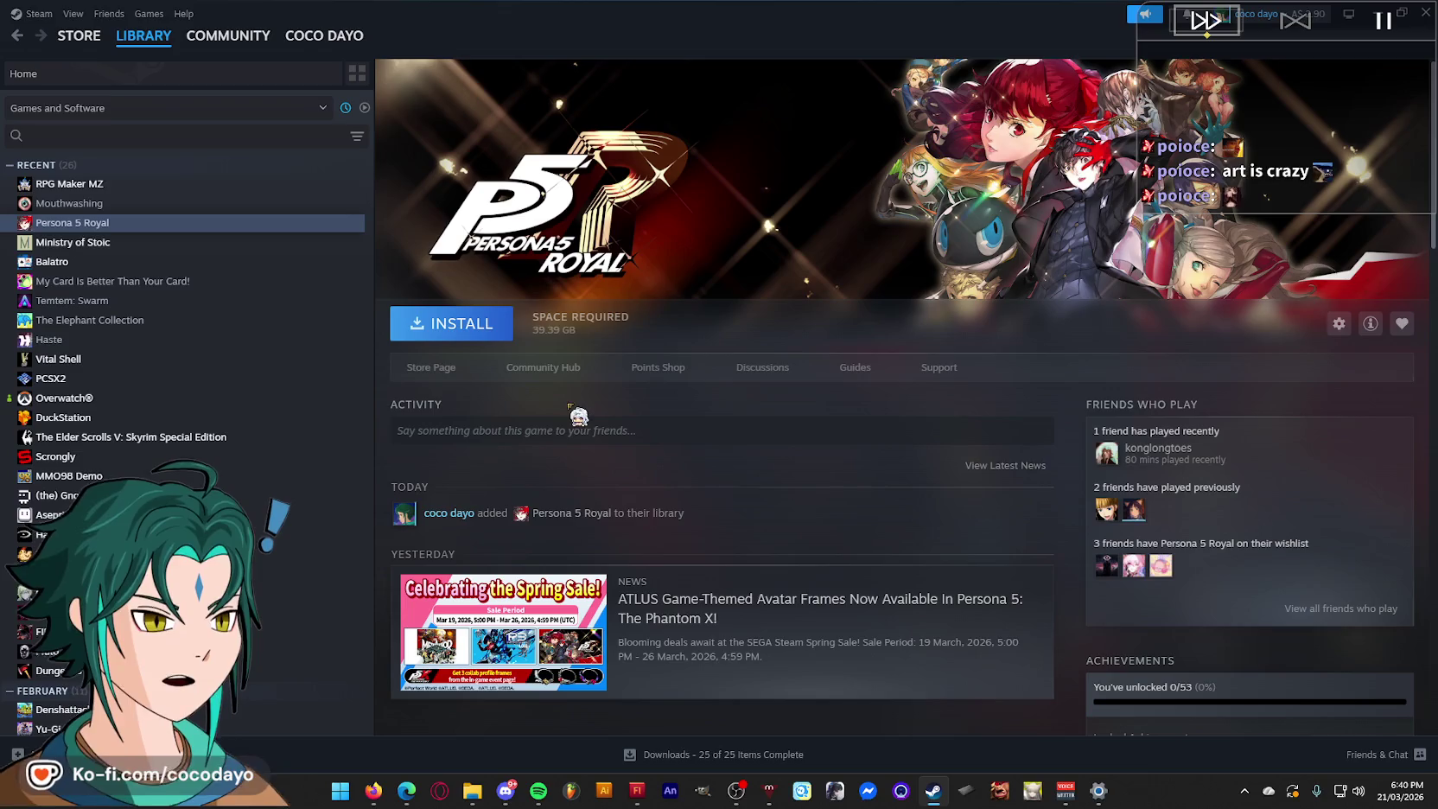